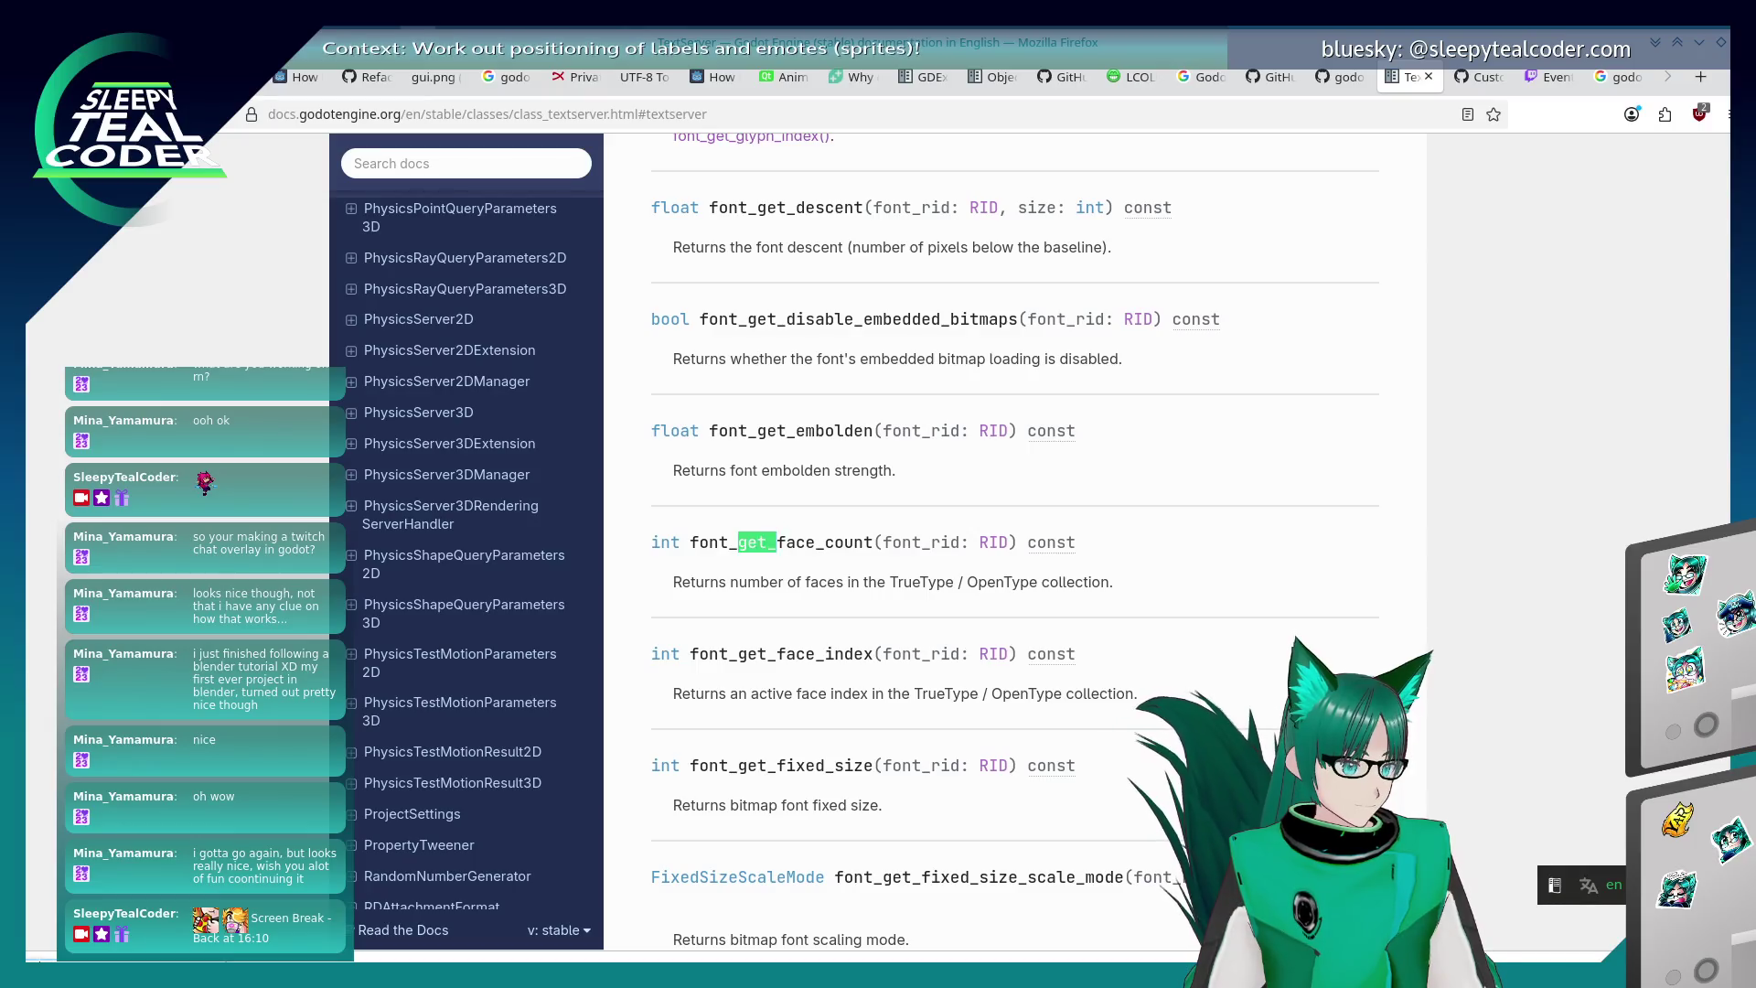
- Look up and read the font_get_glyph_size entry in Firefox's TextServer documentation, then return to the editor
{"action": "type", "text": "glyph_size"}
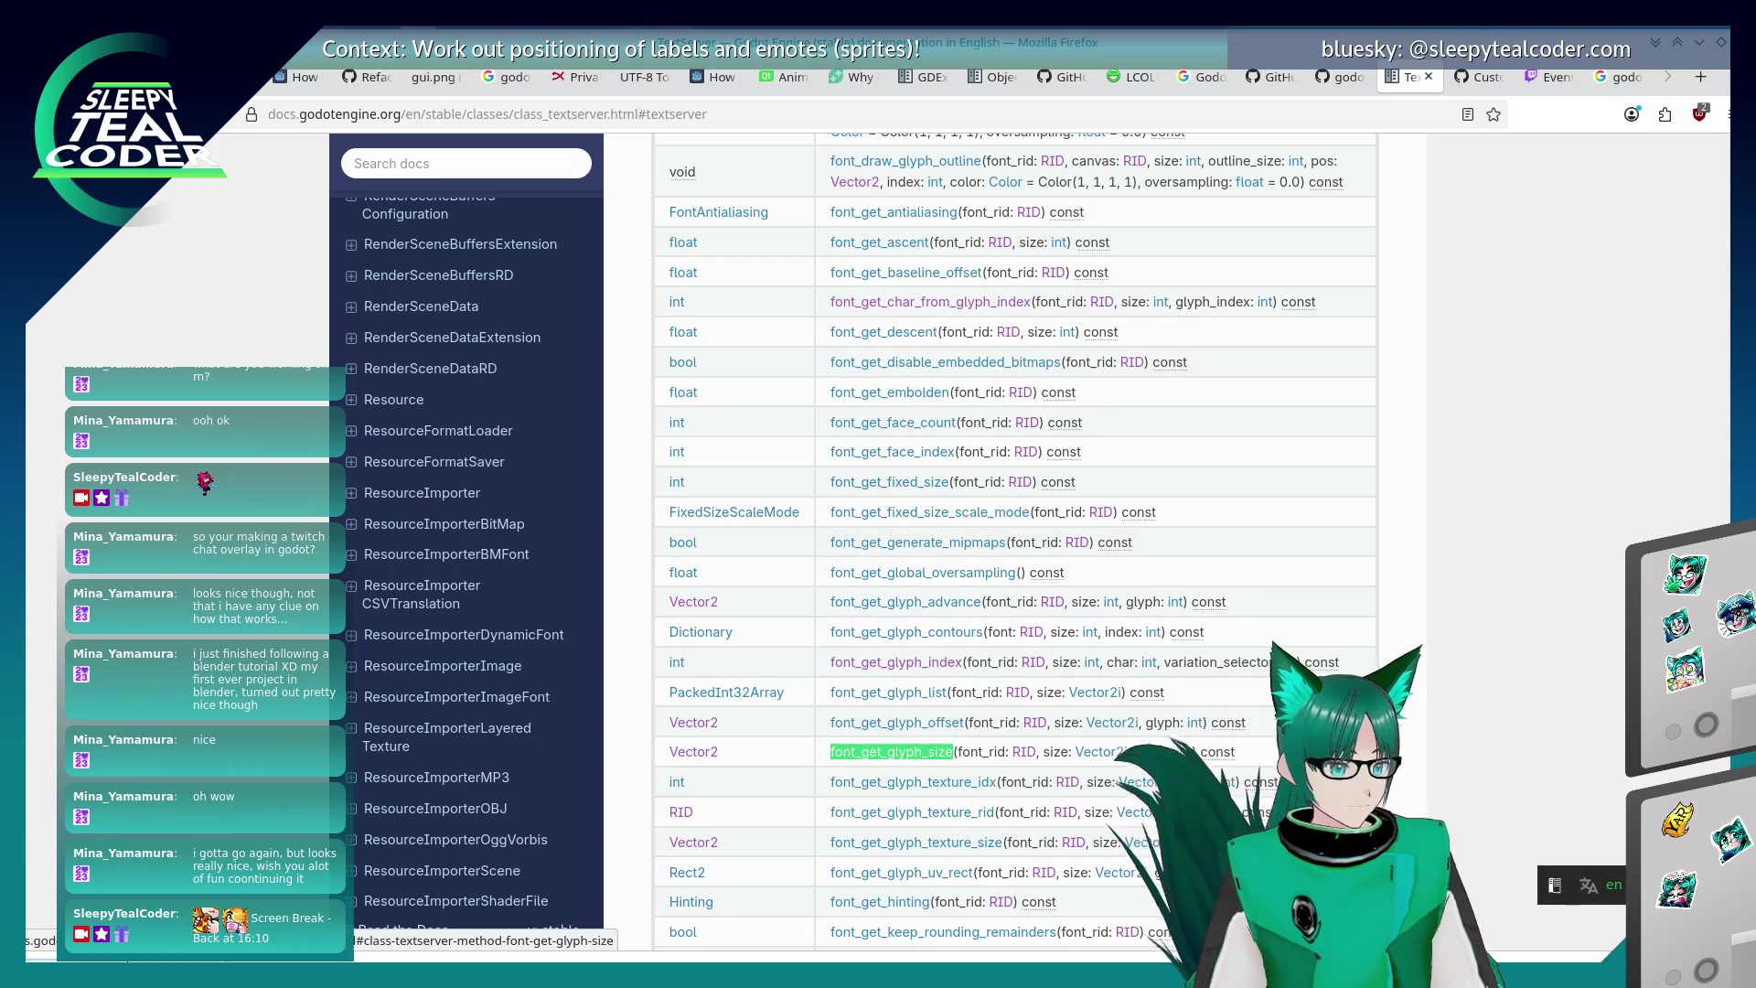
{"action": "left_click", "coordinate": [871, 748]}
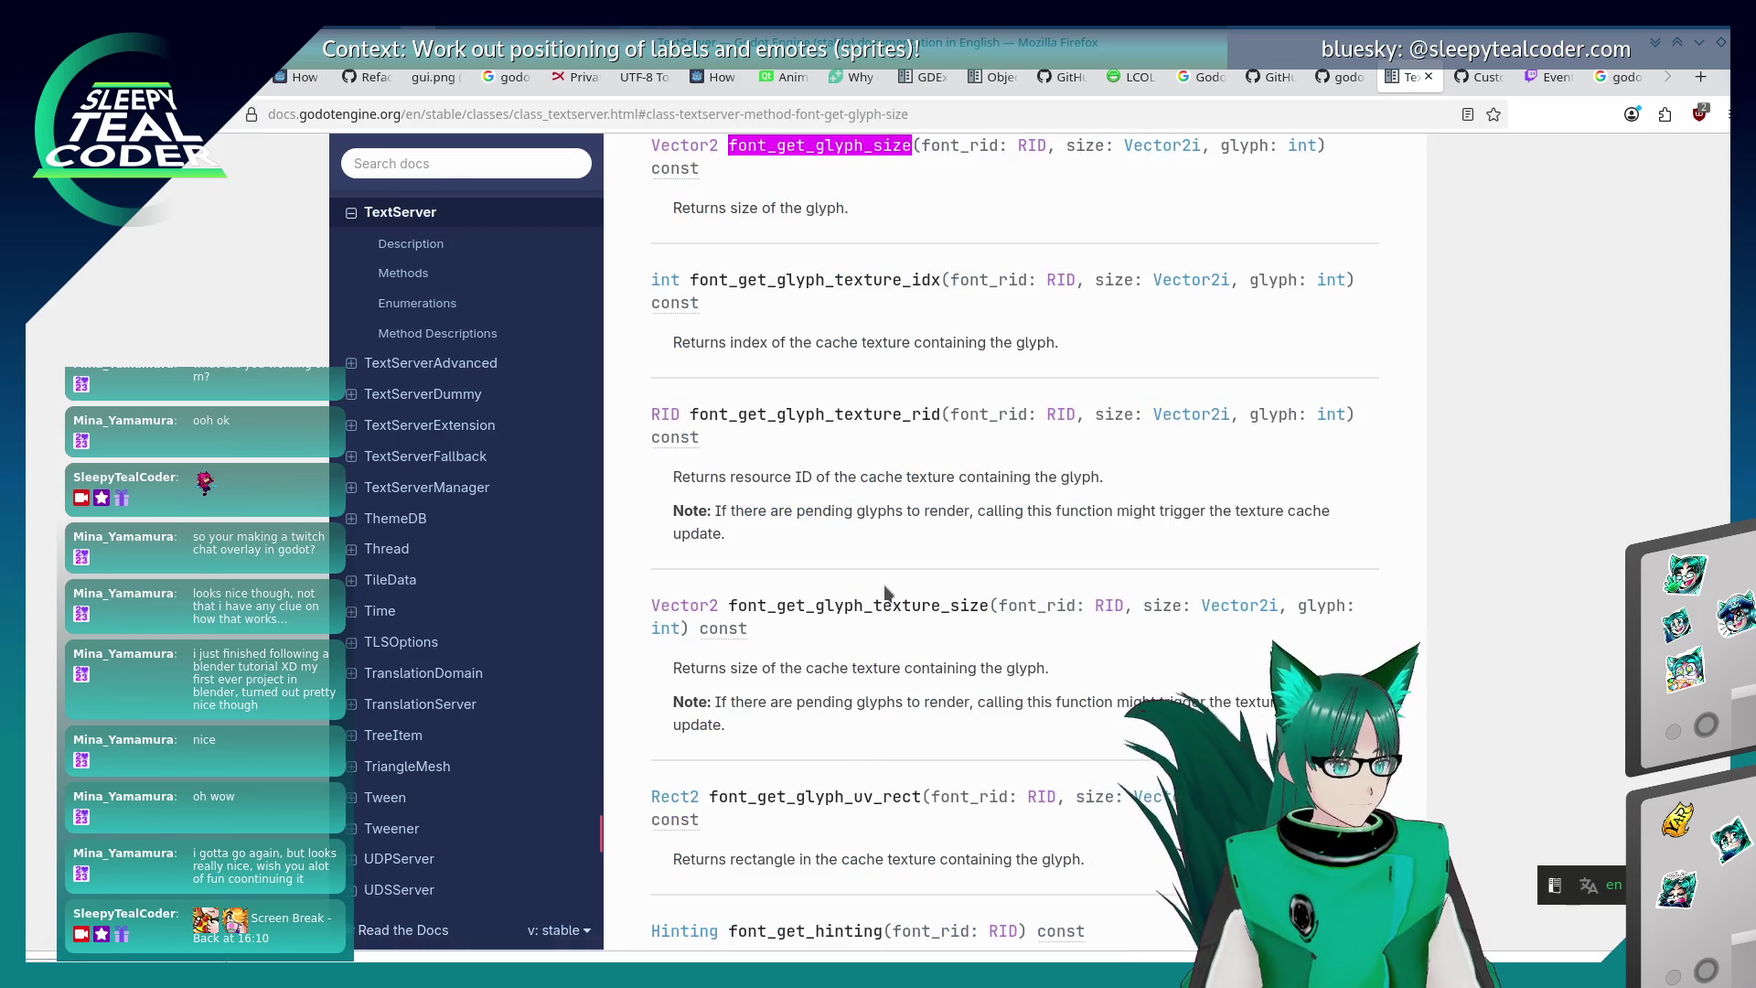
{"action": "scroll", "coordinate": [1149, 546], "scroll_direction": "up", "scroll_amount": 5}
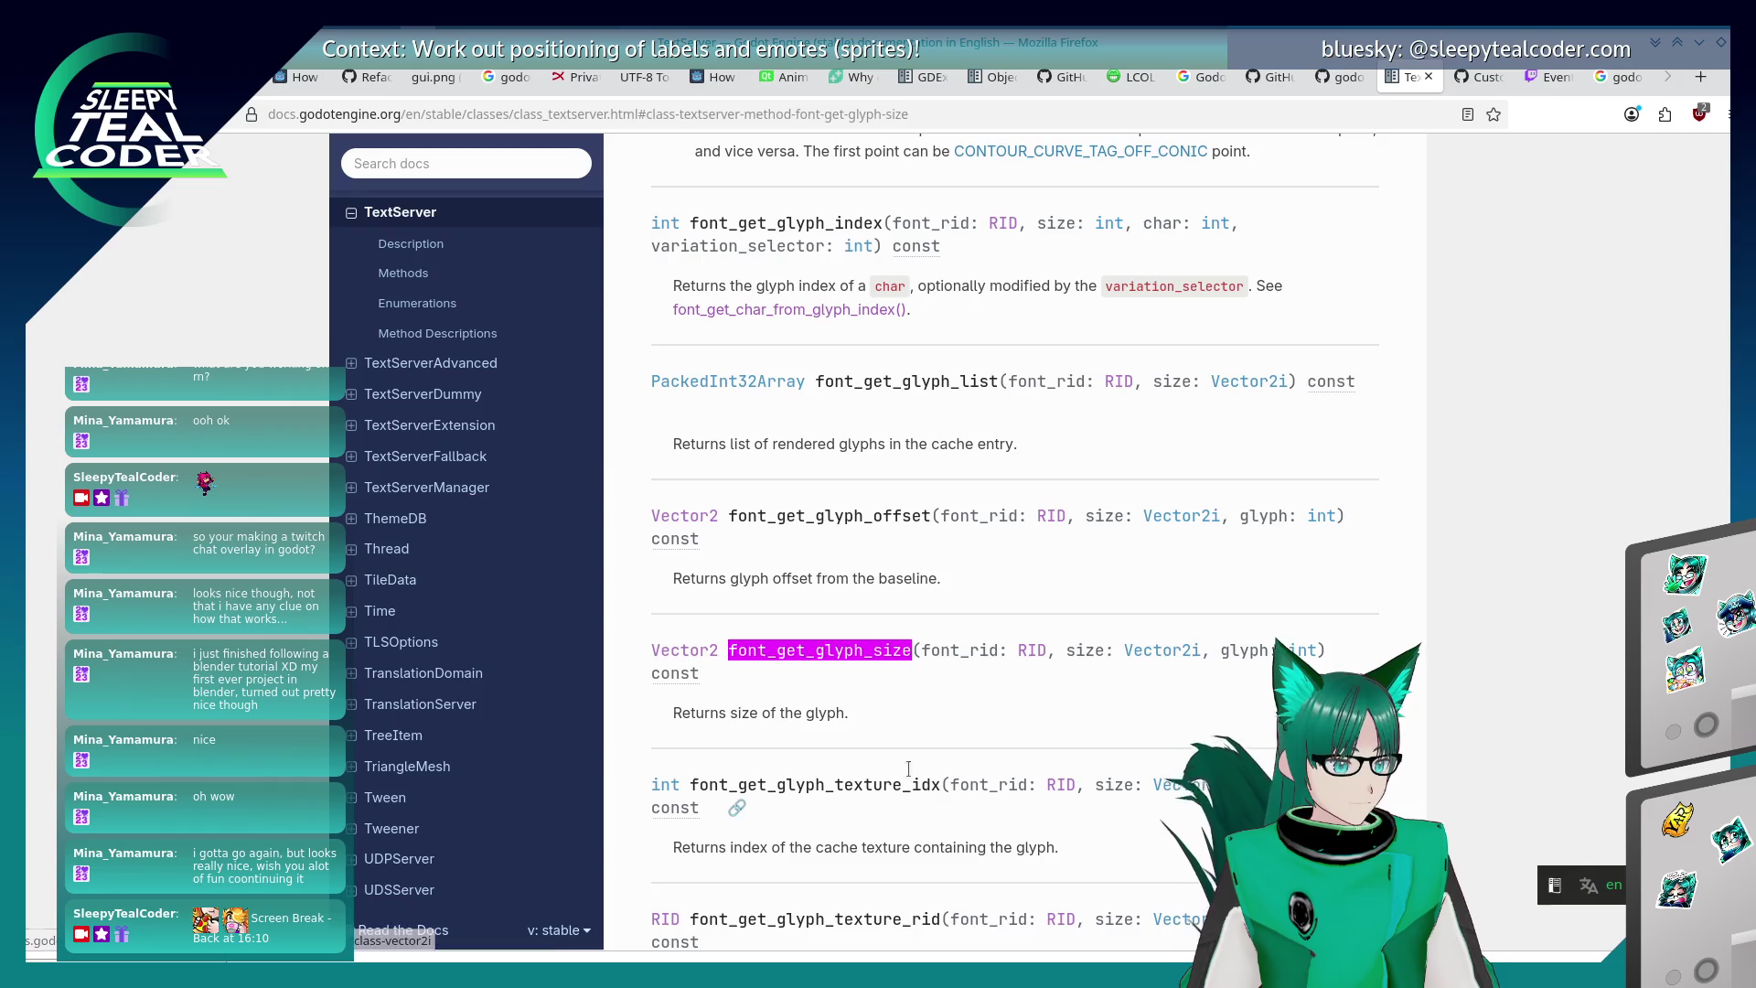
{"action": "scroll", "coordinate": [902, 748], "scroll_direction": "down", "scroll_amount": 1}
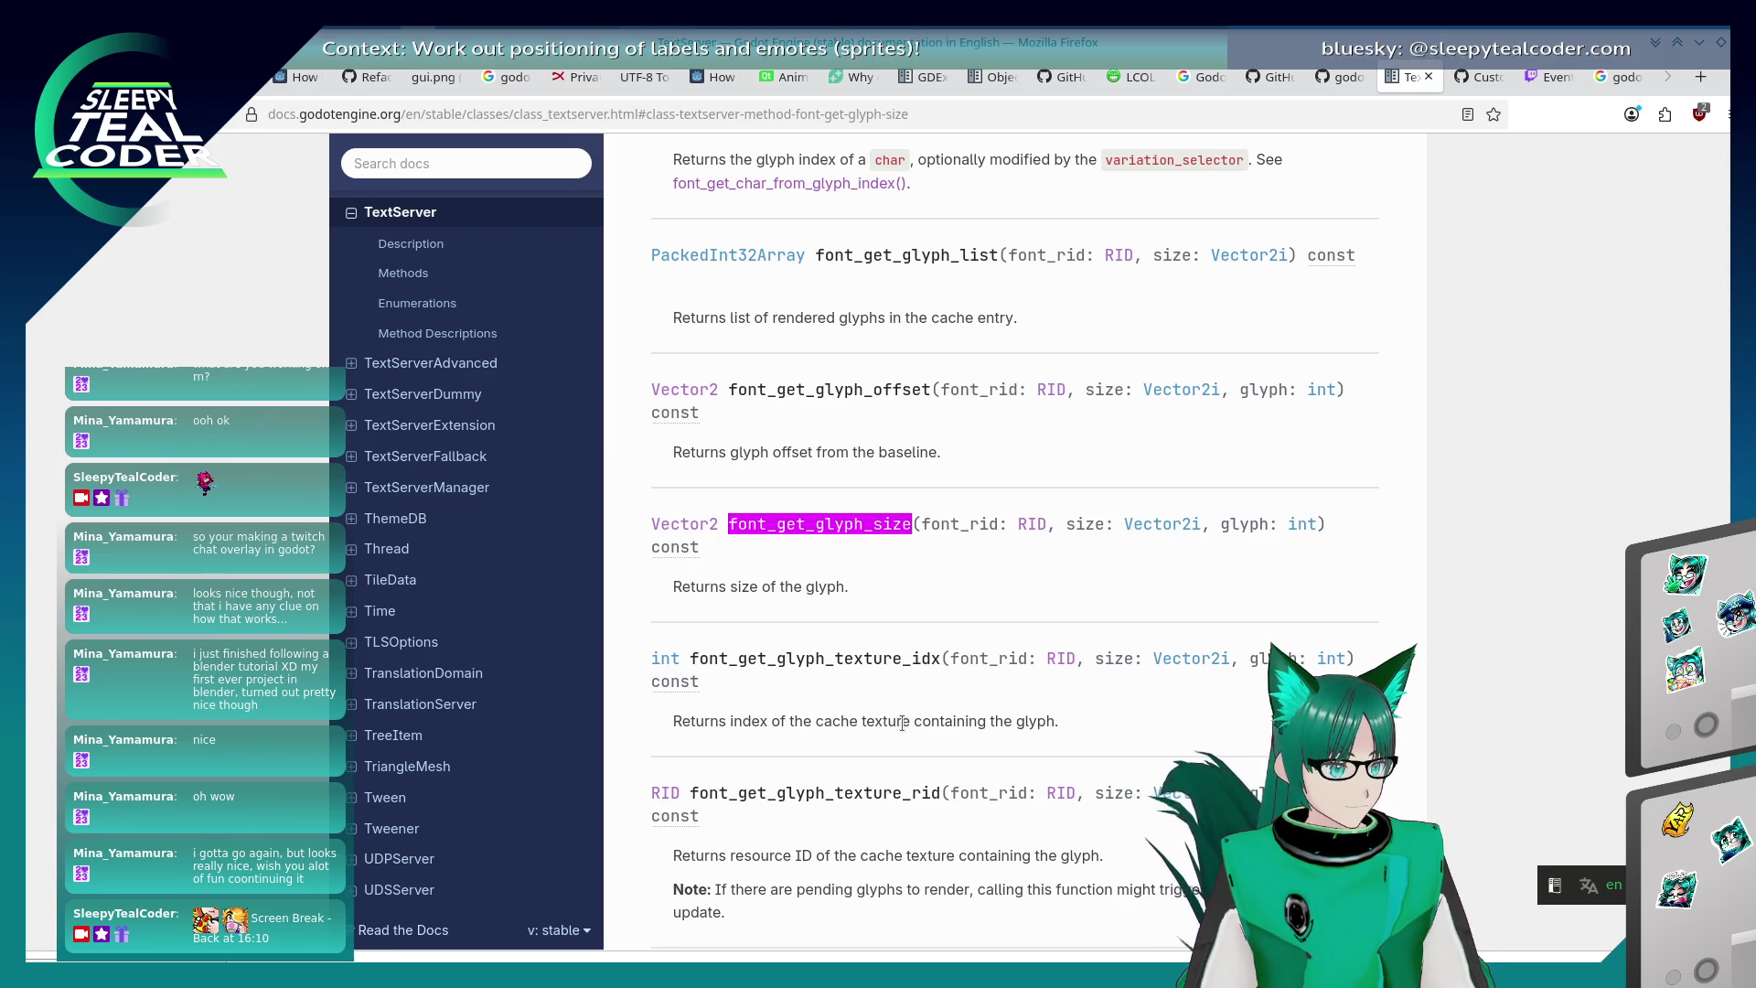
{"action": "scroll", "coordinate": [908, 723], "scroll_direction": "down", "scroll_amount": 1}
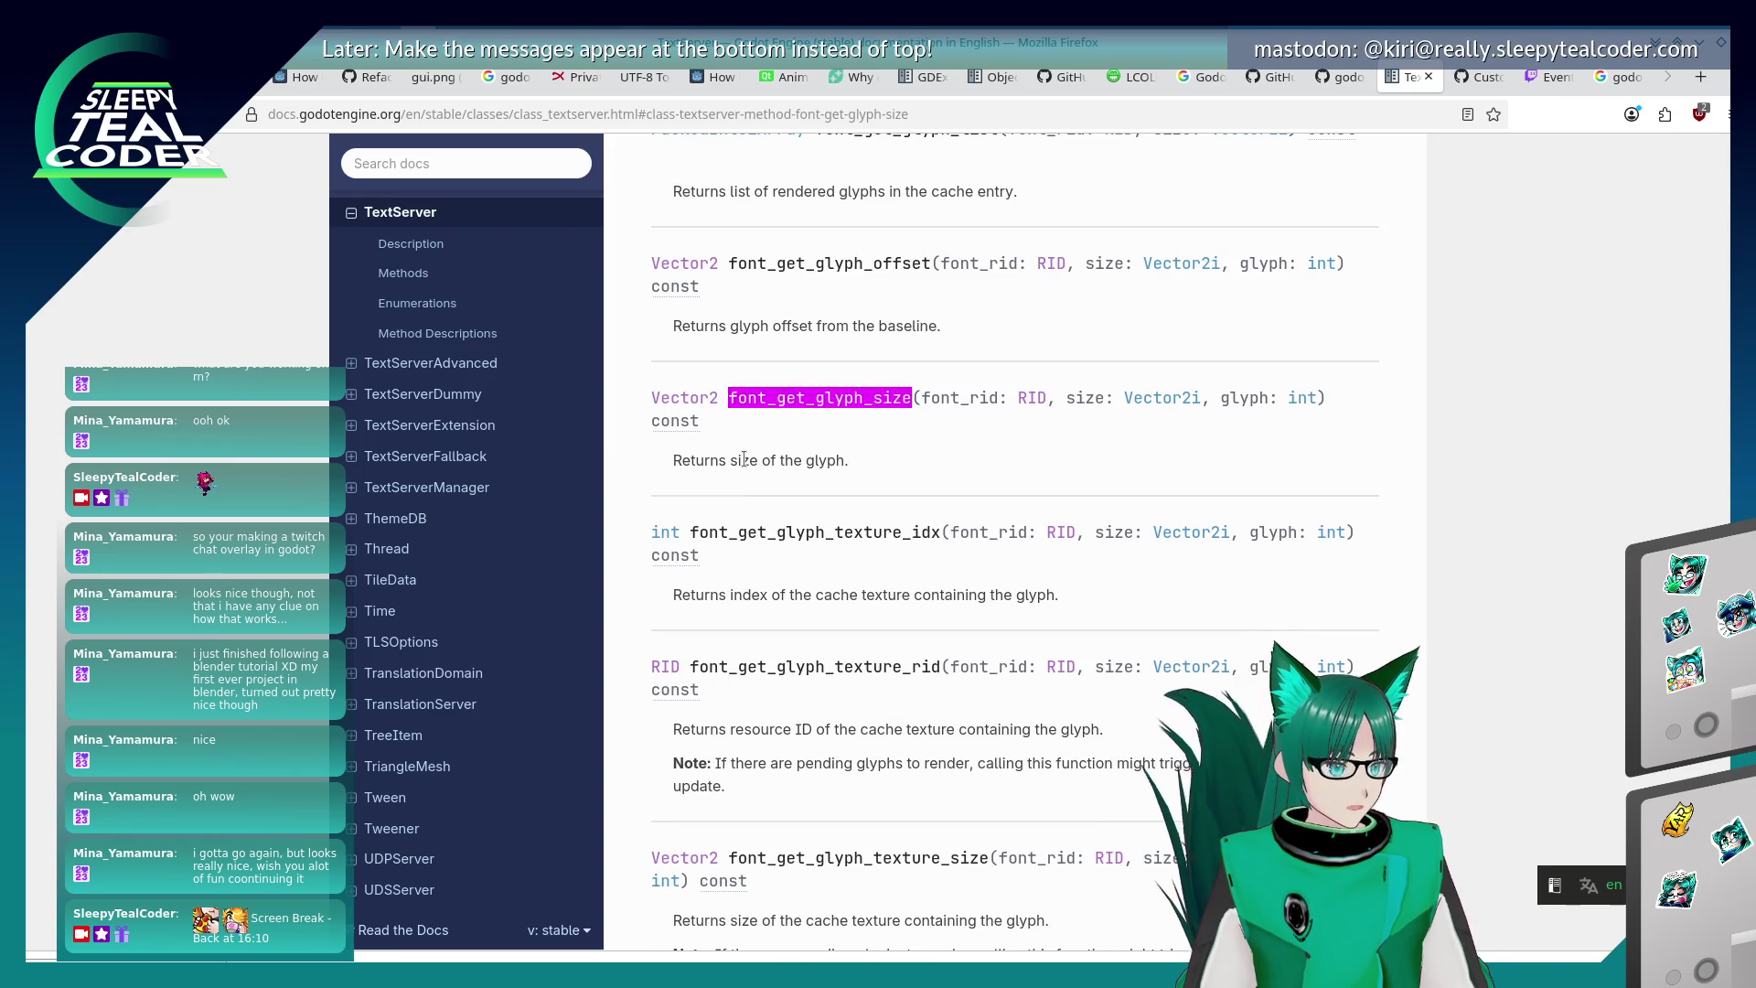
{"action": "key", "text": "alt+Tab"}
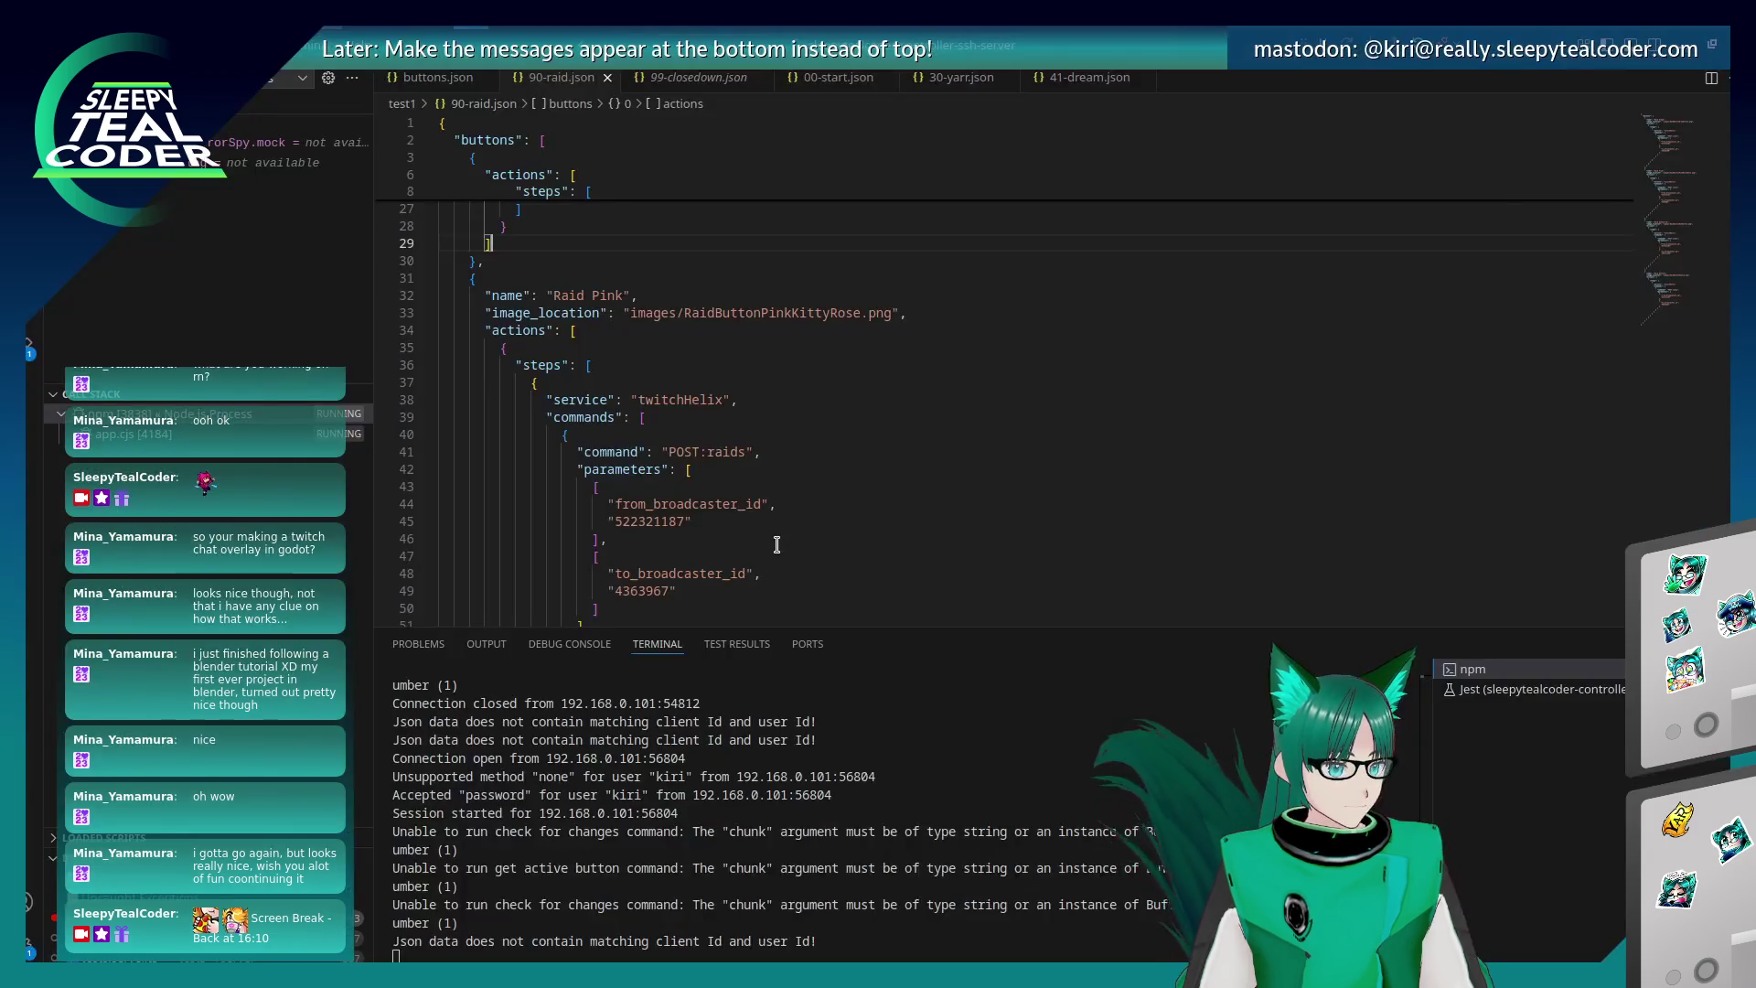
- Add a new line after glyph_size = Vector2i(14, 12) in chat_message.gd and start it with var
{"action": "key", "text": "alt+Tab"}
{"action": "key", "text": "alt+Tab"}
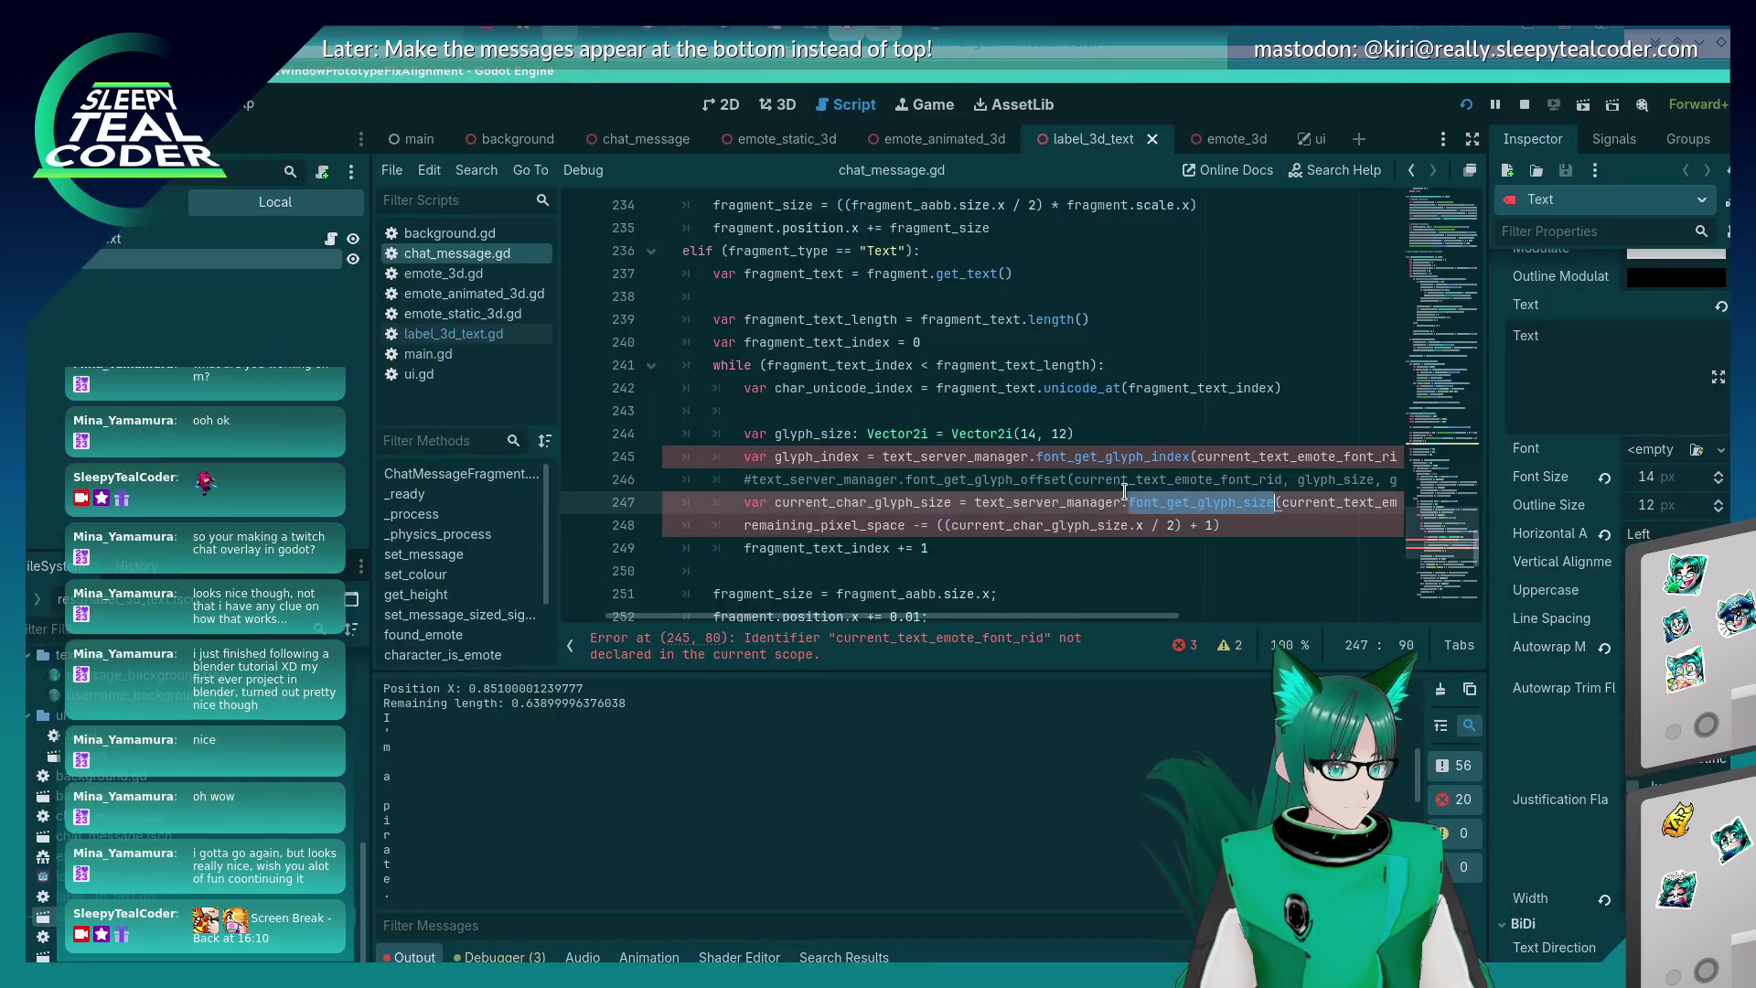
{"action": "mouse_move", "coordinate": [1232, 614]}
{"action": "left_mouse_down"}
{"action": "mouse_move", "coordinate": [1024, 614]}
{"action": "mouse_move", "coordinate": [1306, 625]}
{"action": "mouse_move", "coordinate": [1026, 622]}
{"action": "mouse_move", "coordinate": [1226, 618]}
{"action": "left_mouse_up"}
{"action": "double_click", "coordinate": [896, 387]}
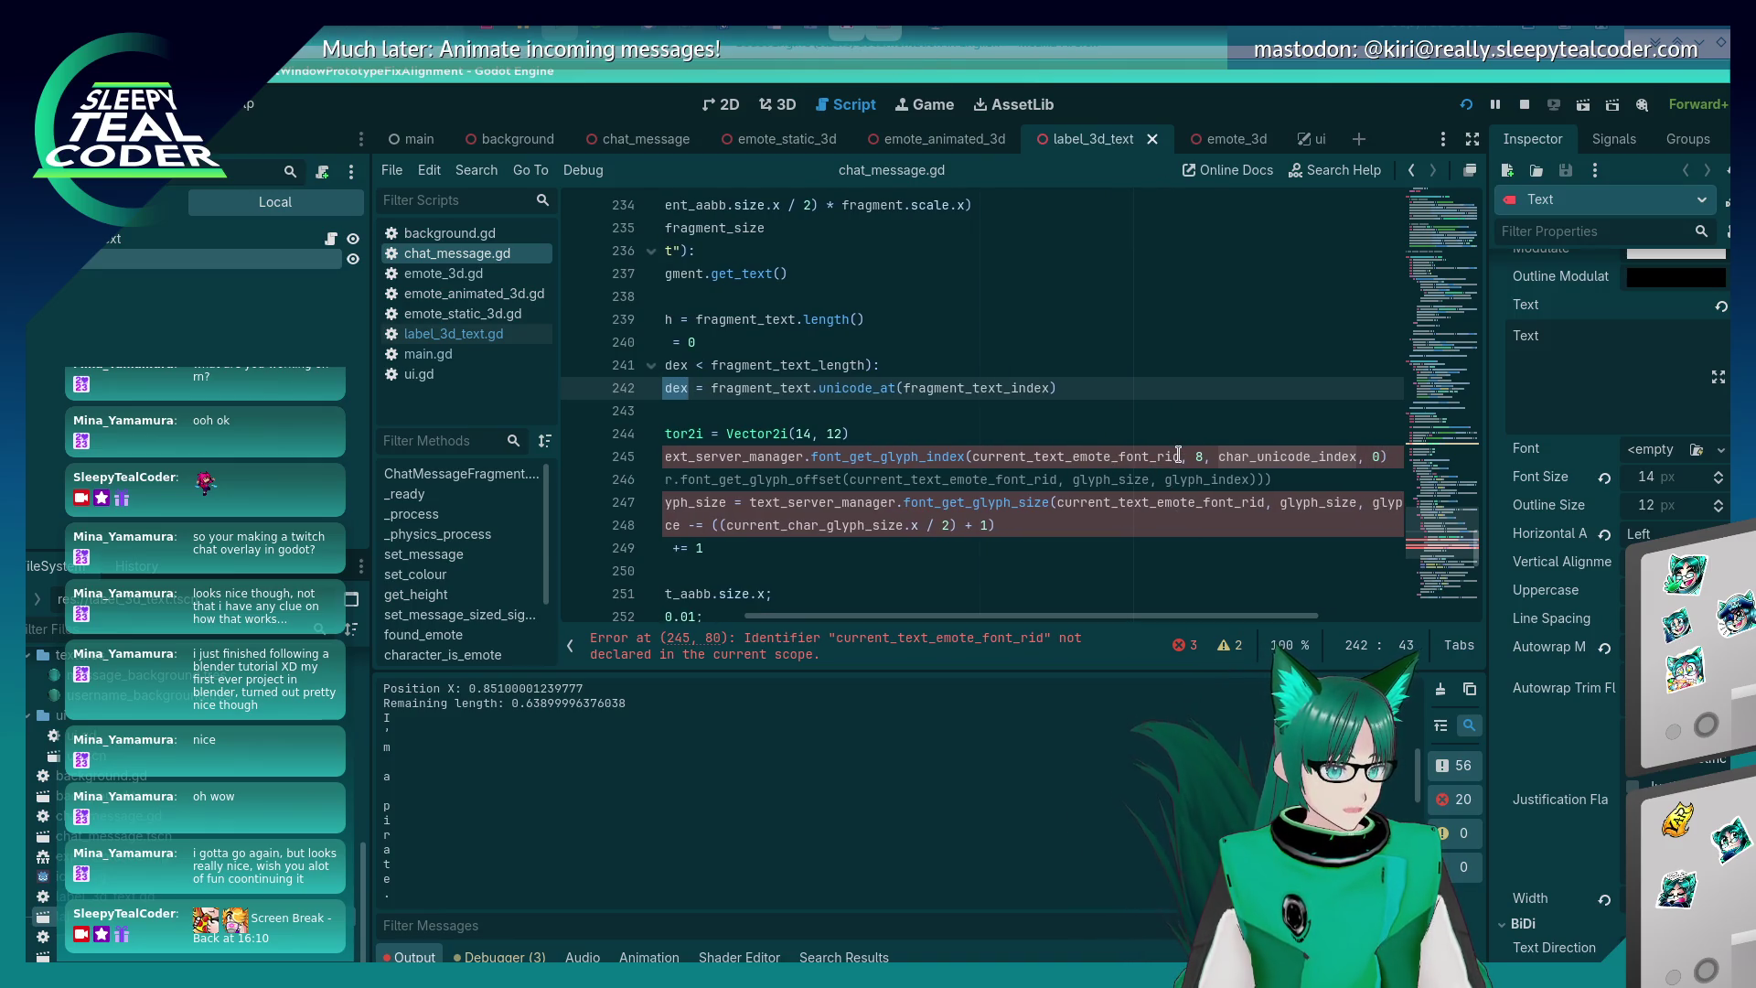
{"action": "left_click", "coordinate": [1129, 433]}
{"action": "key", "text": "Return"}
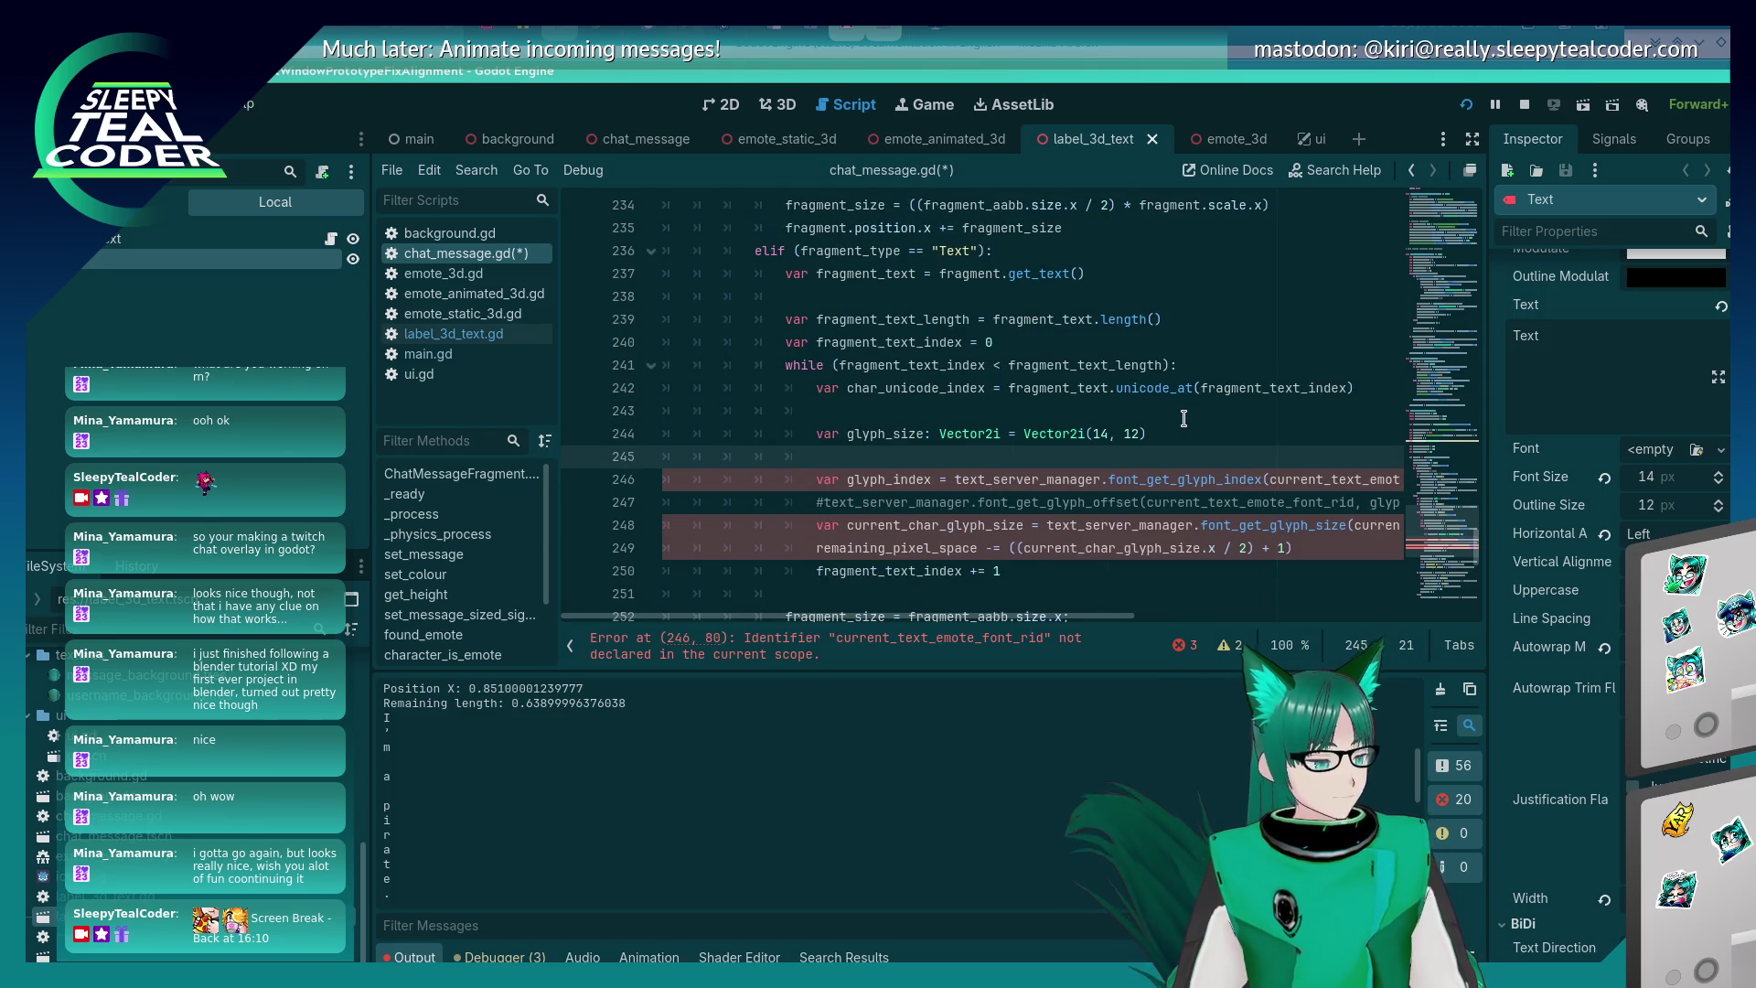
{"action": "key", "text": "ctrl+z"}
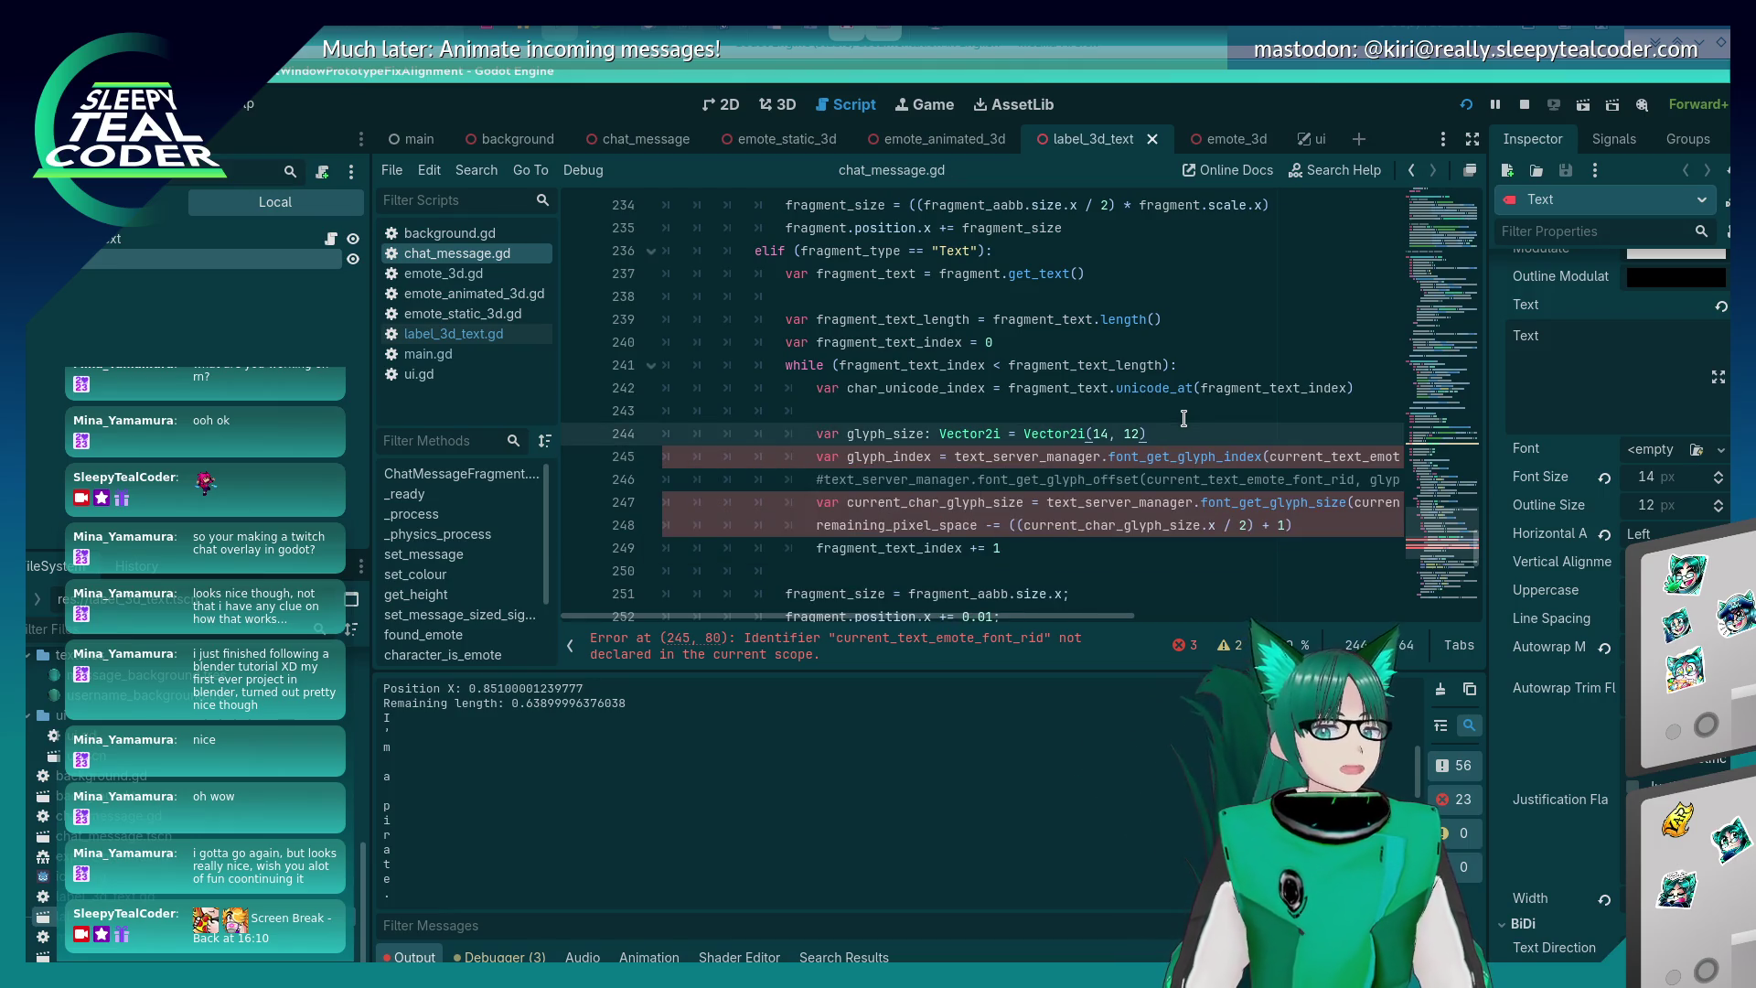
{"action": "key", "text": "Return"}
{"action": "type", "text": "var"}
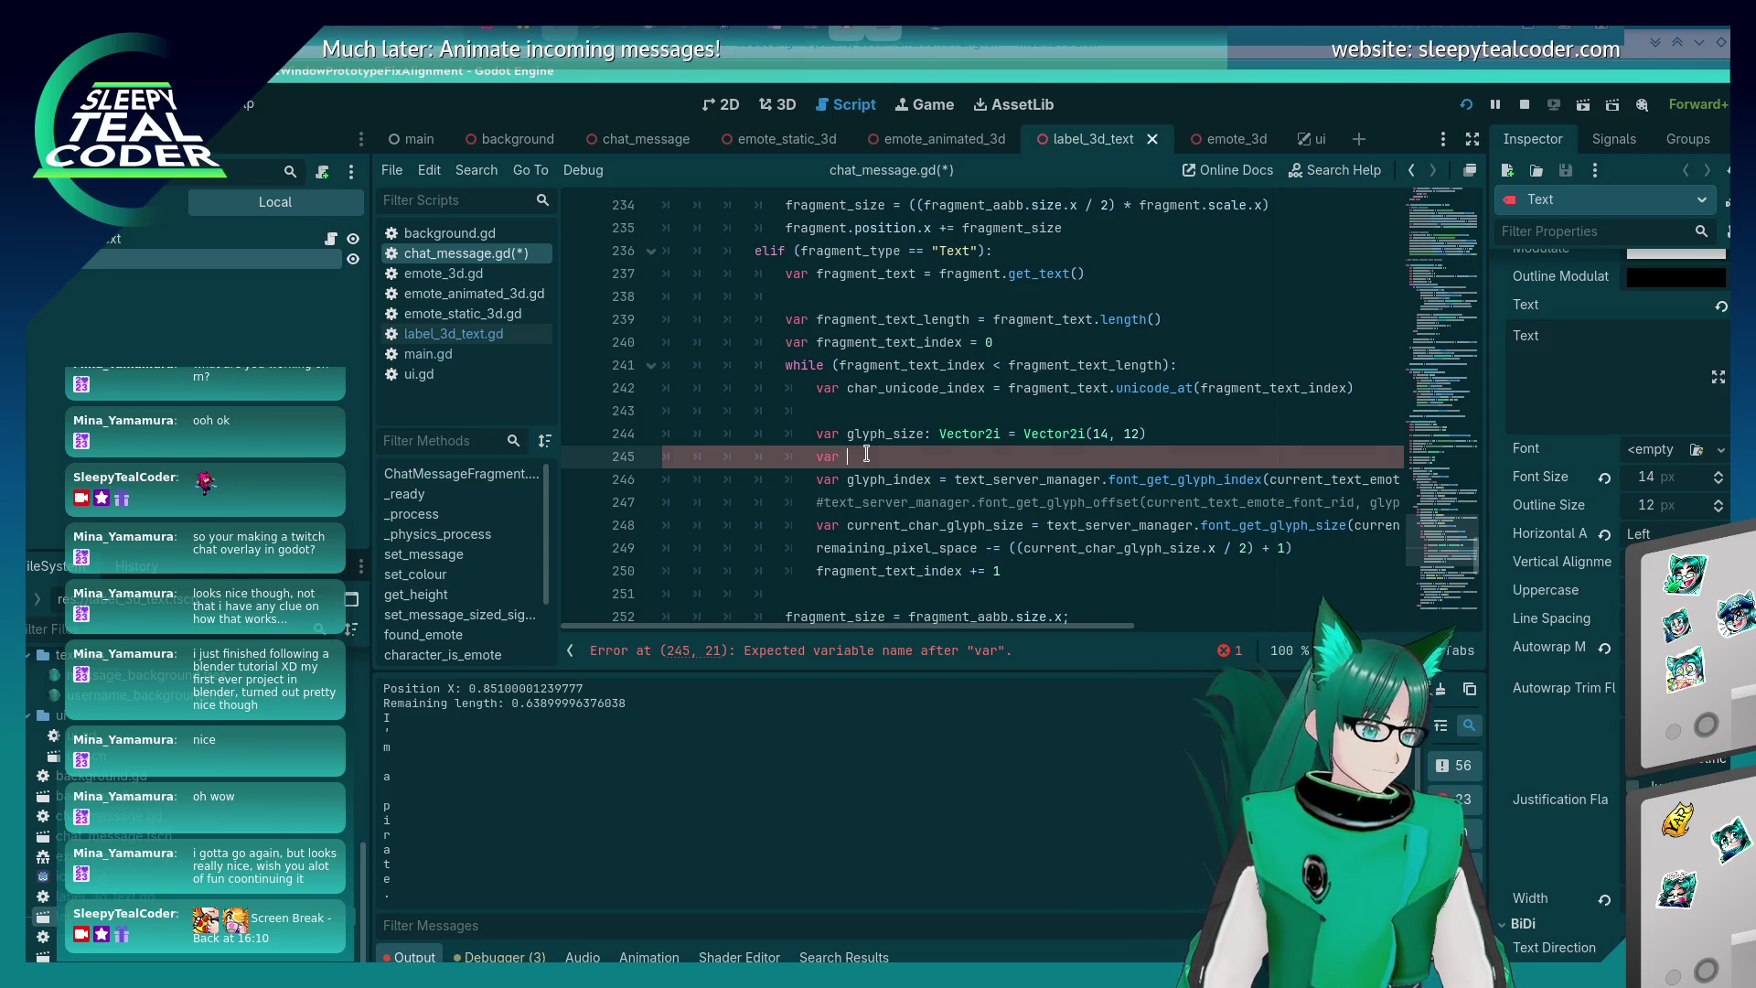
- Name the new variable font_rid and give it an RID type annotation
{"action": "key", "text": "Down"}
{"action": "key", "text": "End"}
{"action": "key", "text": "Up"}
{"action": "key", "text": "Home"}
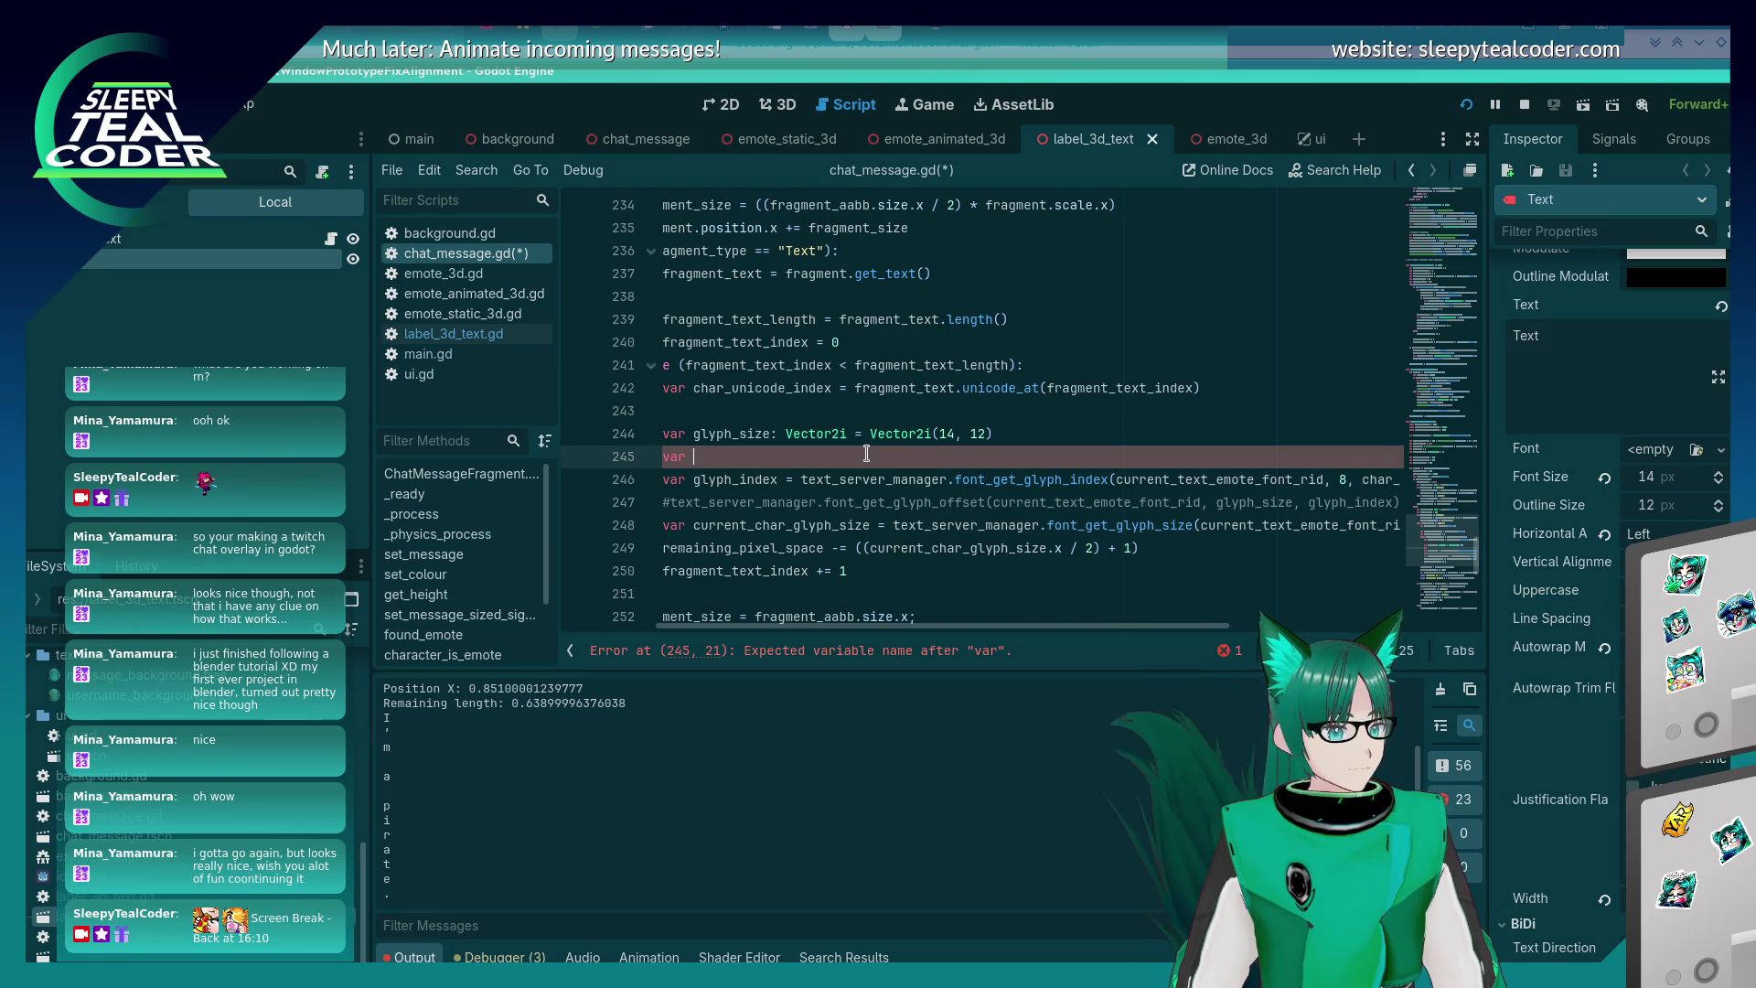
{"action": "type", "text": "font_rid"}
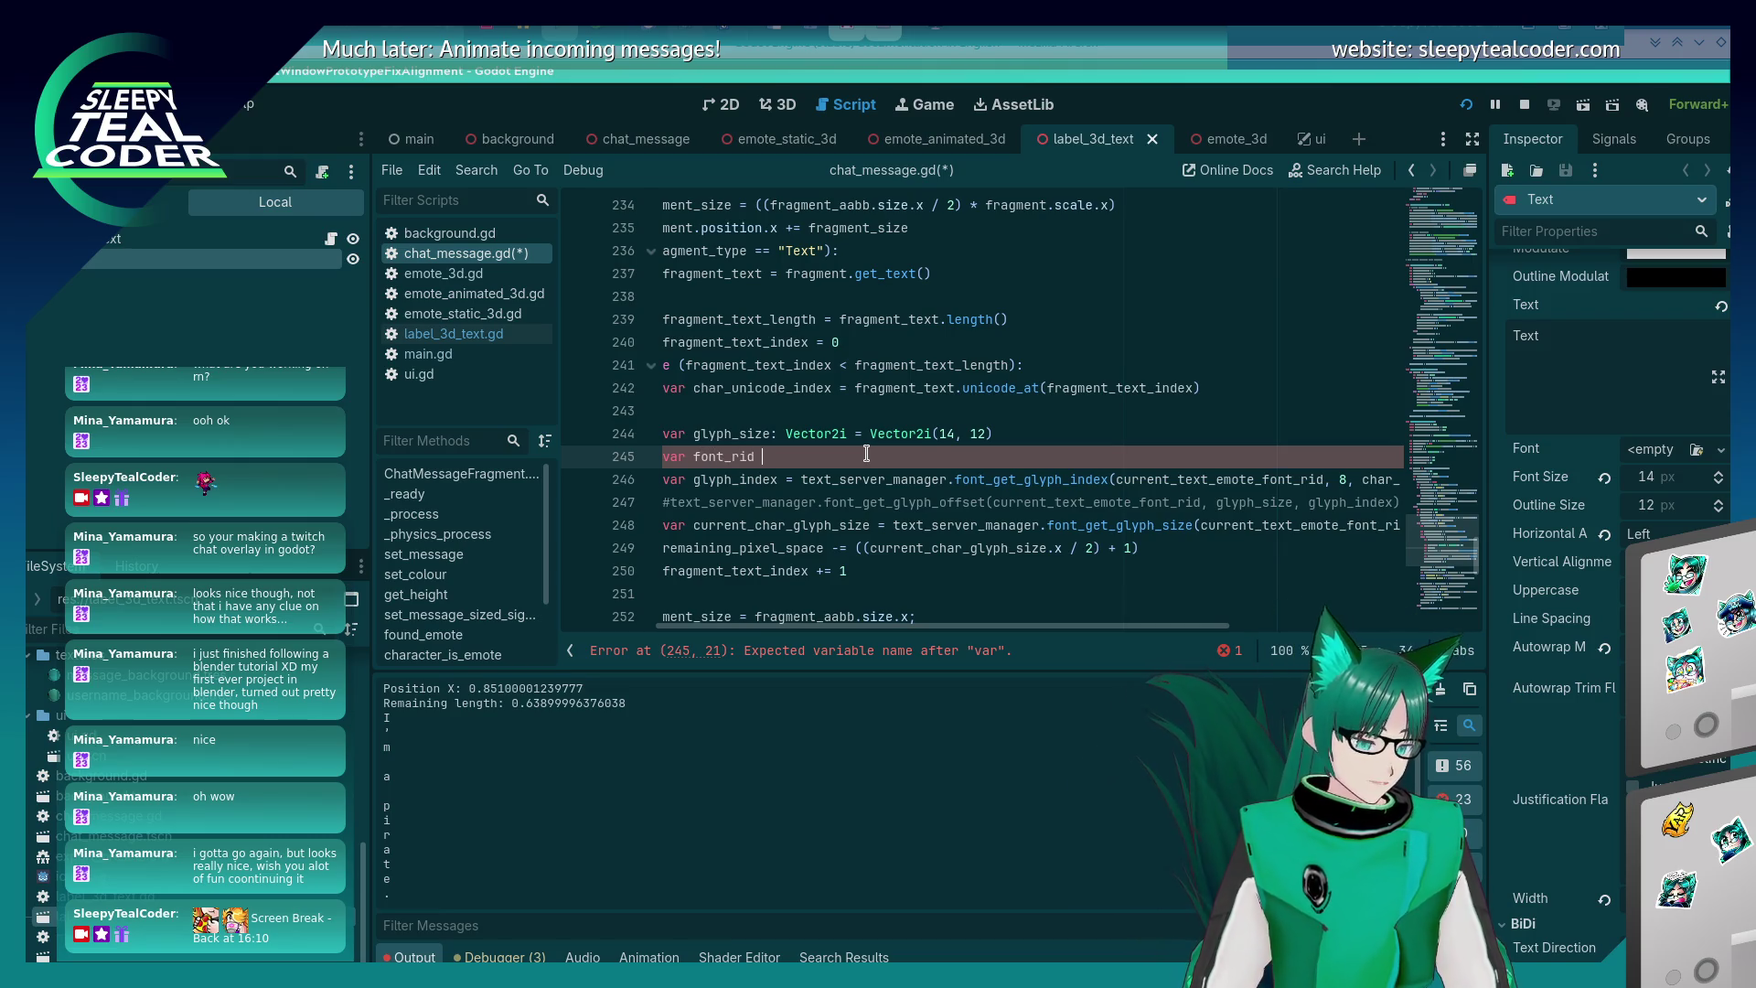
{"action": "key", "text": "BackSpace"}
{"action": "type", "text": ":"}
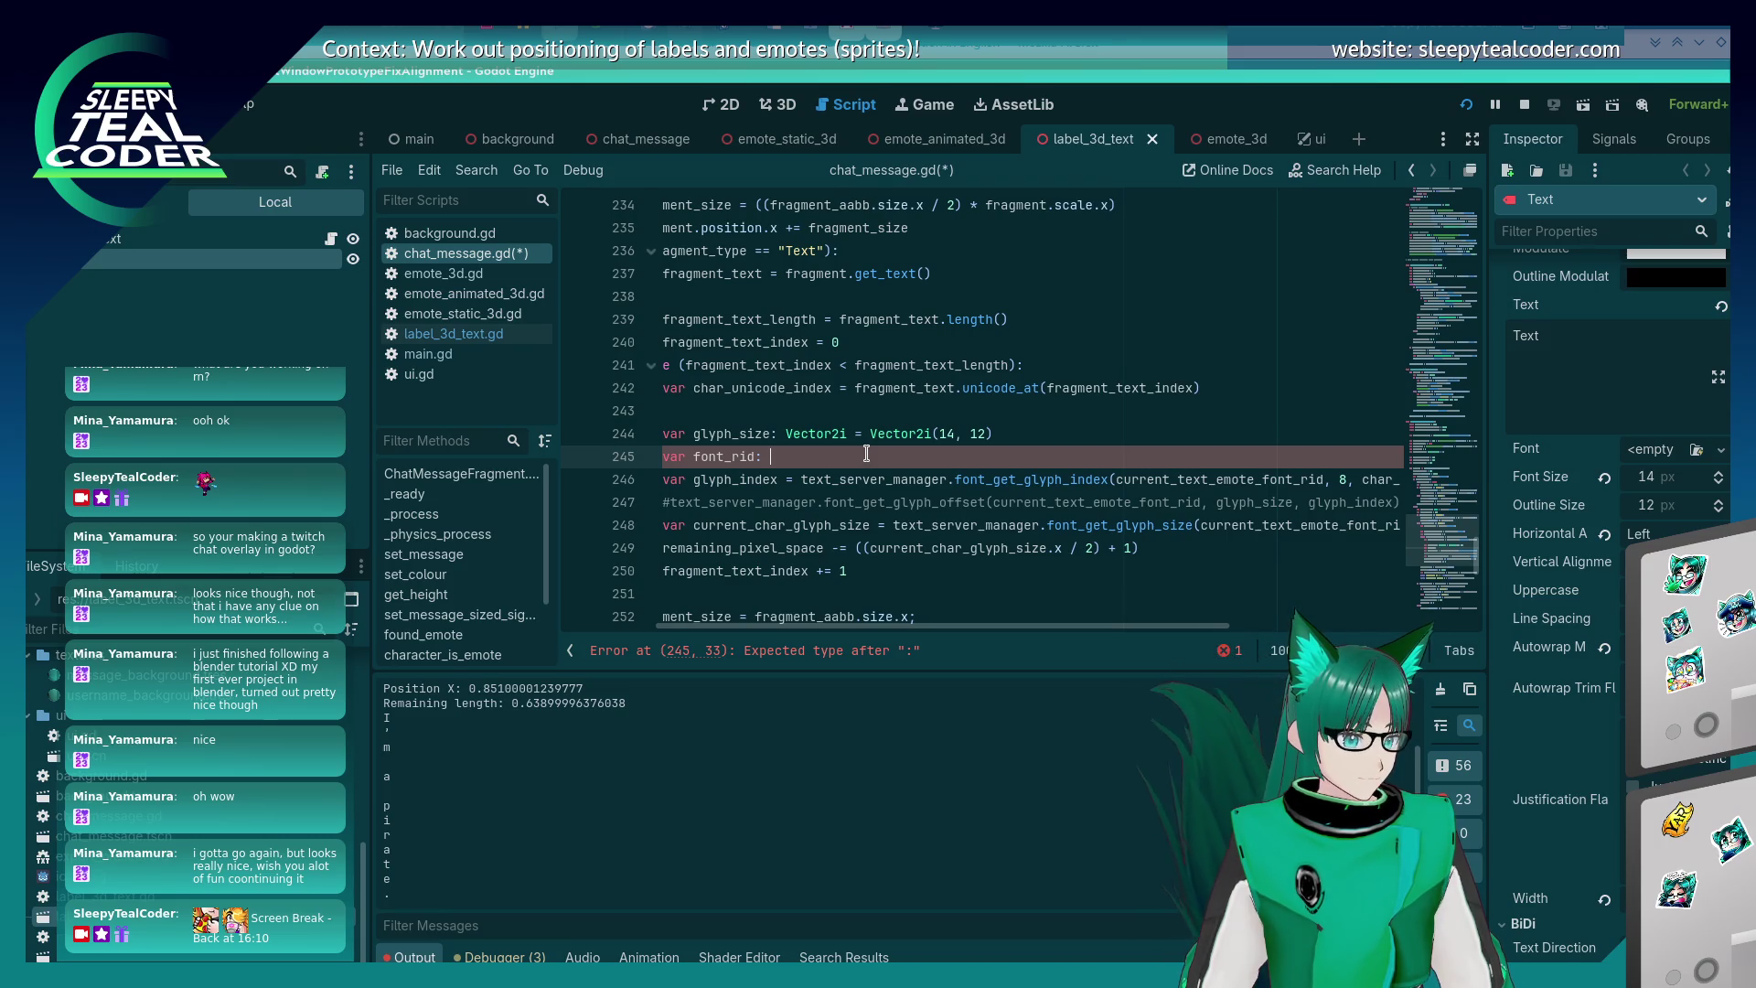
{"action": "type", "text": " RID ="}
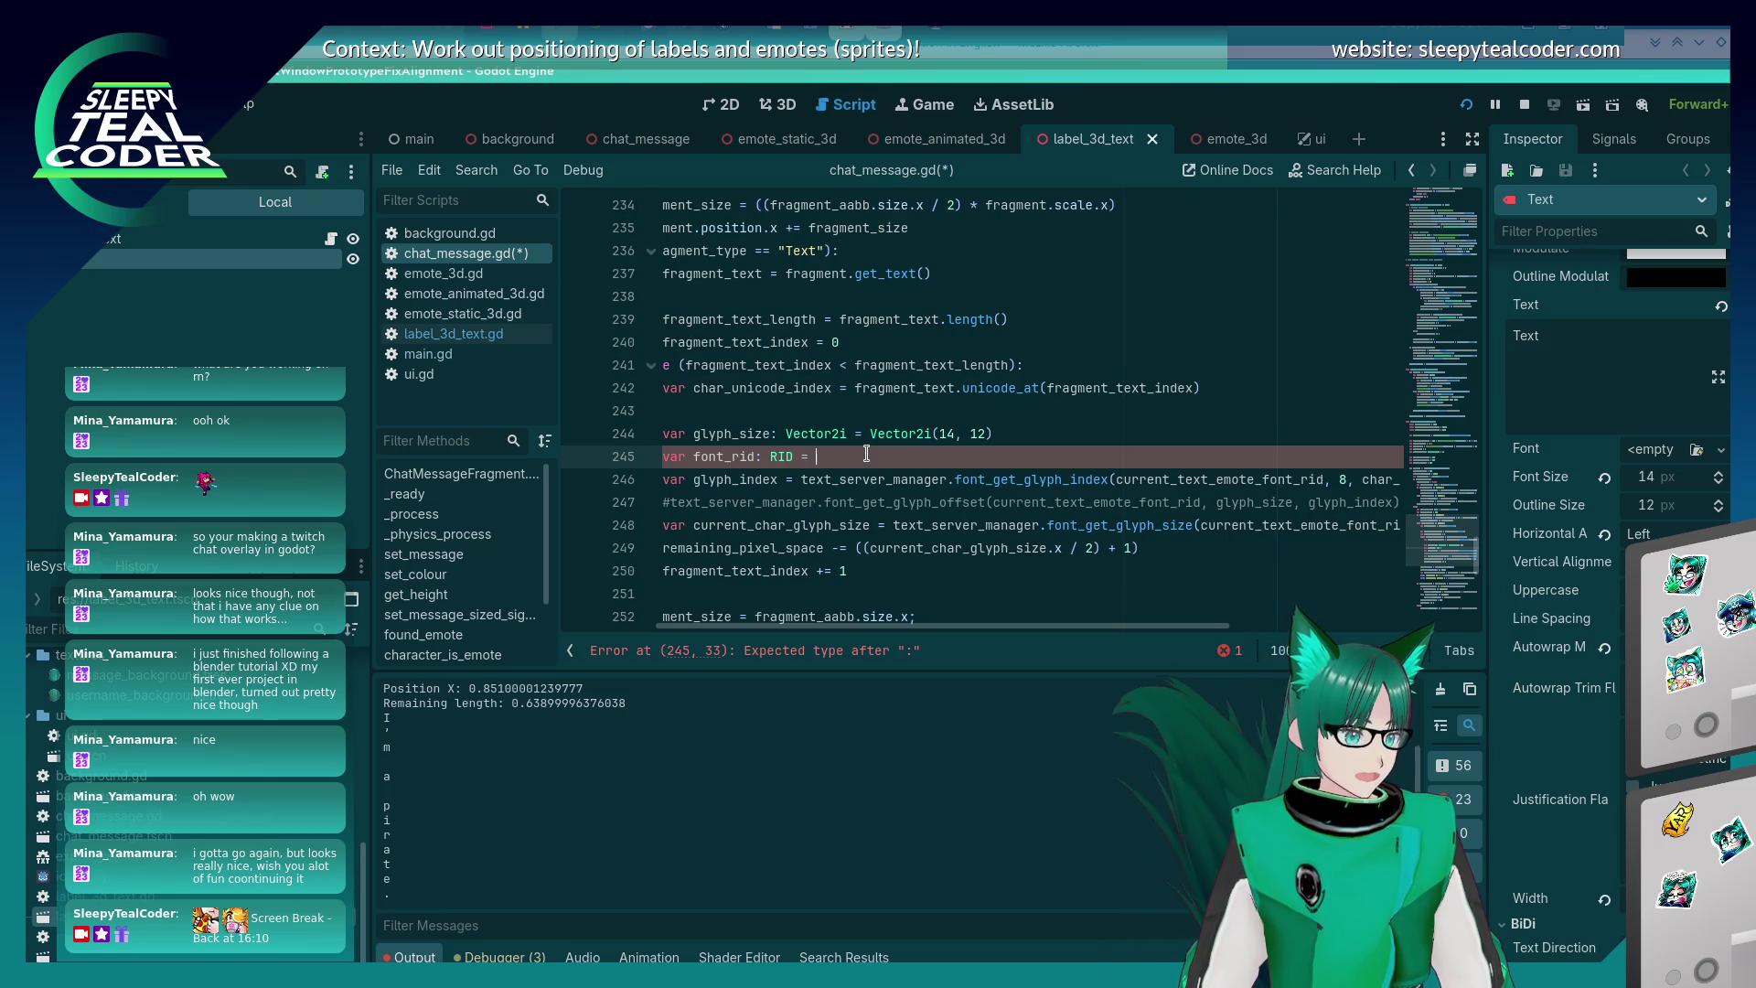
{"action": "key", "text": "Escape"}
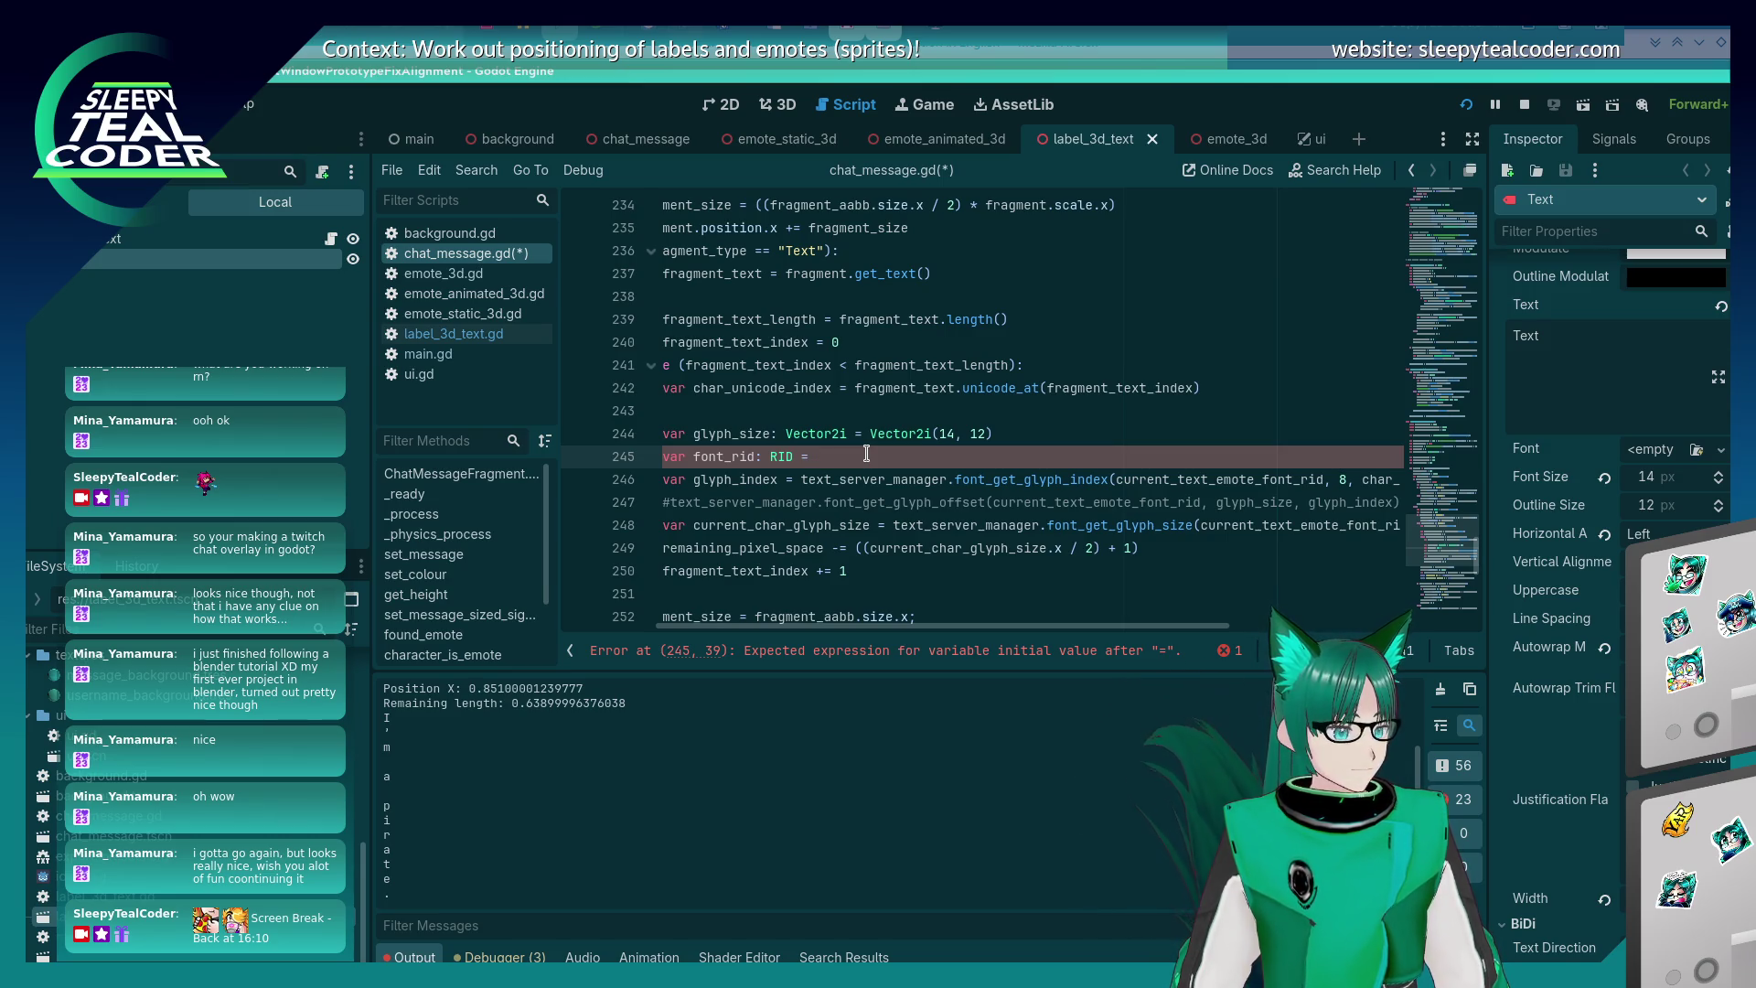
- Assign font_rid the value ThemeDB.get_default_theme().get_rid() and save the script
{"action": "type", "text": "Th"}
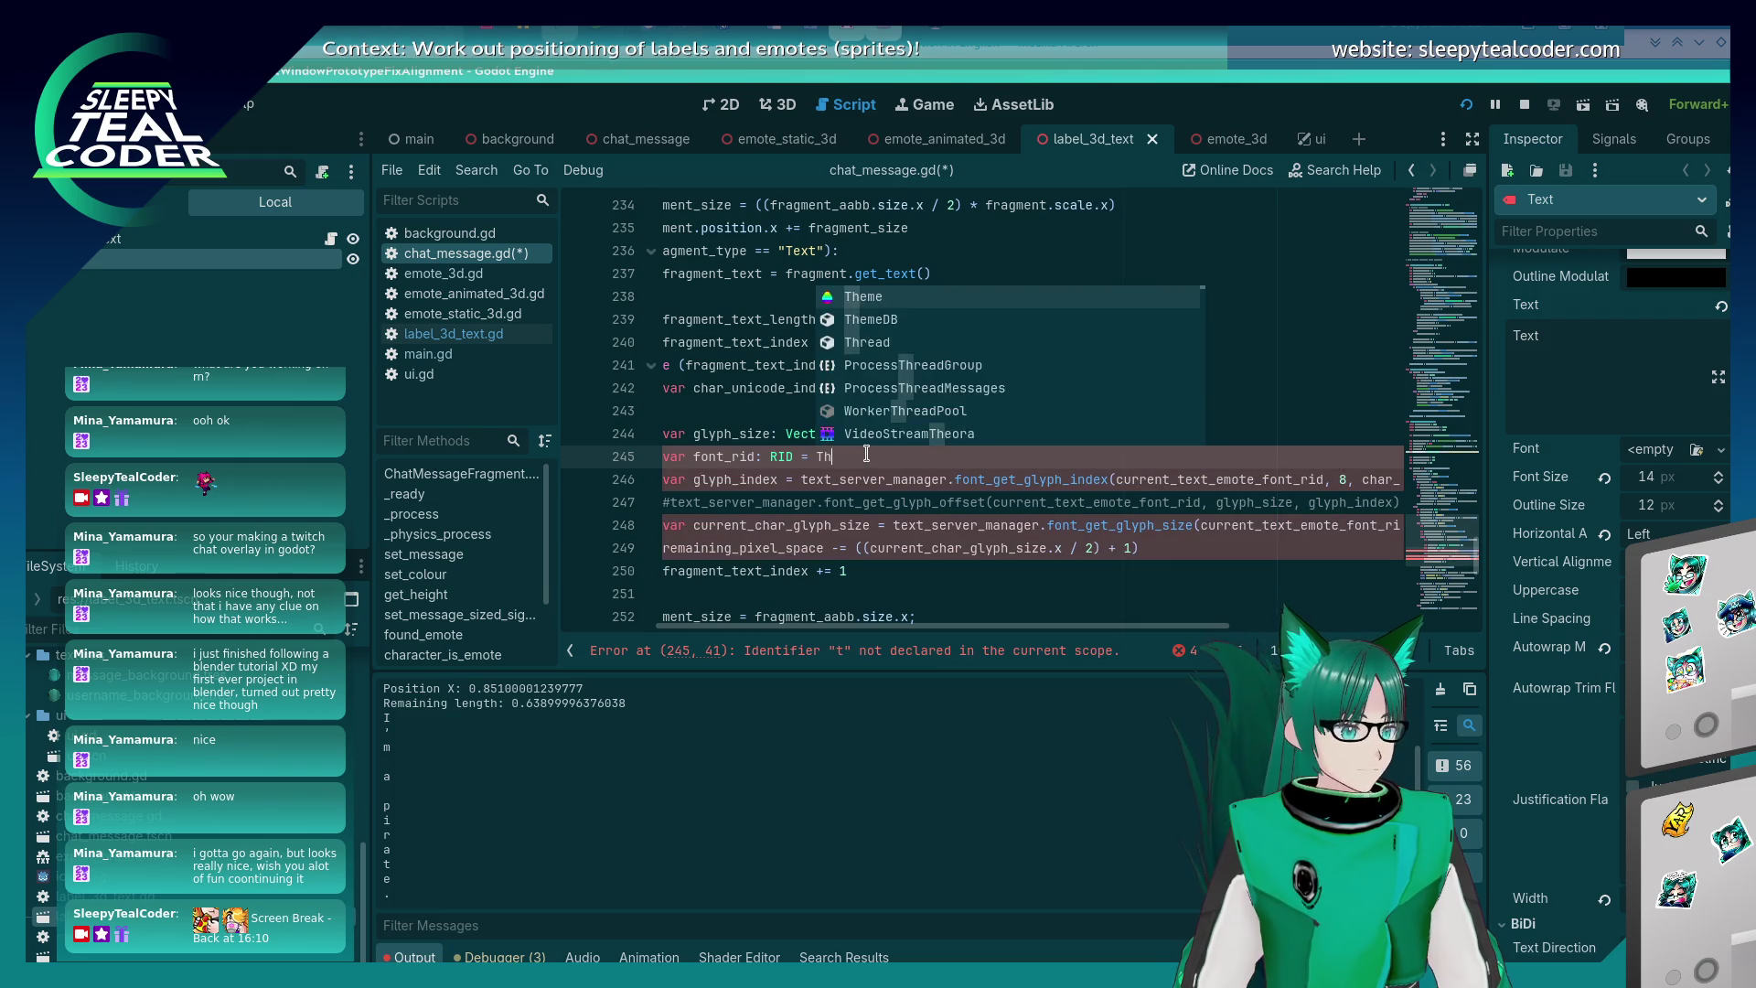
{"action": "type", "text": "eme."}
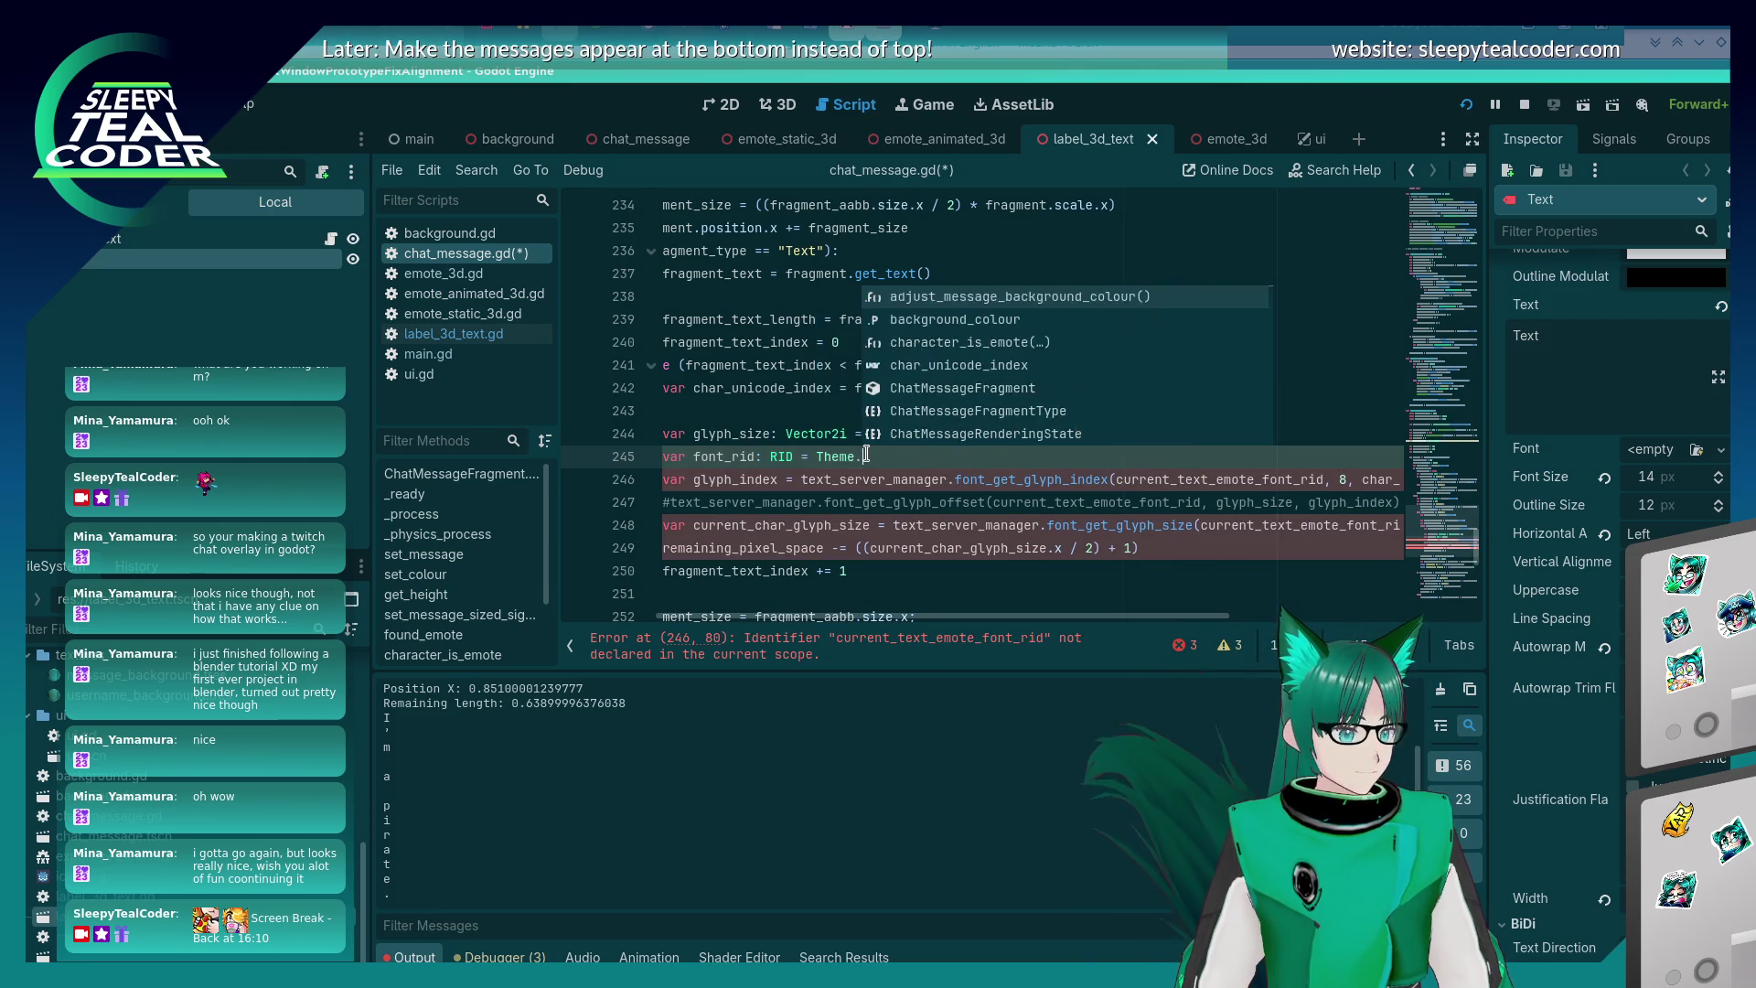
{"action": "type", "text": "g"}
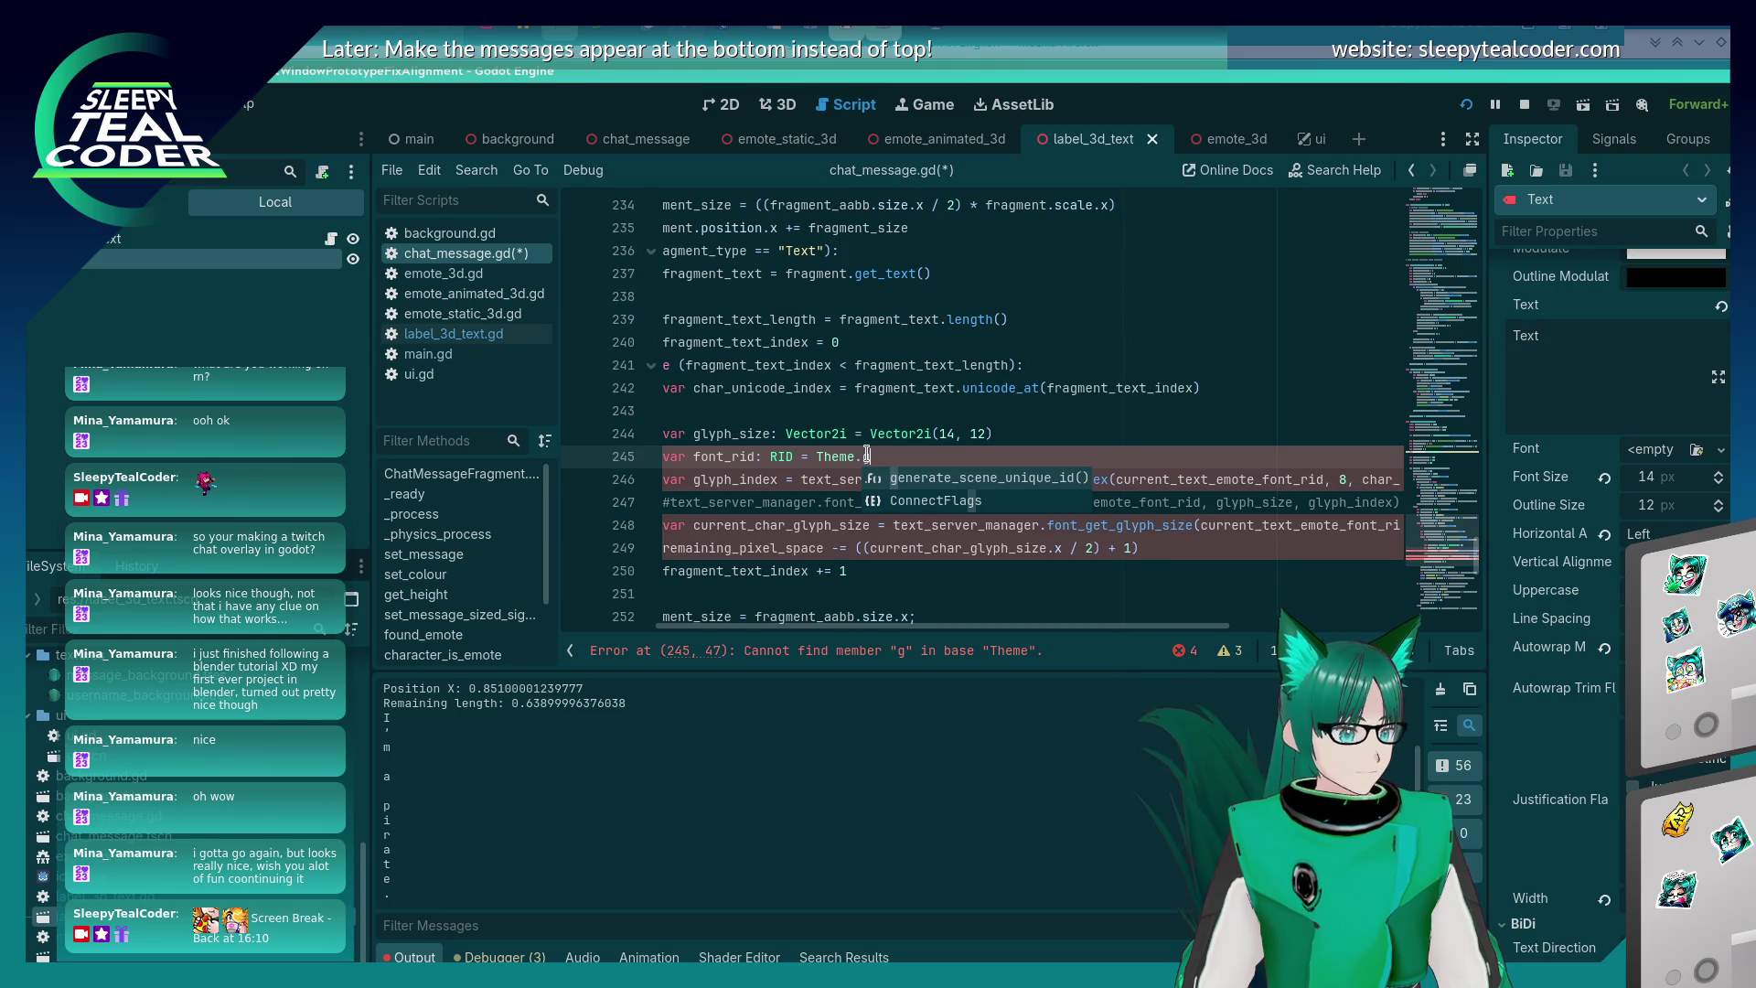
{"action": "key", "text": "BackSpace"}
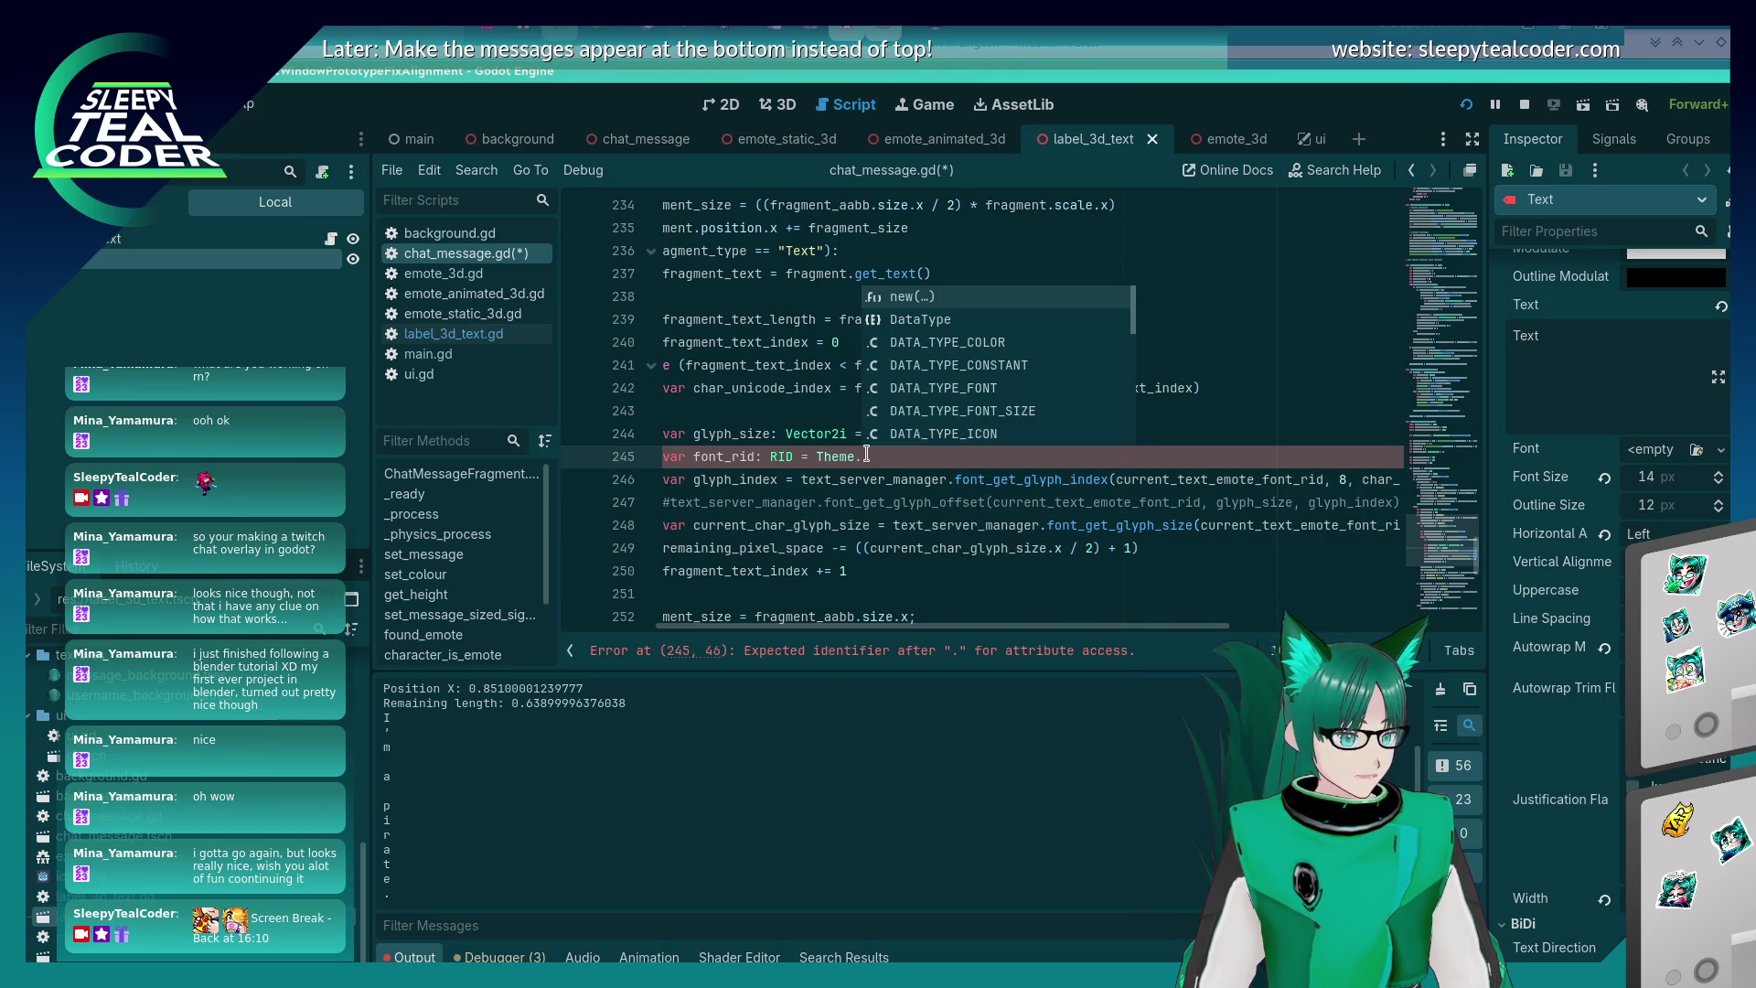
{"action": "key", "text": "BackSpace"}
{"action": "key", "text": "BackSpace"}
{"action": "key", "text": "BackSpace"}
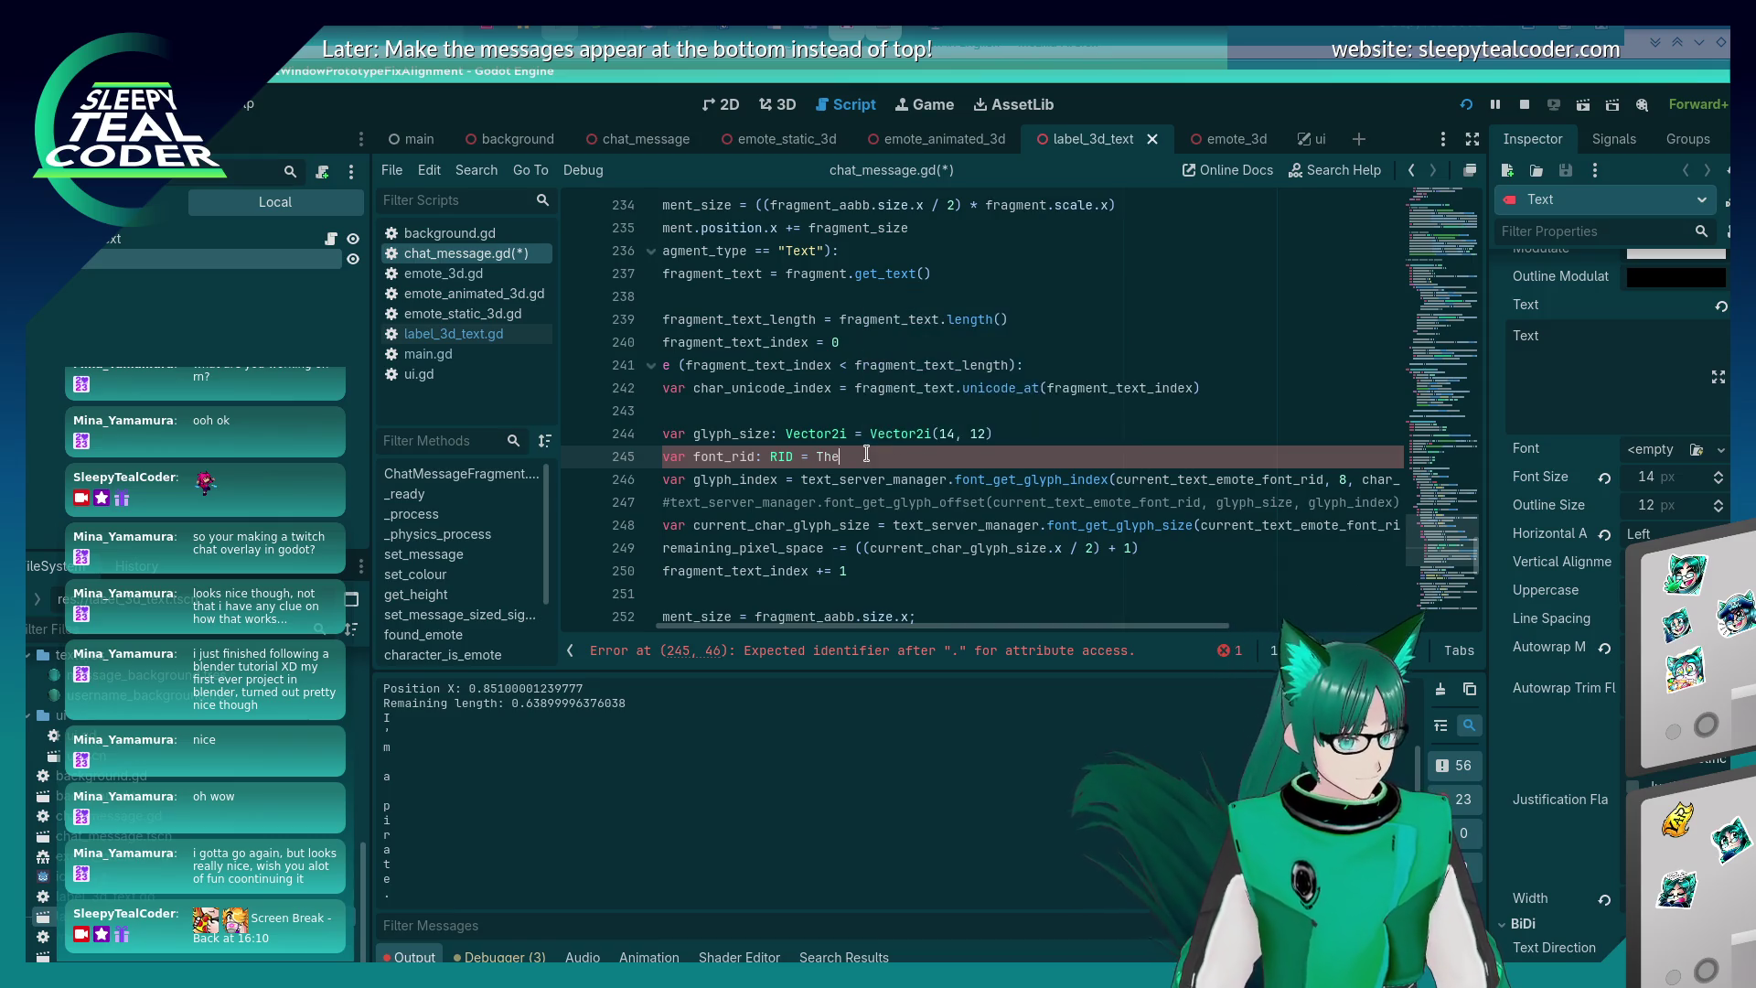
{"action": "type", "text": "meDB"}
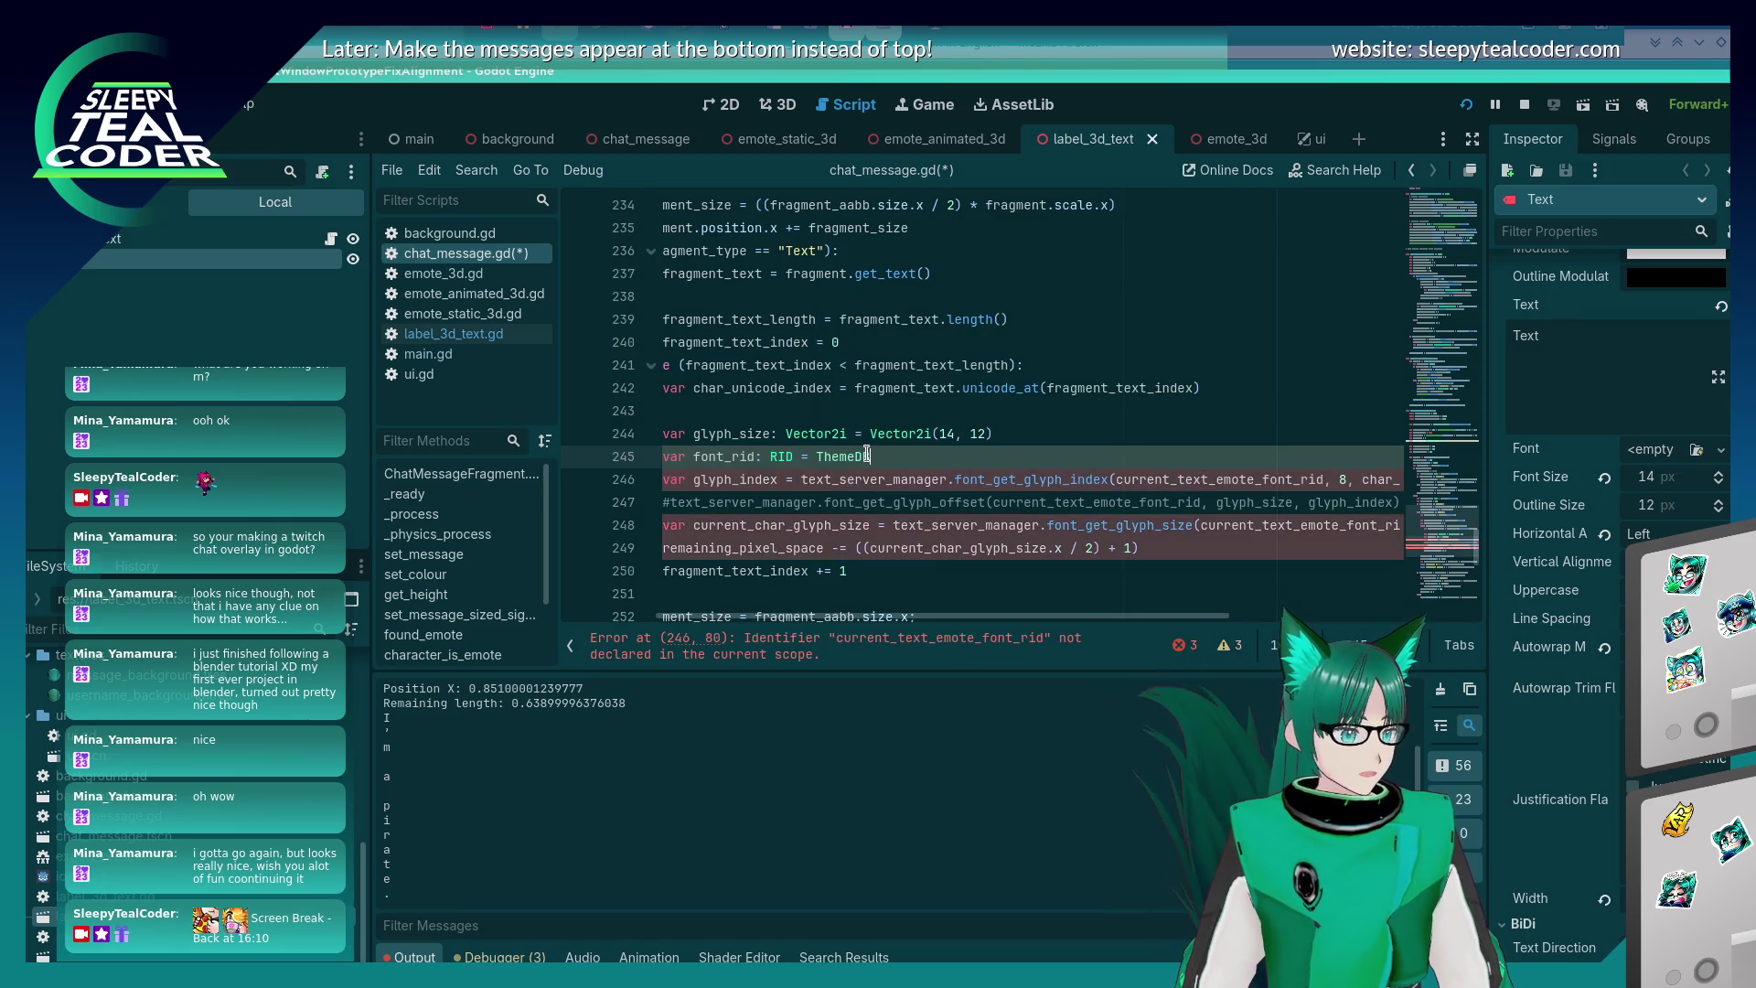
{"action": "type", "text": ".get_"}
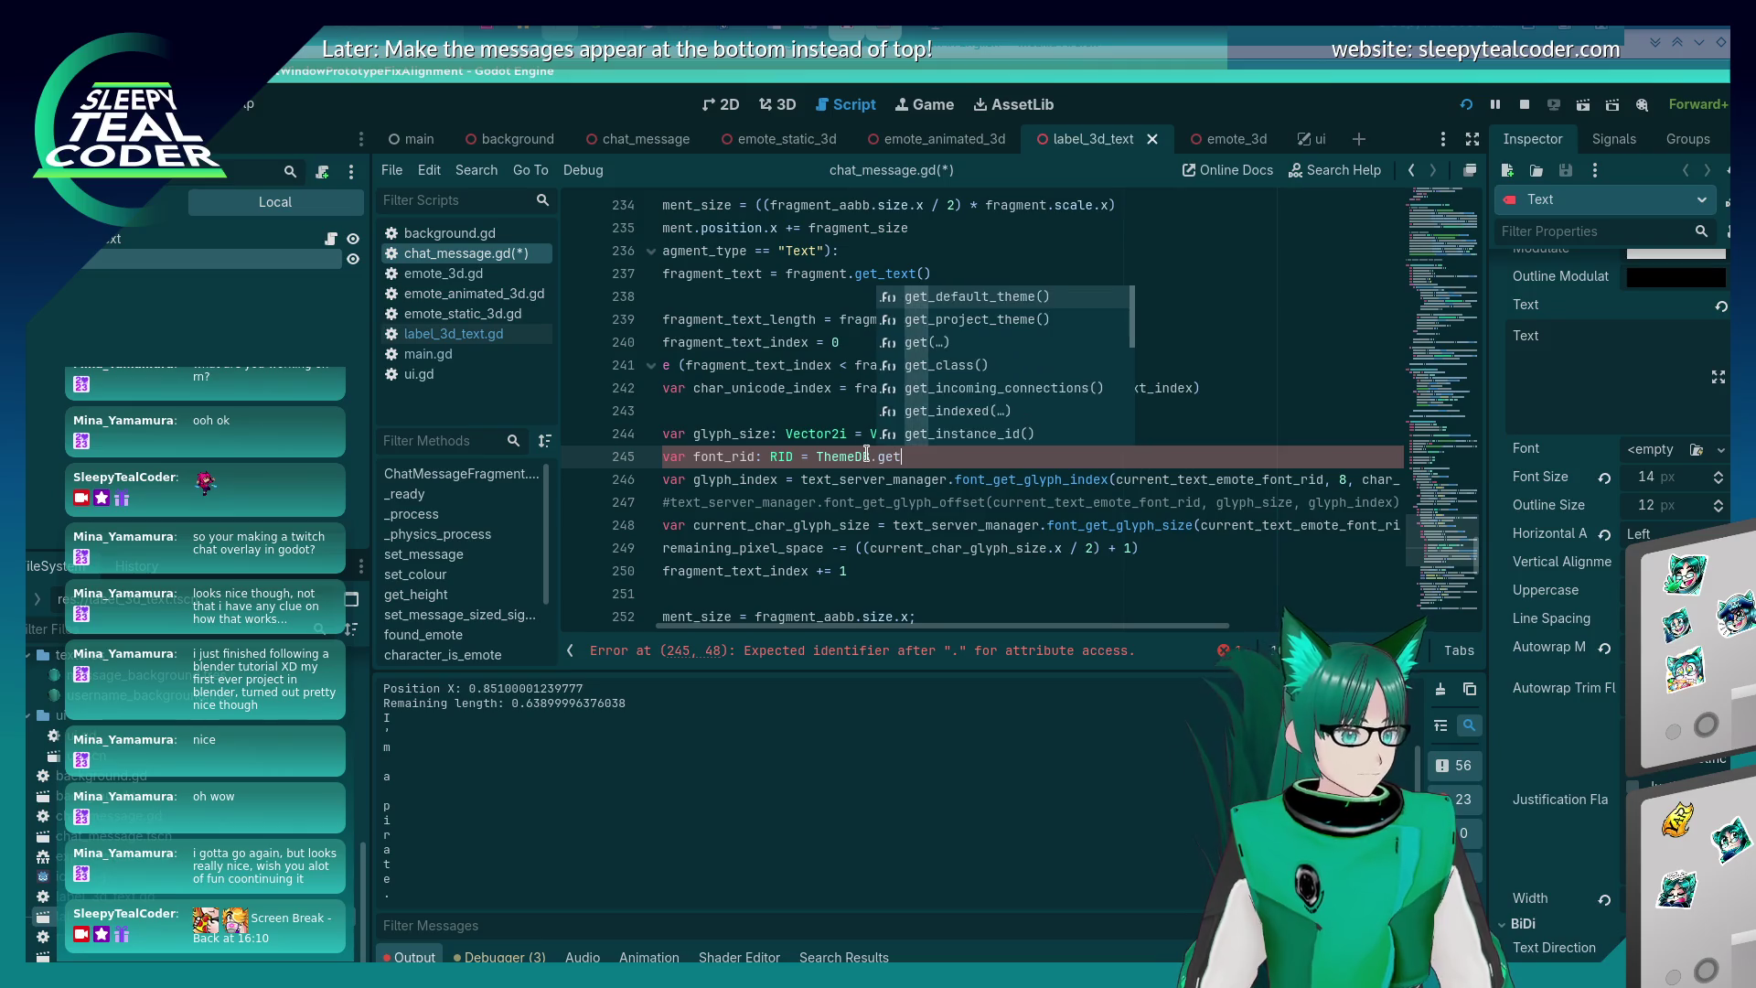
{"action": "key", "text": "Return"}
{"action": "type", "text": ".get_default_theme()."}
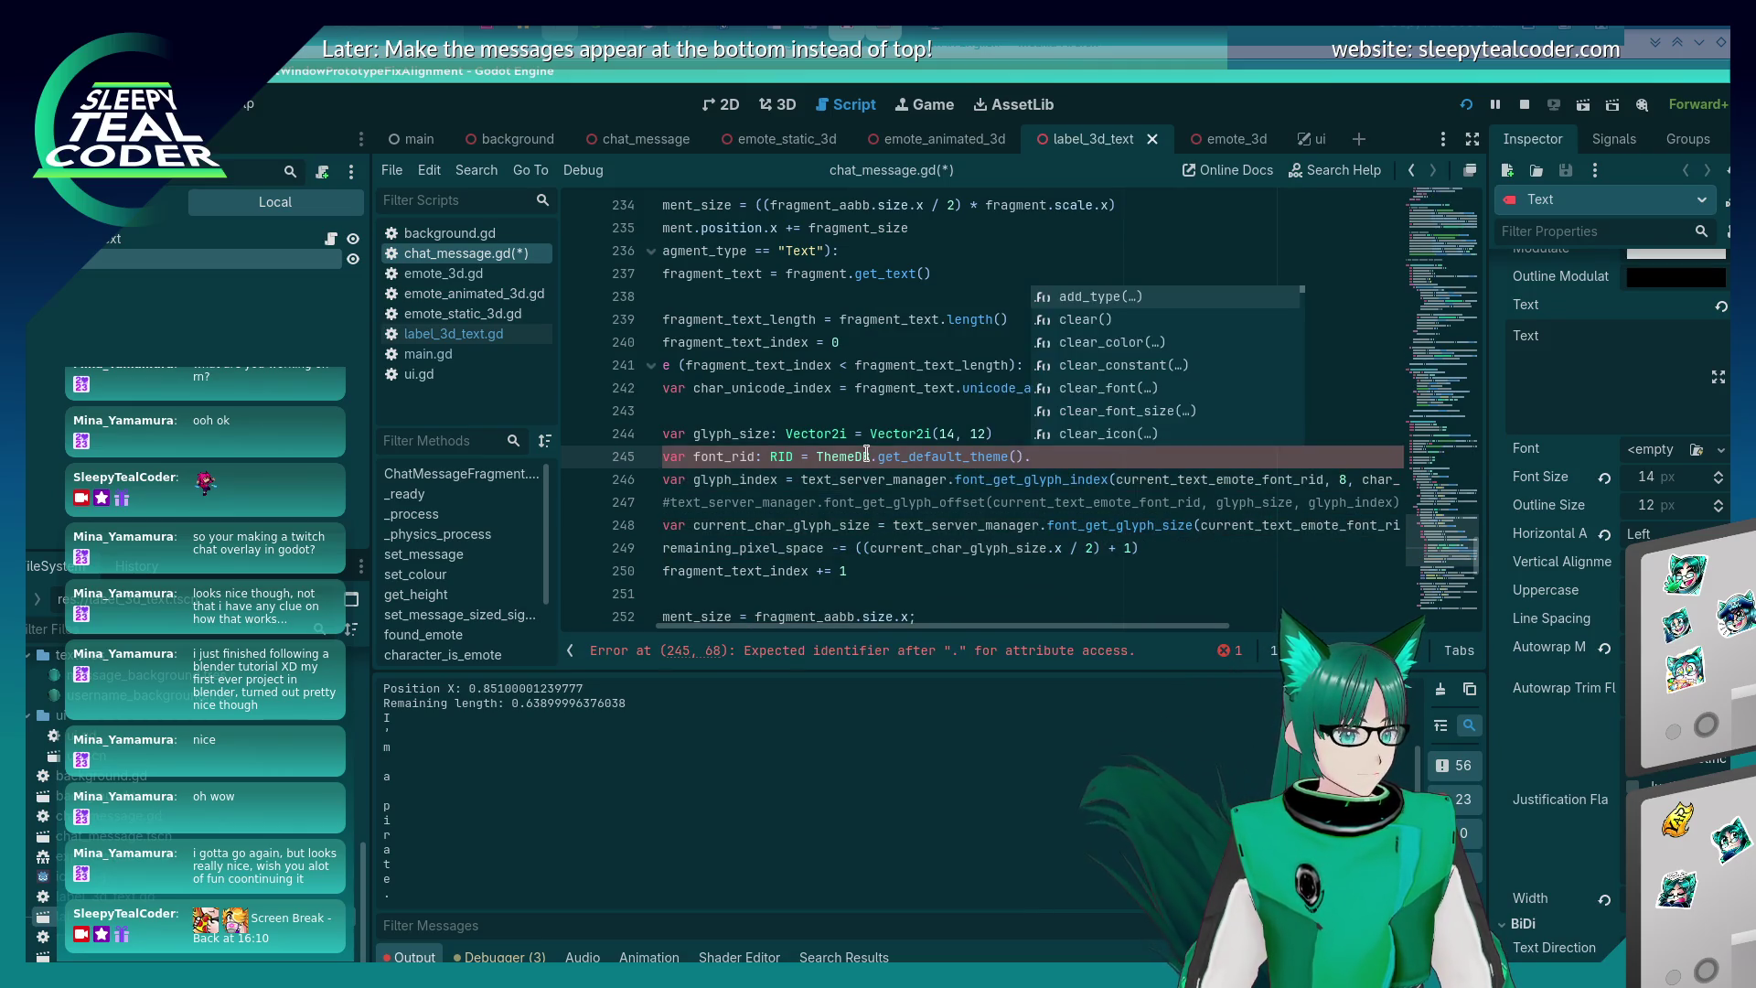
{"action": "type", "text": "rid"}
{"action": "key", "text": "Return"}
{"action": "key", "text": "ctrl+s"}
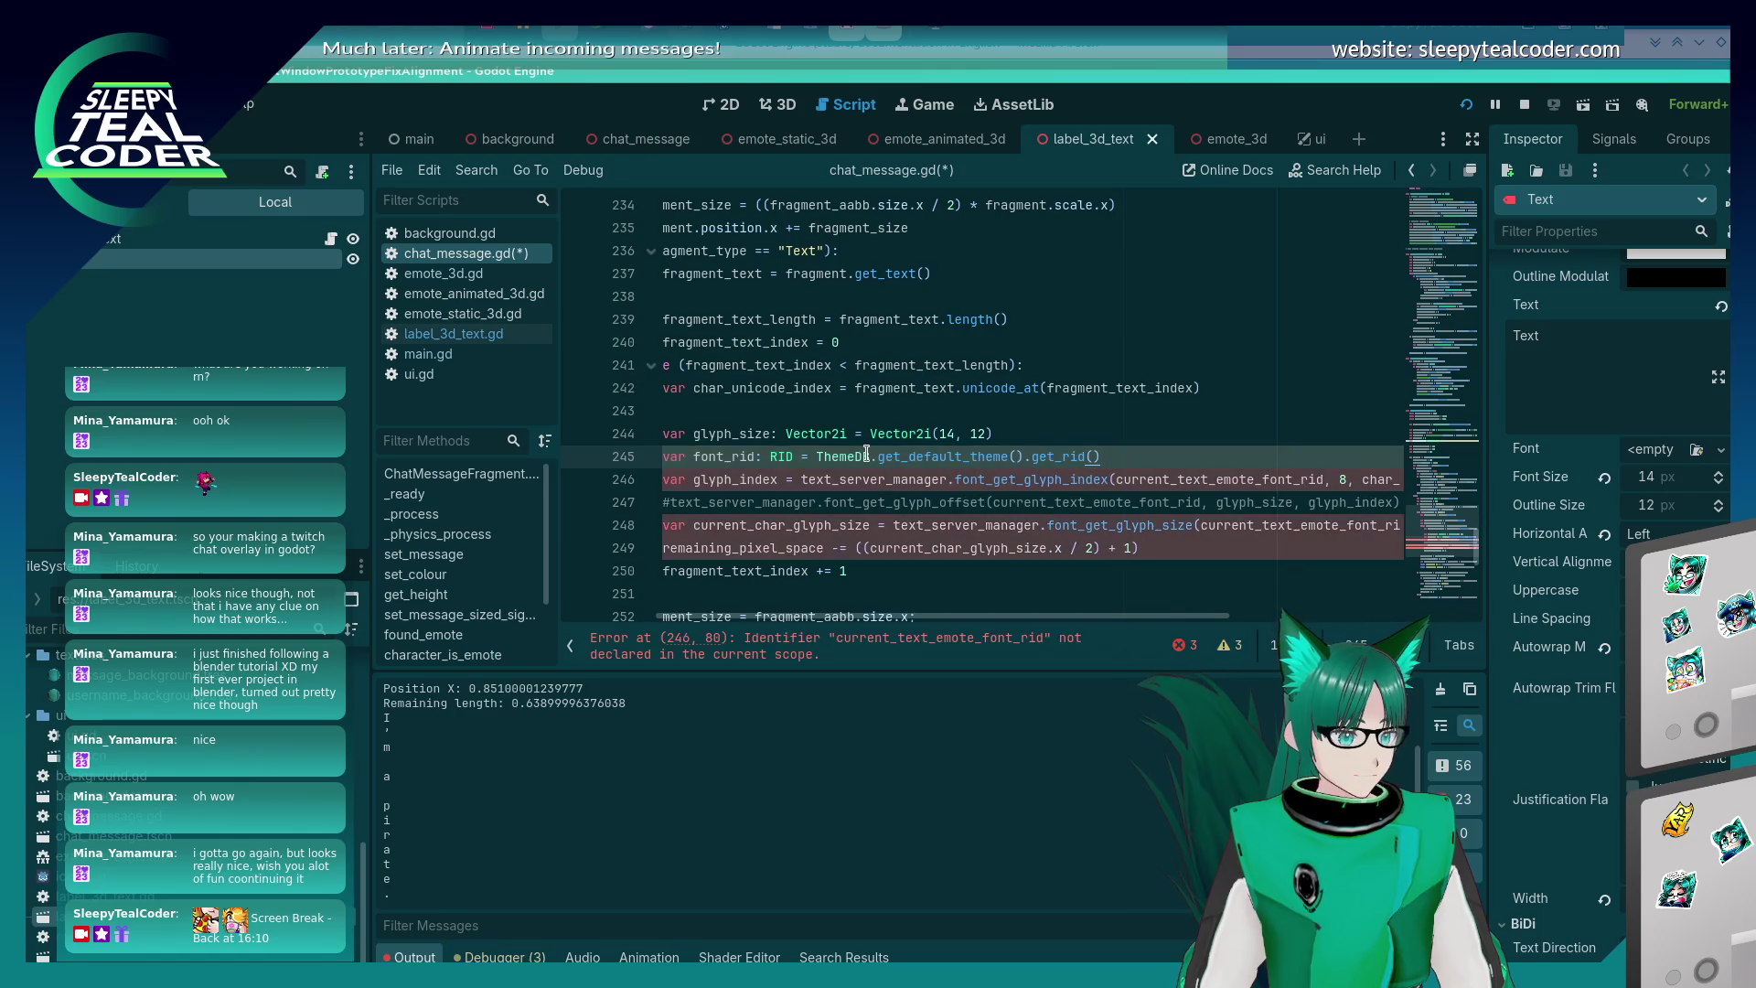
- Replace current_text_emote_font_rid with font_rid in the font_get_glyph_index and font_get_glyph_size calls
{"action": "double_click", "coordinate": [709, 457]}
{"action": "key", "text": "ctrl+c"}
{"action": "double_click", "coordinate": [1204, 481]}
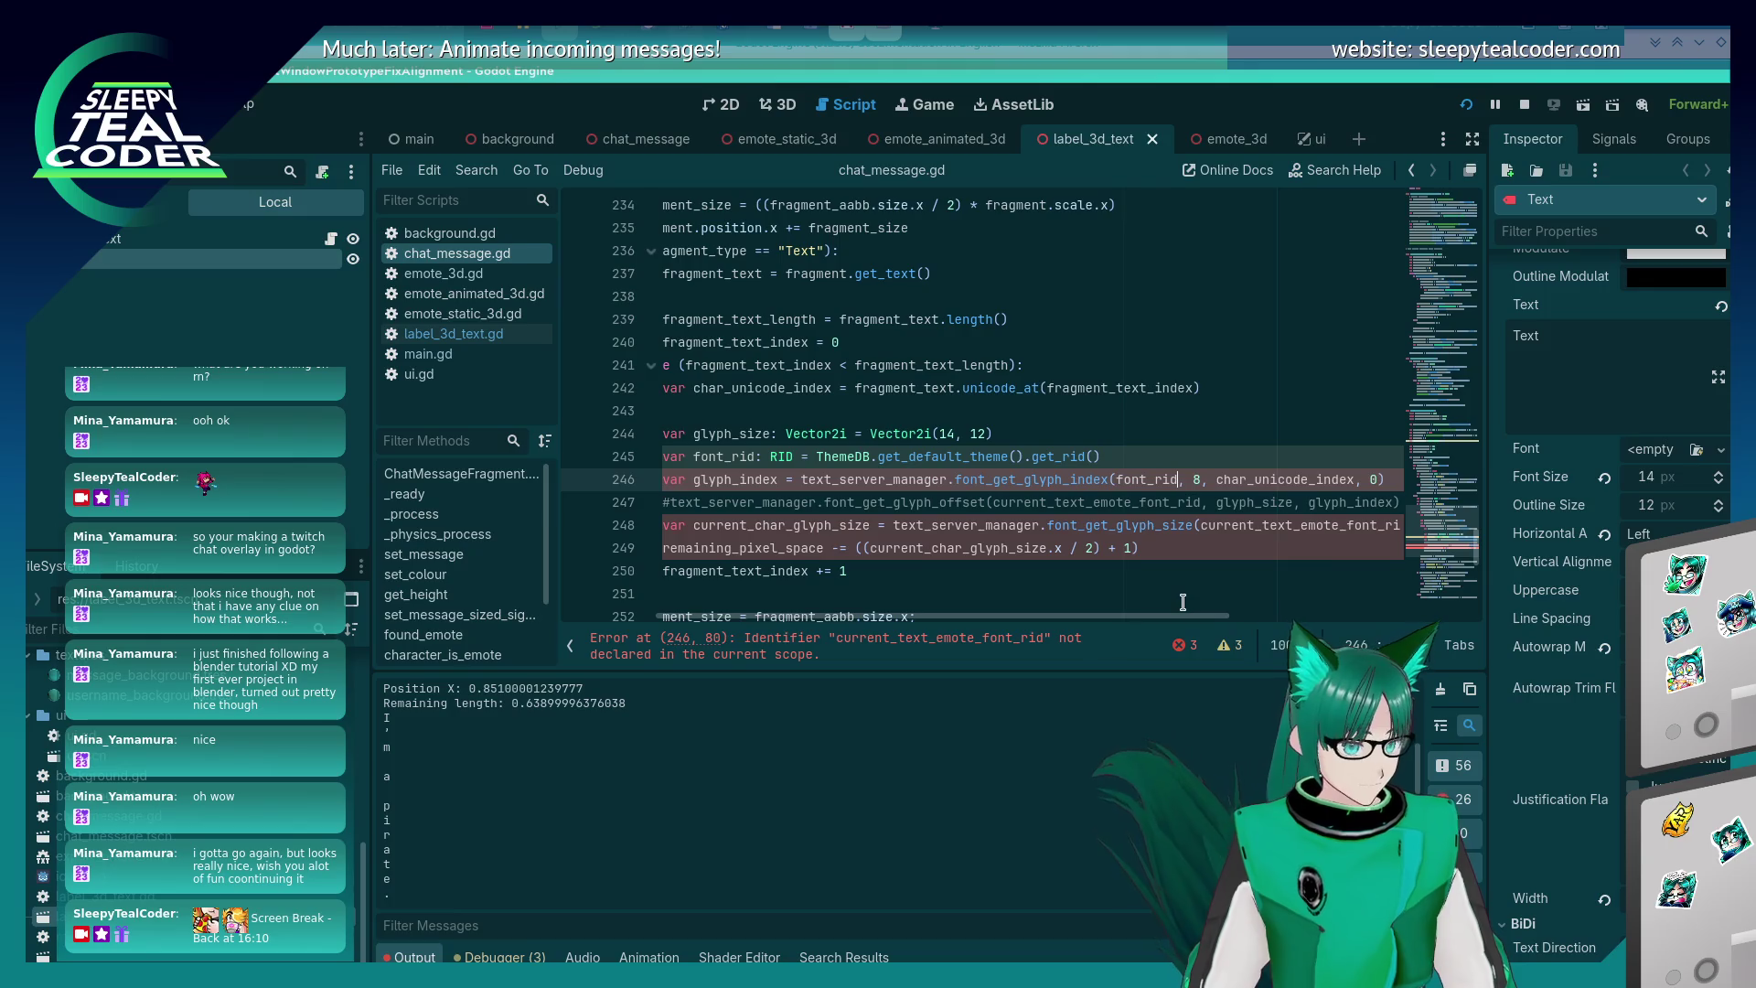
{"action": "key", "text": "ctrl+v"}
{"action": "key", "text": "ctrl+s"}
{"action": "left_click", "coordinate": [1046, 457]}
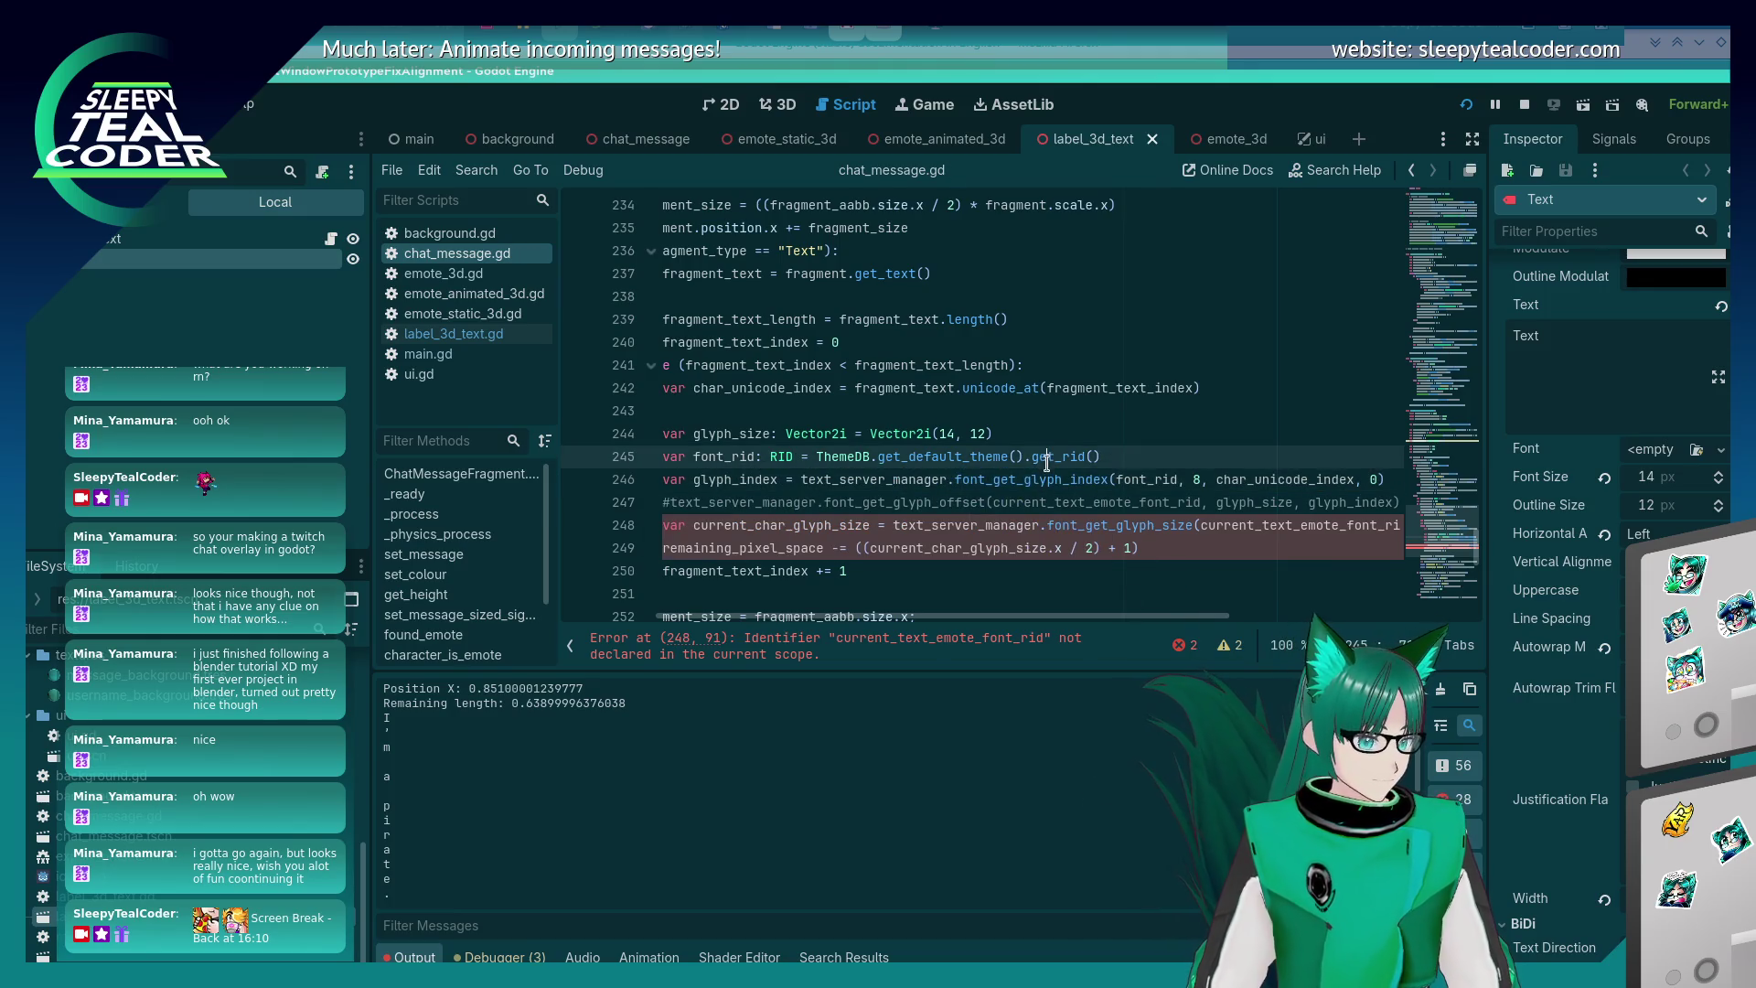
{"action": "mouse_move", "coordinate": [933, 617]}
{"action": "left_mouse_down"}
{"action": "mouse_move", "coordinate": [1106, 617]}
{"action": "mouse_move", "coordinate": [852, 617]}
{"action": "mouse_move", "coordinate": [956, 613]}
{"action": "left_mouse_up"}
{"action": "double_click", "coordinate": [1104, 524]}
{"action": "key", "text": "ctrl+v"}
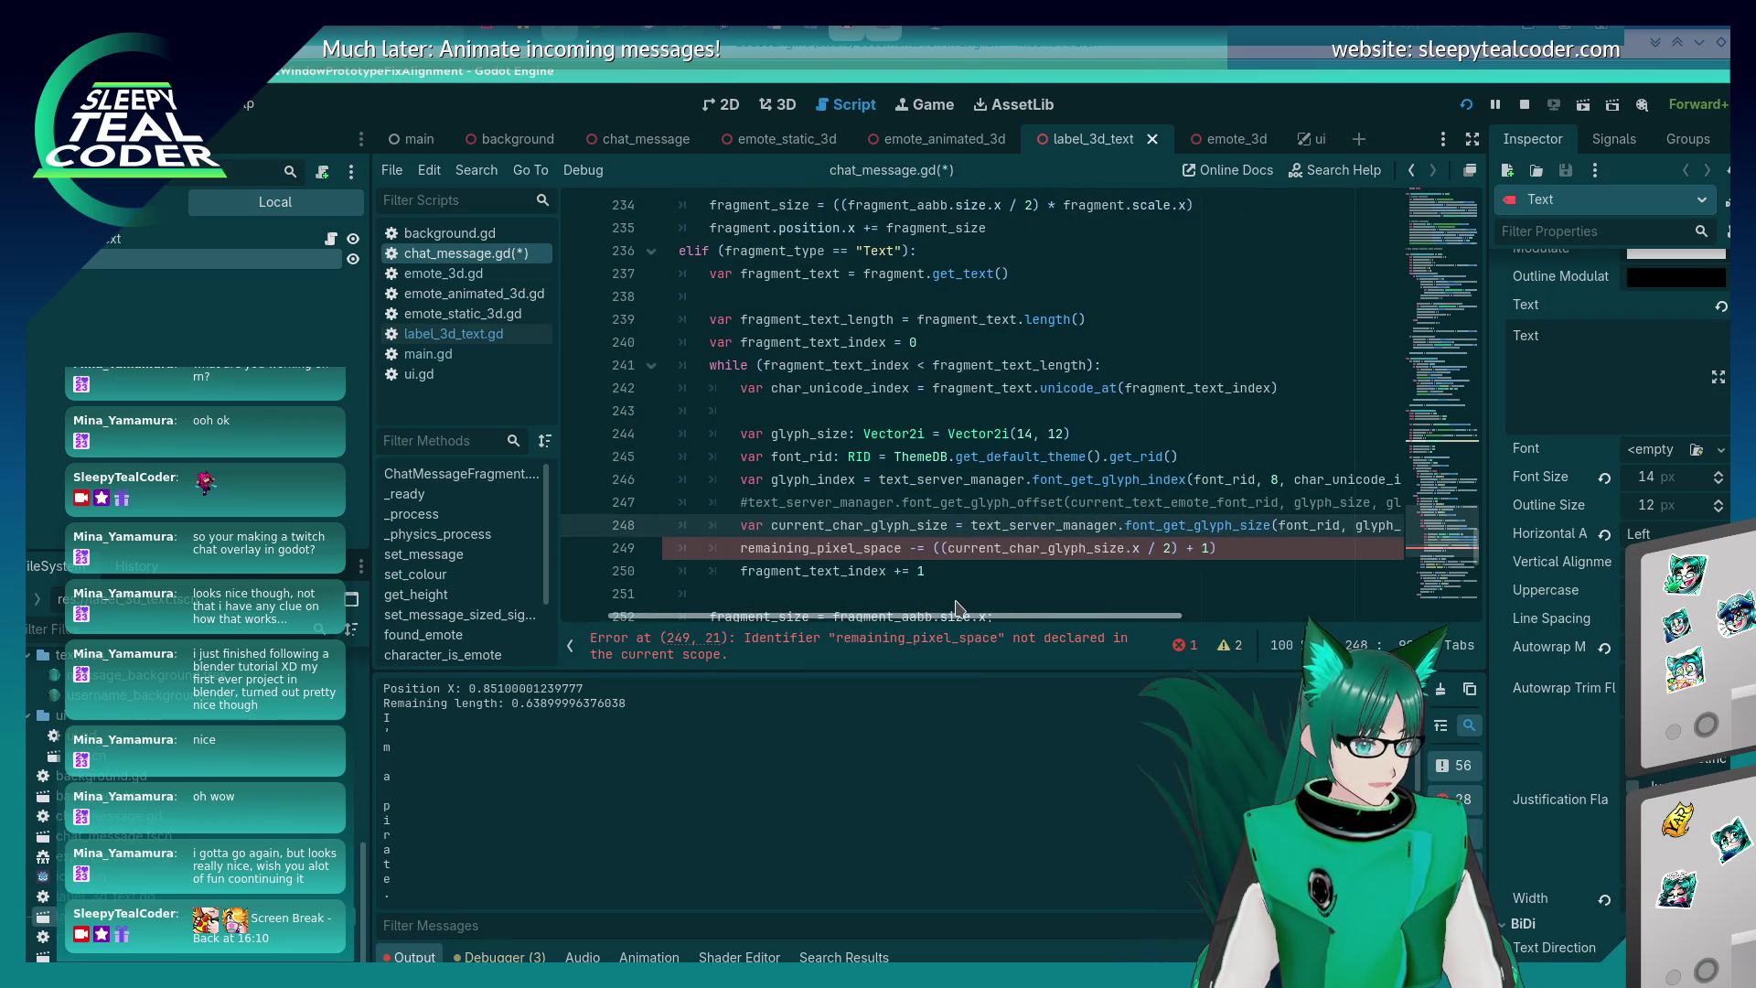
{"action": "double_click", "coordinate": [907, 525]}
{"action": "left_click", "coordinate": [873, 546]}
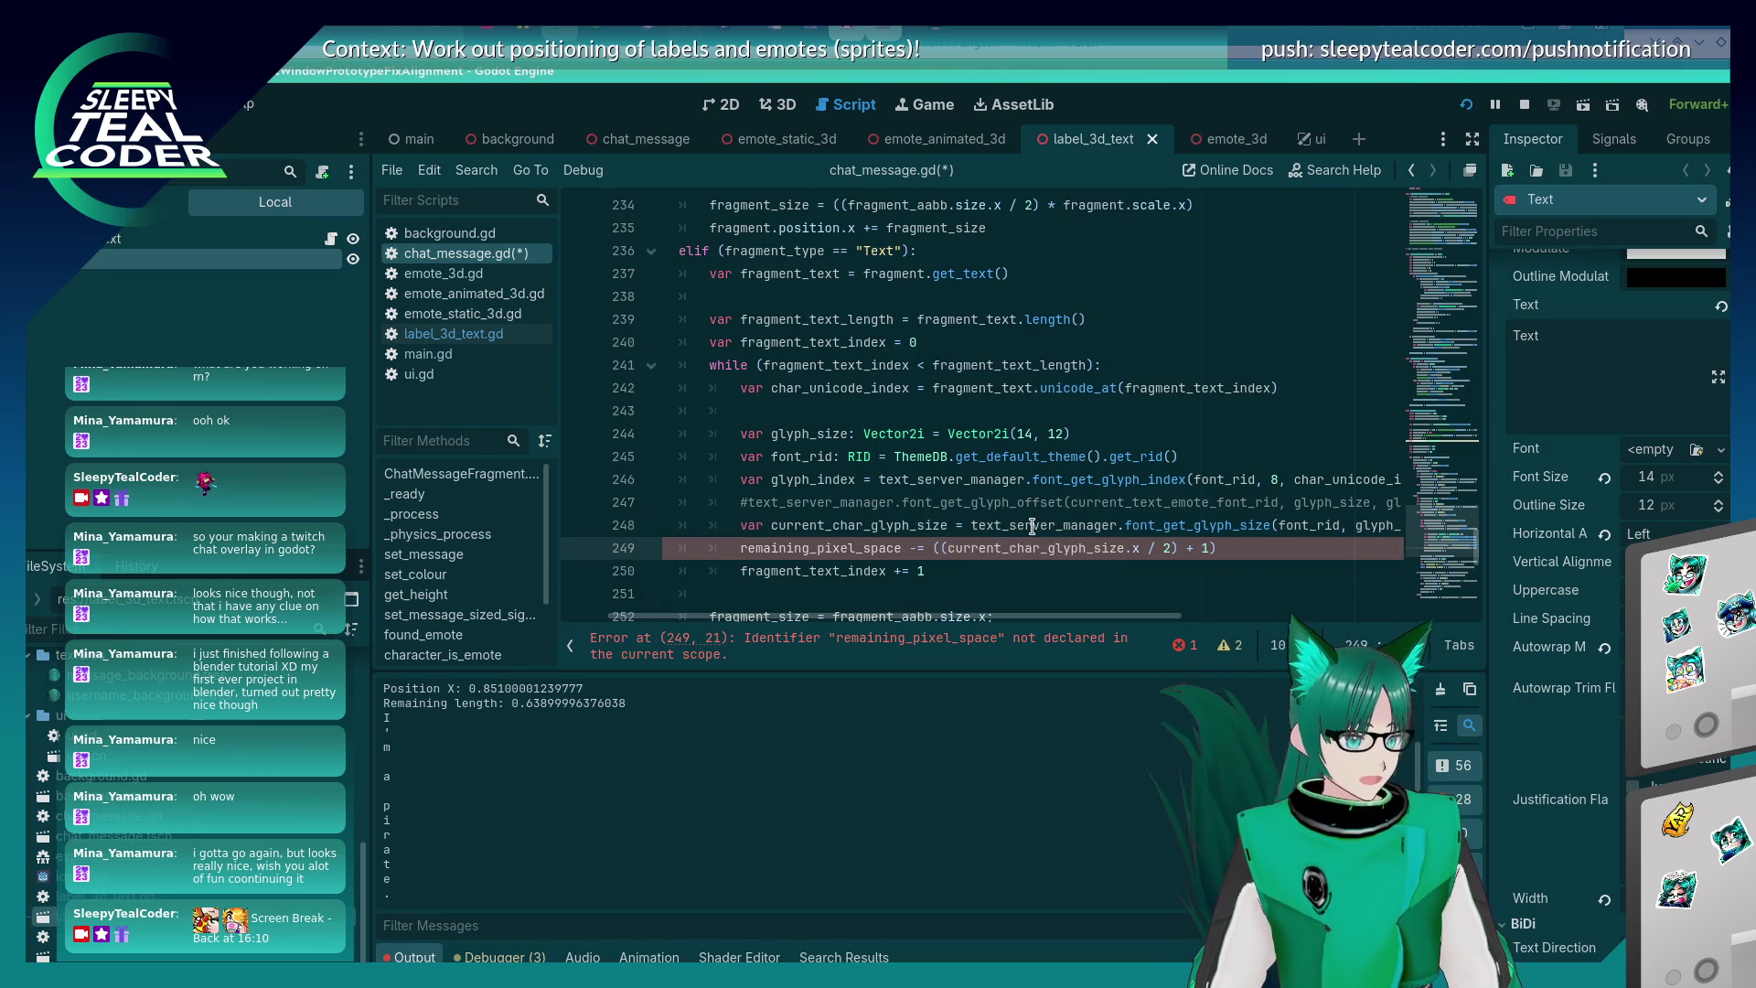
- Comment out the remaining_pixel_space line with #
{"action": "type", "text": "var"}
{"action": "key", "text": "ctrl+s"}
{"action": "key", "text": "Home"}
{"action": "type", "text": "#"}
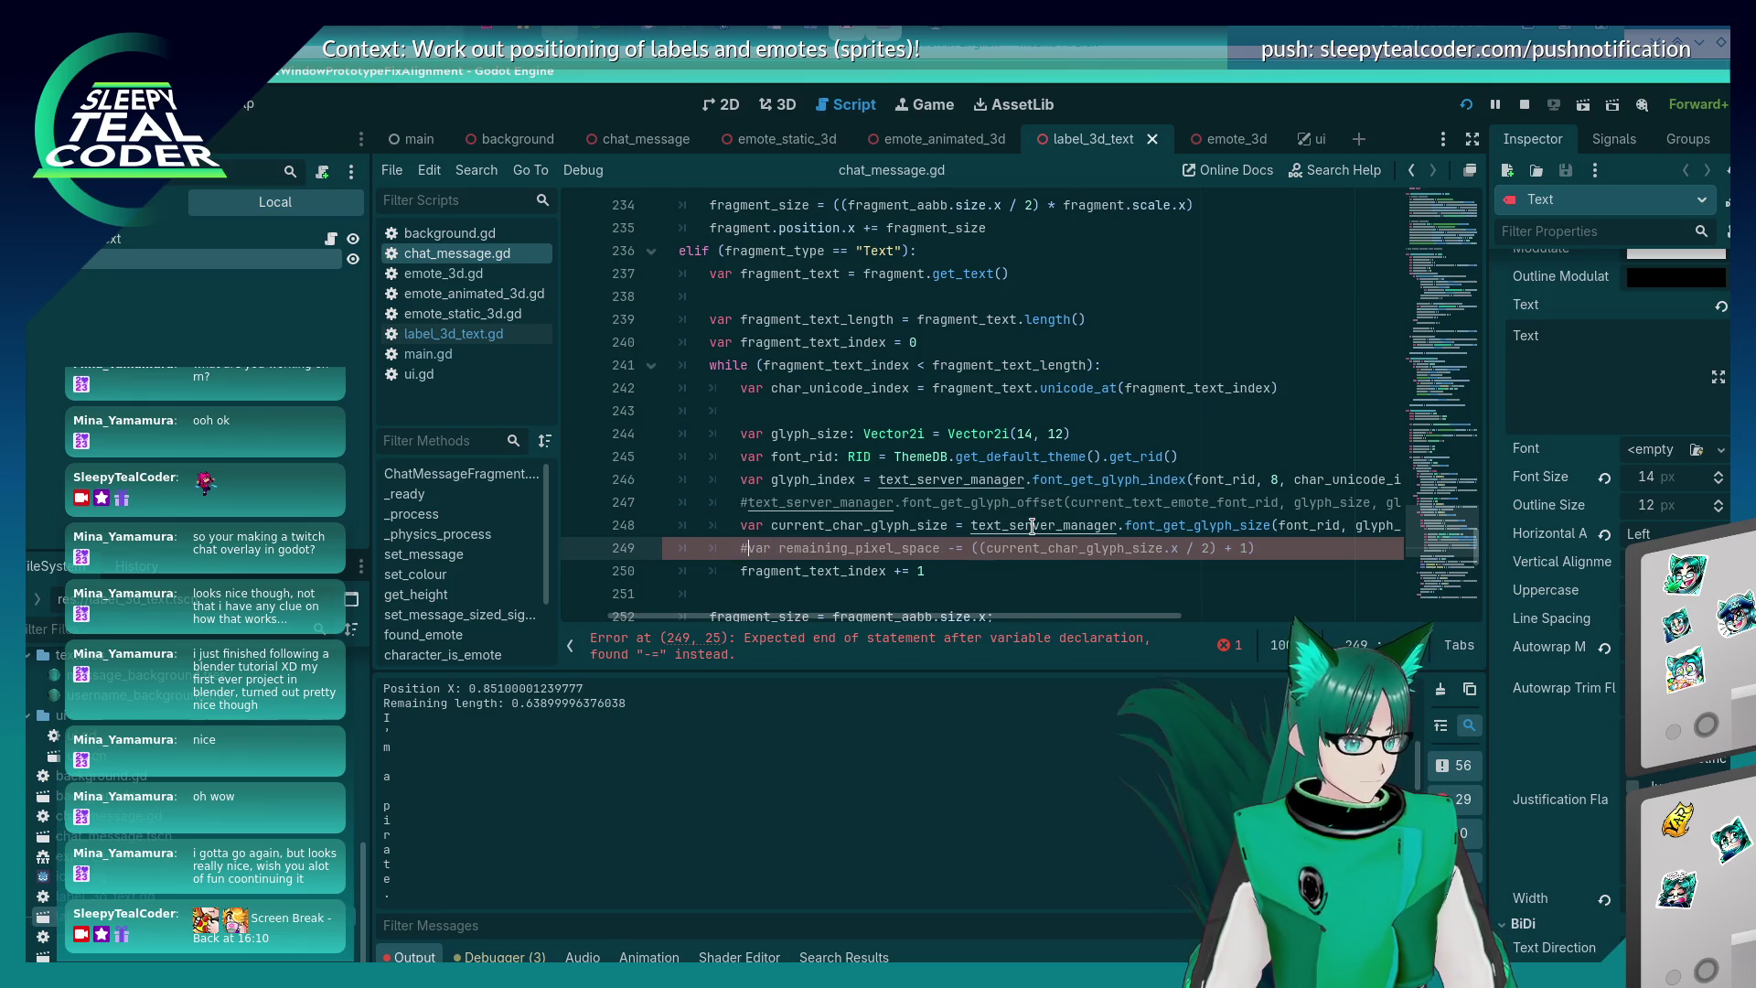
- Insert print("Current char glyph size: " + str(current_char_glyph_size)) above it and save
{"action": "left_click", "coordinate": [1032, 526]}
{"action": "key", "text": "ctrl+shift+Return"}
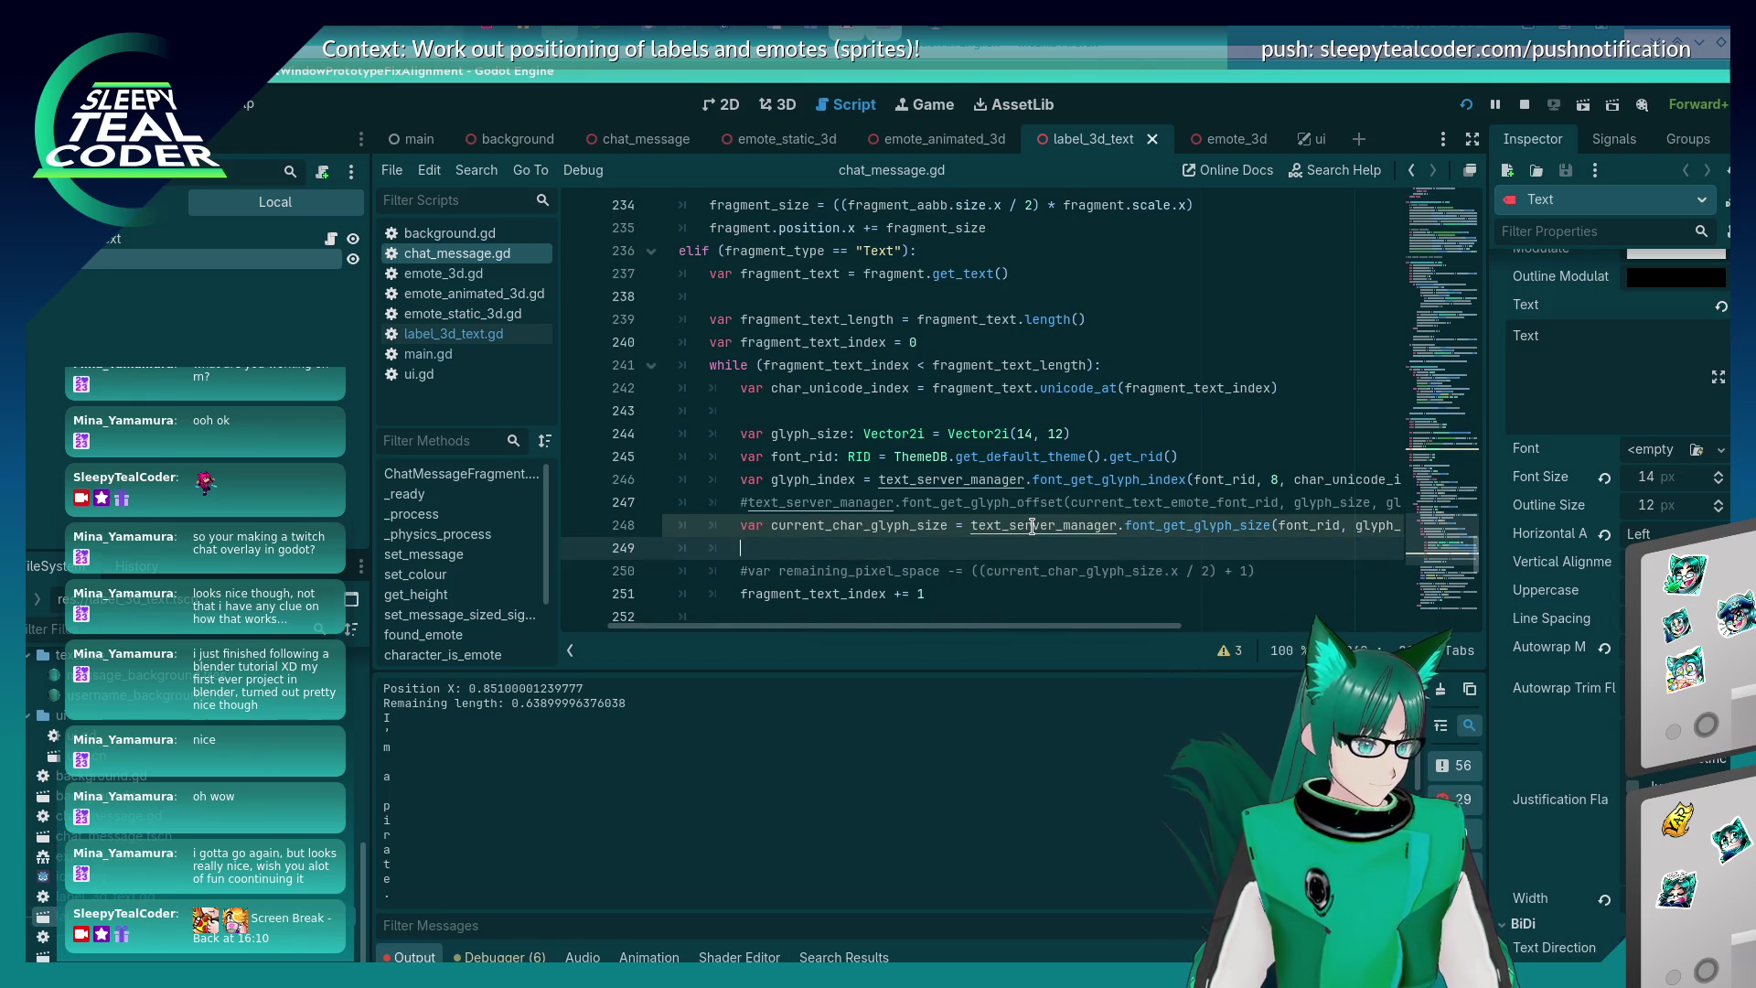
{"action": "type", "text": "var current_char"}
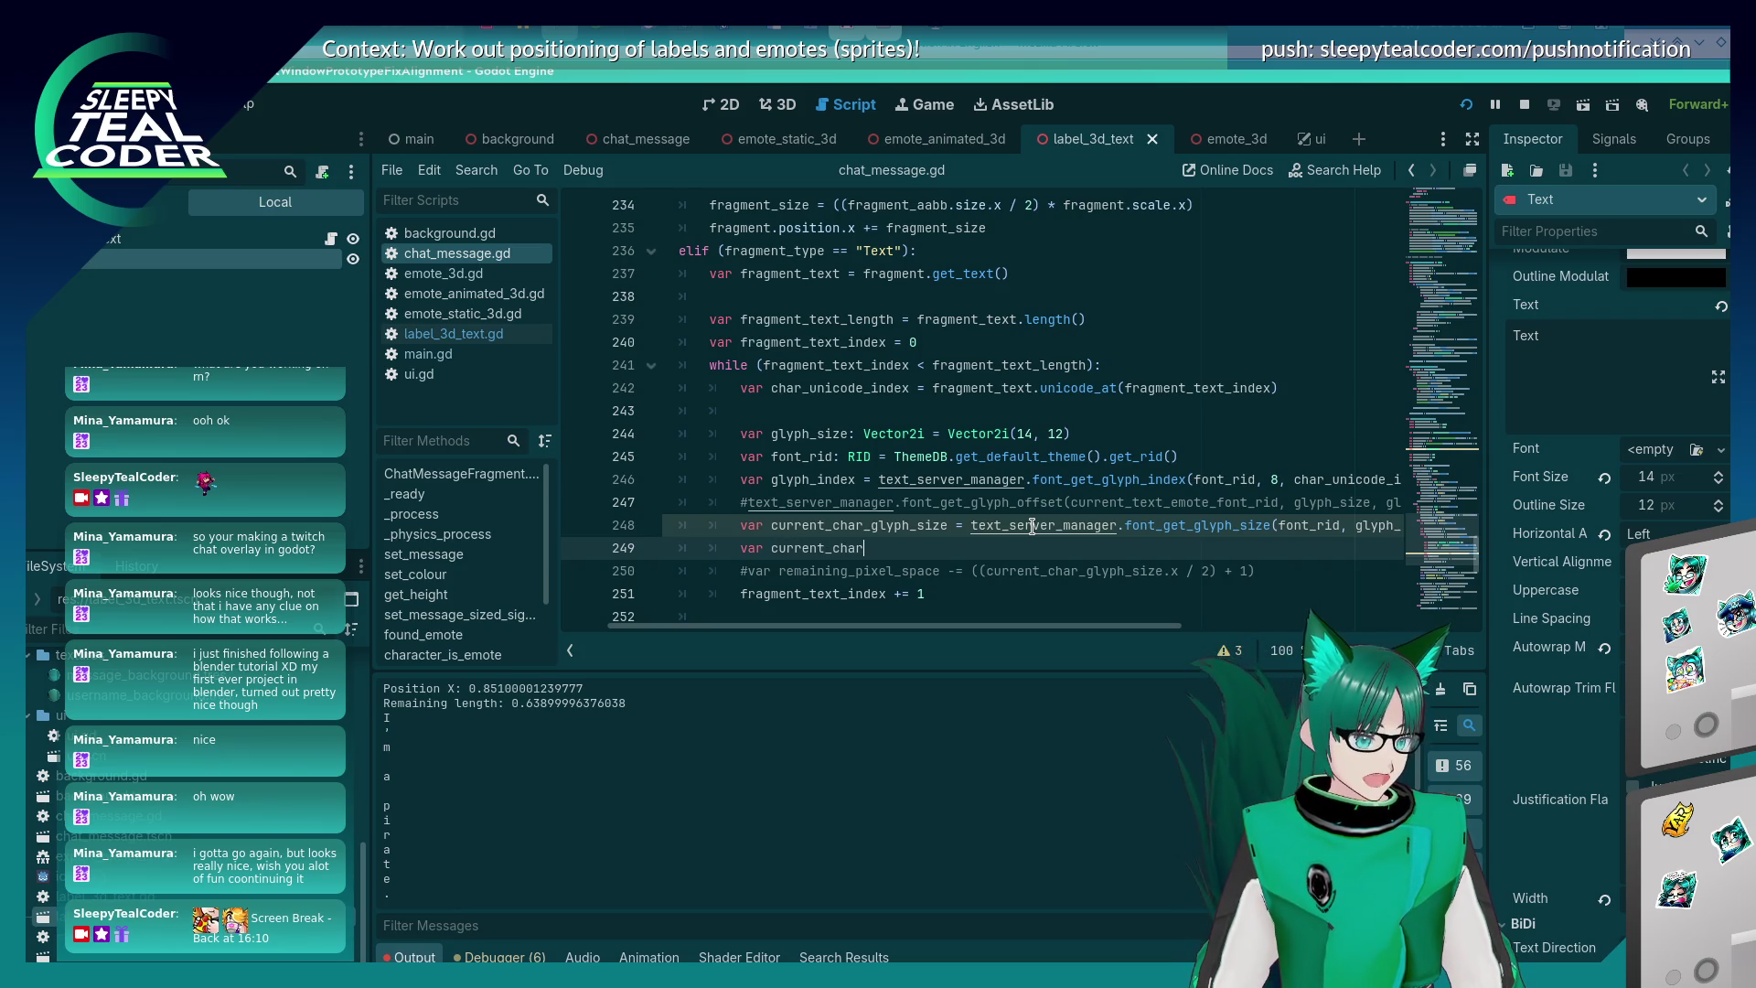
{"action": "key", "text": "BackSpace"}
{"action": "key", "text": "BackSpace"}
{"action": "key", "text": "BackSpace"}
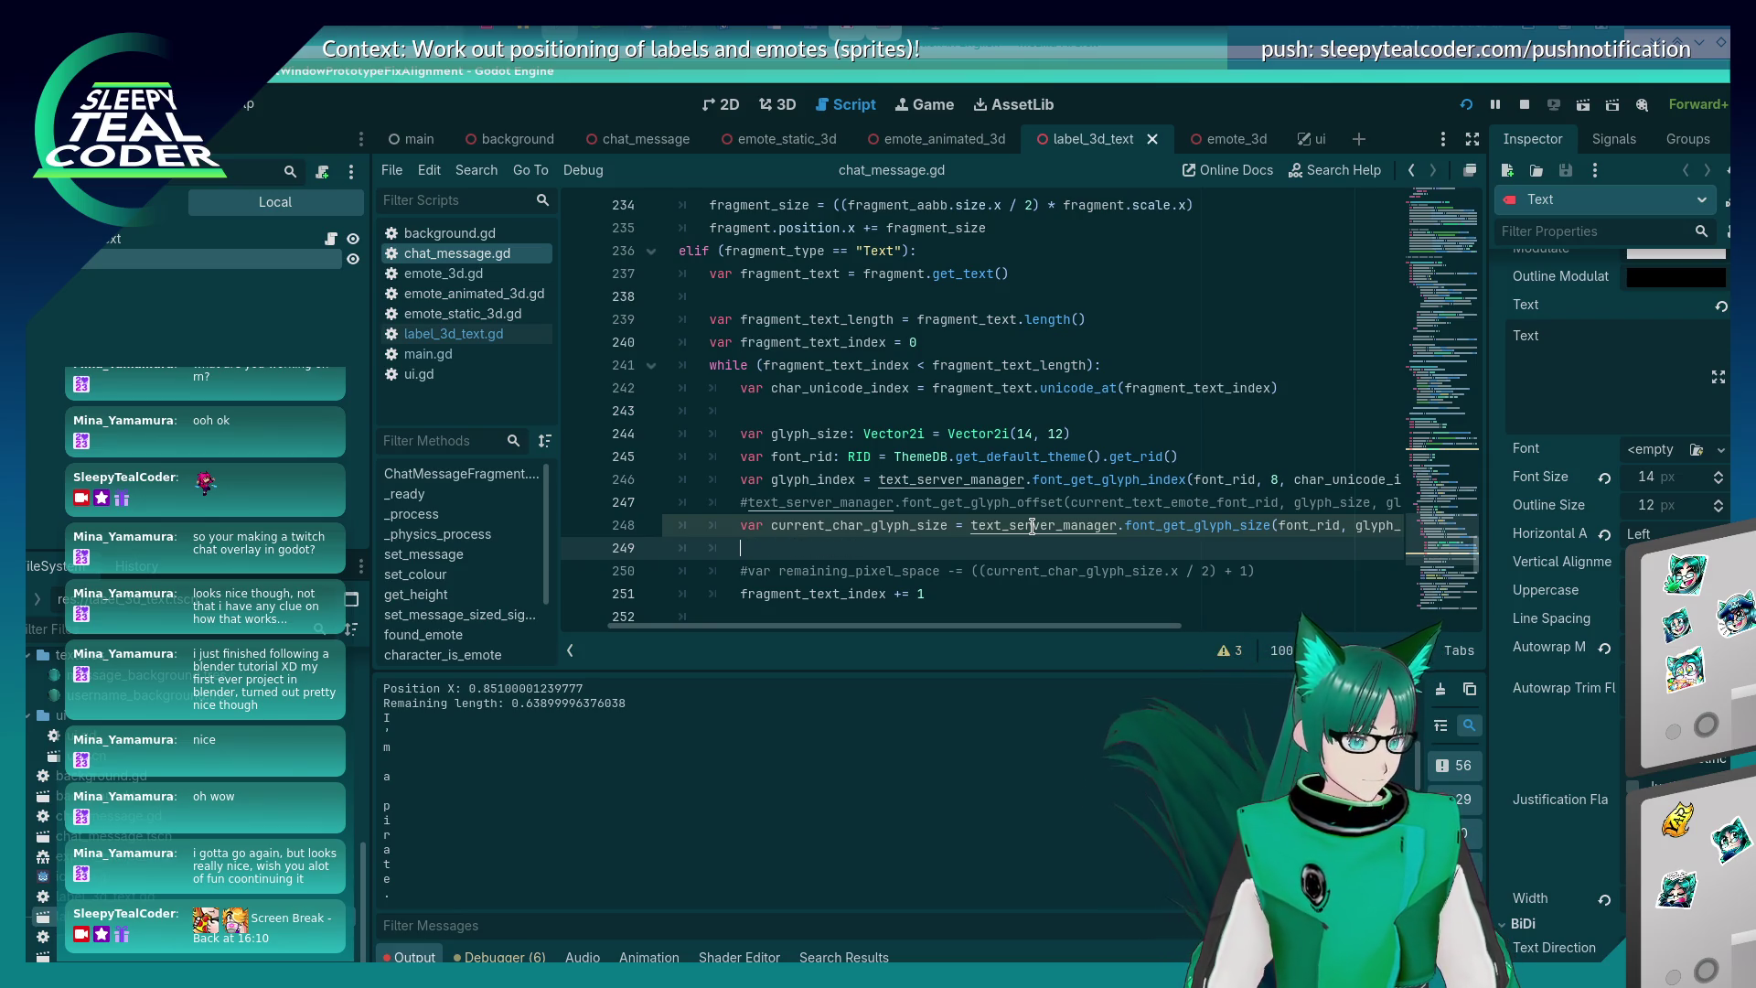
{"action": "type", "text": "print(\""}
{"action": "type", "text": "Current chart g"}
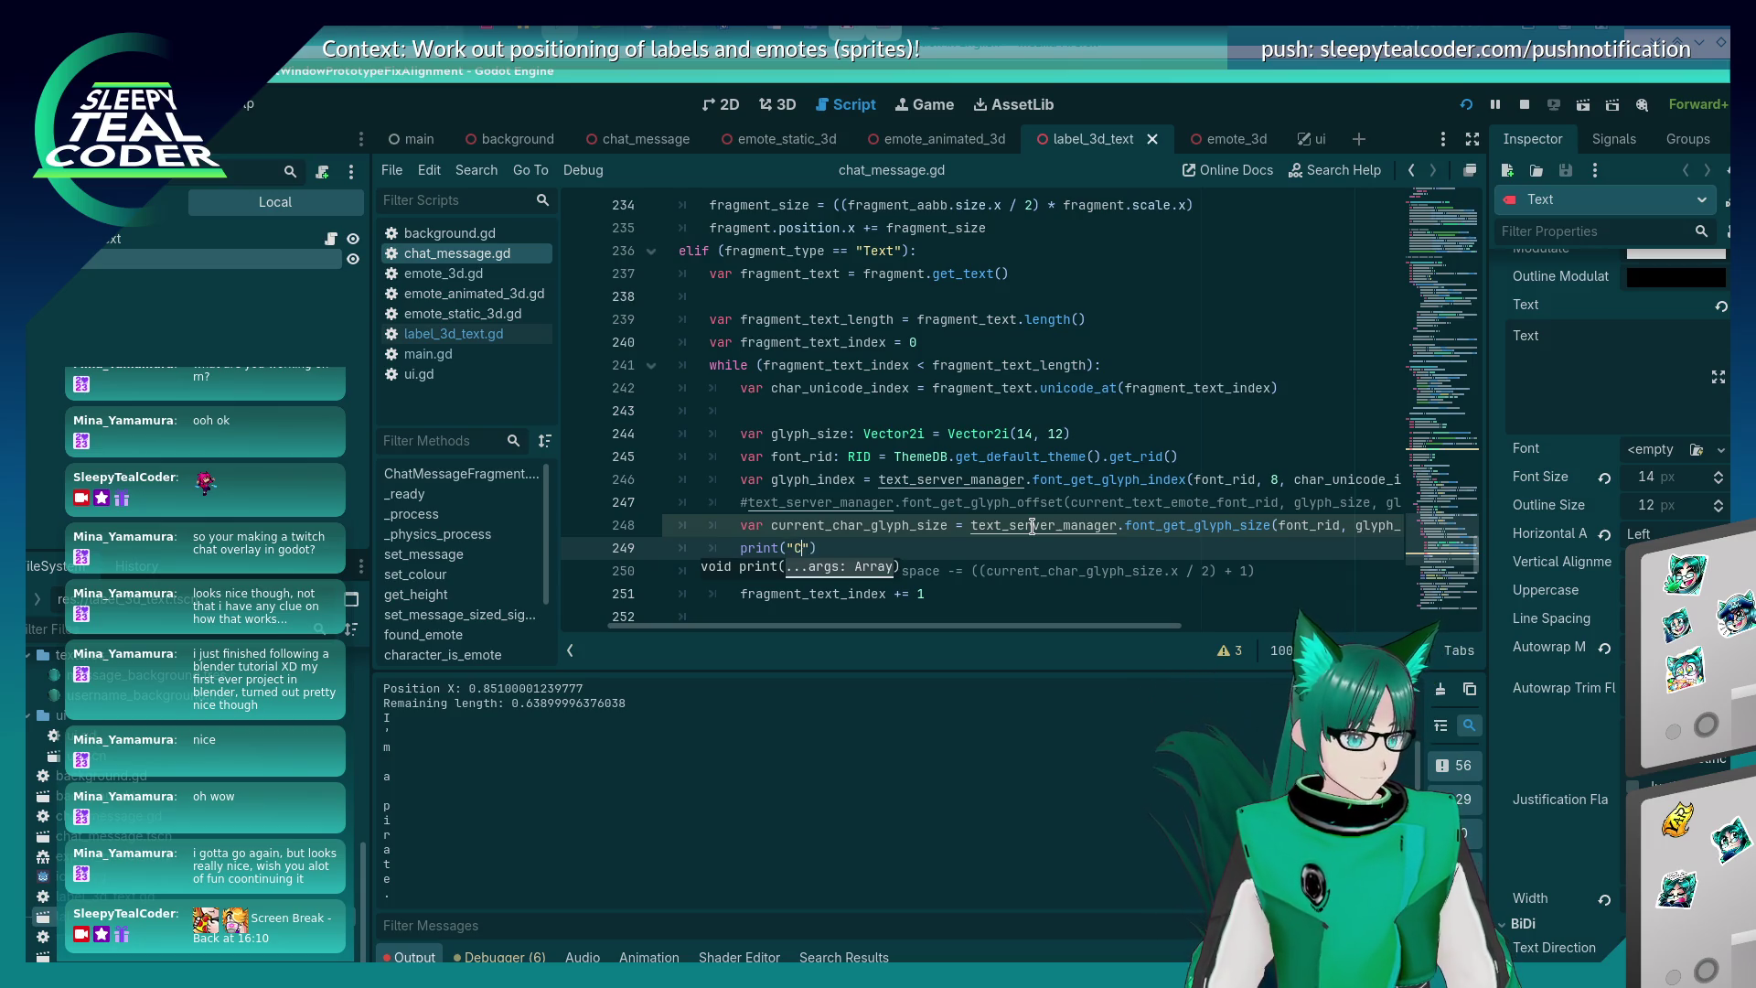
{"action": "key", "text": "BackSpace"}
{"action": "key", "text": "BackSpace"}
{"action": "key", "text": "BackSpace"}
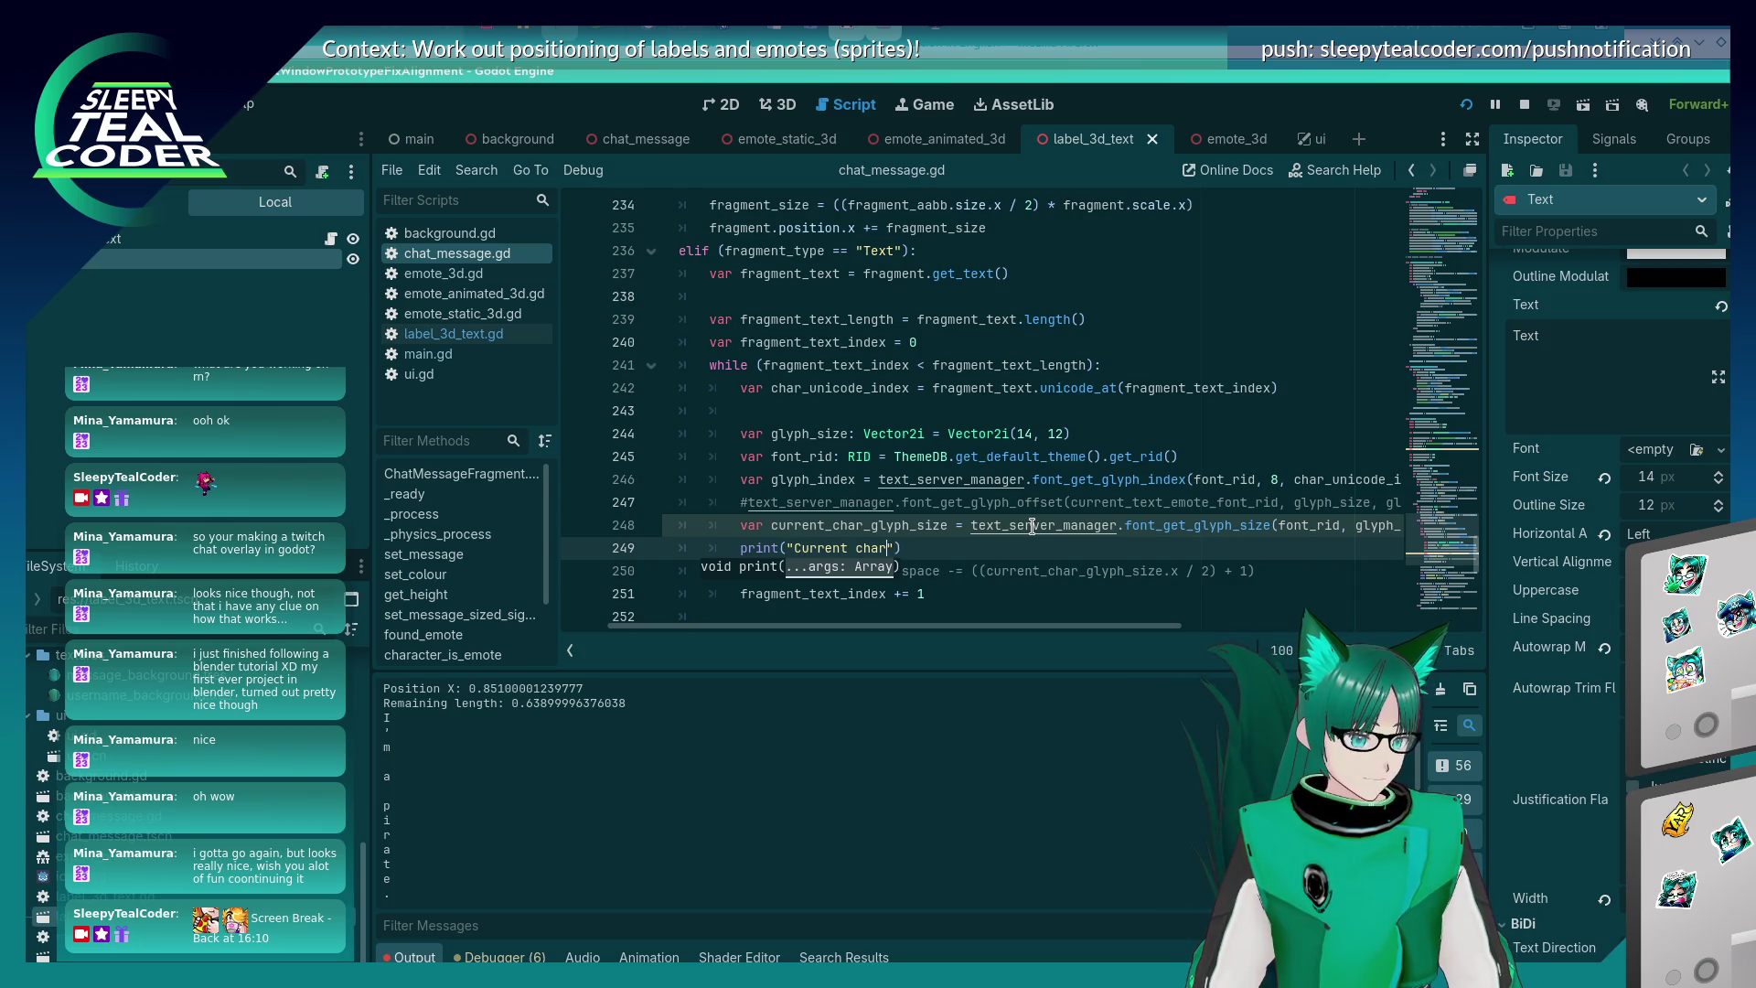
{"action": "type", "text": "glyph size: \" + s"}
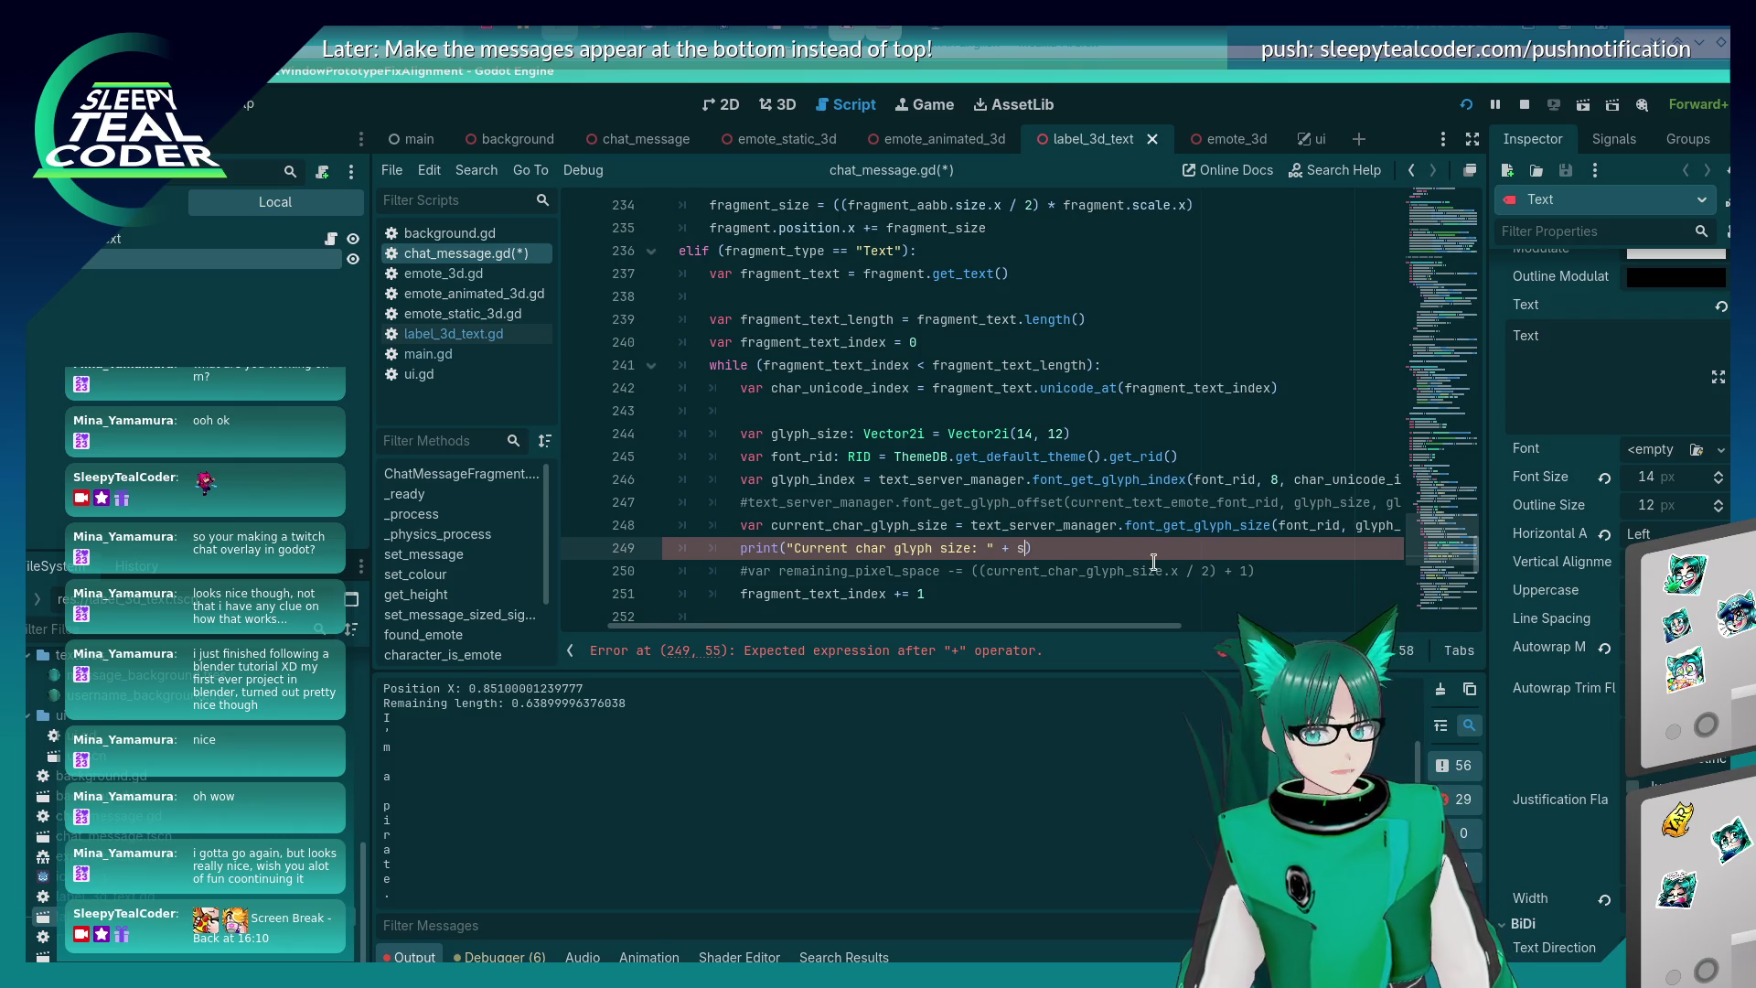
{"action": "type", "text": "tr(current_char_glyph_size)"}
{"action": "key", "text": "ctrl+s"}
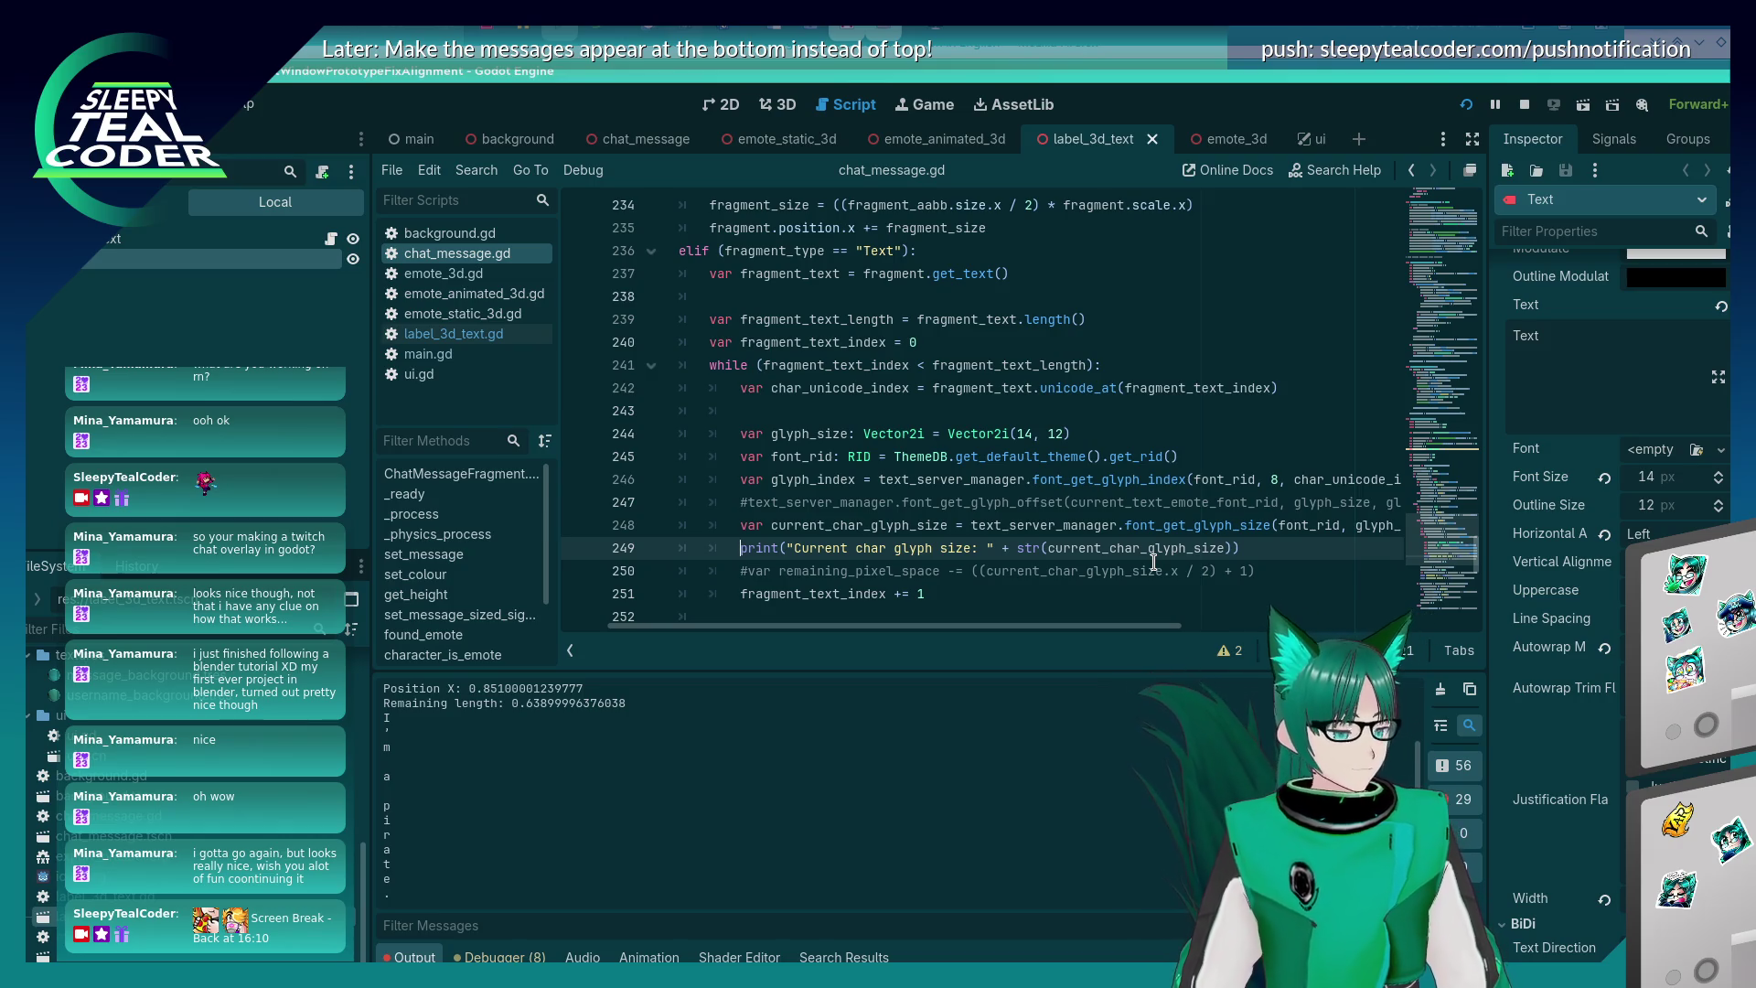
{"action": "key", "text": "alt+Tab"}
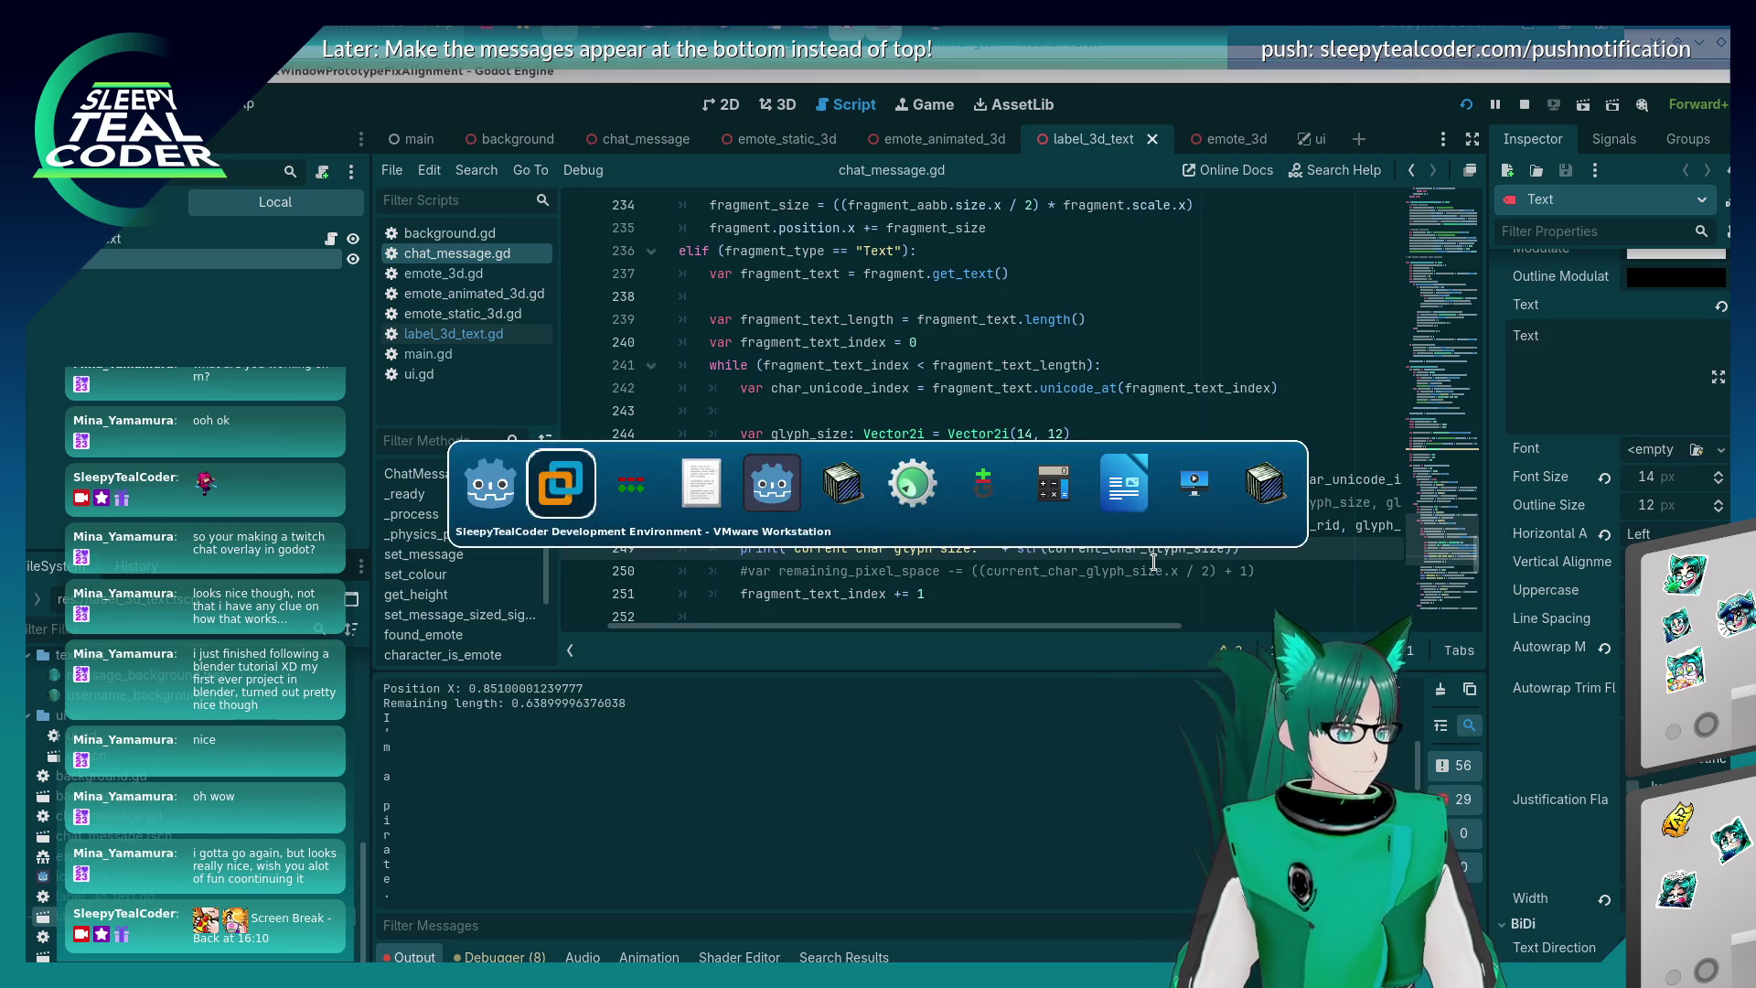
{"action": "key", "text": "alt+shift+Tab"}
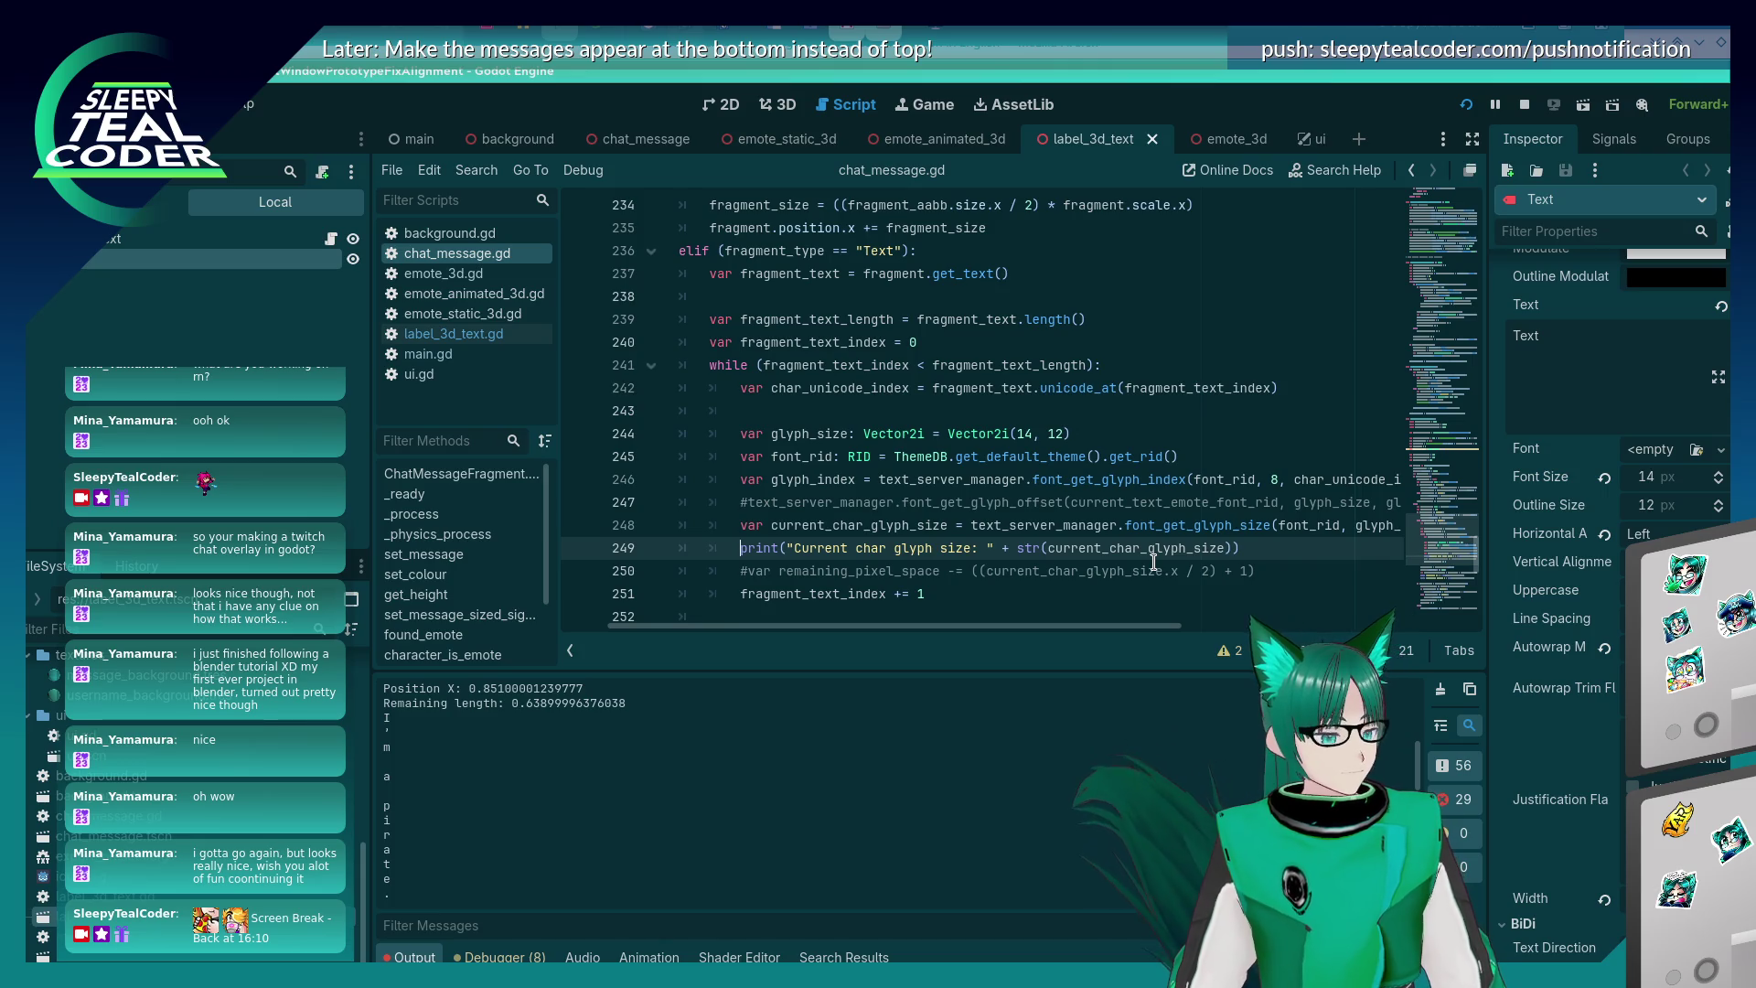
{"action": "key", "text": "alt+Tab"}
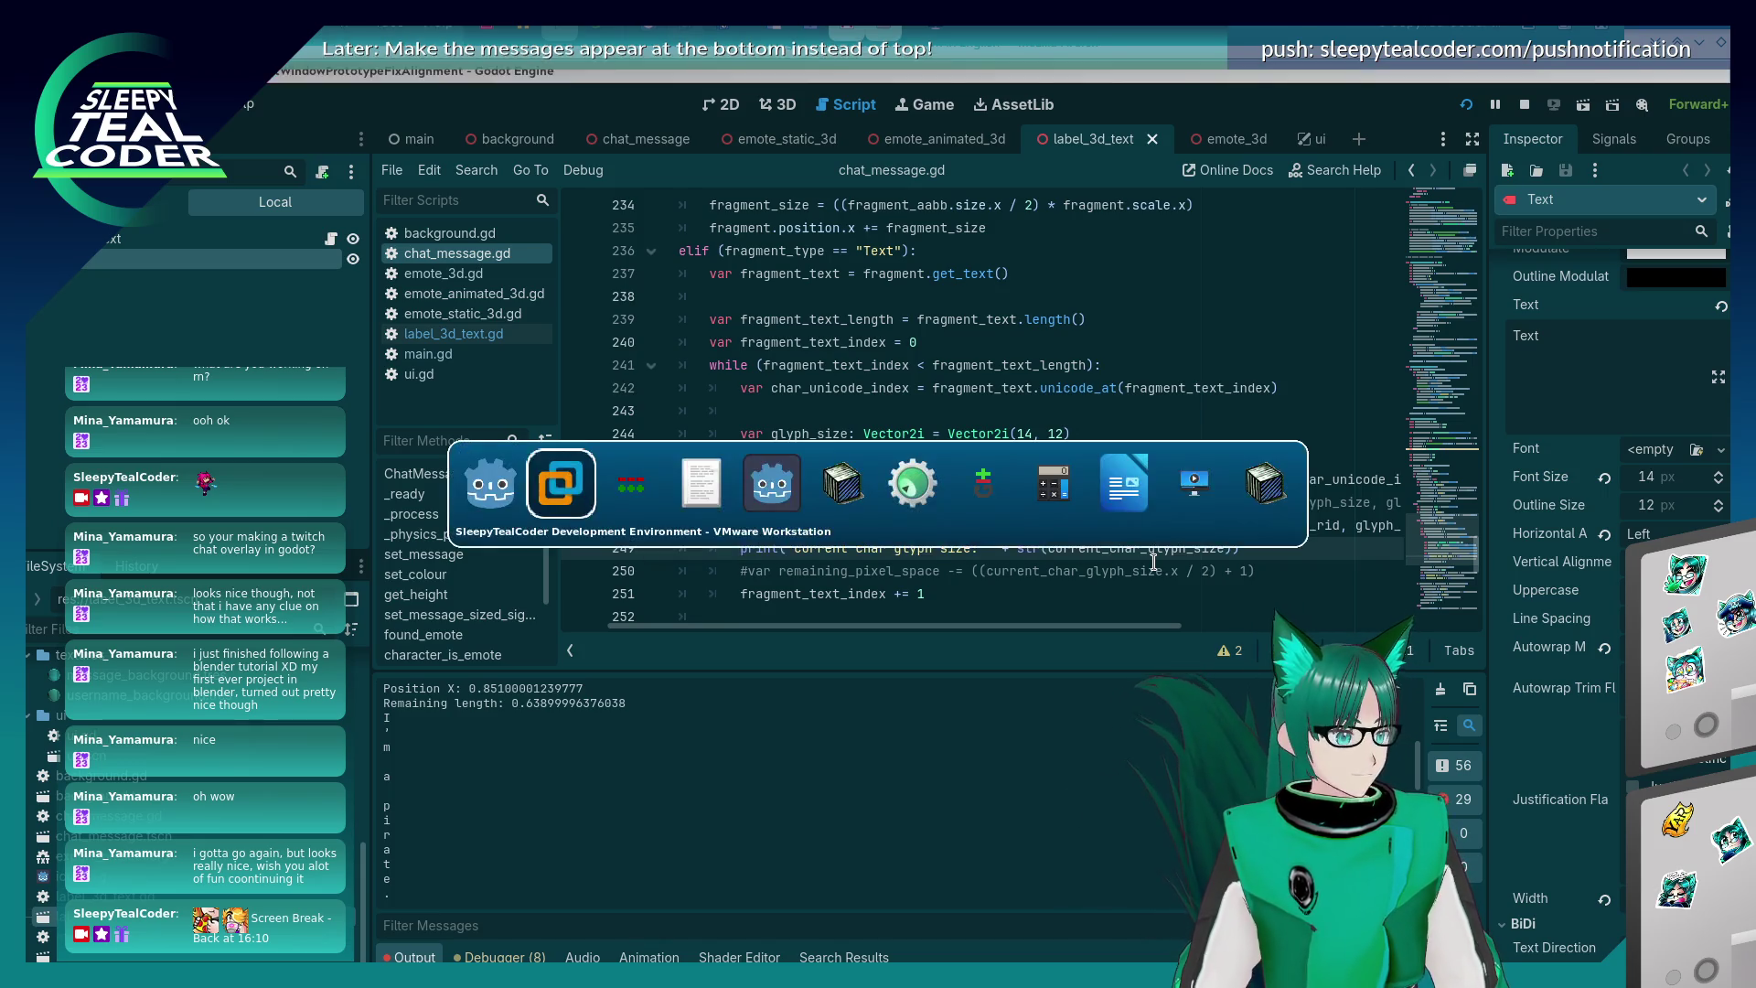
{"action": "key", "text": "alt+Tab"}
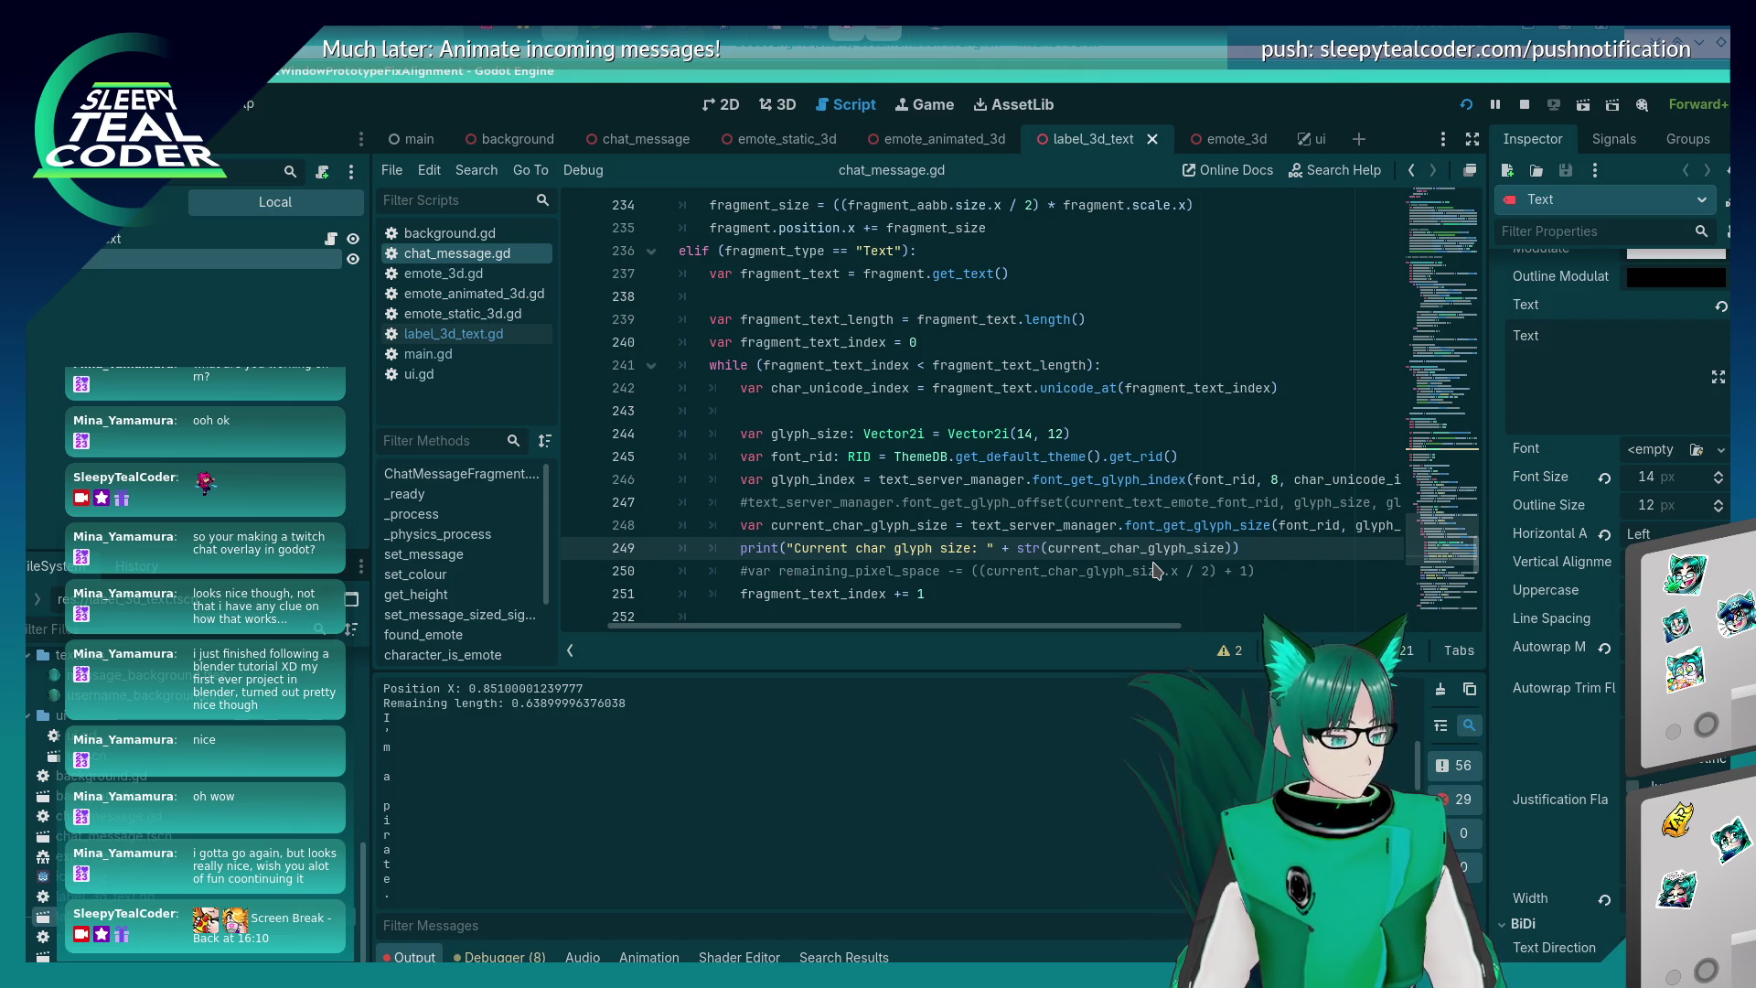
{"action": "left_click", "coordinate": [1240, 548]}
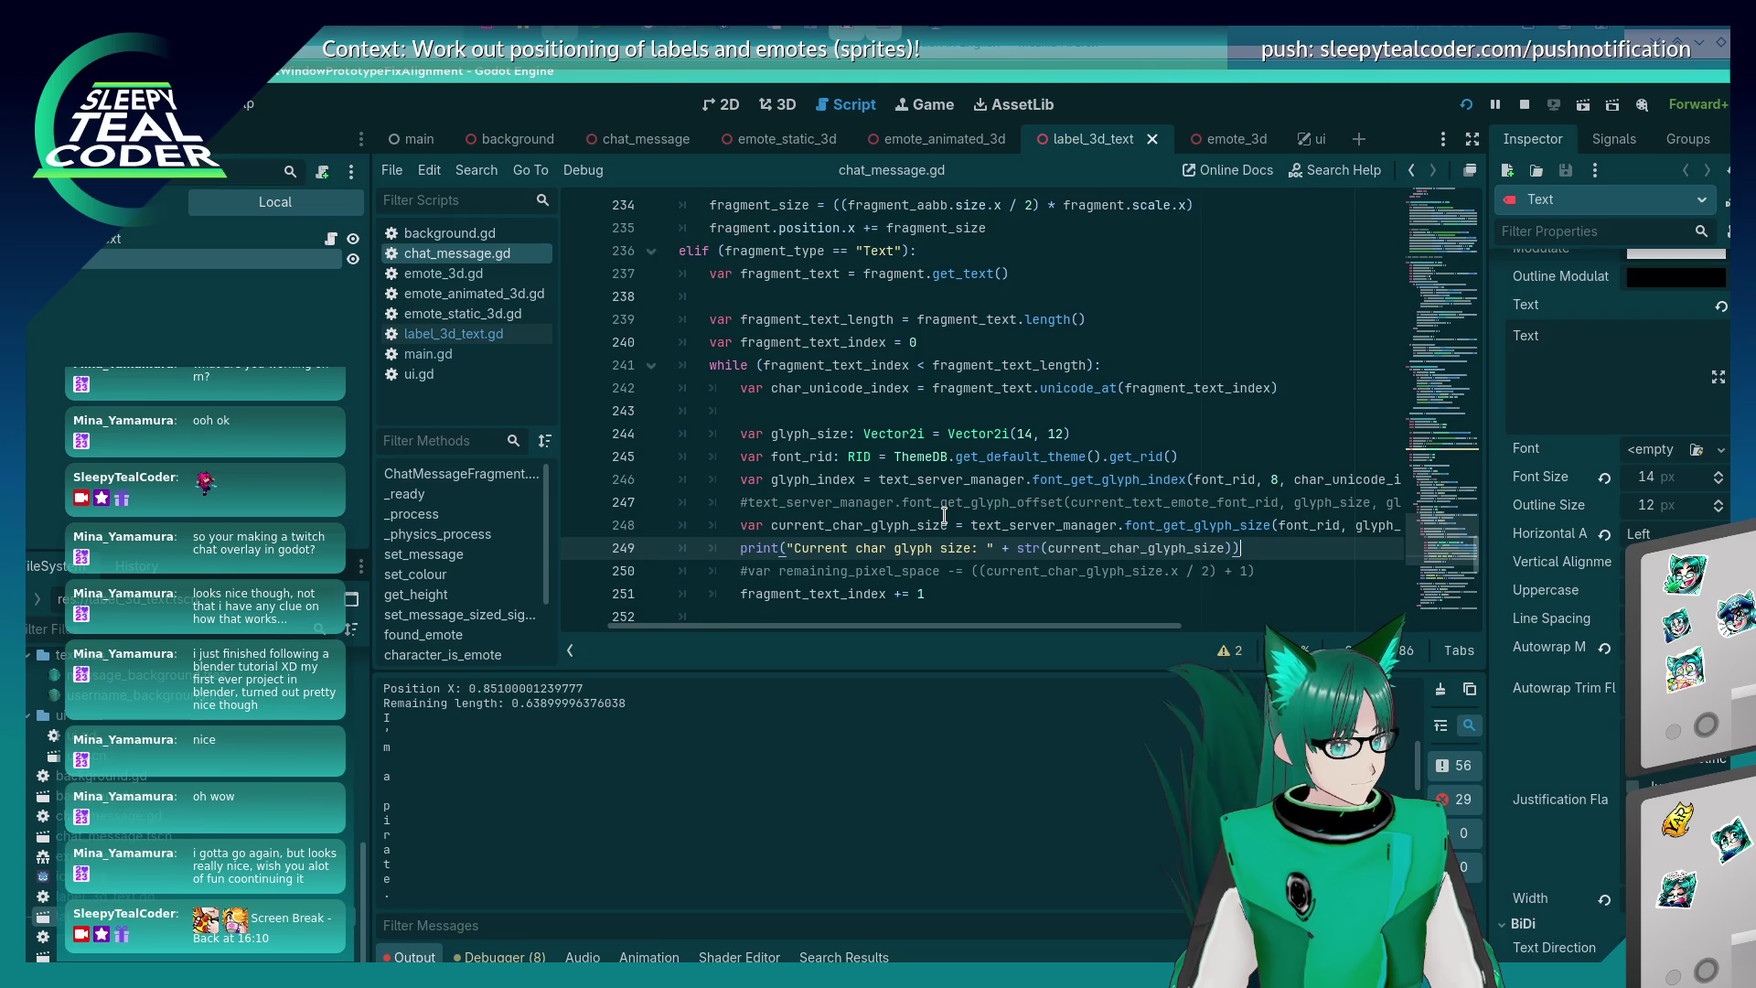
{"action": "key", "text": "alt+Tab"}
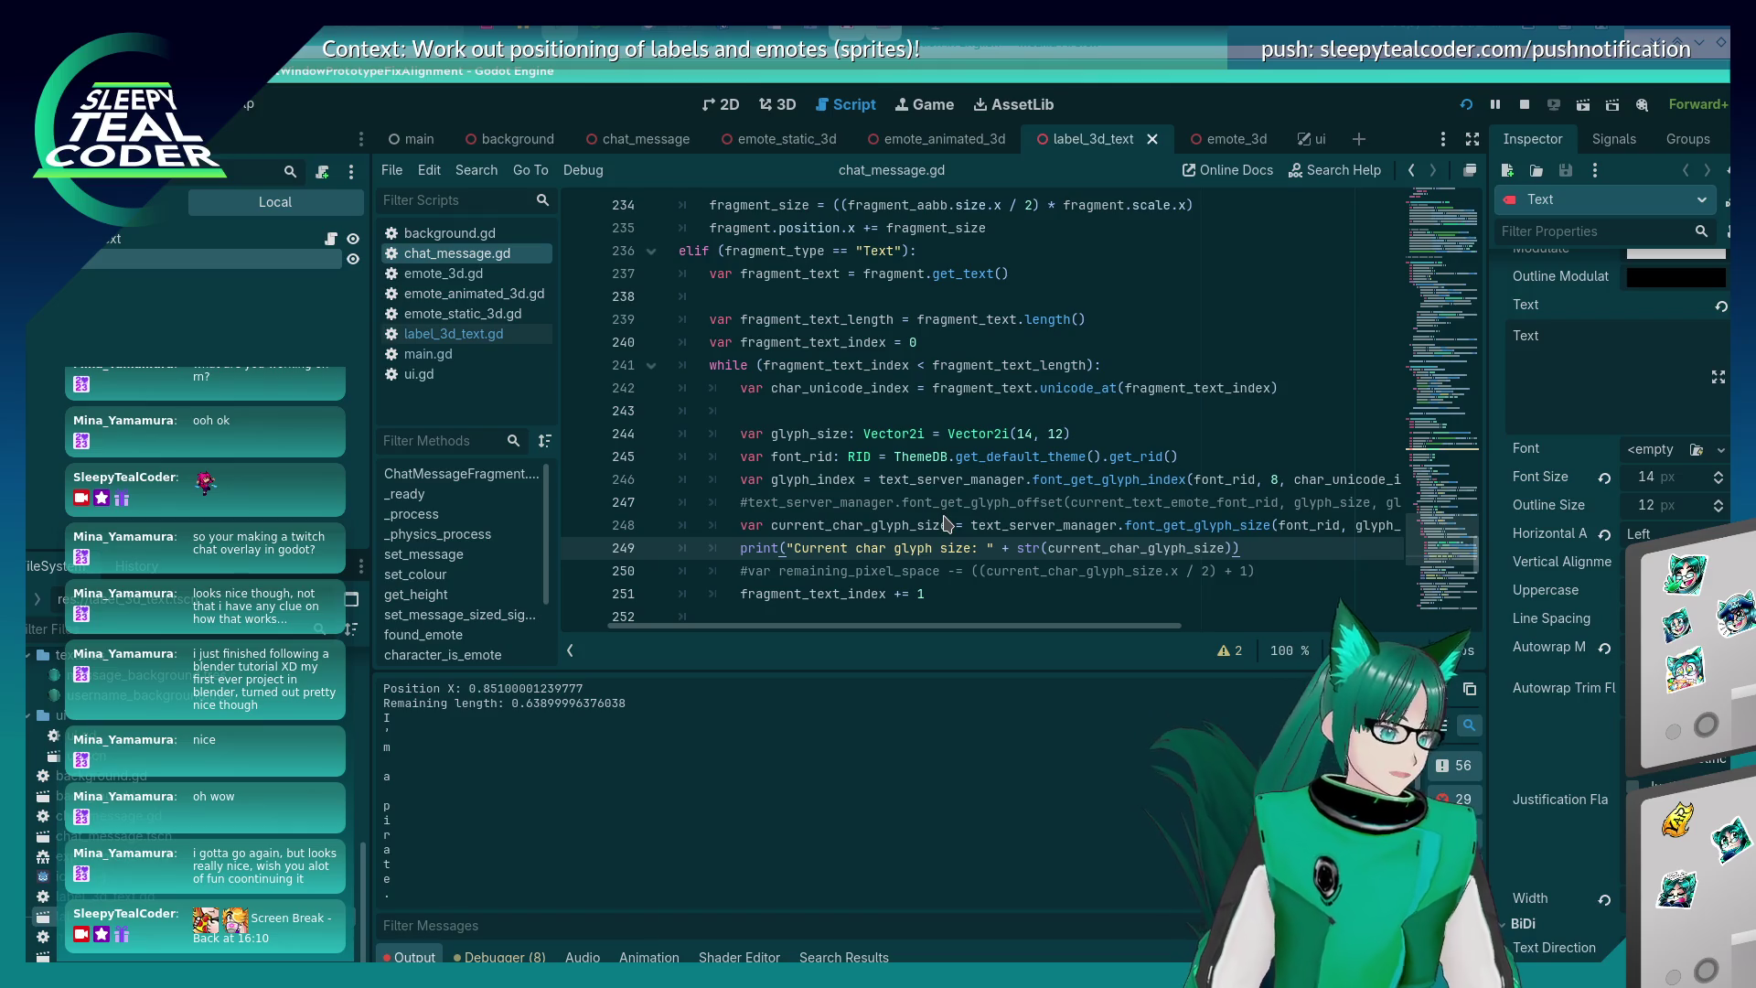
{"action": "scroll", "coordinate": [943, 461], "scroll_direction": "up", "scroll_amount": 5}
{"action": "scroll", "coordinate": [942, 461], "scroll_direction": "down", "scroll_amount": 5}
{"action": "scroll", "coordinate": [943, 461], "scroll_direction": "up", "scroll_amount": 5}
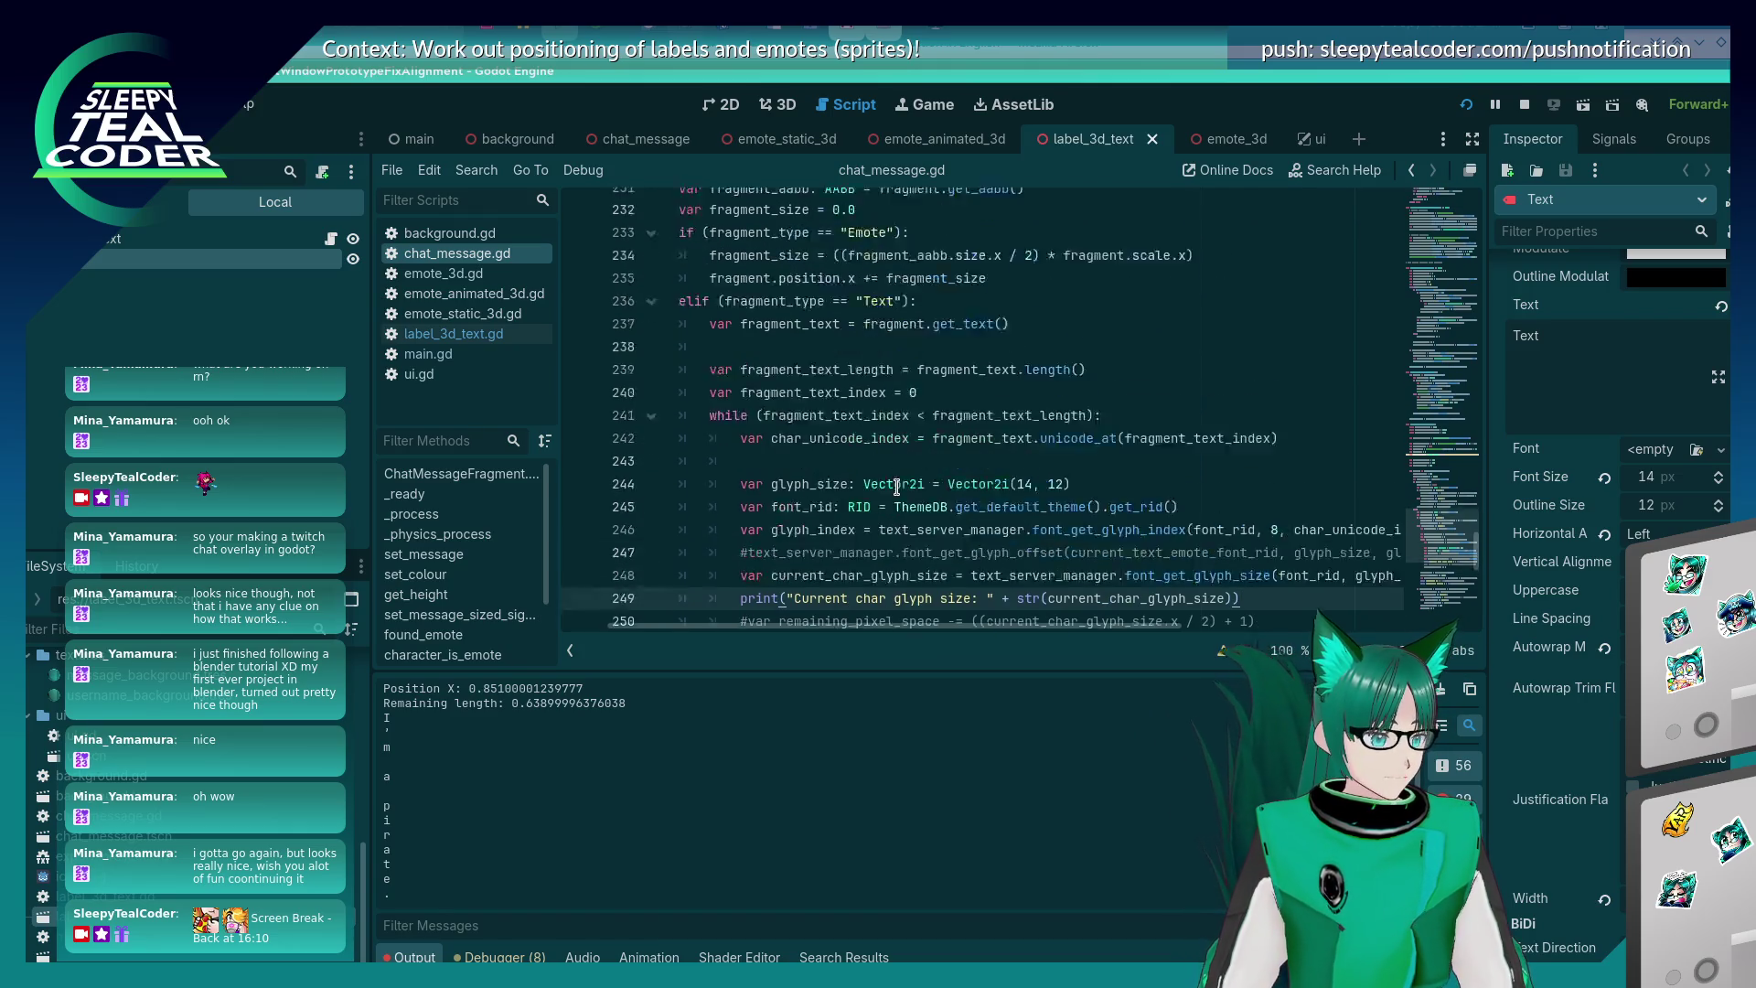
{"action": "scroll", "coordinate": [896, 486], "scroll_direction": "down", "scroll_amount": 3}
{"action": "scroll", "coordinate": [896, 487], "scroll_direction": "down", "scroll_amount": 2}
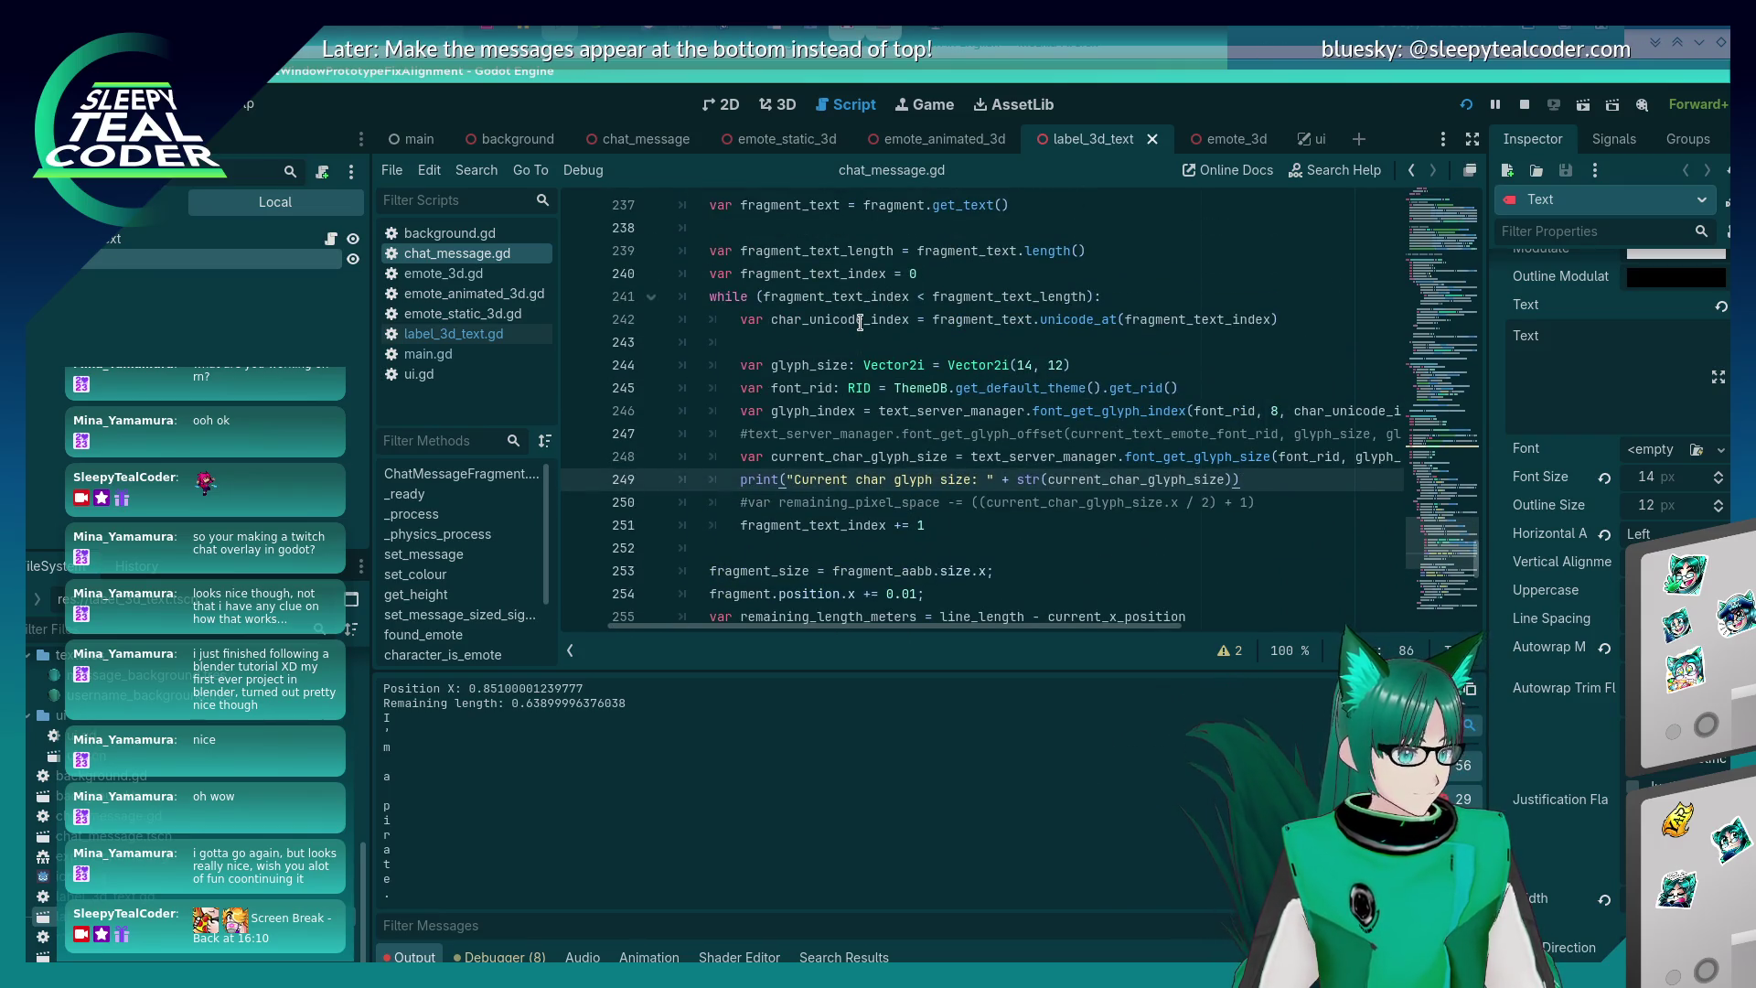
- Add a test message in the running chat overlay, then close the game window
{"action": "key", "text": "alt+Tab"}
{"action": "key", "text": "alt+Tab"}
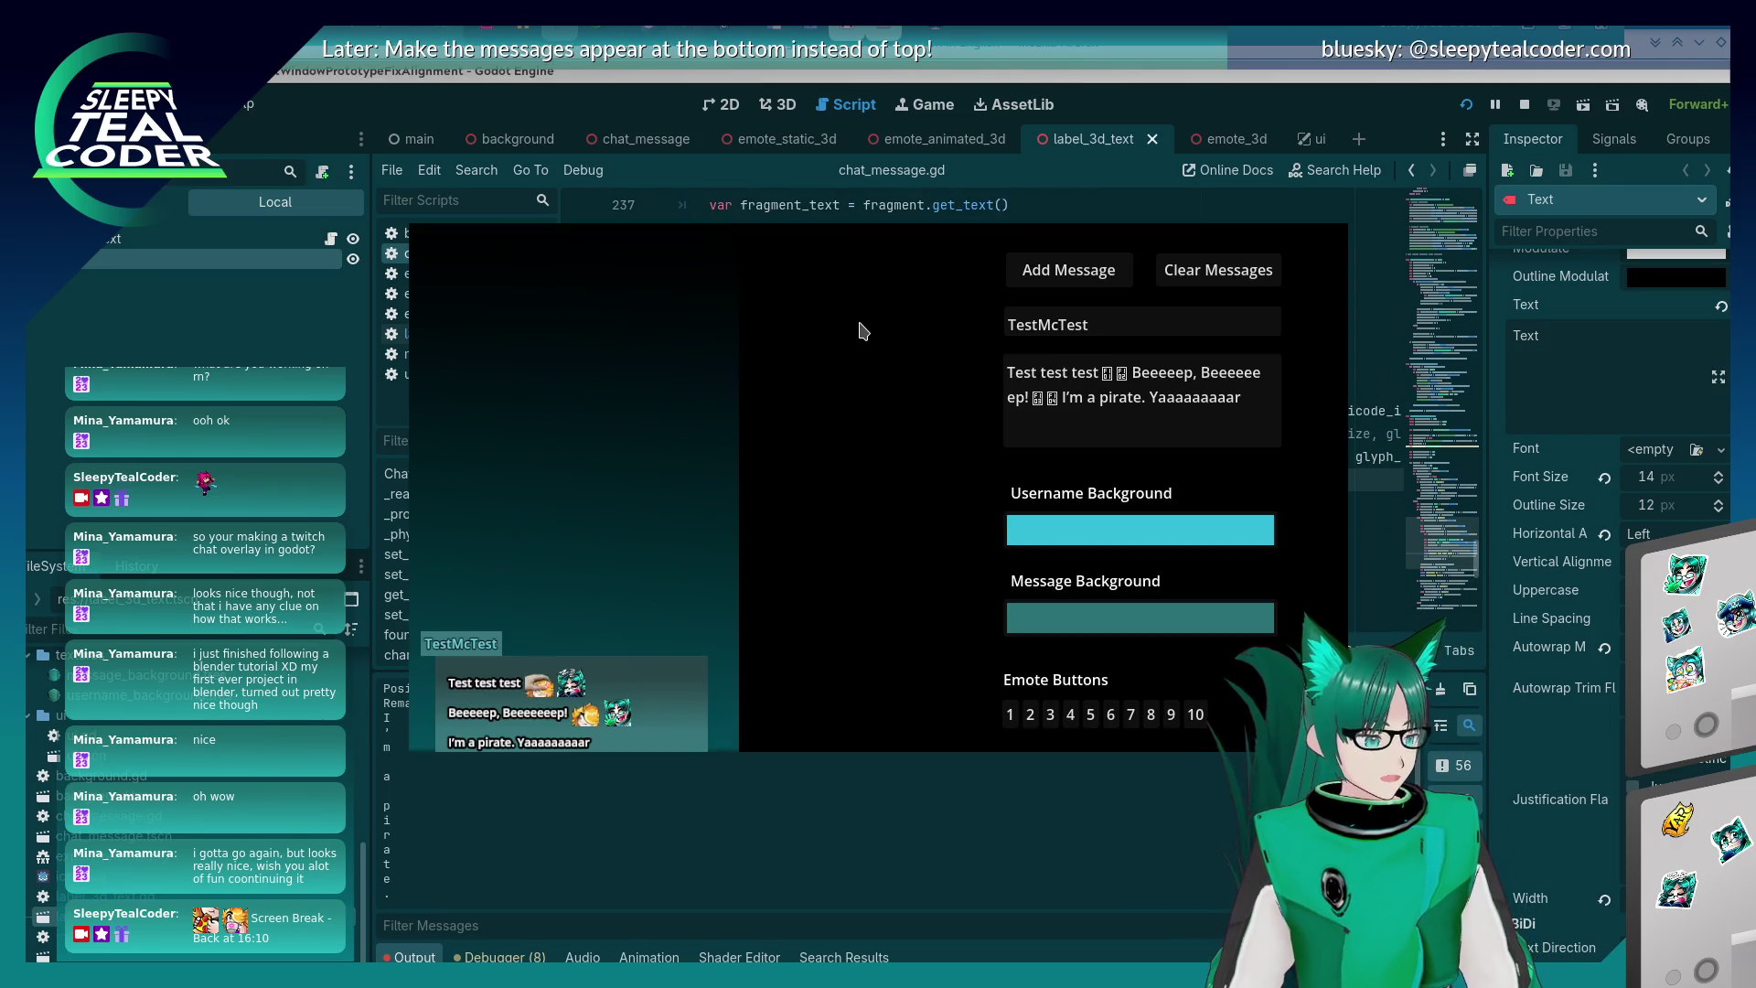
{"action": "left_click", "coordinate": [1085, 286]}
{"action": "left_click", "coordinate": [1085, 289]}
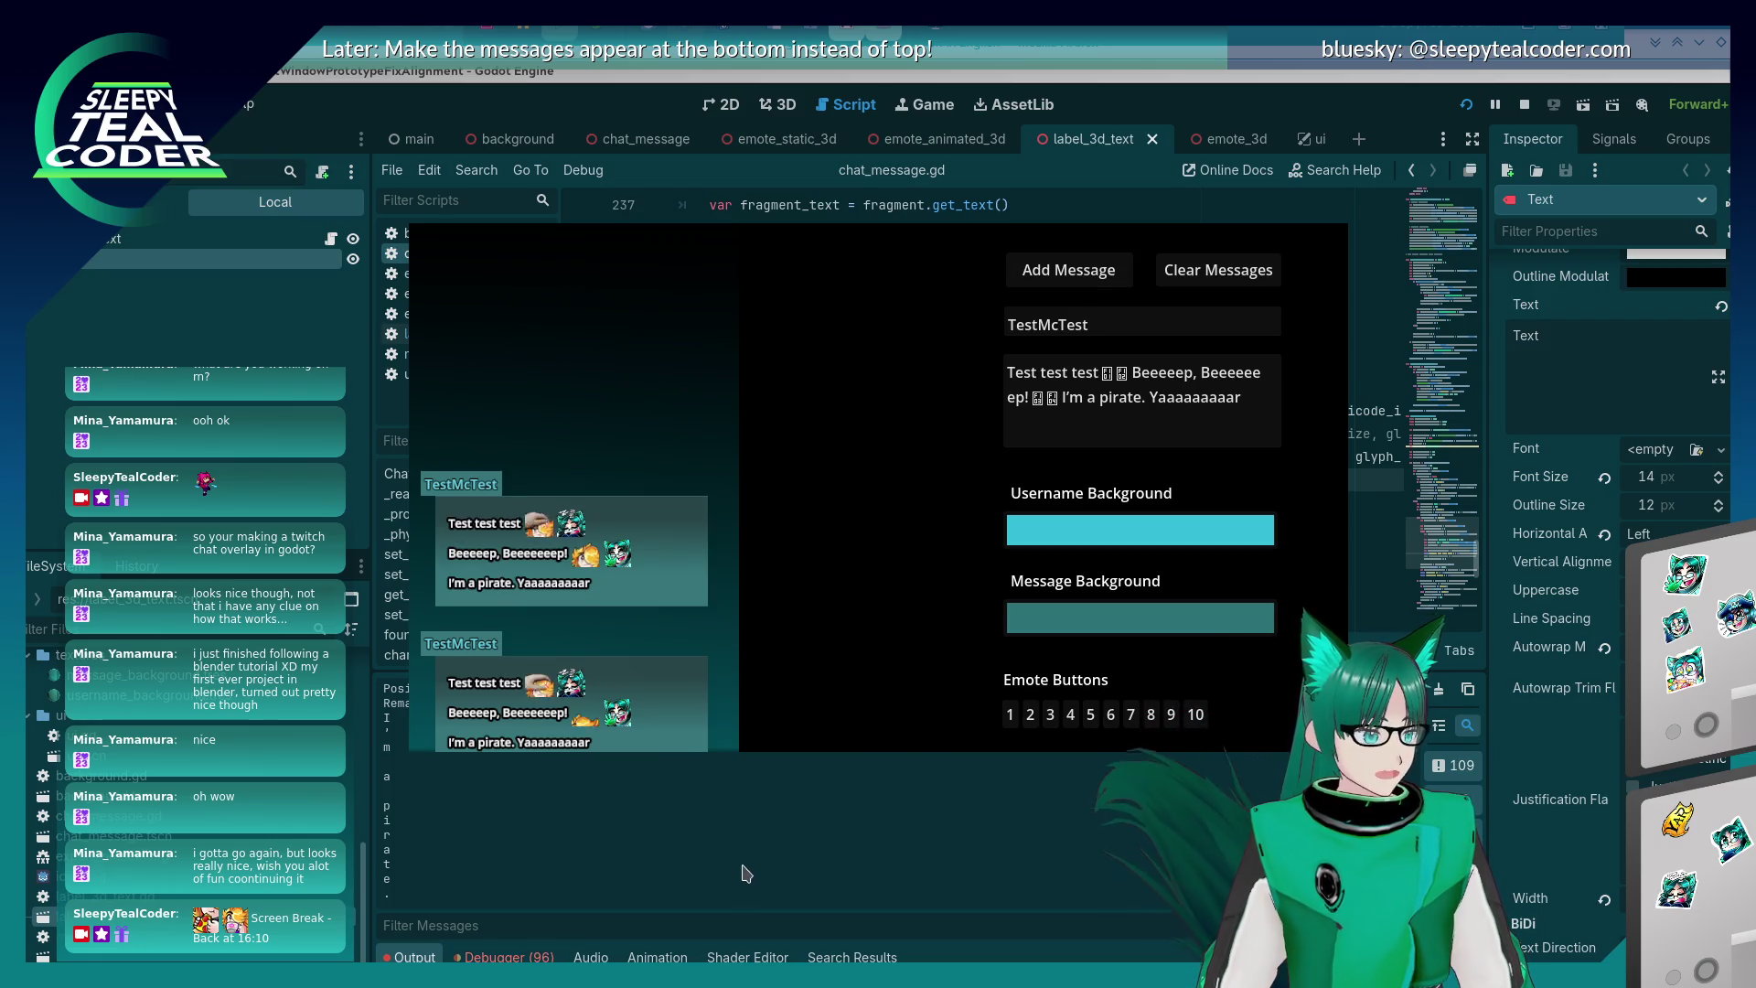
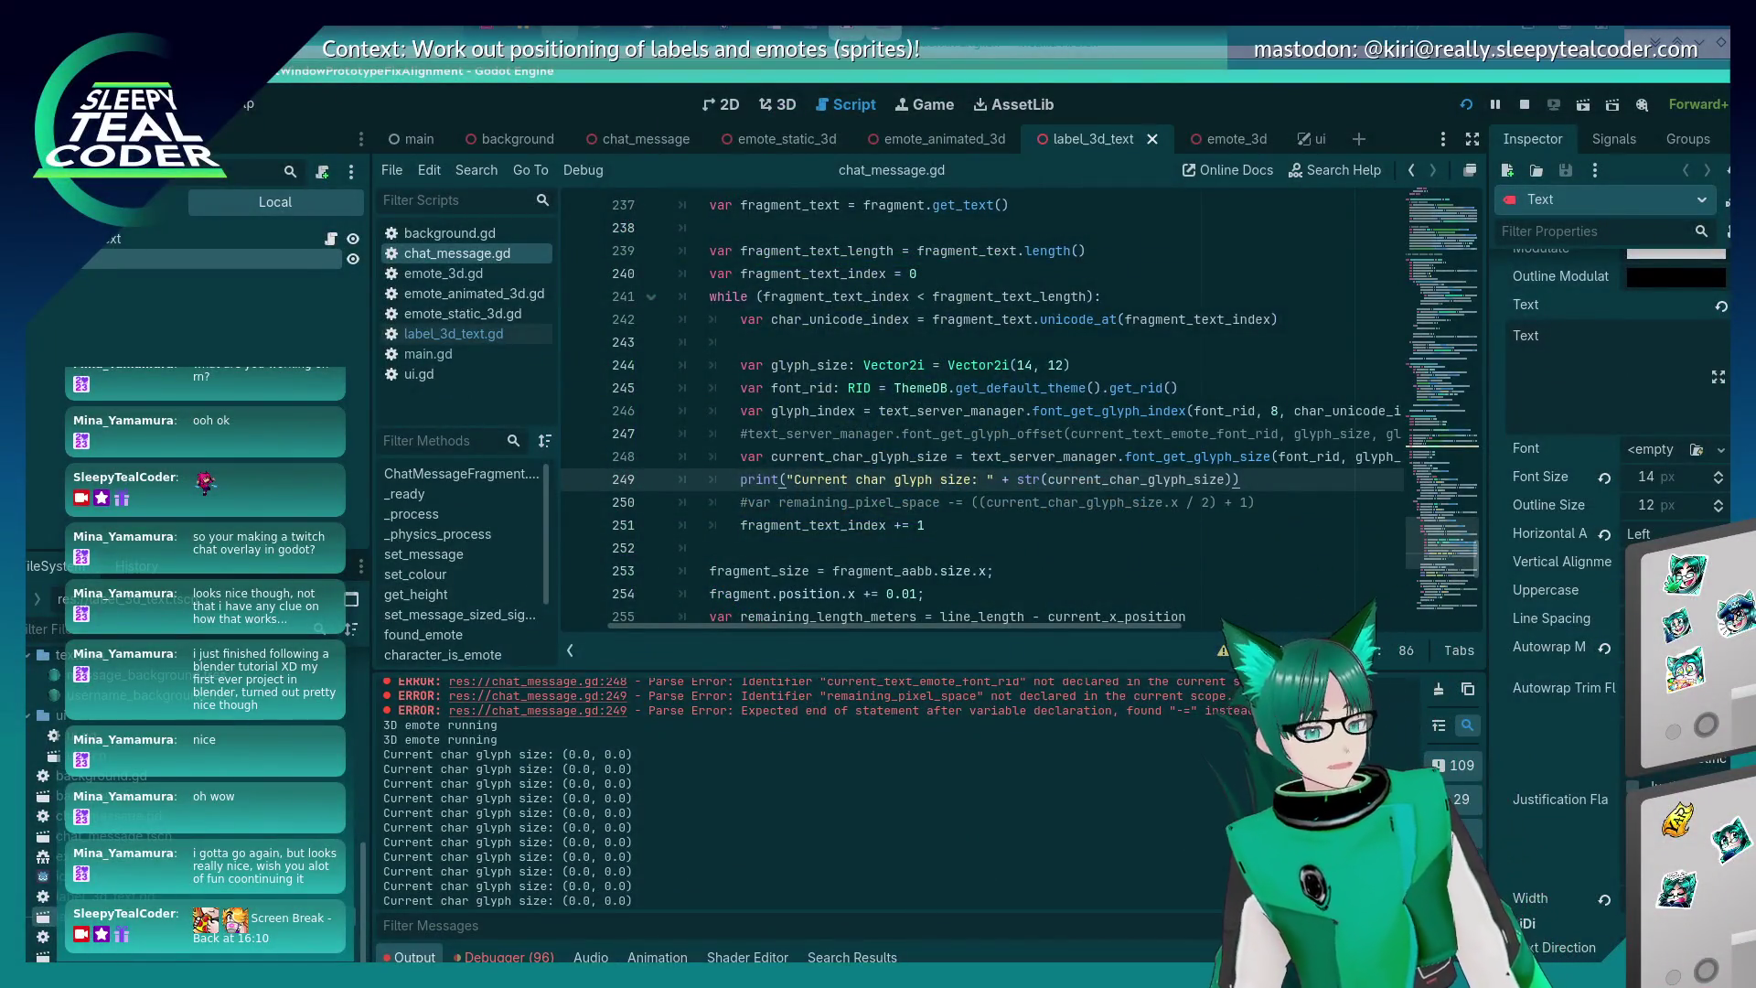
- Review the glyph size print line and the default theme RID call on line 245
{"action": "scroll", "coordinate": [798, 788], "scroll_direction": "down", "scroll_amount": 2}
{"action": "scroll", "coordinate": [797, 788], "scroll_direction": "up", "scroll_amount": 2}
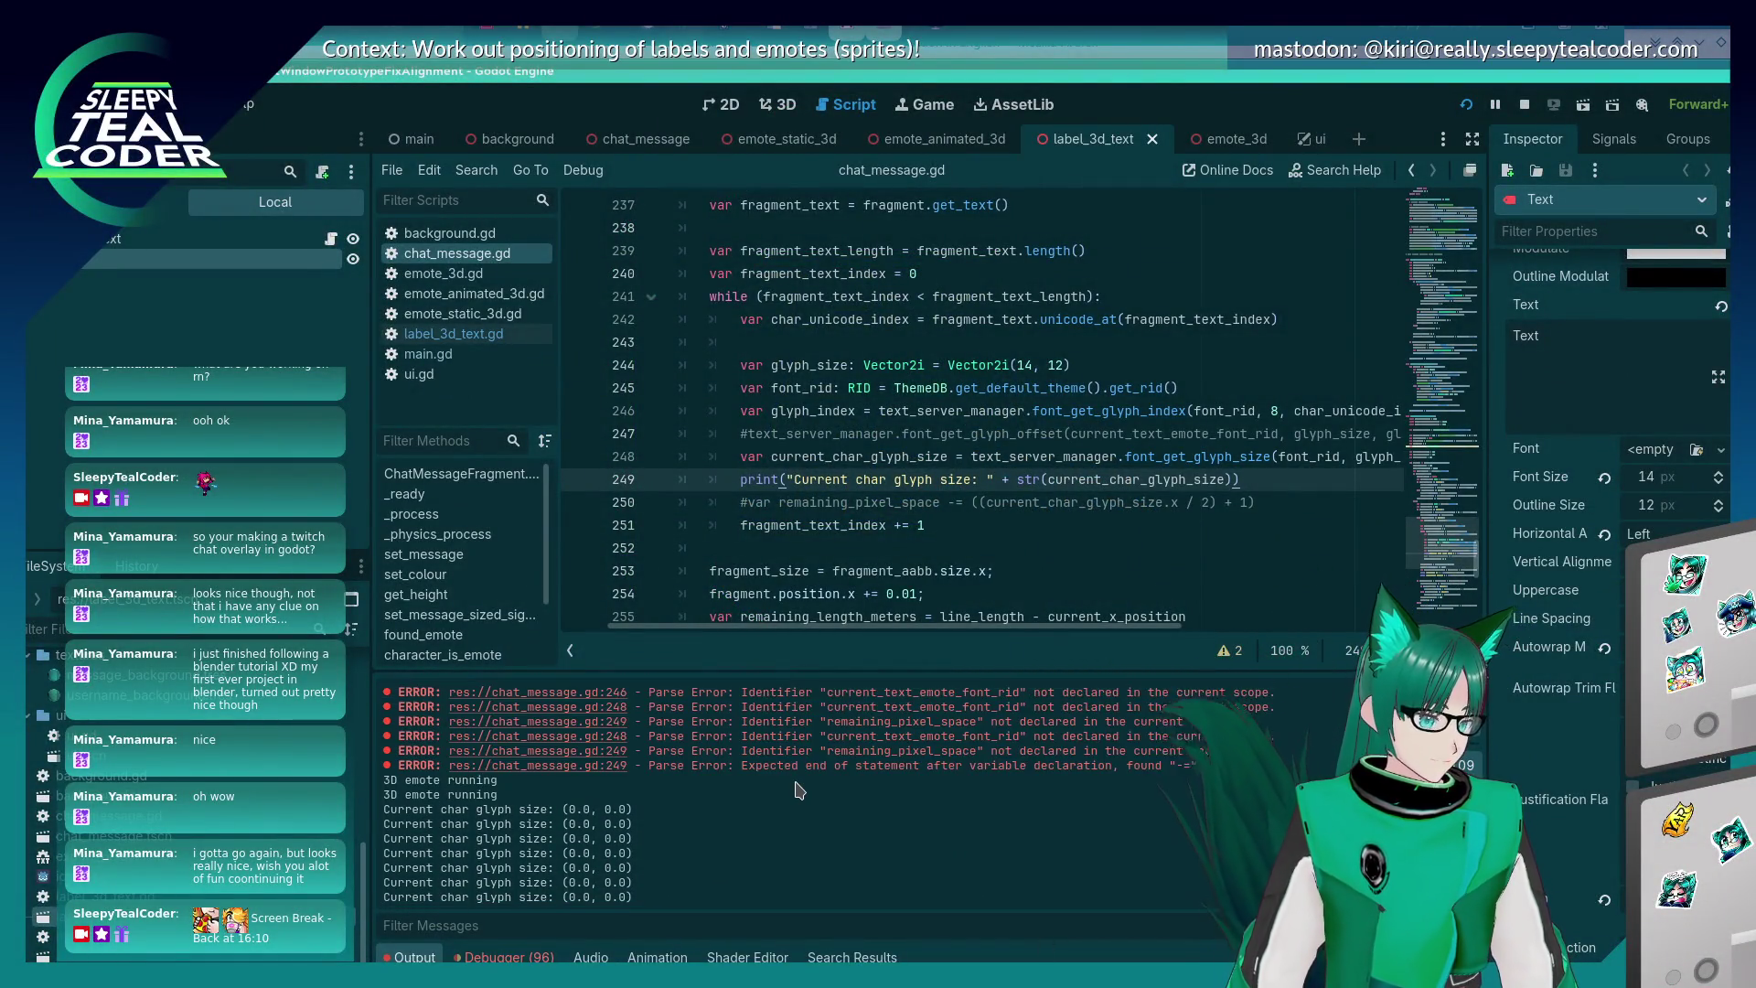
{"action": "left_click", "coordinate": [1015, 484]}
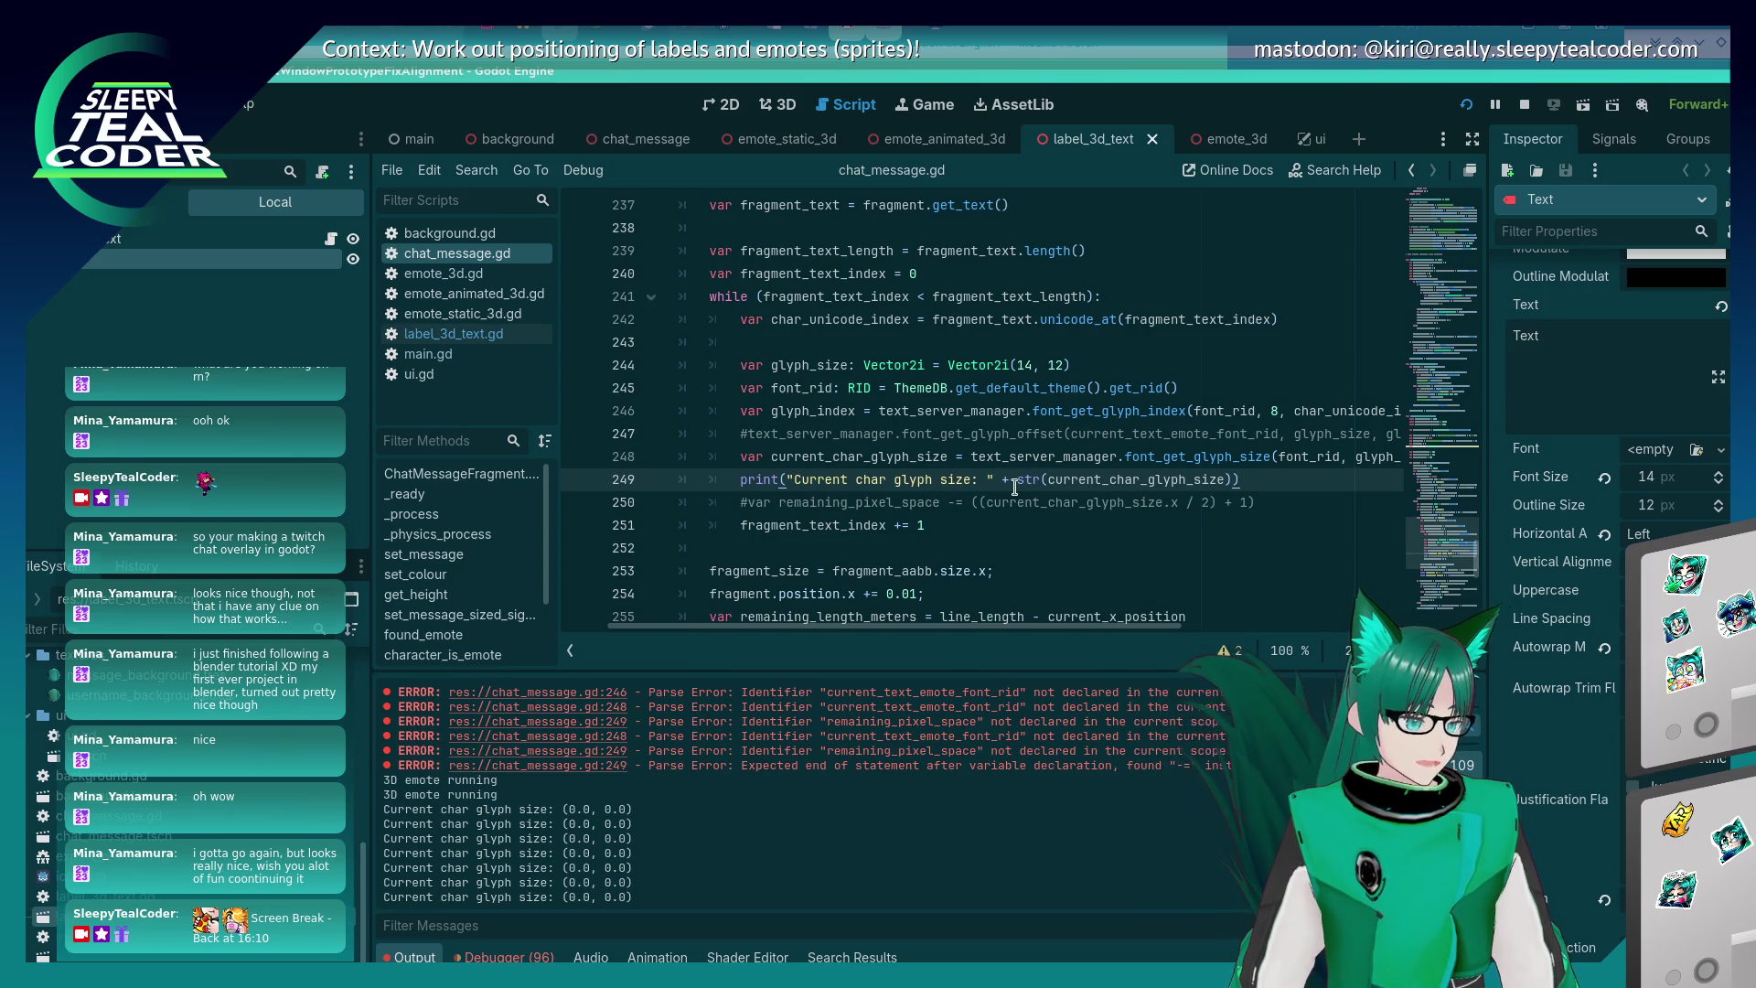
{"action": "mouse_move", "coordinate": [1024, 627]}
{"action": "left_mouse_down"}
{"action": "mouse_move", "coordinate": [1208, 638]}
{"action": "mouse_move", "coordinate": [1071, 621]}
{"action": "left_mouse_up"}
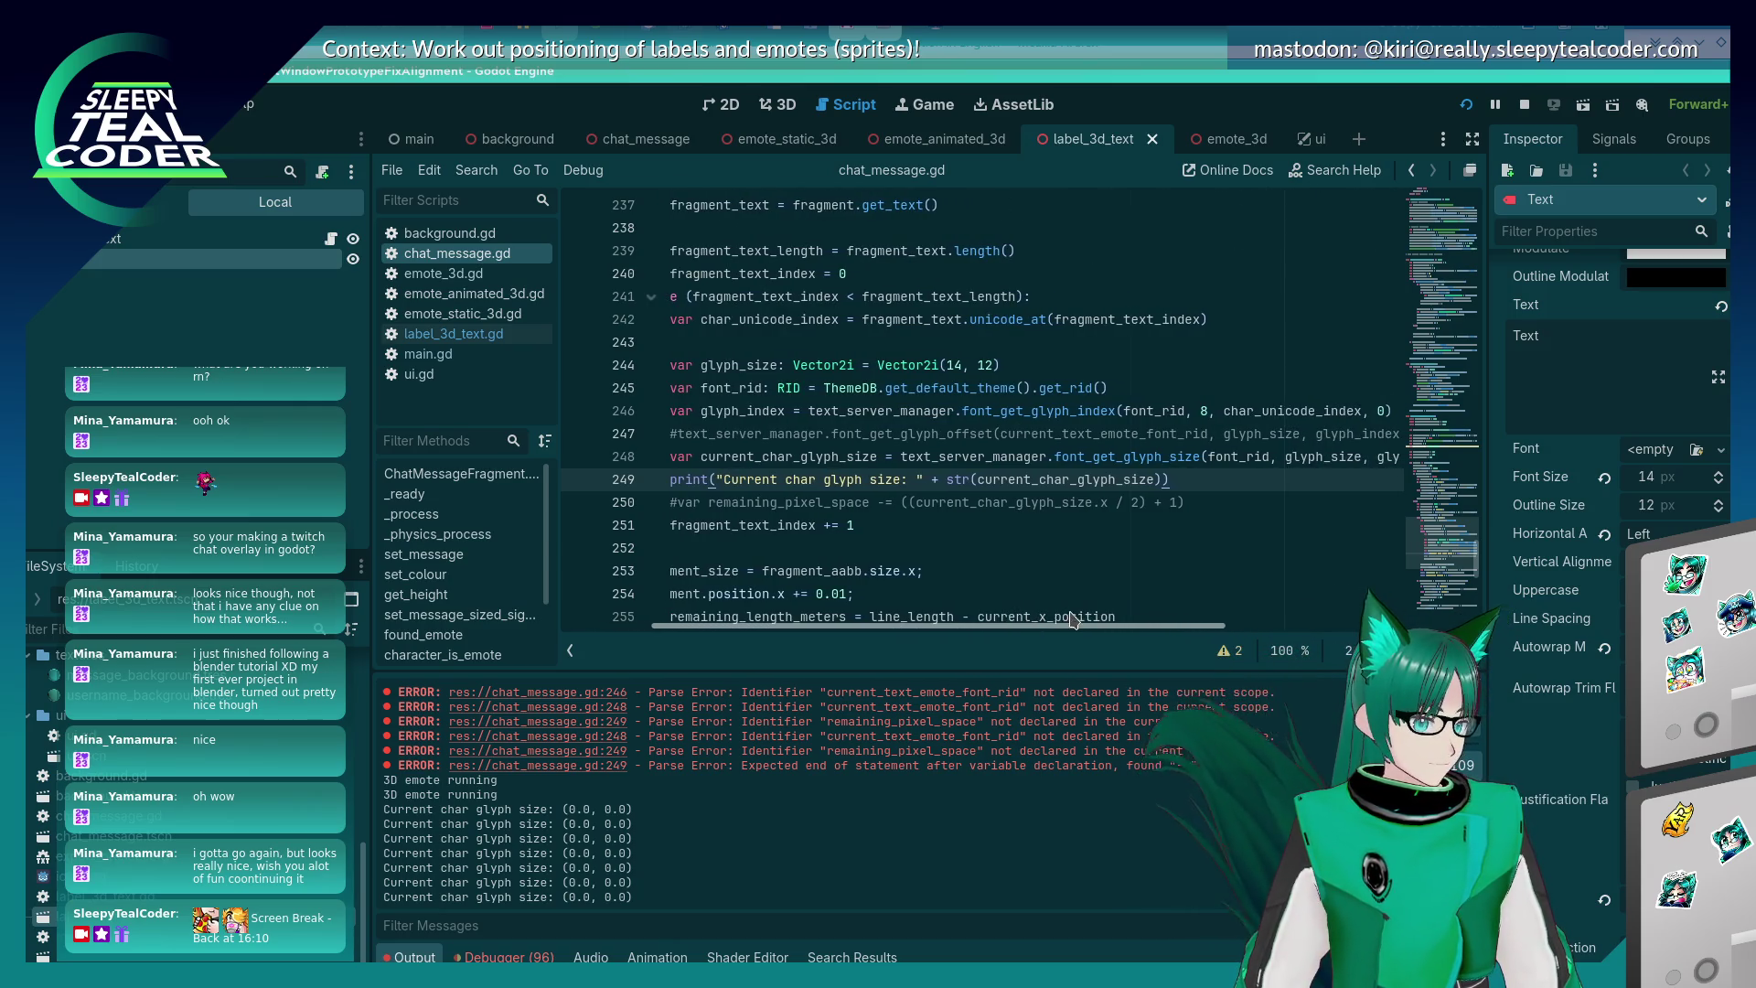
{"action": "left_click", "coordinate": [1048, 387]}
{"action": "left_click_drag", "start_coordinate": [894, 391], "coordinate": [1108, 387]}
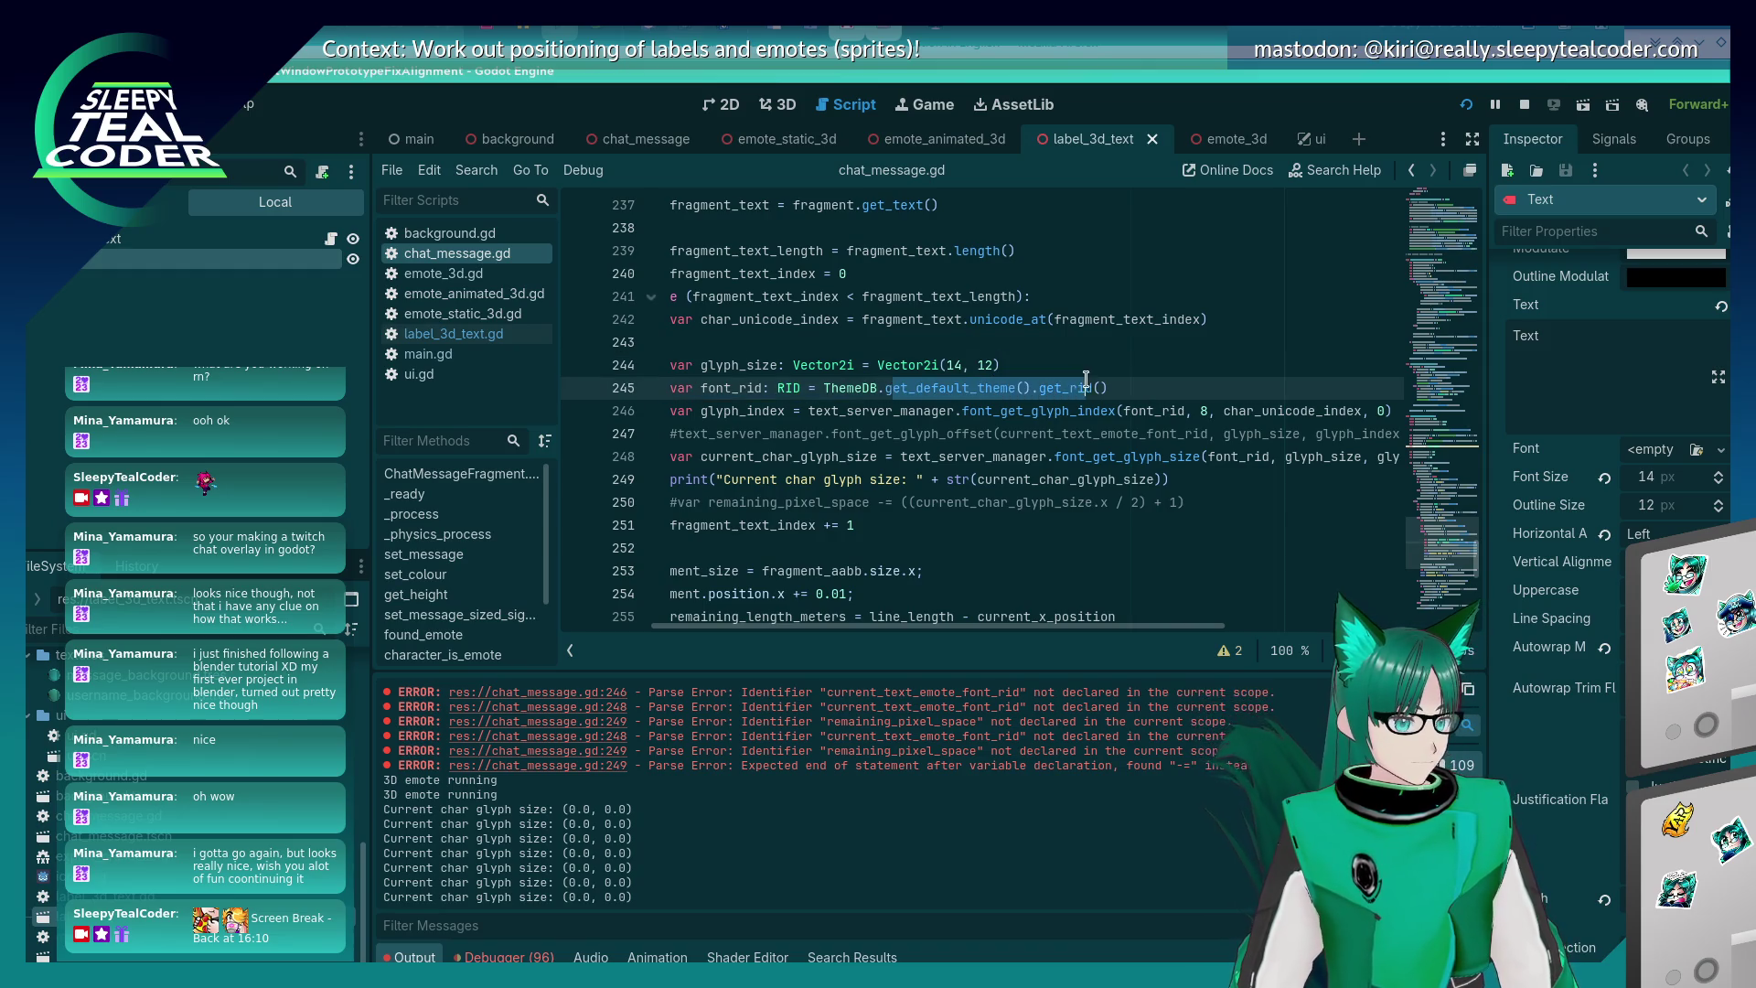
{"action": "left_click", "coordinate": [845, 388]}
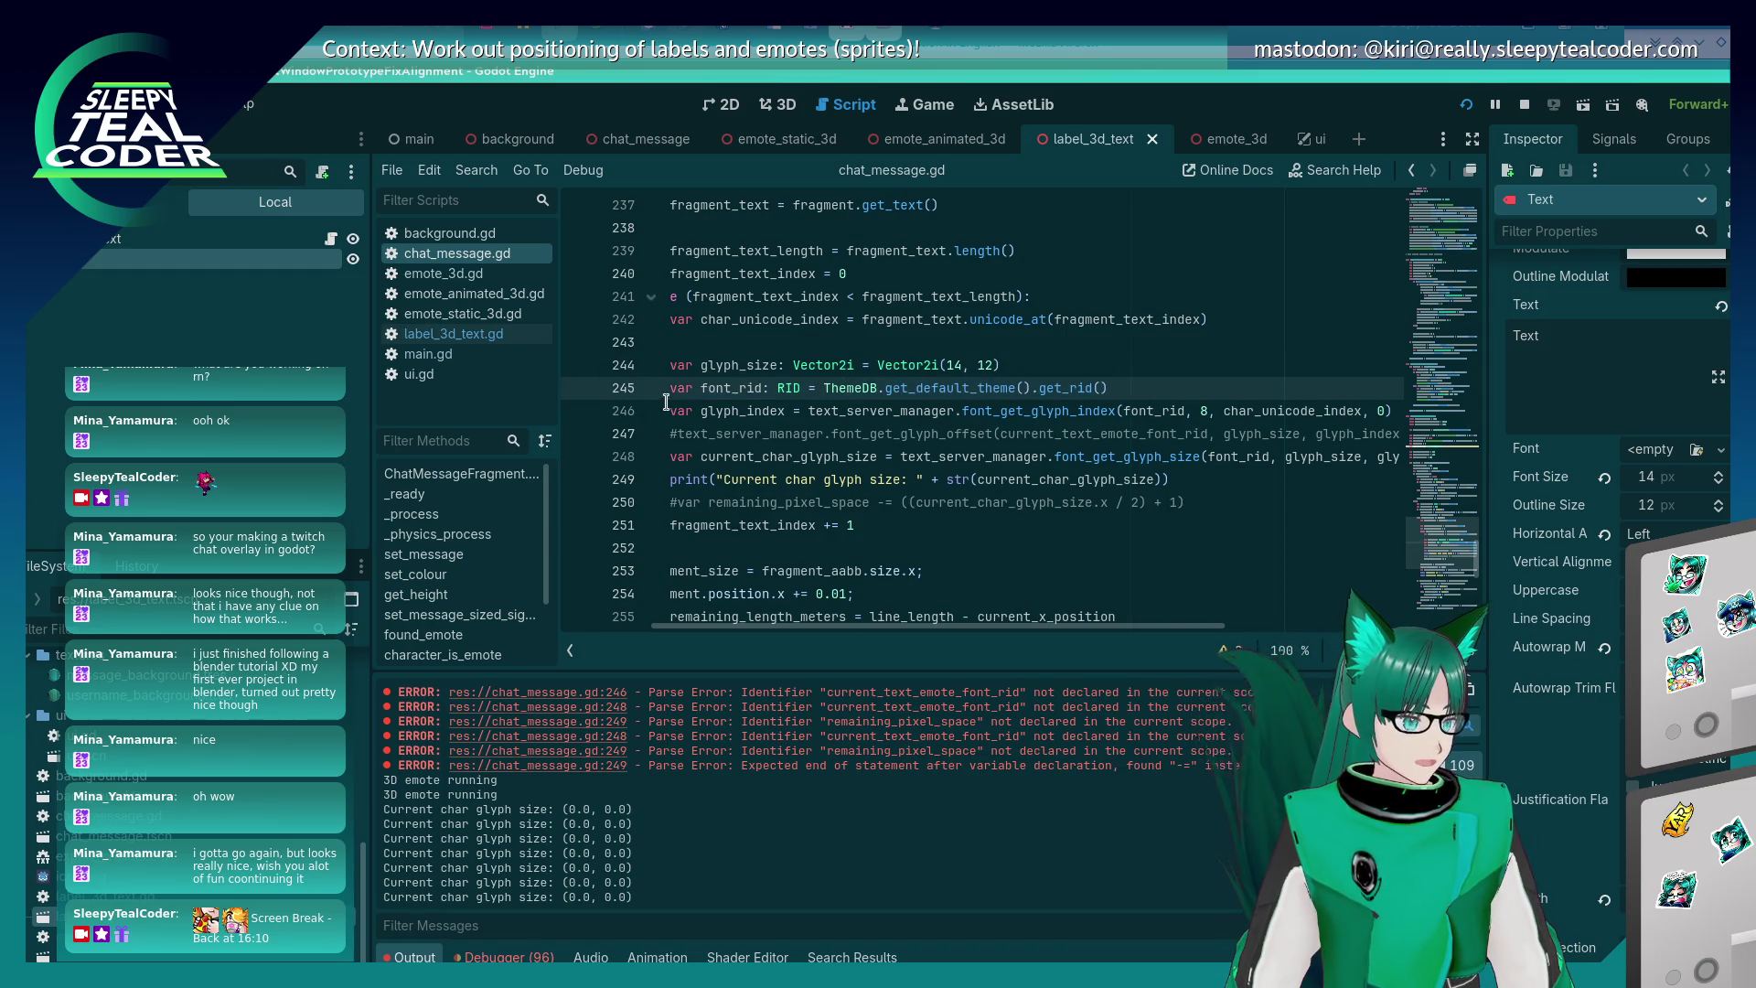
- Break on line 245, trigger a chat message, step to 246, find font_rid null, and stop
{"action": "left_click", "coordinate": [577, 388]}
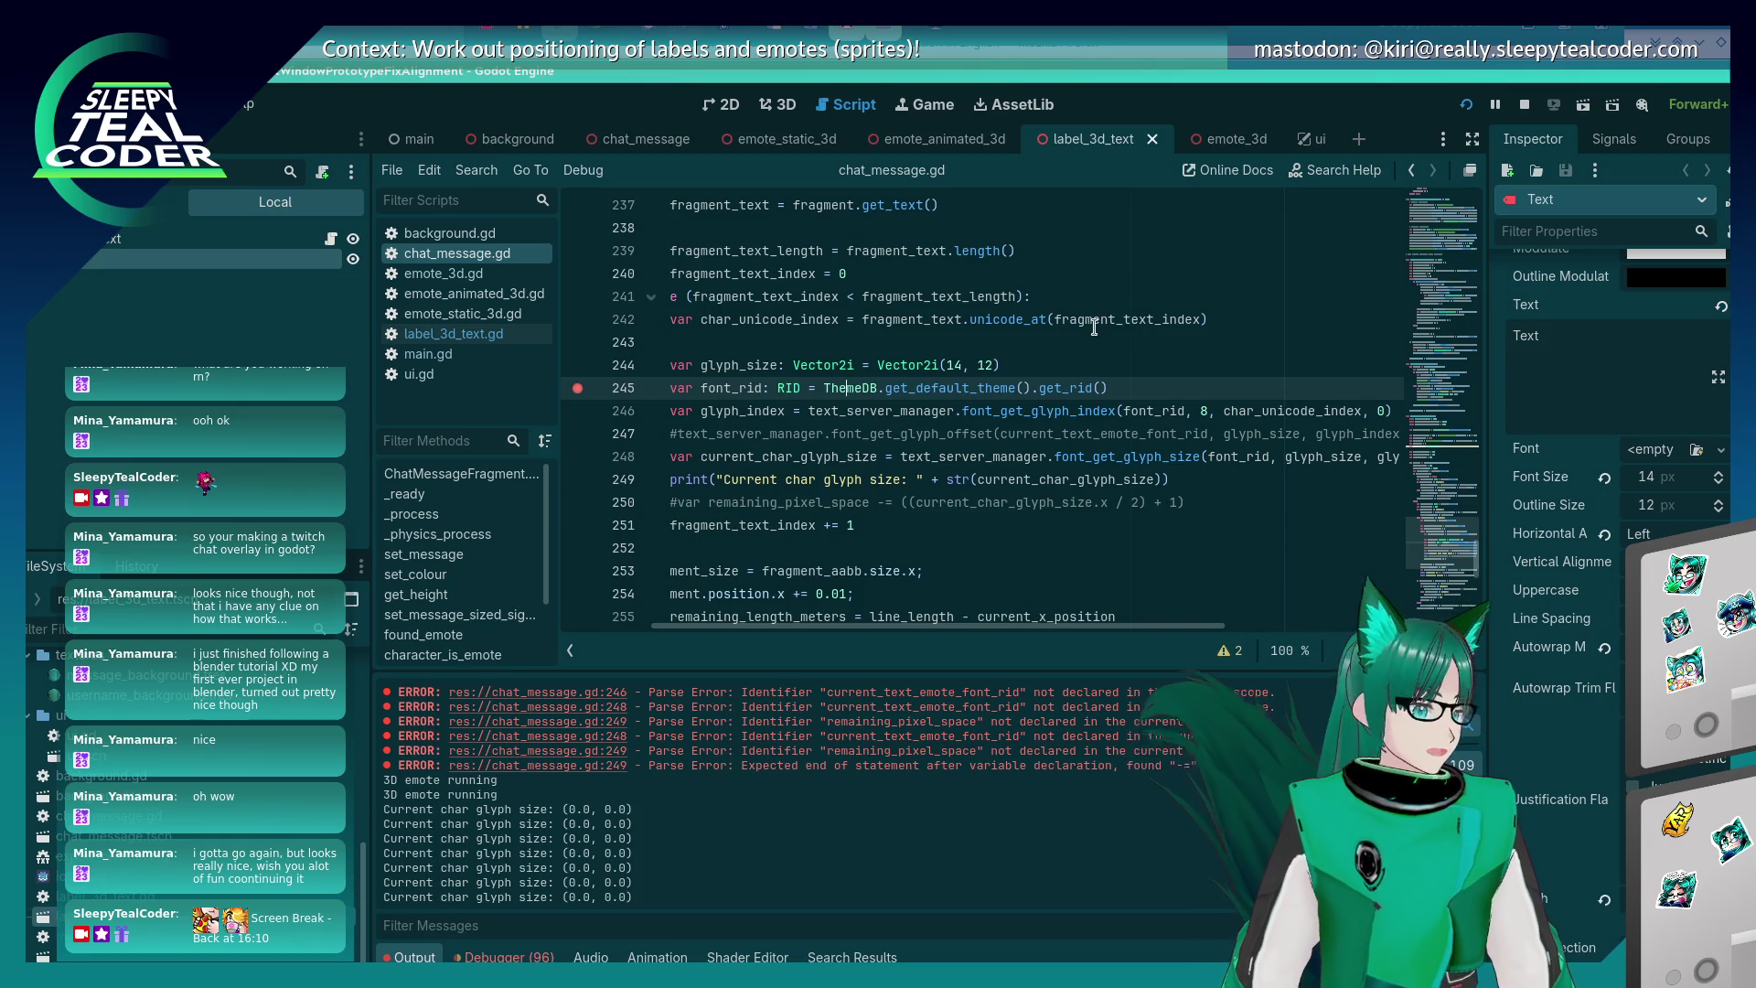
{"action": "left_click", "coordinate": [948, 283]}
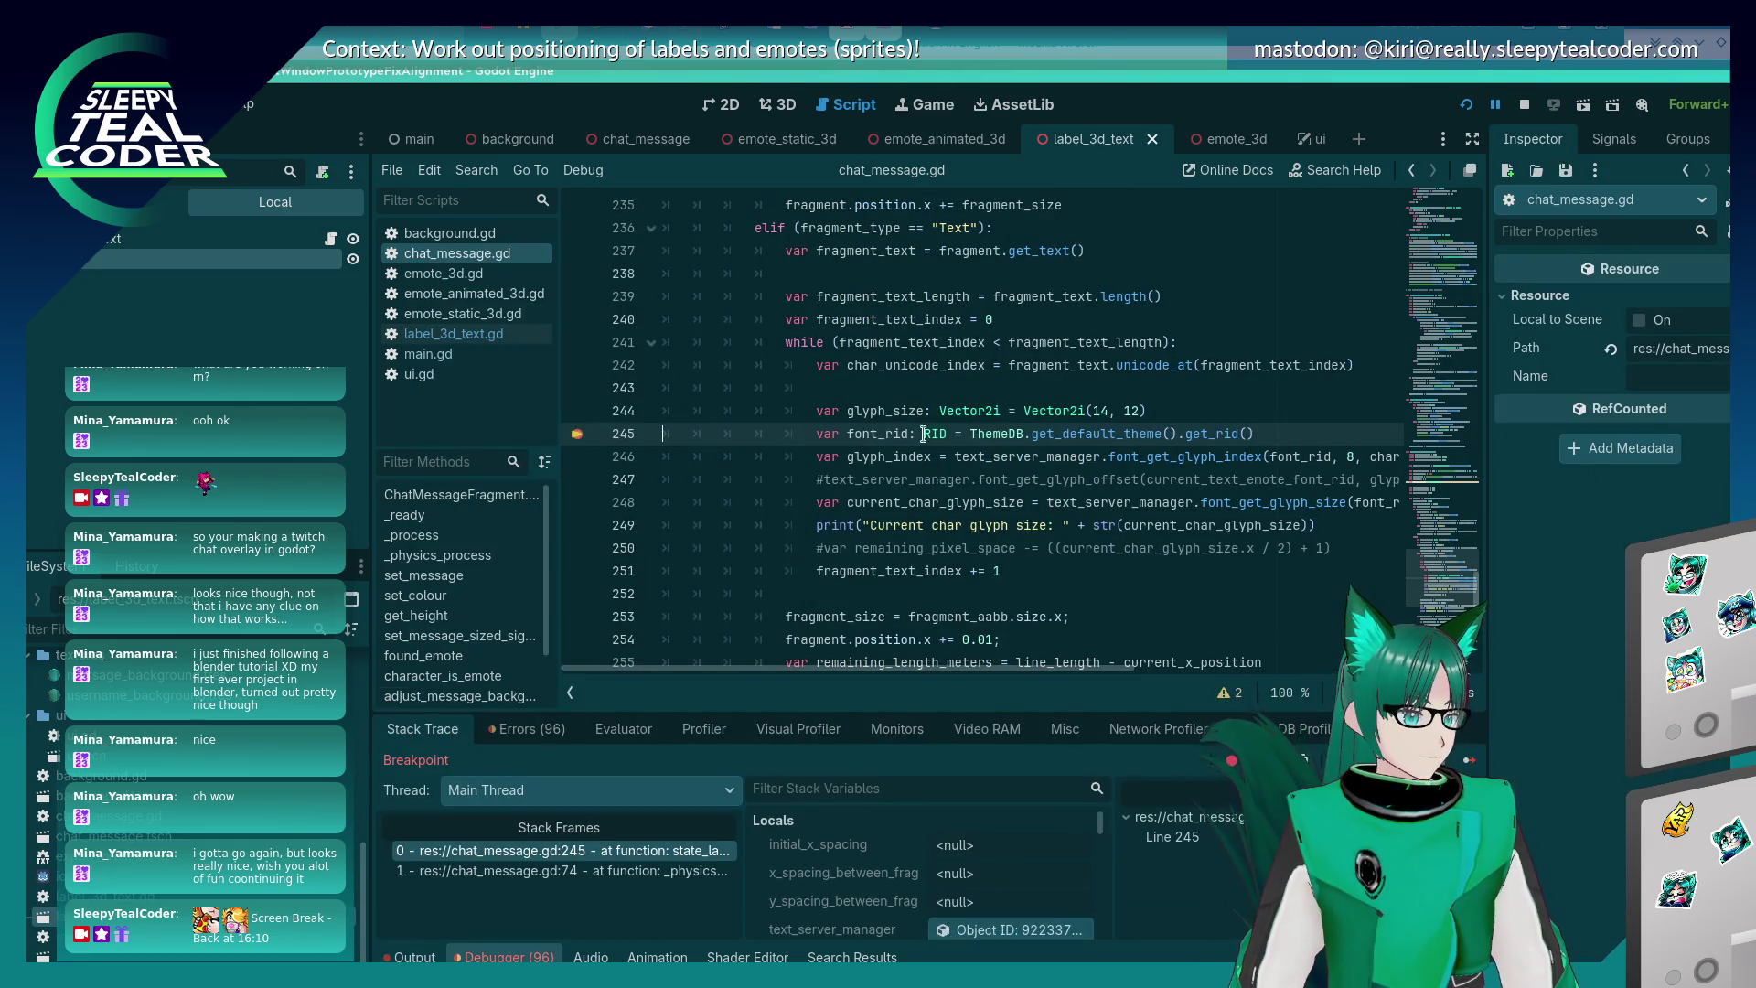
{"action": "mouse_move", "coordinate": [903, 434]}
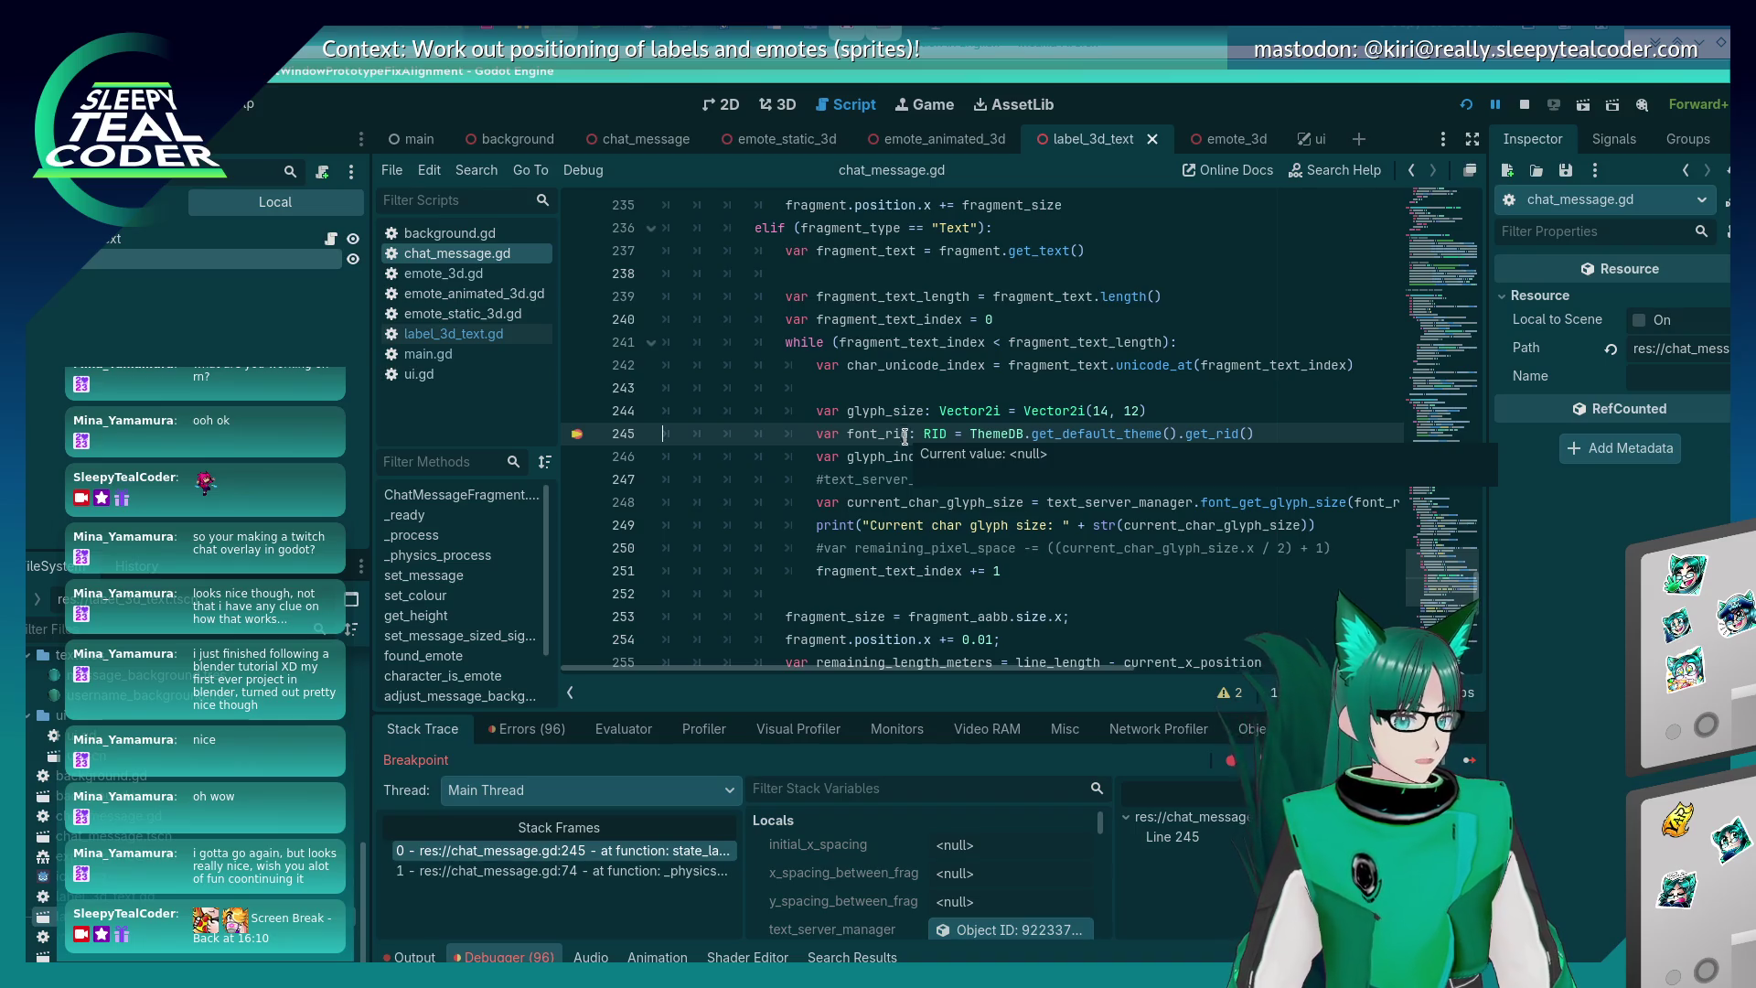
{"action": "key", "text": "F10"}
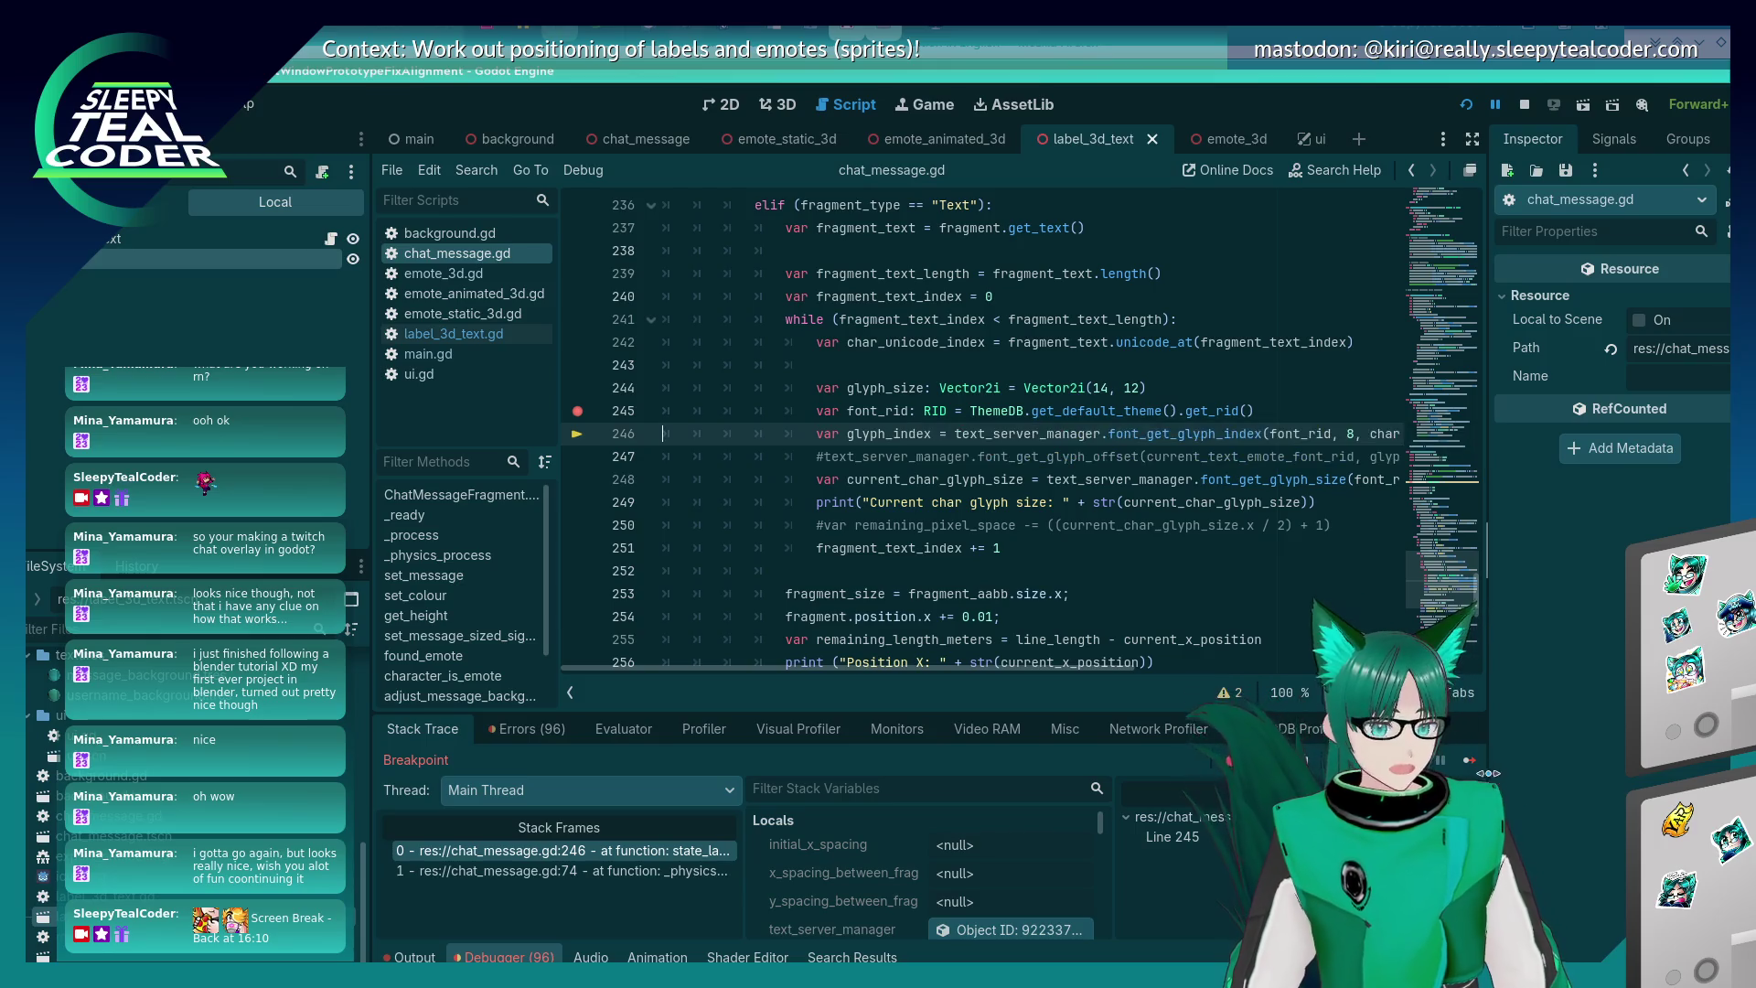
{"action": "left_click", "coordinate": [1523, 107]}
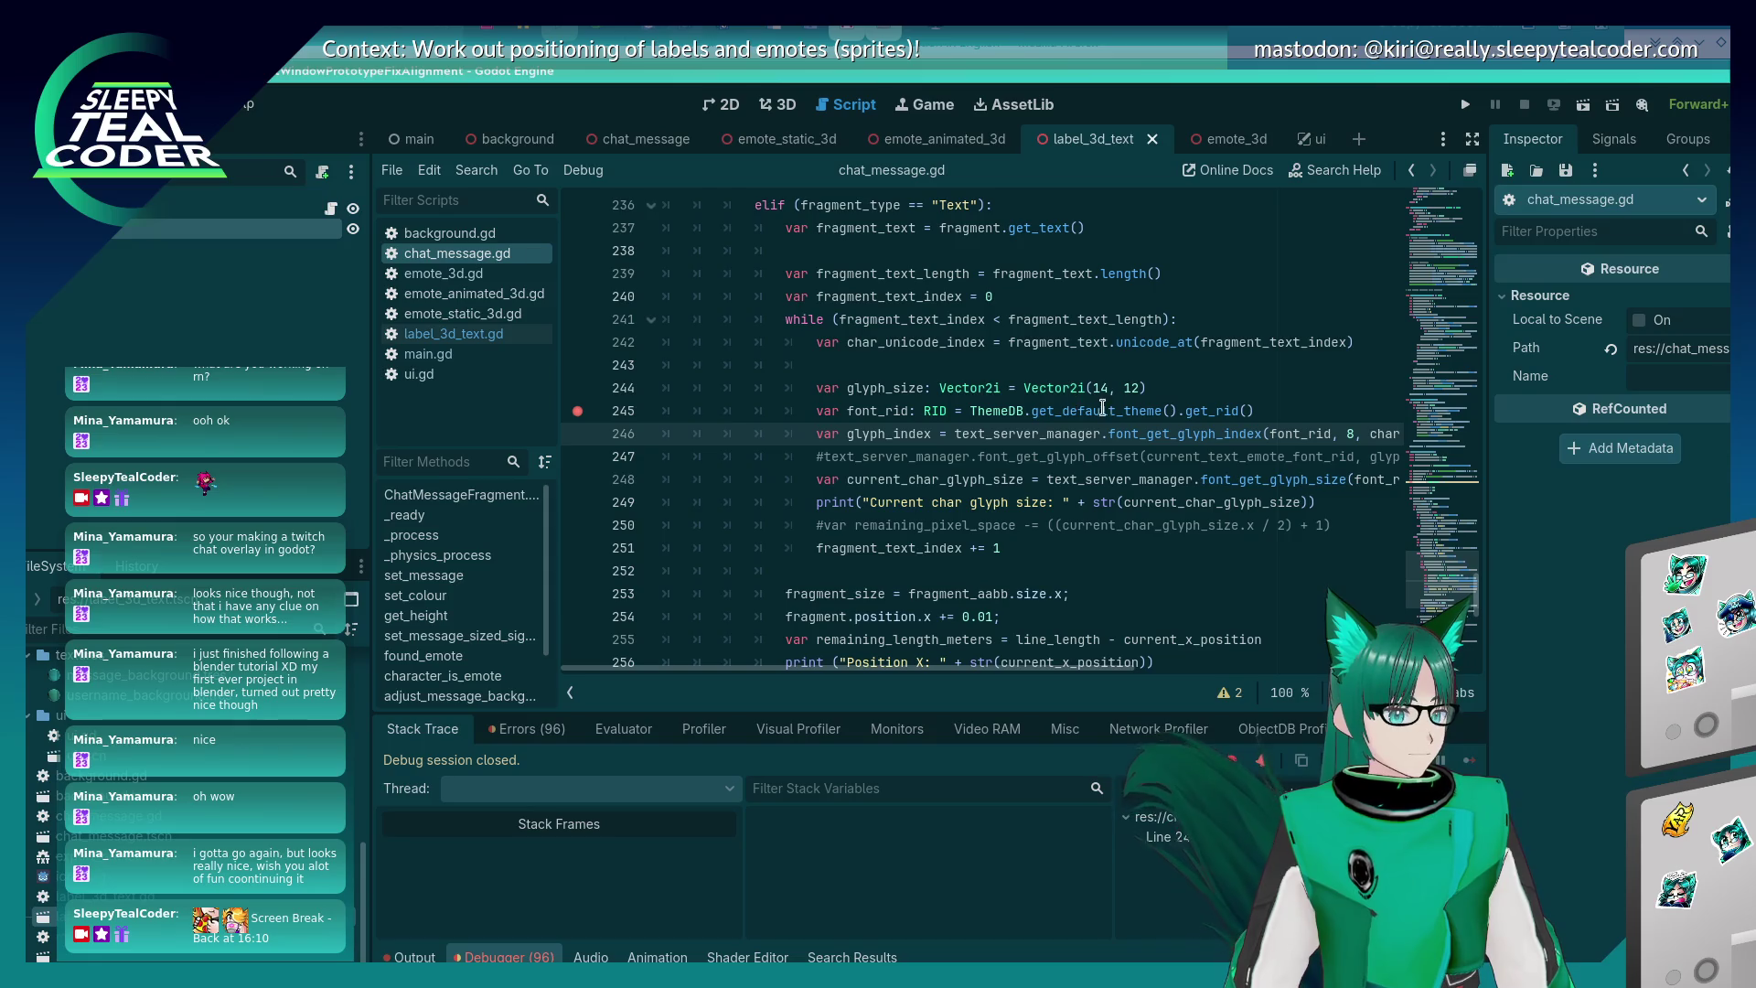
{"action": "left_click", "coordinate": [972, 416]}
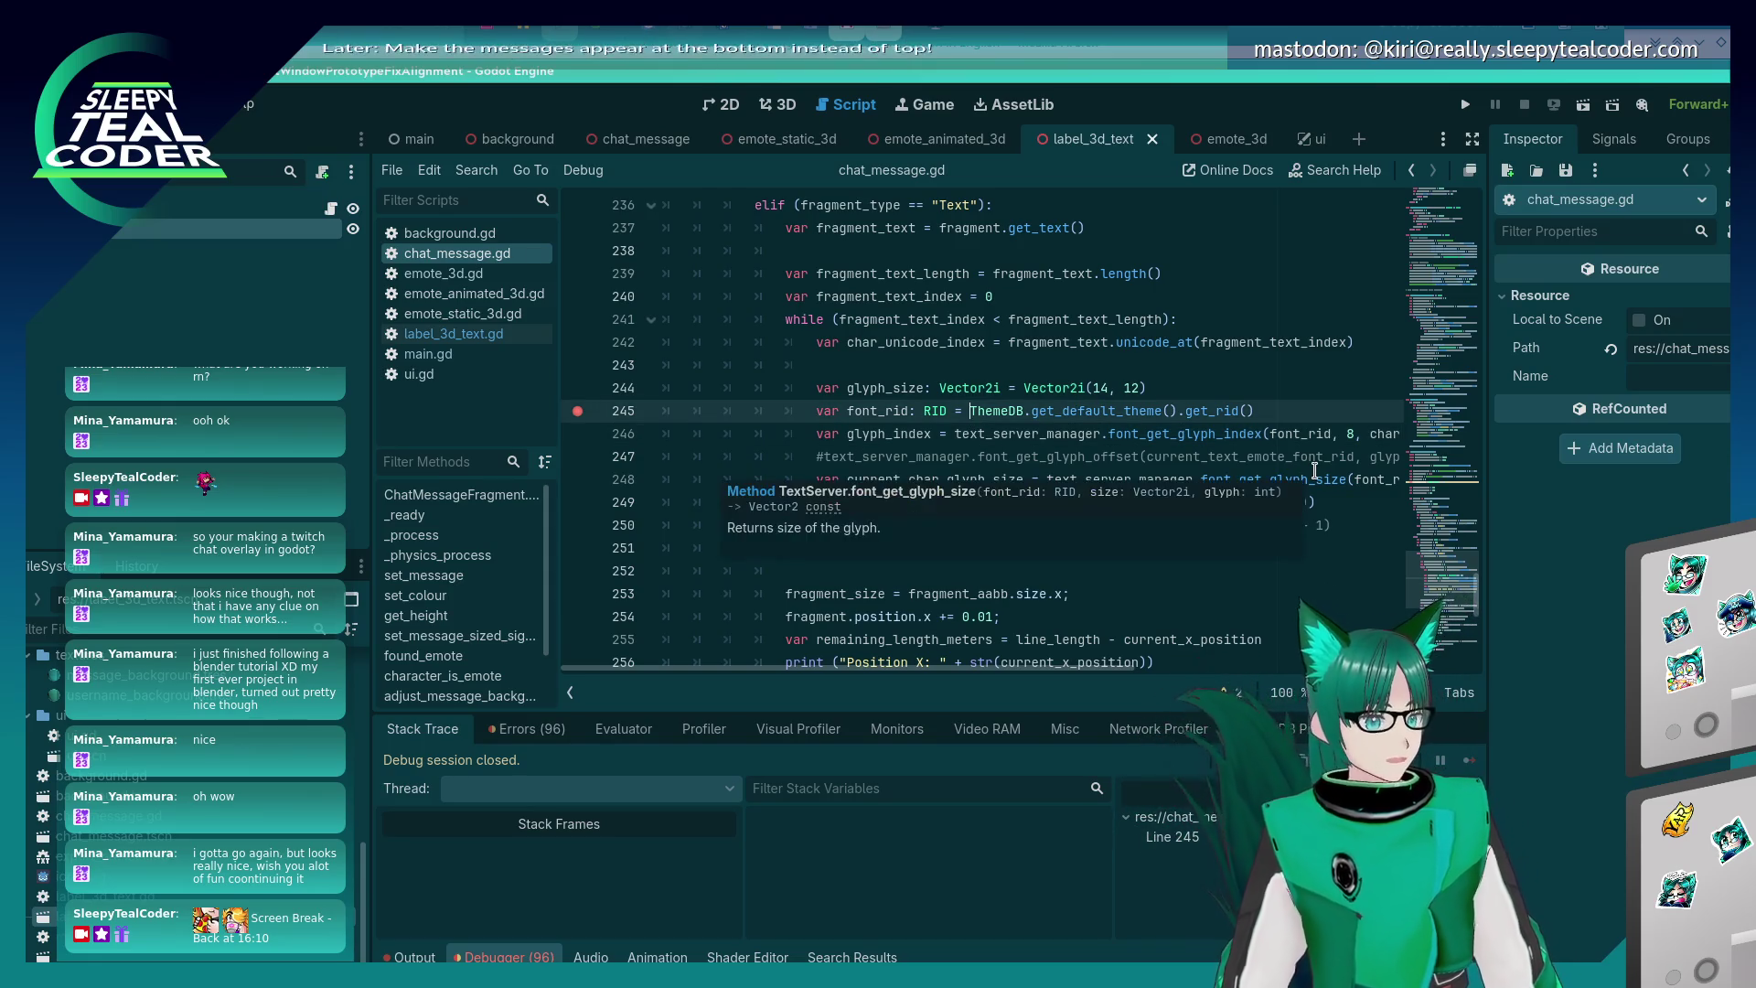
{"action": "mouse_move", "coordinate": [1314, 470]}
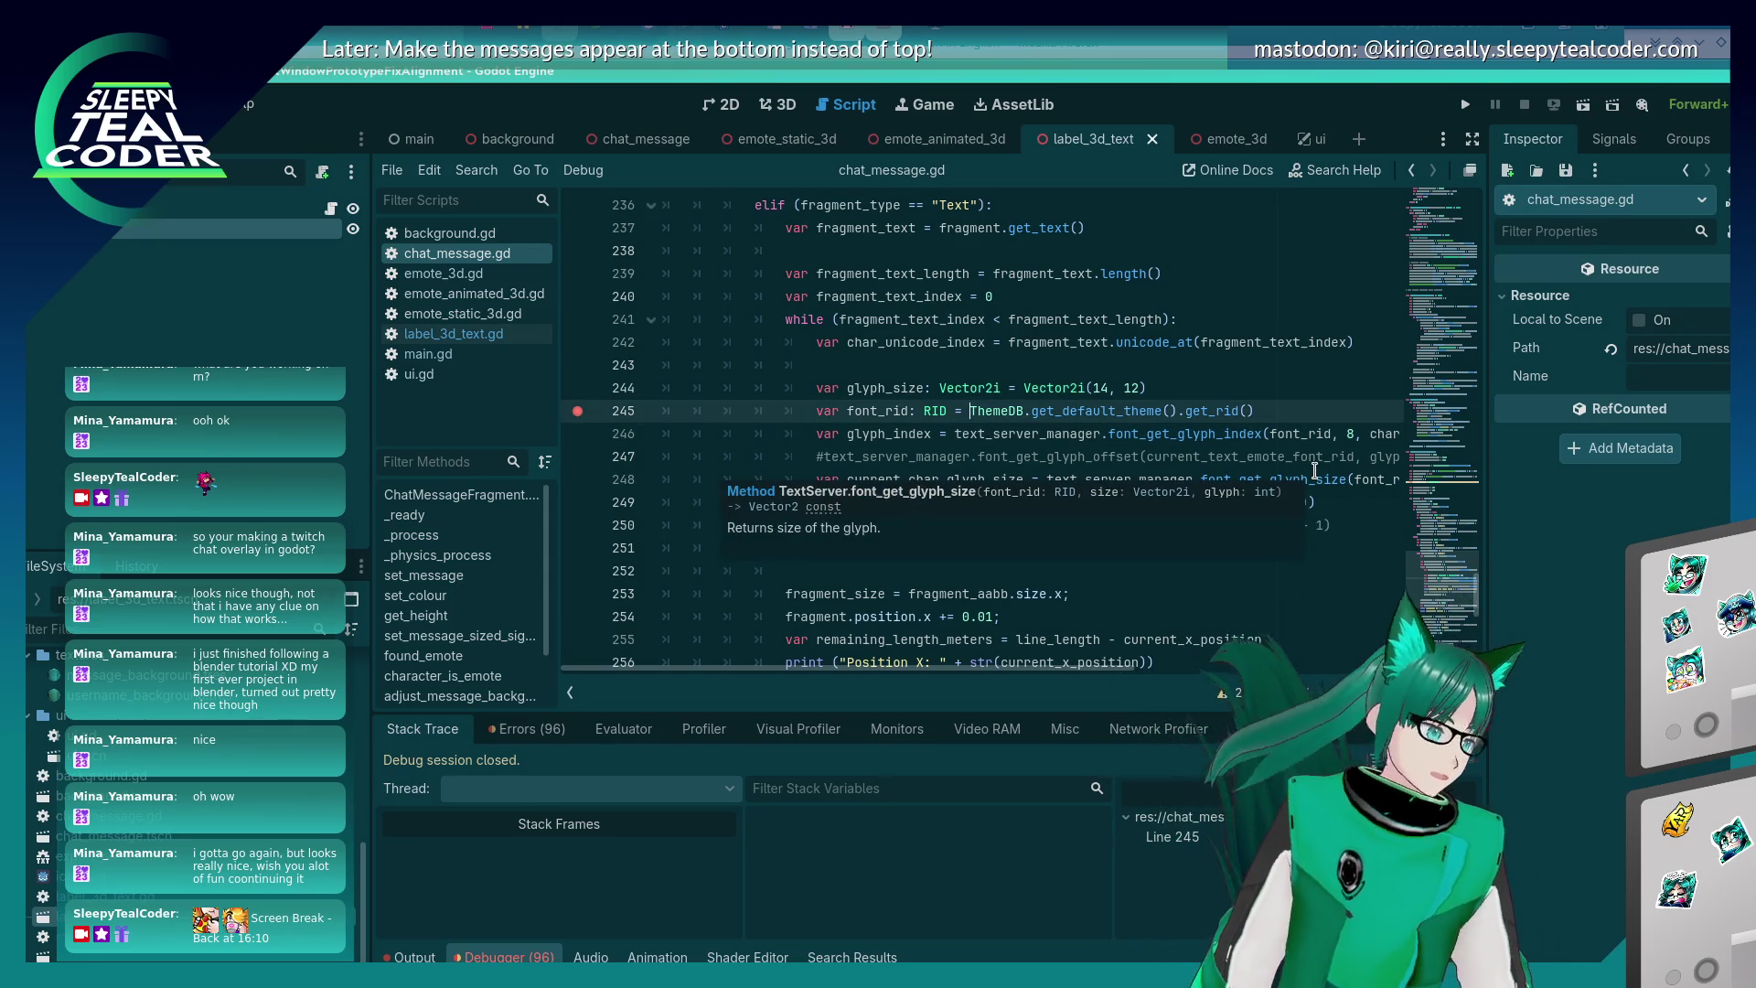
- Add func get_font_rid() -> RID returning $Text.font.get_rid() to label_3d_text.gd and save
{"action": "left_click", "coordinate": [454, 333]}
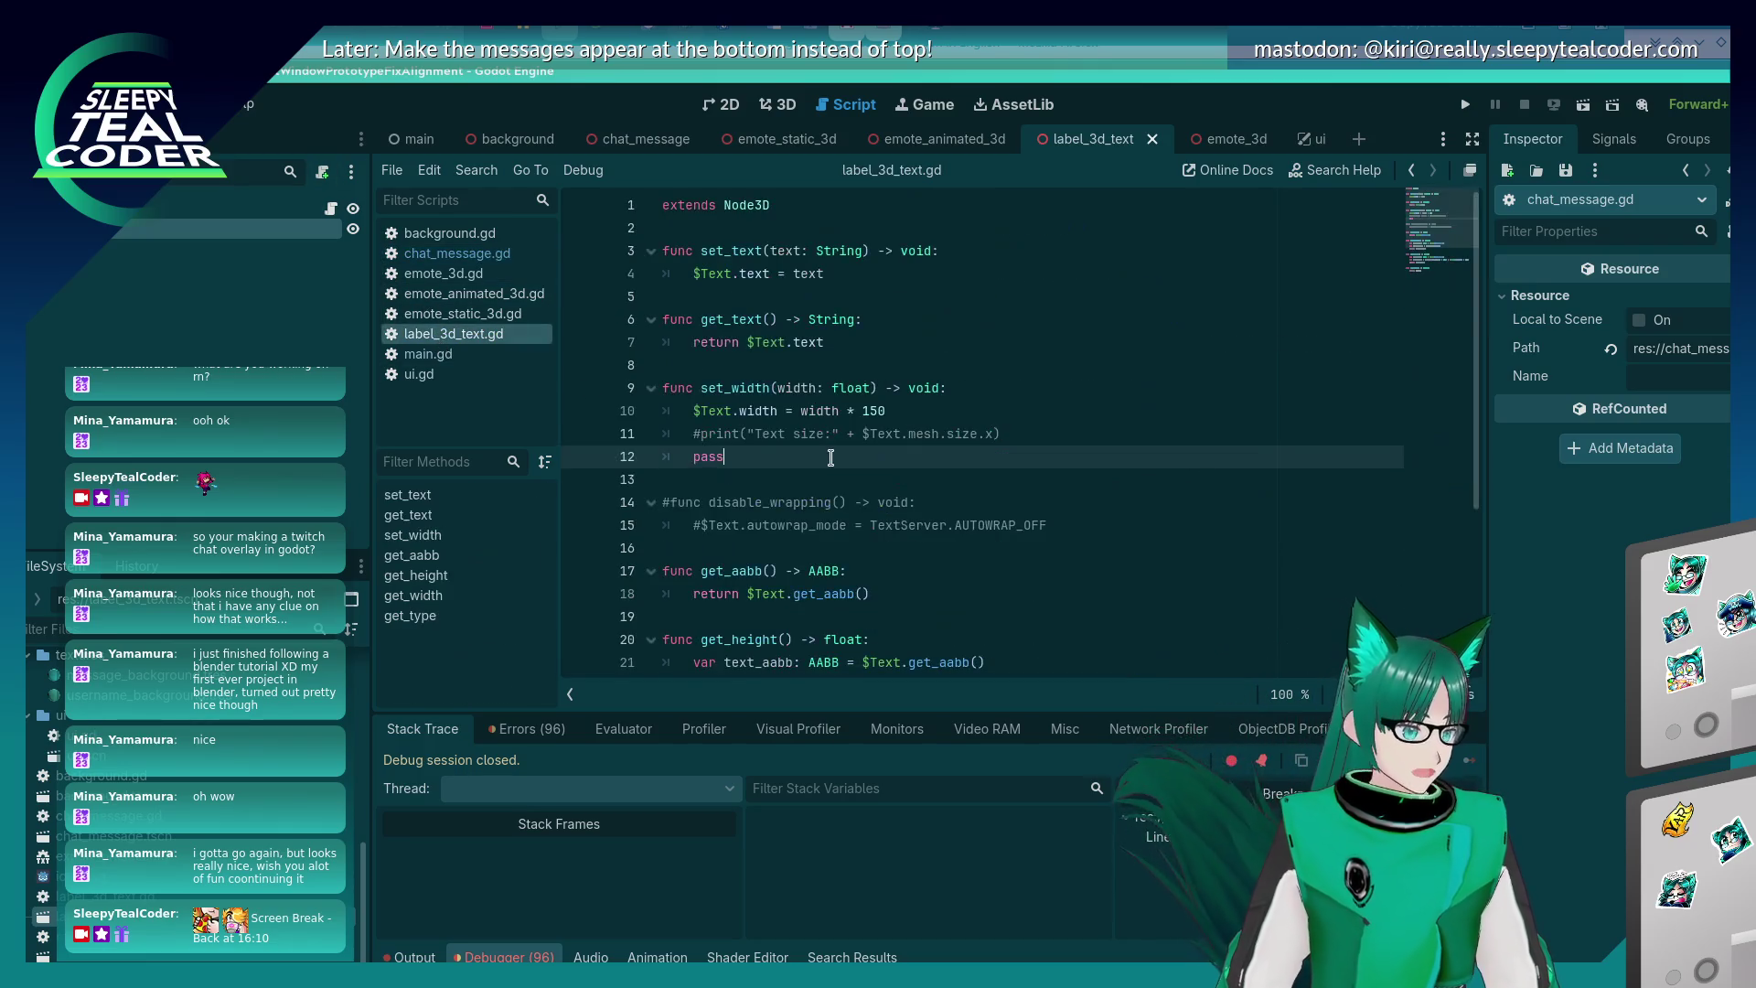
{"action": "scroll", "coordinate": [826, 463], "scroll_direction": "down", "scroll_amount": 4}
{"action": "left_click", "coordinate": [835, 638]}
{"action": "key", "text": "Return"}
{"action": "key", "text": "Return"}
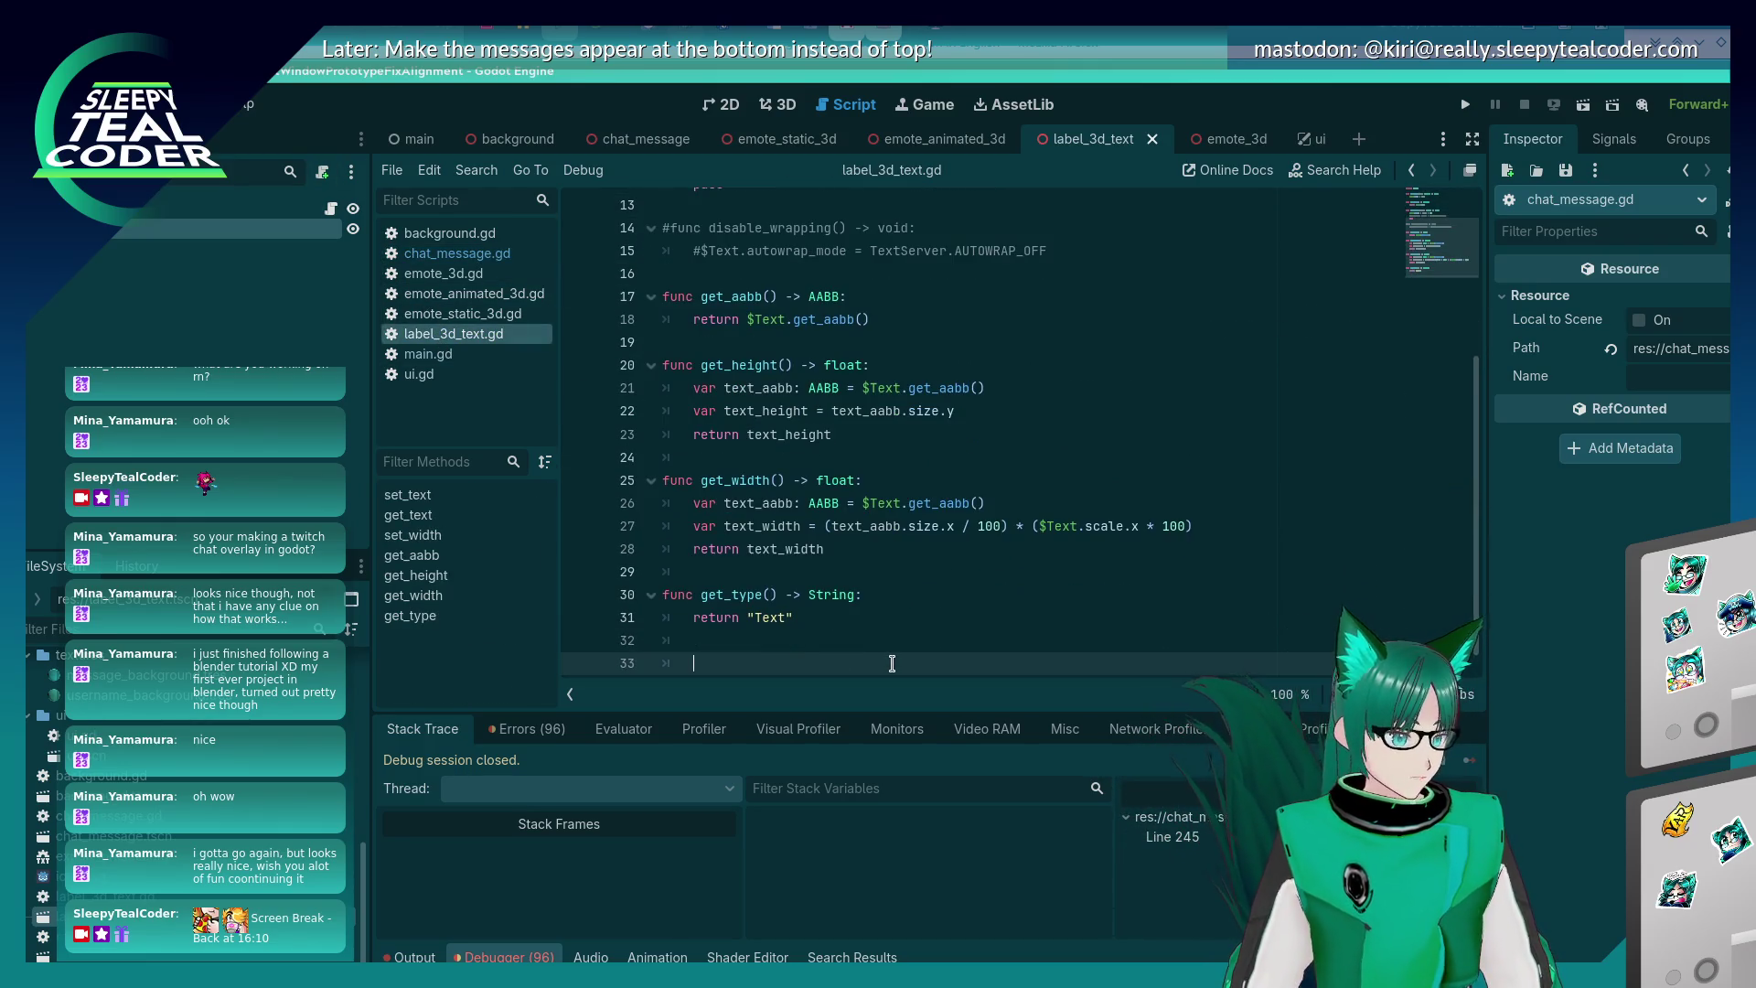
{"action": "type", "text": "func get_font_rid() -> RI"}
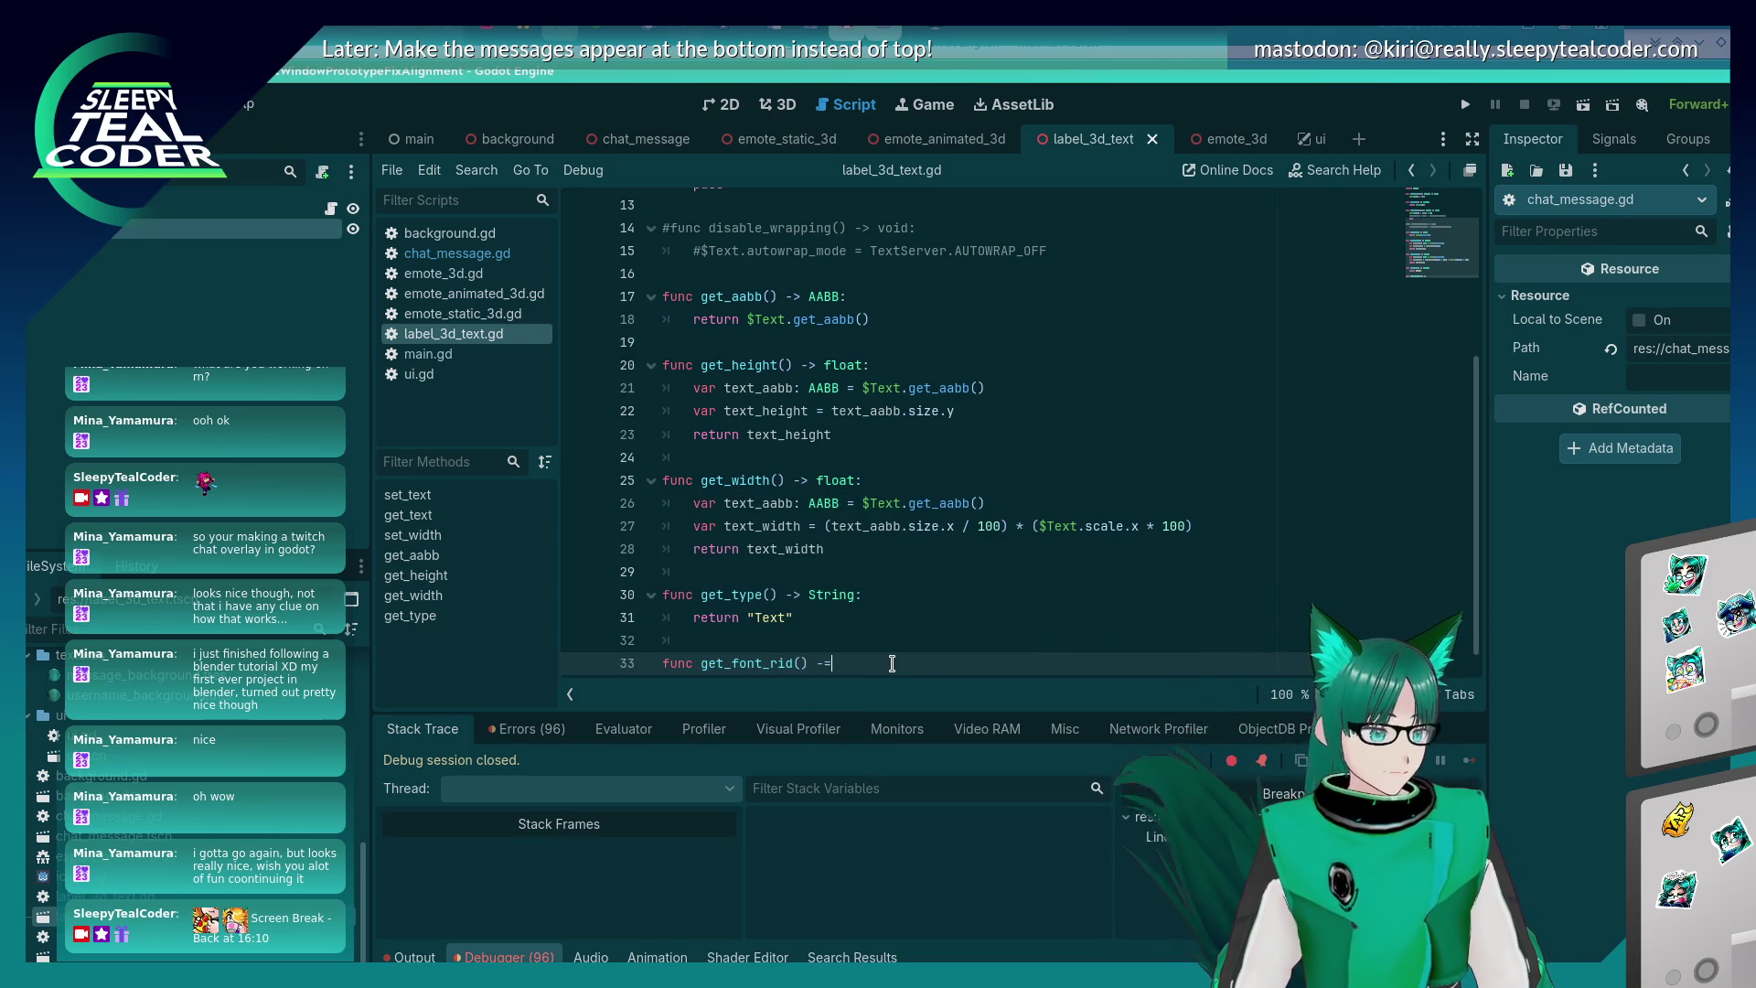
{"action": "type", "text": "D:"}
{"action": "key", "text": "Return"}
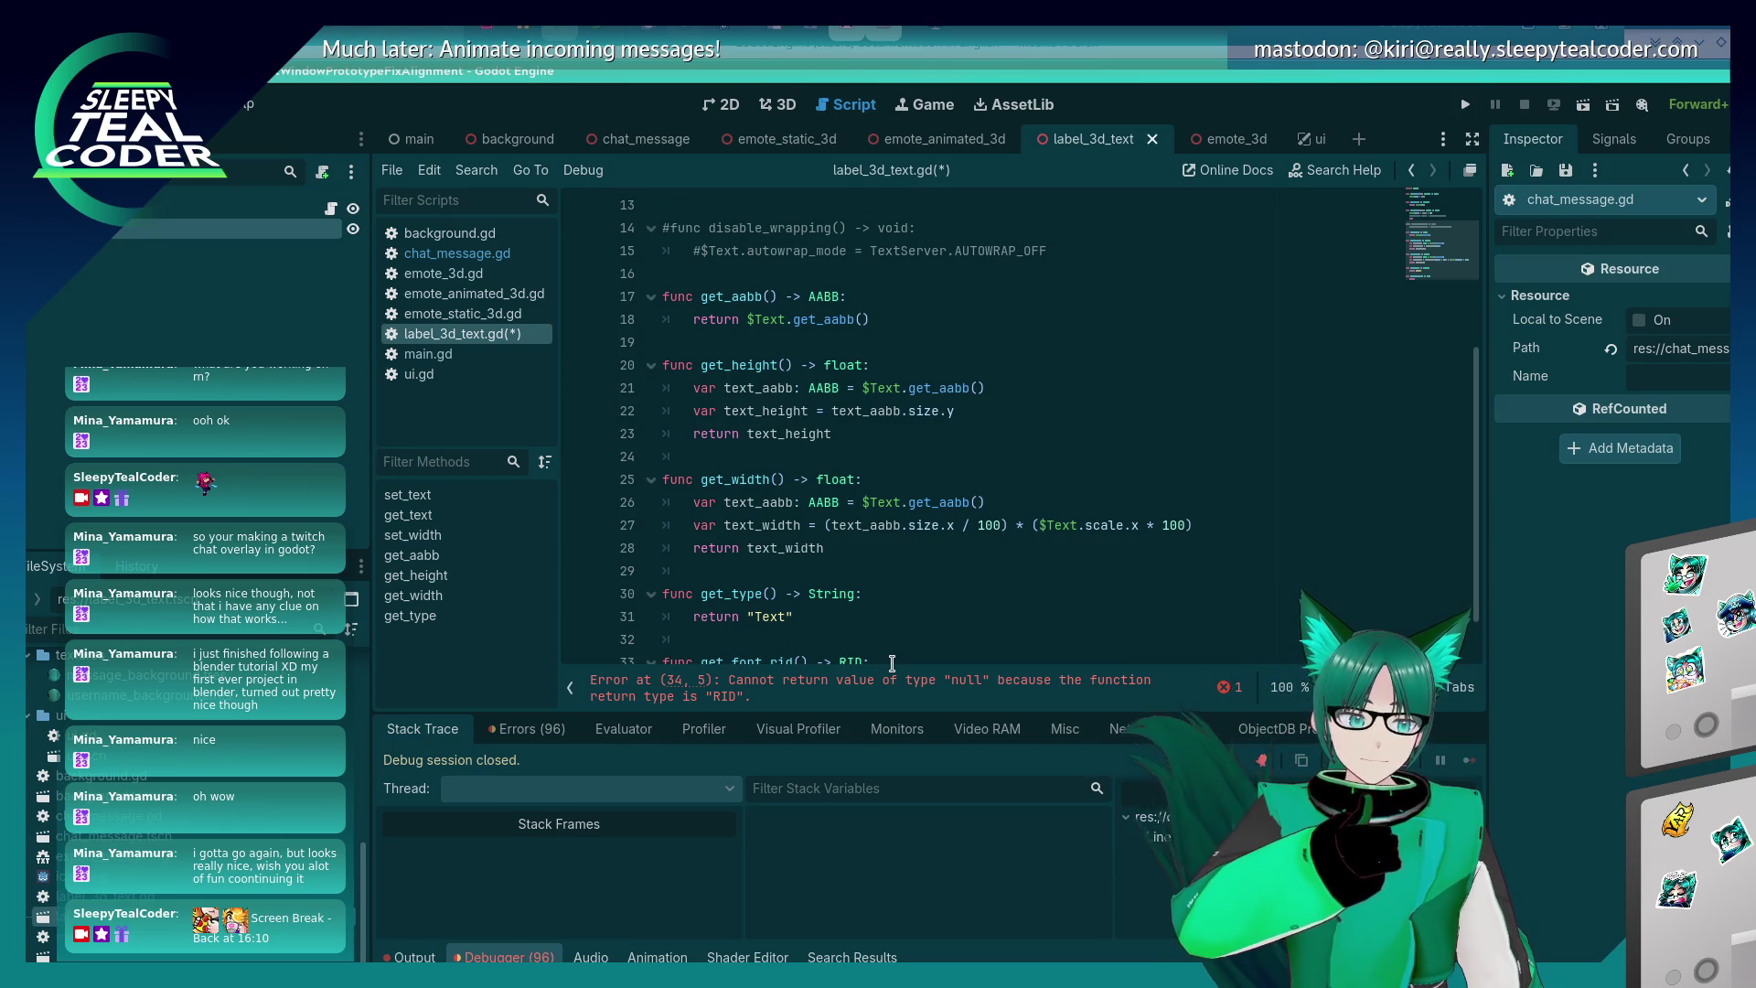
{"action": "scroll", "coordinate": [871, 542], "scroll_direction": "down", "scroll_amount": 1}
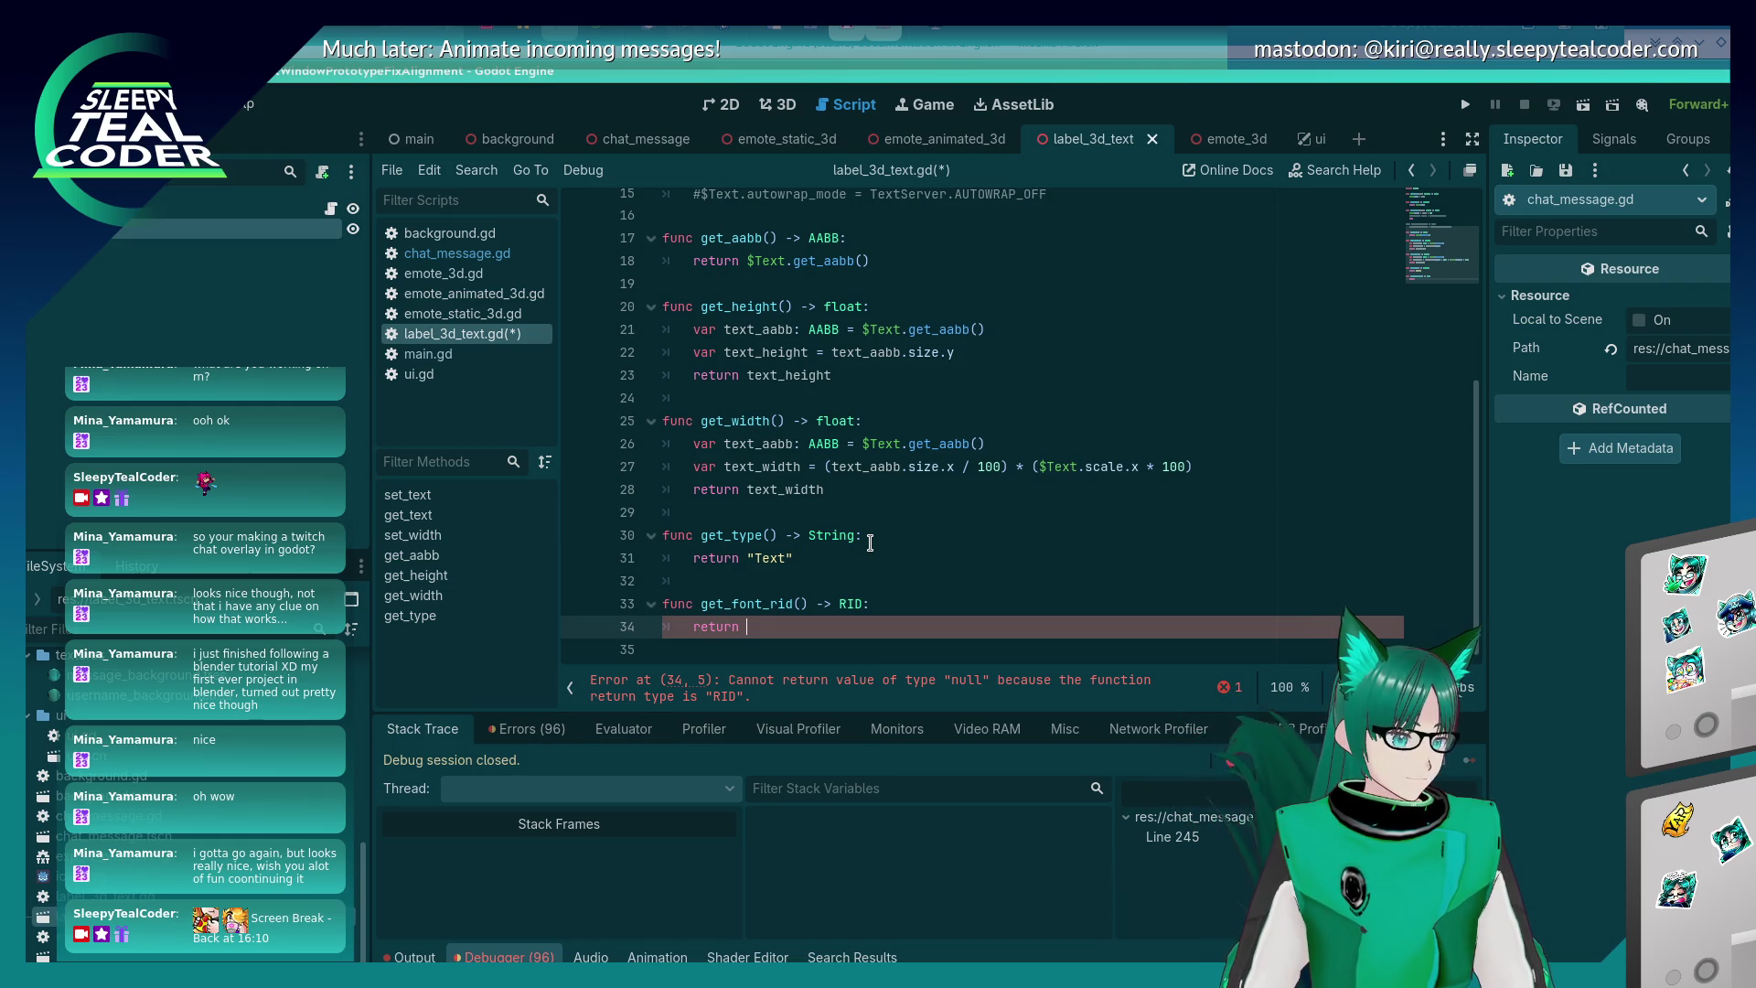
{"action": "type", "text": "$Text.t"}
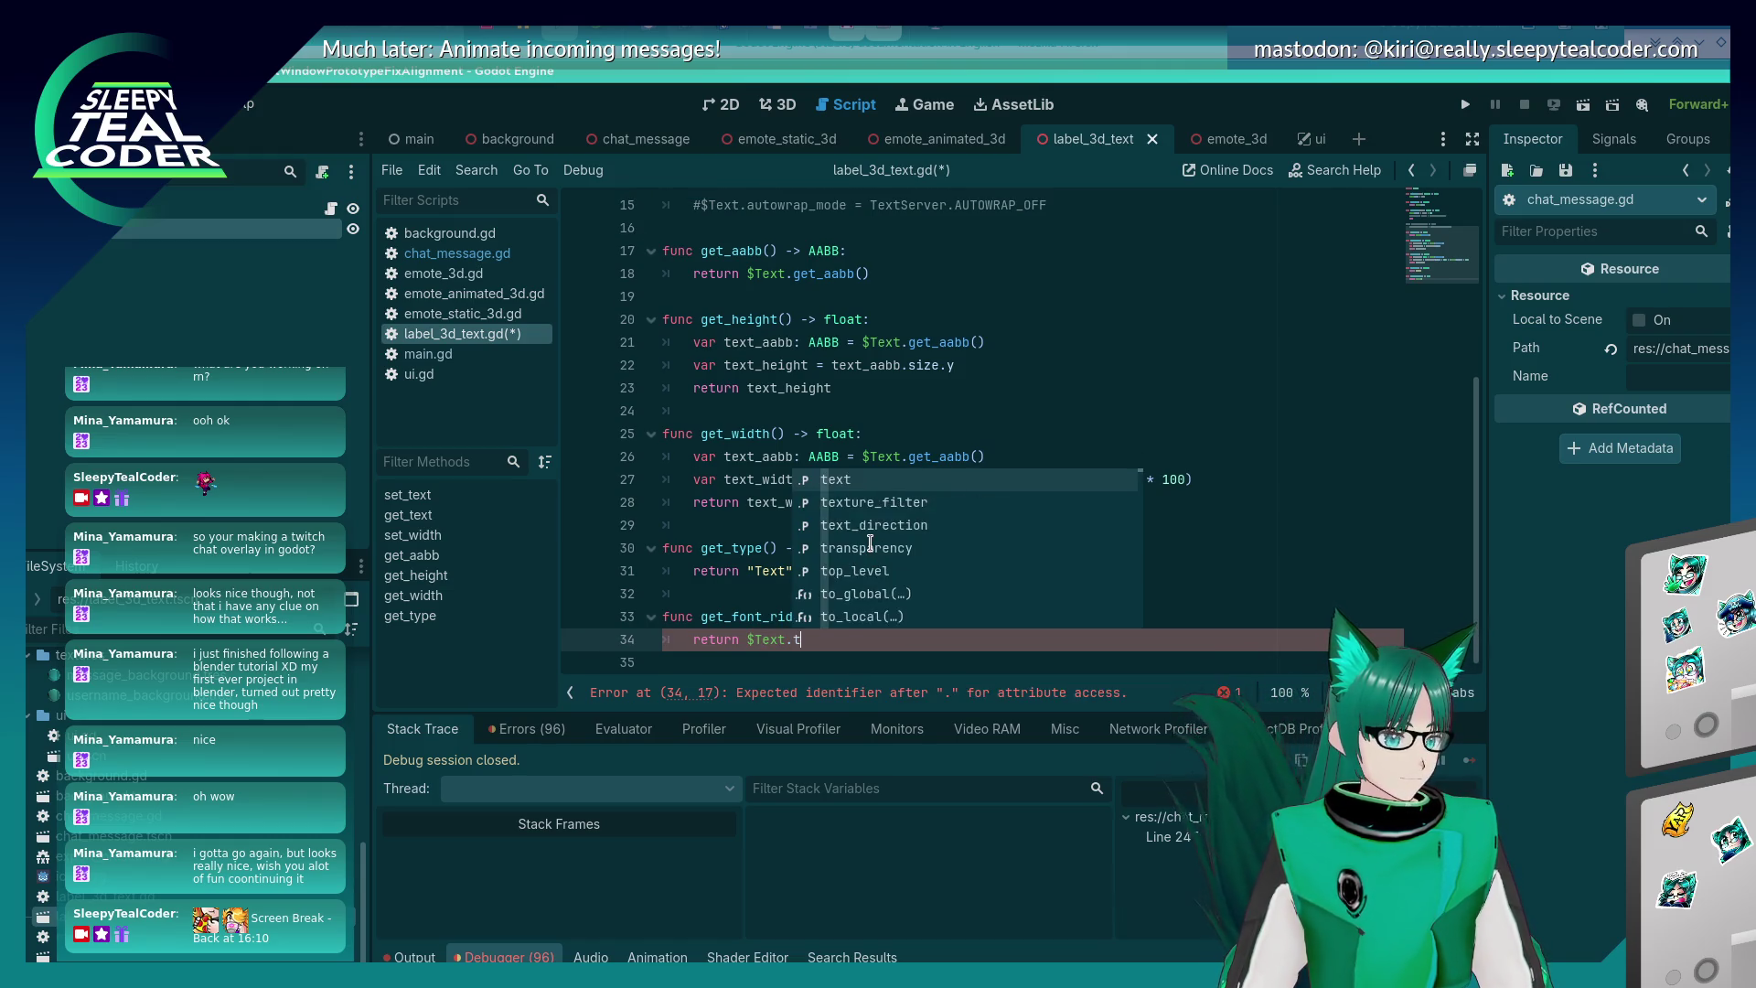
{"action": "key", "text": "BackSpace"}
{"action": "type", "text": "f"}
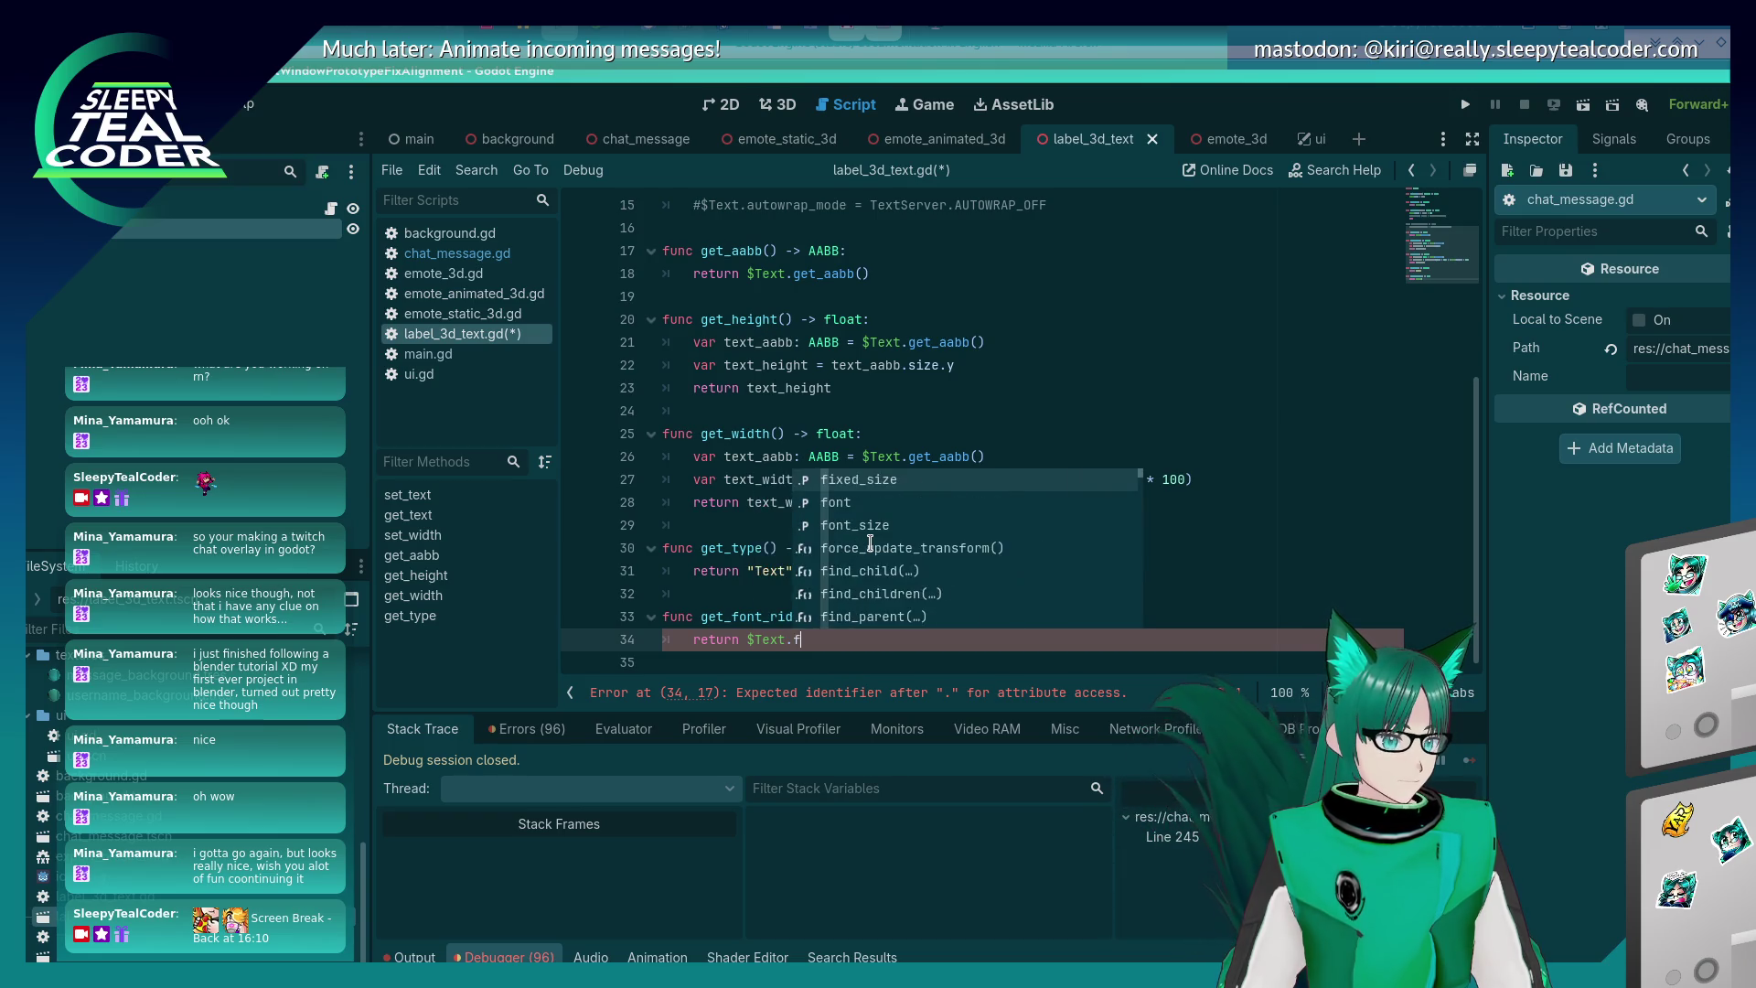
{"action": "type", "text": "ont."}
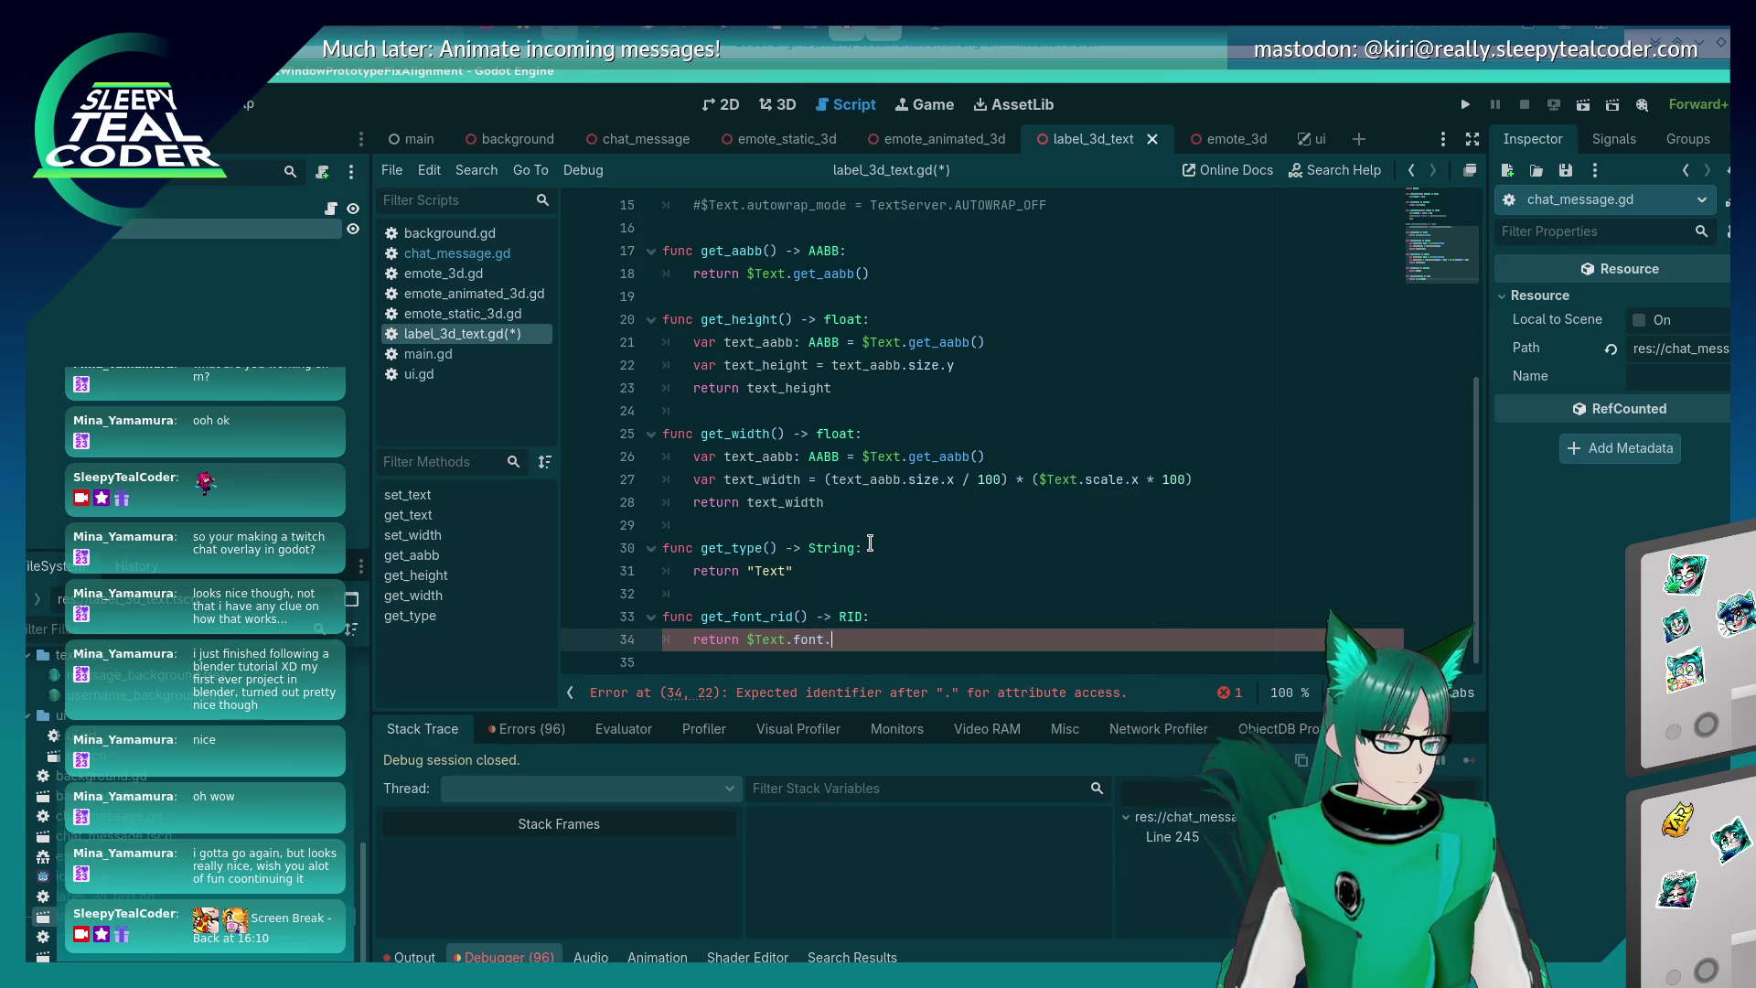
{"action": "key", "text": "BackSpace"}
{"action": "key", "text": "BackSpace"}
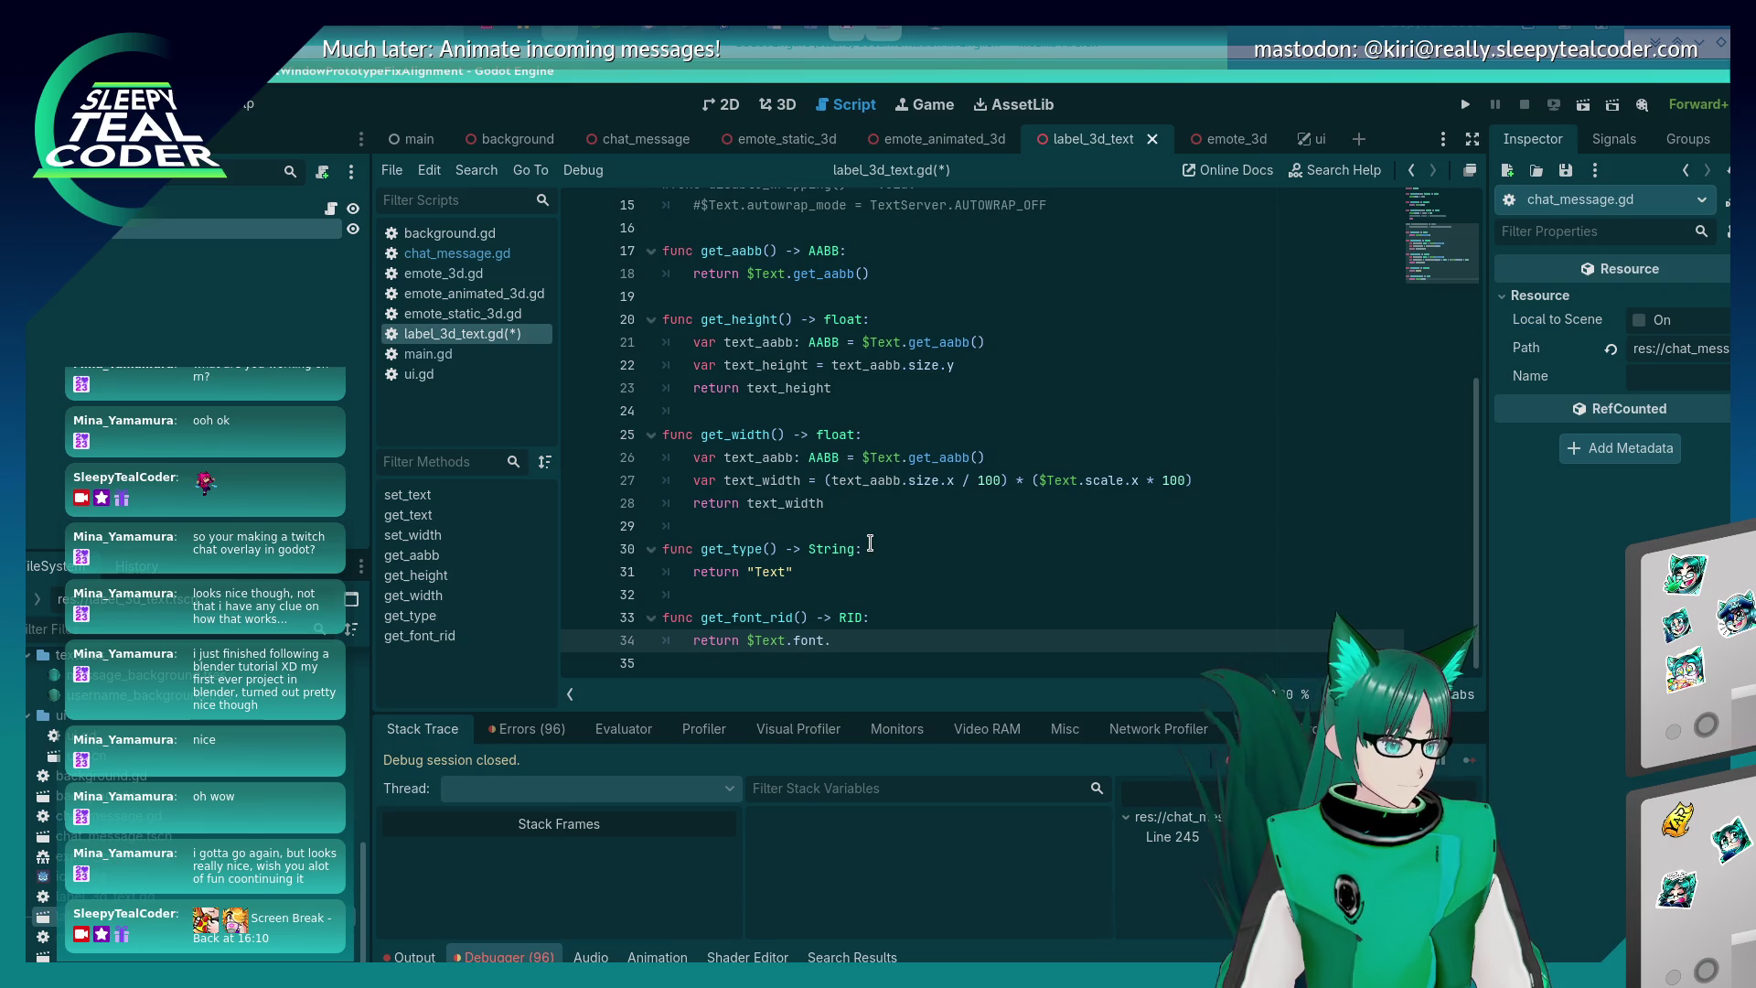
{"action": "type", "text": "ge"}
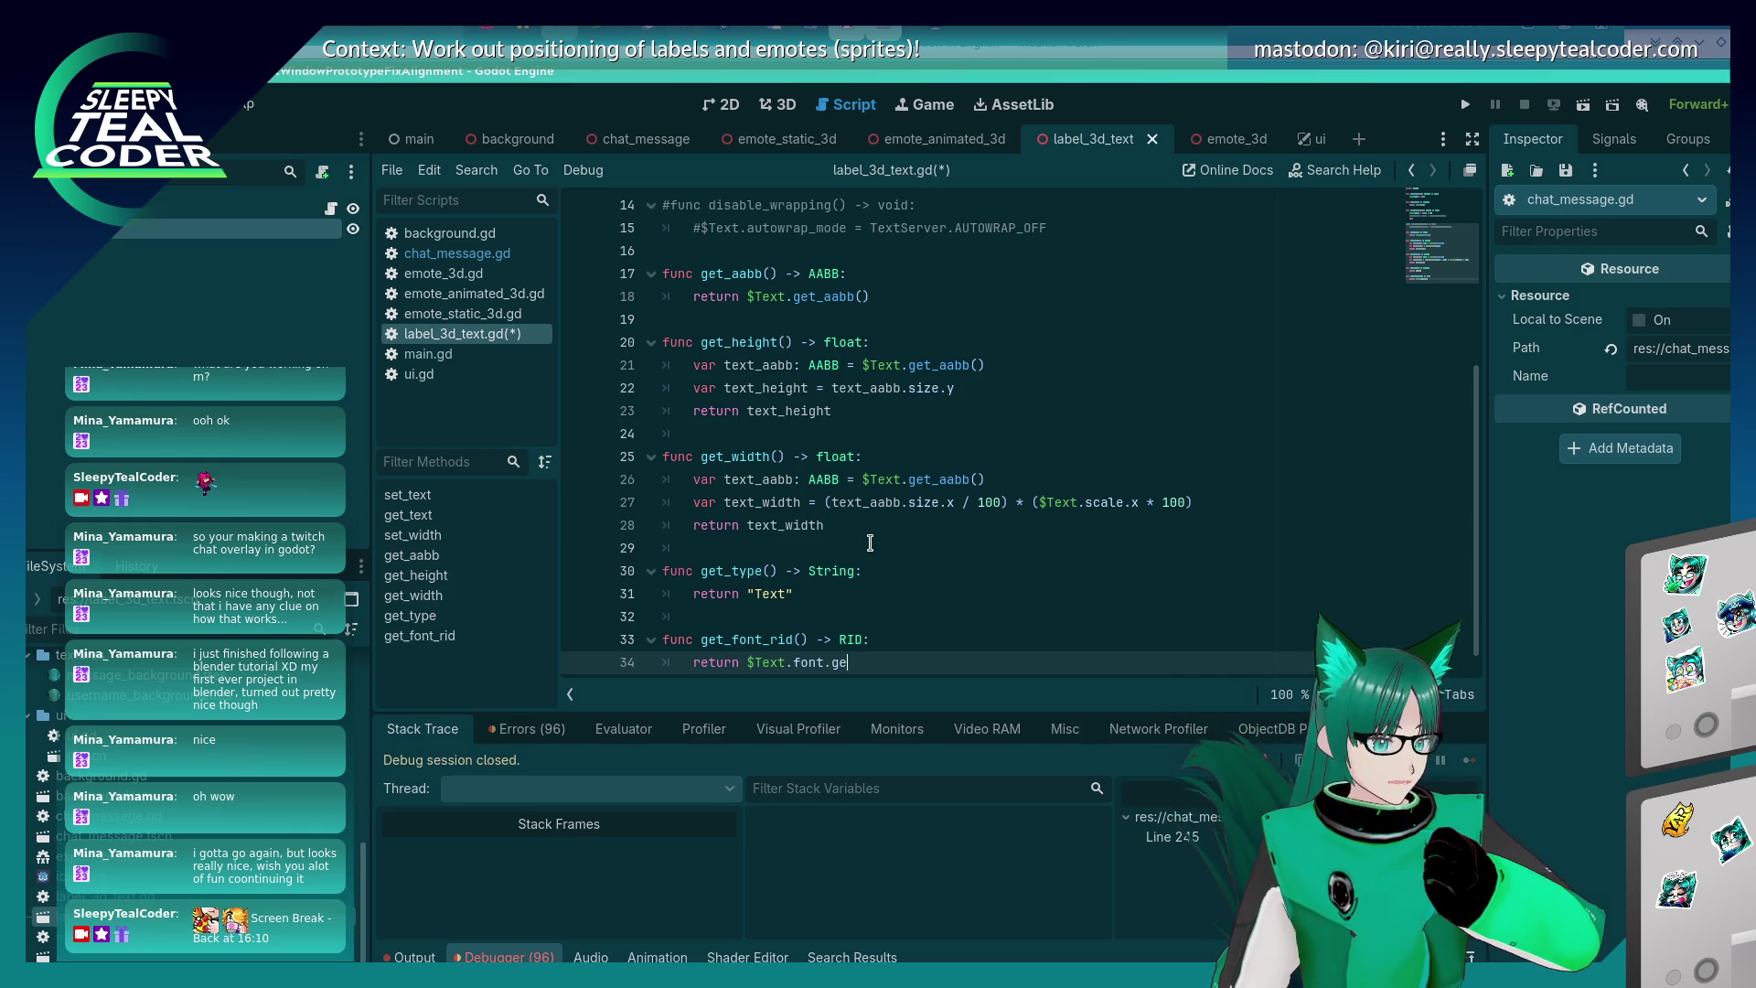
{"action": "type", "text": "t_rid()"}
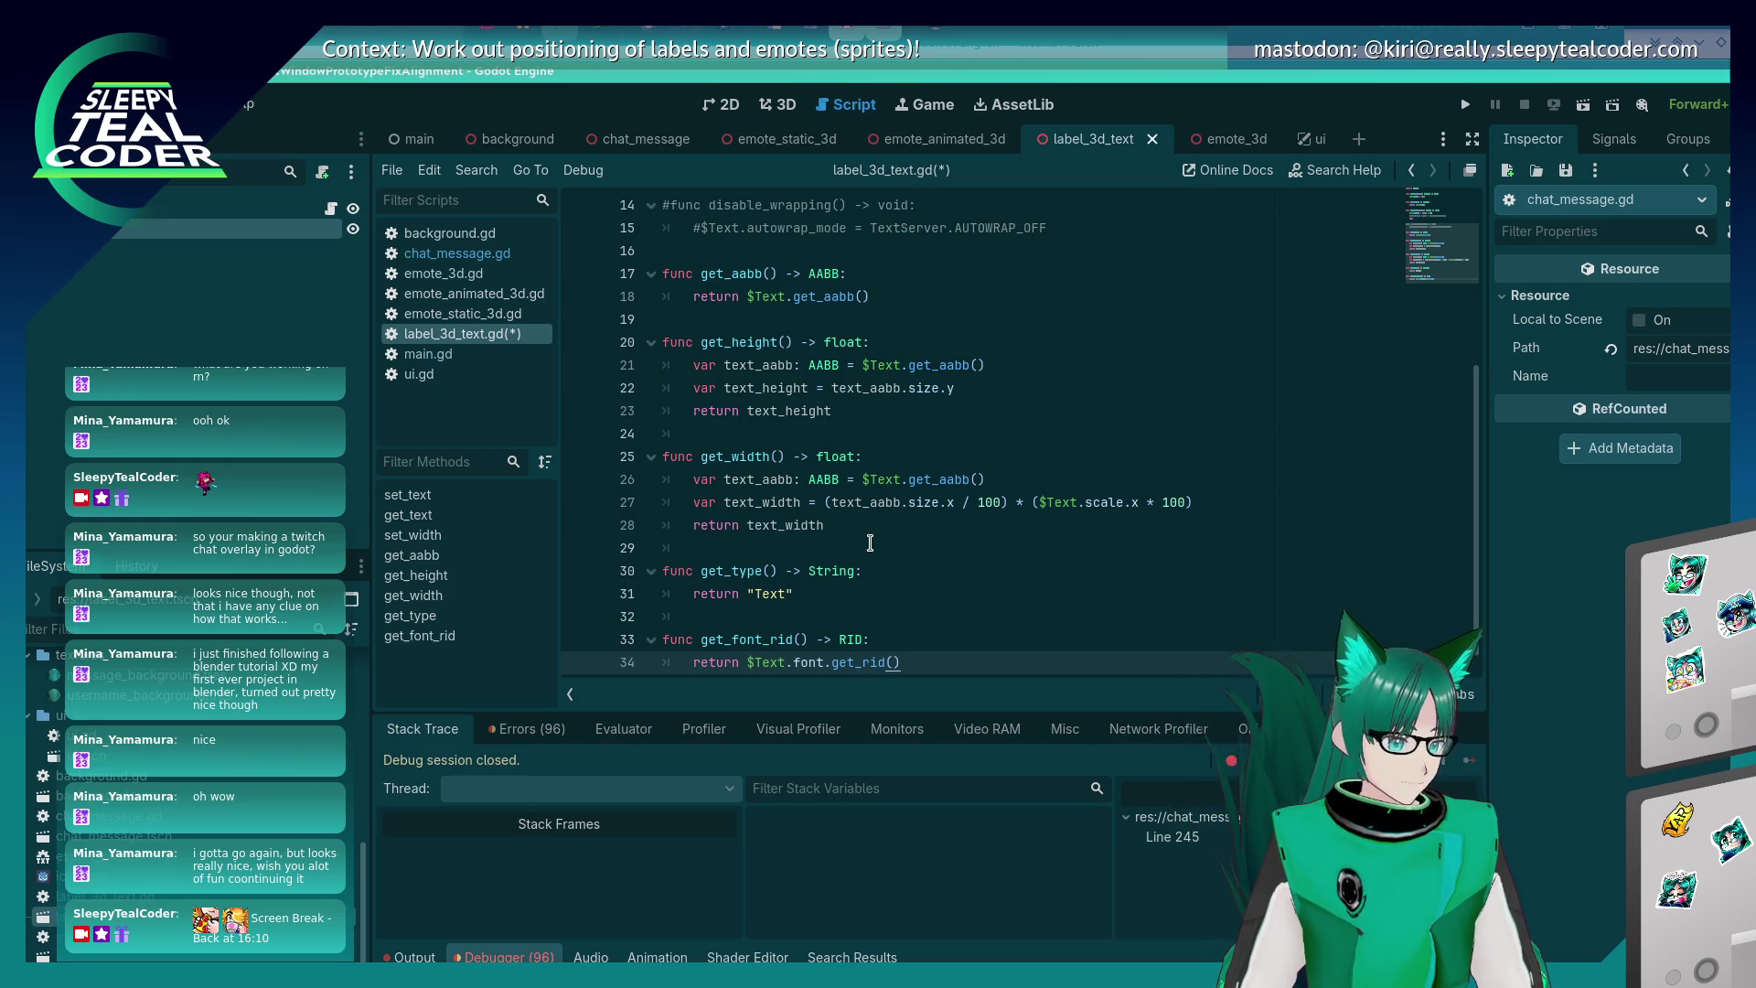
{"action": "key", "text": "ctrl+s"}
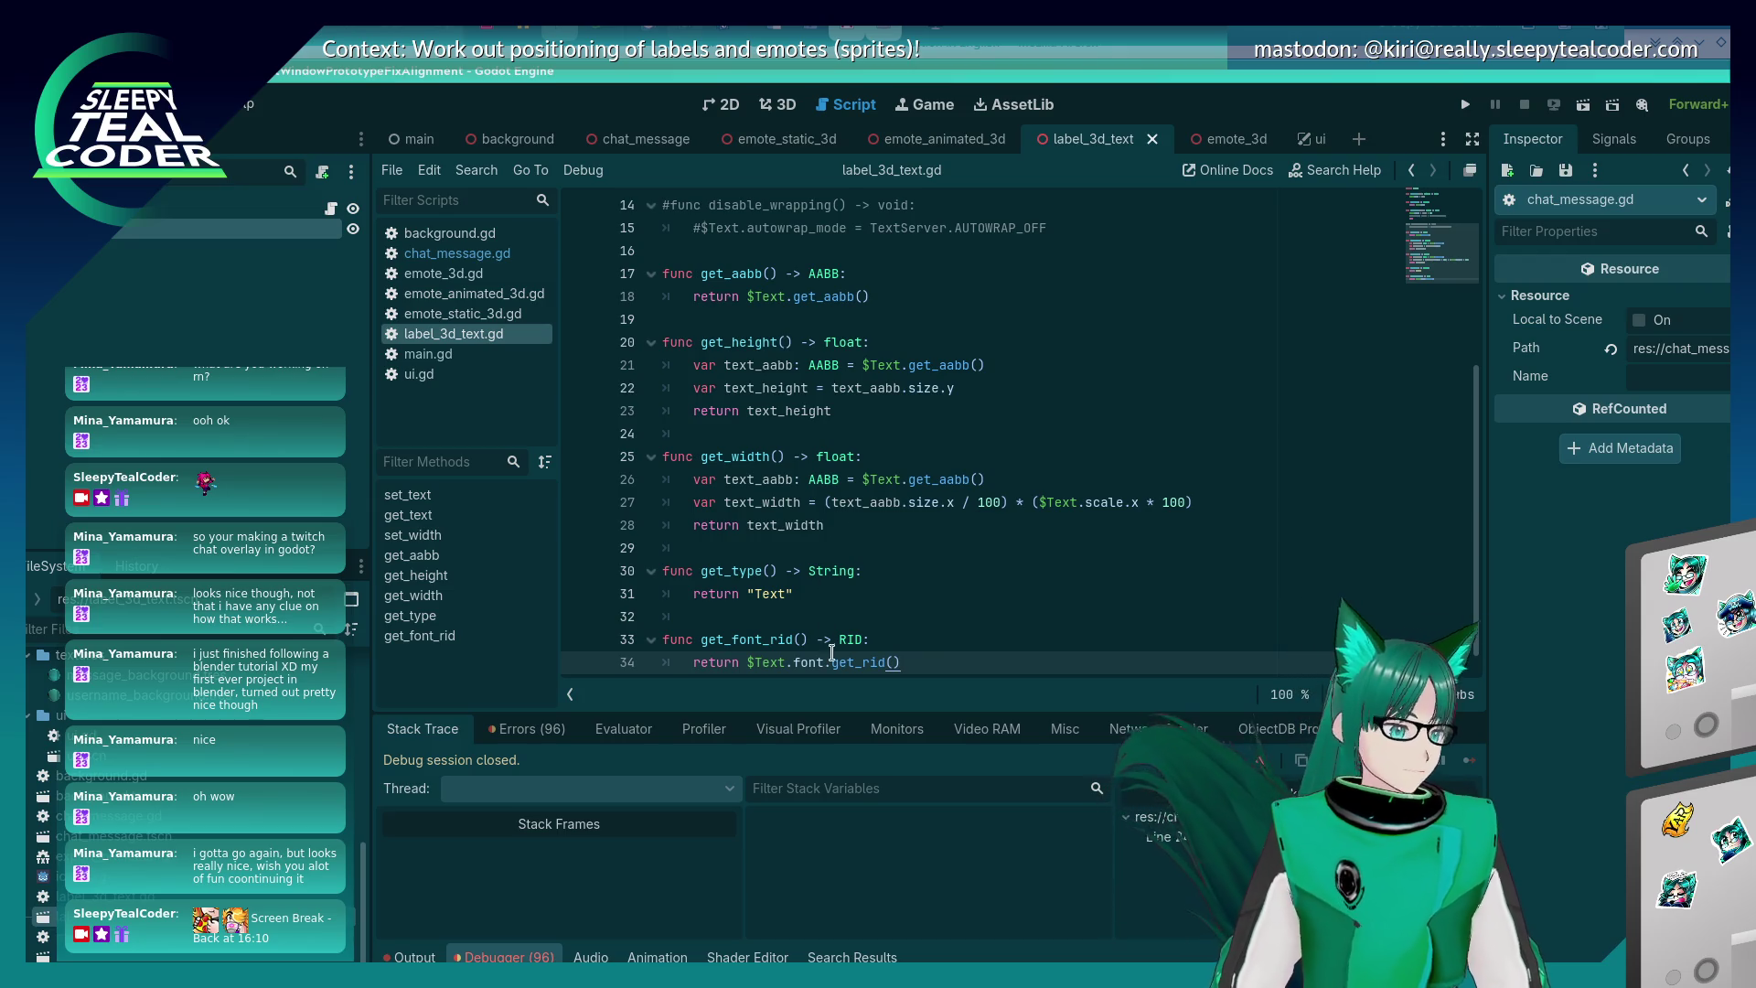
- Select the get_font_rid function name, then go back to chat_message.gd
{"action": "key", "text": "alt+Tab"}
{"action": "key", "text": "alt+shift+Tab"}
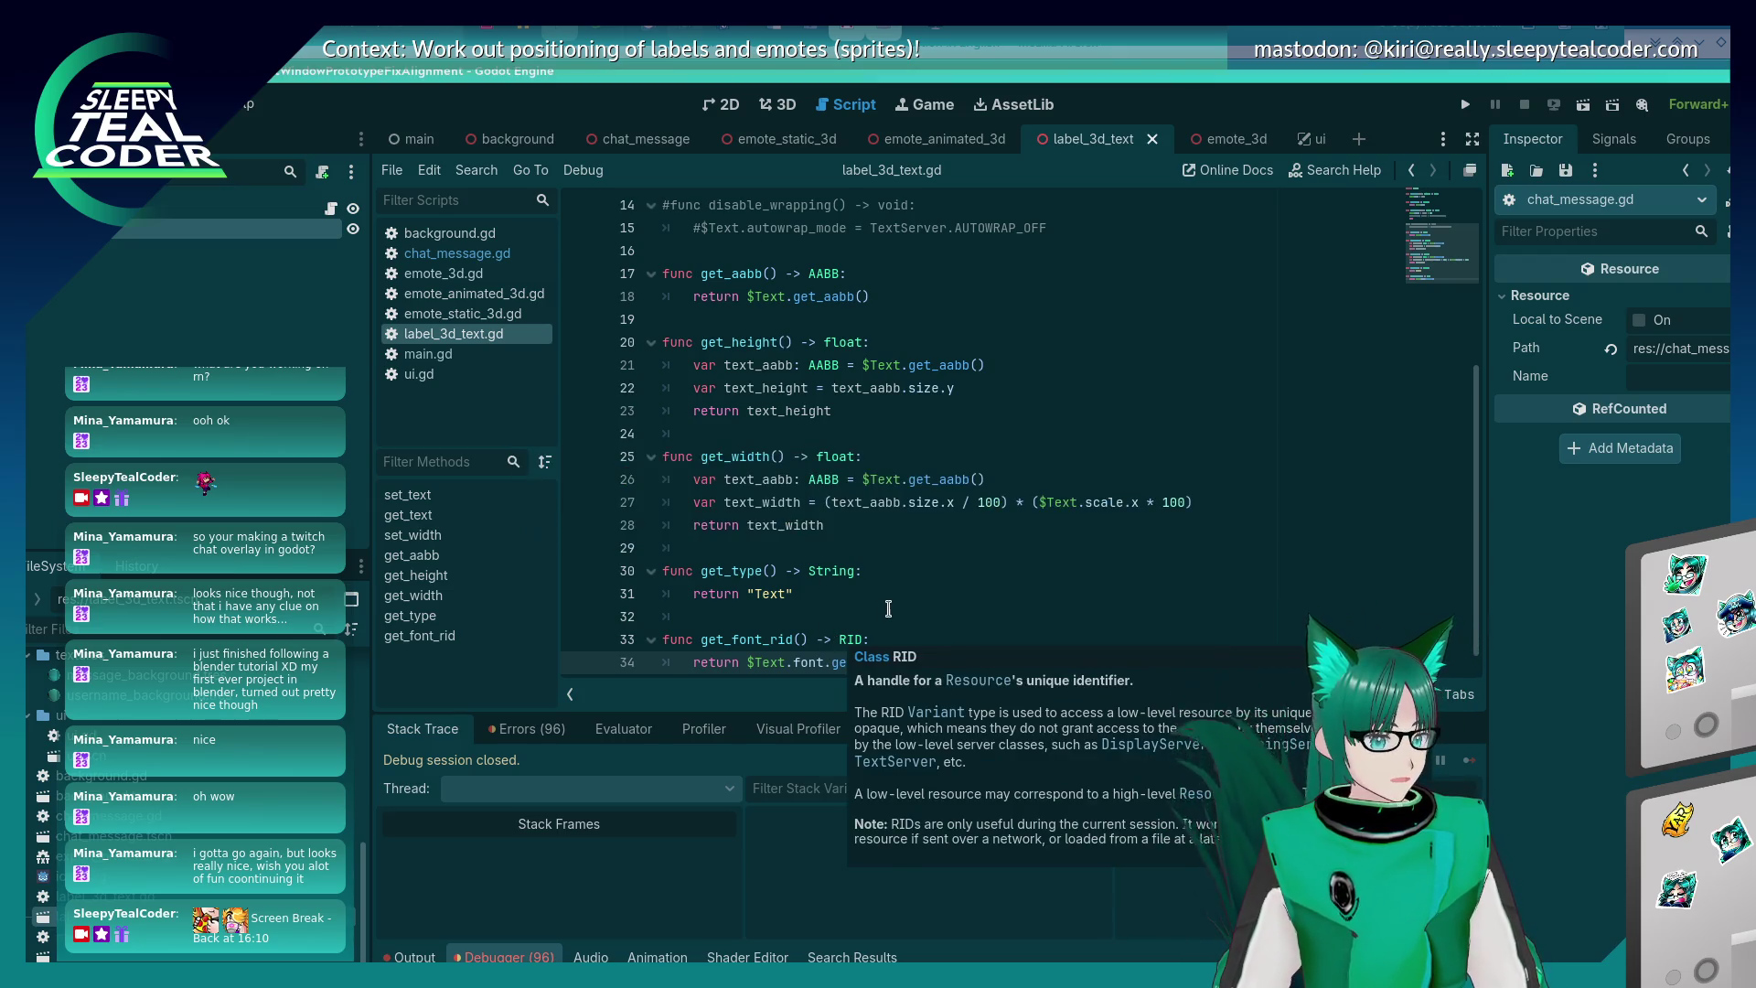
{"action": "left_click", "coordinate": [888, 609]}
{"action": "scroll", "coordinate": [888, 609], "scroll_direction": "down", "scroll_amount": 1}
{"action": "double_click", "coordinate": [780, 618]}
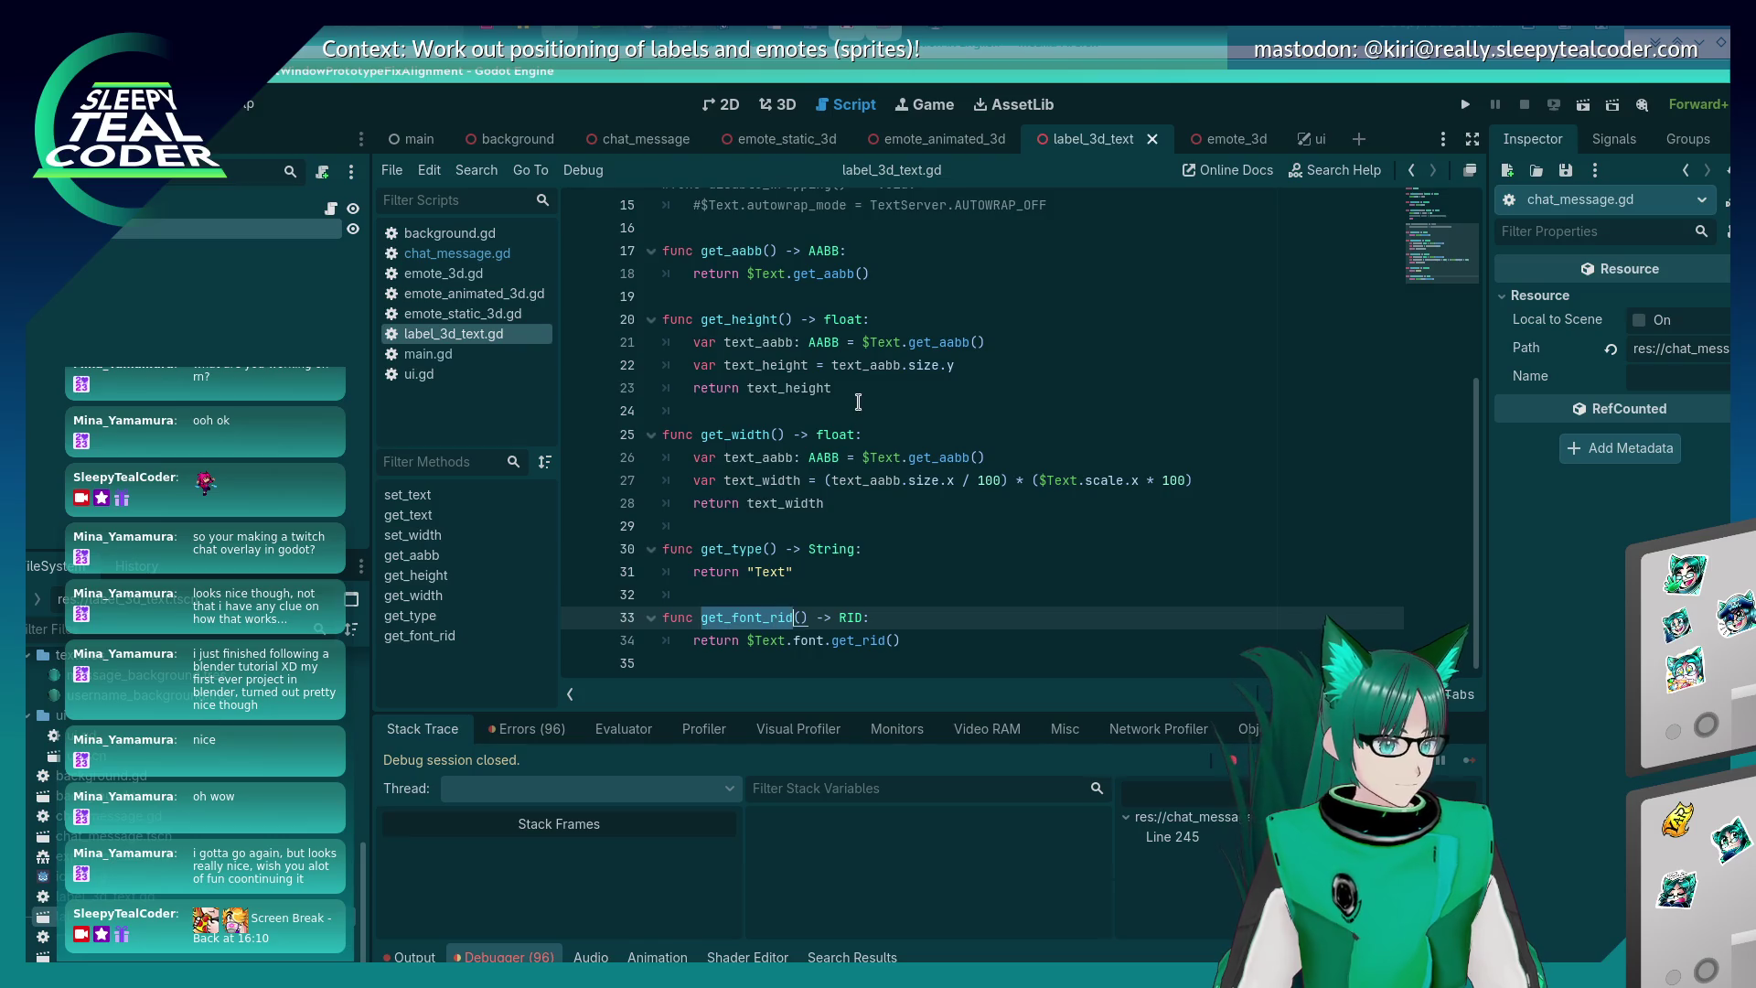
{"action": "left_click", "coordinate": [452, 253]}
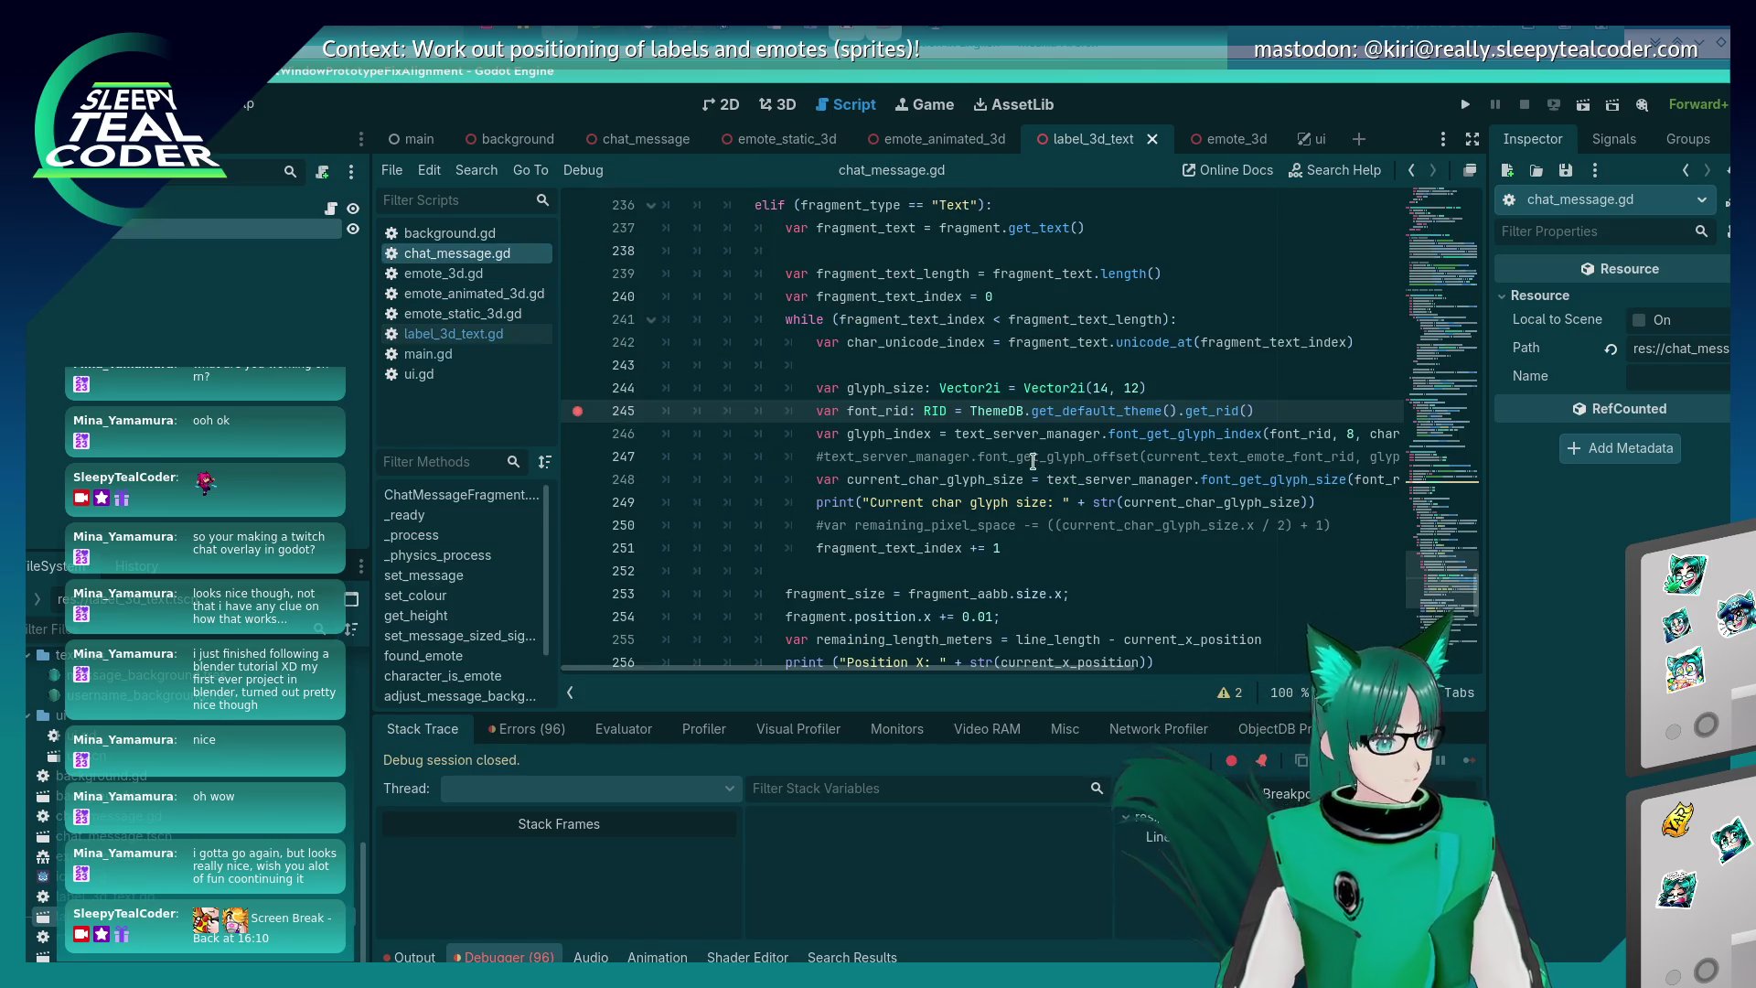
- Replace line 245's default theme RID call with a get_font_rid() call and save chat_message.gd
{"action": "left_click_drag", "start_coordinate": [1296, 413], "coordinate": [969, 414]}
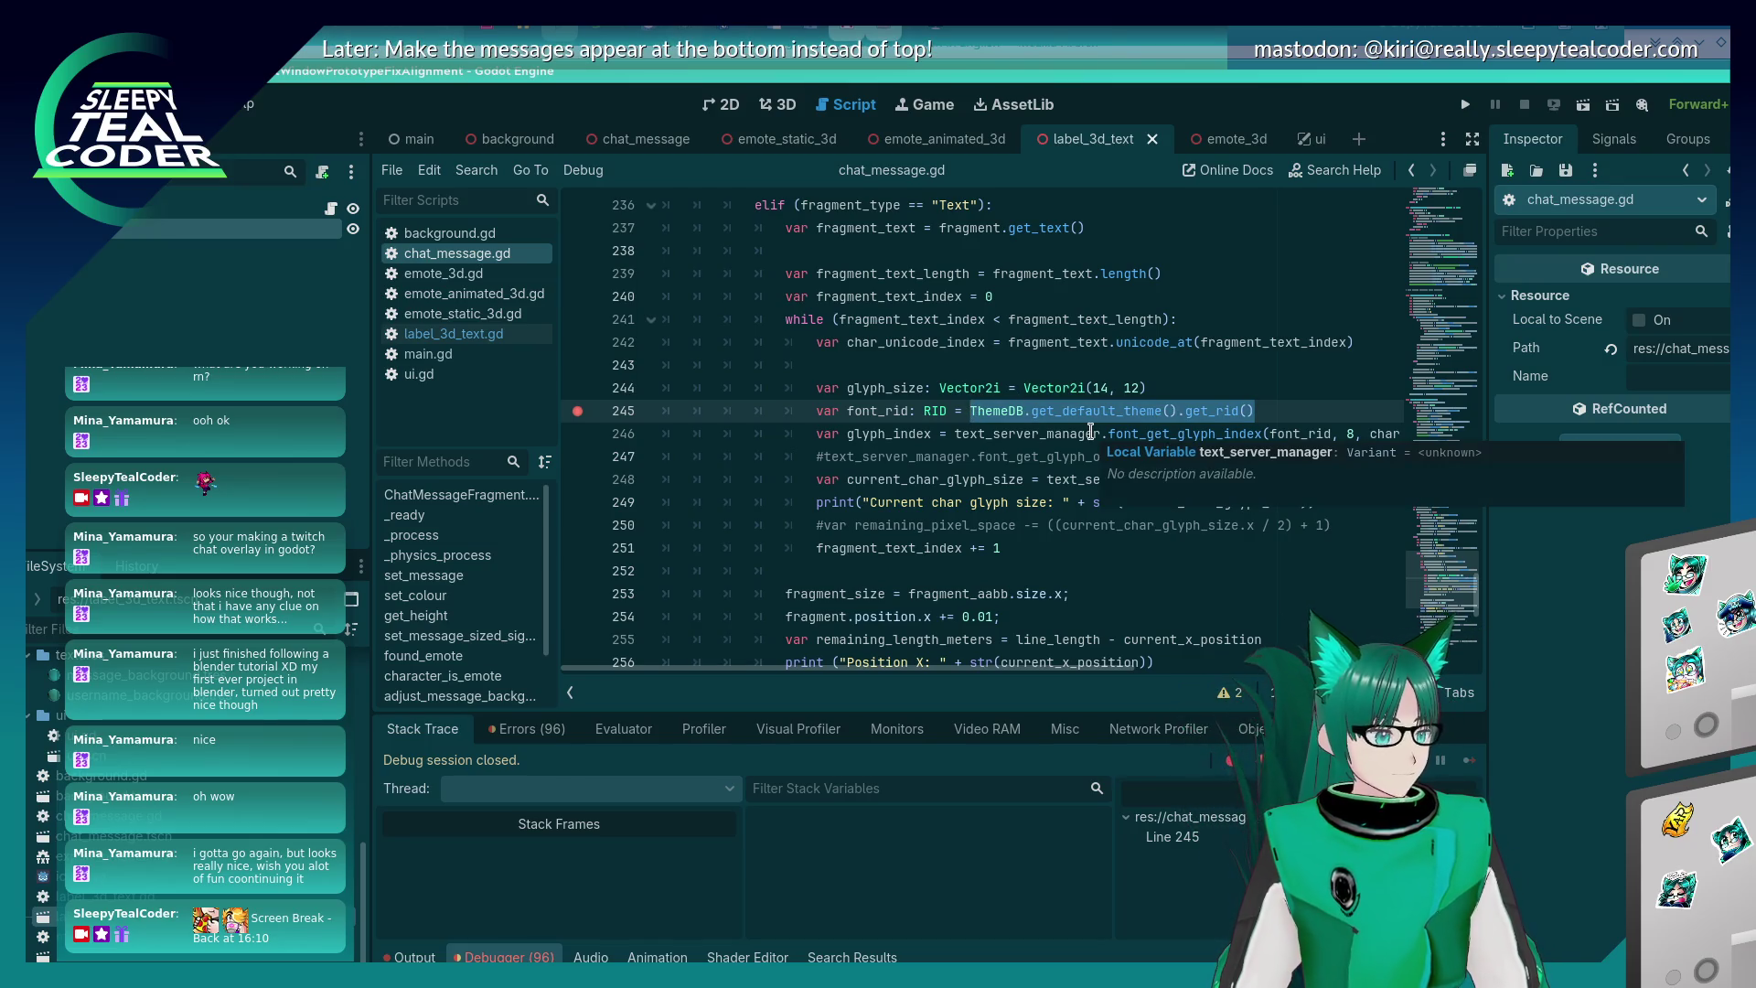
{"action": "key", "text": "BackSpace"}
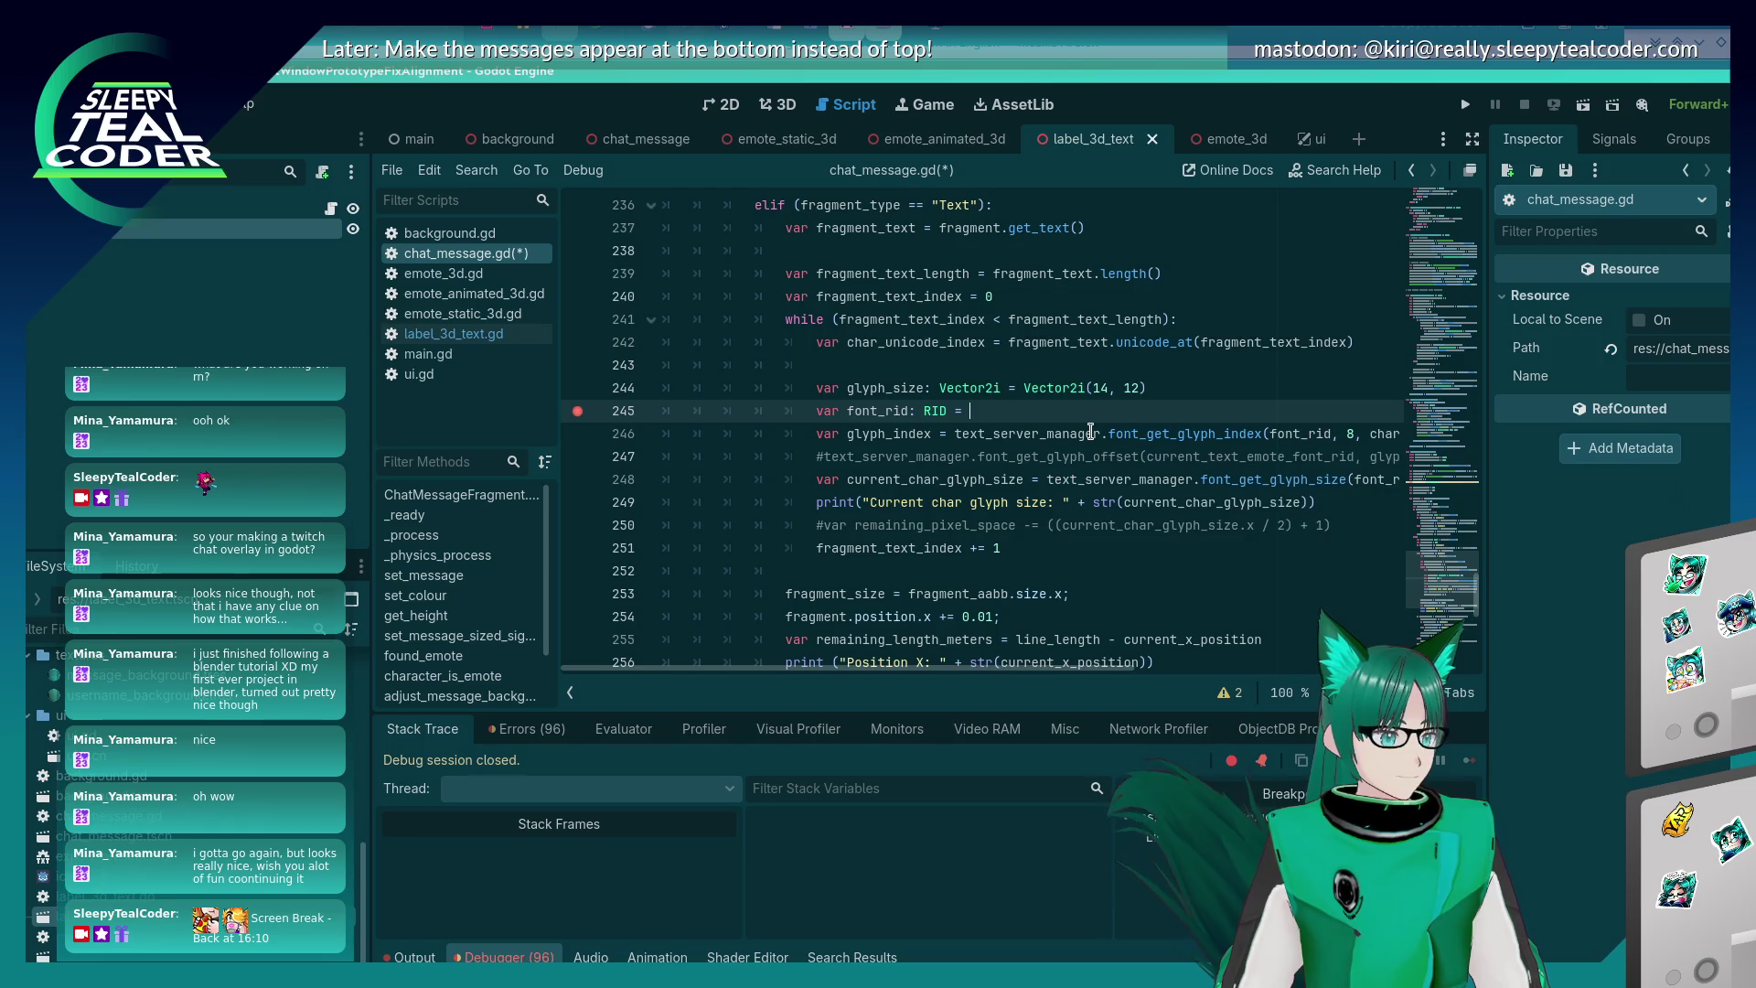
{"action": "type", "text": "fragment.get_font_rid("}
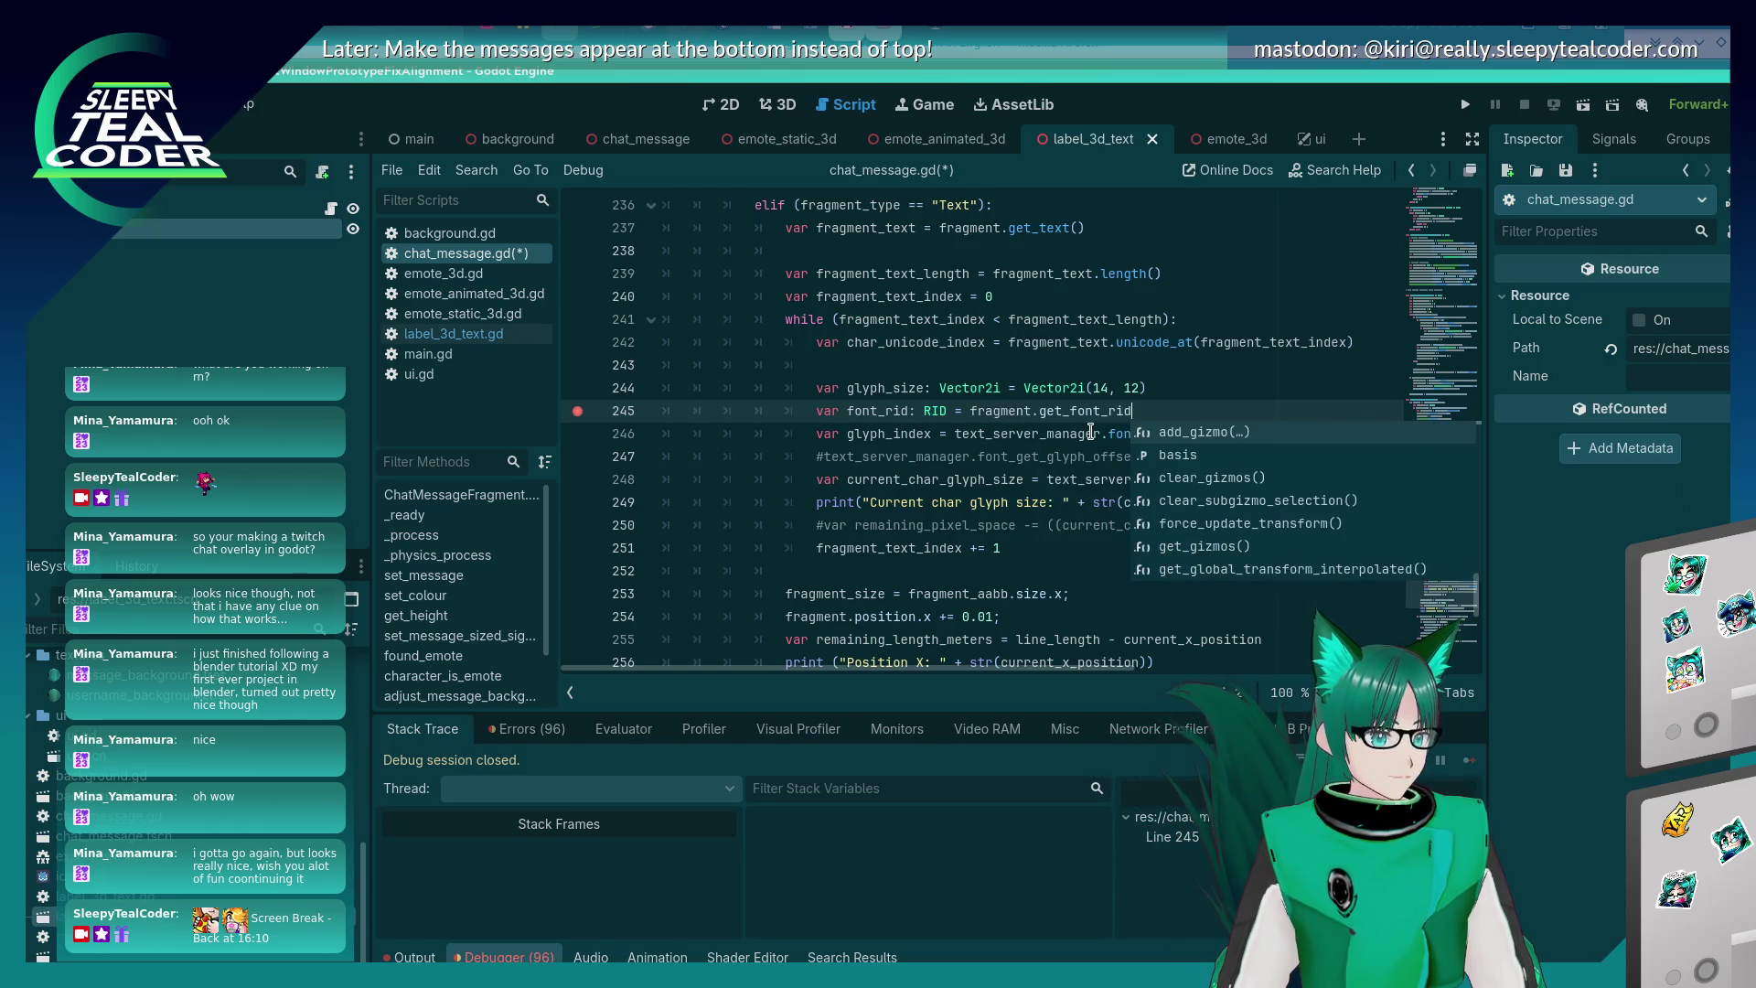
{"action": "key", "text": "ctrl+s"}
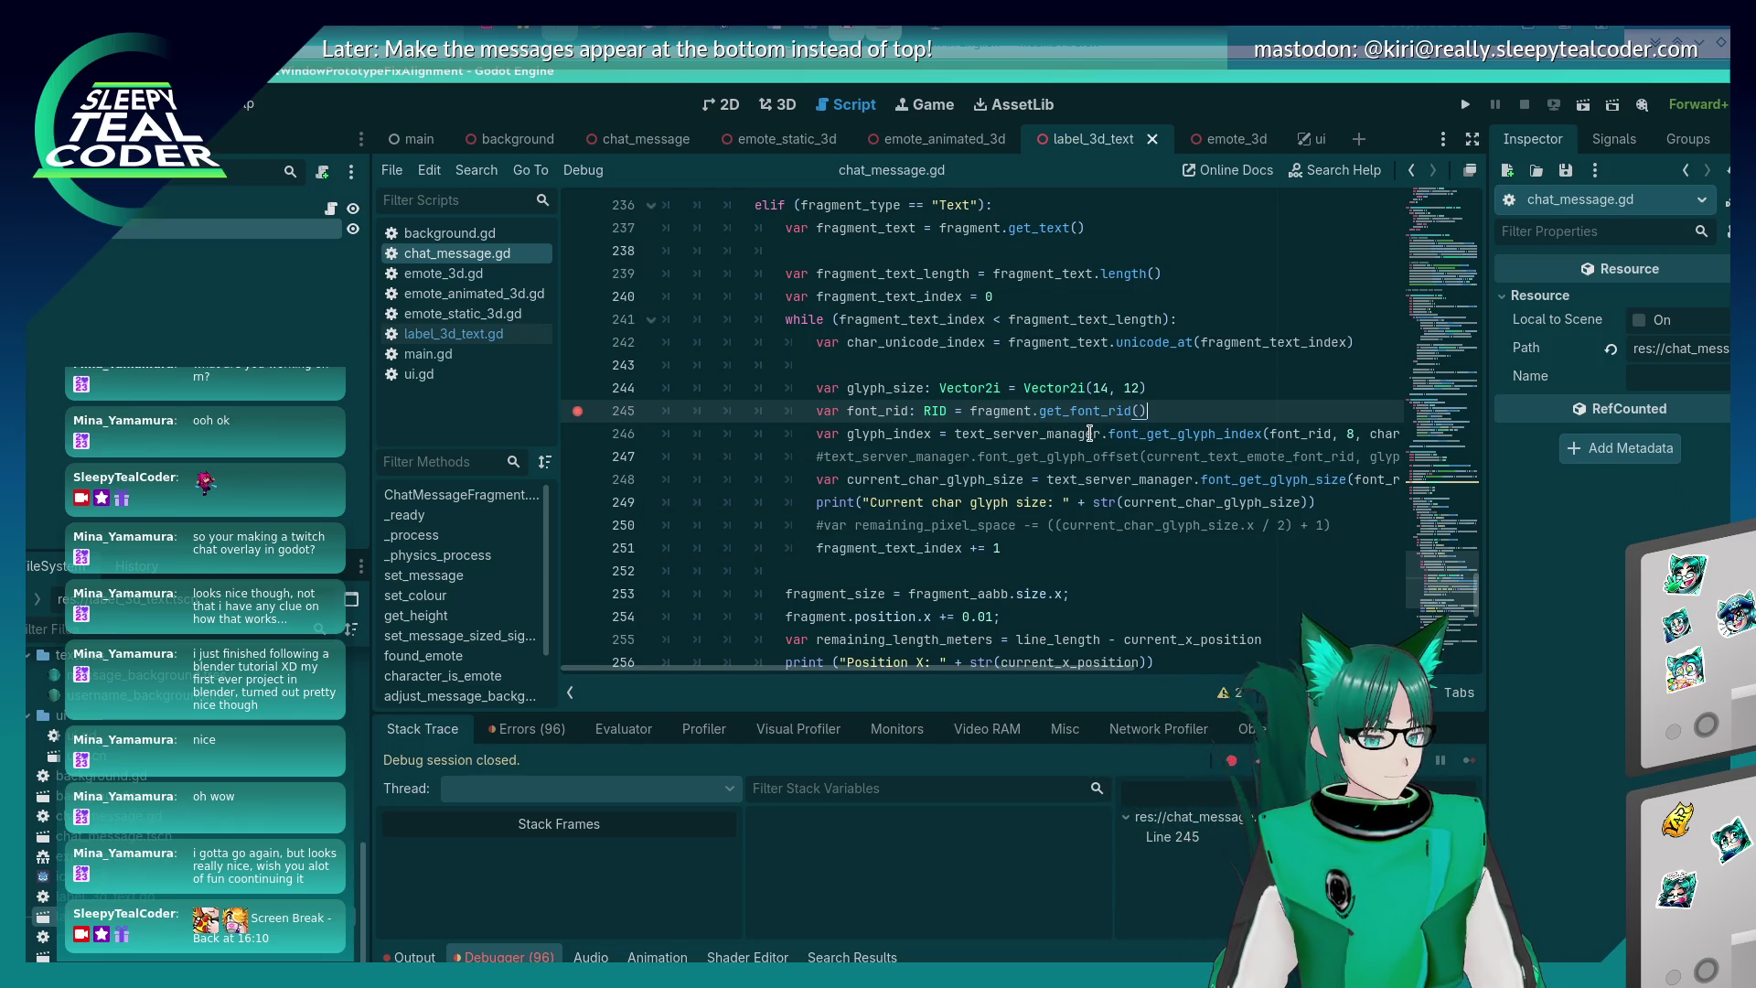
- Run the game, add a test message, and step into get_font_rid to hit the null font error
{"action": "key", "text": "alt+Tab"}
{"action": "key", "text": "F5"}
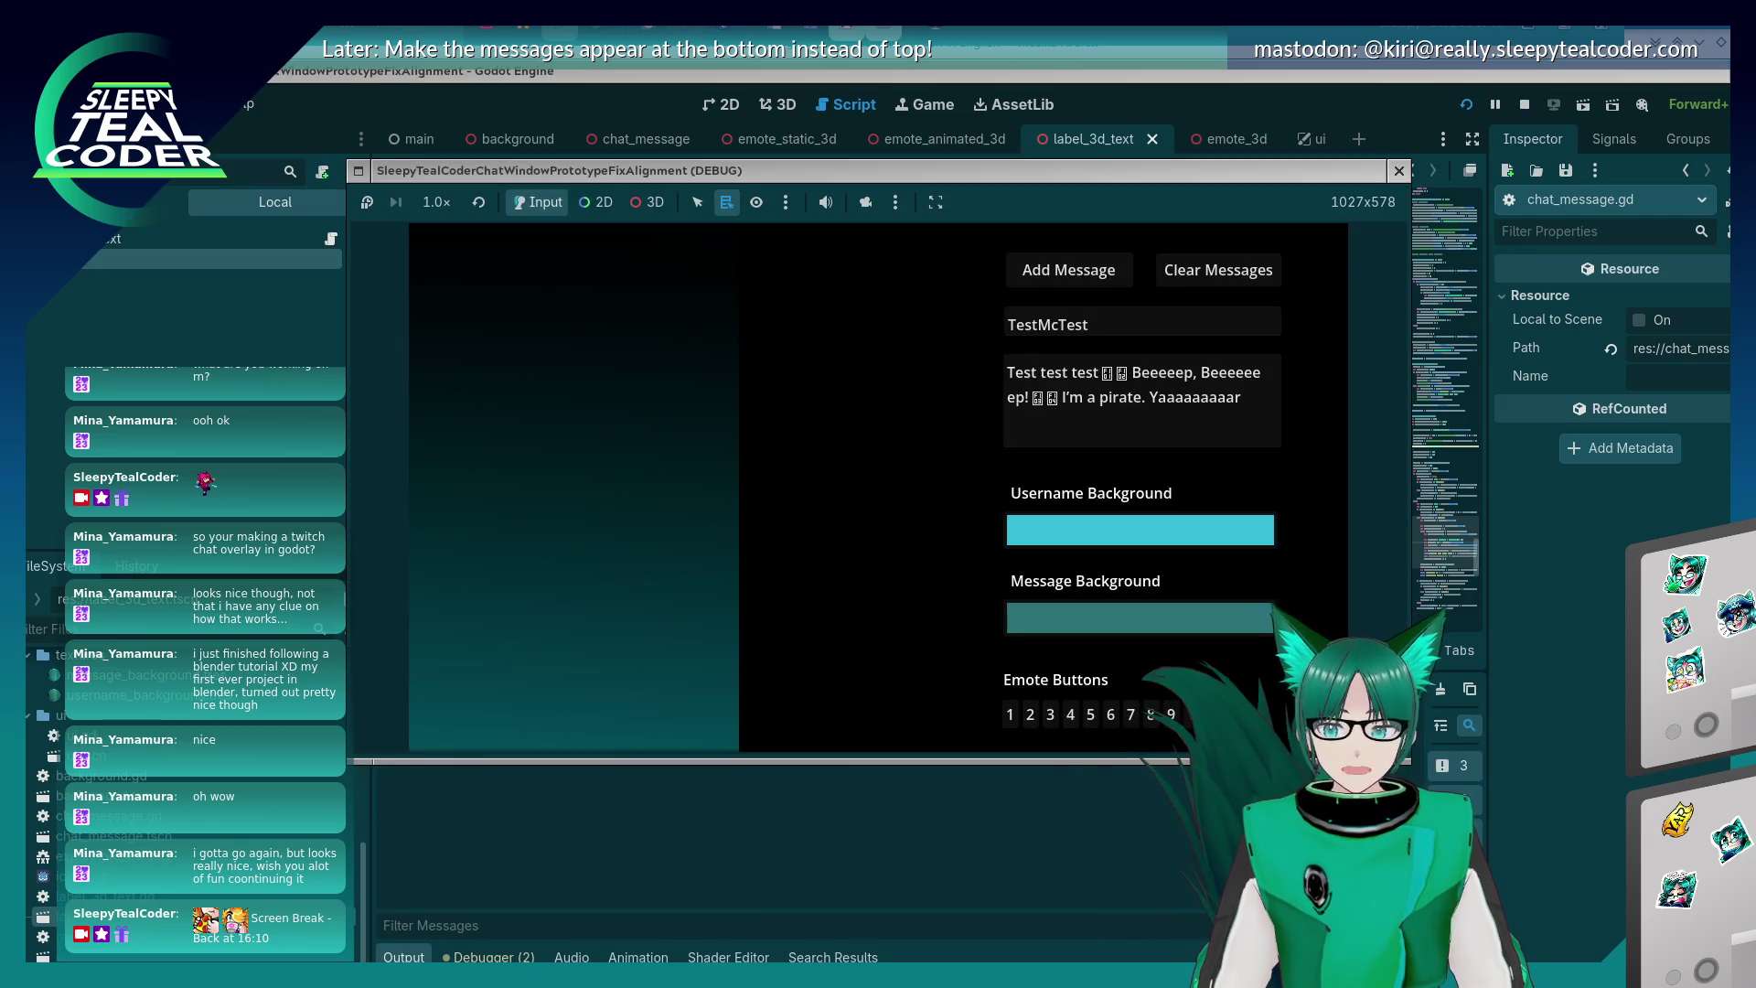
{"action": "left_click", "coordinate": [1042, 279]}
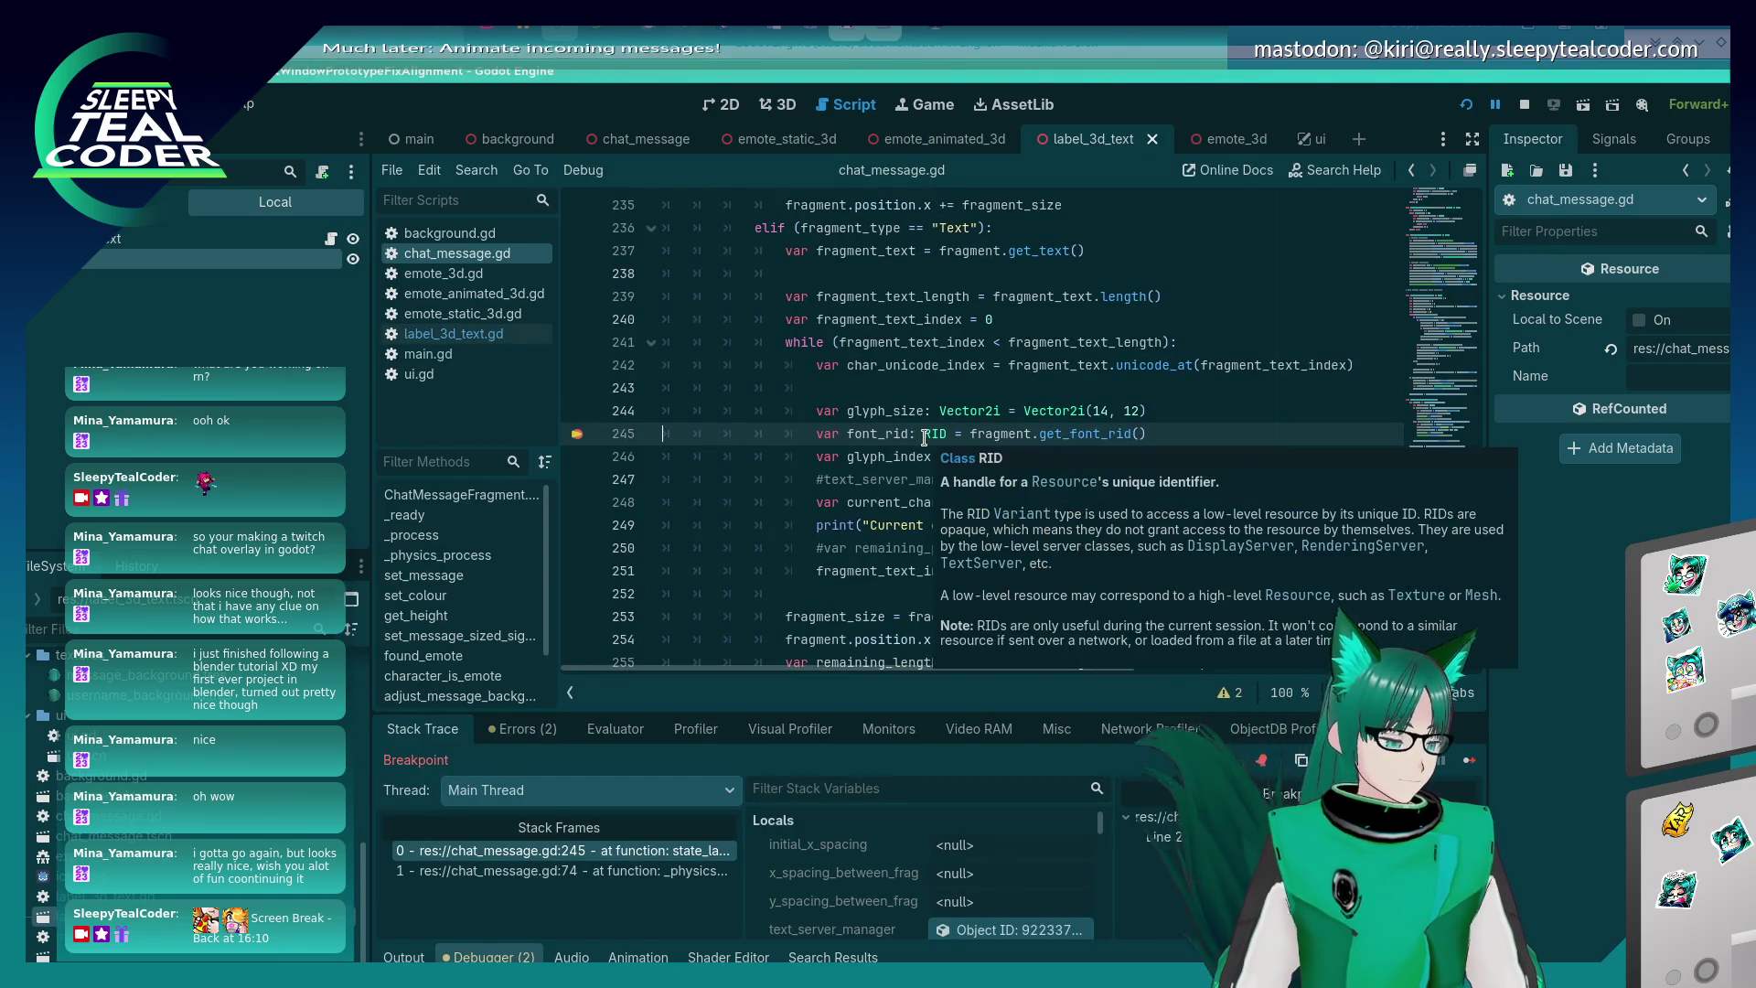
{"action": "left_click", "coordinate": [1472, 764]}
{"action": "scroll", "coordinate": [998, 537], "scroll_direction": "down", "scroll_amount": 1}
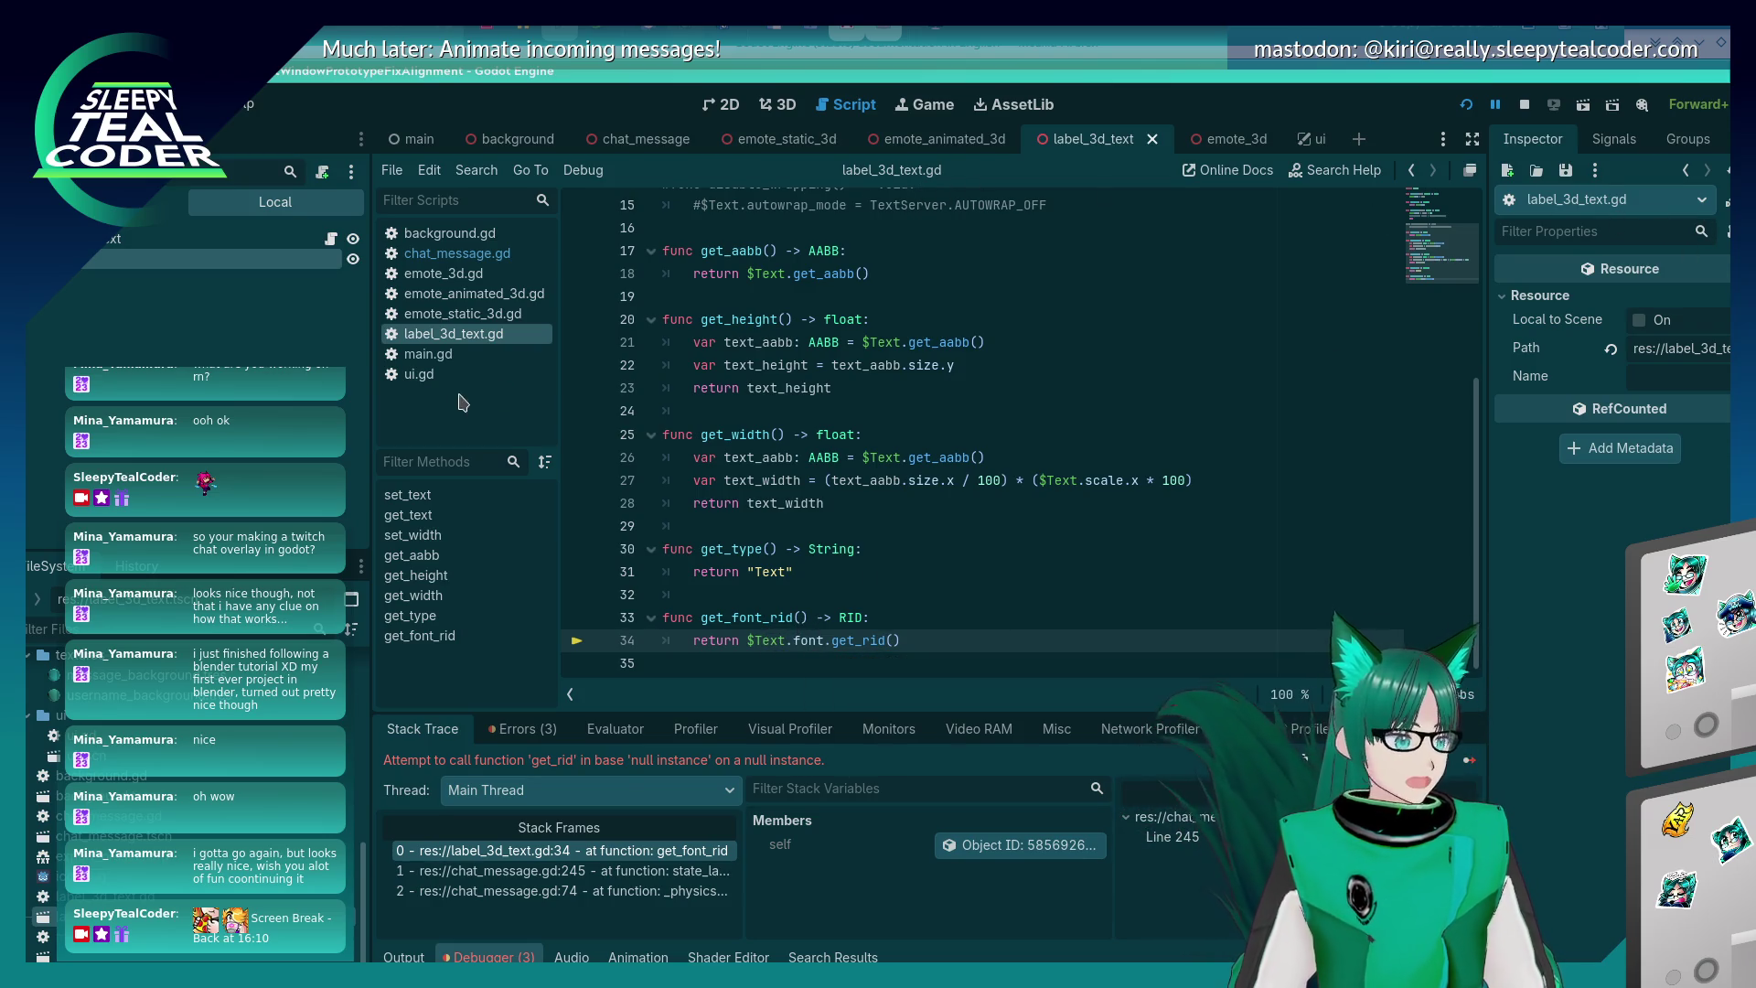
{"action": "left_click", "coordinate": [777, 104]}
- Select the Text label in the 3D scene to inspect it
{"action": "left_click", "coordinate": [1188, 540]}
{"action": "left_click", "coordinate": [1013, 471]}
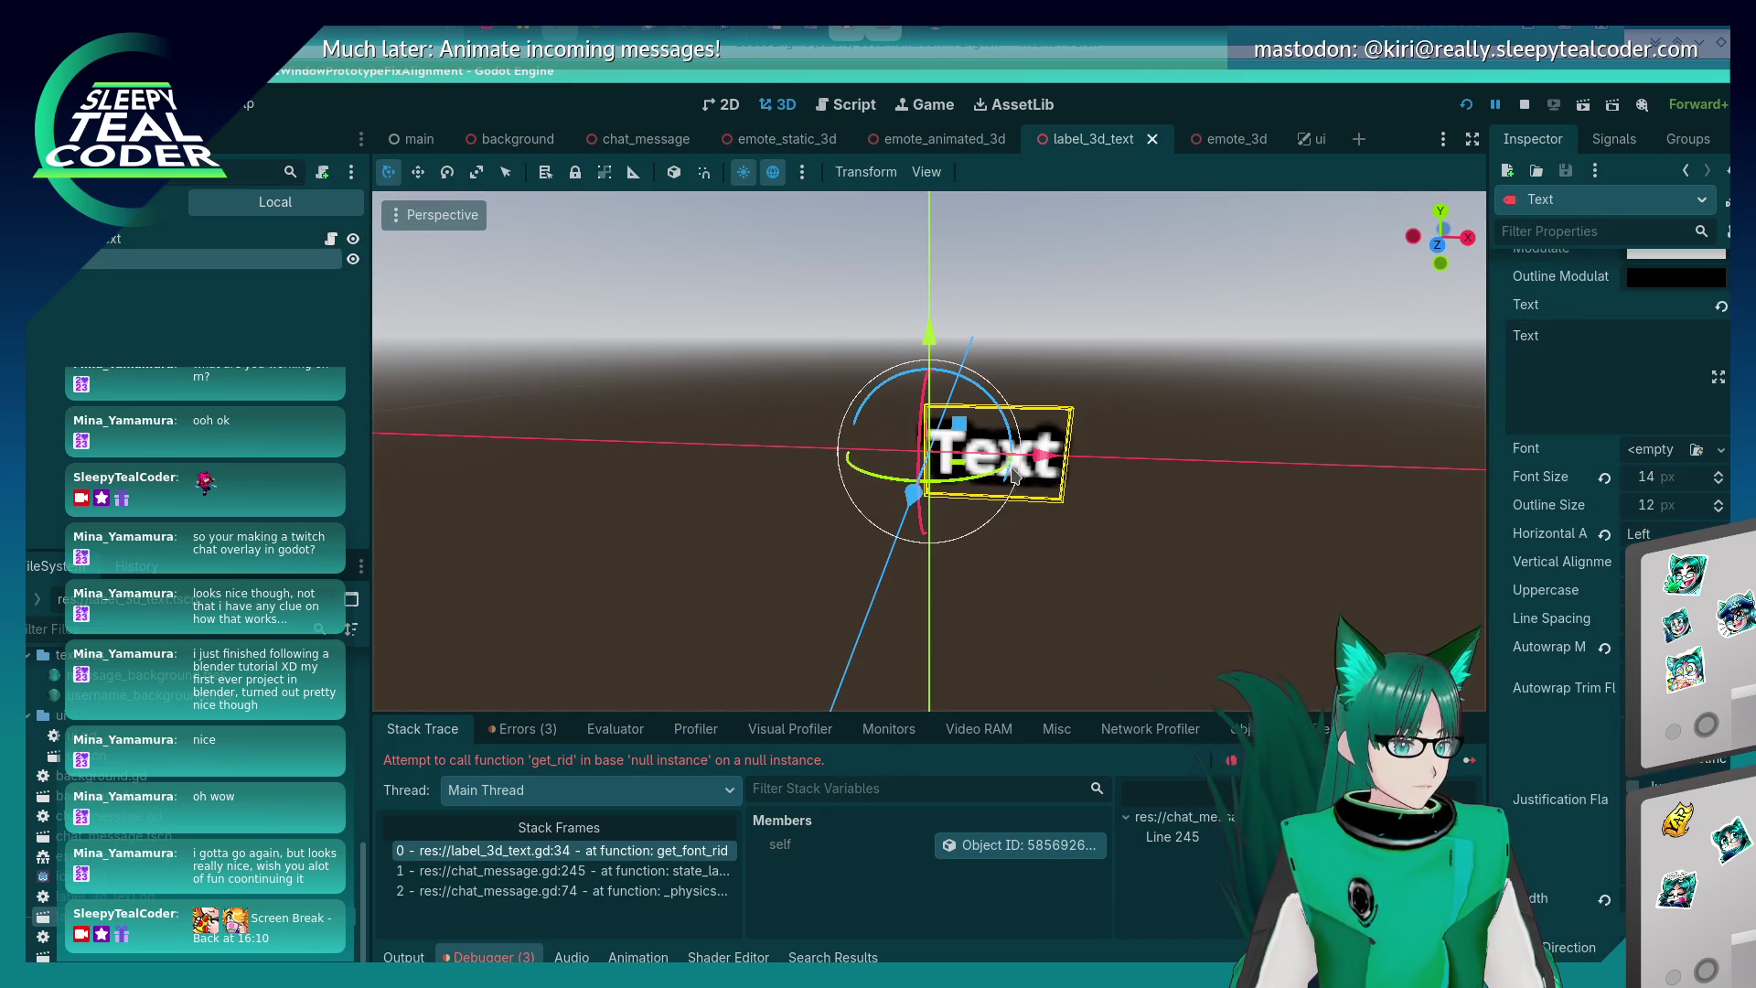
{"action": "scroll", "coordinate": [1523, 720], "scroll_direction": "down", "scroll_amount": 15}
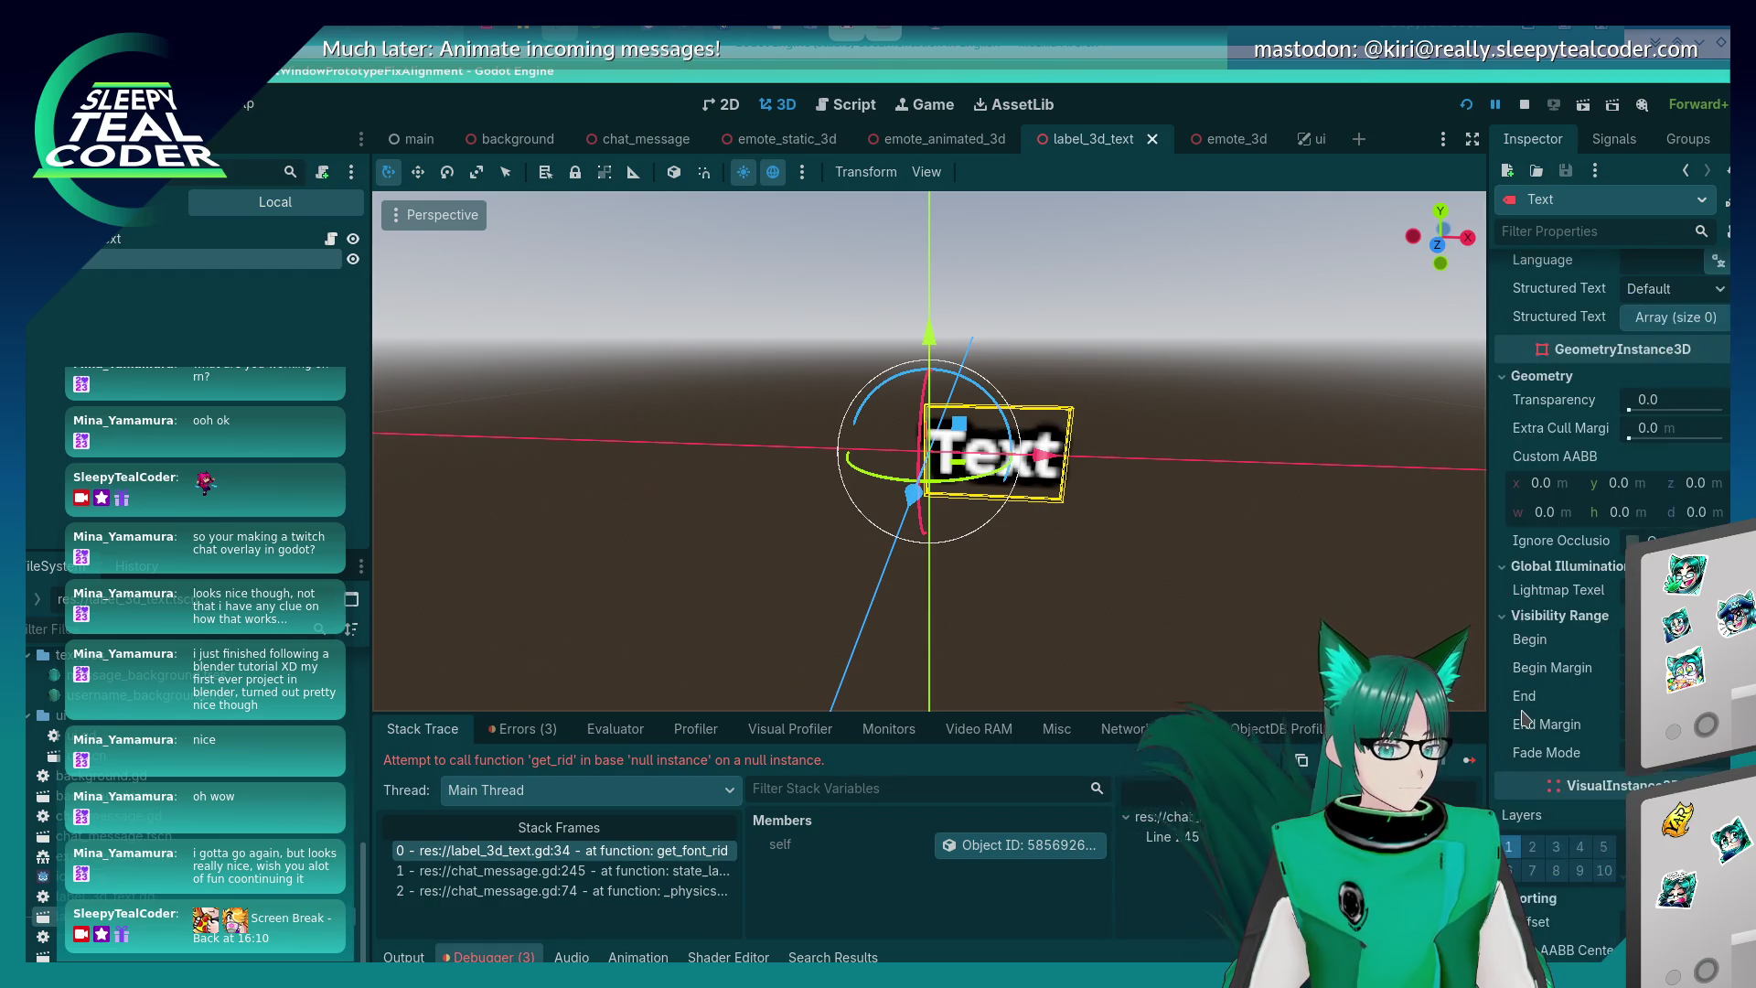
{"action": "scroll", "coordinate": [1523, 719], "scroll_direction": "up", "scroll_amount": 10}
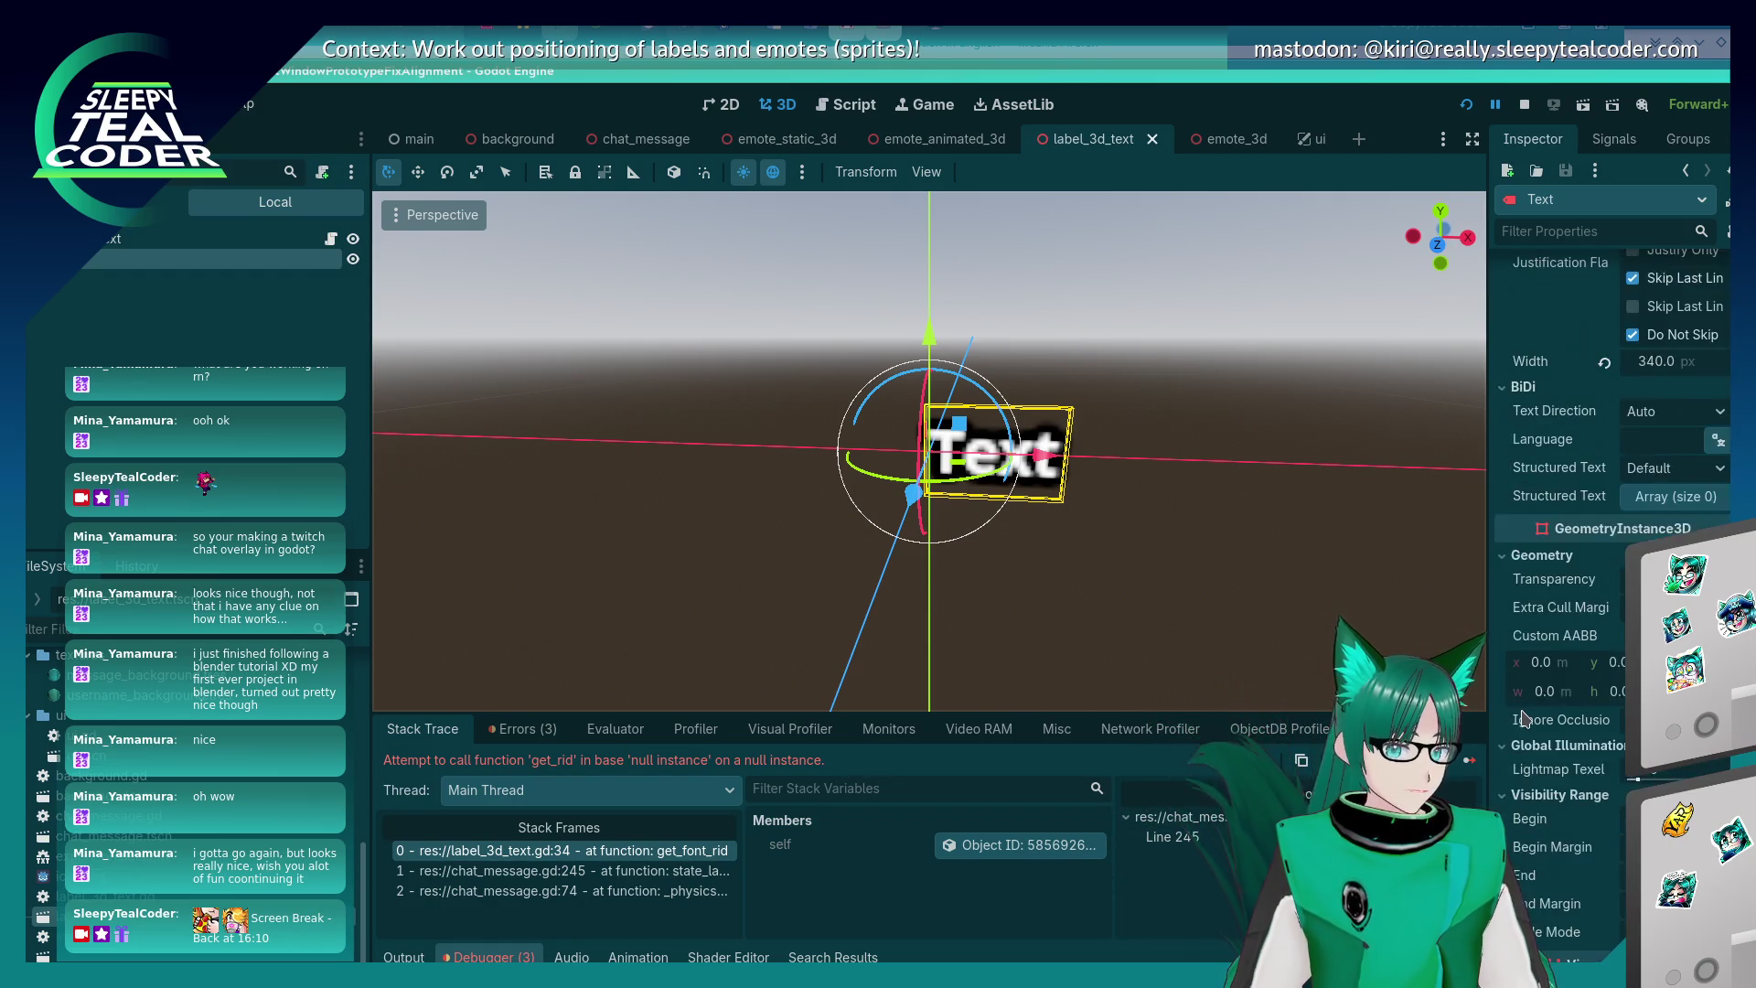
{"action": "scroll", "coordinate": [1524, 720], "scroll_direction": "up", "scroll_amount": 1}
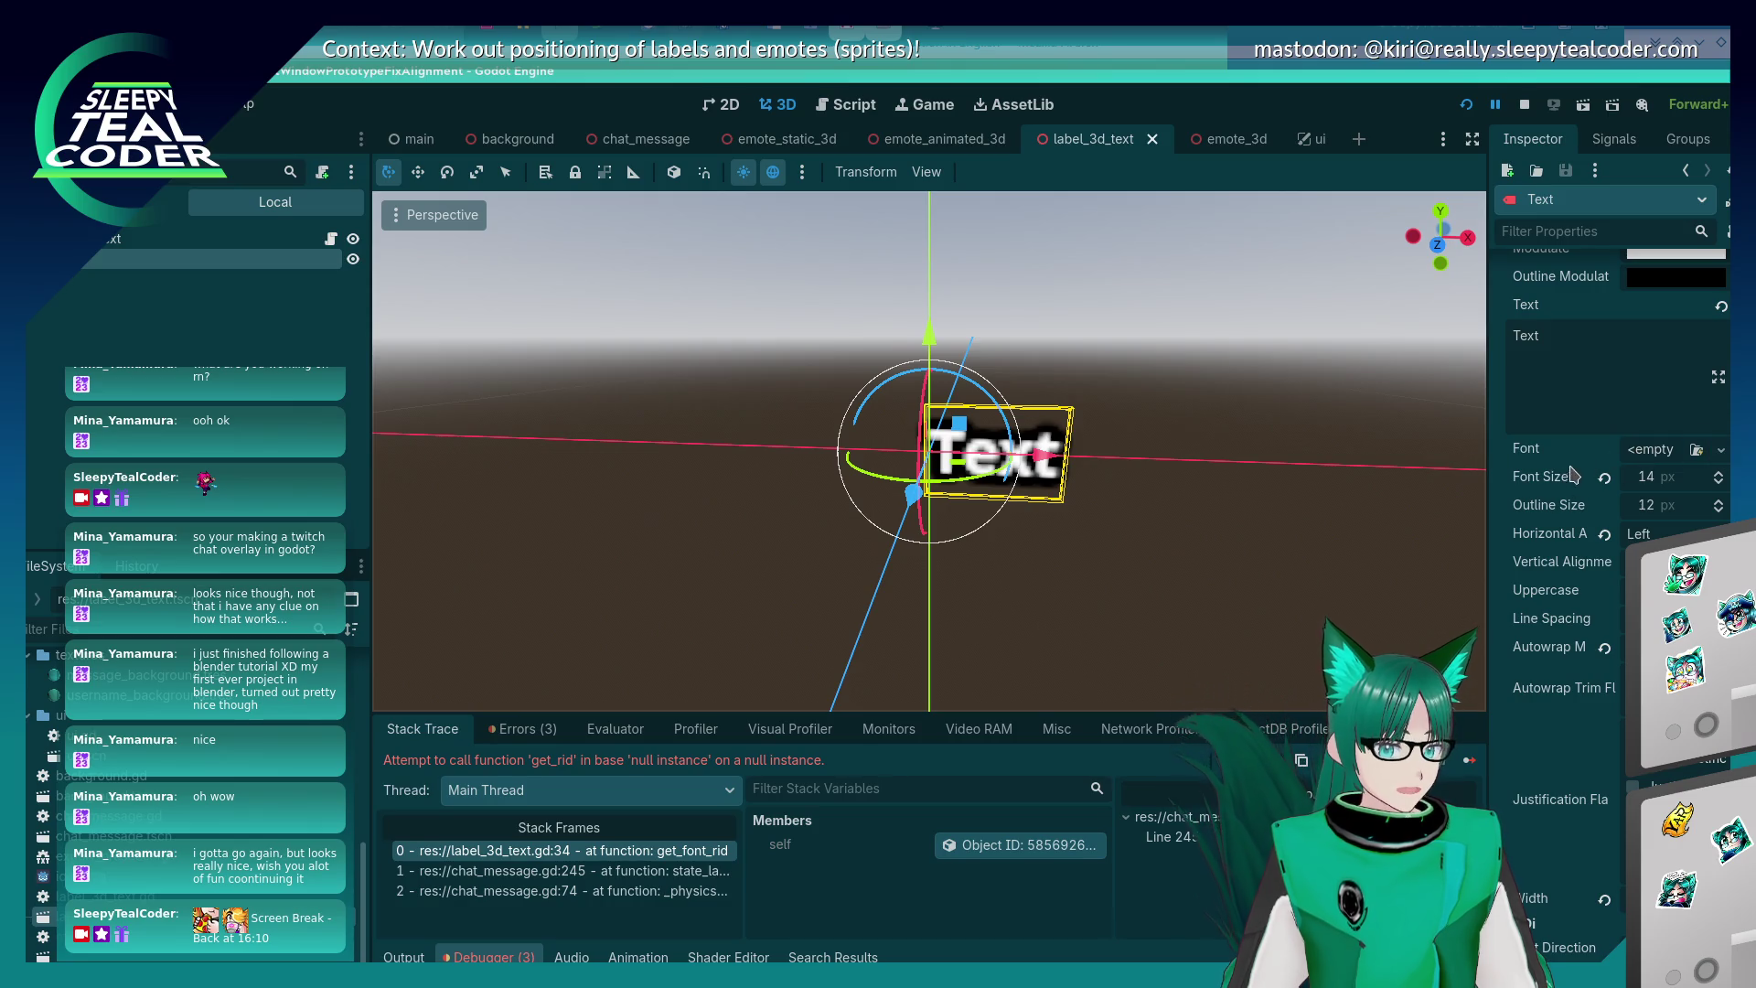
{"action": "key", "text": "alt+Tab"}
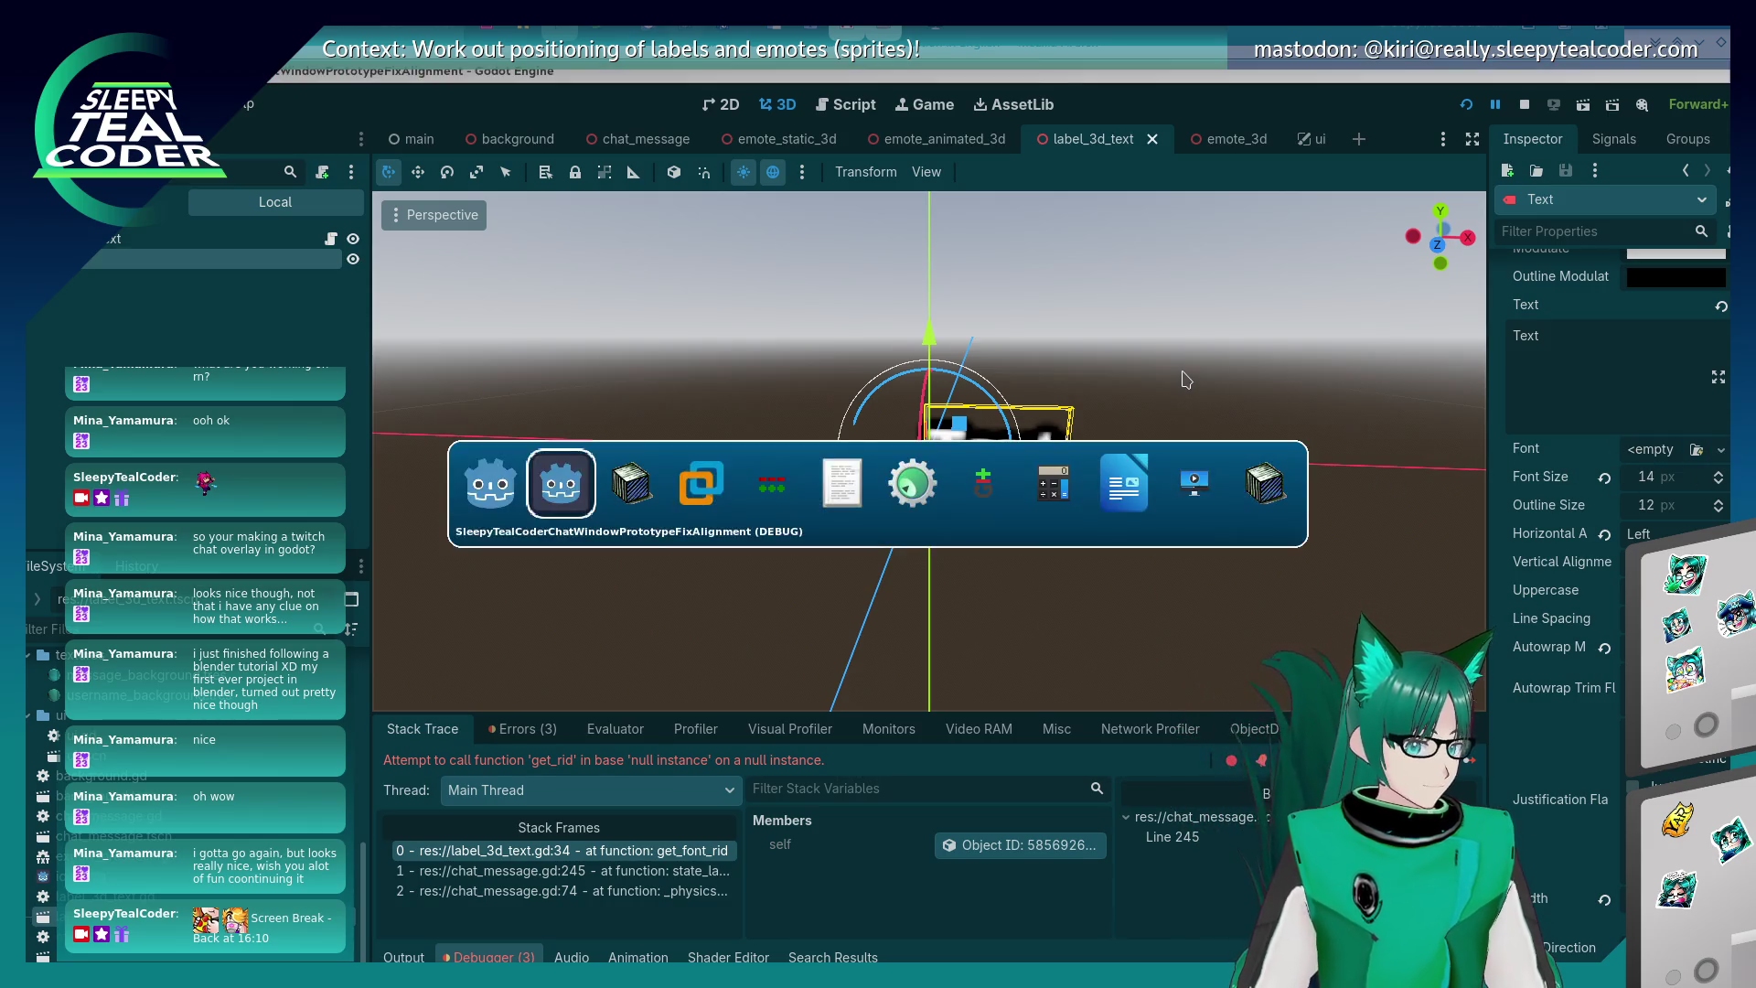
{"action": "scroll", "coordinate": [1562, 666], "scroll_direction": "down", "scroll_amount": 10}
{"action": "scroll", "coordinate": [1561, 666], "scroll_direction": "down", "scroll_amount": 10}
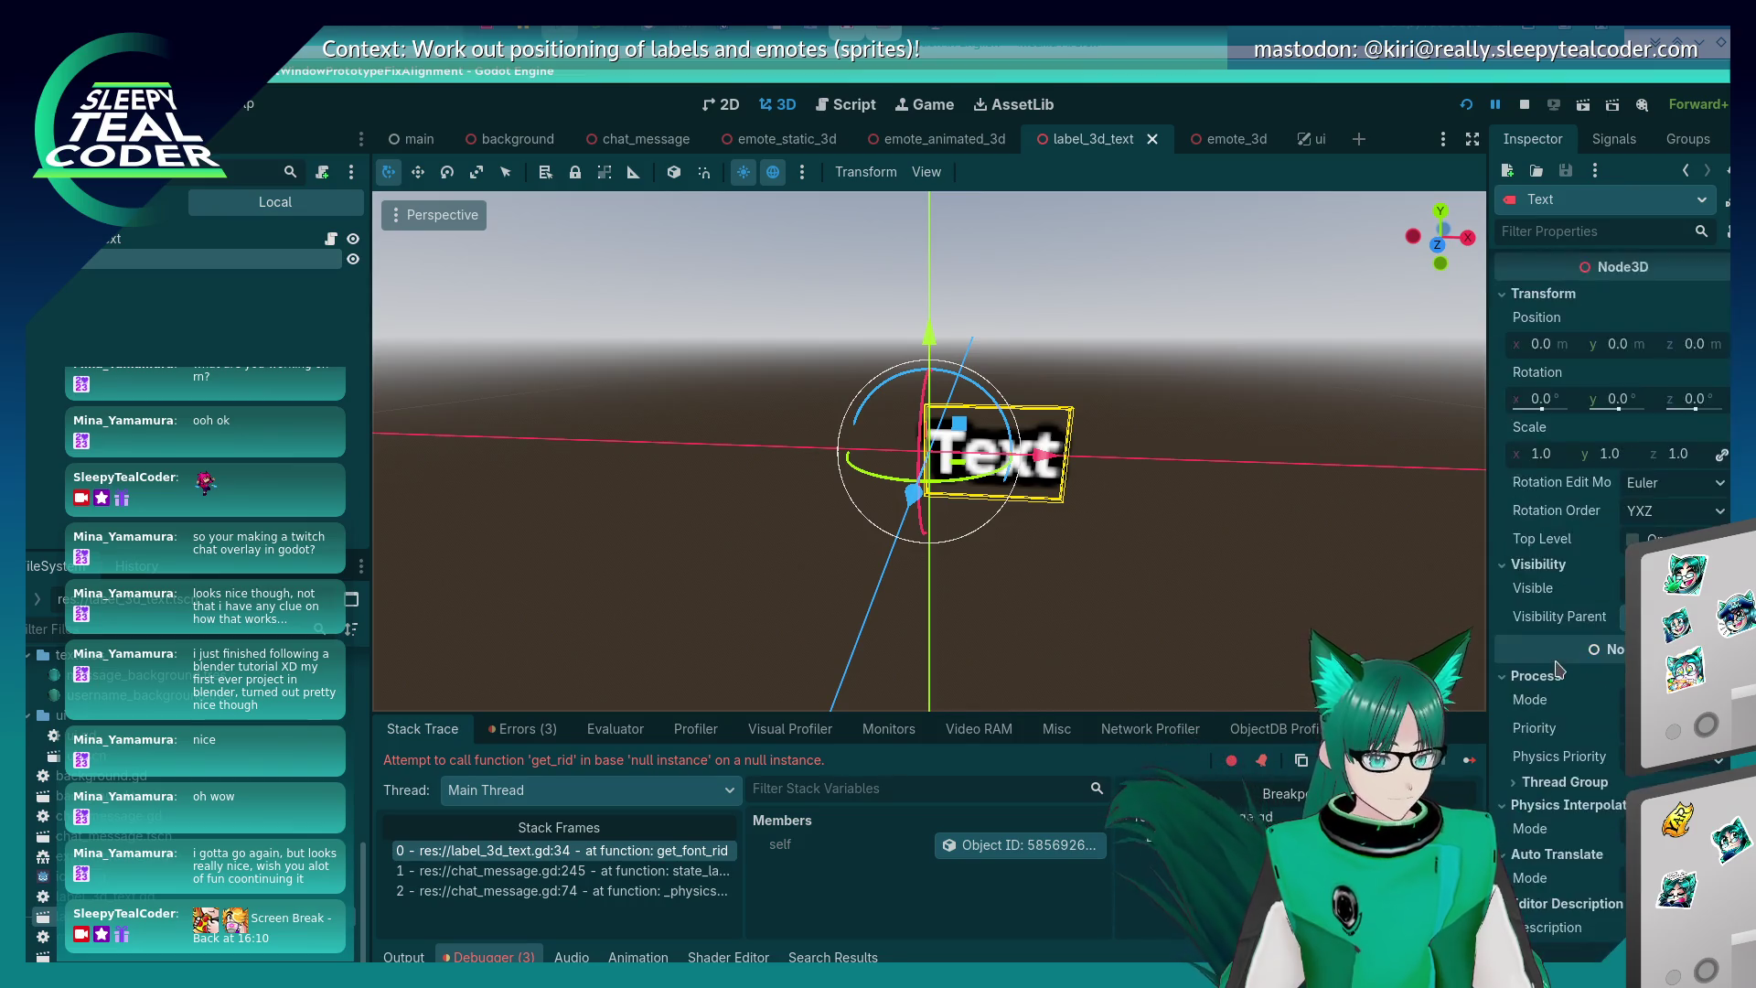
{"action": "scroll", "coordinate": [1560, 669], "scroll_direction": "up", "scroll_amount": 3}
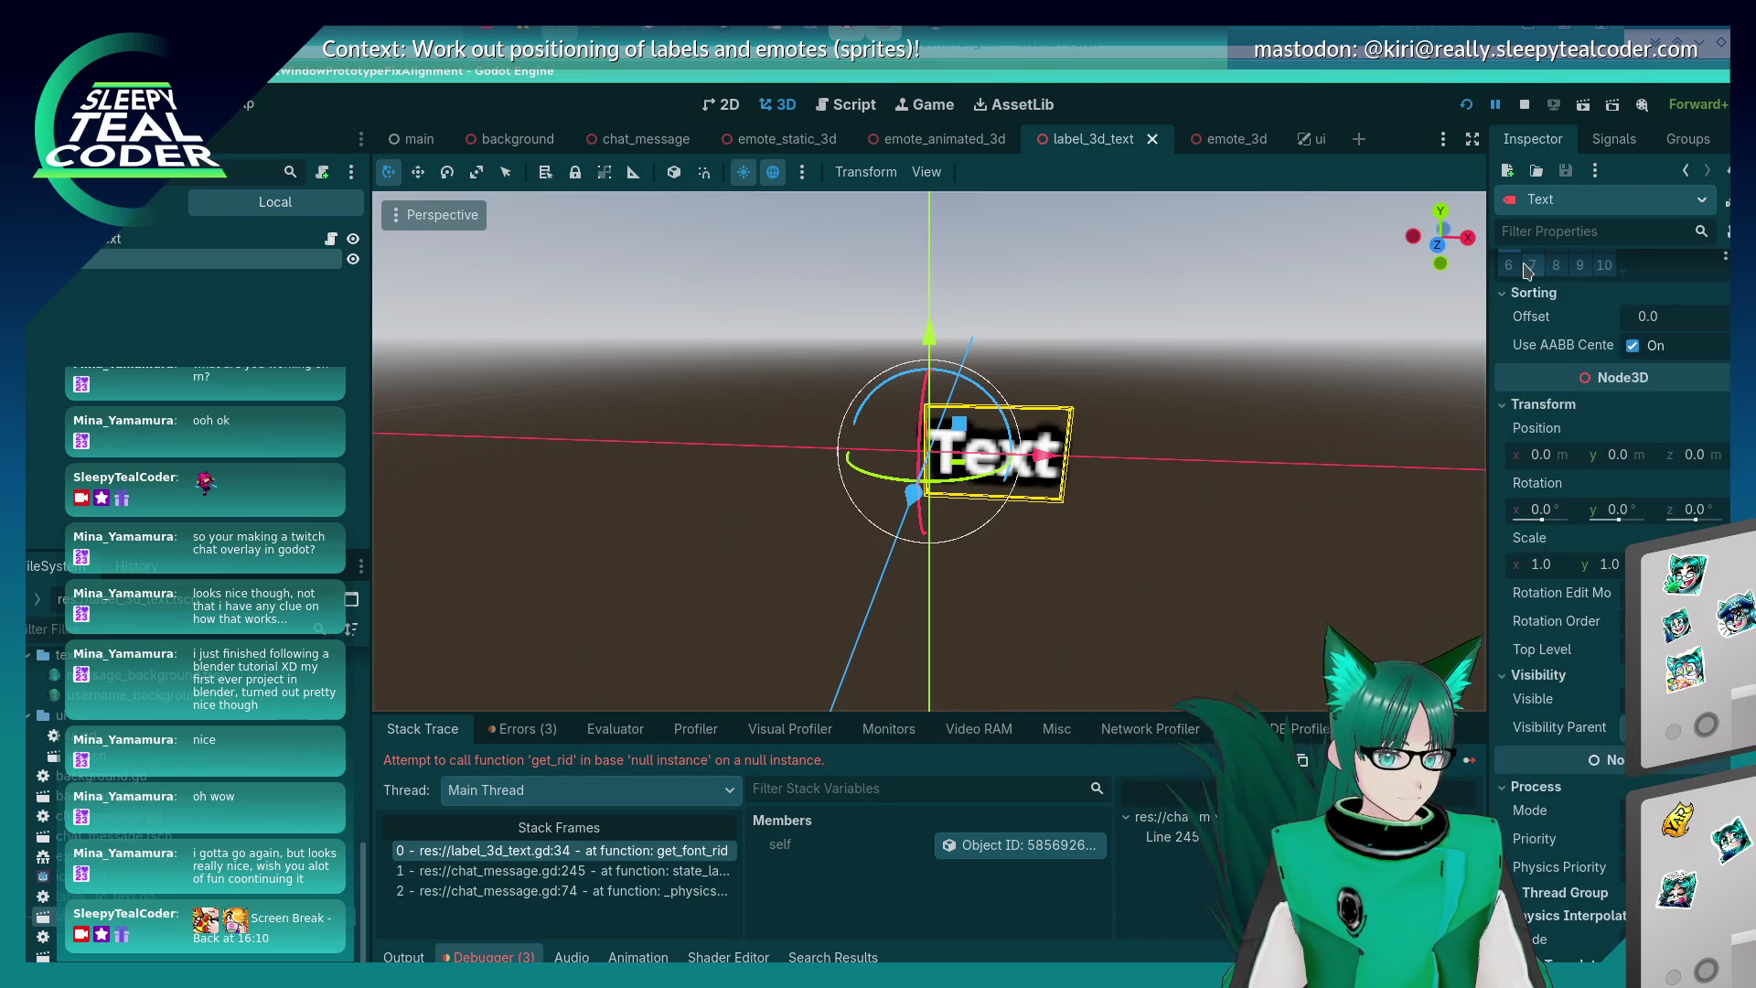
- Filter the Inspector properties by 'font', showing the Font property is empty
{"action": "left_click", "coordinate": [1549, 230]}
{"action": "type", "text": "d"}
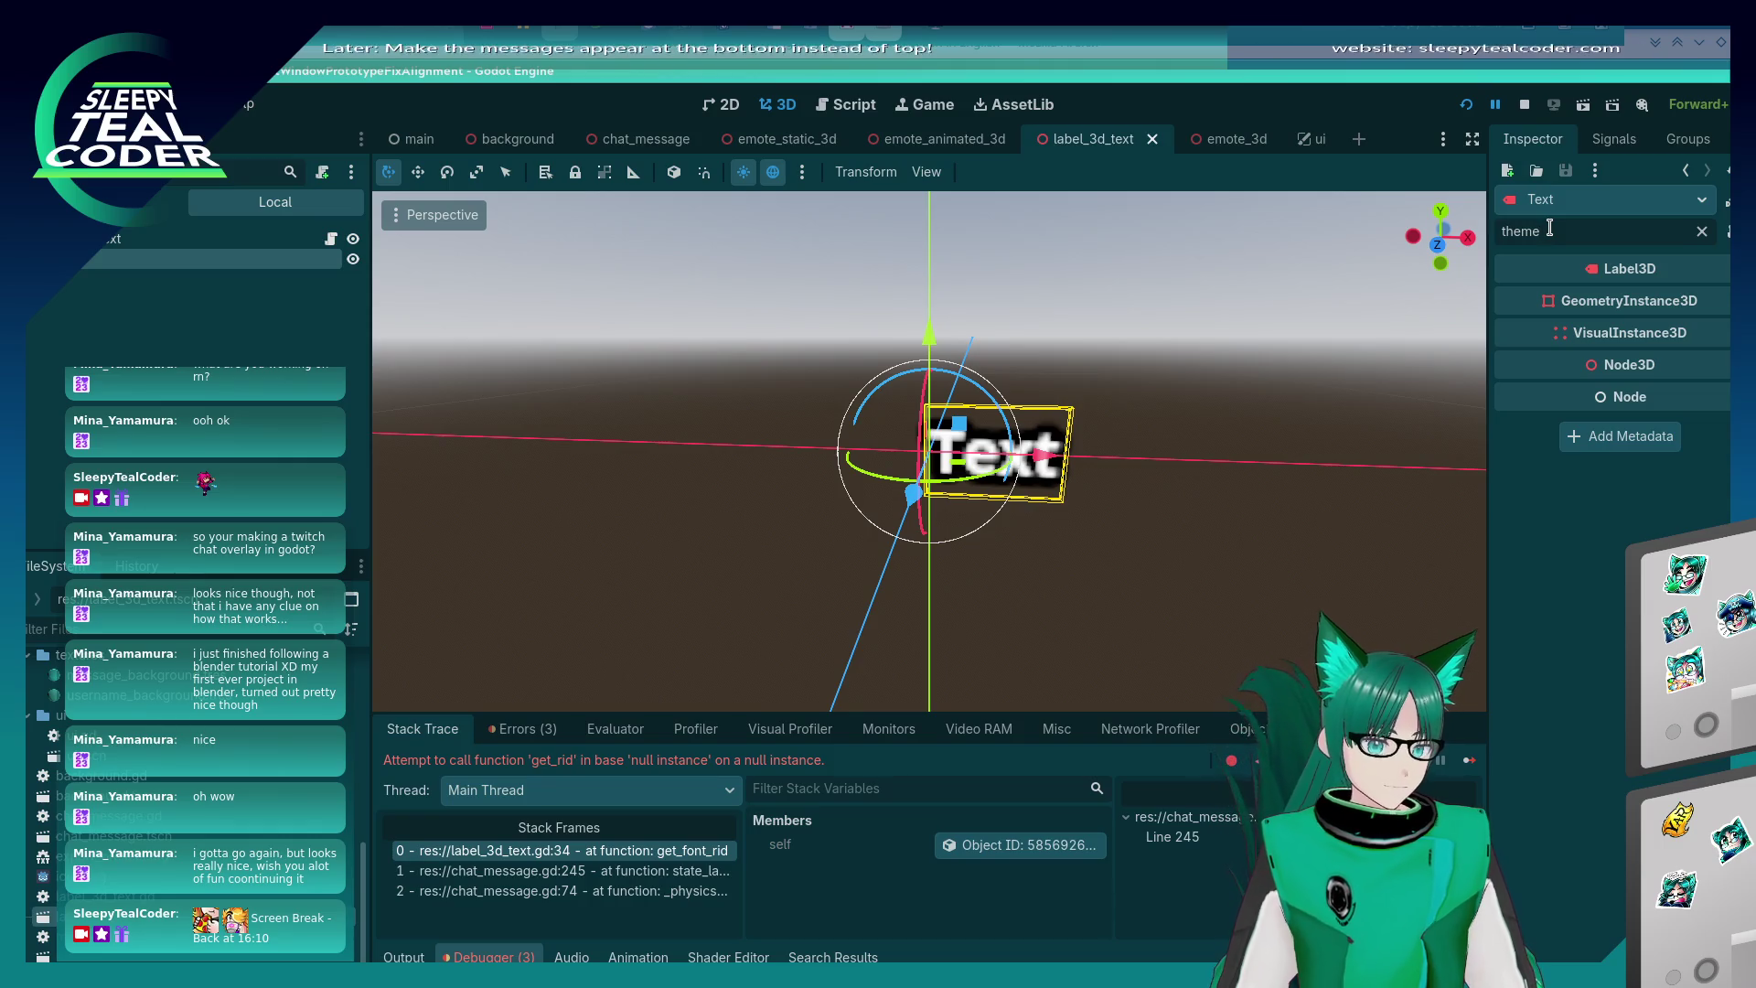
{"action": "key", "text": "BackSpace"}
{"action": "type", "text": "font"}
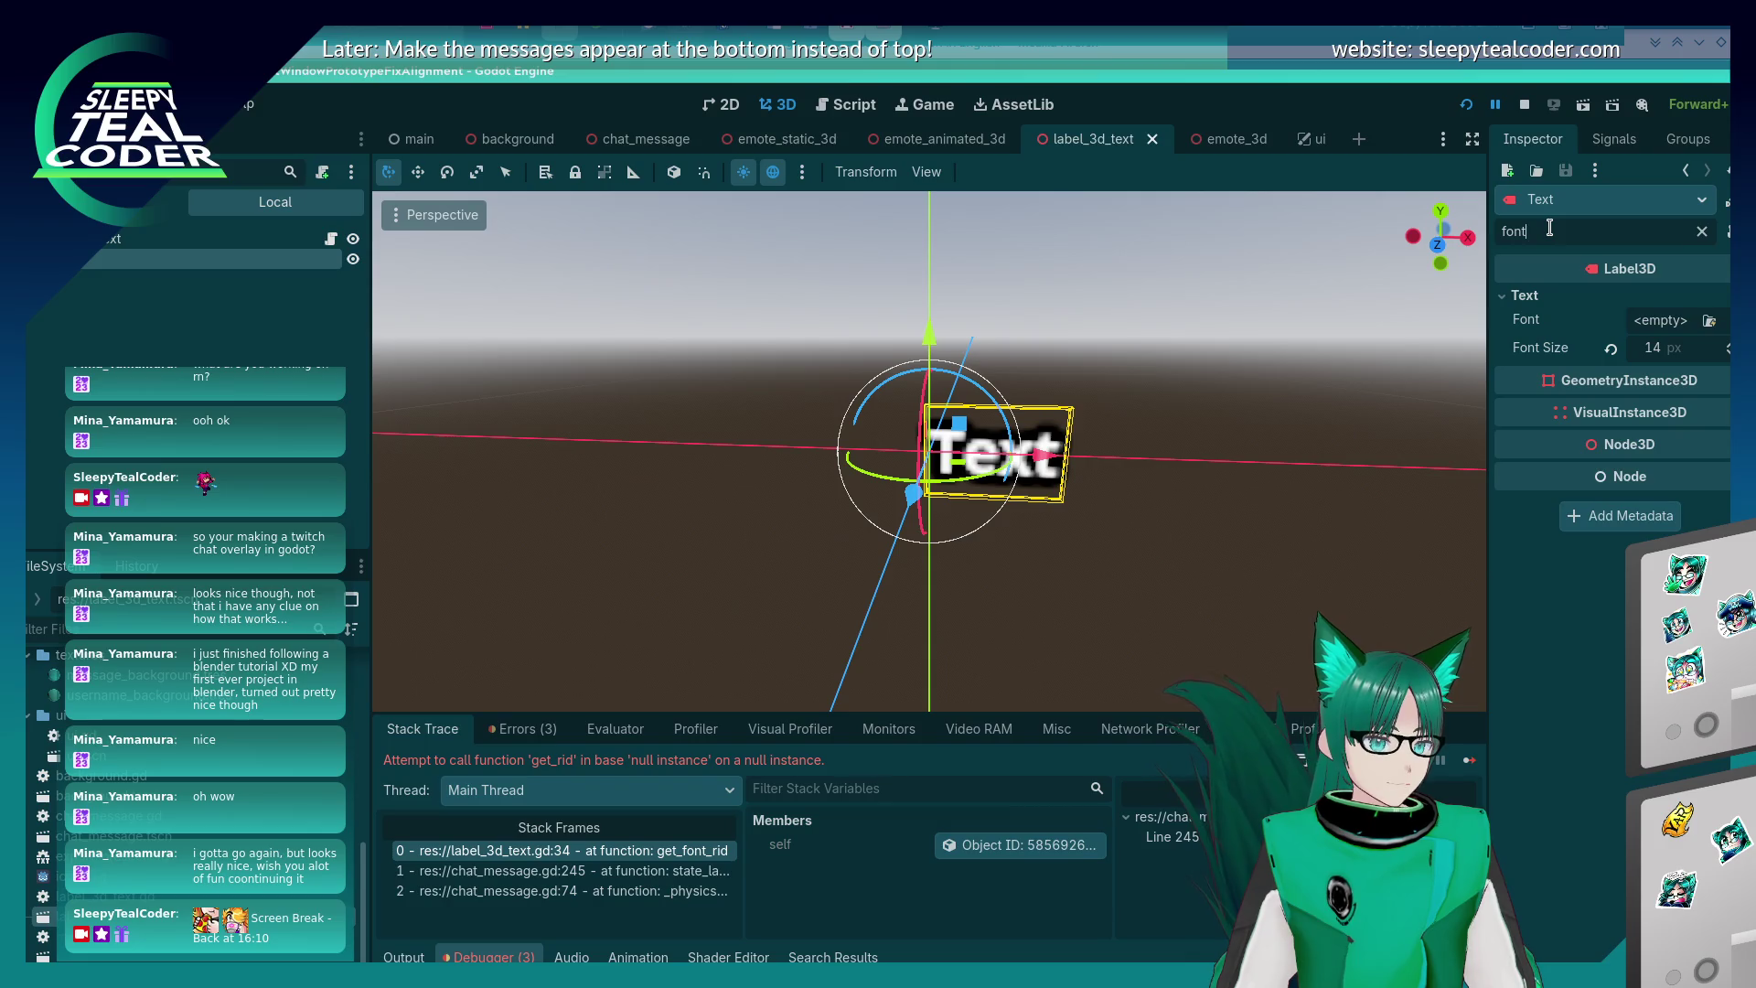
- Assign a New SystemFont to the Text label's Font property, then deselect the label
{"action": "left_click", "coordinate": [1708, 321]}
{"action": "left_click", "coordinate": [1224, 209]}
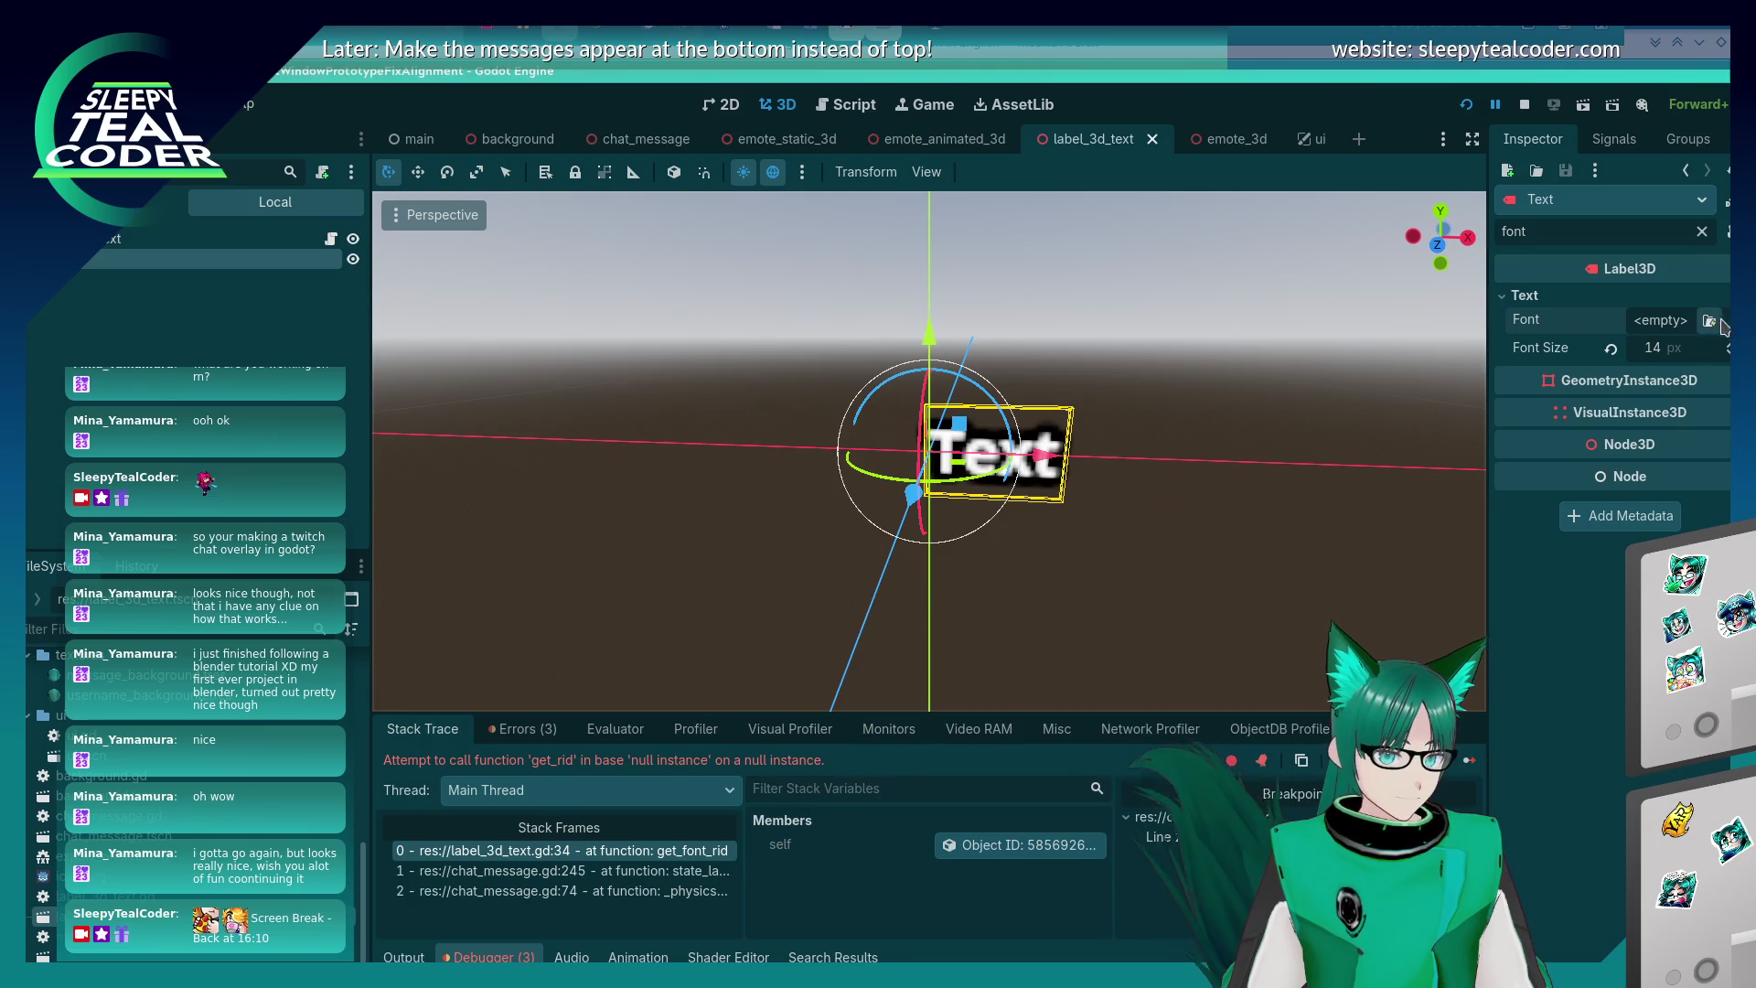
{"action": "left_click", "coordinate": [1725, 320]}
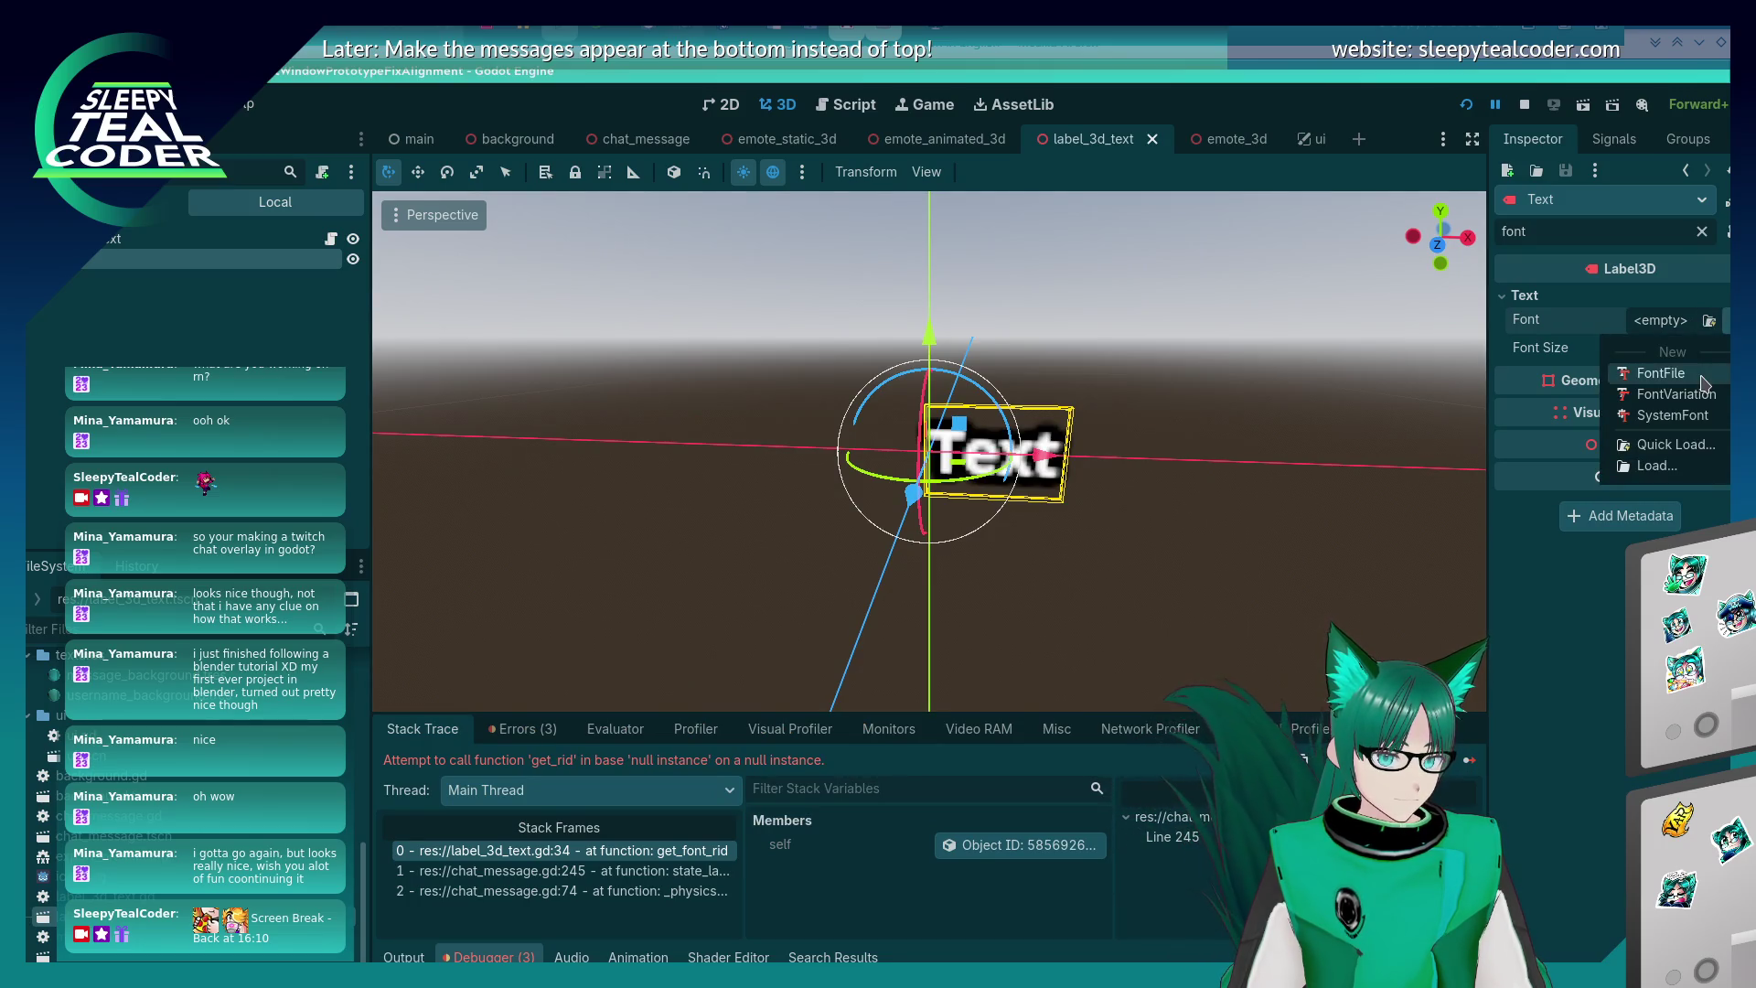
{"action": "left_click", "coordinate": [1692, 416]}
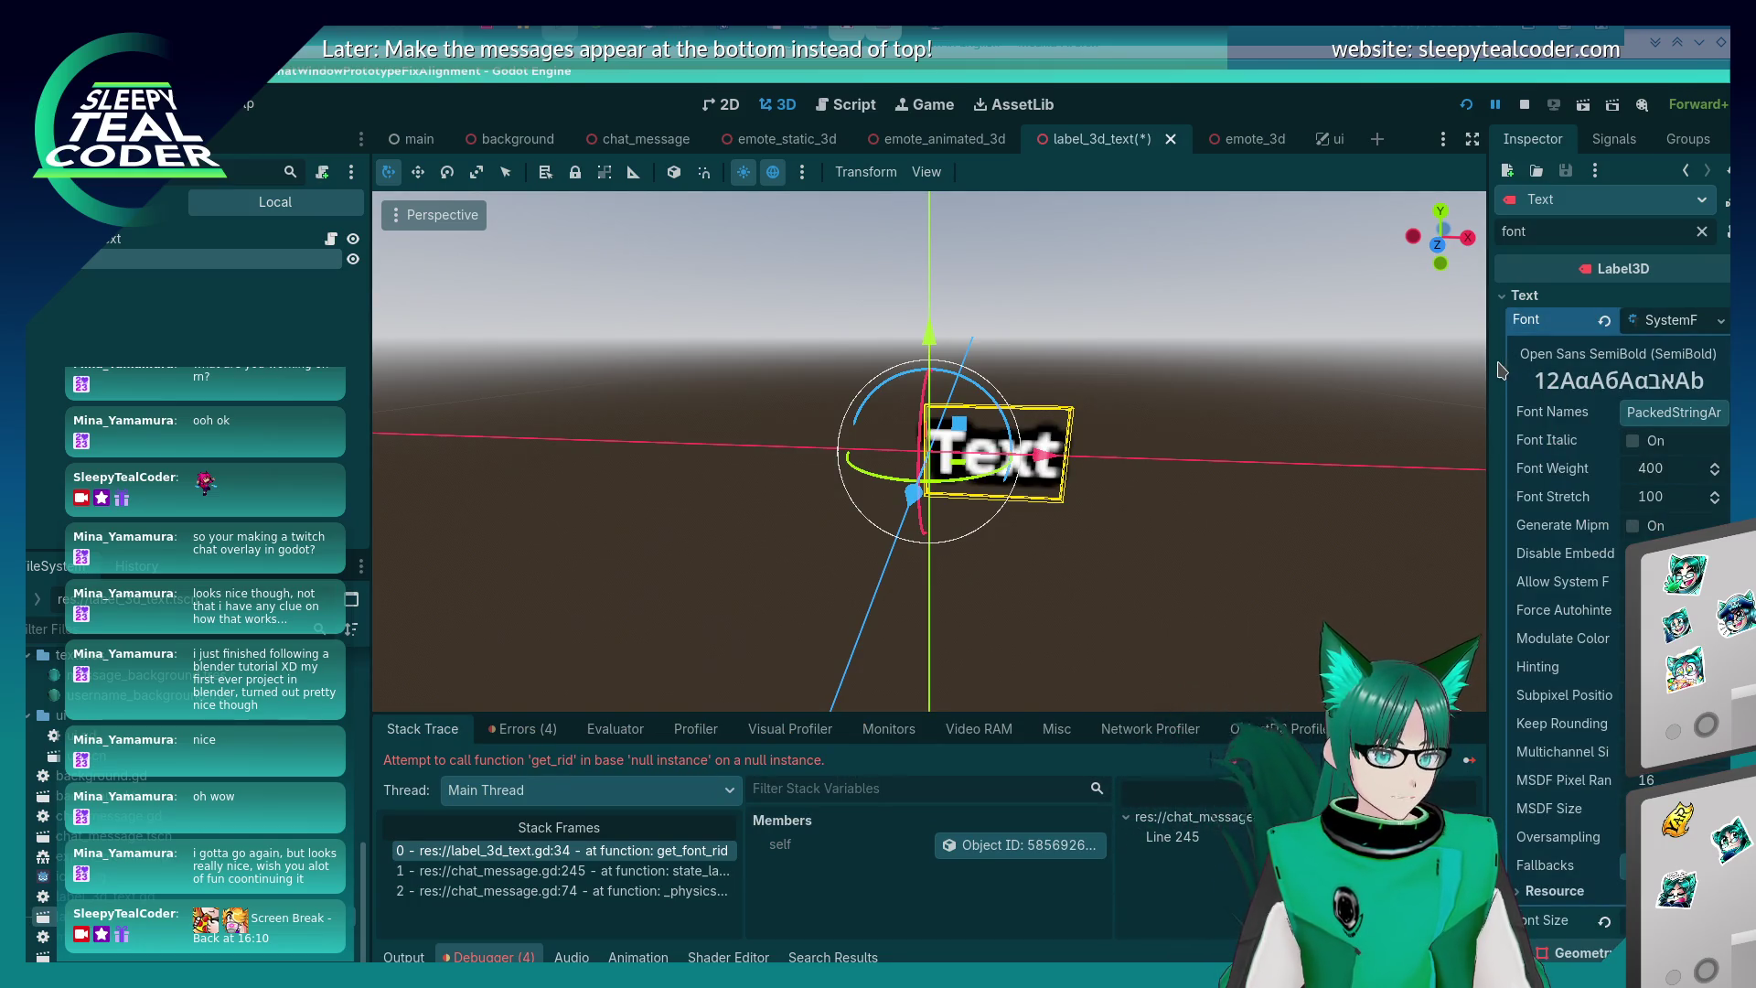
{"action": "scroll", "coordinate": [1511, 384], "scroll_direction": "down", "scroll_amount": 2}
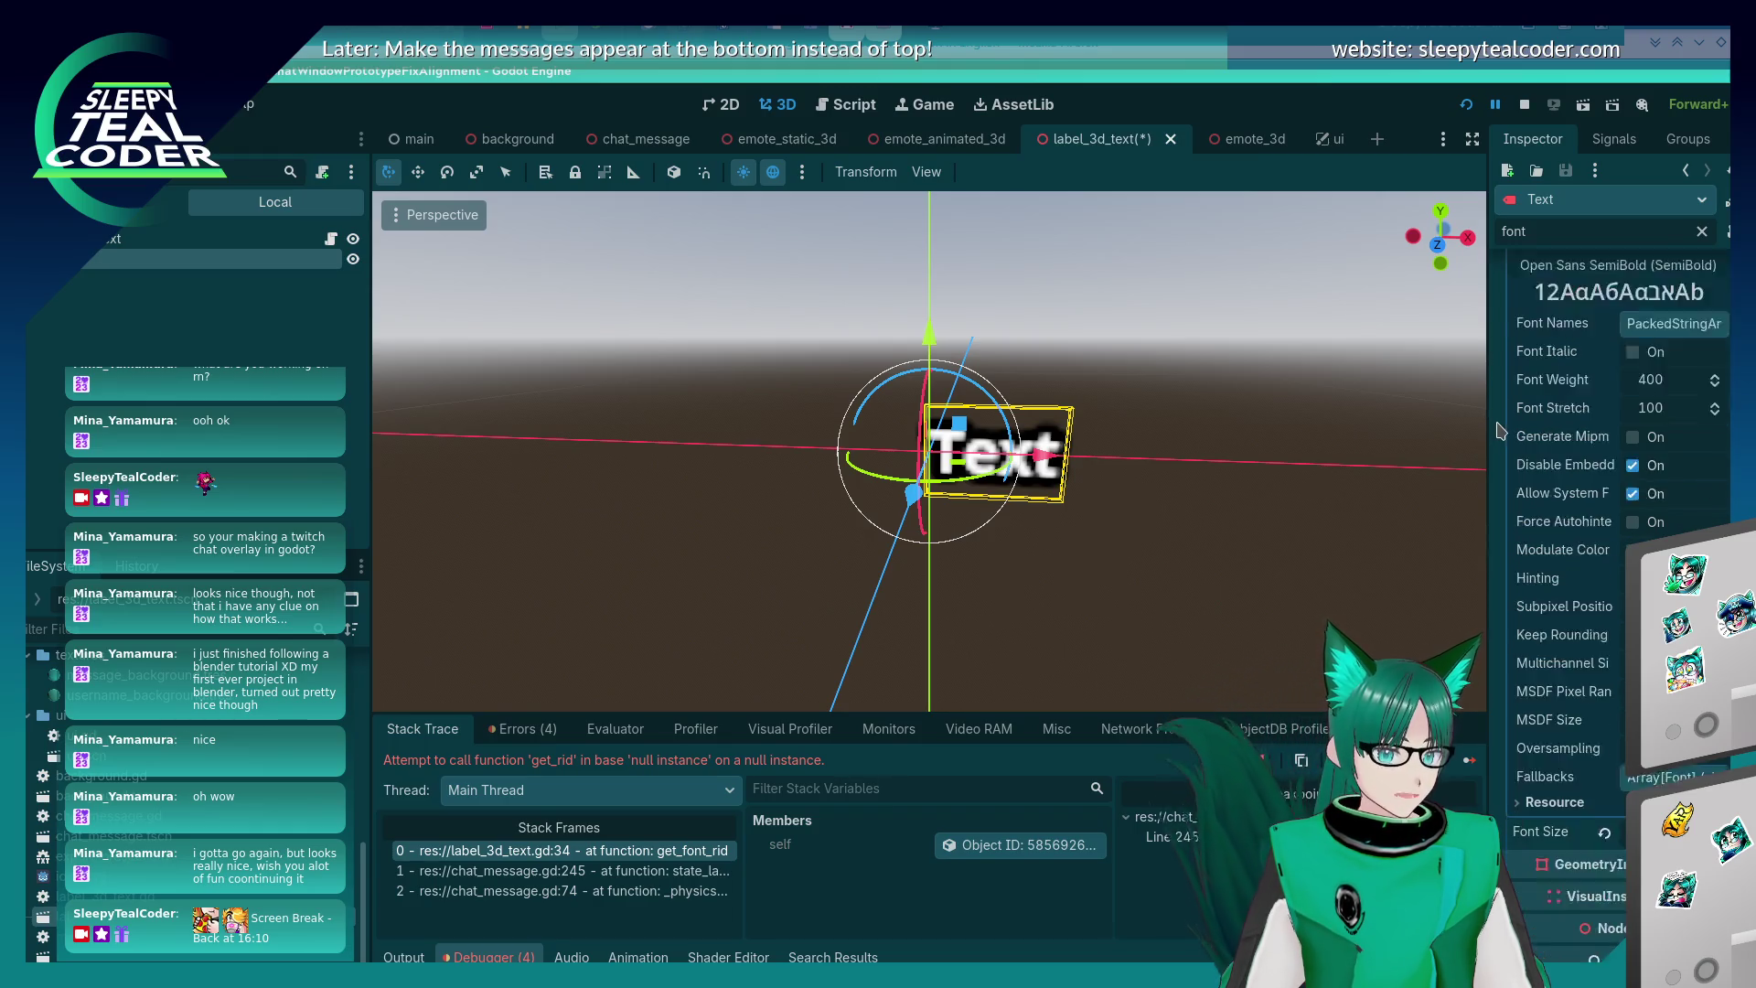
{"action": "scroll", "coordinate": [1500, 427], "scroll_direction": "up", "scroll_amount": 2}
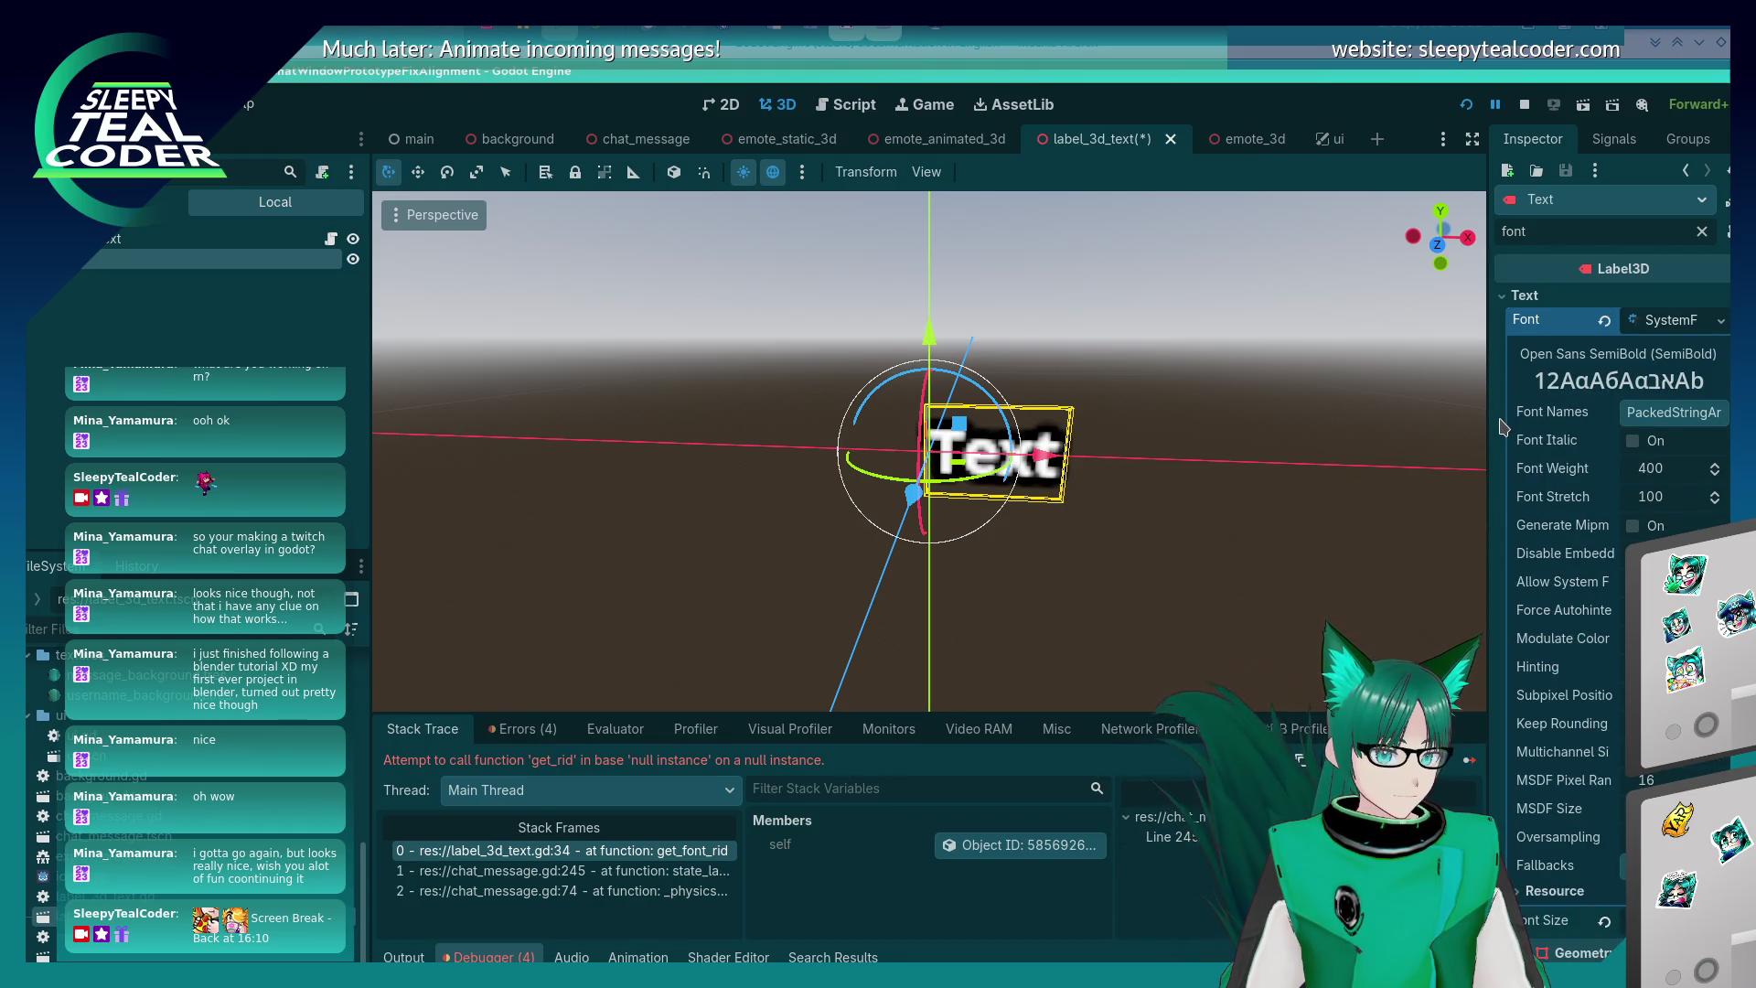
{"action": "left_click", "coordinate": [1130, 546]}
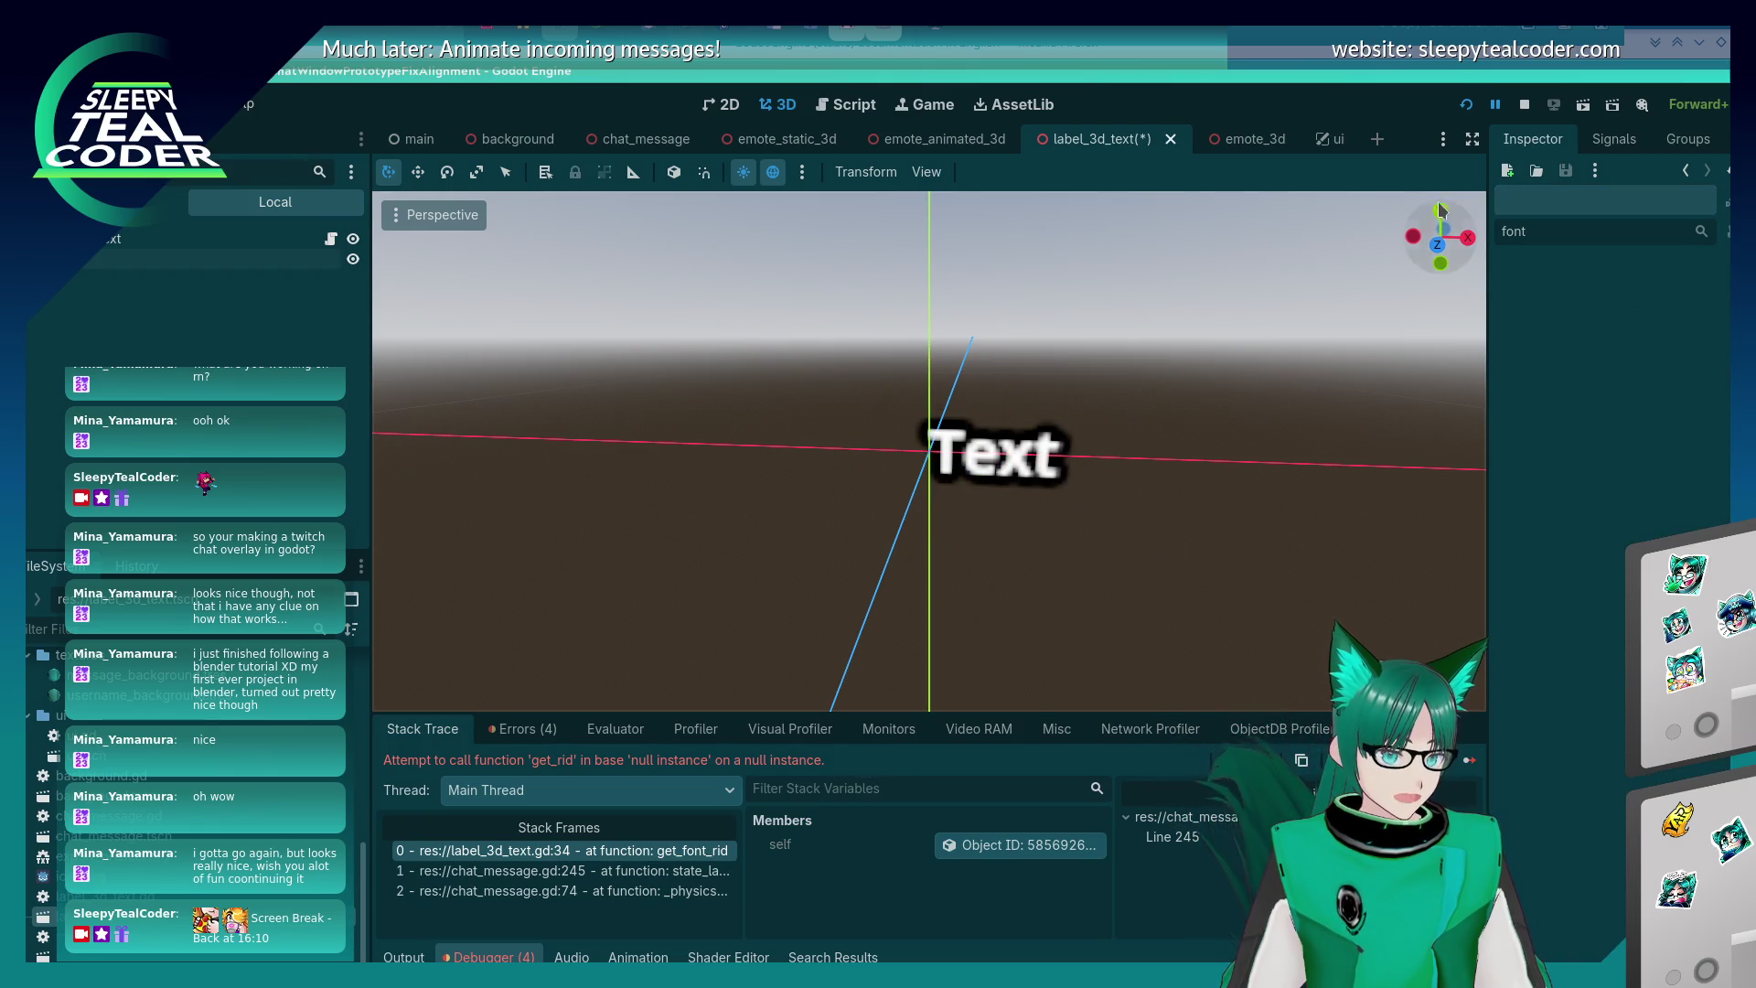
{"action": "left_click", "coordinate": [1466, 104]}
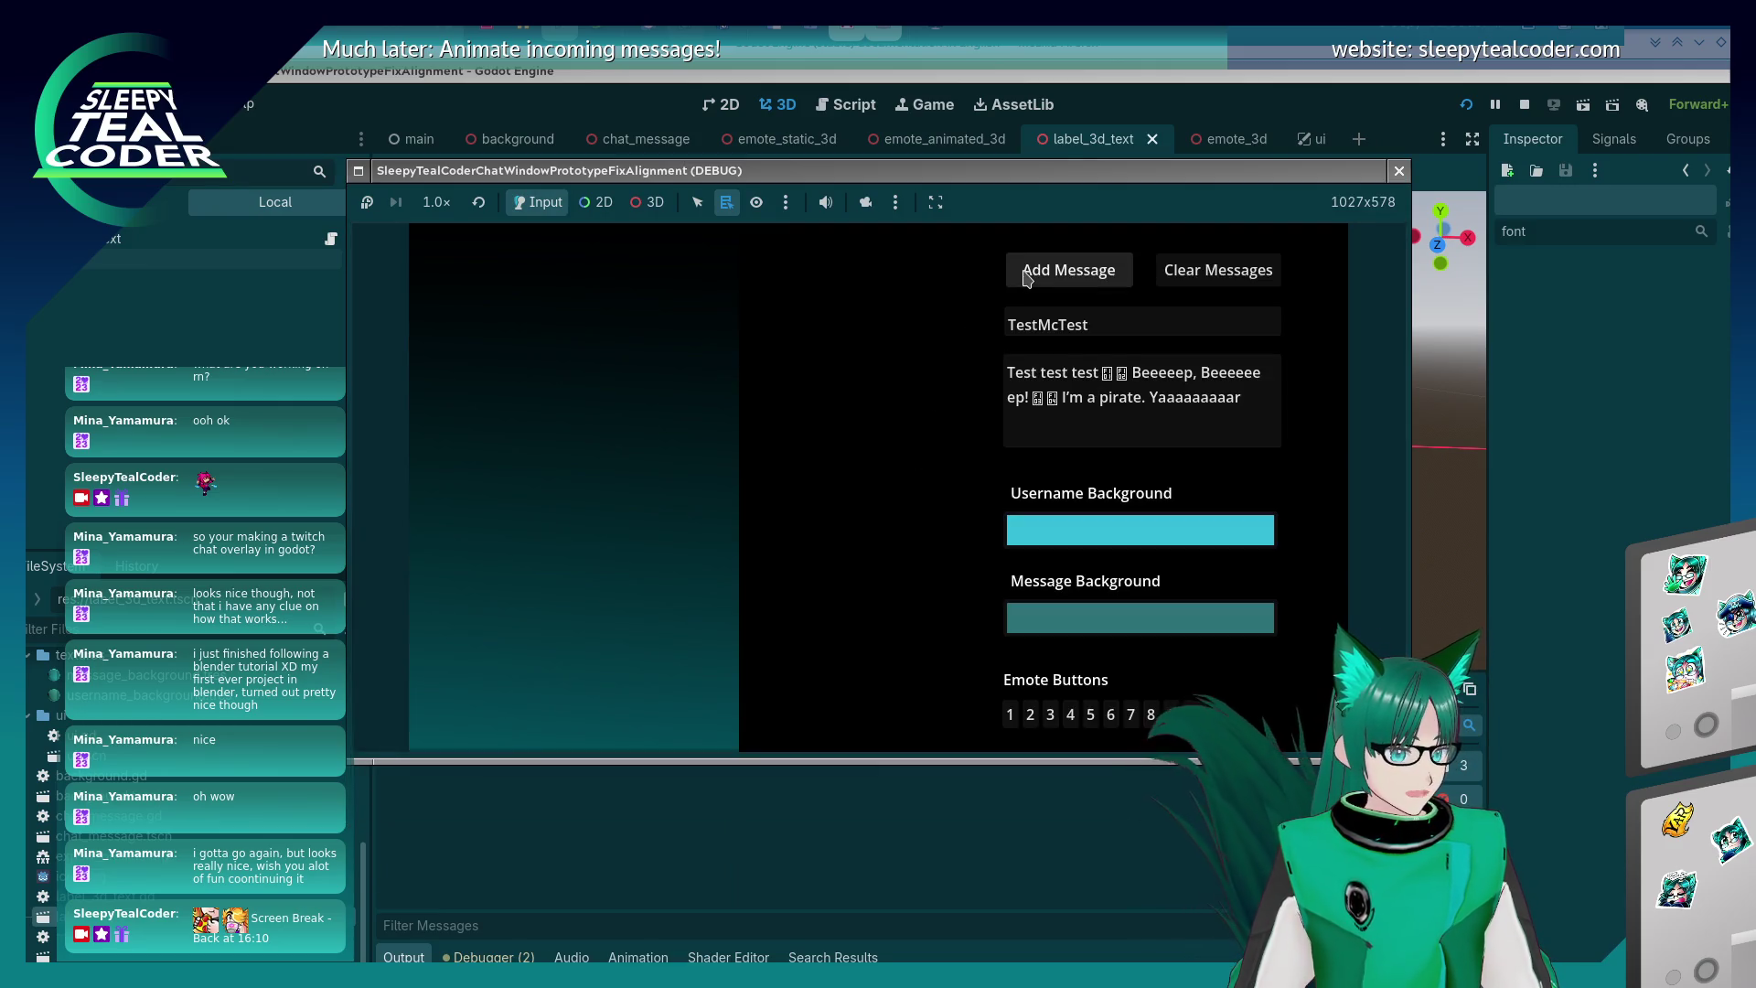
- Add a test message and step through the debugger until paused at line 246 of chat_message.gd
{"action": "left_click", "coordinate": [1026, 274]}
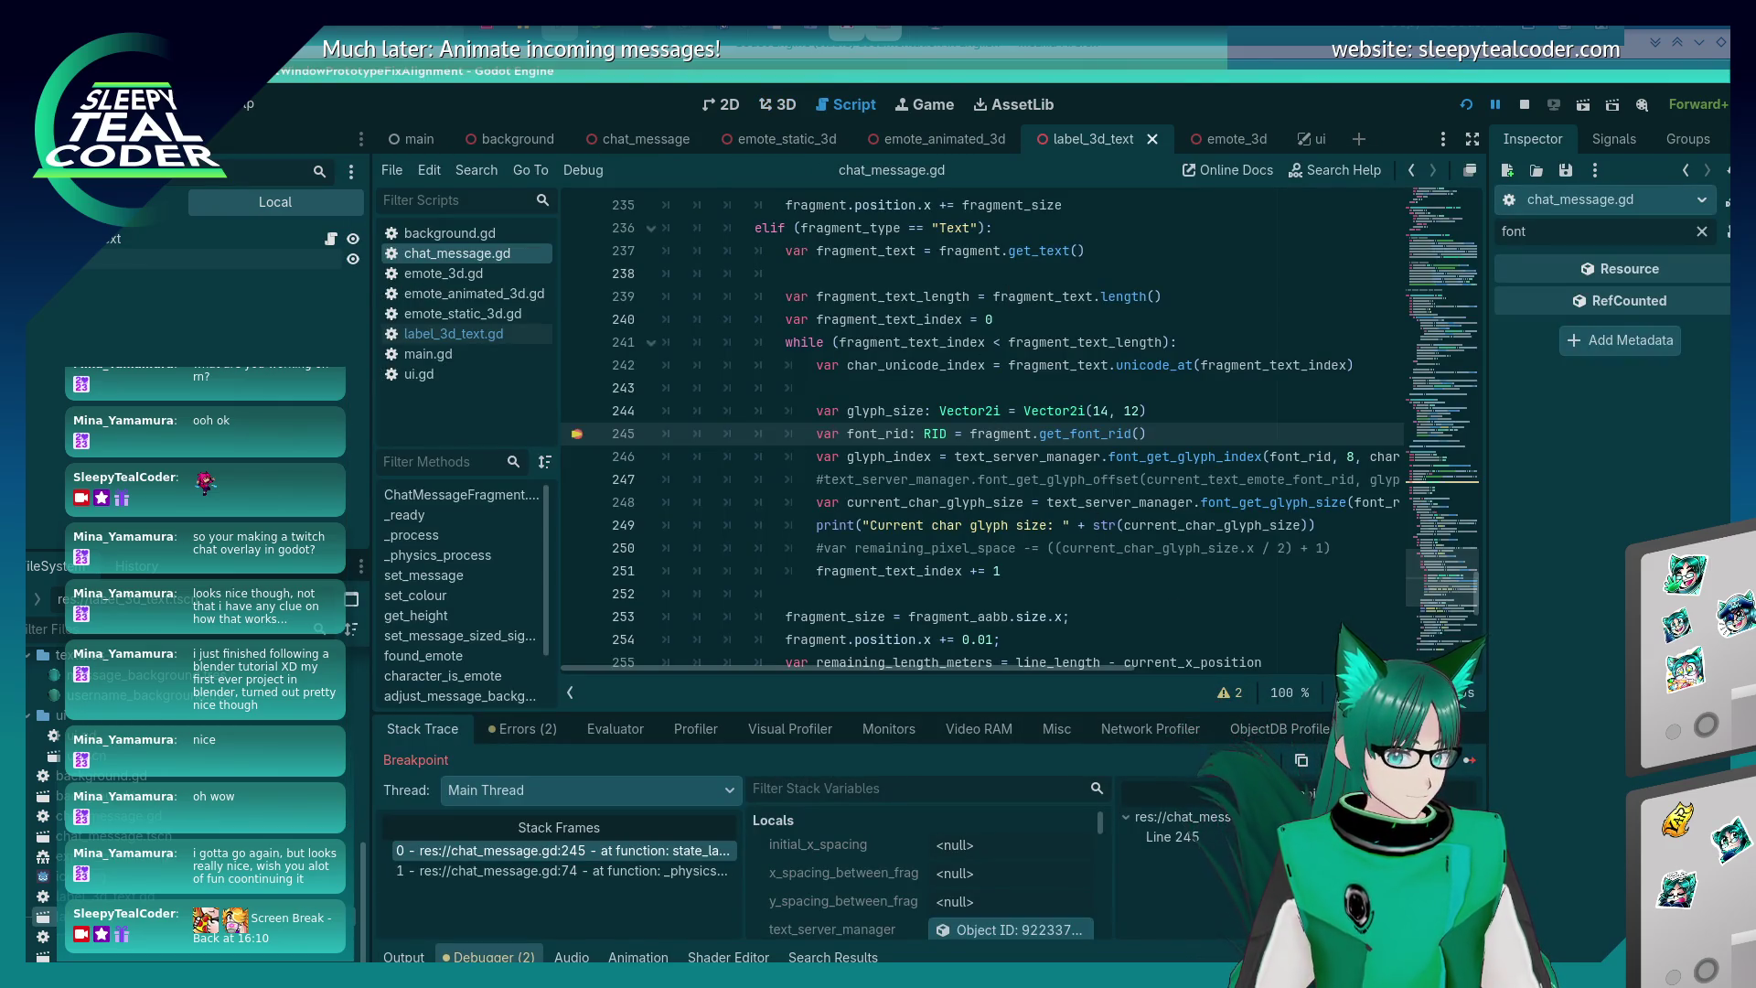
{"action": "left_click", "coordinate": [1409, 760]}
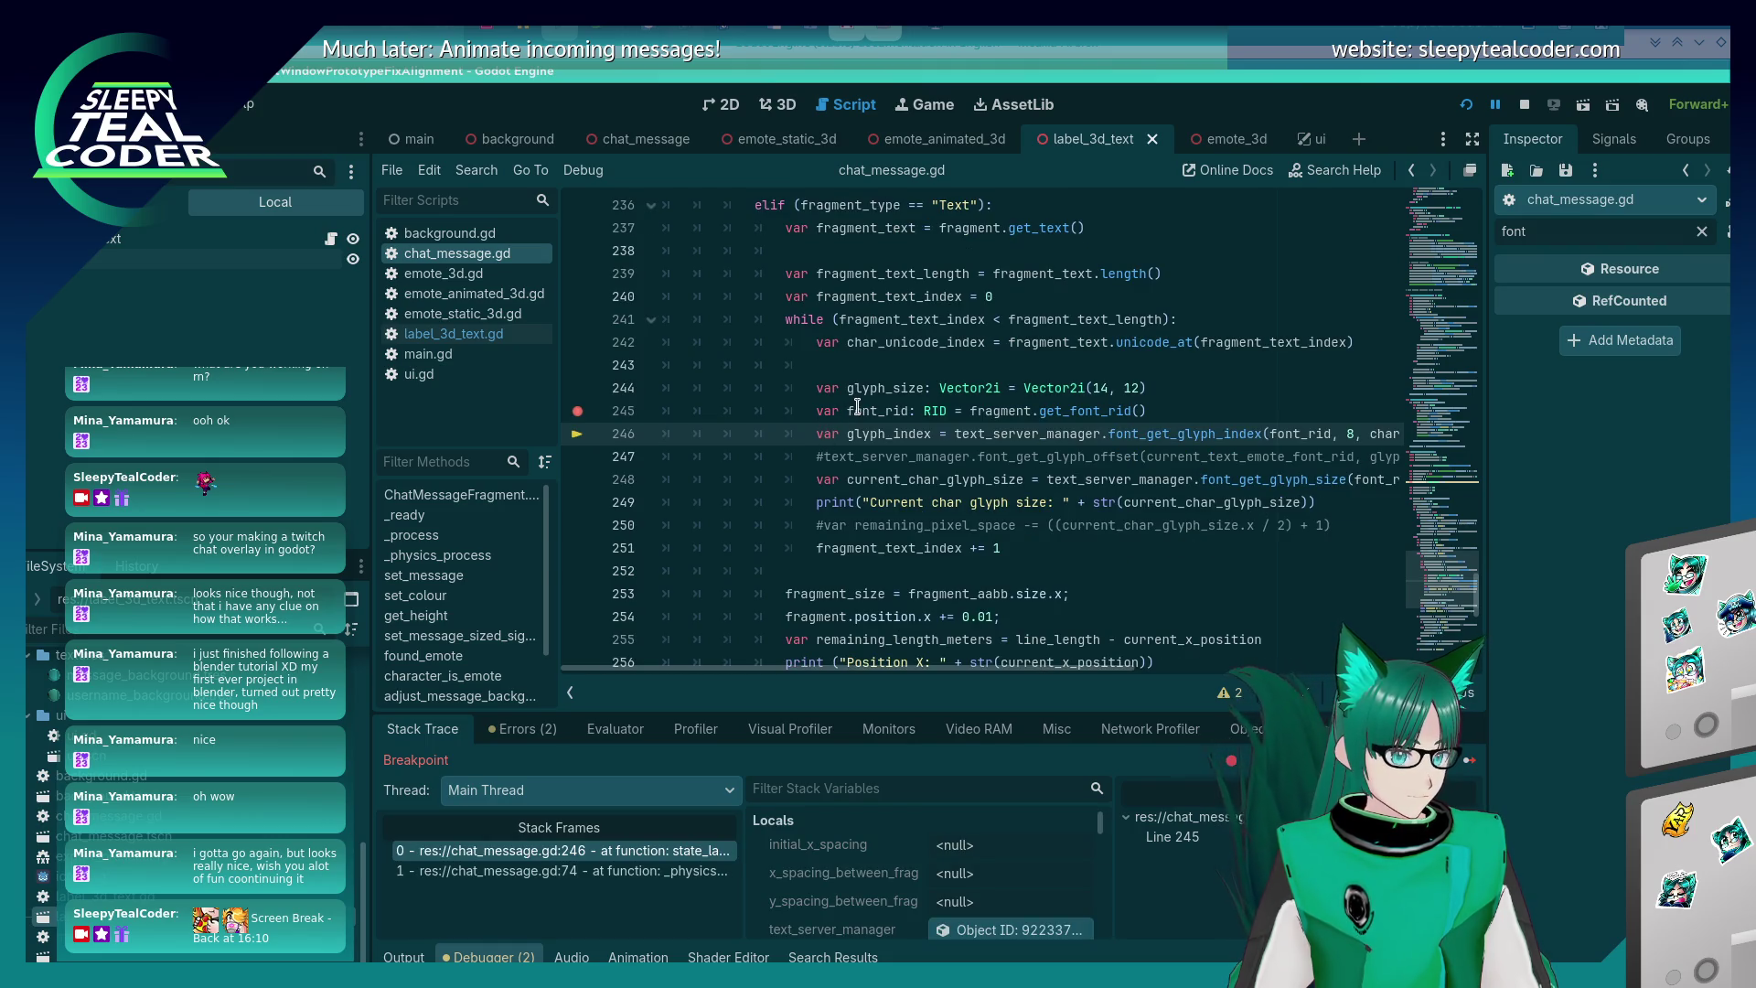
{"action": "mouse_move", "coordinate": [858, 406]}
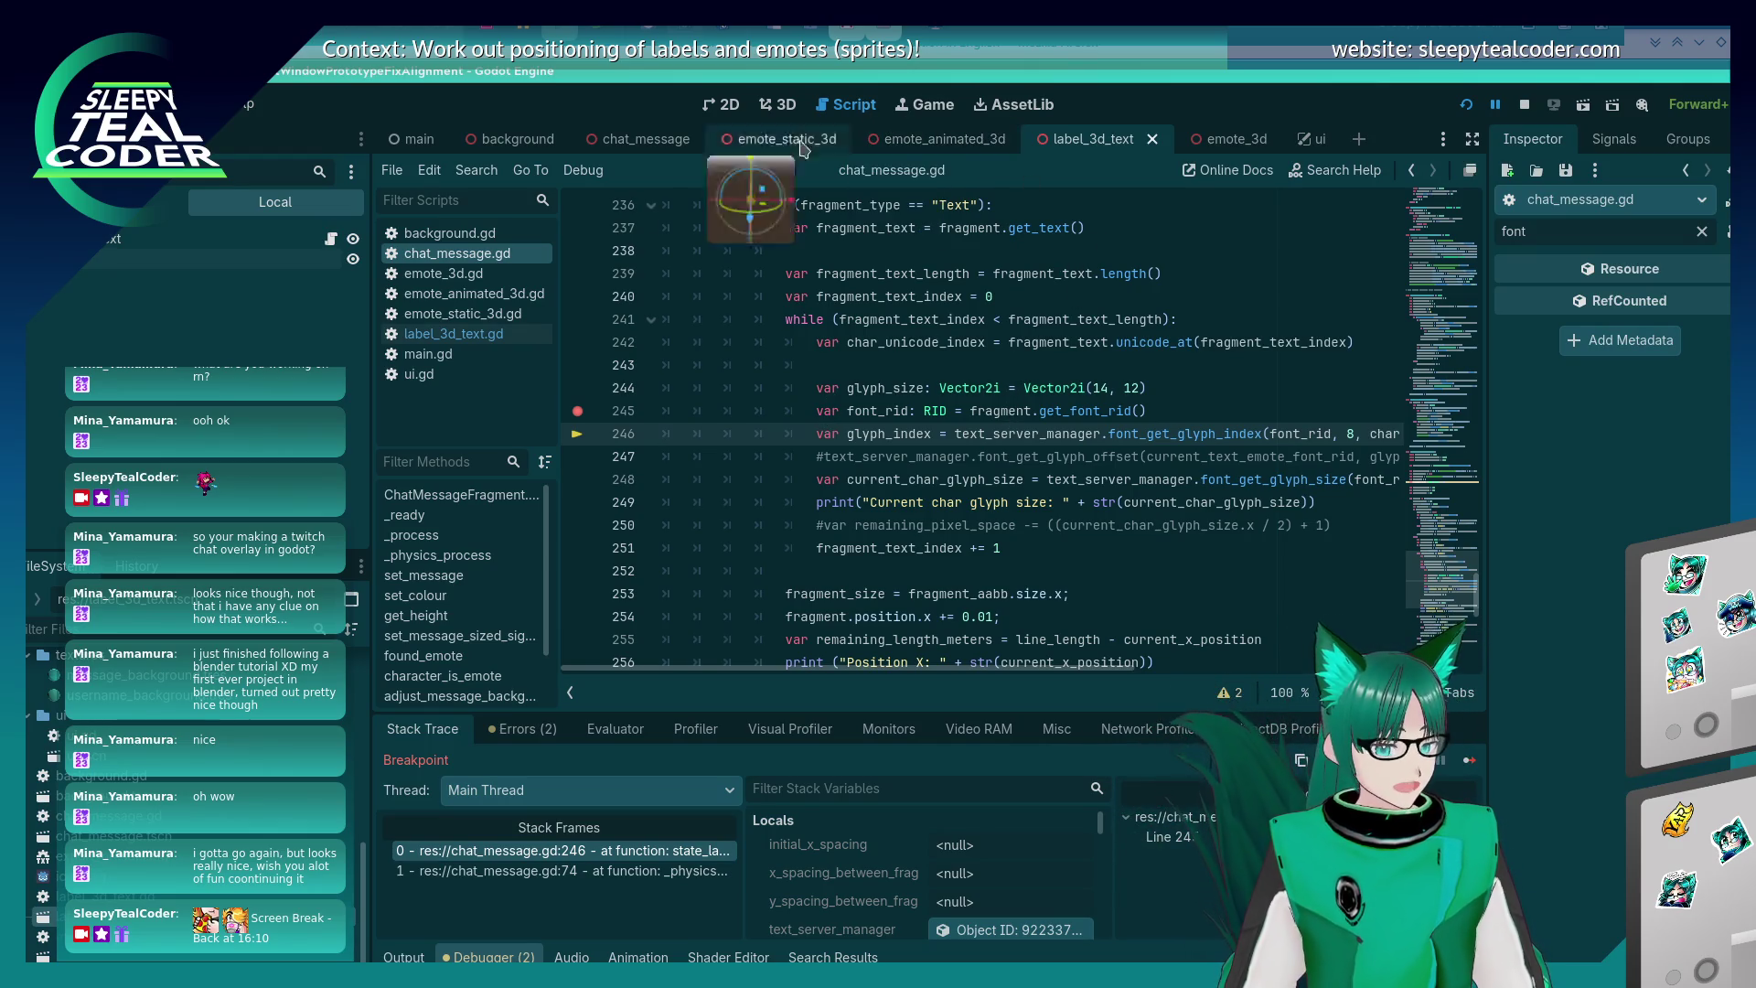
{"action": "left_click", "coordinate": [438, 320]}
{"action": "left_click", "coordinate": [448, 253]}
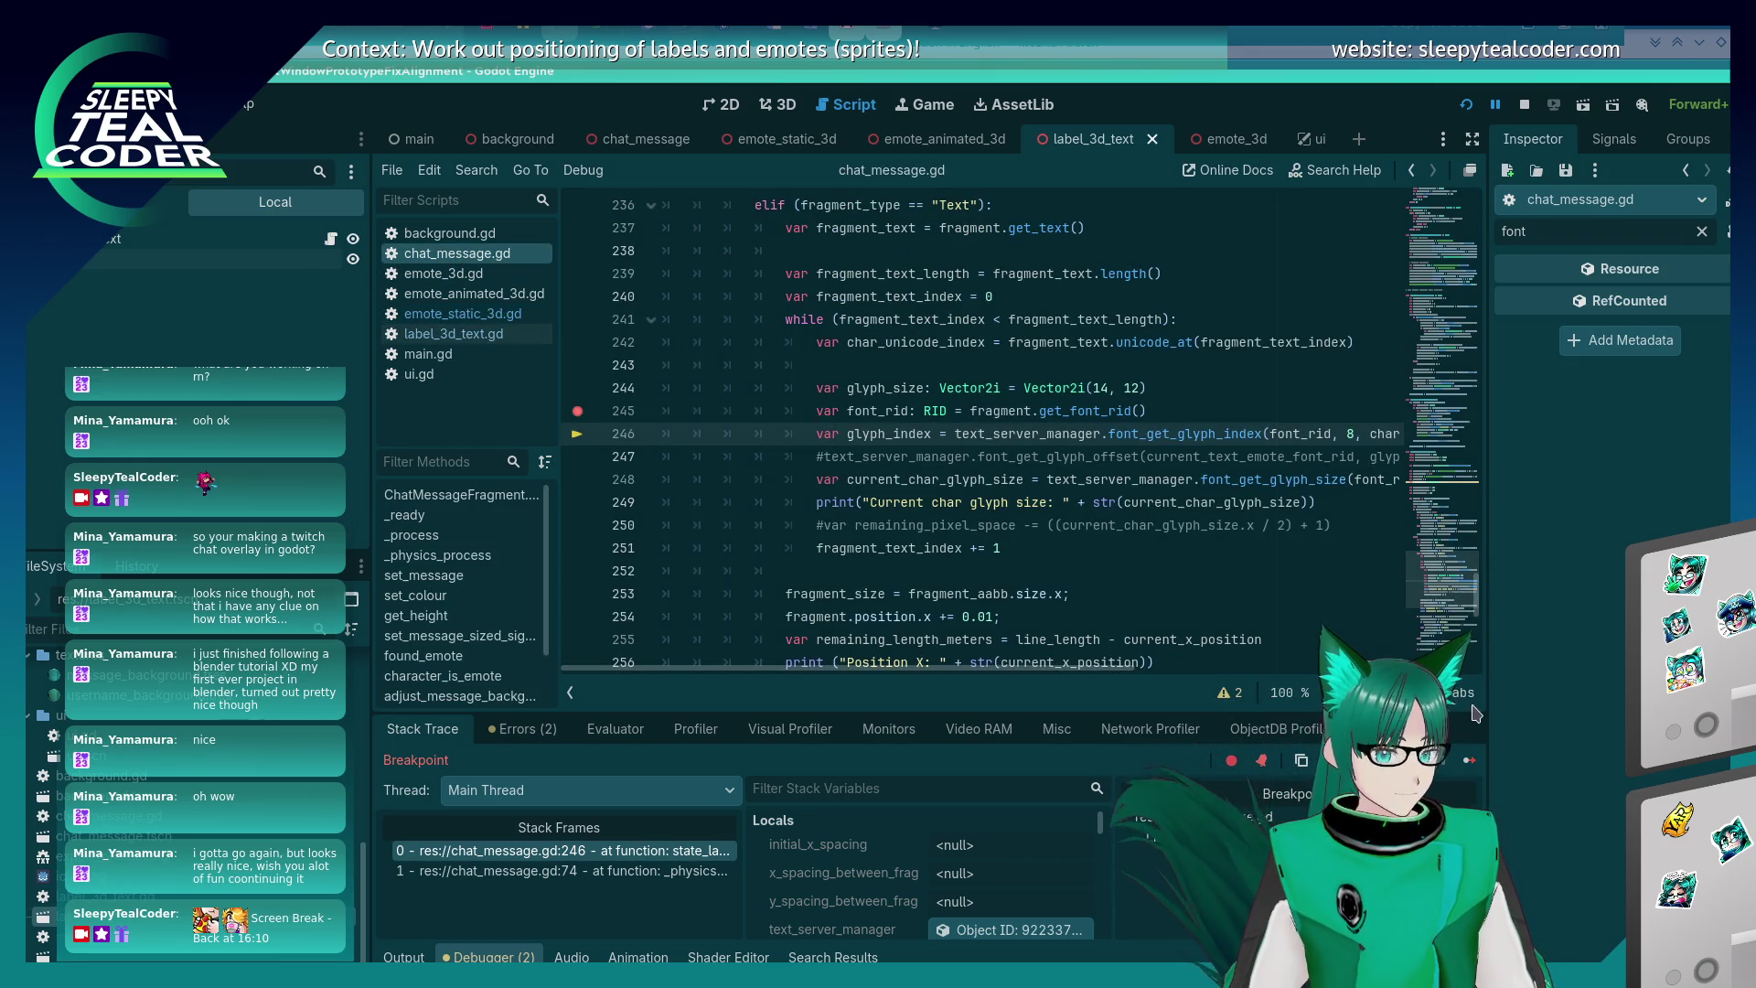
{"action": "left_click", "coordinate": [1469, 765]}
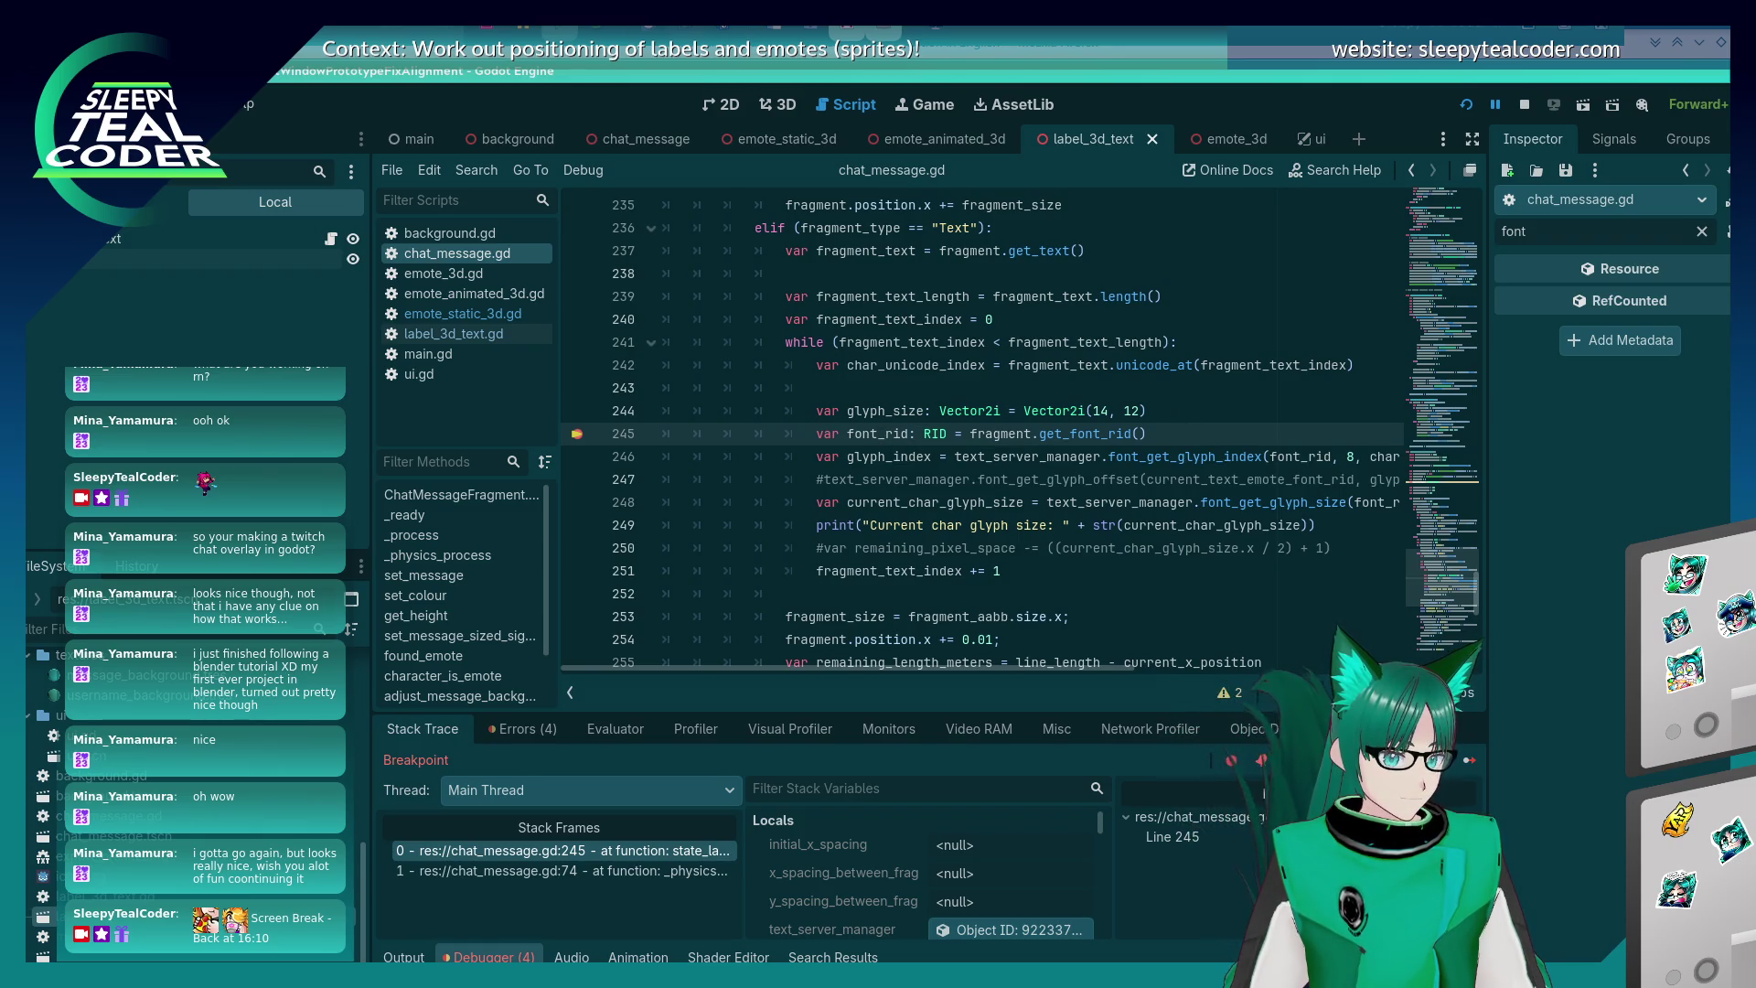
{"action": "key", "text": "F10"}
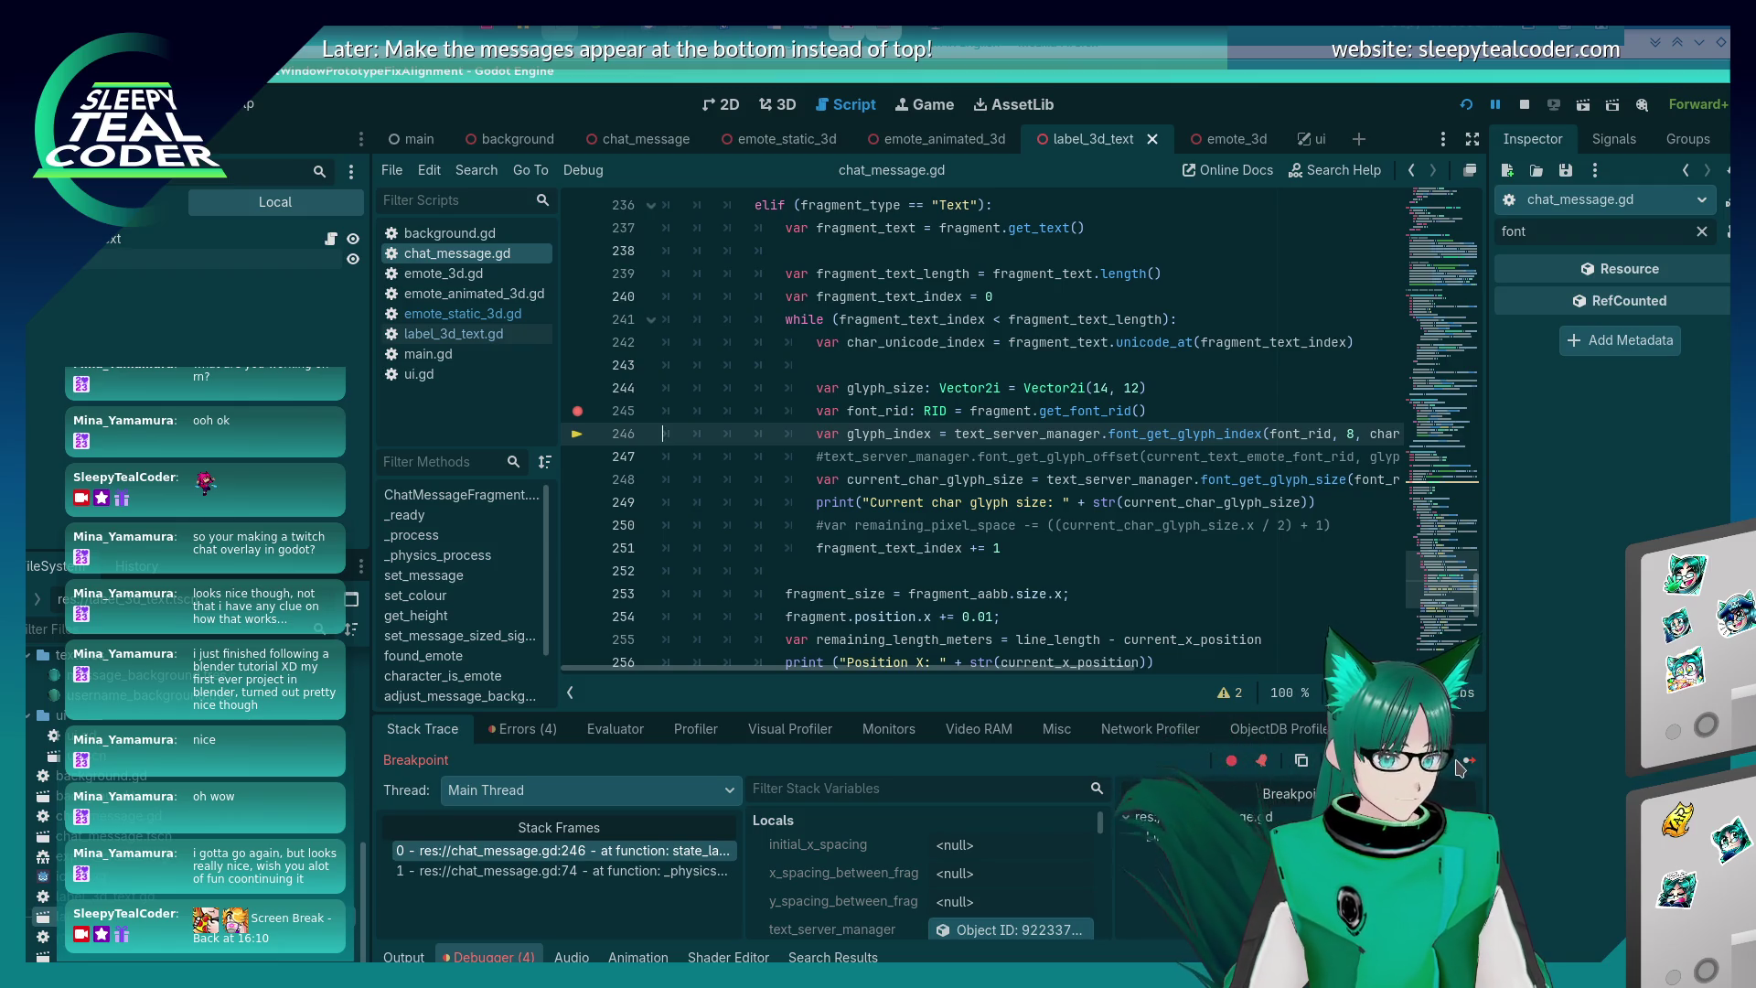
{"action": "left_click", "coordinate": [1460, 764]}
- Step into get_font_rid at line 34, open the Evaluator, and select the Text node to view its font
{"action": "left_click", "coordinate": [1459, 765]}
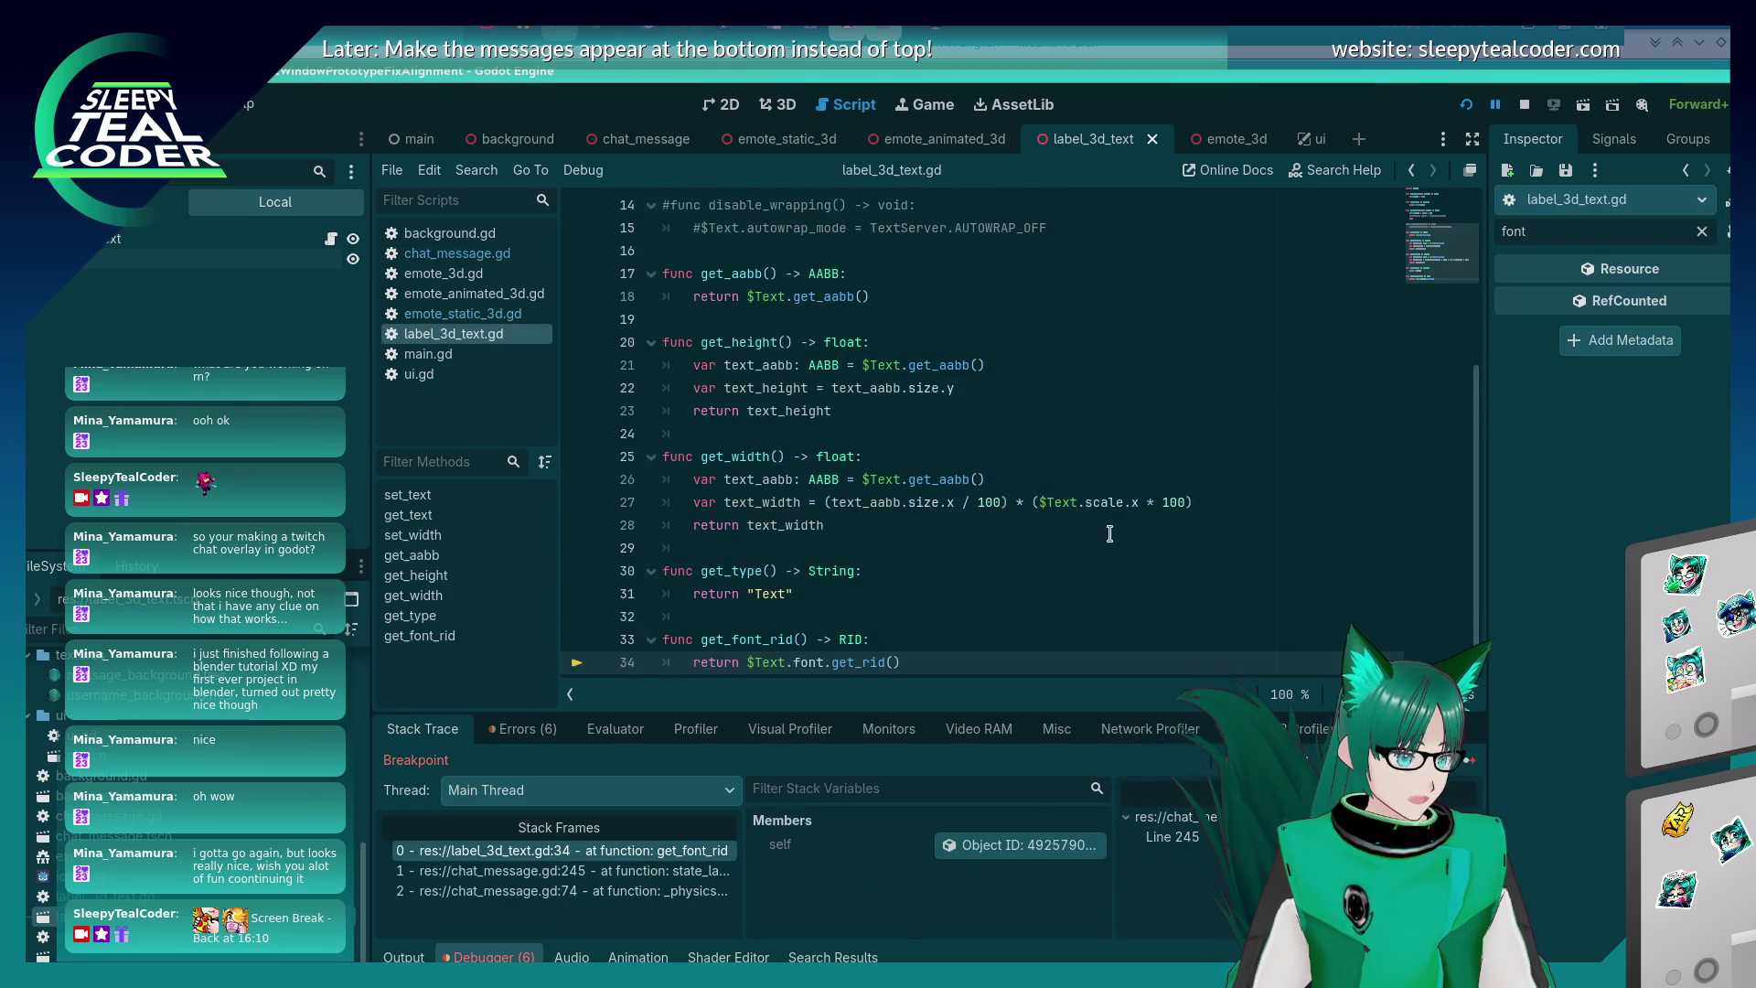
{"action": "left_click", "coordinate": [625, 729]}
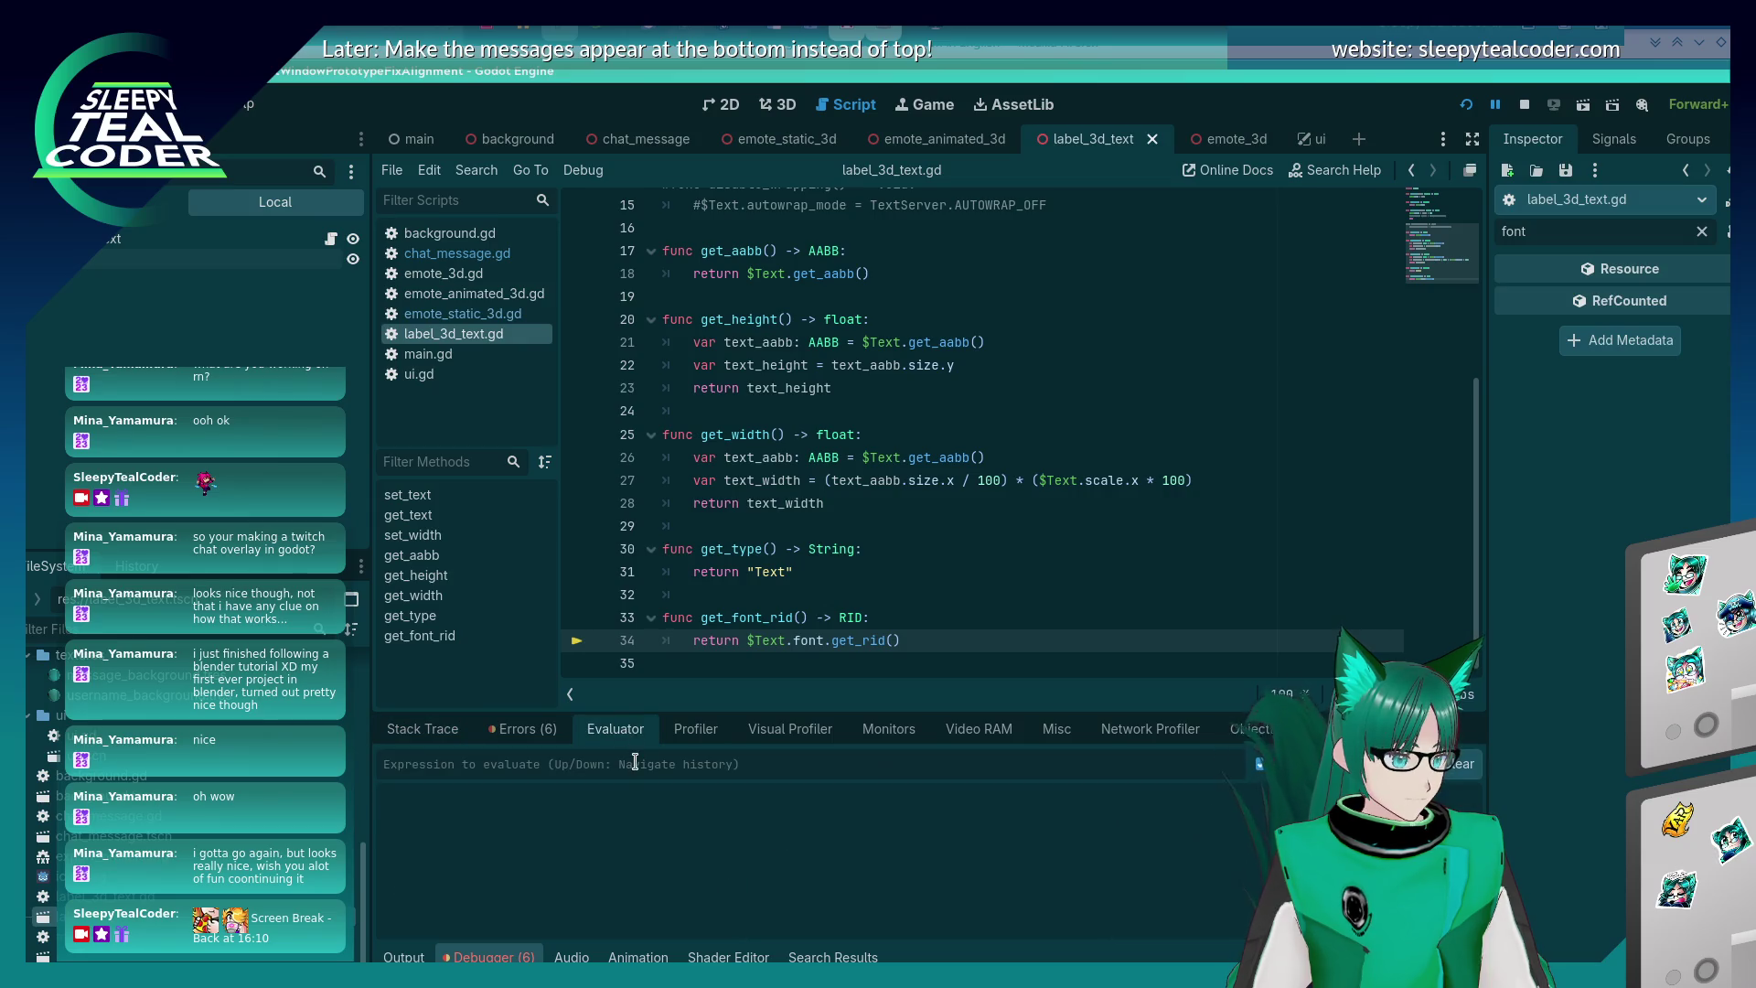
{"action": "double_click", "coordinate": [770, 640]}
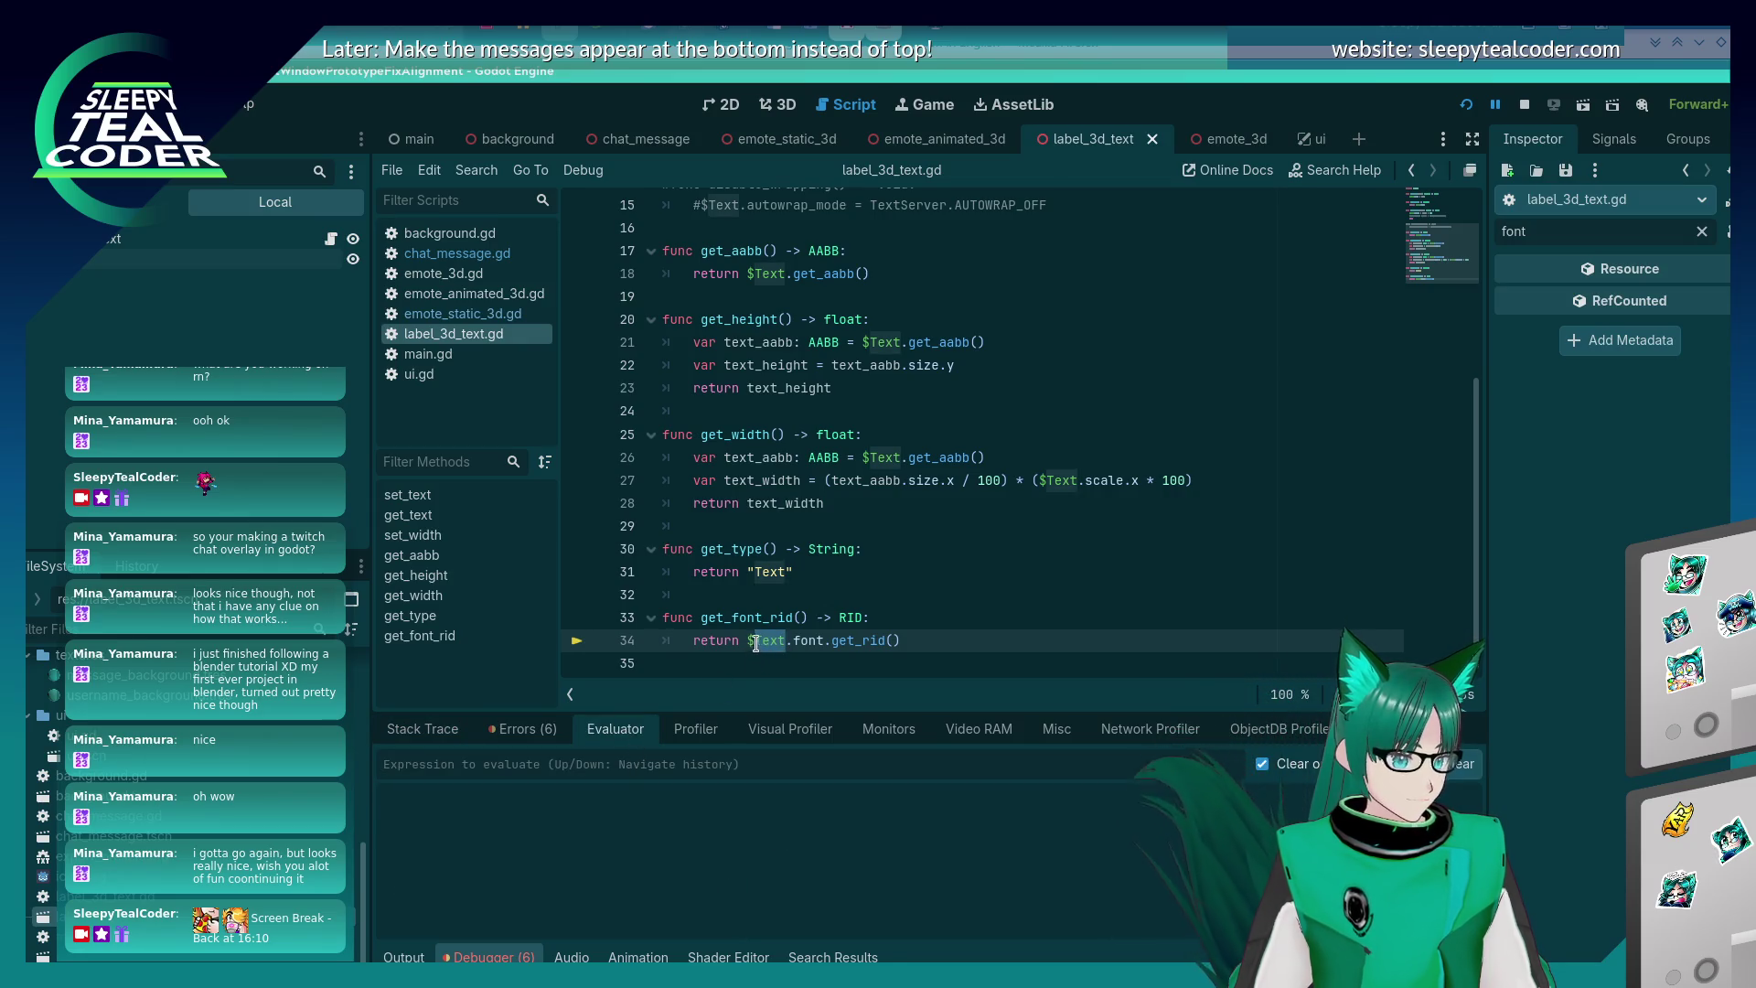
{"action": "left_click", "coordinate": [755, 643]}
{"action": "type", "text": "Te"}
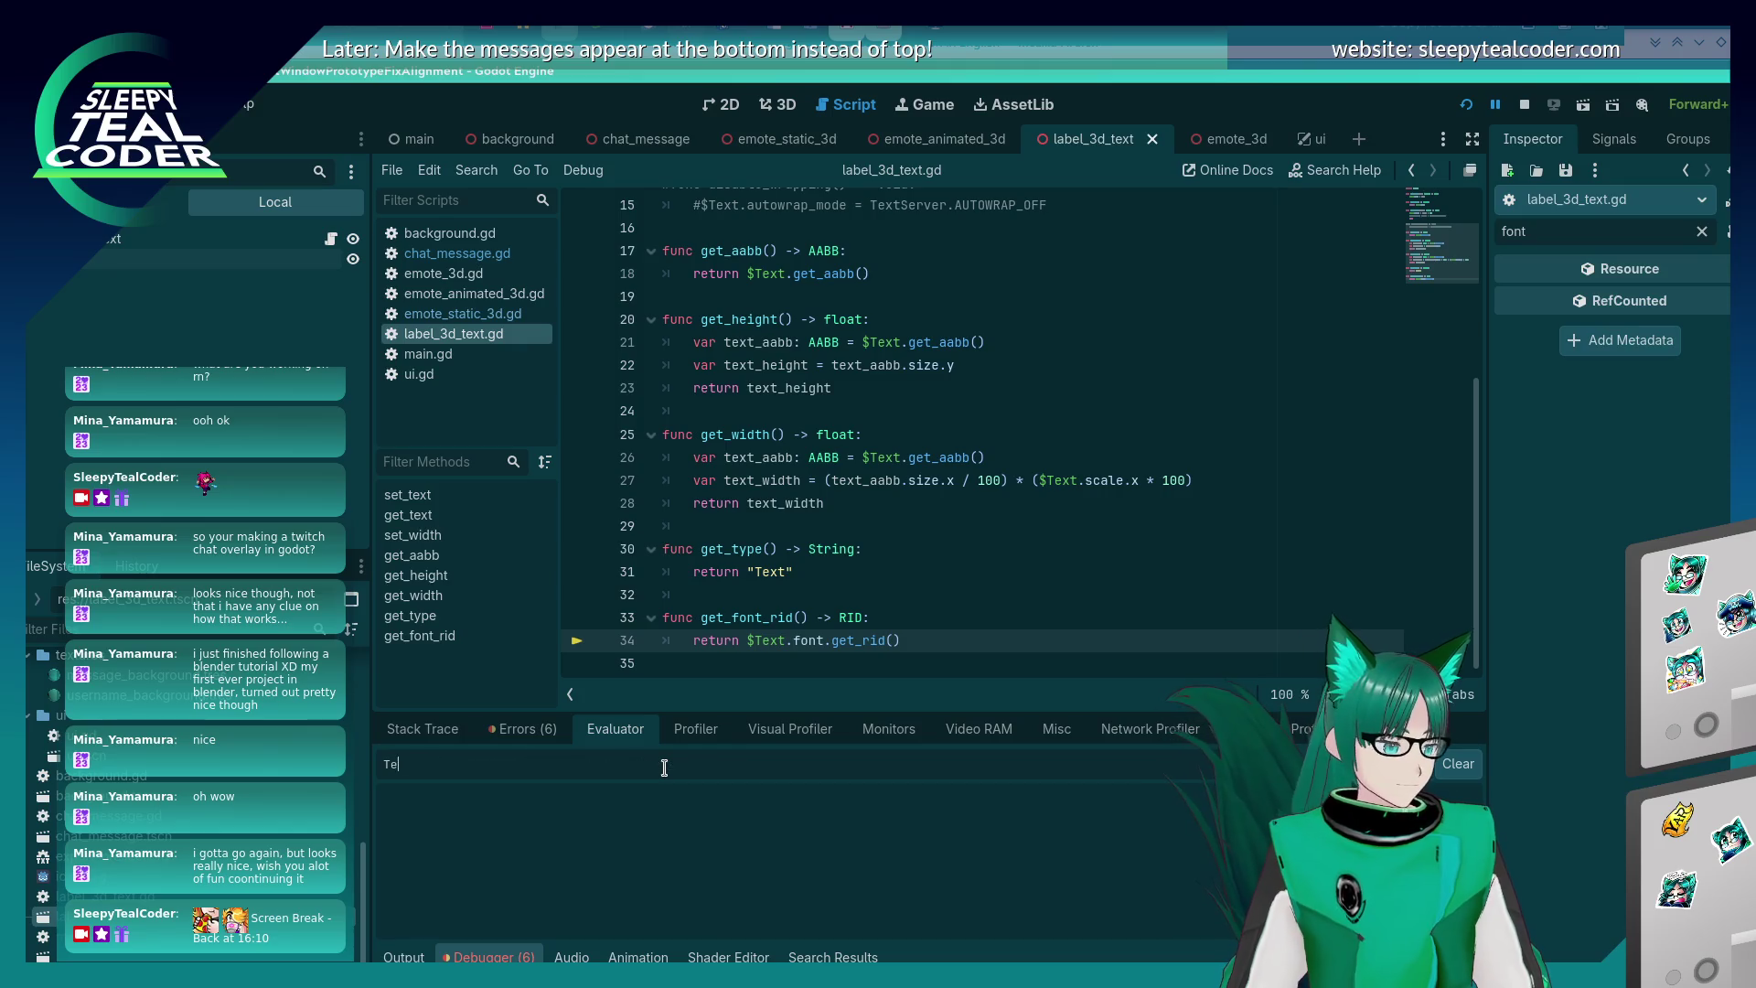
{"action": "key", "text": "BackSpace"}
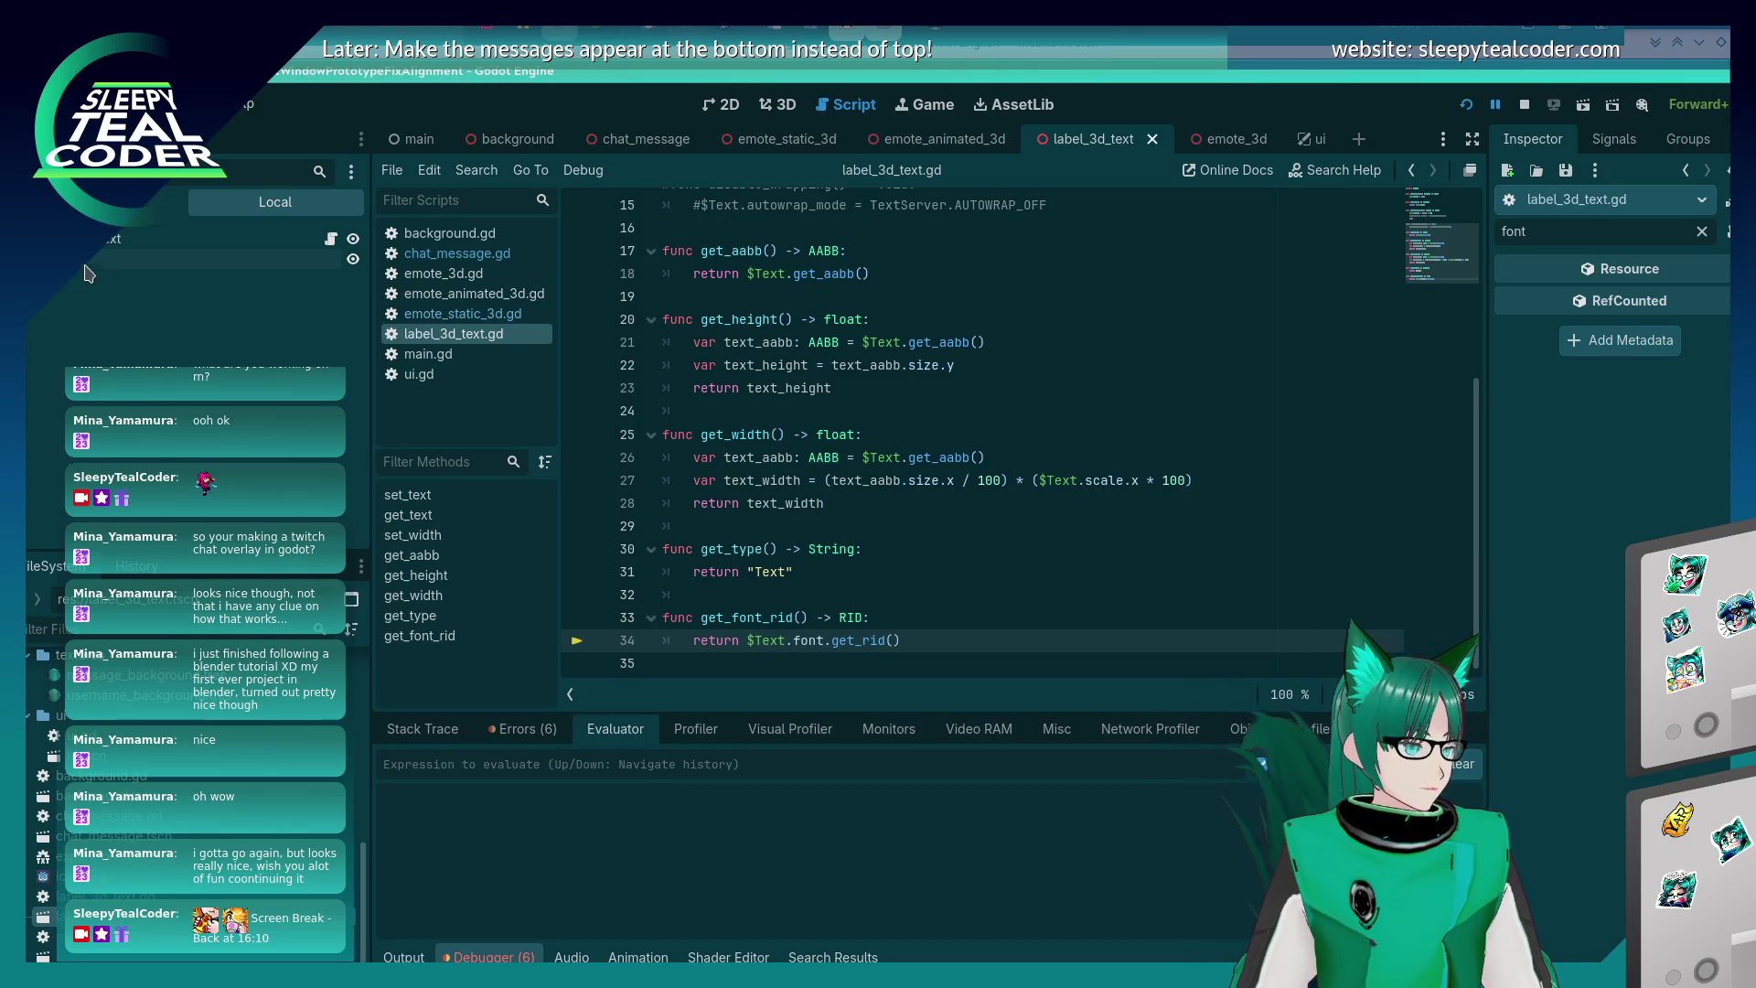
{"action": "left_click", "coordinate": [88, 264]}
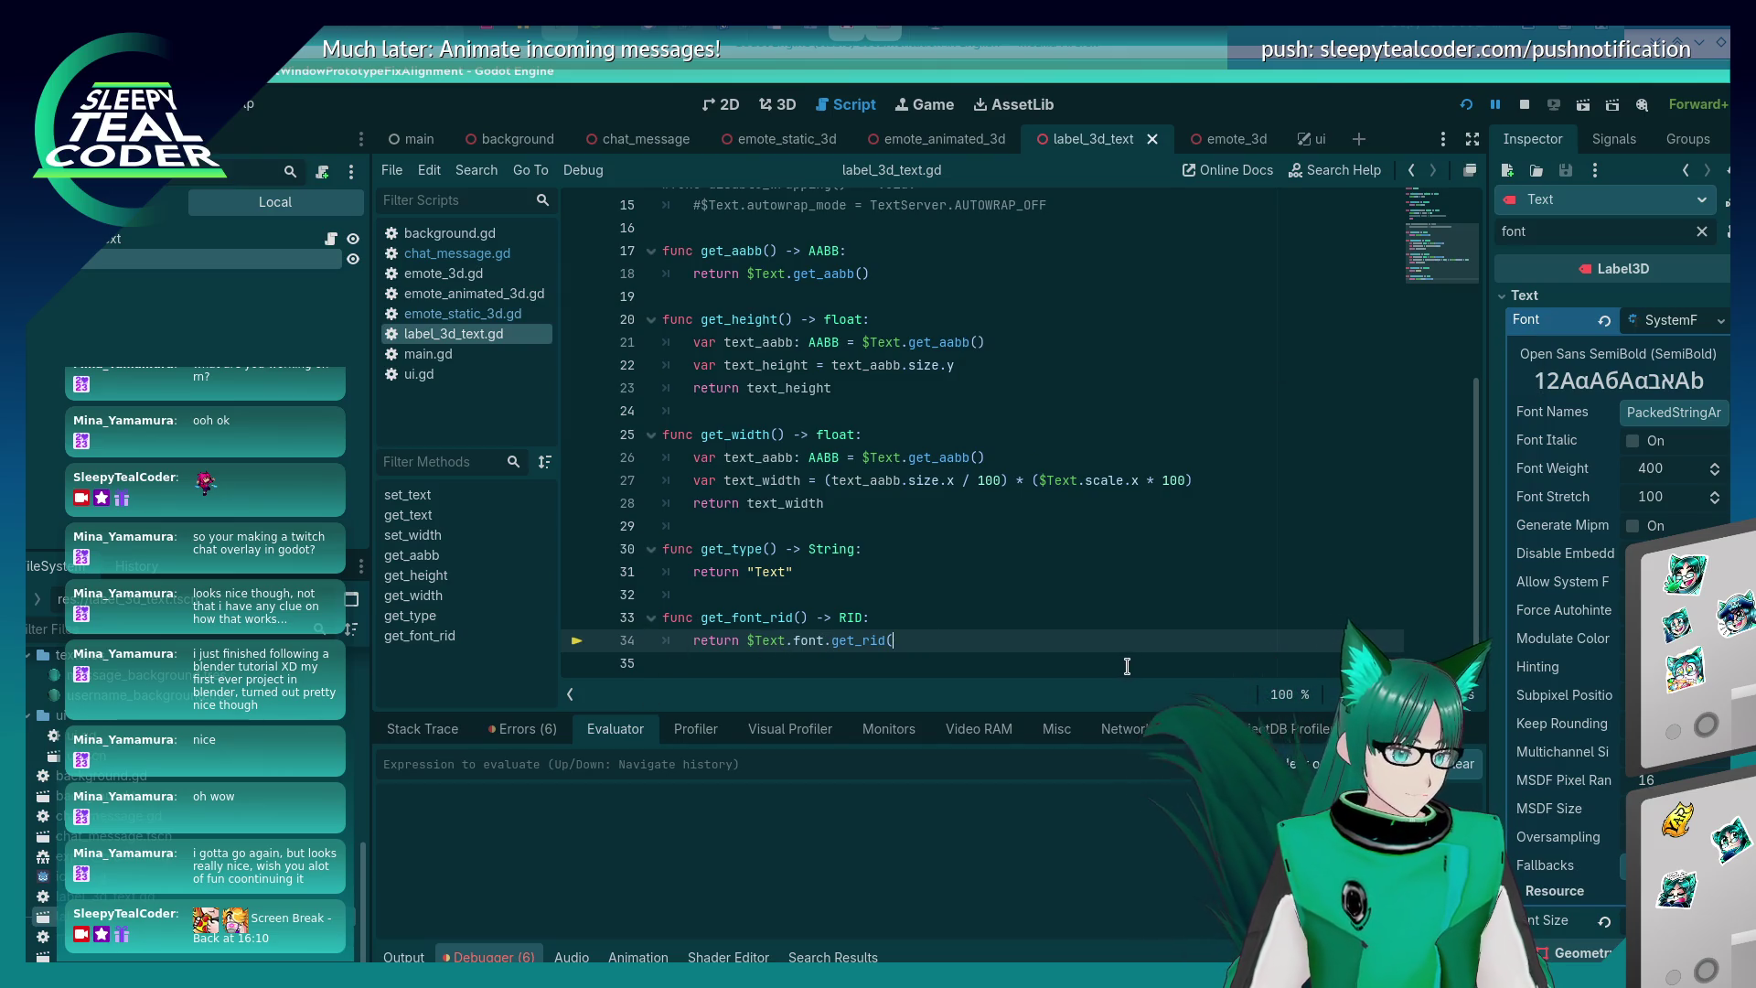
- Retype the .get_rid() call and start a new line above the return with '$Text.font.'
{"action": "key", "text": "BackSpace"}
{"action": "key", "text": "BackSpace"}
{"action": "key", "text": "BackSpace"}
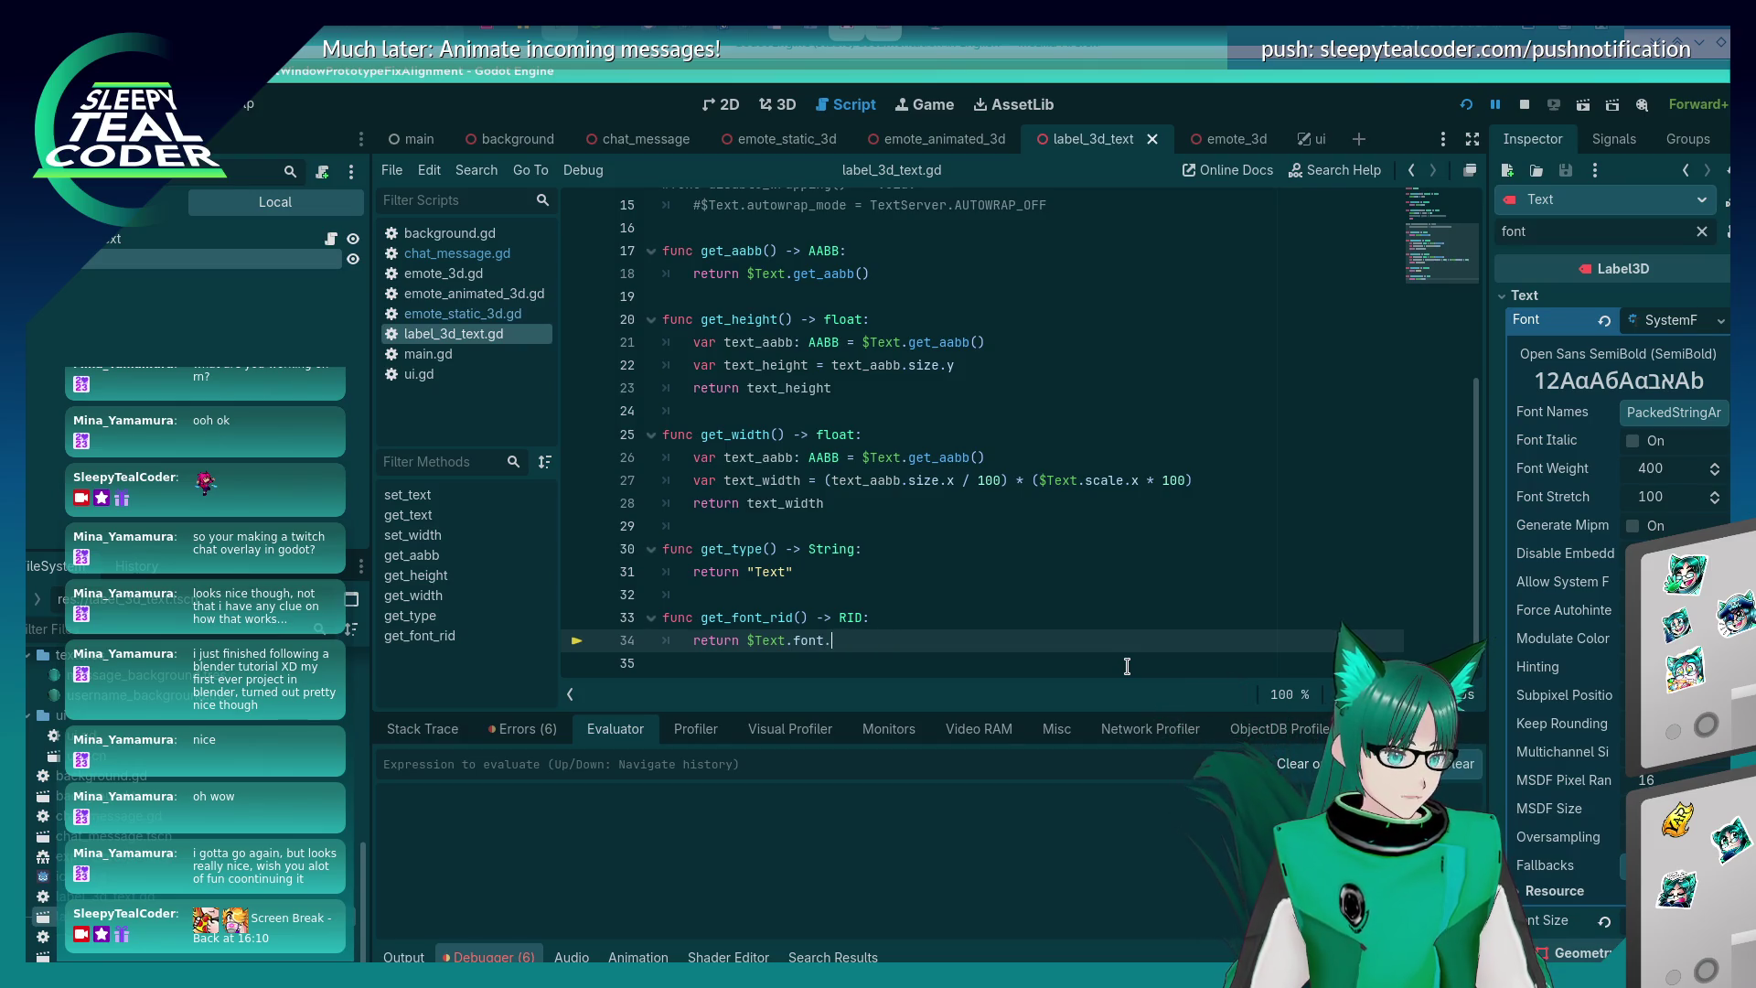
{"action": "type", "text": ".get_rid()"}
{"action": "key", "text": "ctrl+shift+Return"}
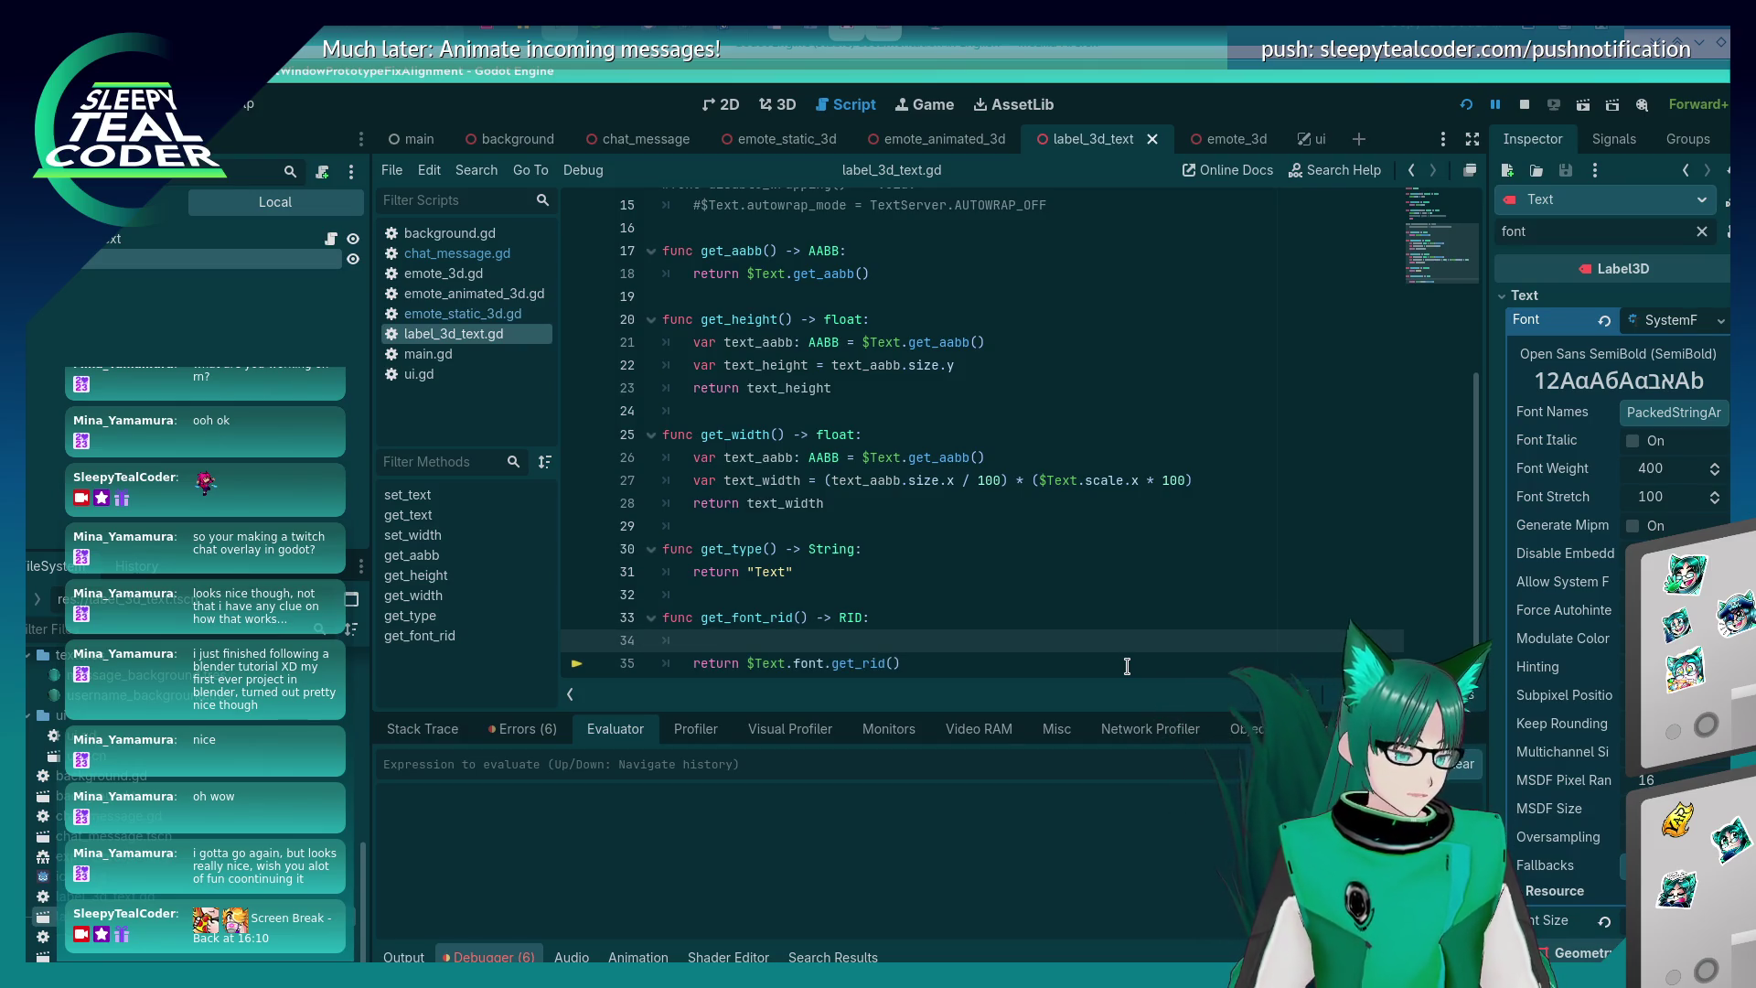
{"action": "type", "text": "$Text.f"}
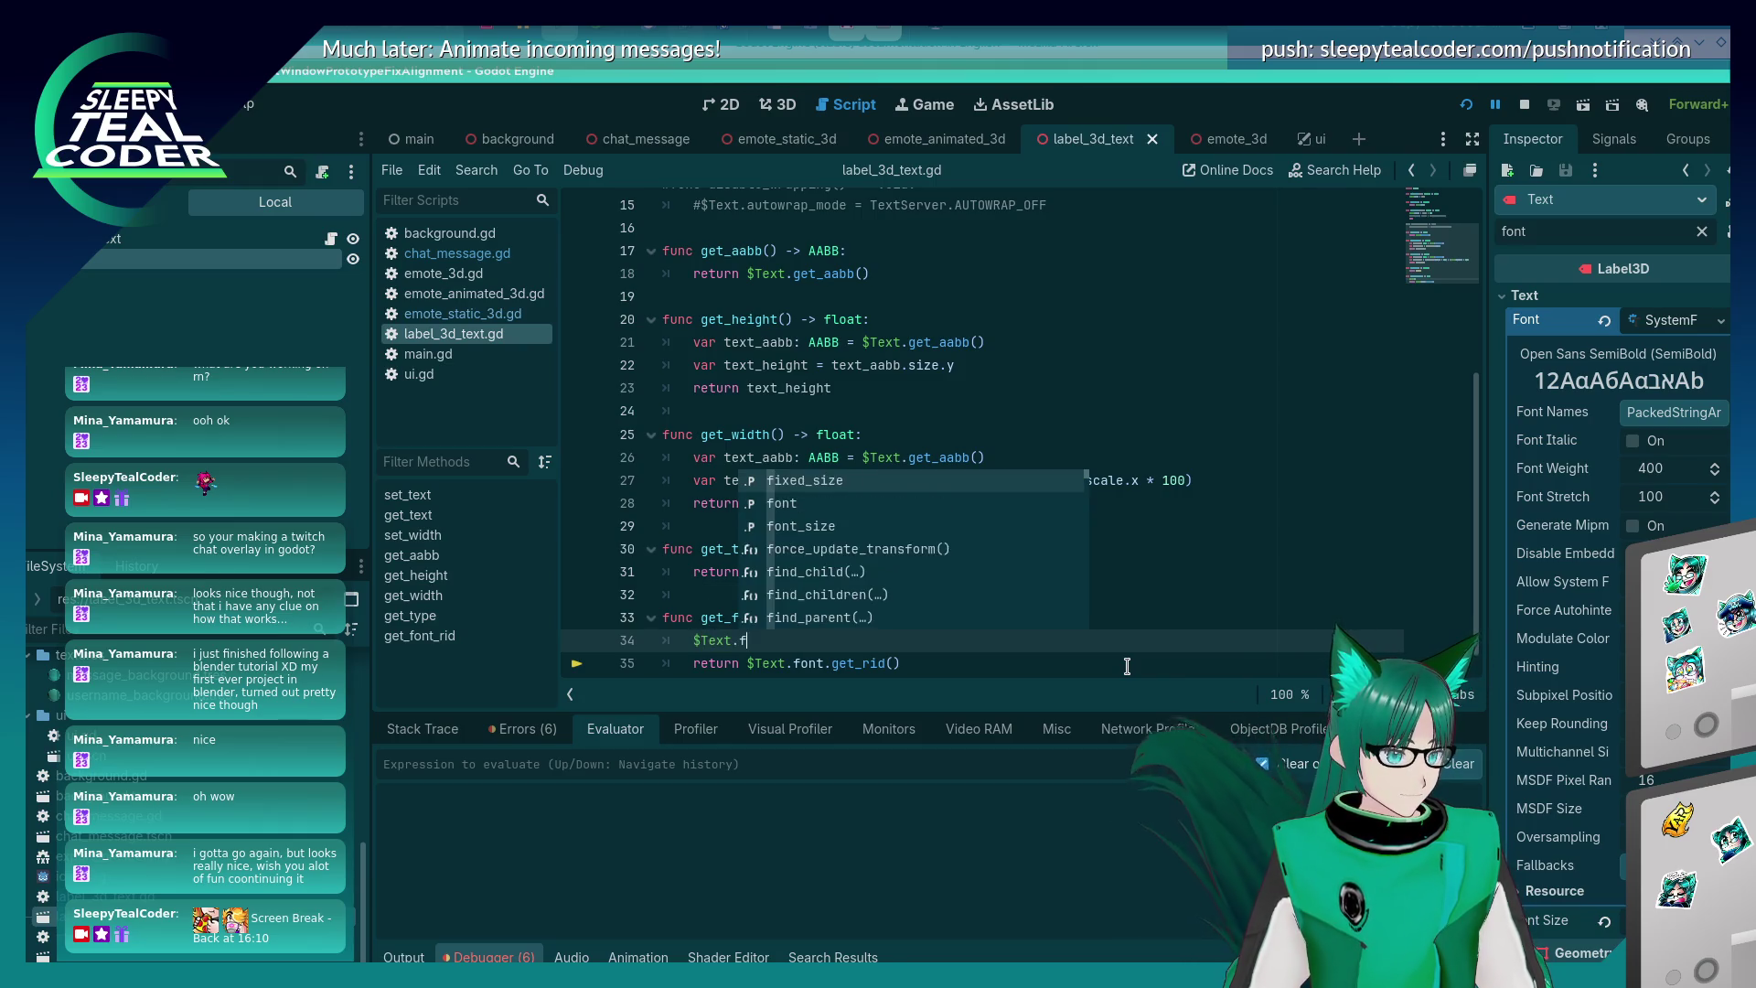
{"action": "type", "text": "ont."}
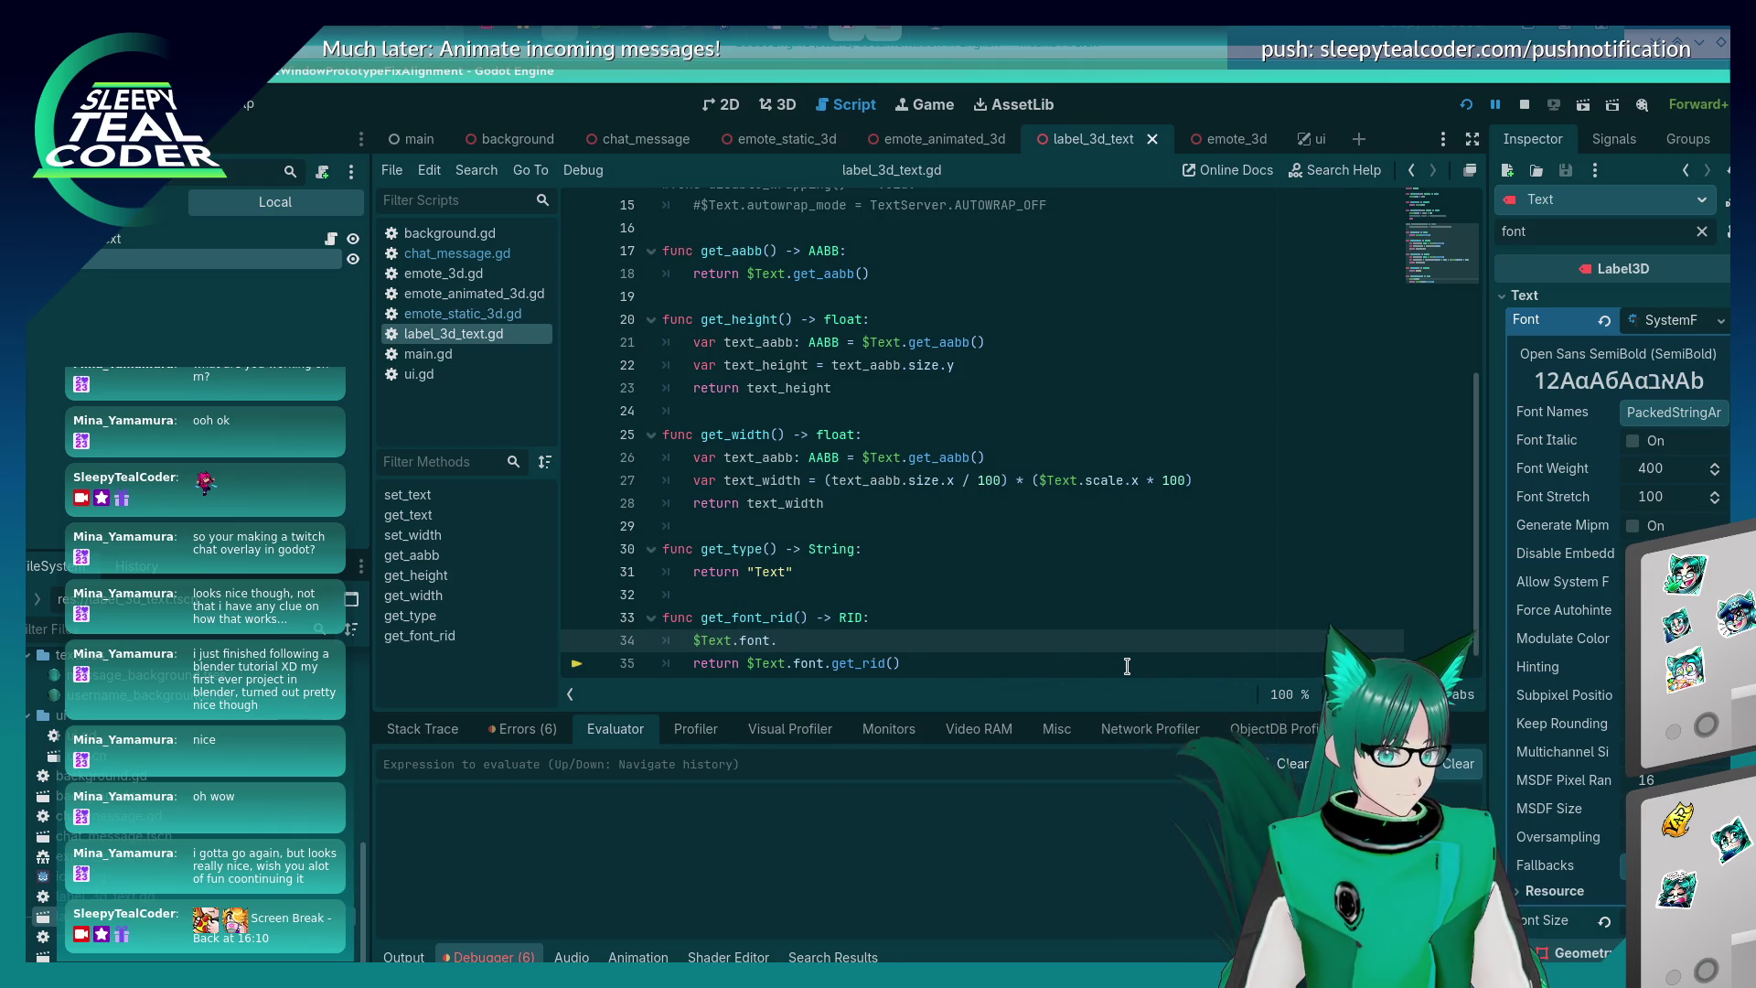
{"action": "scroll", "coordinate": [1538, 858], "scroll_direction": "down", "scroll_amount": 2}
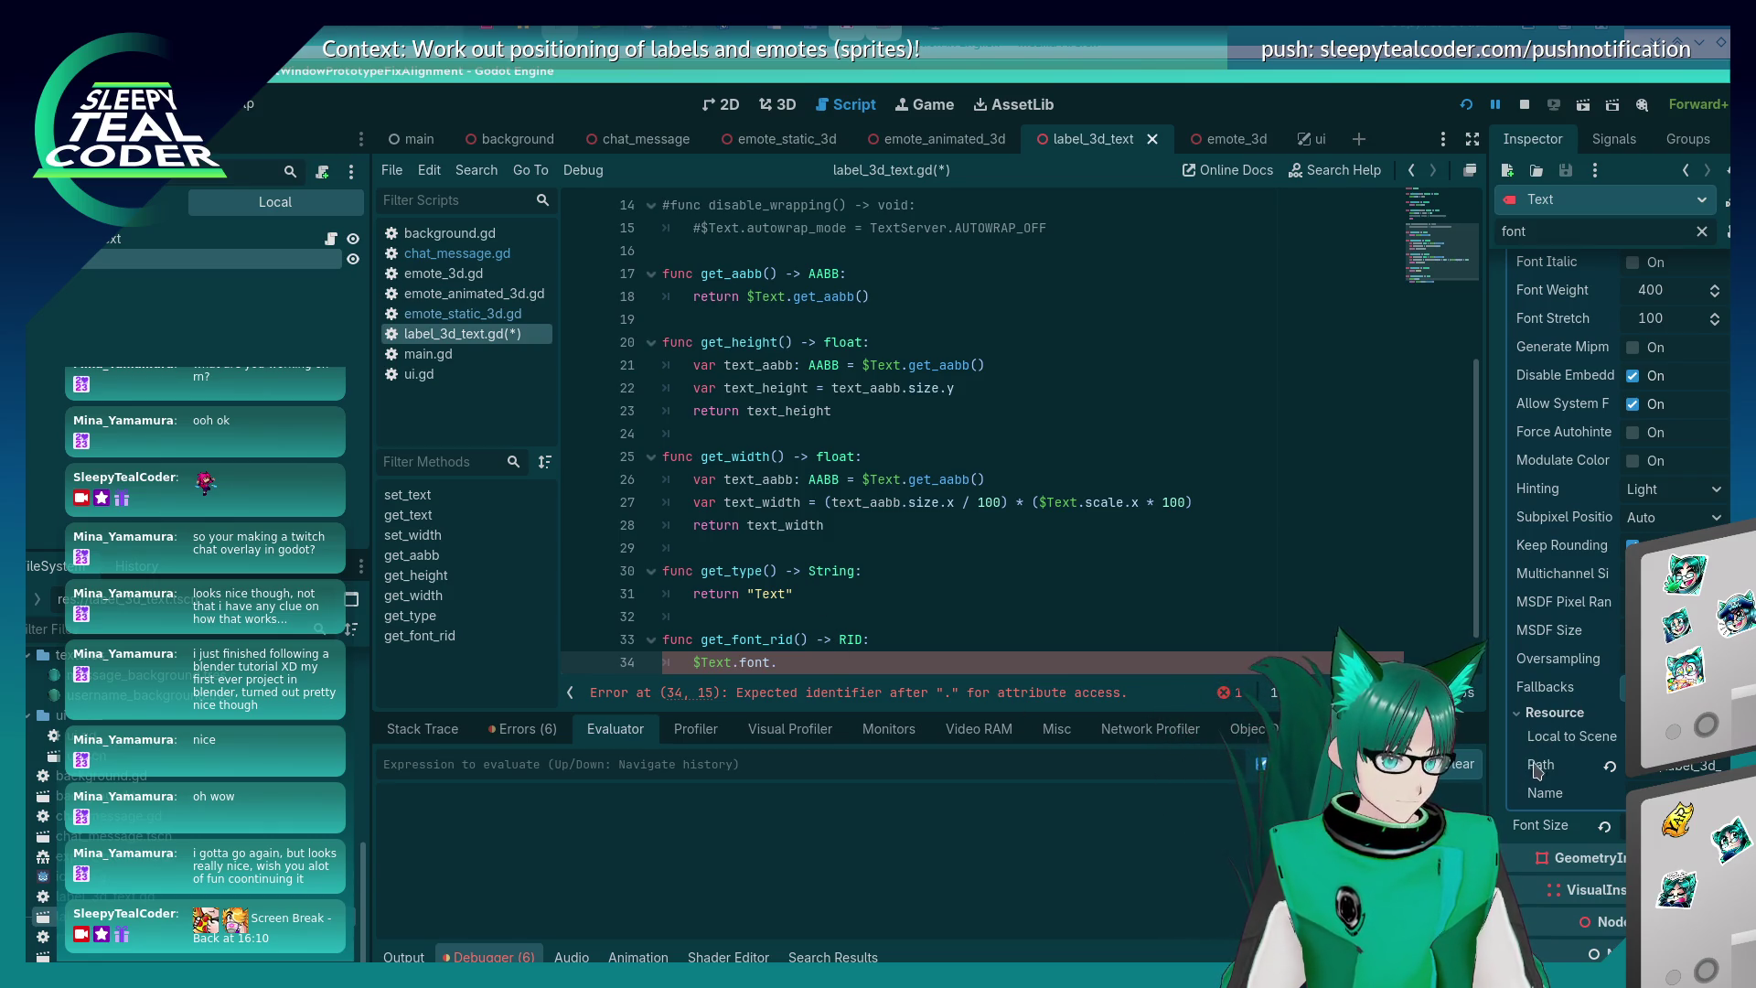
{"action": "mouse_move", "coordinate": [1536, 771]}
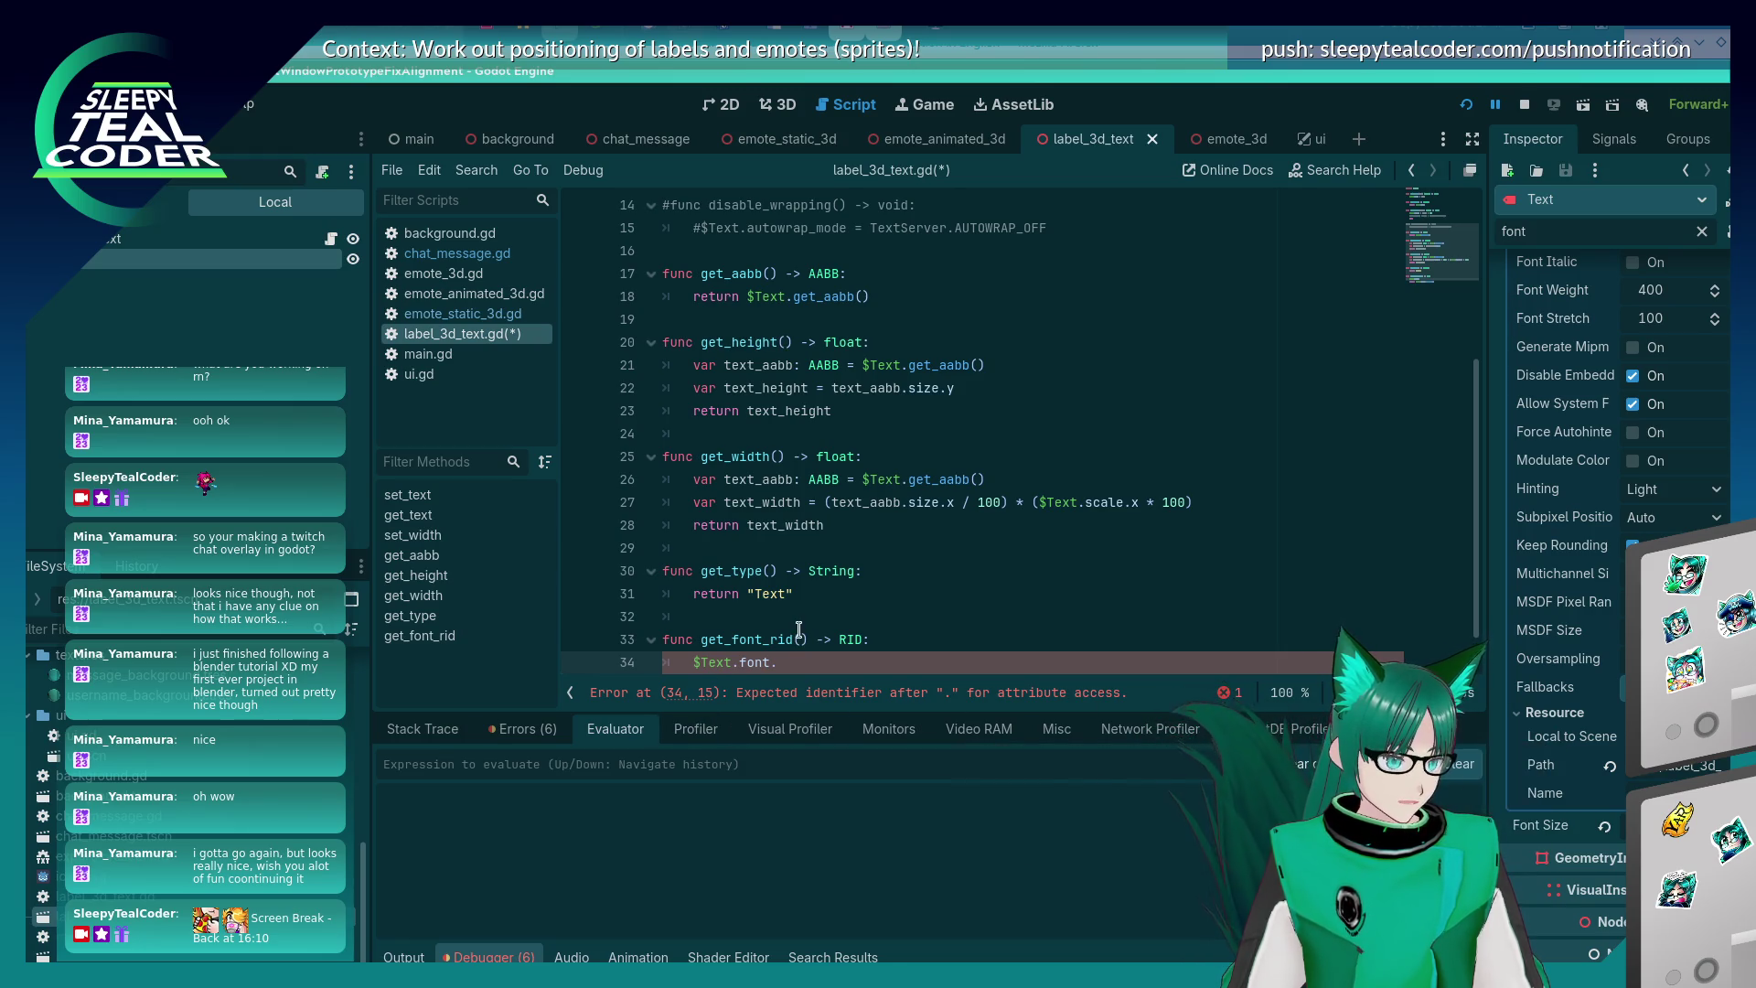
{"action": "scroll", "coordinate": [1556, 710], "scroll_direction": "up", "scroll_amount": 3}
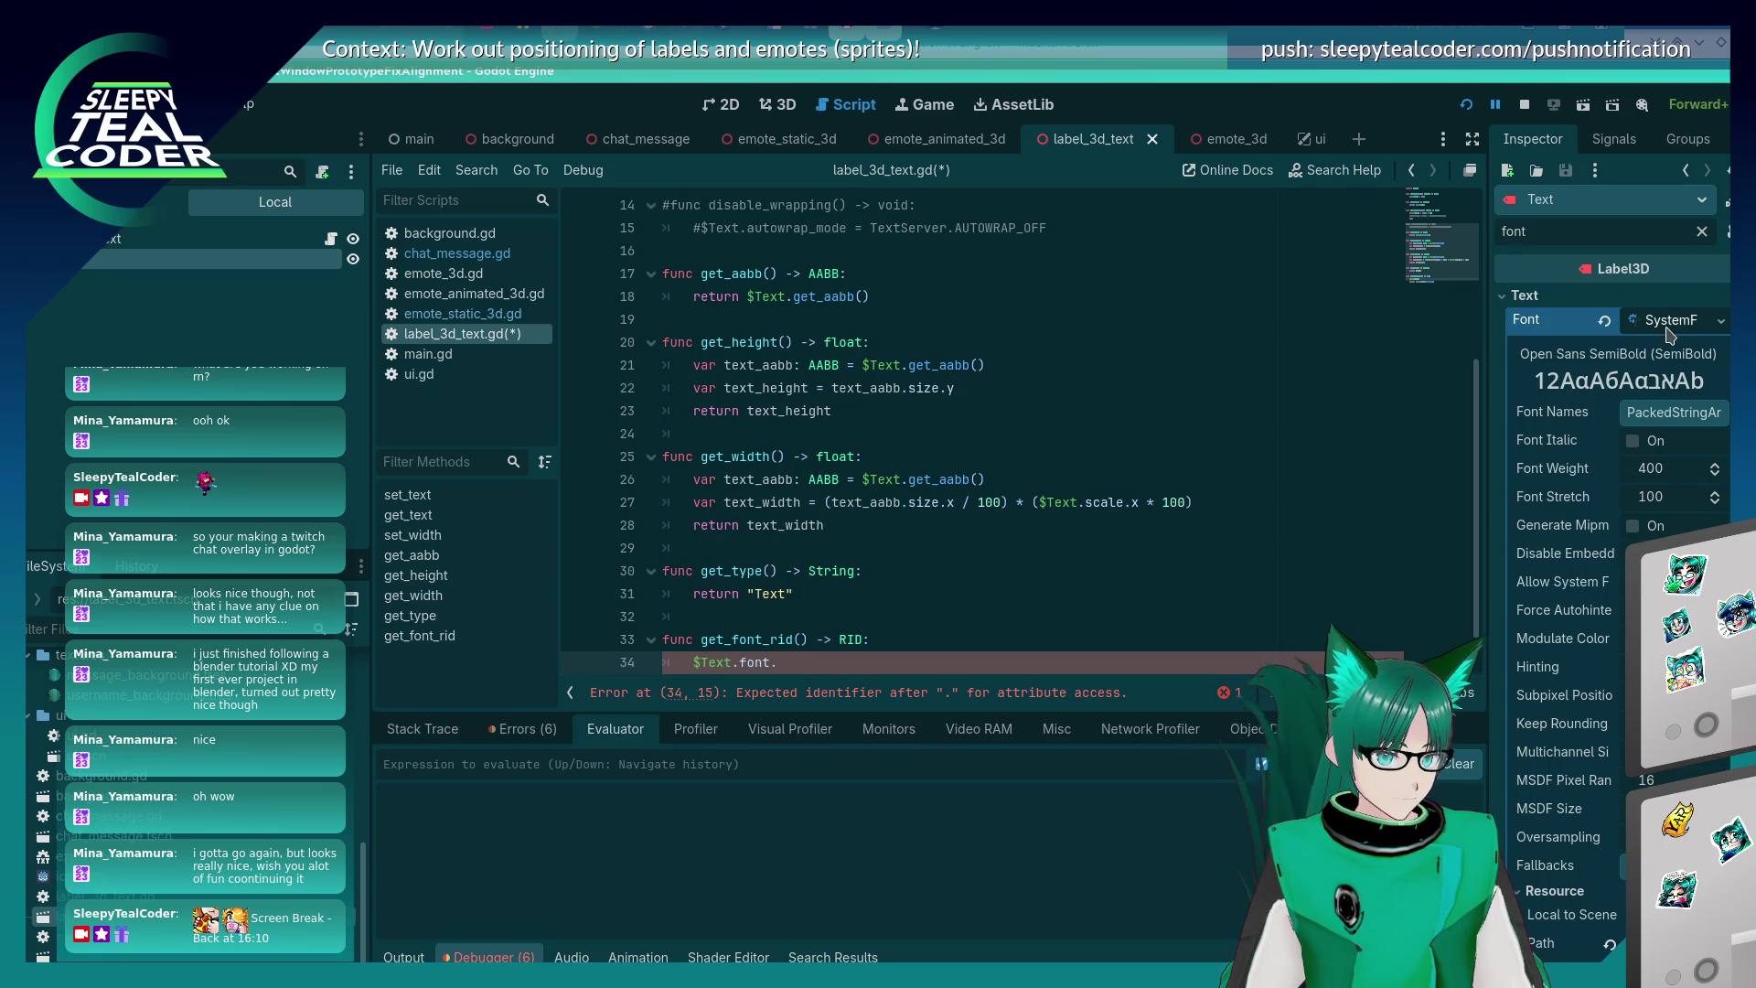
{"action": "key", "text": "alt+Tab"}
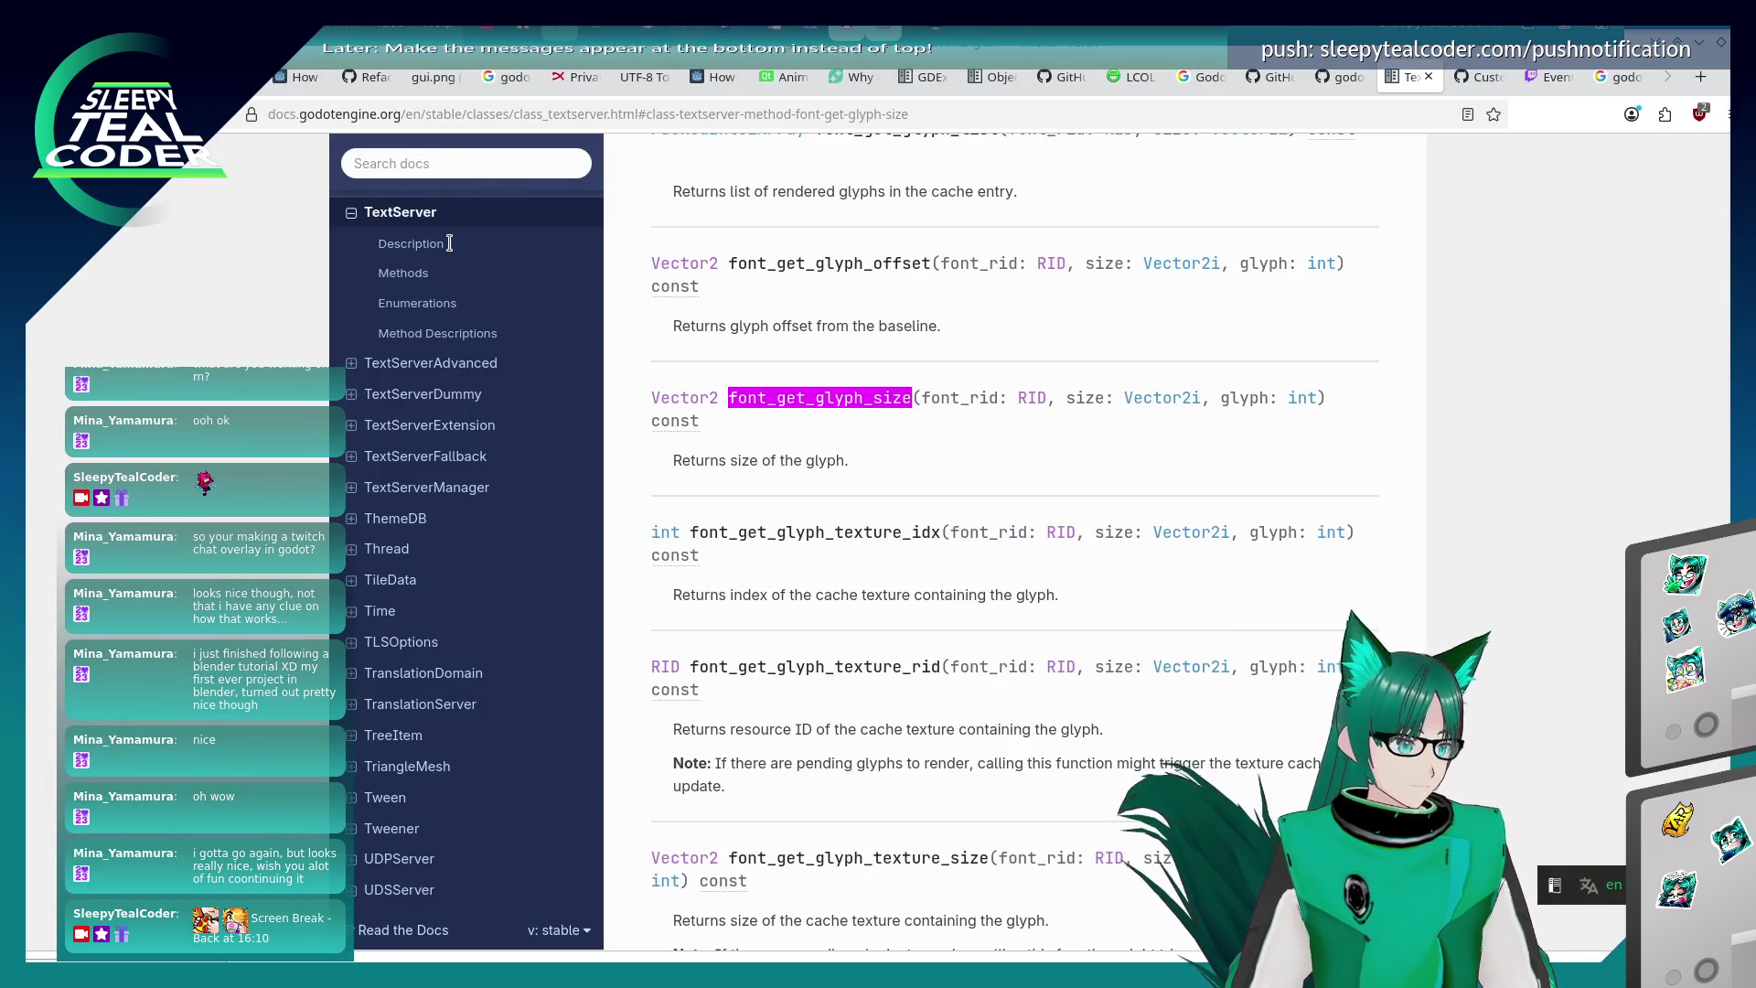
- Search the docs for SystemFont and review its properties like font_names, font_weight and antialiasing
{"action": "key", "text": "slash"}
{"action": "type", "text": "Sys"}
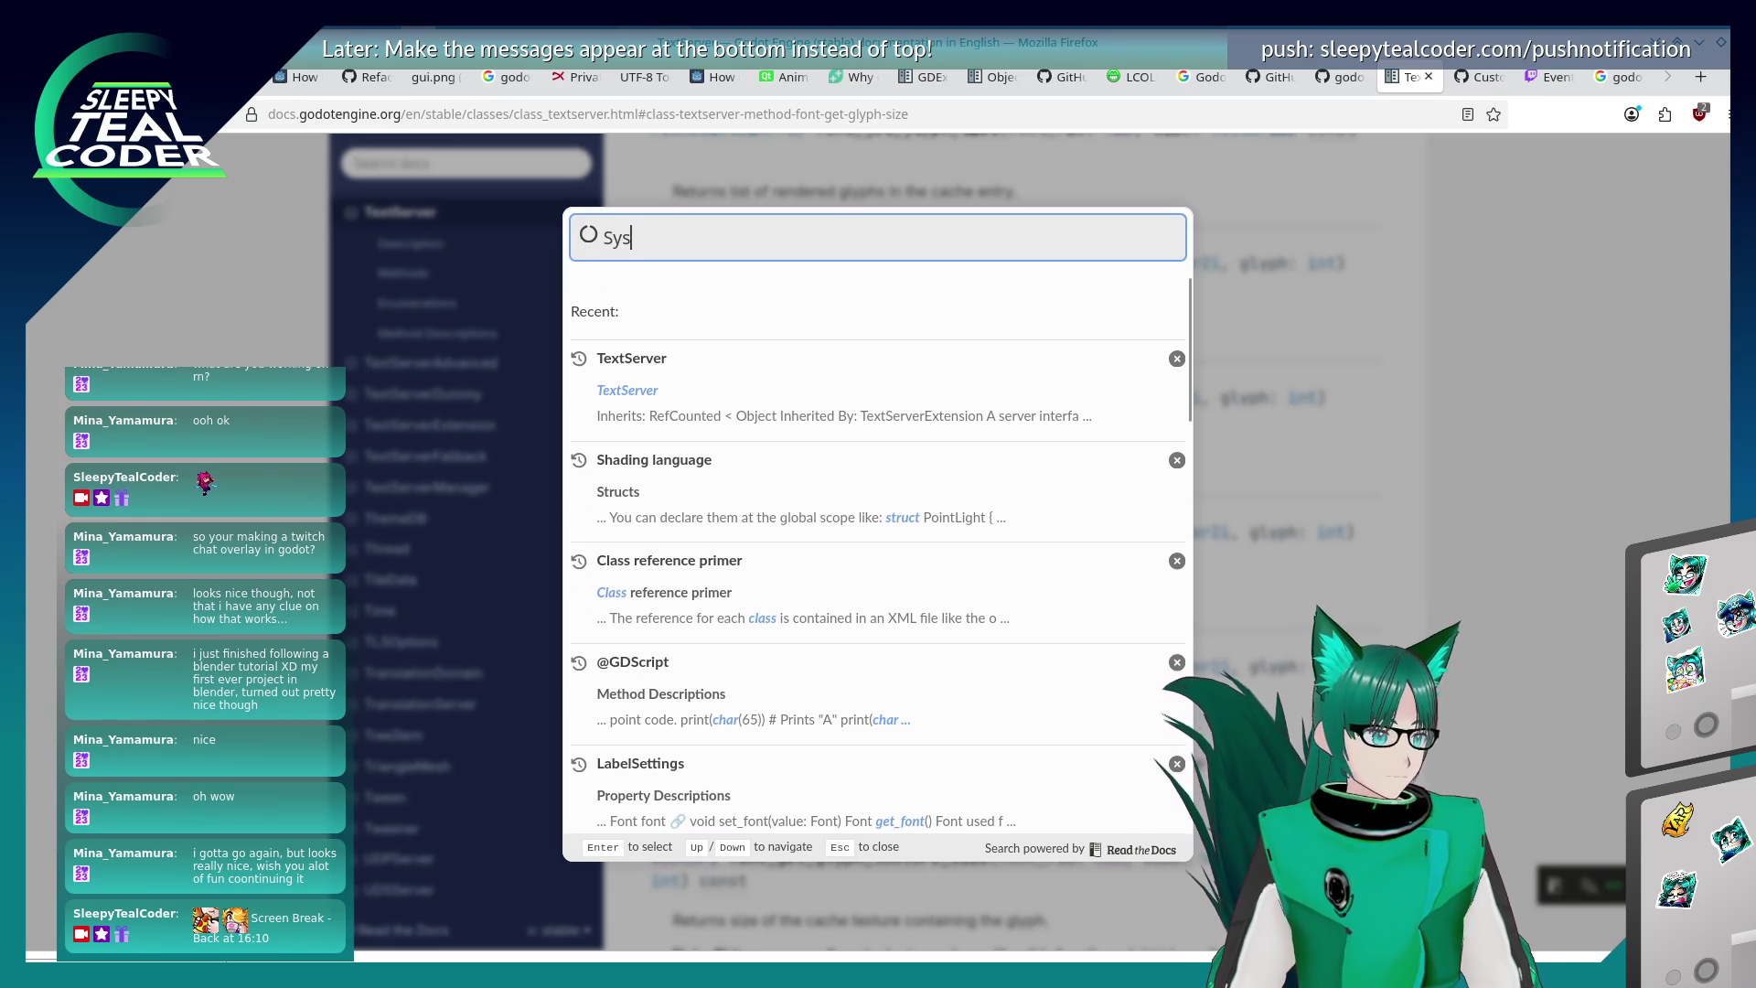
{"action": "type", "text": "temFont"}
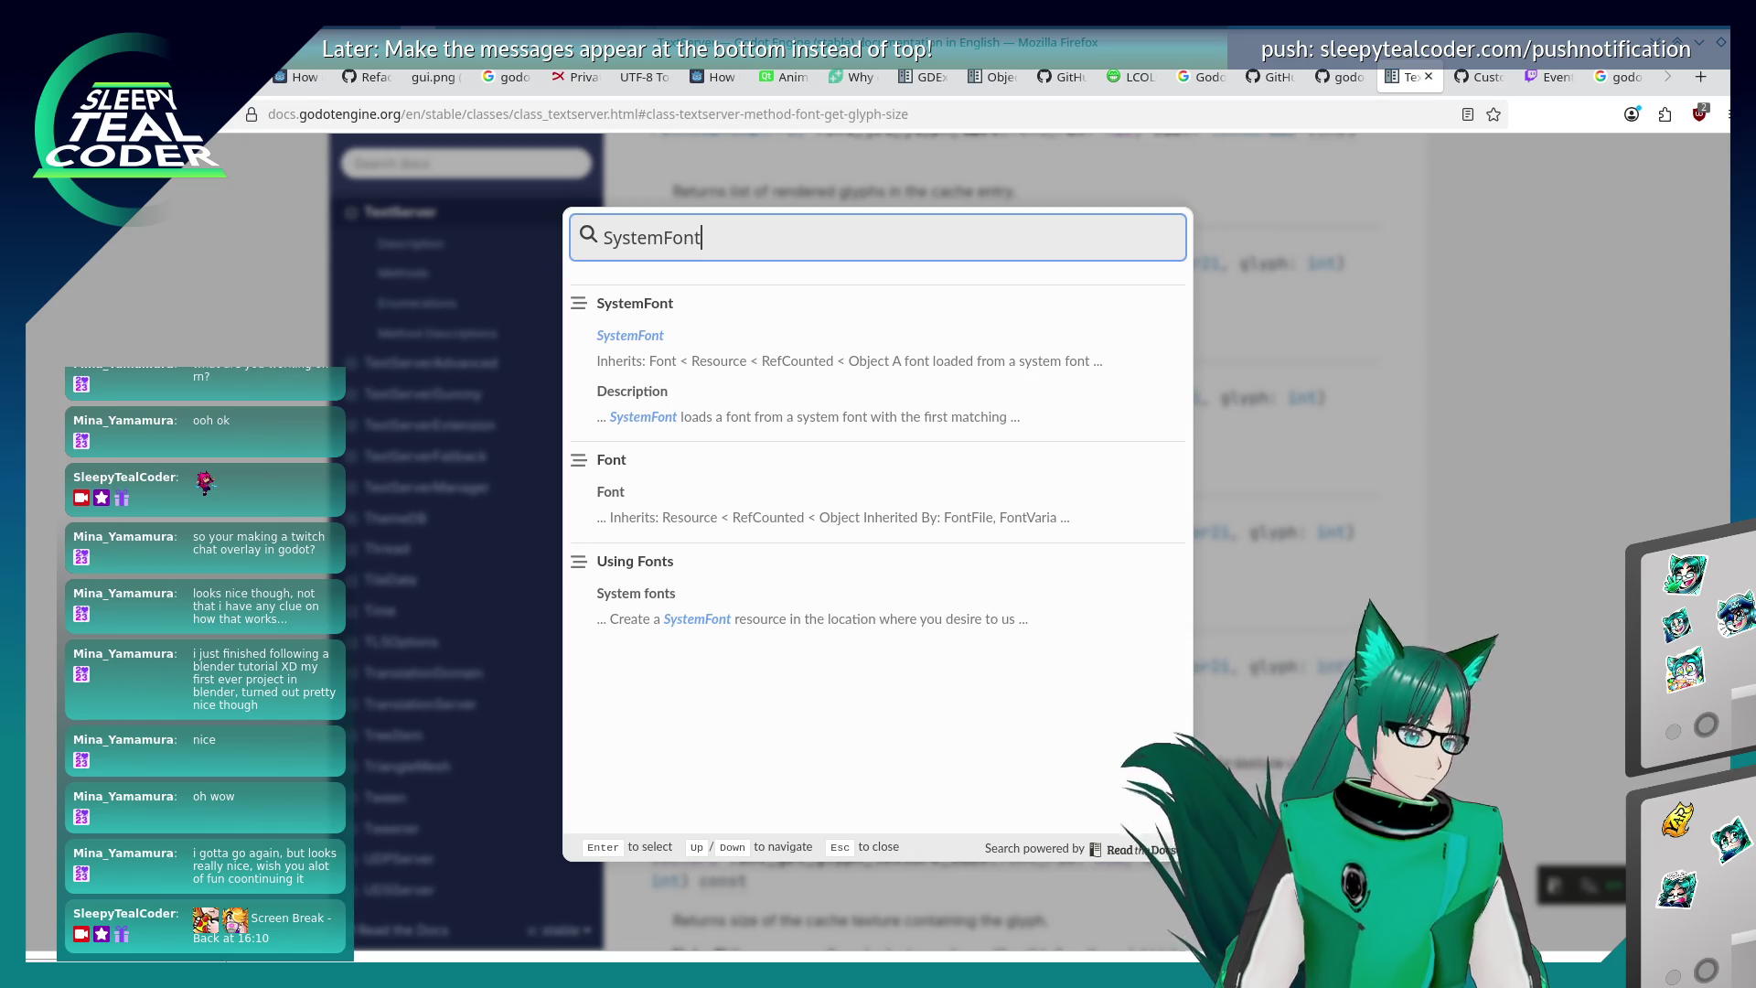
{"action": "key", "text": "Return"}
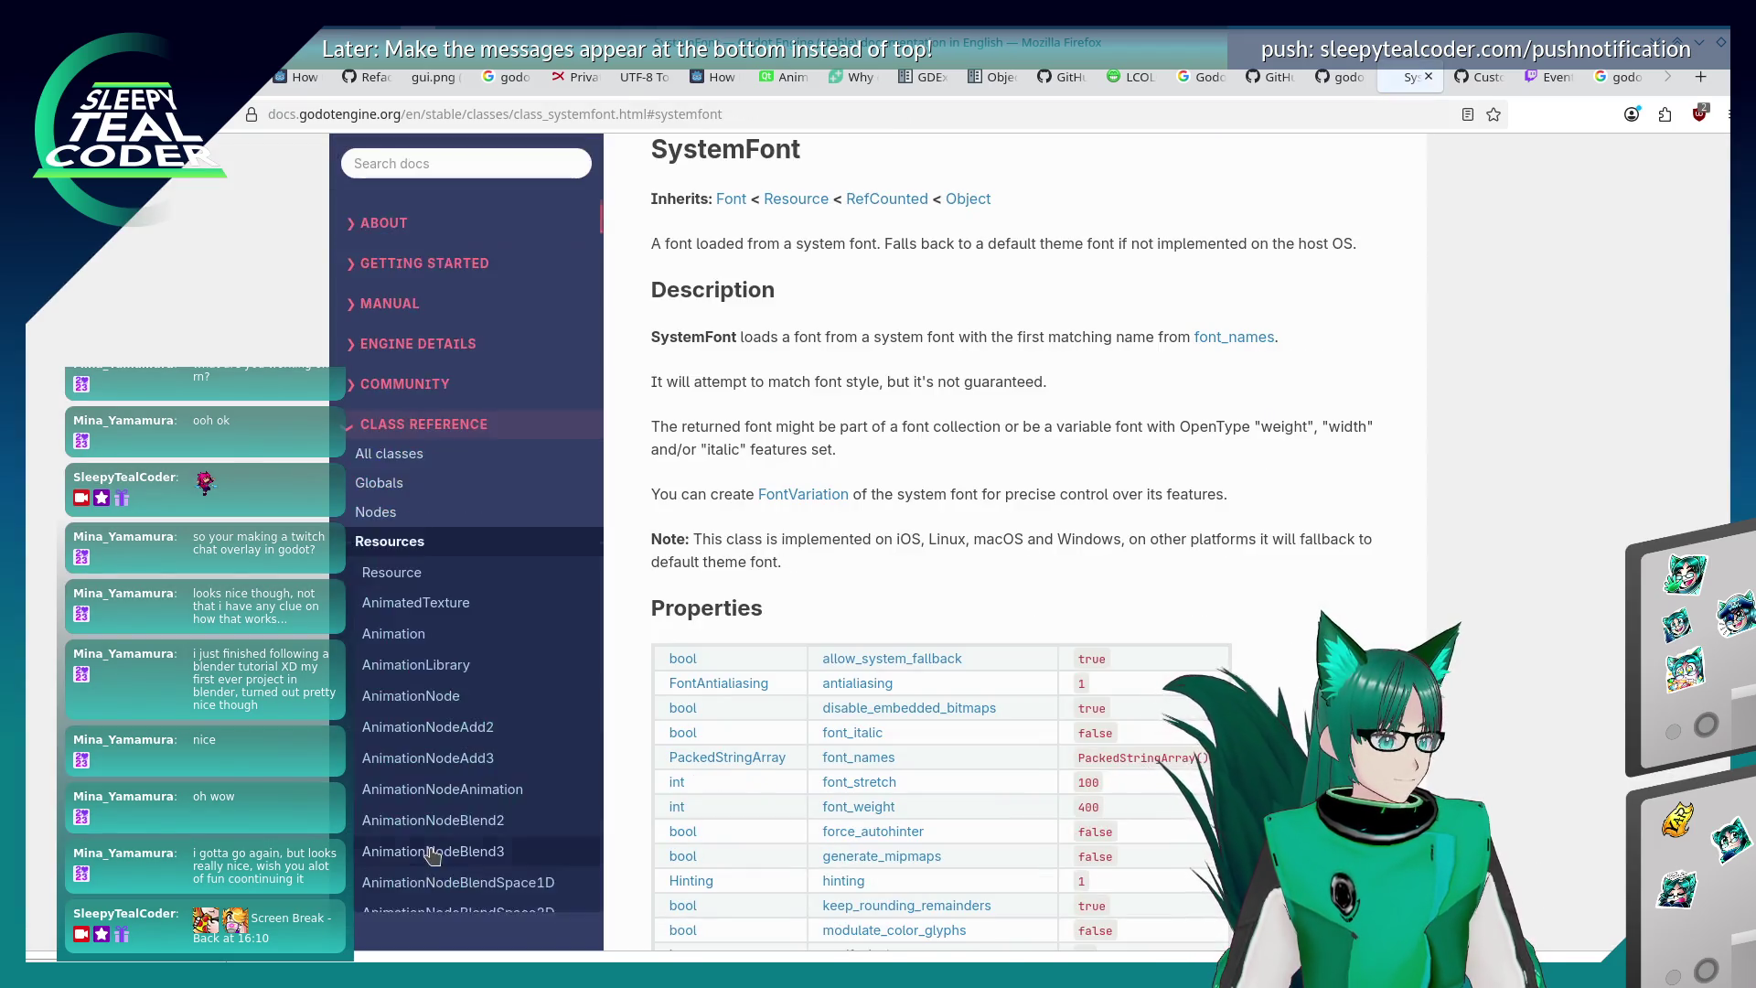
{"action": "scroll", "coordinate": [659, 494], "scroll_direction": "down", "scroll_amount": 6}
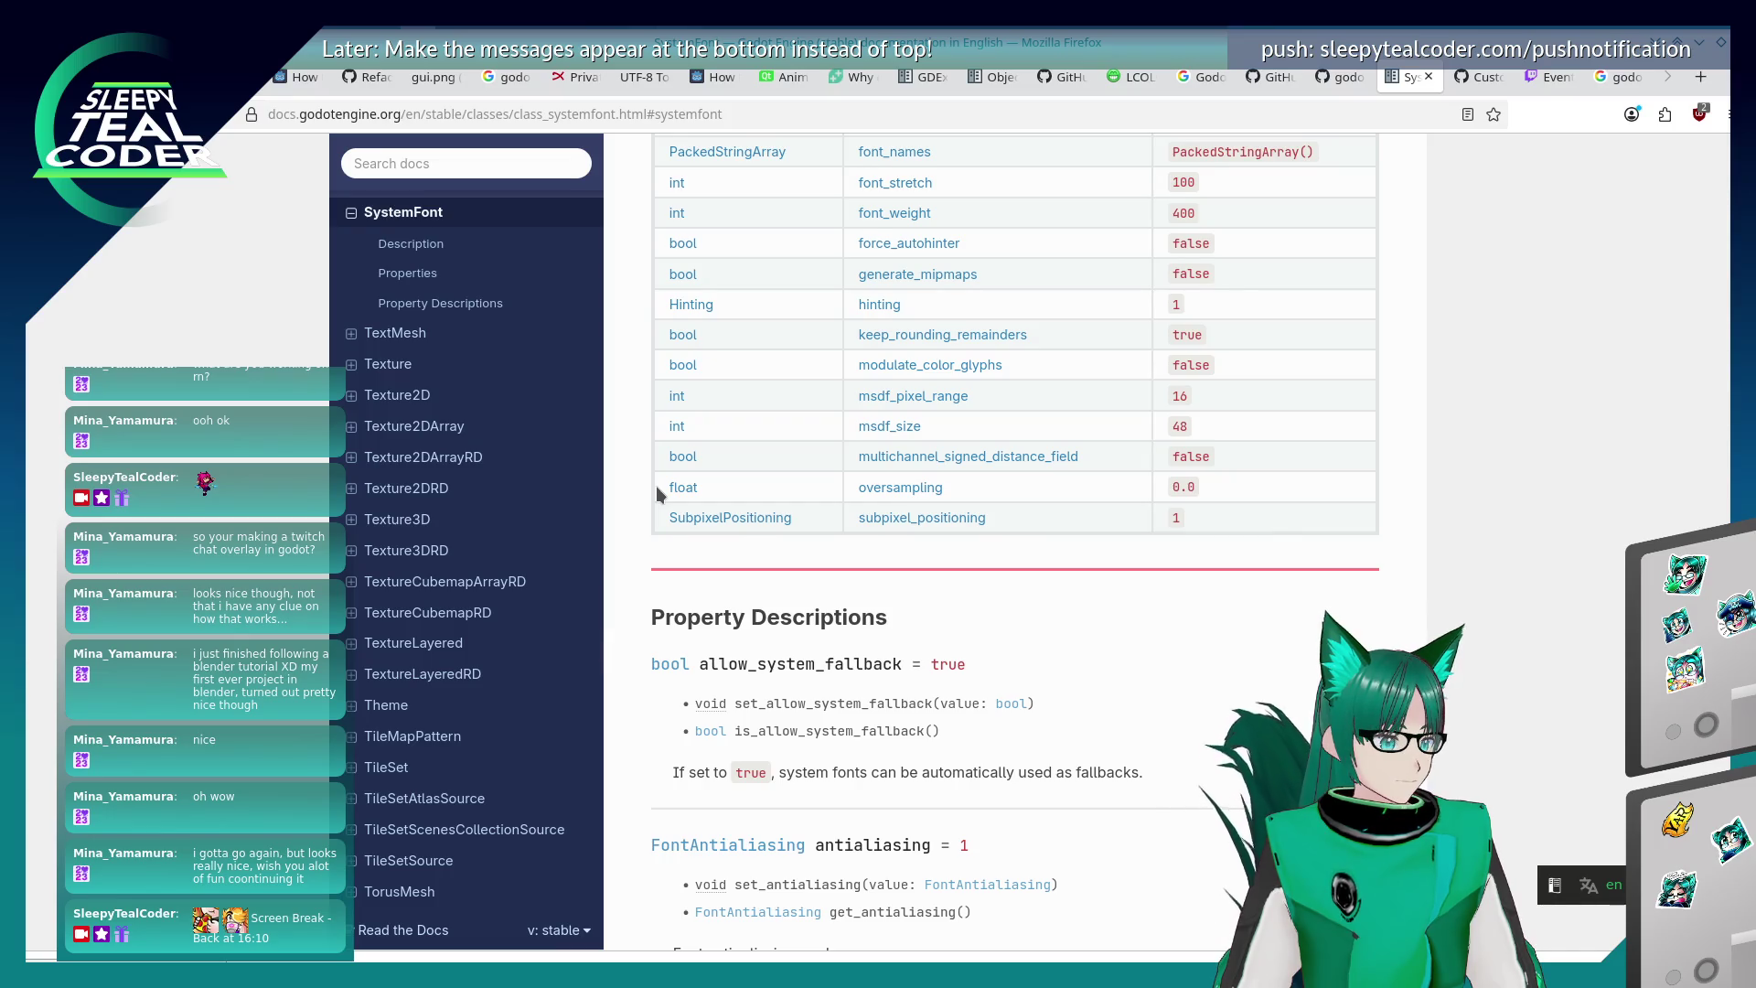
{"action": "scroll", "coordinate": [656, 494], "scroll_direction": "up", "scroll_amount": 4}
{"action": "scroll", "coordinate": [656, 494], "scroll_direction": "down", "scroll_amount": 3}
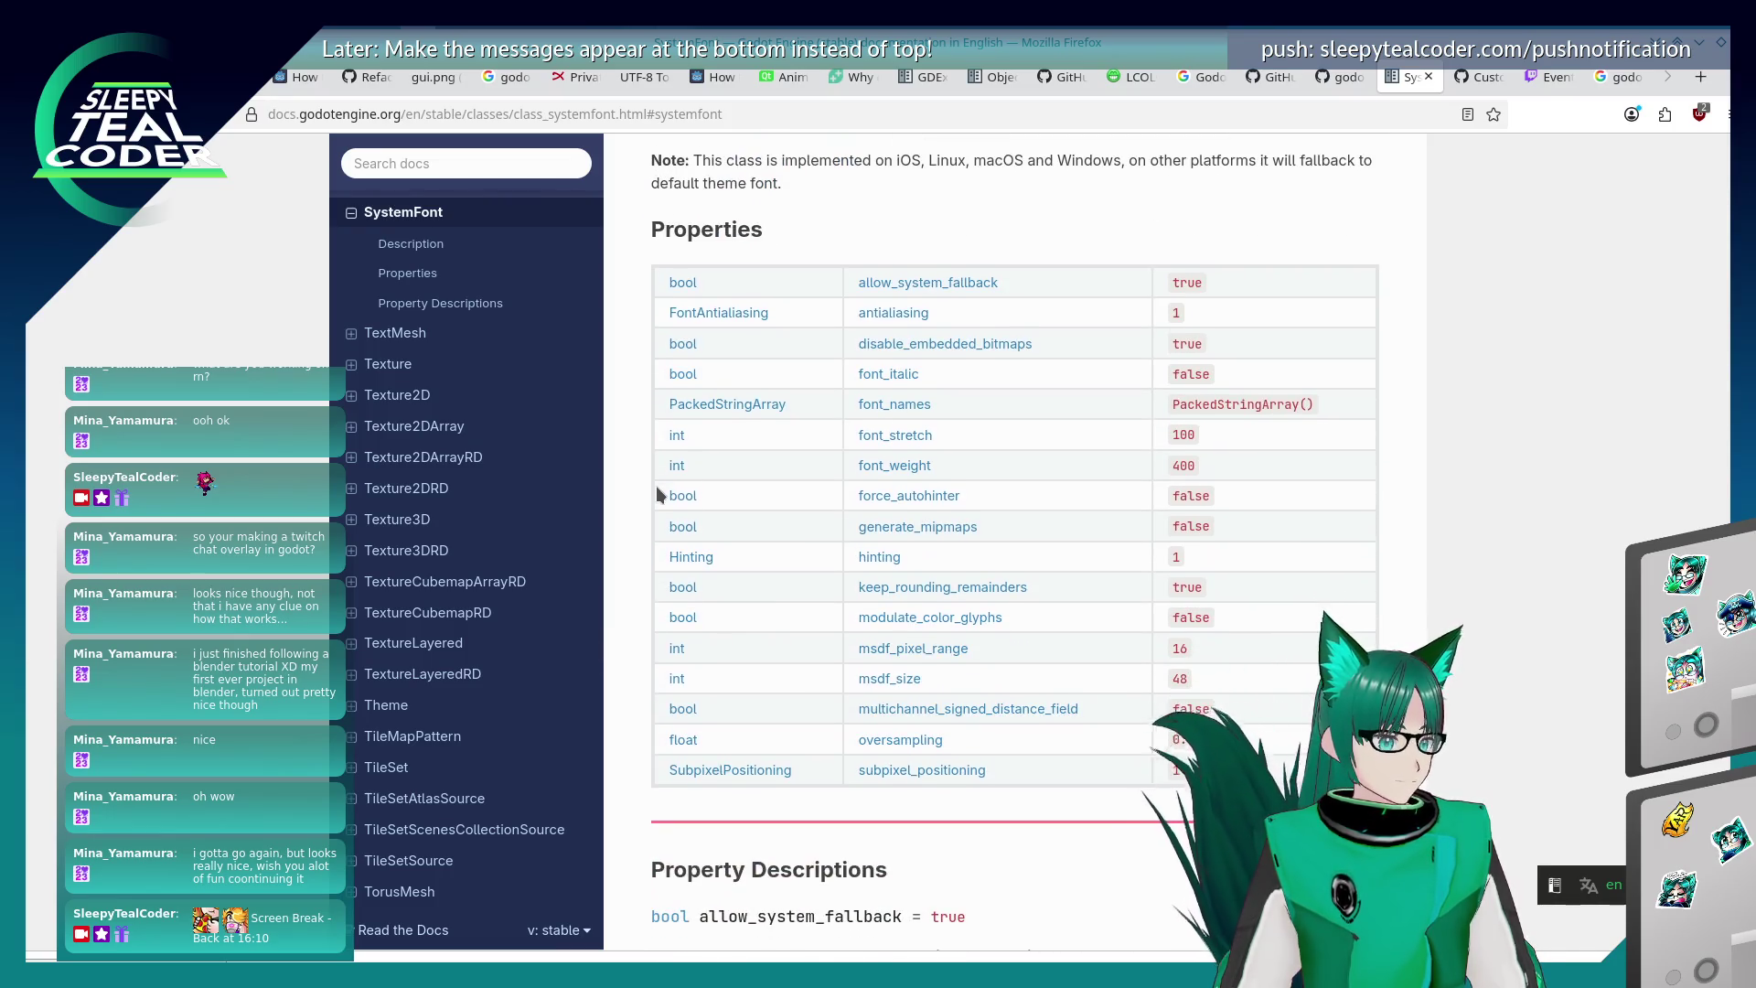
{"action": "scroll", "coordinate": [657, 494], "scroll_direction": "up", "scroll_amount": 3}
{"action": "scroll", "coordinate": [656, 494], "scroll_direction": "up", "scroll_amount": 4}
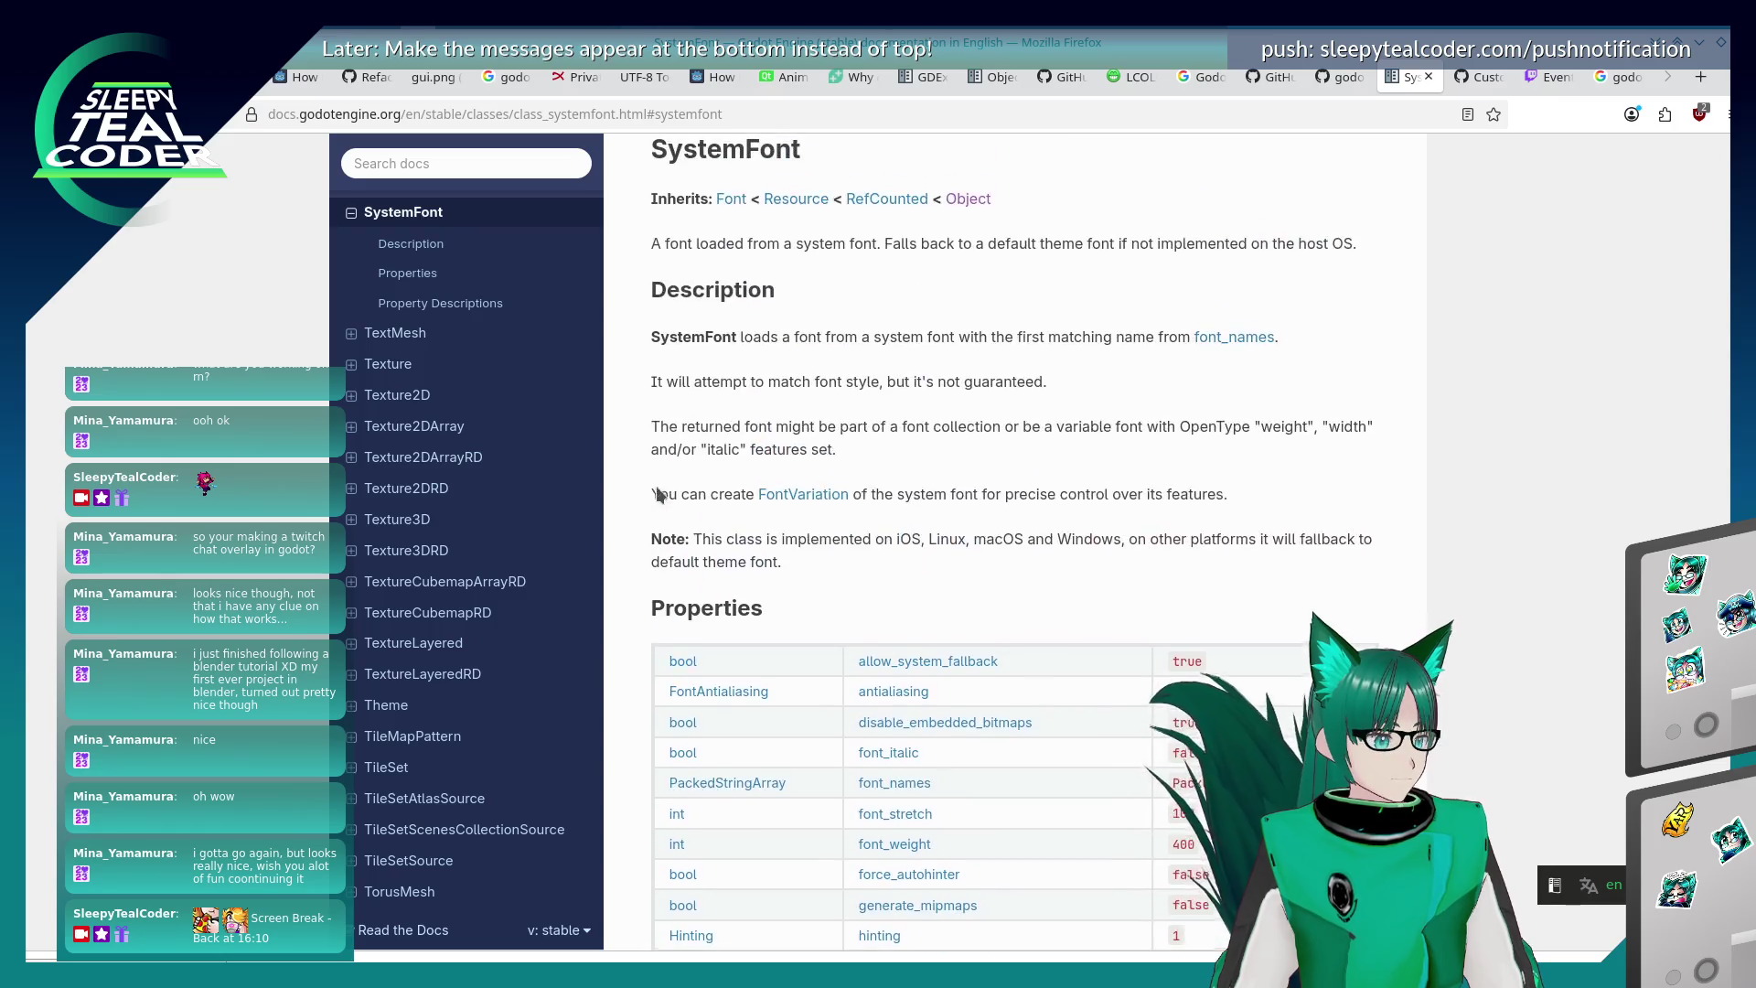
{"action": "scroll", "coordinate": [657, 494], "scroll_direction": "down", "scroll_amount": 5}
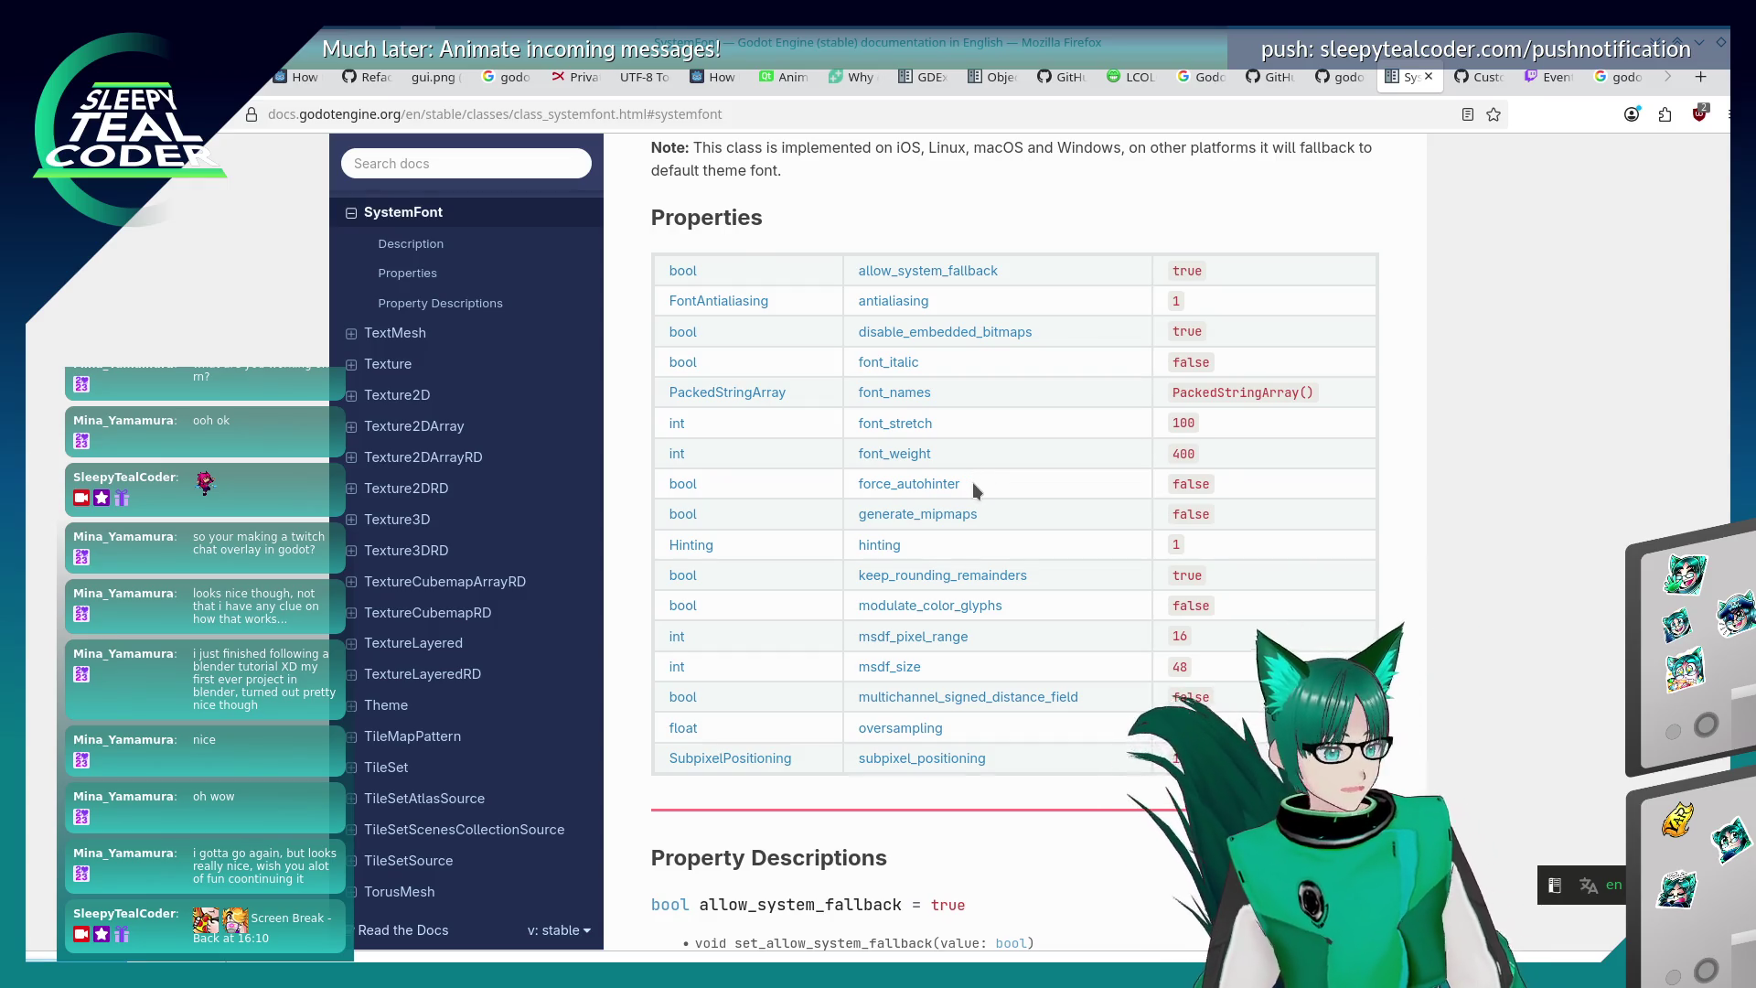
{"action": "scroll", "coordinate": [972, 481], "scroll_direction": "down", "scroll_amount": 5}
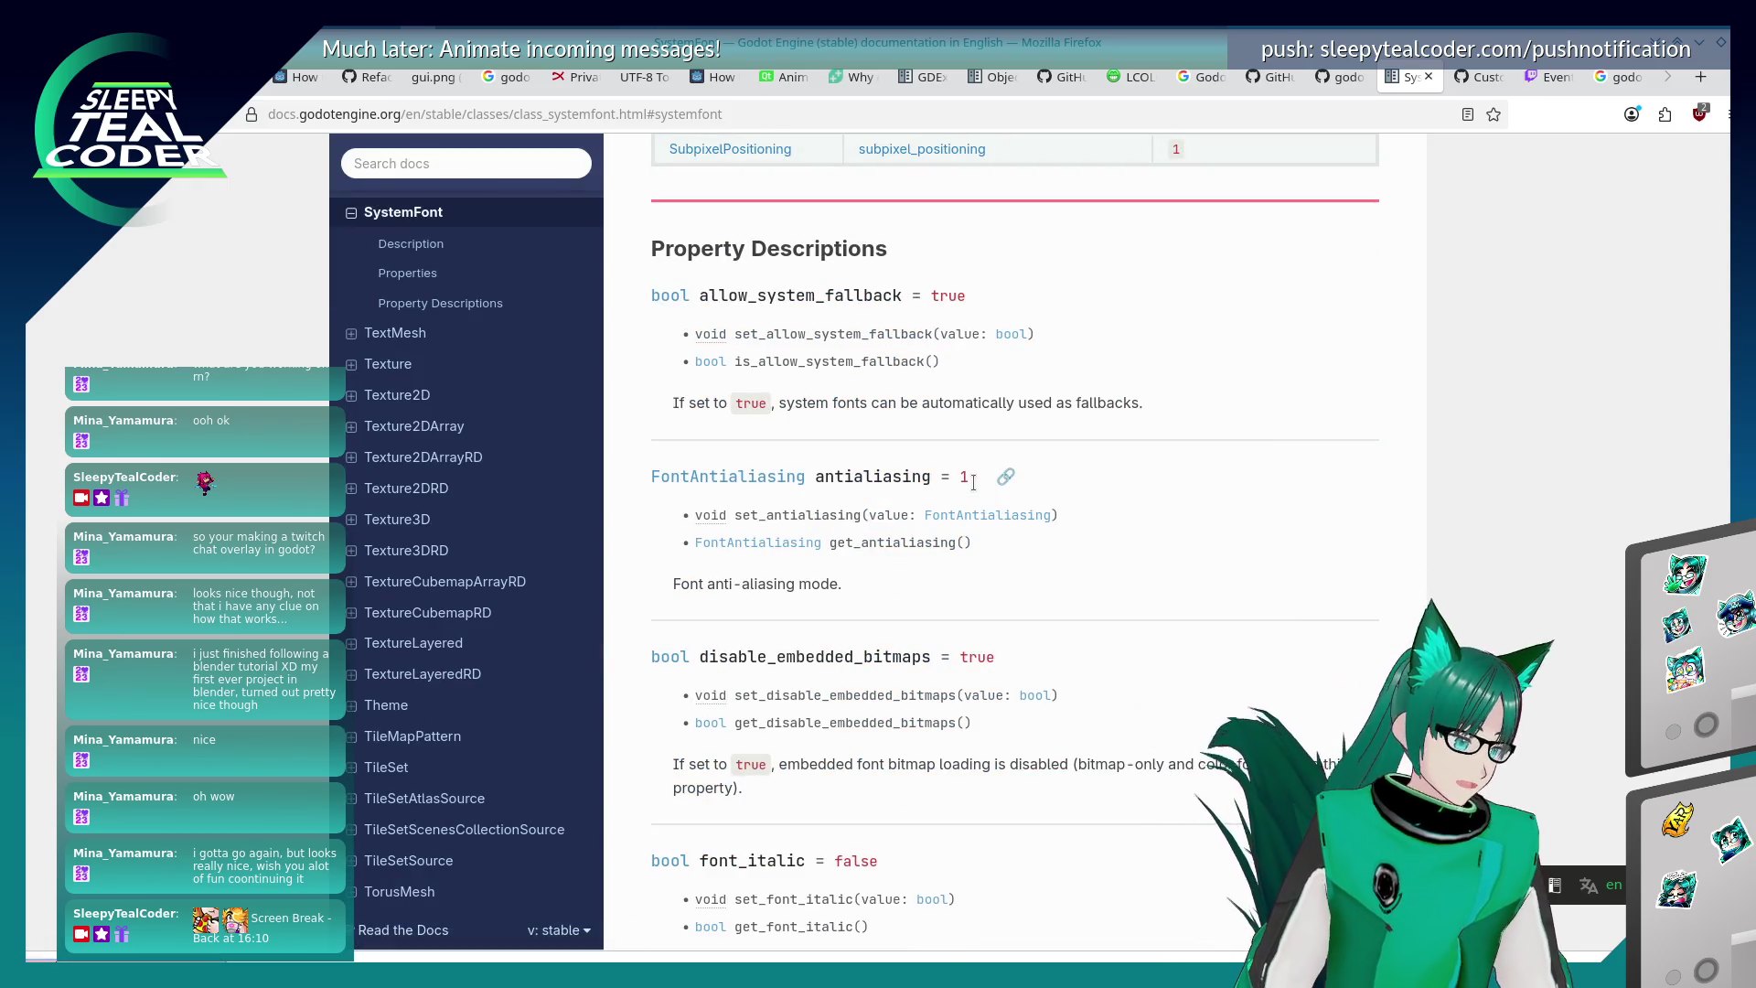
{"action": "scroll", "coordinate": [972, 481], "scroll_direction": "down", "scroll_amount": 15}
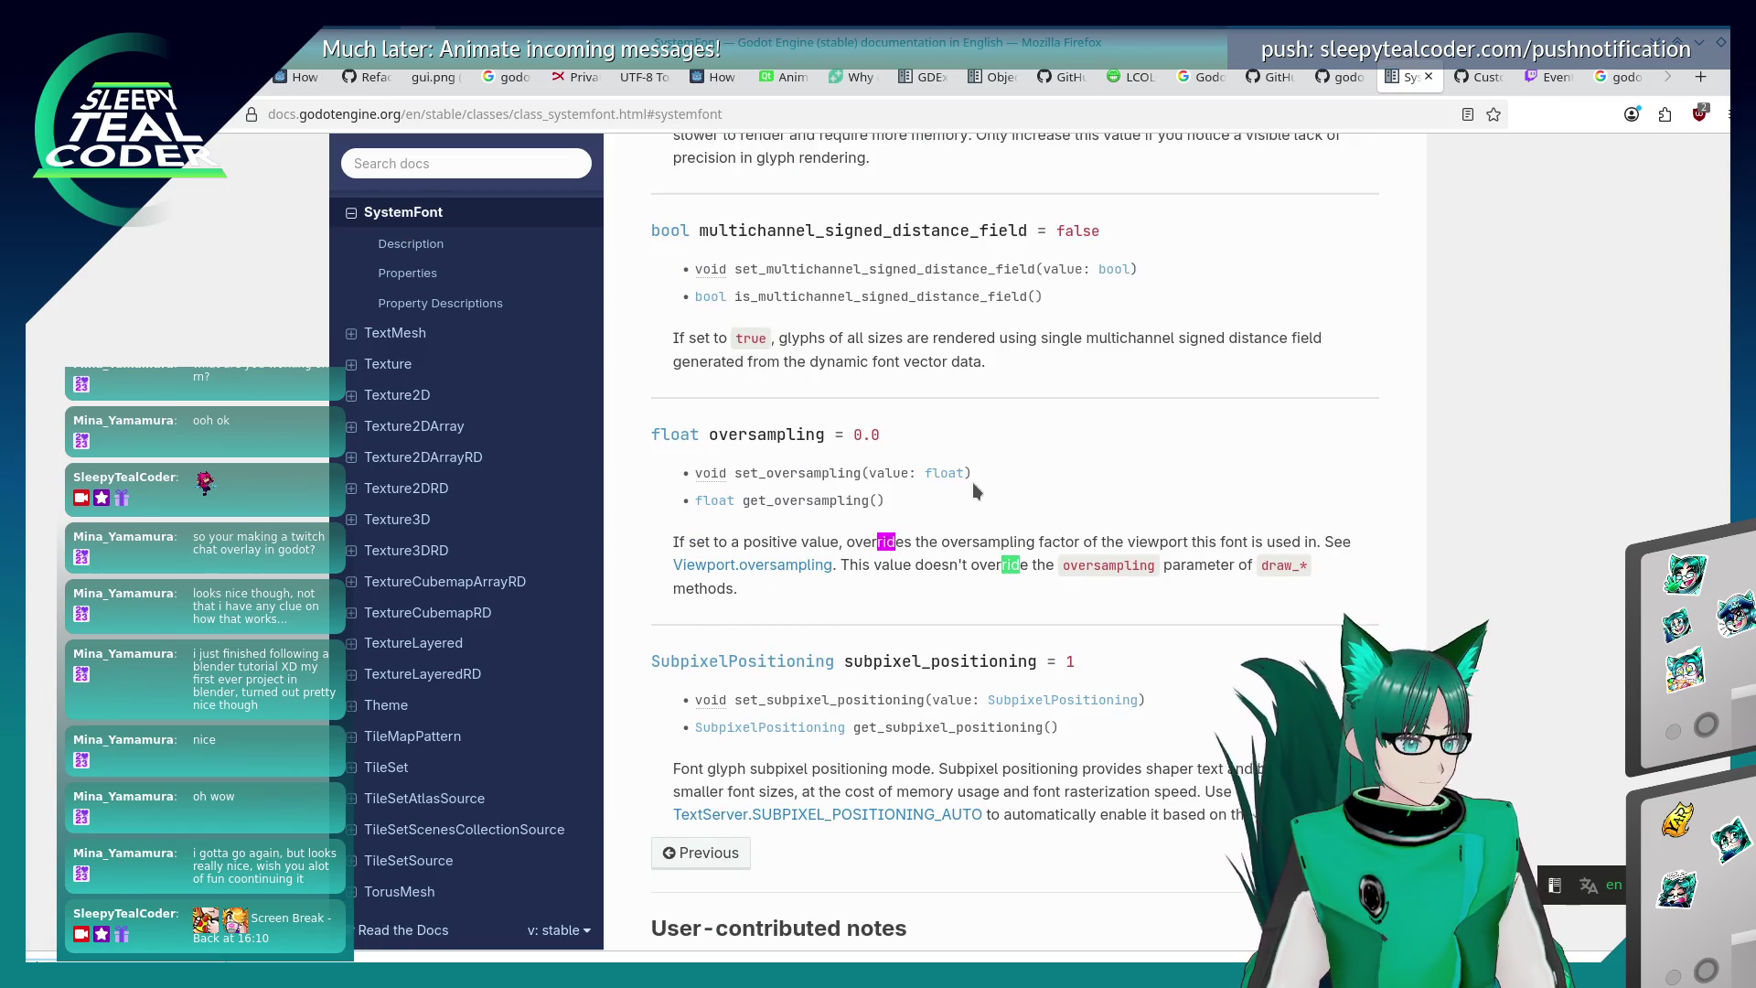
{"action": "scroll", "coordinate": [972, 481], "scroll_direction": "up", "scroll_amount": 20}
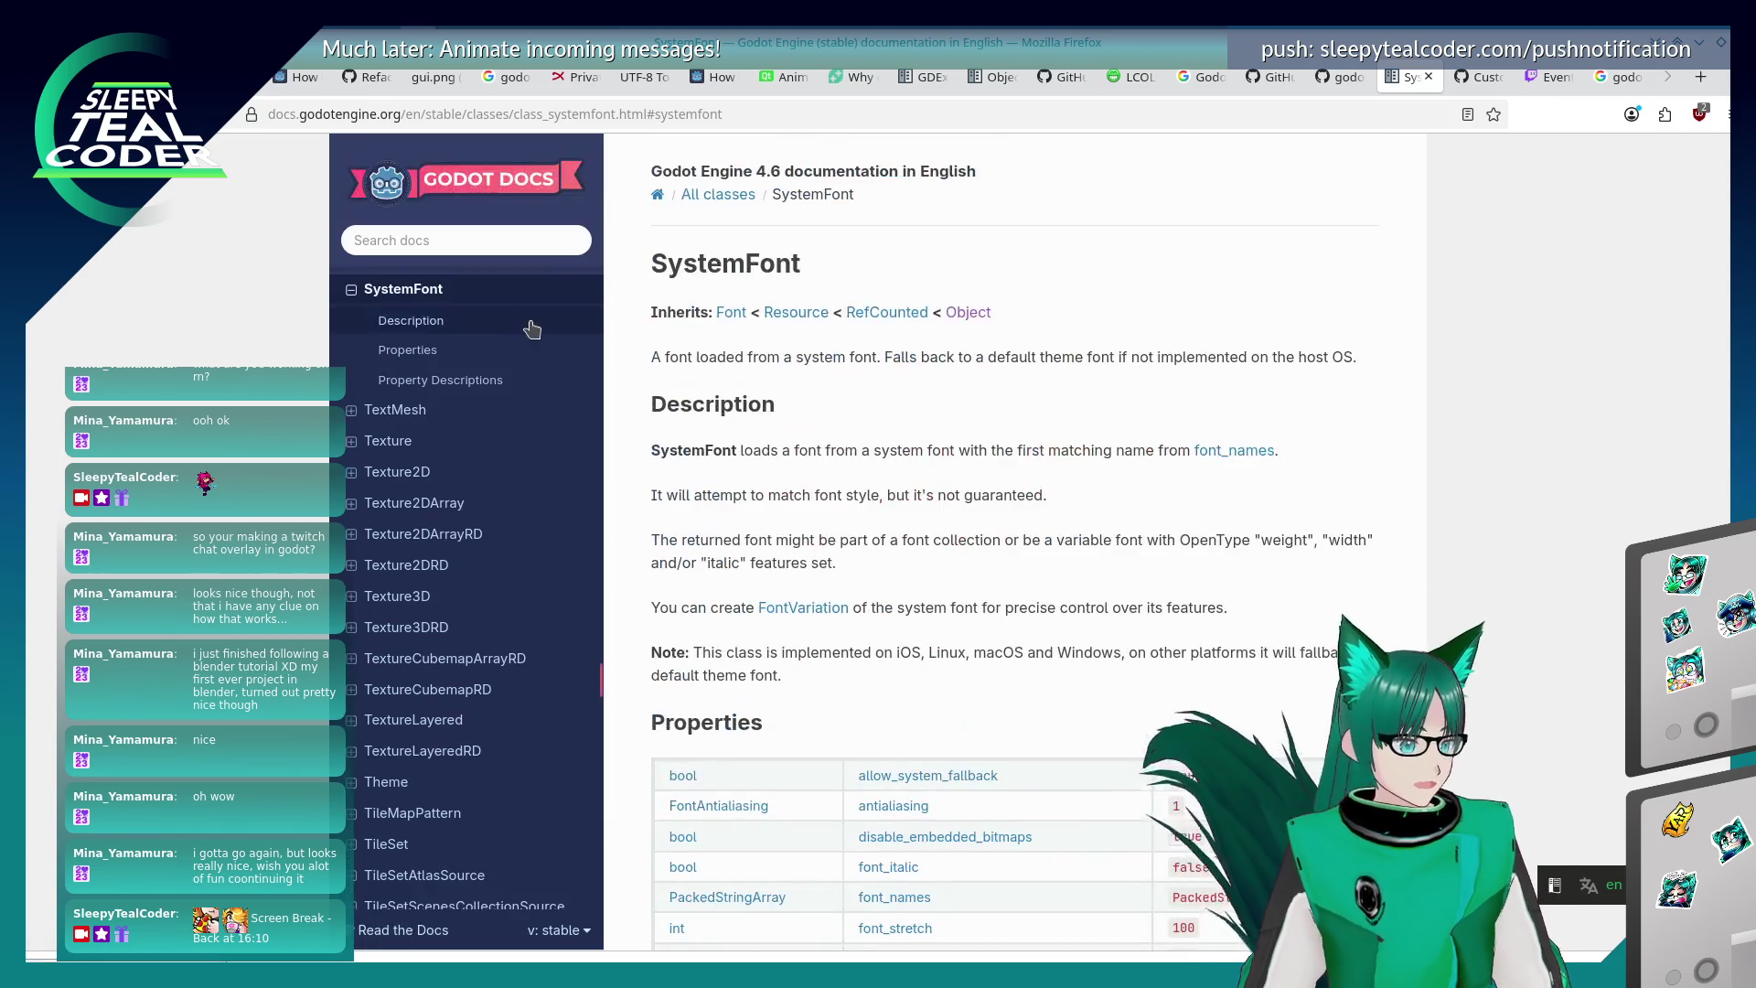
{"action": "left_click", "coordinate": [731, 313]}
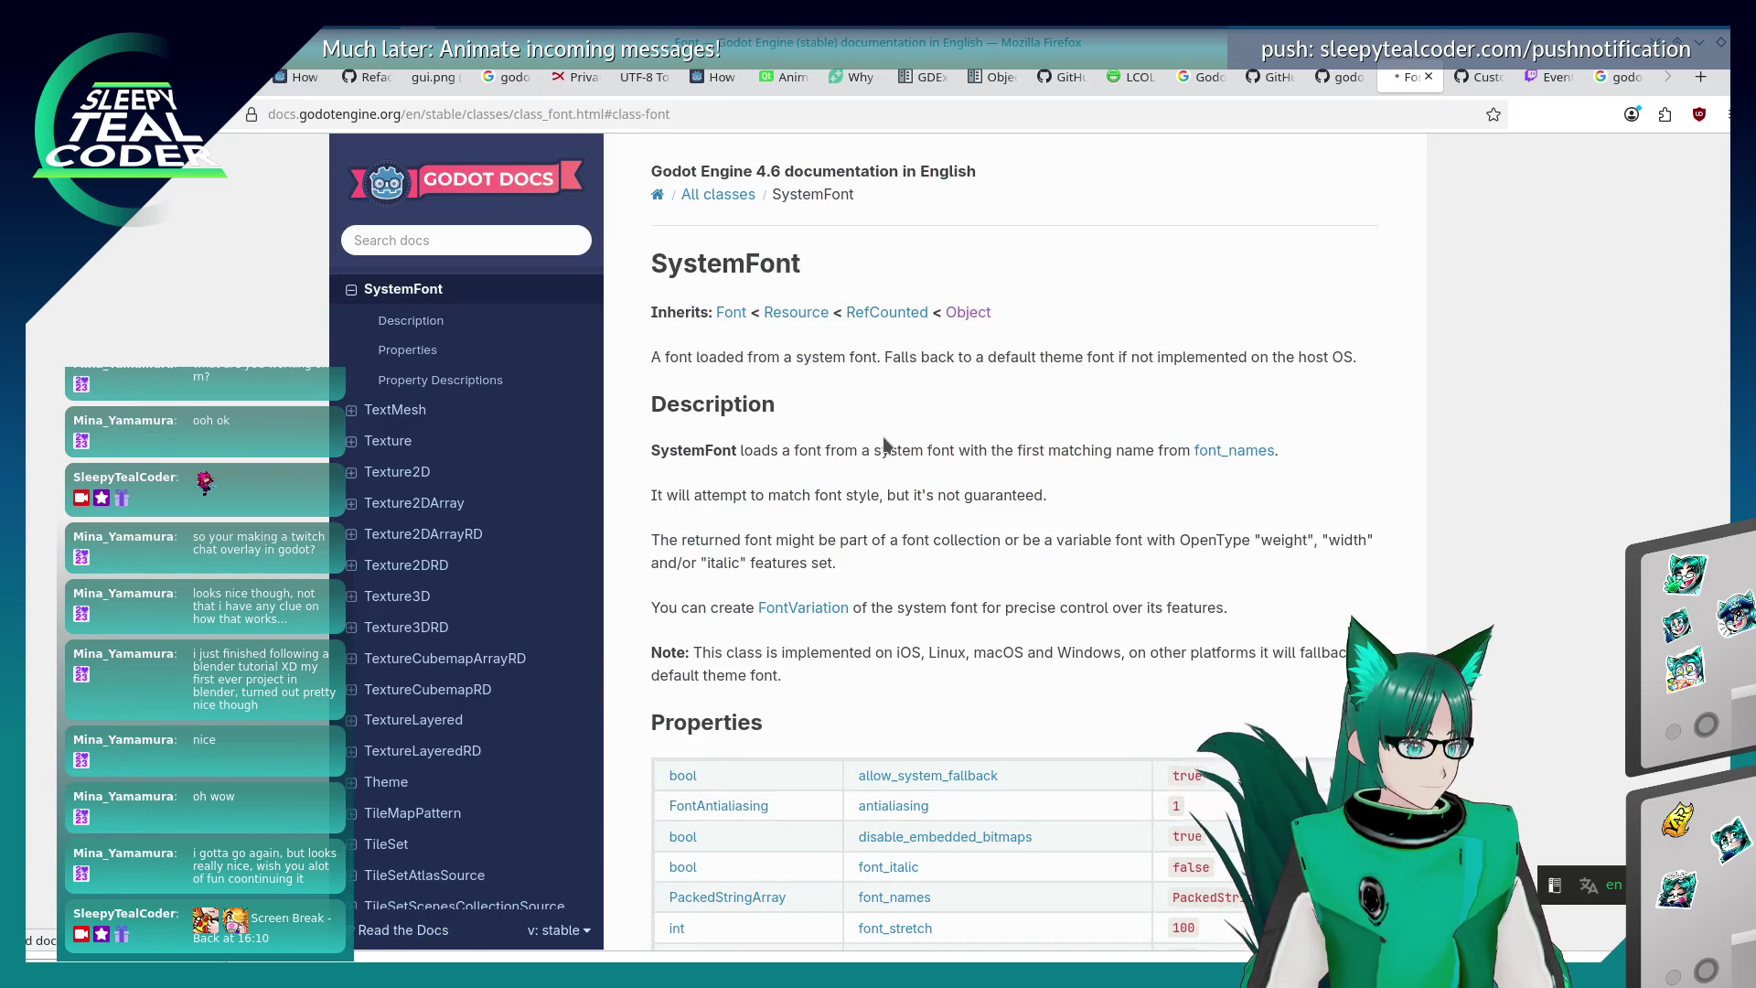
- Find 'get_ri' on the Font page to reach the get_rids method description
{"action": "scroll", "coordinate": [884, 445], "scroll_direction": "down", "scroll_amount": 3}
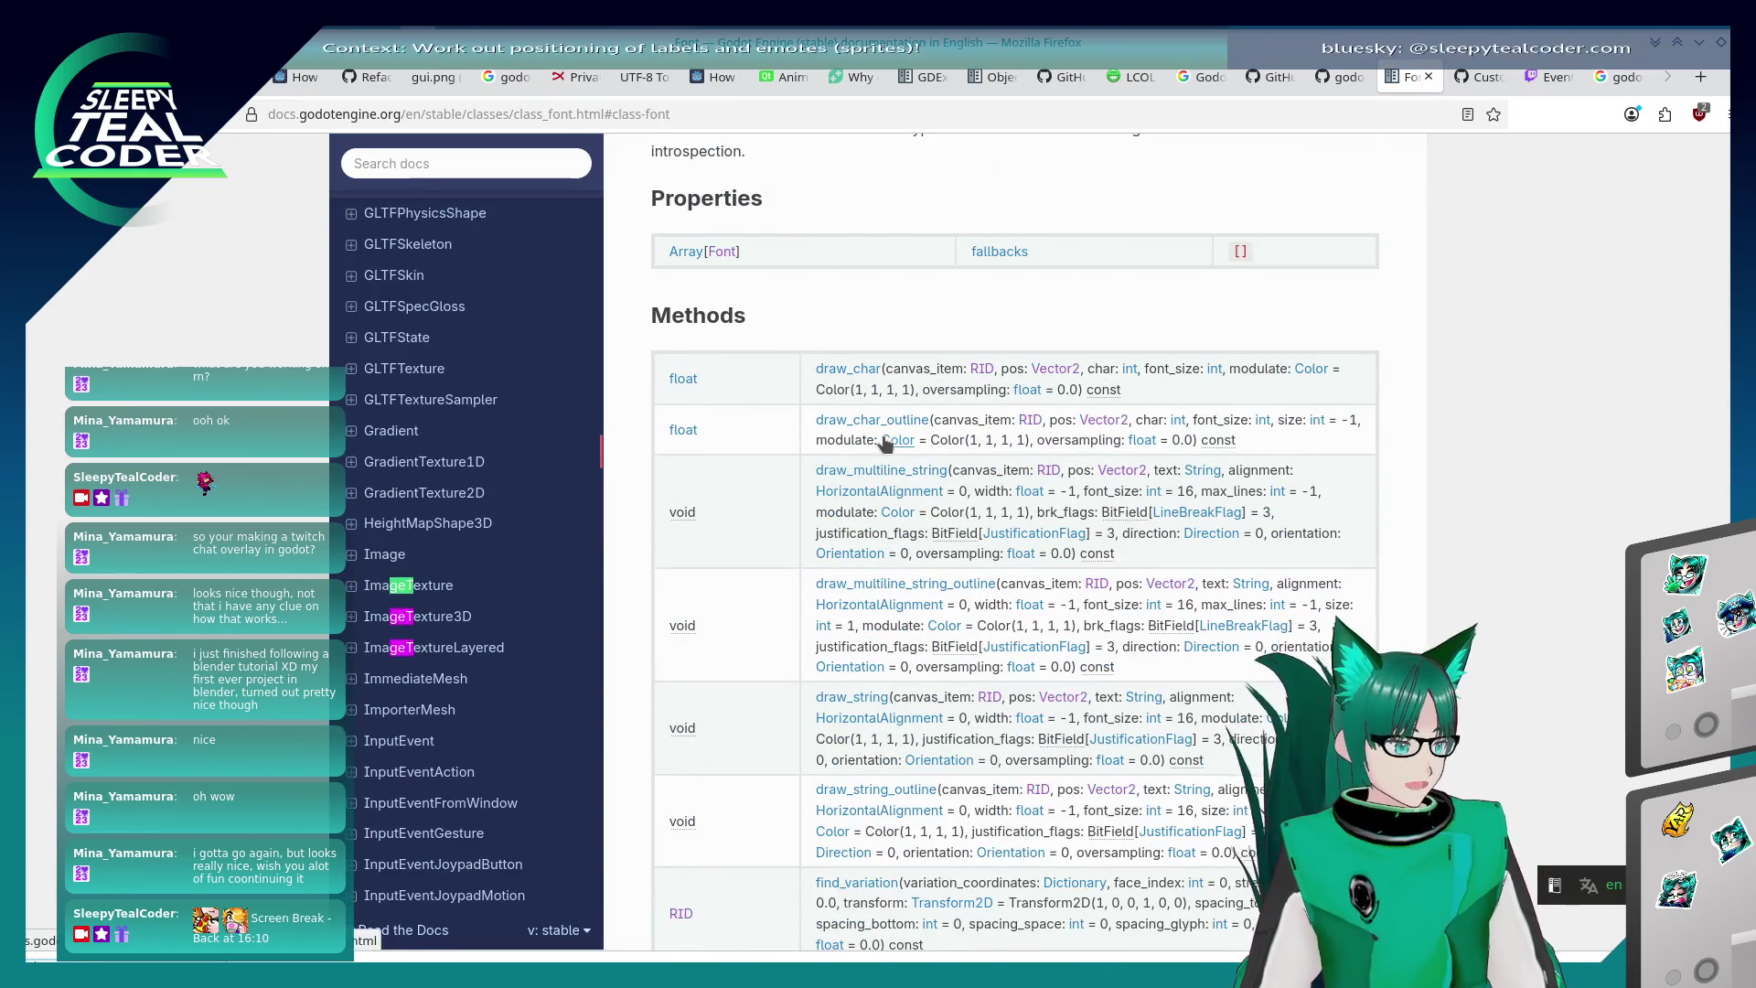
{"action": "key", "text": "ctrl+f"}
{"action": "type", "text": "get_ri"}
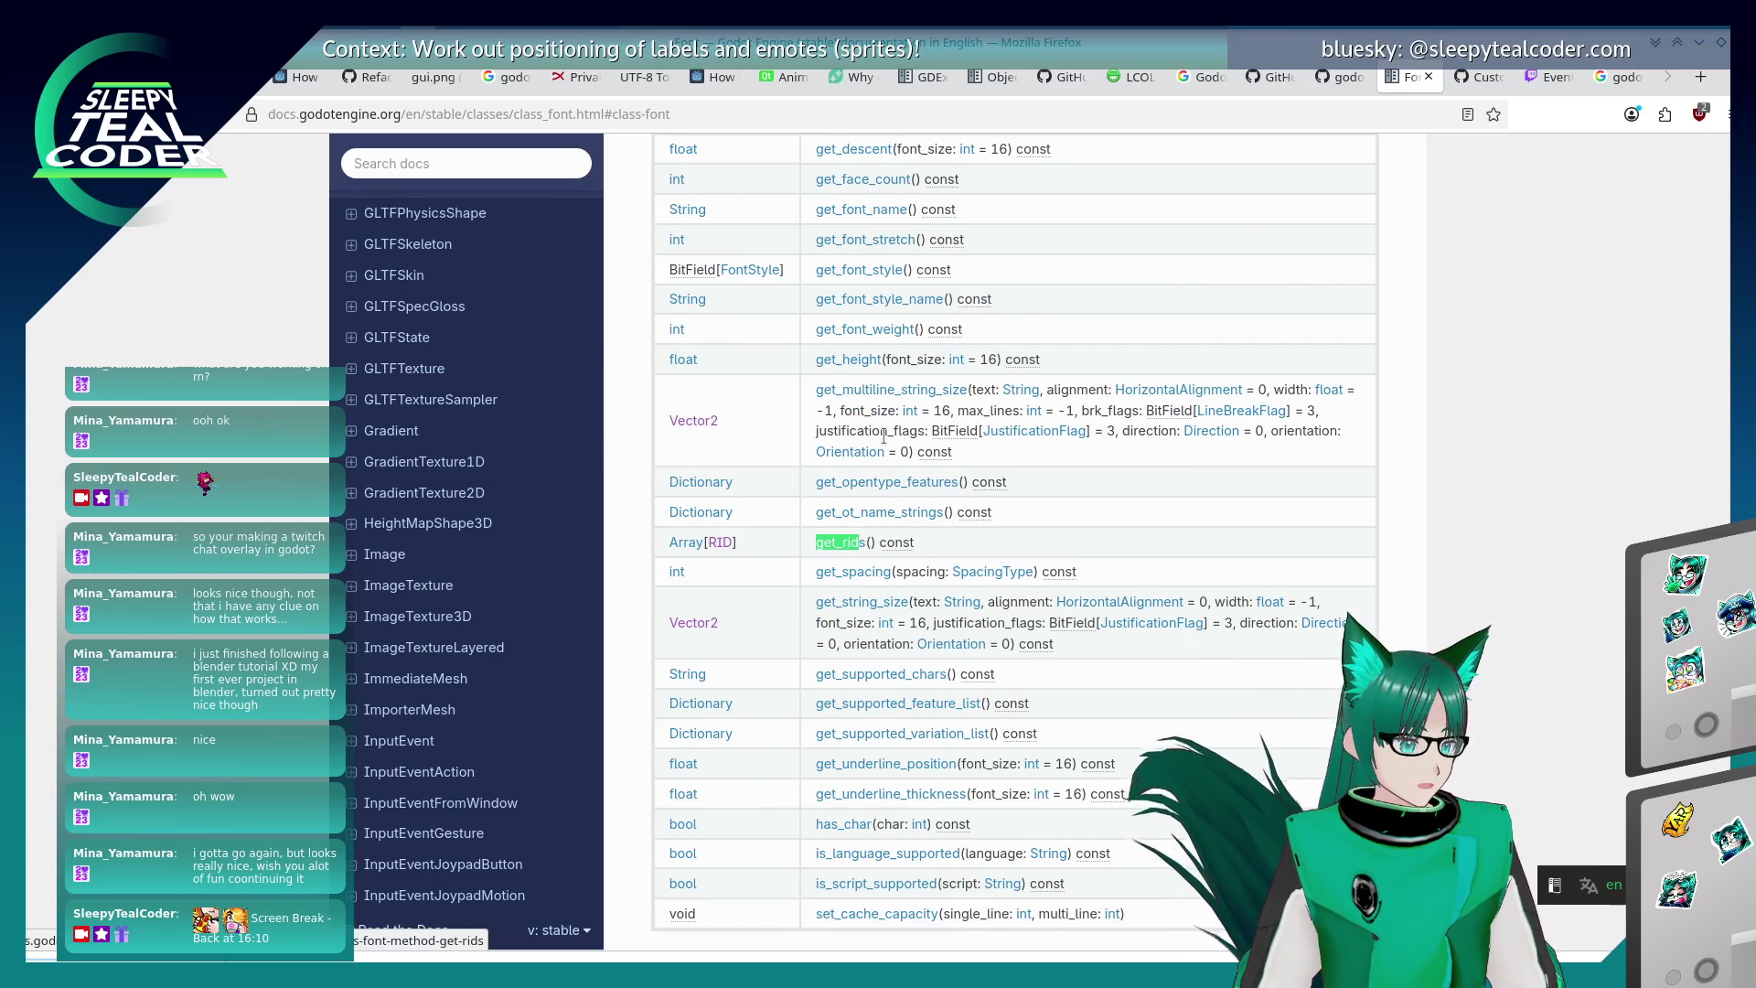
{"action": "key", "text": "Return"}
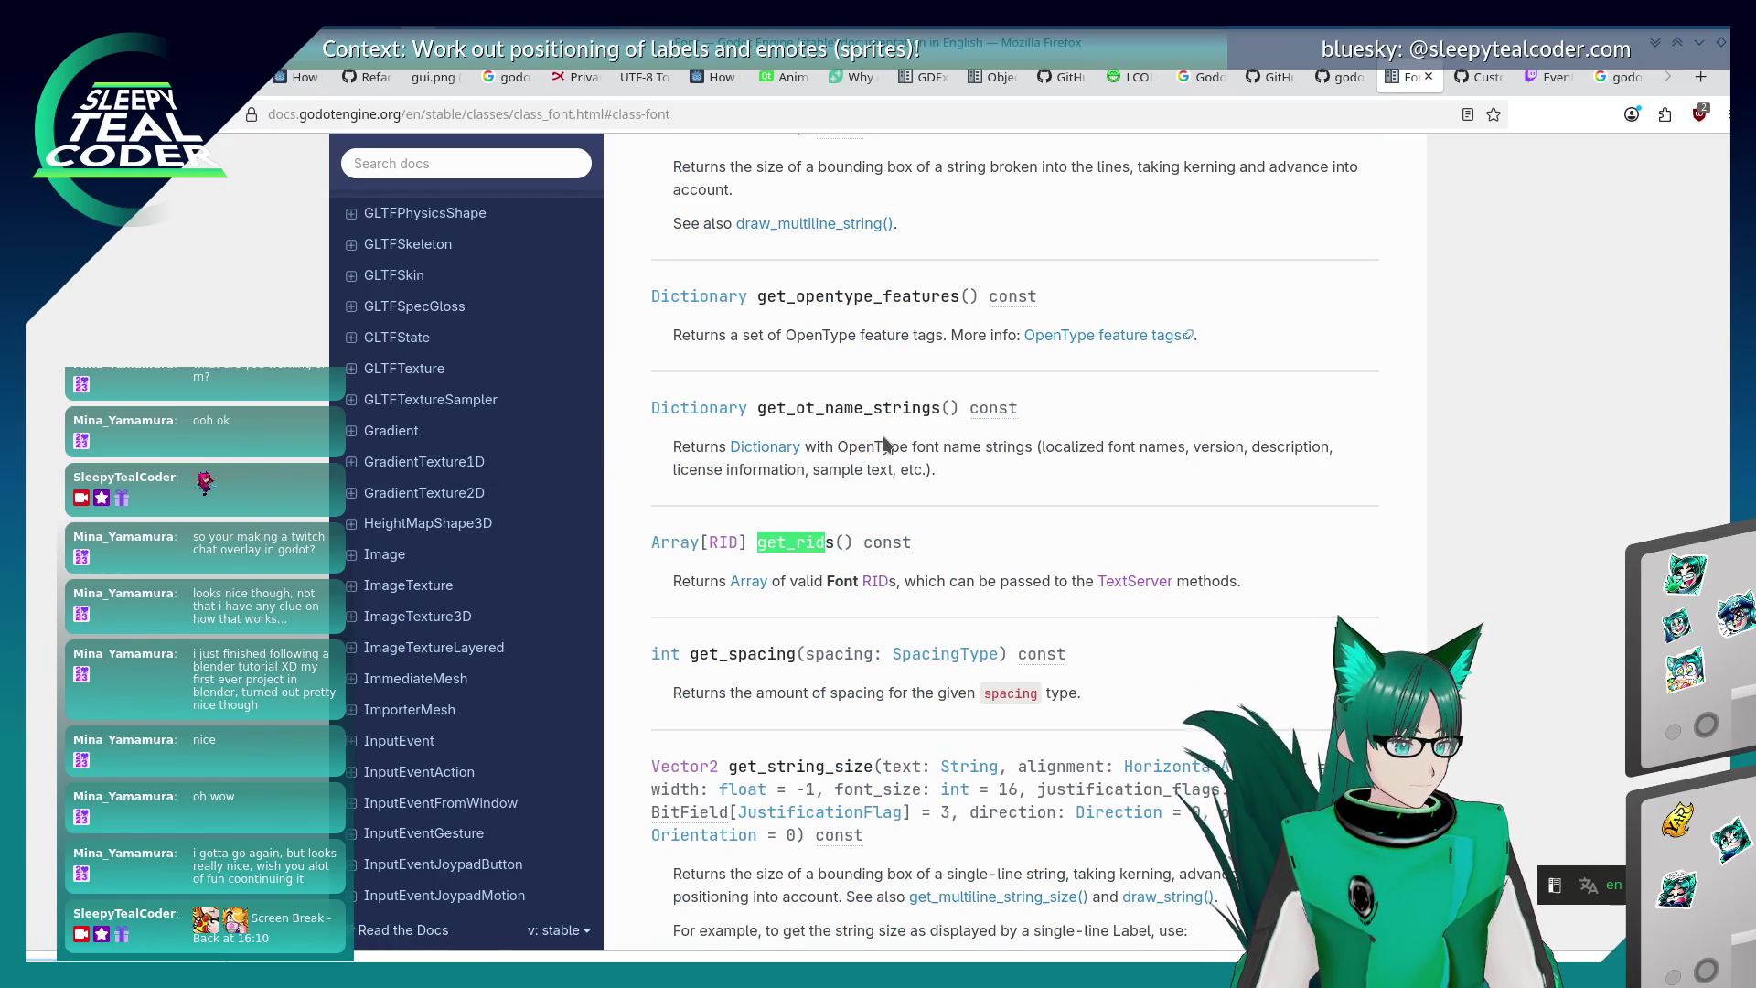
{"action": "key", "text": "Return"}
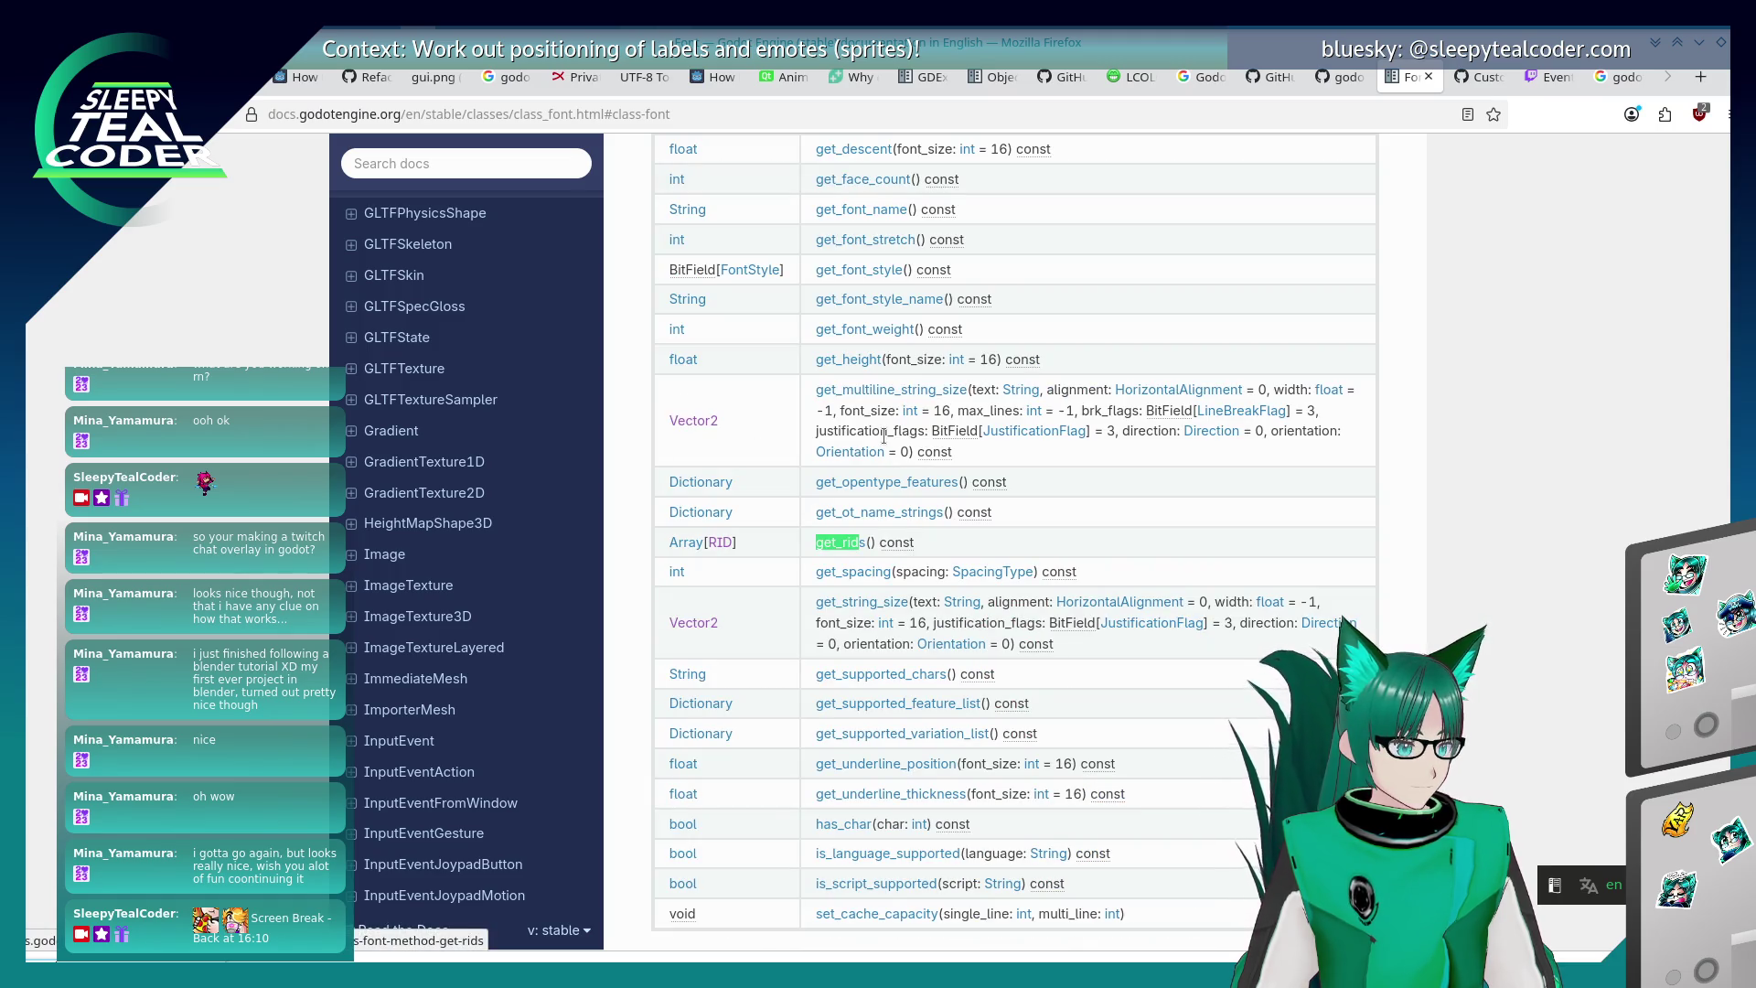
- Go back to the SystemFont class page, then return to label_3d_text.gd in Godot
{"action": "key", "text": "alt+Tab"}
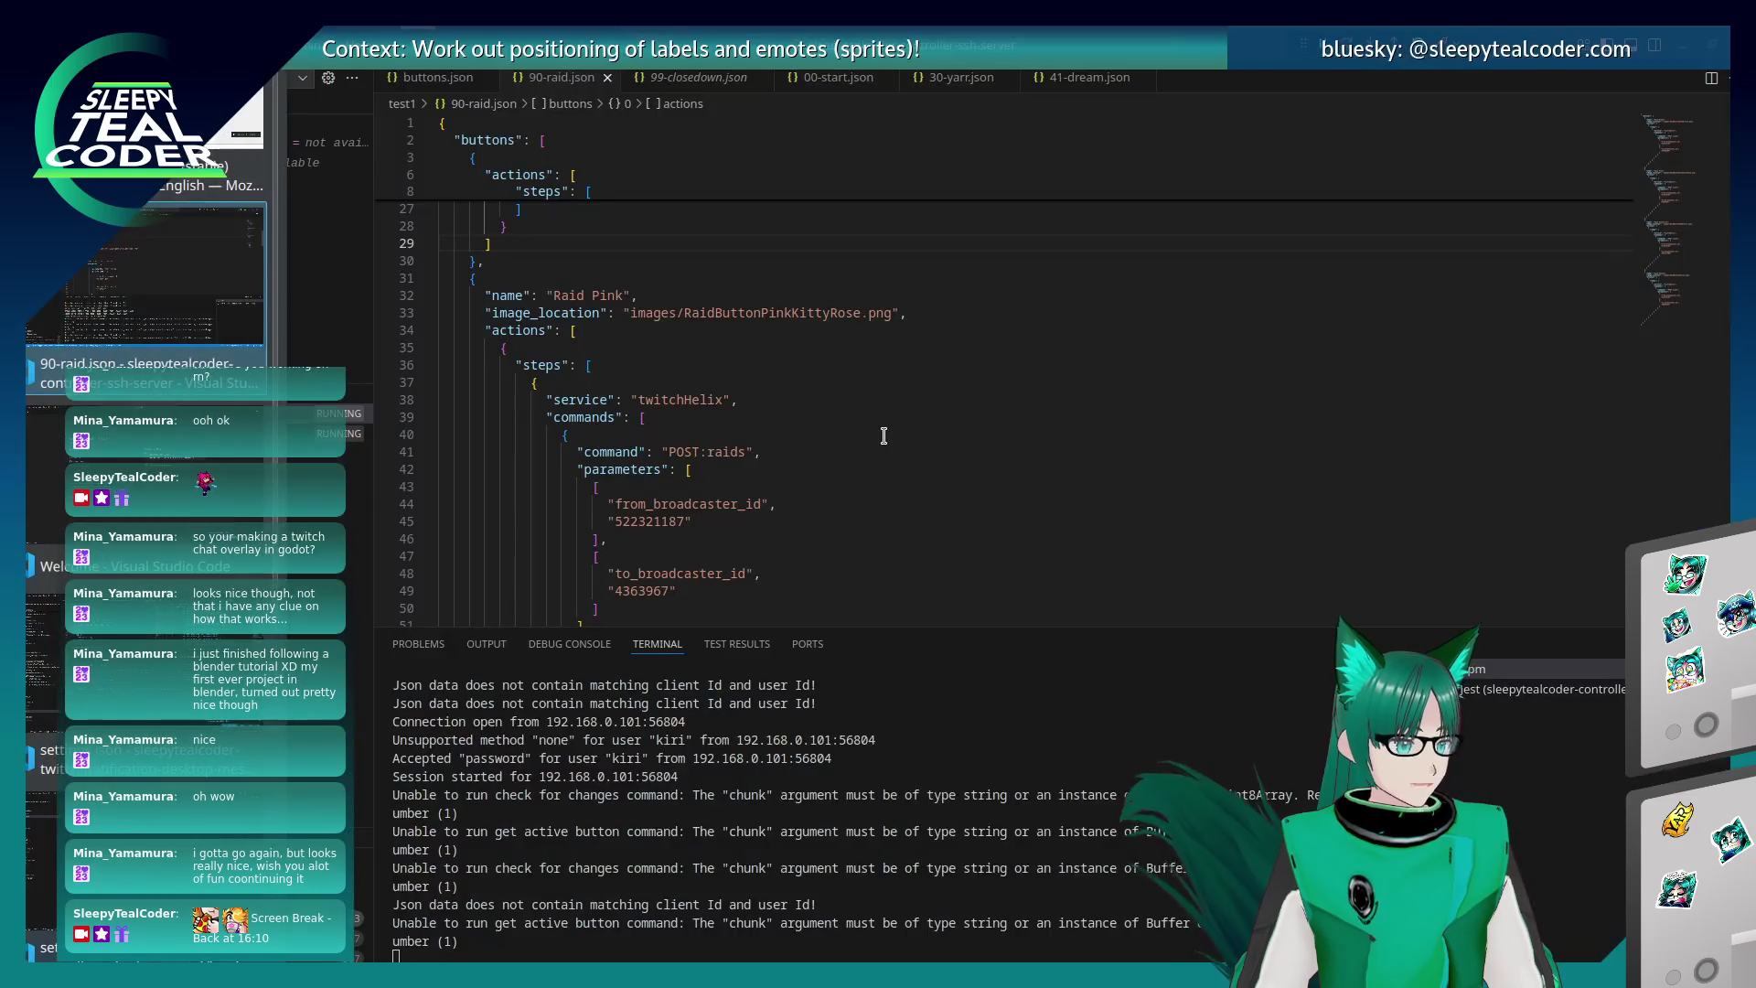
{"action": "key", "text": "alt+Tab"}
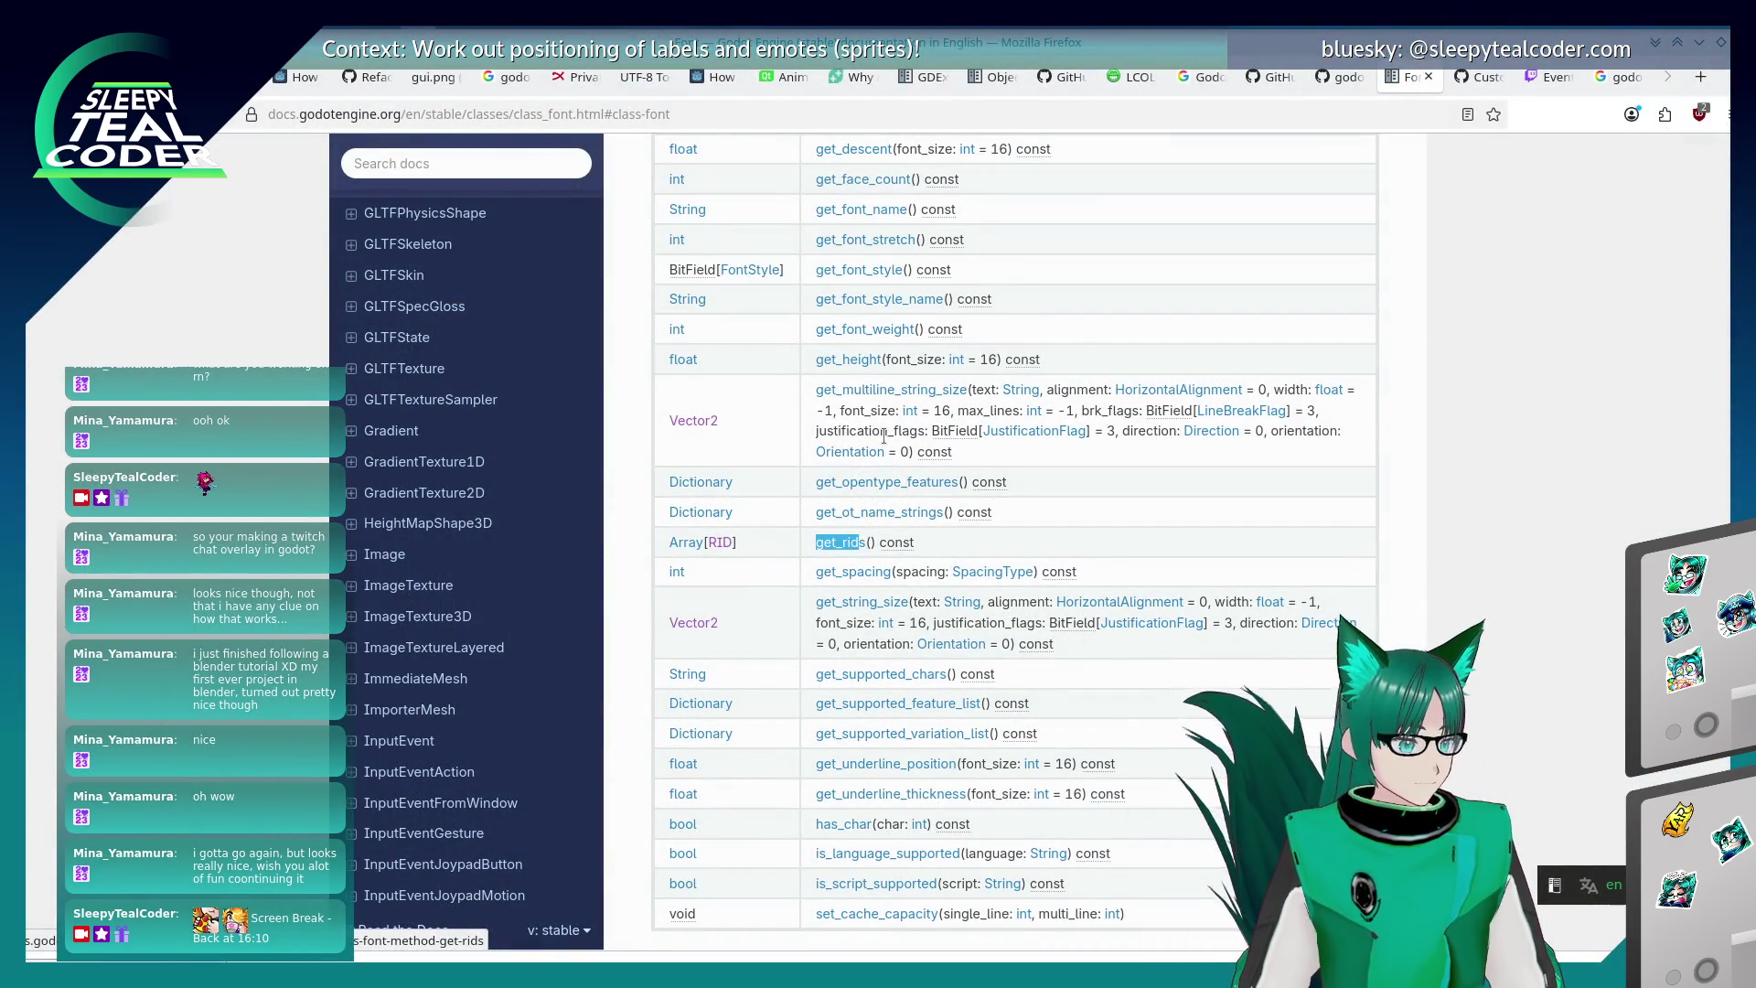
{"action": "key", "text": "Home"}
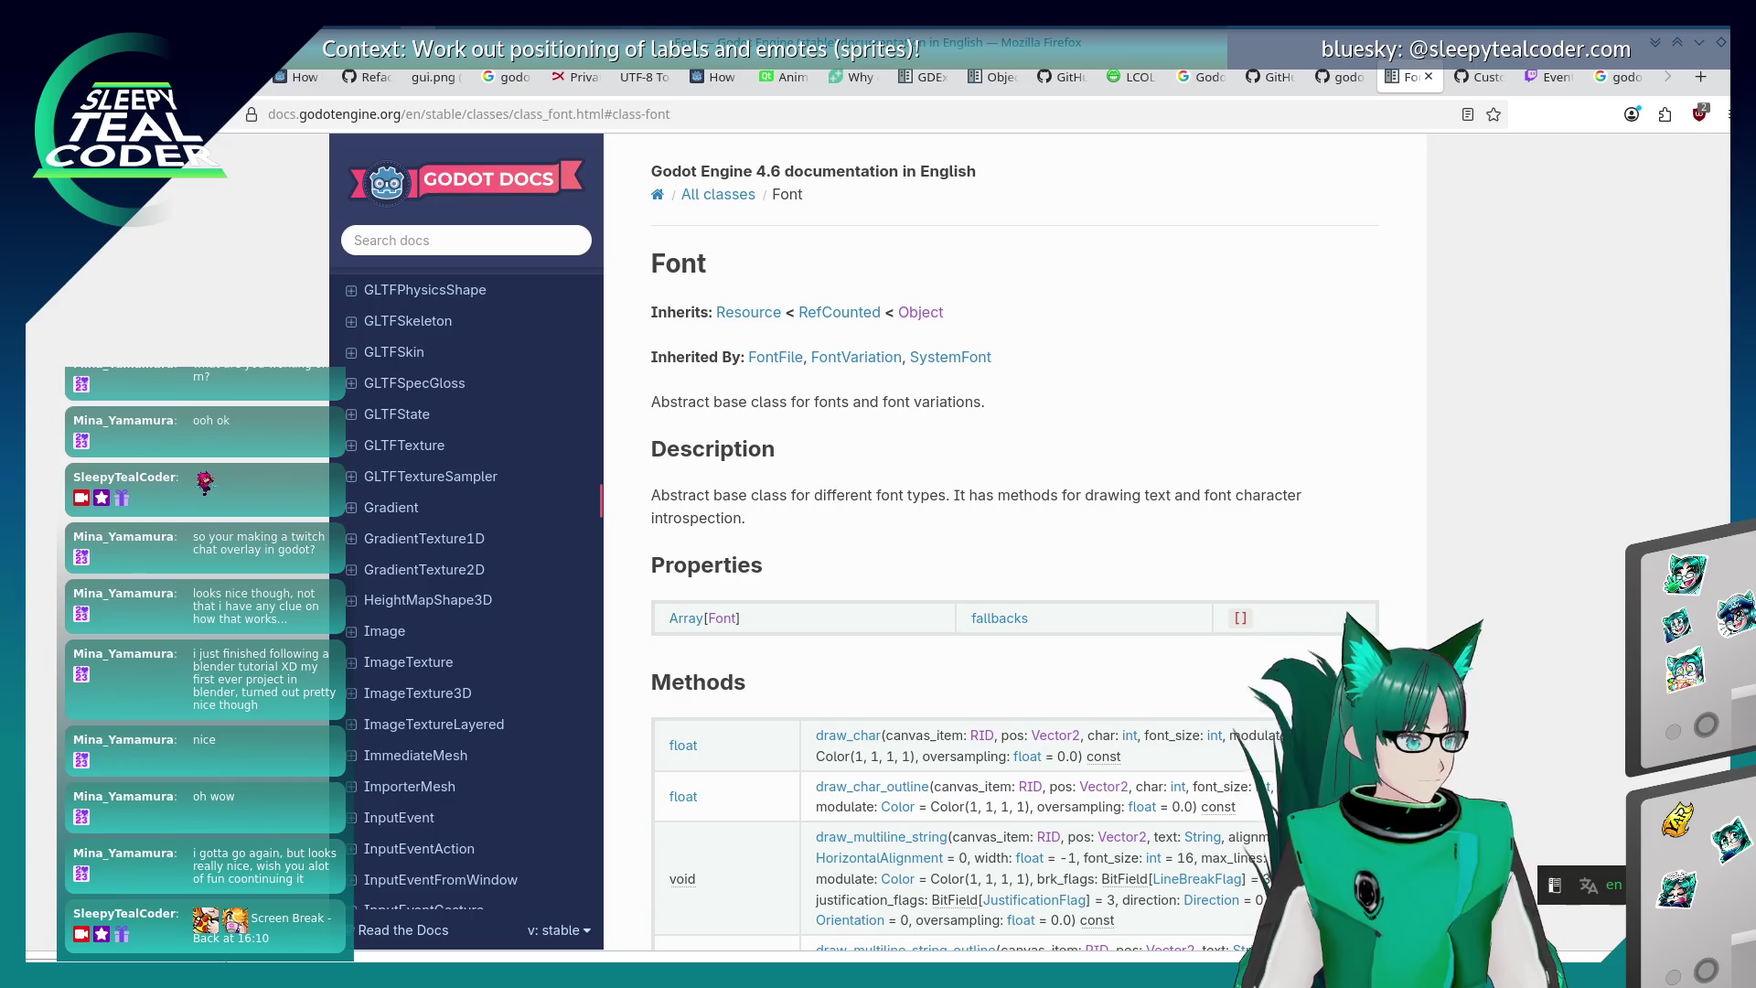
{"action": "left_click", "coordinate": [950, 356]}
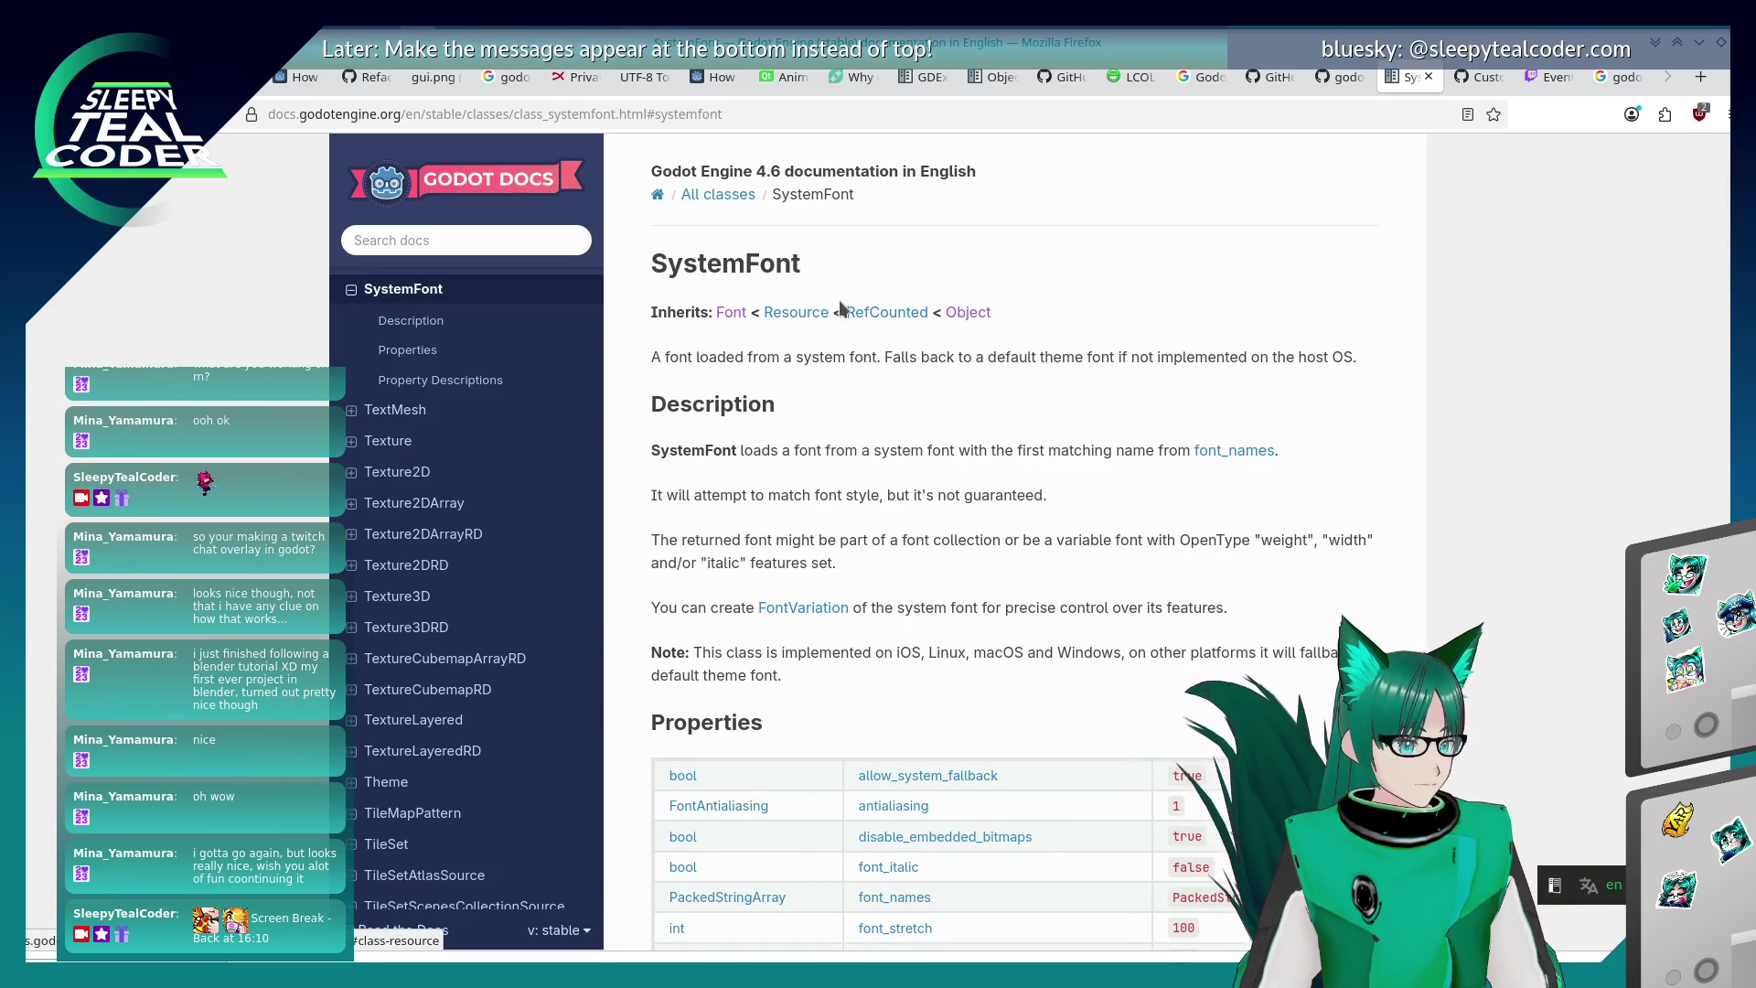
{"action": "left_click", "coordinate": [731, 315]}
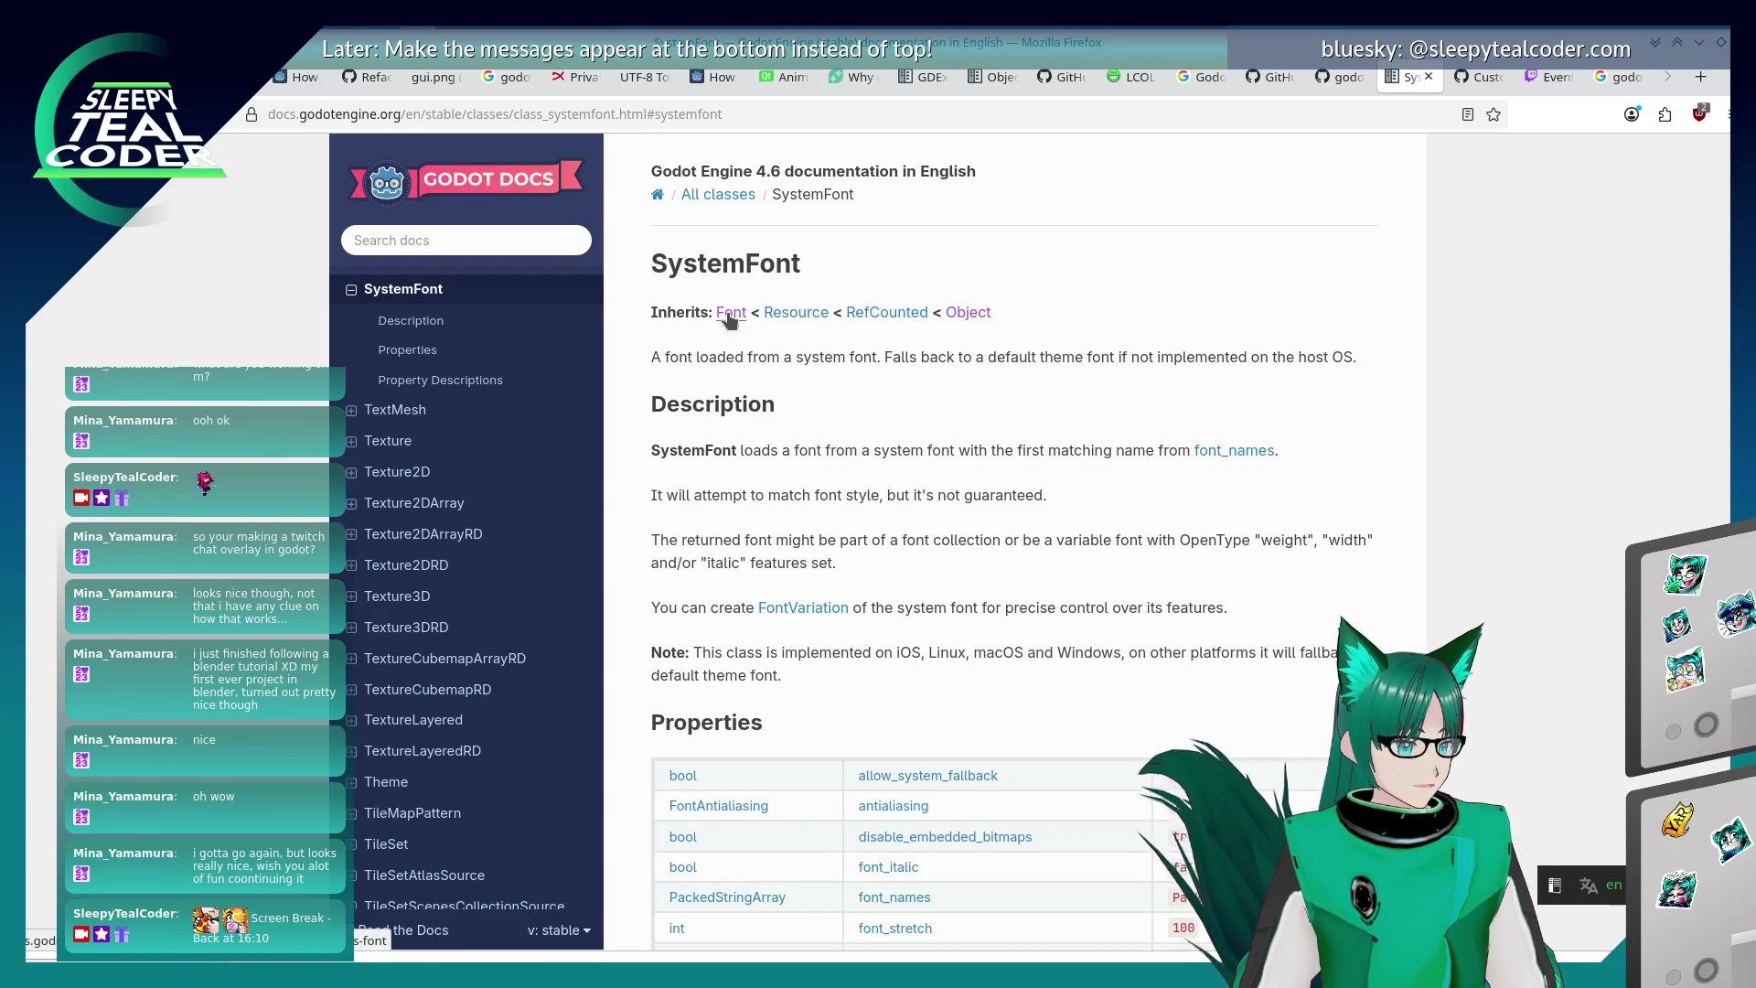
{"action": "key", "text": "alt+Tab"}
{"action": "key", "text": "alt+Tab"}
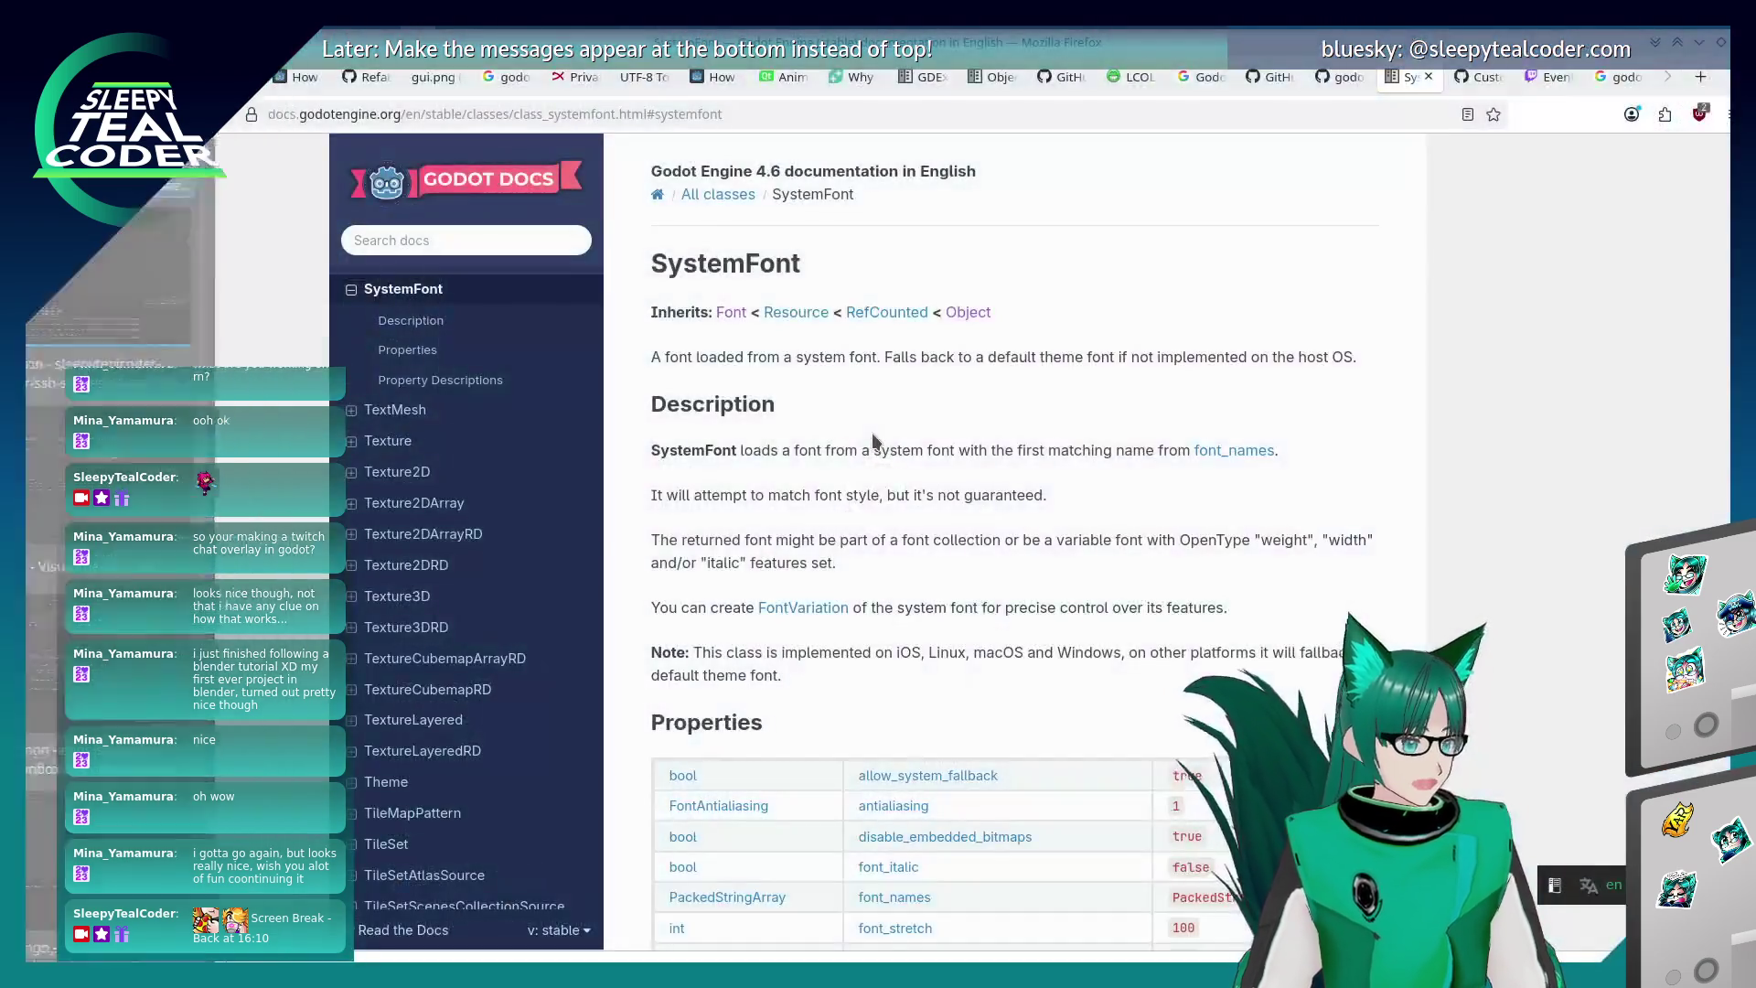
{"action": "key", "text": "alt+Tab"}
{"action": "scroll", "coordinate": [832, 588], "scroll_direction": "down", "scroll_amount": 1}
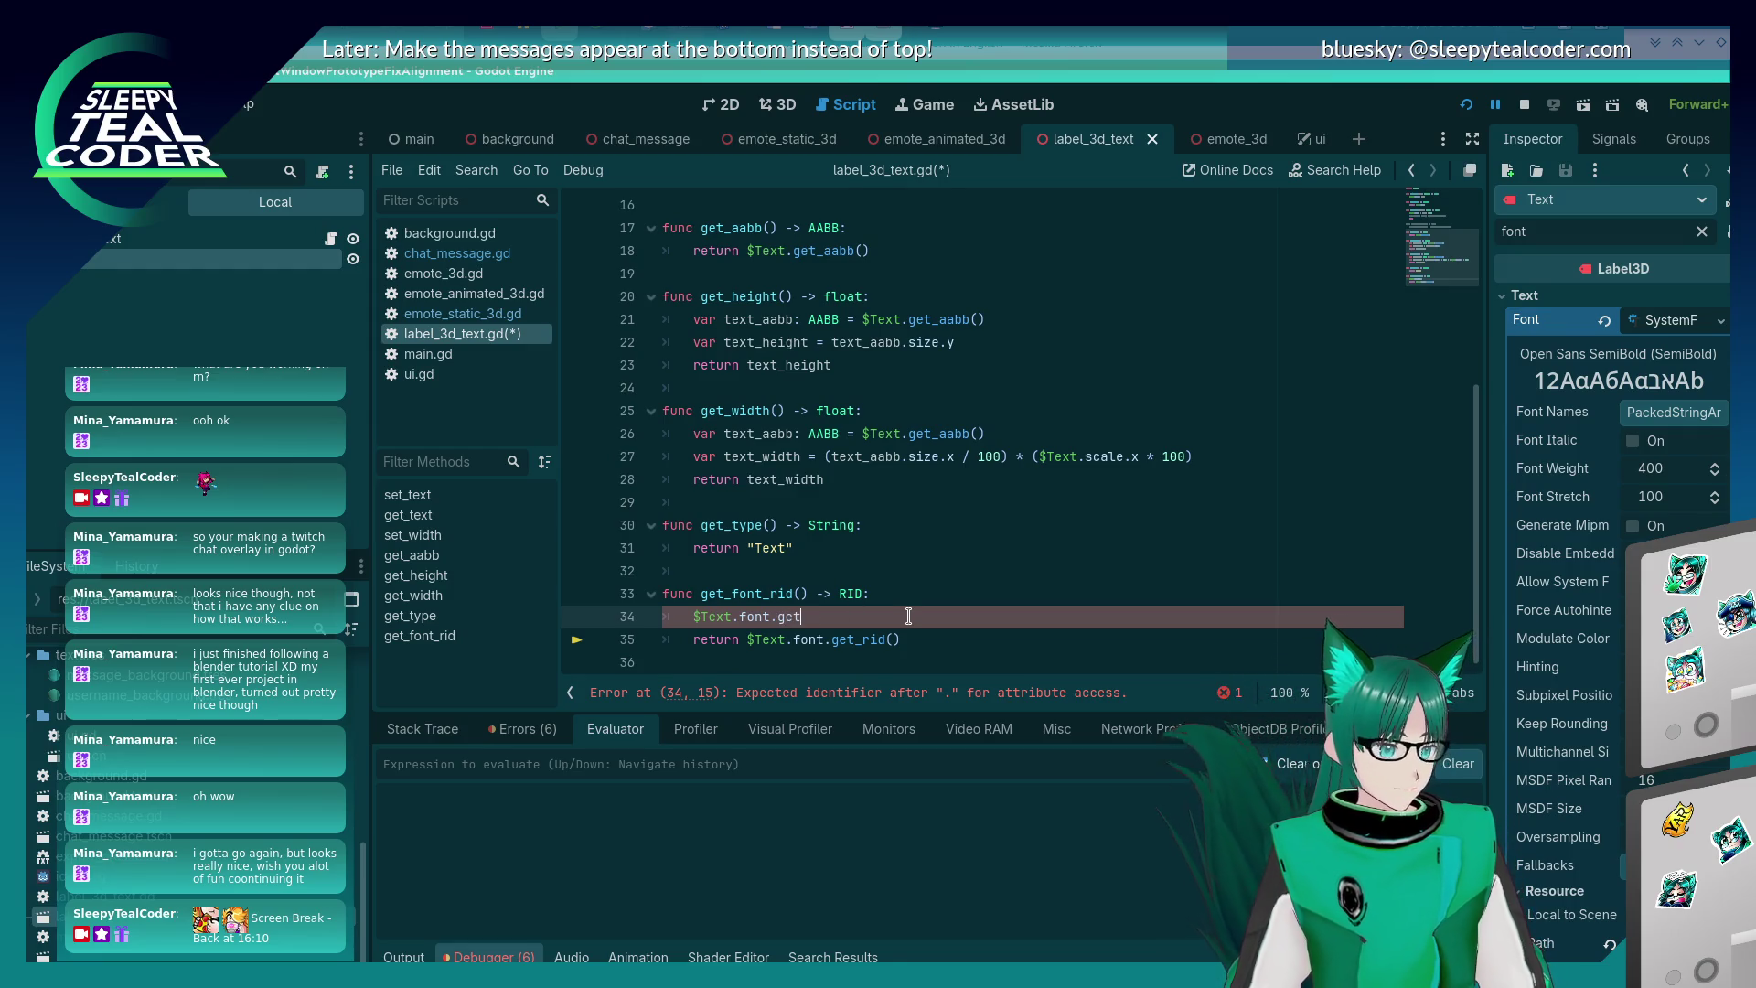
- Change get_font_rid to return $Text.font.get_rids()[0], remove the leftover line, save, and run the project
{"action": "type", "text": "_rids()[0"}
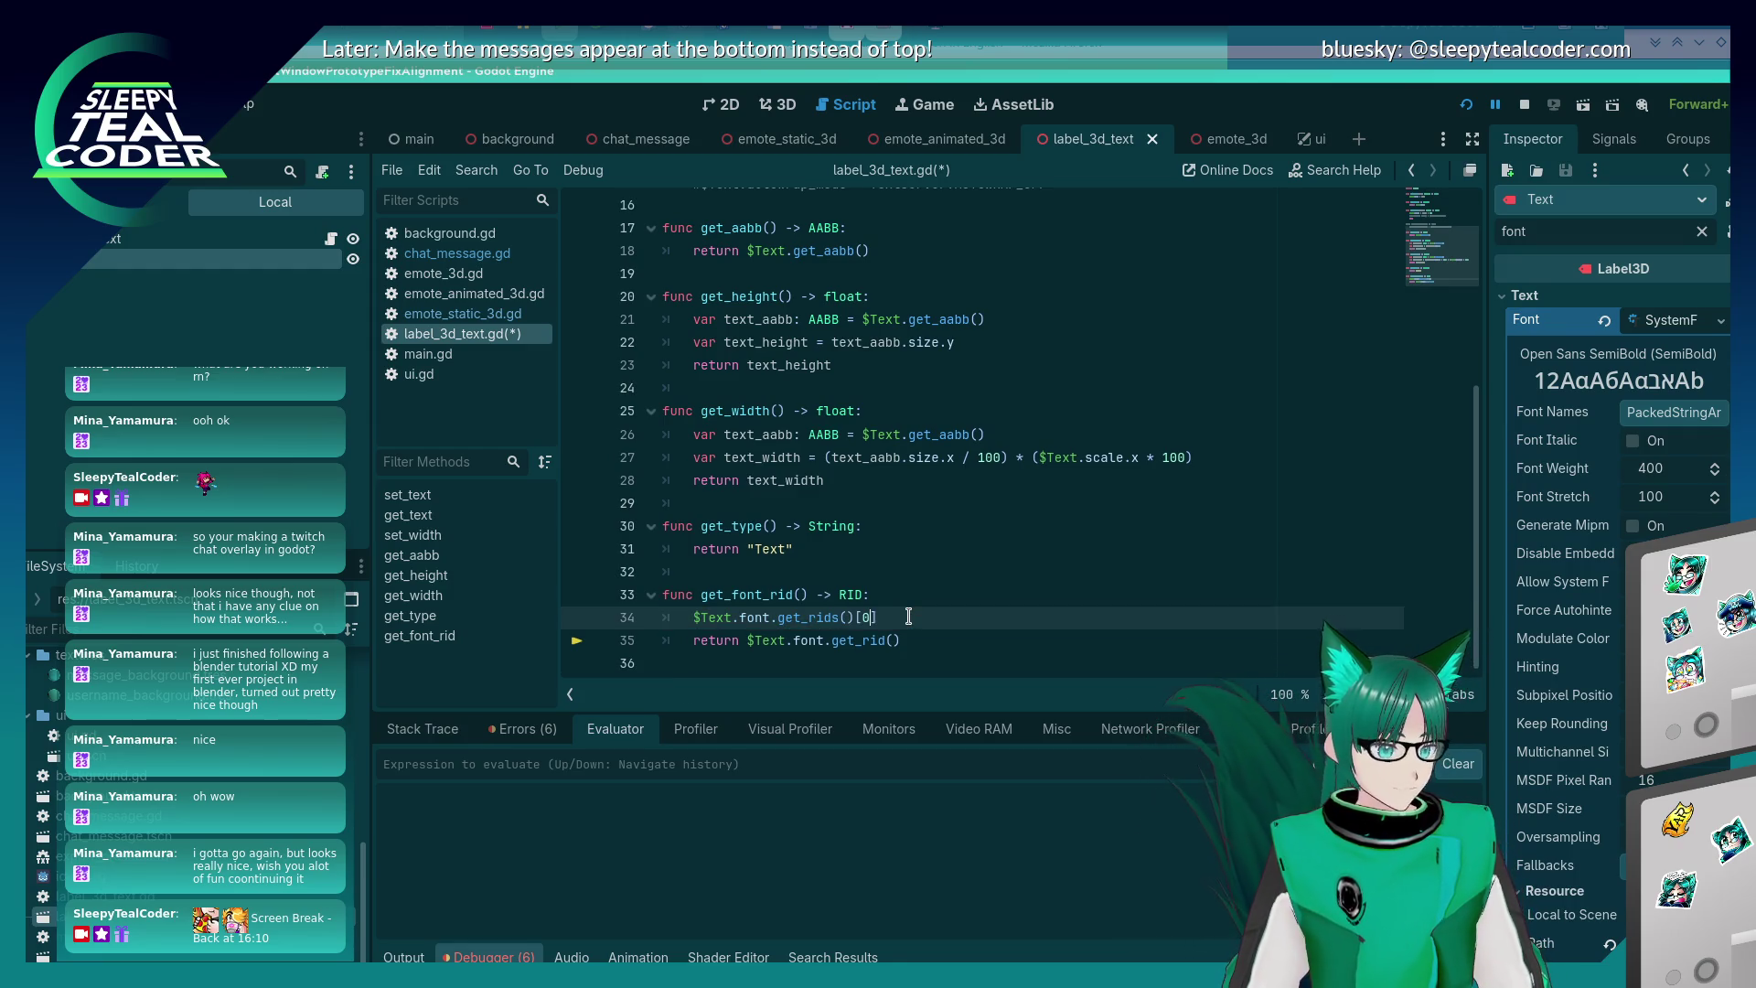
{"action": "key", "text": "ctrl+s"}
{"action": "key", "text": "ctrl+z"}
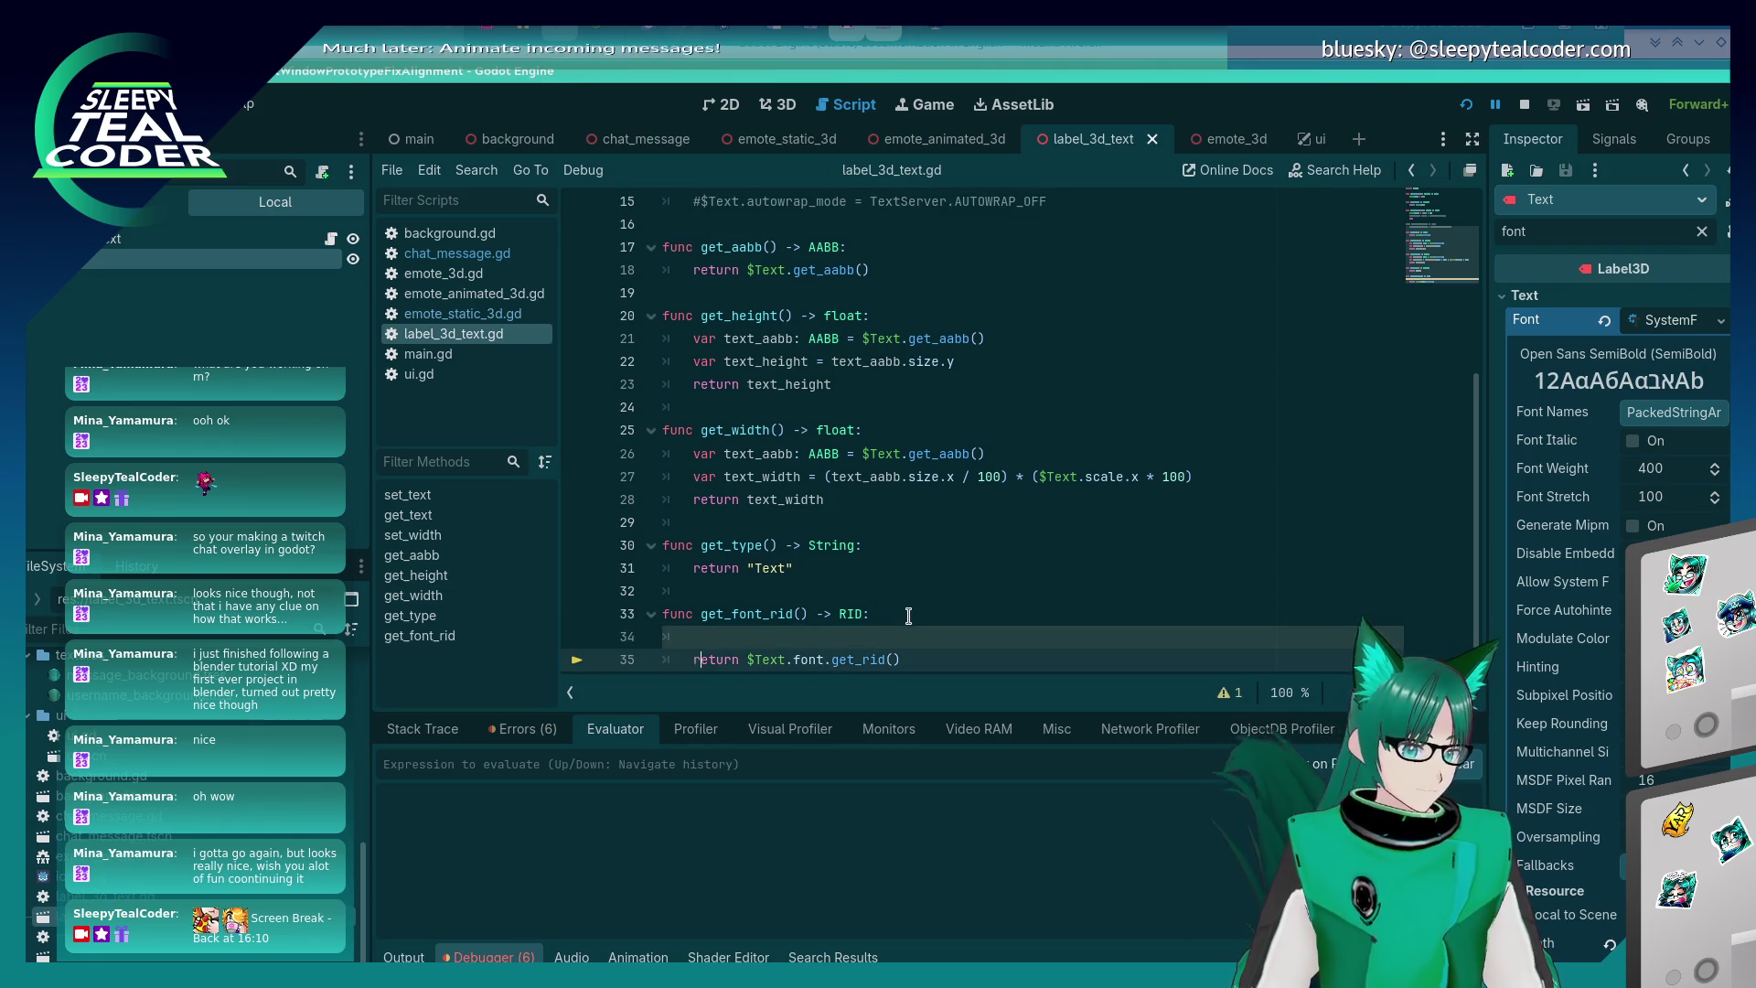
{"action": "key", "text": "ctrl+Right"}
{"action": "key", "text": "ctrl+shift+z"}
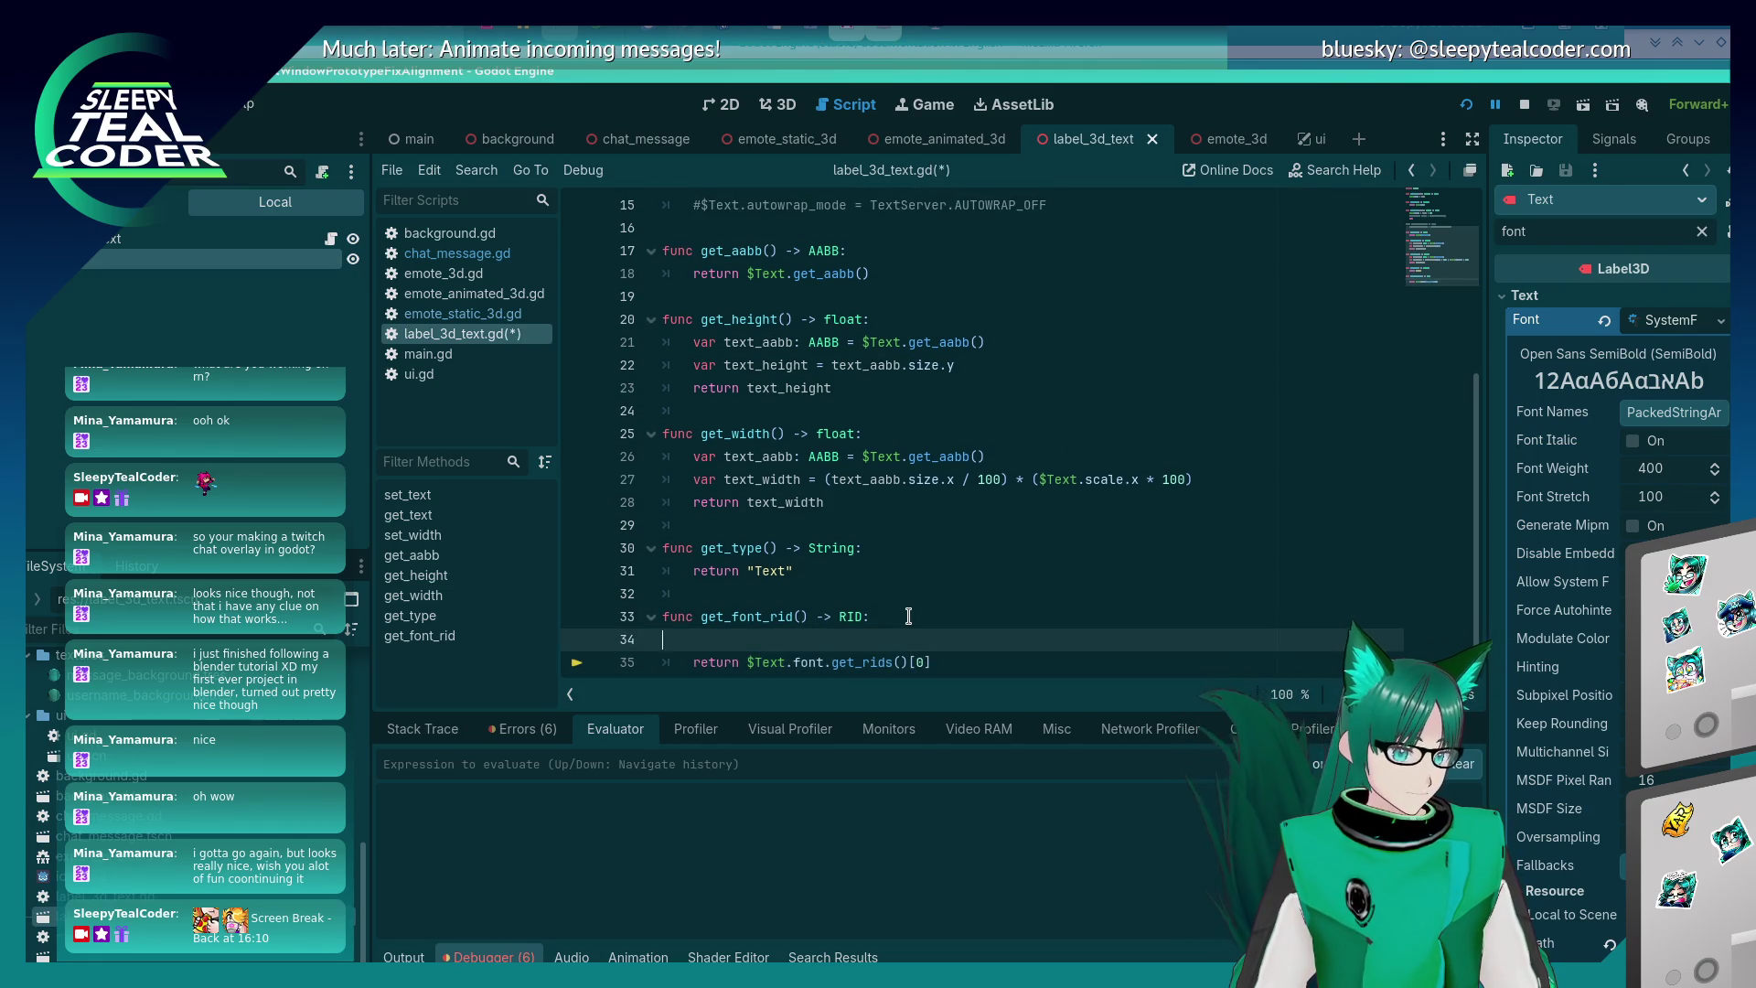
{"action": "key", "text": "ctrl+s"}
{"action": "key", "text": "F5"}
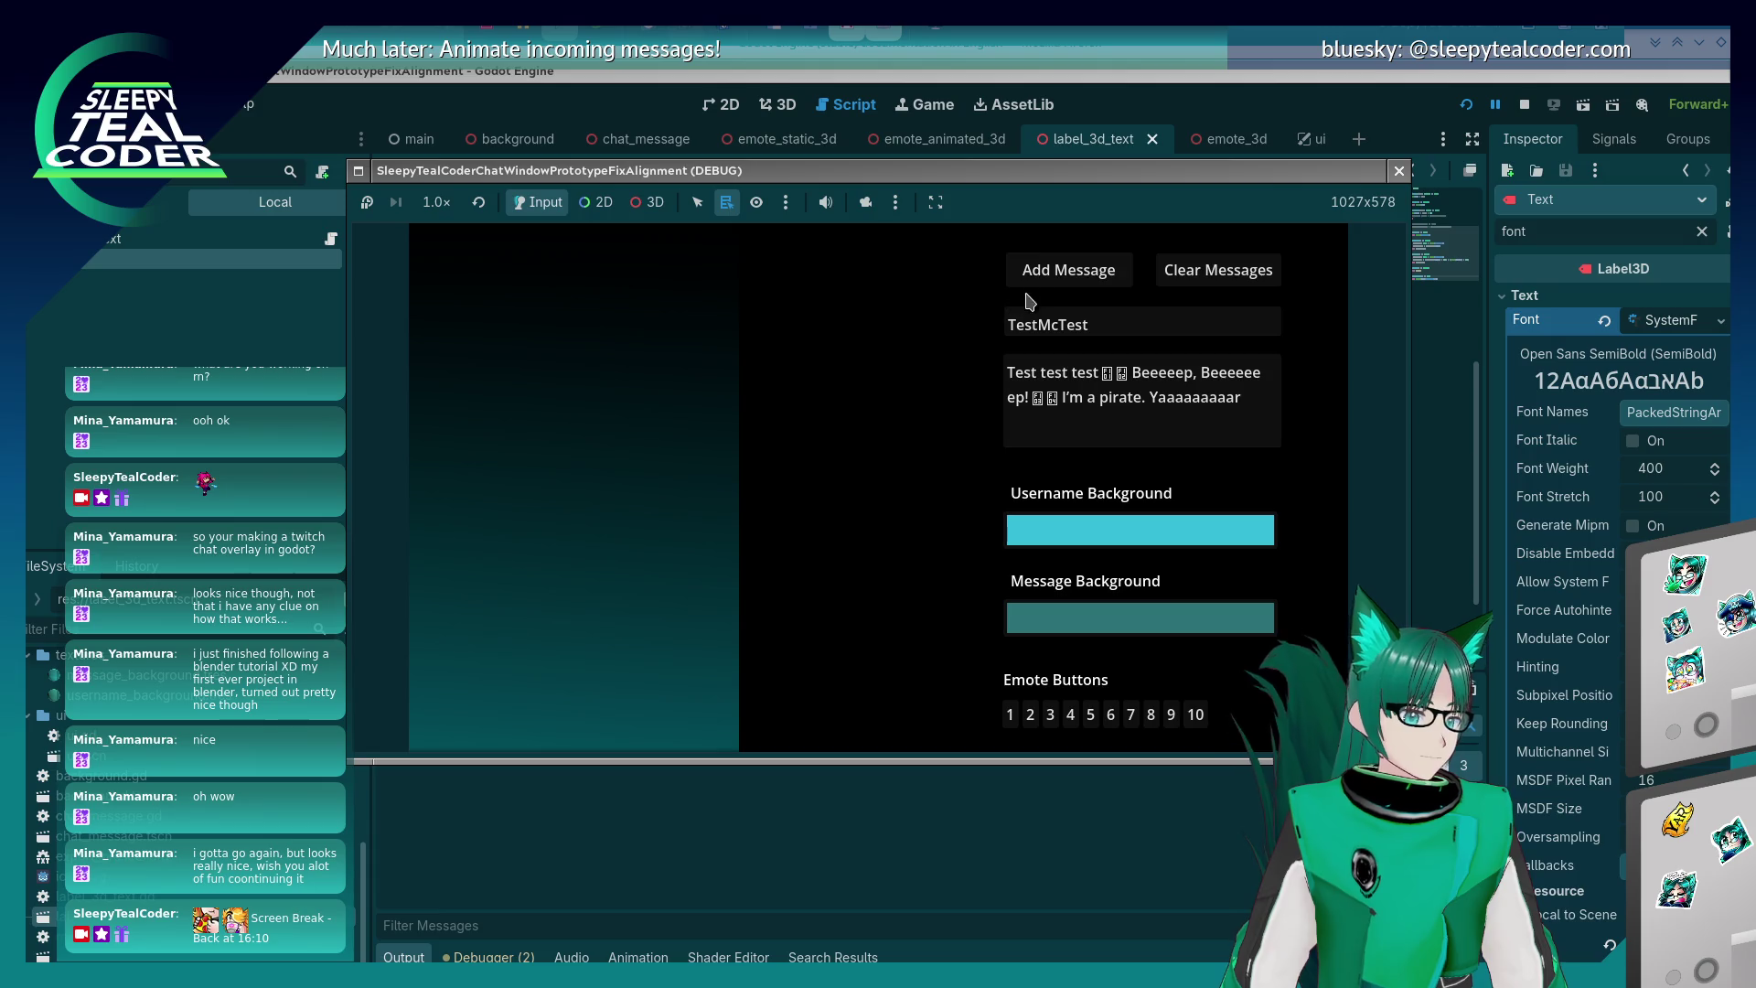
- Add a test message, step past the line 245 breakpoint, and show the (16.0, 18.0) glyph size in Output
{"action": "left_click", "coordinate": [1051, 274]}
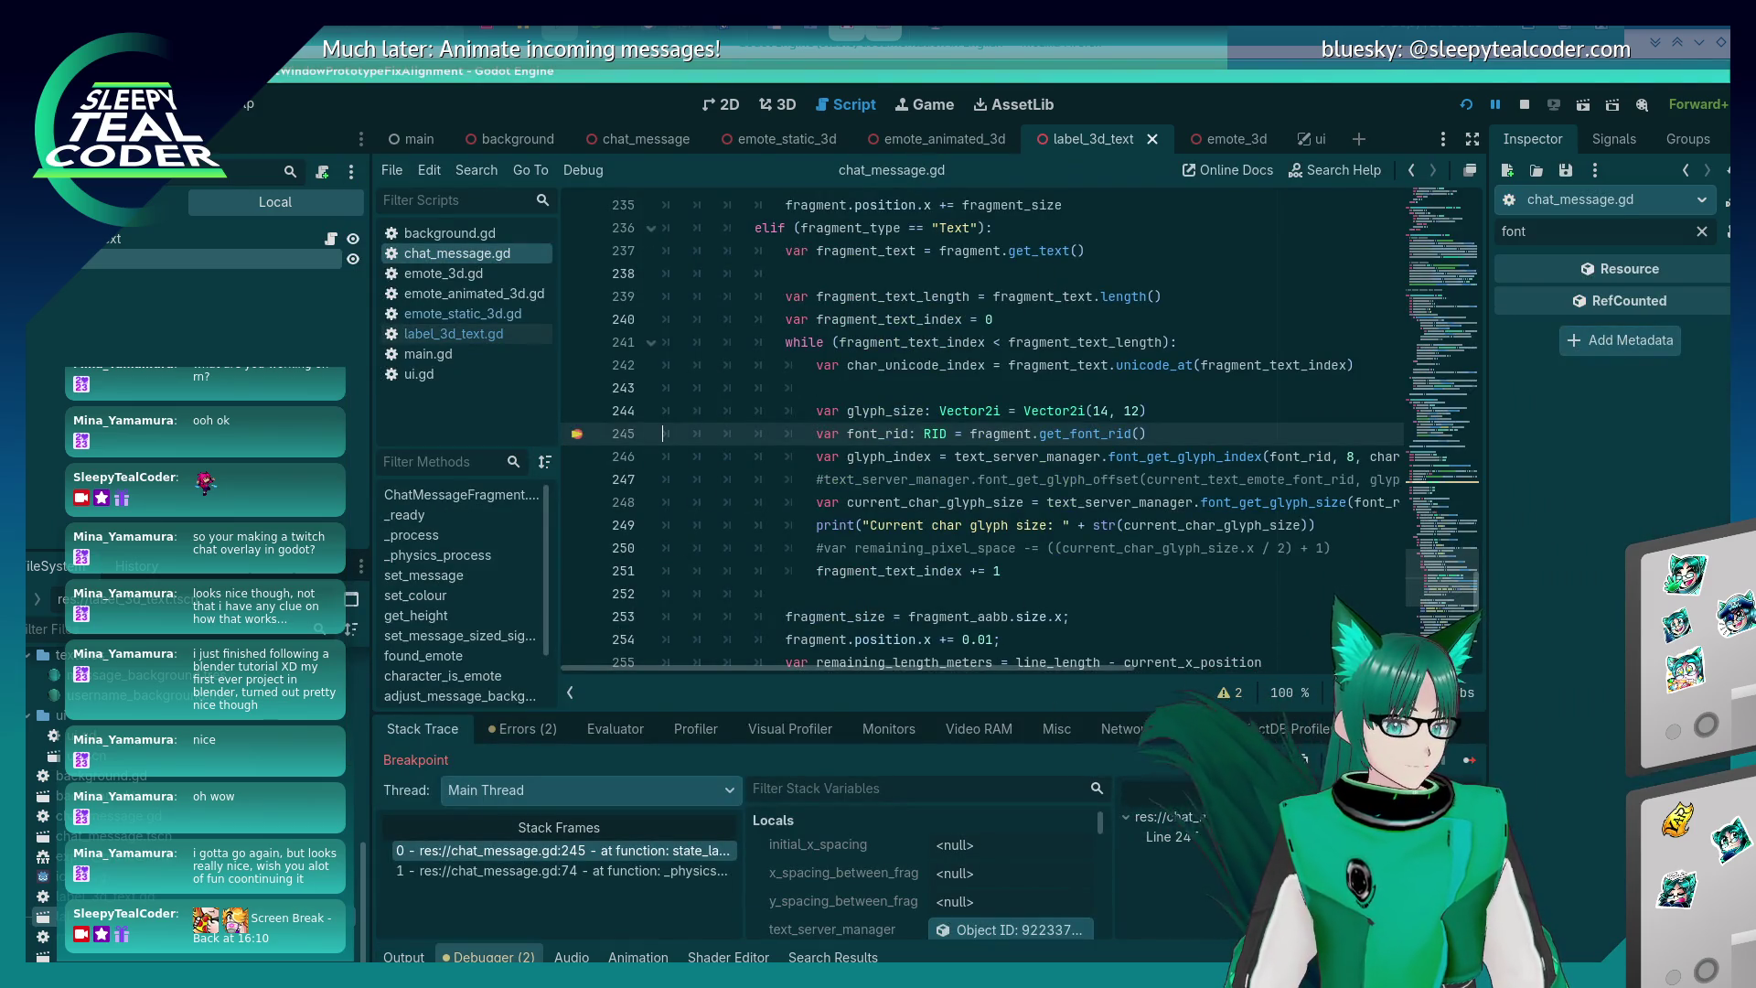
{"action": "key", "text": "F10"}
{"action": "mouse_move", "coordinate": [901, 407]}
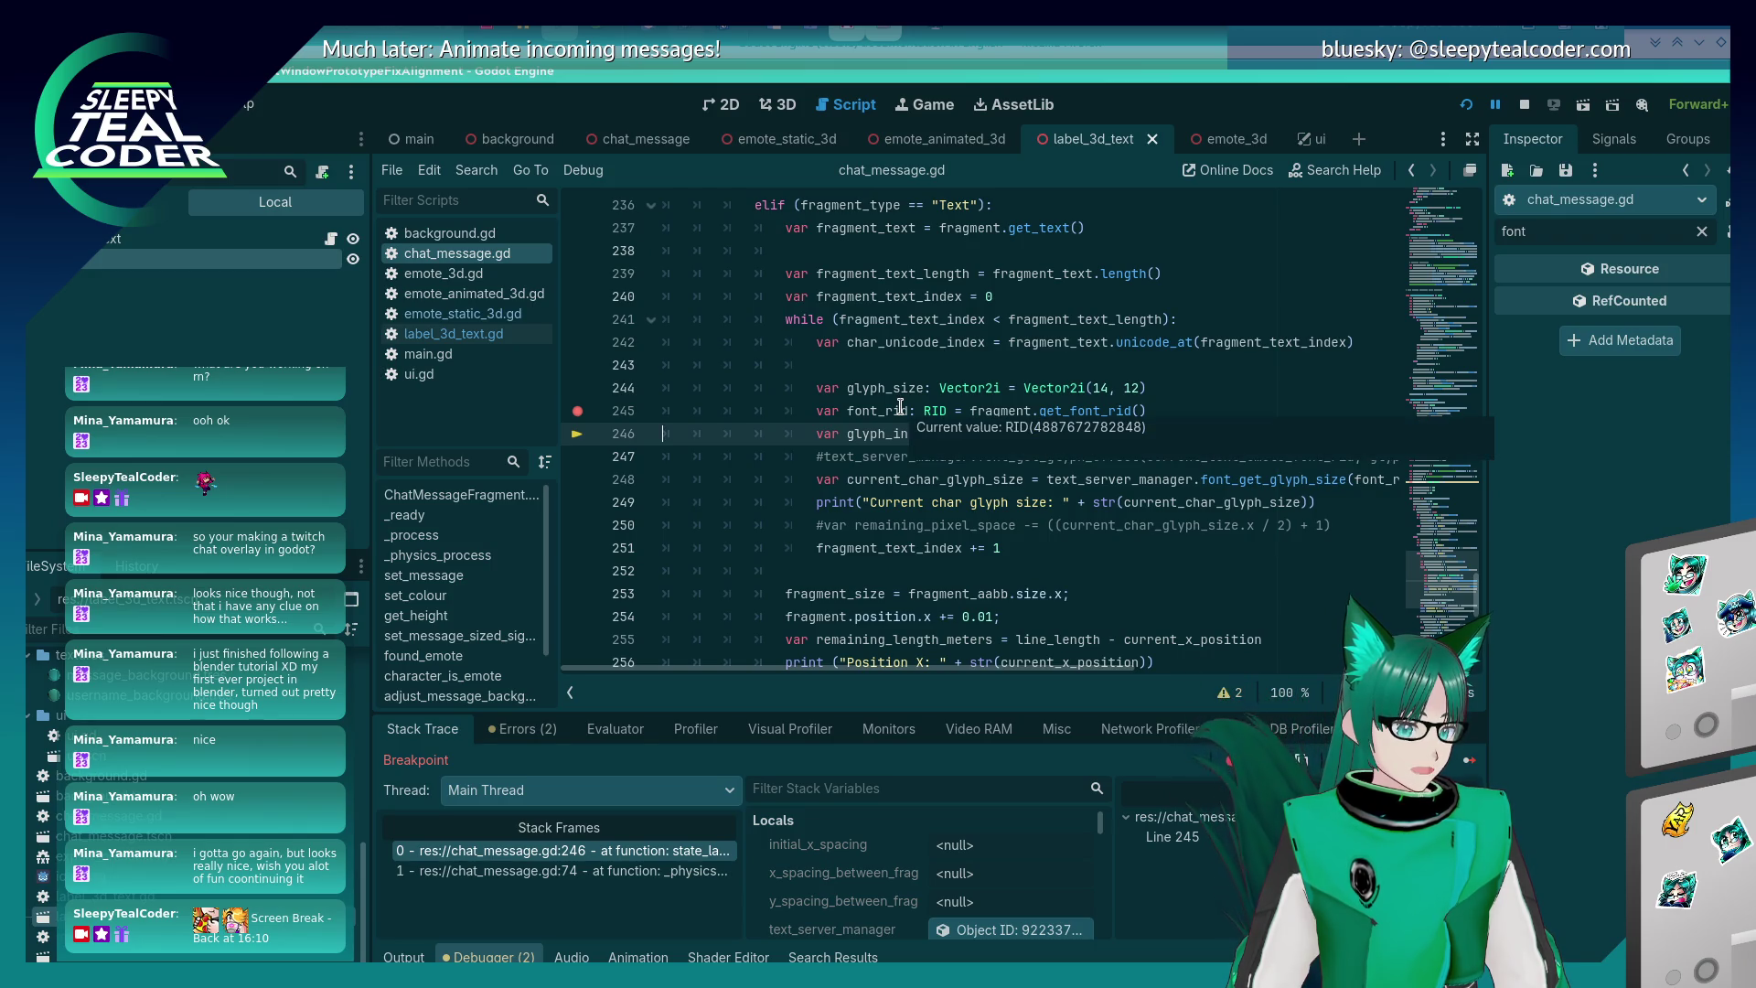
{"action": "left_click", "coordinate": [1468, 759]}
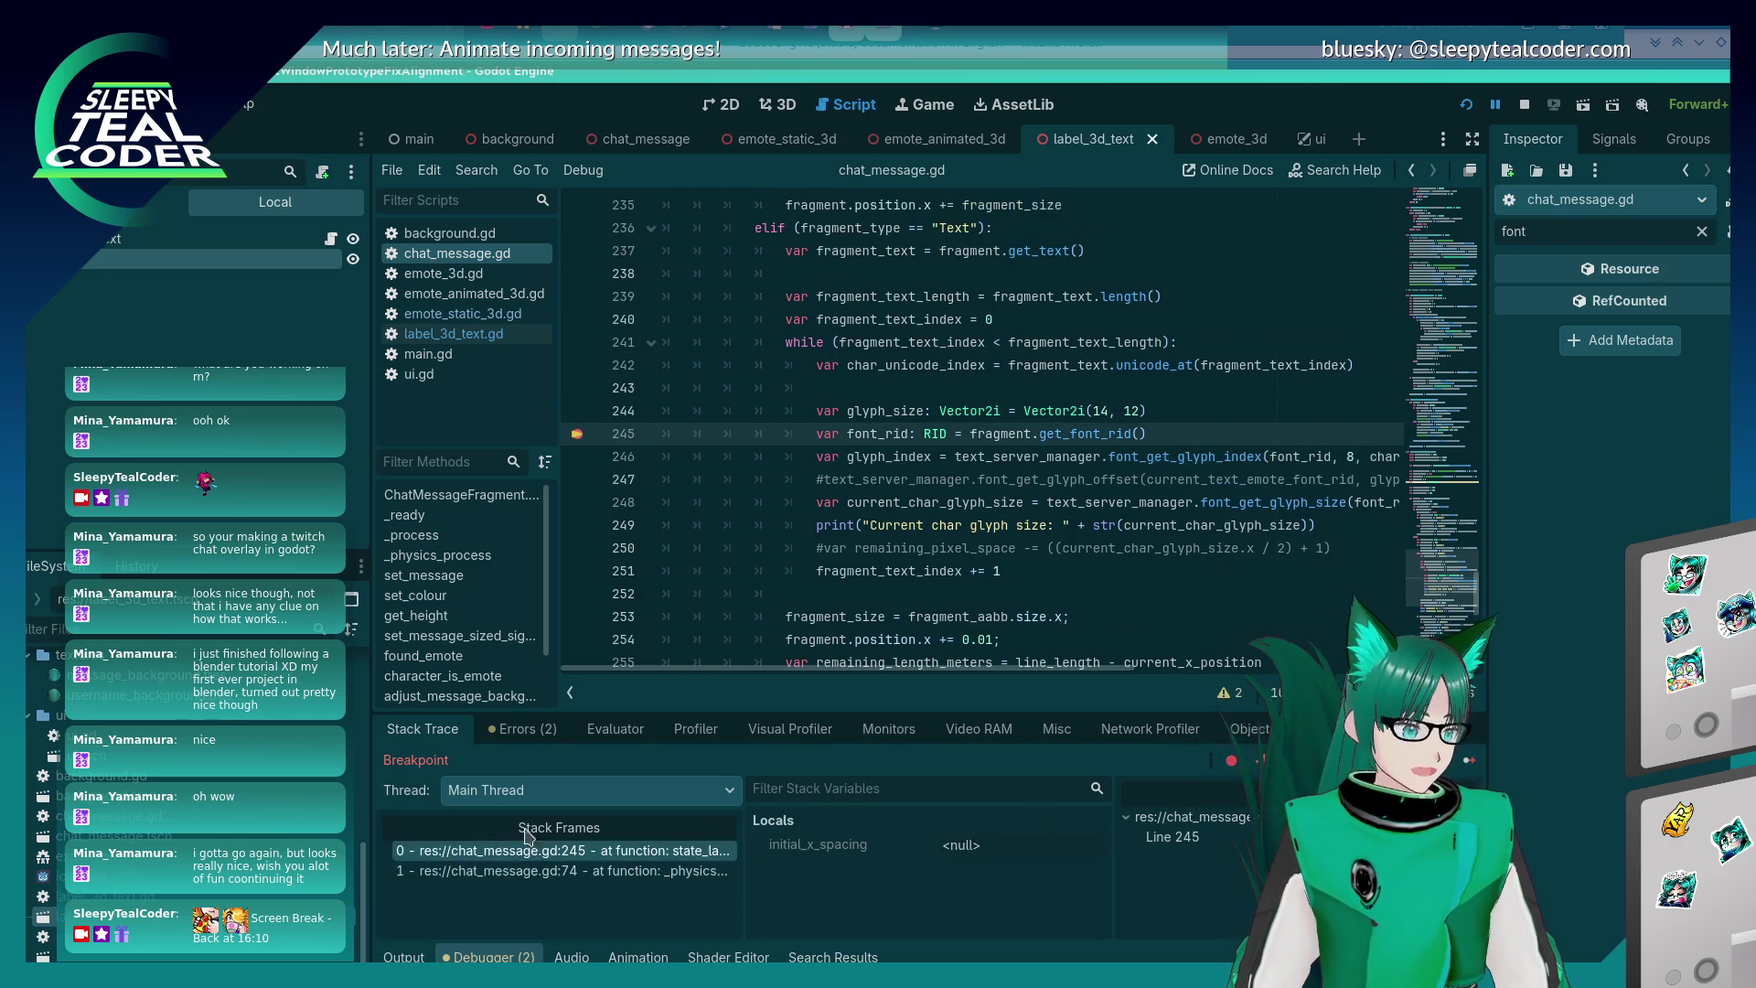
{"action": "left_click", "coordinate": [403, 957]}
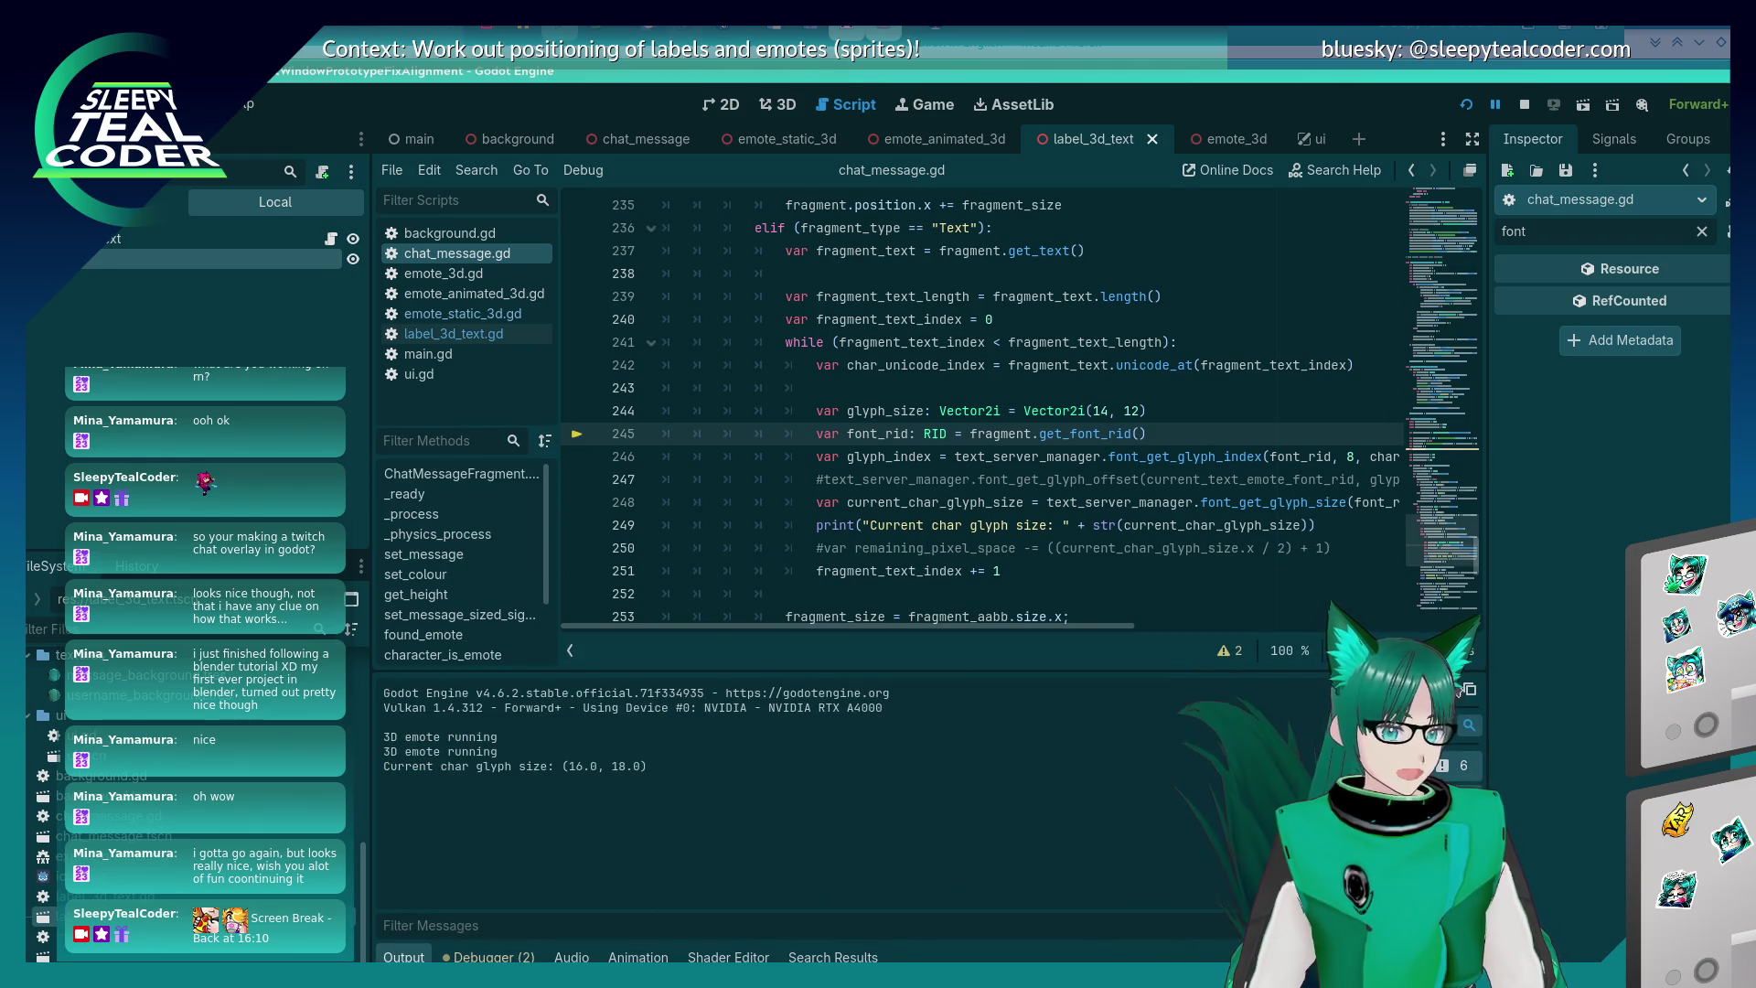
- Resume the paused game from the Debugger and scroll through the Output glyph-size log
{"action": "left_click", "coordinate": [454, 954]}
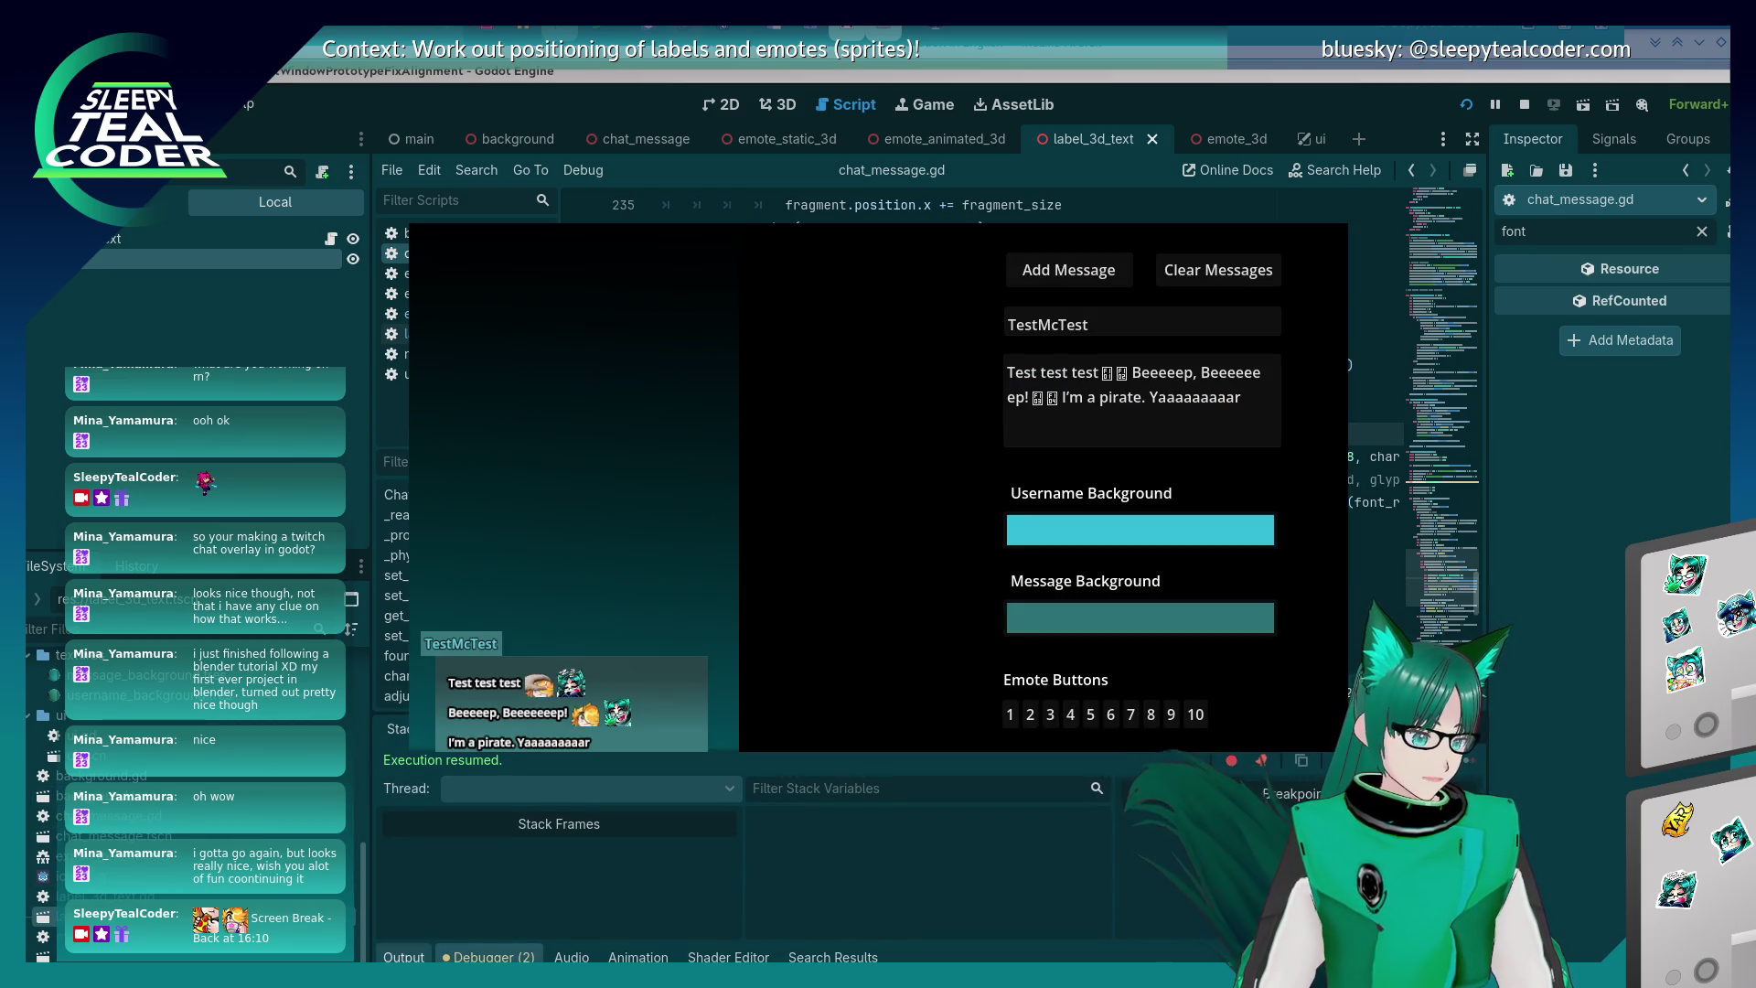
{"action": "left_click", "coordinate": [402, 955]}
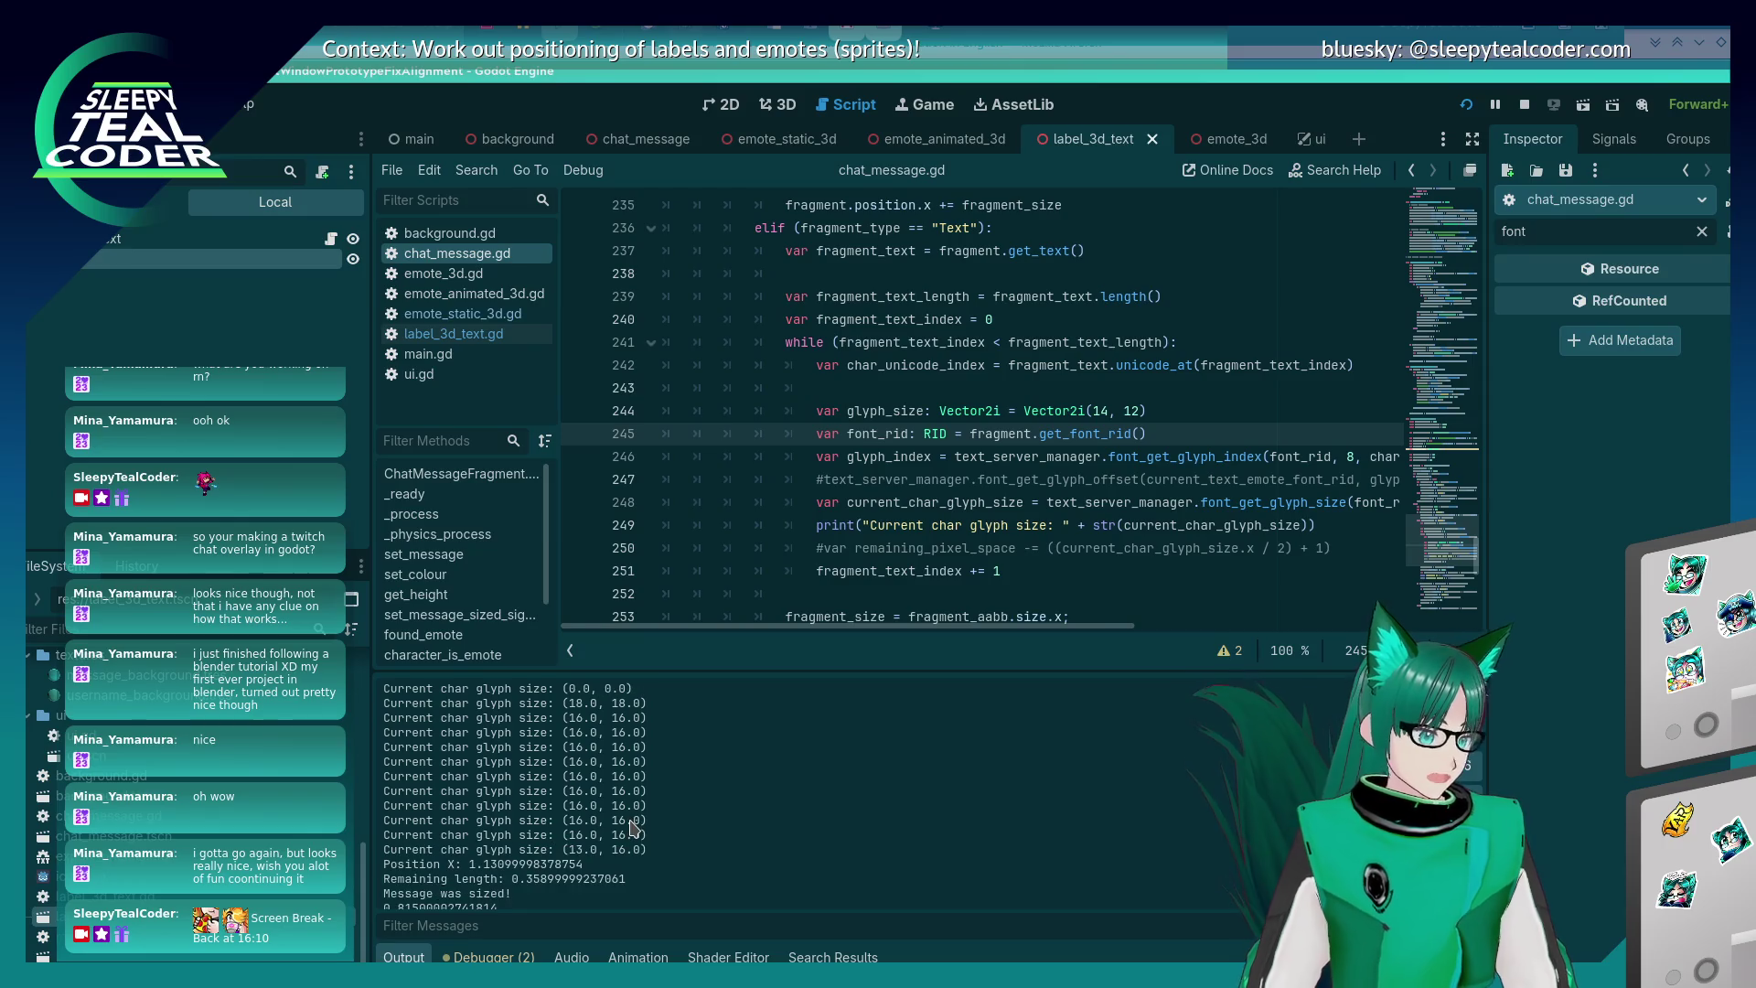
{"action": "scroll", "coordinate": [631, 827], "scroll_direction": "up", "scroll_amount": 5}
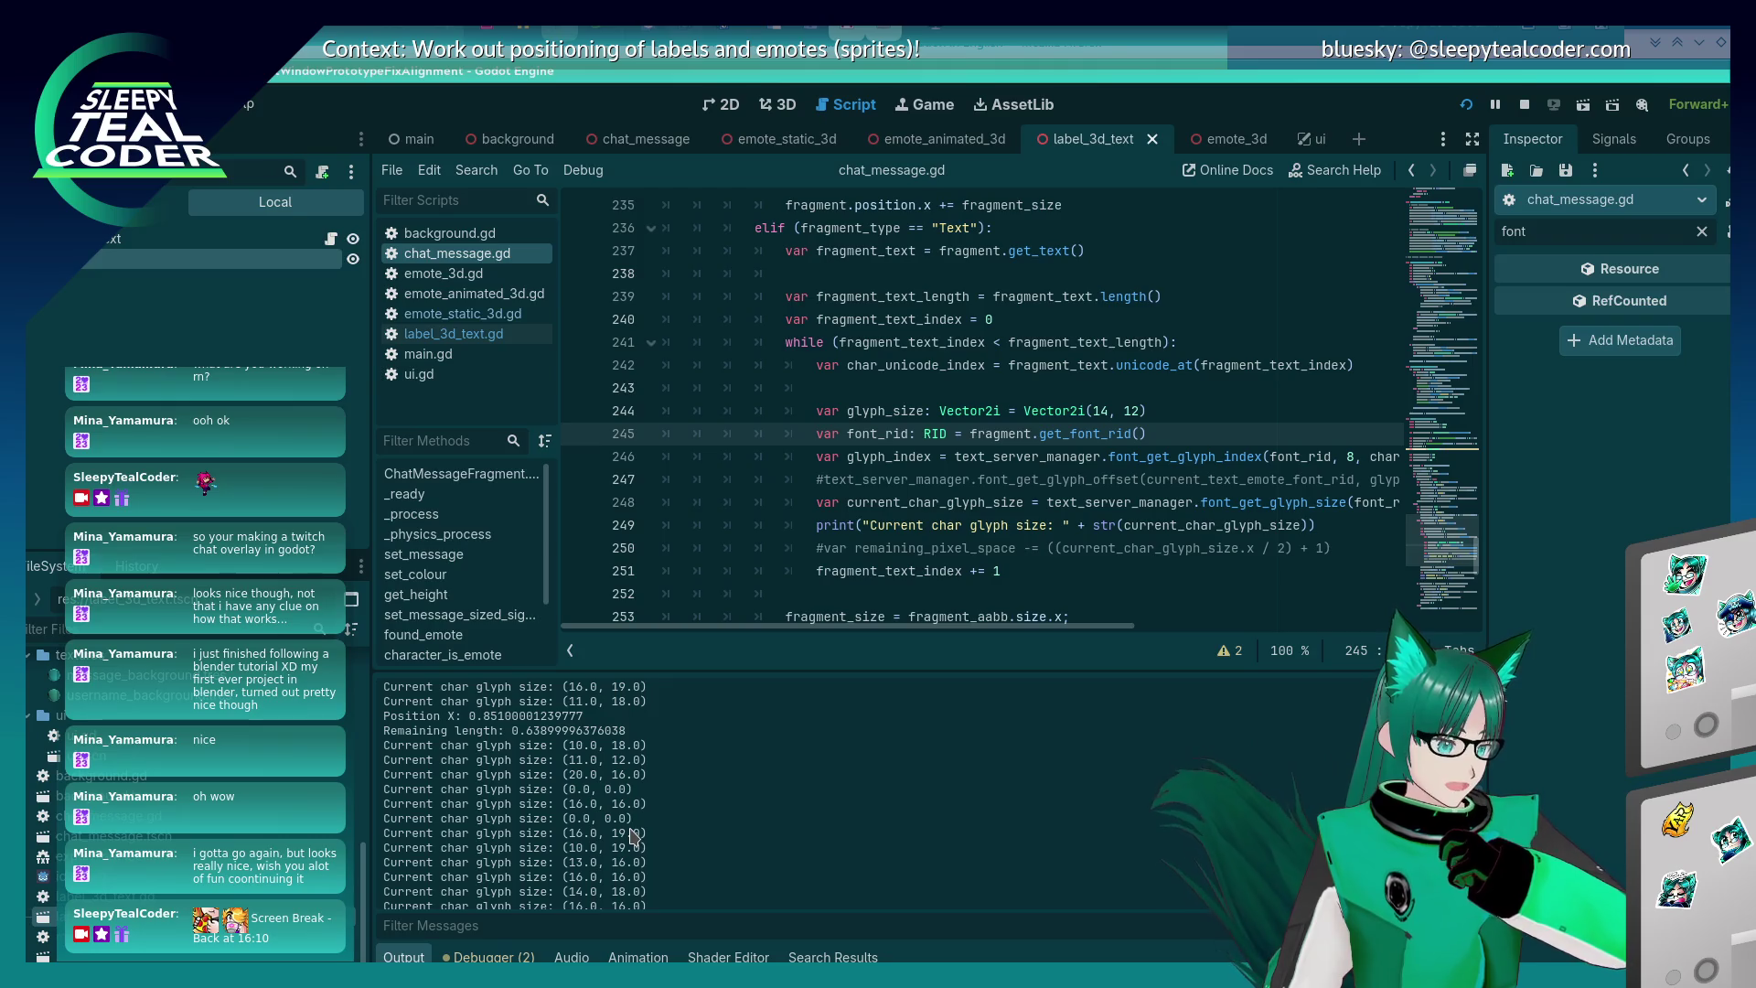
{"action": "scroll", "coordinate": [652, 801], "scroll_direction": "up", "scroll_amount": 3}
{"action": "scroll", "coordinate": [651, 801], "scroll_direction": "down", "scroll_amount": 3}
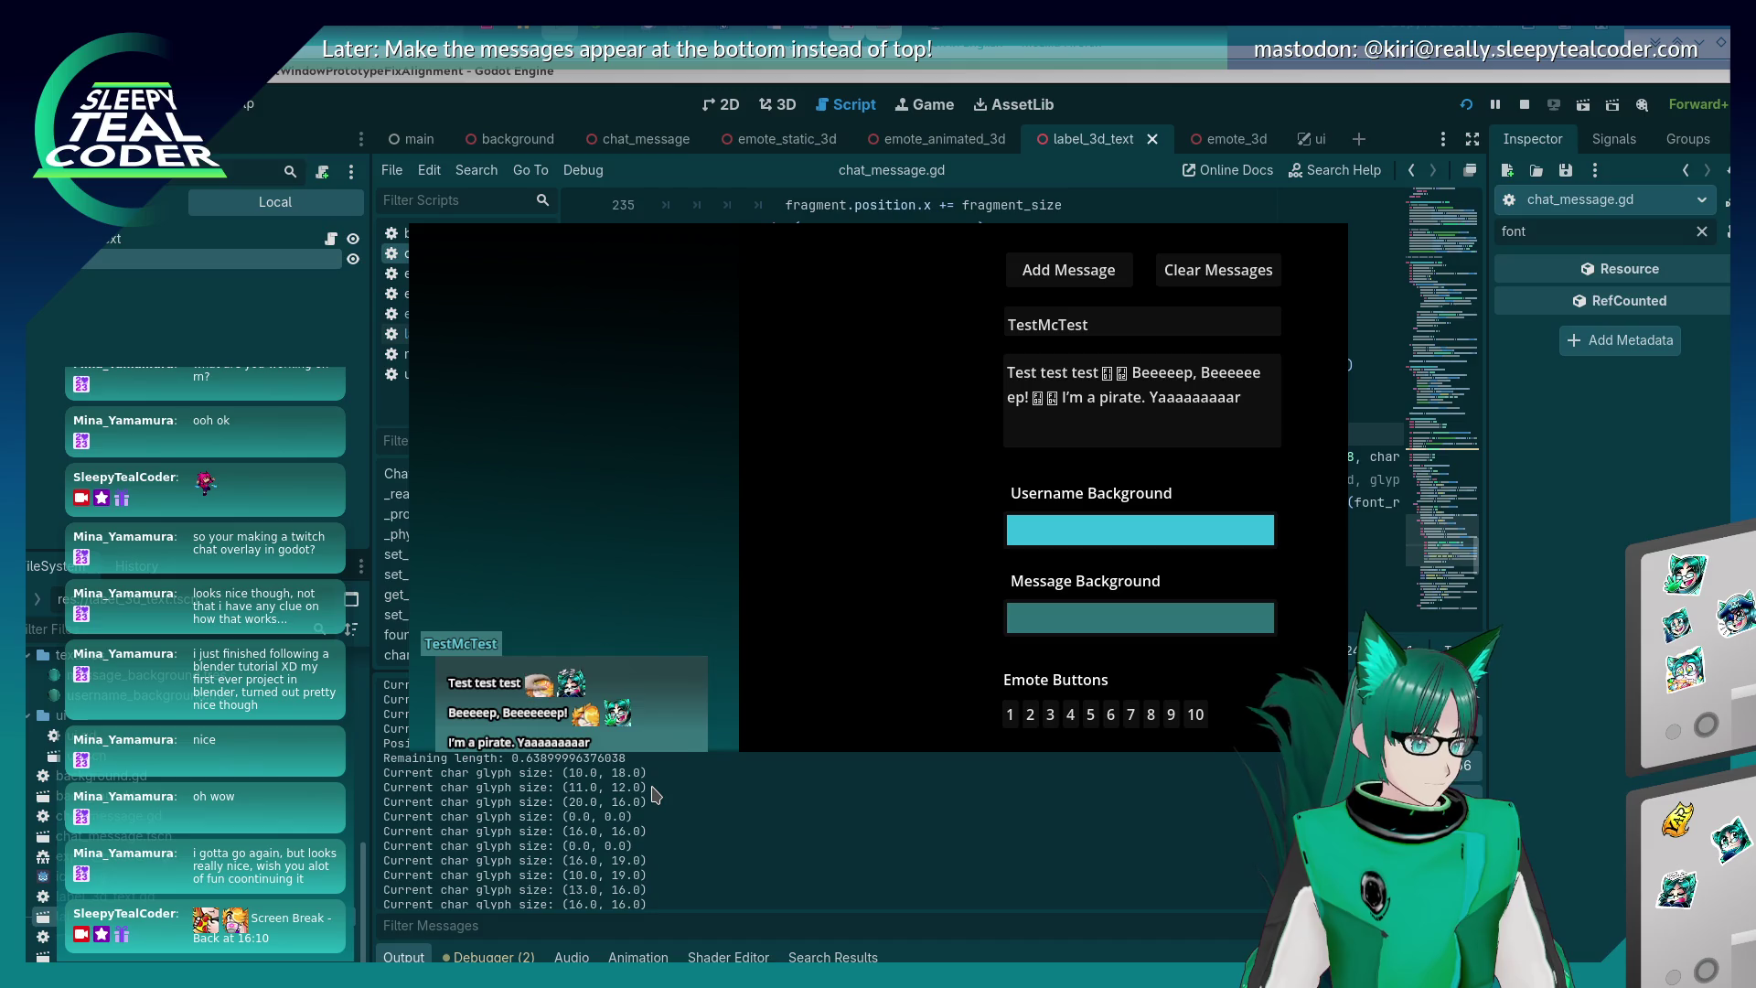
- Review the rest of the per-character log down to 'Message was sized!', then switch to the game window
{"action": "left_click", "coordinate": [655, 796]}
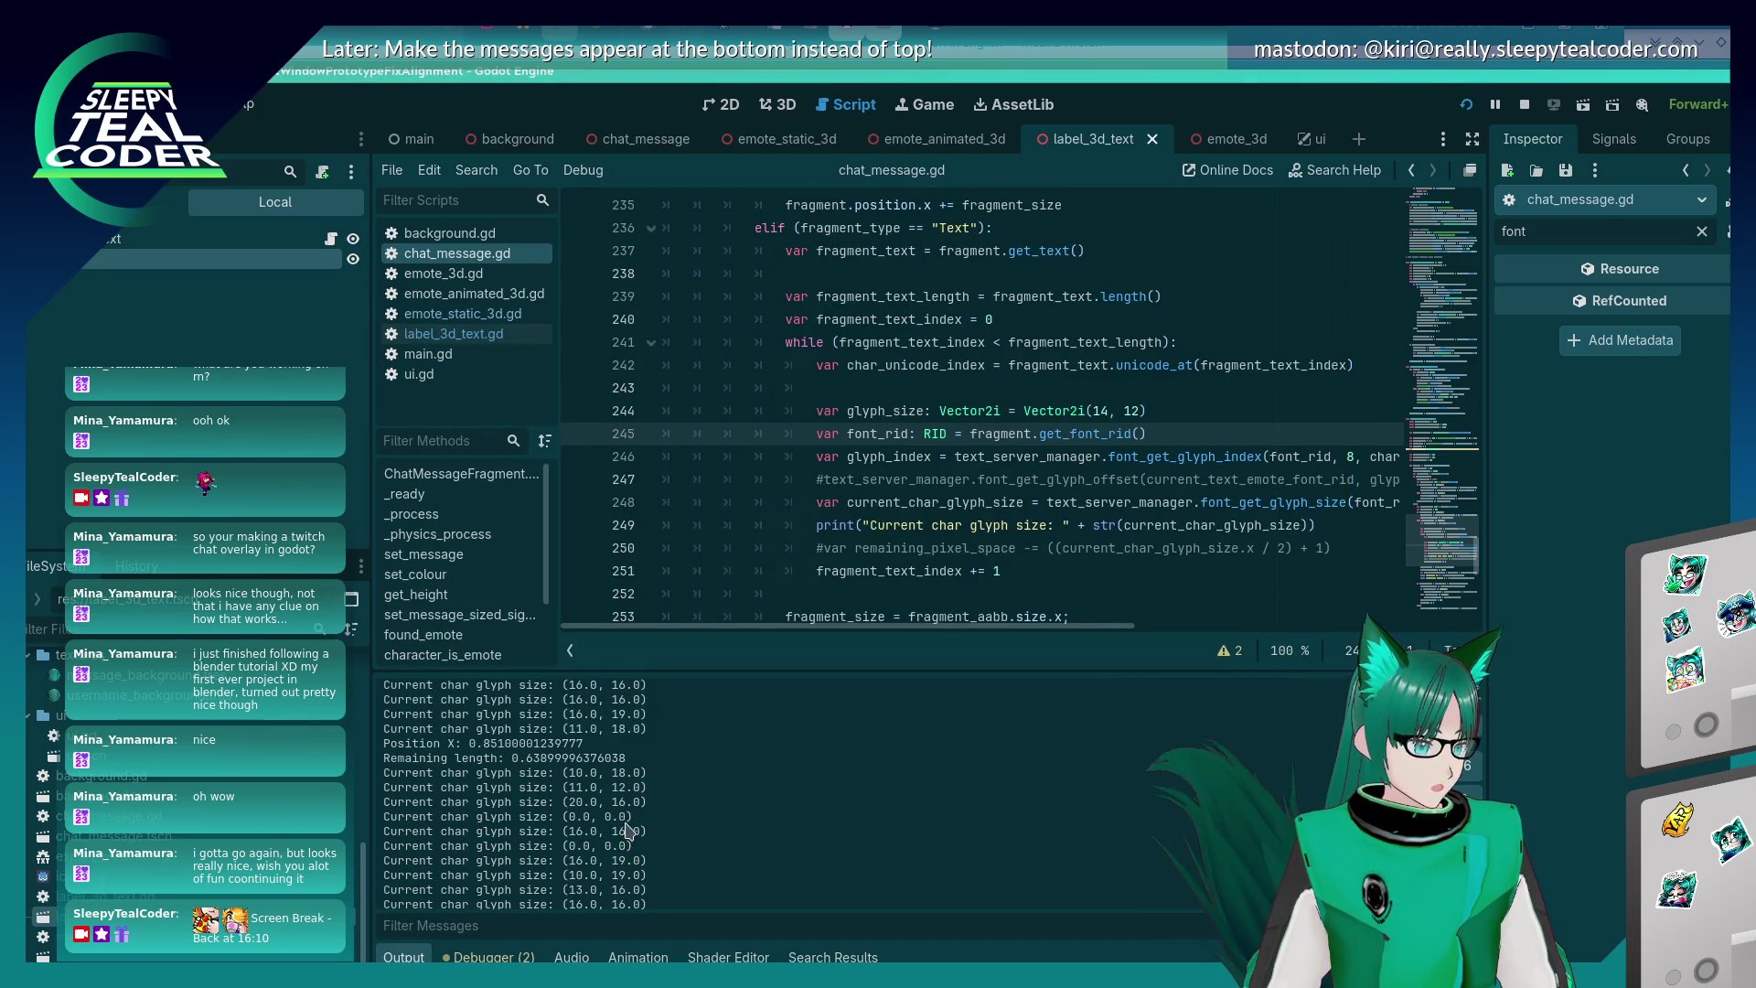
{"action": "scroll", "coordinate": [628, 827], "scroll_direction": "down", "scroll_amount": 4}
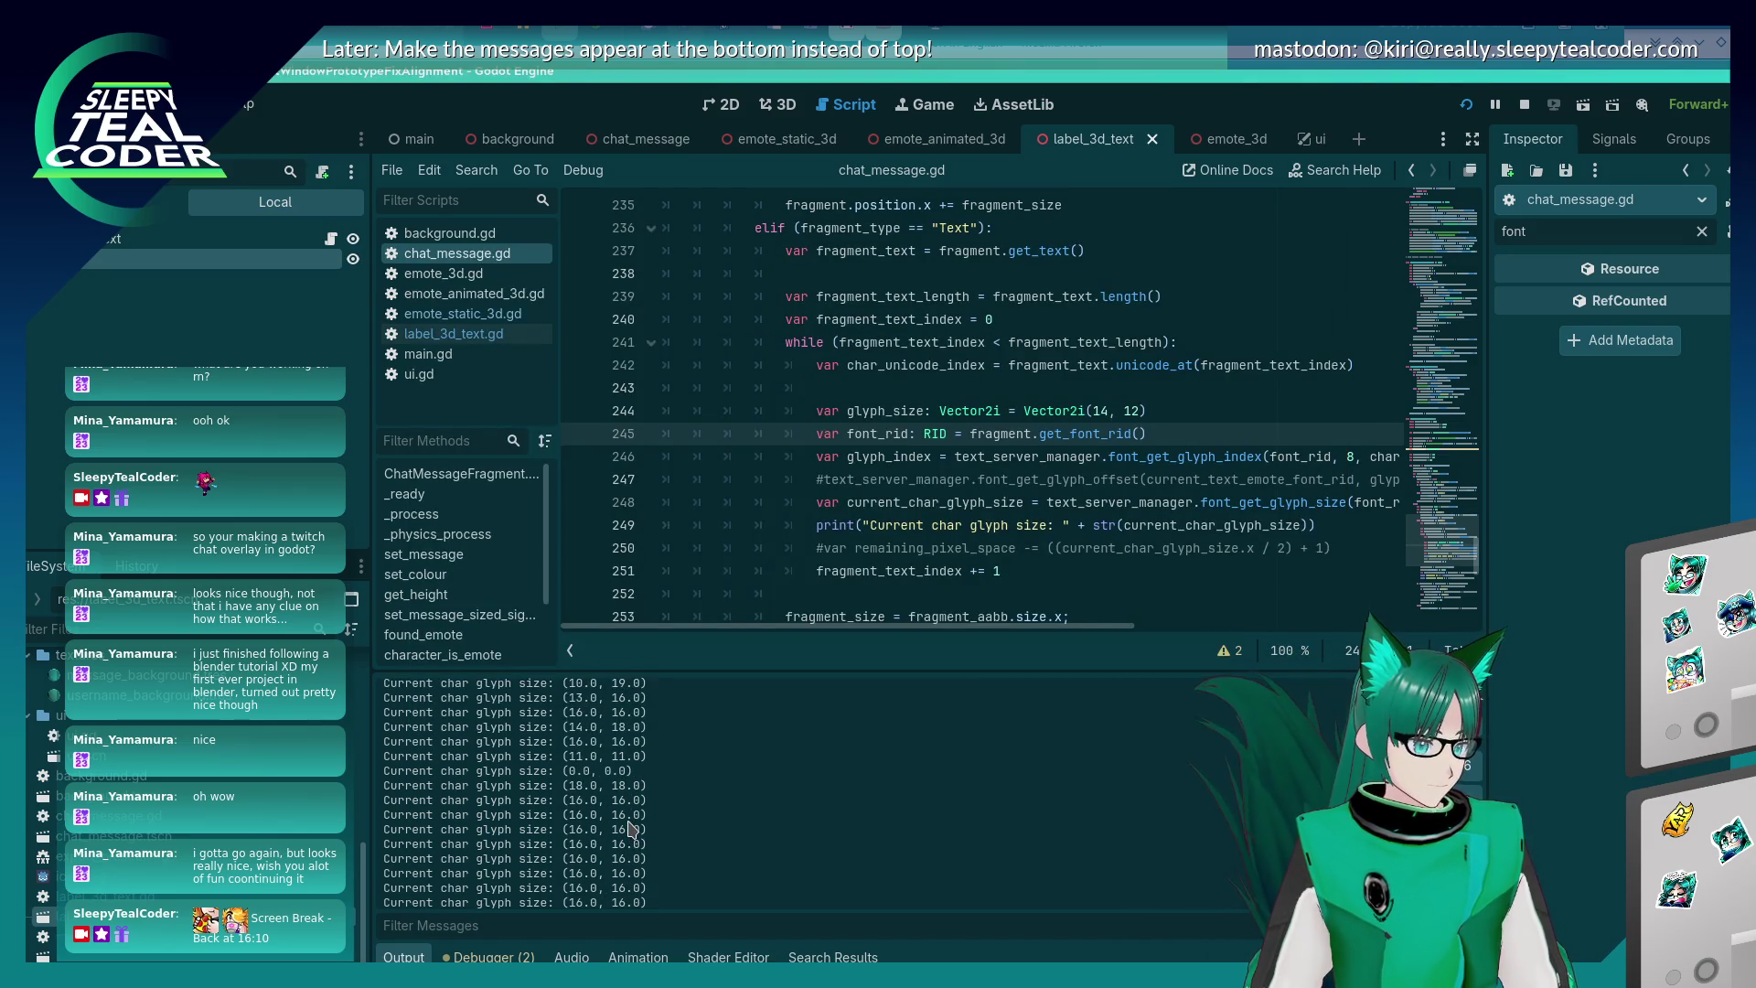
{"action": "scroll", "coordinate": [631, 827], "scroll_direction": "down", "scroll_amount": 2}
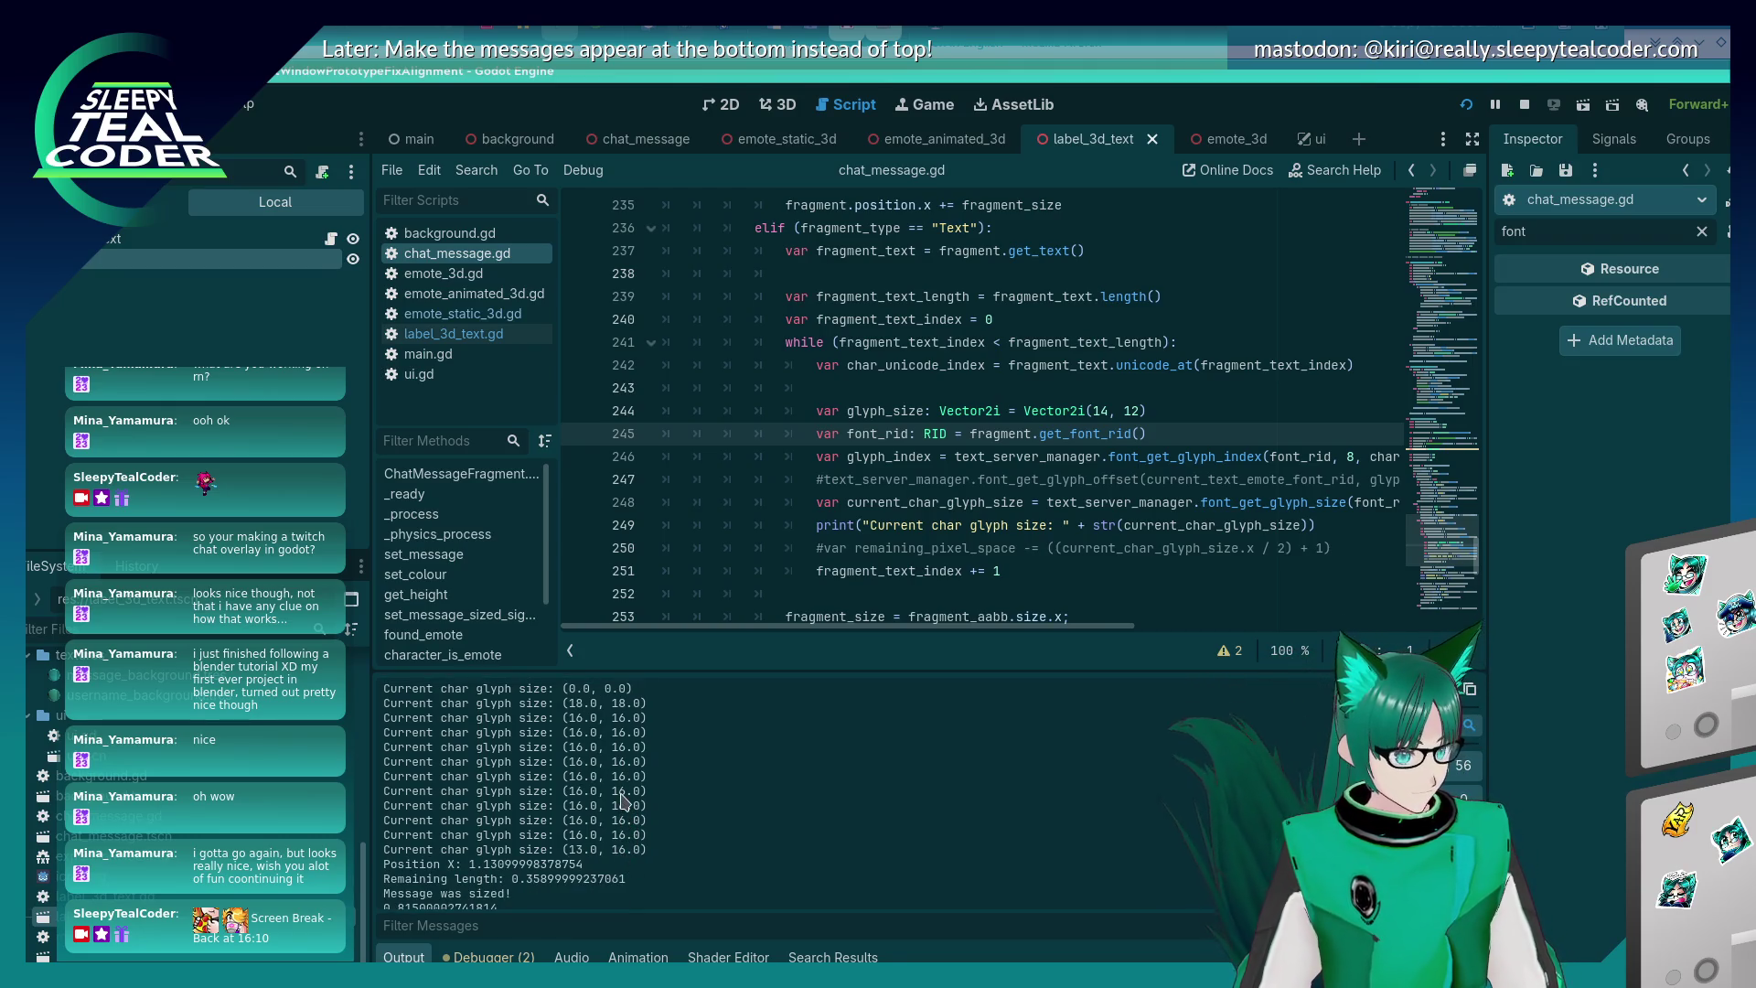
{"action": "key", "text": "alt+Tab"}
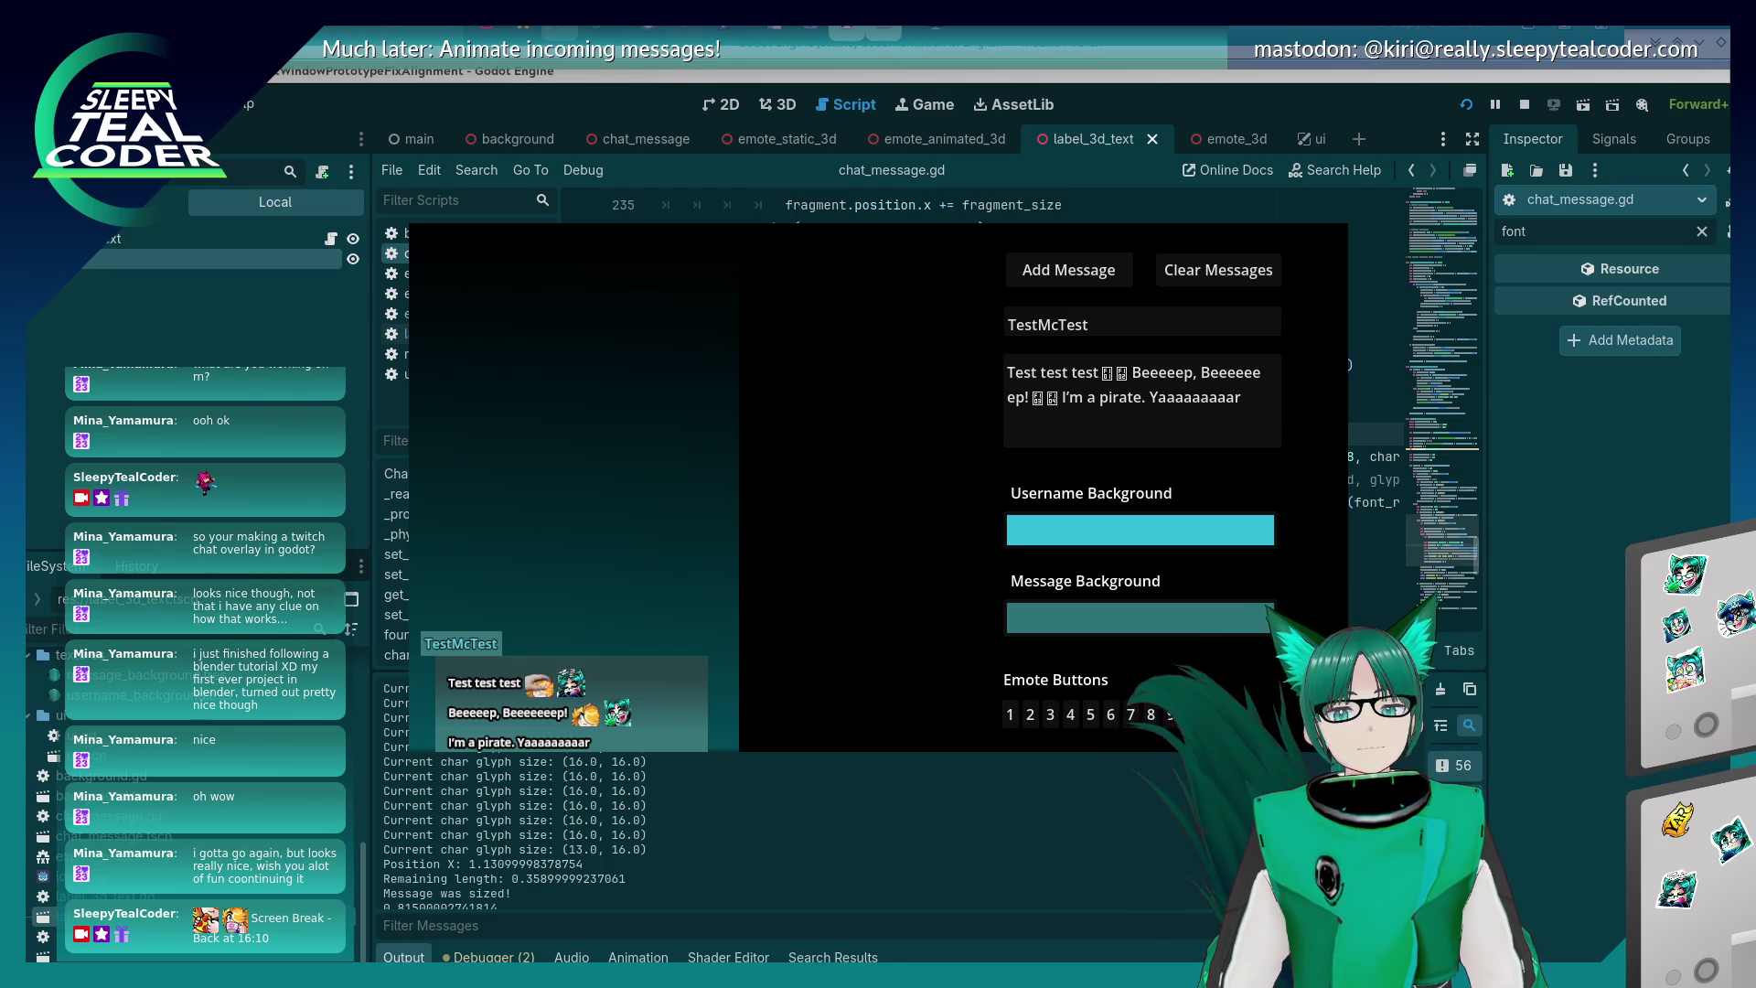
{"action": "mouse_move", "coordinate": [1374, 560]}
{"action": "left_mouse_down"}
{"action": "mouse_move", "coordinate": [840, 601]}
{"action": "mouse_move", "coordinate": [722, 727]}
{"action": "left_mouse_up"}
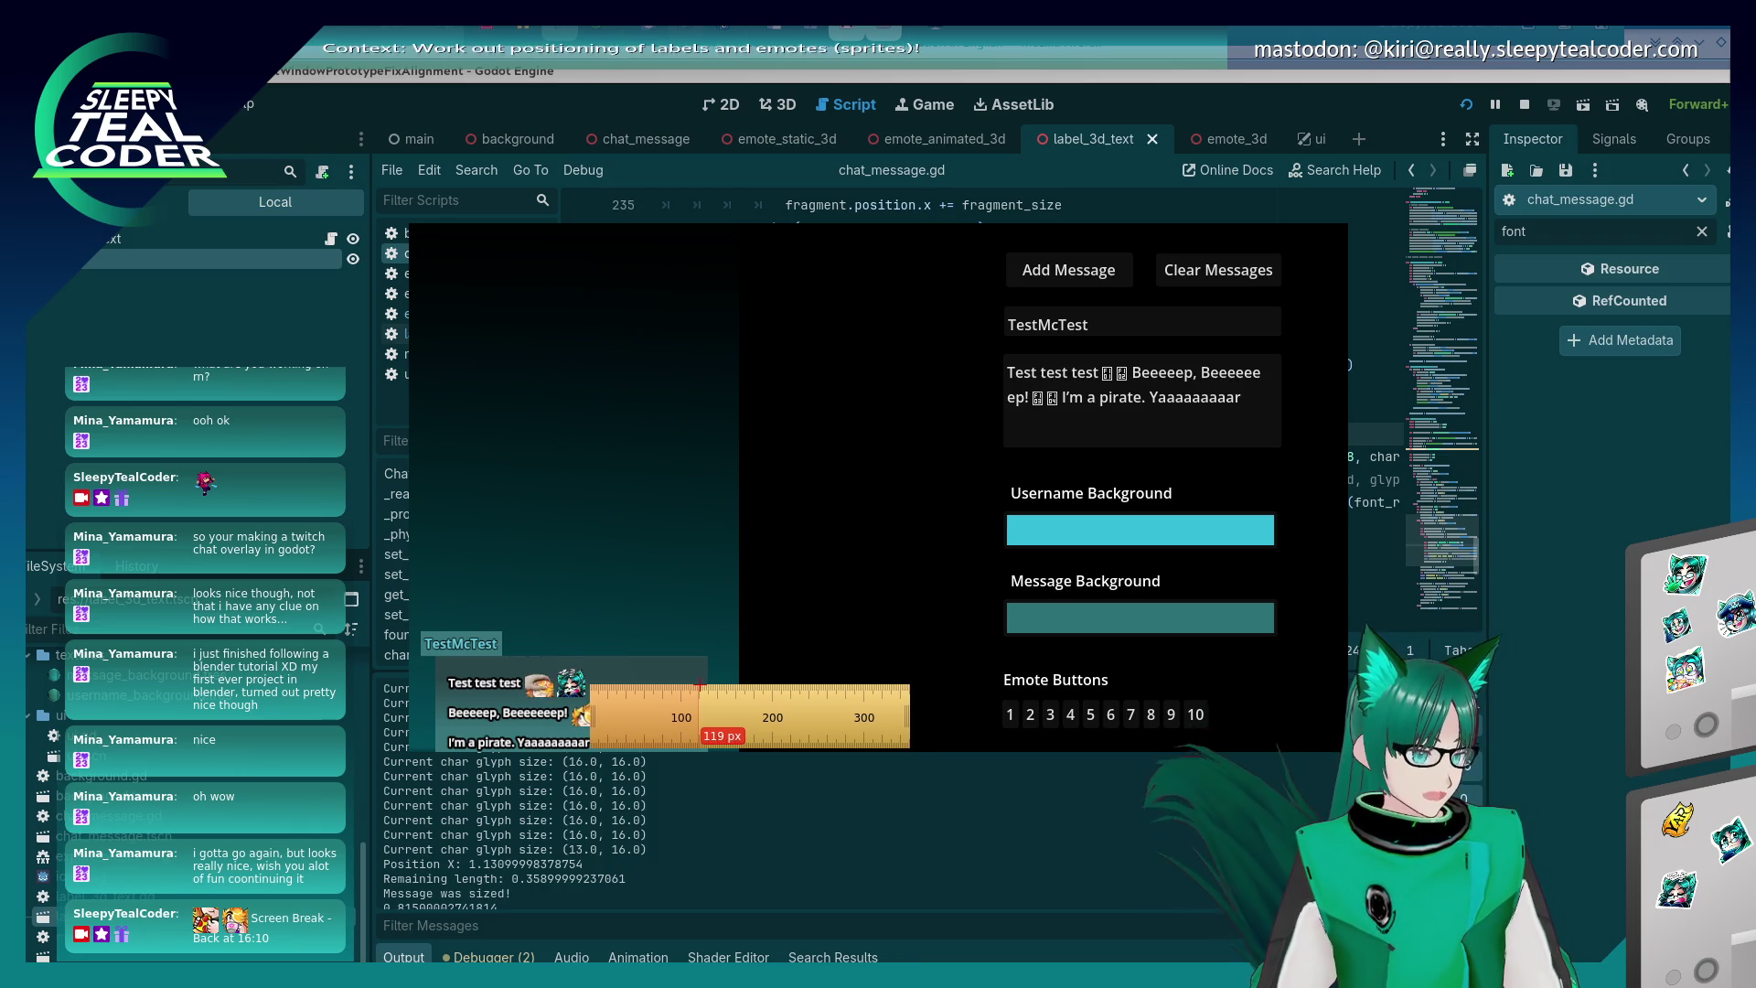
{"action": "key", "text": "Left"}
{"action": "key", "text": "Left"}
{"action": "key", "text": "Left"}
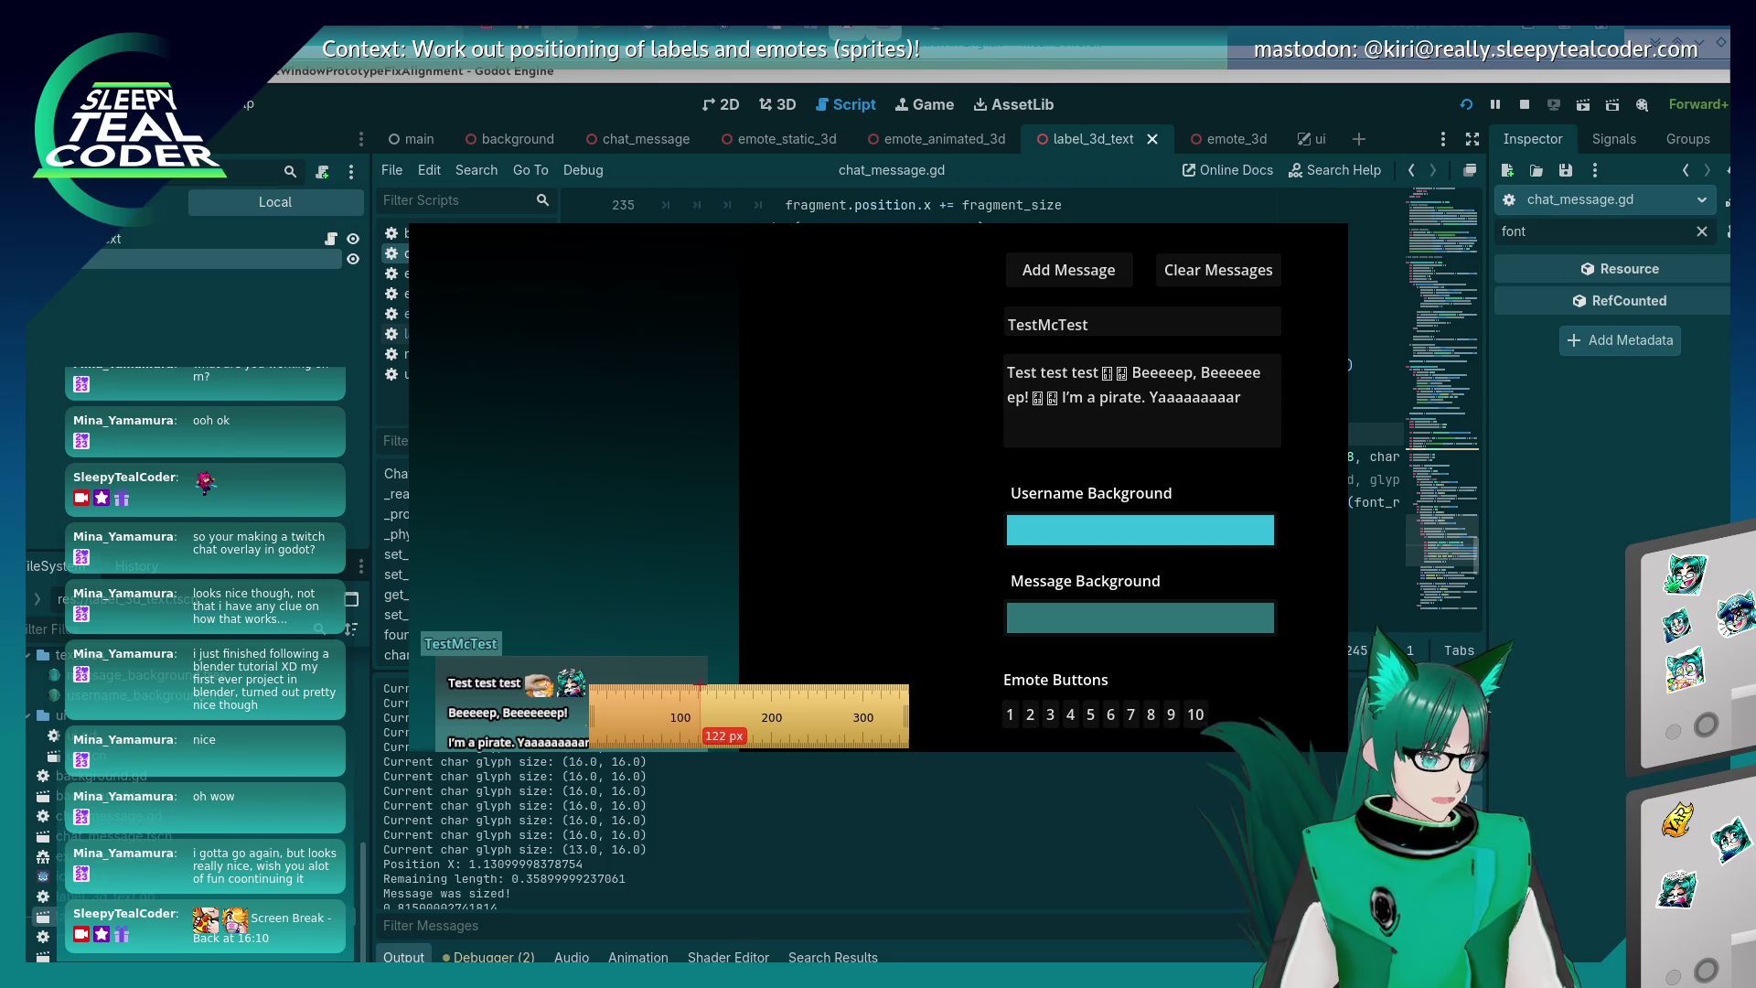
{"action": "left_click", "coordinate": [702, 689]}
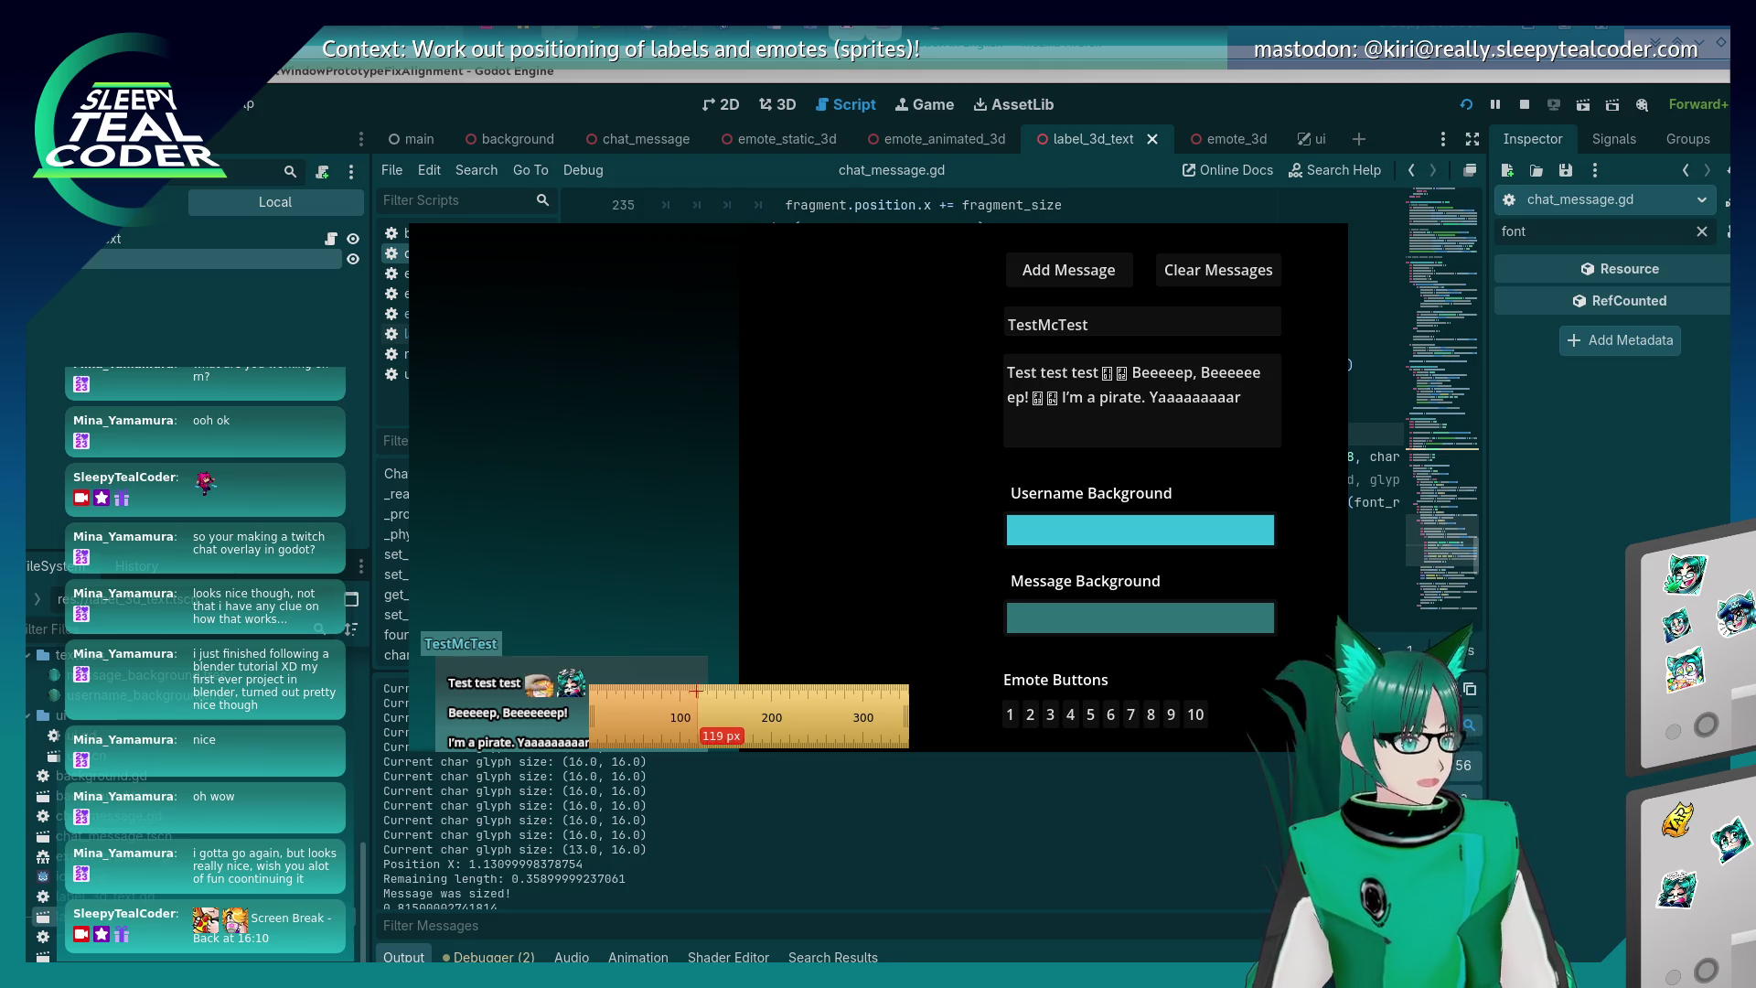
{"action": "key", "text": "Escape"}
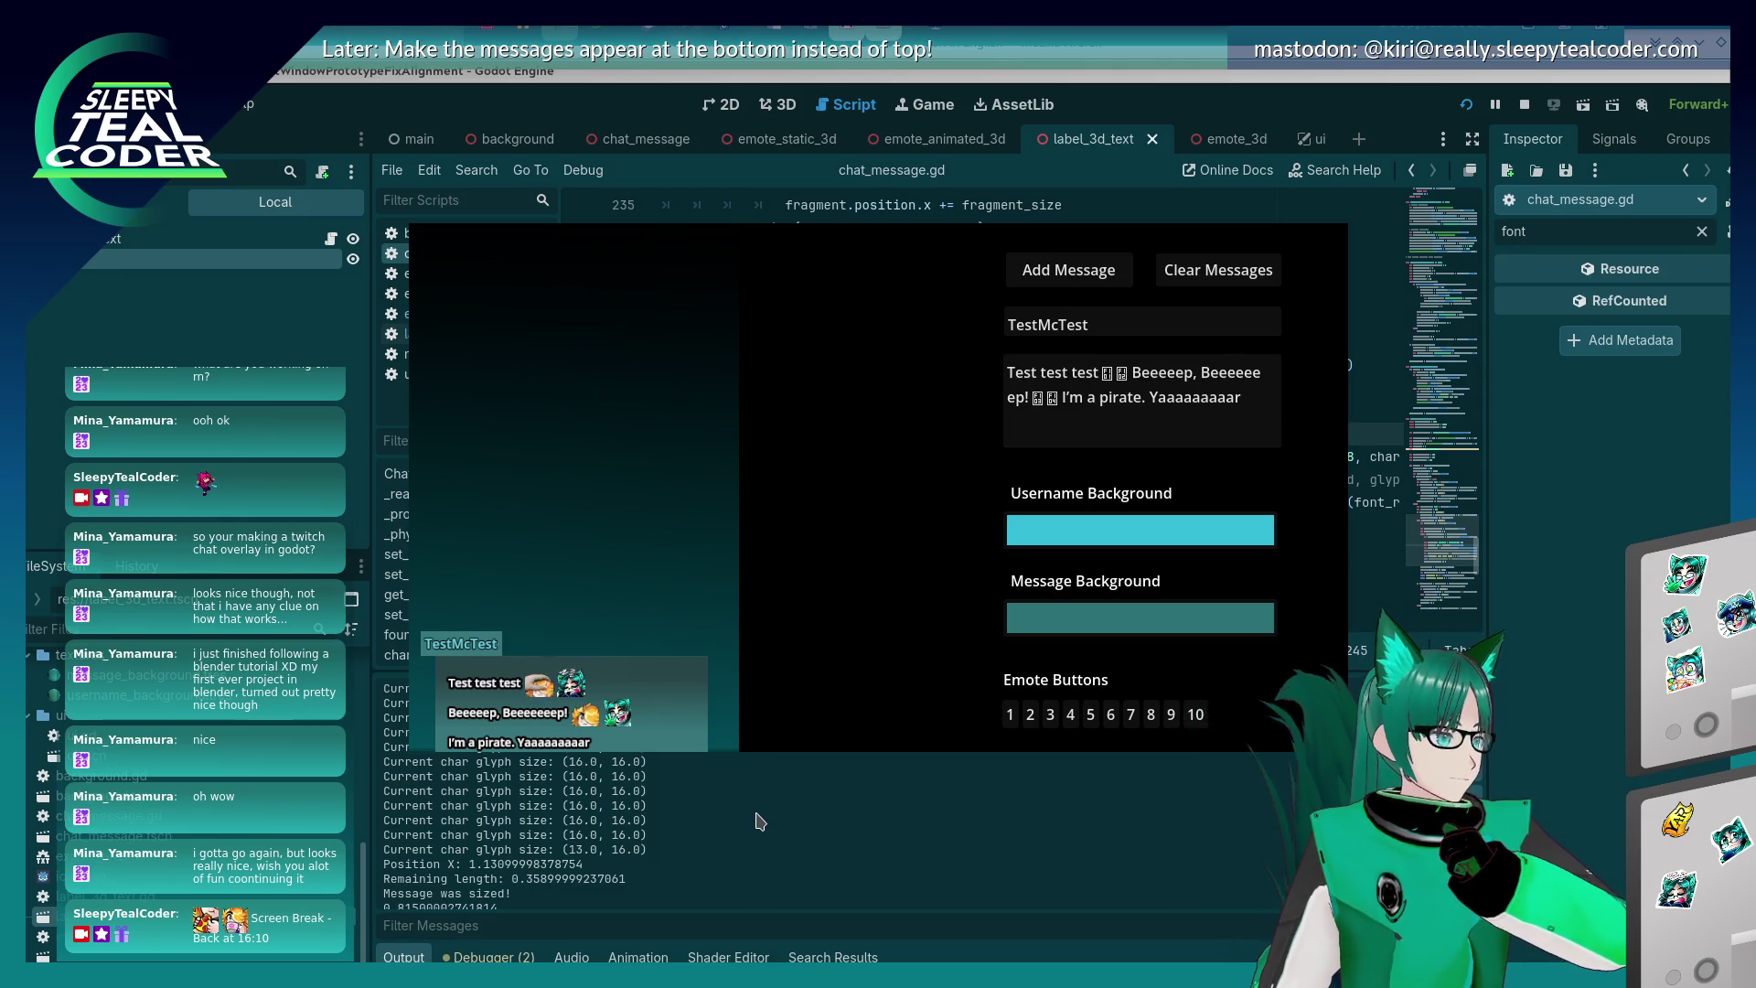
- Close the running chat window and scroll through the glyph-size log in Output
{"action": "left_click", "coordinate": [758, 820]}
{"action": "left_click", "coordinate": [825, 549]}
{"action": "scroll", "coordinate": [860, 554], "scroll_direction": "down", "scroll_amount": 2}
{"action": "scroll", "coordinate": [865, 555], "scroll_direction": "up", "scroll_amount": 2}
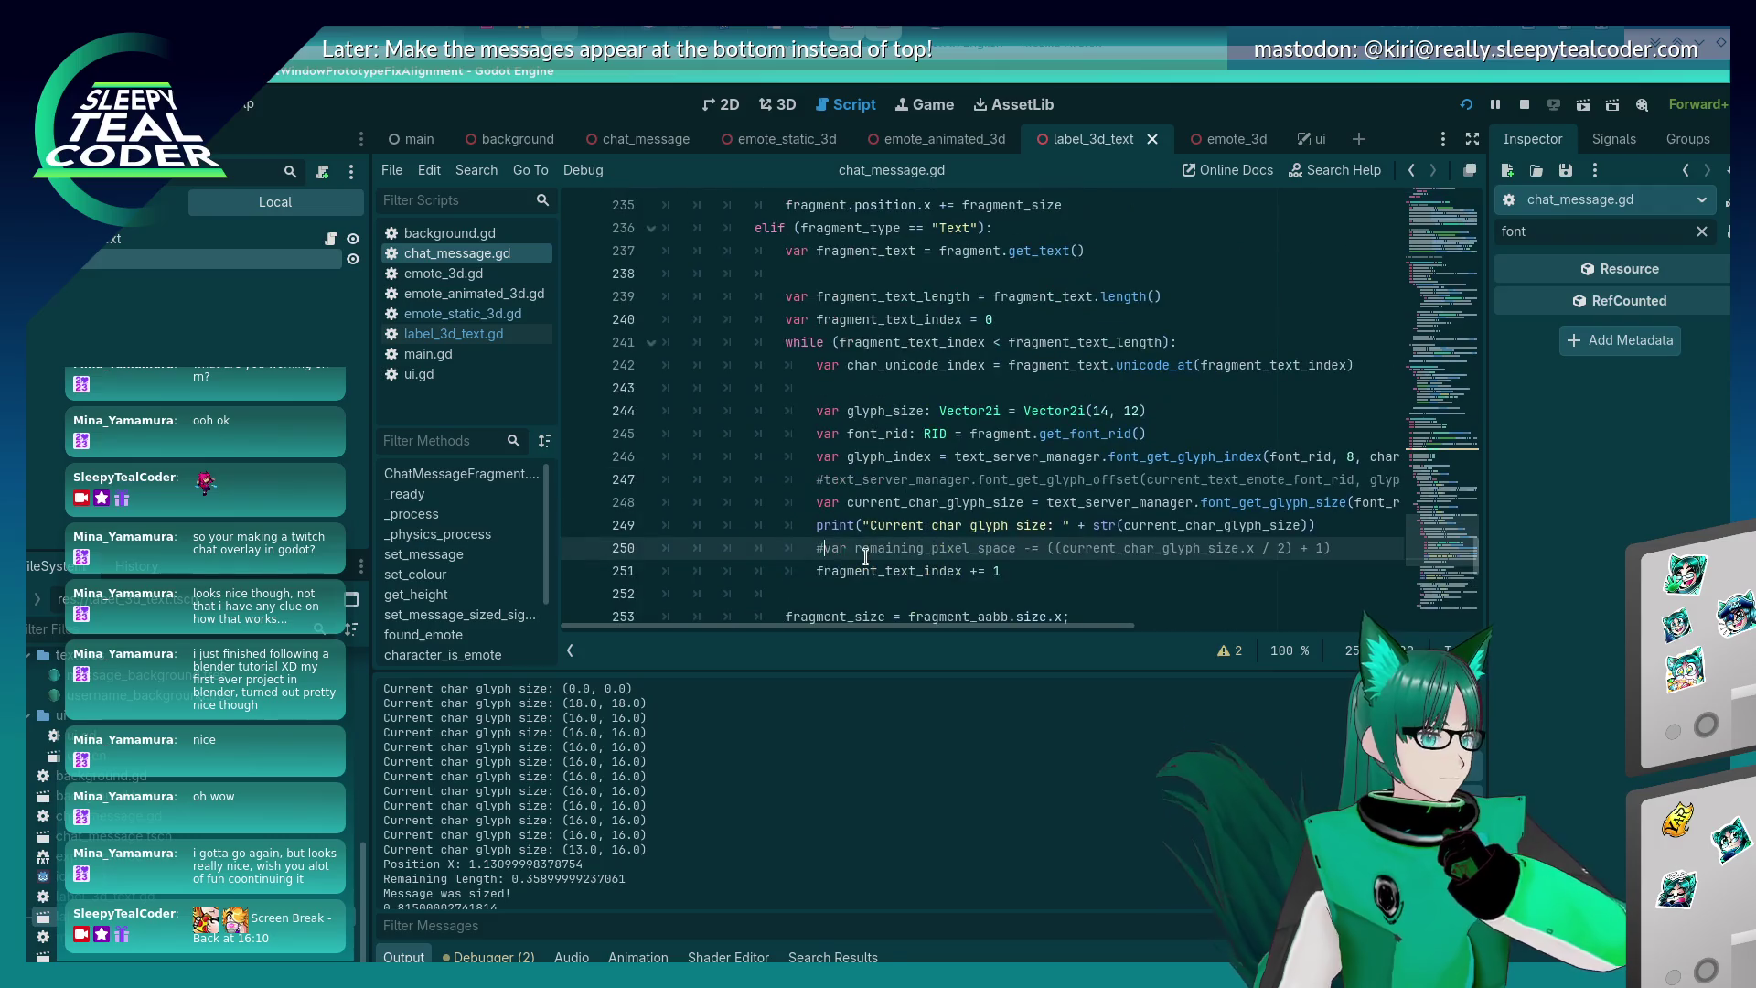
{"action": "scroll", "coordinate": [780, 871], "scroll_direction": "up", "scroll_amount": 5}
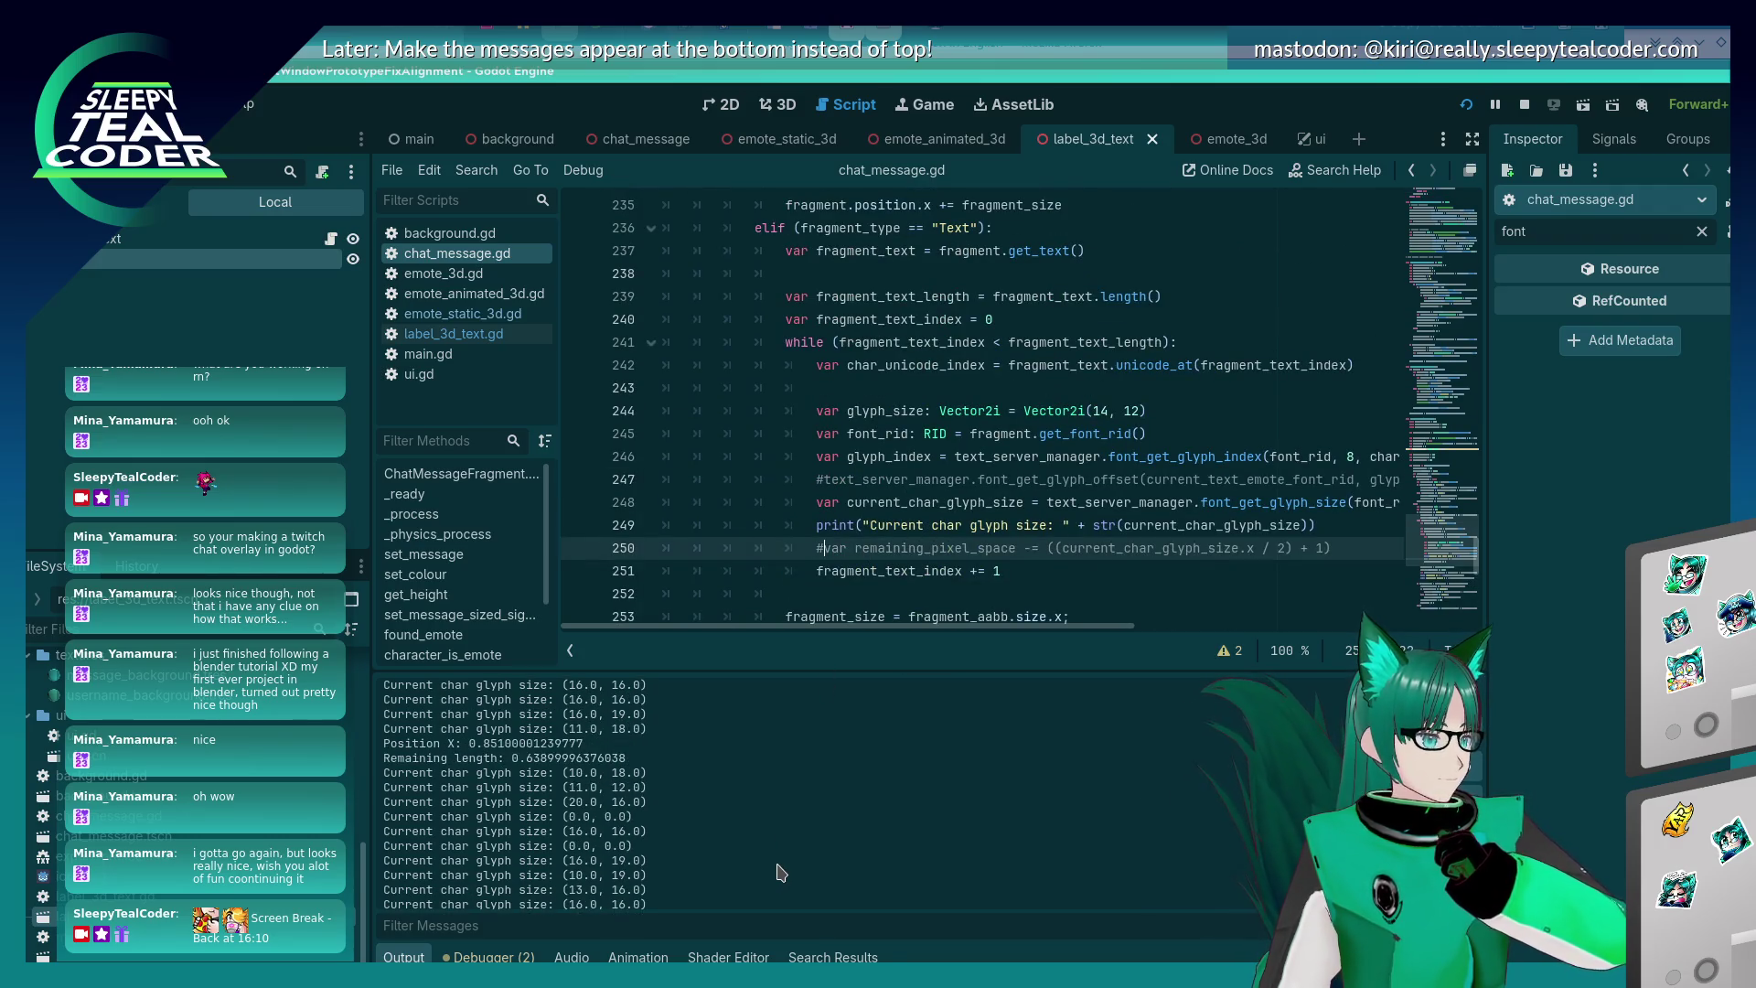
{"action": "scroll", "coordinate": [780, 872], "scroll_direction": "down", "scroll_amount": 2}
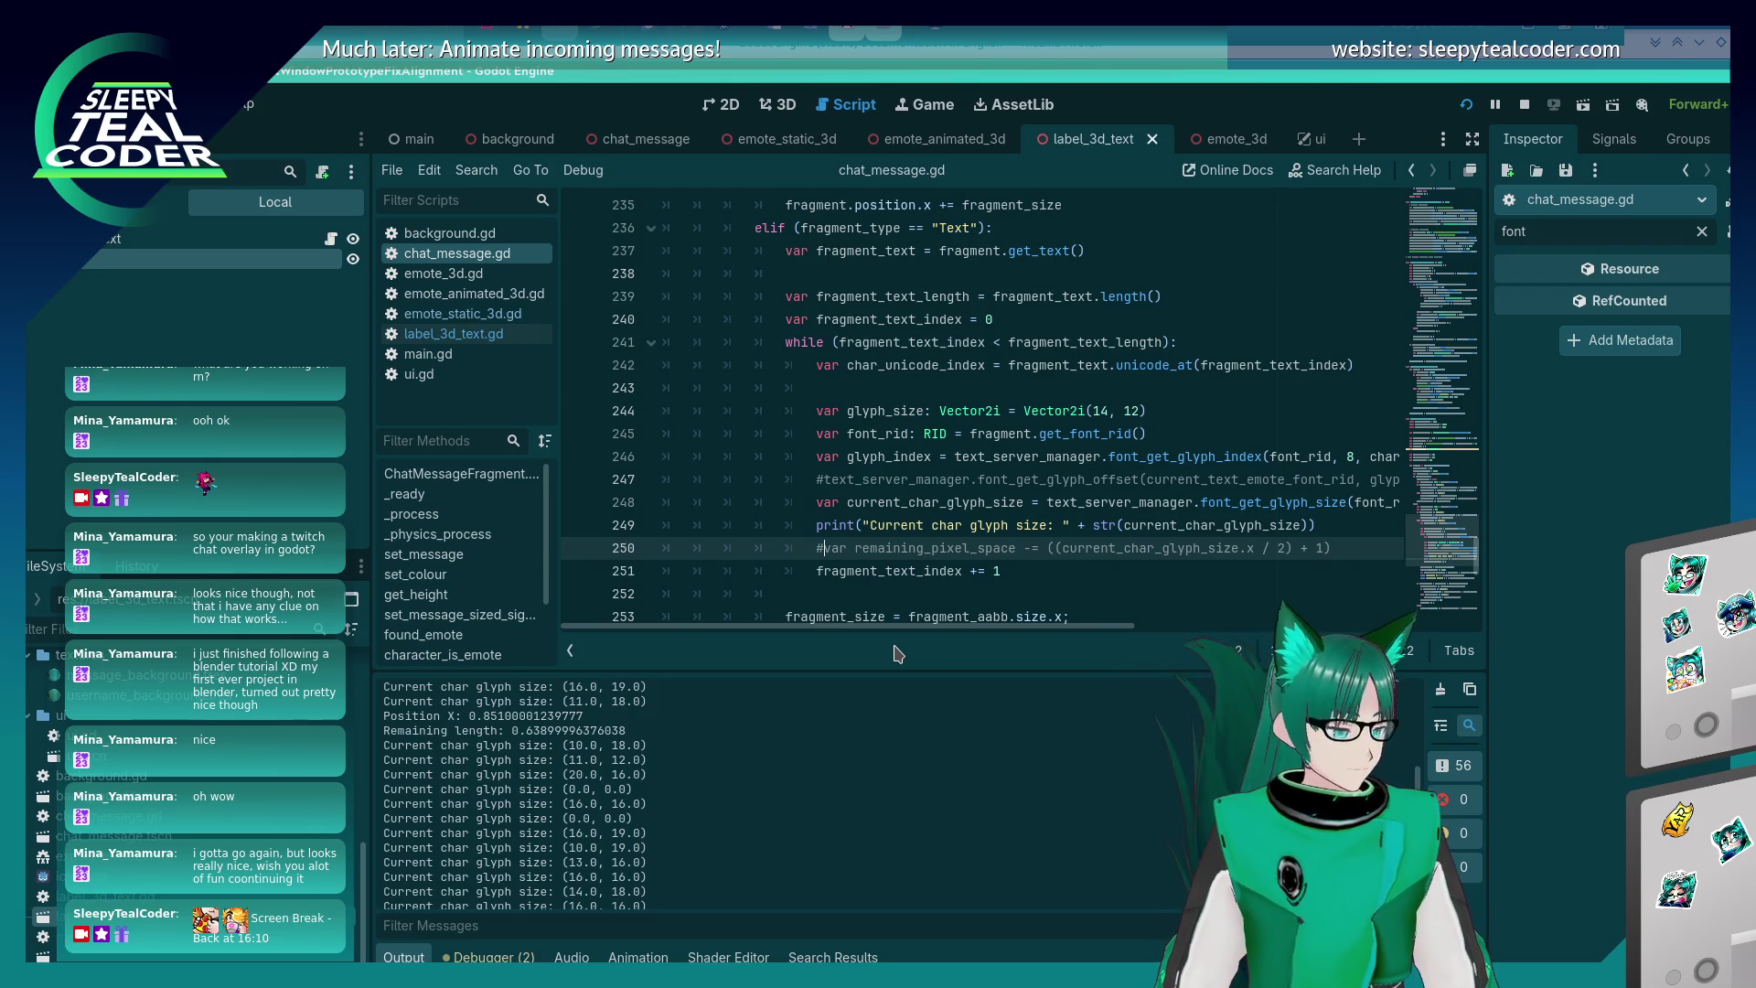
- Switch to the Firefox window showing the SystemFont docs
{"action": "key", "text": "alt+Tab"}
{"action": "key", "text": "Tab"}
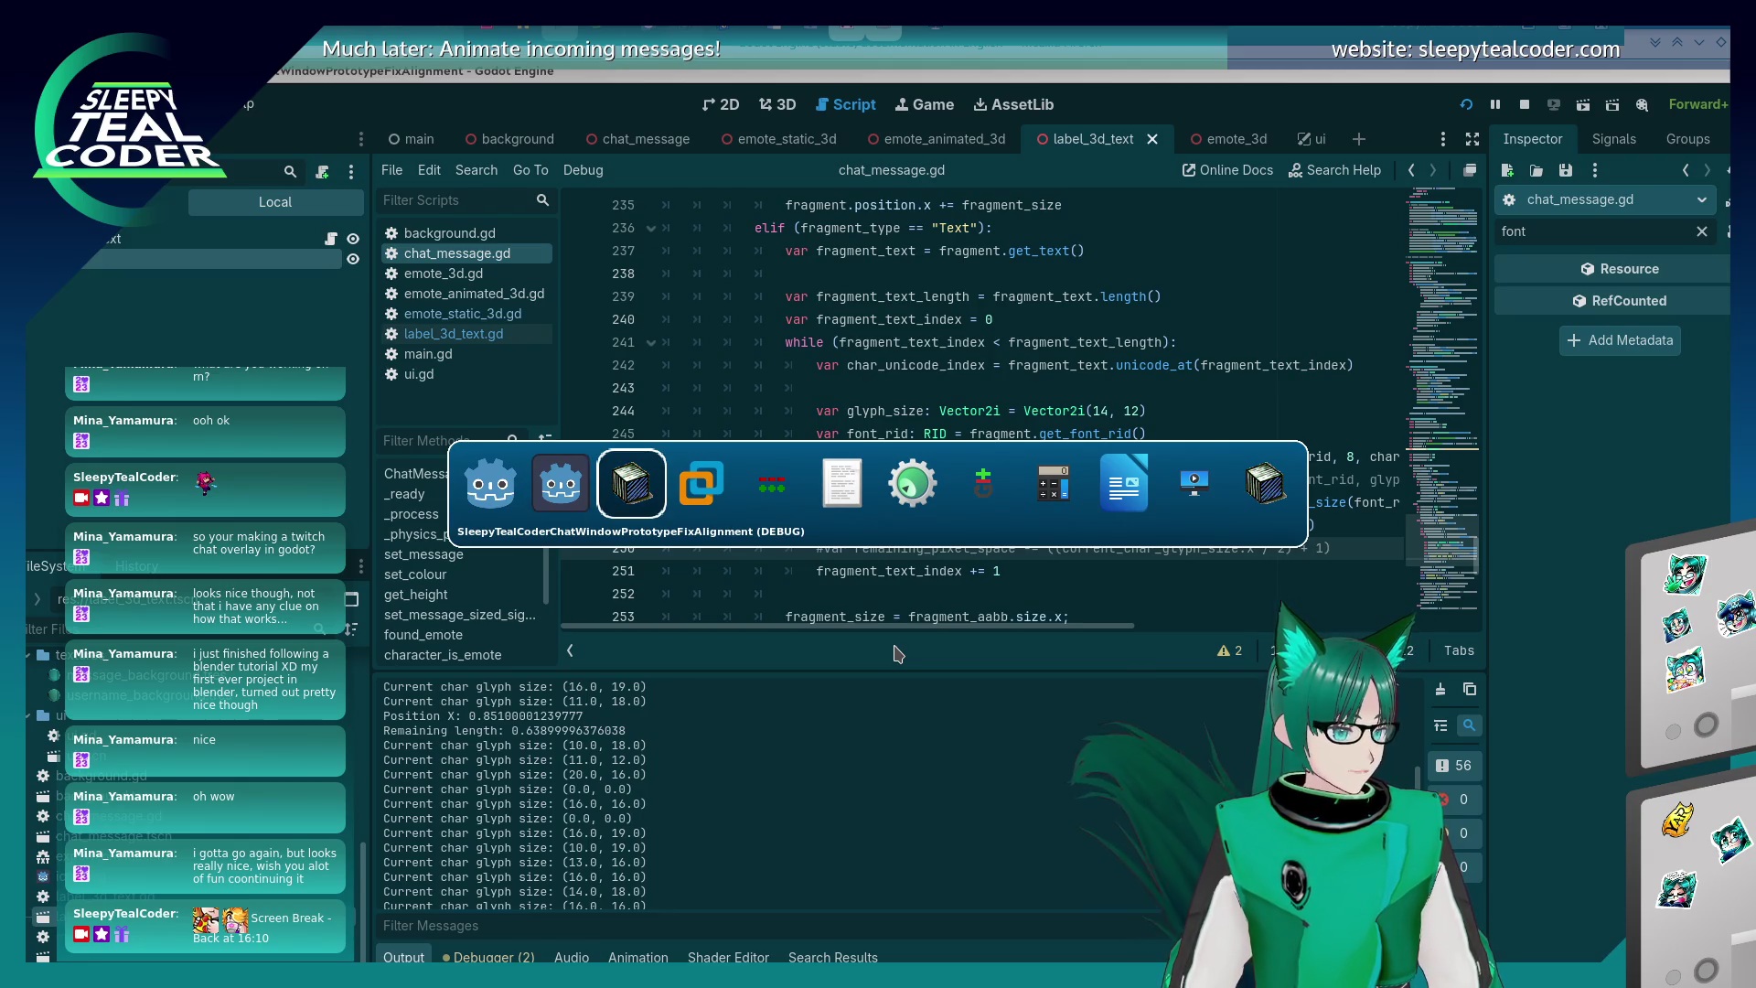
{"action": "key", "text": "Tab"}
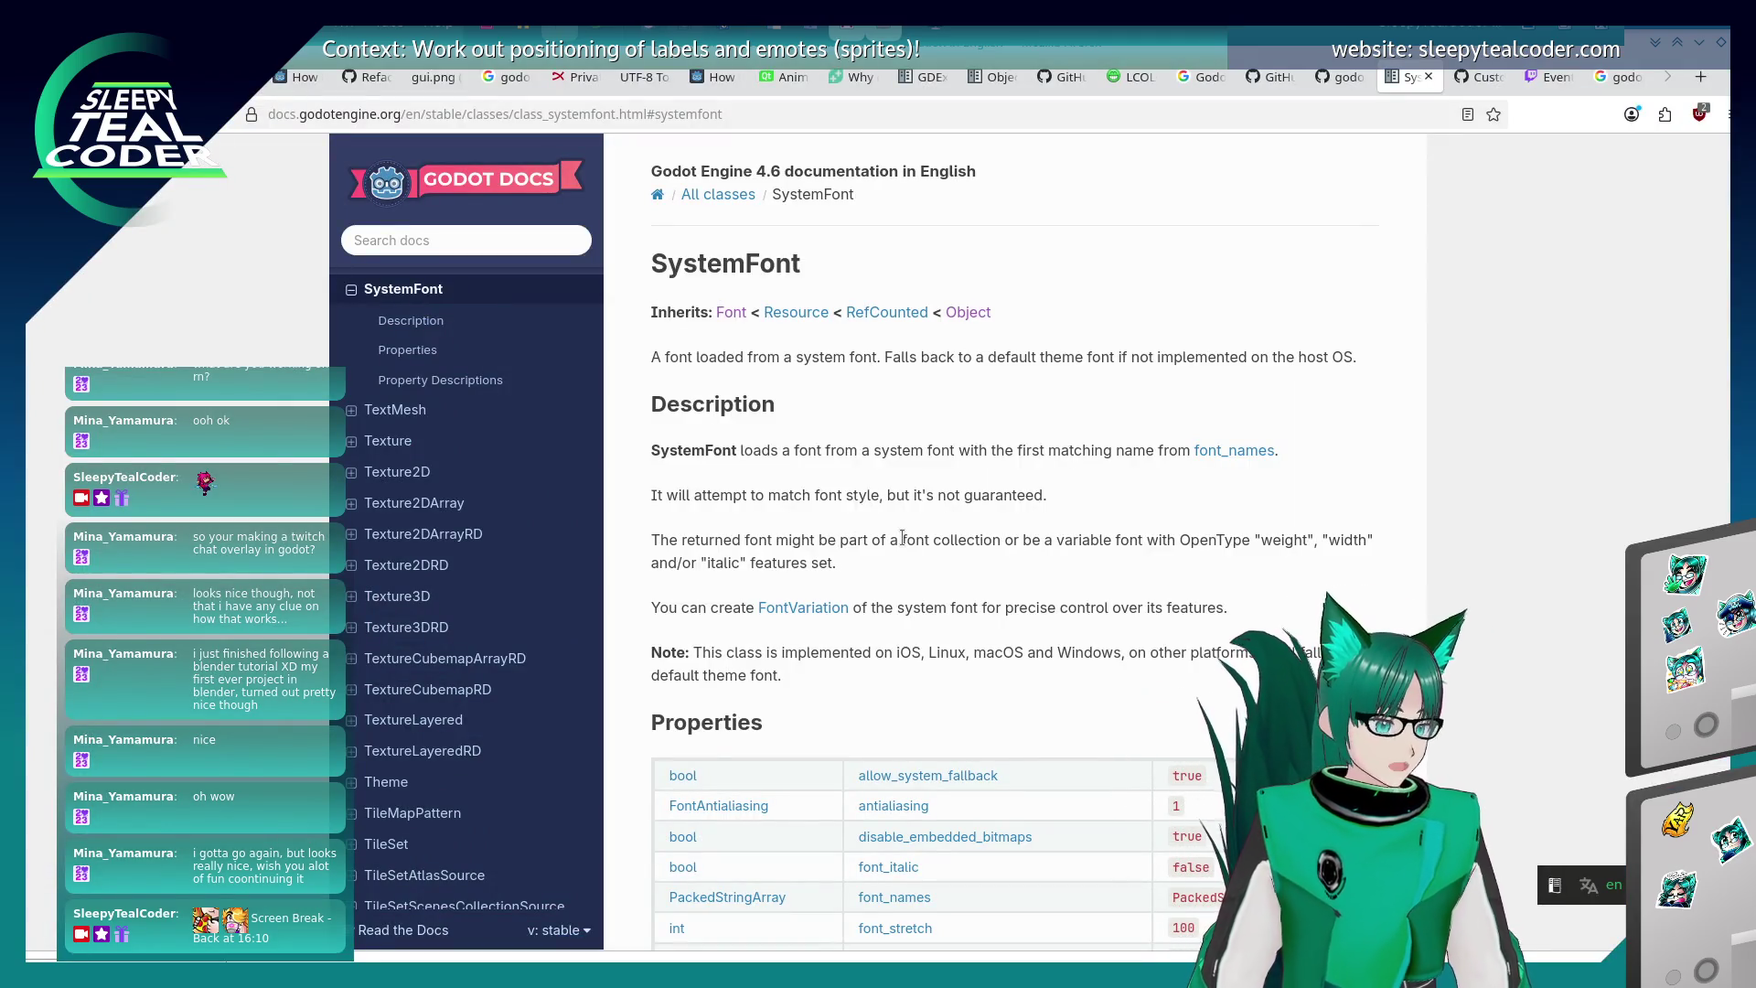
- Return to the TextServer docs page through the Back history and reload it
{"action": "scroll", "coordinate": [897, 540], "scroll_direction": "down", "scroll_amount": 6}
{"action": "scroll", "coordinate": [895, 517], "scroll_direction": "up", "scroll_amount": 6}
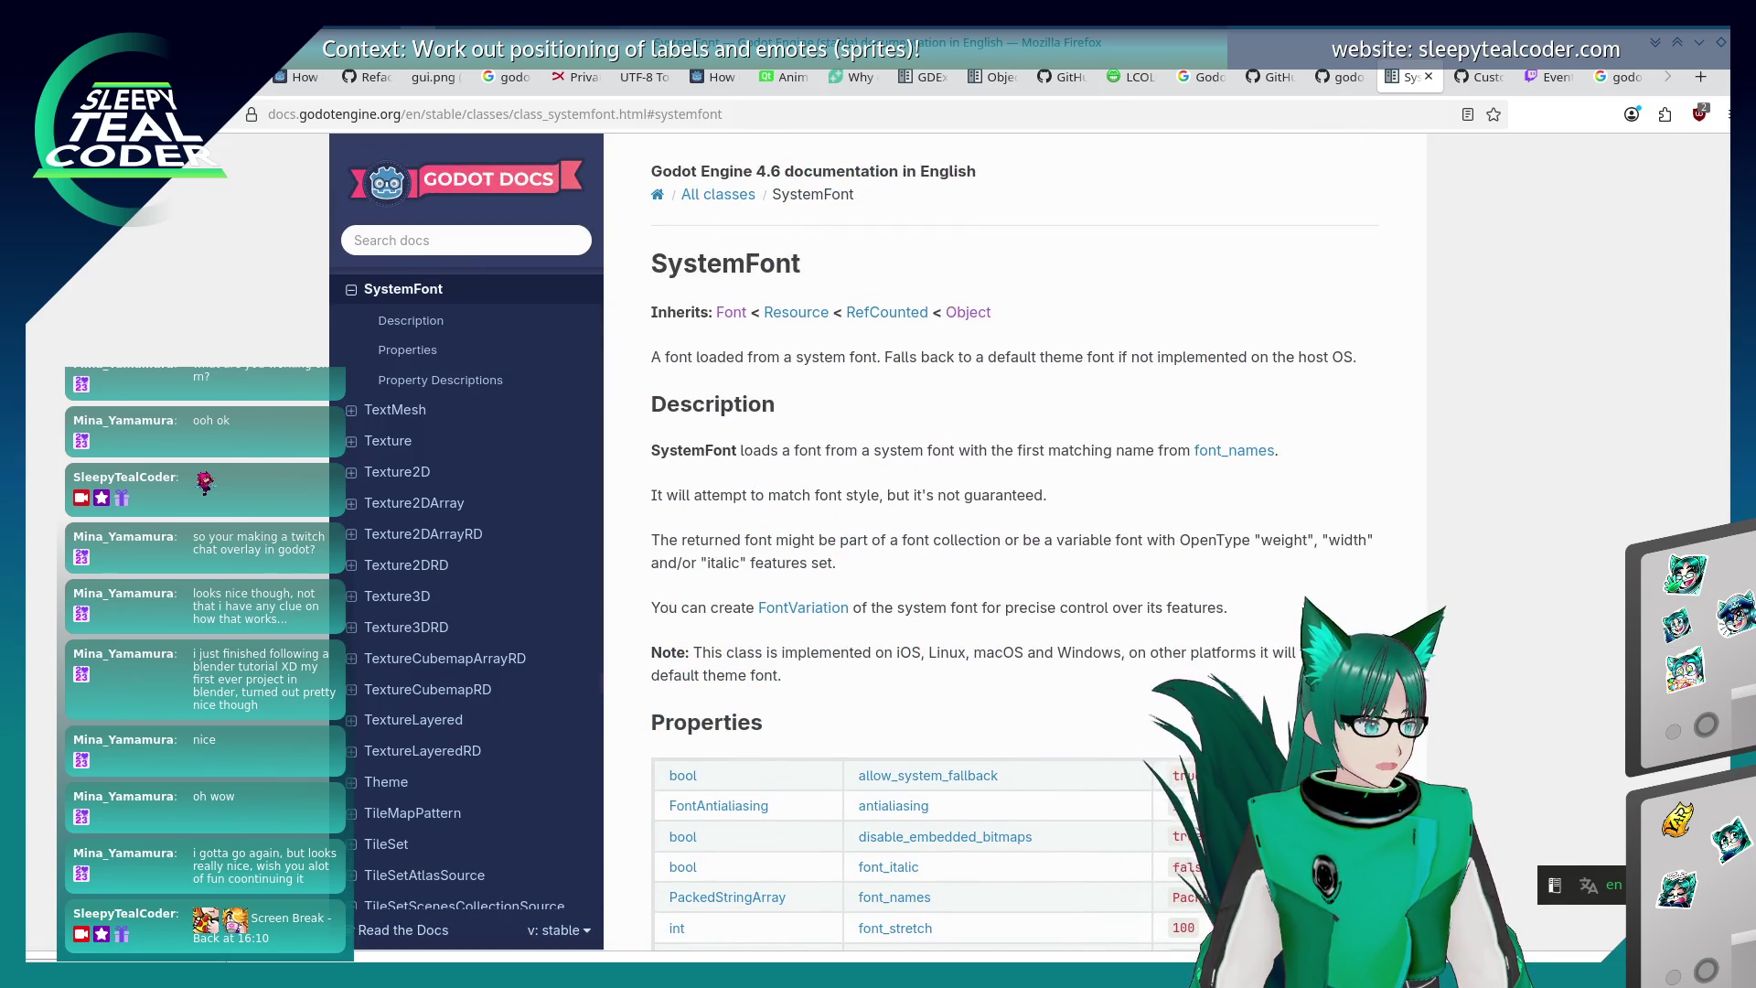
{"action": "right_click", "coordinate": [201, 114]}
{"action": "left_click", "coordinate": [302, 195]}
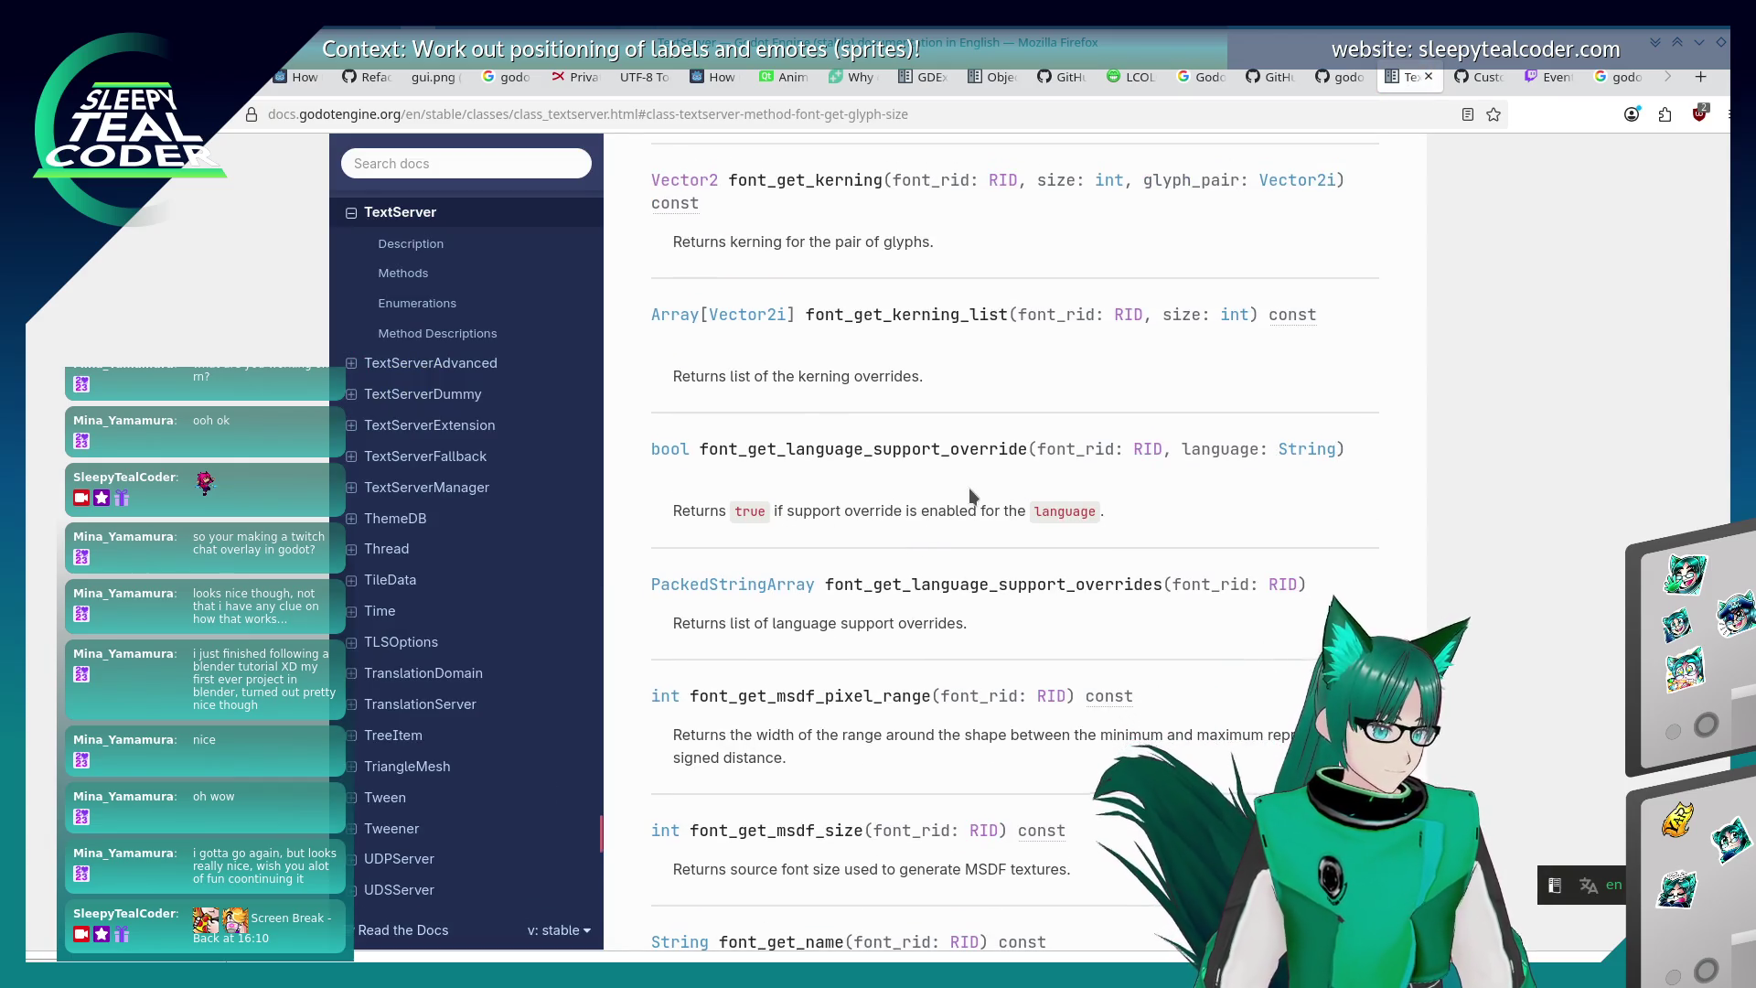
{"action": "key", "text": "F5"}
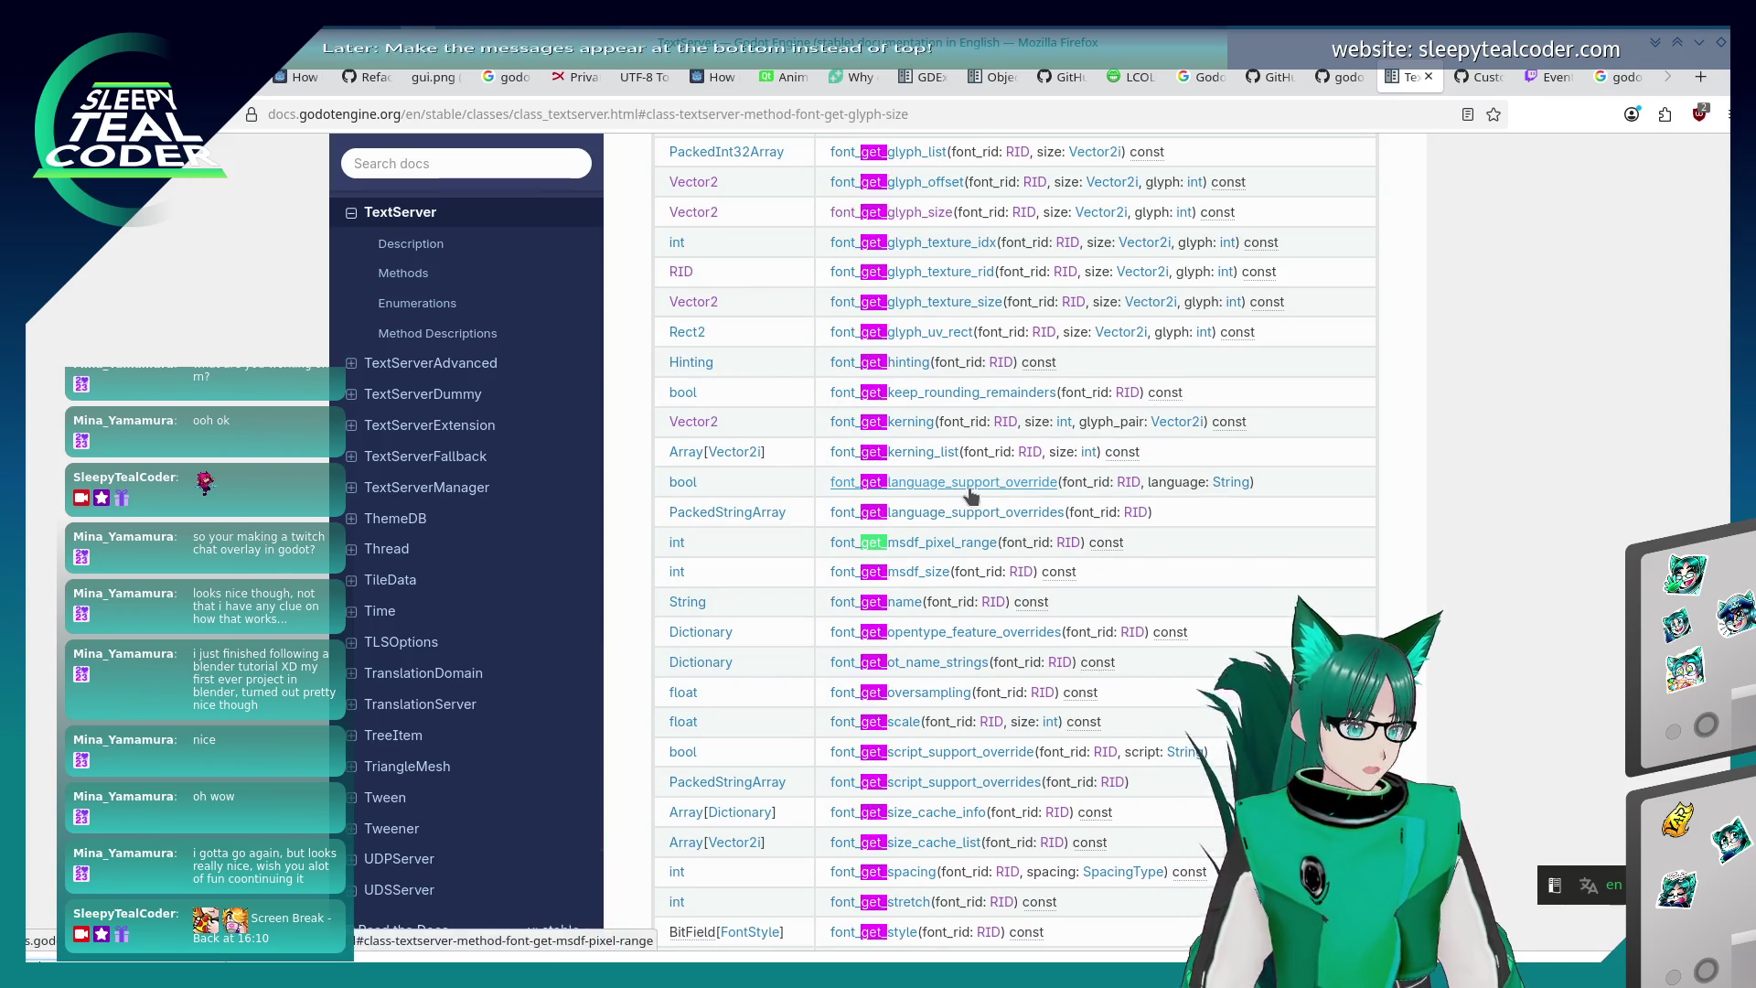
{"action": "left_click", "coordinate": [973, 544]}
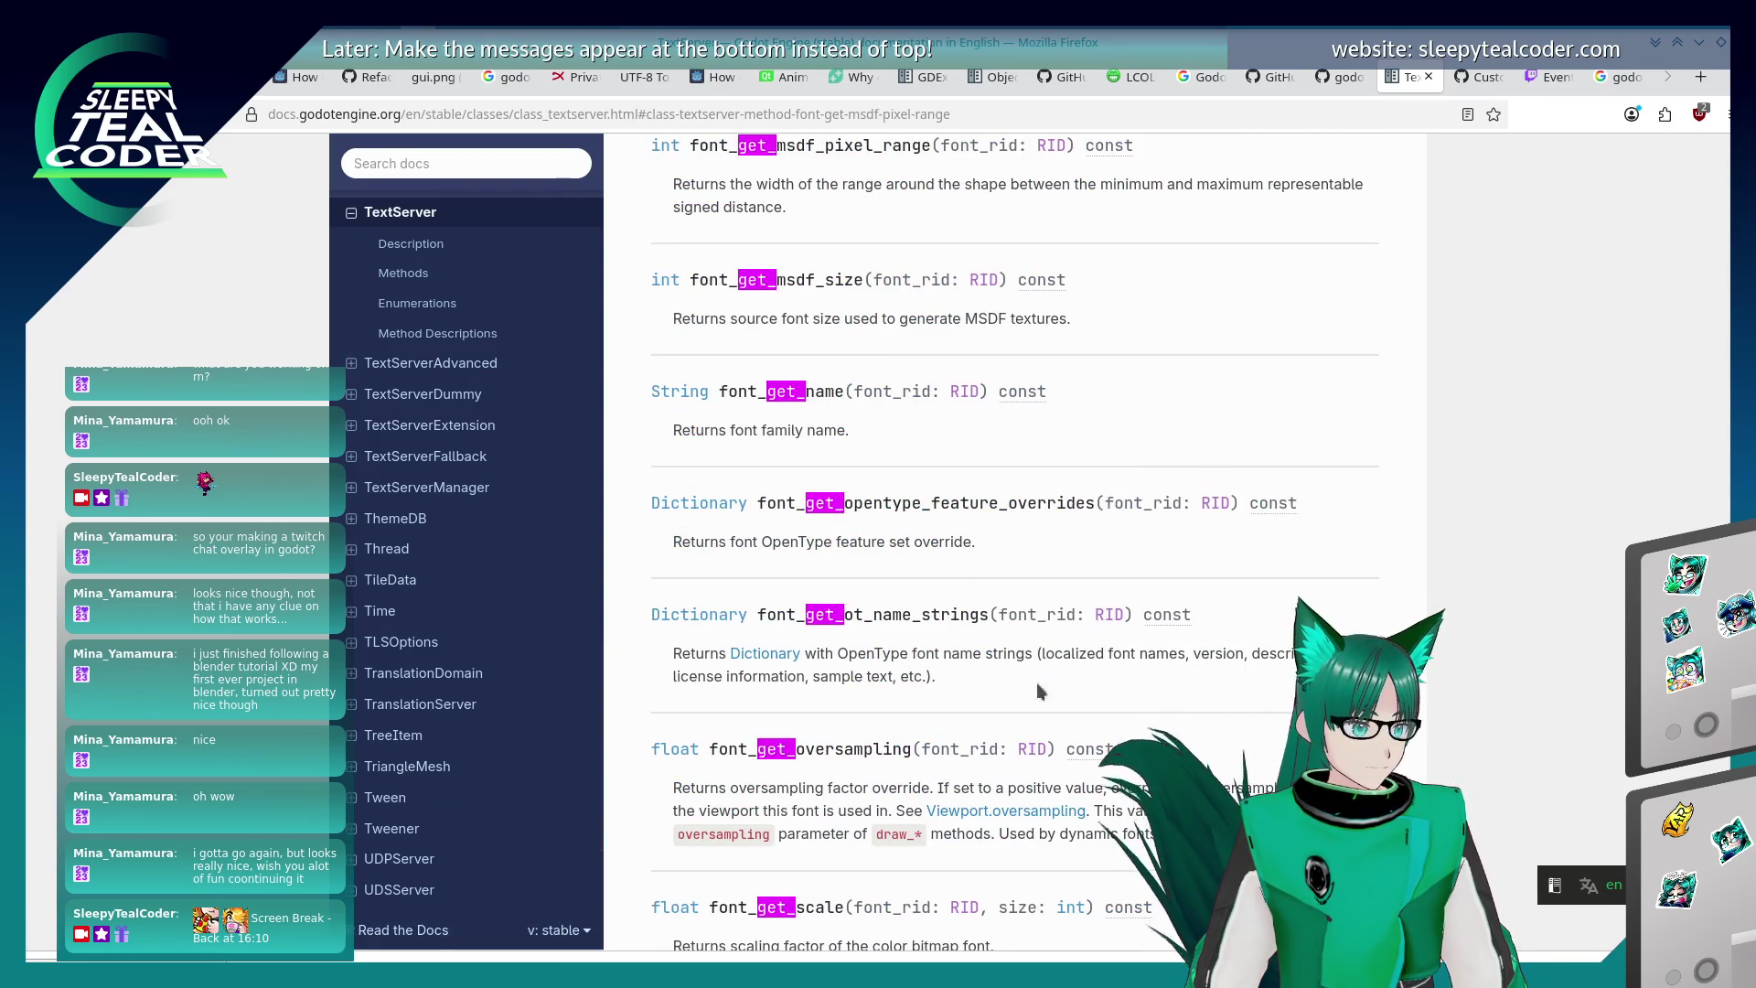
{"action": "scroll", "coordinate": [1013, 706], "scroll_direction": "up", "scroll_amount": 3}
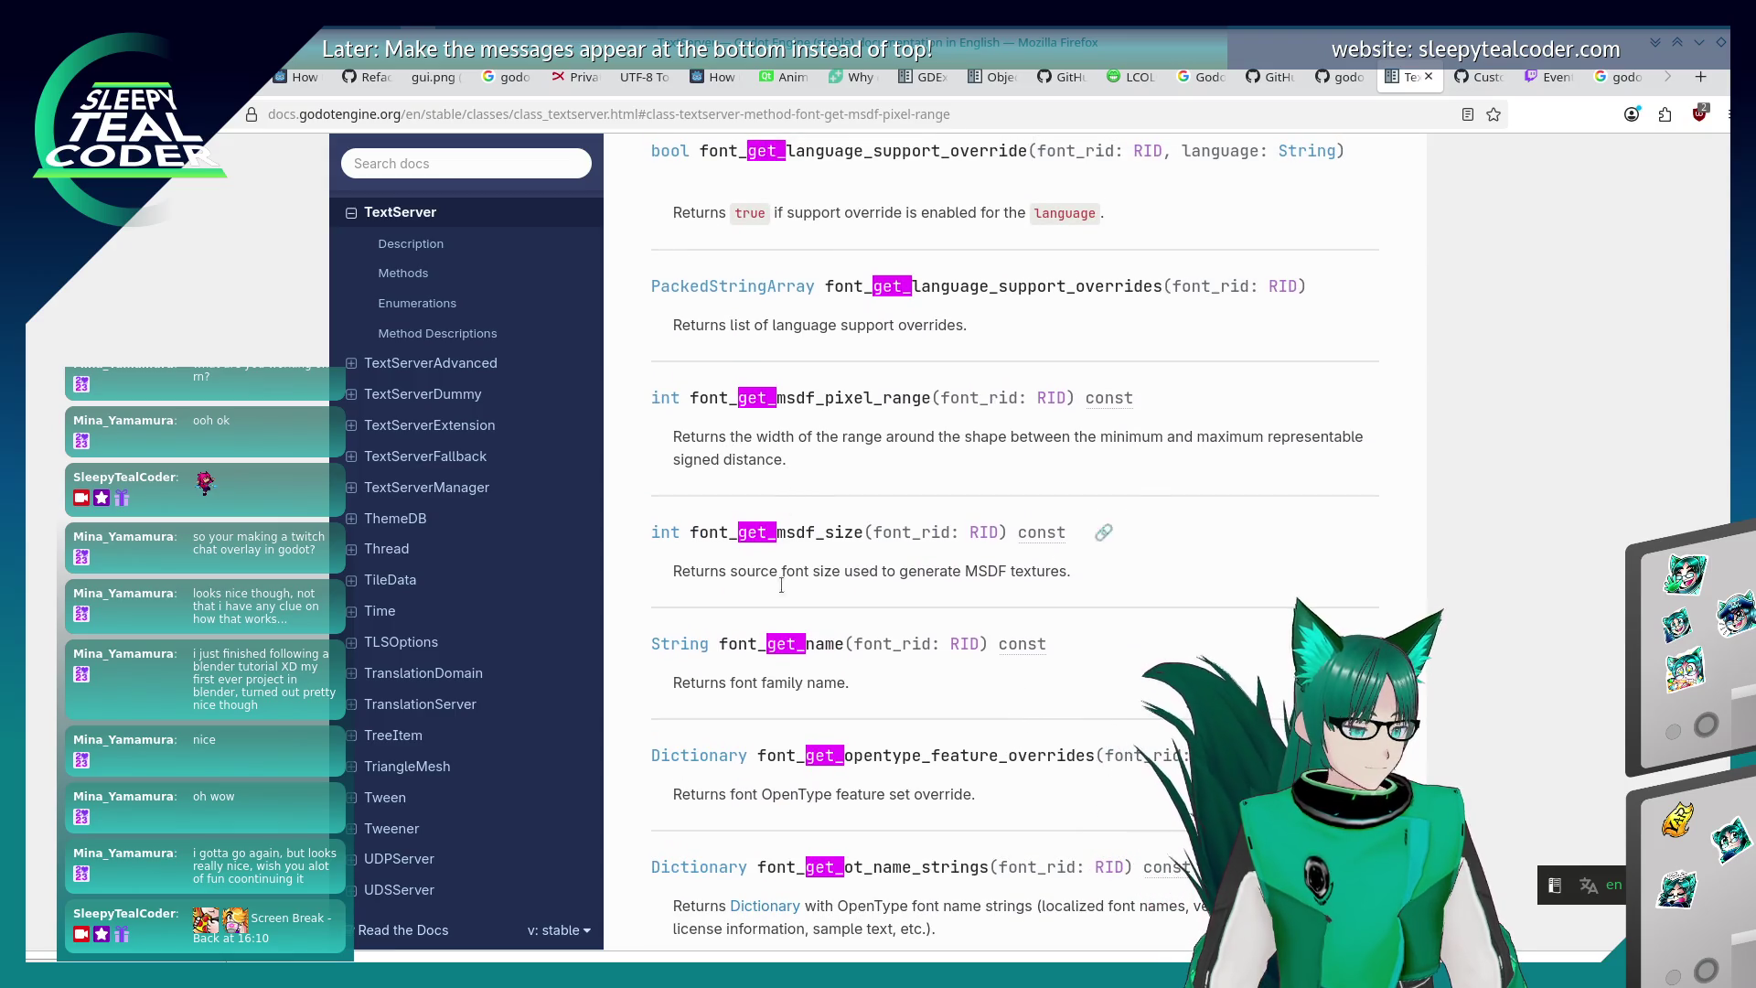
{"action": "scroll", "coordinate": [1078, 543], "scroll_direction": "down", "scroll_amount": 1}
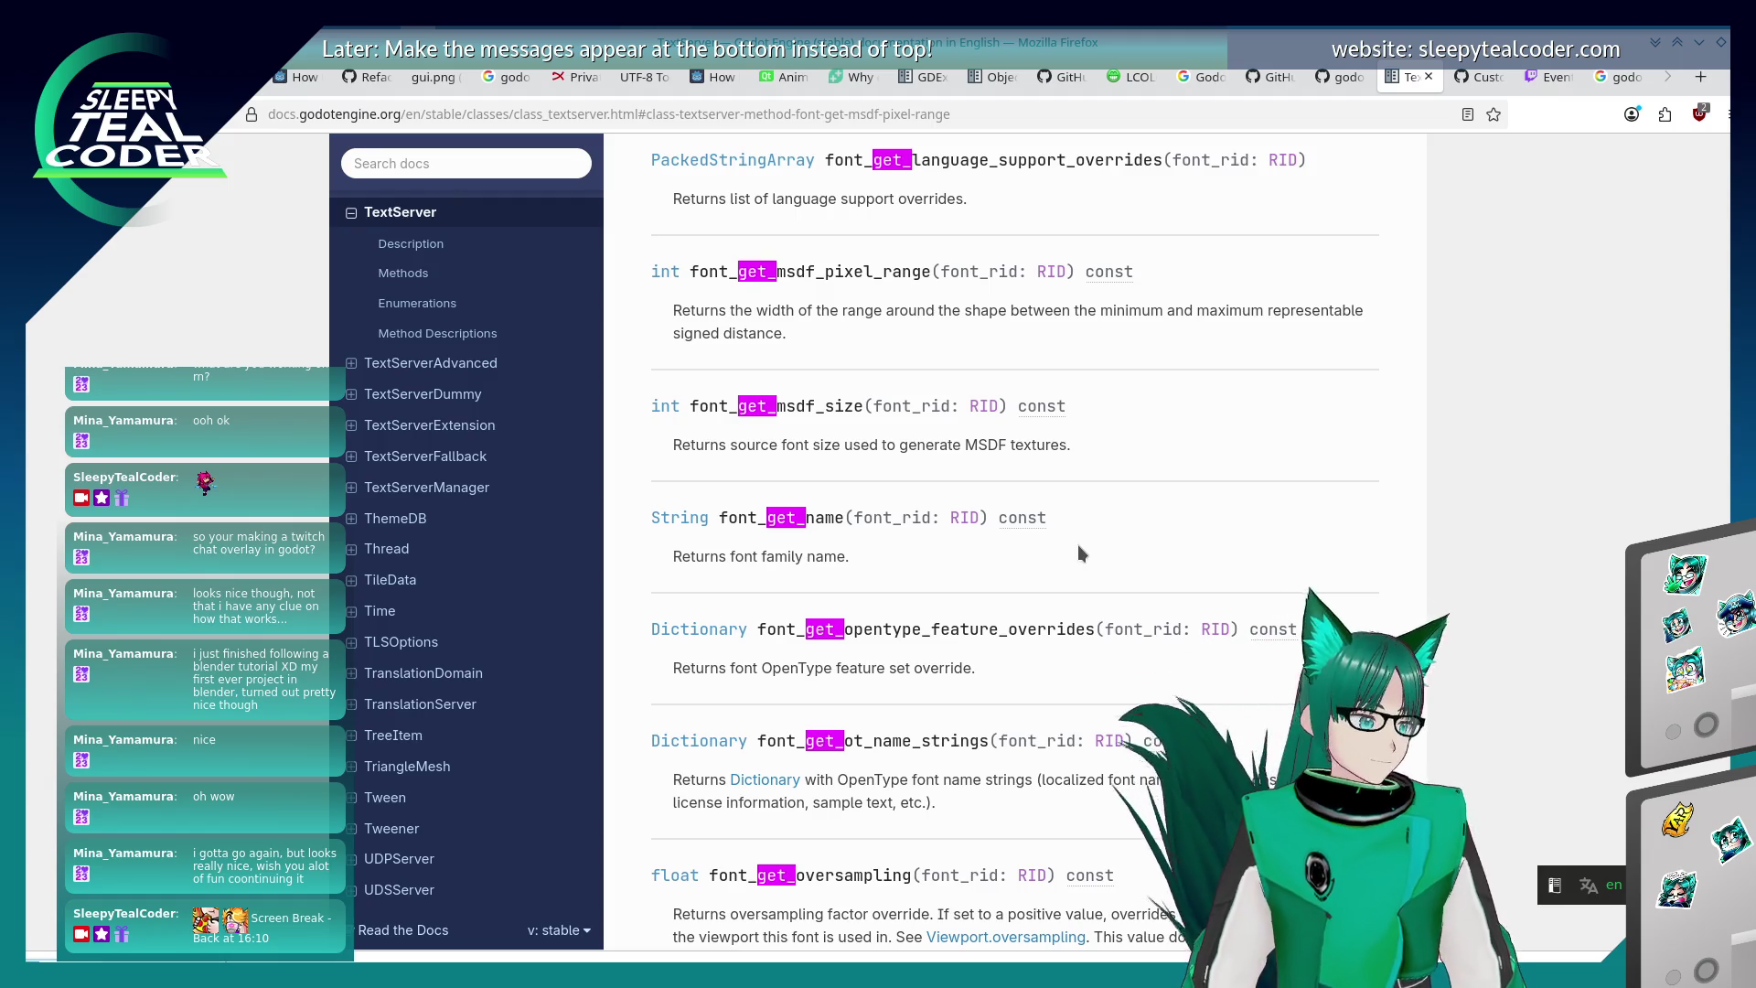
- Find 'font_get_glyph_siz' on the TextServer page
{"action": "type", "text": "font_get"}
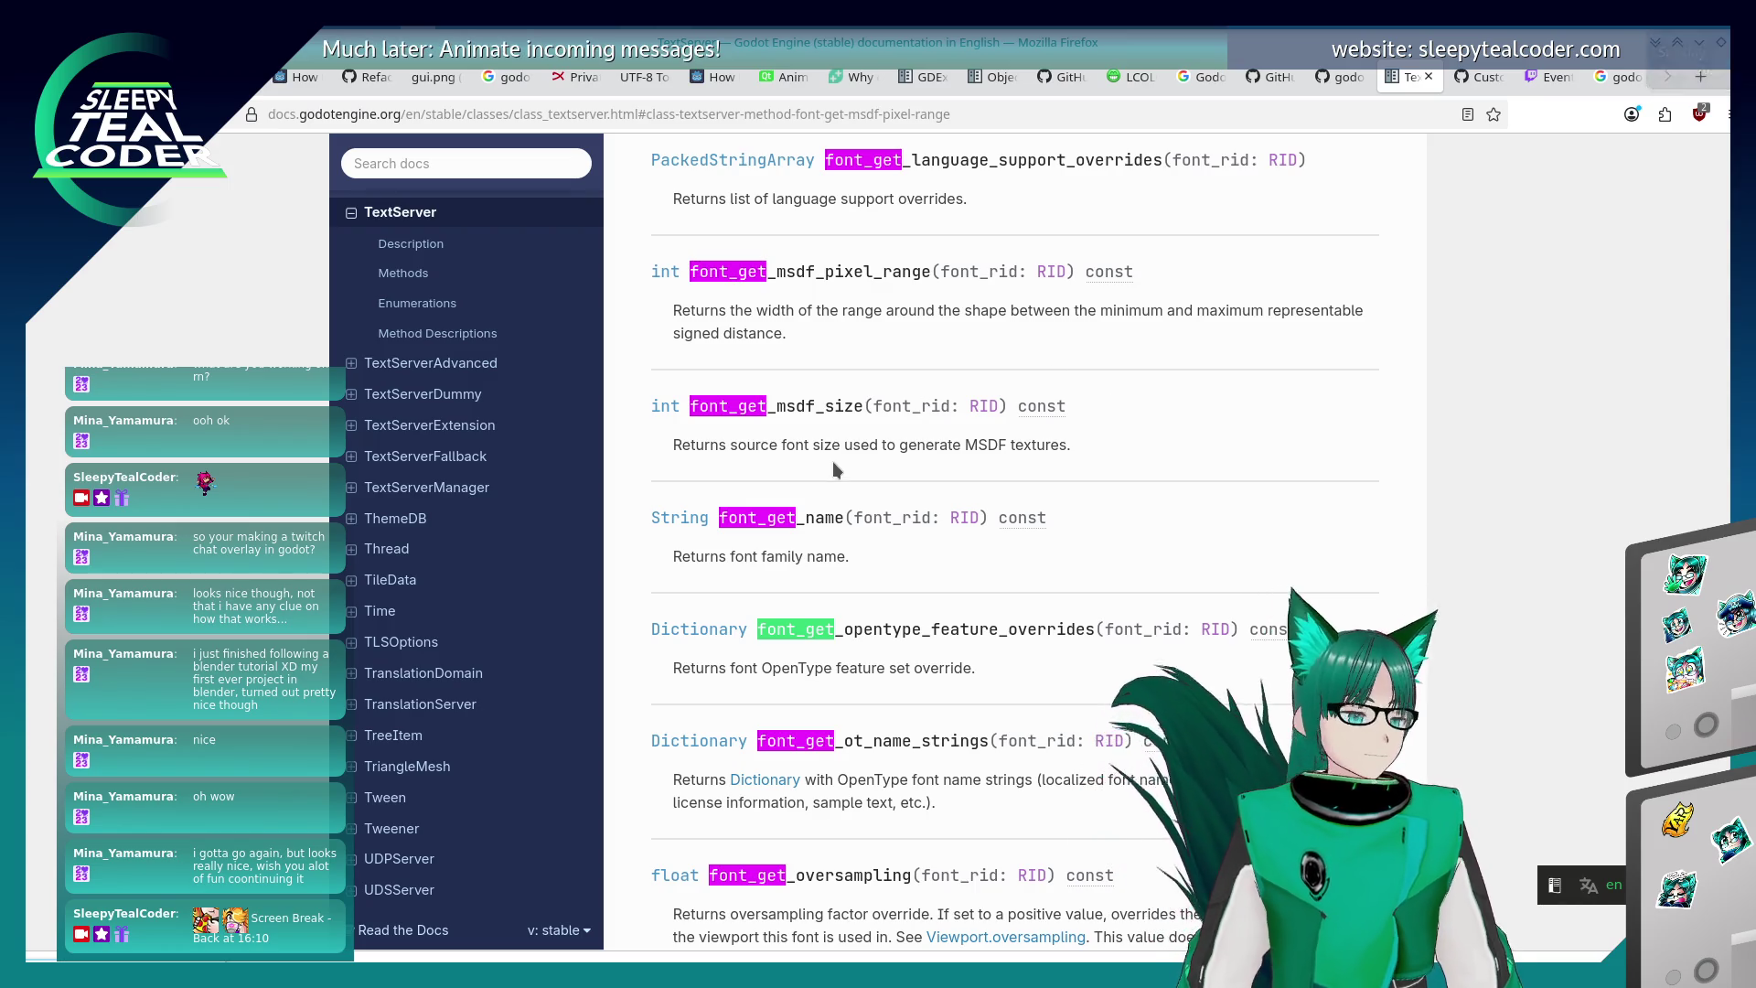
{"action": "left_click", "coordinate": [1022, 440]}
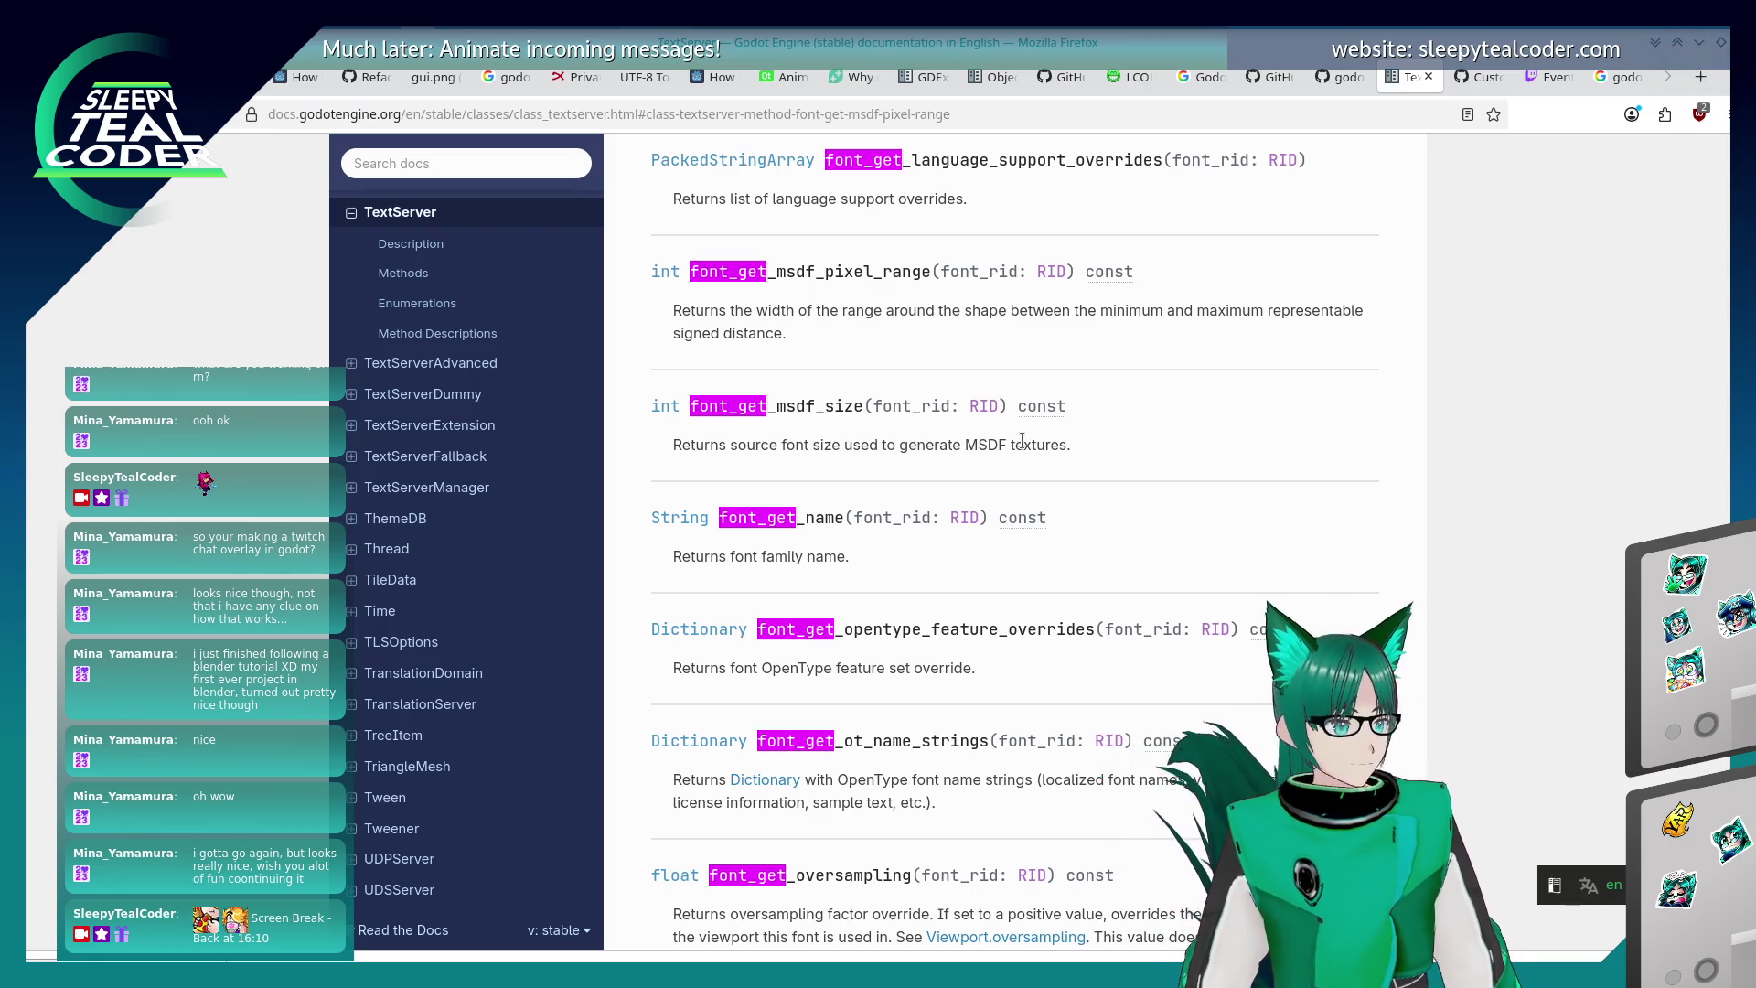
{"action": "type", "text": "_g"}
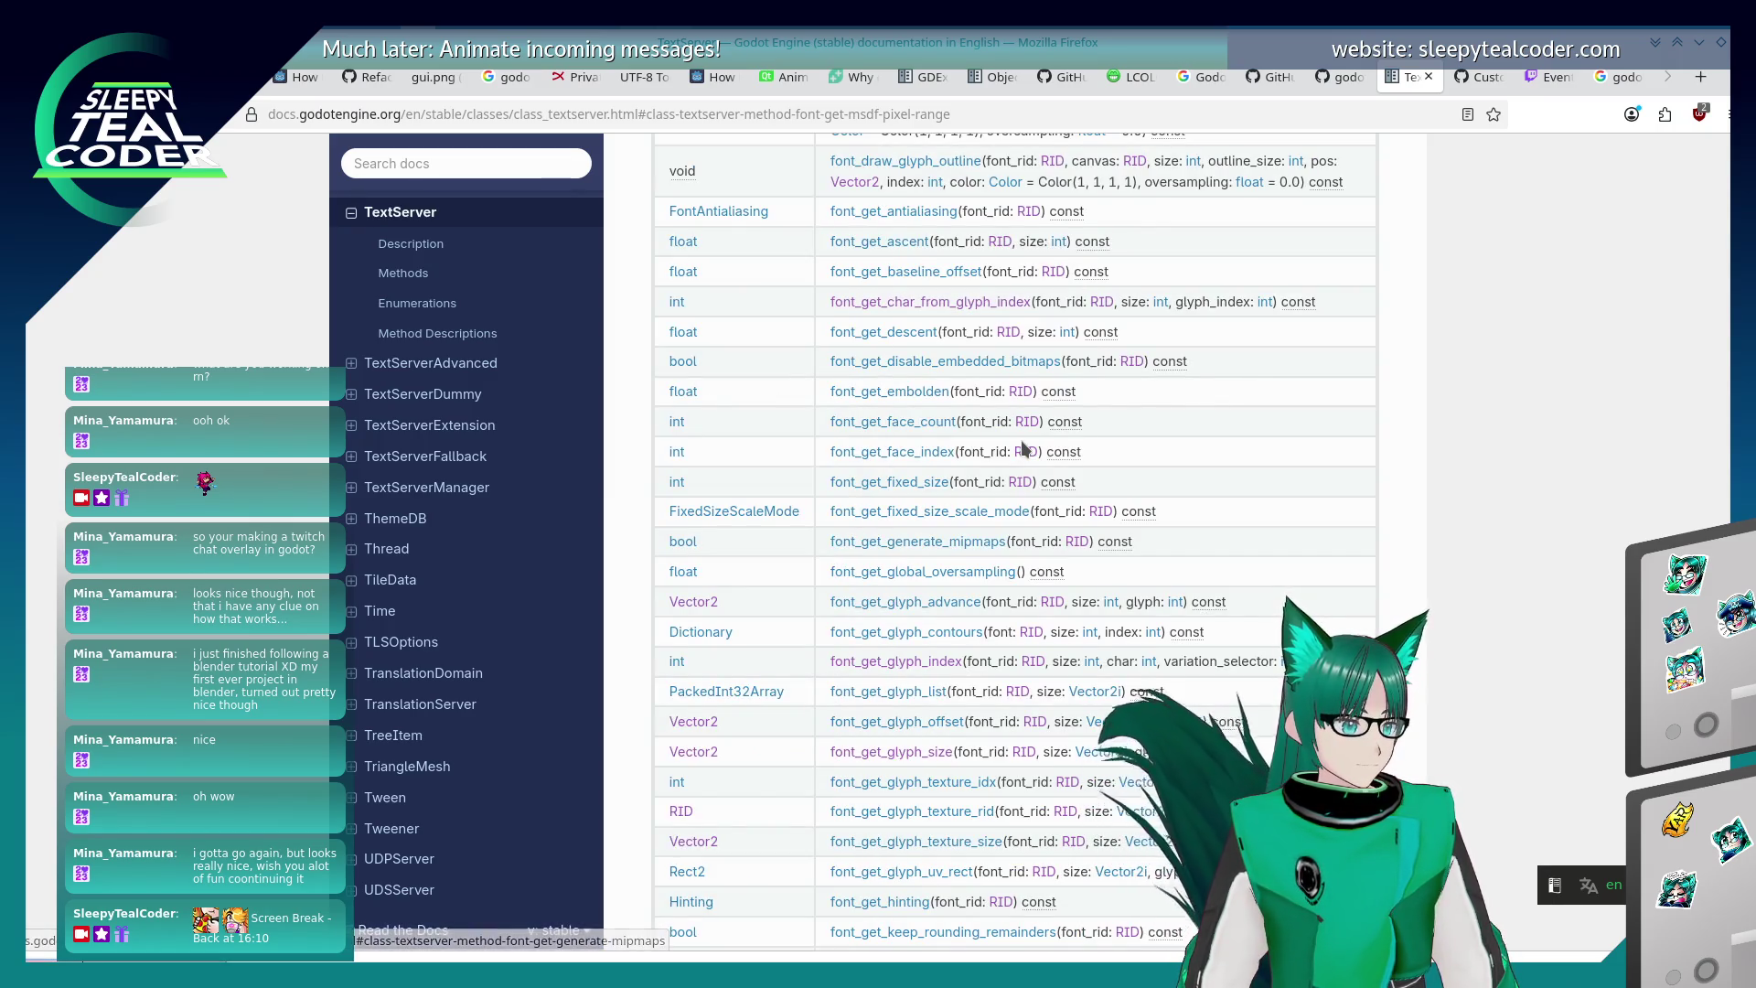
{"action": "key", "text": "BackSpace"}
{"action": "type", "text": "glyph_siz"}
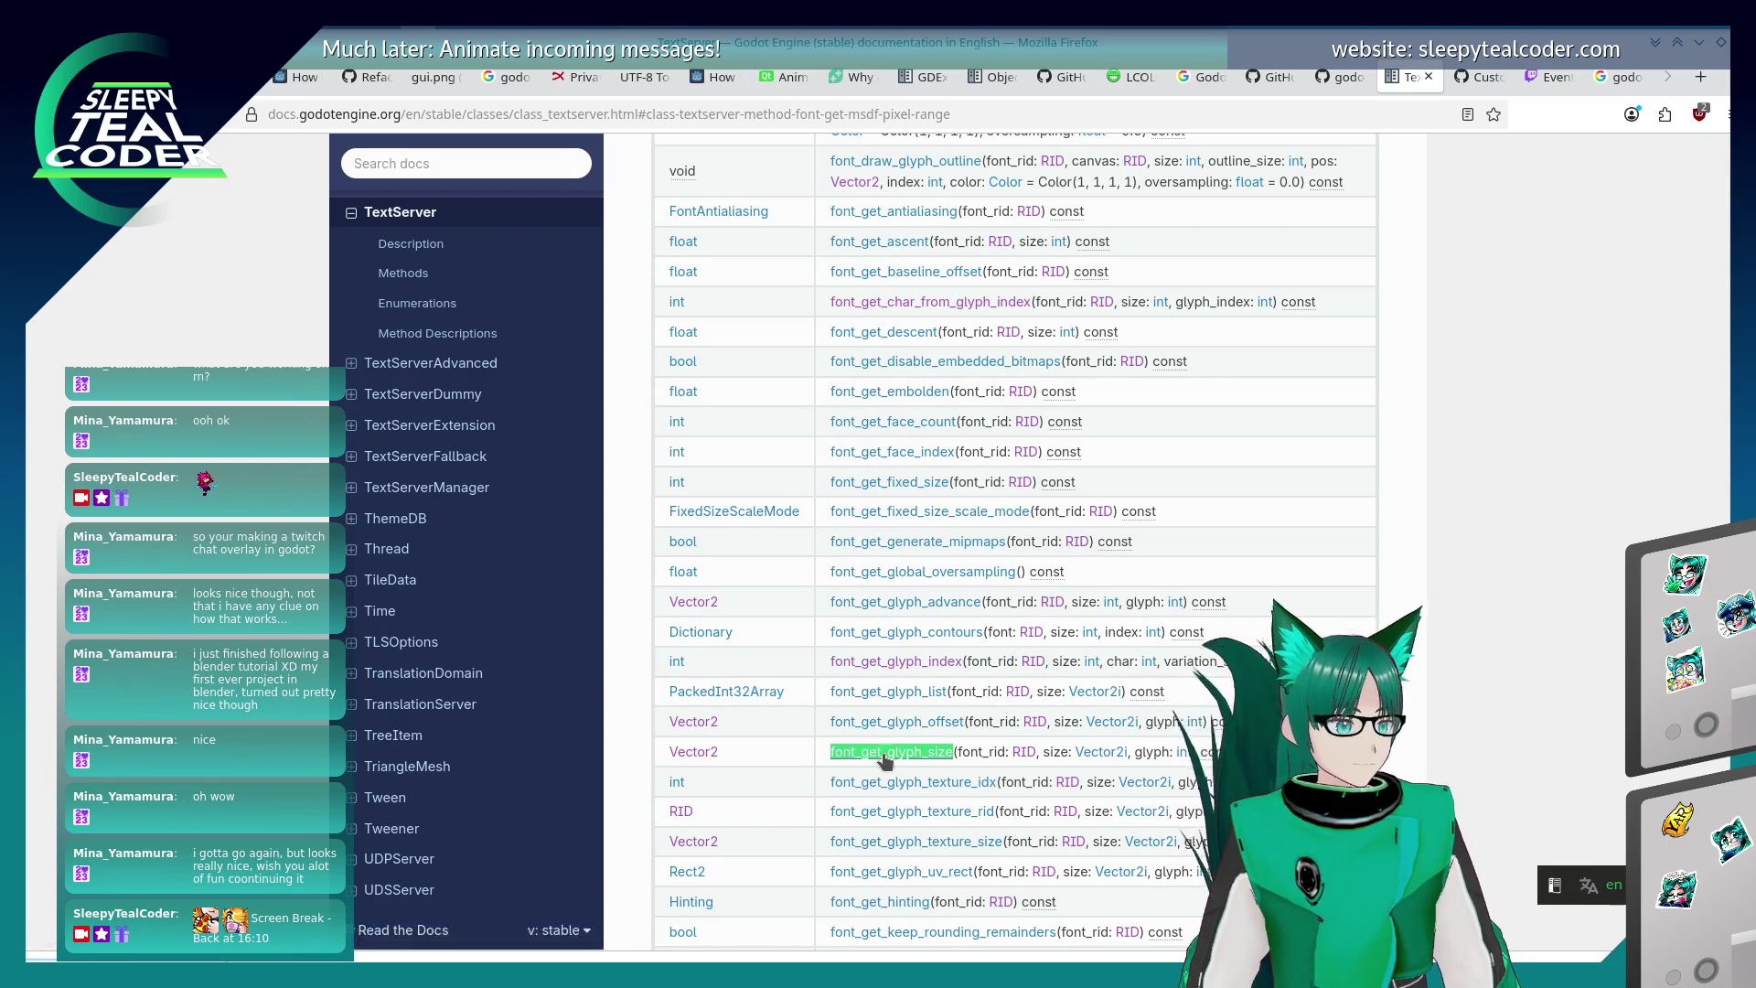
- Locate font_get_glyph_size(font_rid, size, glyph) returning Vector2 in the TextServer Methods table
{"action": "key", "text": "Return"}
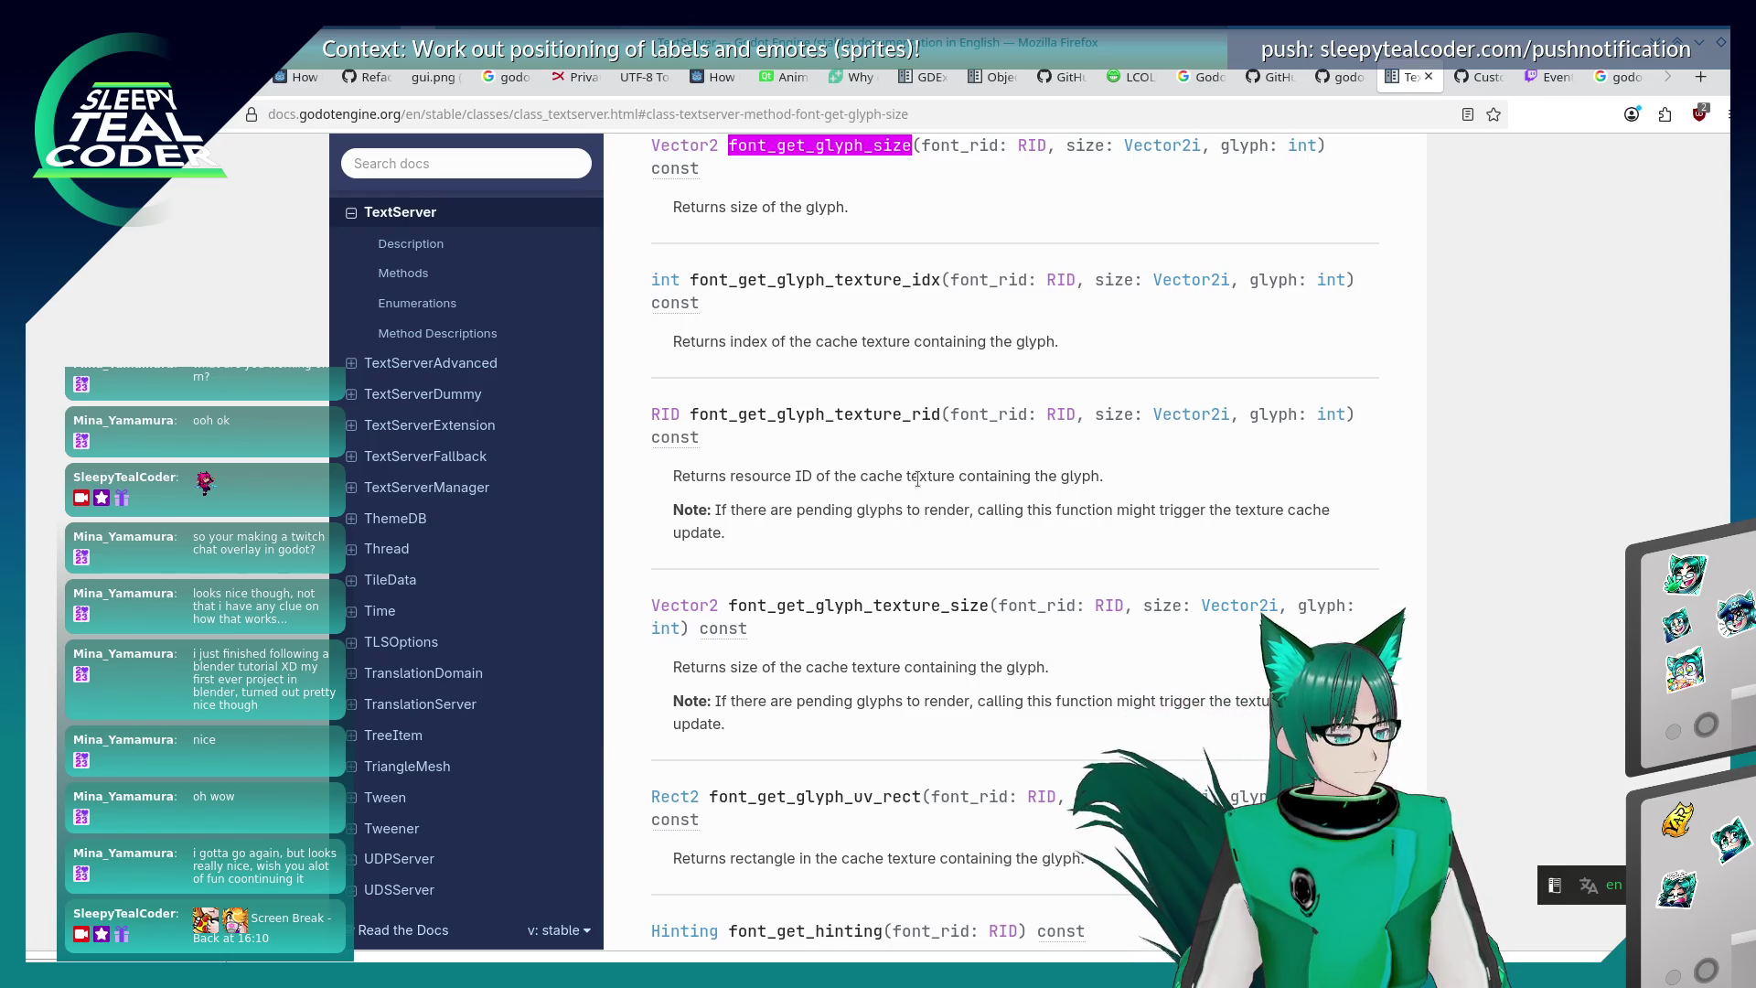
{"action": "scroll", "coordinate": [1021, 695], "scroll_direction": "up", "scroll_amount": 5}
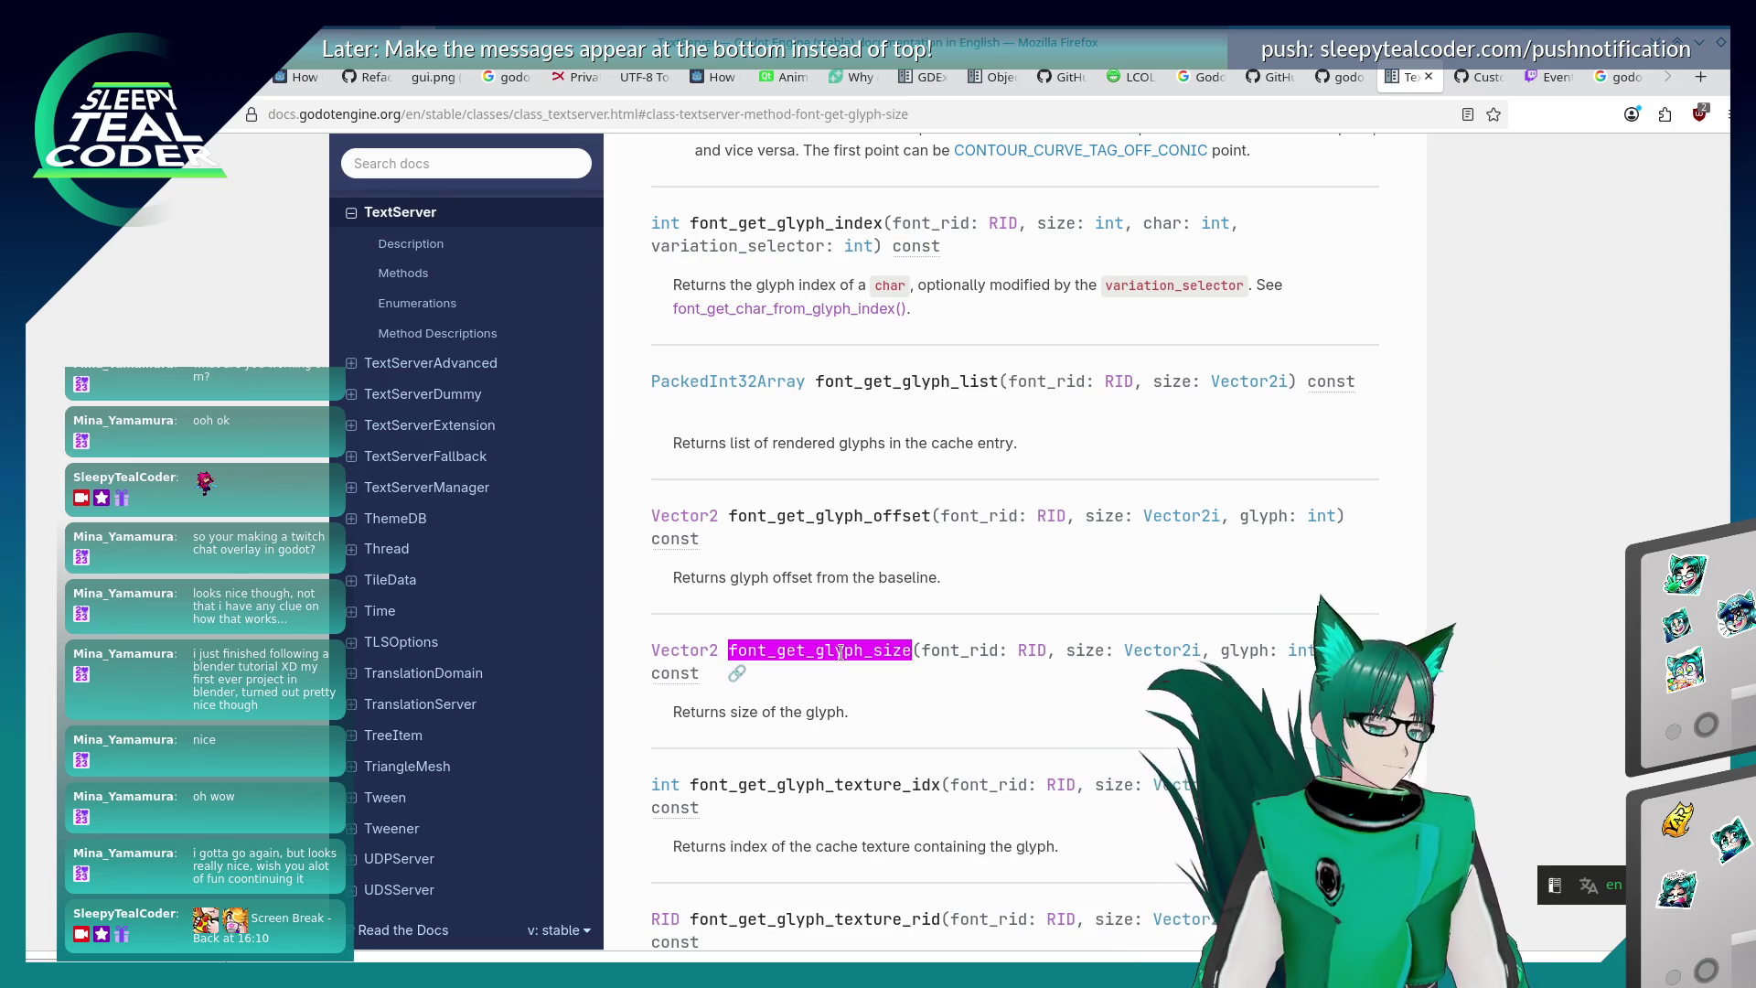
{"action": "key", "text": "Escape"}
{"action": "key", "text": "ctrl+shift+g"}
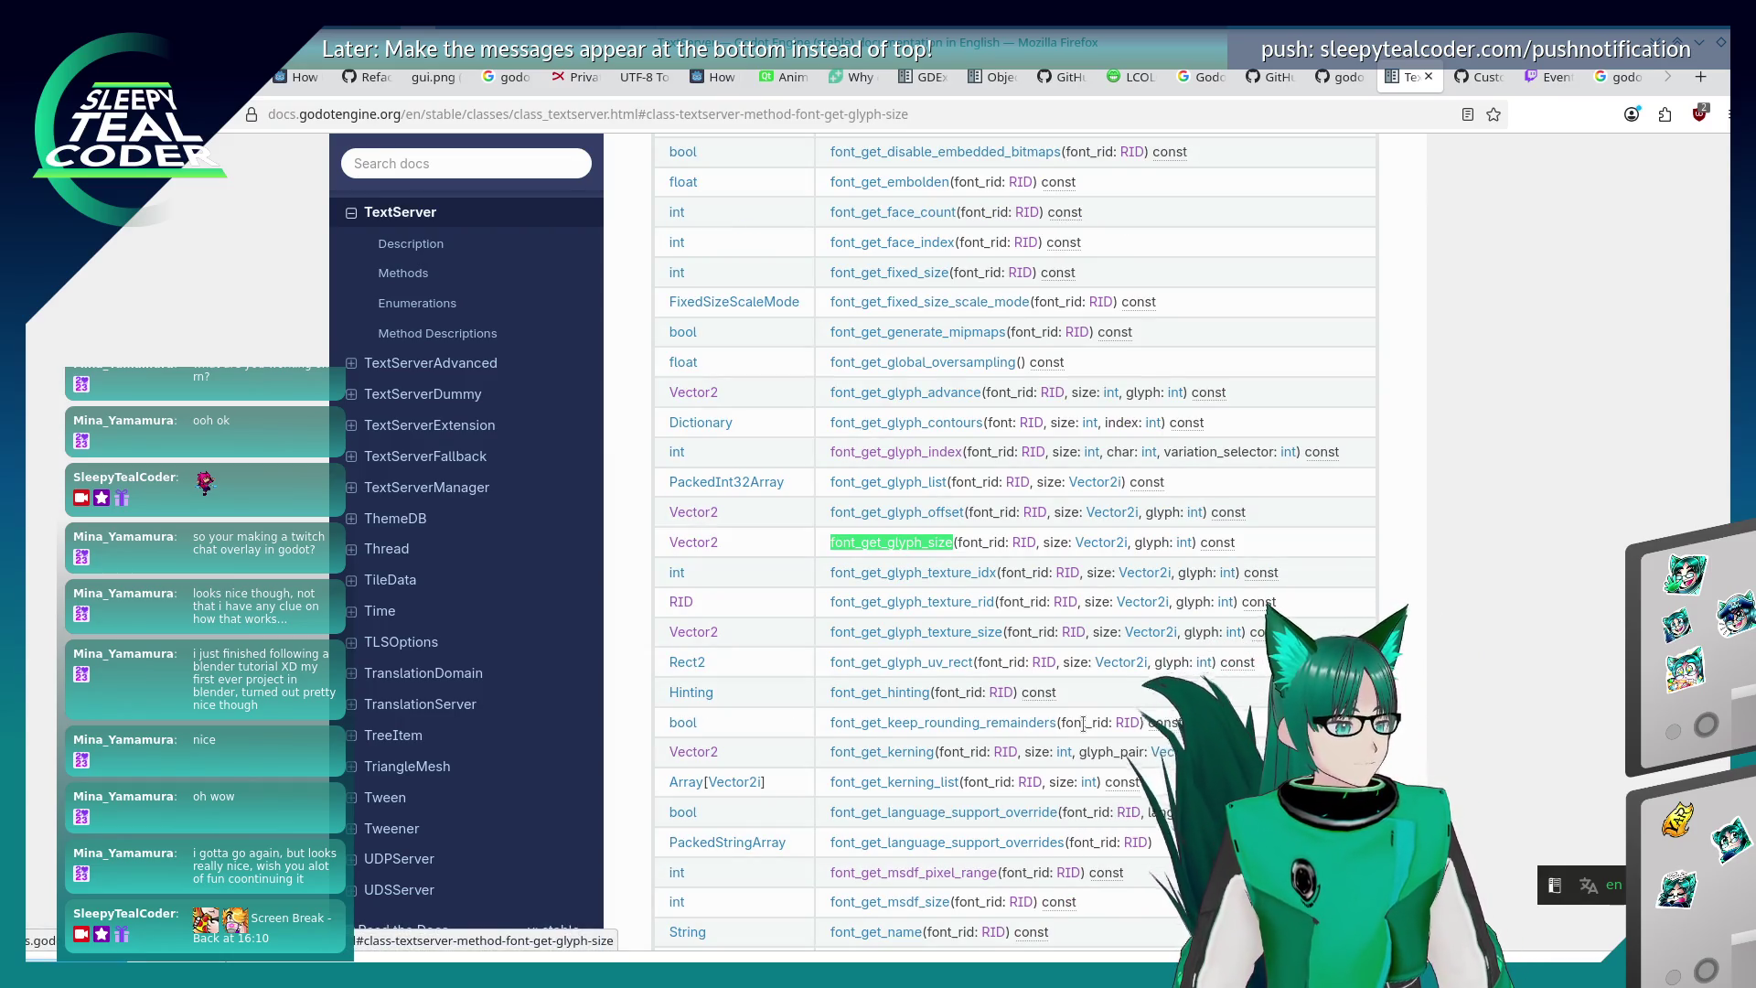
{"action": "key", "text": "alt+Tab"}
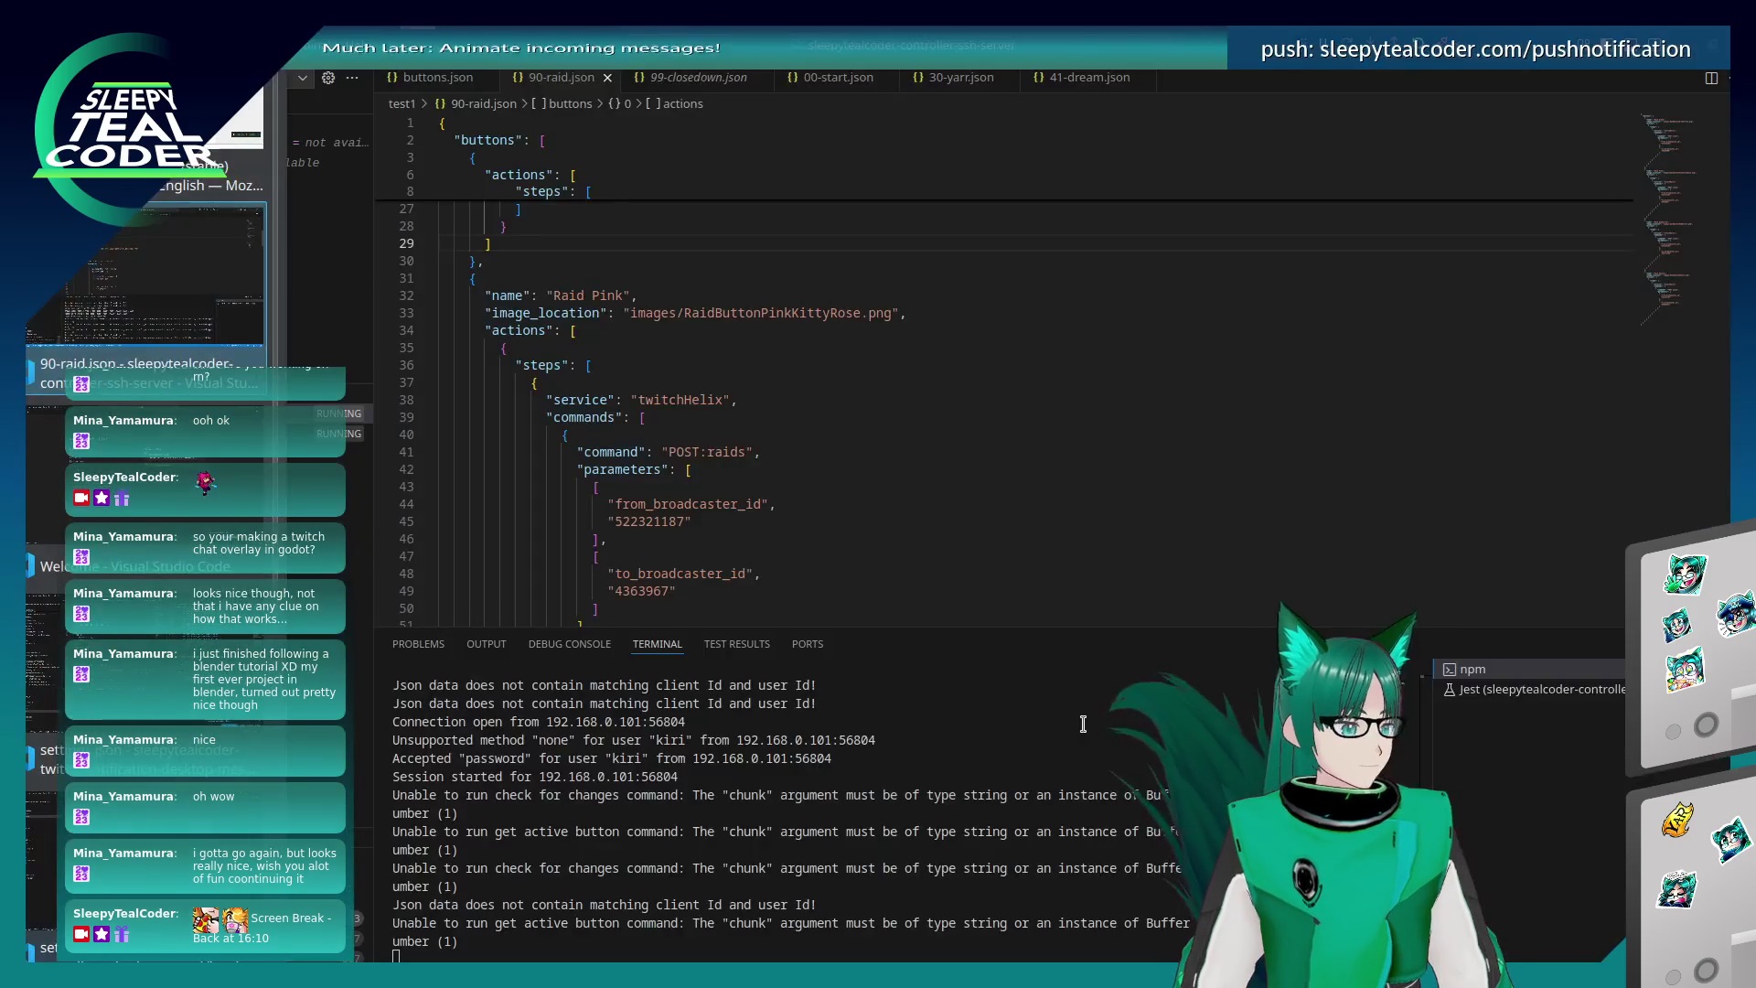
{"action": "key", "text": "alt+Tab"}
{"action": "key", "text": "alt+Tab"}
{"action": "key", "text": "alt+Tab"}
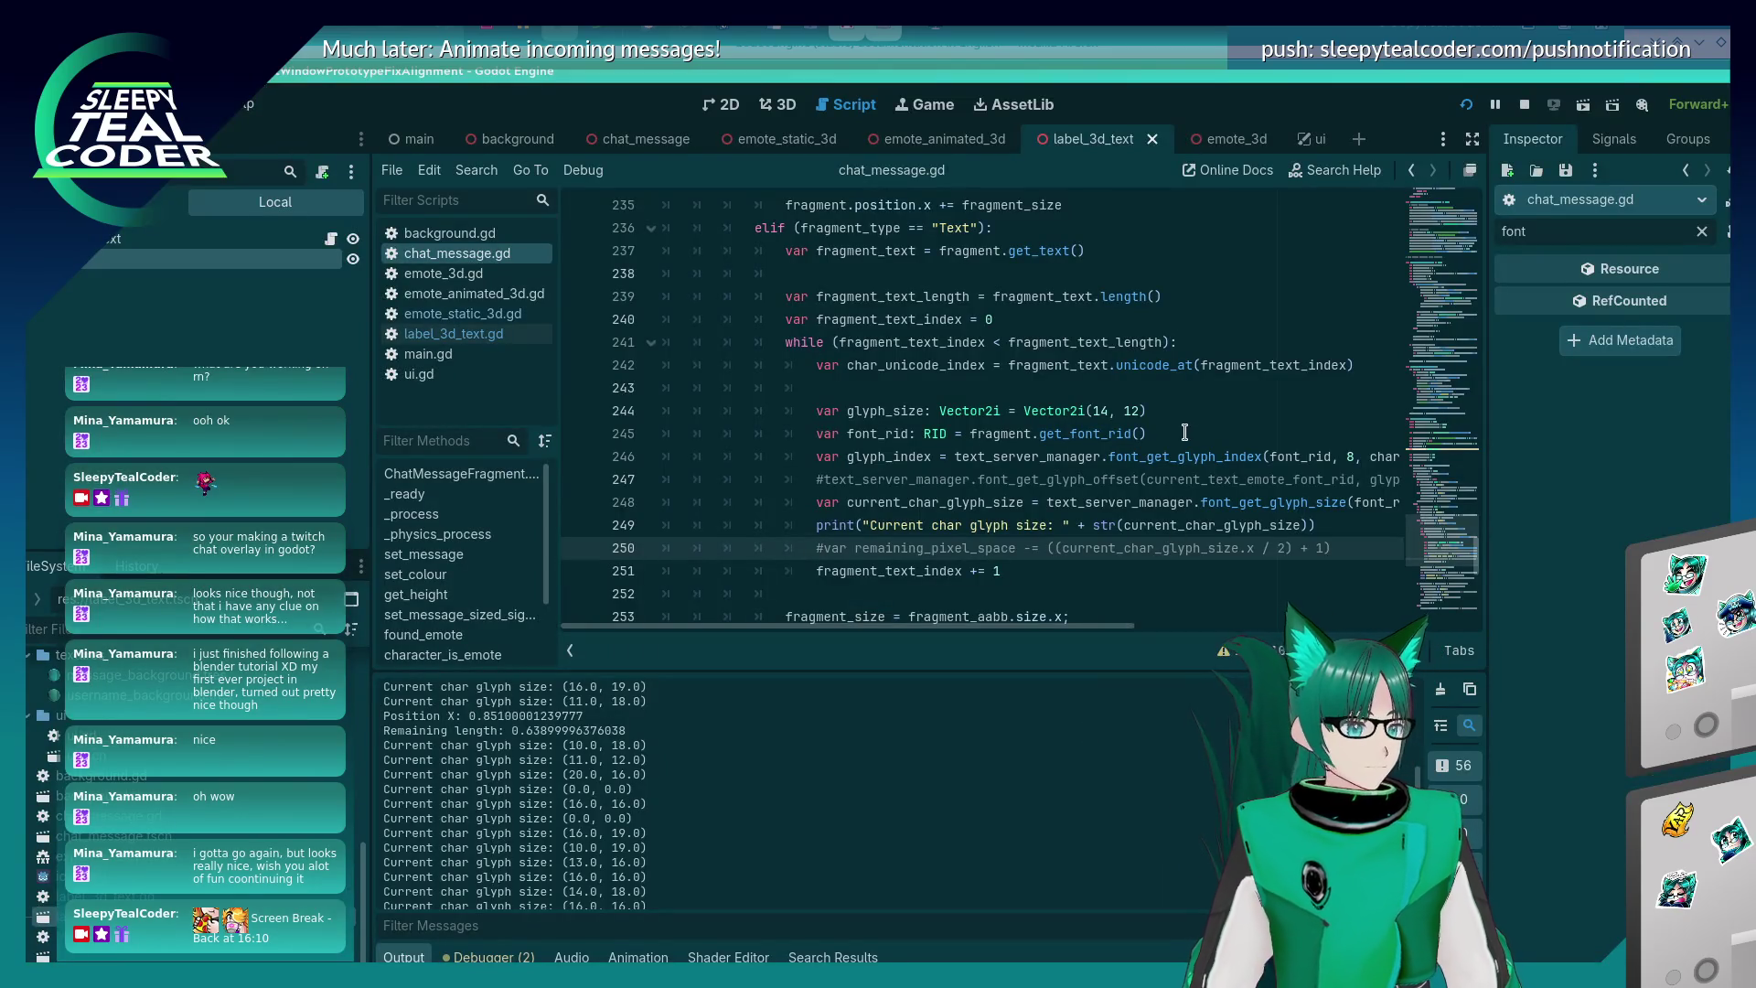
{"action": "left_click", "coordinate": [1118, 506]}
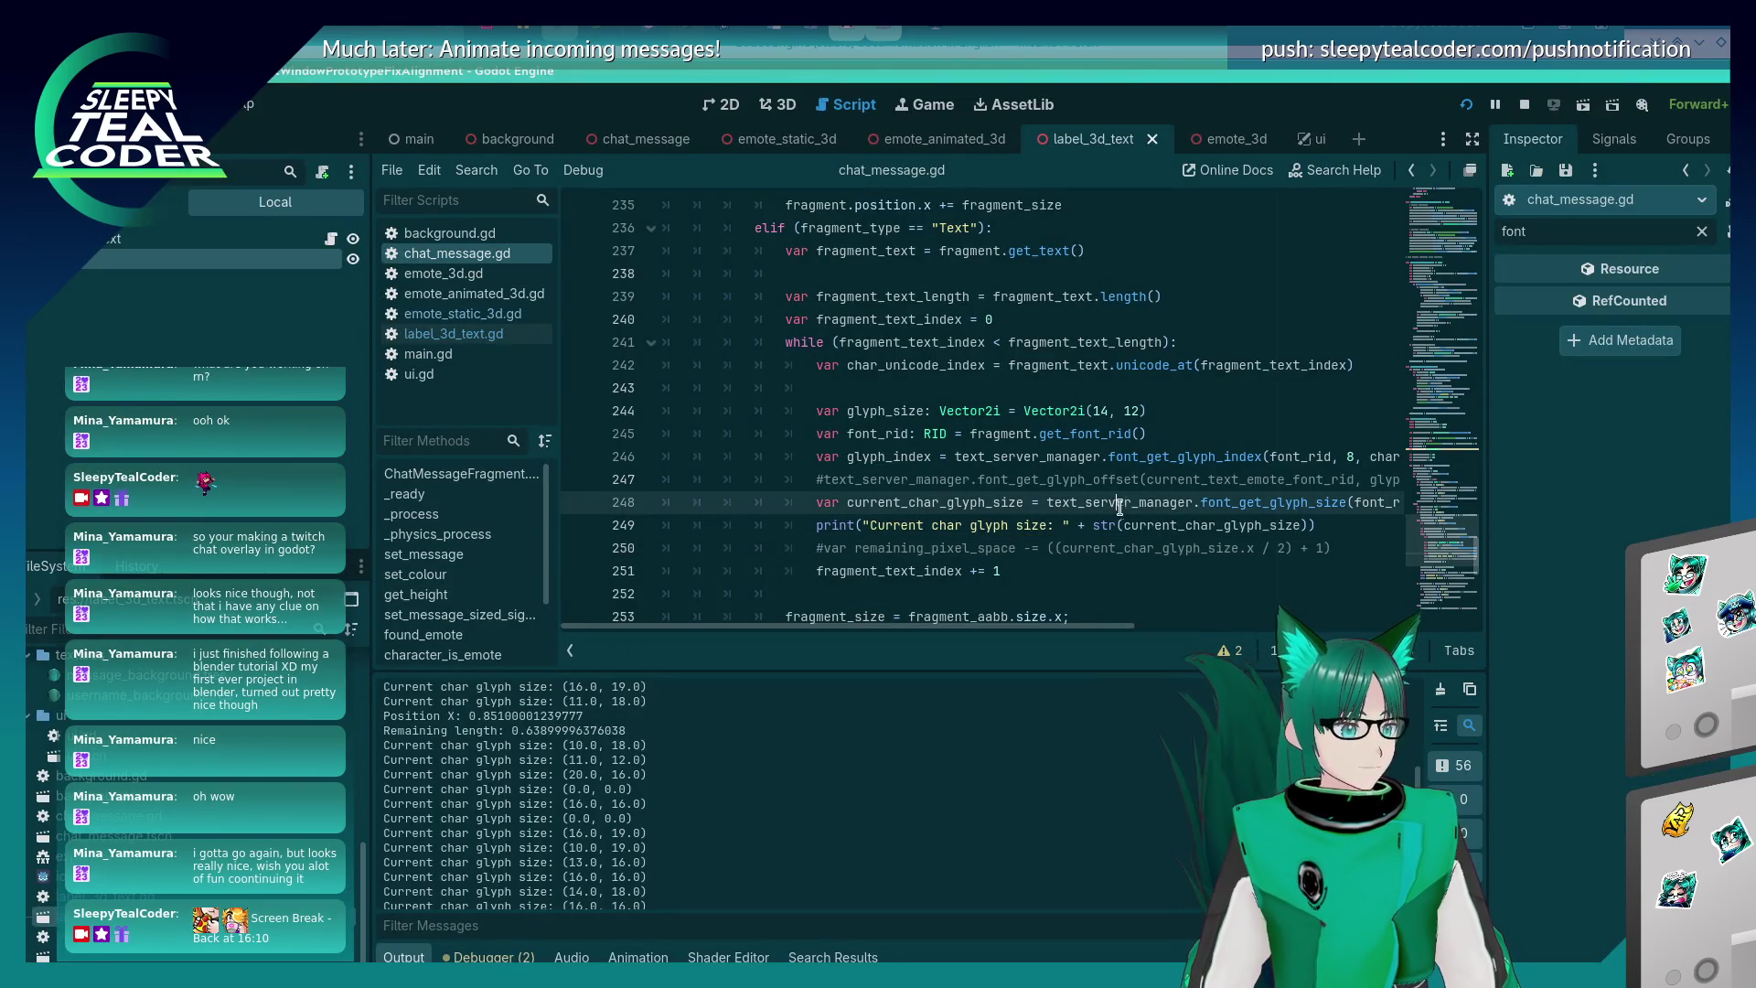
{"action": "left_click", "coordinate": [1293, 520]}
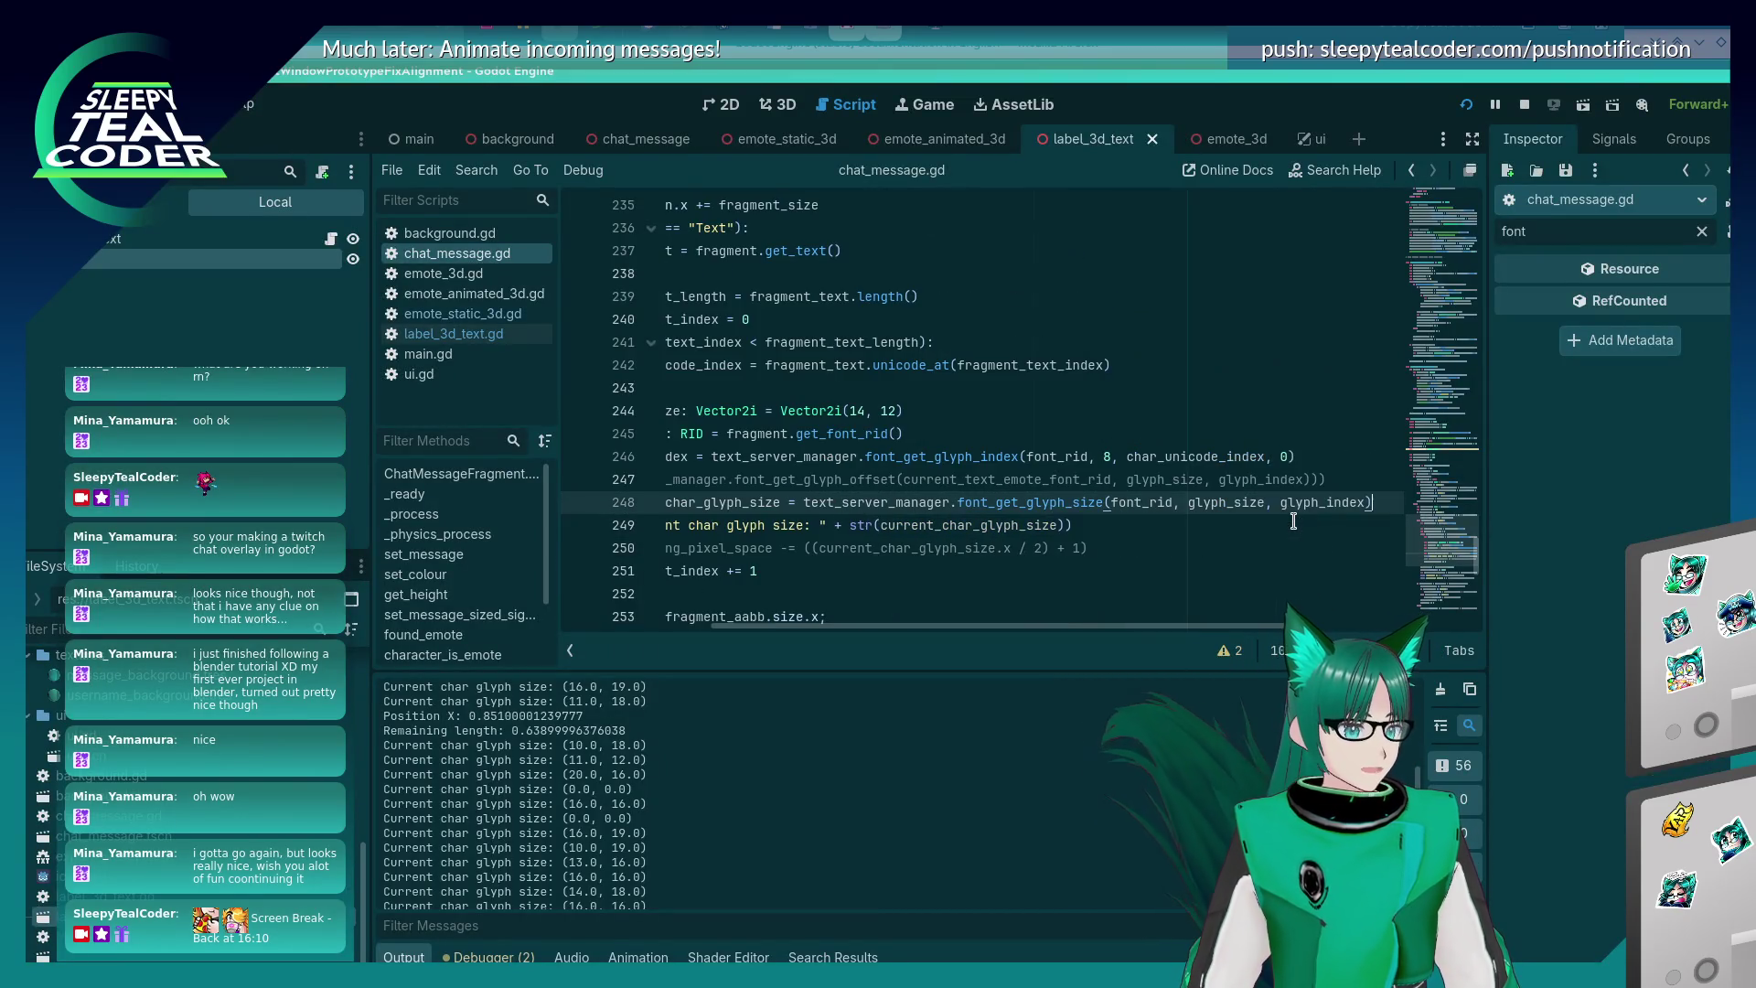
{"action": "key", "text": "Up"}
{"action": "key", "text": "End"}
{"action": "key", "text": "Up"}
{"action": "key", "text": "Up"}
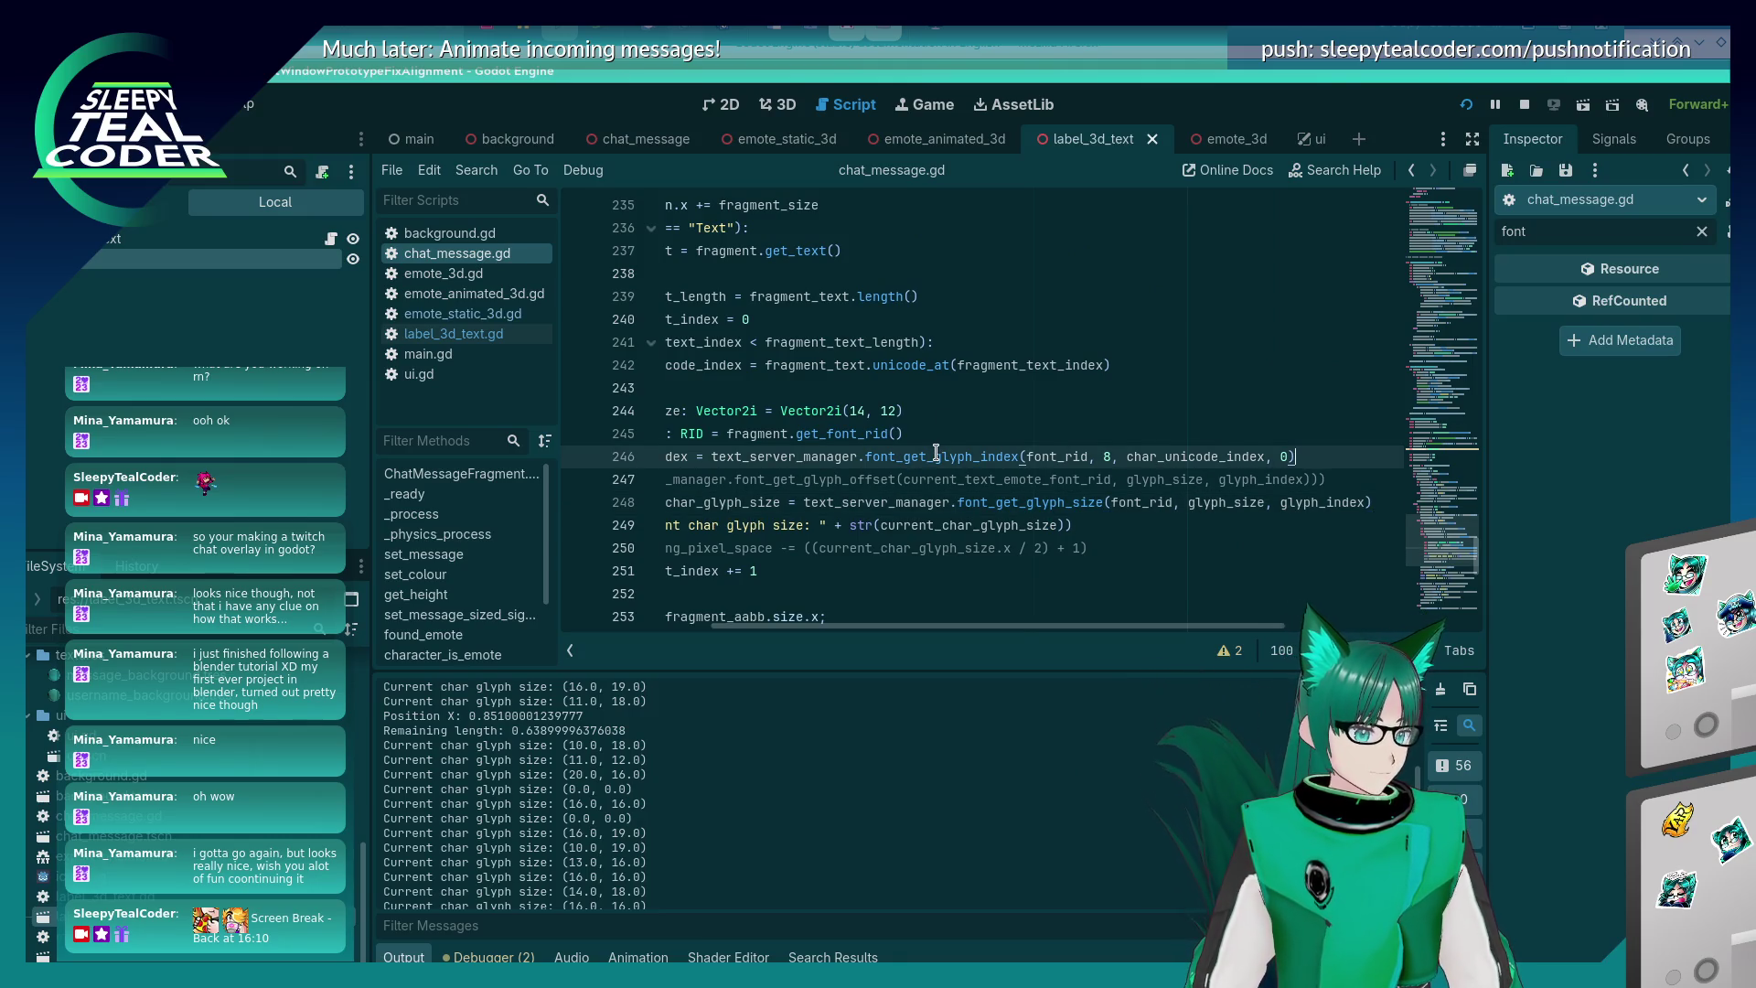
{"action": "mouse_move", "coordinate": [936, 451]}
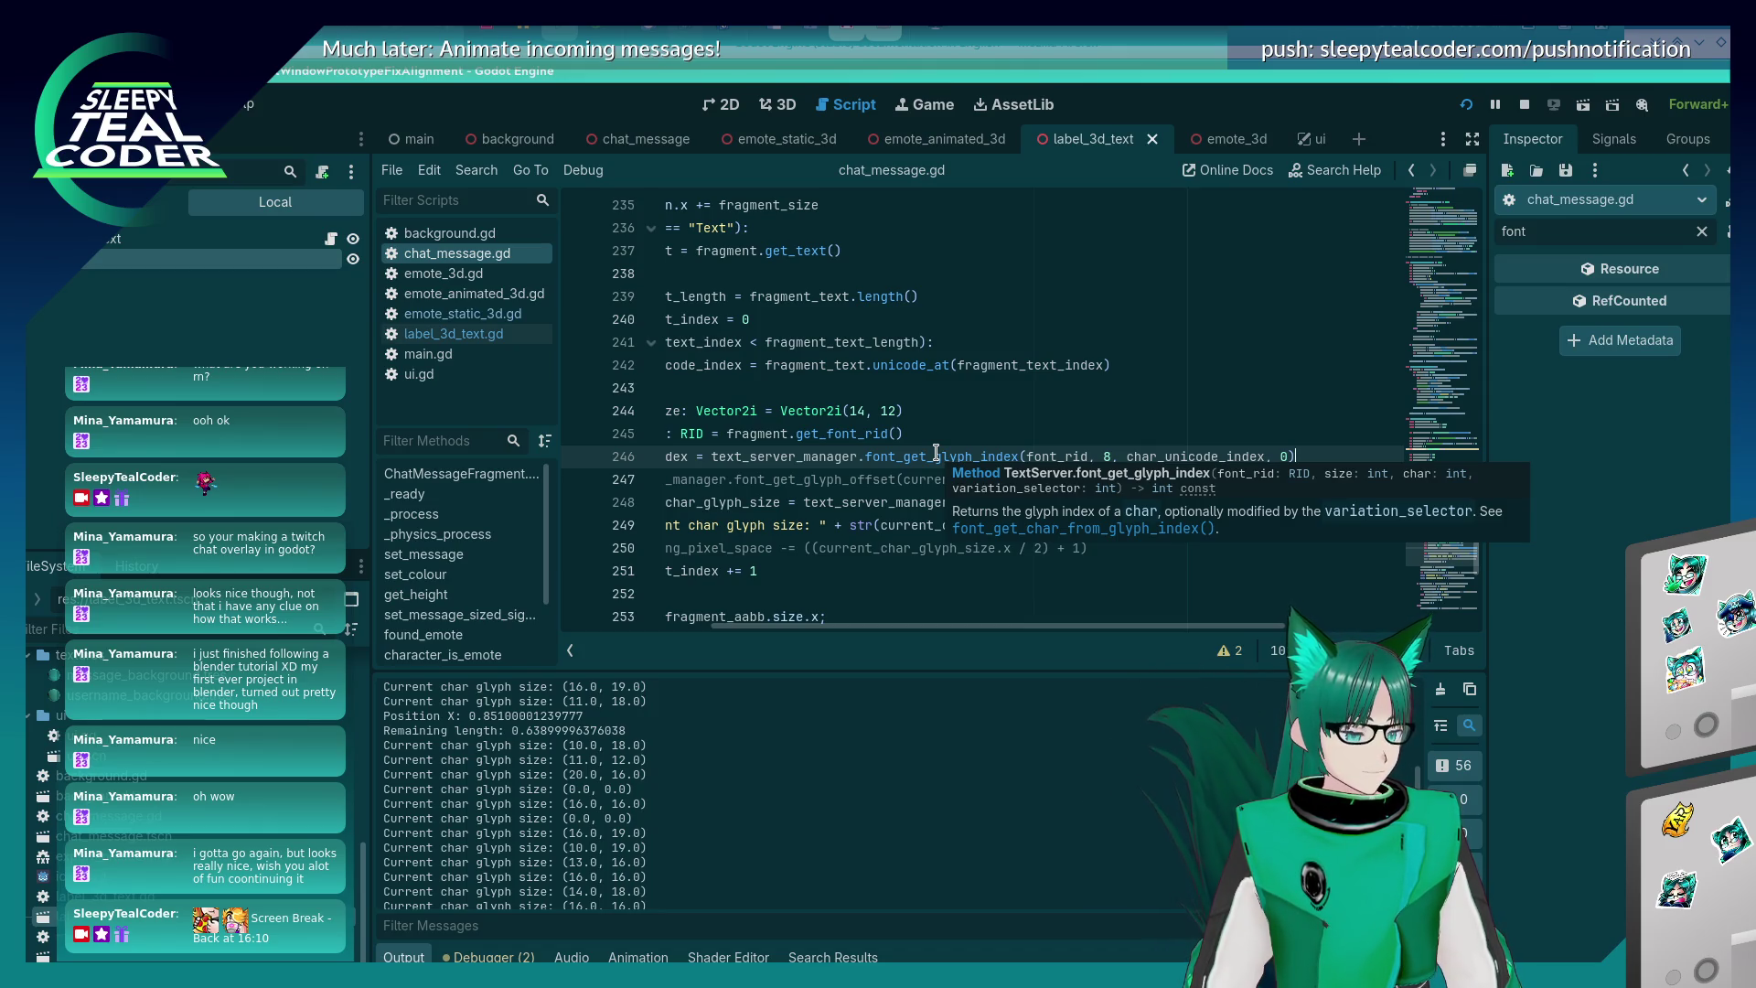
{"action": "key", "text": "alt+Tab"}
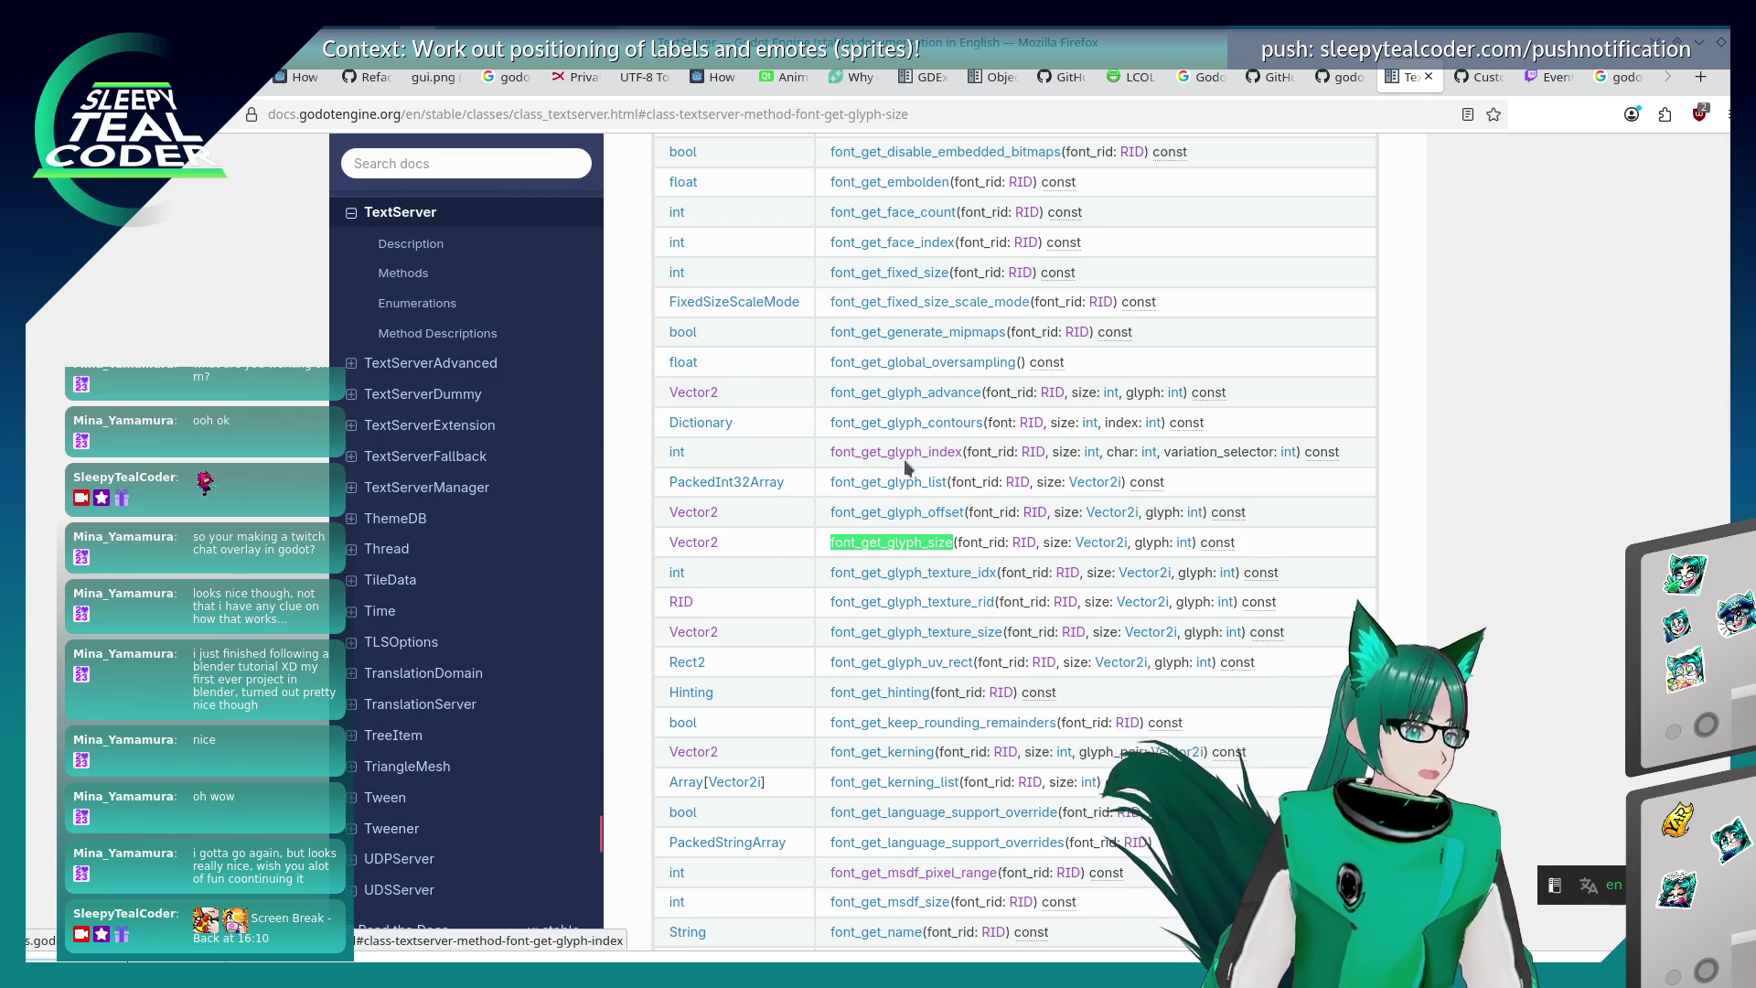
- Find and open the font_get_glyph_index description, briefly checking font_get_char_from_glyph_index
{"action": "scroll", "coordinate": [906, 340], "scroll_direction": "up", "scroll_amount": 3}
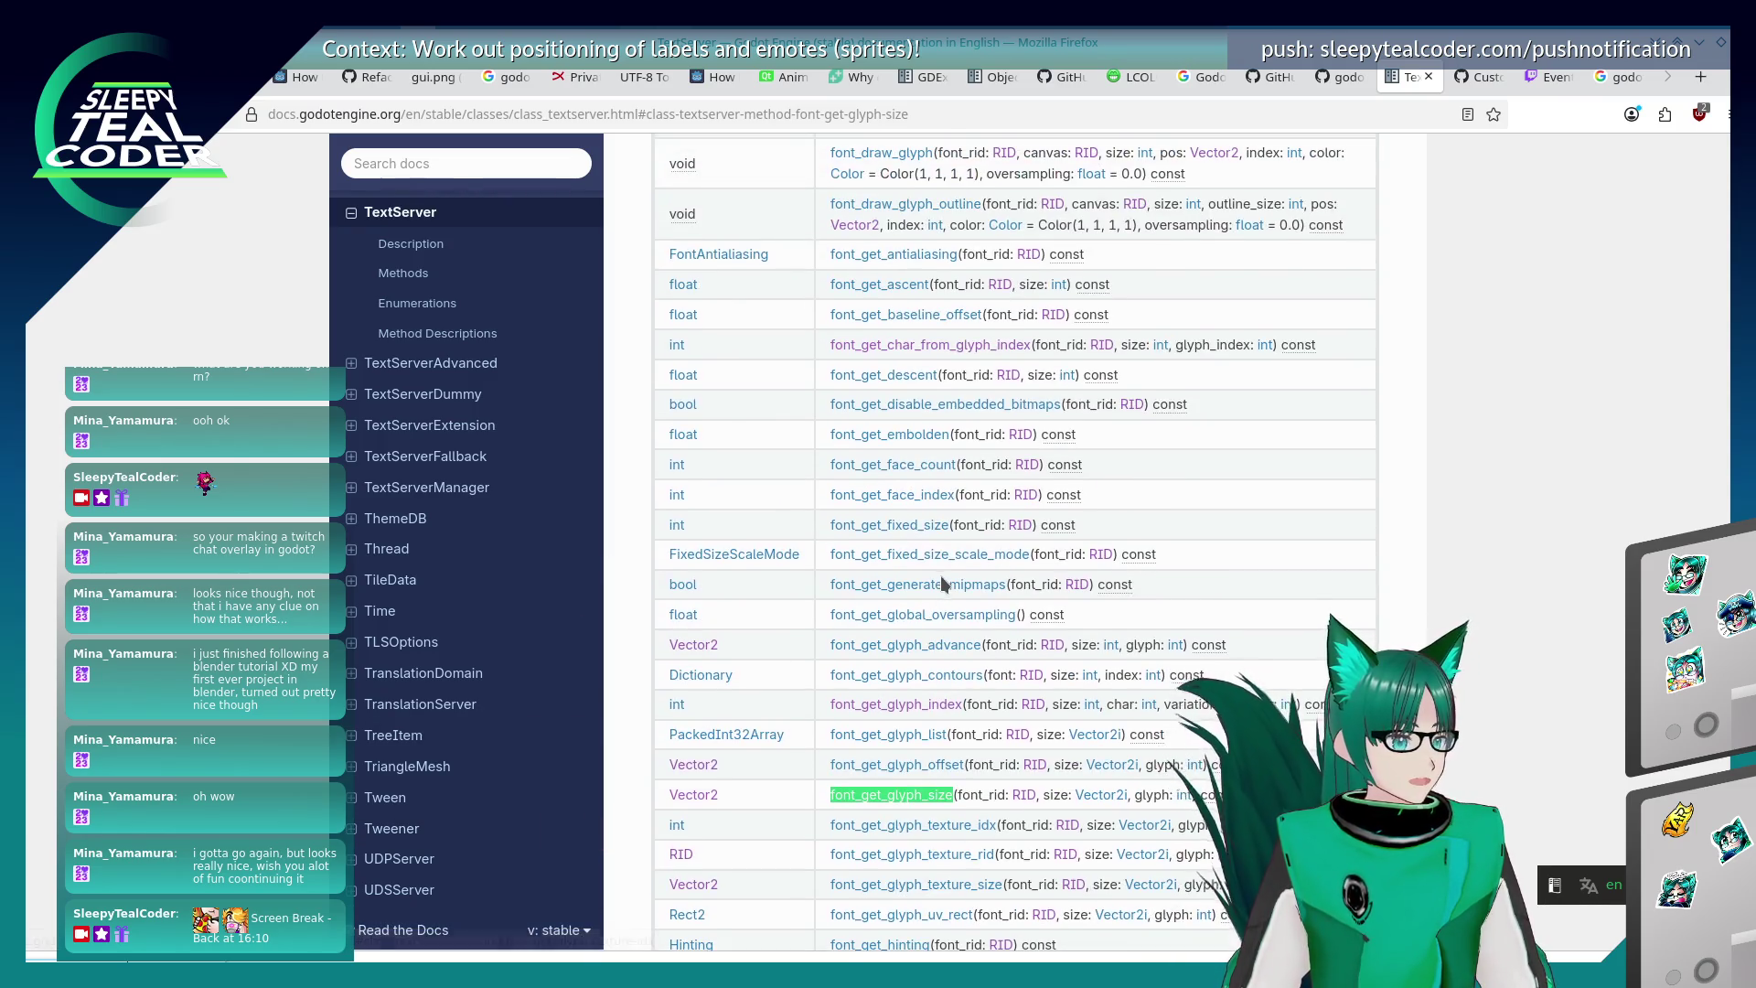
{"action": "left_click", "coordinate": [917, 500]}
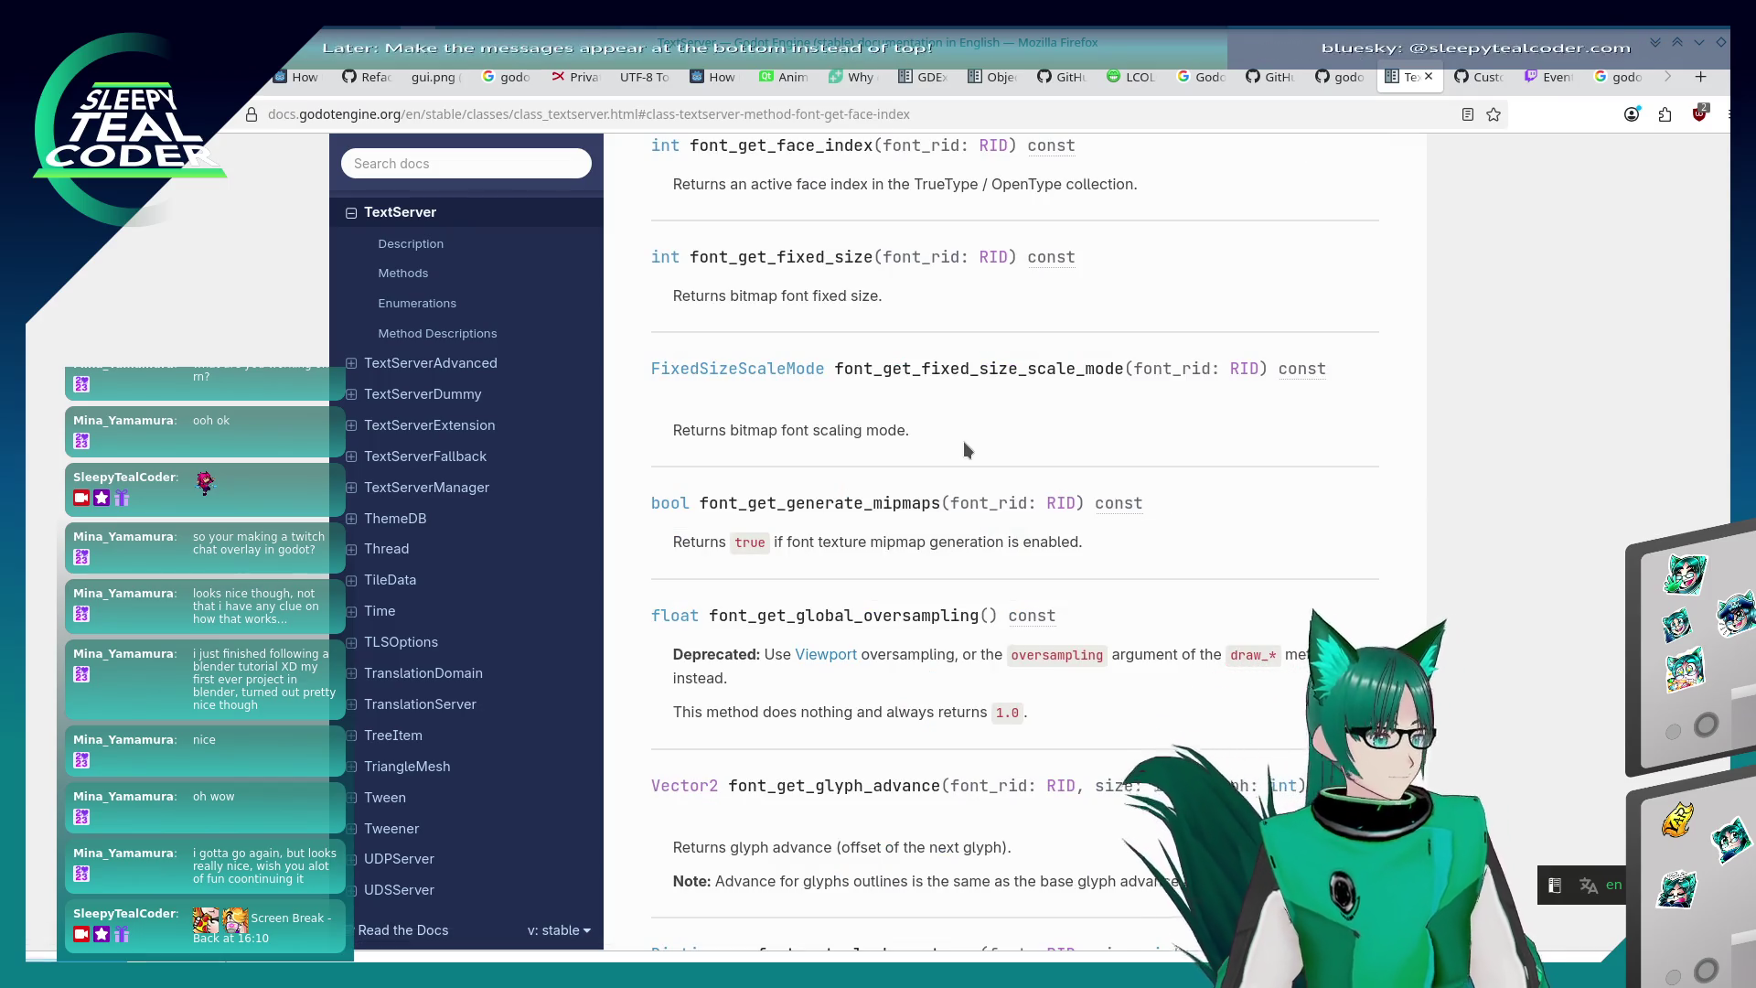
{"action": "key", "text": "ctrl+g"}
{"action": "key", "text": "BackSpace"}
{"action": "key", "text": "BackSpace"}
{"action": "key", "text": "BackSpace"}
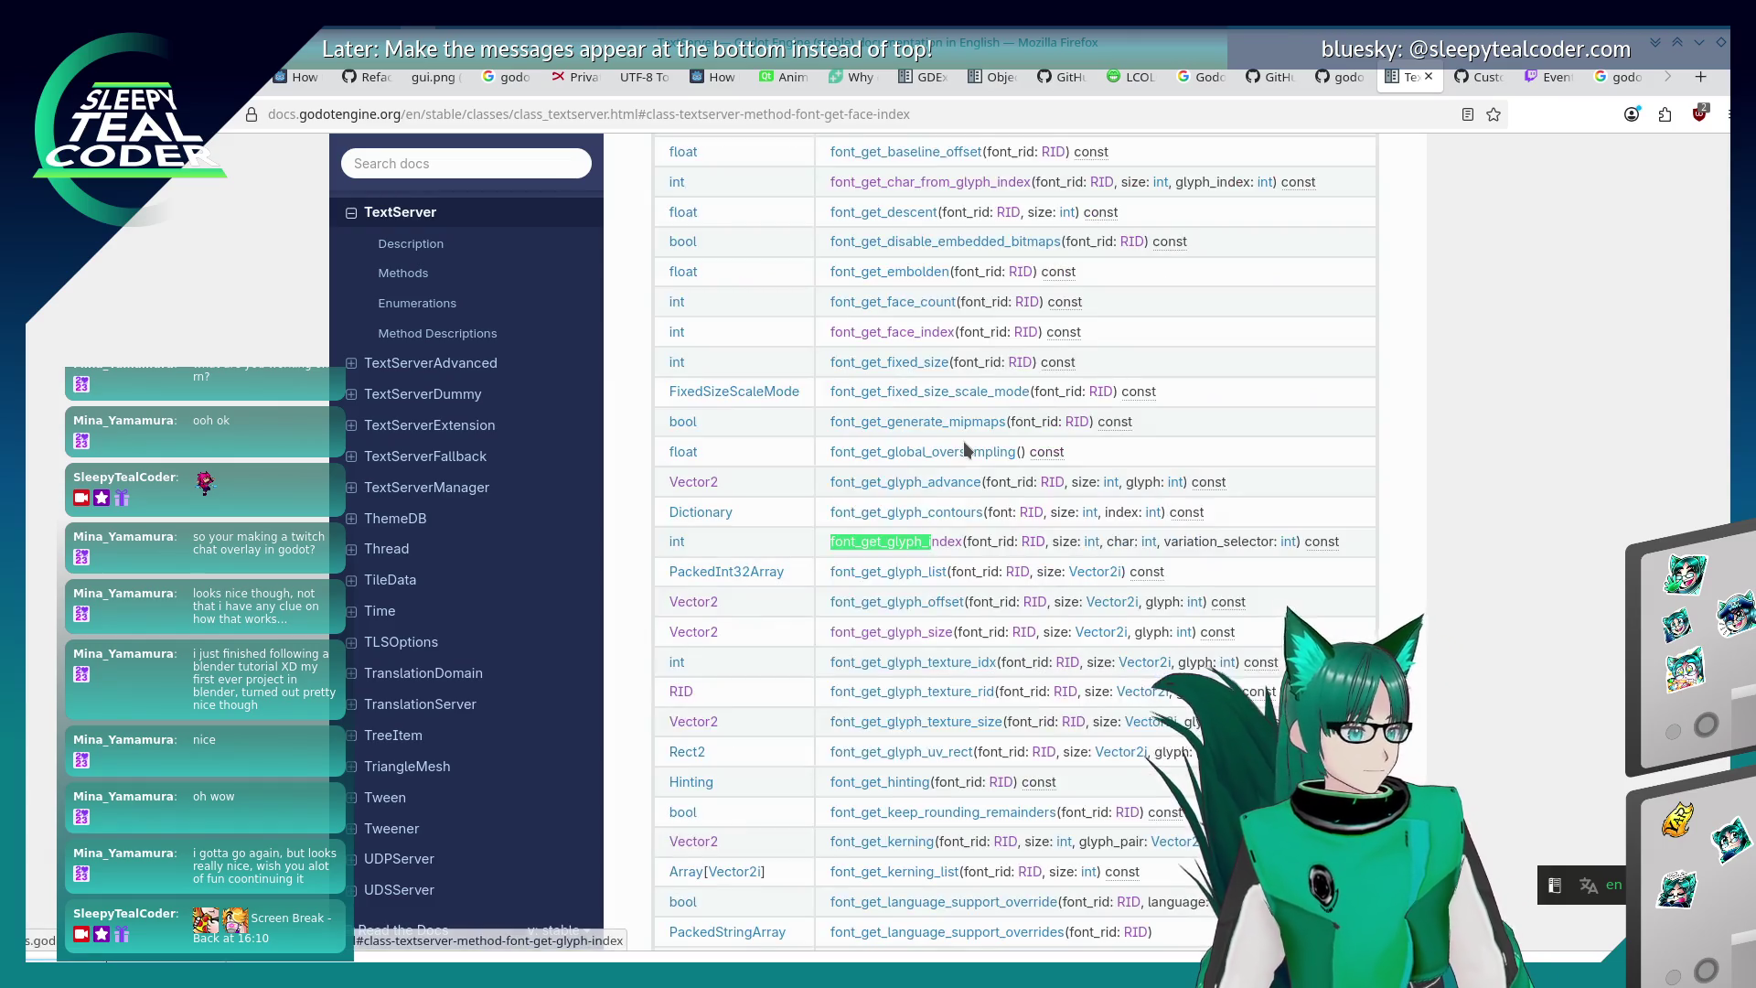
{"action": "type", "text": "index"}
{"action": "key", "text": "Return"}
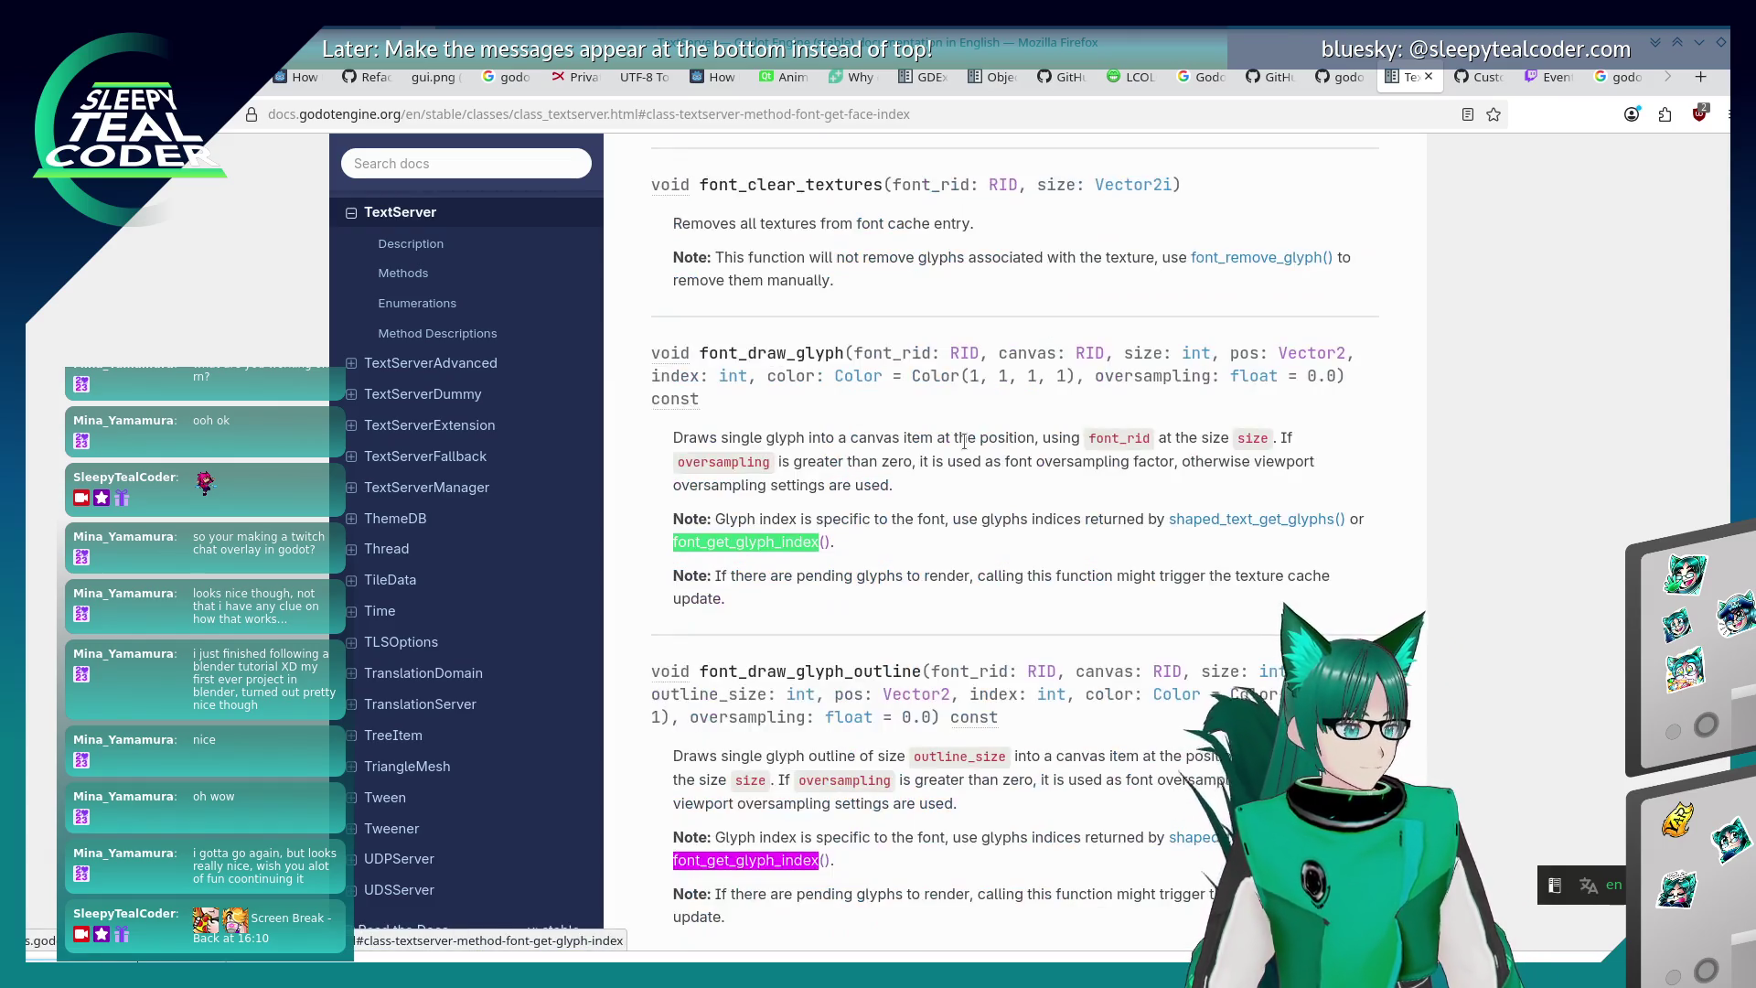
{"action": "left_click", "coordinate": [801, 543]}
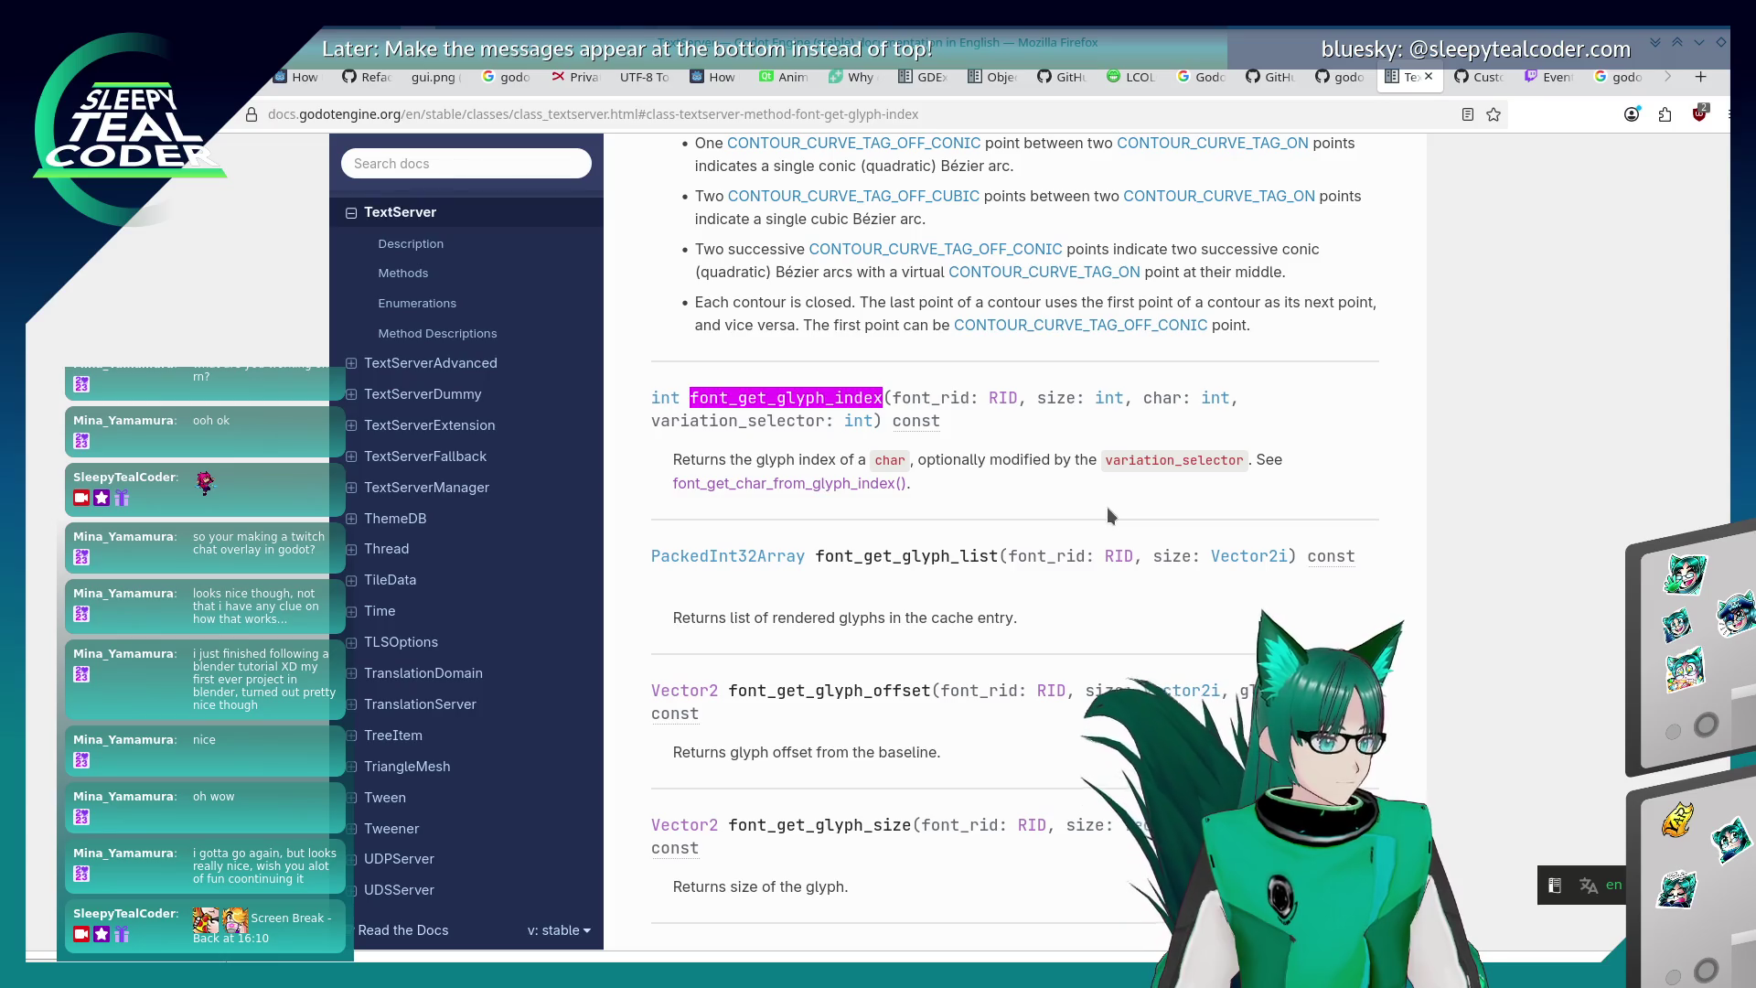
{"action": "left_click", "coordinate": [788, 484]}
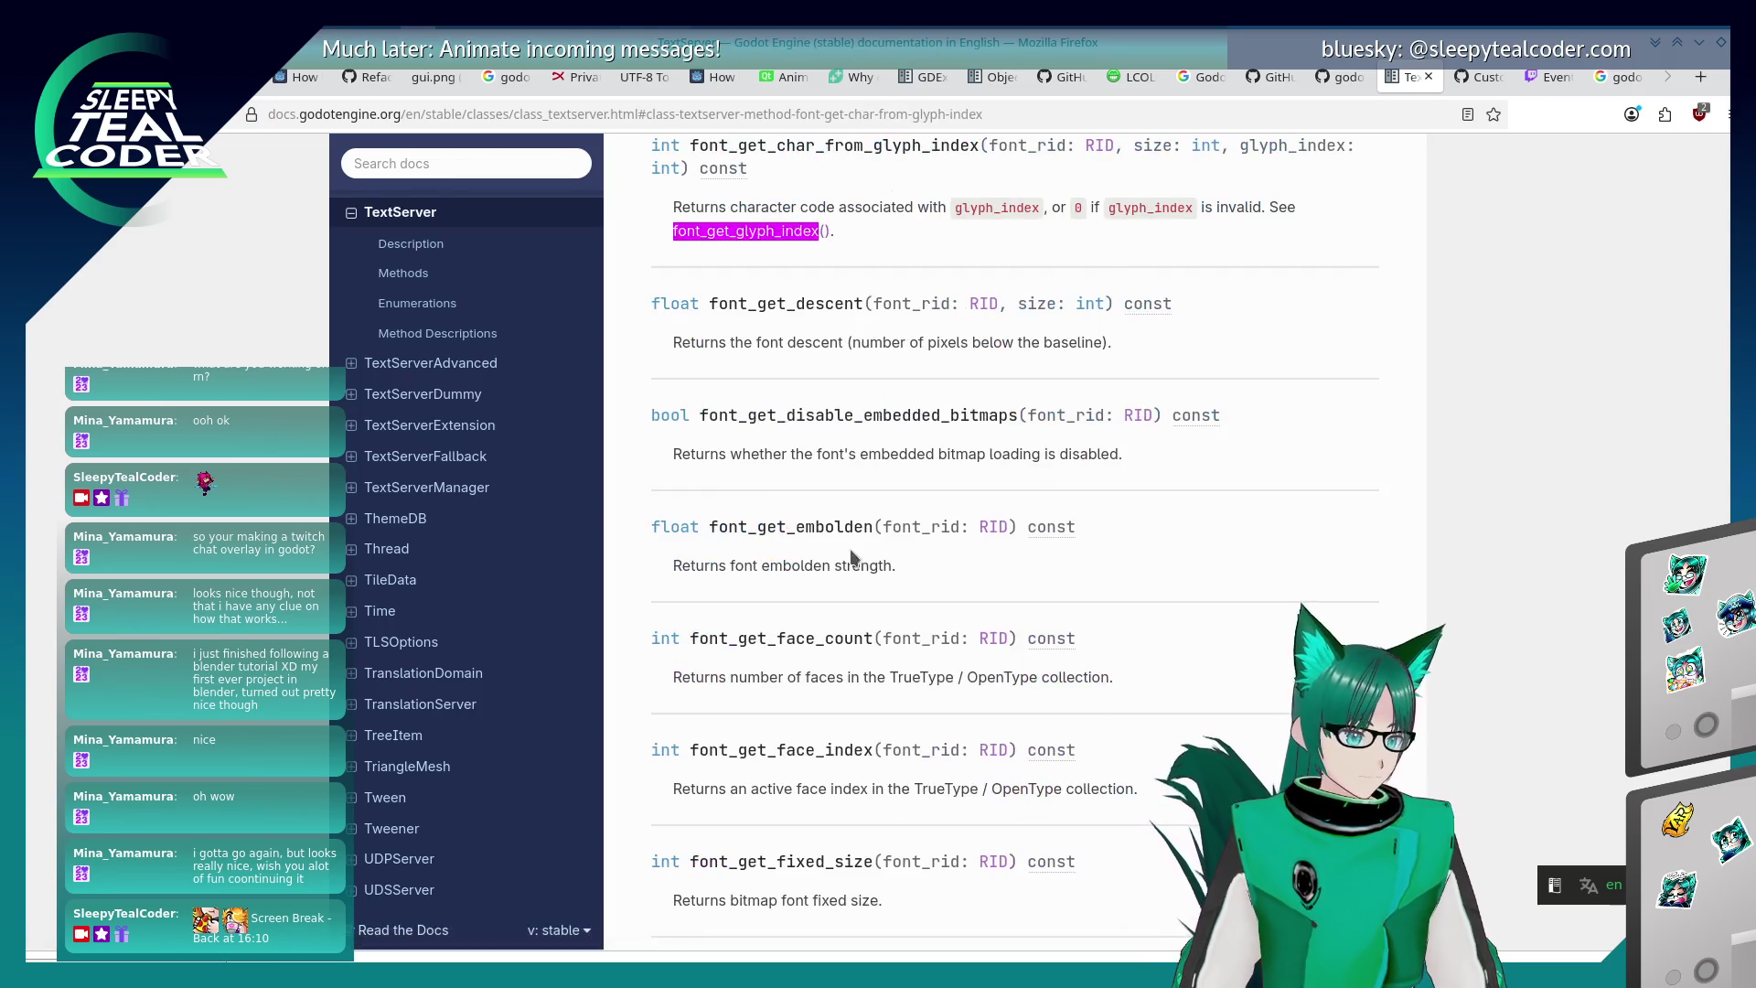
{"action": "scroll", "coordinate": [960, 723], "scroll_direction": "up", "scroll_amount": 3}
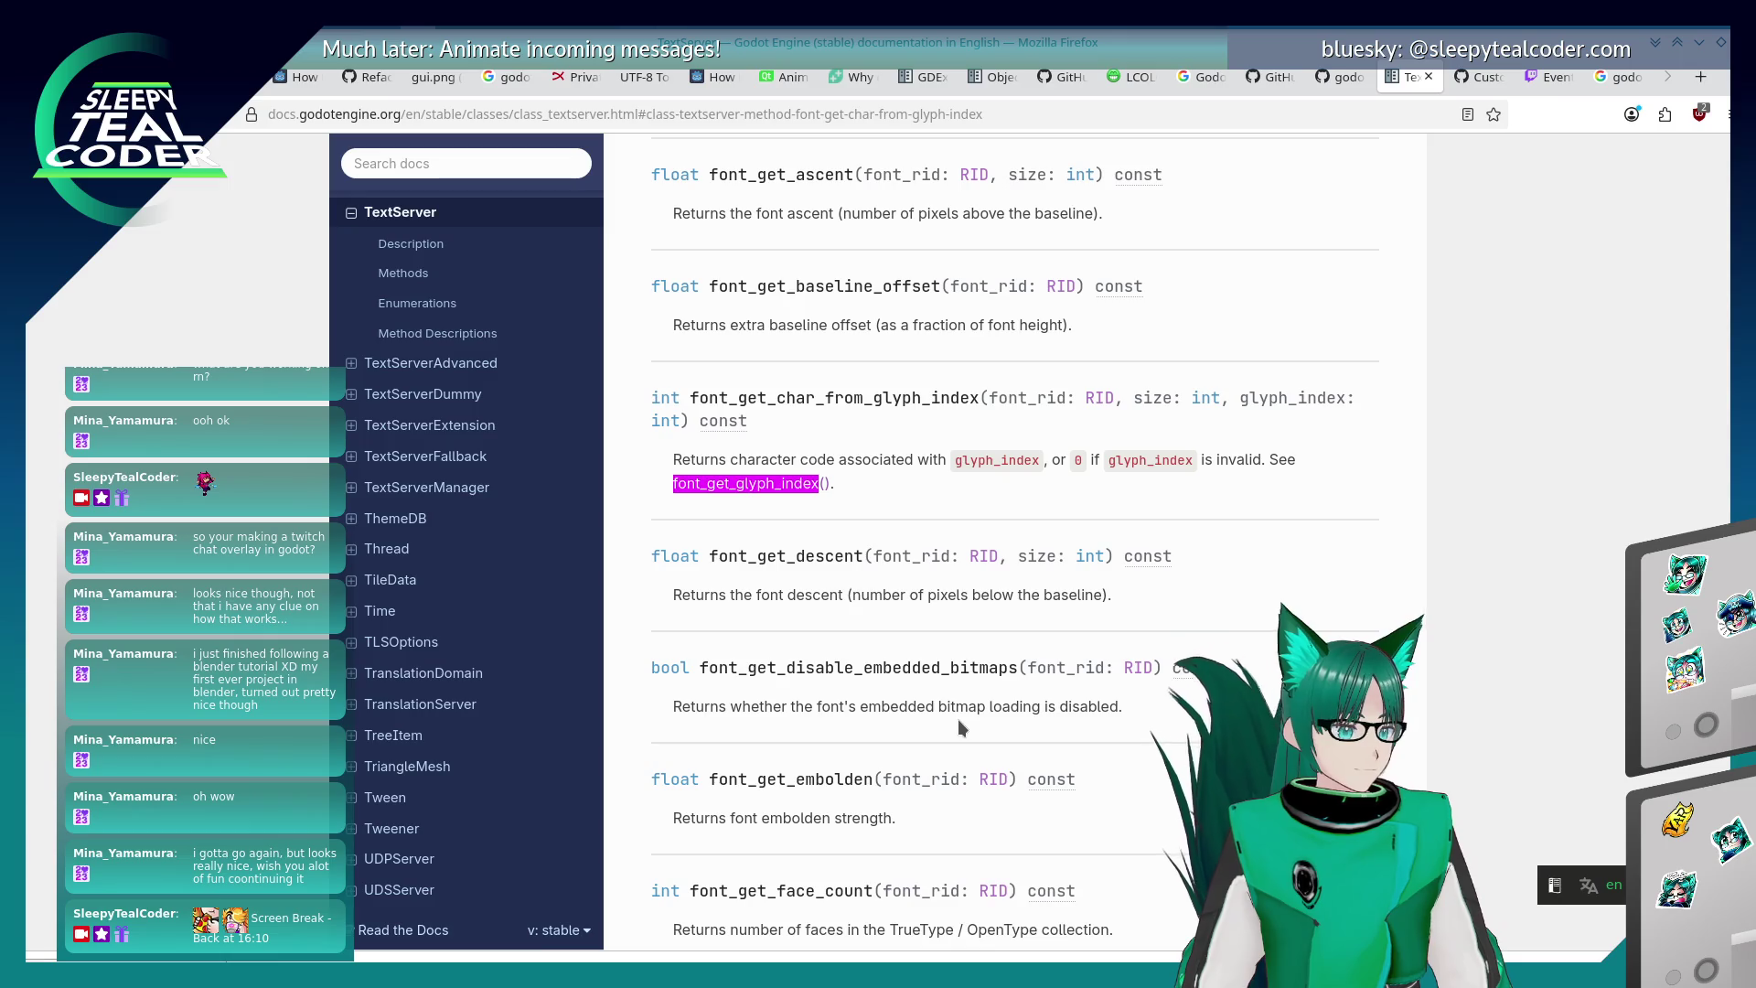
{"action": "left_click", "coordinate": [741, 485]}
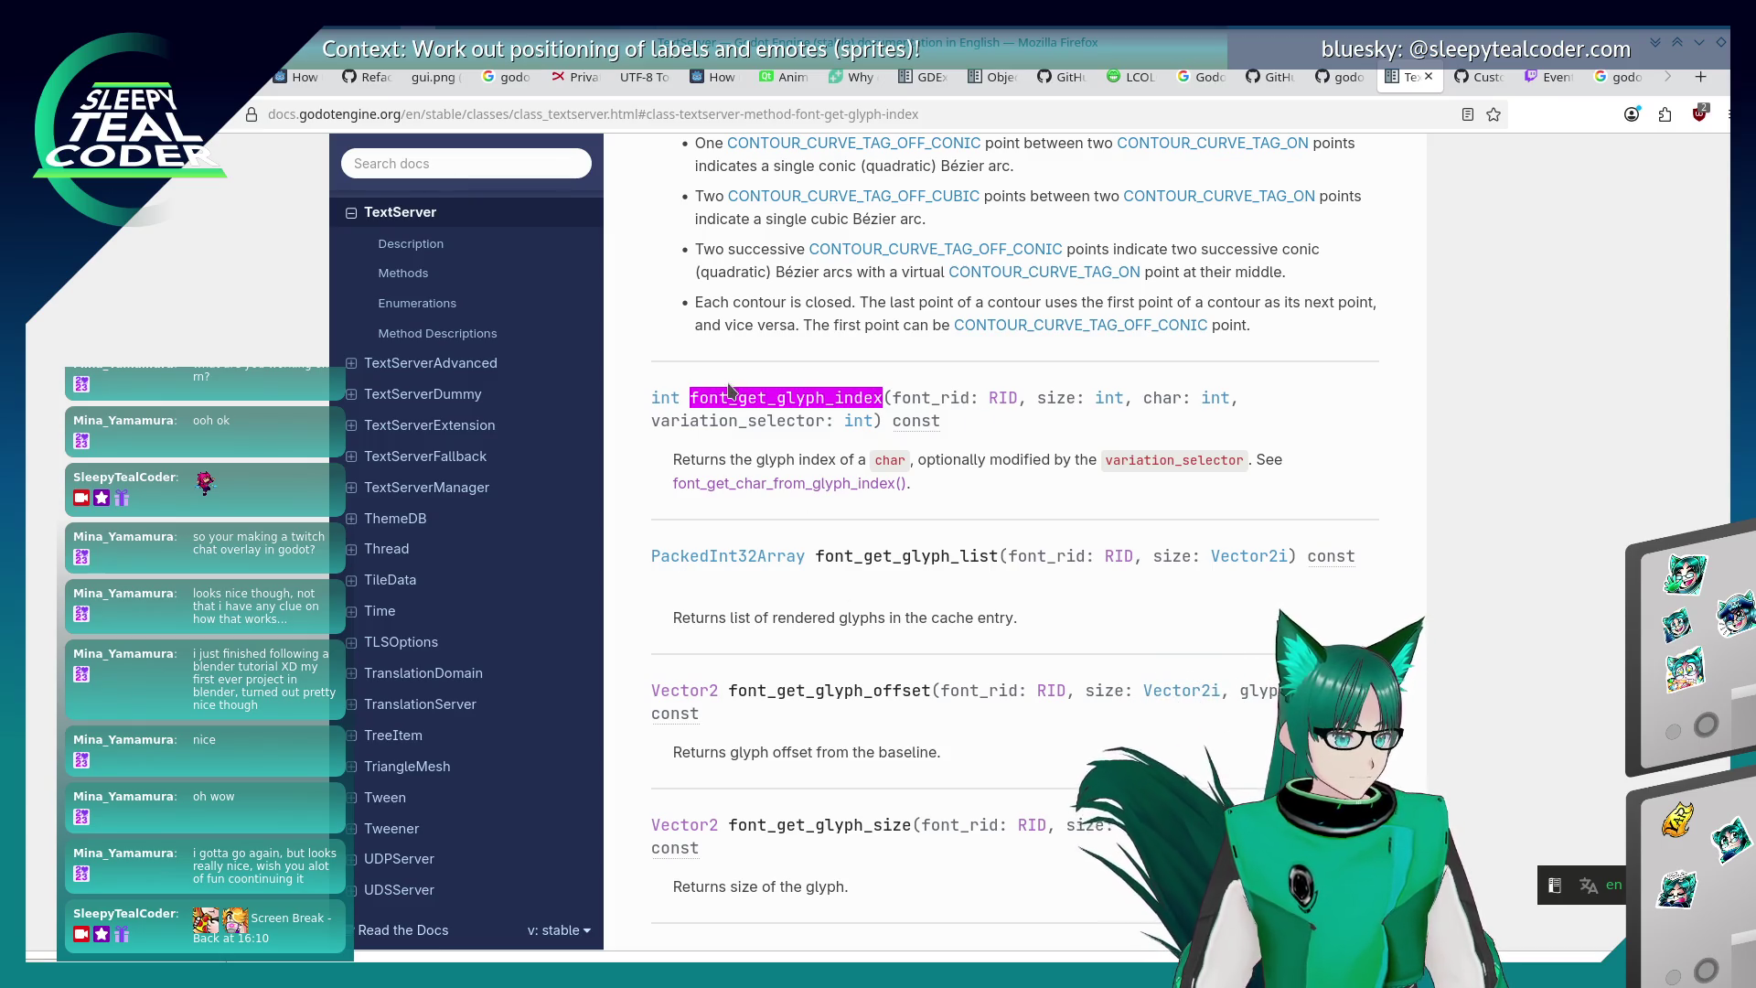
- Search the page for variation_selector occurrences and copy the term
{"action": "double_click", "coordinate": [737, 419]}
{"action": "key", "text": "ctrl+c"}
{"action": "key", "text": "ctrl+f"}
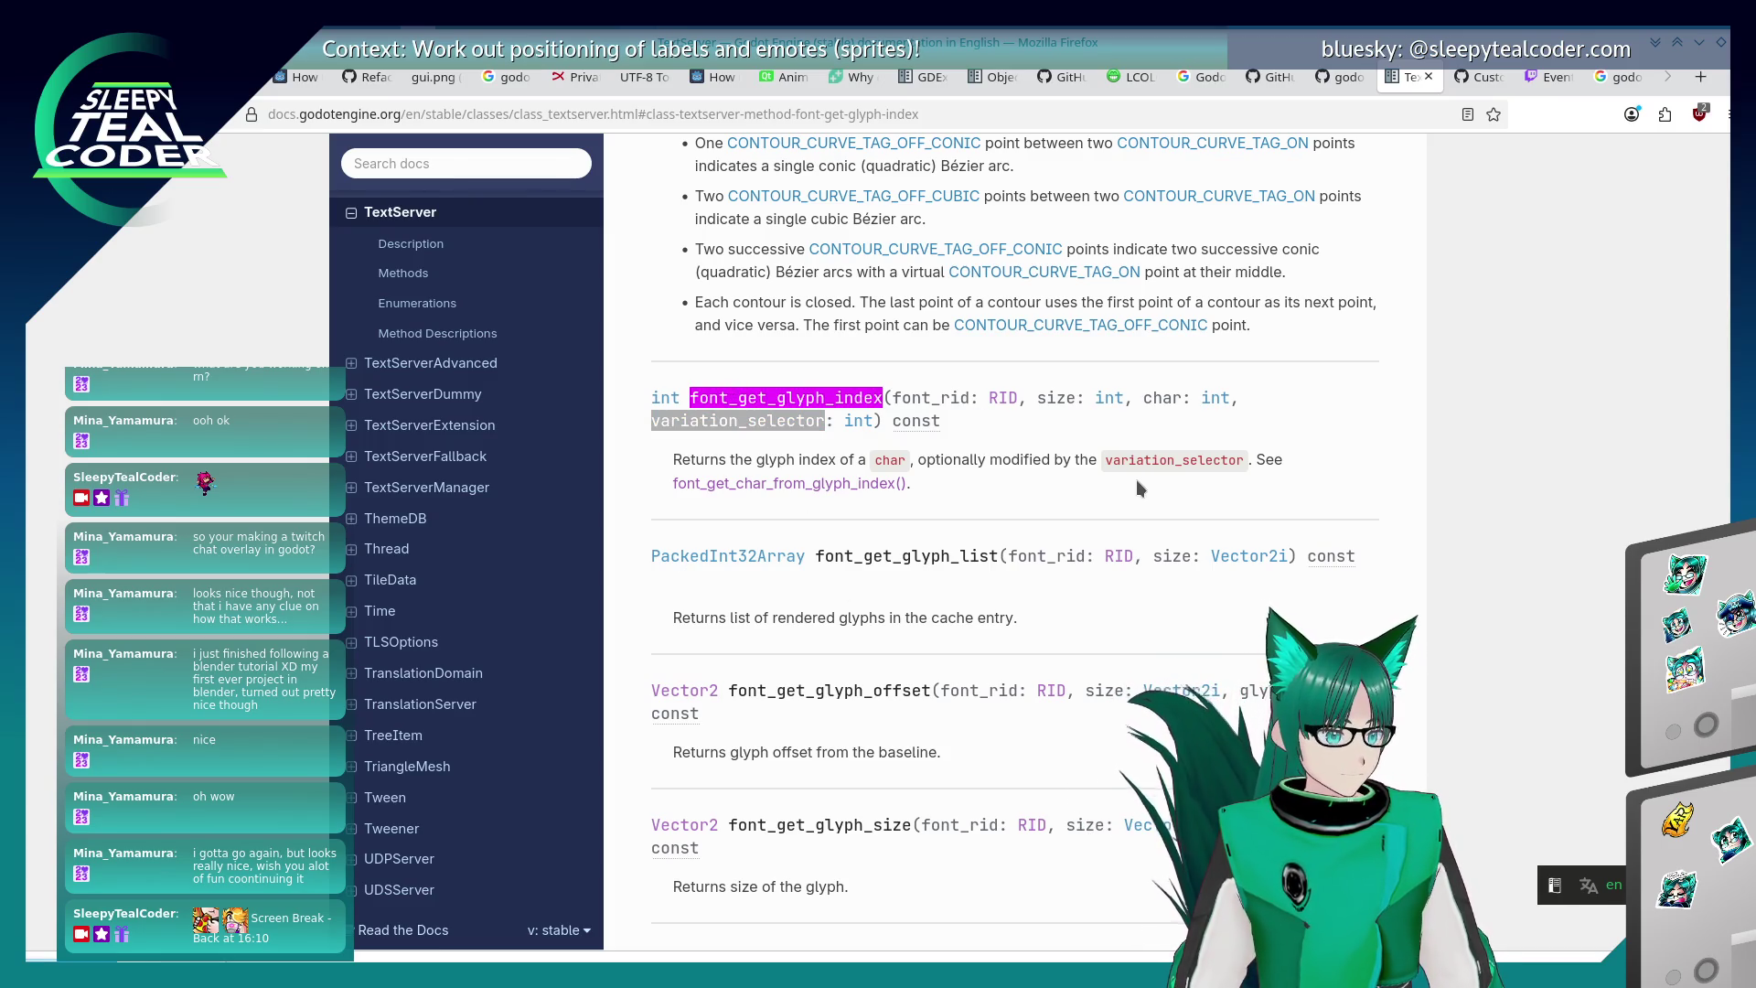
{"action": "key", "text": "Return"}
{"action": "key", "text": "Return"}
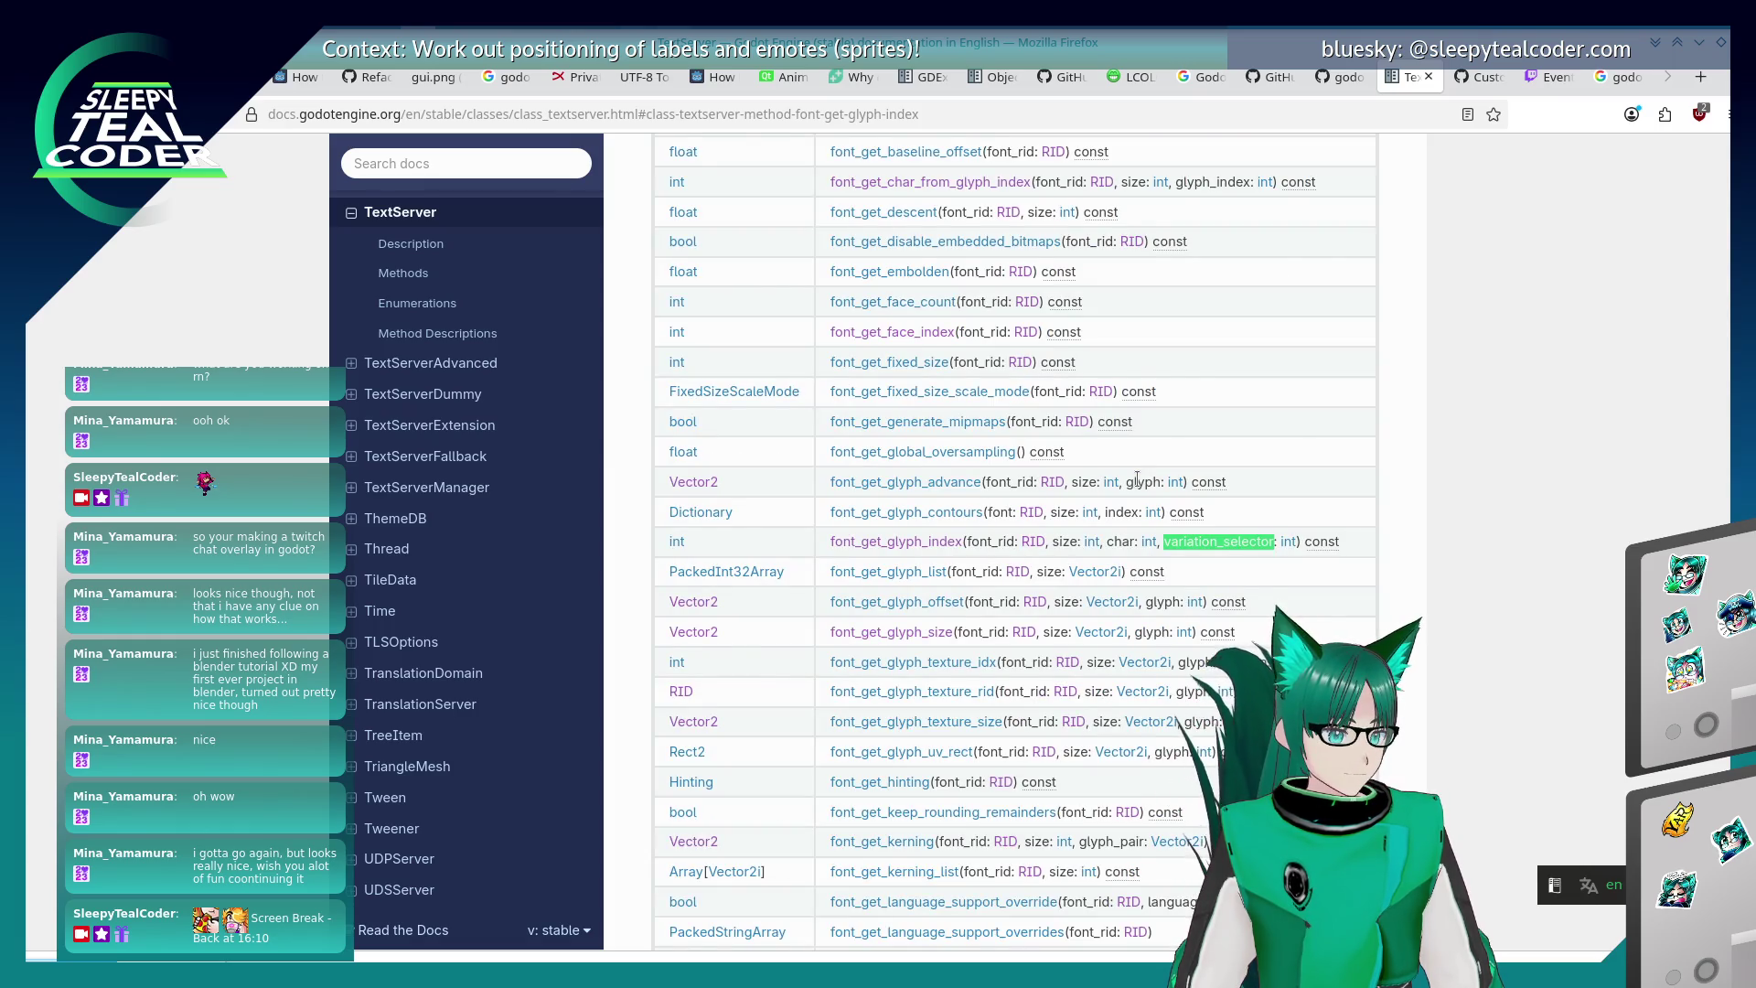
{"action": "key", "text": "Return"}
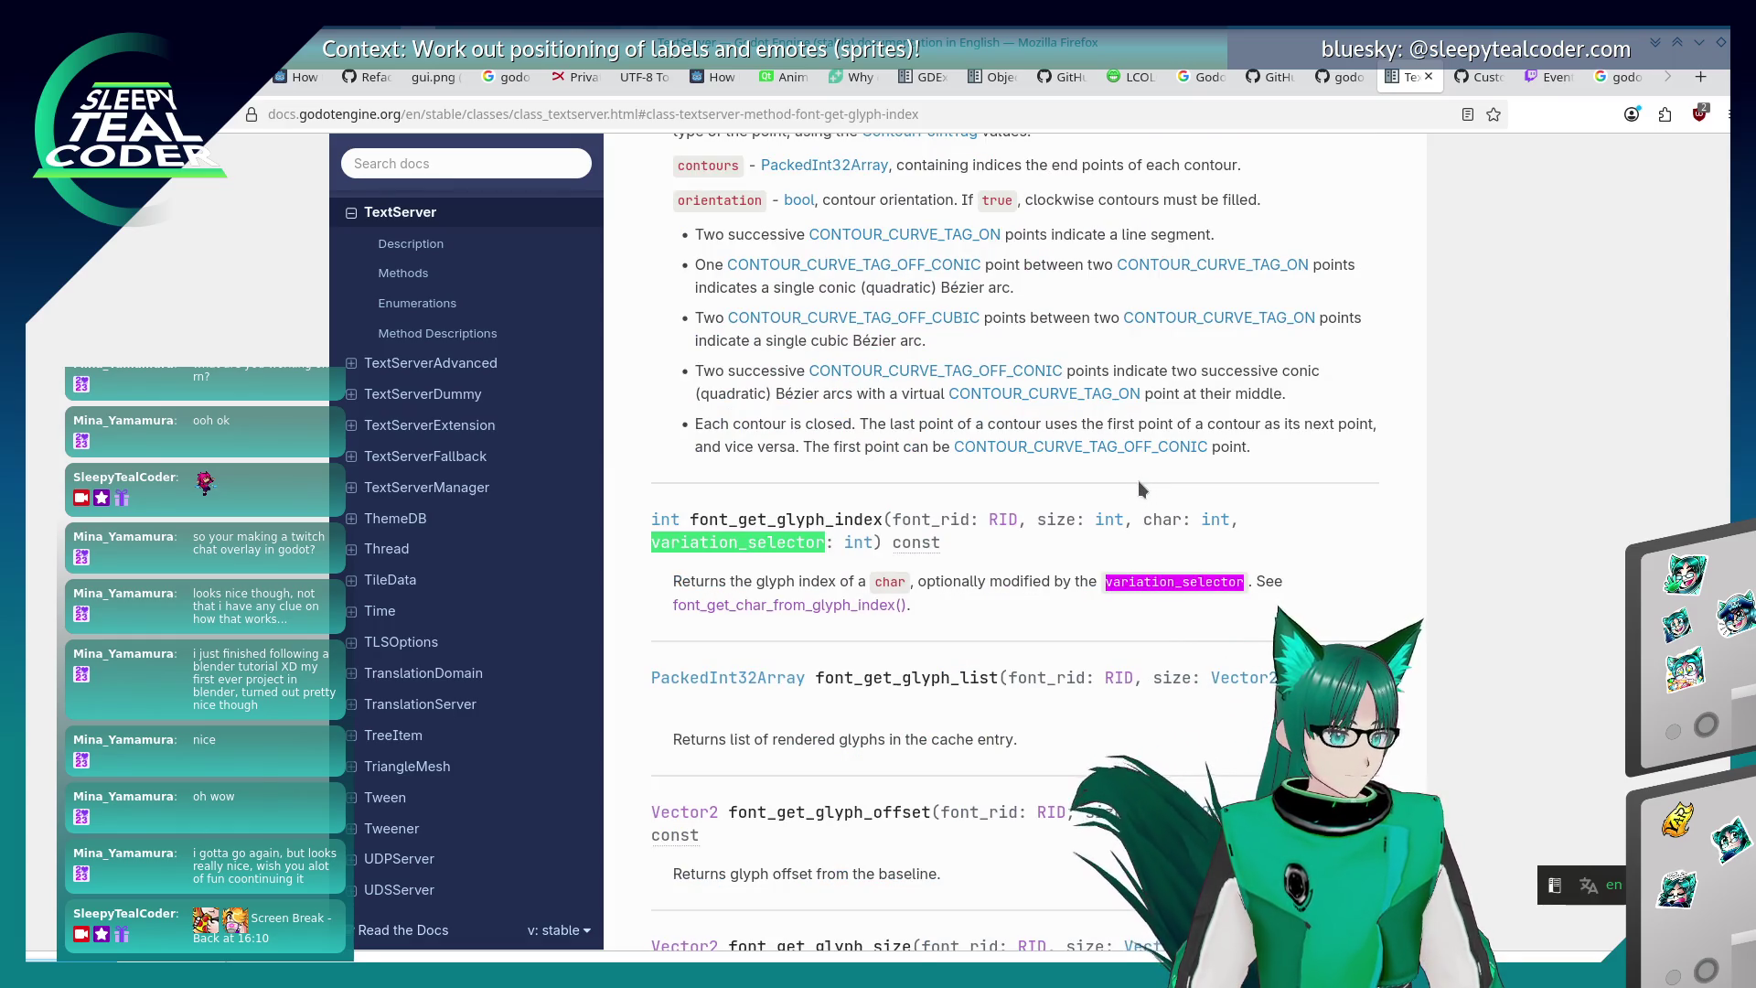
{"action": "right_click", "coordinate": [731, 560]}
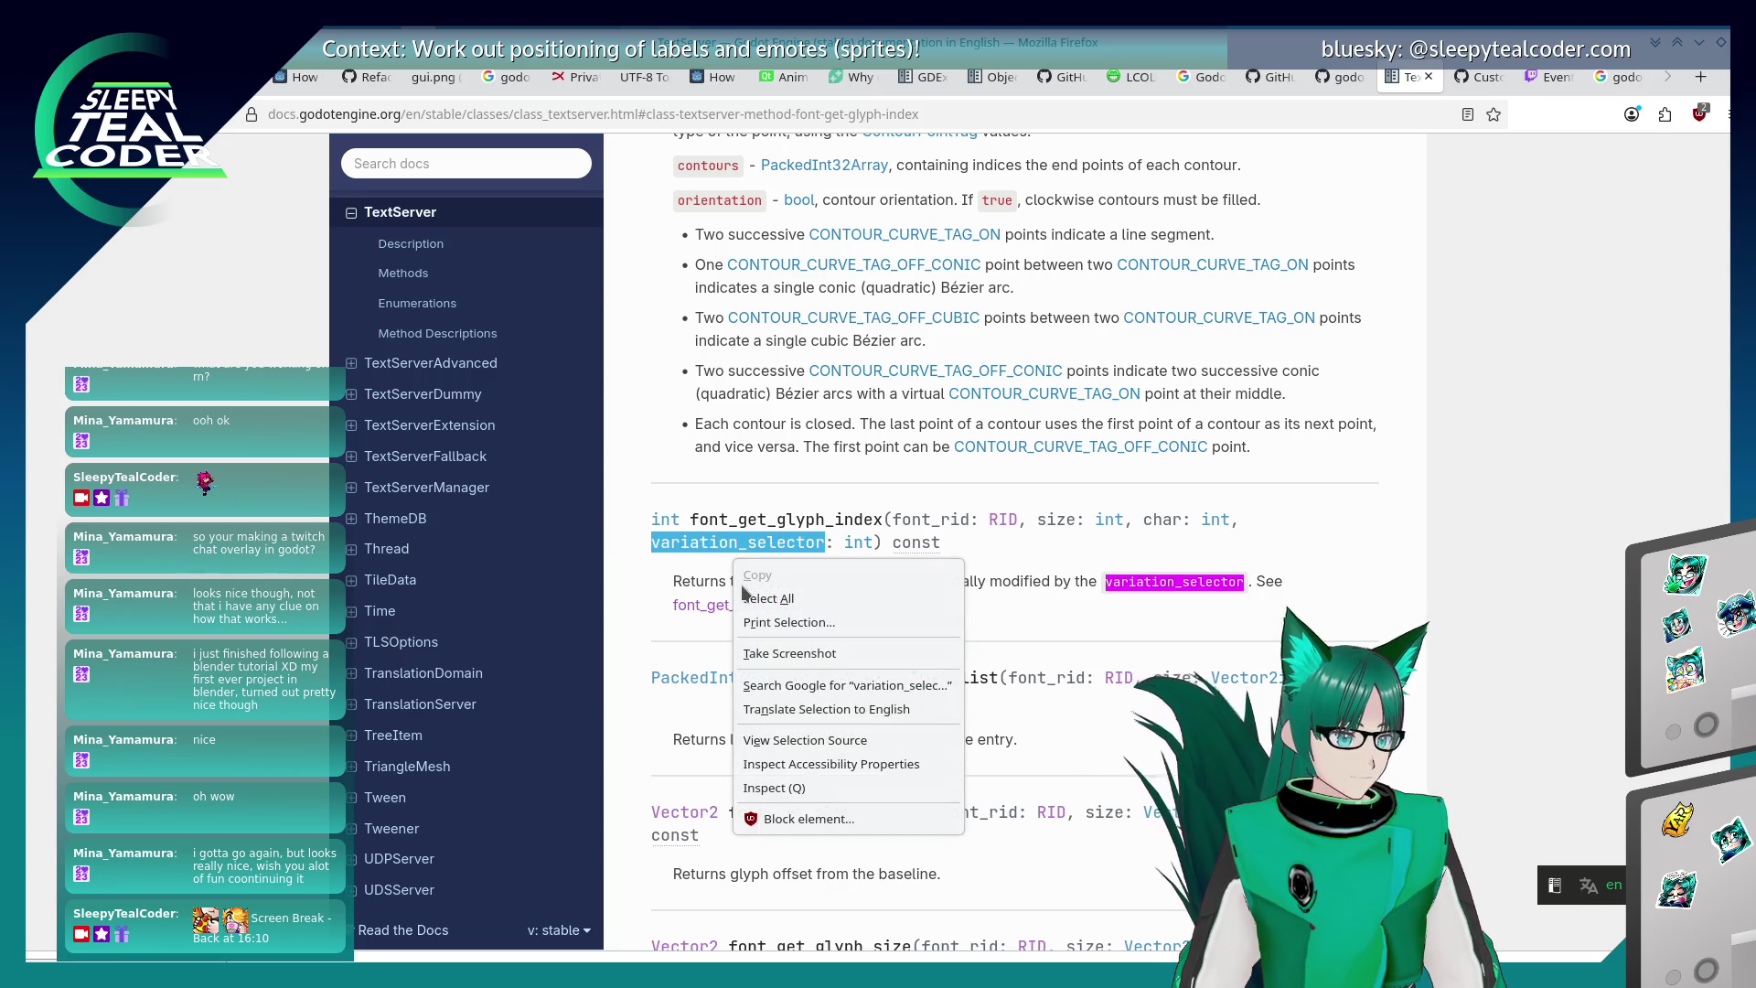
{"action": "key", "text": "Escape"}
- Search the docs for variation_selector and open the FontFile methods result
{"action": "left_click", "coordinate": [421, 167]}
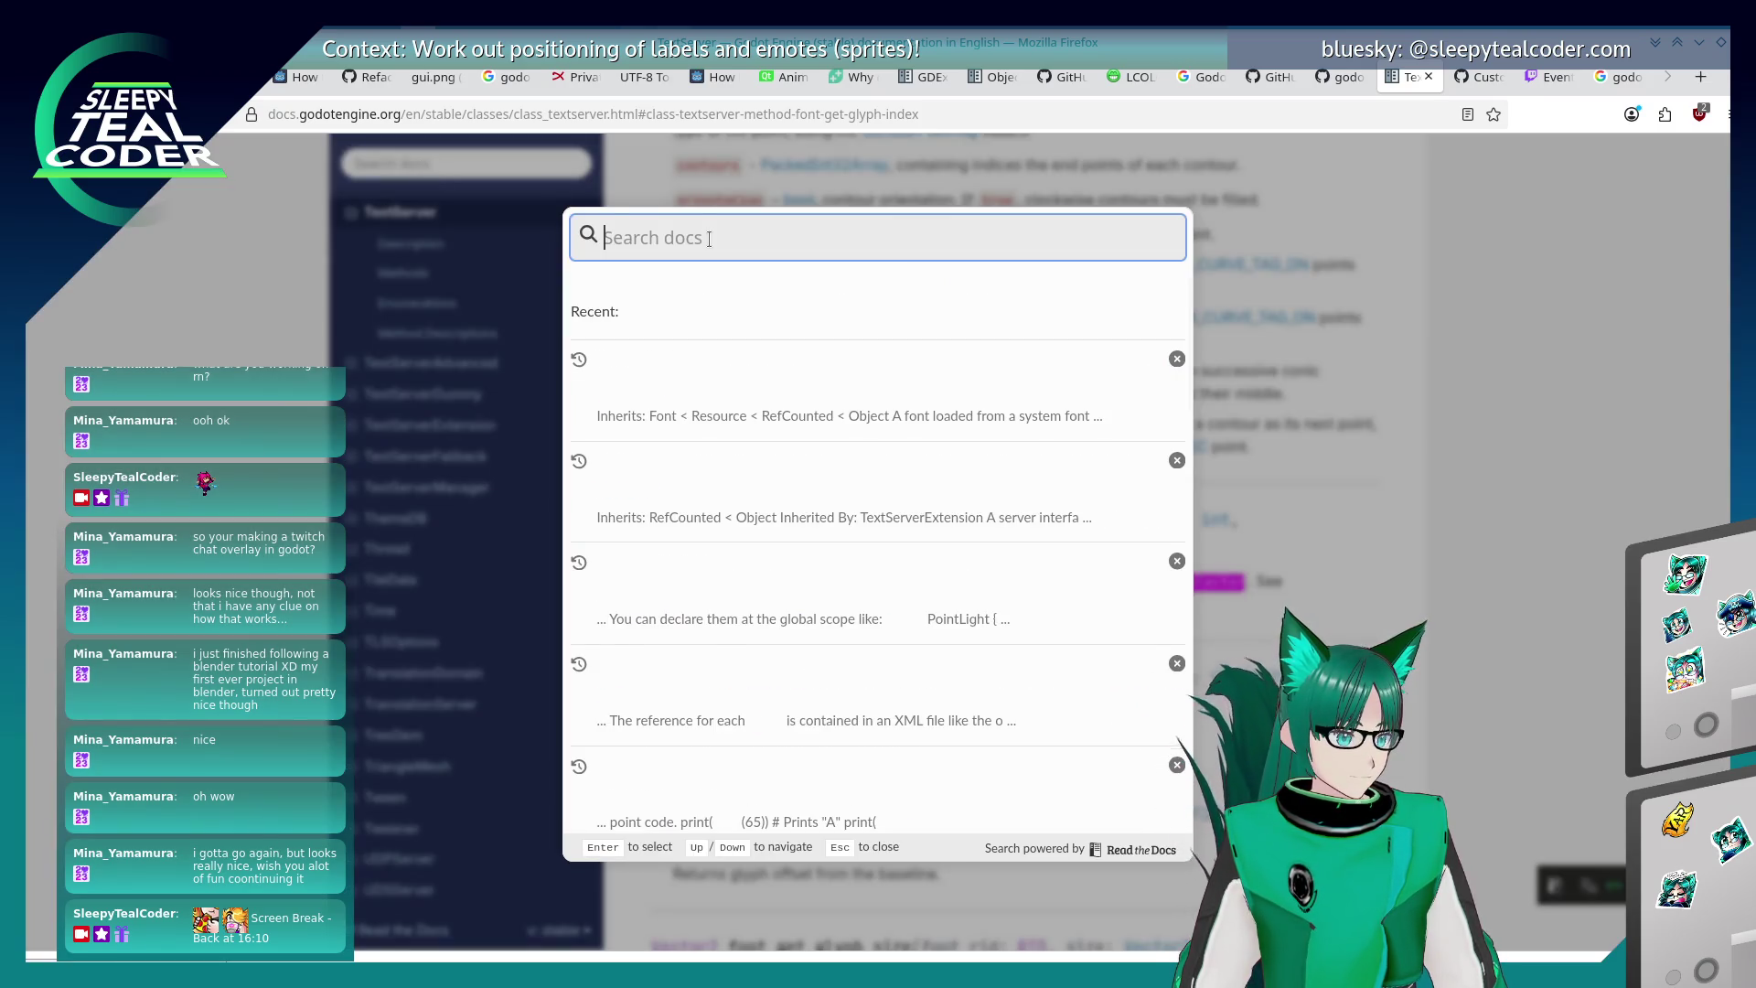
{"action": "key", "text": "ctrl+v"}
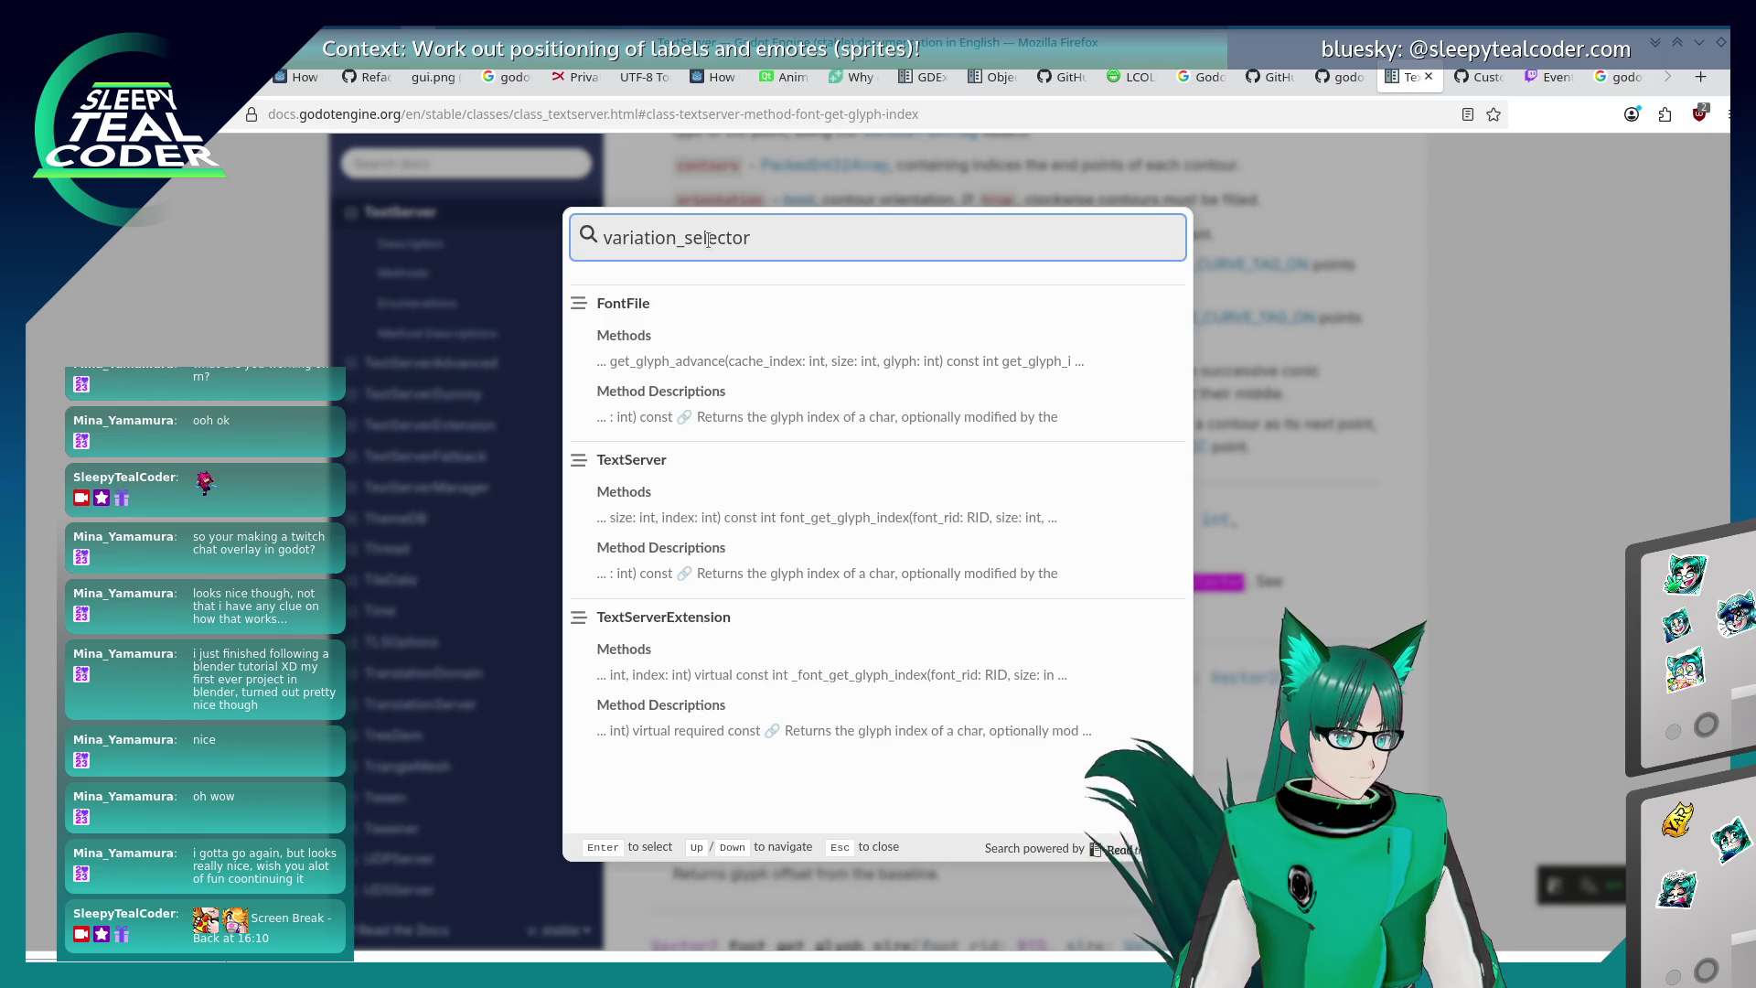
{"action": "left_click", "coordinate": [746, 368]}
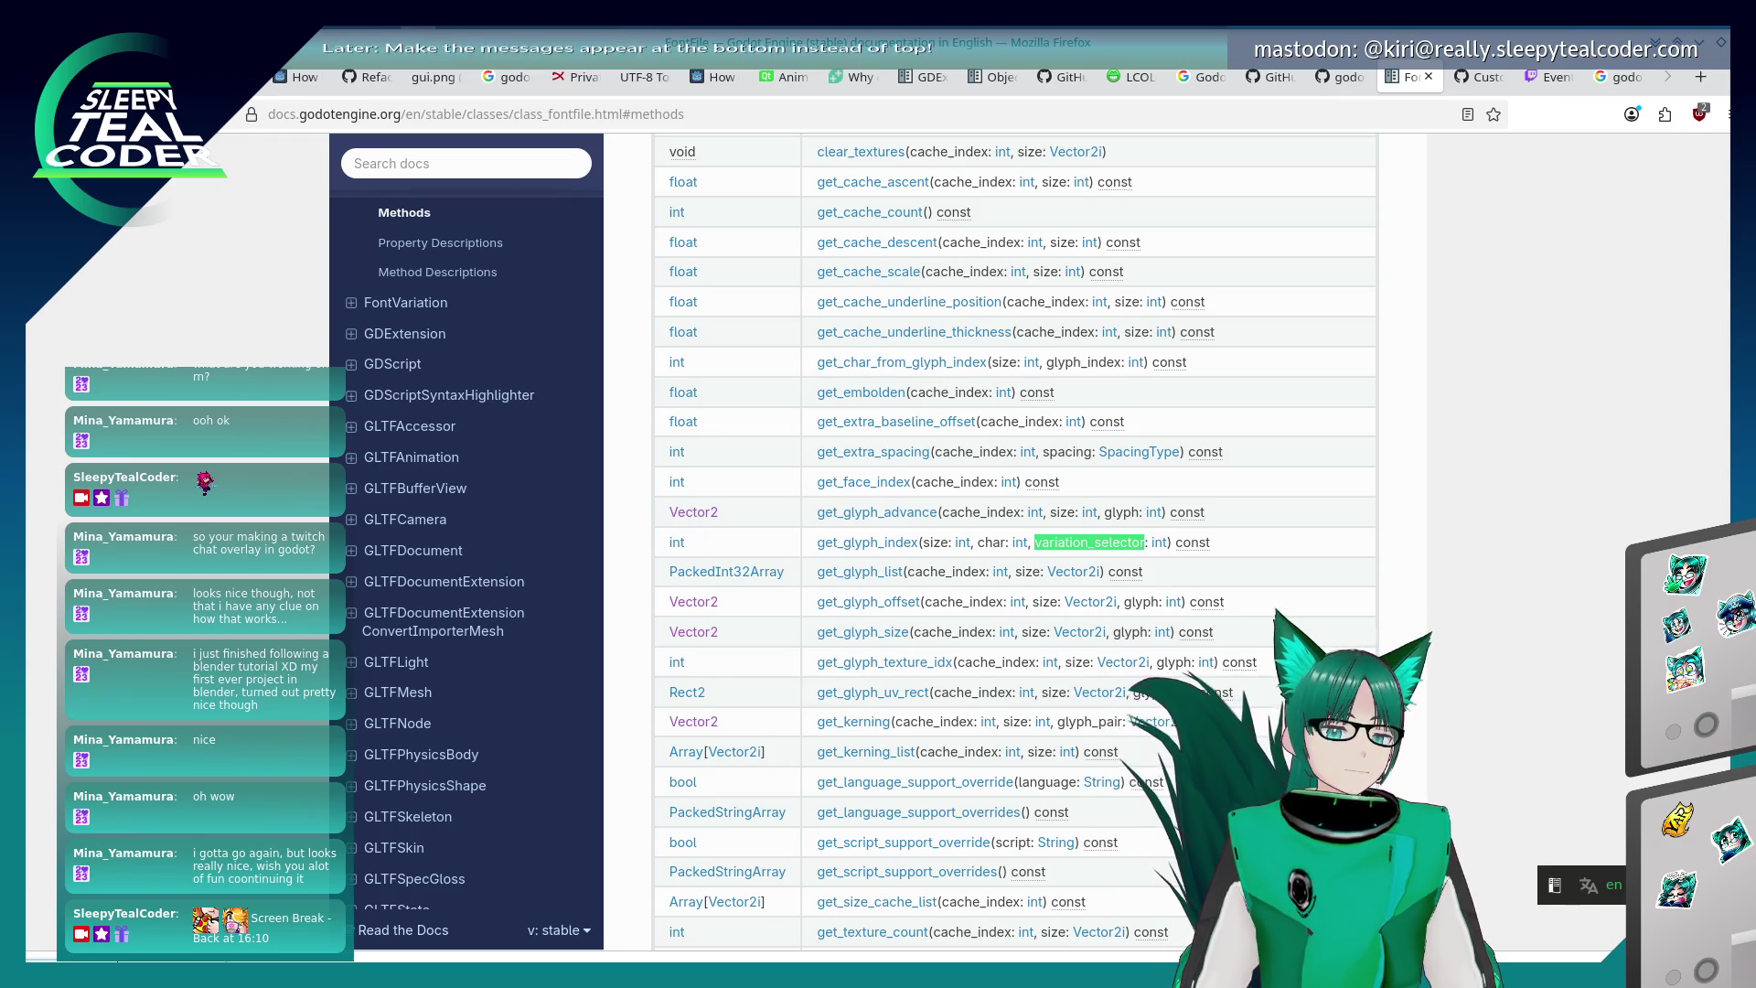
{"action": "scroll", "coordinate": [1203, 501], "scroll_direction": "down", "scroll_amount": 3}
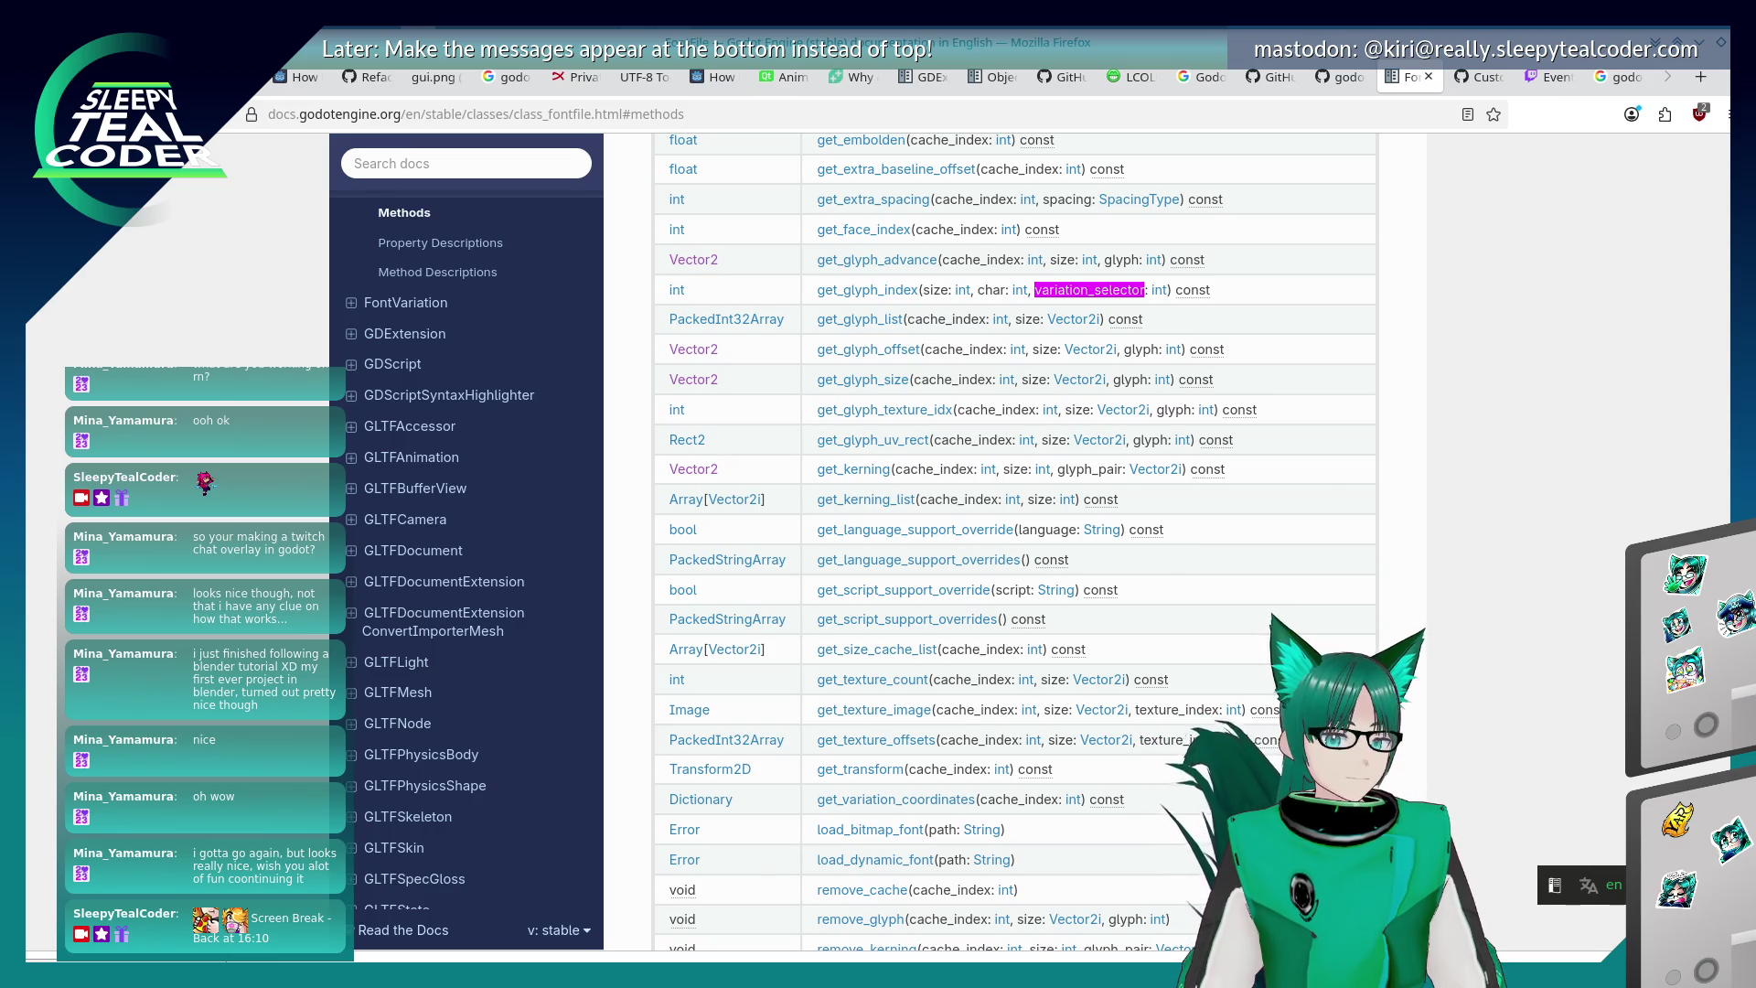
{"action": "scroll", "coordinate": [1220, 416], "scroll_direction": "down", "scroll_amount": 5}
{"action": "scroll", "coordinate": [1220, 416], "scroll_direction": "up", "scroll_amount": 3}
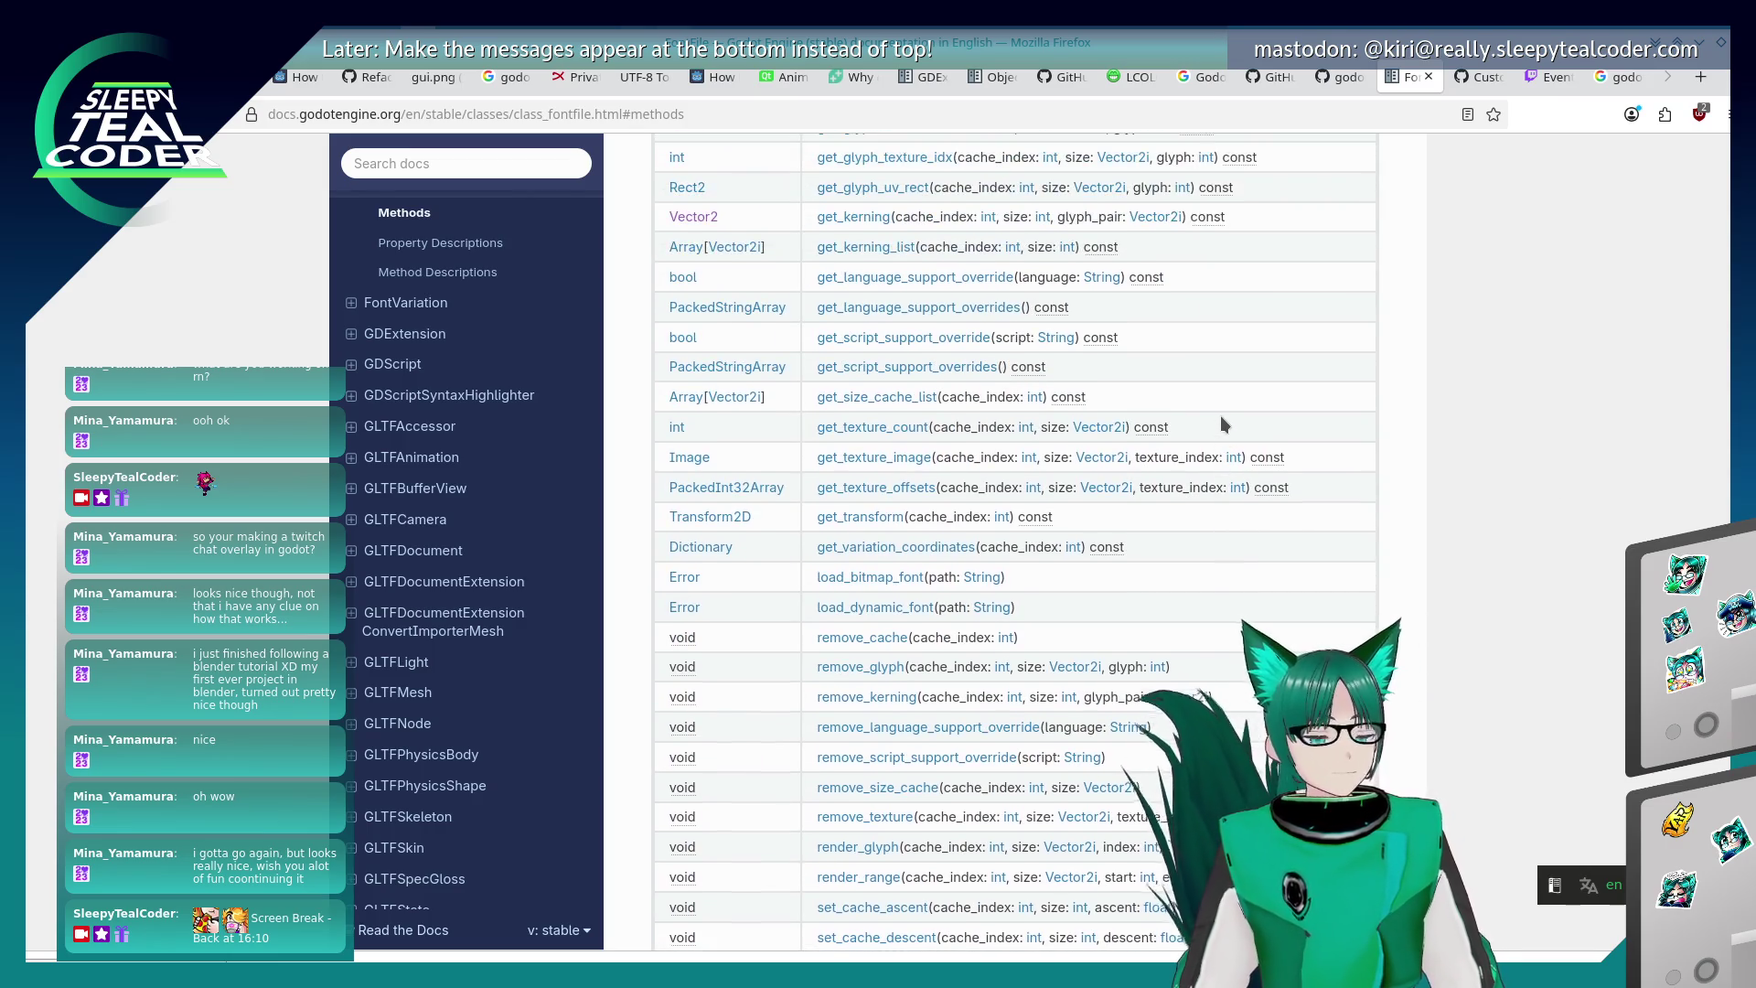
{"action": "scroll", "coordinate": [1220, 415], "scroll_direction": "up", "scroll_amount": 5}
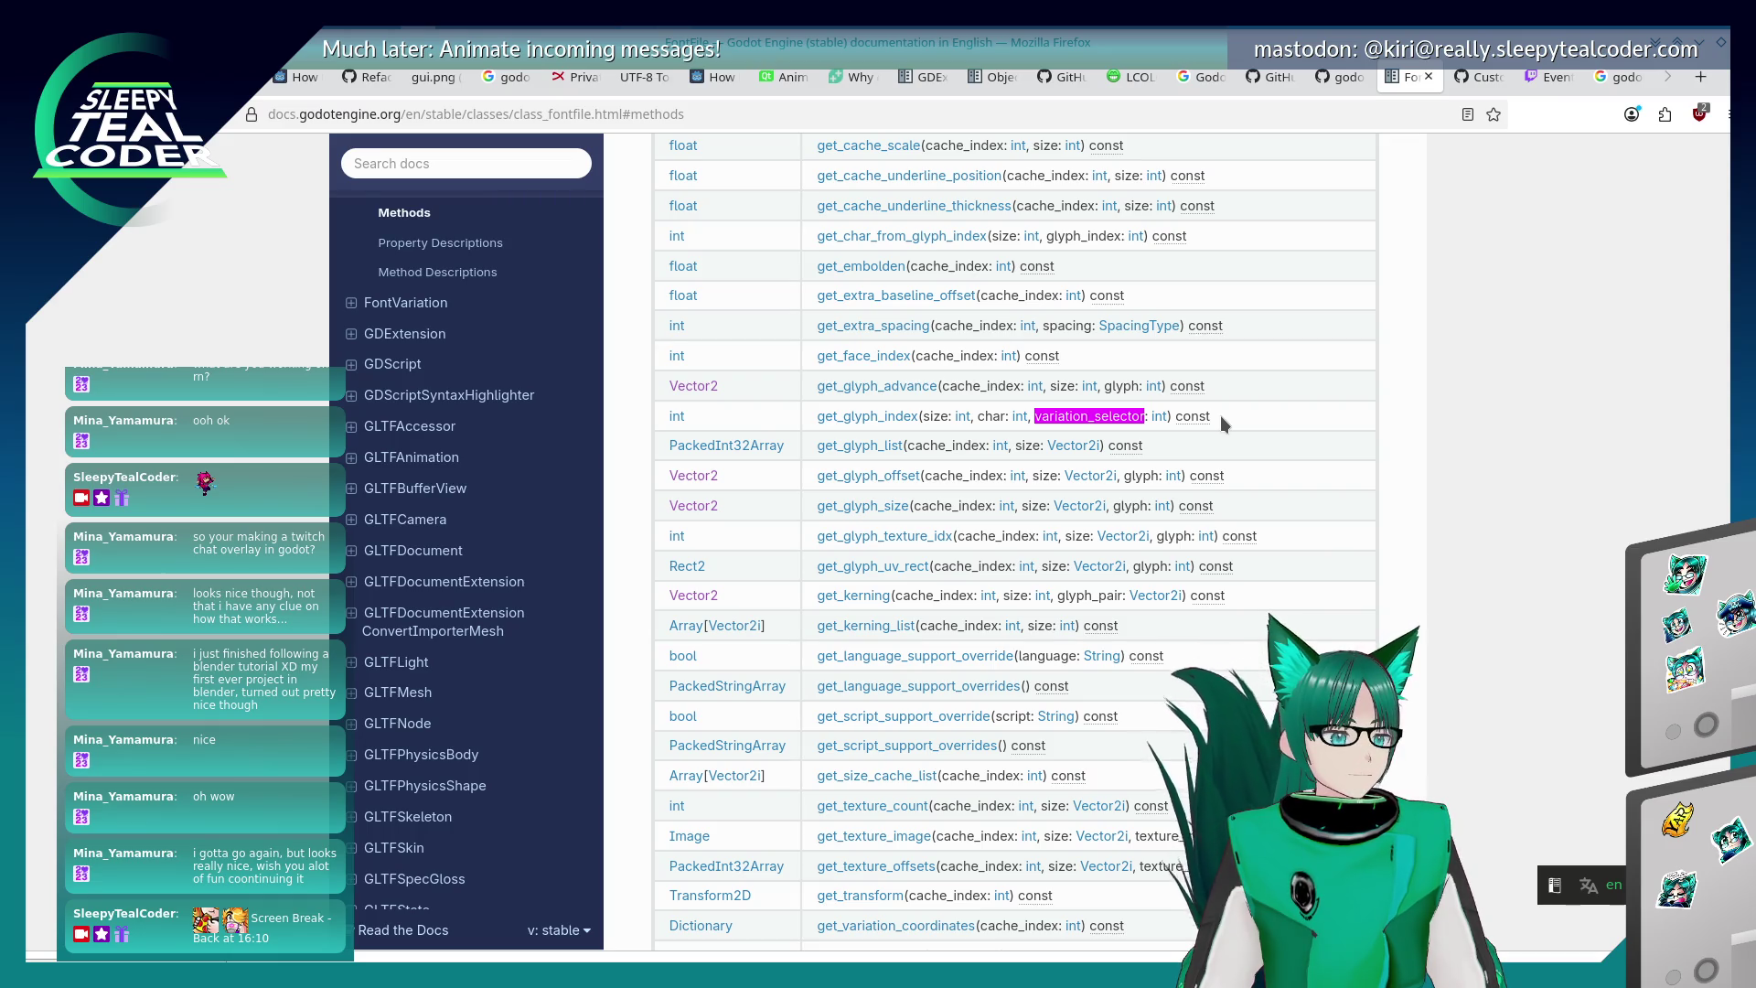
{"action": "left_click", "coordinate": [910, 416]}
{"action": "scroll", "coordinate": [979, 513], "scroll_direction": "down", "scroll_amount": 4}
{"action": "scroll", "coordinate": [979, 514], "scroll_direction": "up", "scroll_amount": 5}
{"action": "scroll", "coordinate": [979, 514], "scroll_direction": "up", "scroll_amount": 3}
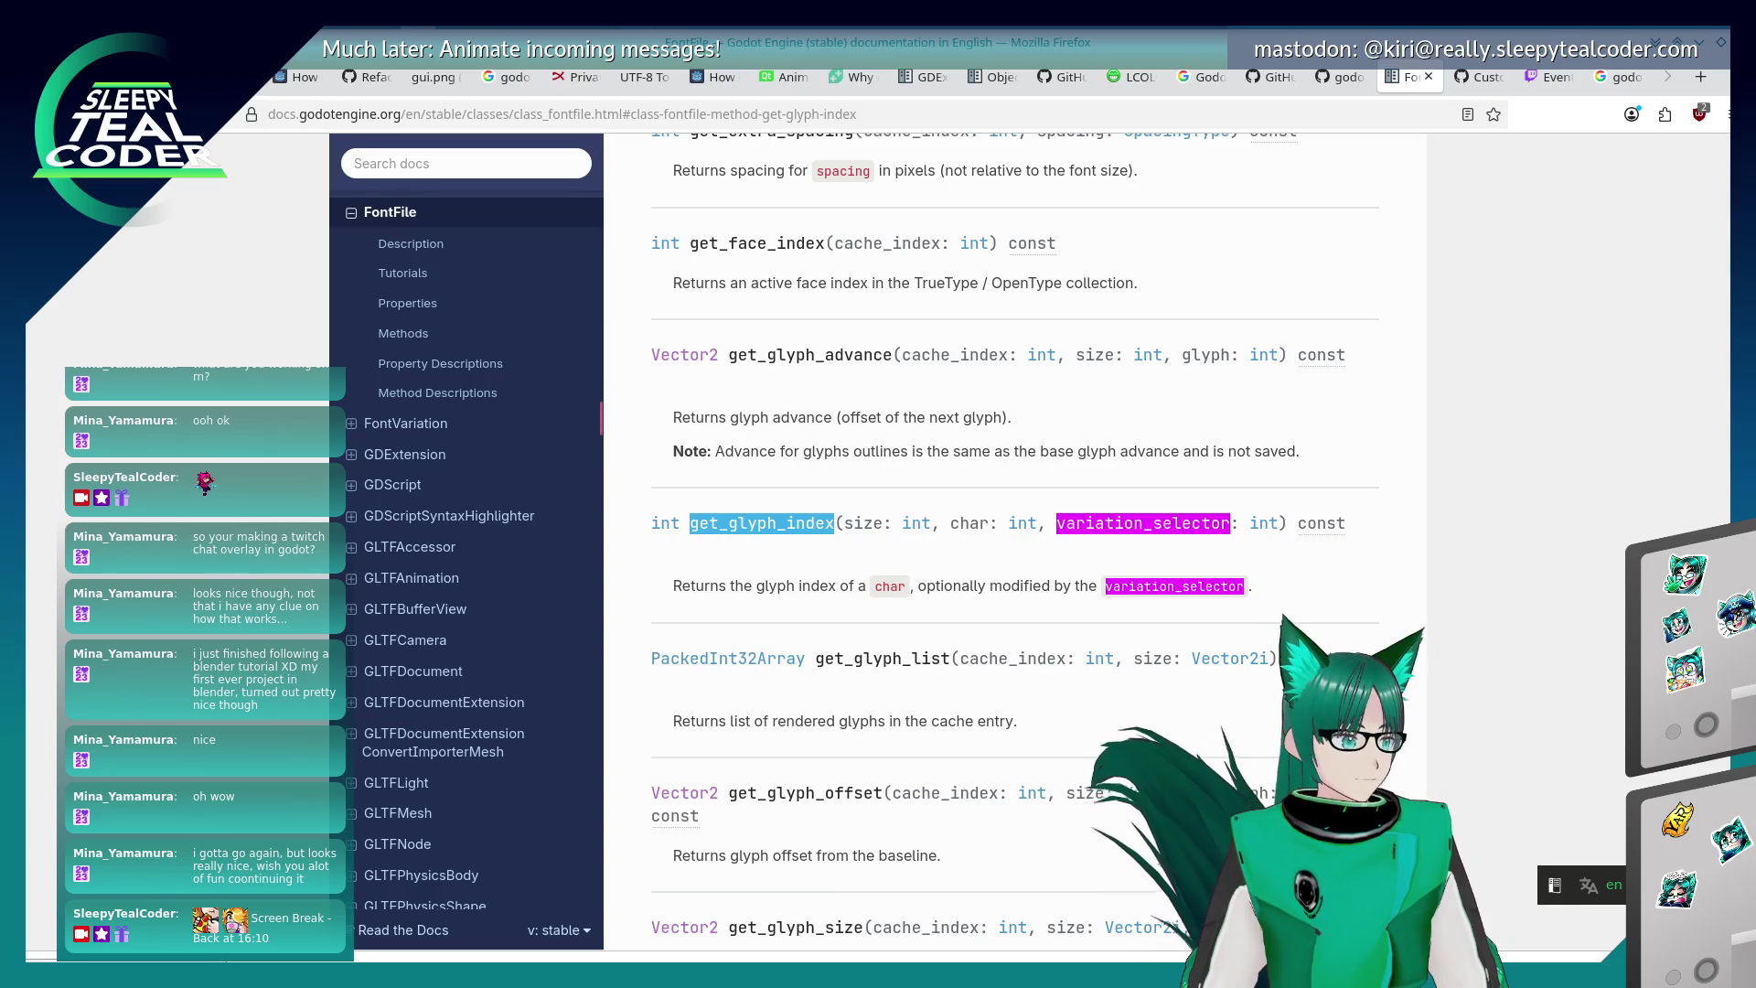
{"action": "key", "text": "alt+Left"}
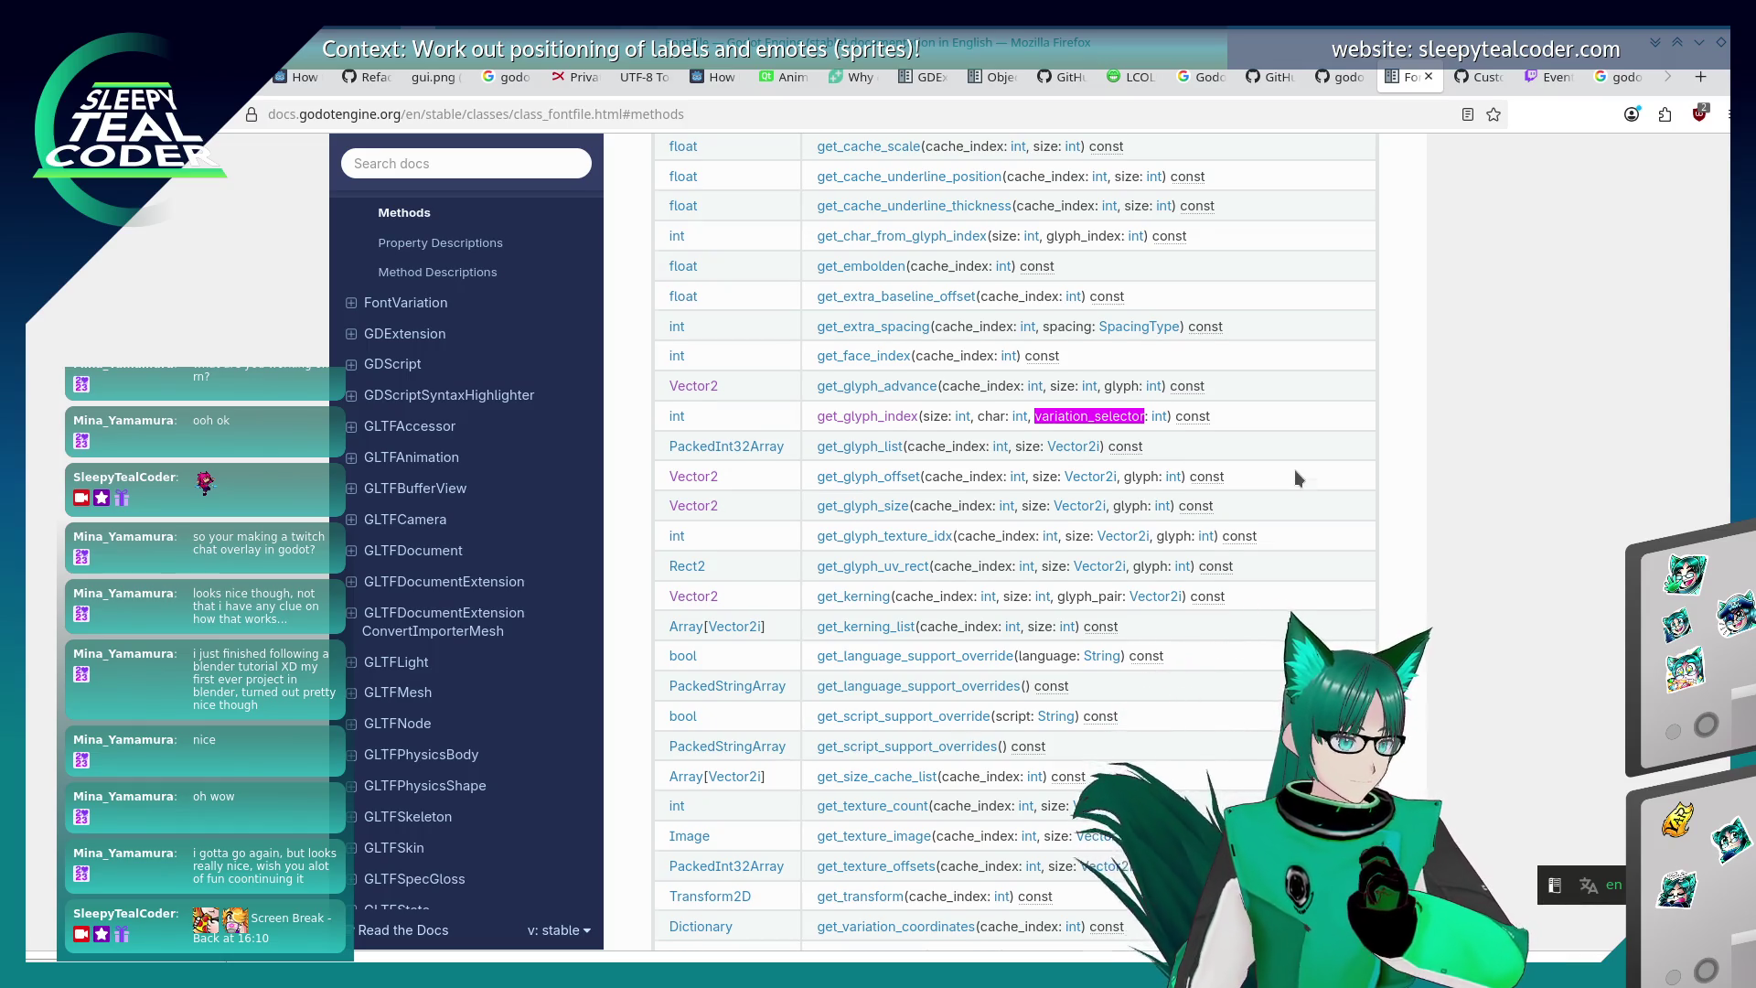
{"action": "scroll", "coordinate": [1293, 469], "scroll_direction": "down", "scroll_amount": 2}
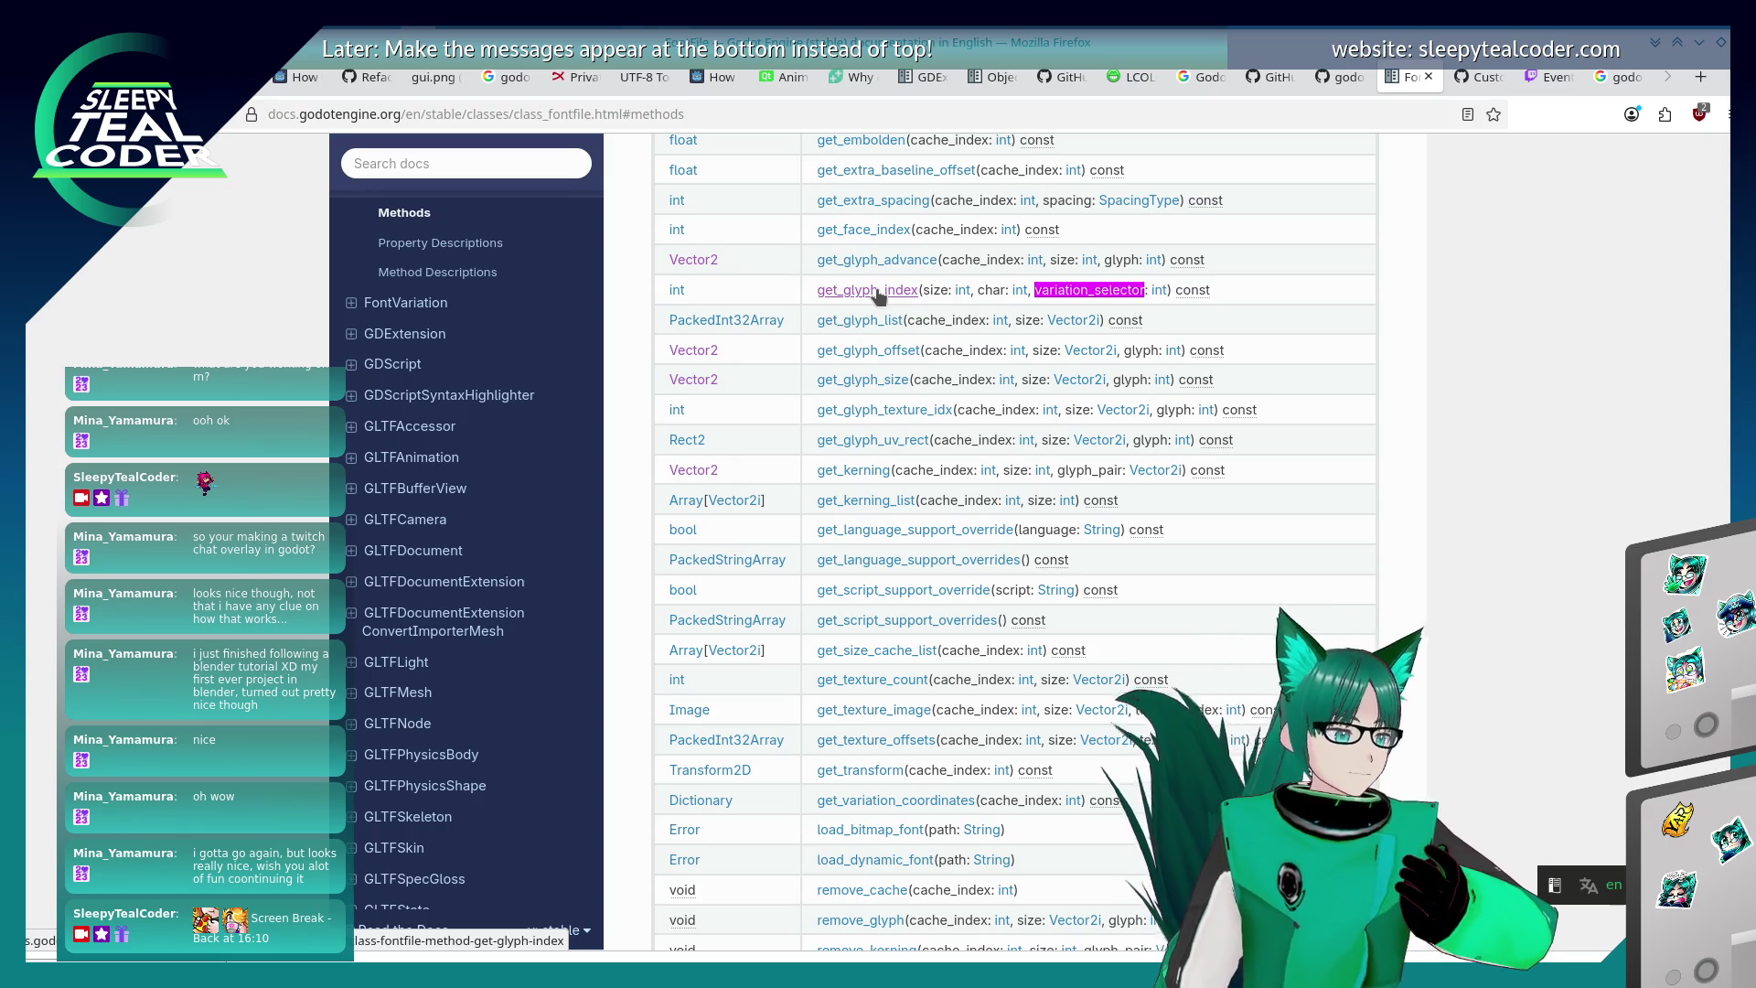
- Open the FontFile get_glyph_size method description
{"action": "left_click", "coordinate": [876, 380]}
{"action": "scroll", "coordinate": [870, 398], "scroll_direction": "down", "scroll_amount": 1}
{"action": "scroll", "coordinate": [860, 421], "scroll_direction": "up", "scroll_amount": 2}
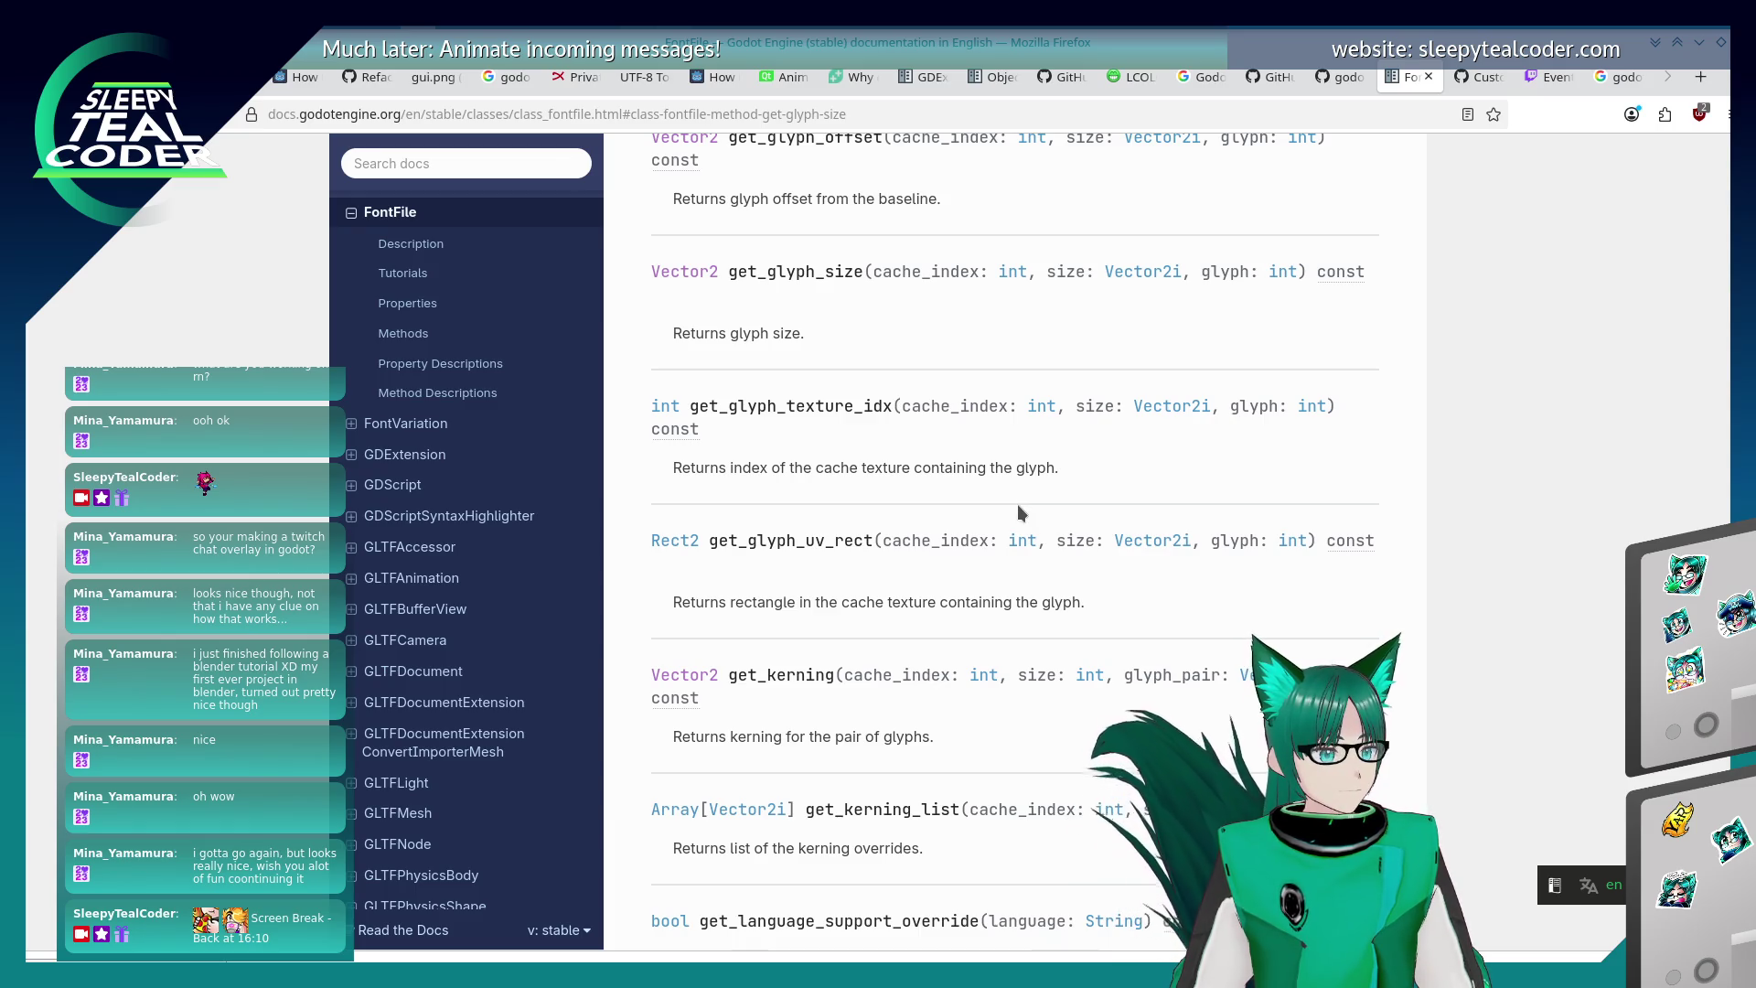
{"action": "double_click", "coordinate": [806, 271]}
{"action": "key", "text": "alt+Left"}
{"action": "left_click", "coordinate": [992, 402]}
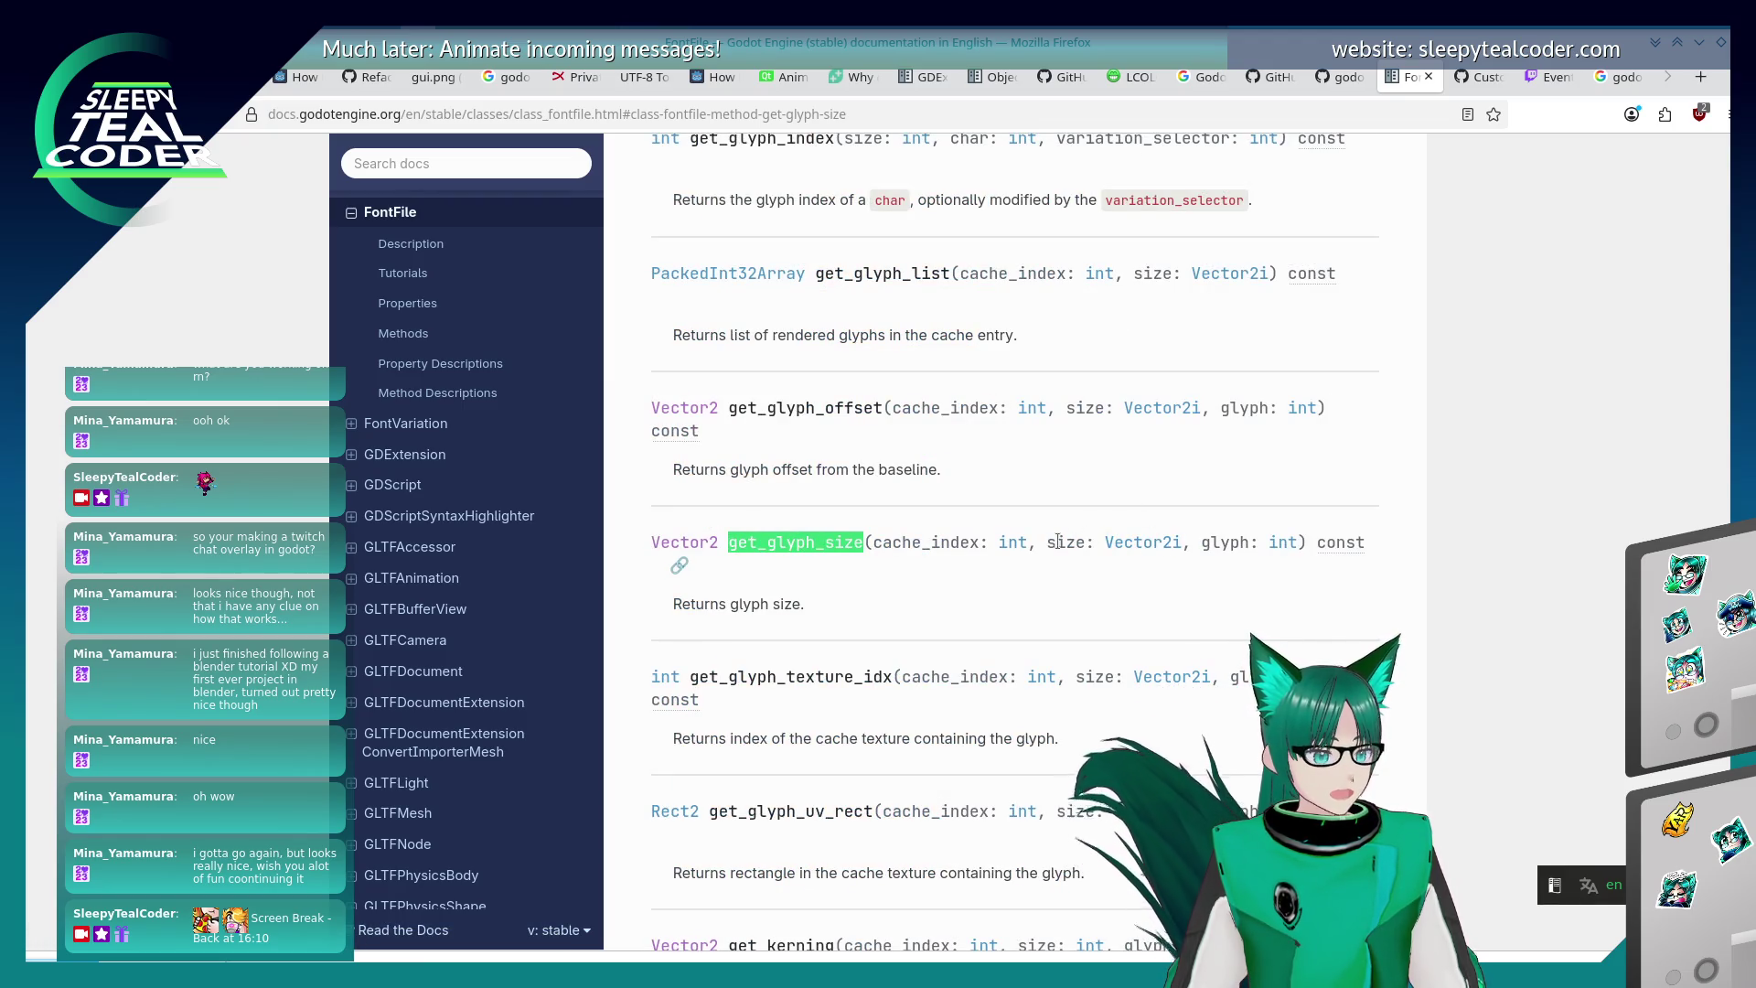
- Look up the Vector2i class reference, then go back to the FontFile page
{"action": "left_click", "coordinate": [1143, 543]}
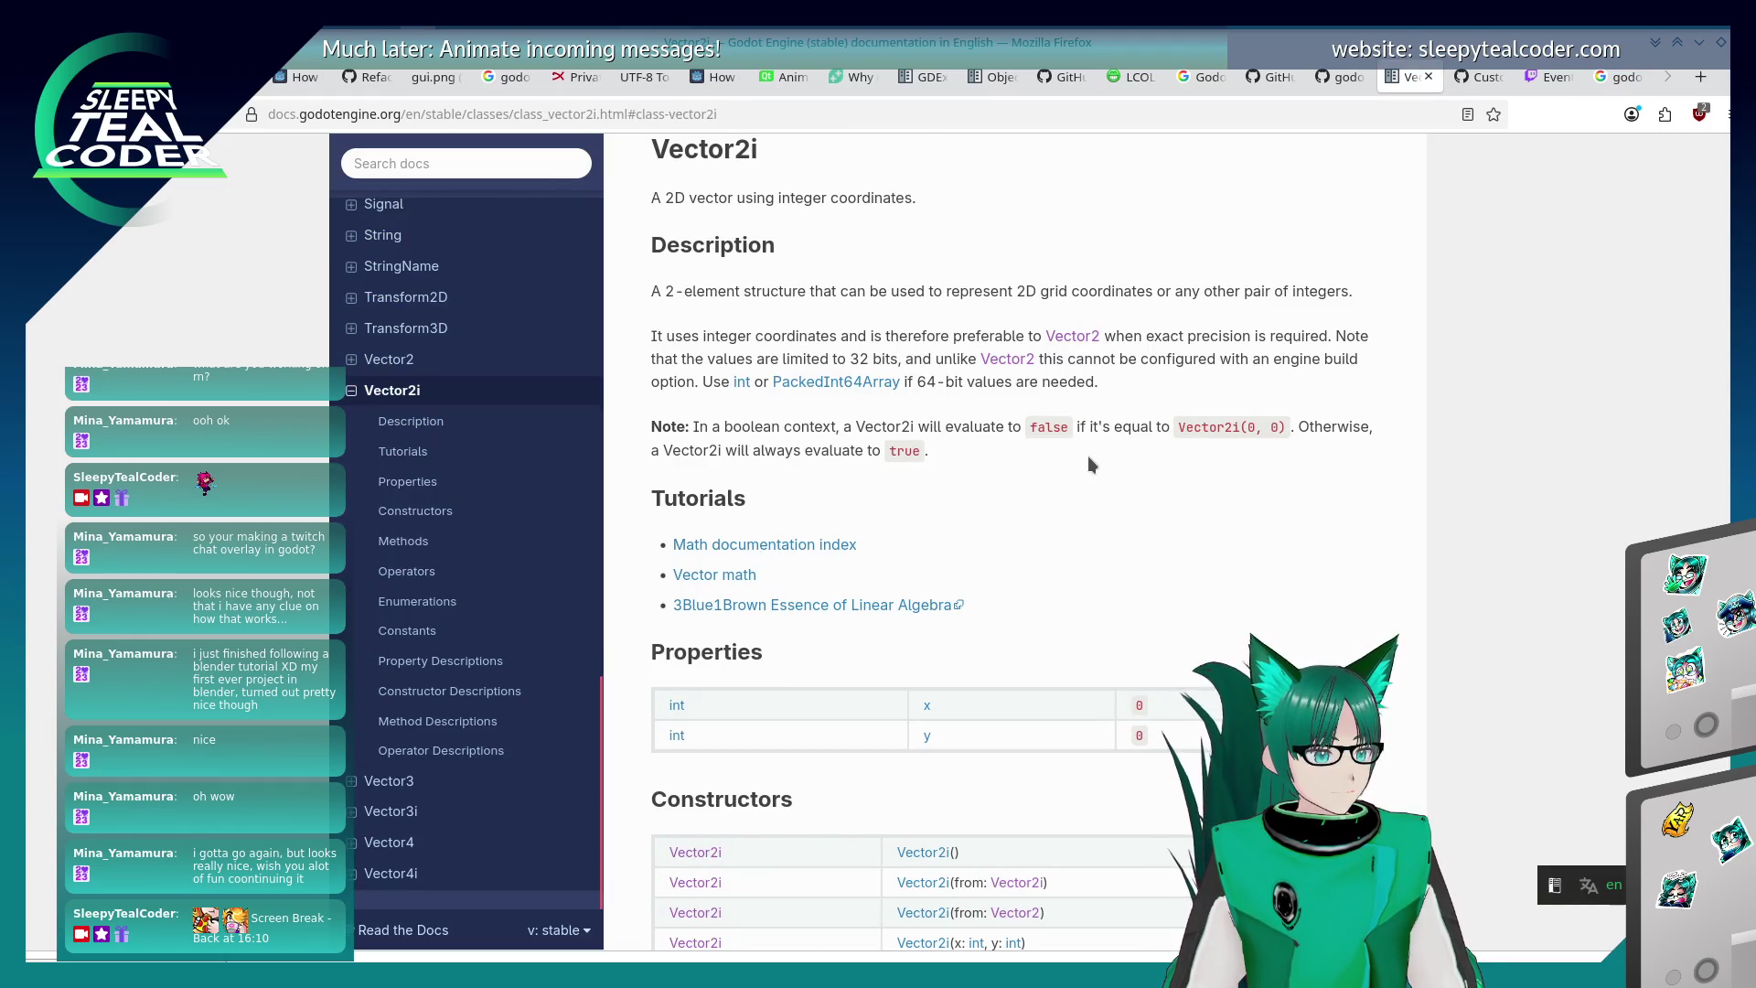
{"action": "scroll", "coordinate": [854, 534], "scroll_direction": "down", "scroll_amount": 3}
{"action": "scroll", "coordinate": [854, 535], "scroll_direction": "up", "scroll_amount": 5}
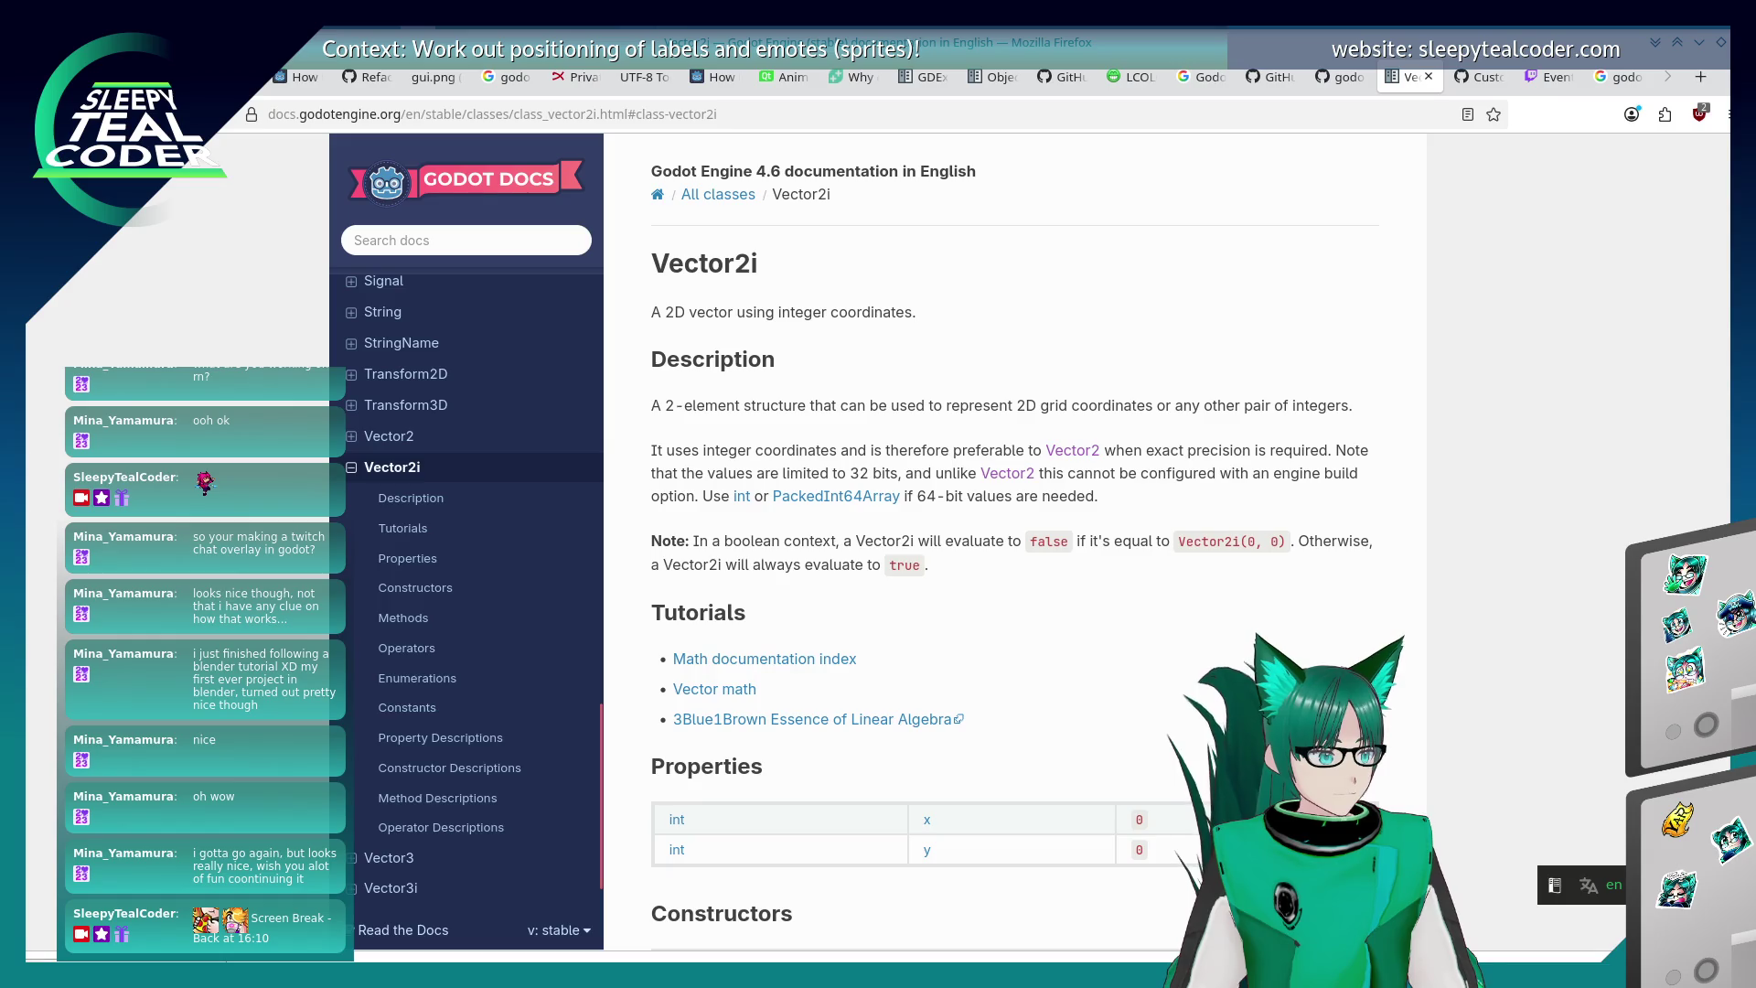
{"action": "key", "text": "alt+Left"}
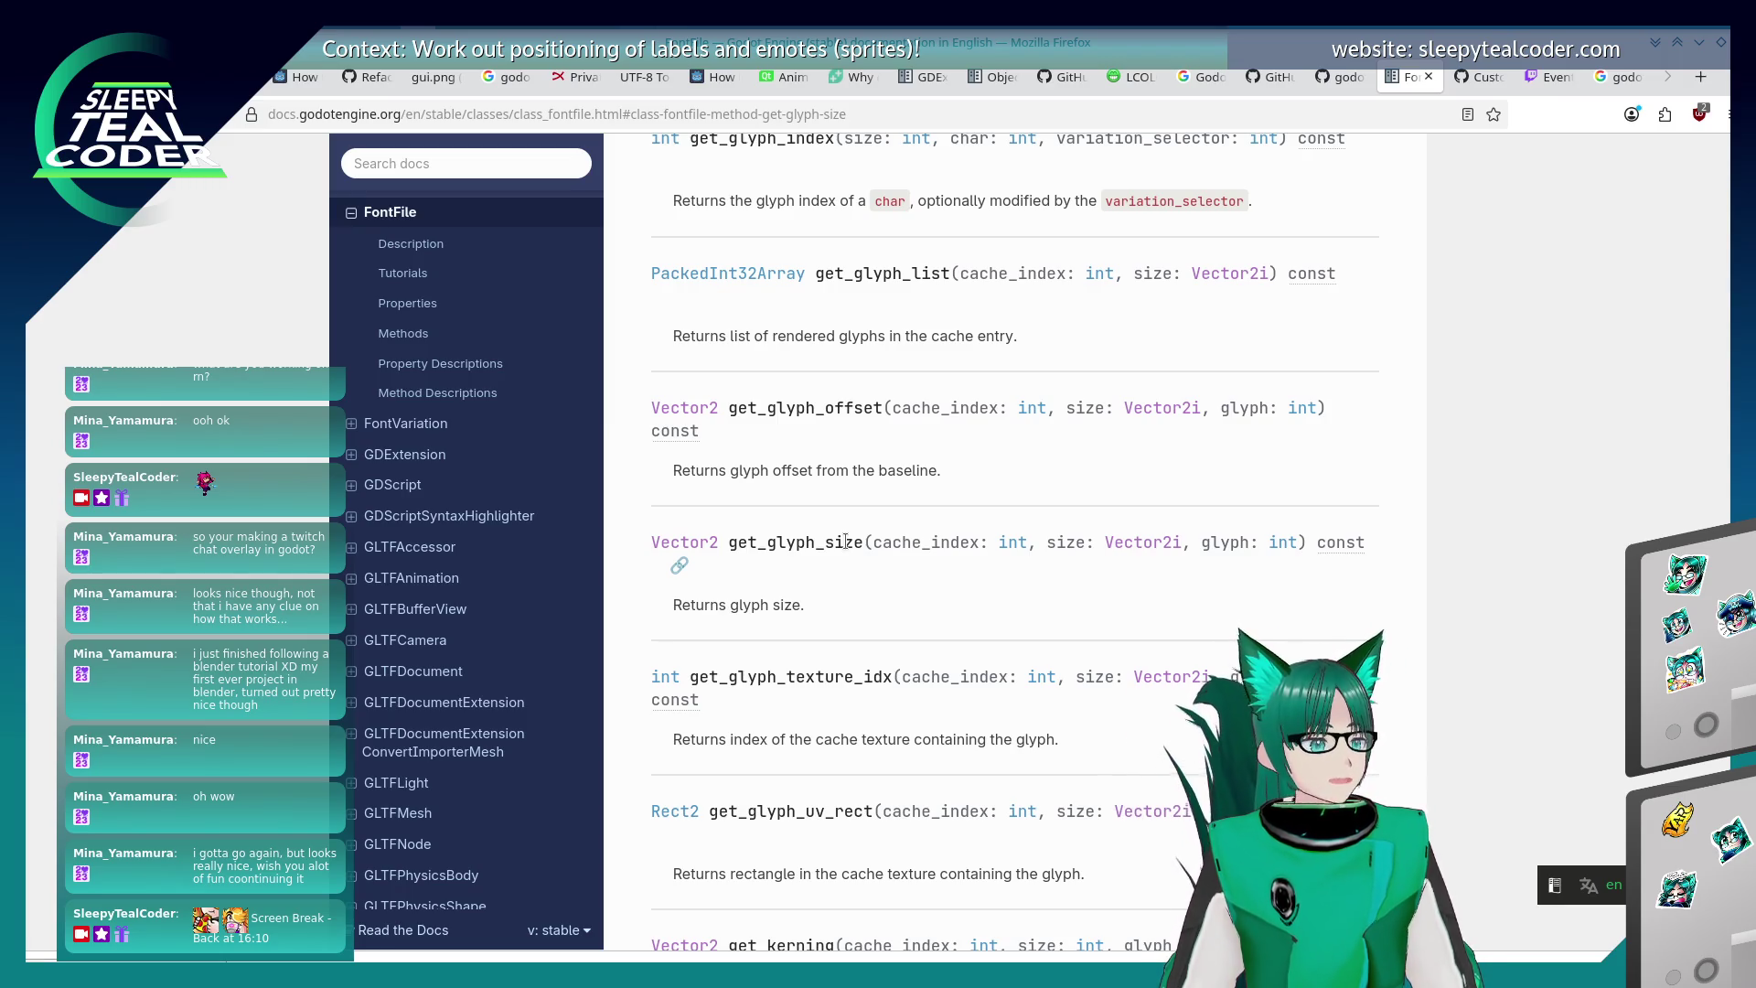
{"action": "scroll", "coordinate": [801, 624], "scroll_direction": "up", "scroll_amount": 5}
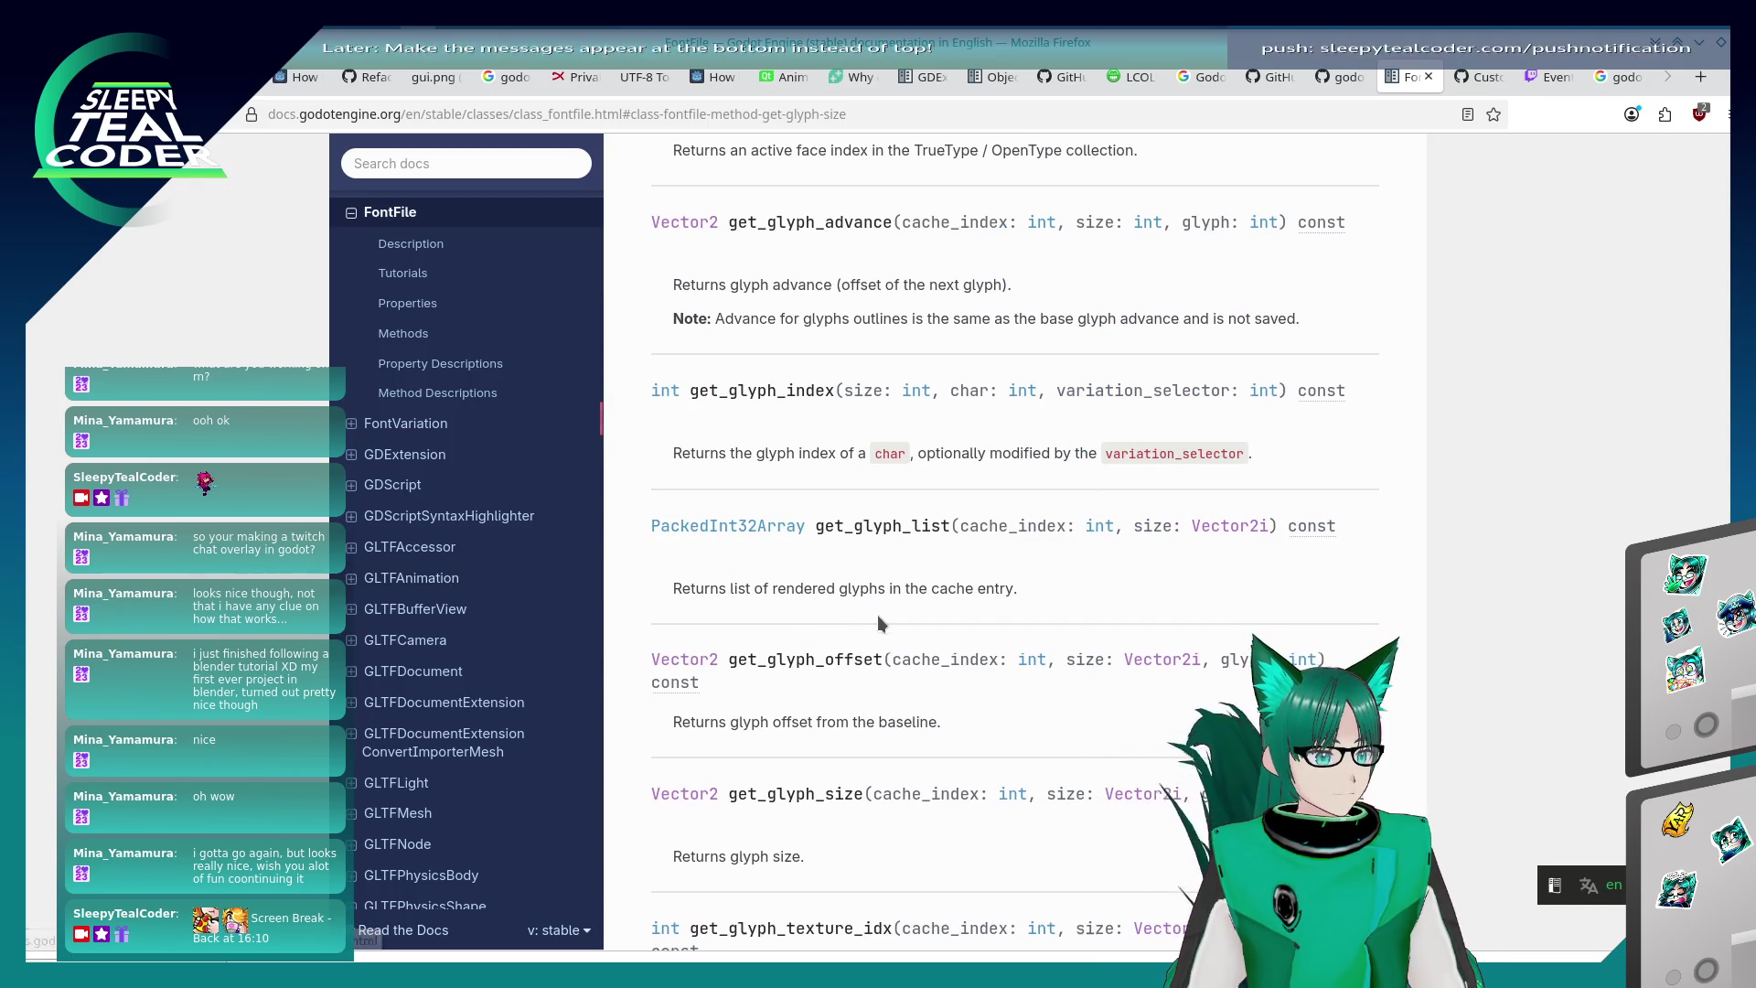
{"action": "scroll", "coordinate": [876, 612], "scroll_direction": "down", "scroll_amount": 3}
{"action": "scroll", "coordinate": [876, 615], "scroll_direction": "up", "scroll_amount": 8}
{"action": "scroll", "coordinate": [876, 616], "scroll_direction": "down", "scroll_amount": 10}
- Find get_glyph_size on the FontFile page, copying the name from the script's font_get_glyph_size call
{"action": "key", "text": "ctrl+f"}
{"action": "type", "text": "get_glyph_size"}
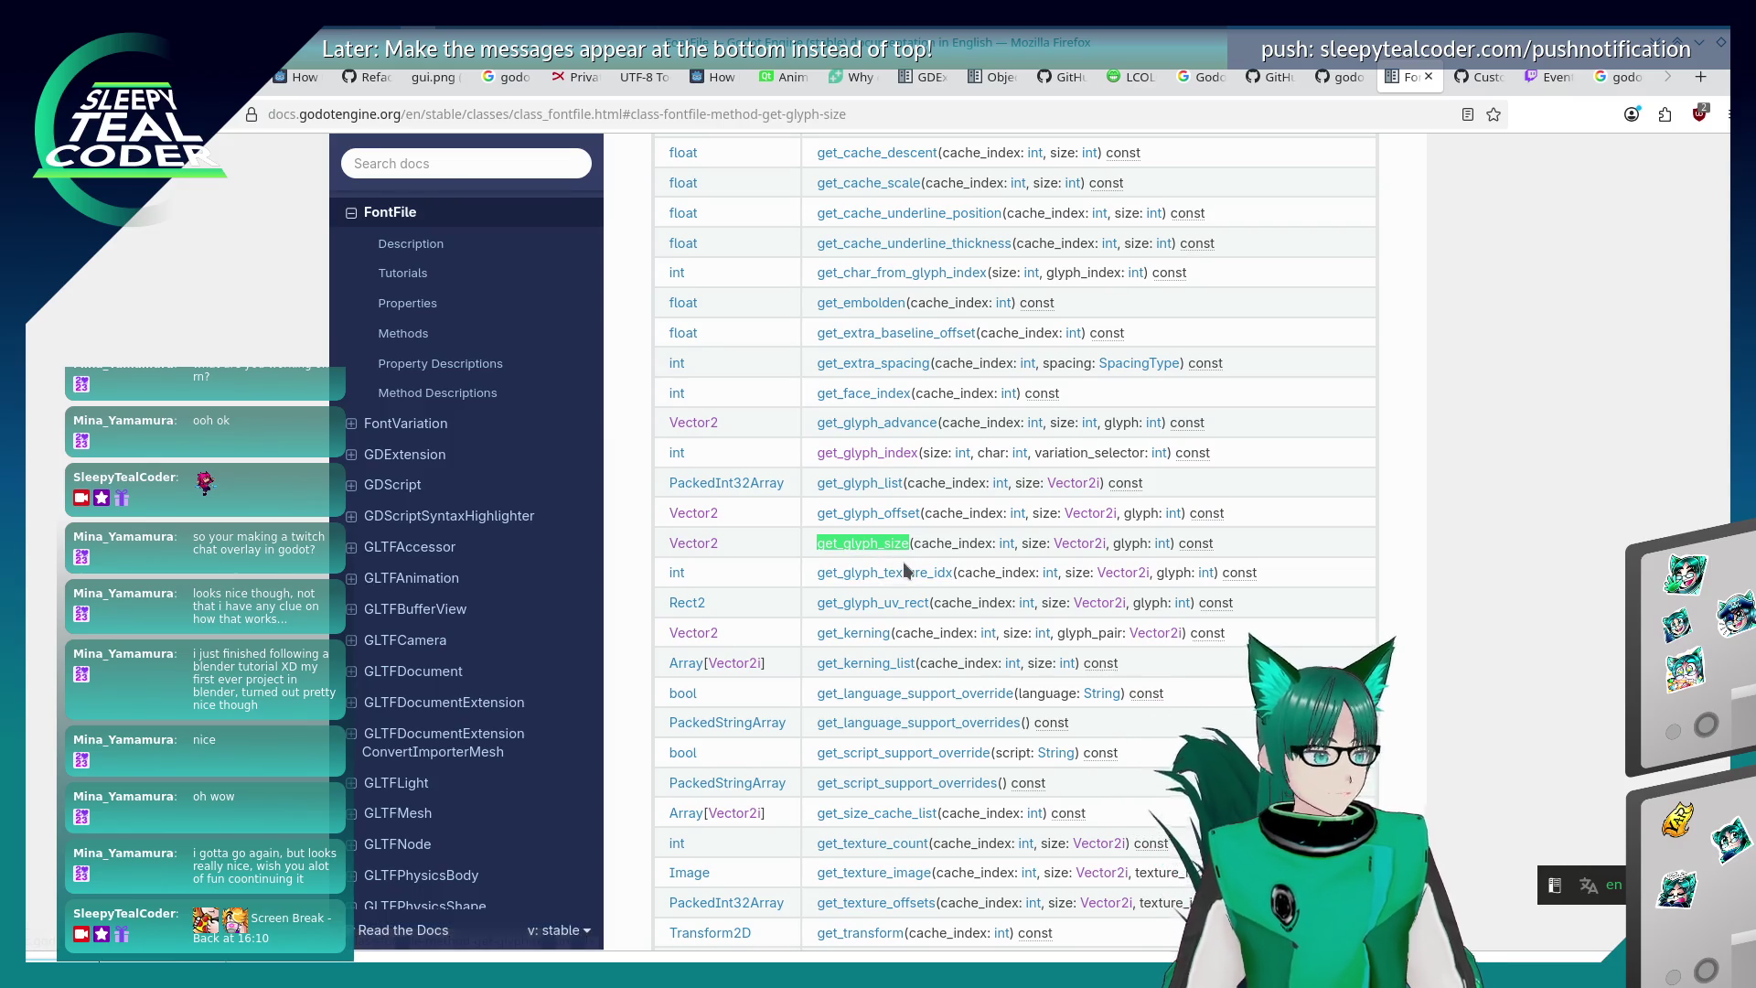
{"action": "key", "text": "alt+Tab"}
{"action": "key", "text": "alt+Tab"}
{"action": "key", "text": "alt+Tab"}
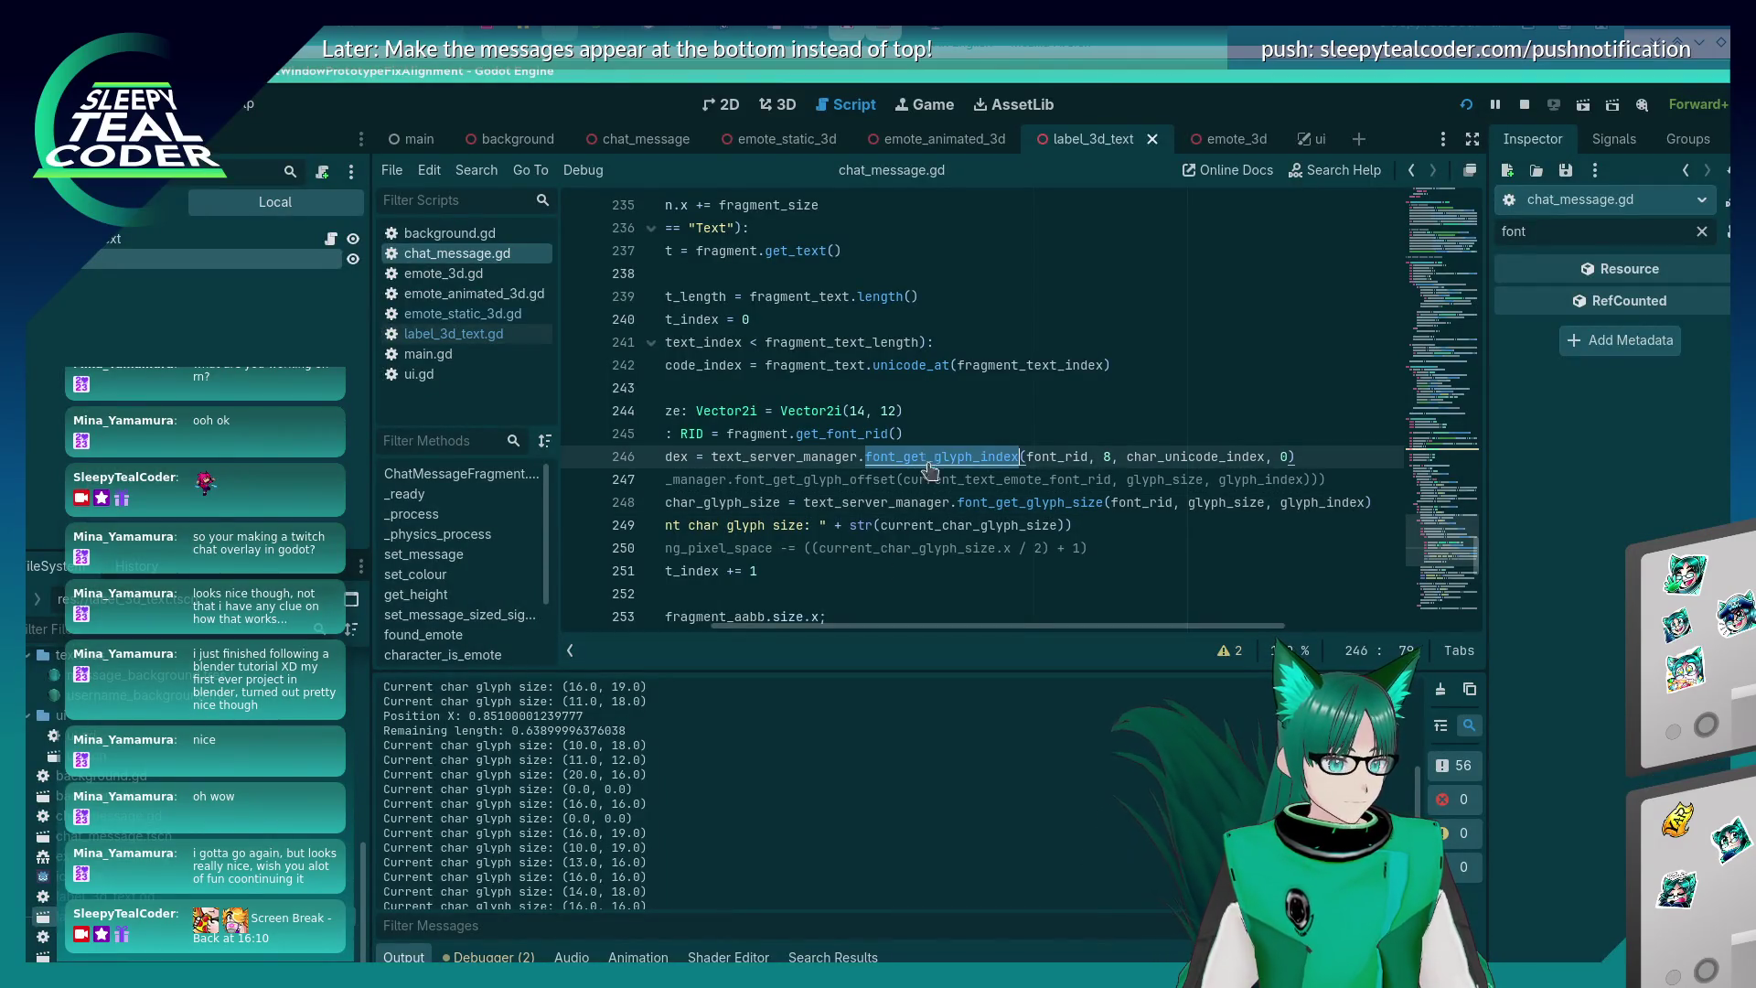
{"action": "double_click", "coordinate": [999, 508]}
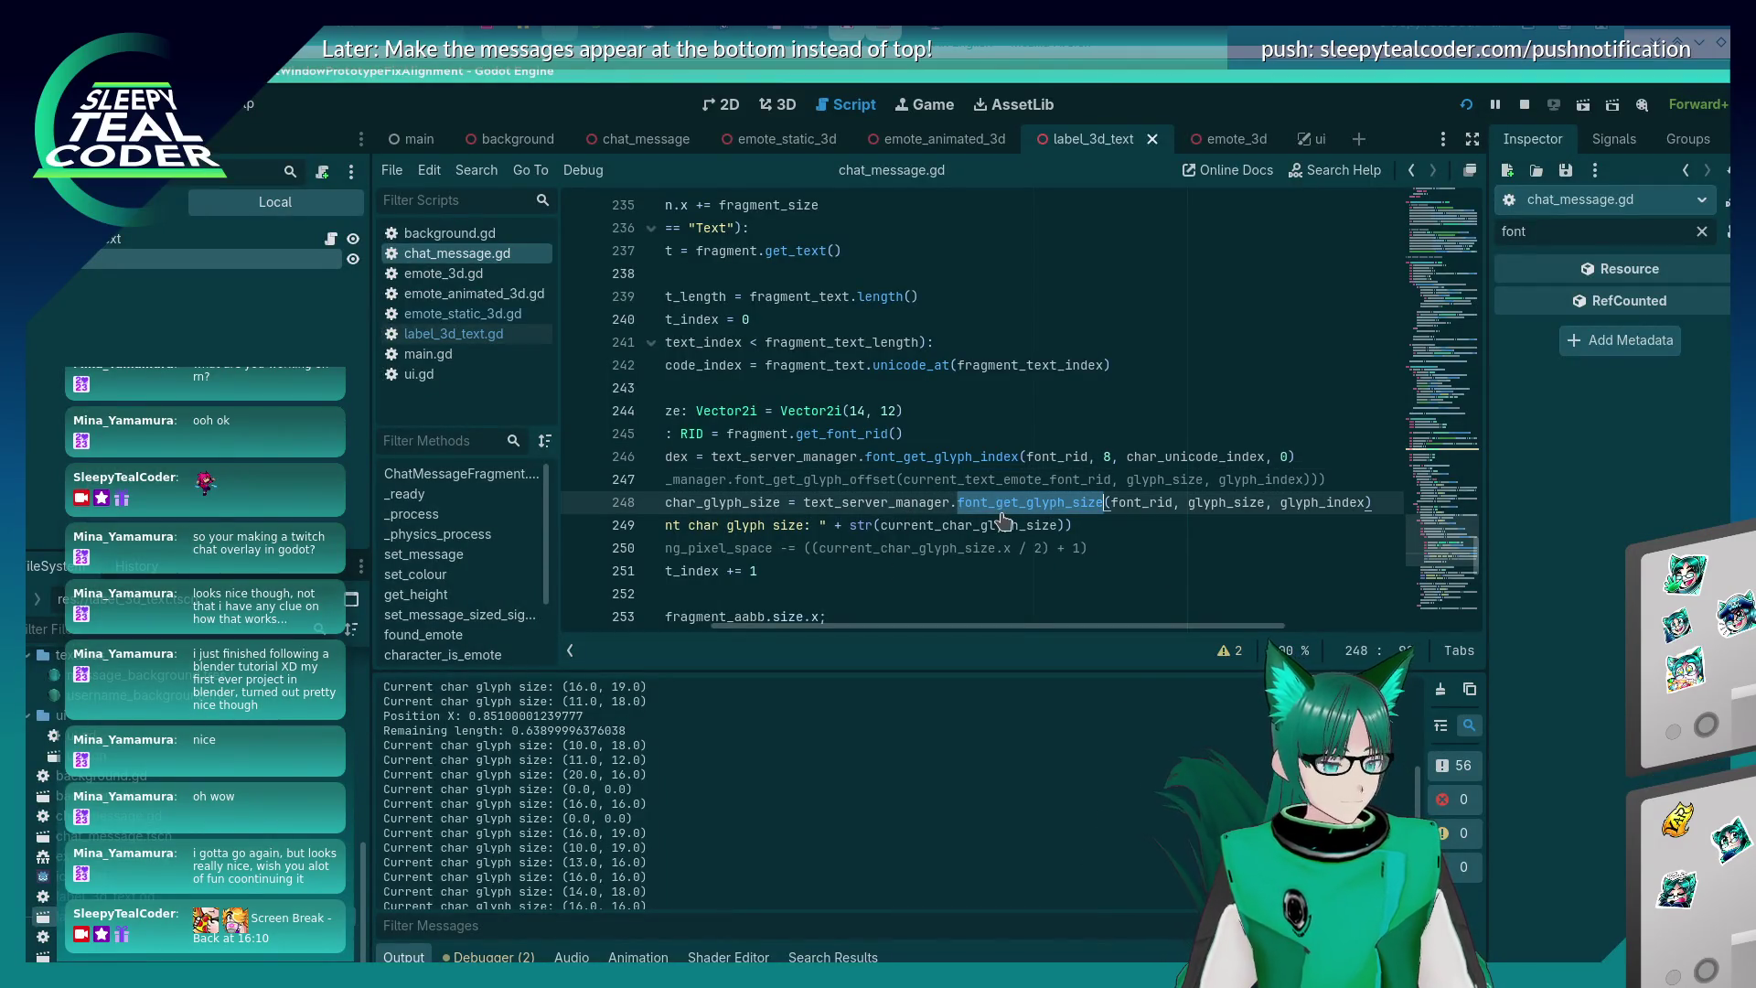
{"action": "key", "text": "alt+Tab"}
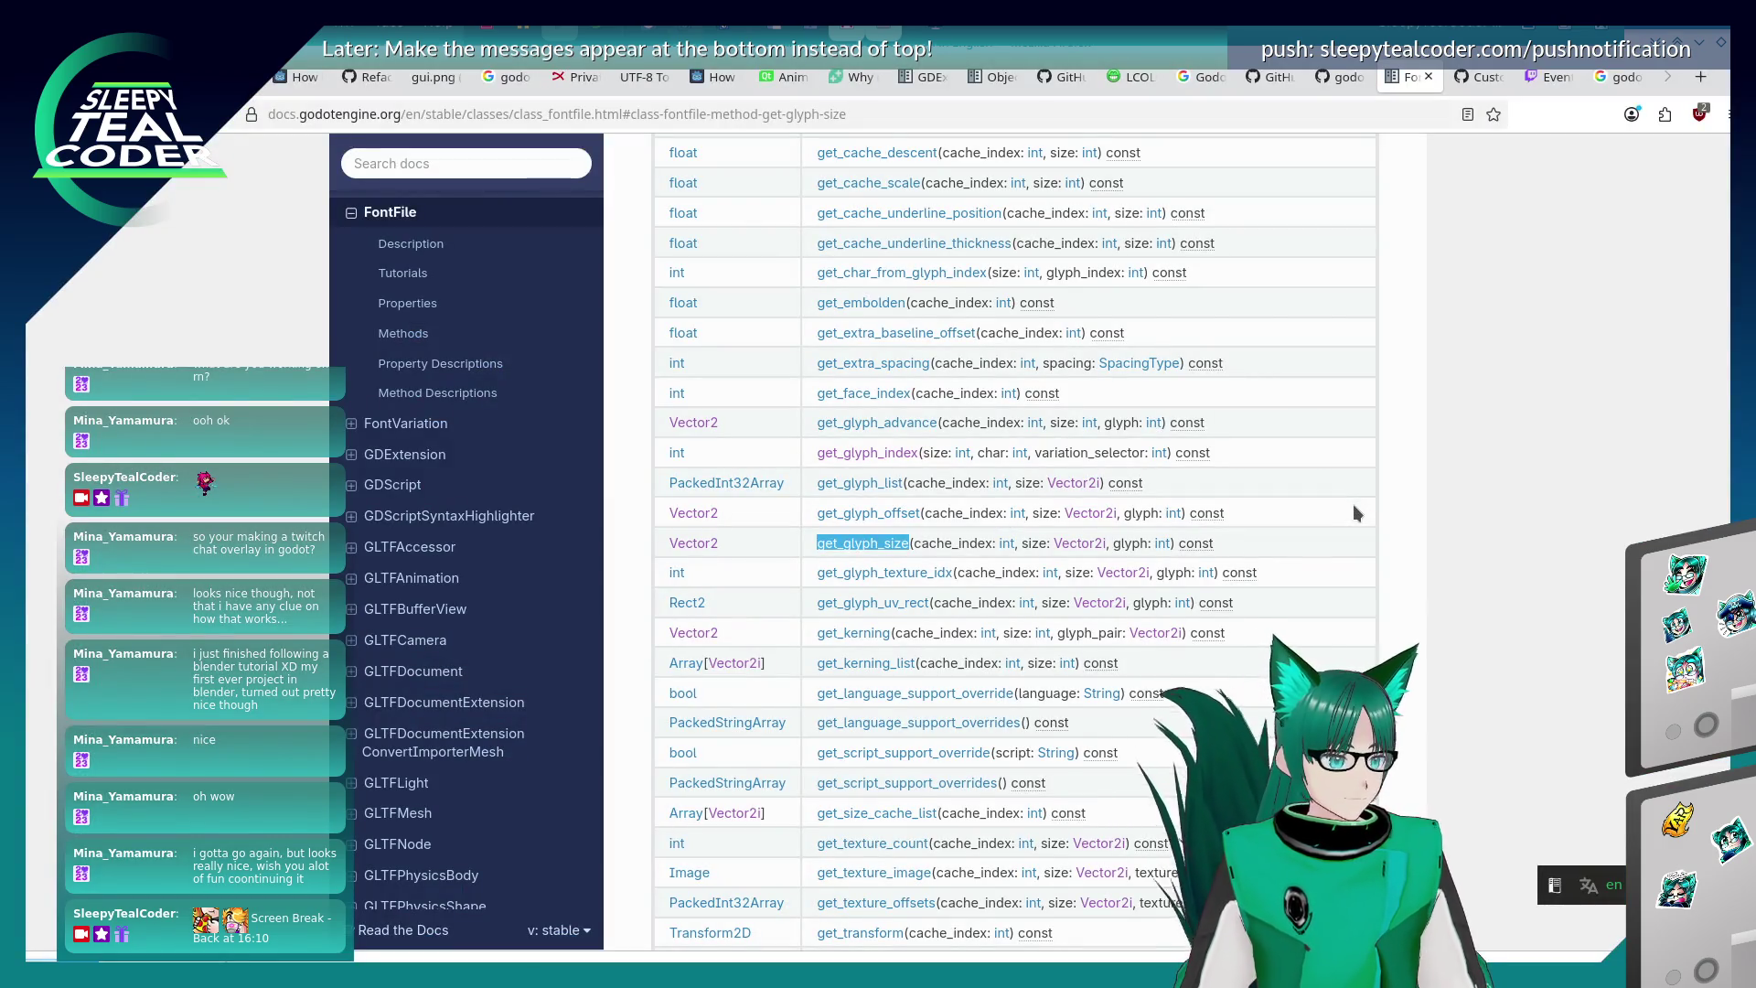
{"action": "key", "text": "ctrl+f"}
{"action": "left_click", "coordinate": [1348, 509]}
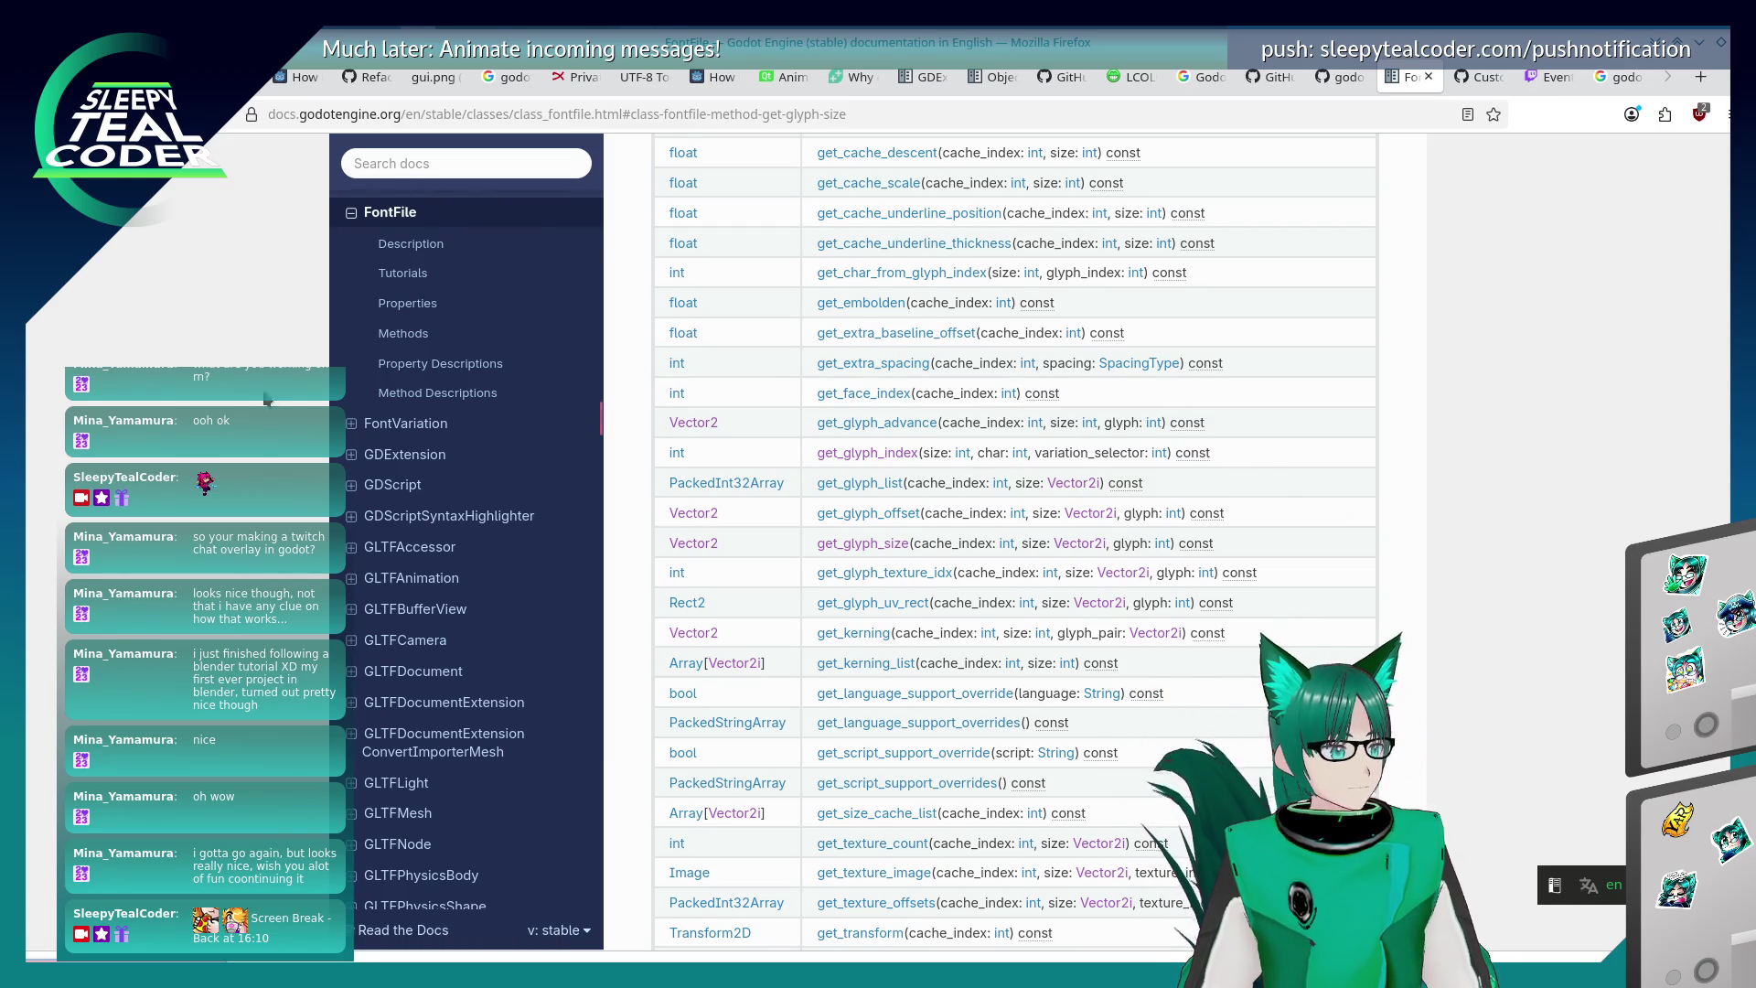
- From the top of the FontFile page, search the docs for get_glyph_size
{"action": "scroll", "coordinate": [823, 439], "scroll_direction": "up", "scroll_amount": 8}
{"action": "scroll", "coordinate": [265, 416], "scroll_direction": "up", "scroll_amount": 10}
{"action": "scroll", "coordinate": [265, 416], "scroll_direction": "down", "scroll_amount": 8}
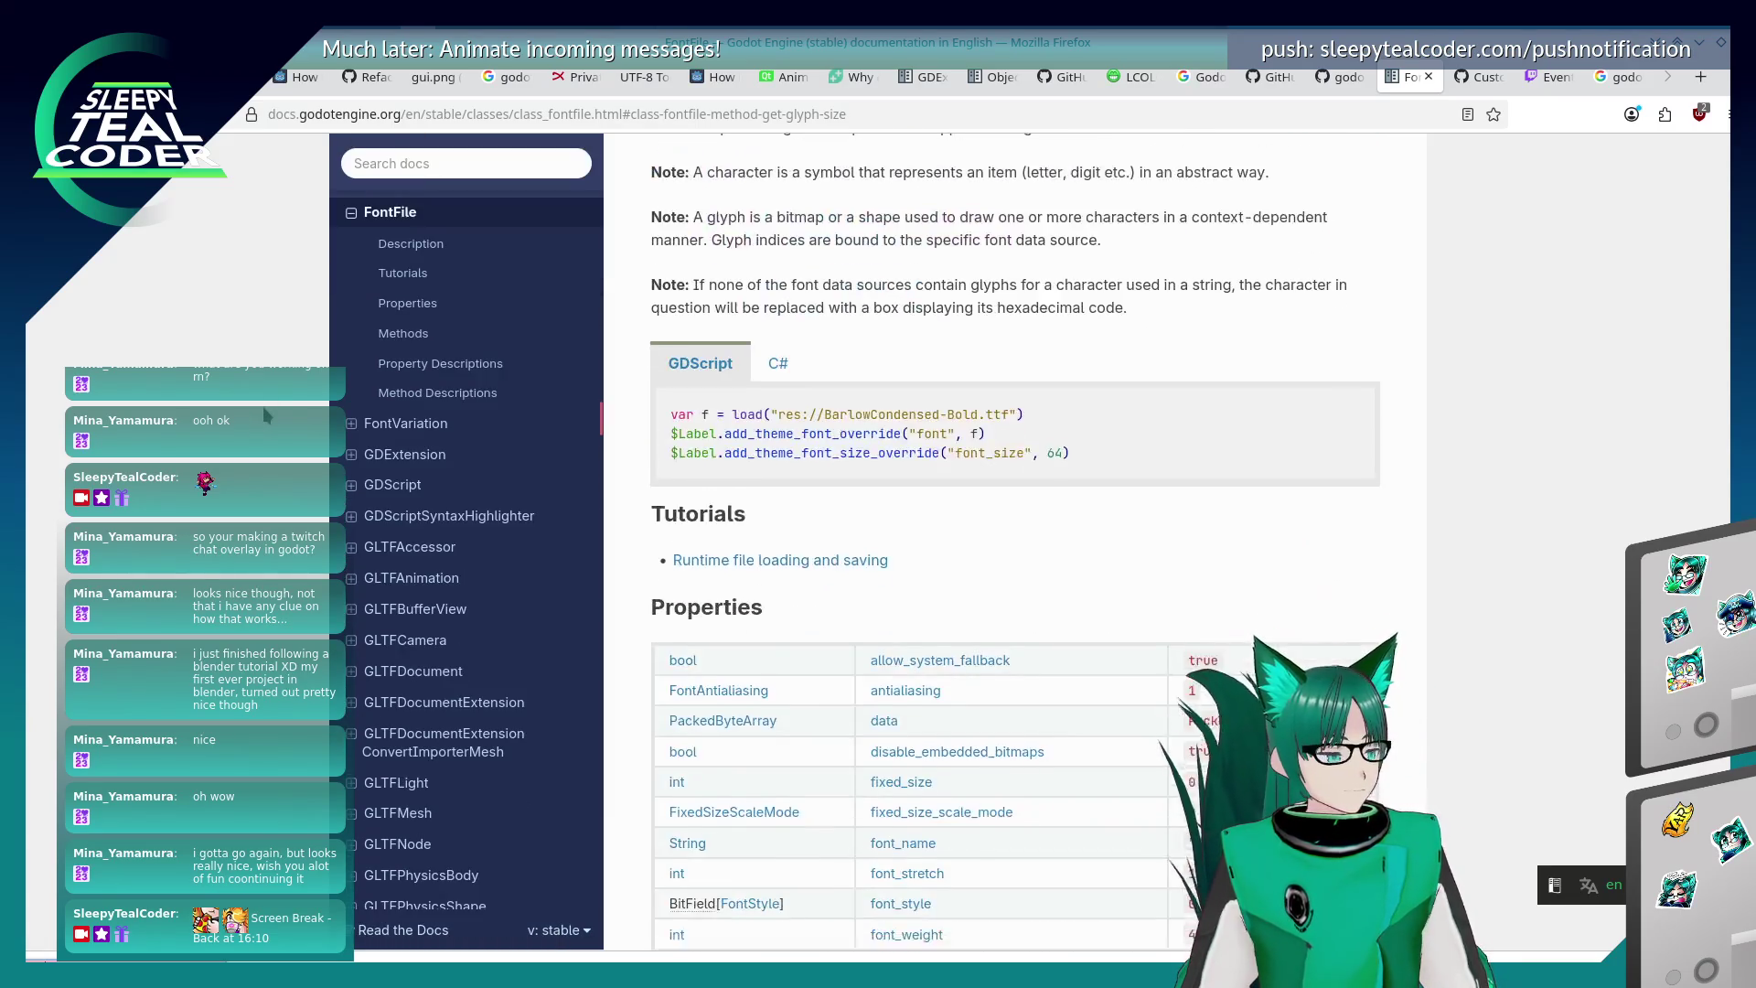
{"action": "scroll", "coordinate": [264, 416], "scroll_direction": "up", "scroll_amount": 8}
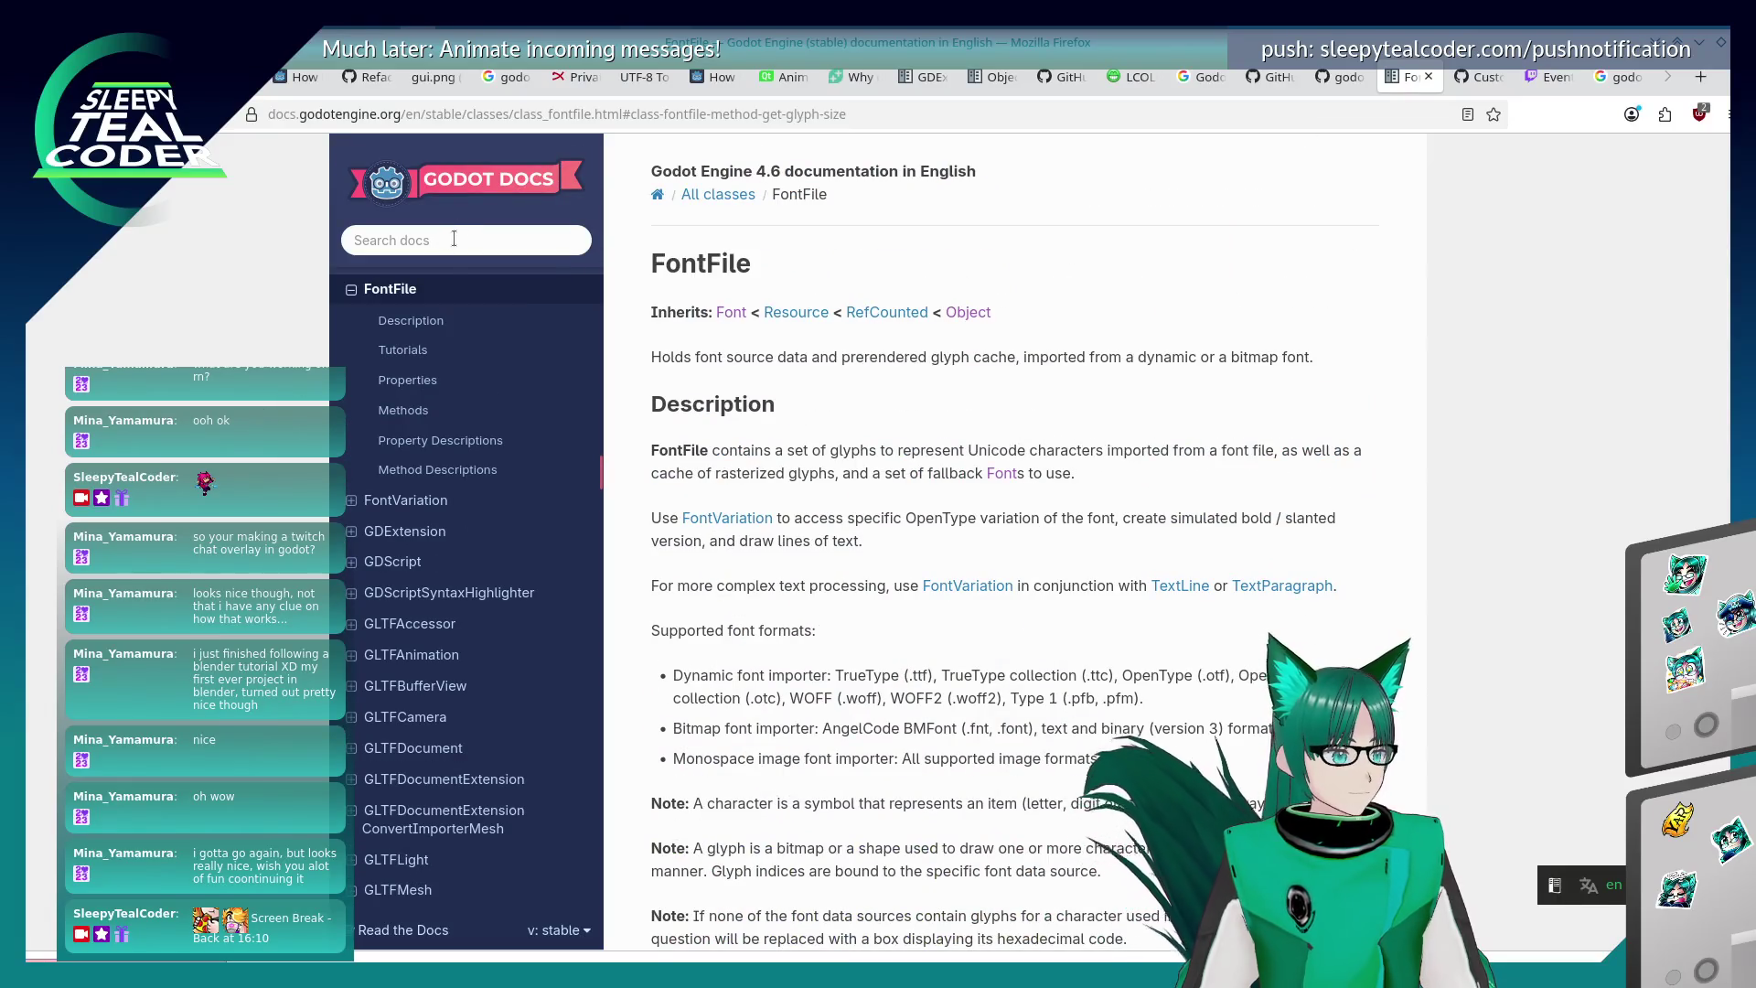
{"action": "left_click", "coordinate": [454, 237]}
{"action": "type", "text": "get_glyph_size"}
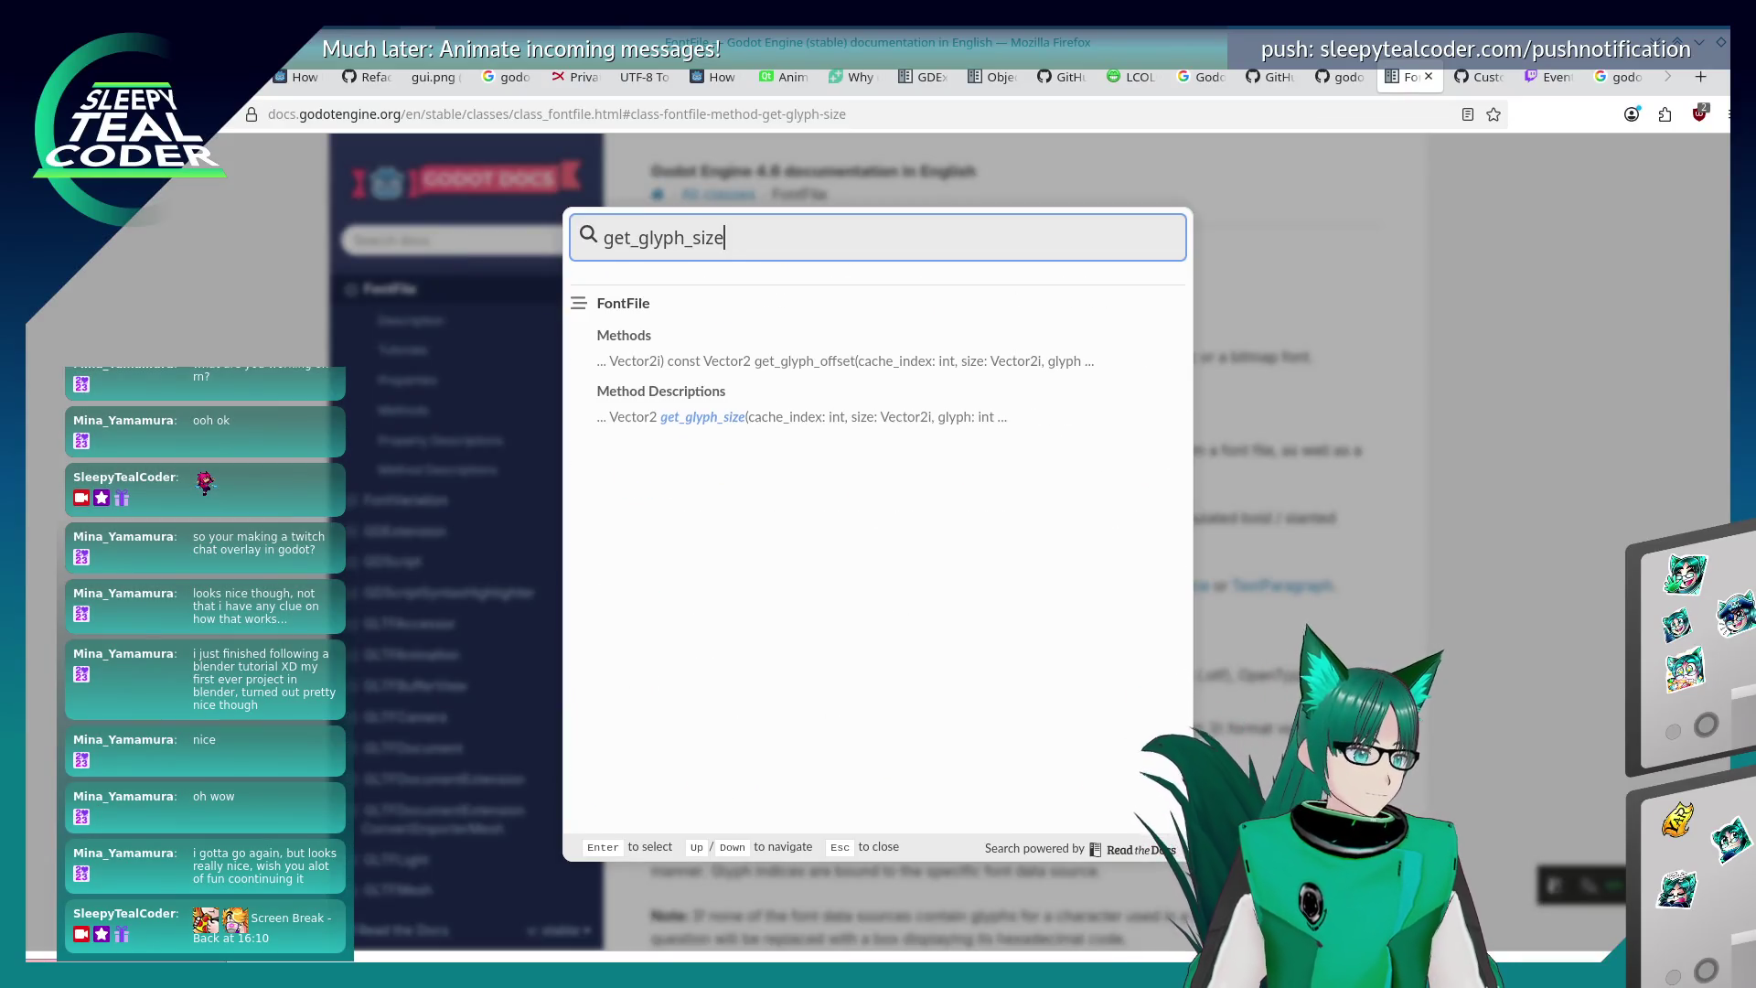
{"action": "type", "text": "f"}
{"action": "type", "text": "font_"}
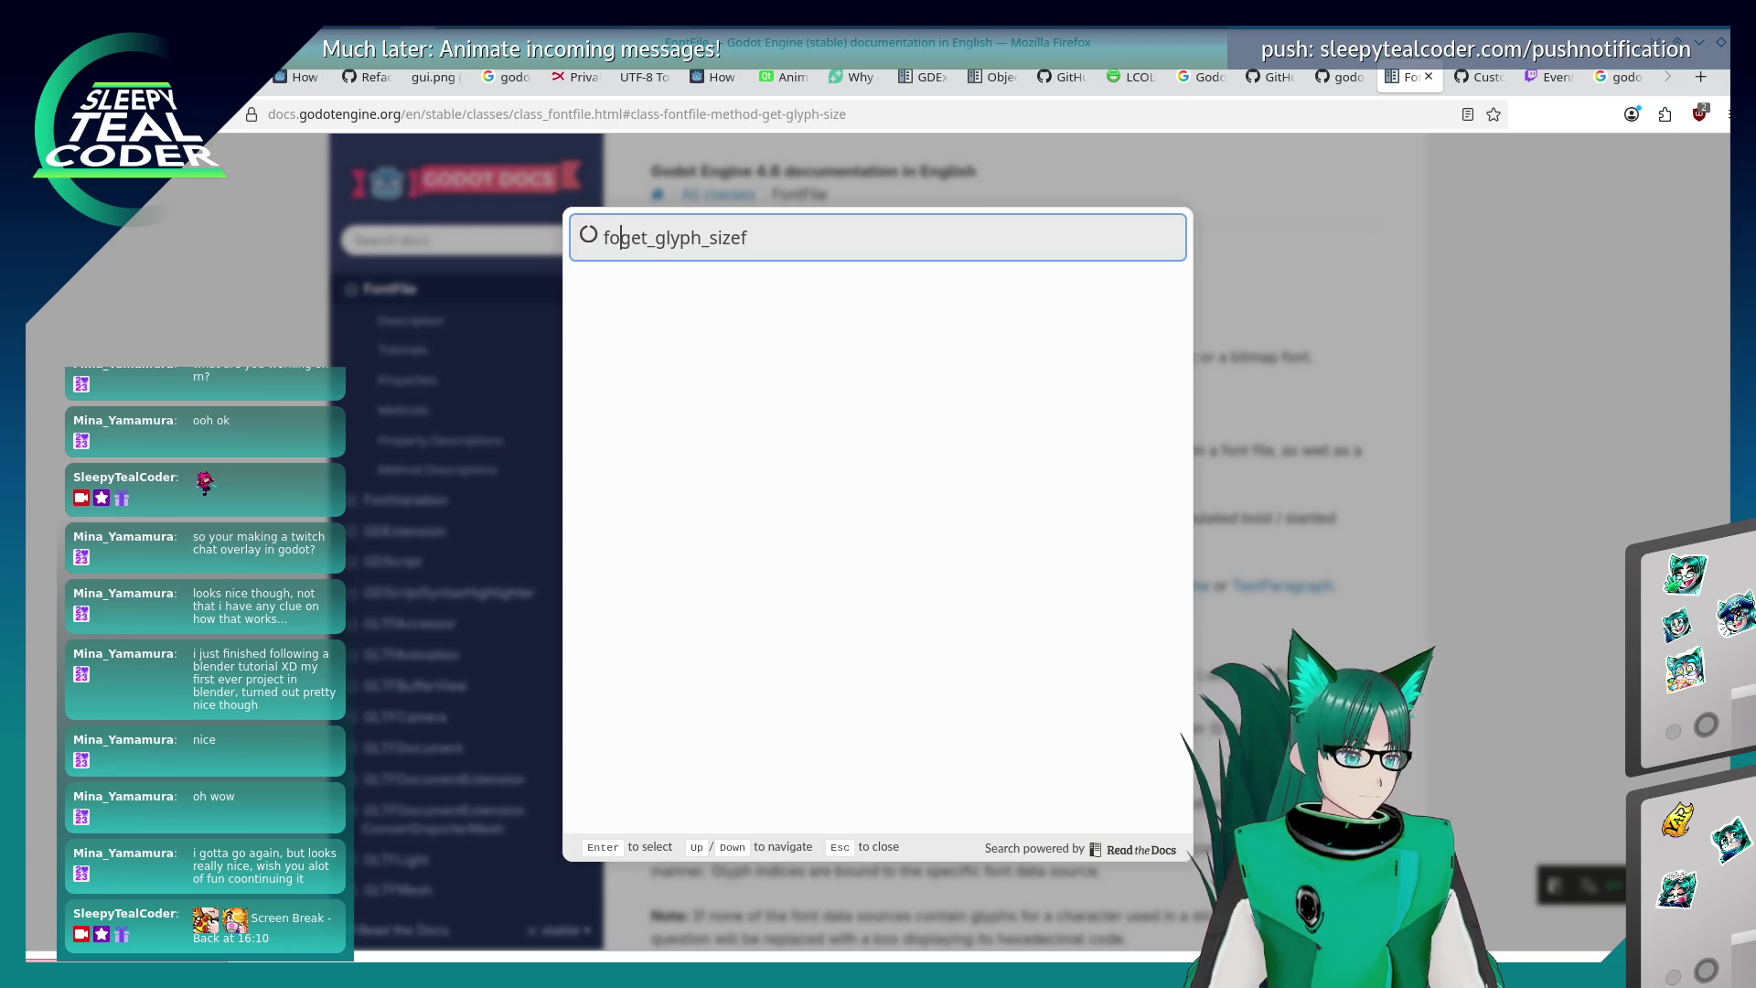
- Search the docs for font_get_glyph_size and jump to its TextServer method description
{"action": "key", "text": "End"}
{"action": "key", "text": "BackSpace"}
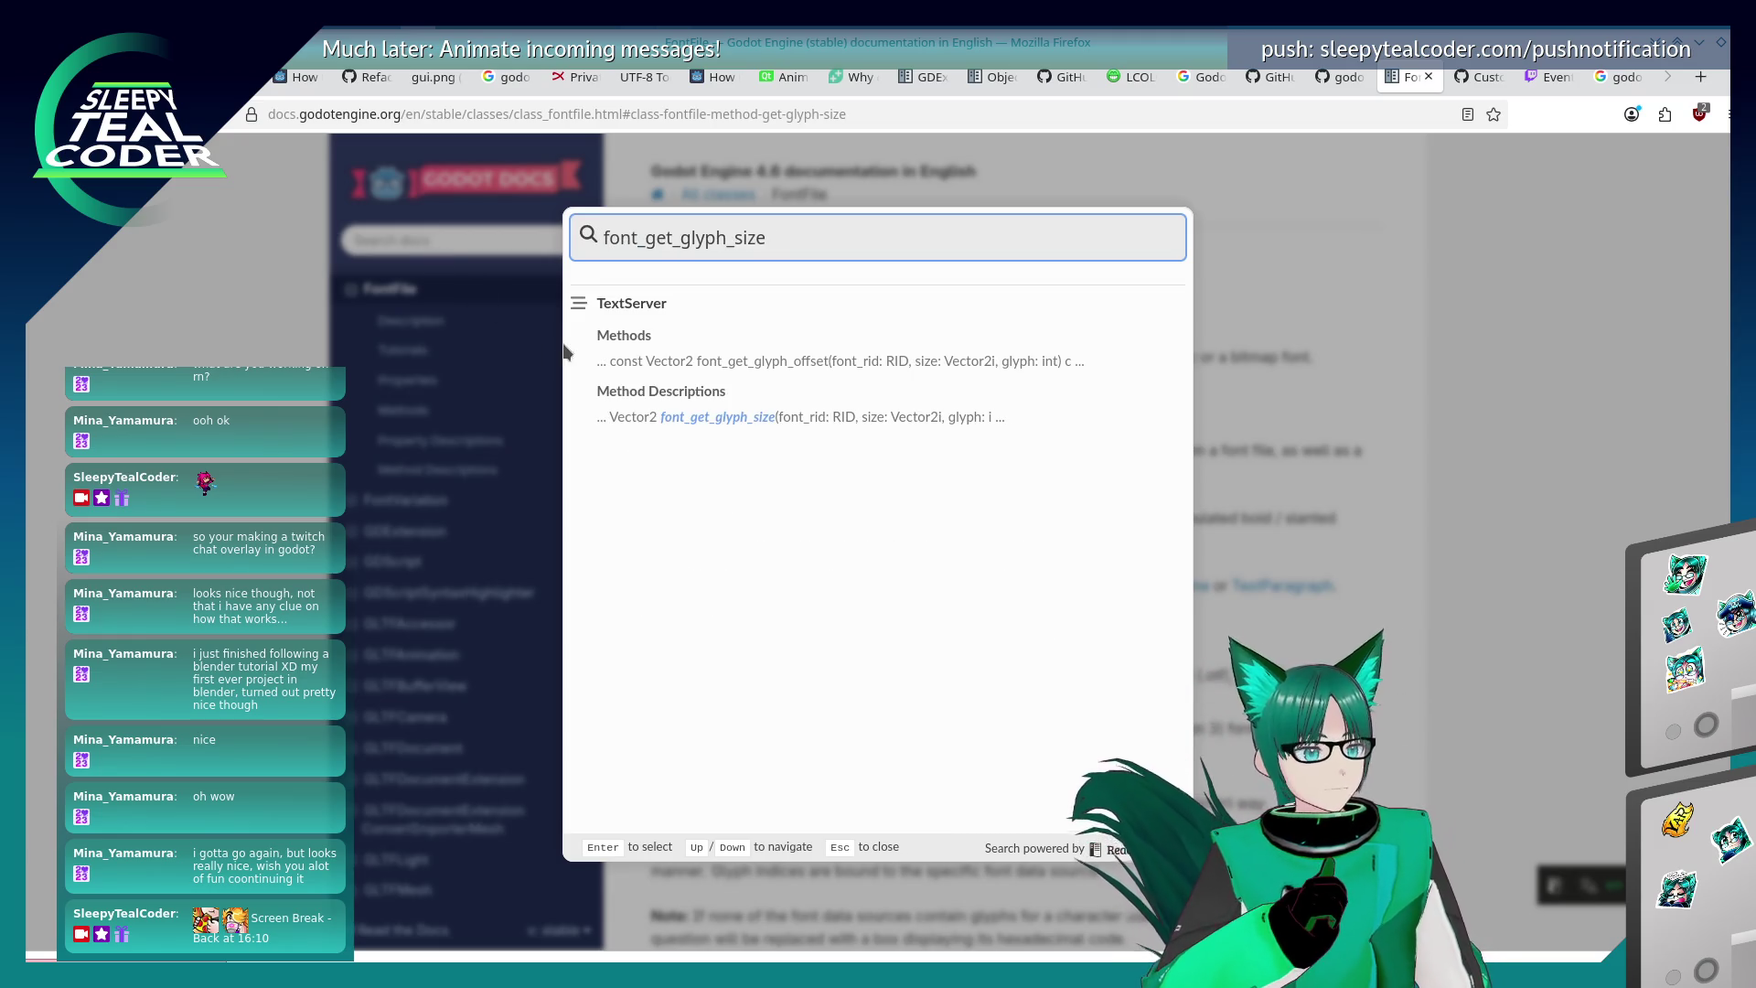
{"action": "left_click", "coordinate": [678, 416]}
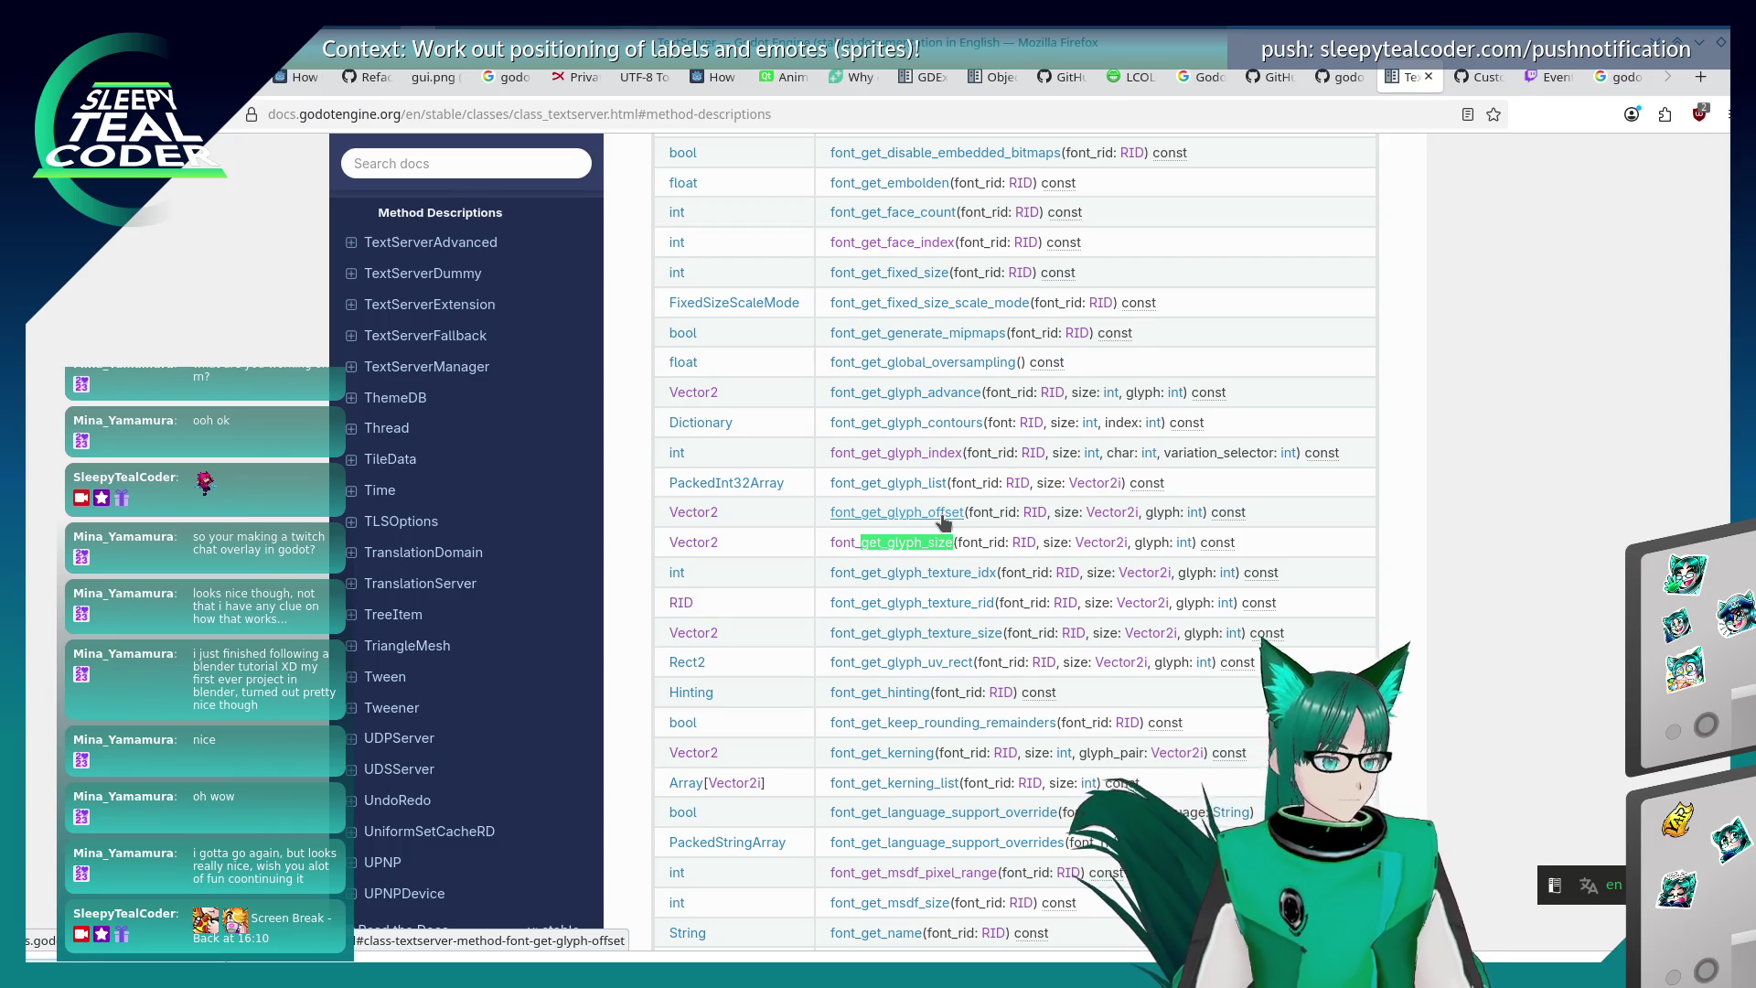
{"action": "key", "text": "Return"}
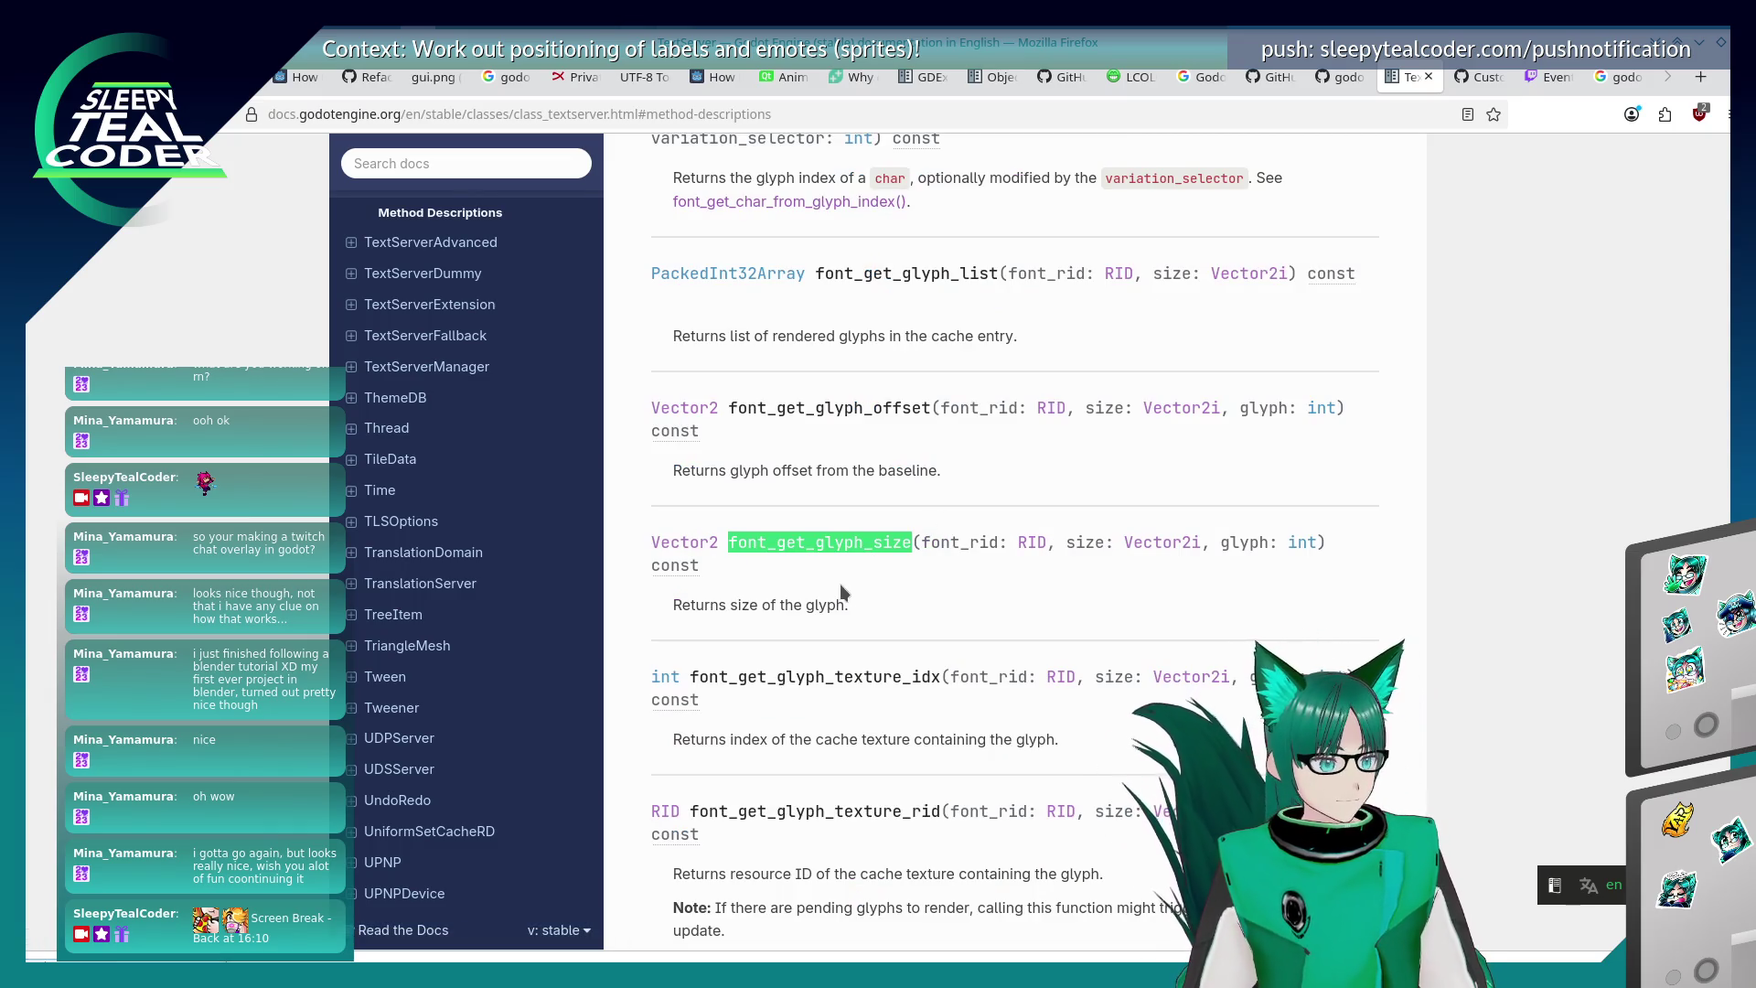
{"action": "key", "text": "Escape"}
- Select and copy the font_get_glyph_size method name
{"action": "mouse_move", "coordinate": [728, 542]}
{"action": "left_mouse_down"}
{"action": "mouse_move", "coordinate": [892, 558]}
{"action": "mouse_move", "coordinate": [910, 542]}
{"action": "left_mouse_up"}
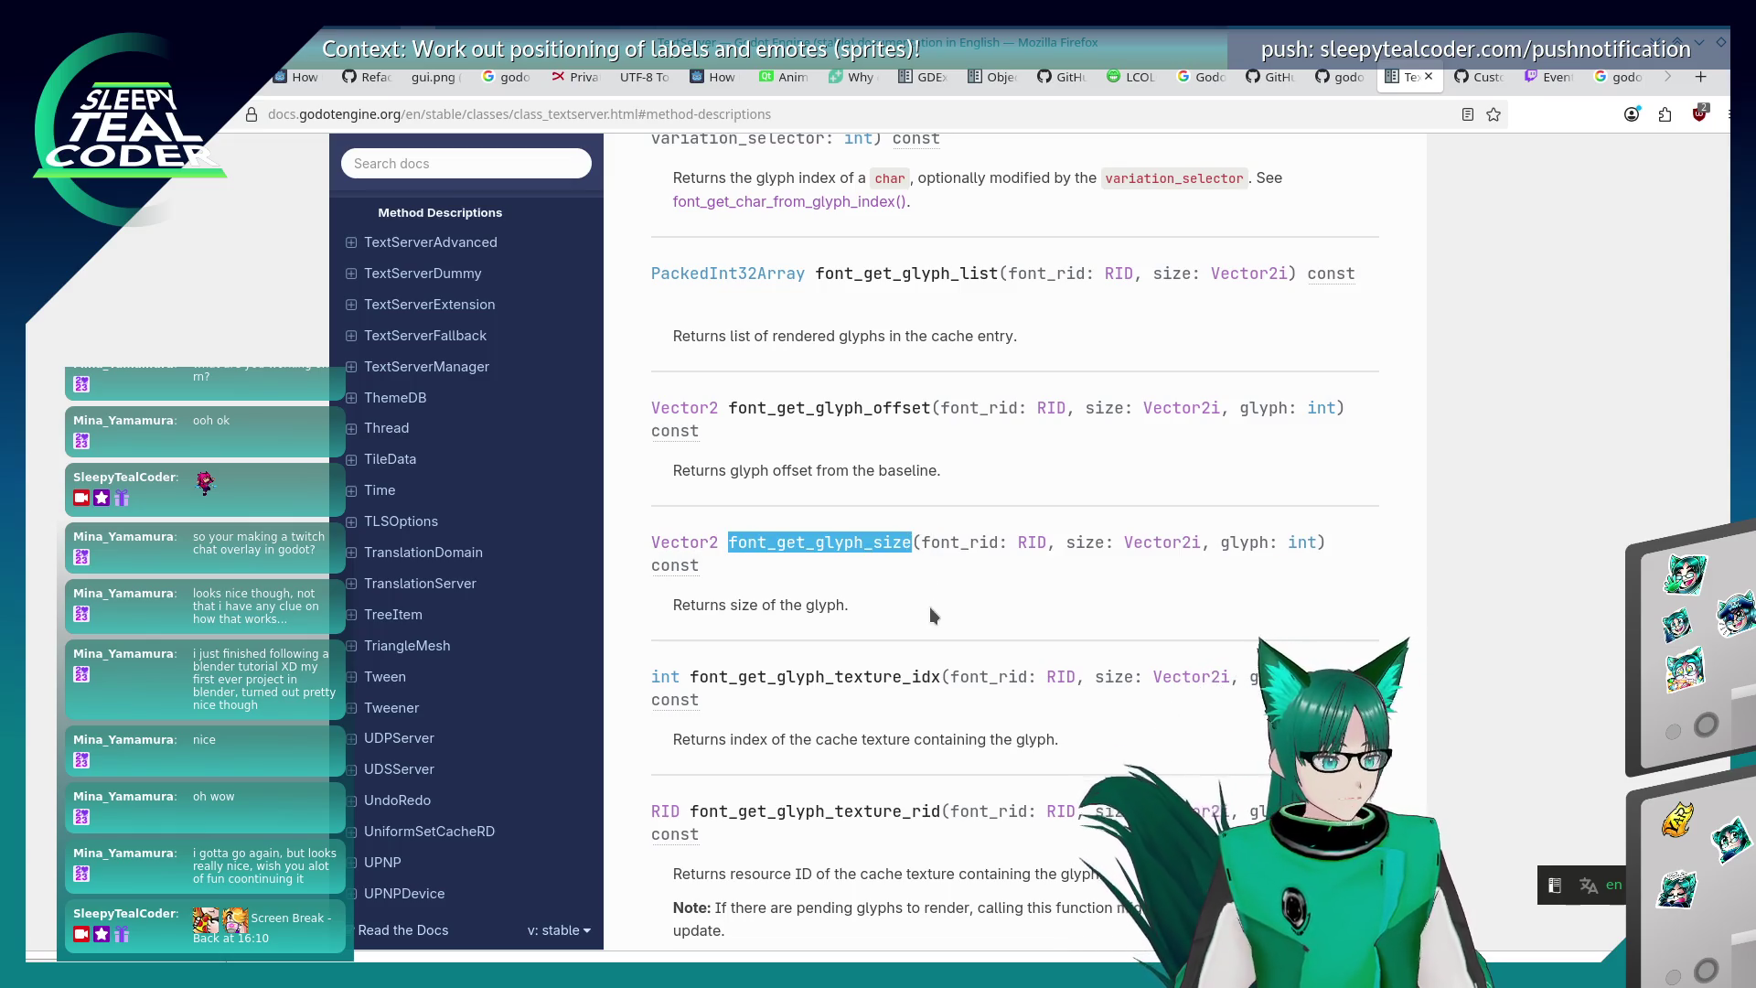
{"action": "key", "text": "ctrl+f"}
{"action": "key", "text": "alt+Tab"}
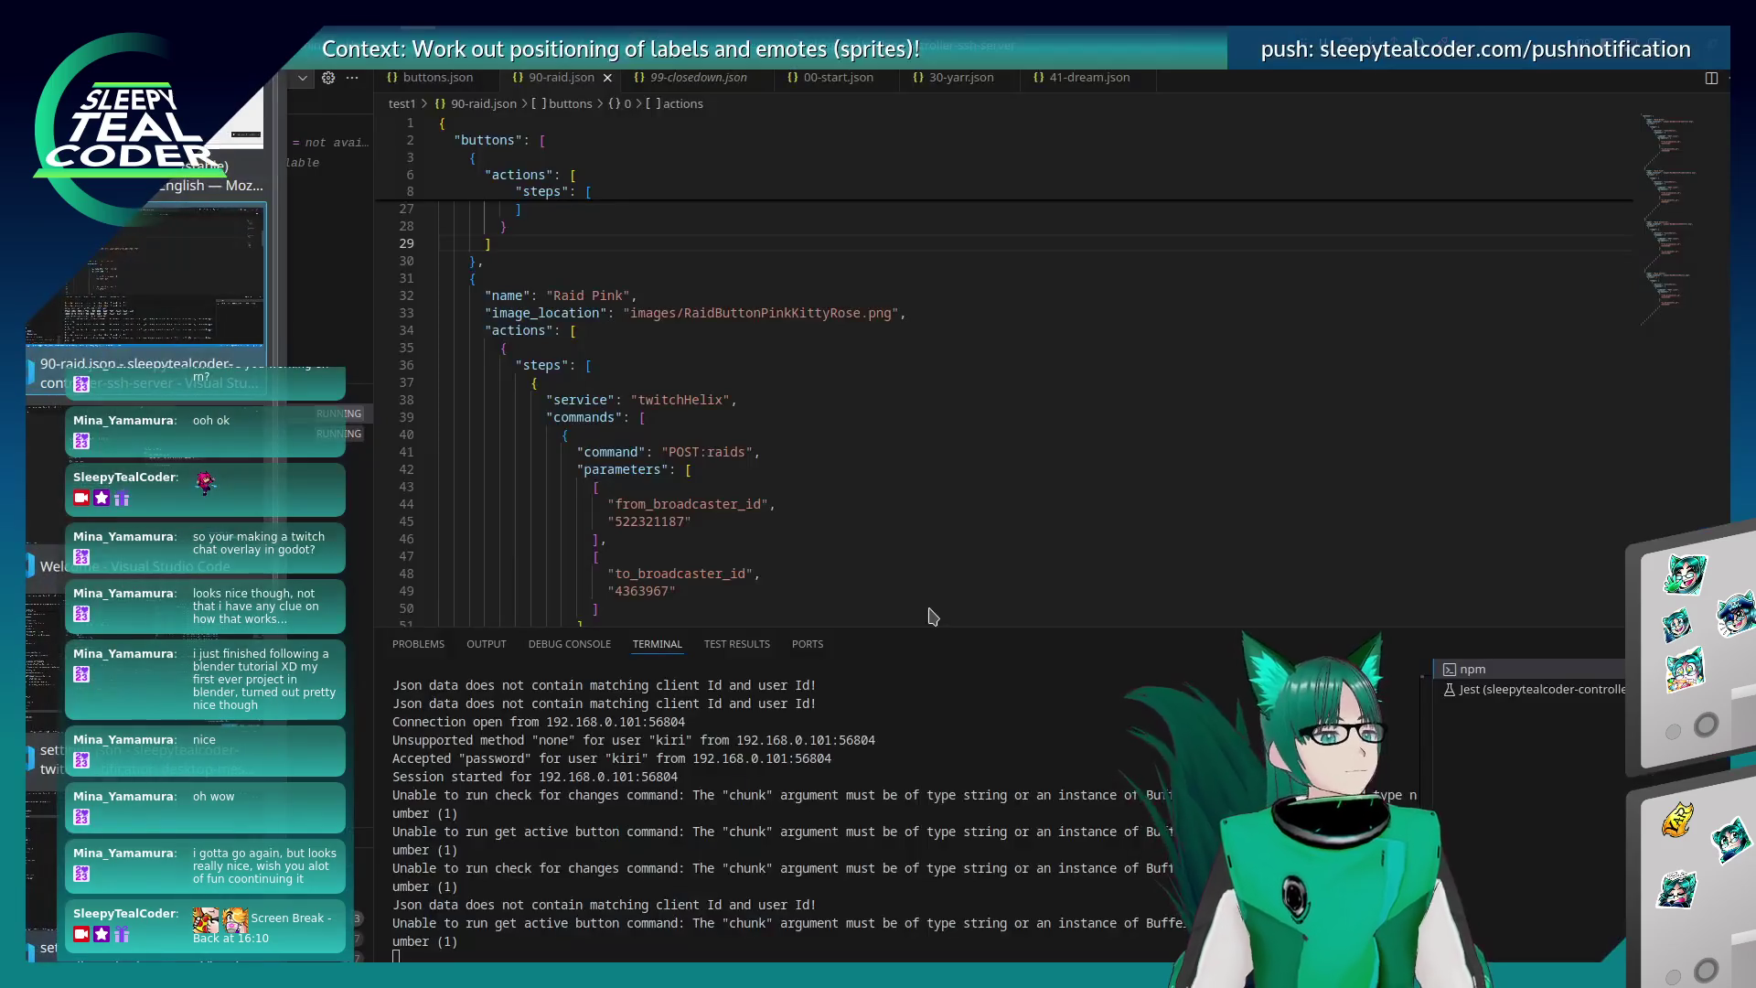
{"action": "key", "text": "alt+Tab"}
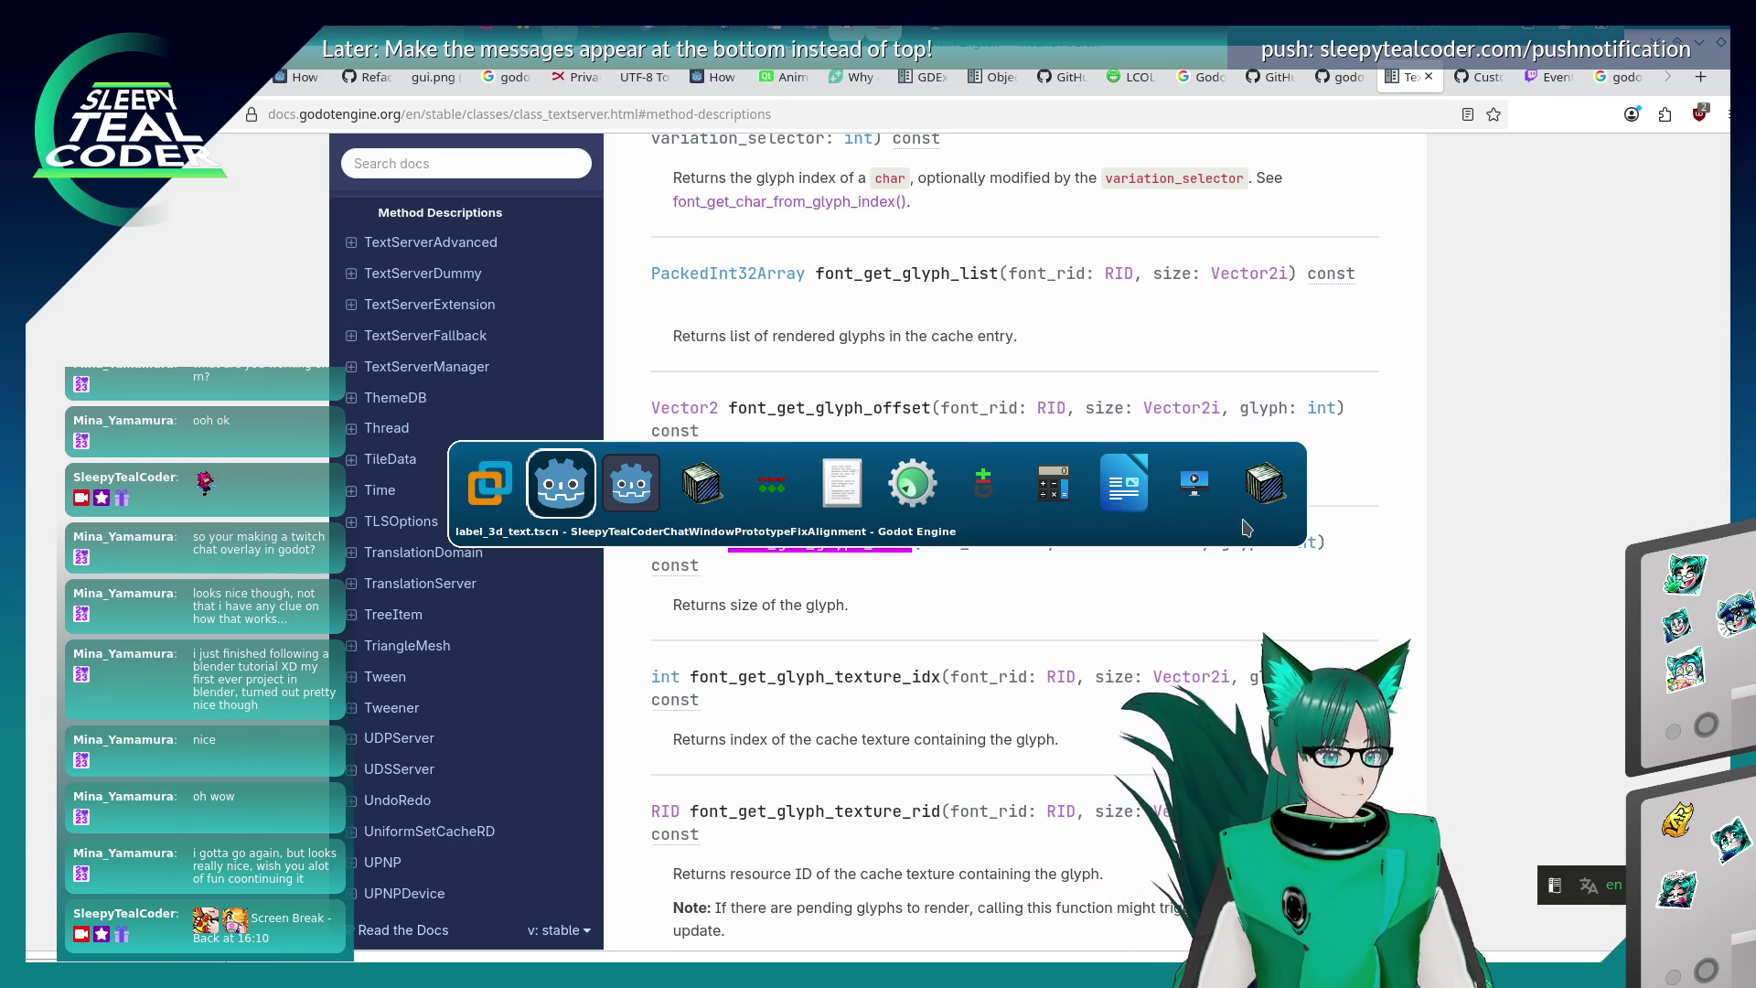
- Stop the running git gui in Konsole and move into the godot-src folder
{"action": "left_click", "coordinate": [1204, 506]}
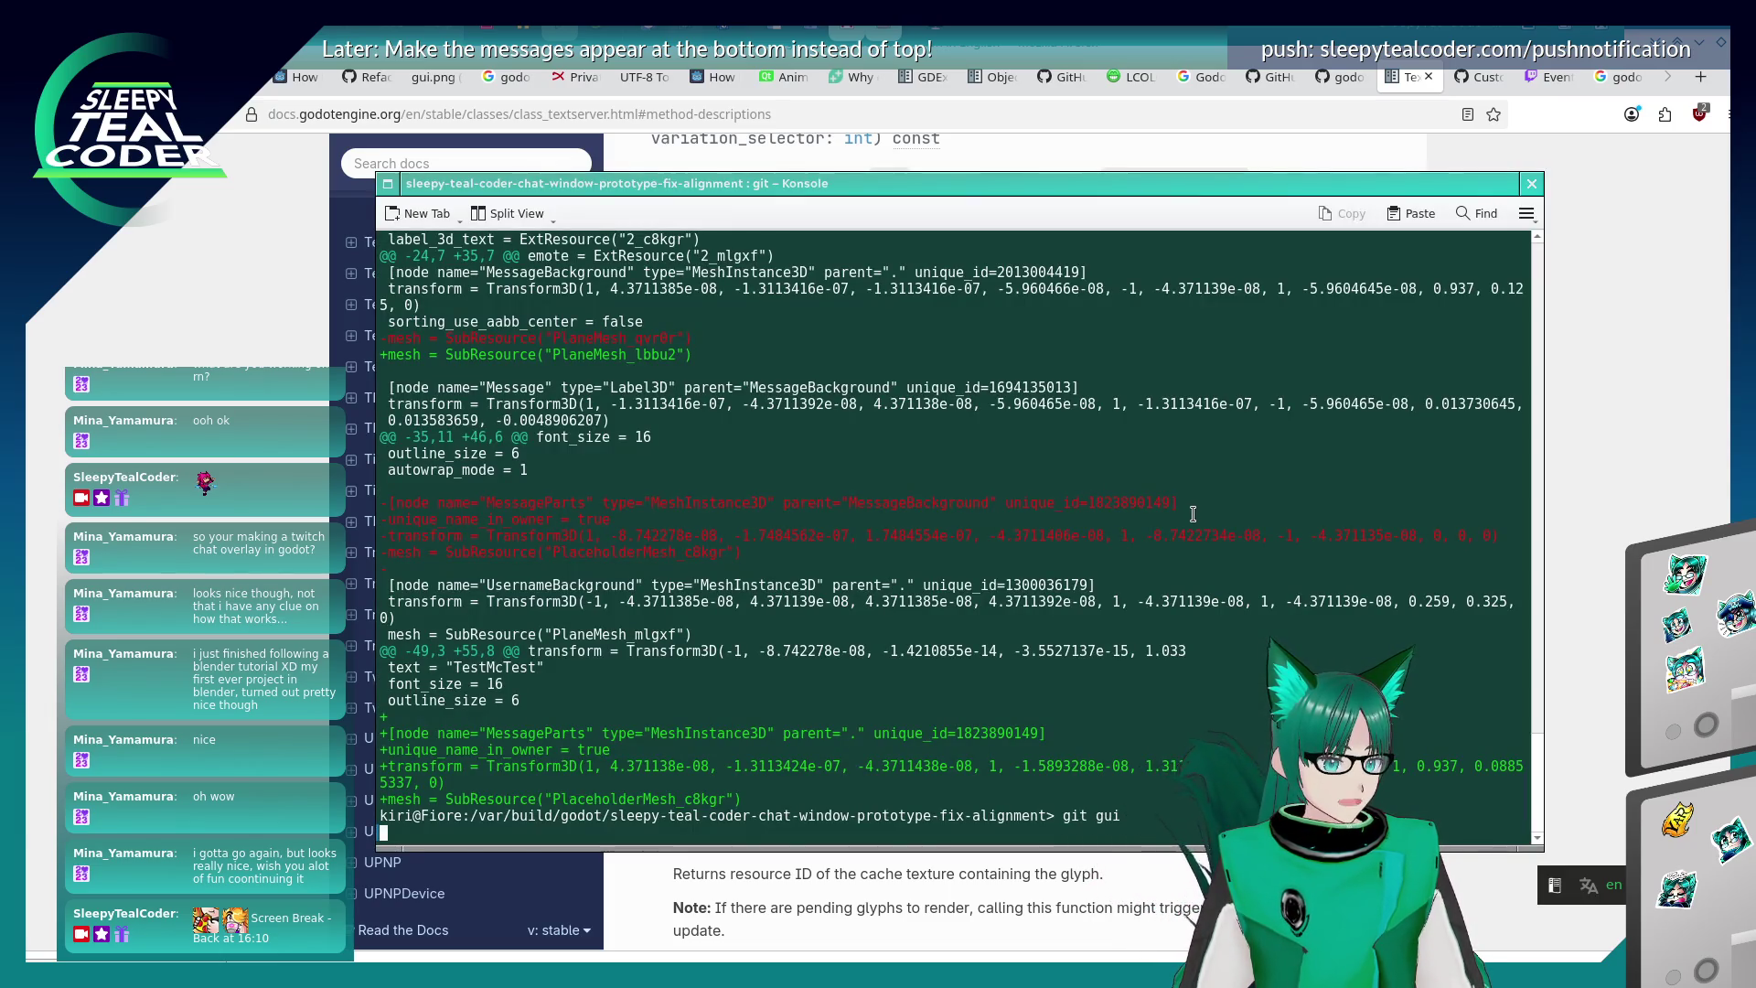
{"action": "key", "text": "ctrl+c"}
{"action": "type", "text": "cd .."}
{"action": "key", "text": "Return"}
{"action": "type", "text": "cd "}
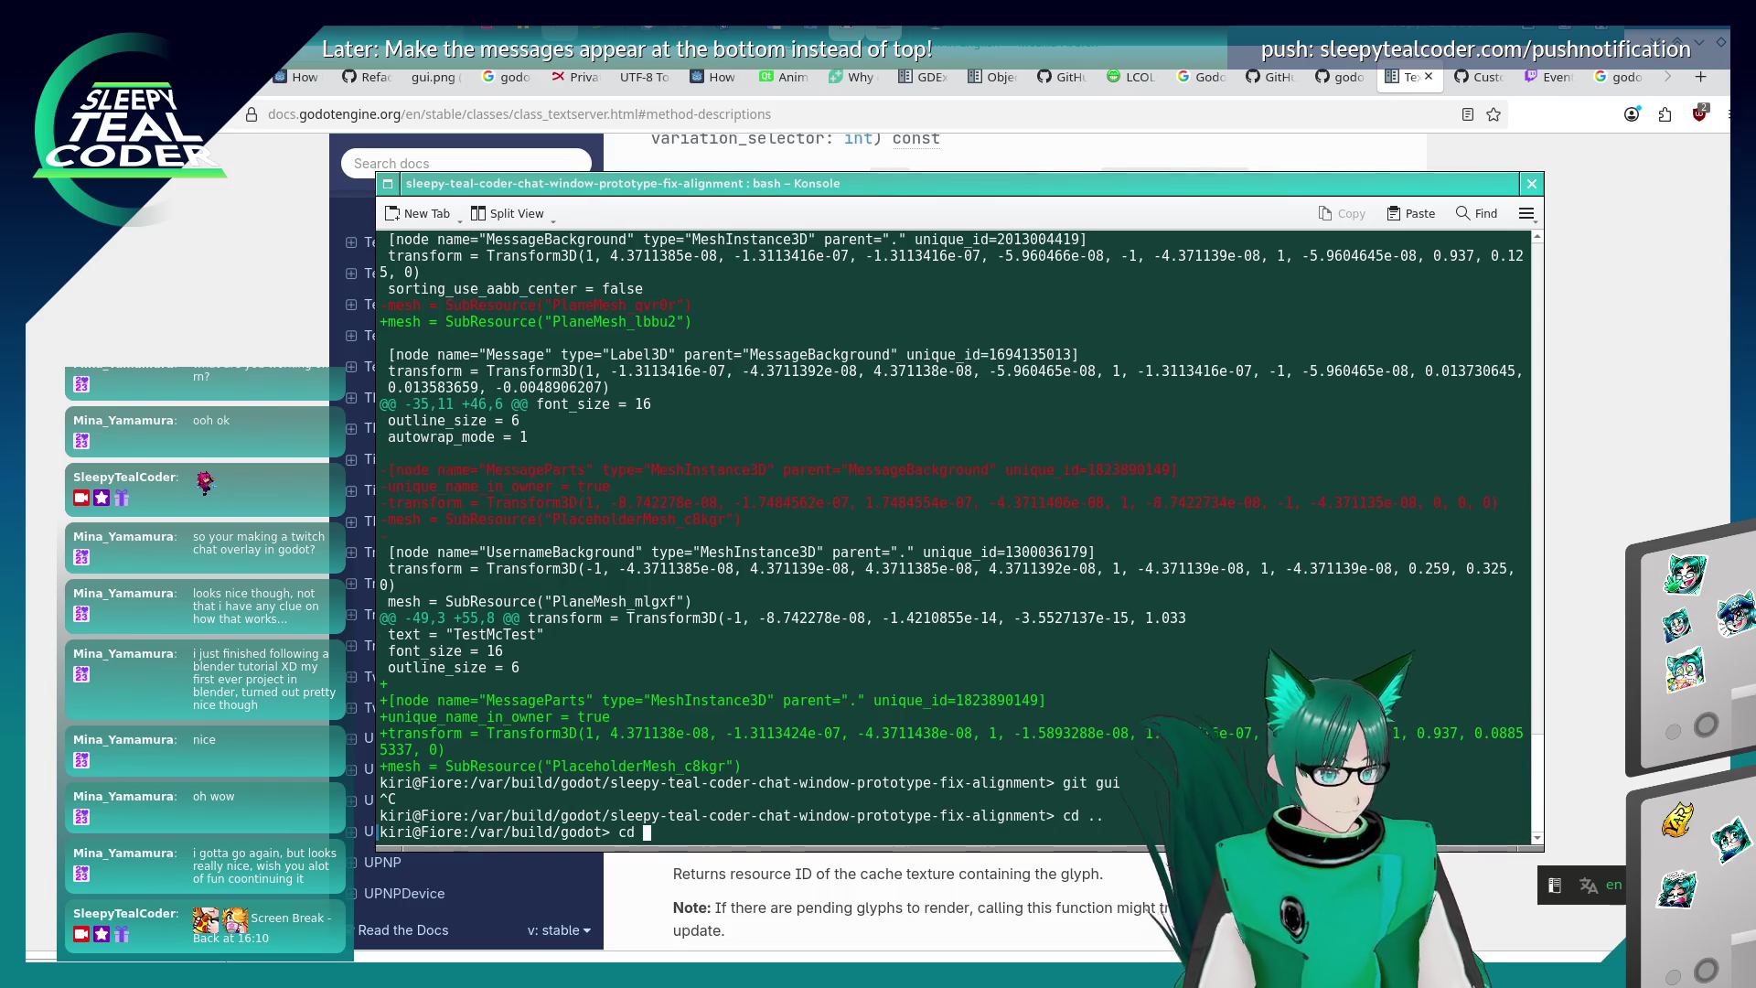
{"action": "type", "text": ".."}
{"action": "key", "text": "Return"}
{"action": "type", "text": "godot-src/"}
{"action": "key", "text": "Return"}
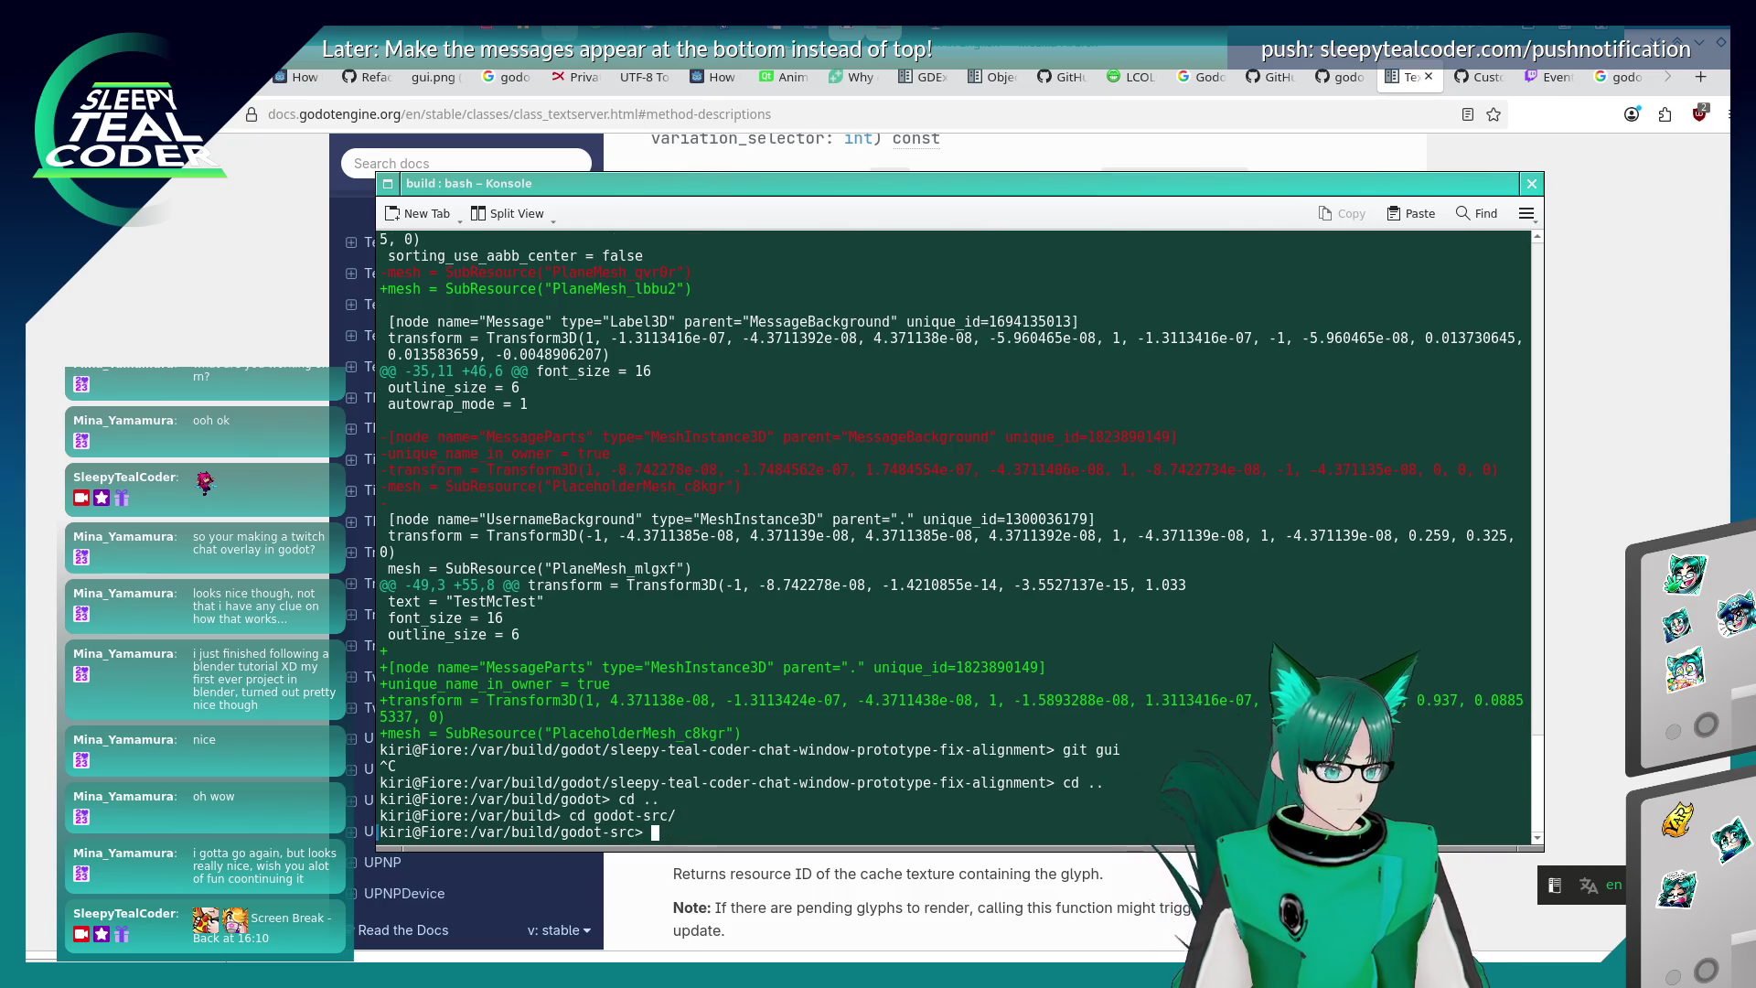
- Grep the source tree recursively for "font_get_glyph_size"
{"action": "type", "text": "grep -r \""}
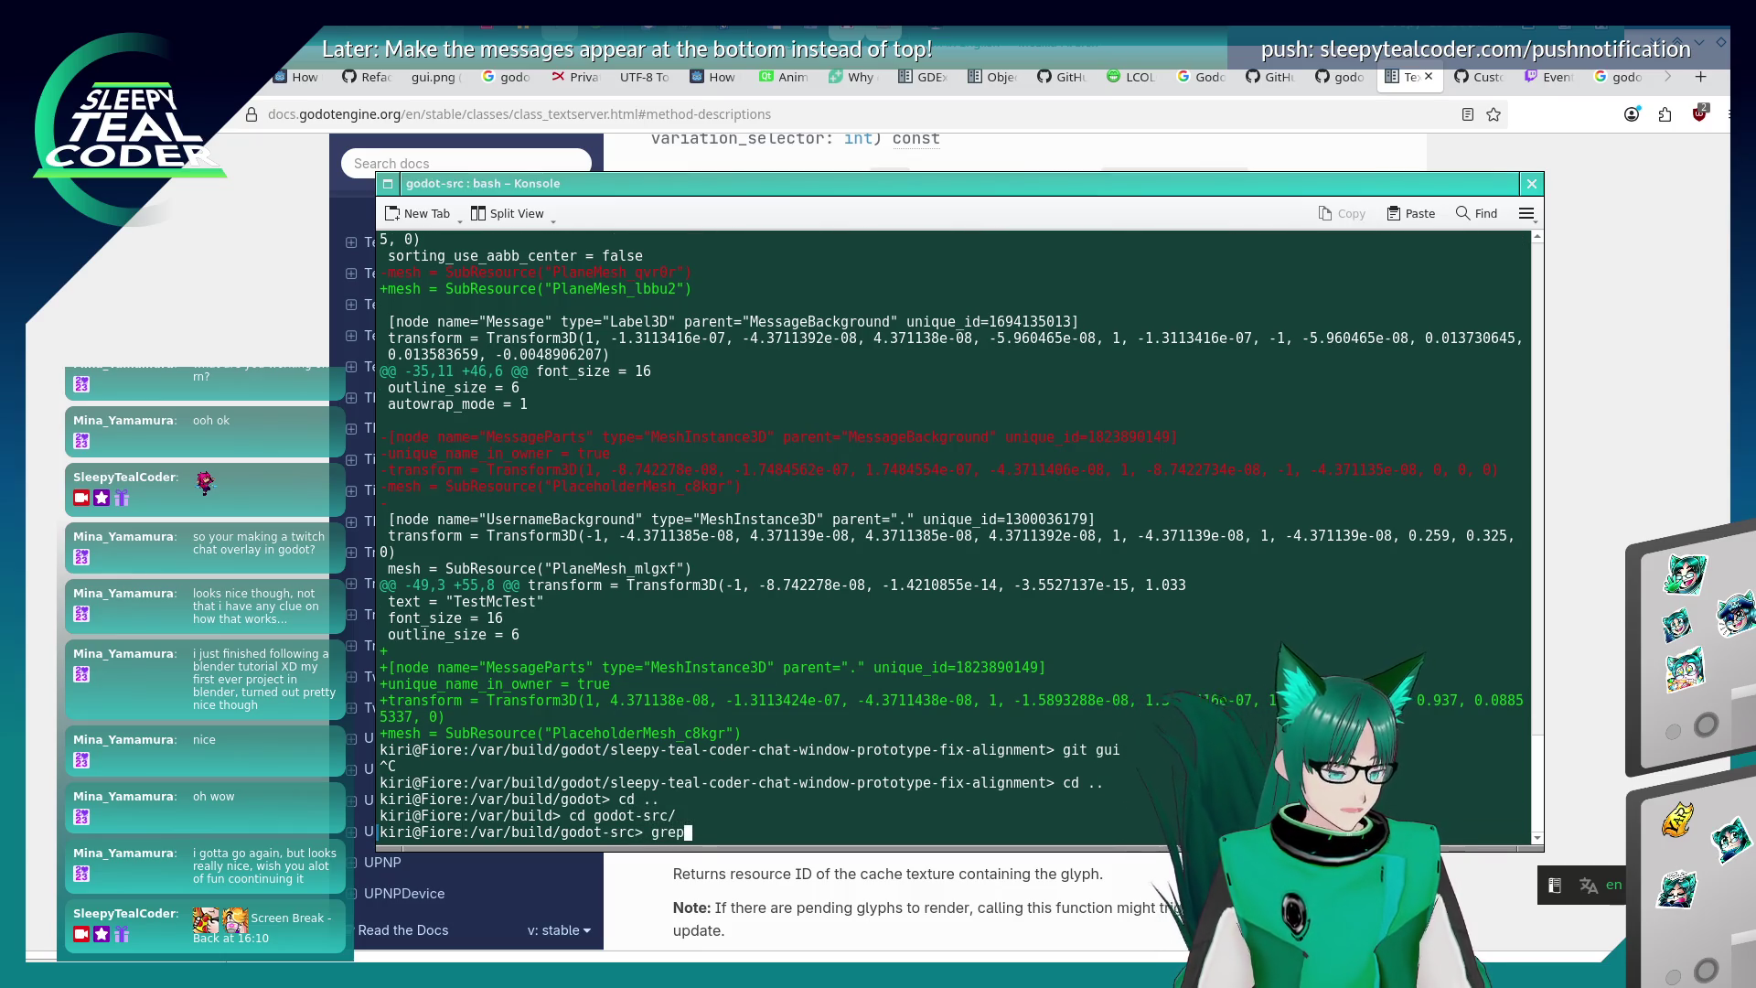
{"action": "key", "text": "ctrl+shift+v"}
{"action": "type", "text": "\" ."}
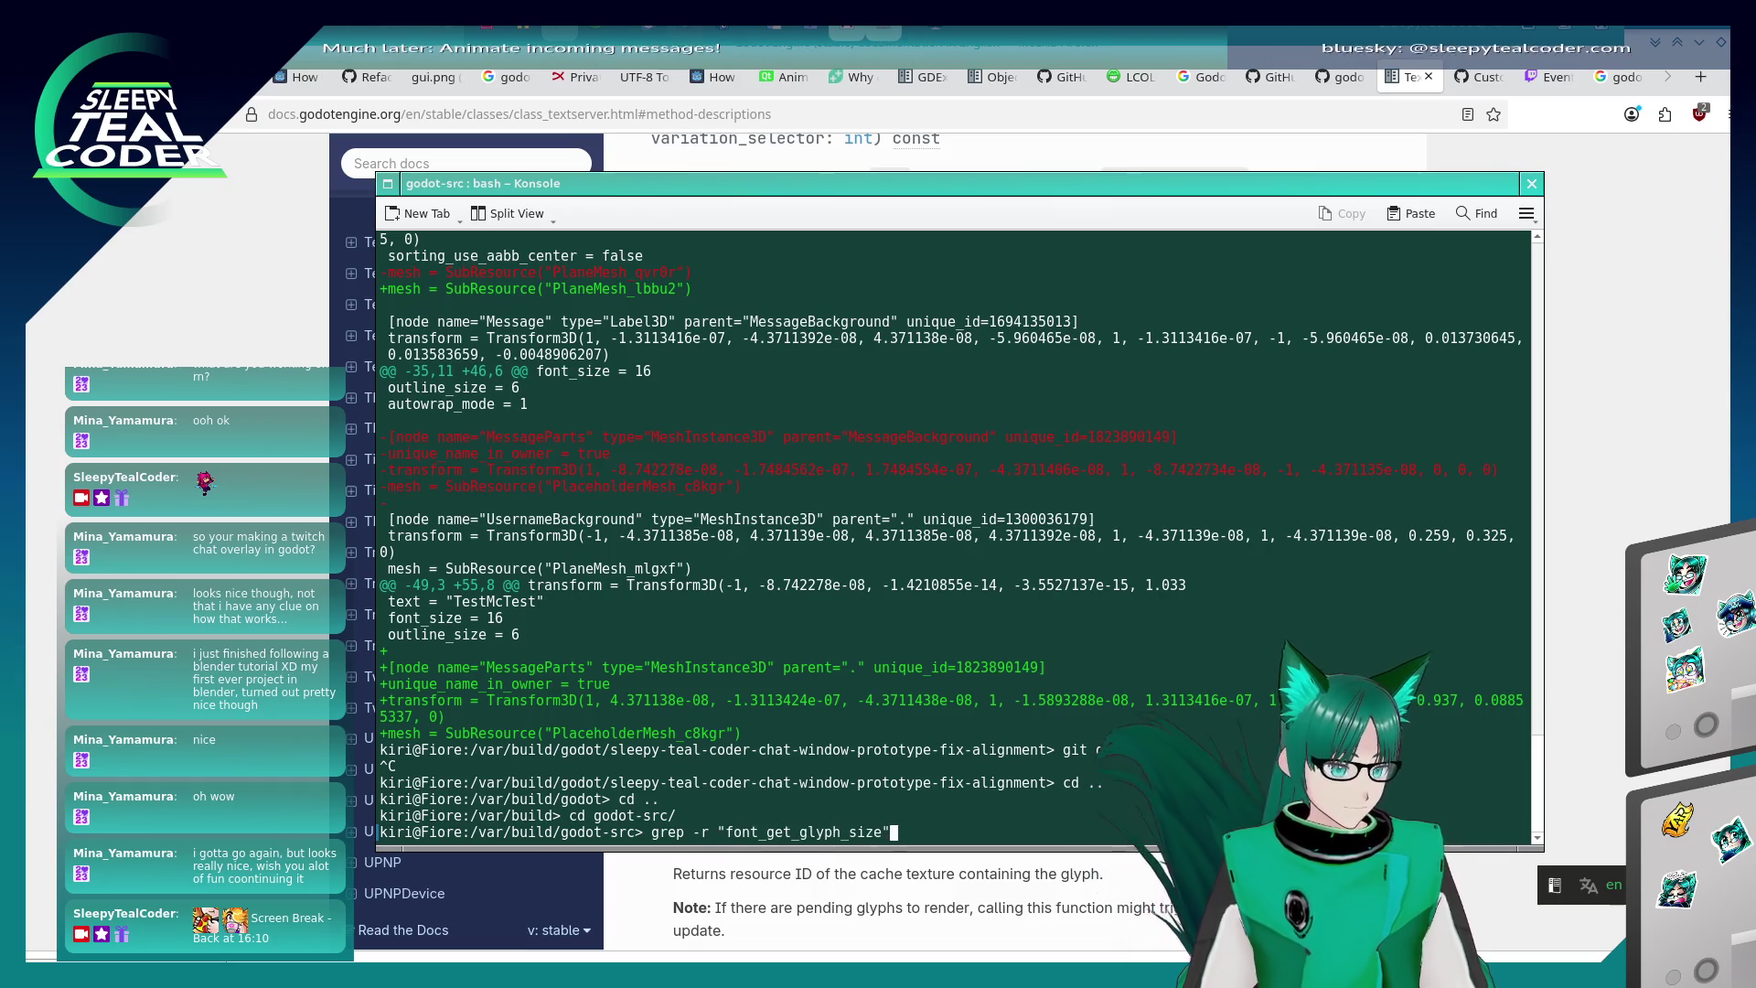
{"action": "key", "text": "Return"}
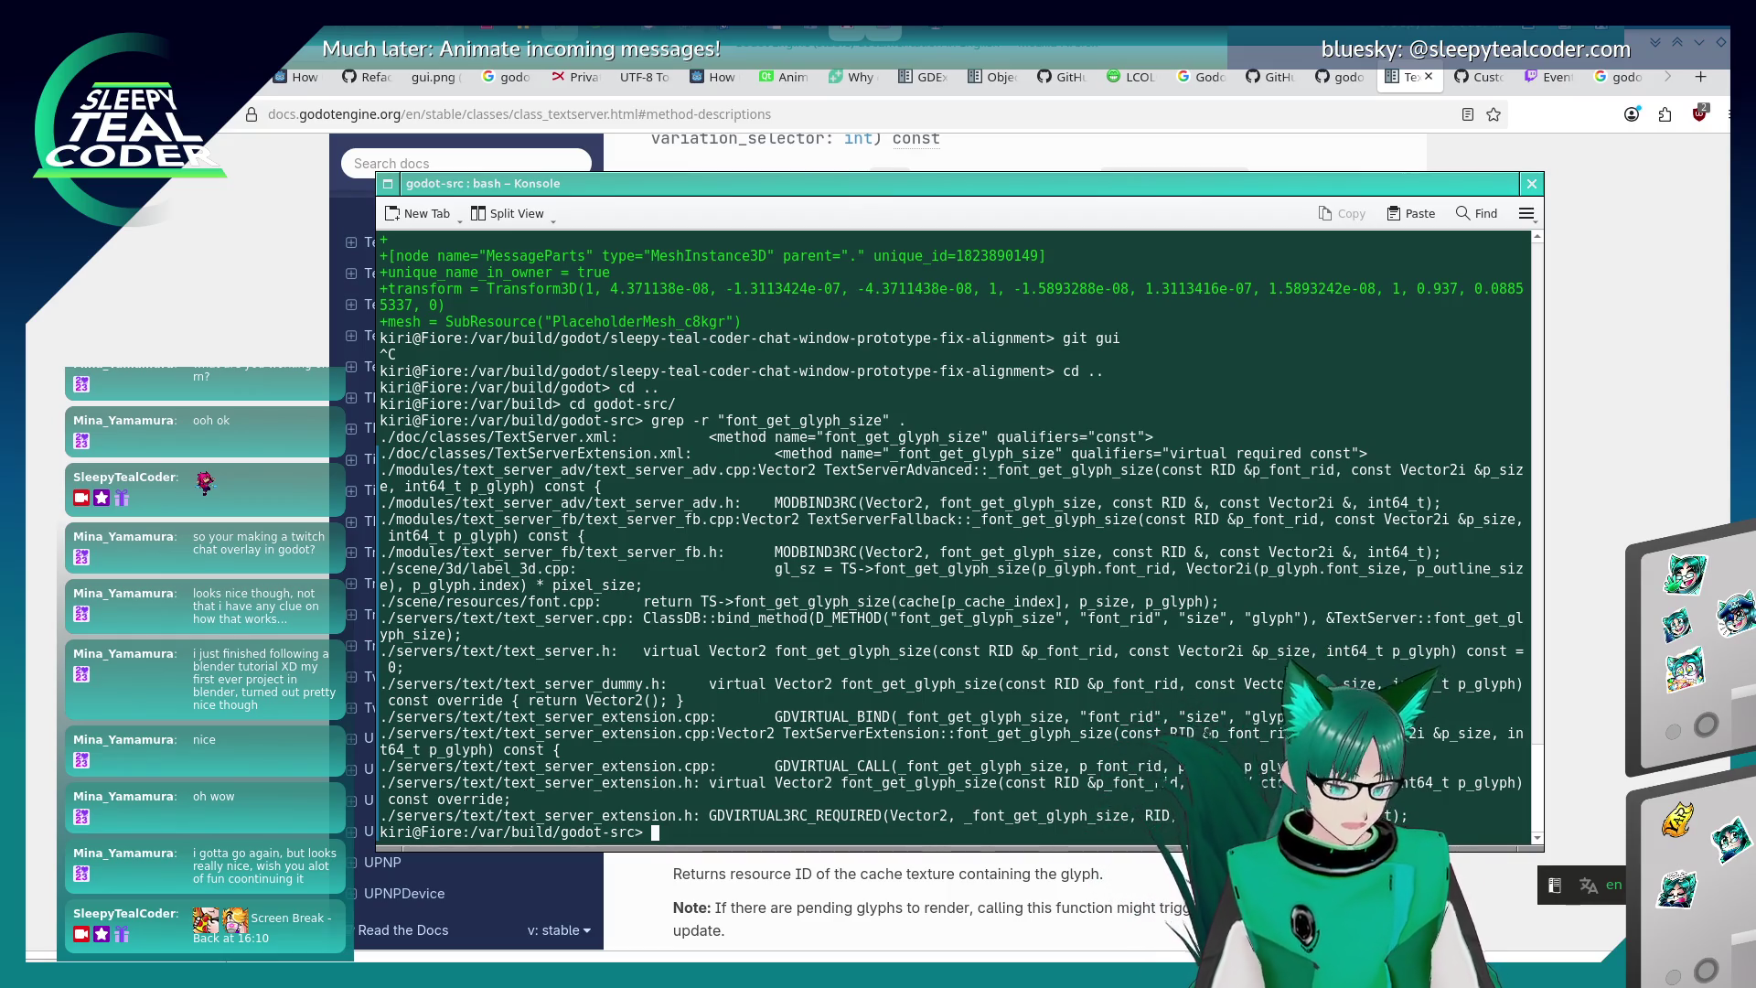
- Open servers/text/text_server.h in nano
{"action": "type", "text": "nano servers/text/text_s"}
{"action": "key", "text": "Tab"}
{"action": "type", "text": "."}
{"action": "key", "text": "Tab"}
{"action": "type", "text": "h"}
{"action": "key", "text": "Return"}
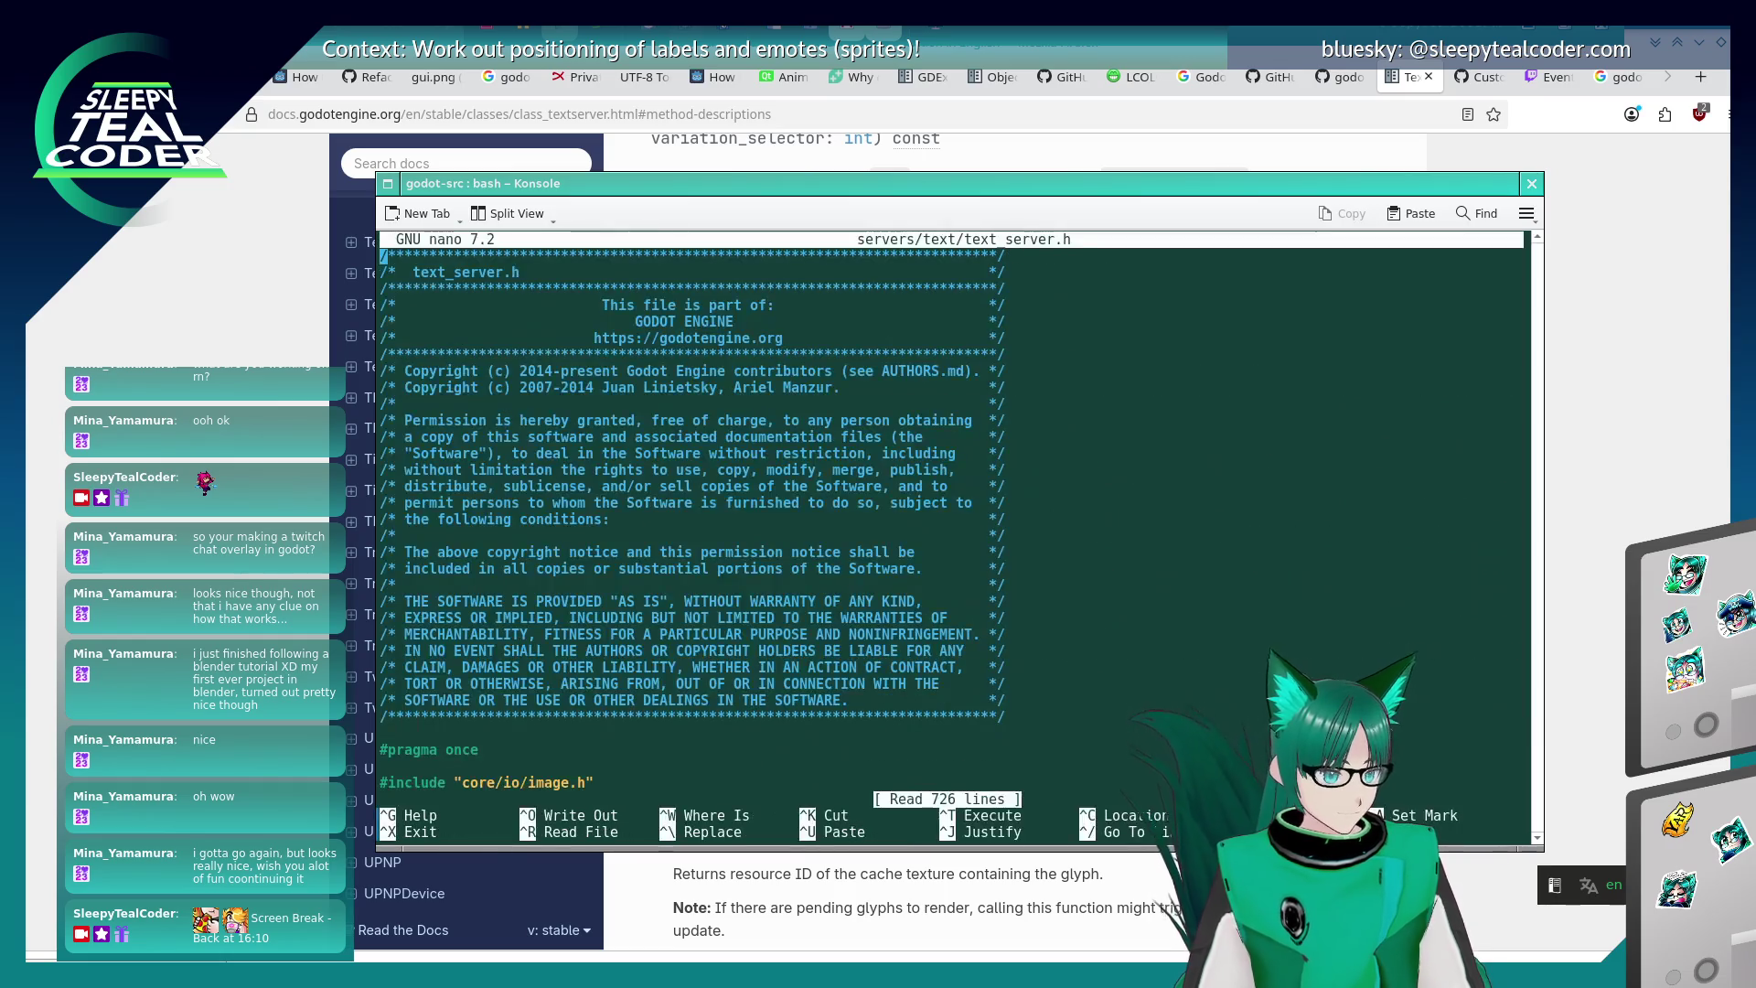
- Find the font_get_glyph_size declaration in text_server.h, then exit nano
{"action": "key", "text": "ctrl+w"}
{"action": "type", "text": "font_ge"}
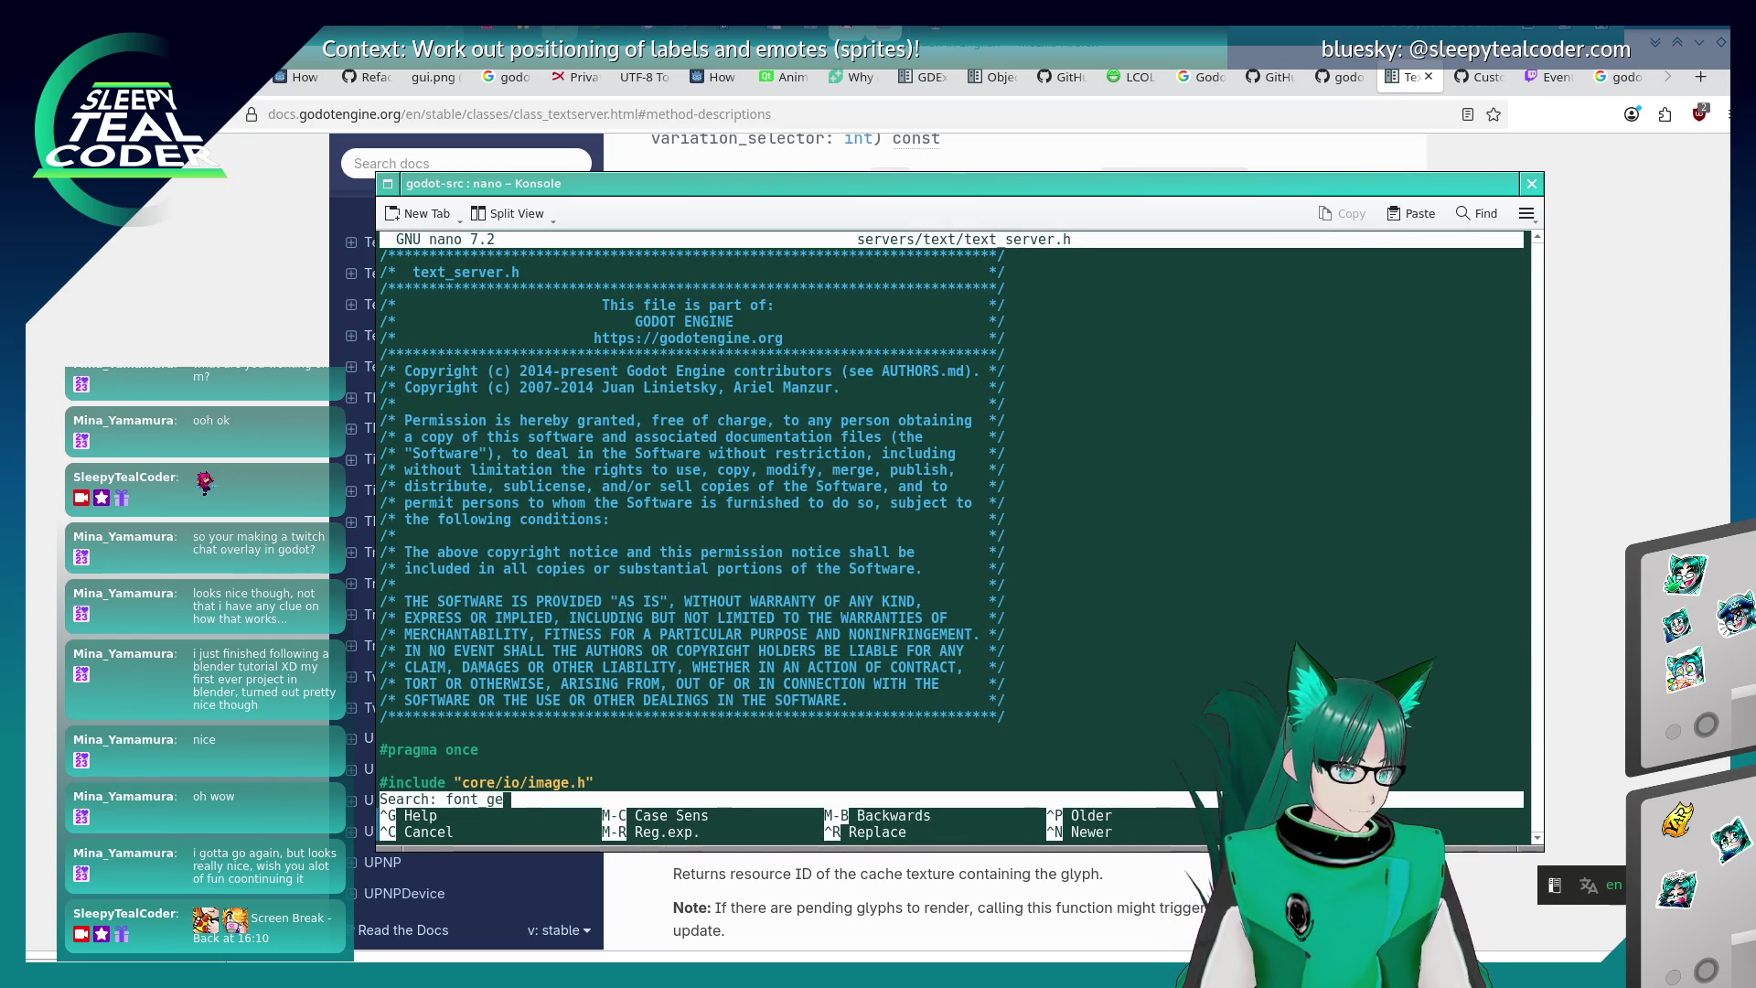
{"action": "type", "text": "t_fg_glyph_size"}
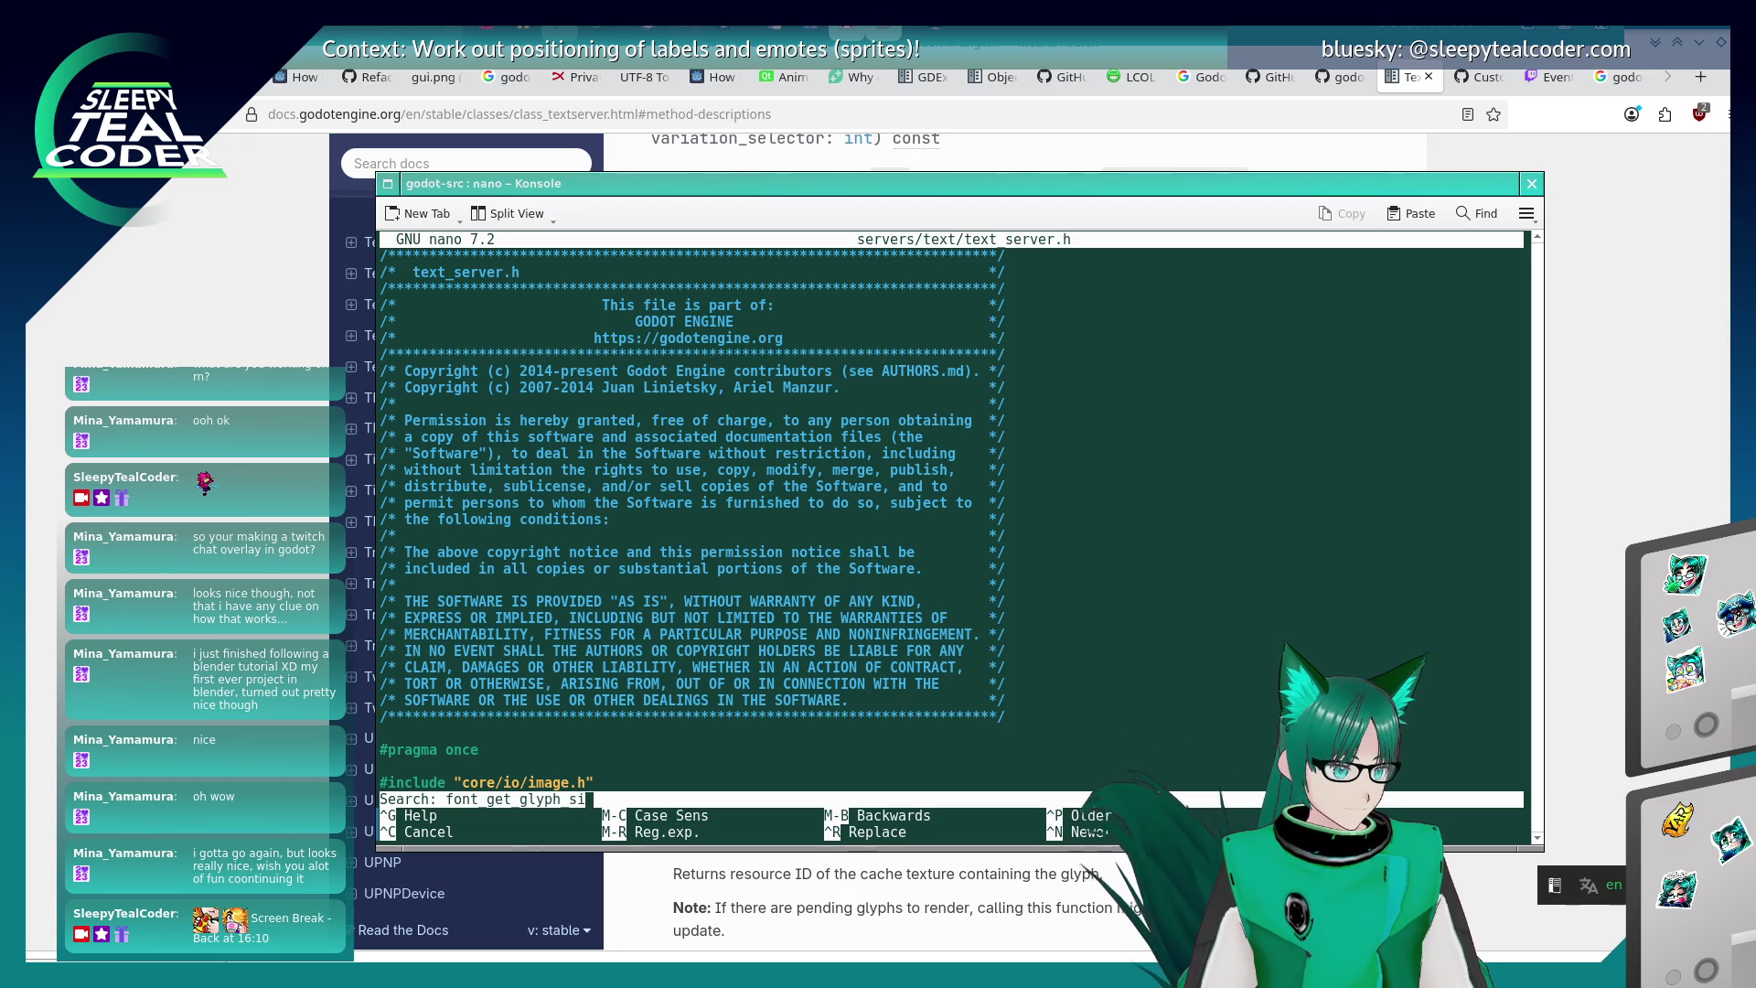
{"action": "key", "text": "Return"}
{"action": "key", "text": "End"}
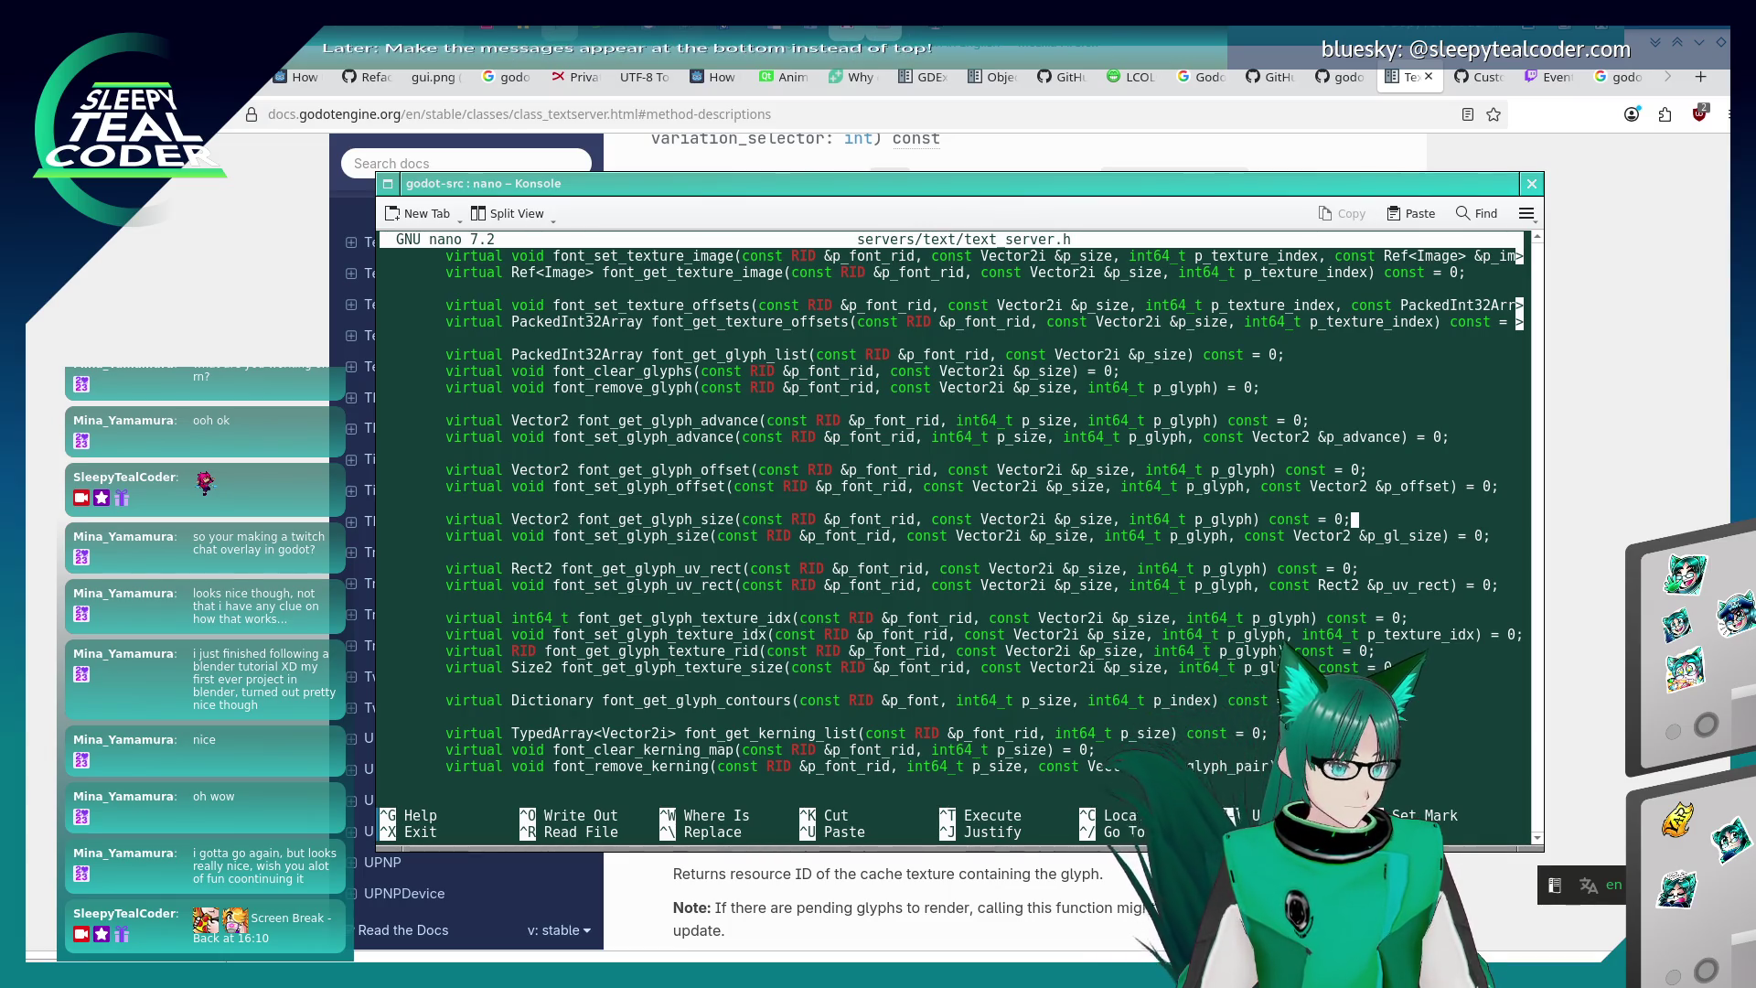
{"action": "key", "text": "ctrl+w"}
{"action": "type", "text": "n"}
{"action": "key", "text": "ctrl+c"}
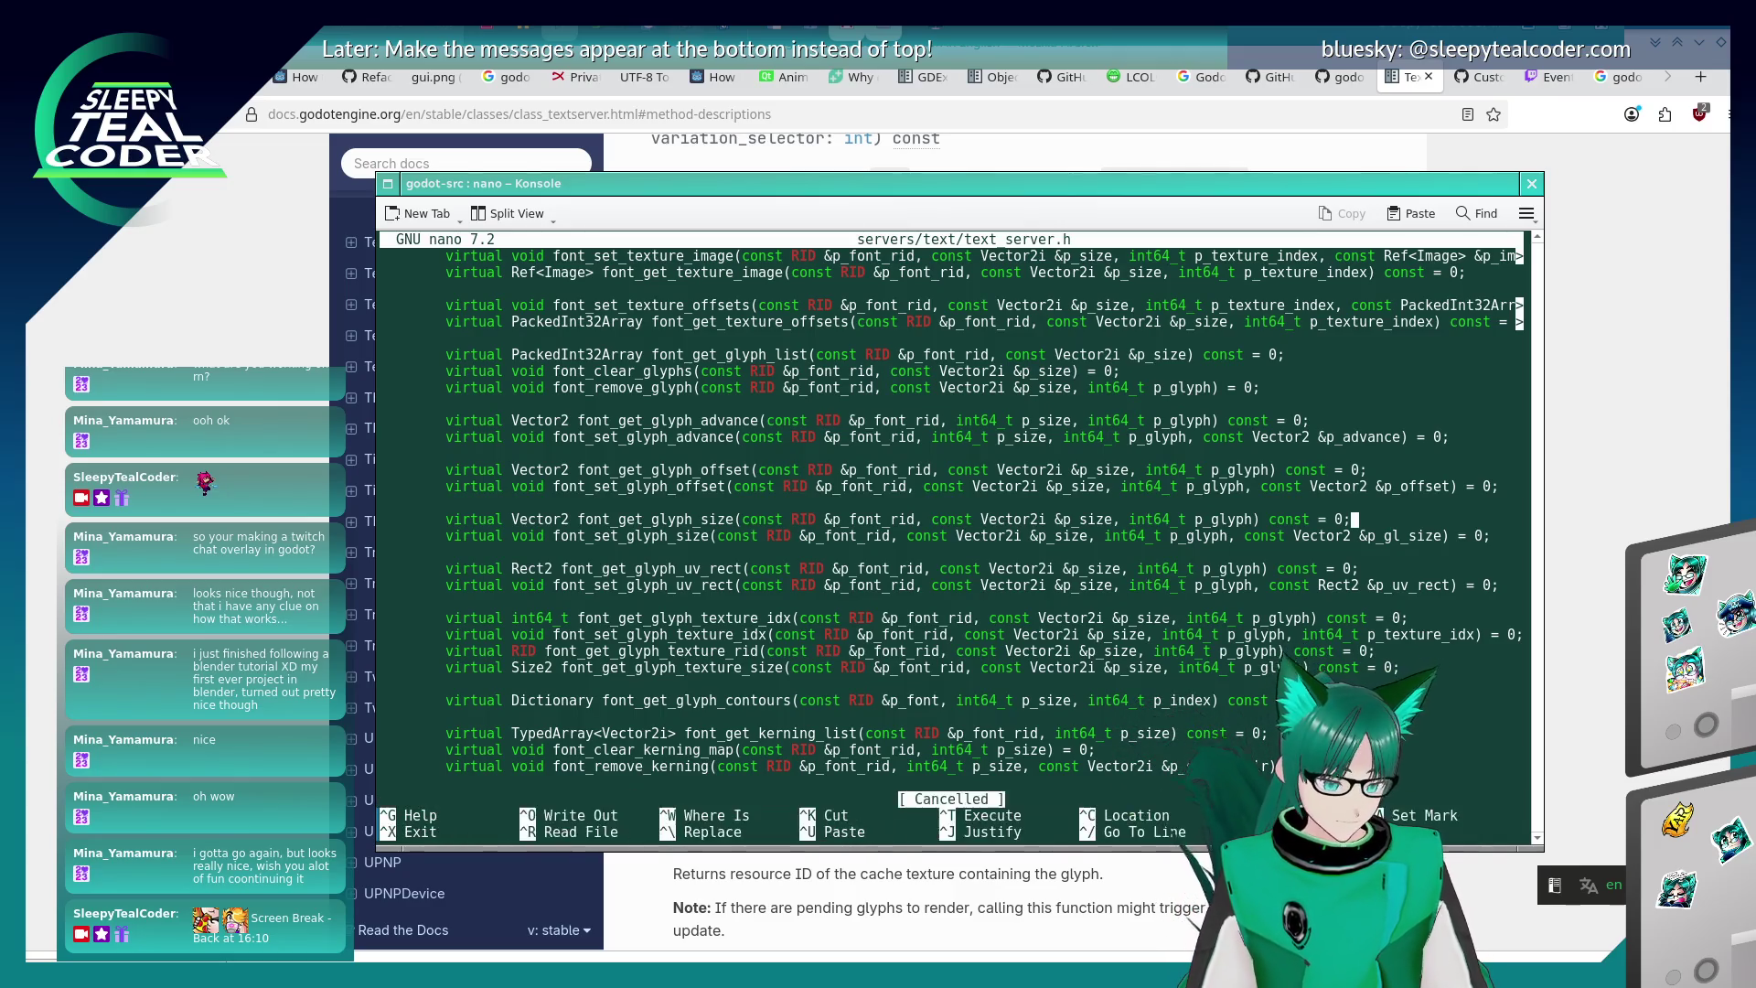
{"action": "key", "text": "ctrl+x"}
- Open text_server.cpp and locate the font_get_glyph_size binding line
{"action": "key", "text": "Up"}
{"action": "key", "text": "BackSpace"}
{"action": "type", "text": "cpp"}
{"action": "key", "text": "Return"}
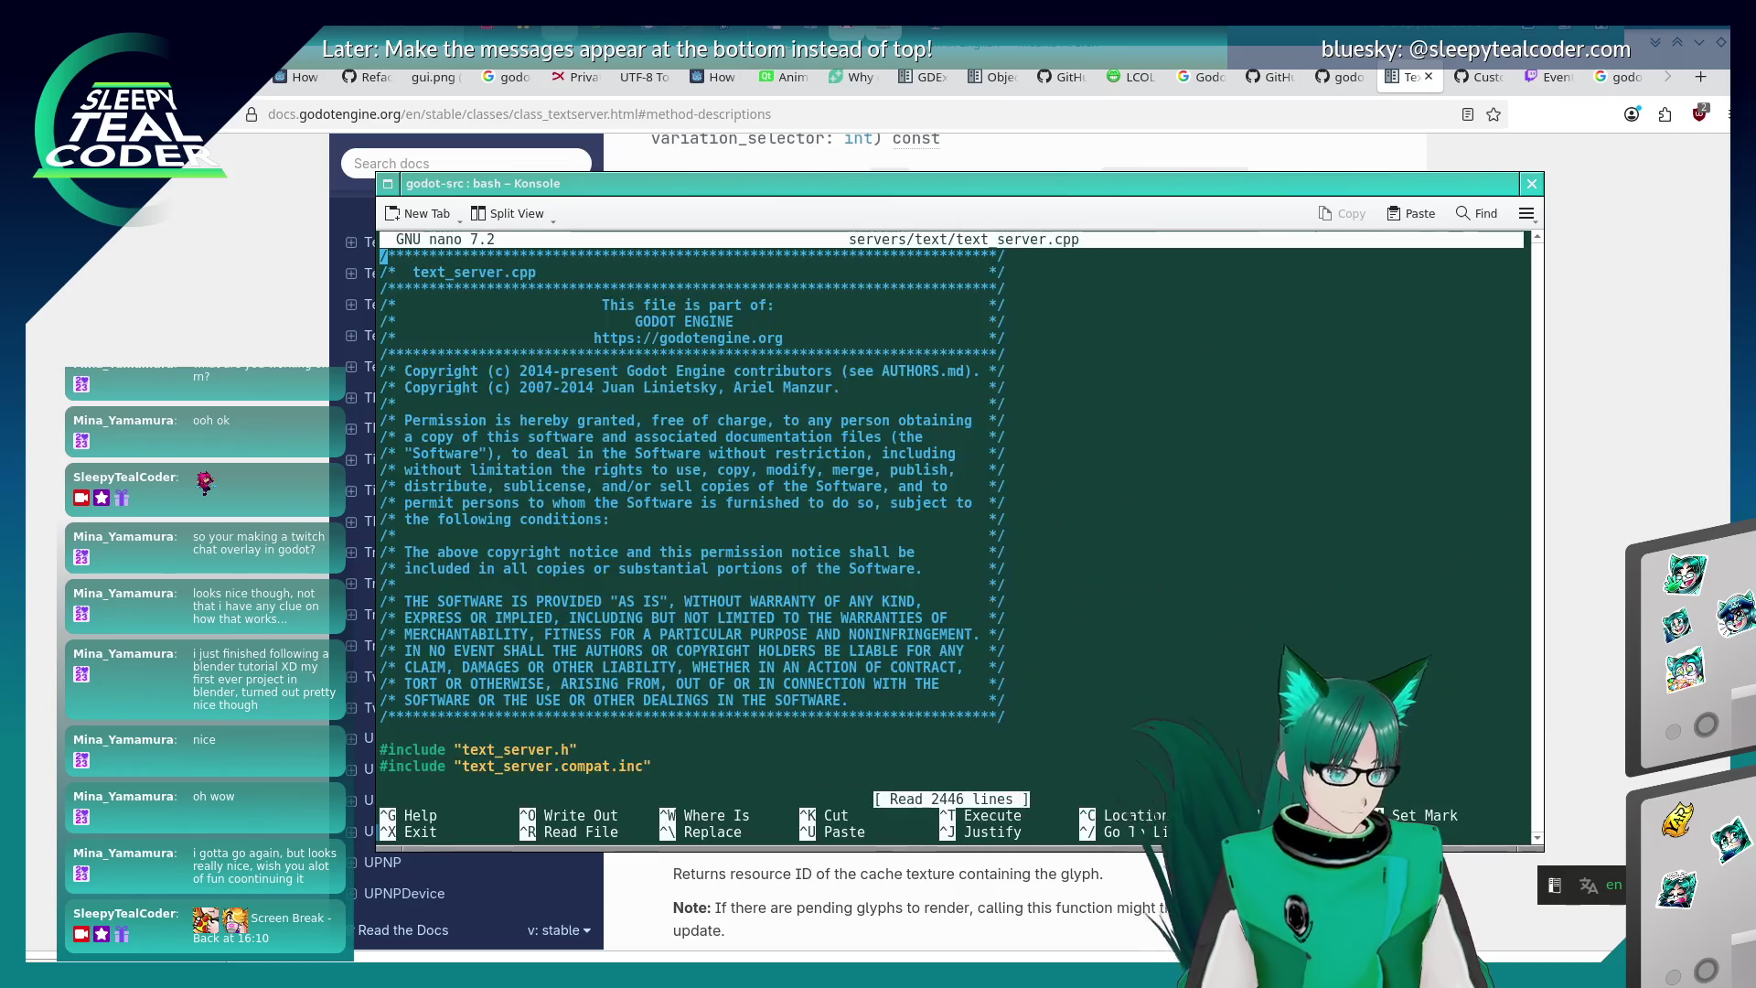
{"action": "key", "text": "ctrl+w"}
{"action": "key", "text": "Up"}
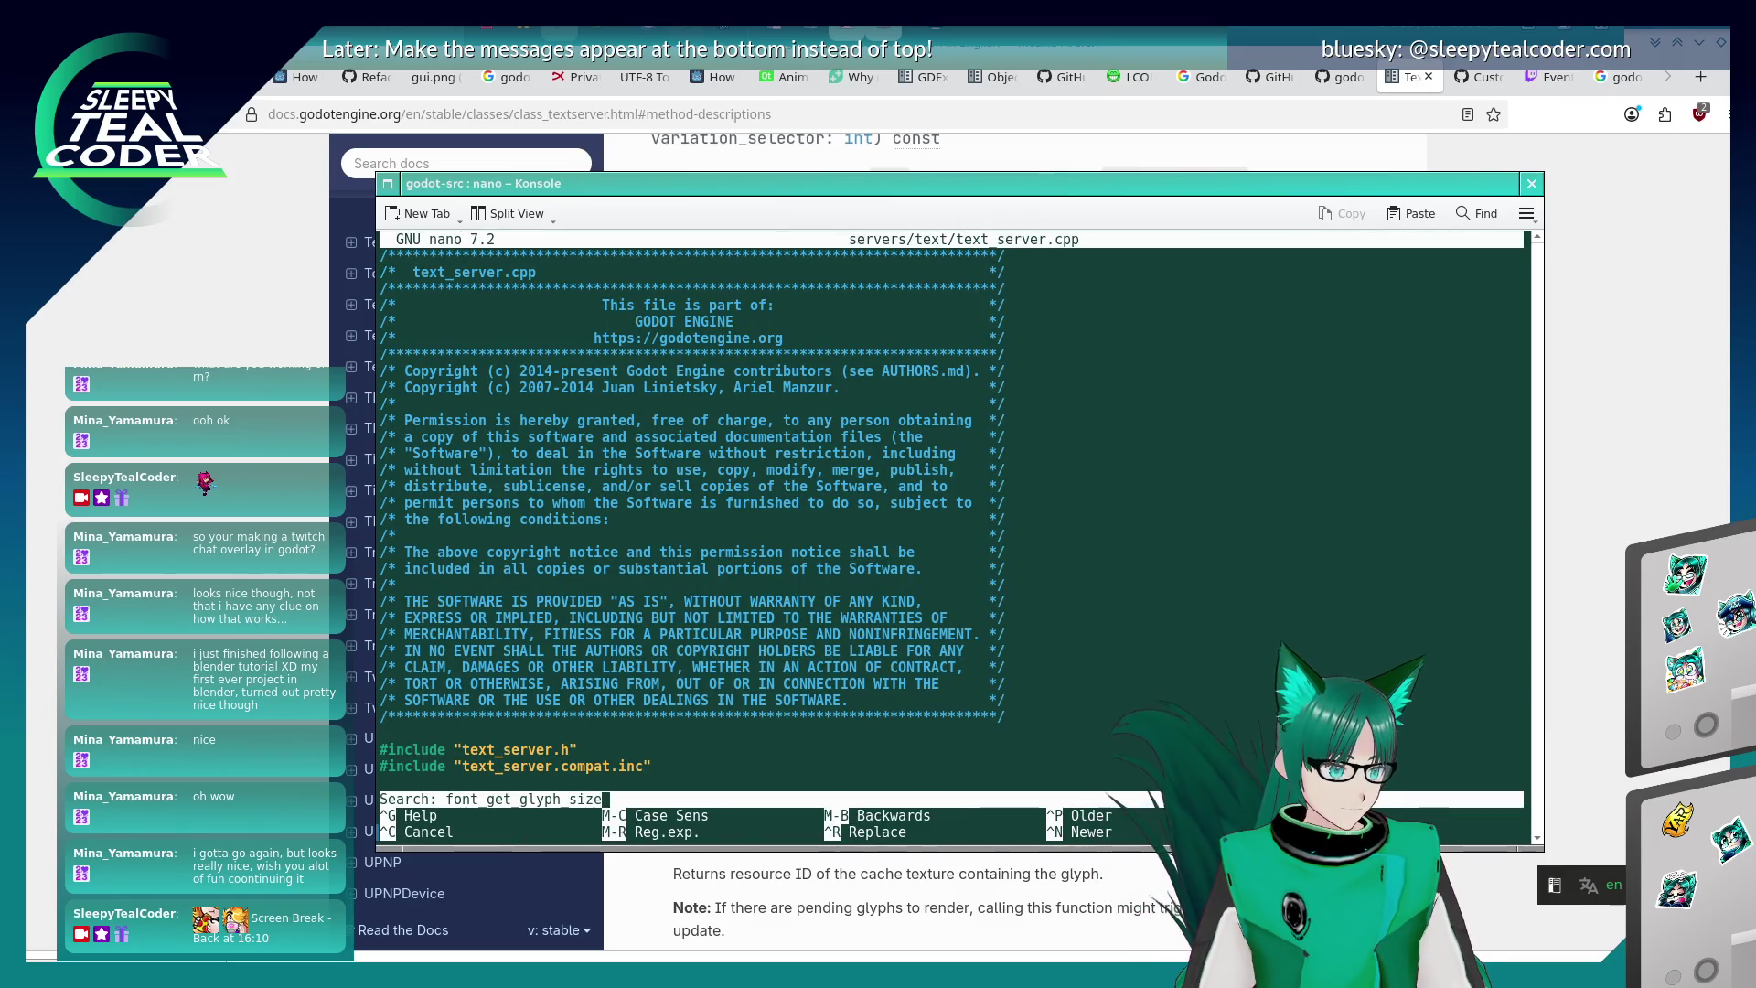
{"action": "key", "text": "Return"}
{"action": "left_click", "coordinate": [712, 518]}
{"action": "left_click", "coordinate": [771, 518]}
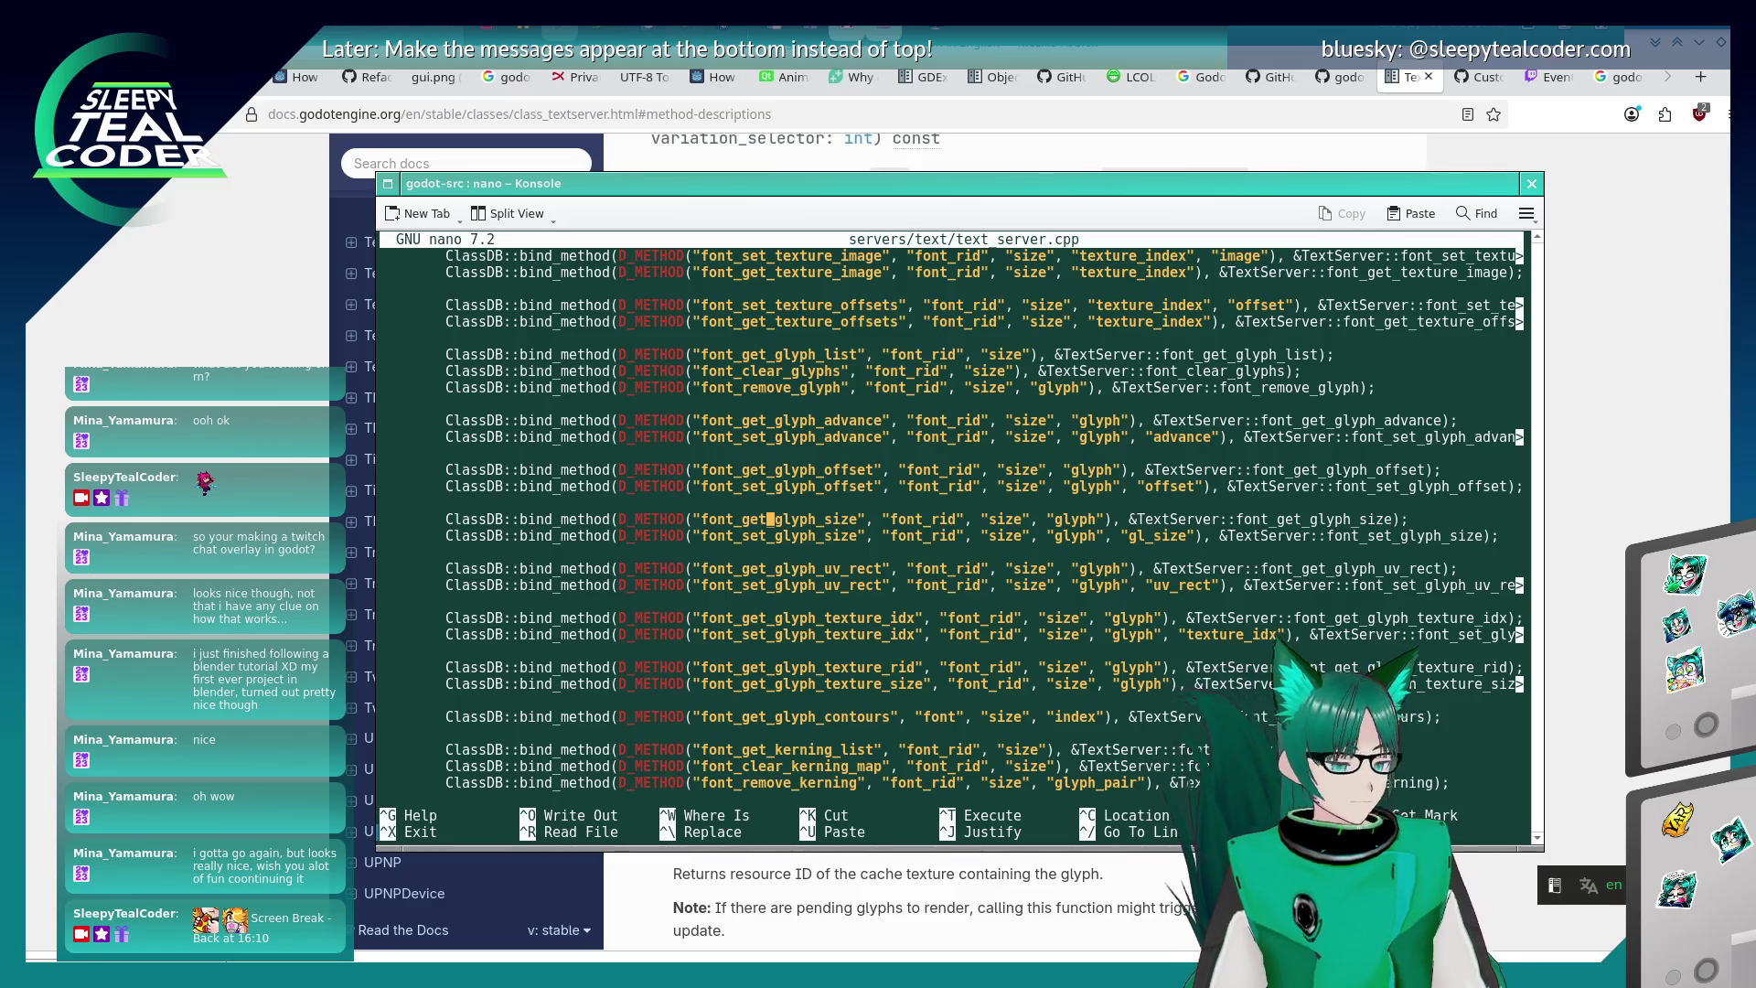
- Cycle through the remaining font_get_glyph_size matches in text_server.cpp and exit nano
{"action": "key", "text": "ctrl+w"}
{"action": "key", "text": "Return"}
{"action": "key", "text": "ctrl+w"}
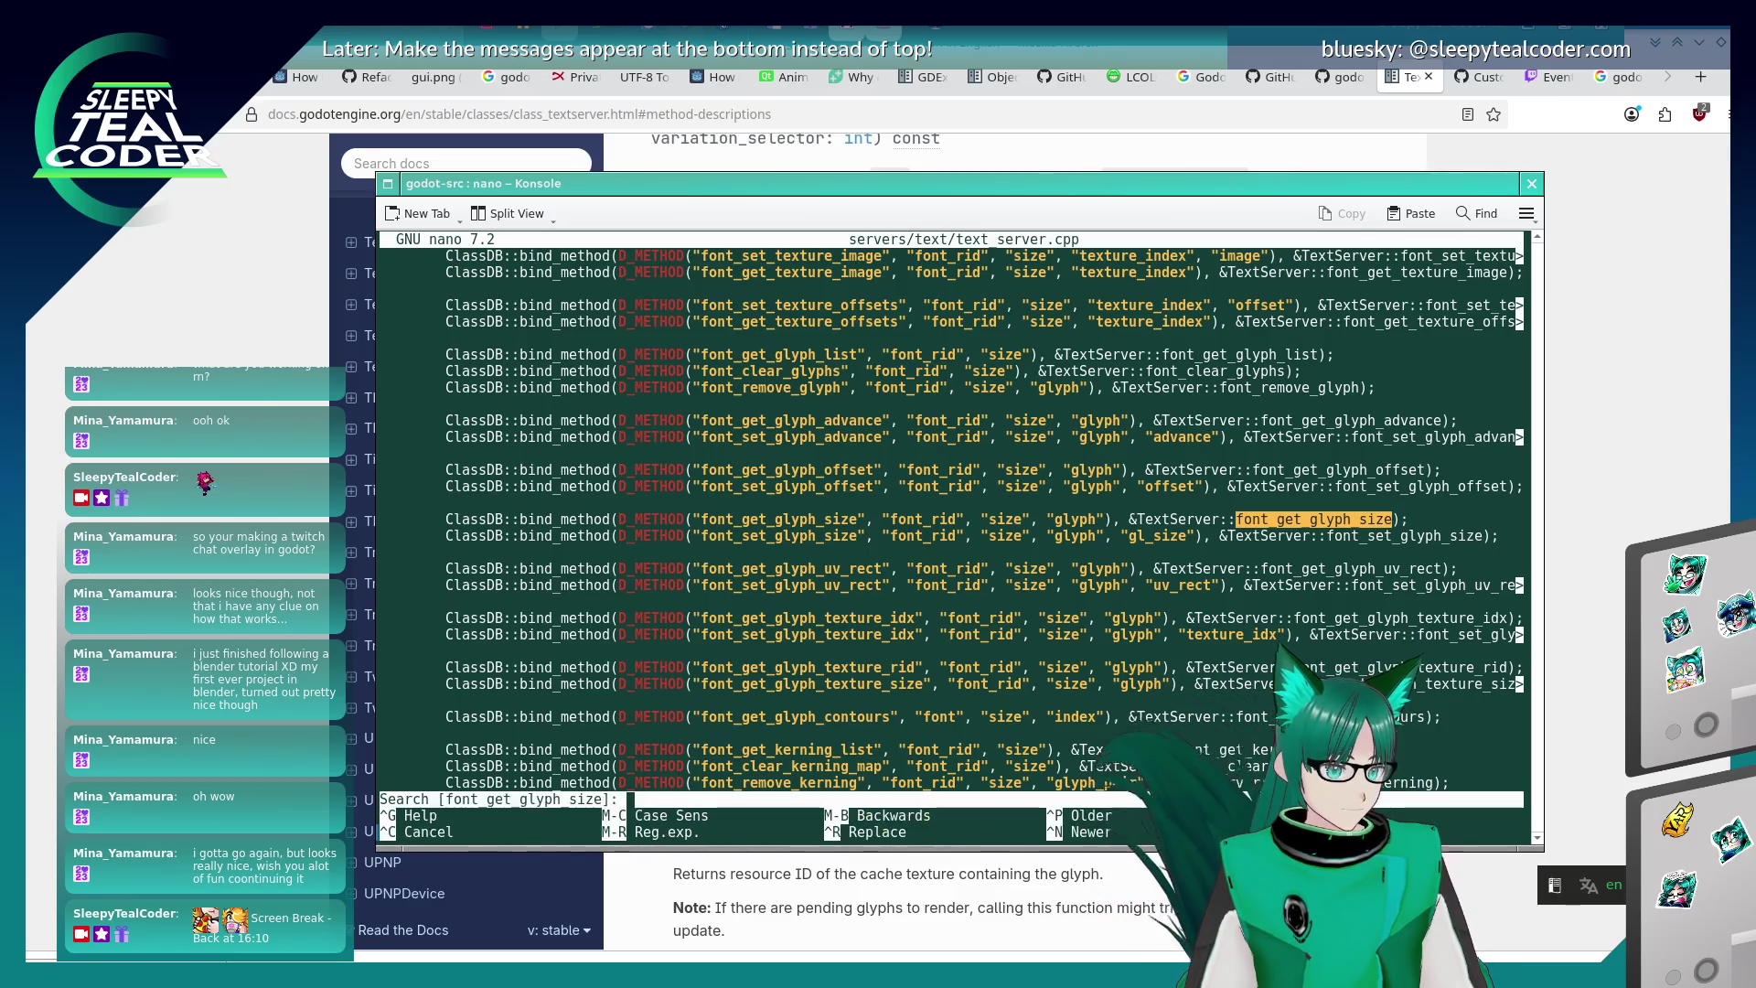
{"action": "key", "text": "Return"}
{"action": "key", "text": "ctrl+w"}
{"action": "key", "text": "Return"}
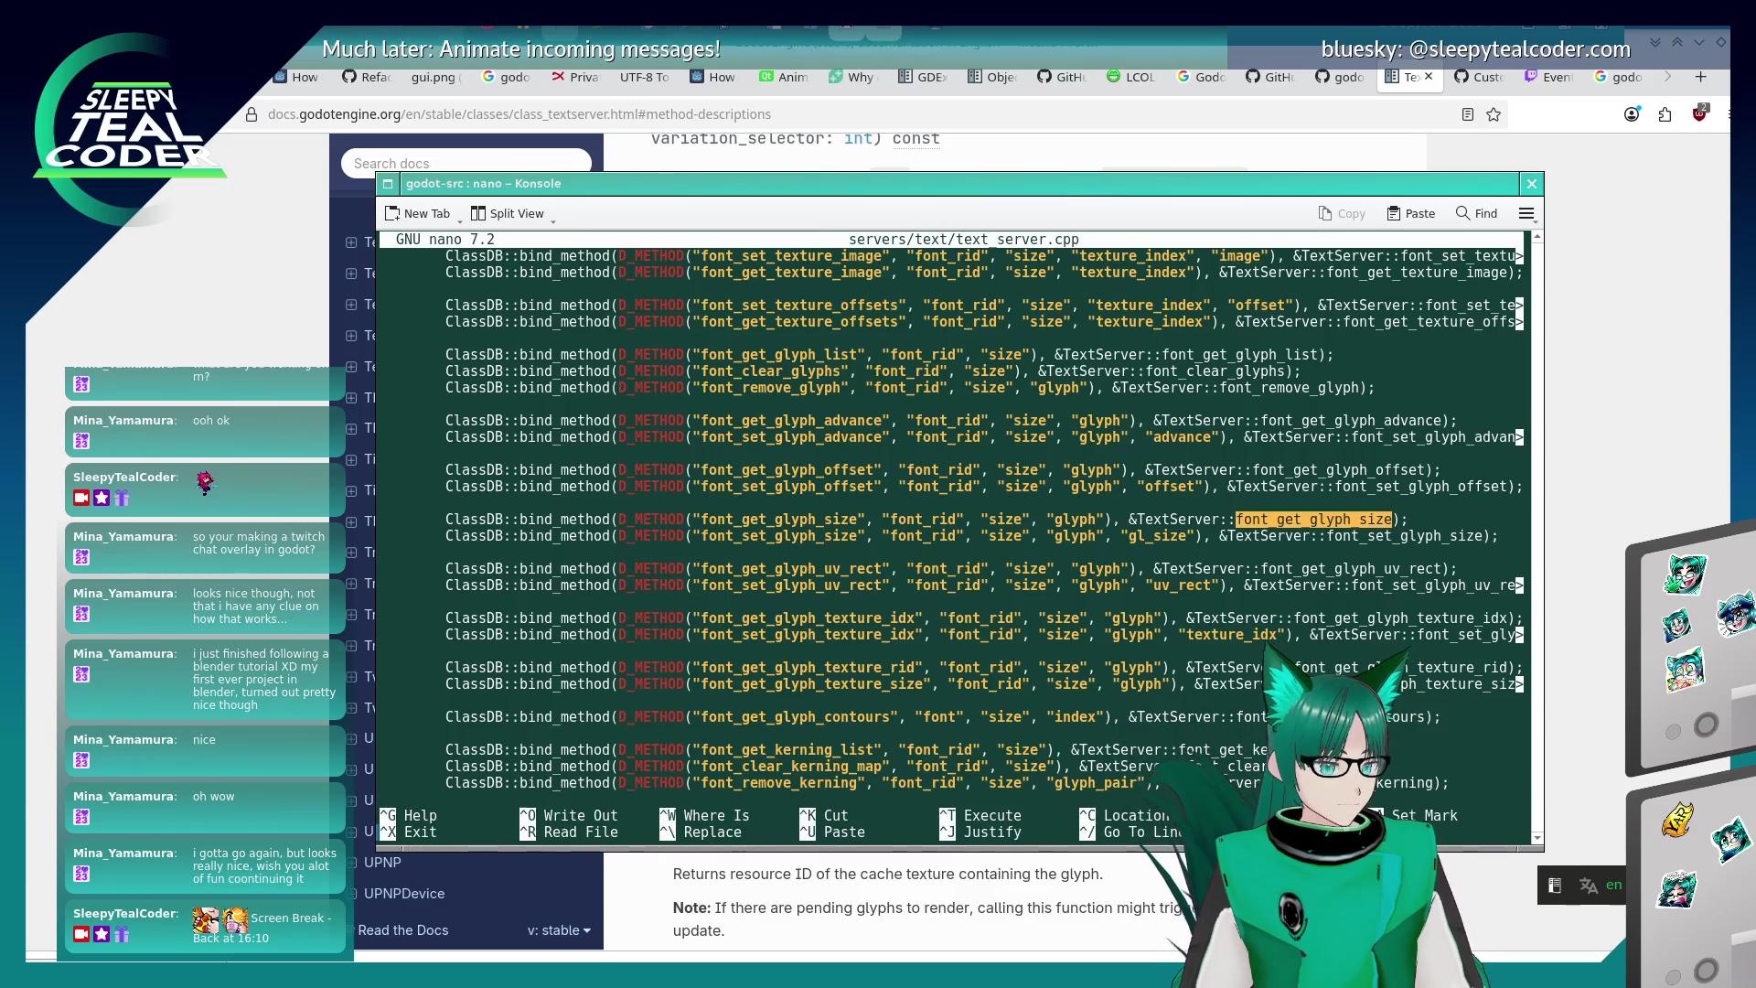
{"action": "key", "text": "Left"}
{"action": "key", "text": "Left"}
{"action": "key", "text": "Left"}
{"action": "key", "text": "Left"}
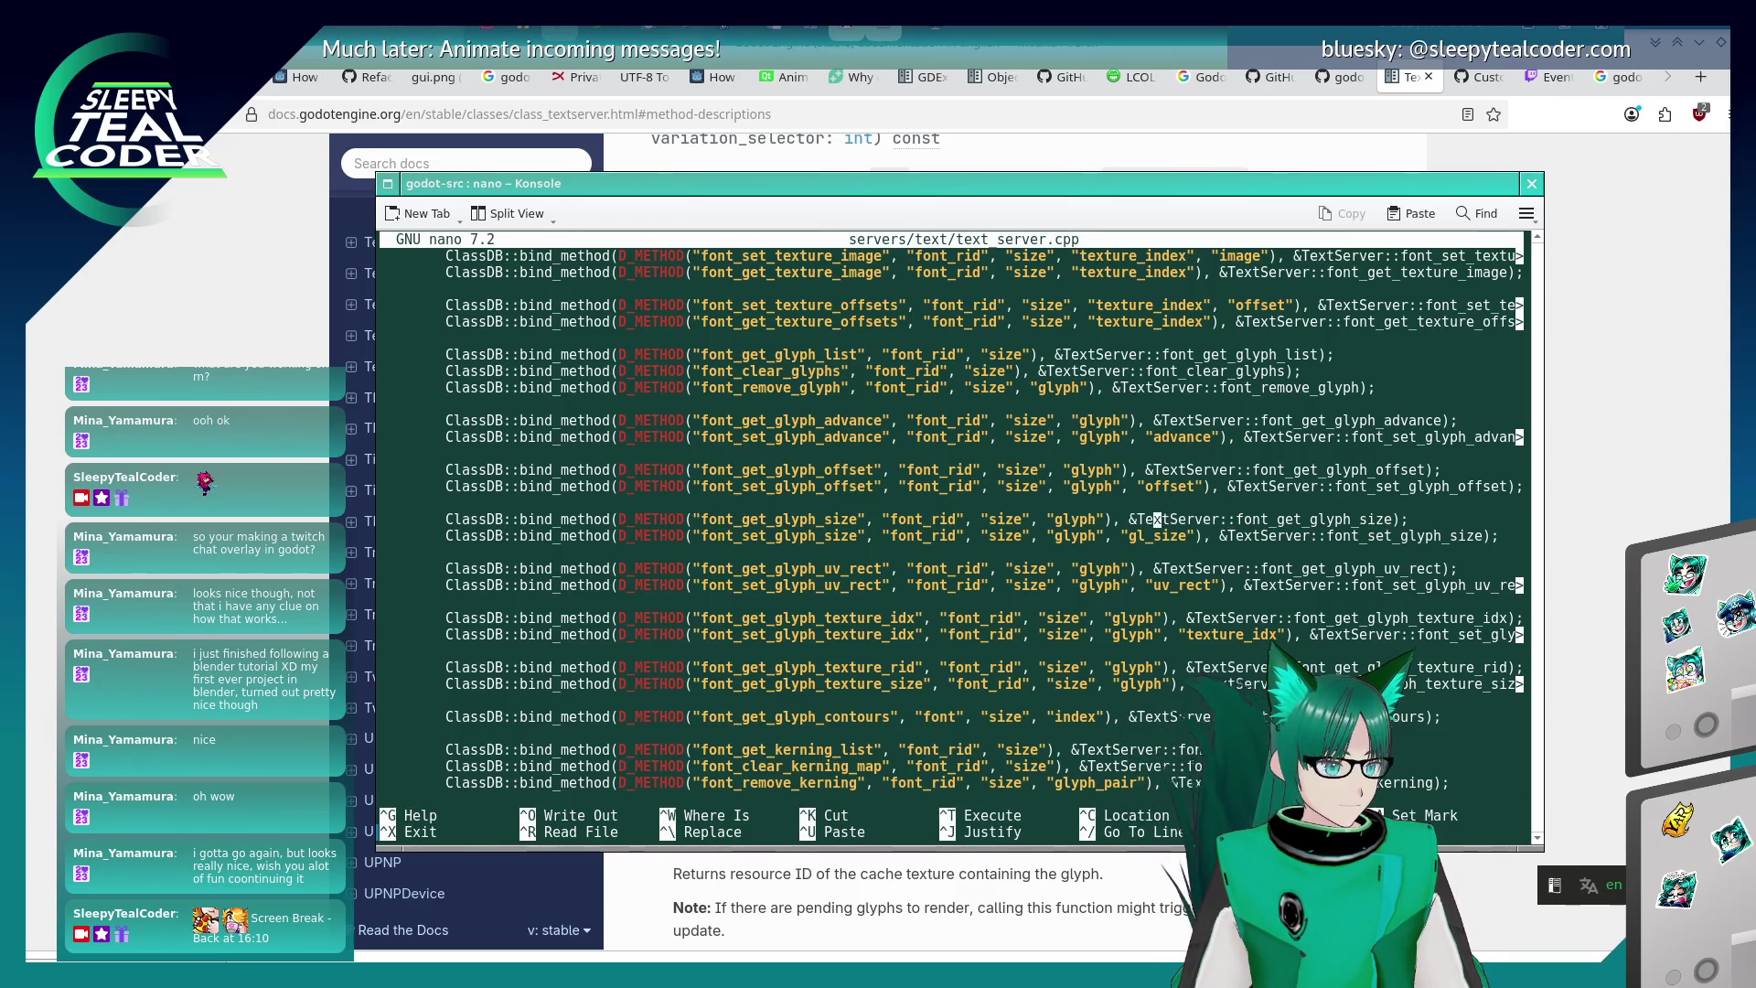
{"action": "key", "text": "ctrl+w"}
{"action": "key", "text": "Return"}
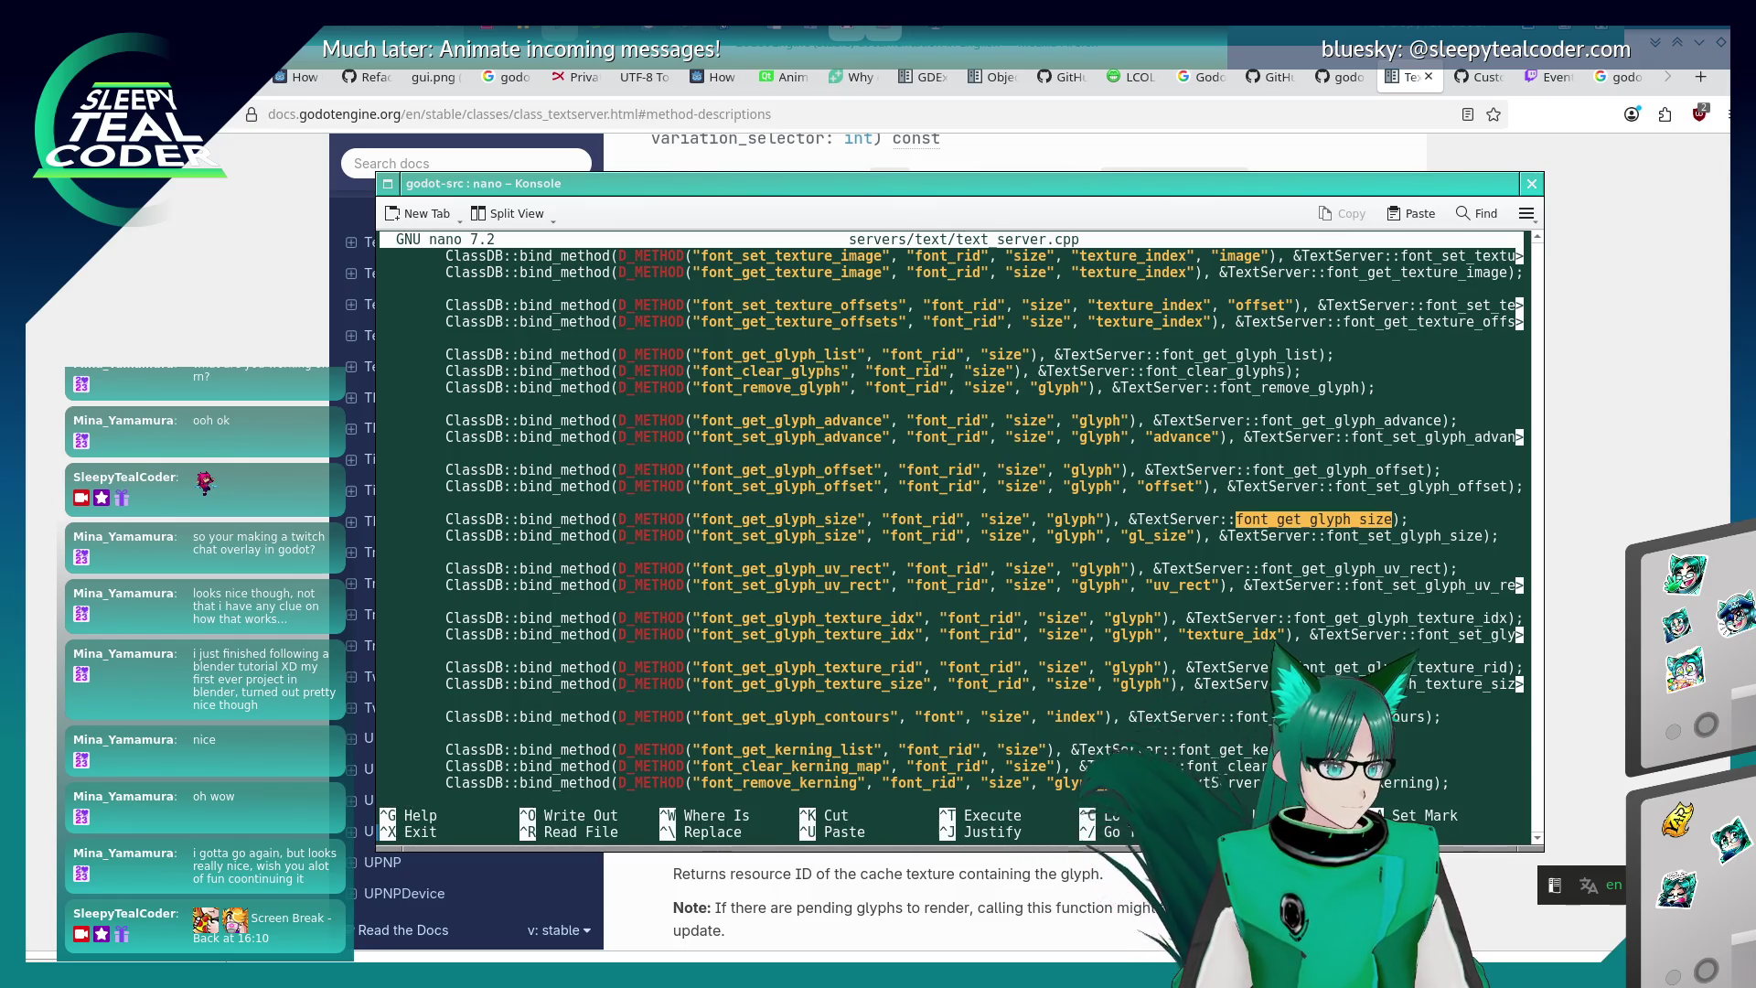
{"action": "key", "text": "Escape"}
{"action": "key", "text": "ctrl+w"}
{"action": "key", "text": "Return"}
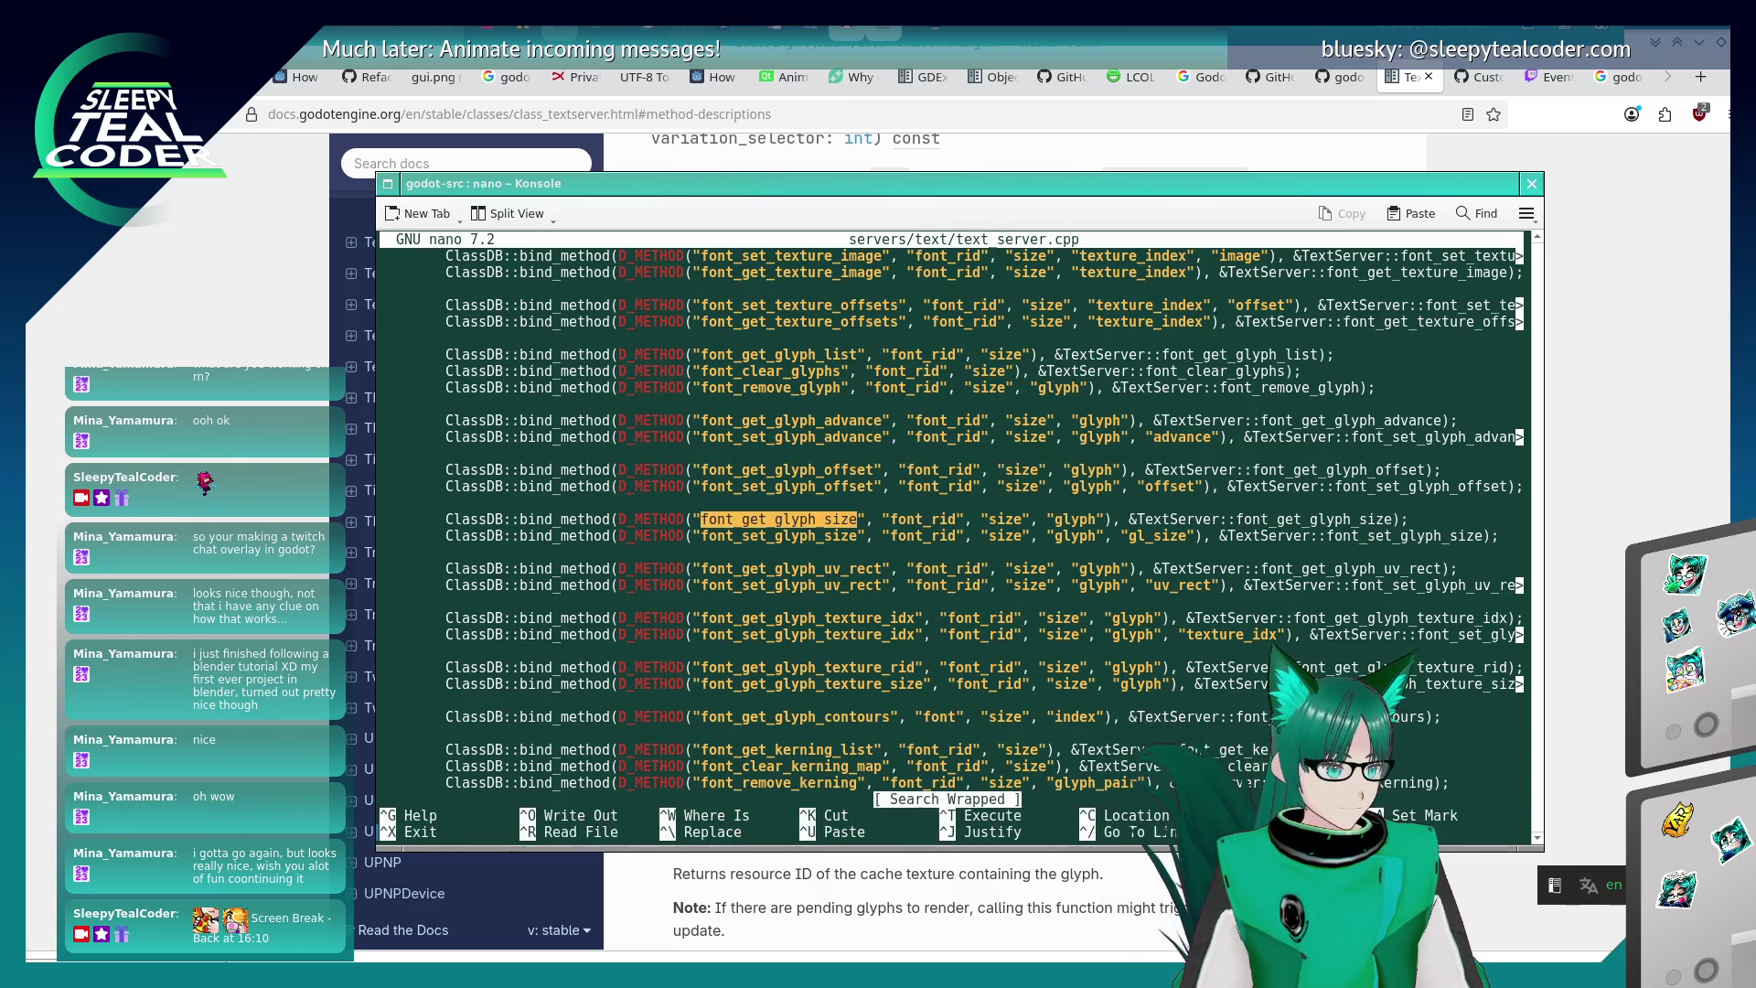
{"action": "key", "text": "Page_Down"}
{"action": "key", "text": "Page_Down"}
{"action": "key", "text": "Page_Down"}
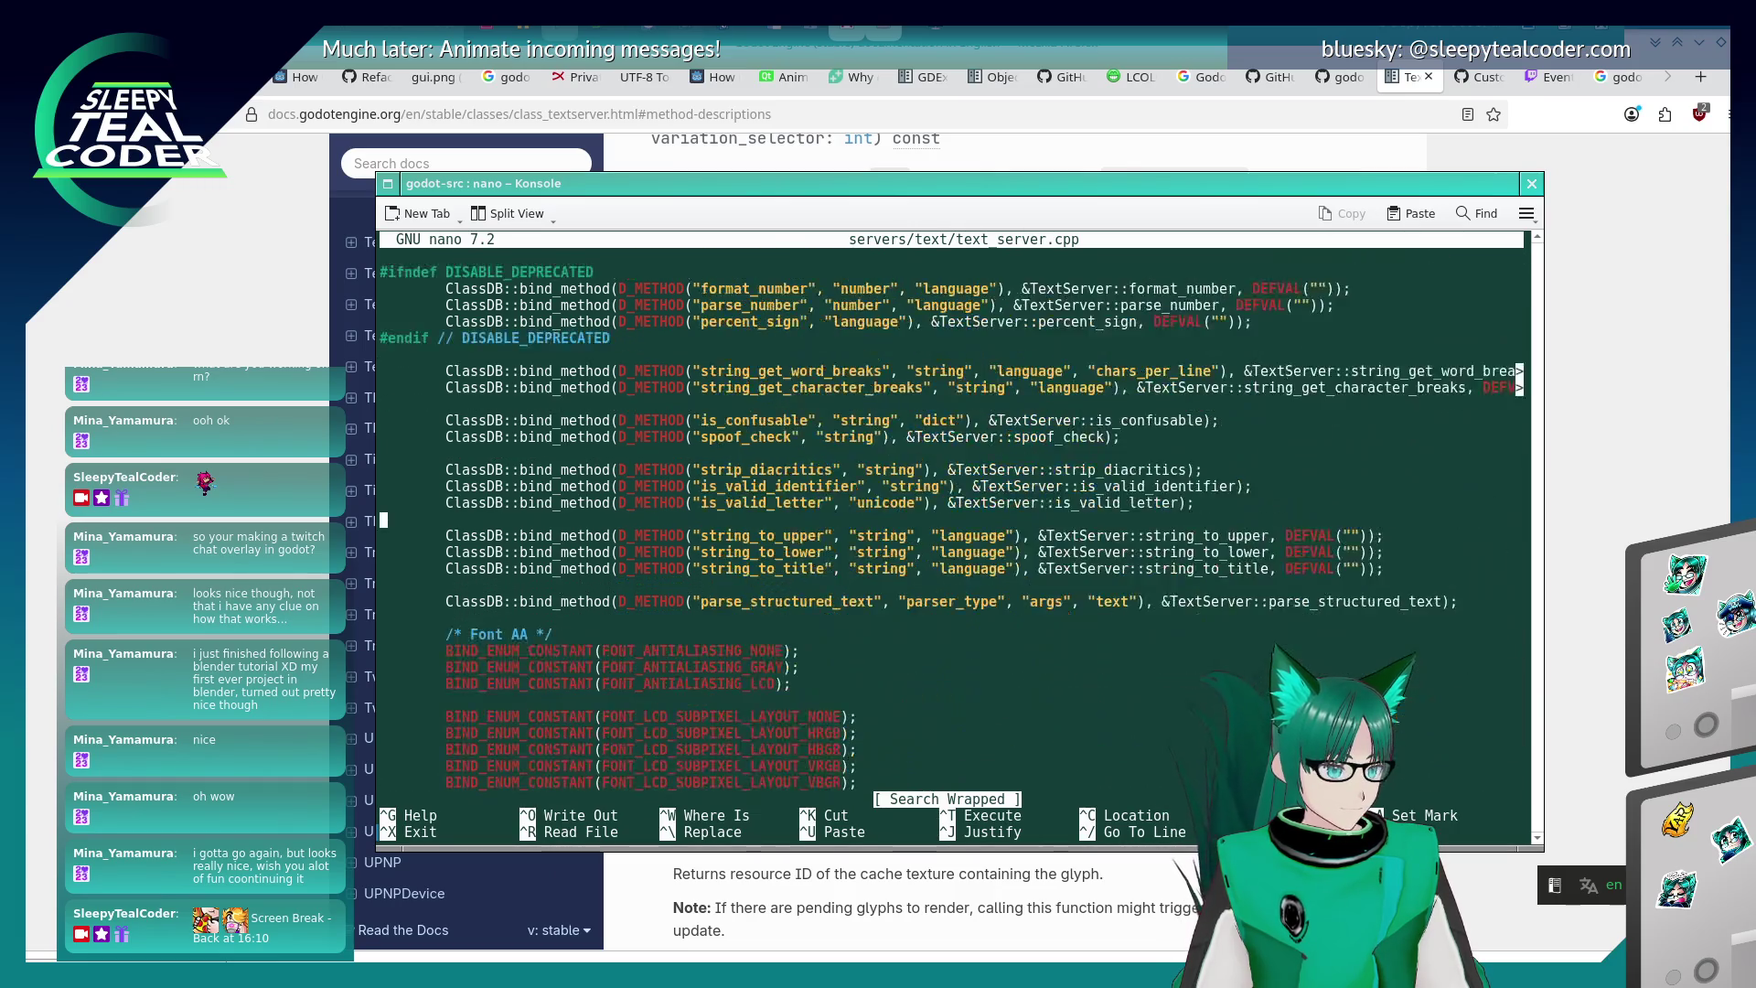
{"action": "key", "text": "ctrl+x"}
- Open servers/text/text_server_extension.cpp in nano
{"action": "key", "text": "Up"}
{"action": "key", "text": "BackSpace"}
{"action": "key", "text": "BackSpace"}
{"action": "key", "text": "BackSpace"}
{"action": "key", "text": "Tab"}
{"action": "key", "text": "Tab"}
{"action": "key", "text": "Tab"}
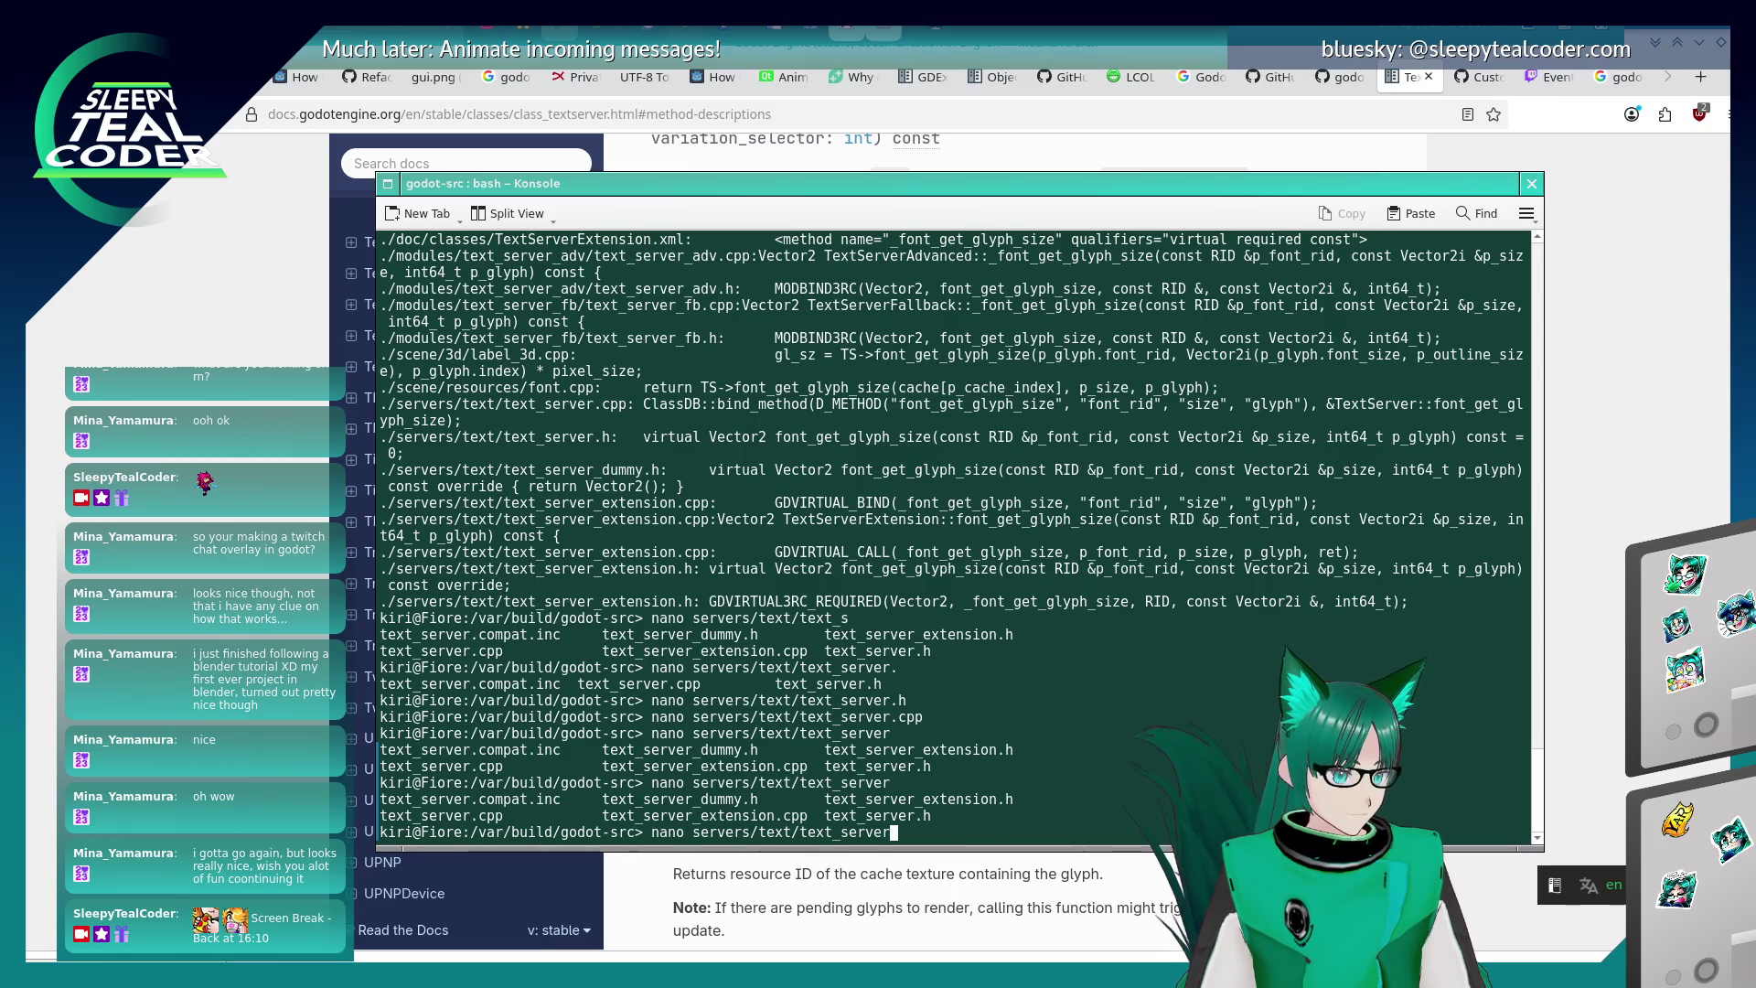
{"action": "type", "text": "_ex"}
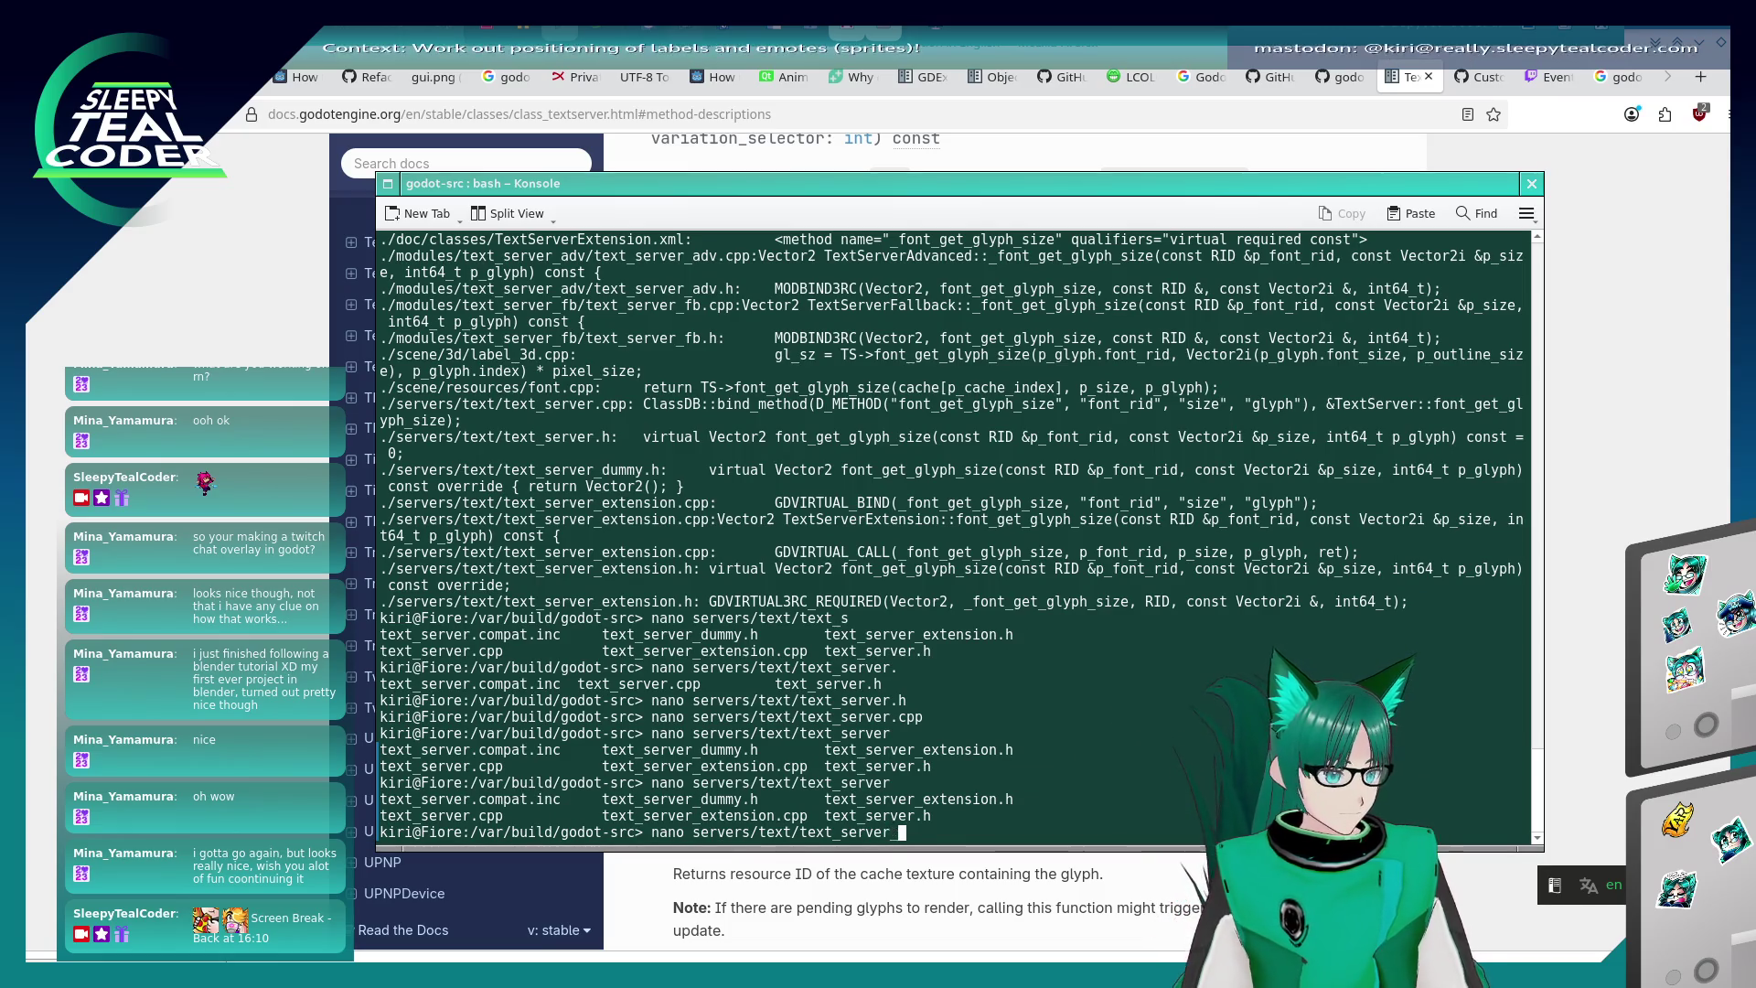
{"action": "key", "text": "Tab"}
{"action": "type", "text": "cpp"}
{"action": "key", "text": "Return"}
- Find the font_get_glyph_size implementation in text_server_extension.cpp and return to the shell
{"action": "key", "text": "ctrl+w"}
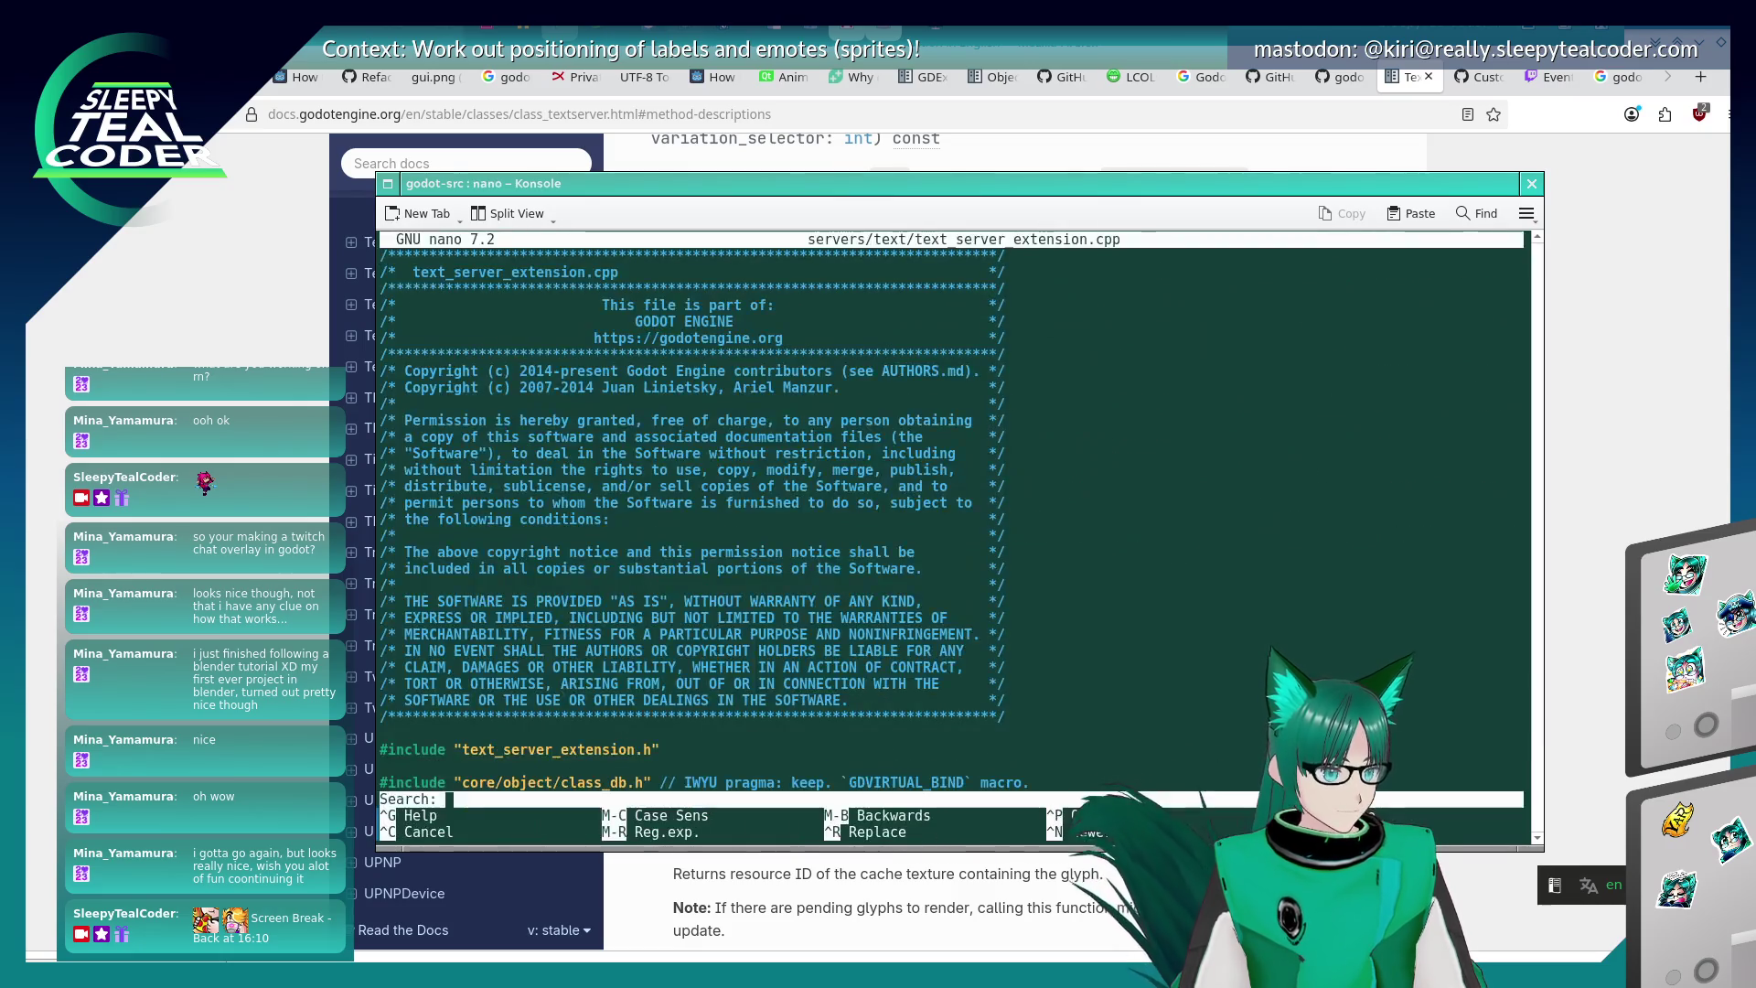
{"action": "type", "text": "font_get_glyph_size"}
{"action": "key", "text": "Return"}
{"action": "key", "text": "ctrl+w"}
{"action": "key", "text": "Return"}
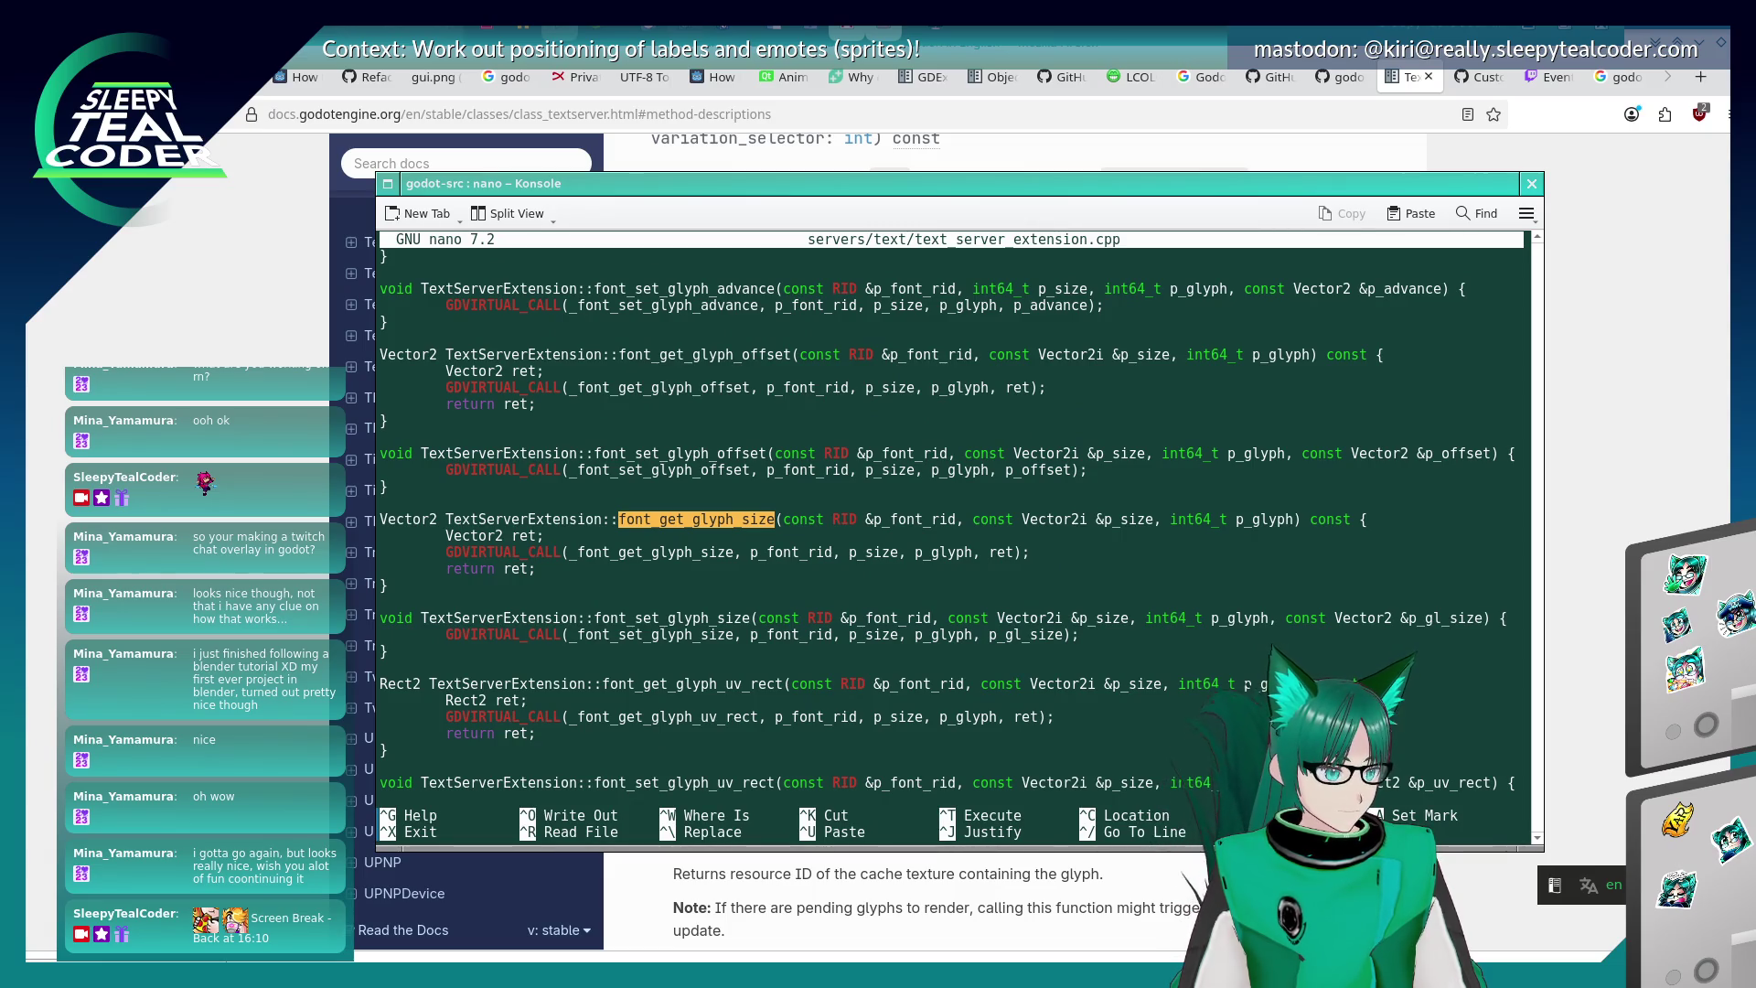
{"action": "key", "text": "ctrl+x"}
{"action": "key", "text": "Up"}
{"action": "key", "text": "BackSpace"}
{"action": "key", "text": "BackSpace"}
{"action": "key", "text": "BackSpace"}
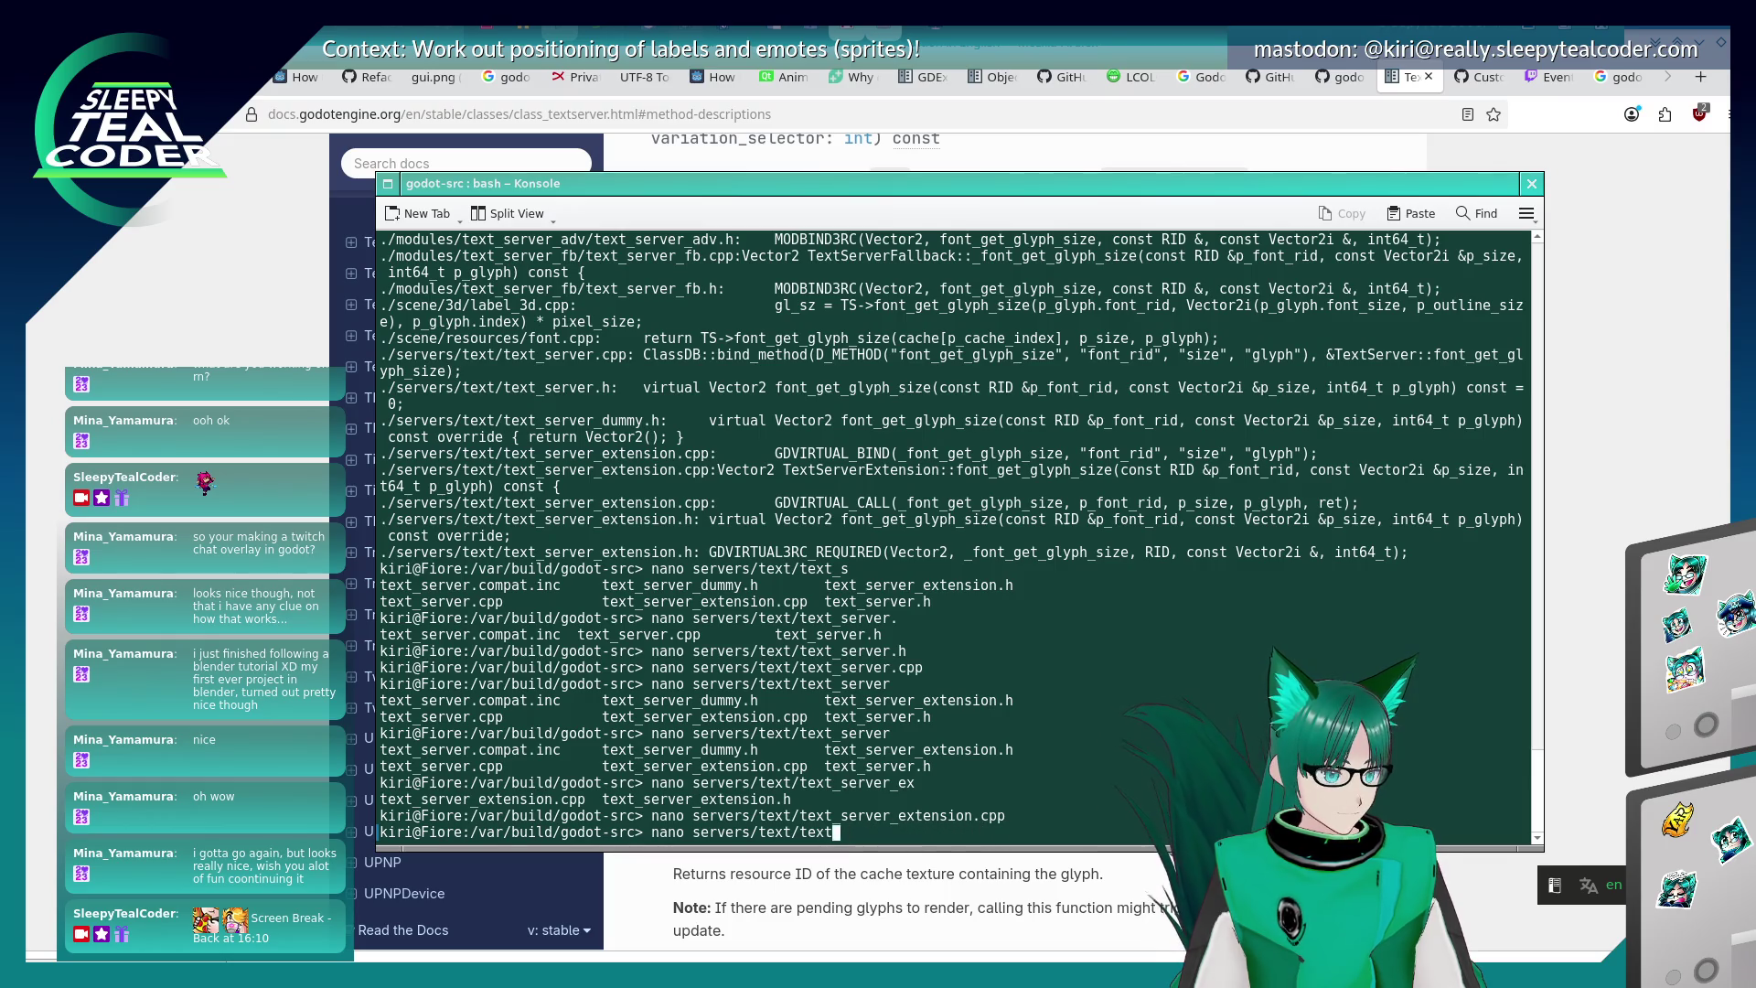
- Rerun the recursive grep with the pattern ::font_get_glyph_size
{"action": "key", "text": "Up"}
{"action": "key", "text": "Up"}
{"action": "key", "text": "Up"}
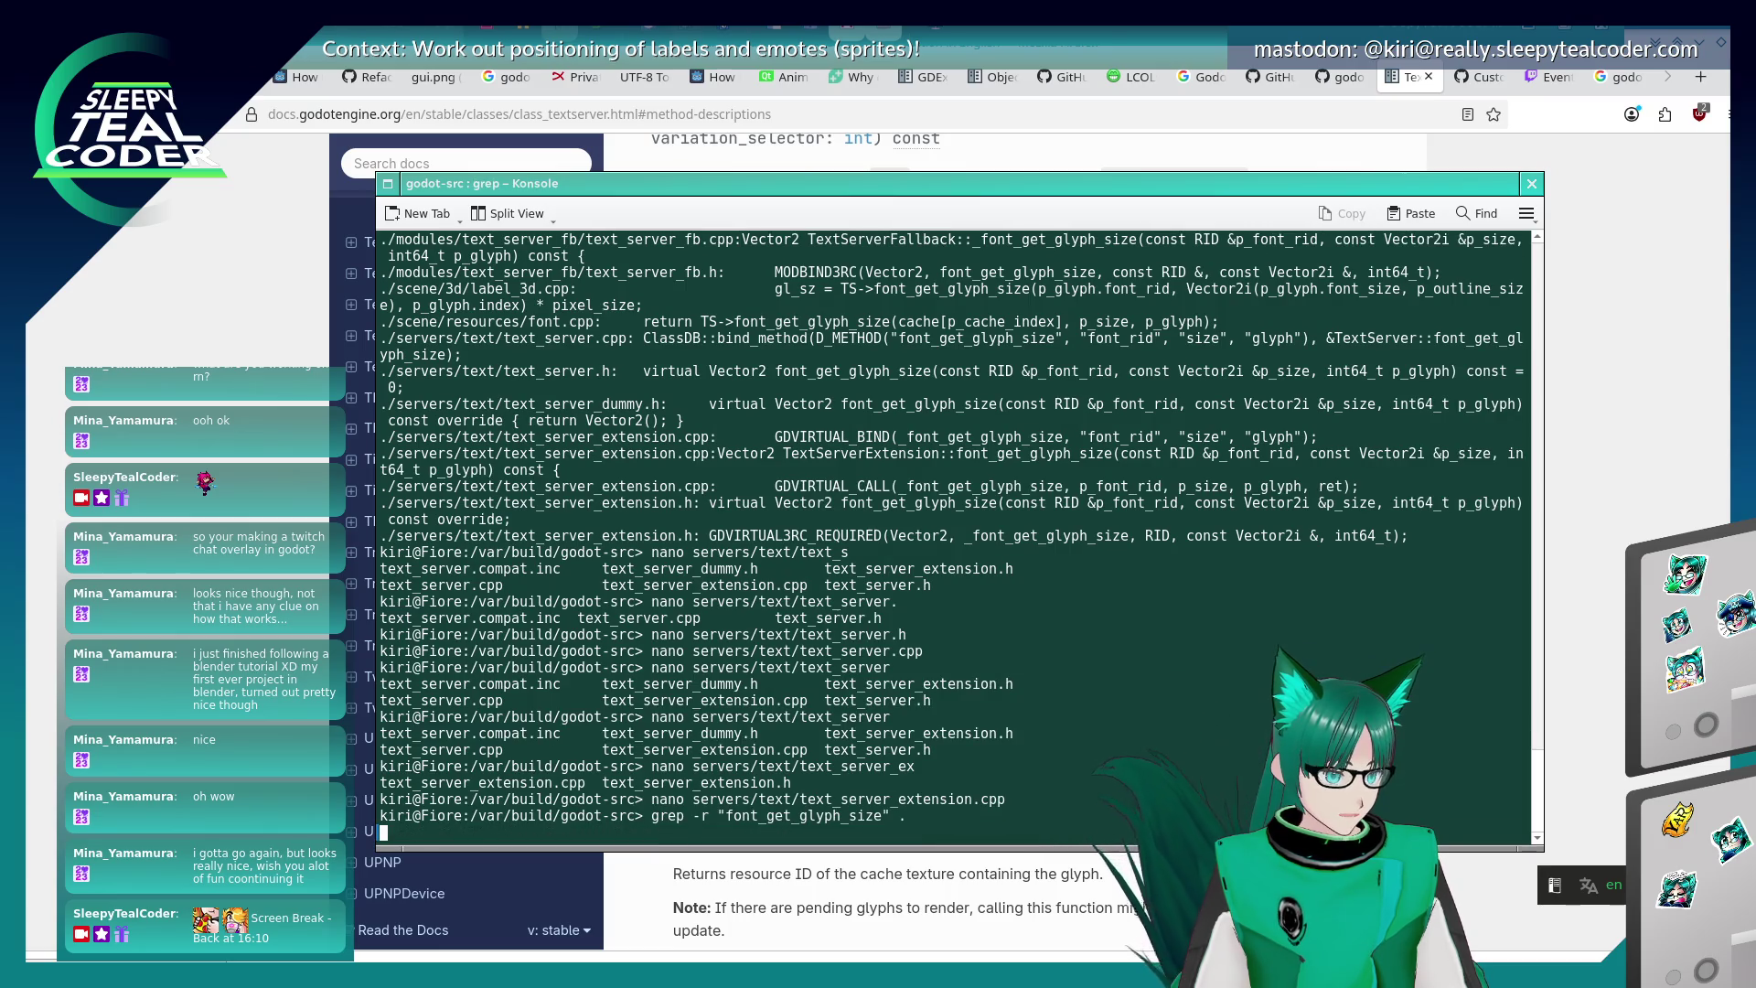
{"action": "key", "text": "Up"}
{"action": "key", "text": "Left"}
{"action": "key", "text": "Left"}
{"action": "key", "text": "Left"}
{"action": "type", "text": "::"}
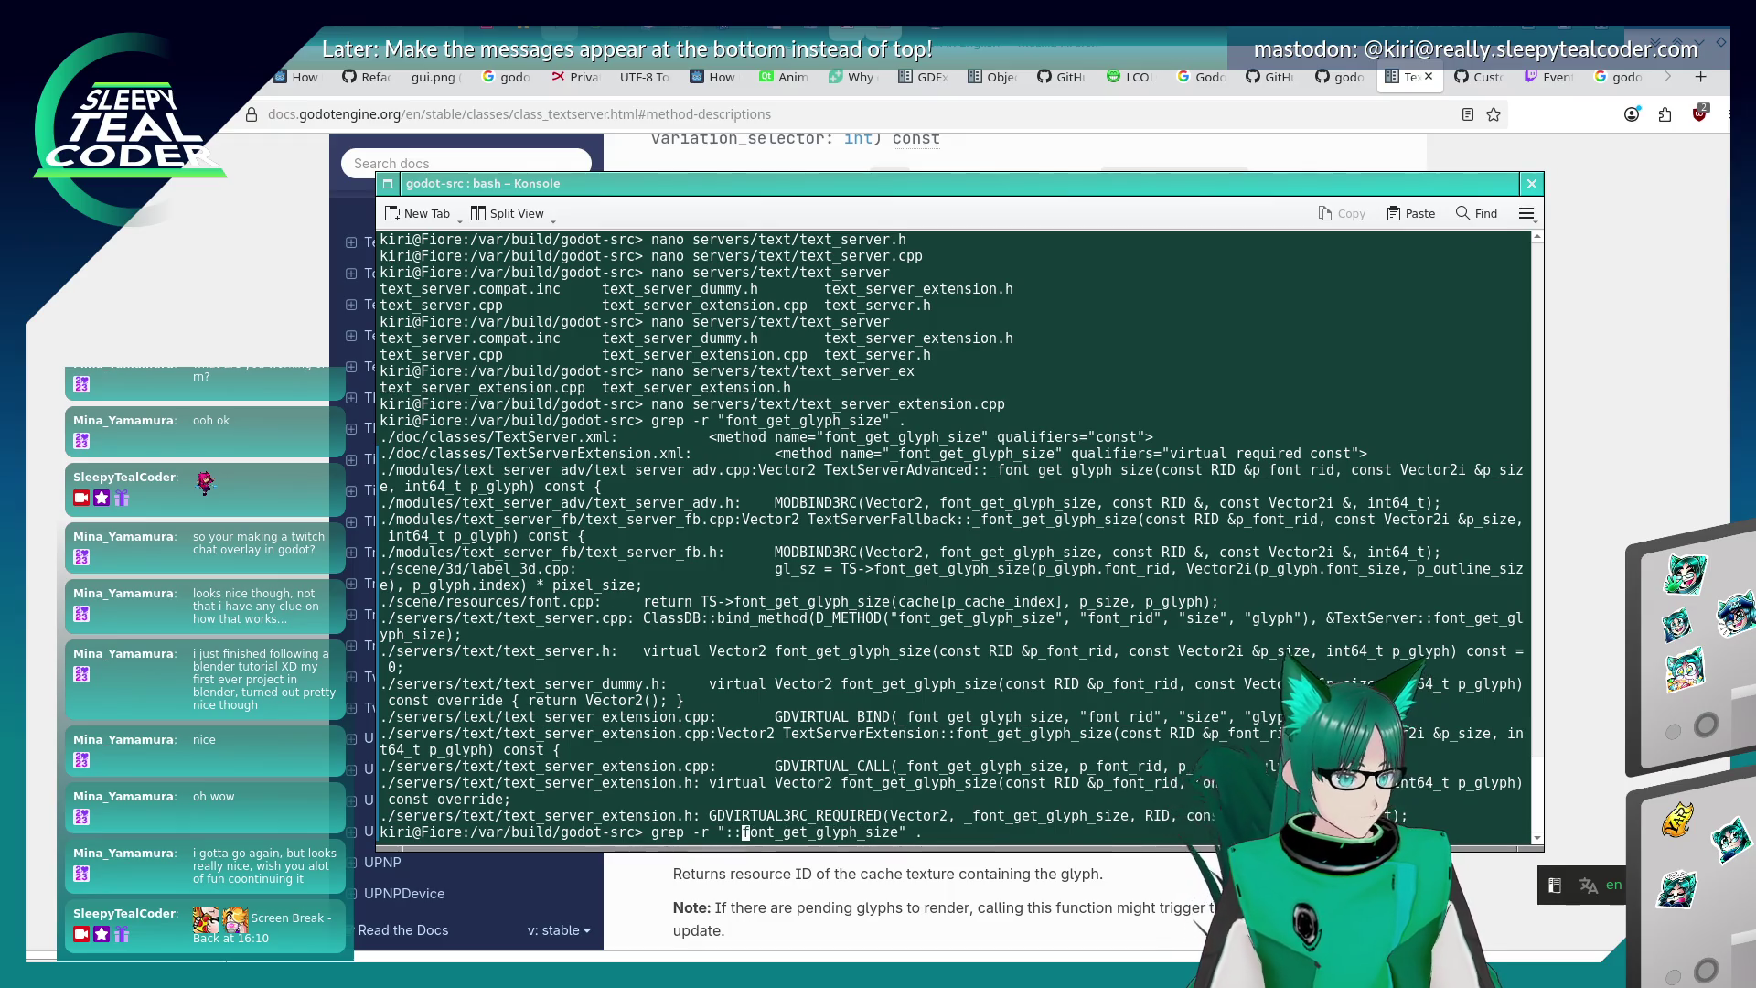
{"action": "key", "text": "Return"}
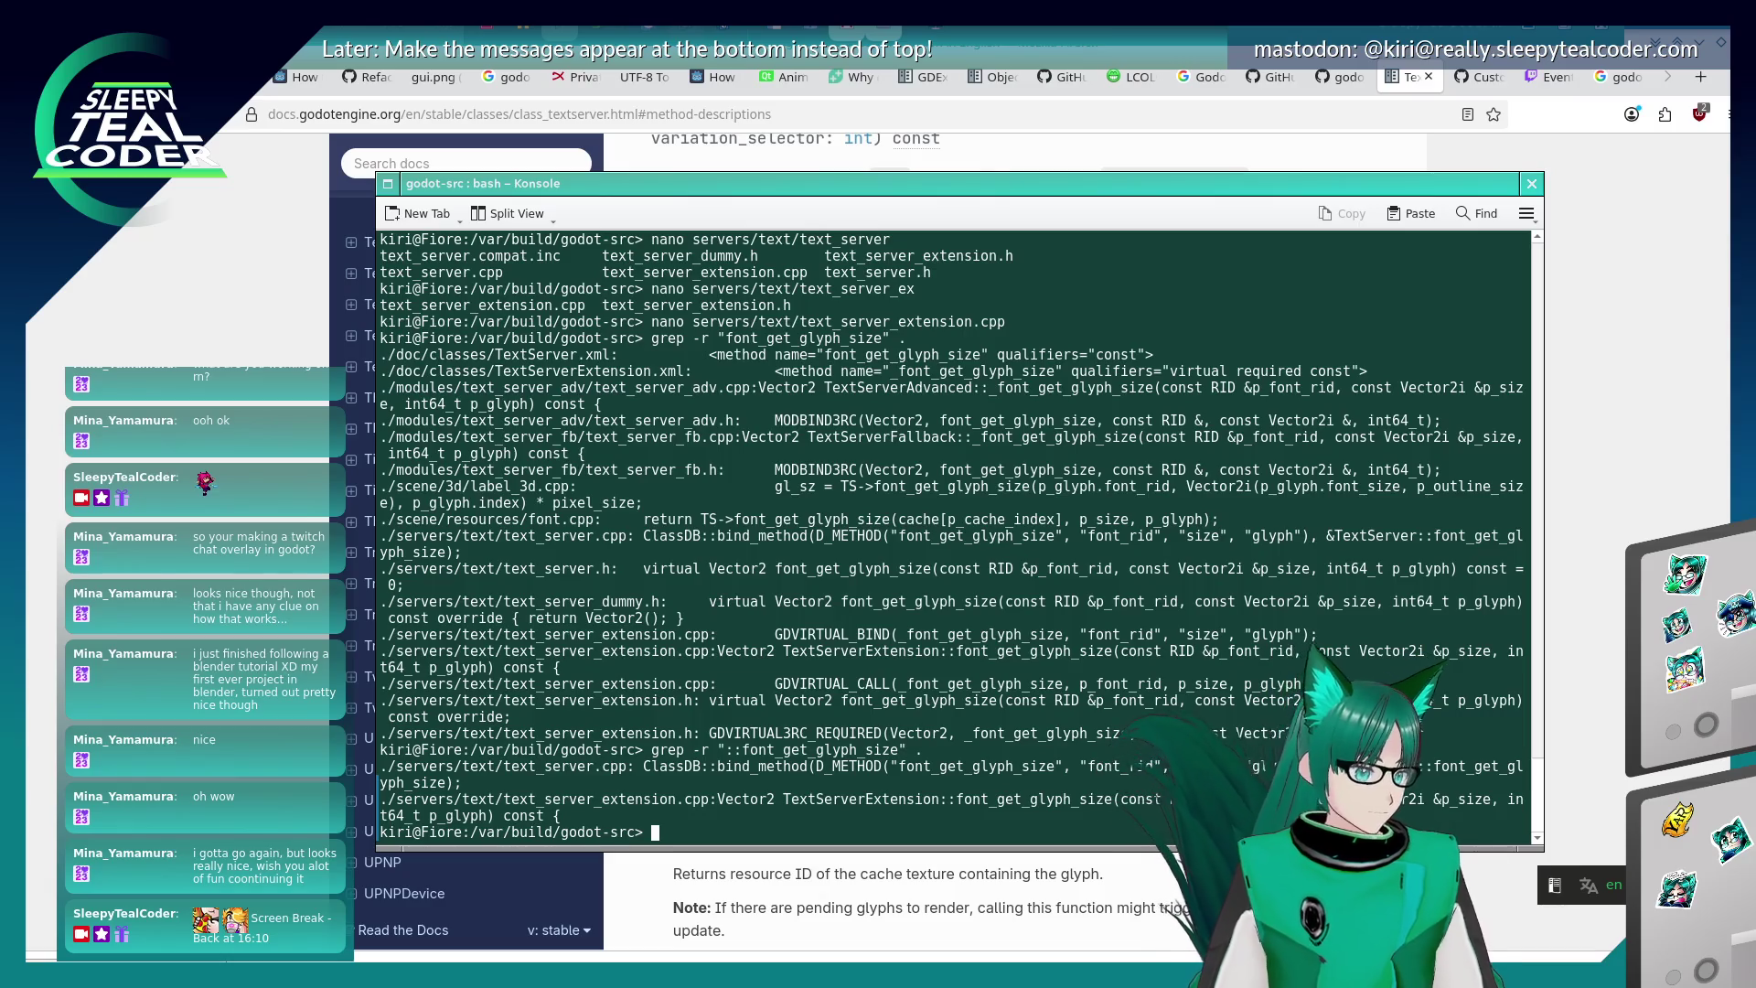
- Change the grep pattern to "font_get_glyph_size(" and run it
{"action": "key", "text": "Up"}
{"action": "key", "text": "Left"}
{"action": "key", "text": "Left"}
{"action": "key", "text": "Left"}
{"action": "key", "text": "Left"}
{"action": "key", "text": "Left"}
{"action": "key", "text": "Left"}
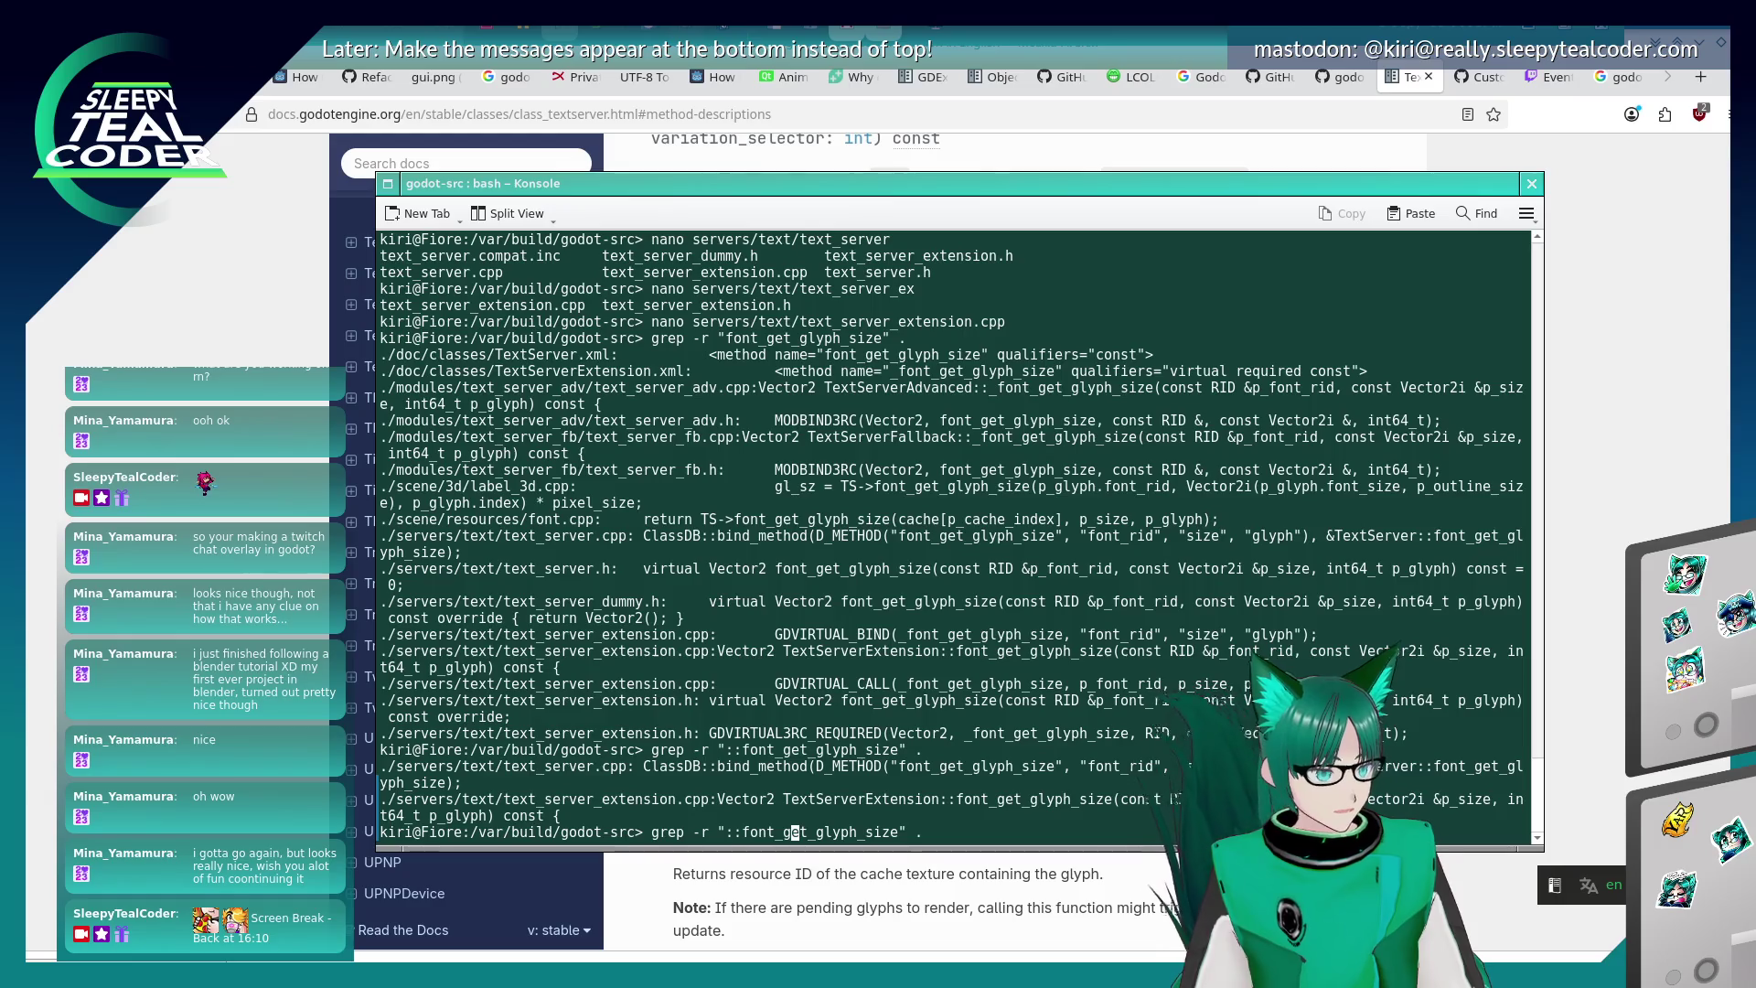
{"action": "key", "text": "Left"}
{"action": "key", "text": "Left"}
{"action": "key", "text": "Left"}
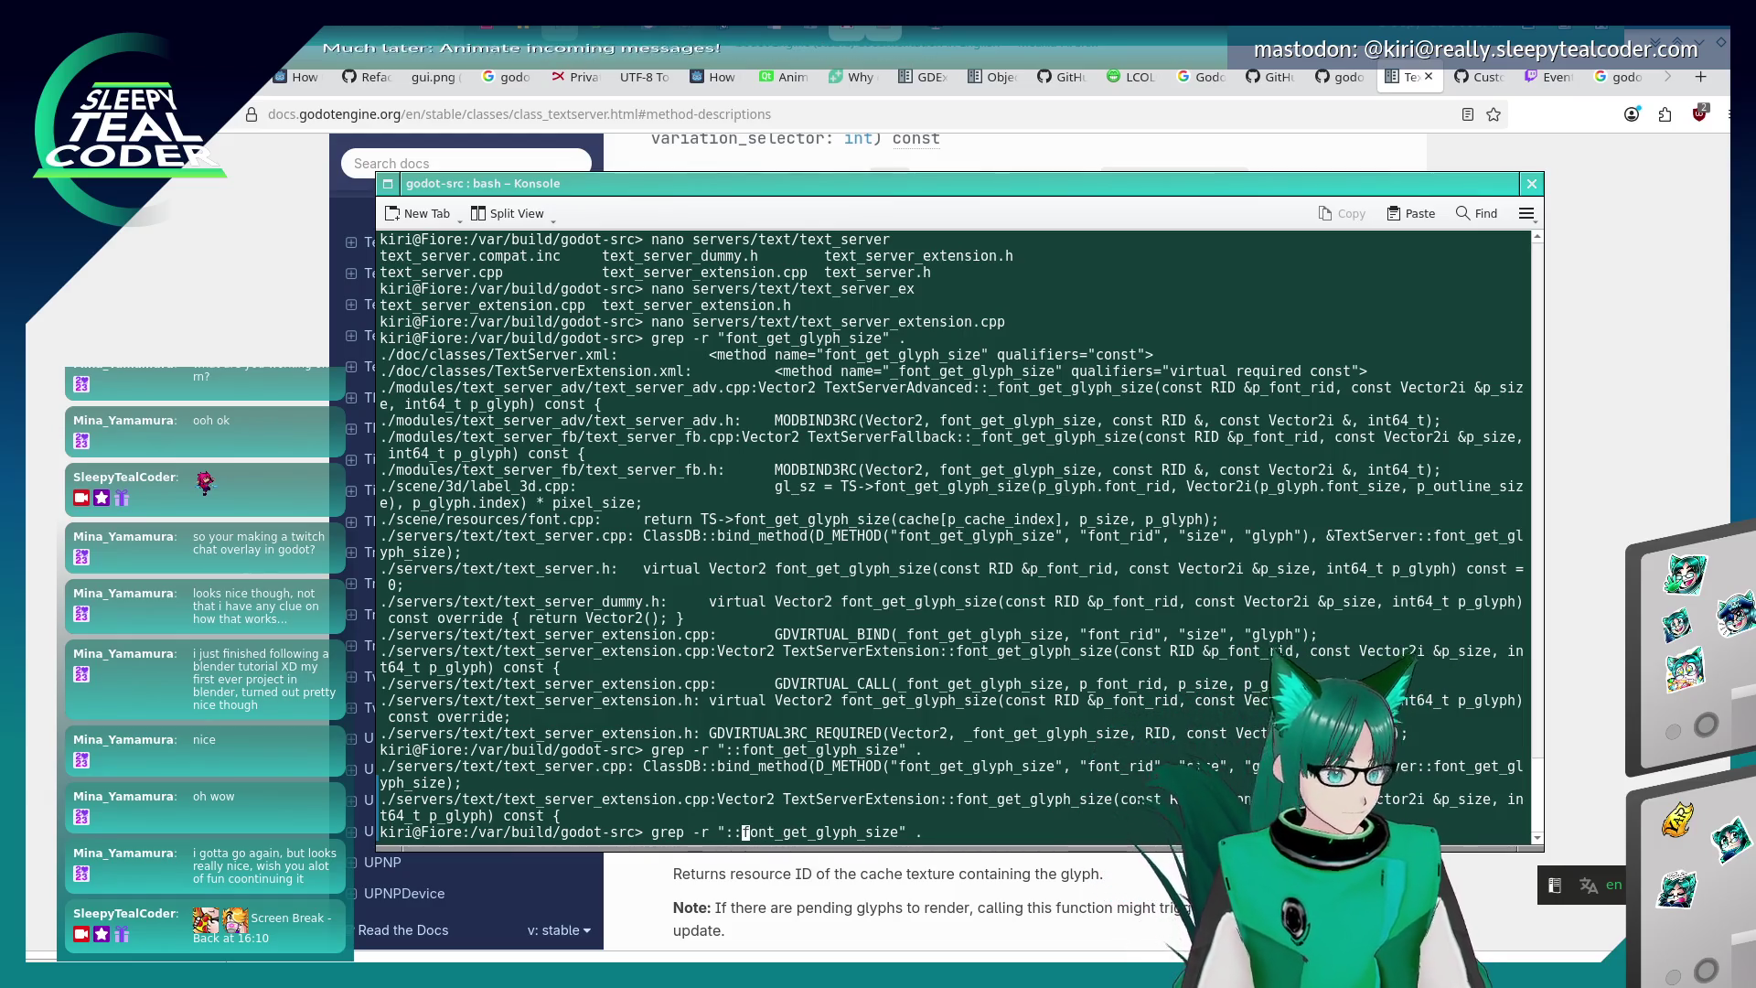
{"action": "key", "text": "Left"}
{"action": "key", "text": "Left"}
{"action": "key", "text": "Delete"}
{"action": "key", "text": "Delete"}
{"action": "key", "text": "End"}
{"action": "key", "text": "Left"}
{"action": "key", "text": "Left"}
{"action": "type", "text": "("}
{"action": "key", "text": "Return"}
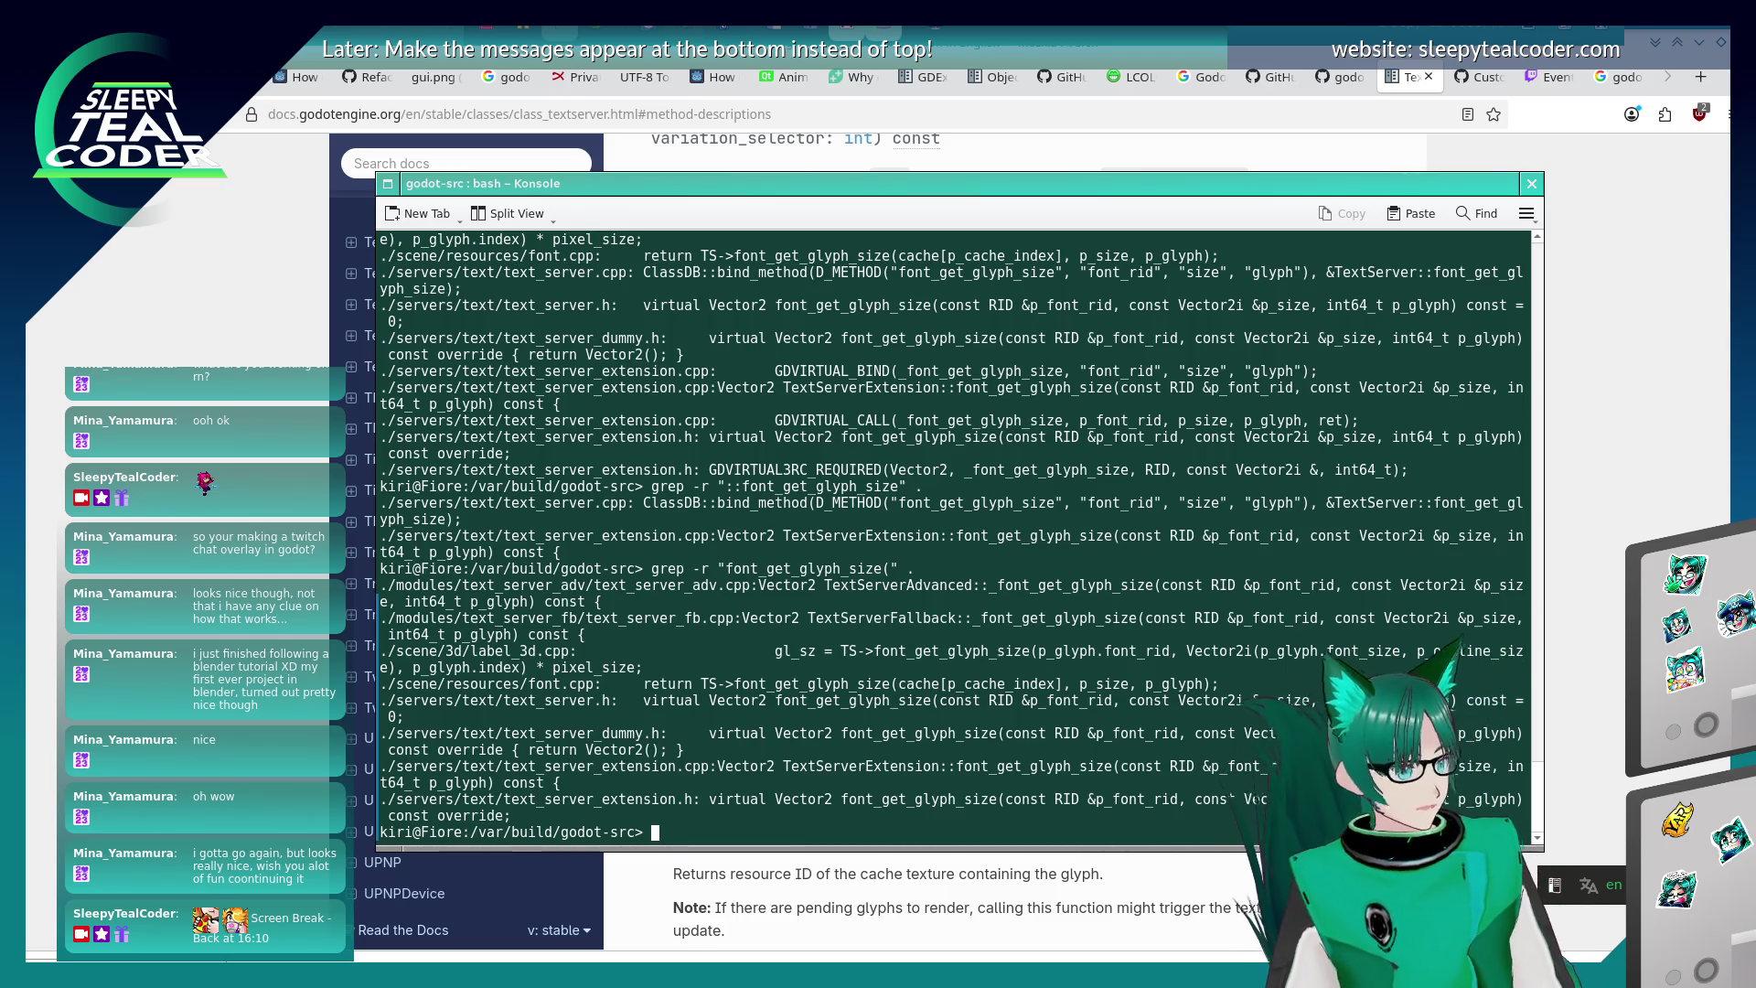
- Open modules/text_server_fb/text_server_fb.cpp in nano
{"action": "type", "text": "nano modules/"}
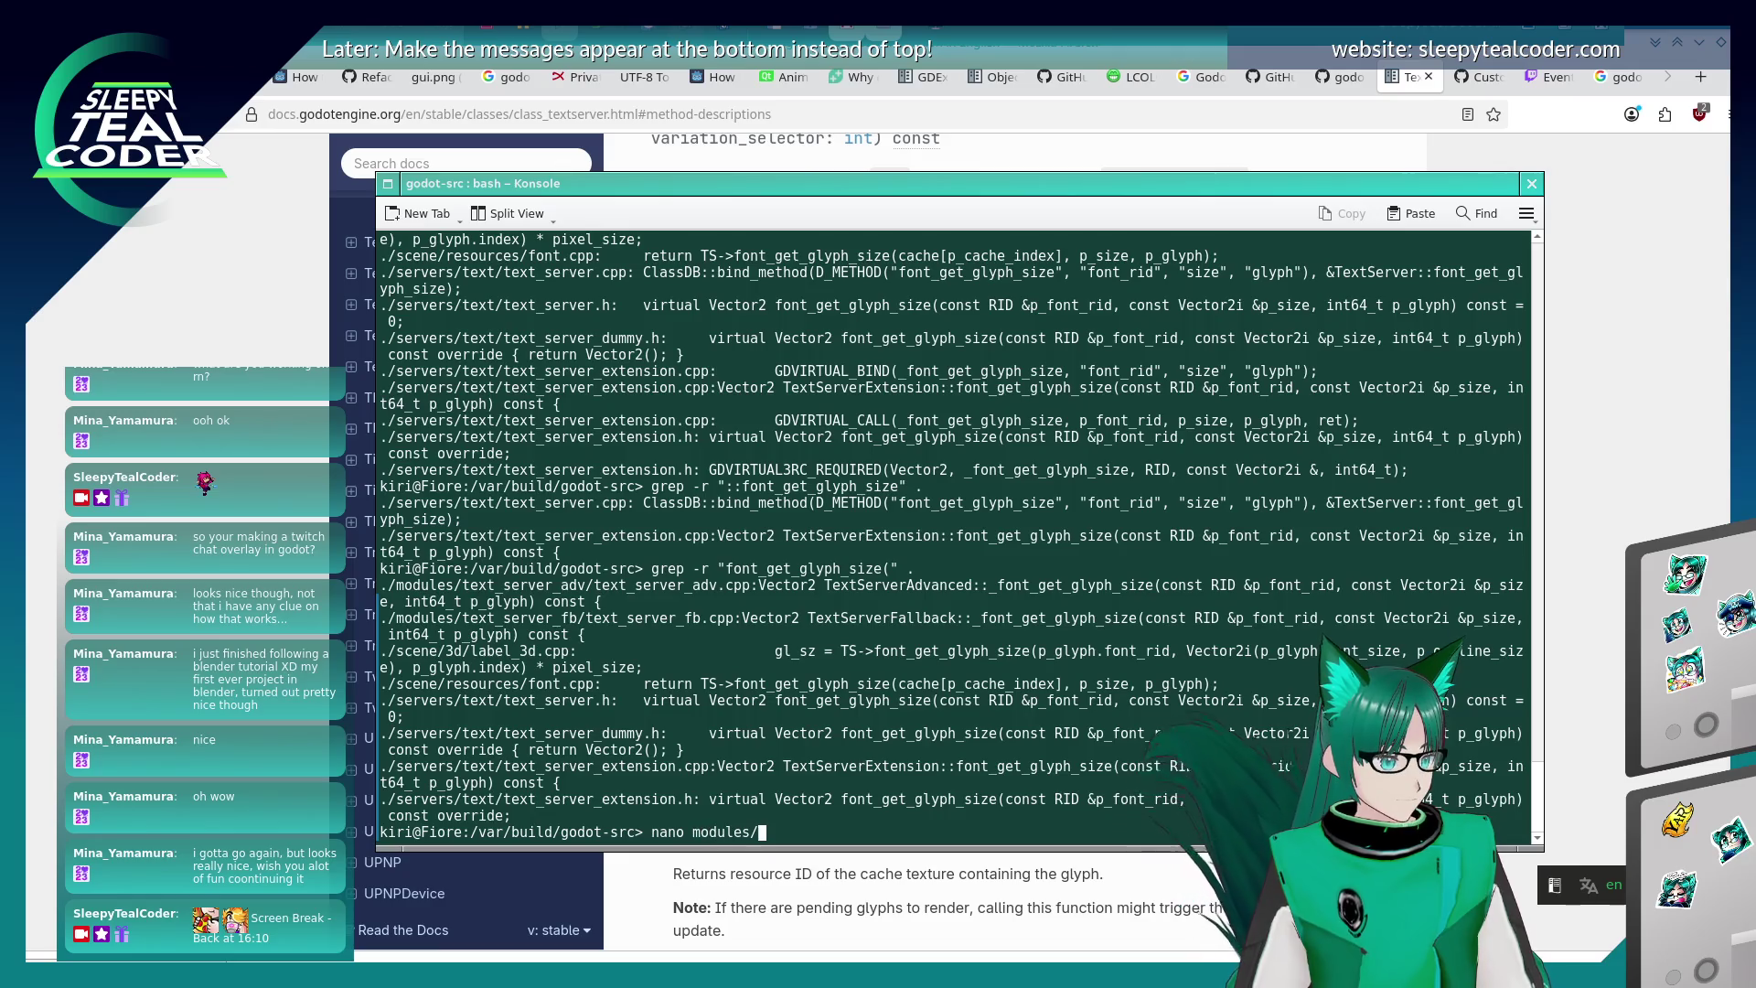
{"action": "type", "text": "tex"}
{"action": "key", "text": "Tab"}
{"action": "type", "text": "f"}
{"action": "key", "text": "Tab"}
{"action": "type", "text": "te"}
{"action": "key", "text": "Tab"}
{"action": "type", "text": "cpp"}
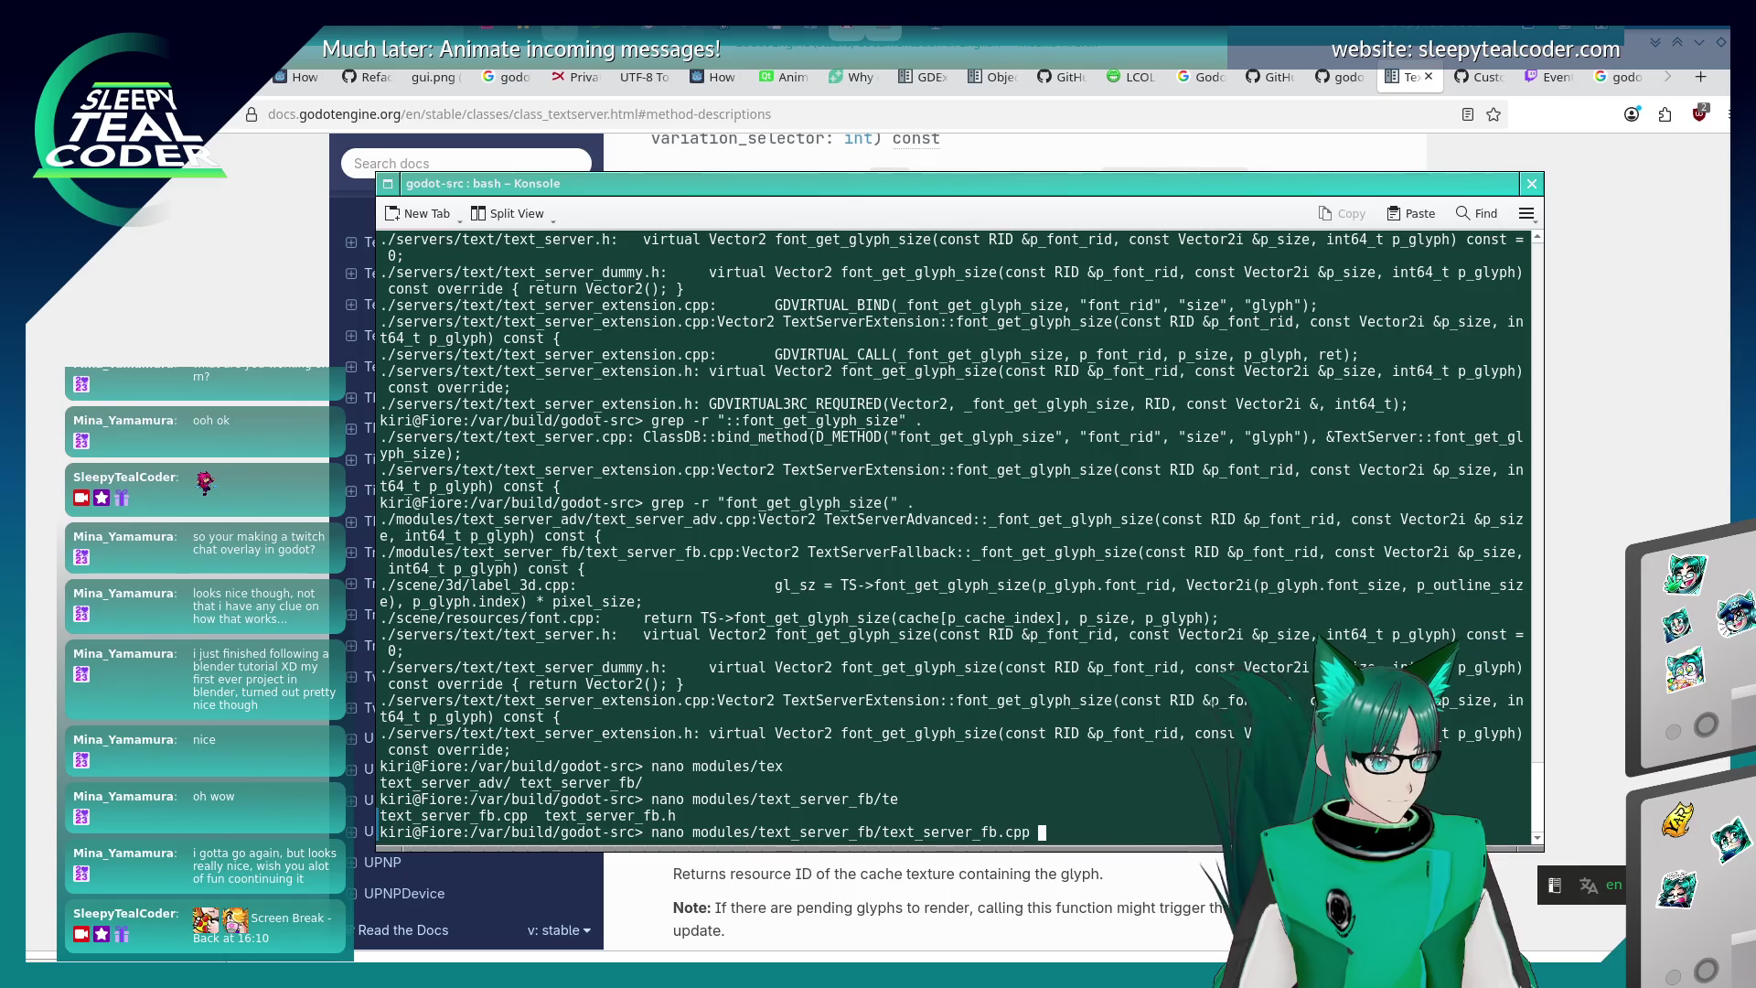
{"action": "key", "text": "Return"}
- Find and read through the _font_get_glyph_size function in text_server_fb.cpp
{"action": "key", "text": "ctrl+w"}
{"action": "type", "text": "font_get_glyph_size"}
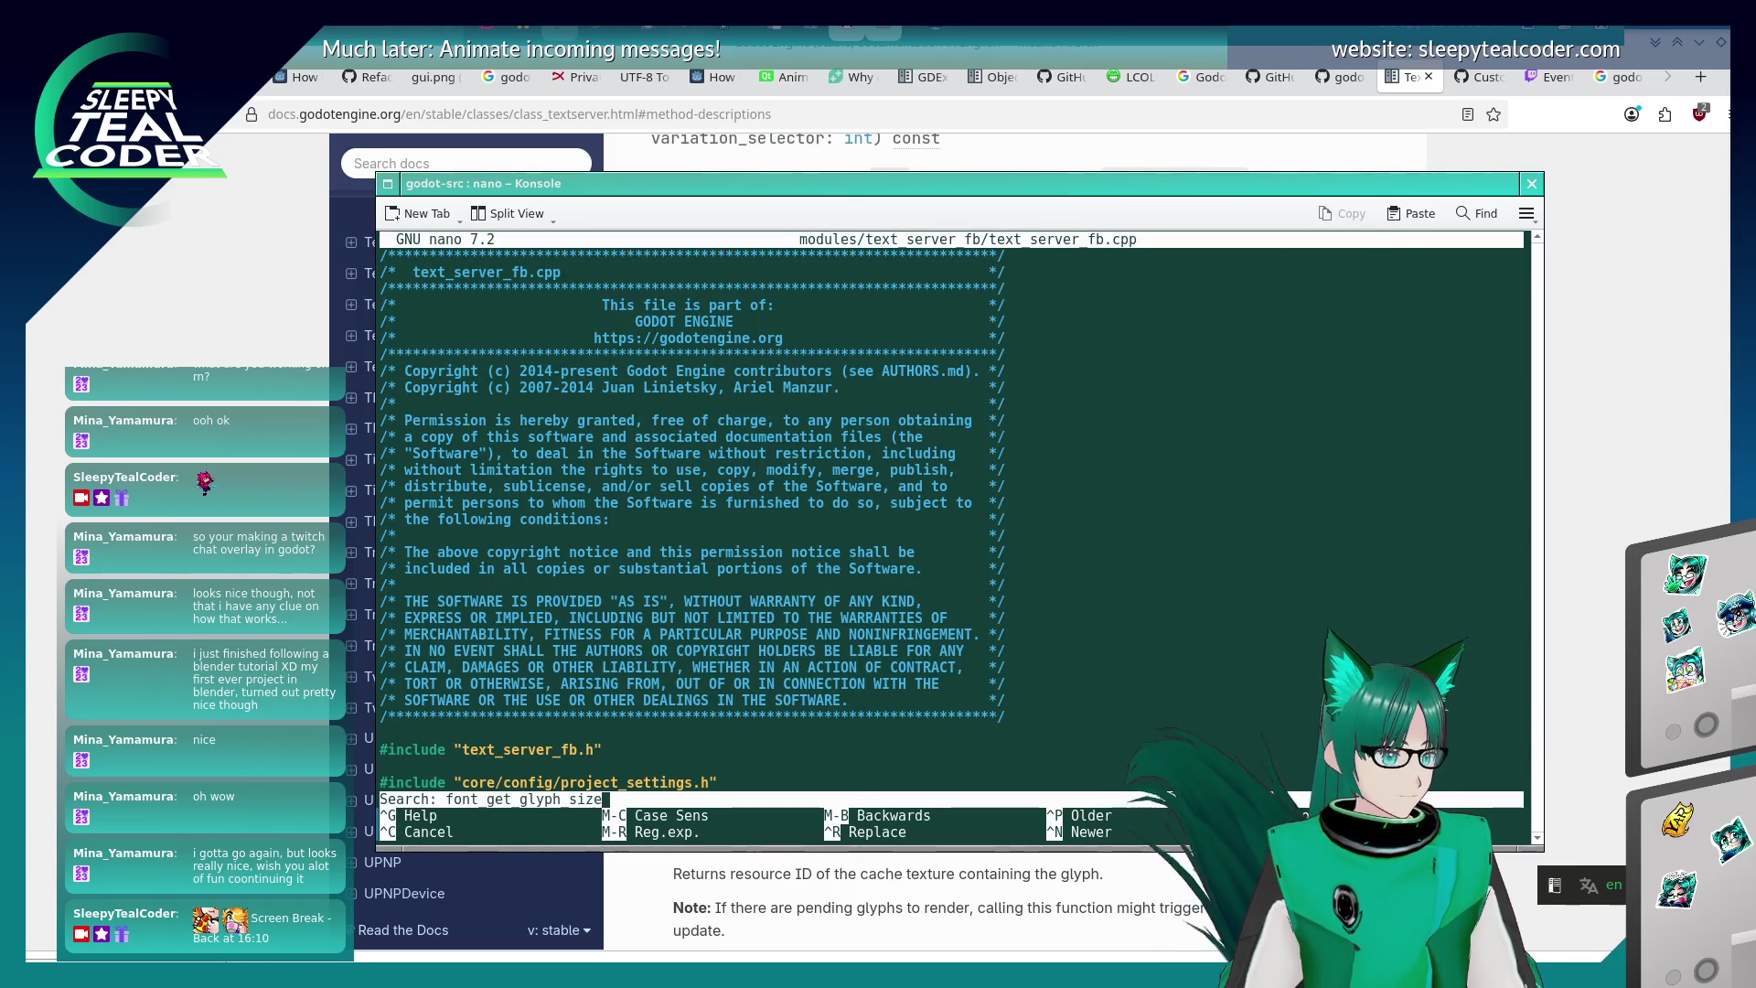
{"action": "key", "text": "Return"}
{"action": "key", "text": "Down"}
{"action": "key", "text": "Down"}
{"action": "key", "text": "Down"}
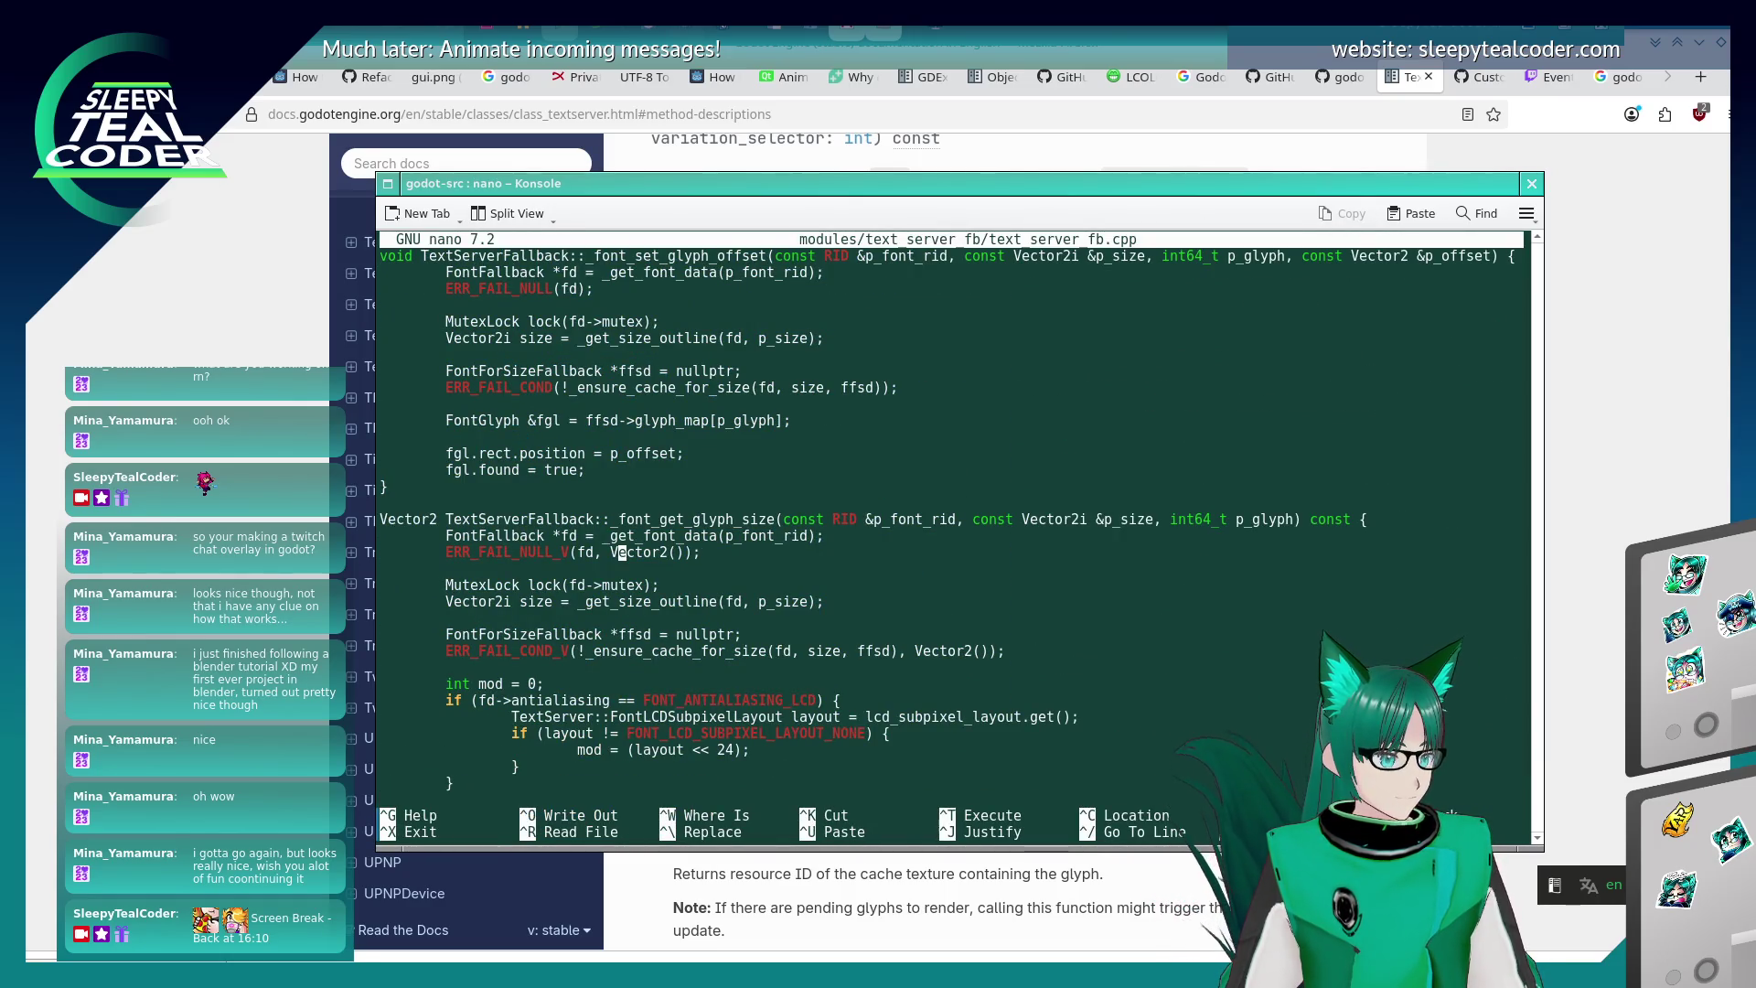
{"action": "key", "text": "Down"}
{"action": "key", "text": "Down"}
{"action": "key", "text": "Down"}
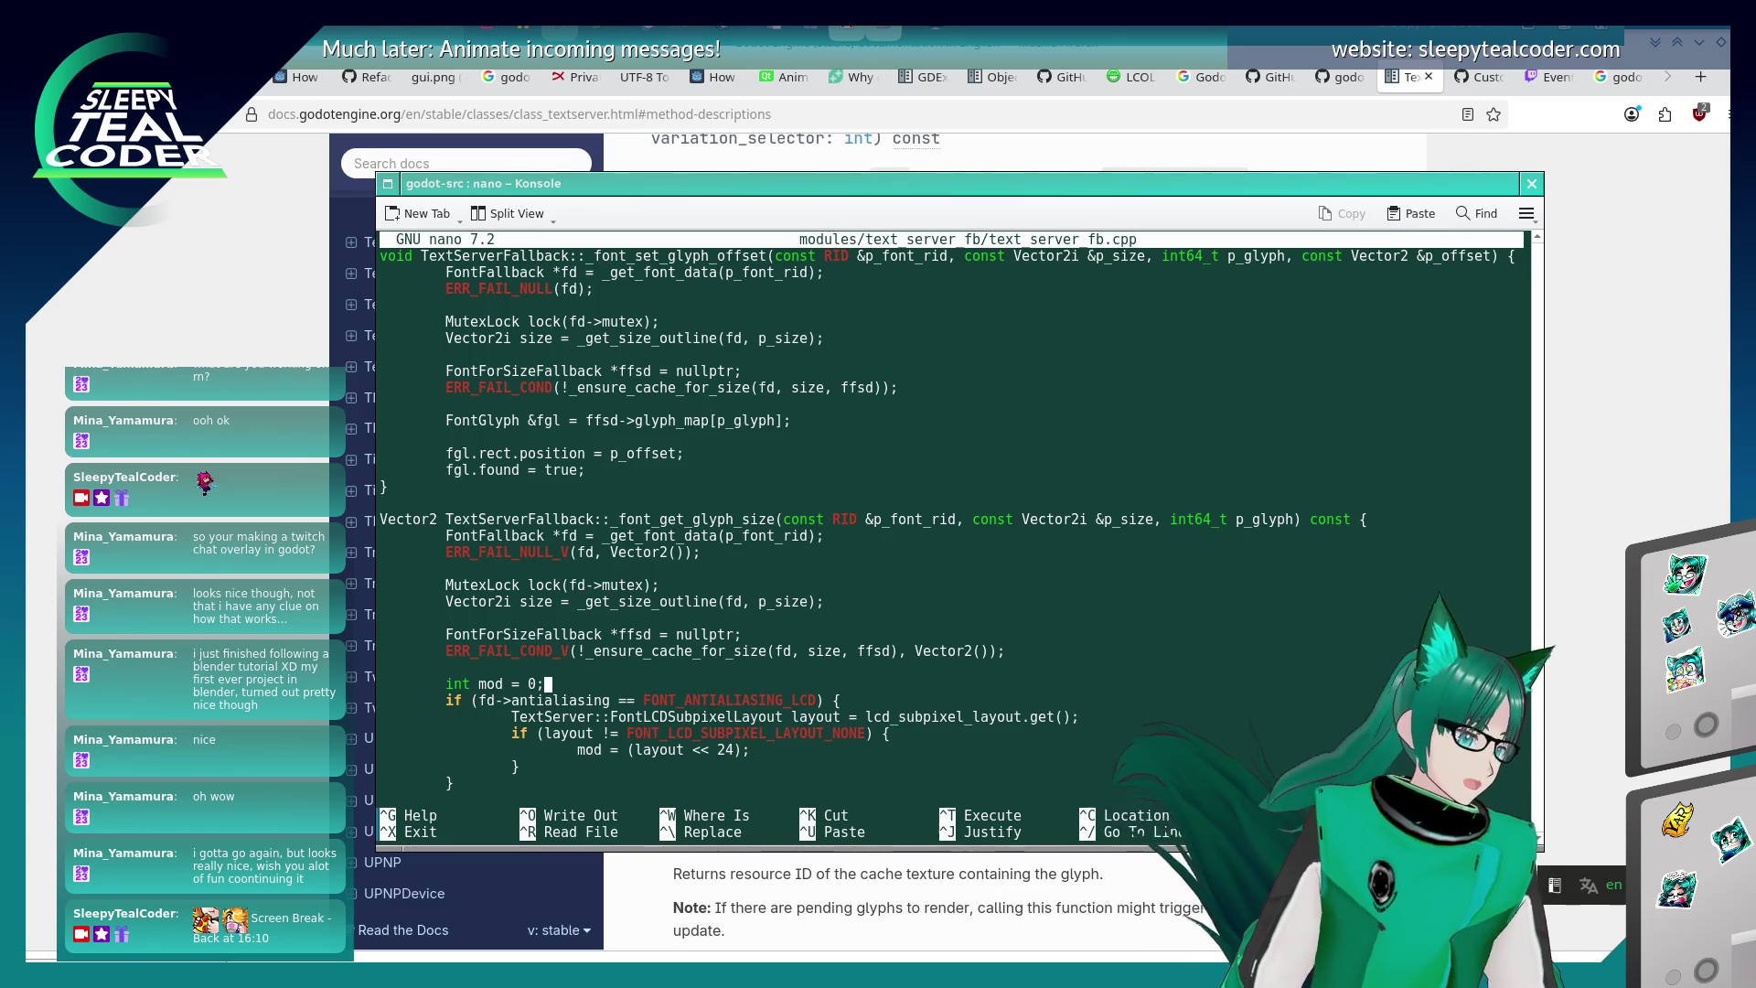
{"action": "key", "text": "Down"}
{"action": "key", "text": "Down"}
{"action": "key", "text": "Down"}
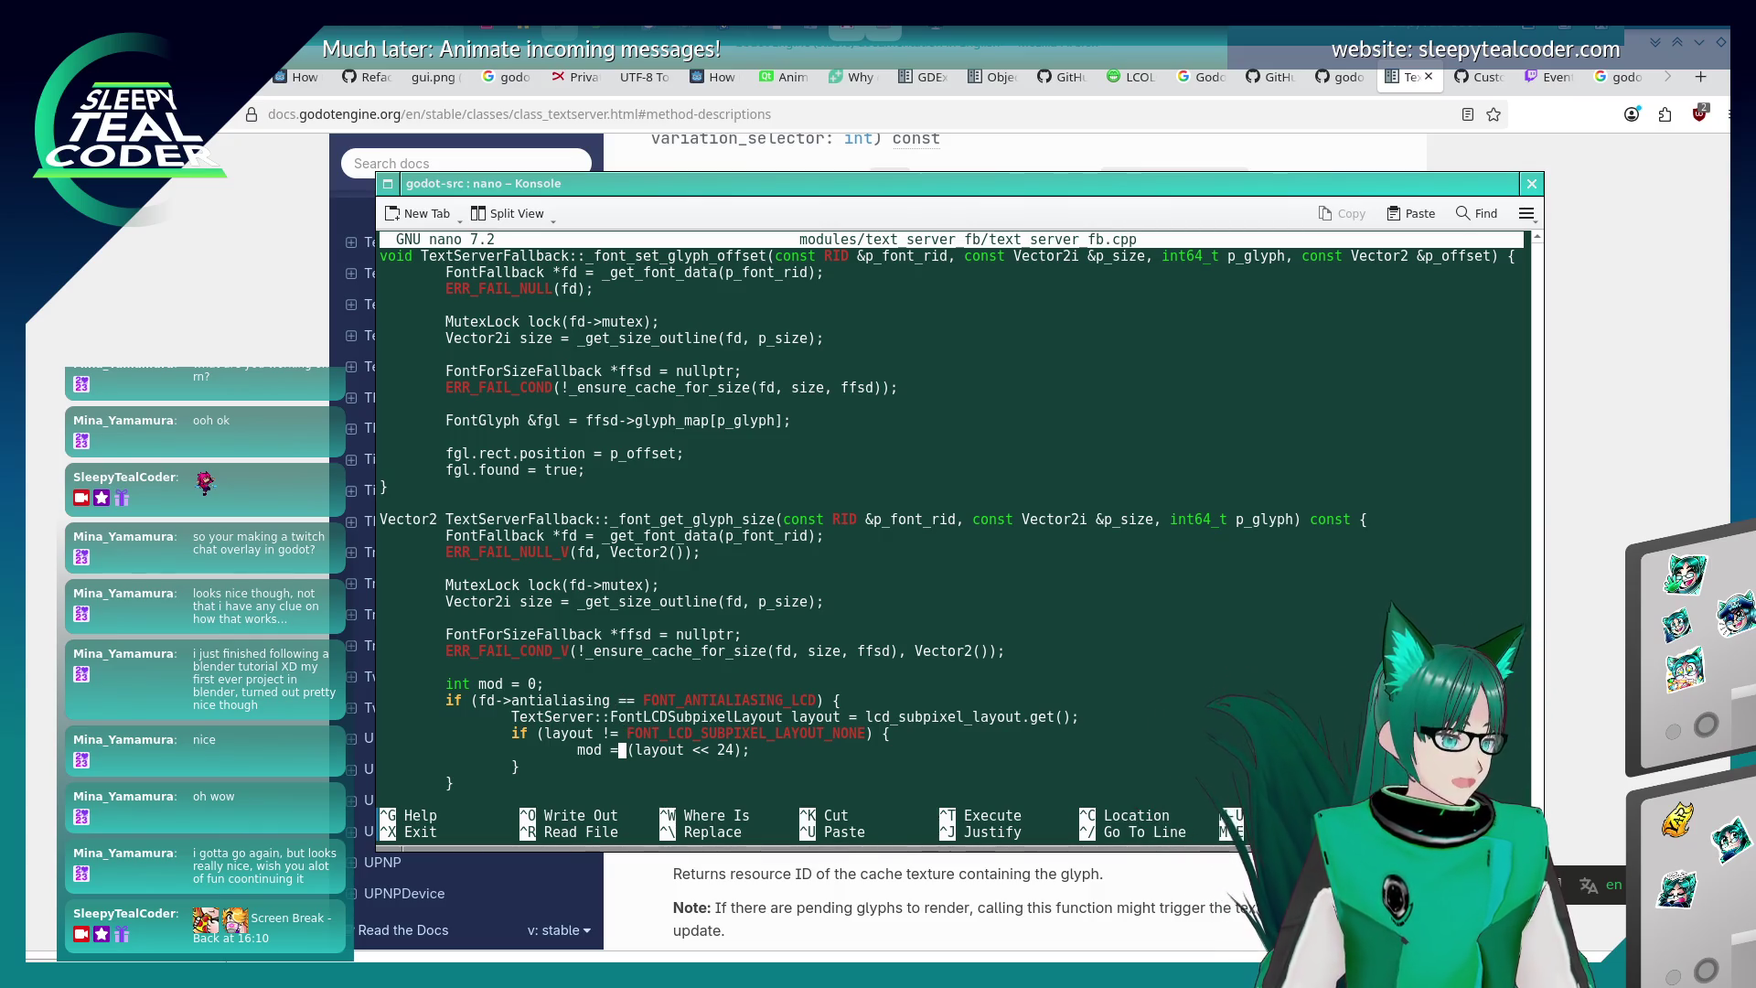
{"action": "key", "text": "Down"}
{"action": "key", "text": "Down"}
{"action": "key", "text": "Down"}
{"action": "key", "text": "Up"}
{"action": "key", "text": "Up"}
{"action": "key", "text": "Up"}
{"action": "key", "text": "Up"}
{"action": "key", "text": "Up"}
{"action": "key", "text": "Up"}
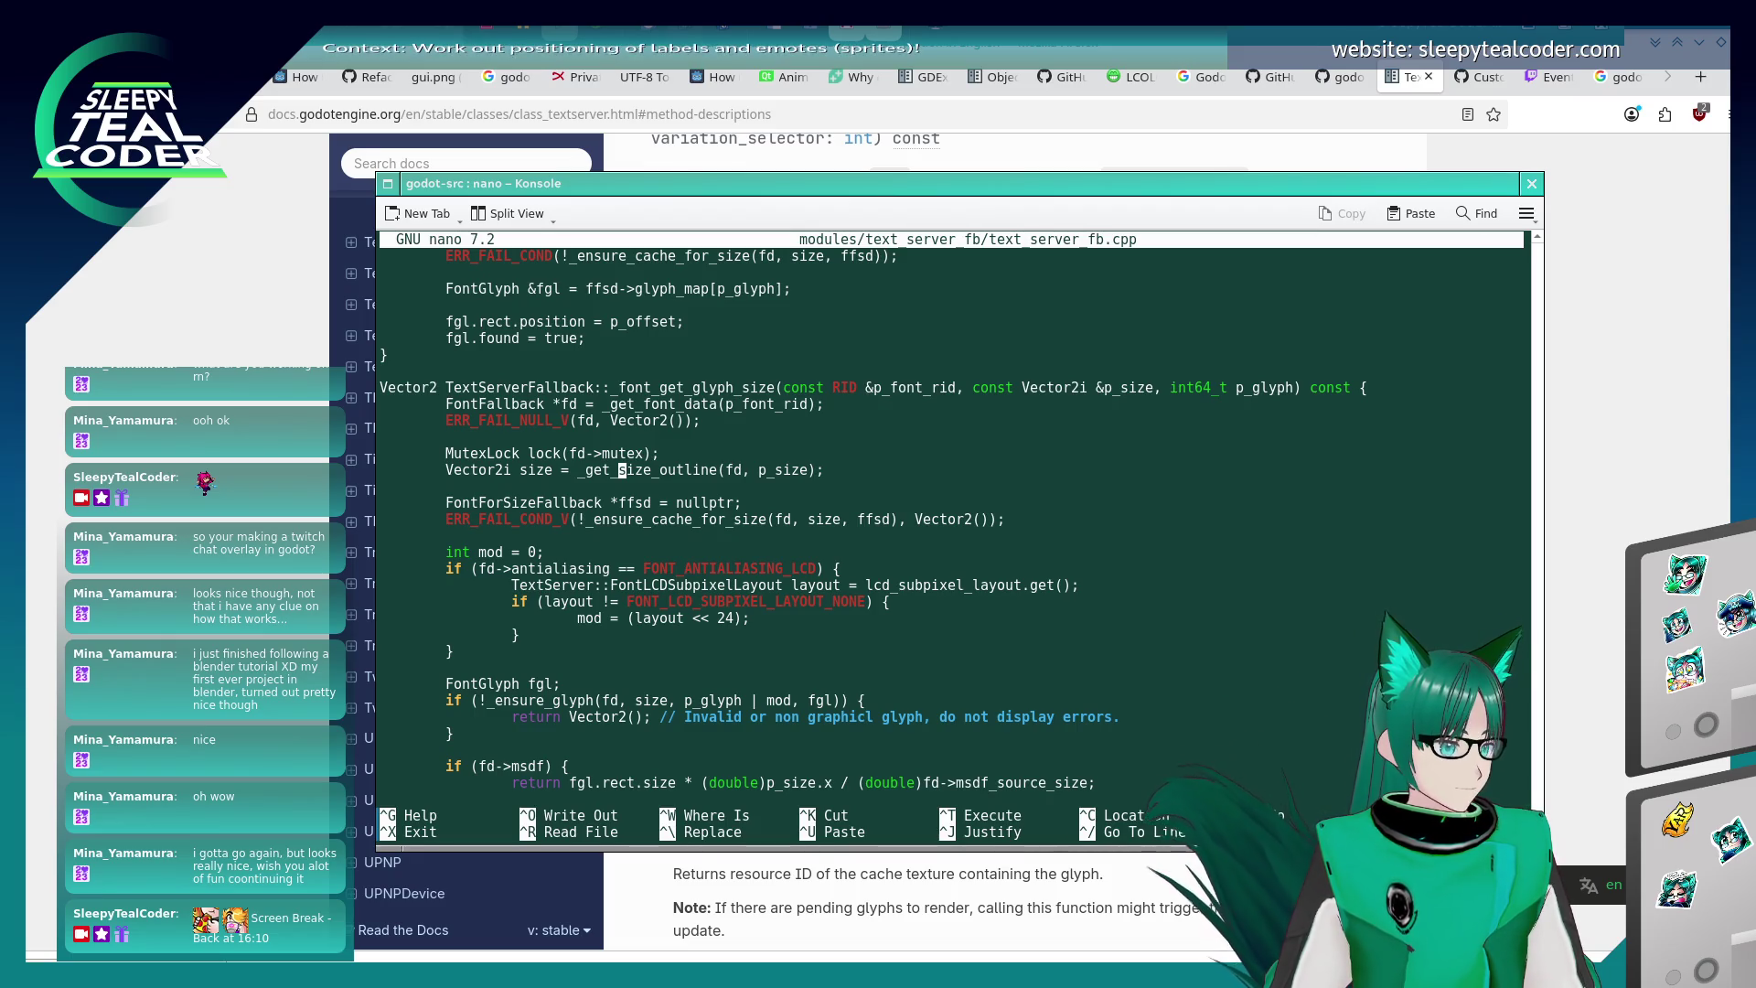
{"action": "key", "text": "Down"}
{"action": "key", "text": "Down"}
{"action": "key", "text": "Down"}
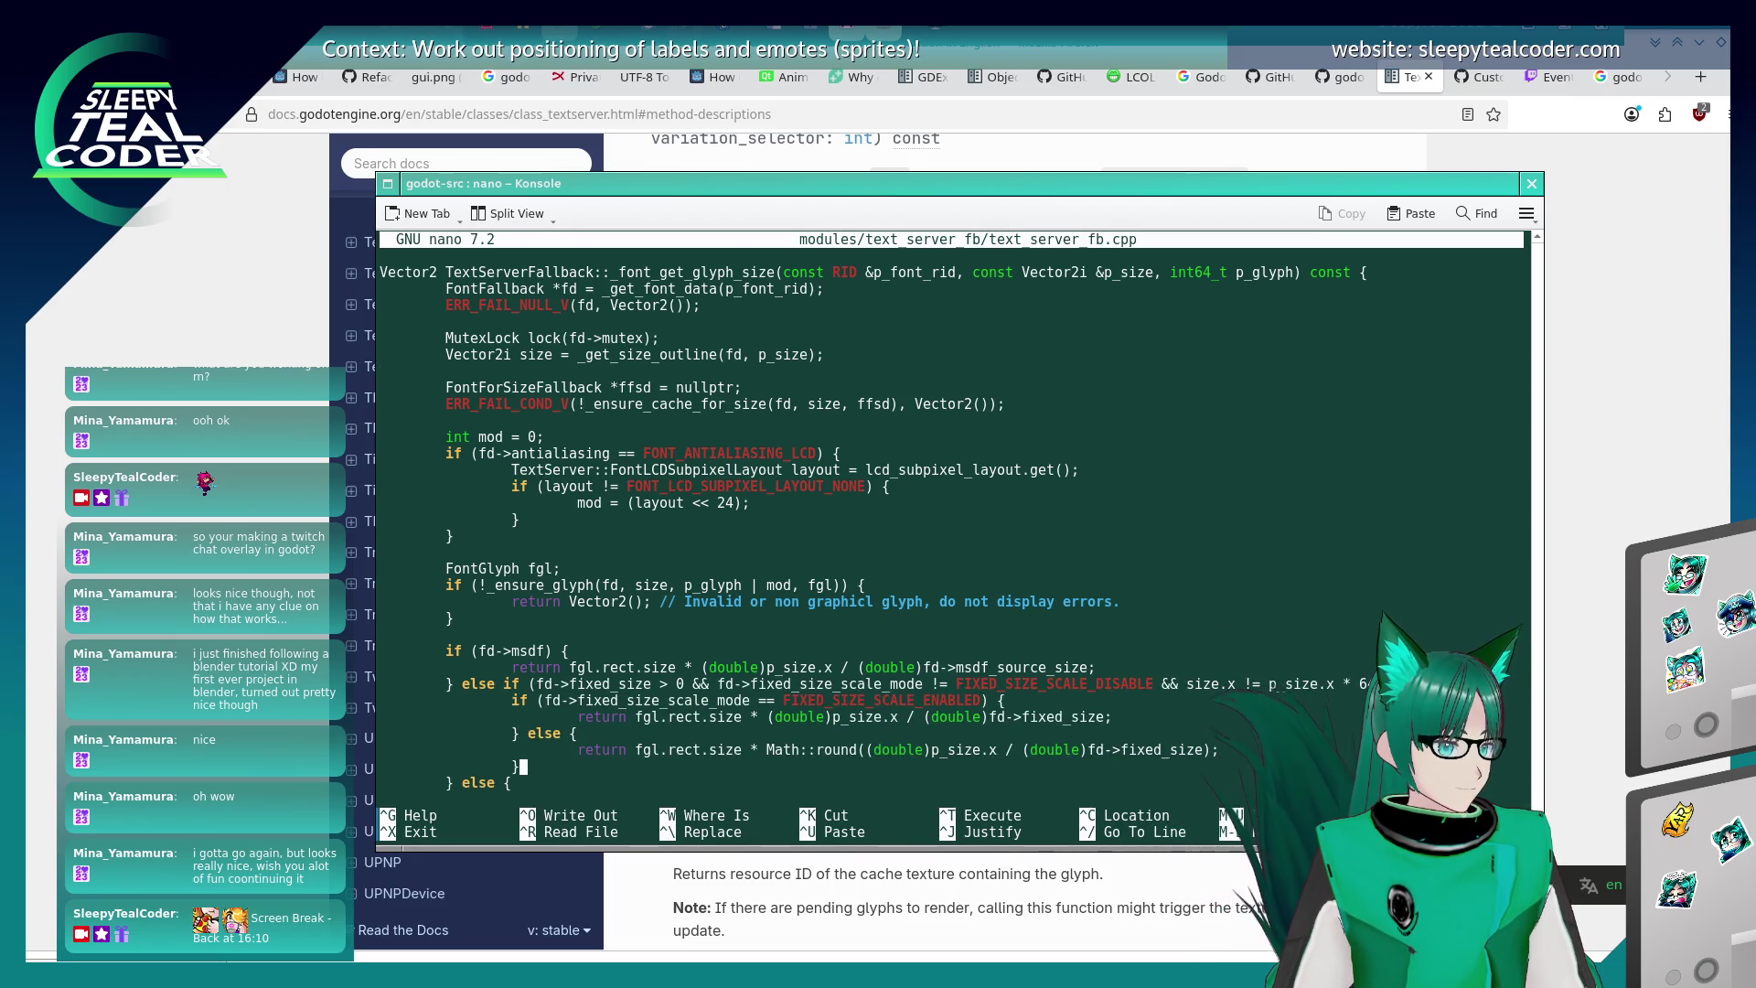
{"action": "key", "text": "Up"}
{"action": "key", "text": "Up"}
{"action": "key", "text": "Up"}
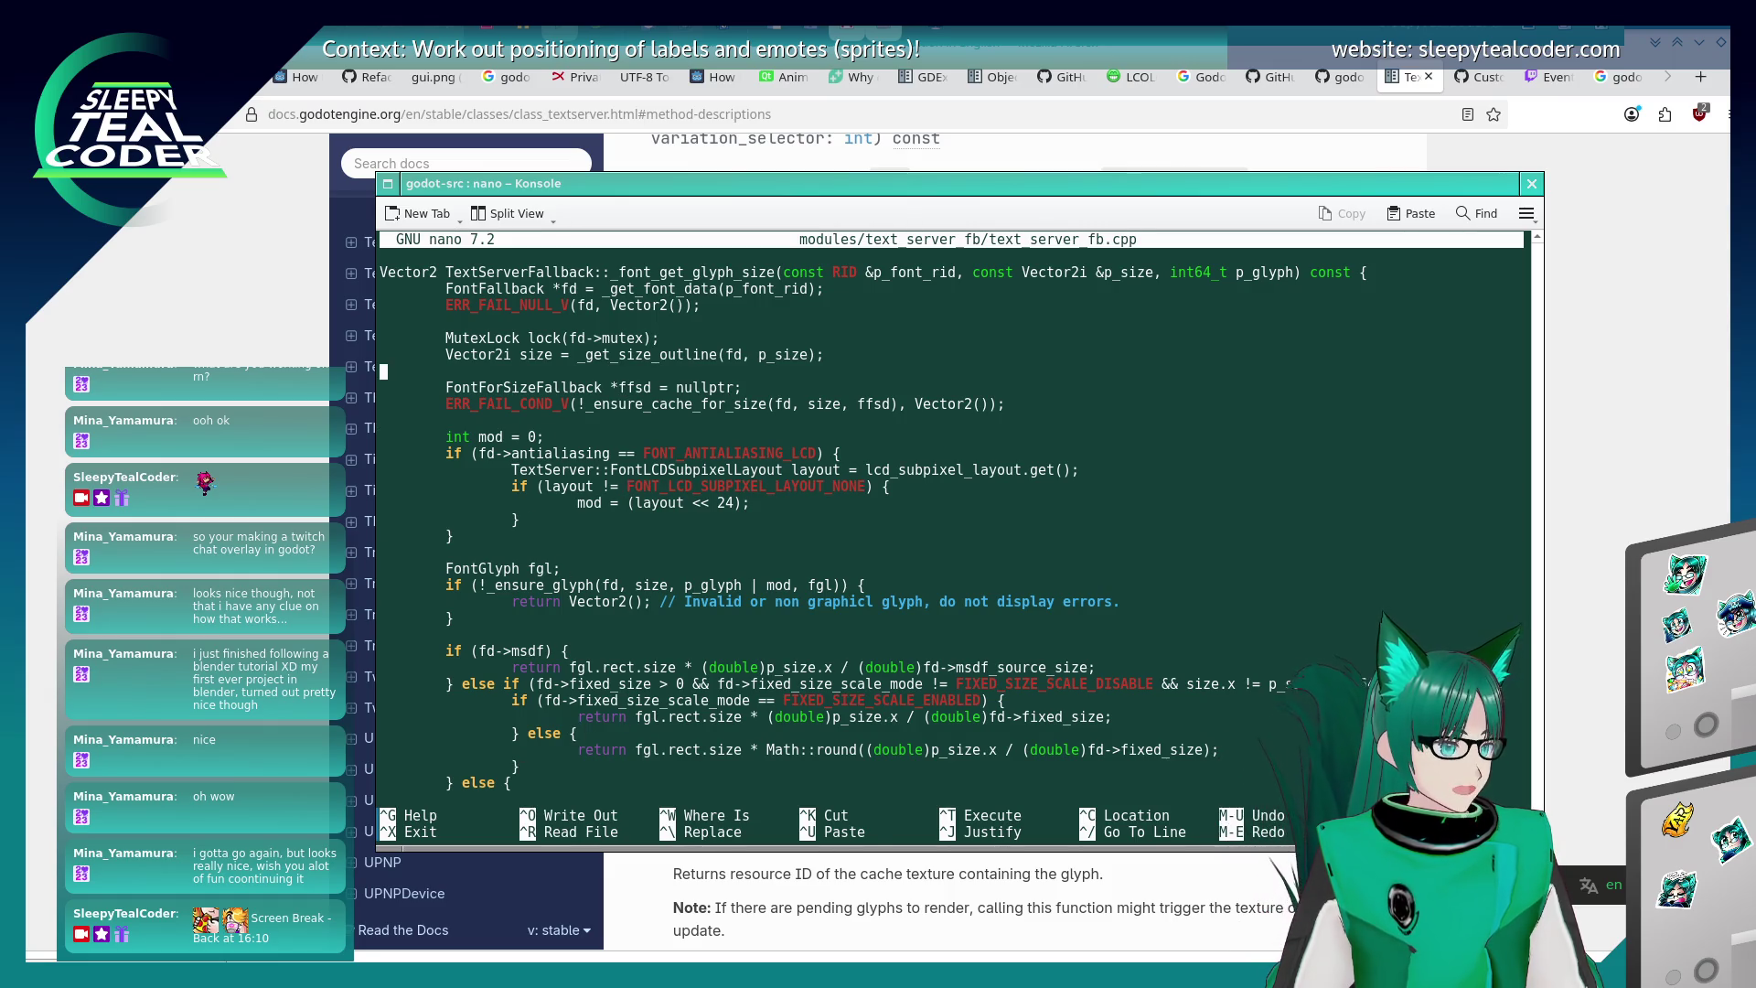
- Step through every _get_size_outline( call in text_server_fb.cpp
{"action": "key", "text": "ctrl+w"}
{"action": "type", "text": "_get_size"}
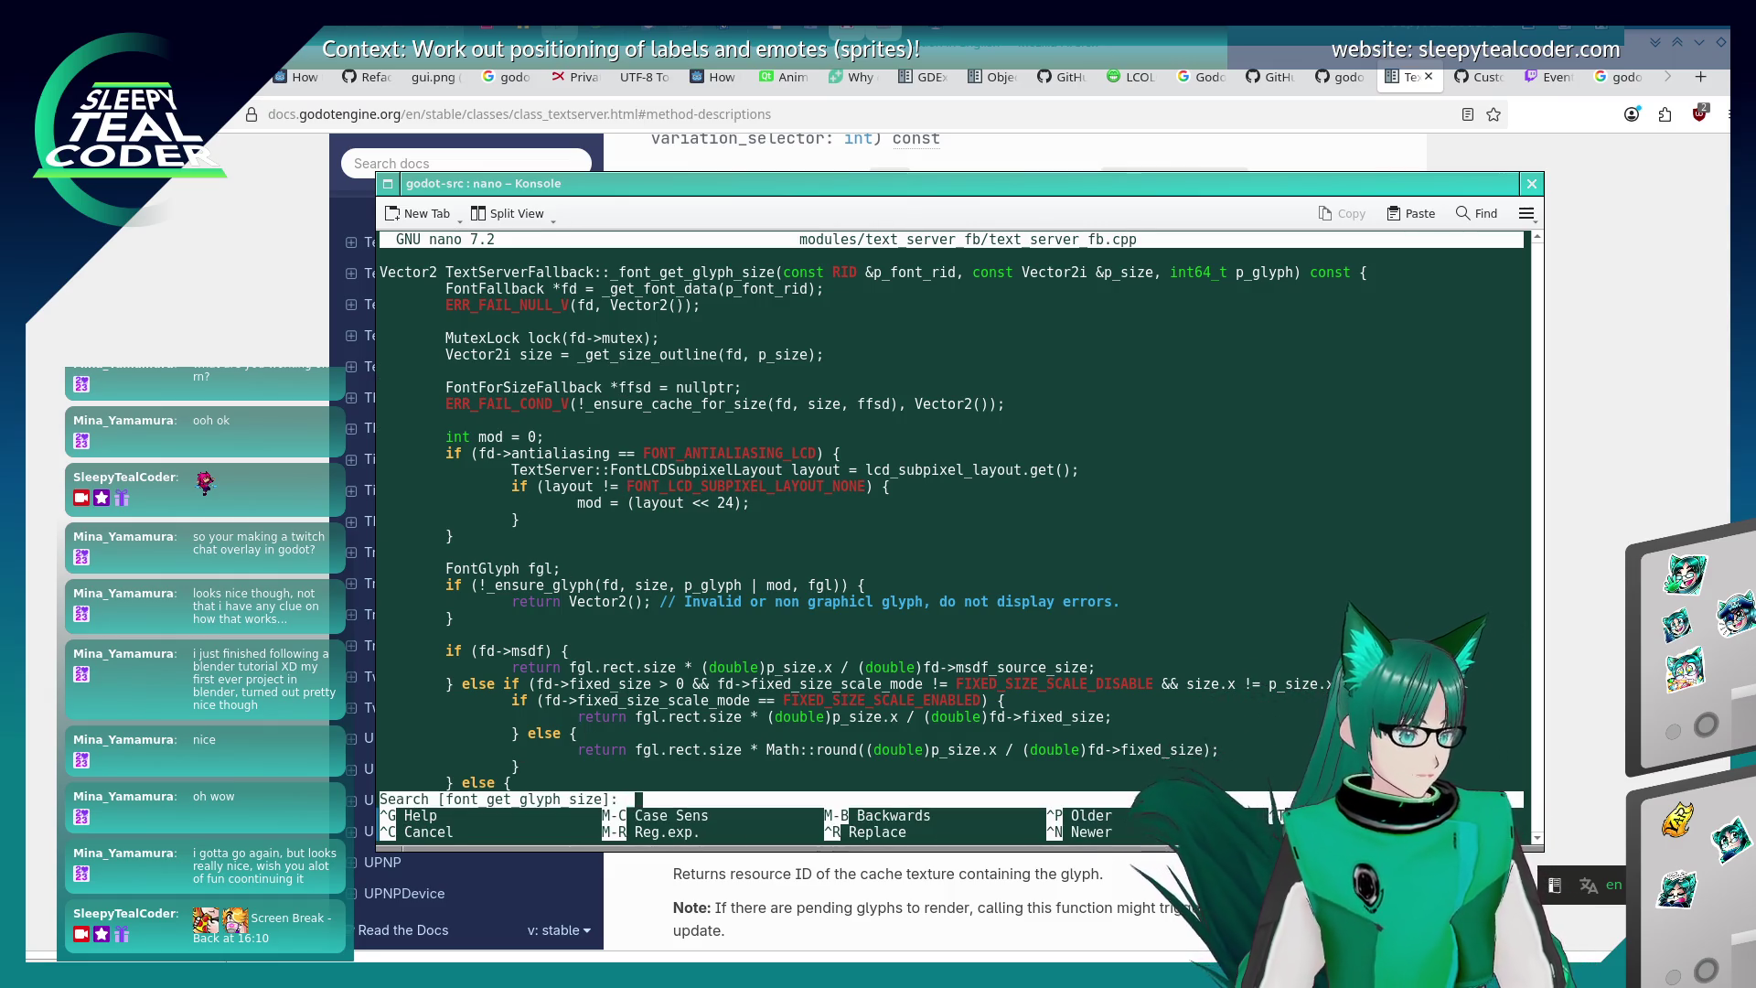
{"action": "type", "text": "_outline("}
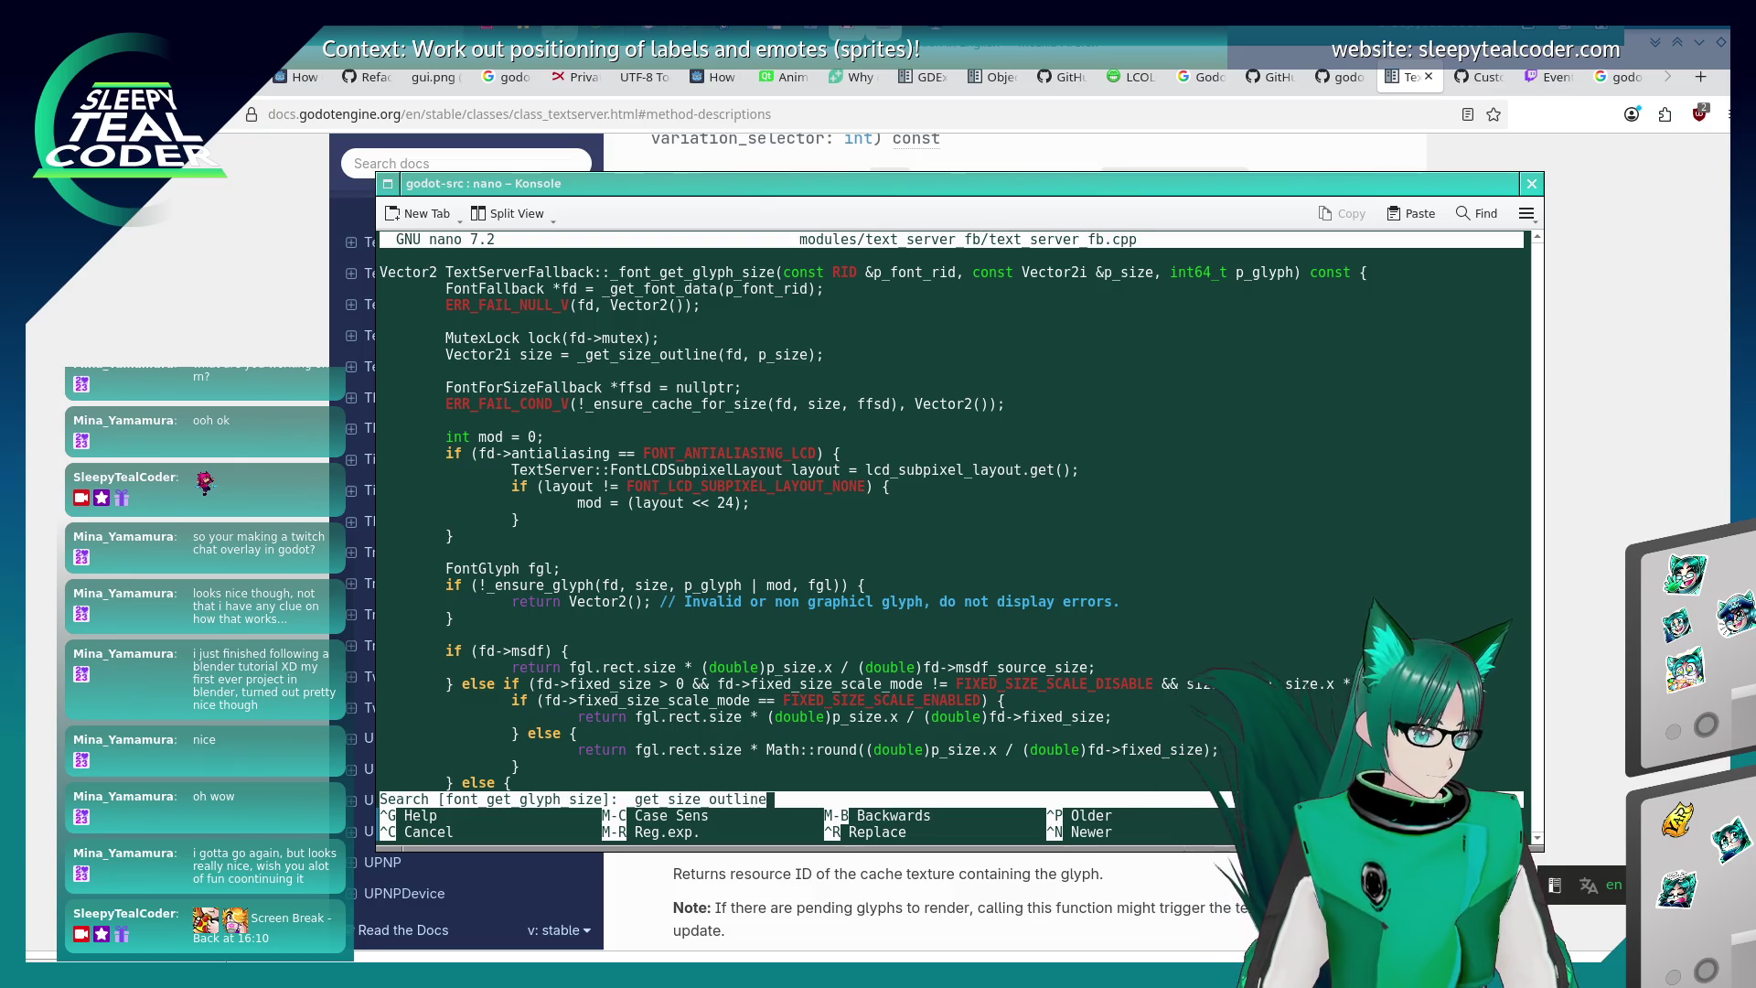
{"action": "key", "text": "Return"}
{"action": "key", "text": "alt+w"}
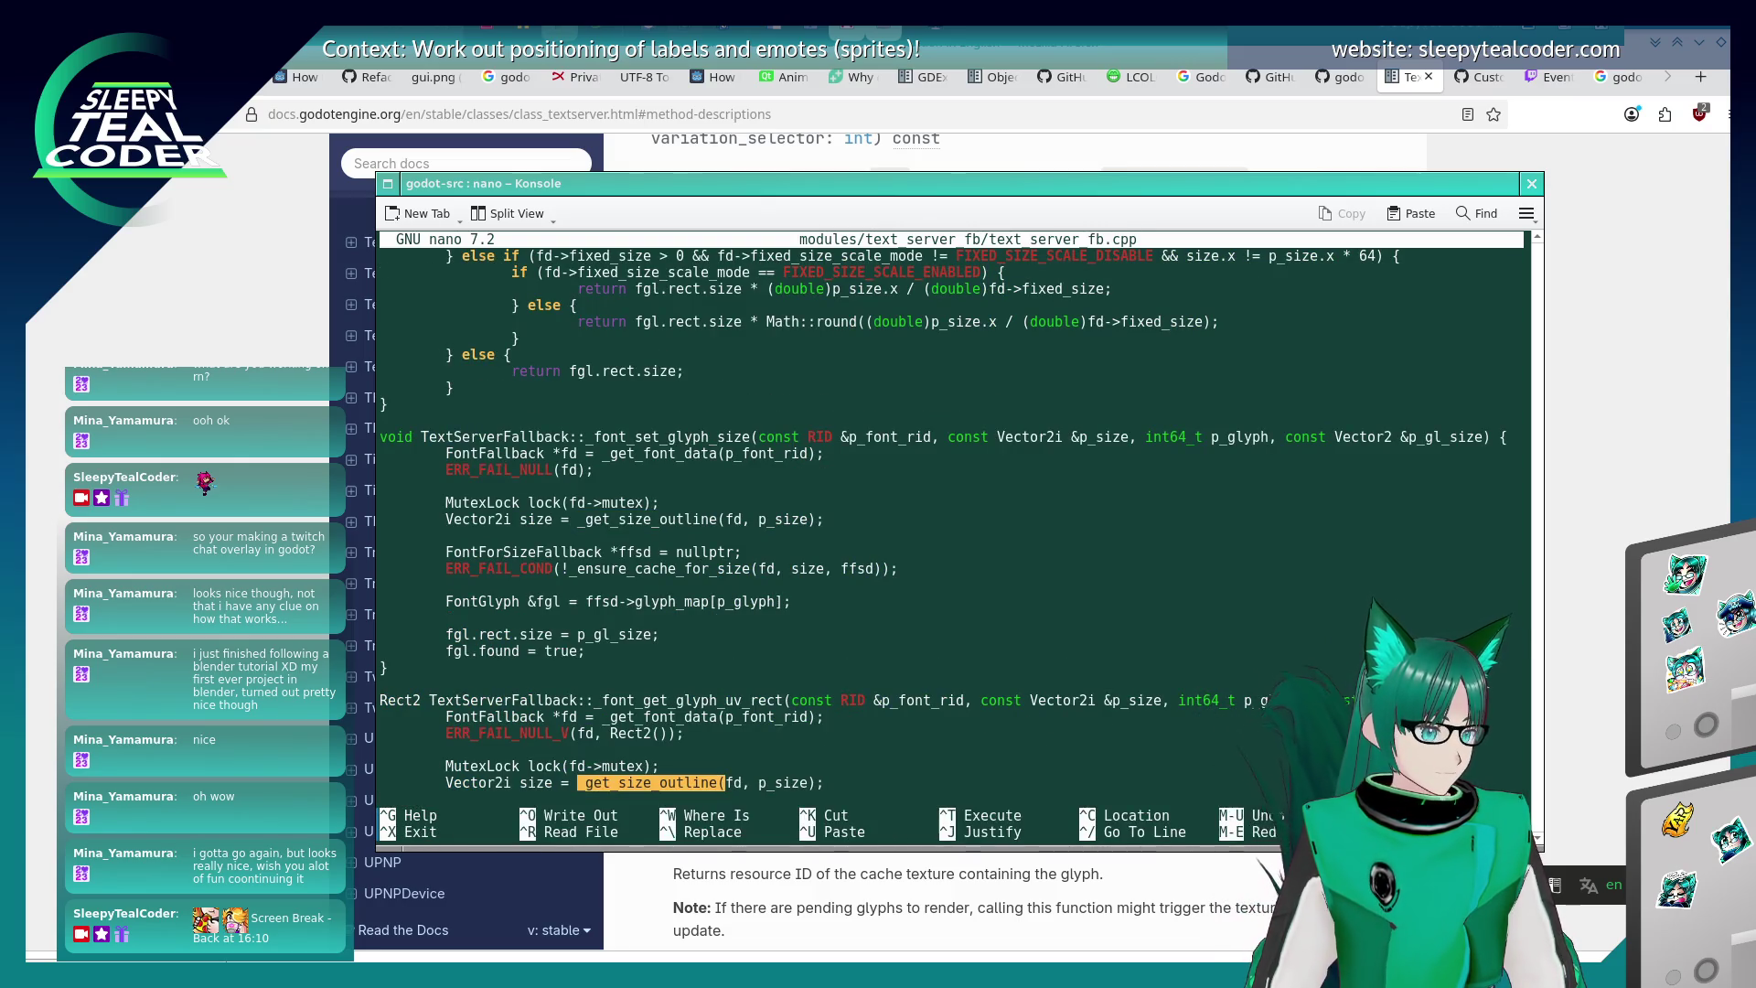
{"action": "key", "text": "ctrl+w"}
{"action": "key", "text": "Return"}
{"action": "key", "text": "ctrl+w"}
{"action": "key", "text": "Return"}
{"action": "key", "text": "alt+w"}
{"action": "key", "text": "ctrl+w"}
{"action": "key", "text": "Return"}
- Search for the ::_get_size_outline definition, then exit nano
{"action": "key", "text": "ctrl+w"}
{"action": "type", "text": "::_get_size_outline"}
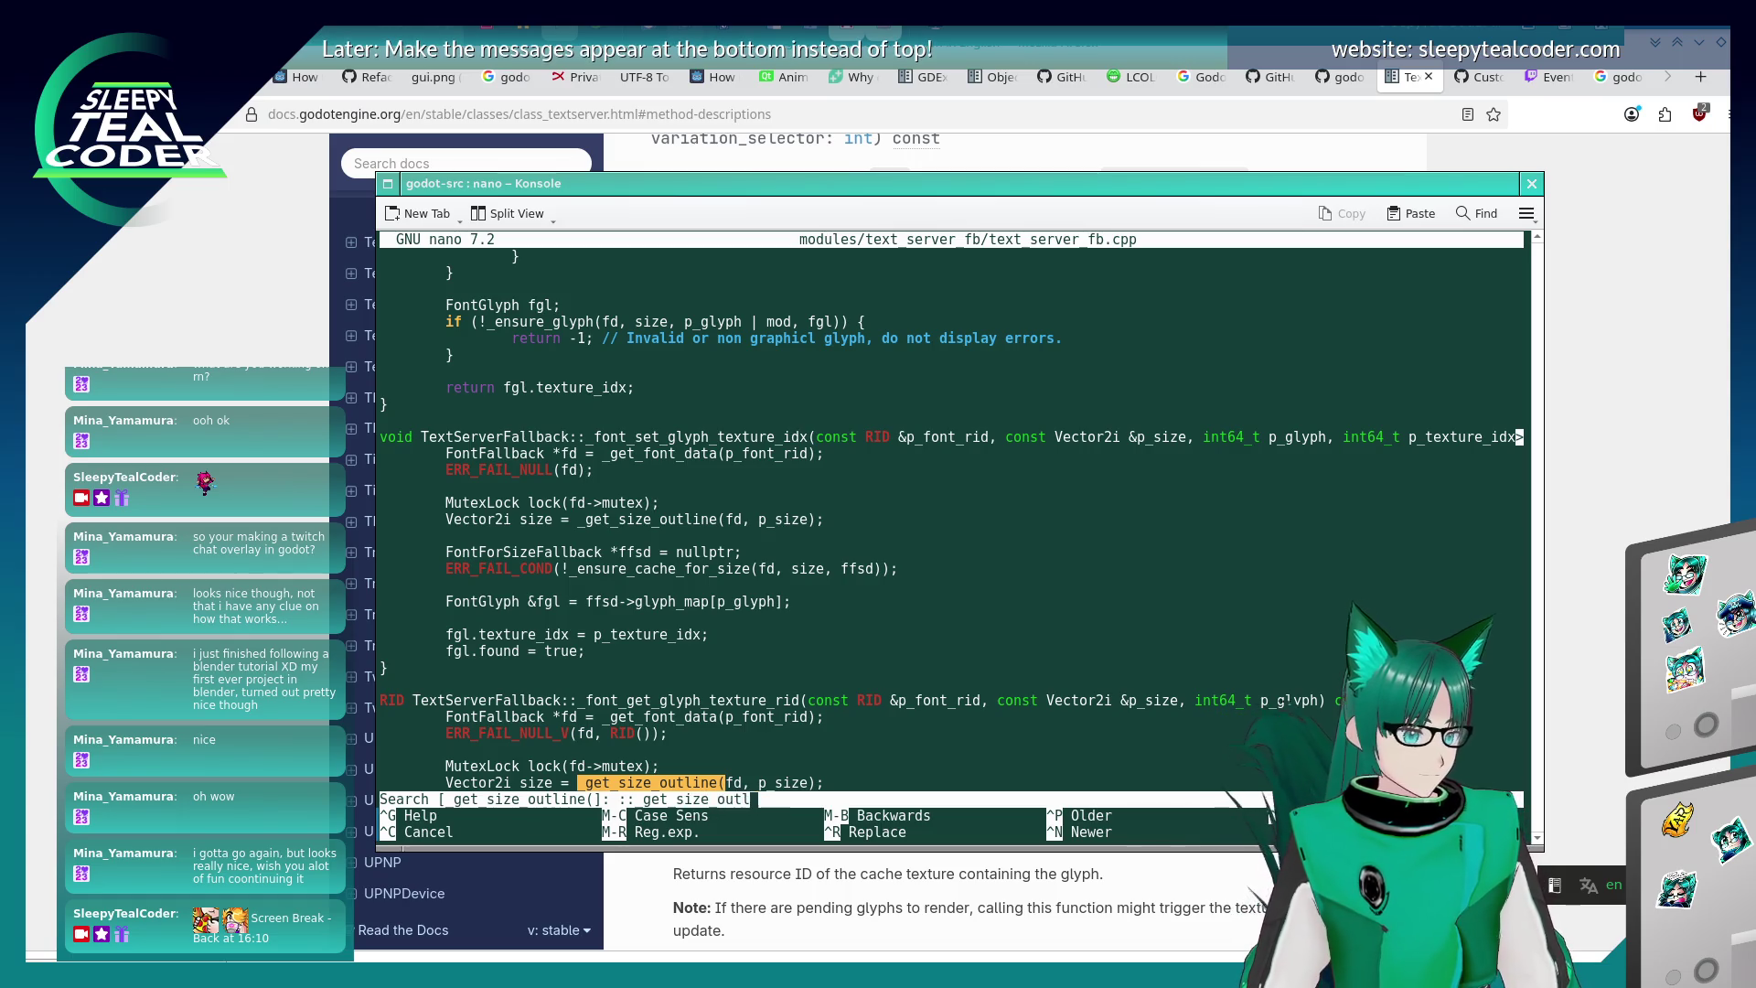
{"action": "key", "text": "Return"}
{"action": "key", "text": "ctrl+x"}
{"action": "key", "text": "Up"}
{"action": "key", "text": "Up"}
- Change the grep pattern to "_get_size_outline" and run it across the source
{"action": "key", "text": "Left"}
{"action": "key", "text": "Left"}
{"action": "key", "text": "Left"}
{"action": "key", "text": "BackSpace"}
{"action": "key", "text": "BackSpace"}
{"action": "key", "text": "BackSpace"}
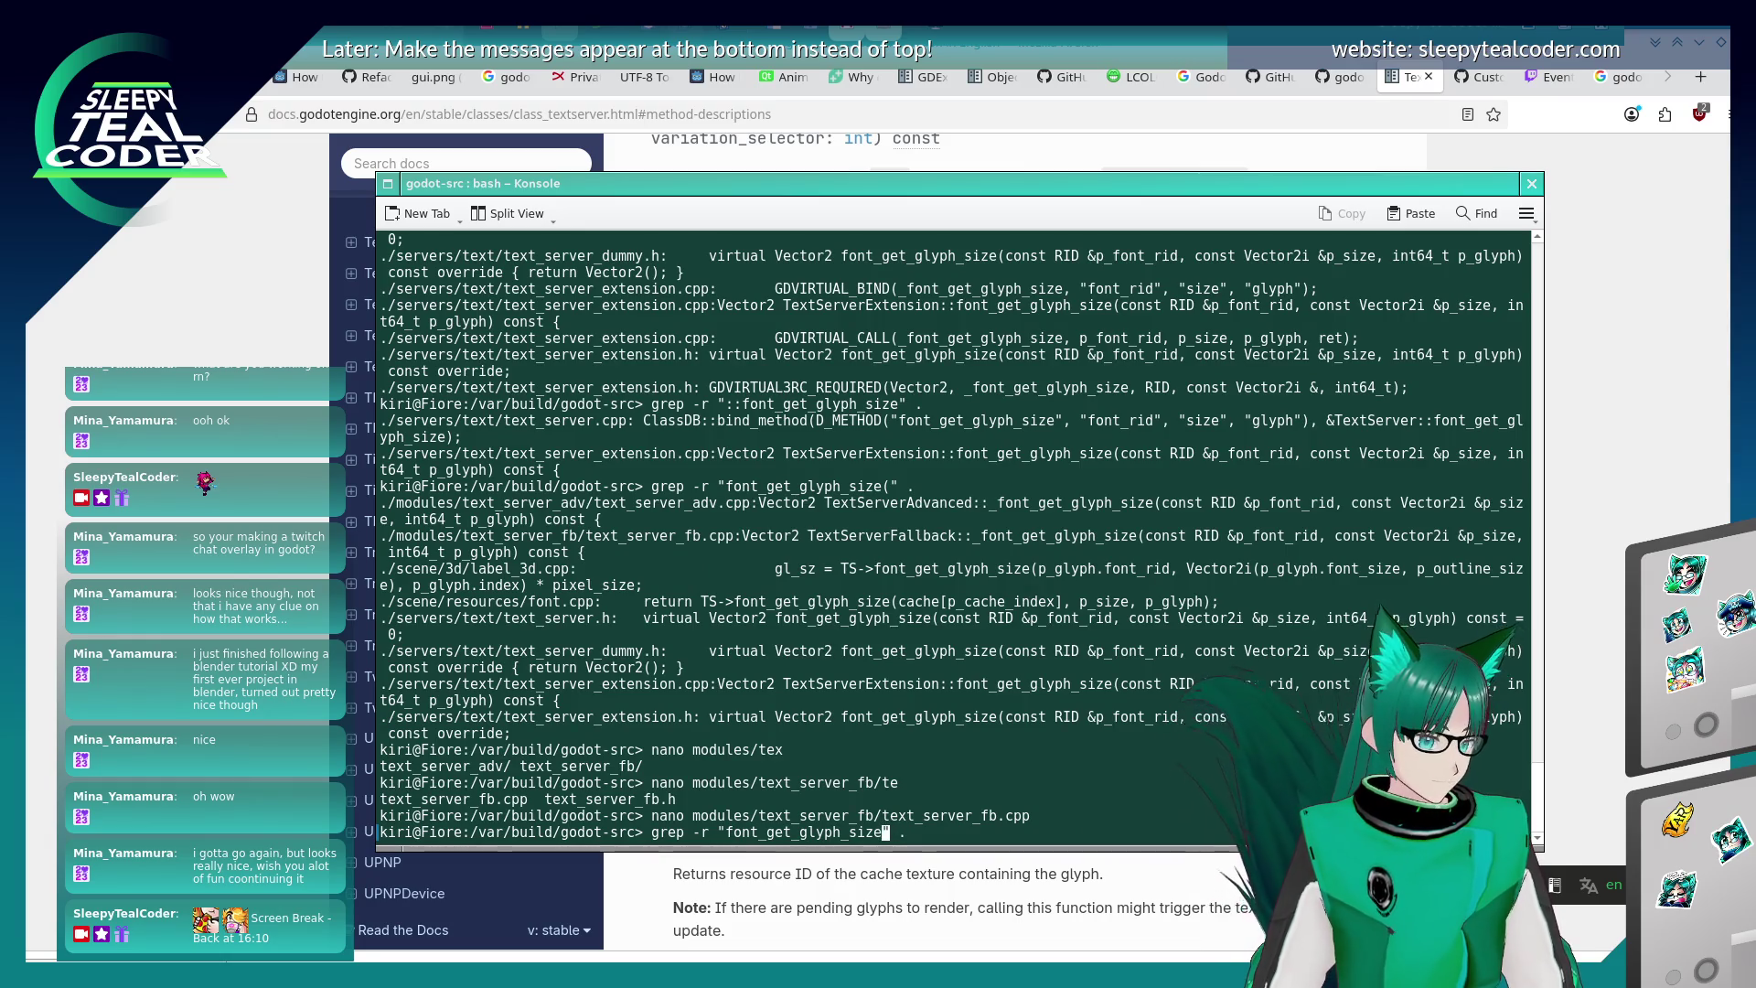
{"action": "type", "text": "::"}
{"action": "key", "text": "BackSpace"}
{"action": "key", "text": "BackSpace"}
{"action": "type", "text": "_getsiz"}
{"action": "key", "text": "BackSpace"}
{"action": "key", "text": "BackSpace"}
{"action": "key", "text": "BackSpace"}
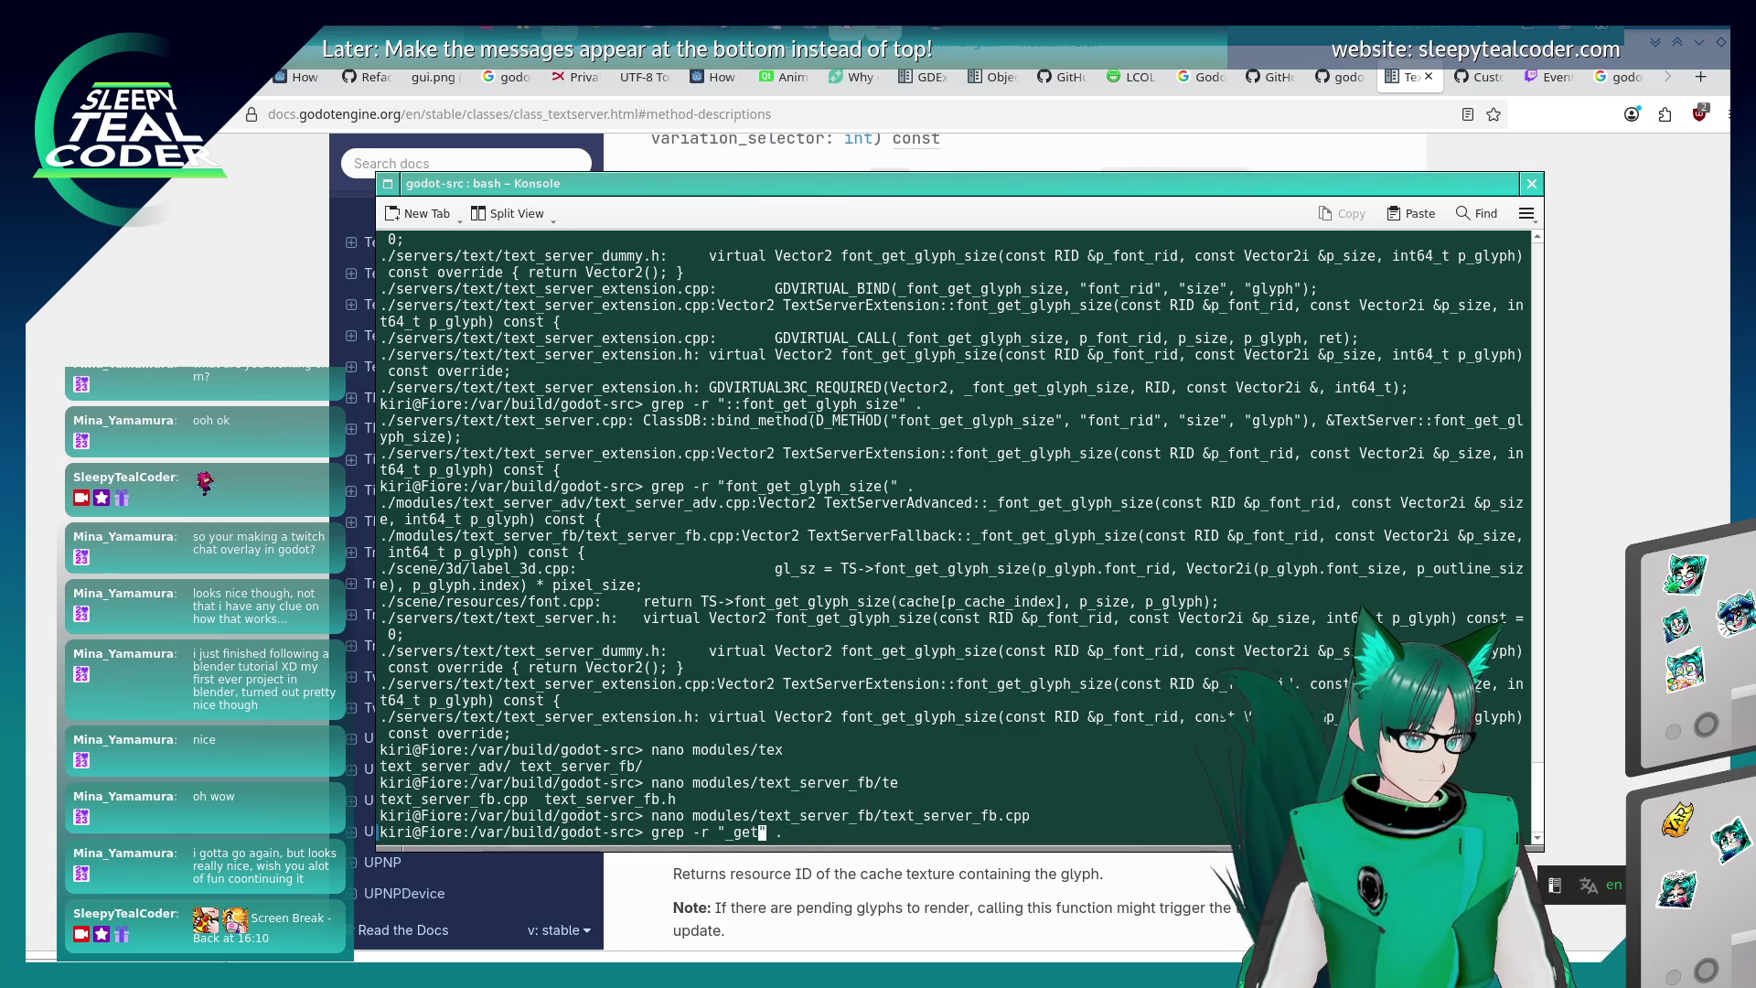
{"action": "type", "text": "_size_outline"}
{"action": "key", "text": "Return"}
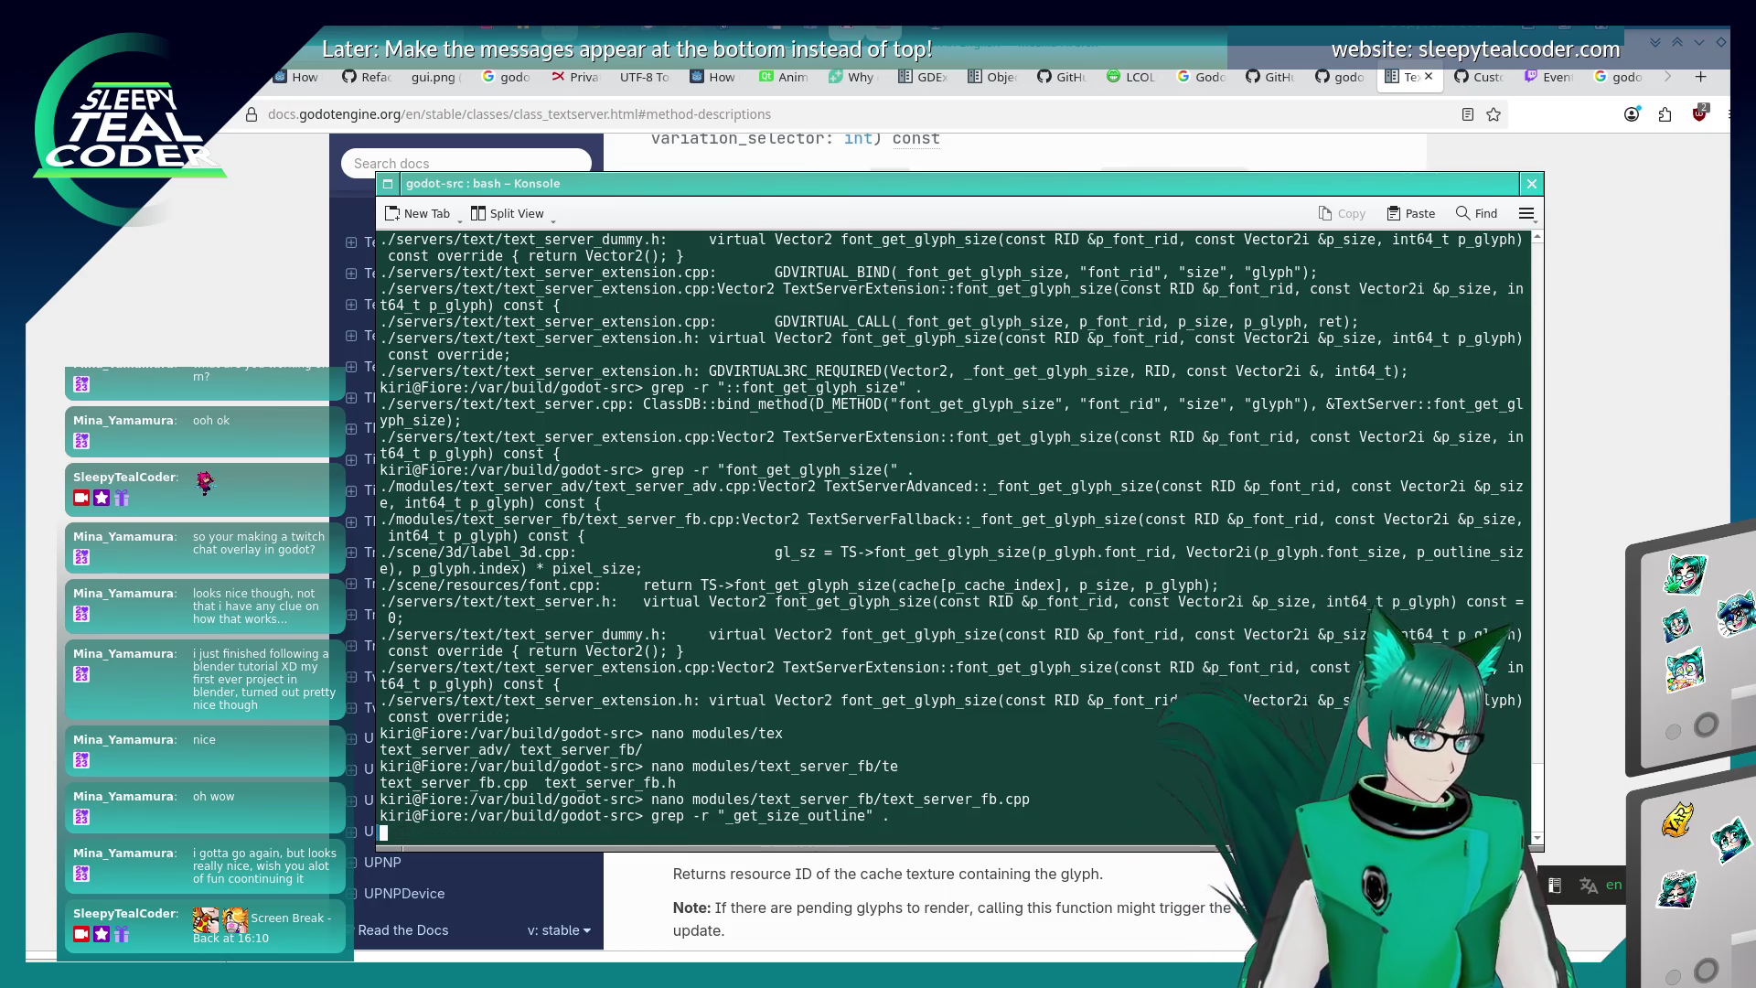
- Drop the recalled grep and start a nano command for a modules/text_server_fb file
{"action": "key", "text": "Up"}
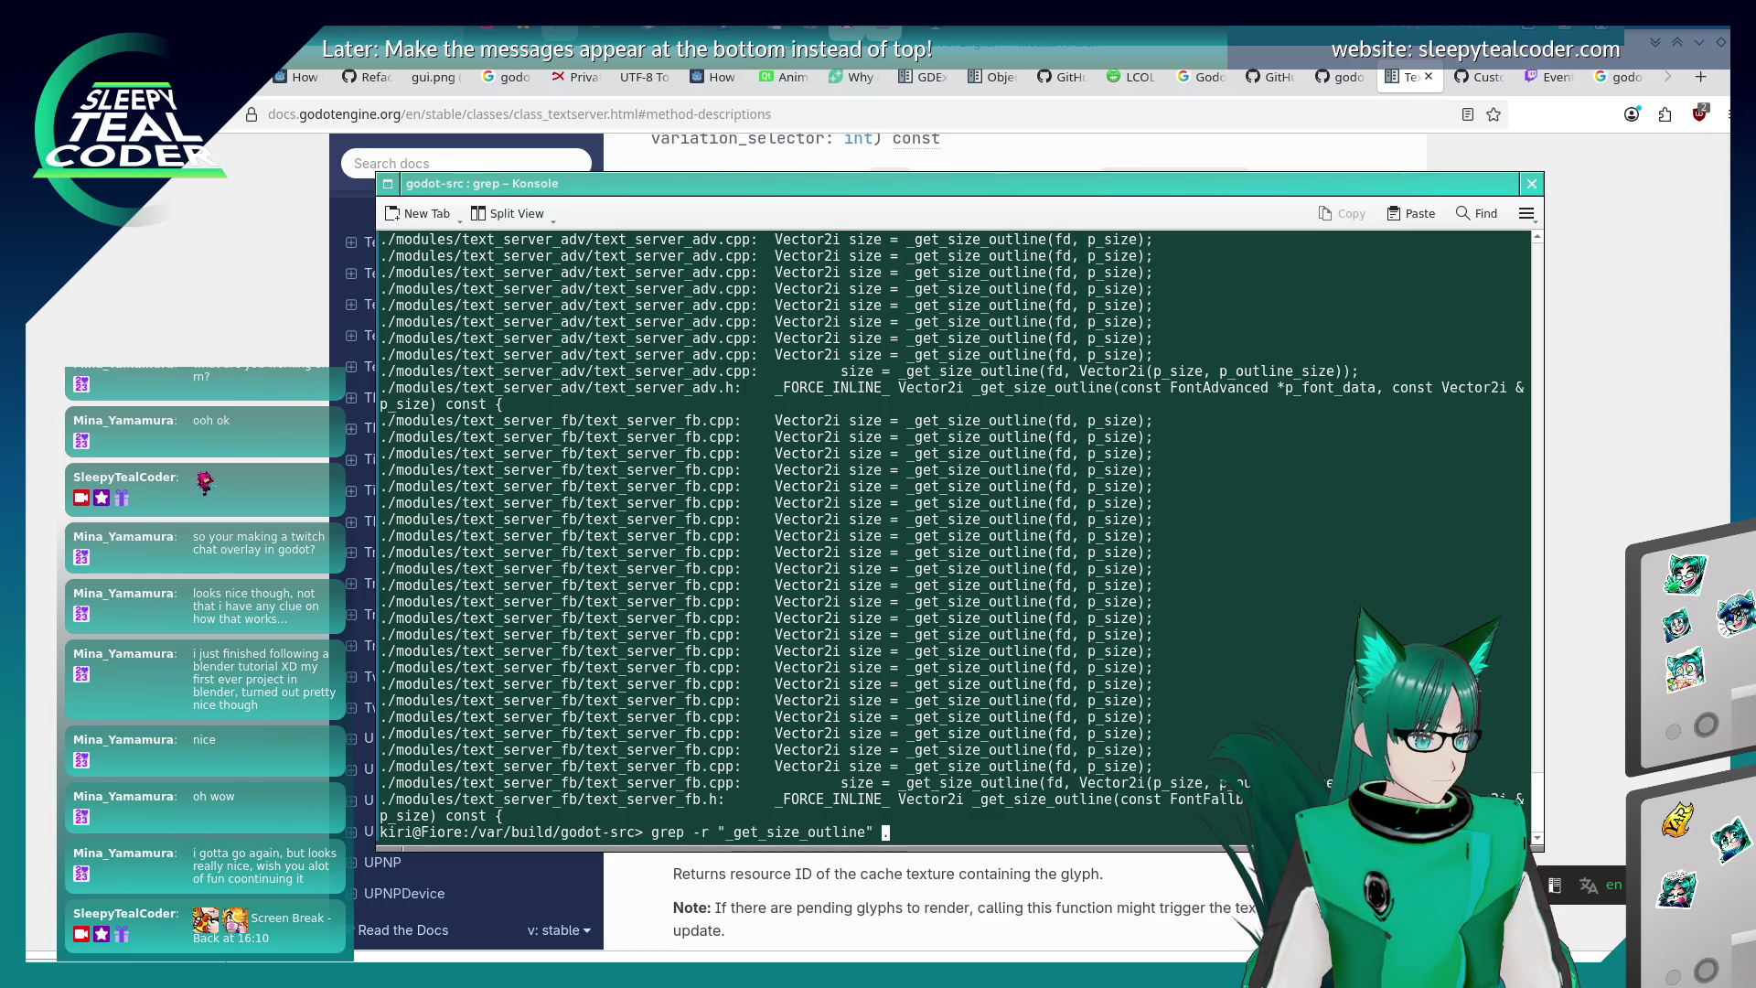
{"action": "key", "text": "Left"}
{"action": "key", "text": "Left"}
{"action": "key", "text": "Left"}
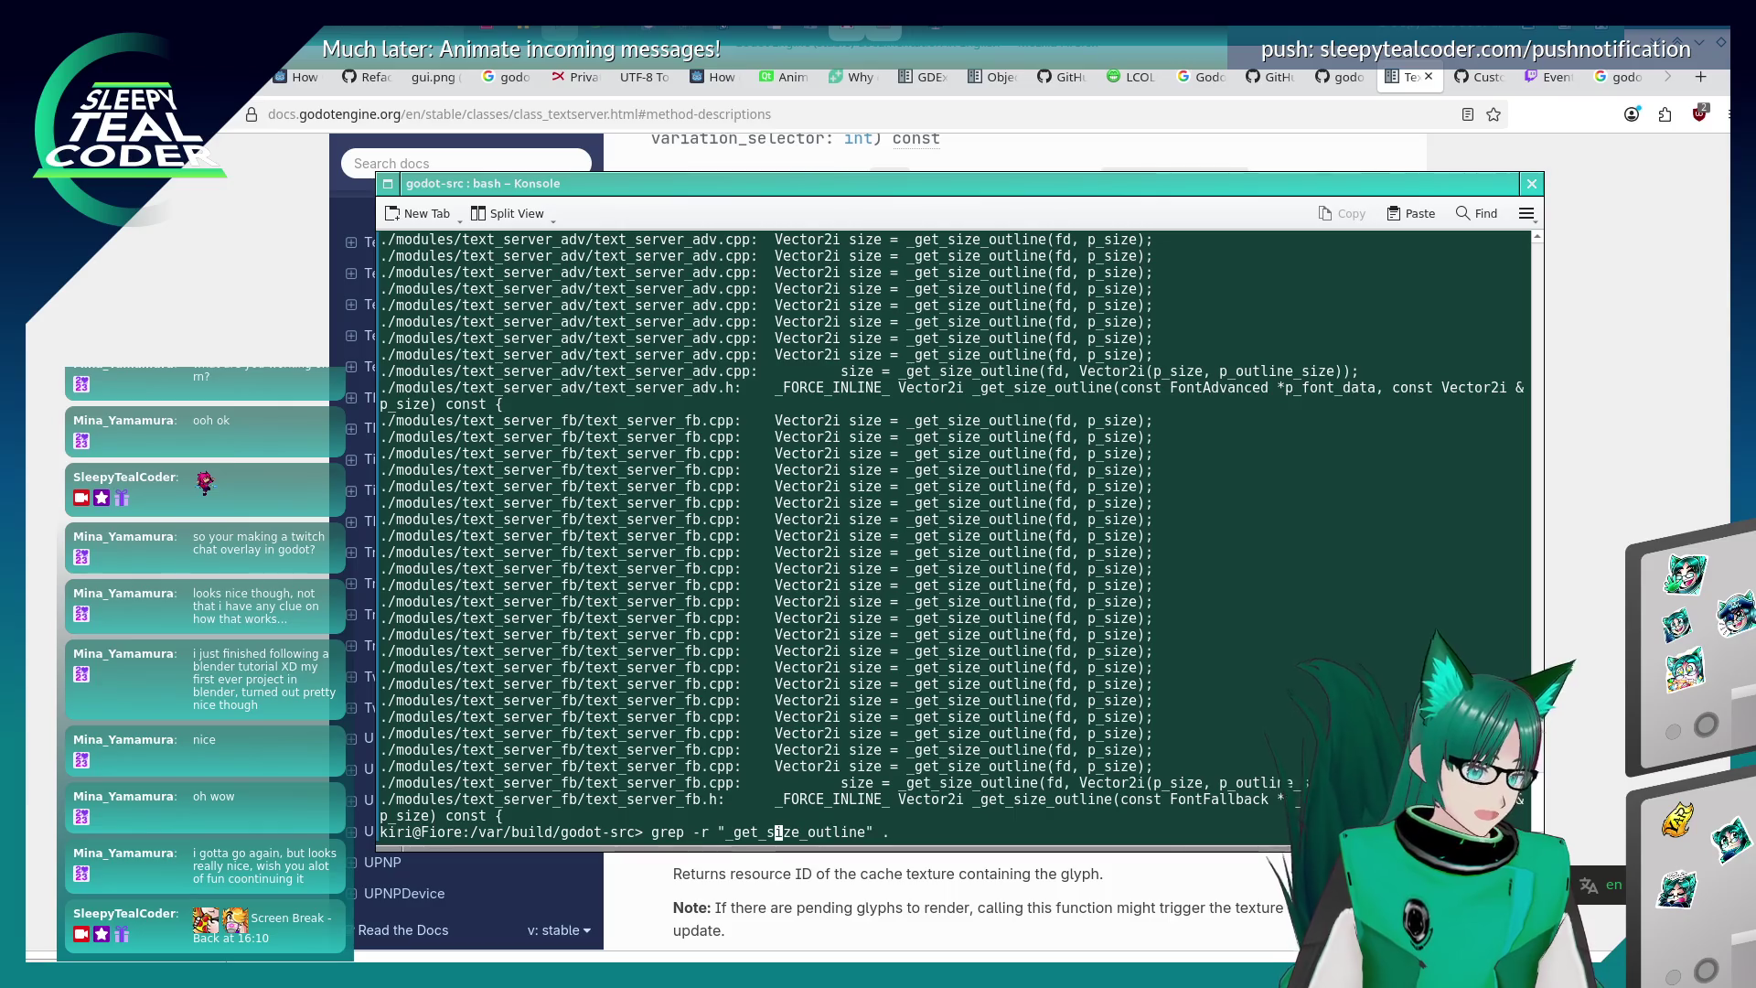
{"action": "key", "text": "ctrl+c"}
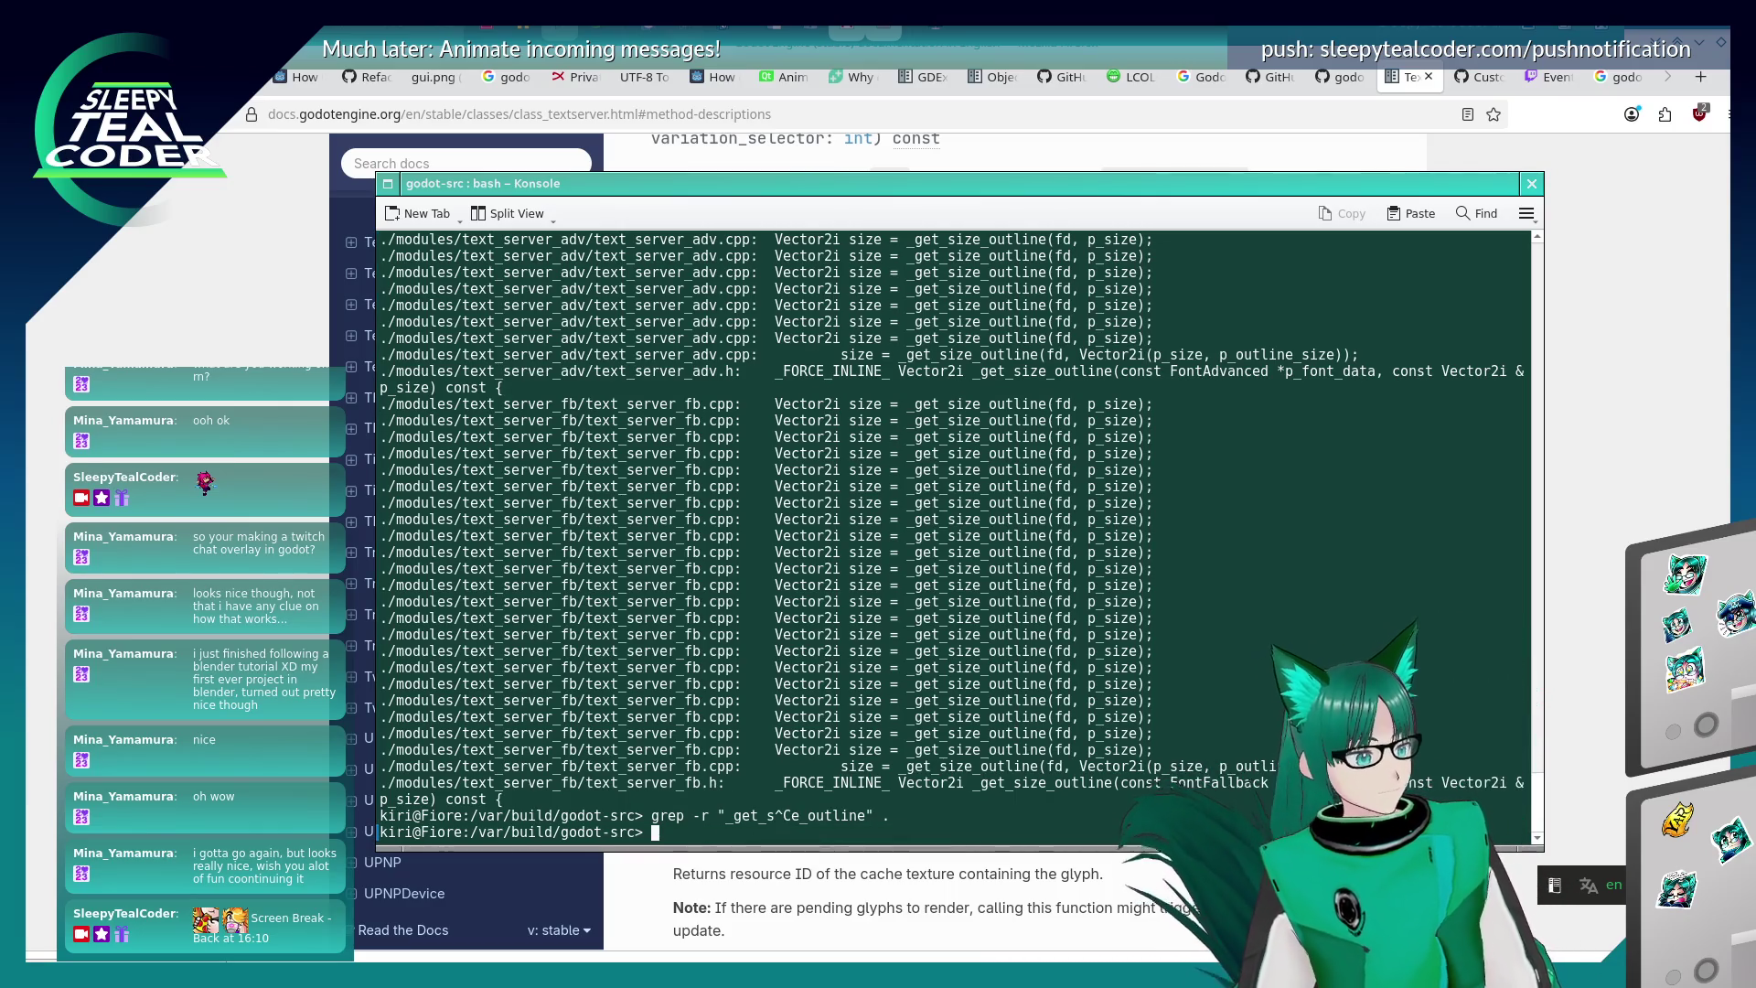
{"action": "type", "text": "nano modules/text_server_"}
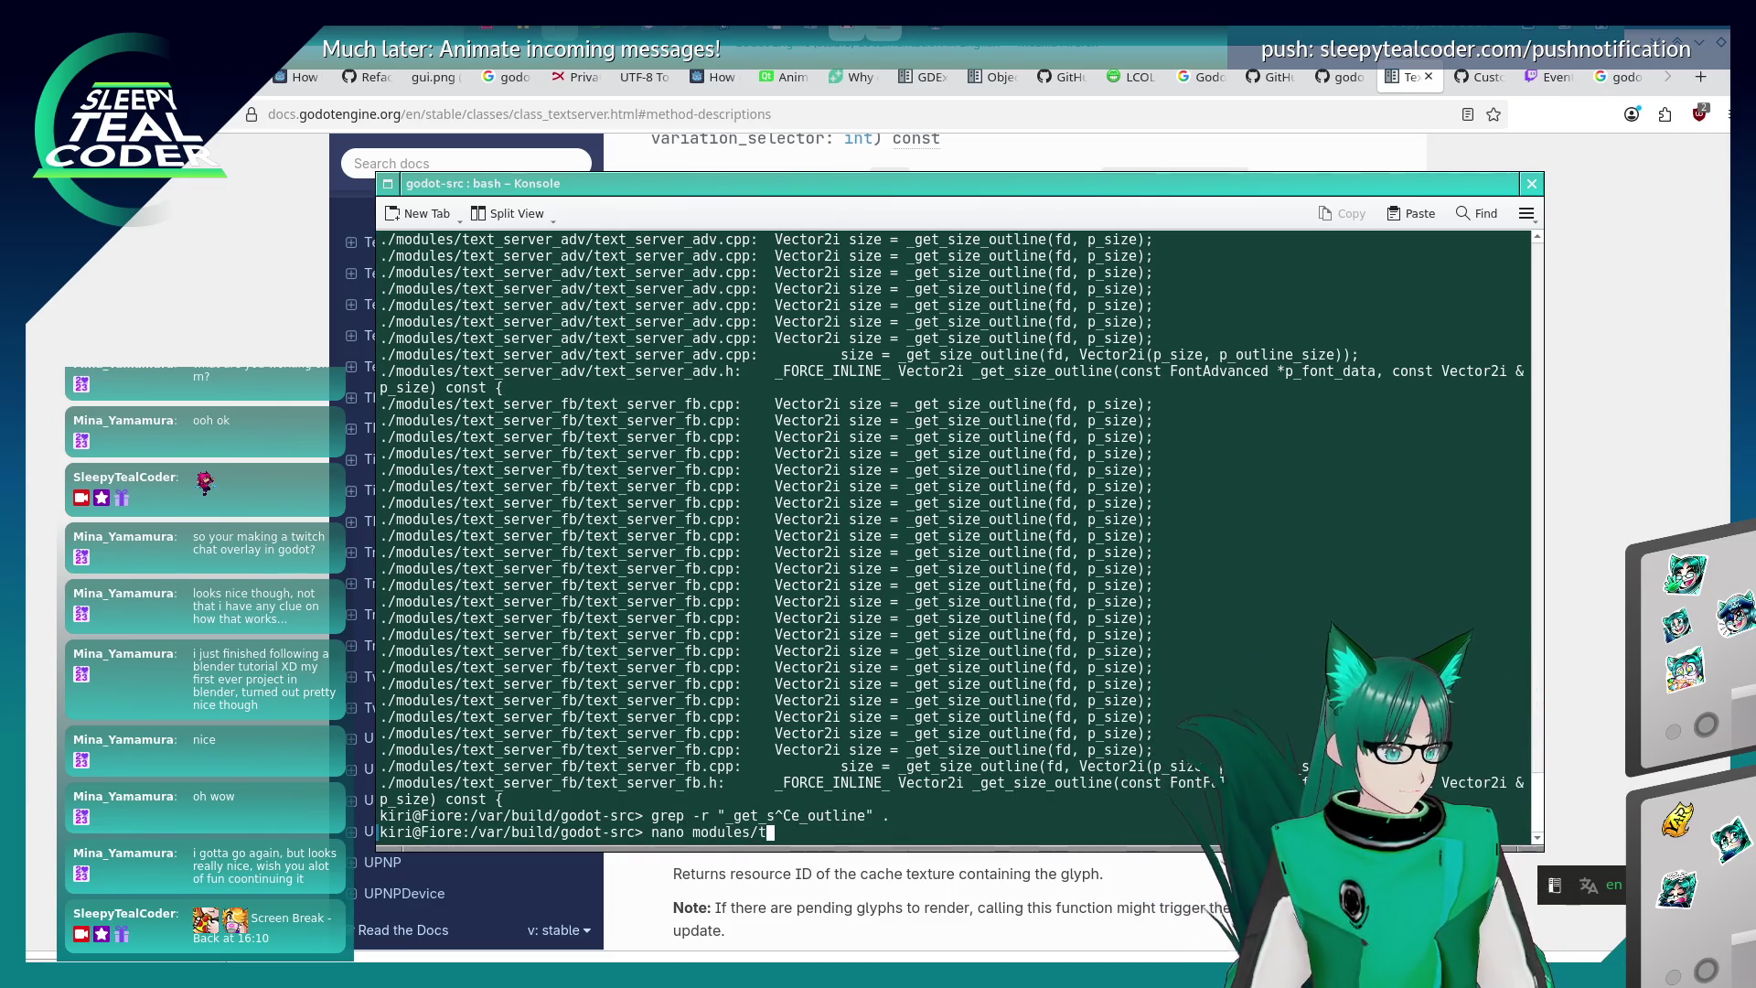
{"action": "key", "text": "Tab"}
{"action": "type", "text": "fb"}
{"action": "key", "text": "Tab"}
{"action": "type", "text": "te"}
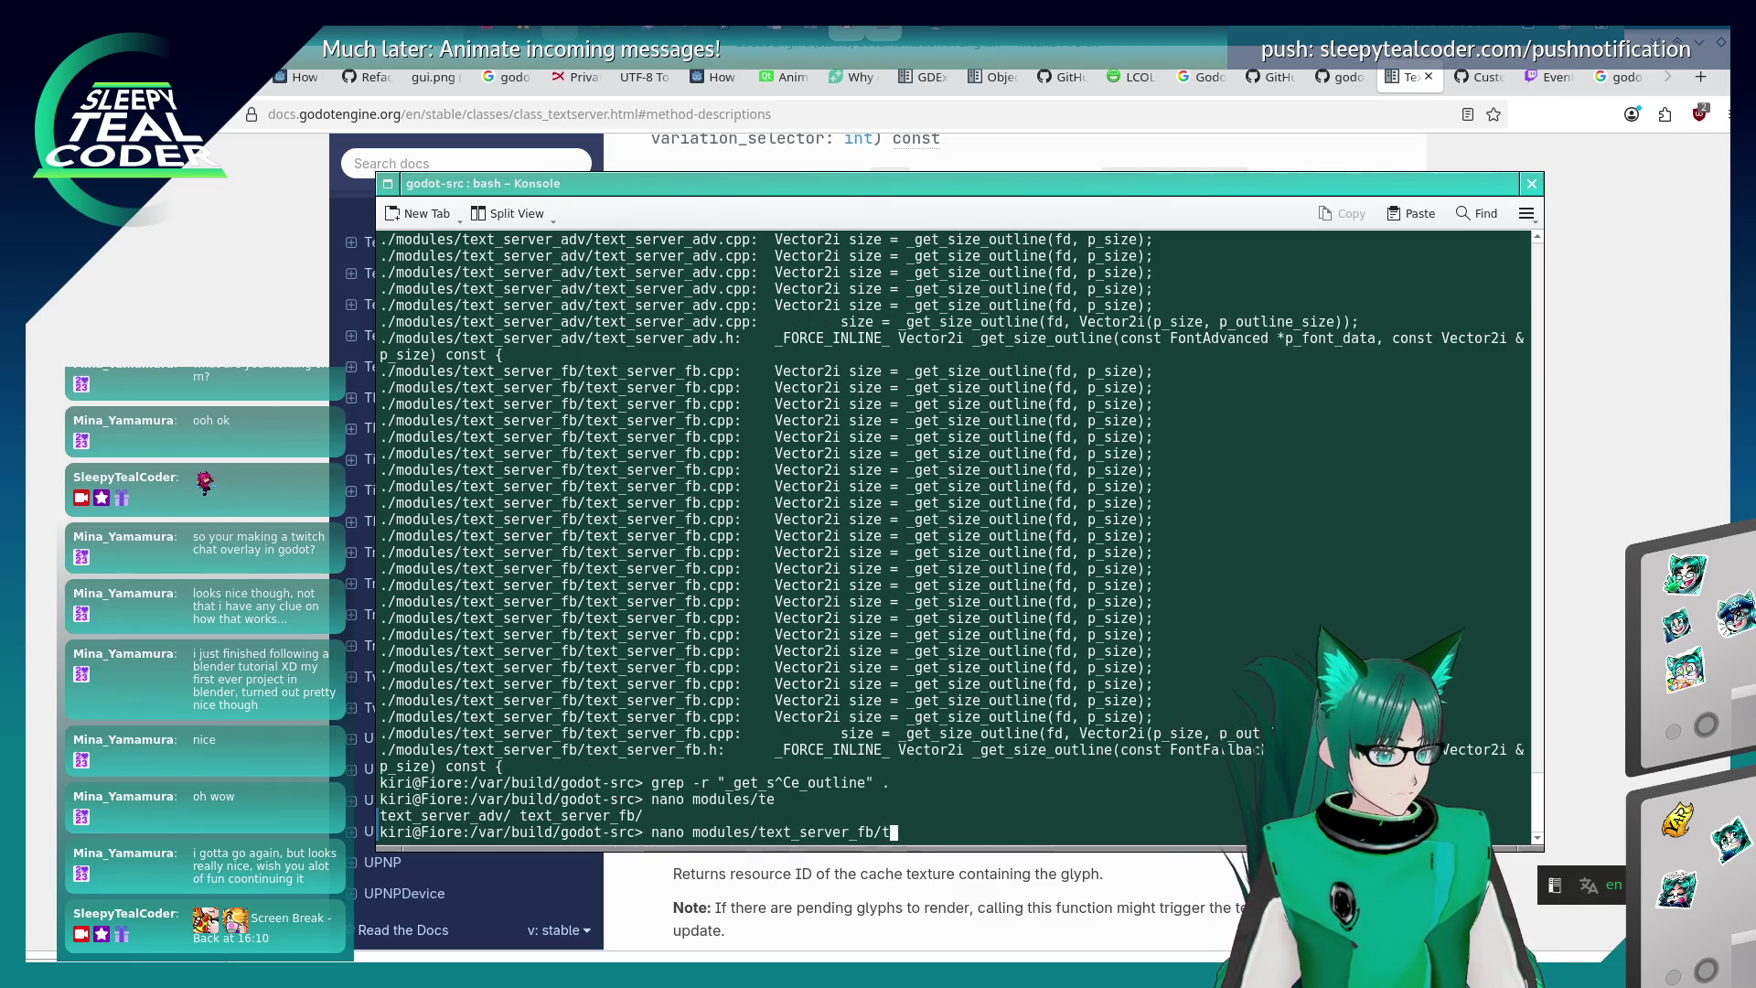
{"action": "key", "text": "Tab"}
- Open text_server_fb.h in nano and search through its font_get_glyph_size occurrences
{"action": "type", "text": "h"}
{"action": "key", "text": "Return"}
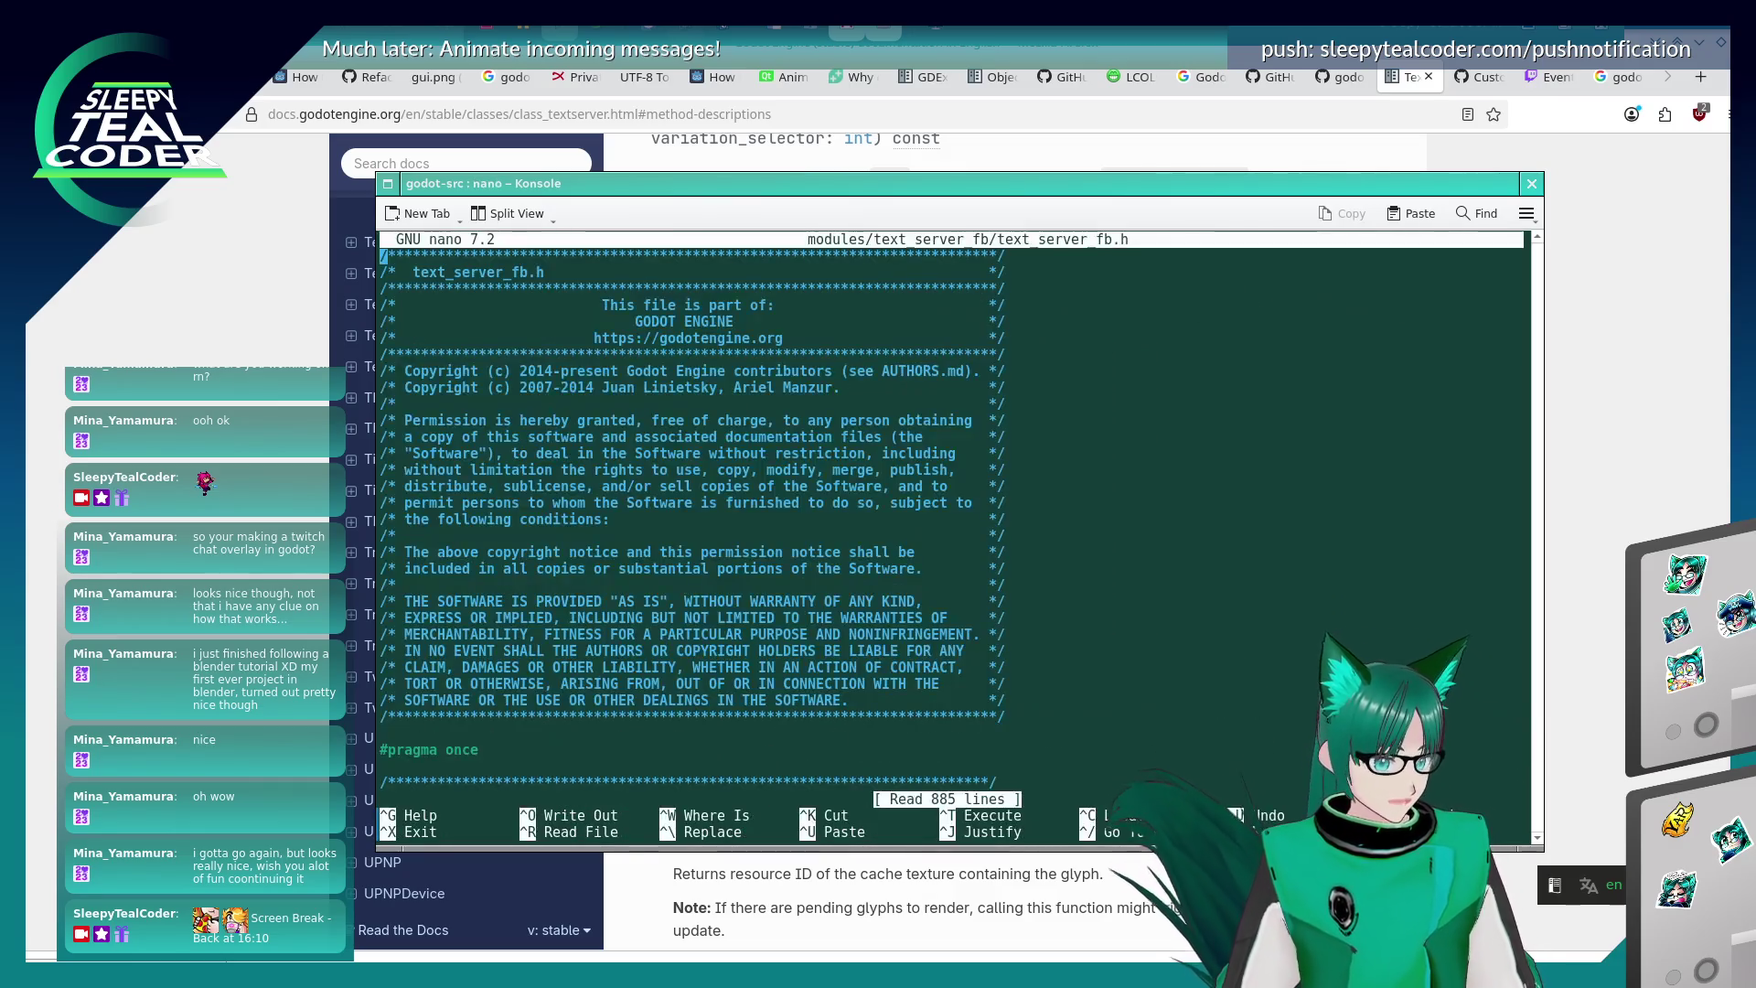
{"action": "key", "text": "ctrl+w"}
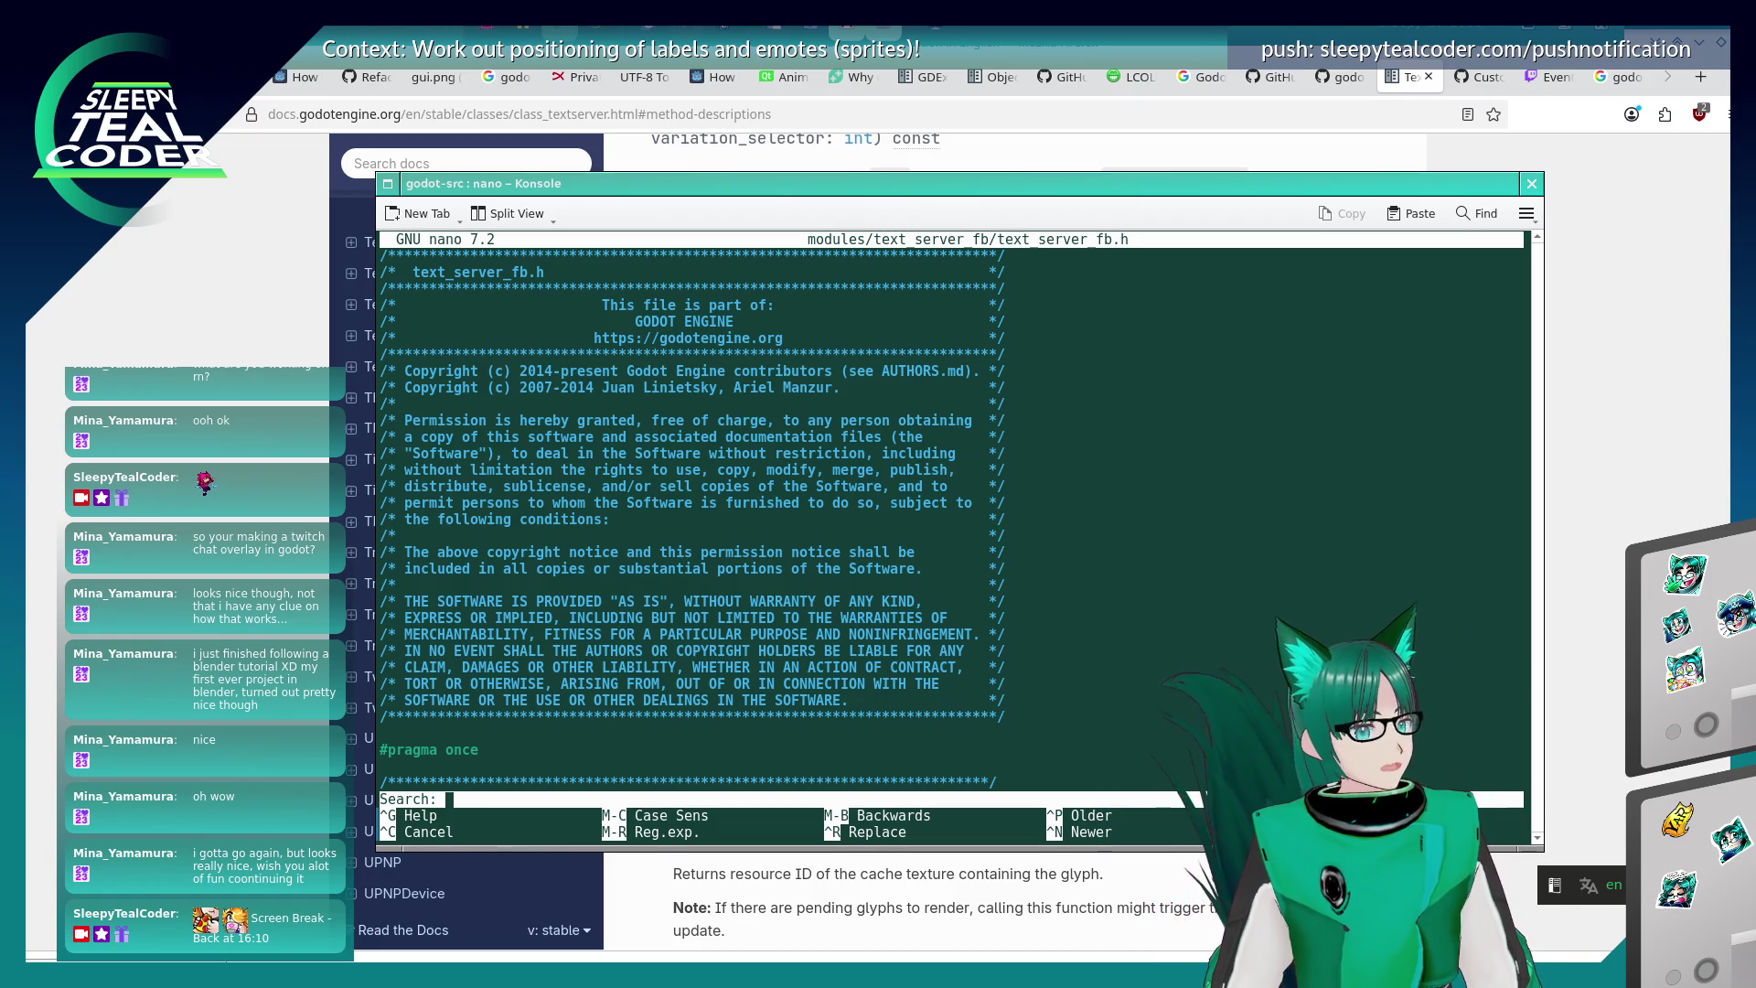
{"action": "type", "text": "font_get_glyph_size"}
{"action": "key", "text": "Return"}
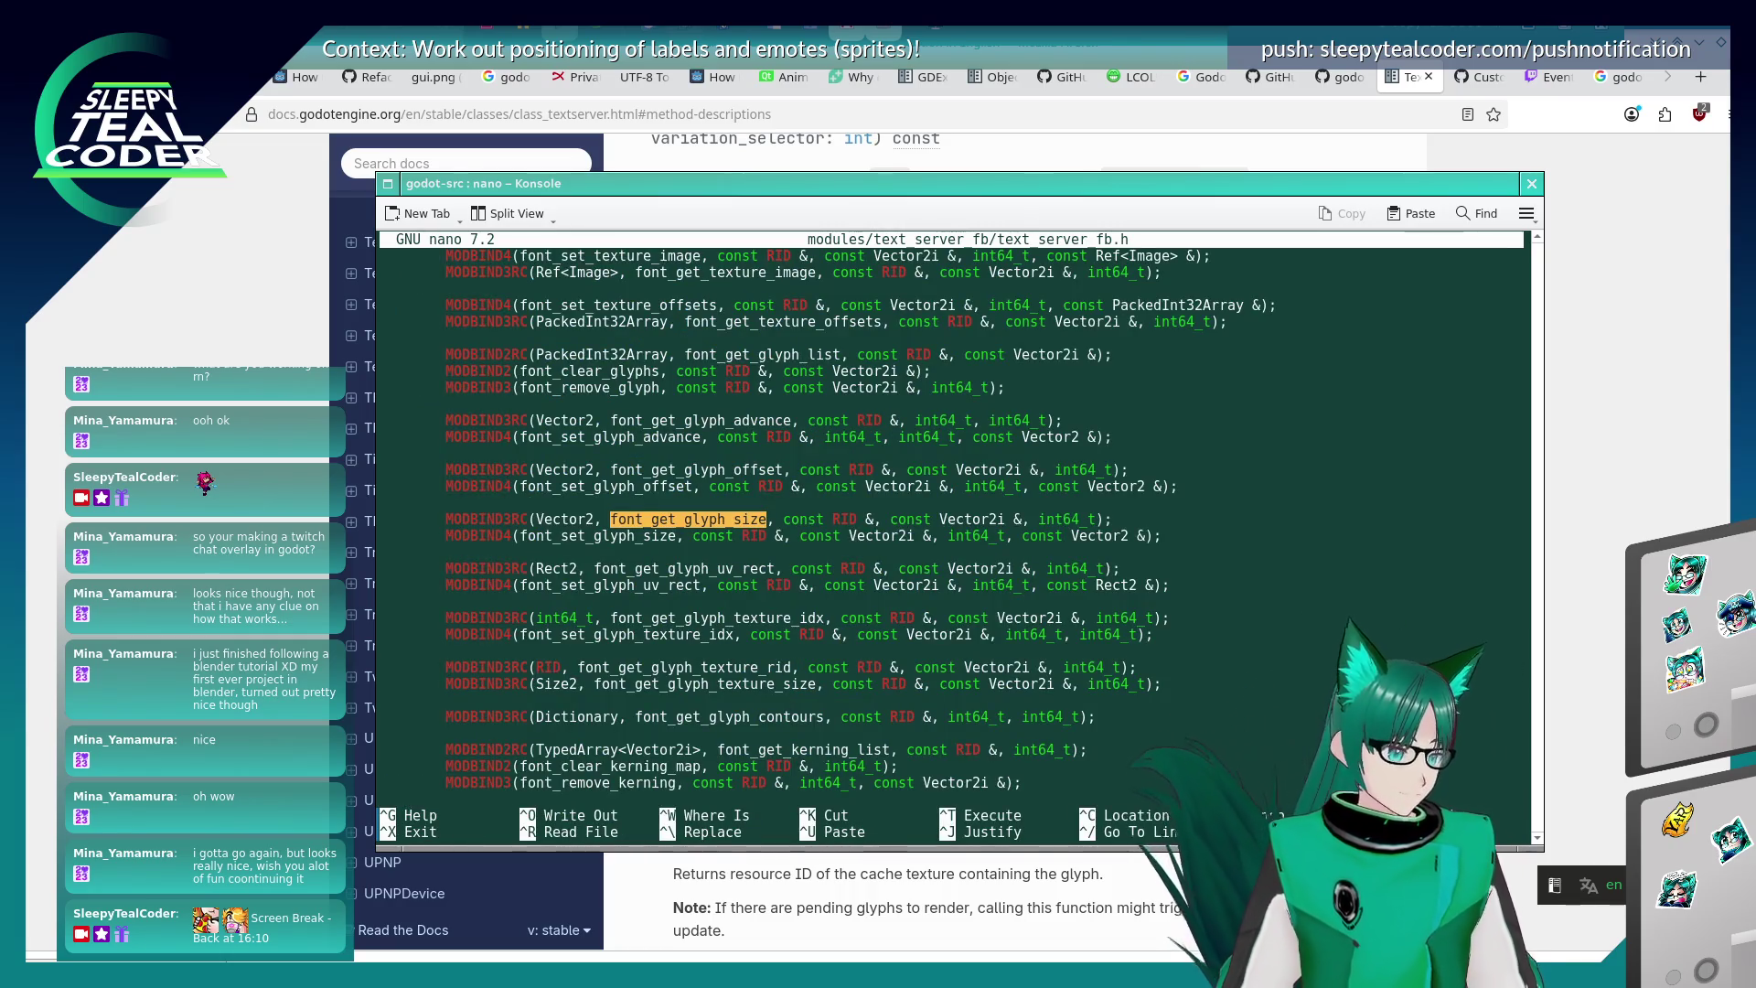
{"action": "key", "text": "ctrl+w"}
{"action": "key", "text": "Return"}
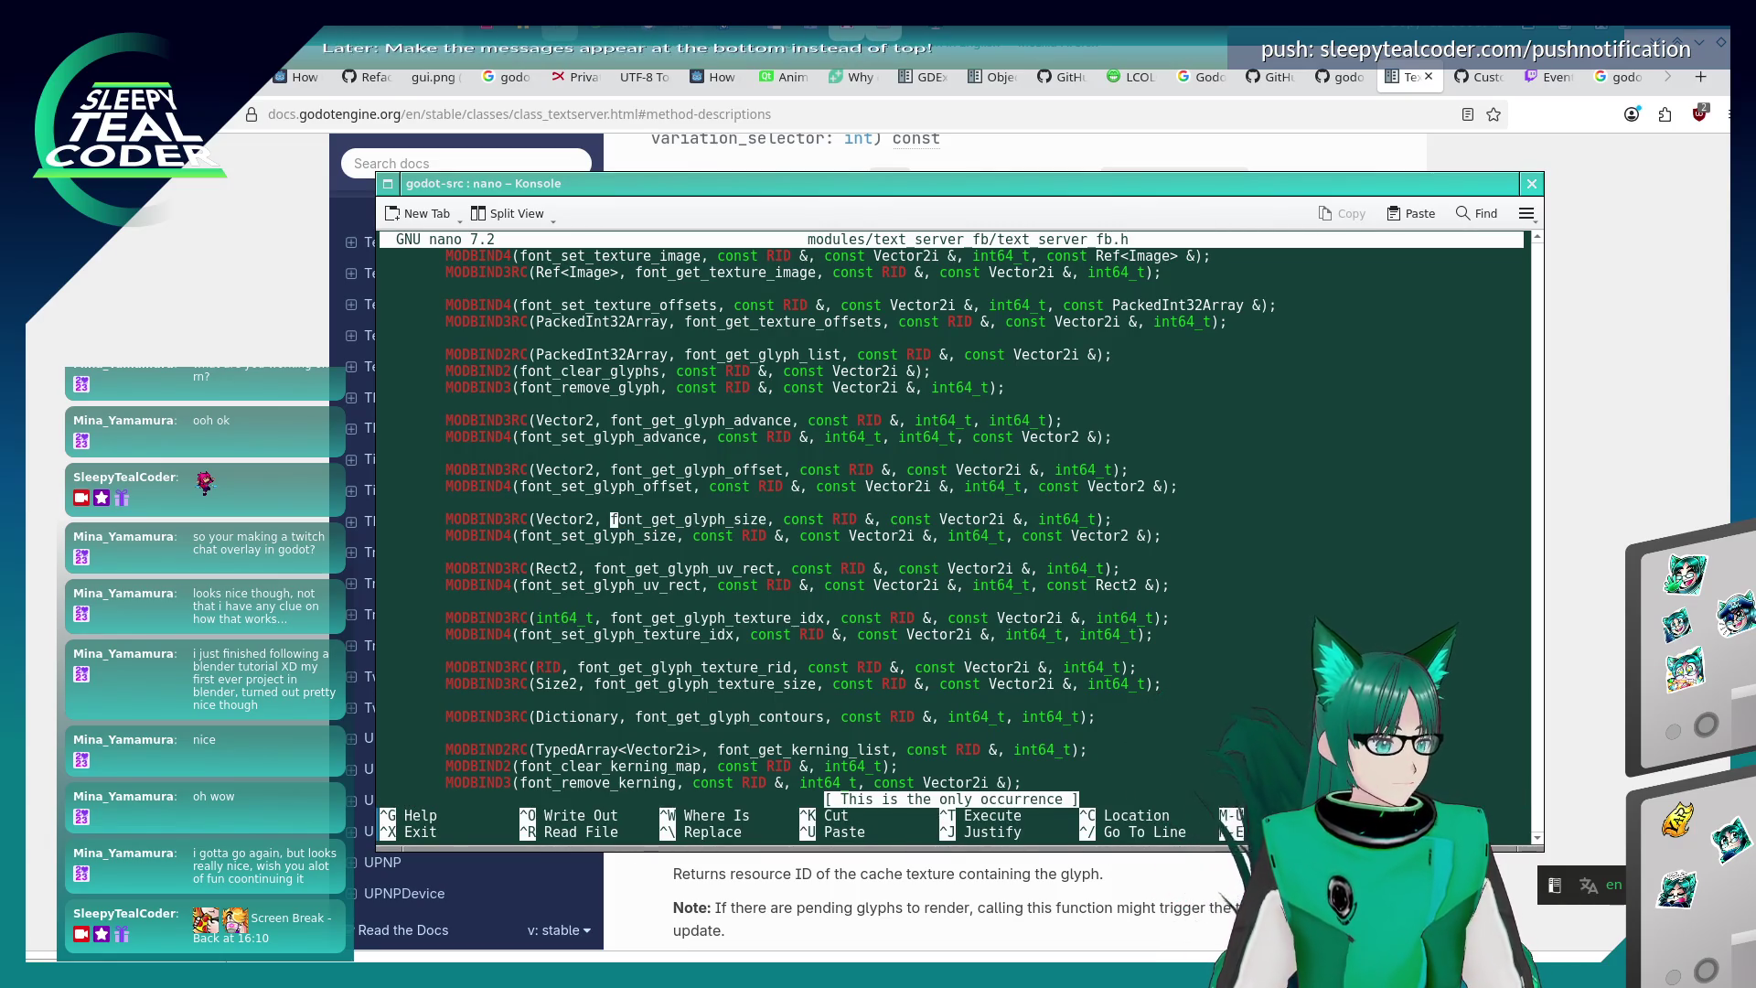
{"action": "key", "text": "ctrl+w"}
{"action": "key", "text": "Return"}
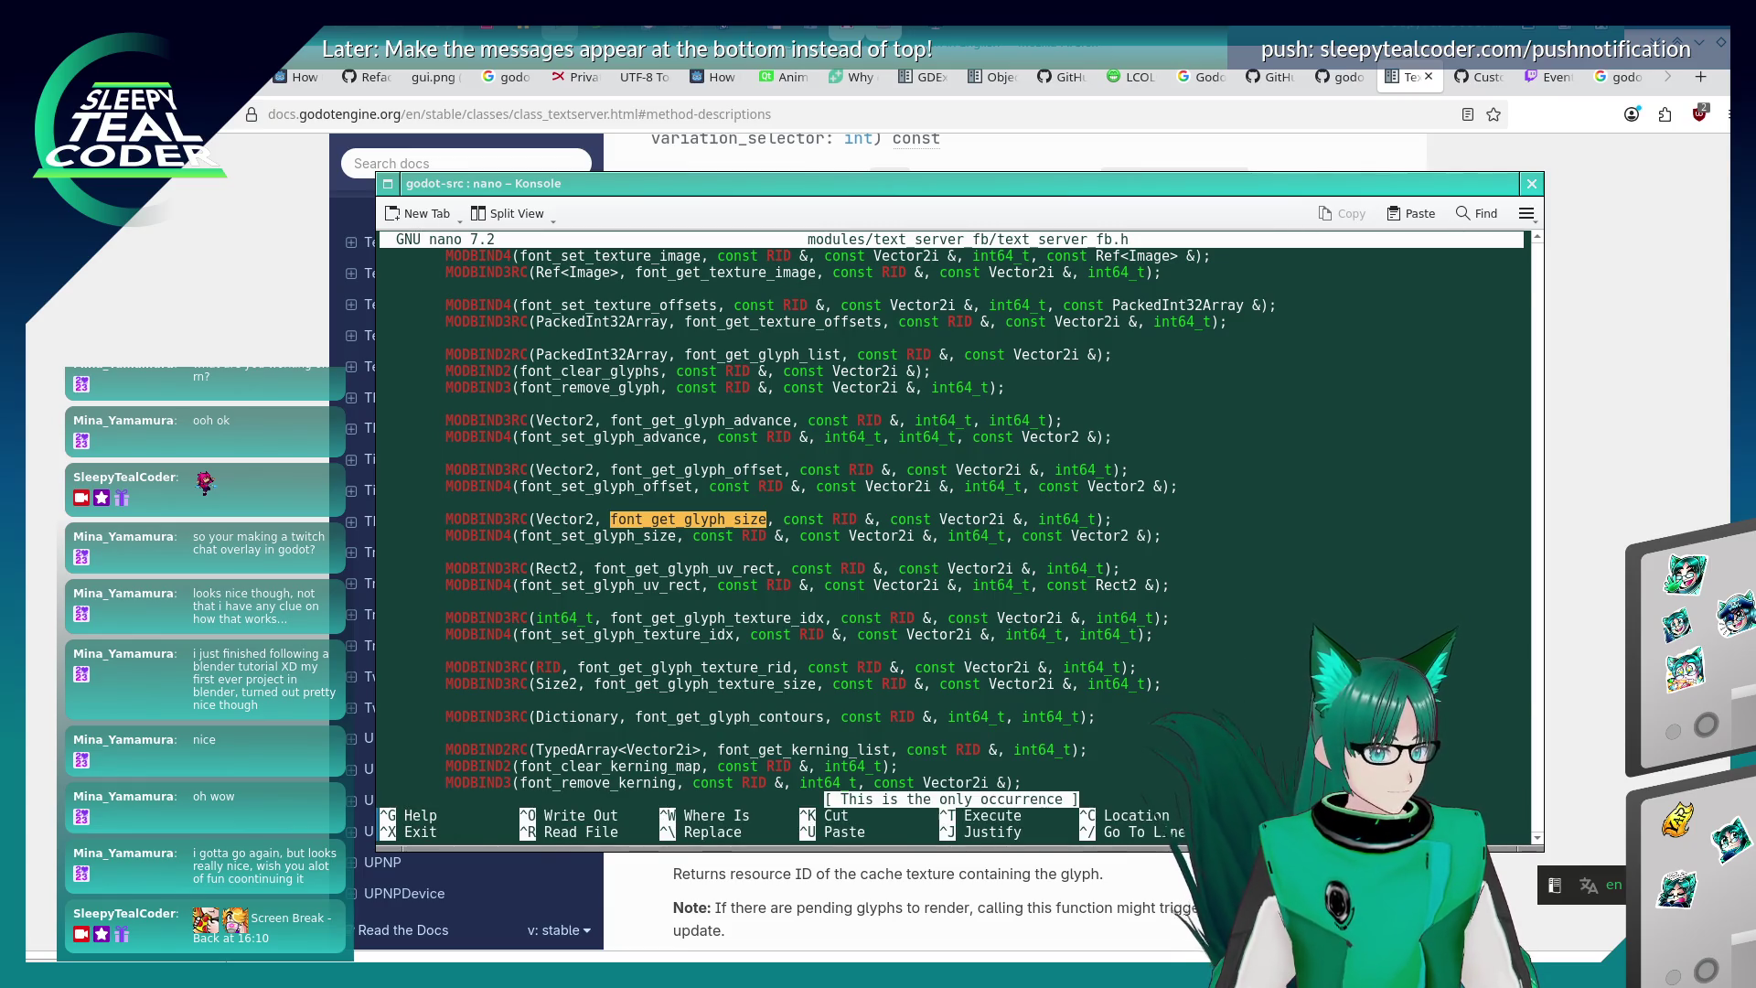
- Reopen text_server_fb.h and jump to the _get_size_outline definition
{"action": "key", "text": "ctrl+x"}
{"action": "key", "text": "Up"}
{"action": "key", "text": "Left"}
{"action": "key", "text": "Left"}
{"action": "key", "text": "Left"}
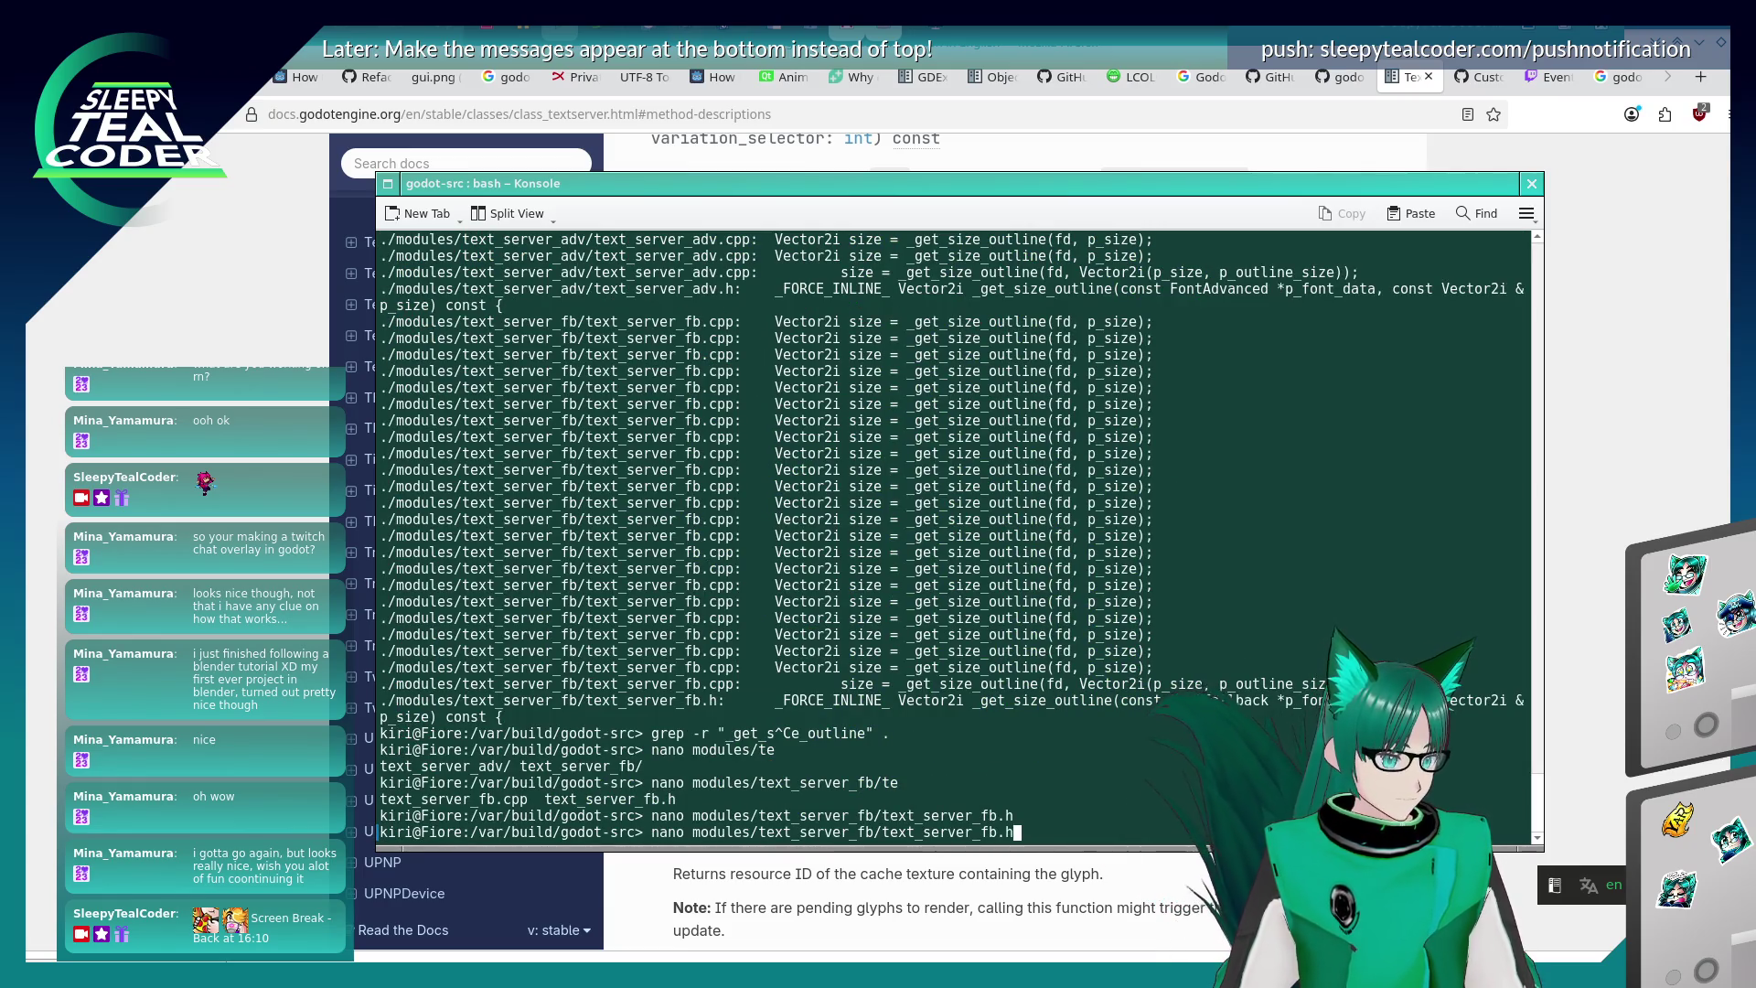
{"action": "key", "text": "Left"}
{"action": "key", "text": "Left"}
{"action": "key", "text": "Left"}
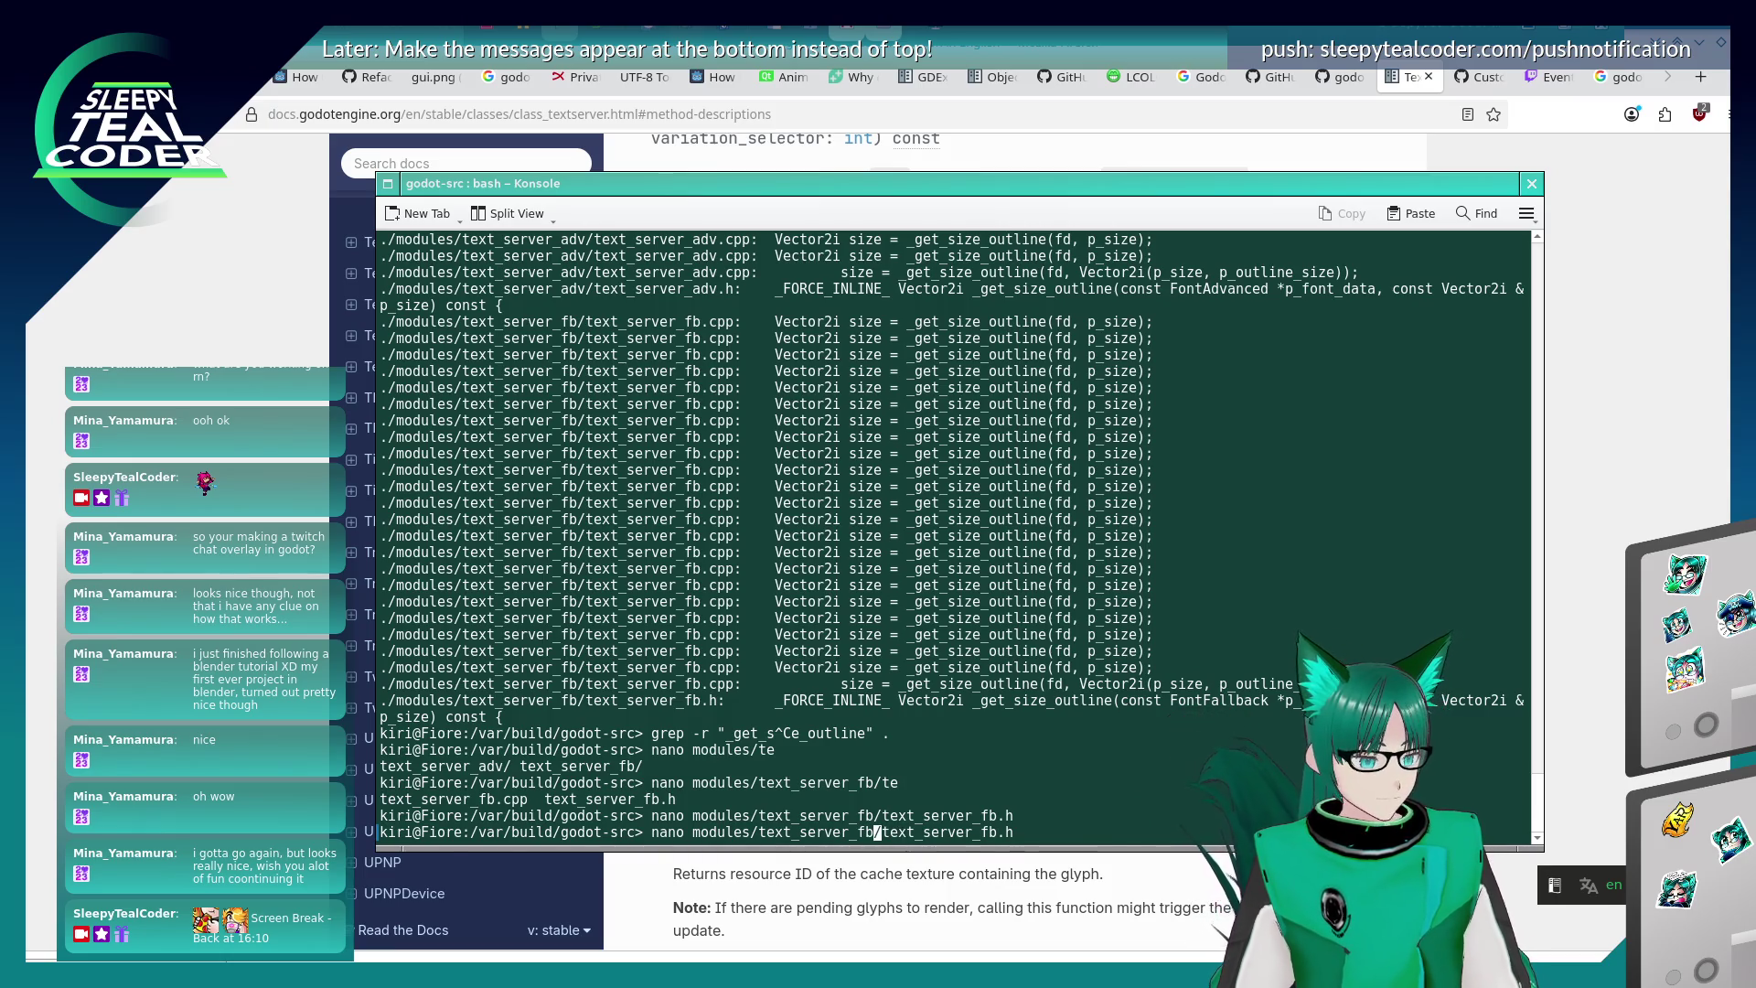
{"action": "key", "text": "Return"}
{"action": "key", "text": "ctrl+w"}
{"action": "type", "text": "_get"}
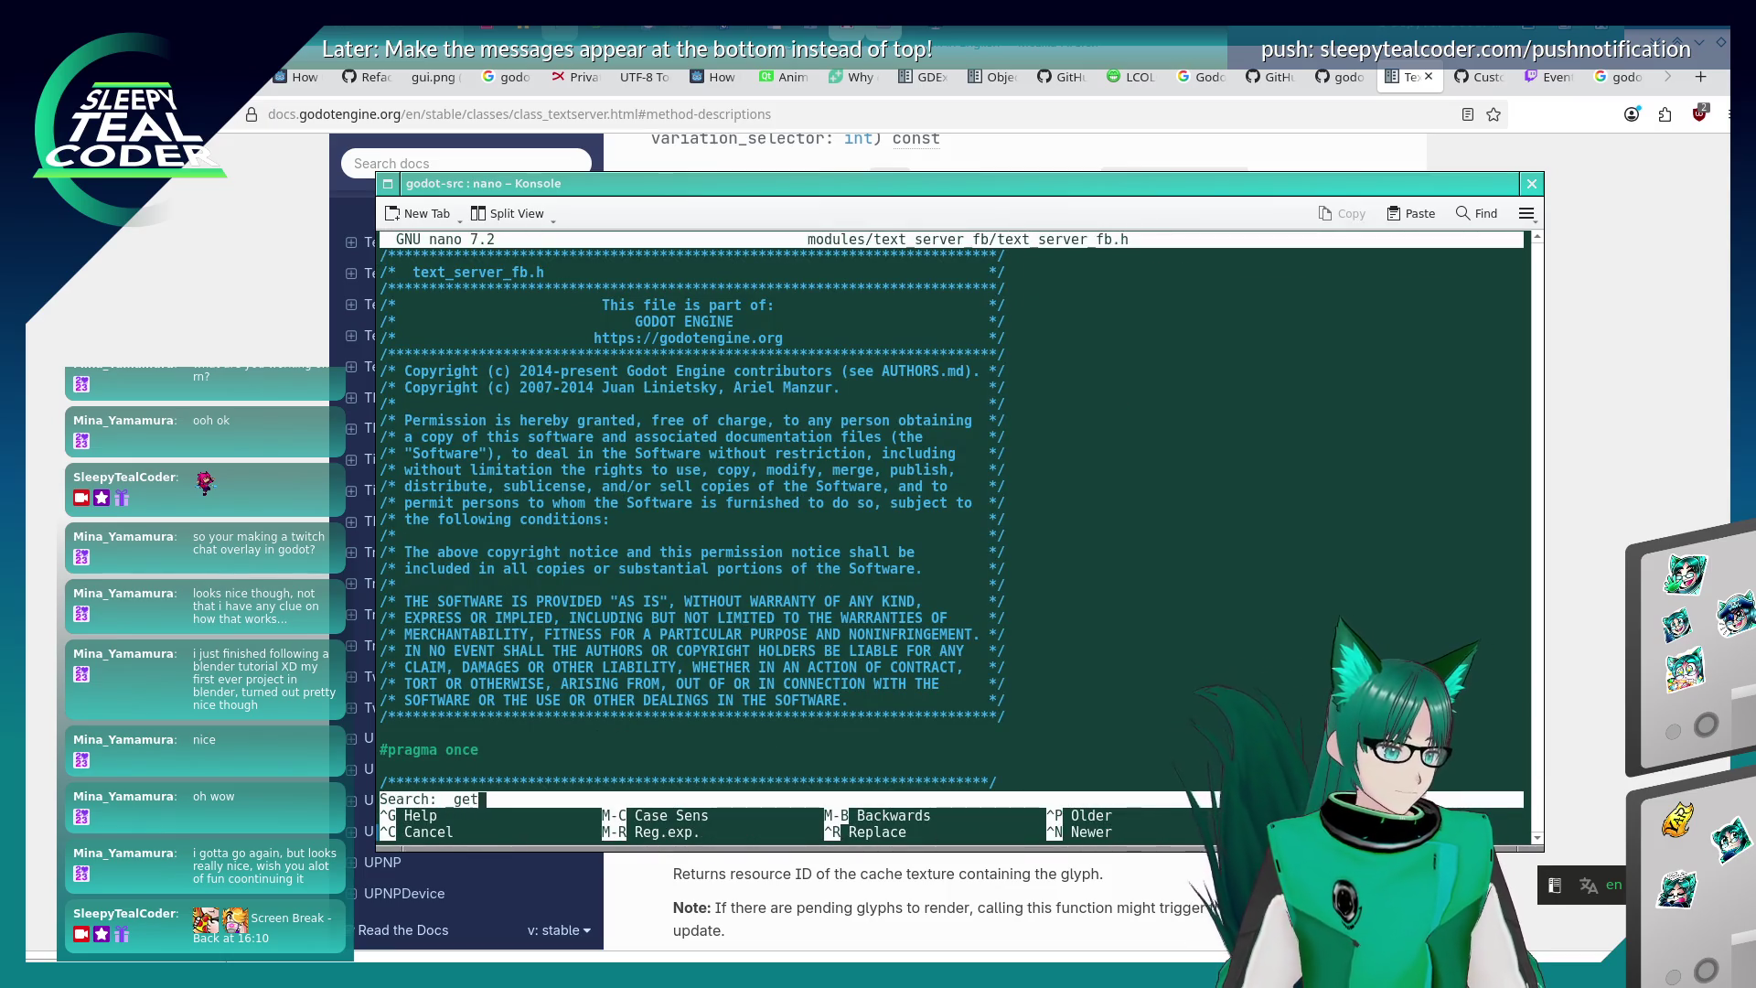
{"action": "type", "text": "_size_outline"}
{"action": "key", "text": "Return"}
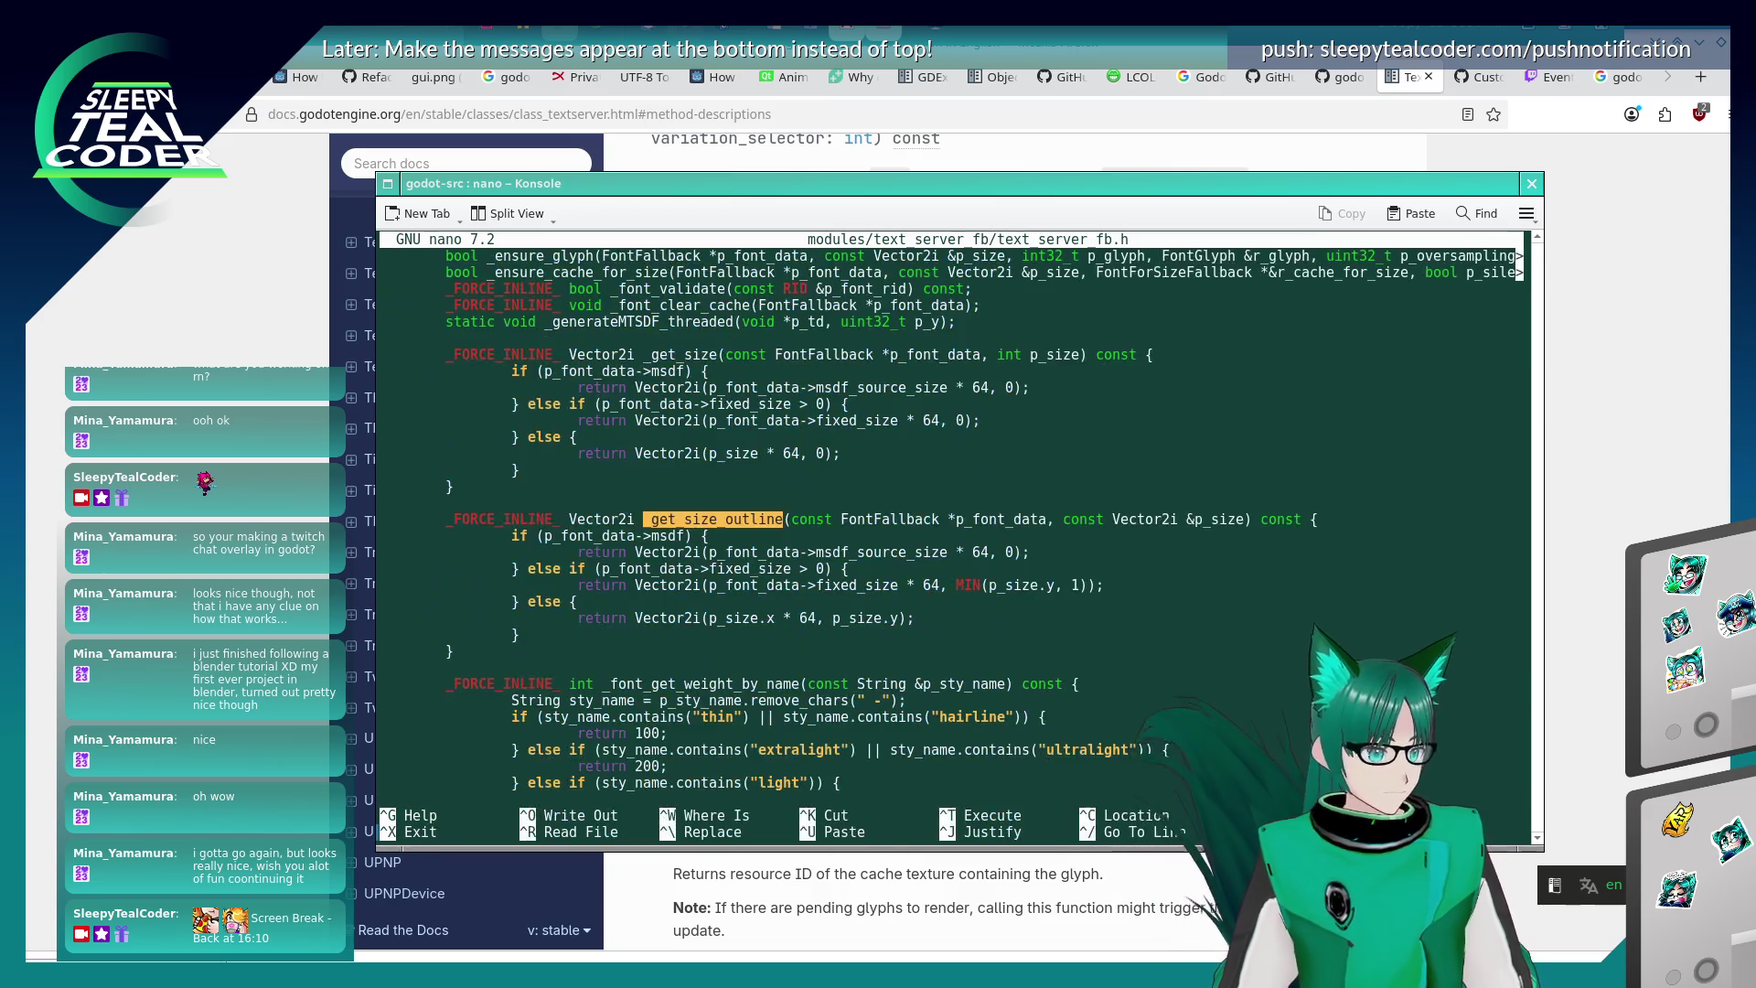
- Read the fixed_size, msdf_source_size and p_size.x * 64 returns, then bring the TextServer docs back
{"action": "key", "text": "Down"}
{"action": "key", "text": "Down"}
{"action": "key", "text": "Down"}
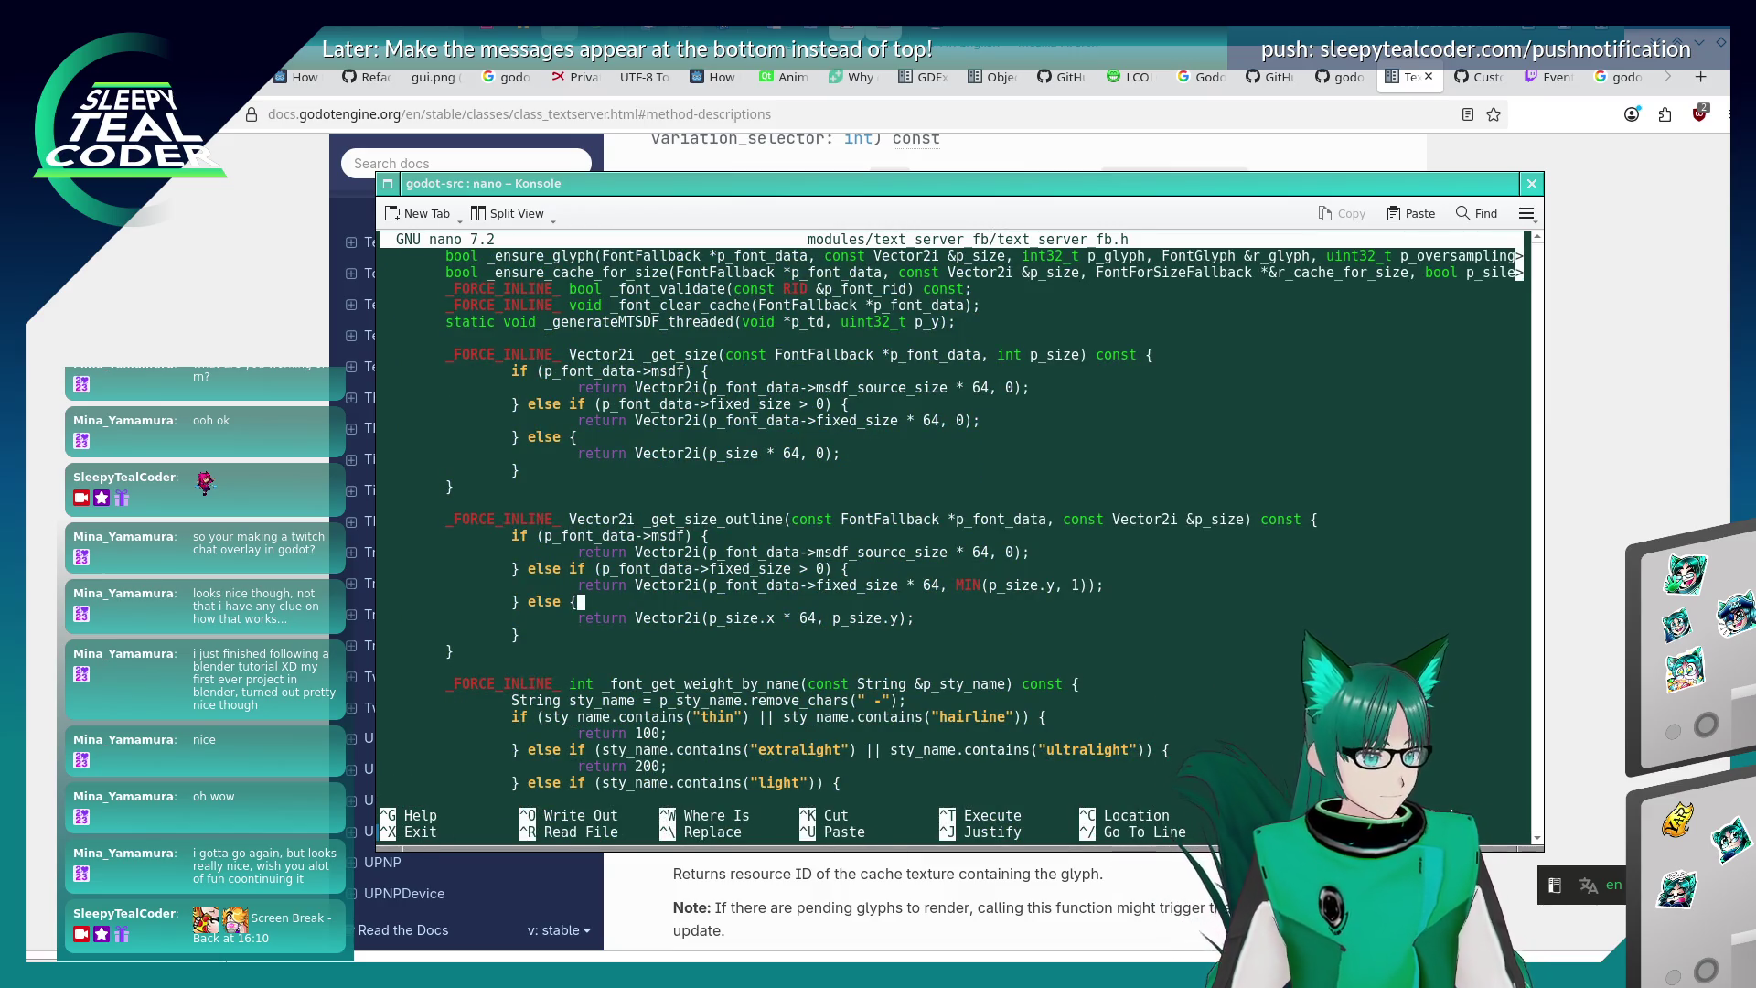
{"action": "key", "text": "Up"}
{"action": "key", "text": "Up"}
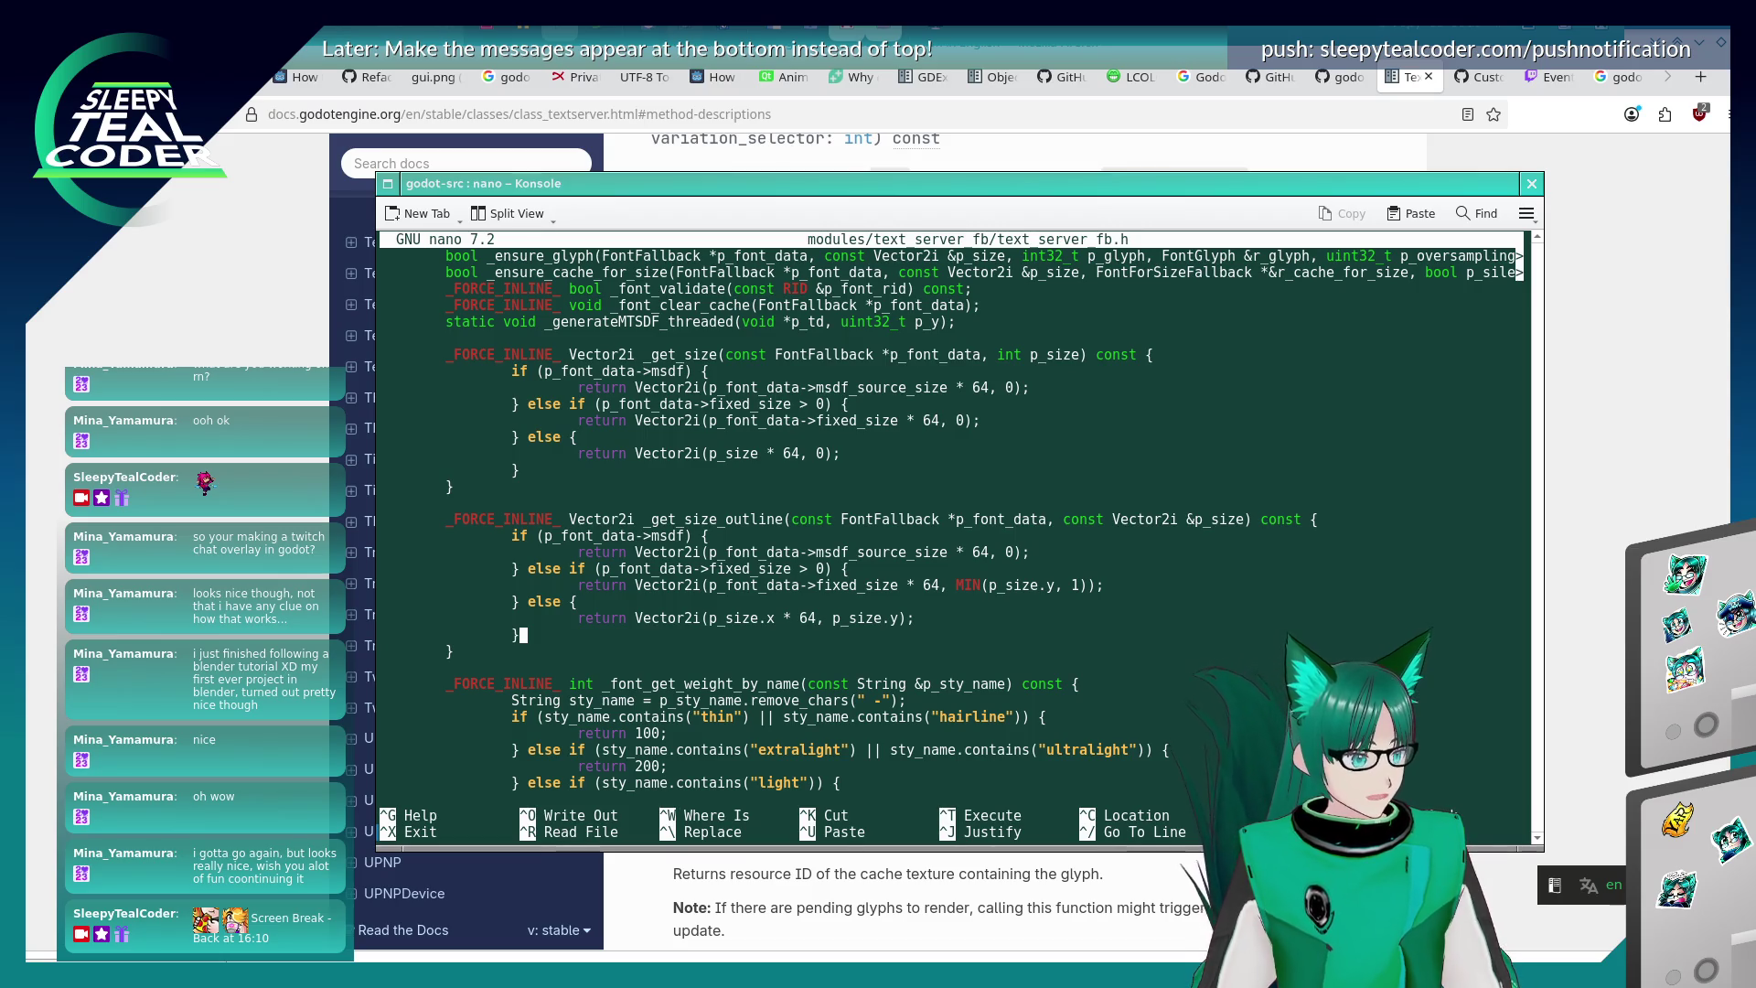
{"action": "key", "text": "Up"}
{"action": "key", "text": "Up"}
{"action": "key", "text": "Up"}
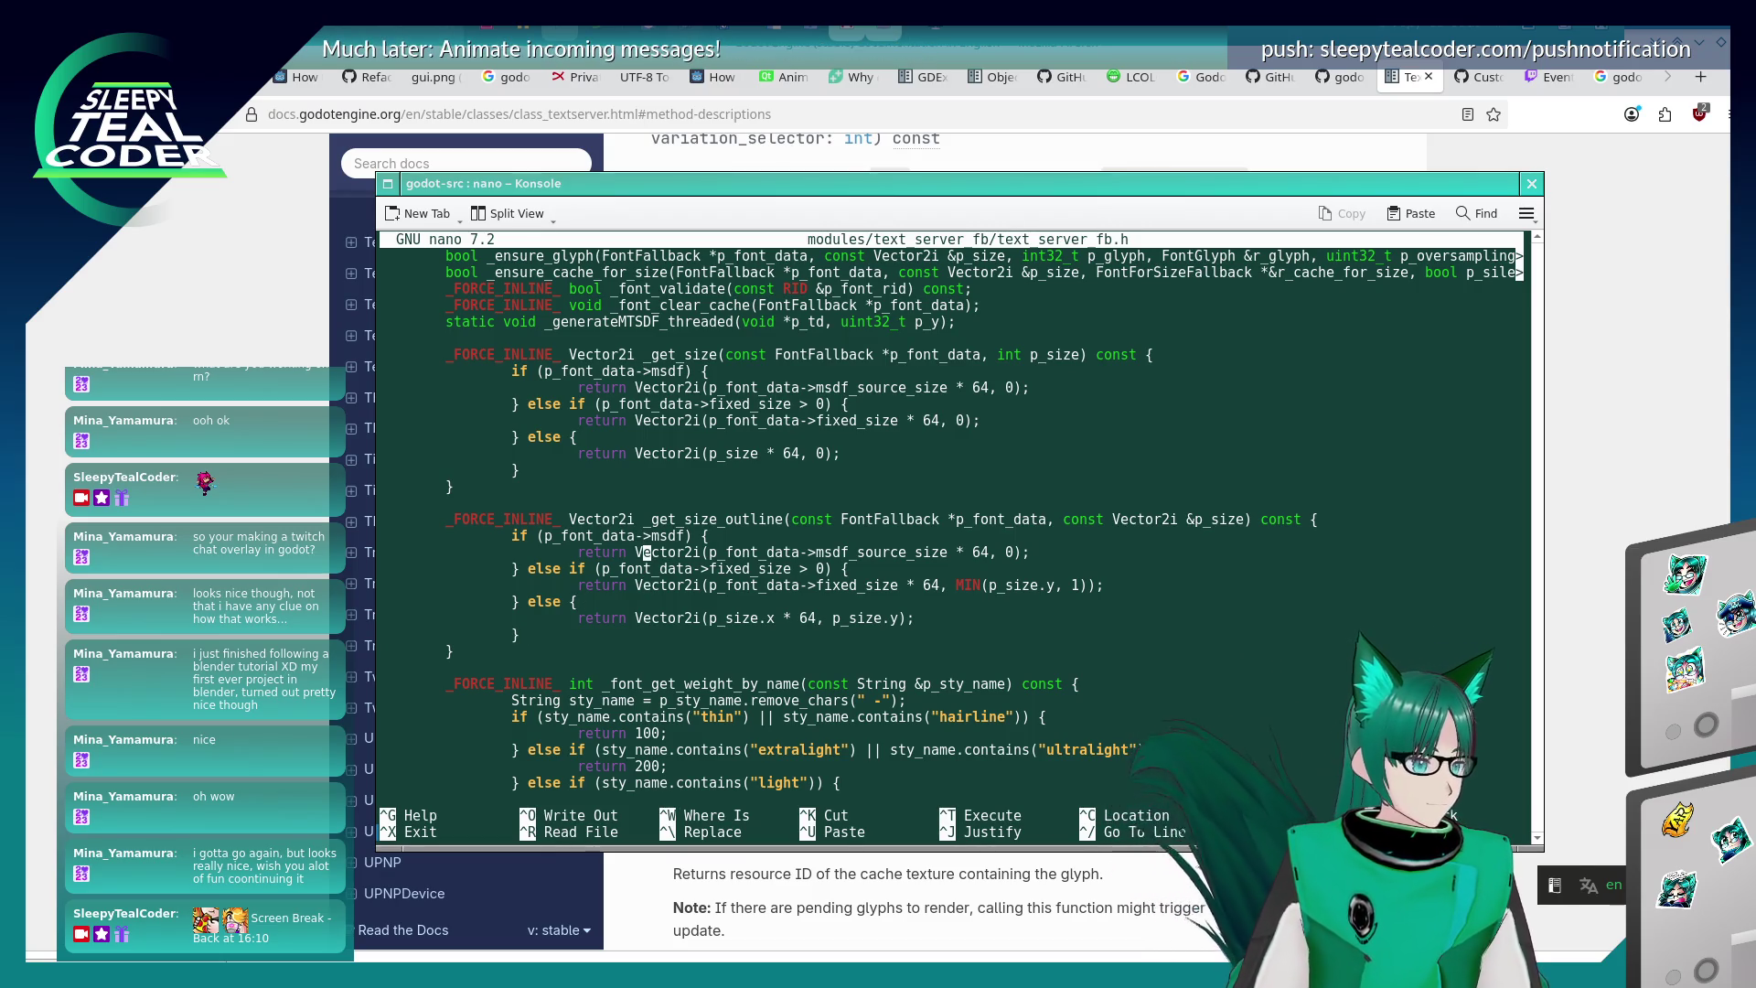
{"action": "key", "text": "Down"}
{"action": "key", "text": "Down"}
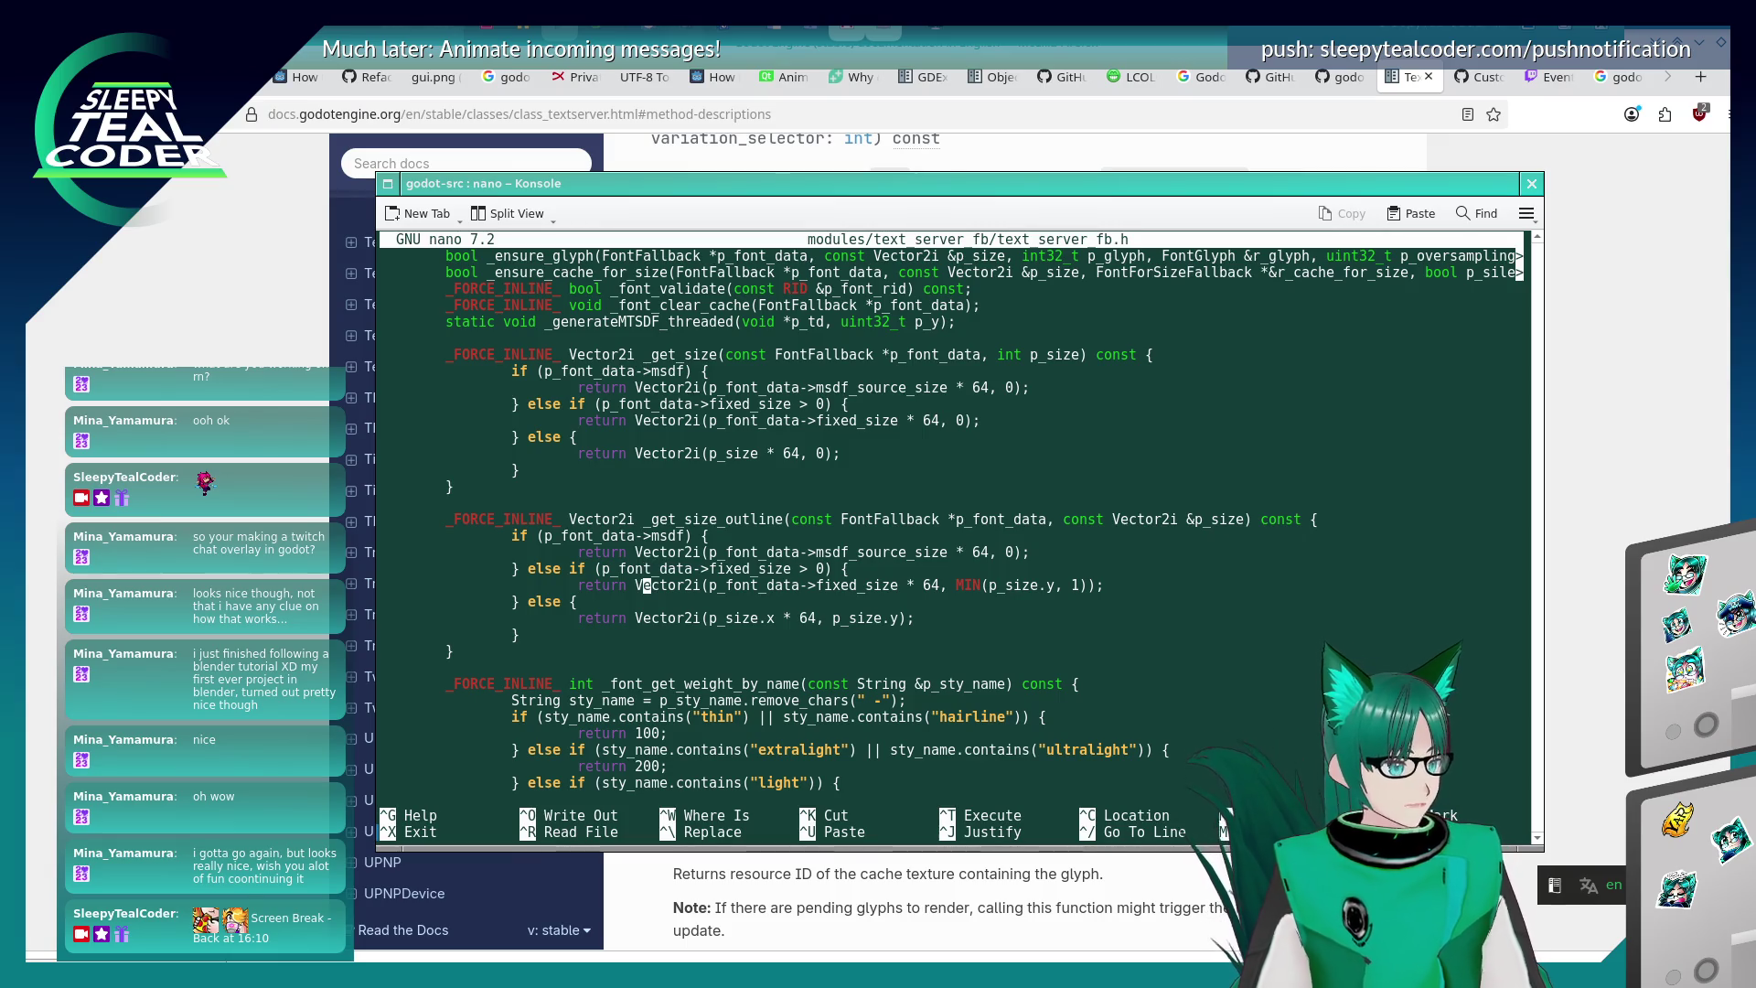
{"action": "key", "text": "Up"}
{"action": "key", "text": "End"}
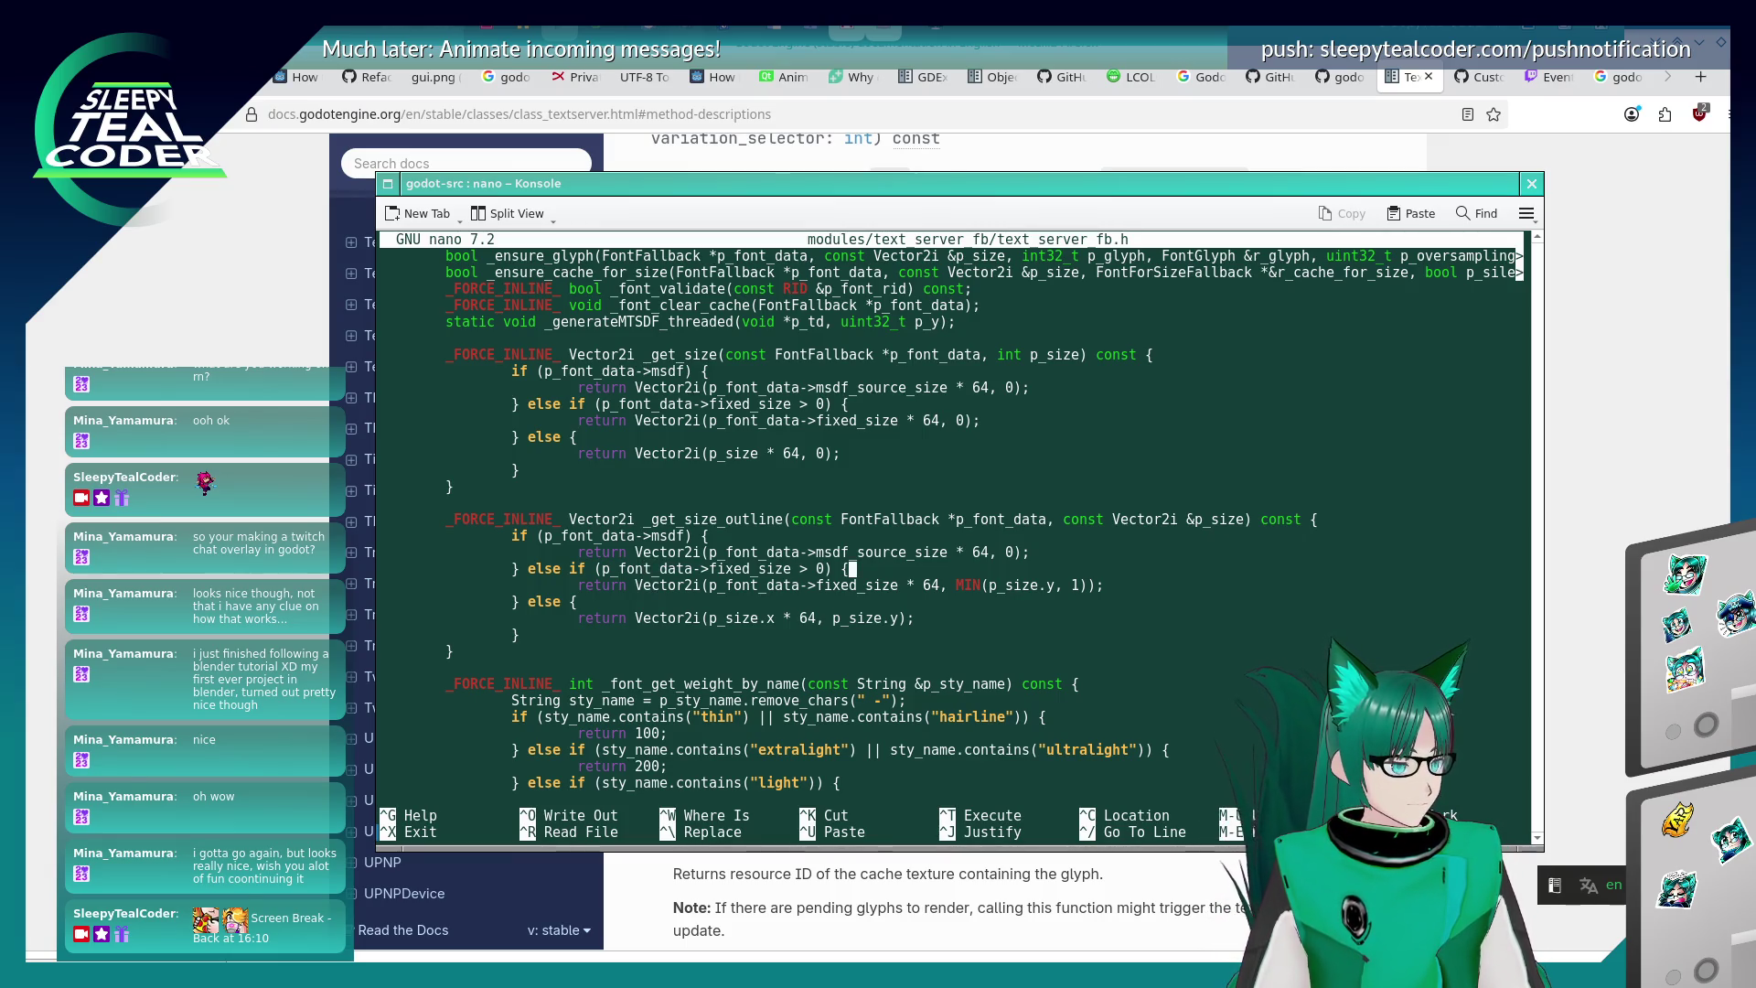
{"action": "key", "text": "Up"}
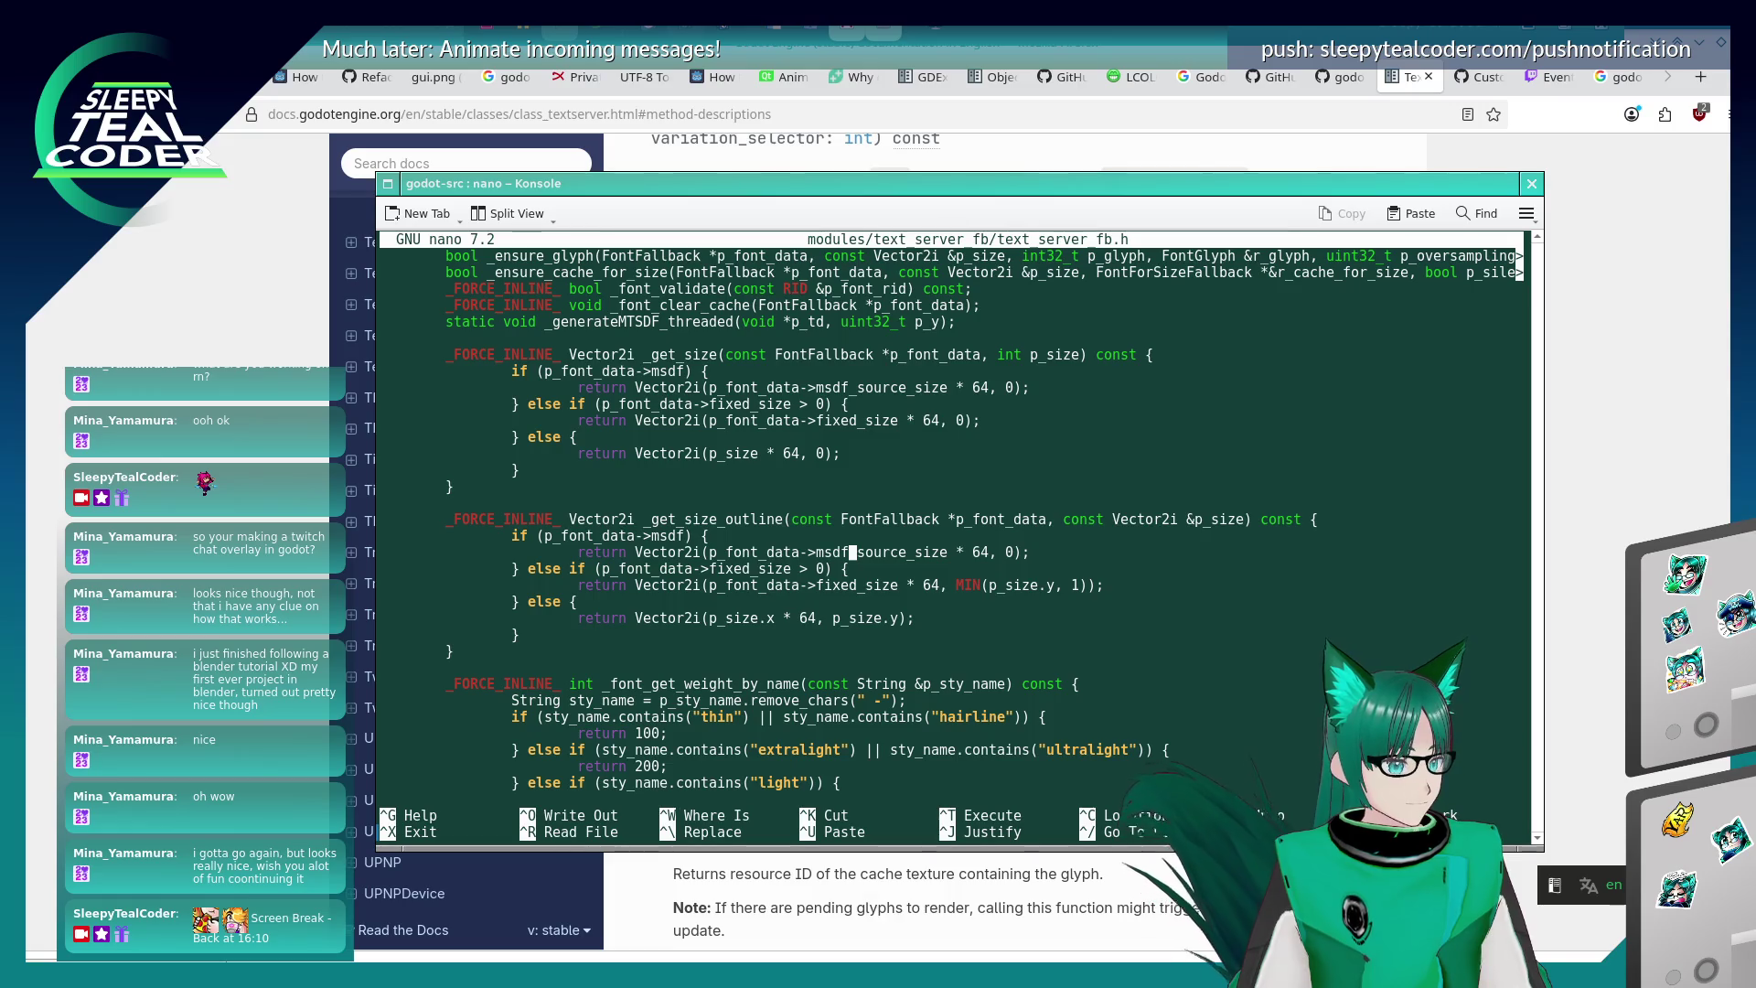
{"action": "key", "text": "Left"}
{"action": "key", "text": "Left"}
{"action": "key", "text": "Left"}
{"action": "key", "text": "Down"}
{"action": "key", "text": "Down"}
{"action": "key", "text": "Down"}
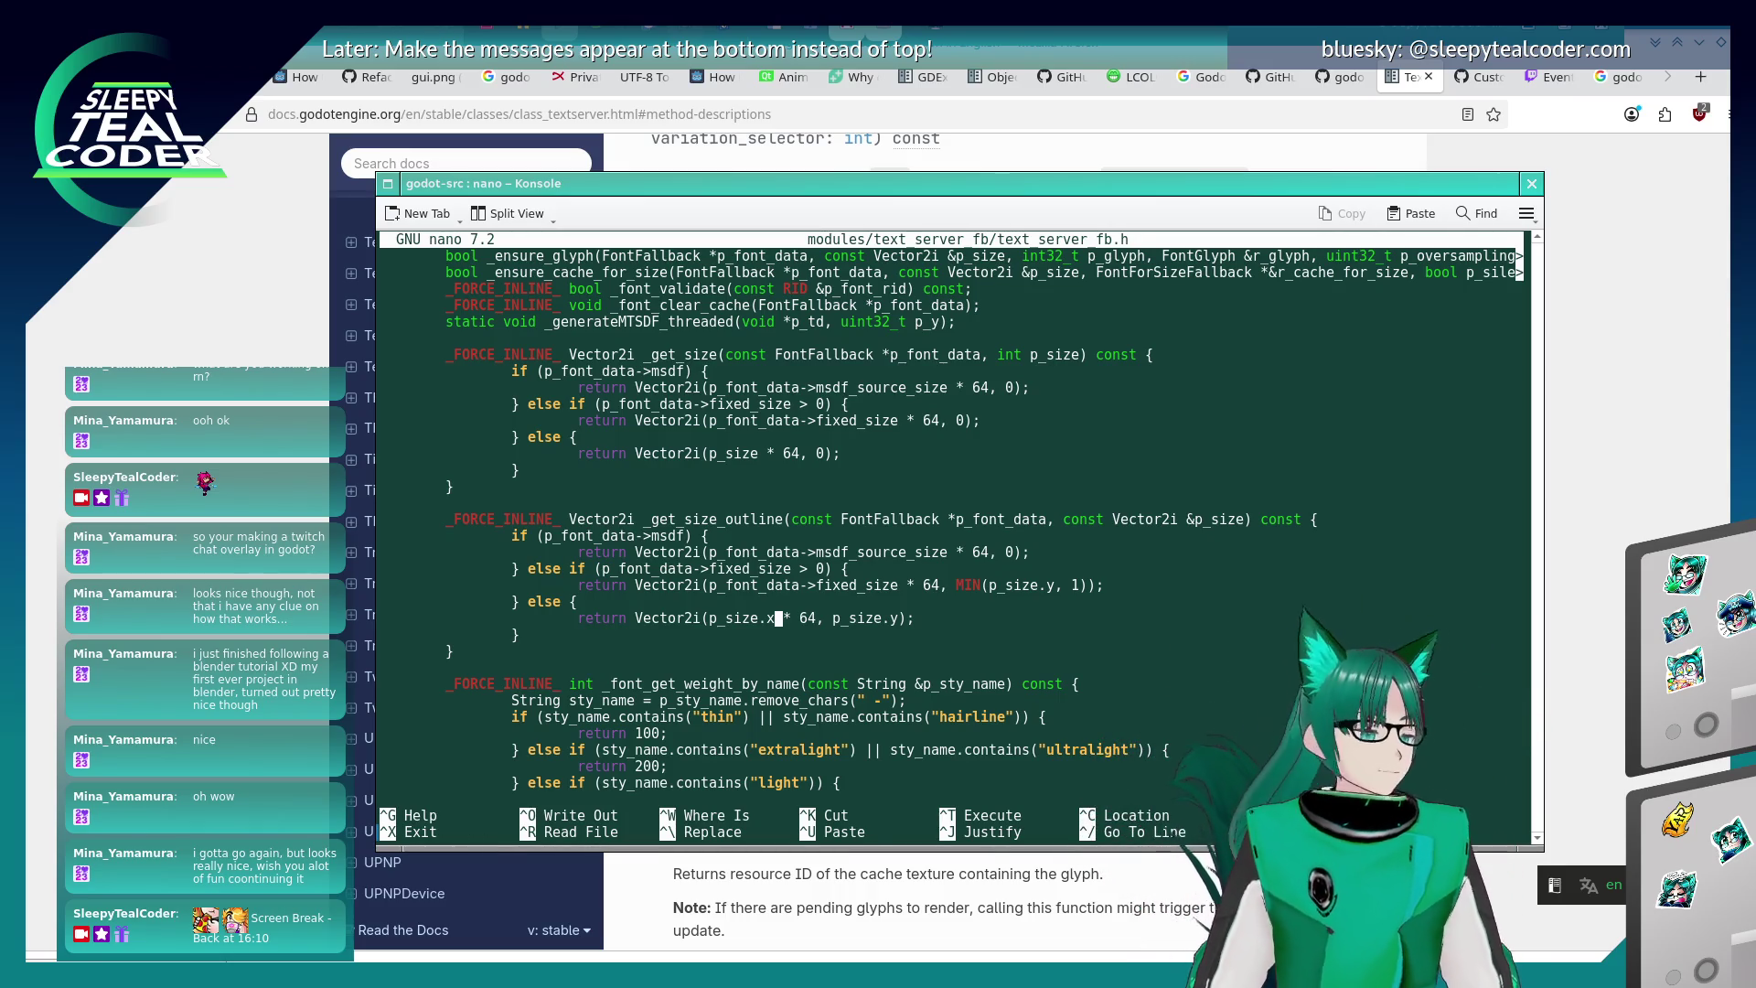
{"action": "key", "text": "alt+Tab"}
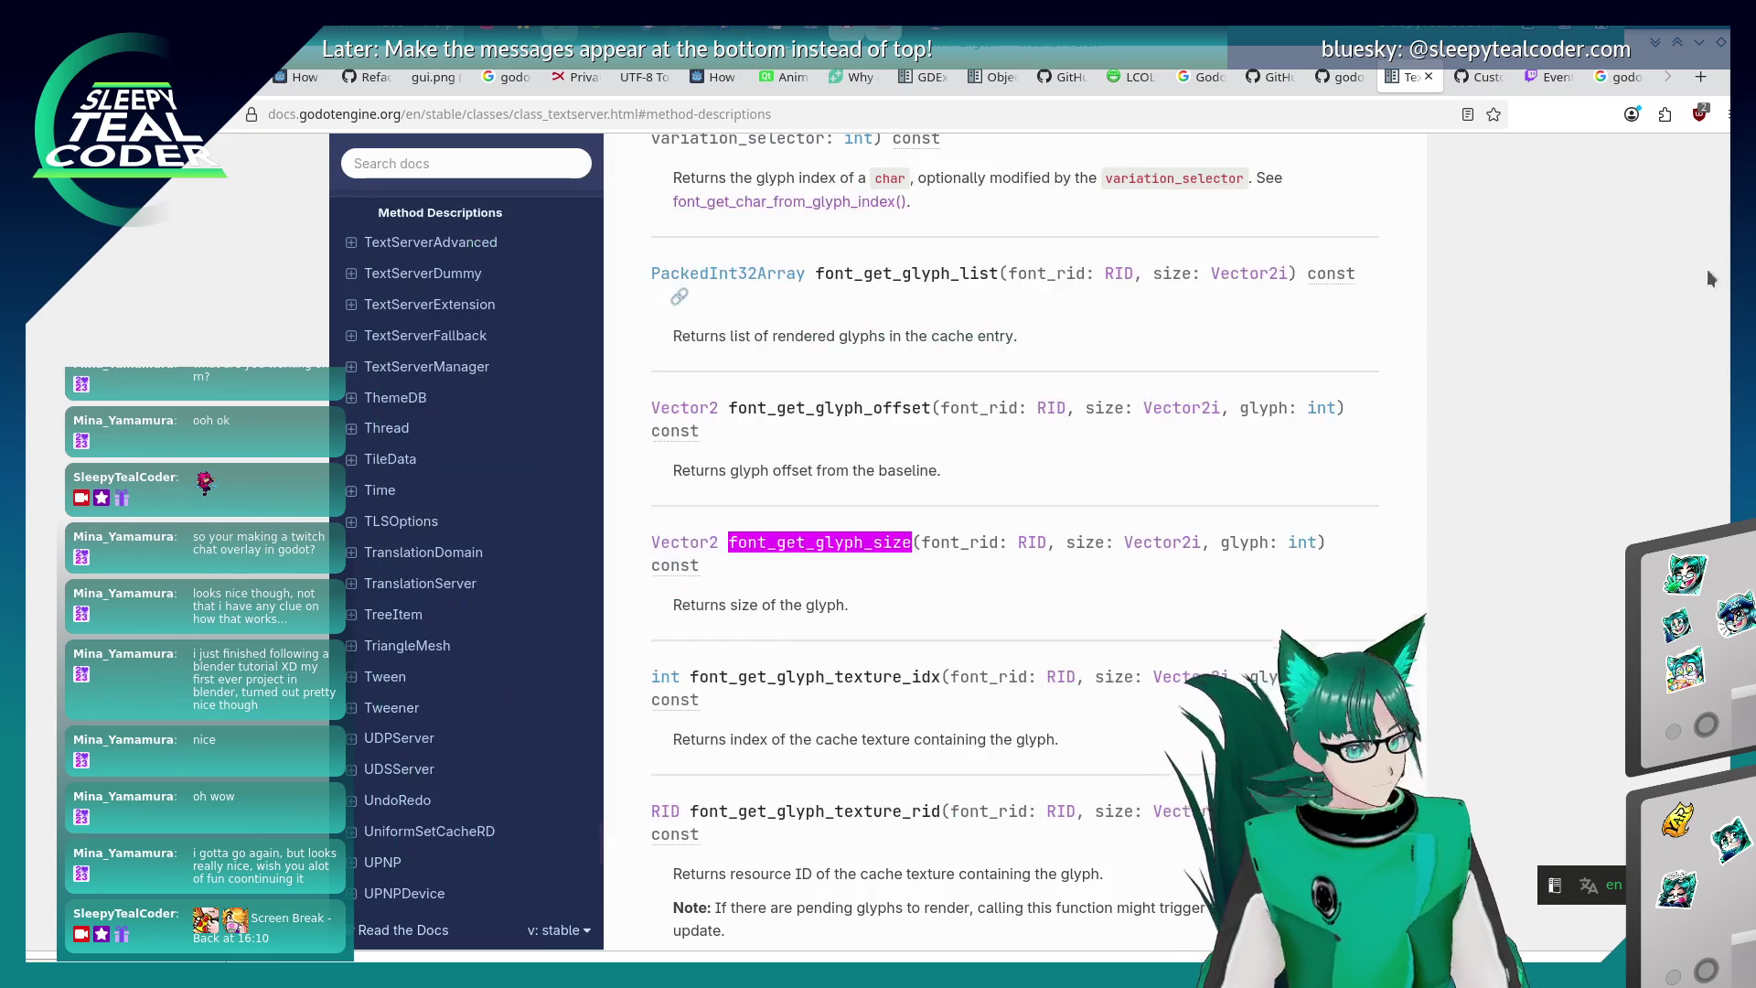
- Replace the Google query with 'get pixels to meters value' and scroll through the Reddit and forum results
{"action": "left_click", "coordinate": [1619, 78]}
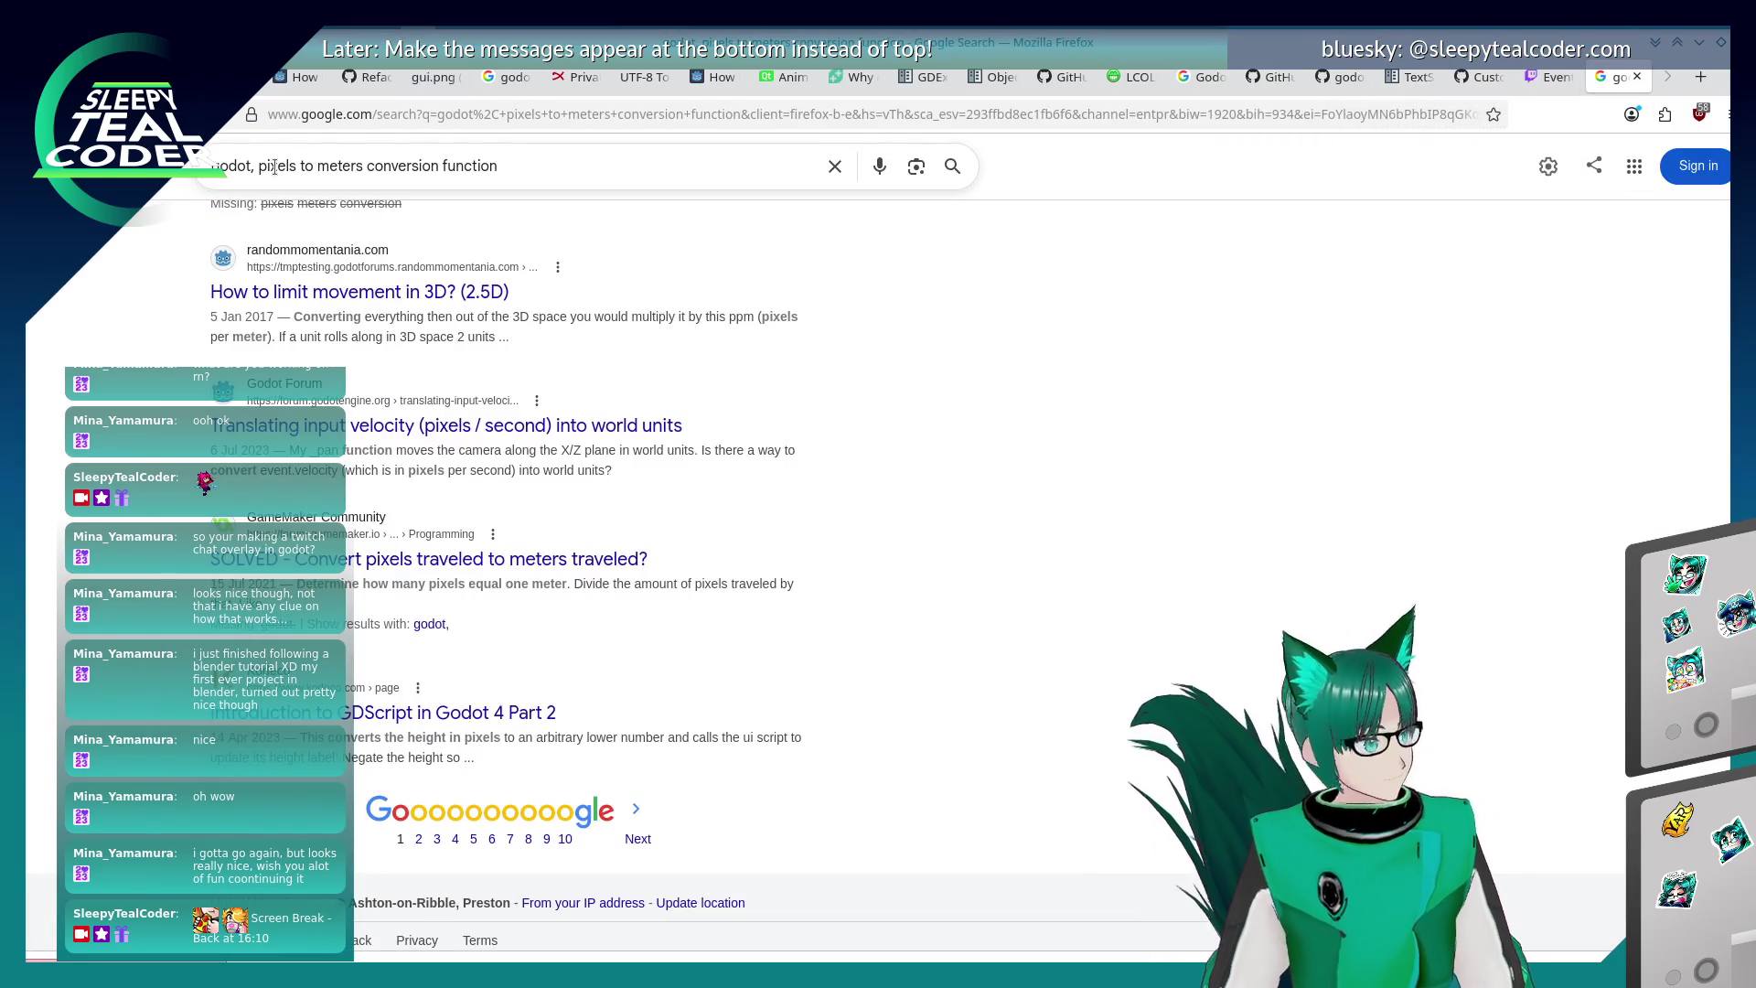
{"action": "left_click_drag", "start_coordinate": [261, 165], "coordinate": [499, 166]}
{"action": "type", "text": "godot, get pixels to "}
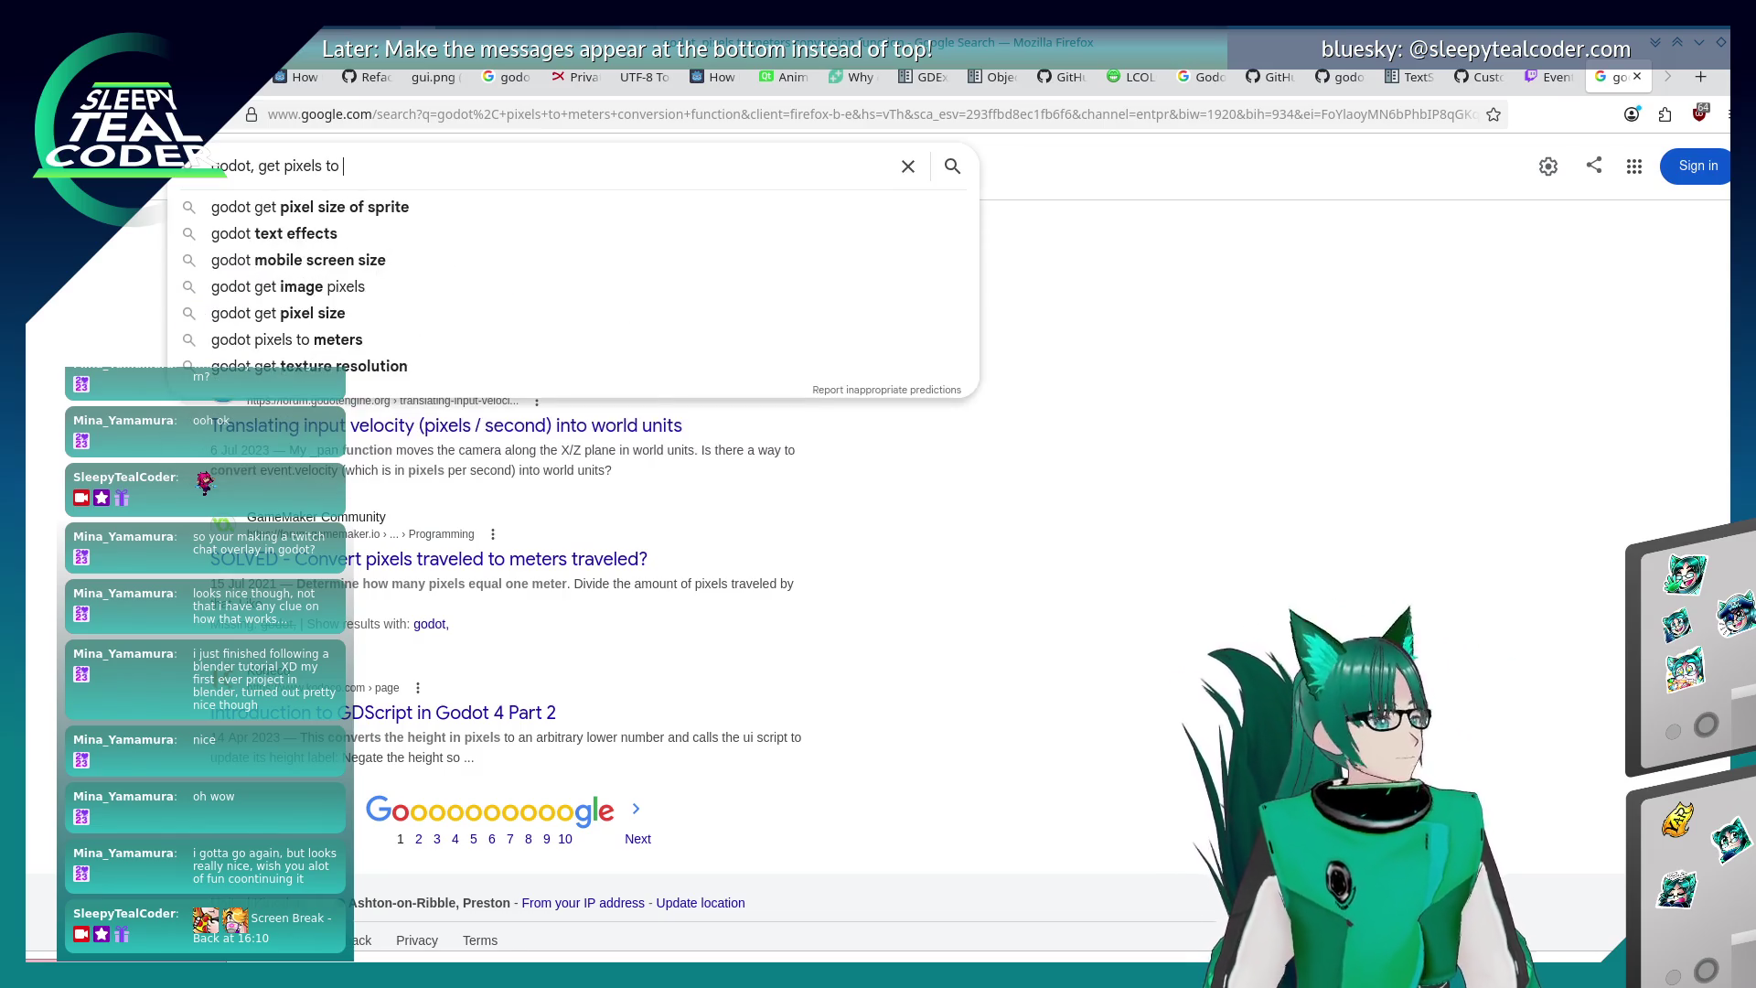
{"action": "type", "text": "meters "}
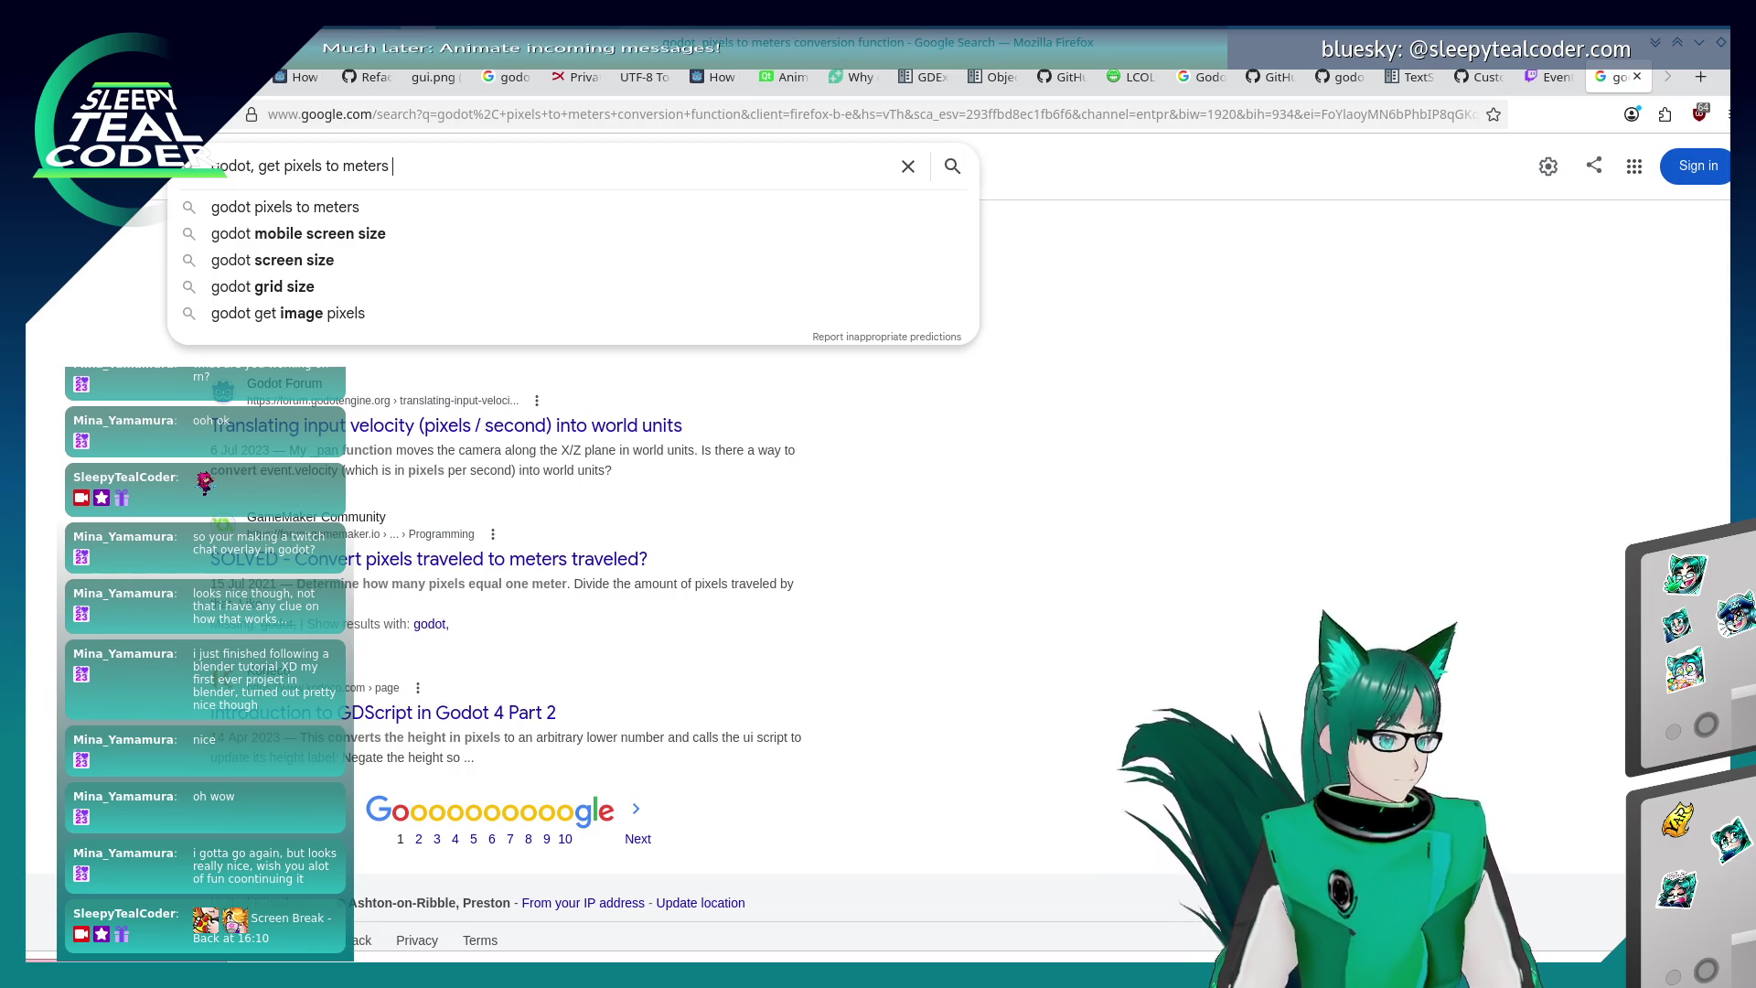
{"action": "type", "text": "value"}
{"action": "key", "text": "Return"}
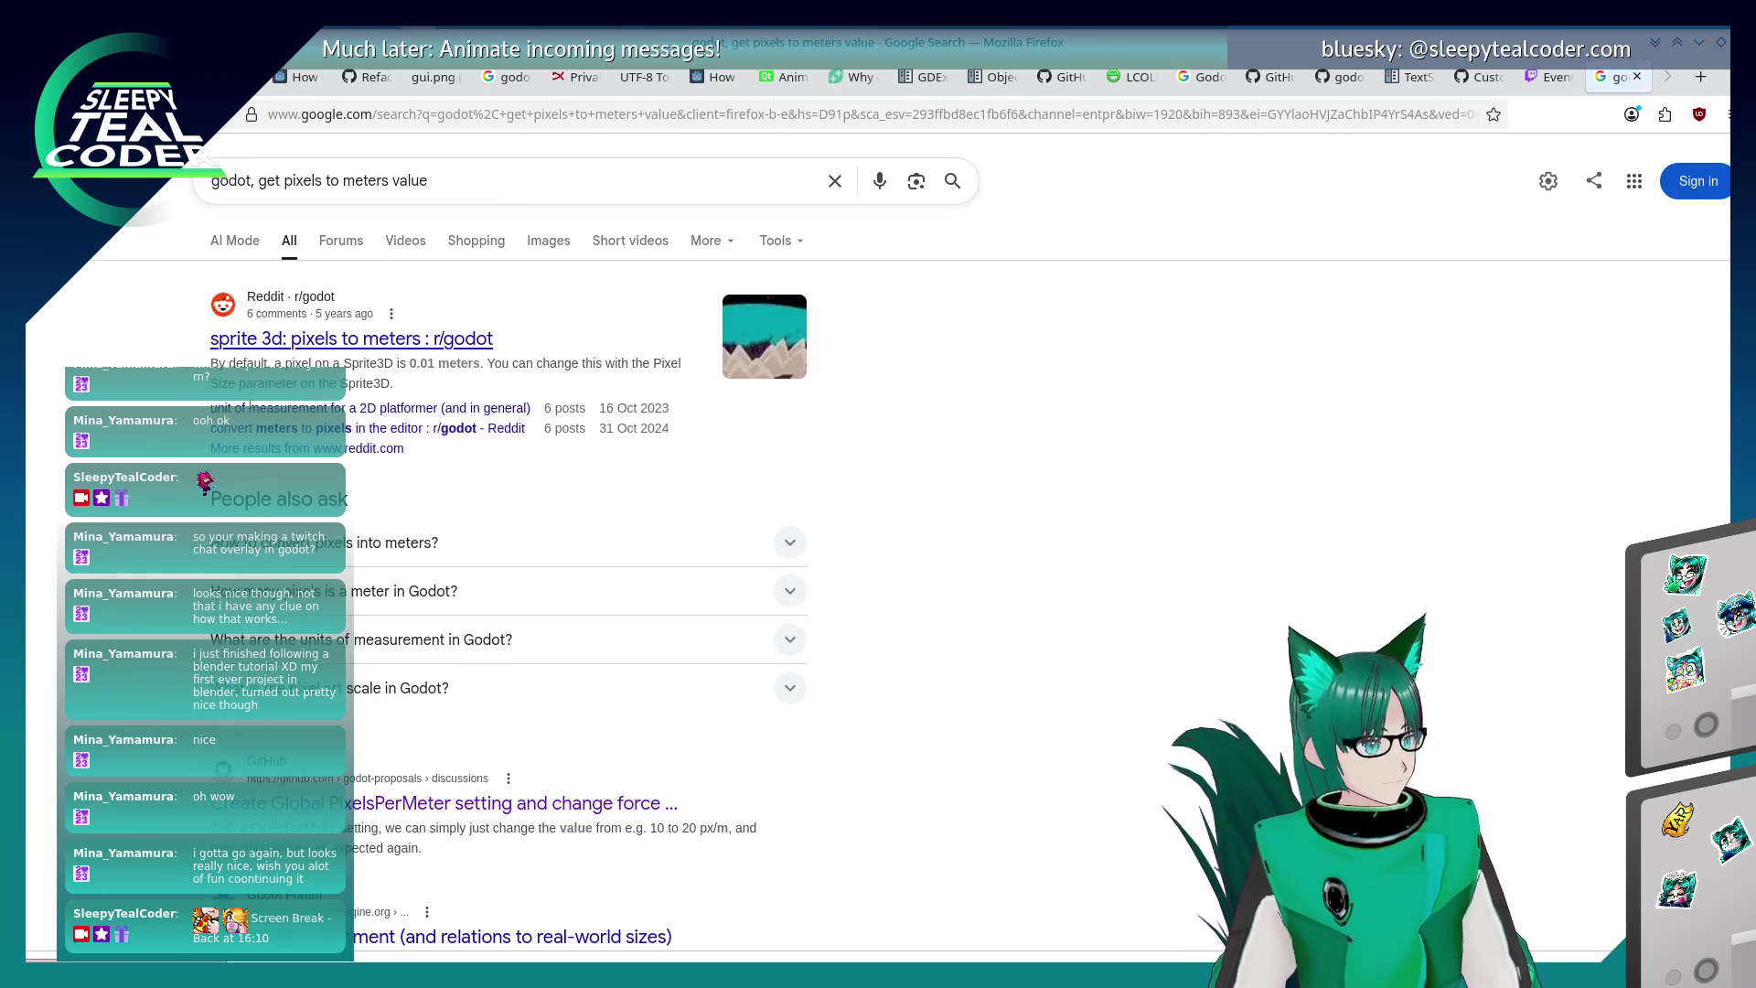
{"action": "scroll", "coordinate": [110, 353], "scroll_direction": "down", "scroll_amount": 3}
{"action": "scroll", "coordinate": [100, 360], "scroll_direction": "down", "scroll_amount": 5}
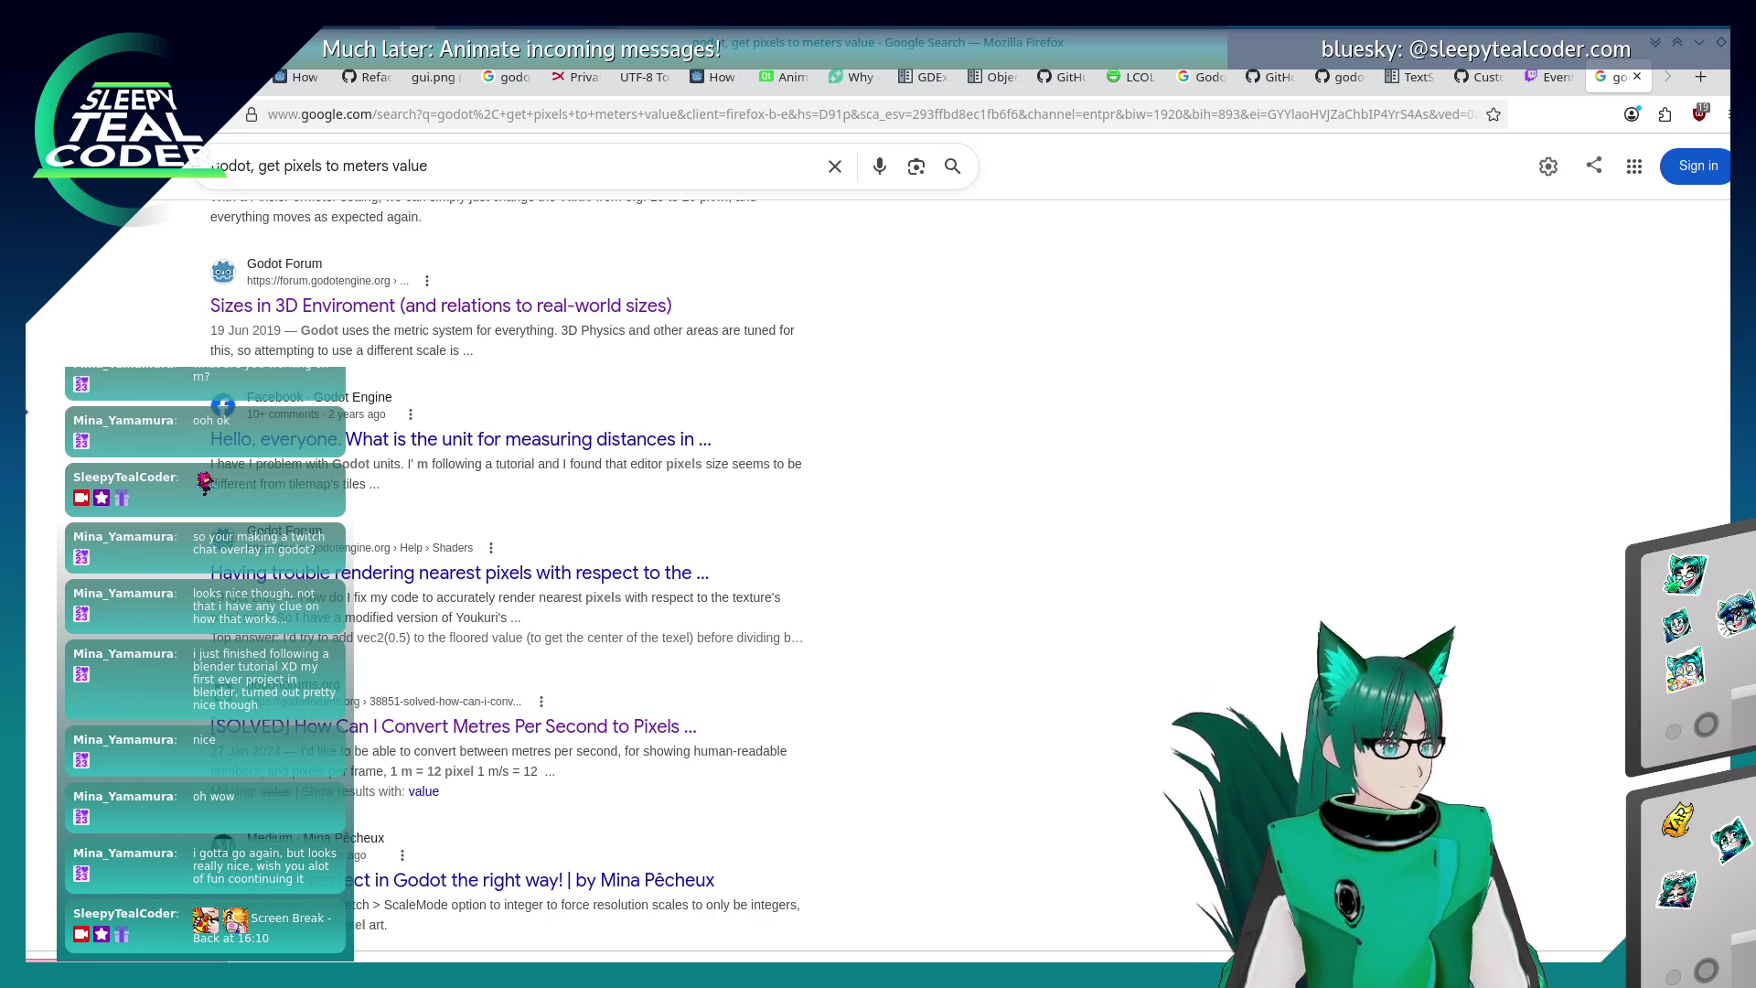
{"action": "scroll", "coordinate": [69, 560], "scroll_direction": "down", "scroll_amount": 2}
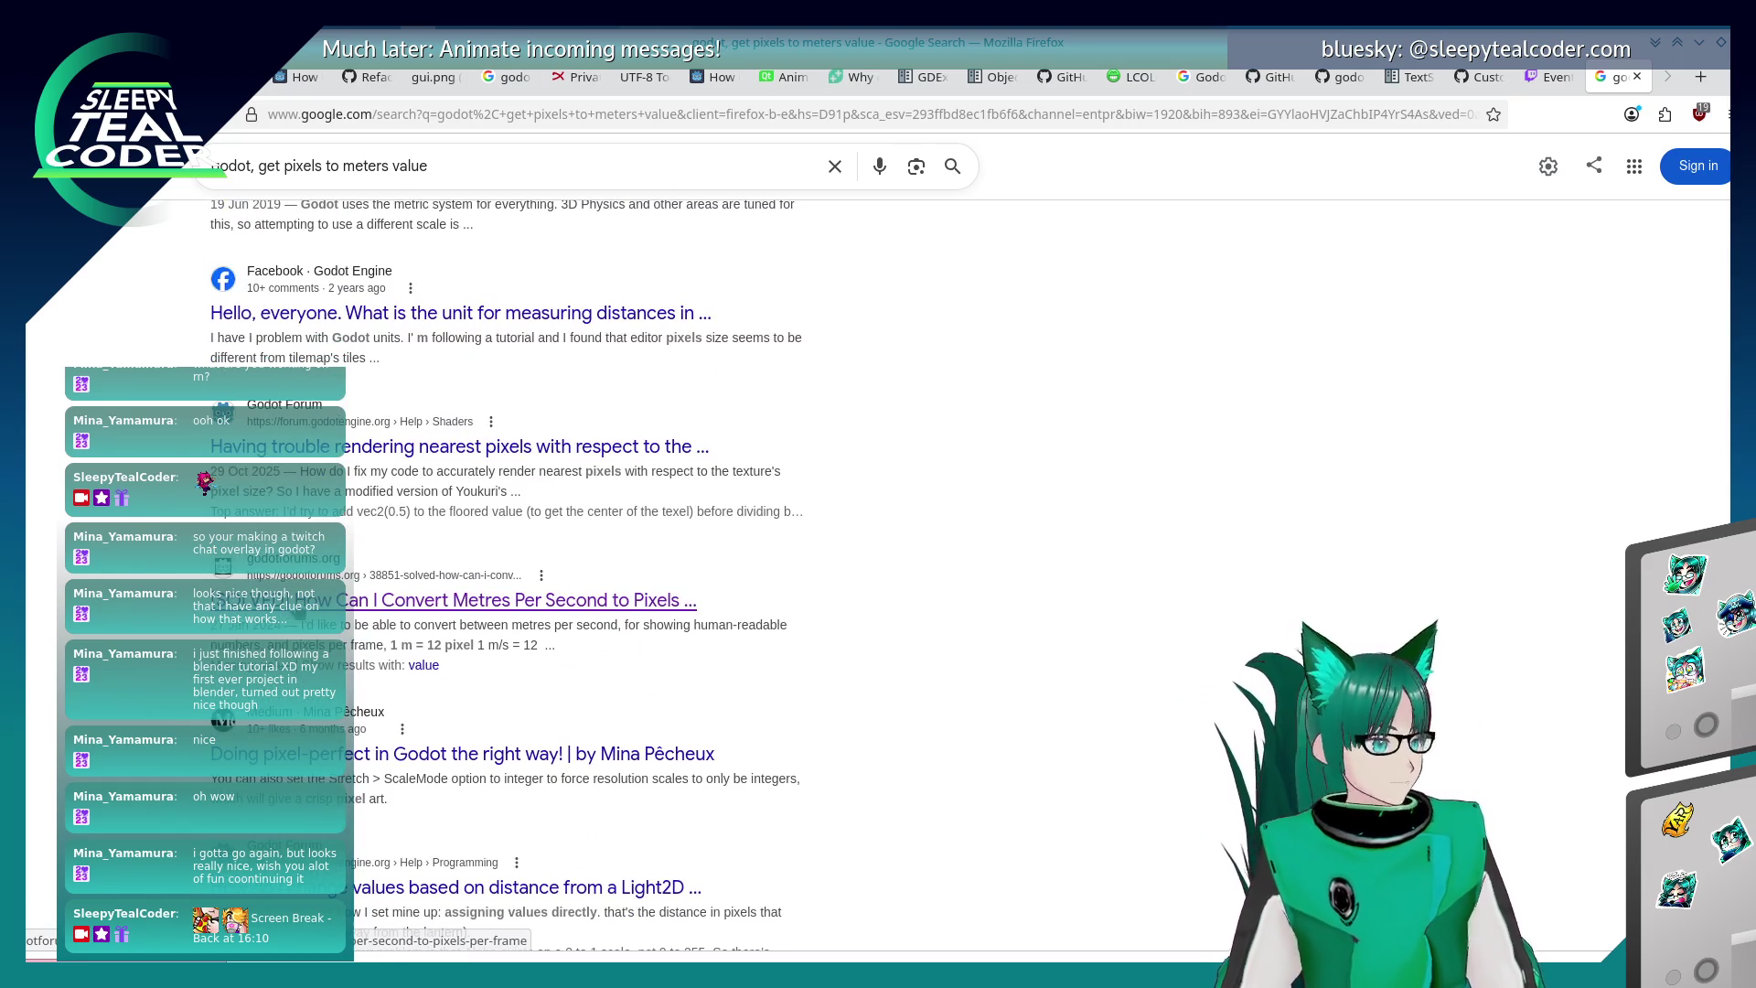
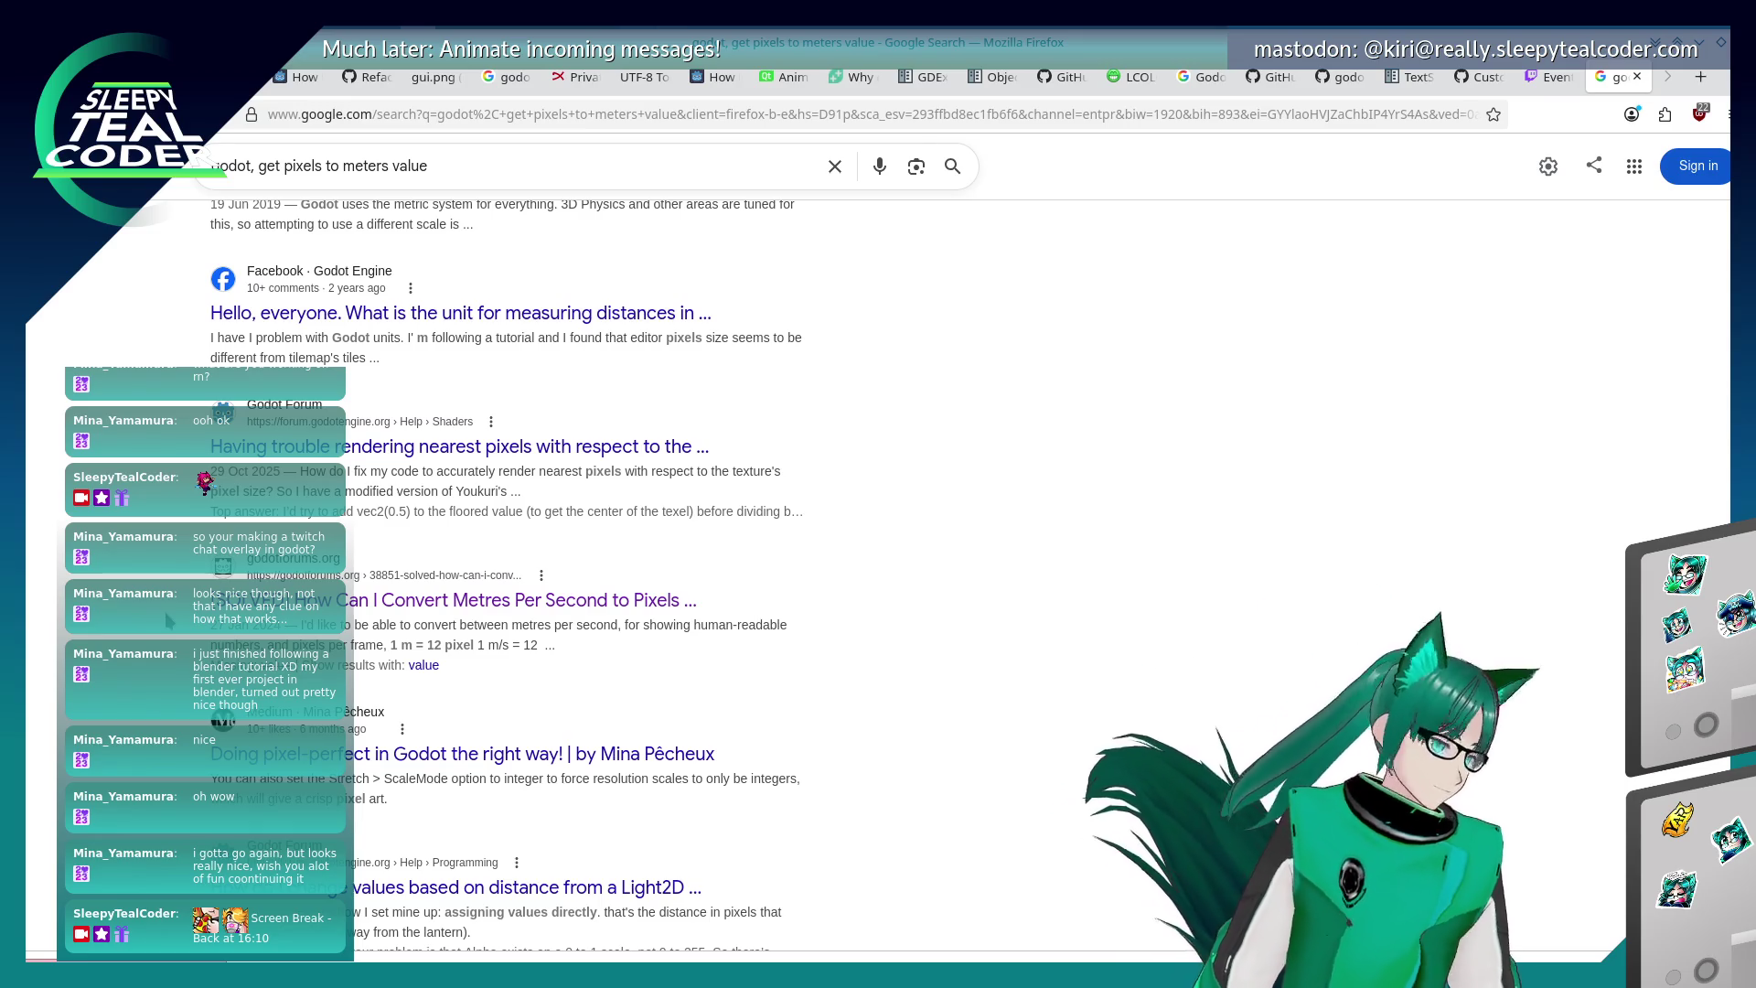
- Browse the earlier search results, flipping between pages 1 and 2 before returning to page 1
{"action": "scroll", "coordinate": [183, 501], "scroll_direction": "down", "scroll_amount": 4}
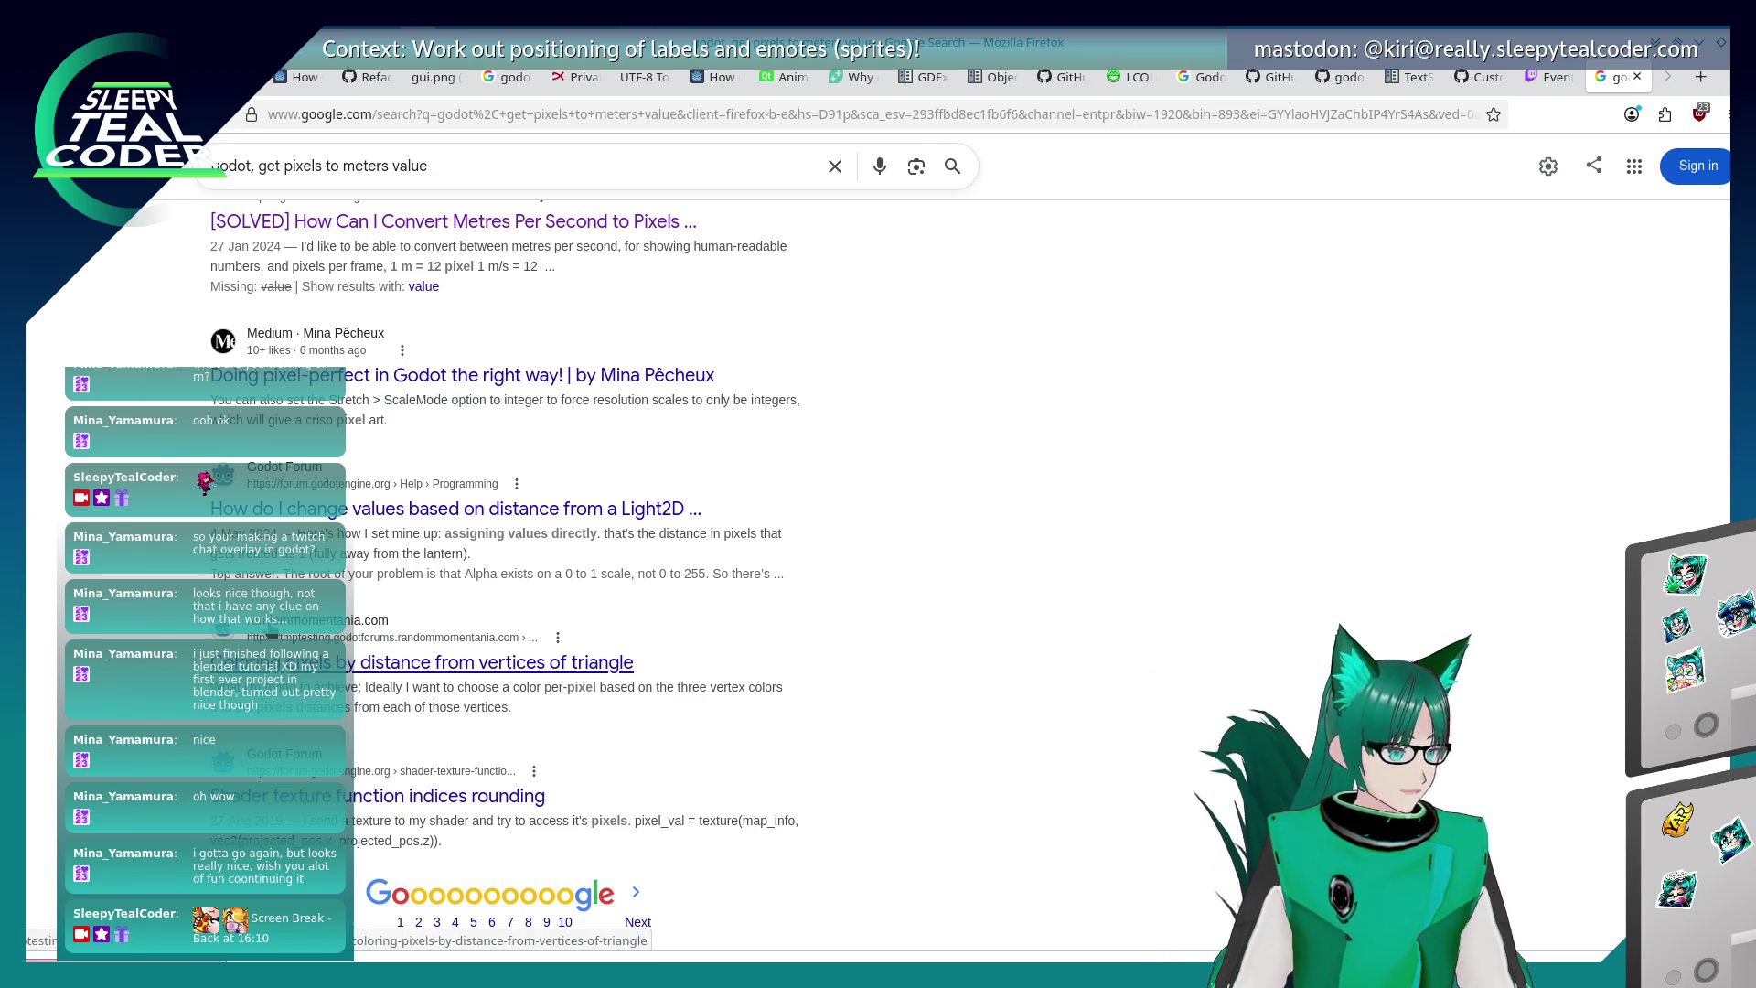
{"action": "scroll", "coordinate": [99, 603], "scroll_direction": "down", "scroll_amount": 2}
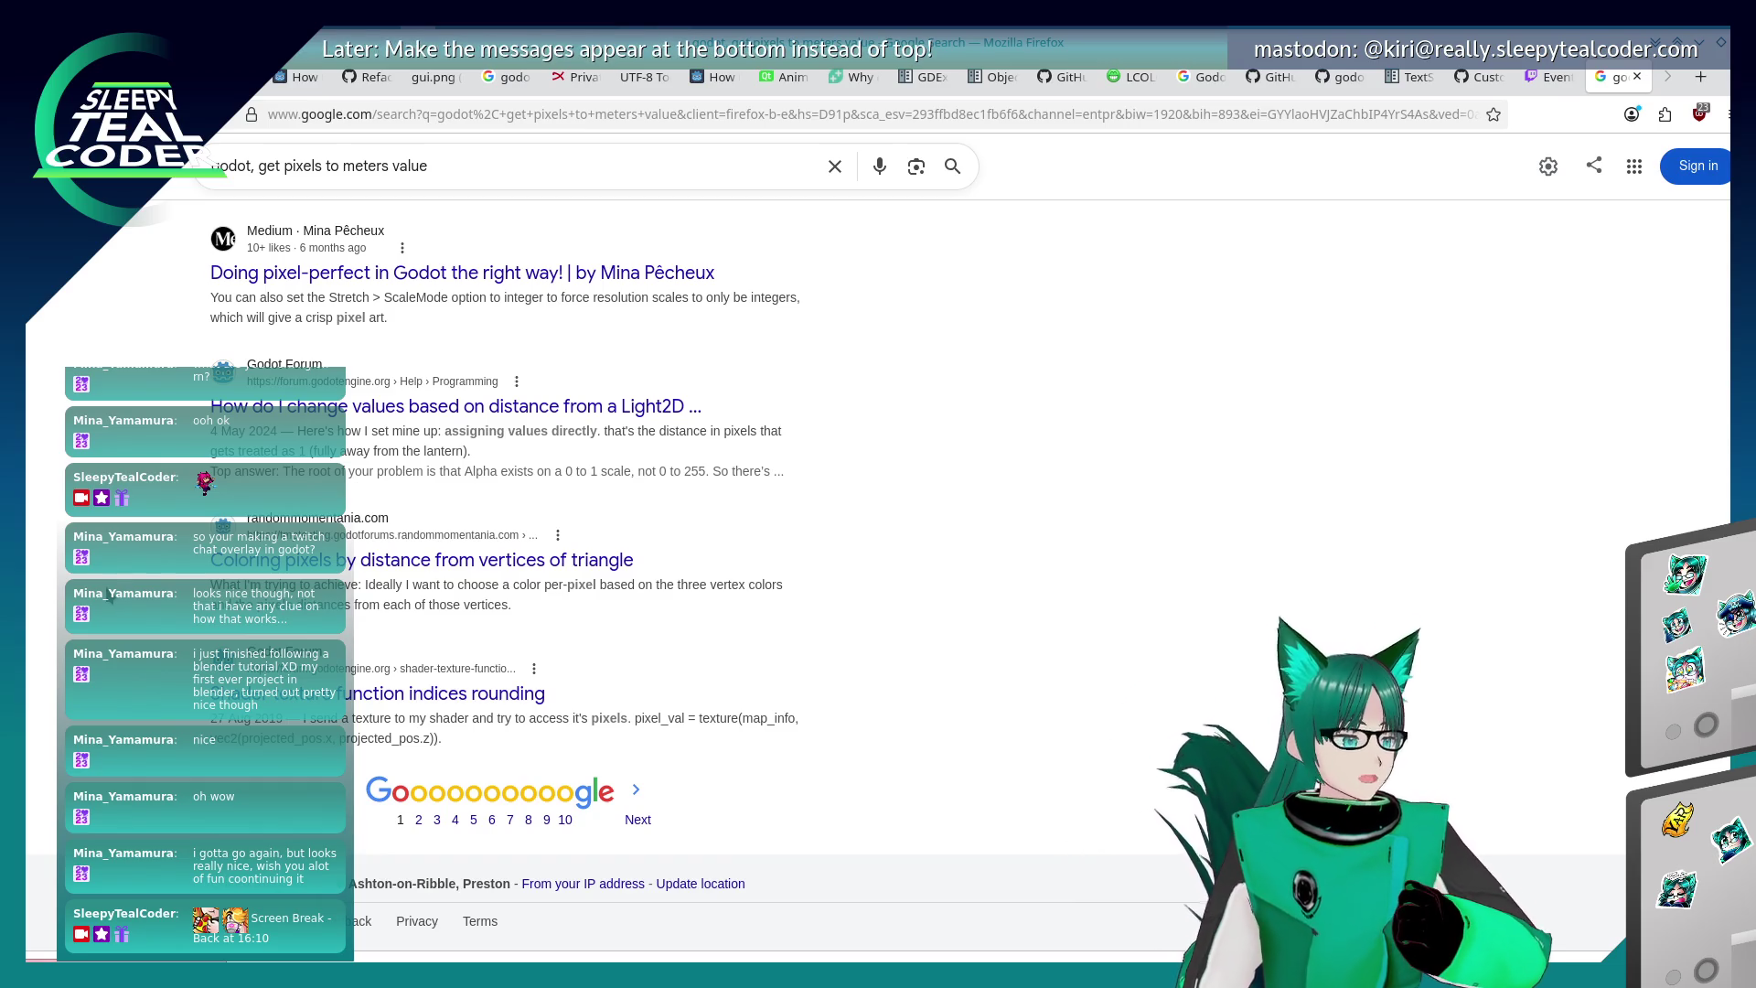
{"action": "scroll", "coordinate": [107, 595], "scroll_direction": "up", "scroll_amount": 15}
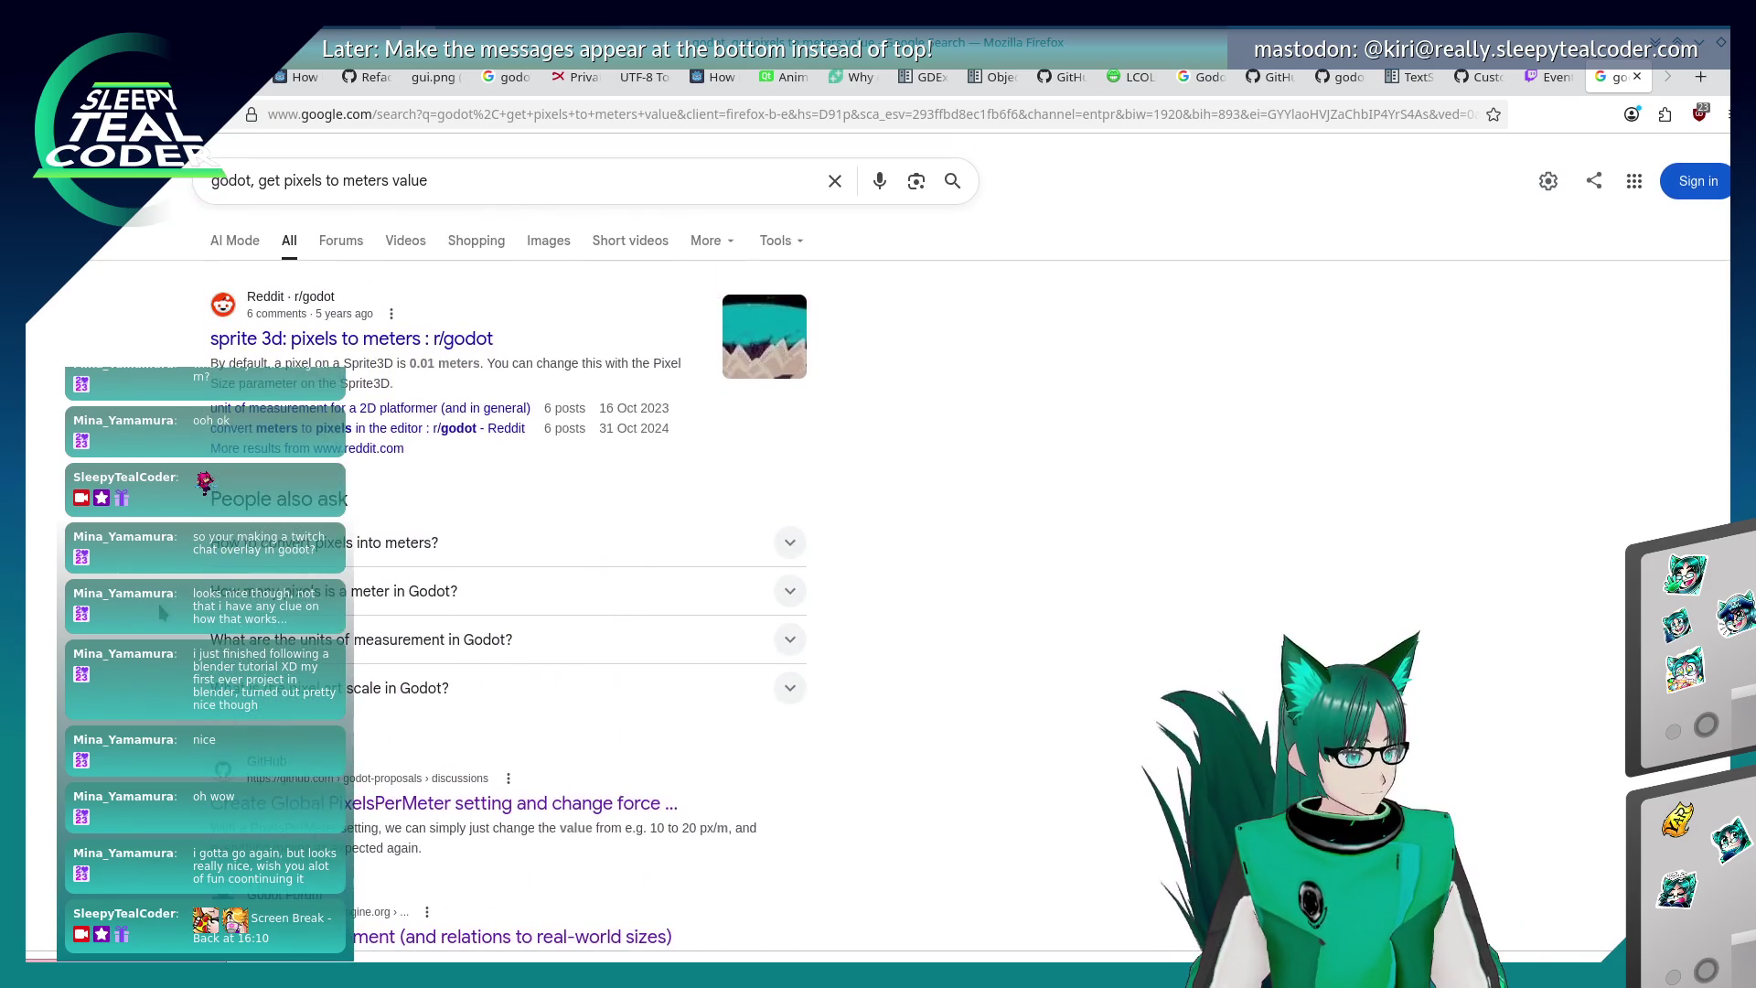
{"action": "scroll", "coordinate": [162, 612], "scroll_direction": "down", "scroll_amount": 15}
{"action": "left_click", "coordinate": [411, 820]}
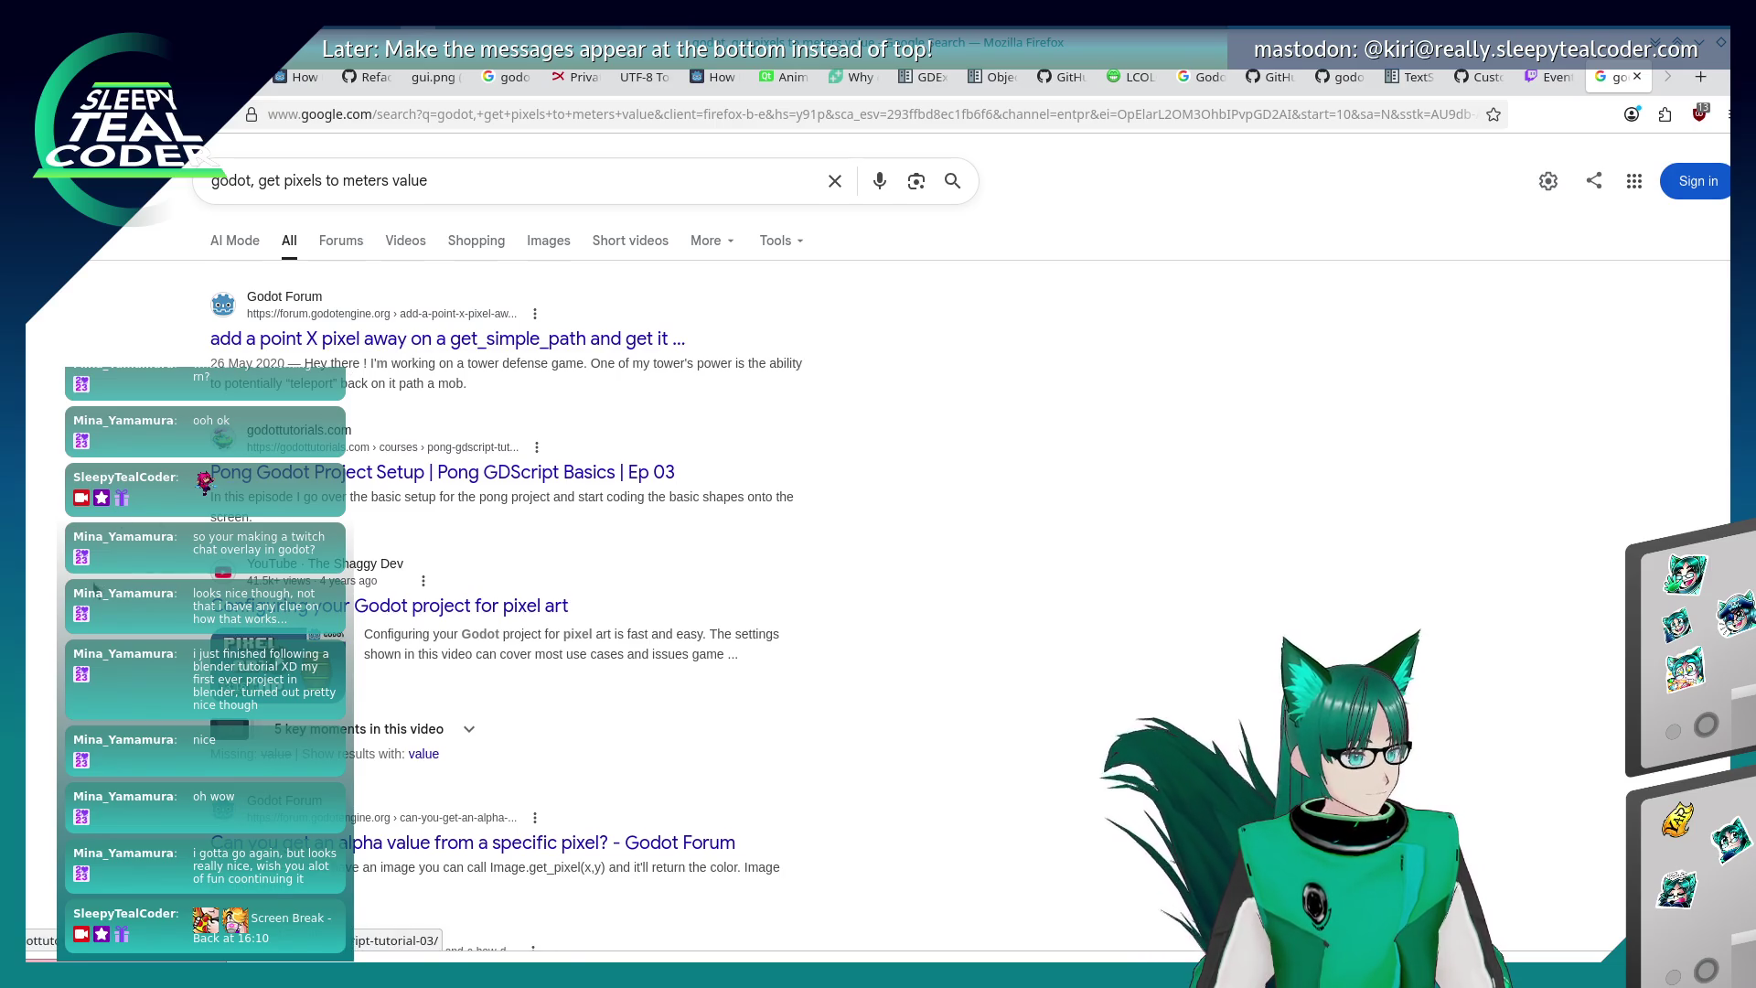
{"action": "scroll", "coordinate": [95, 590], "scroll_direction": "down", "scroll_amount": 8}
{"action": "scroll", "coordinate": [95, 590], "scroll_direction": "down", "scroll_amount": 3}
{"action": "left_click", "coordinate": [430, 803]}
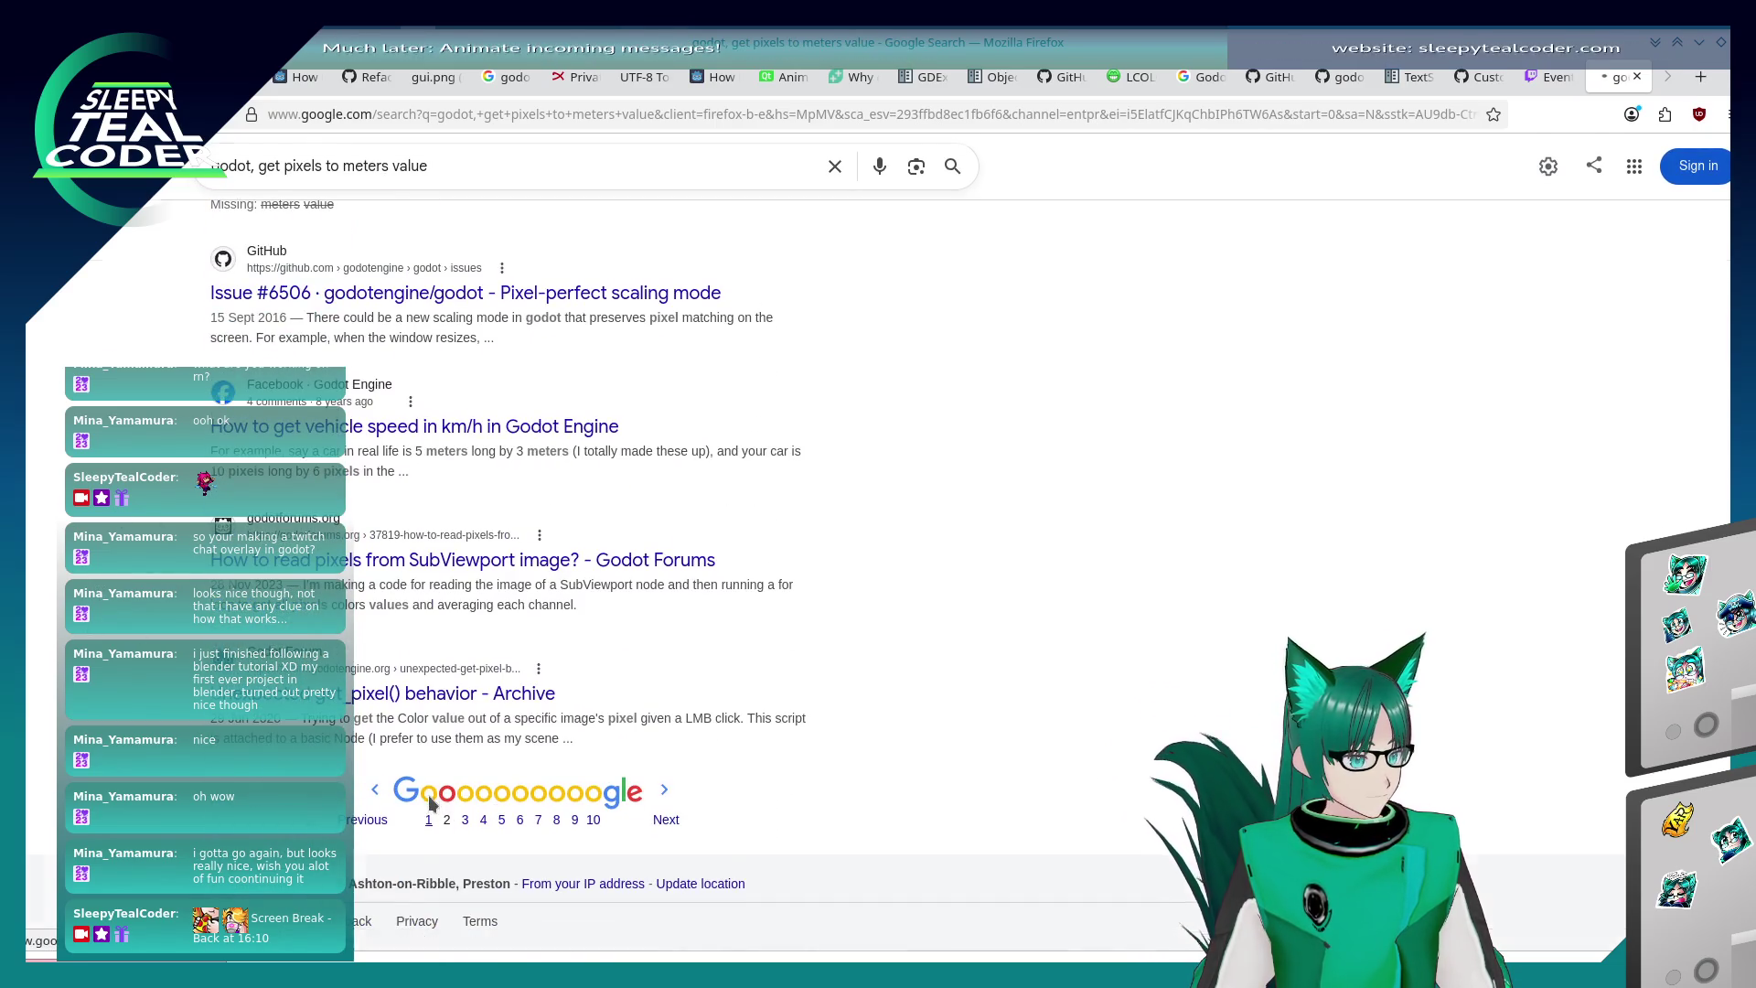
{"action": "scroll", "coordinate": [430, 803], "scroll_direction": "down", "scroll_amount": 5}
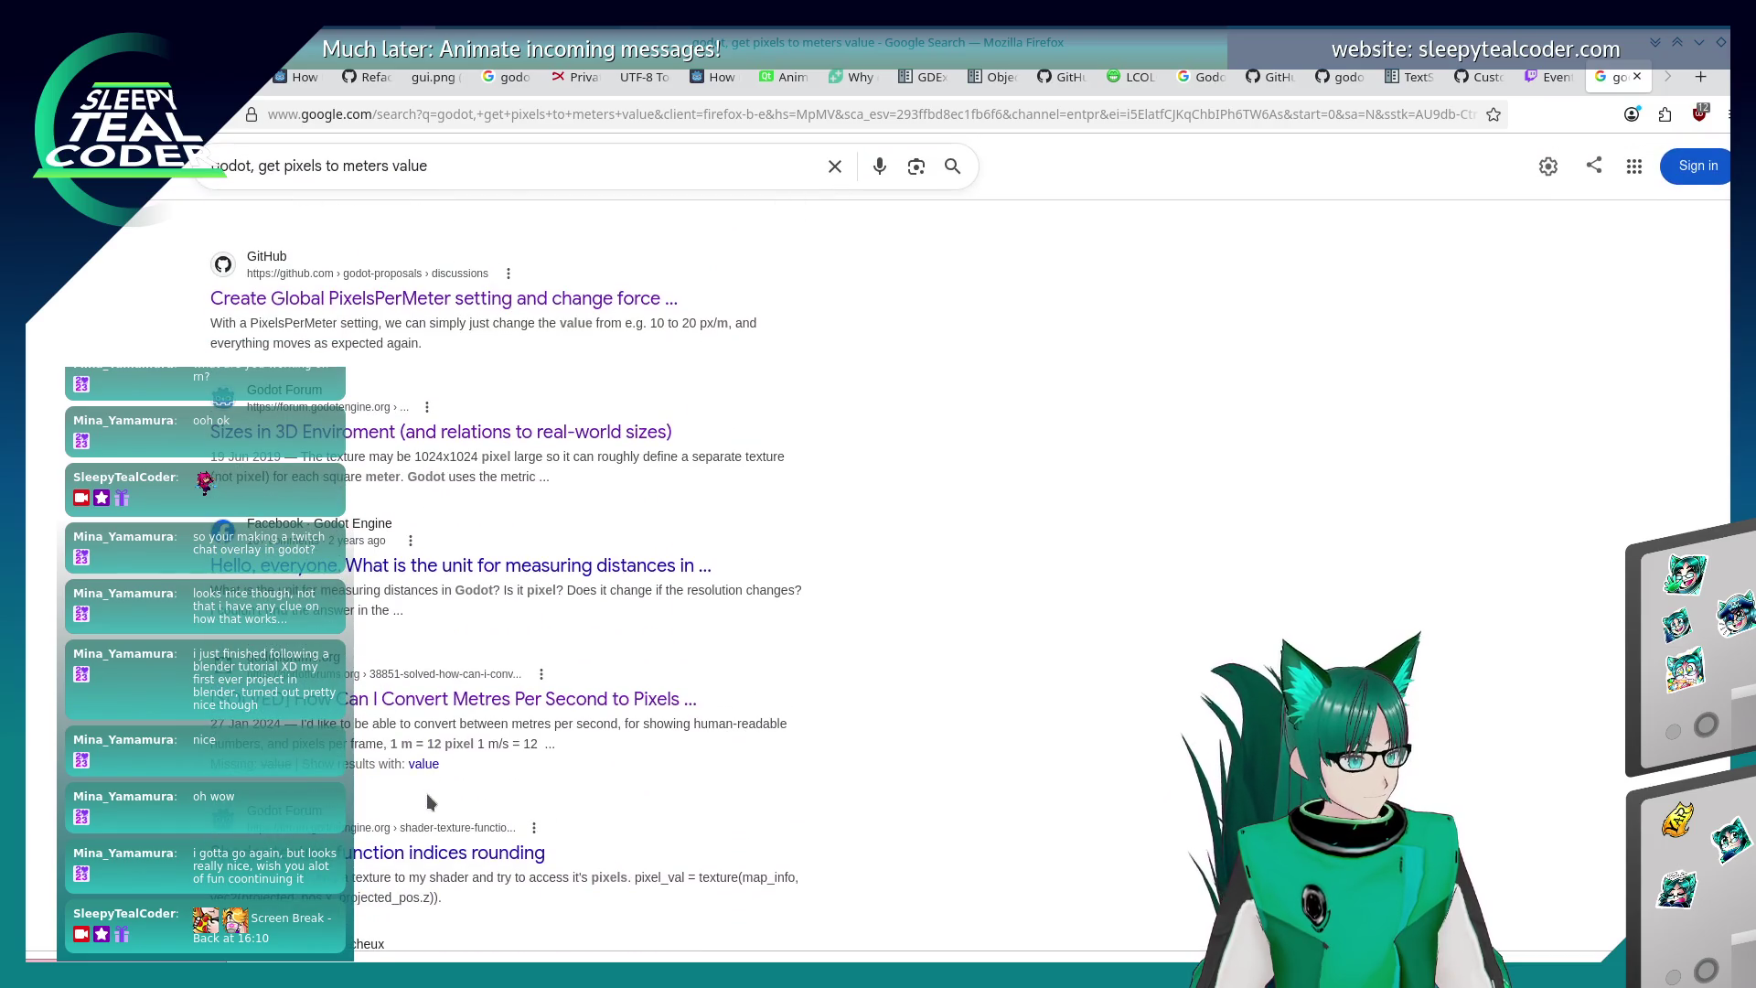
{"action": "scroll", "coordinate": [428, 796], "scroll_direction": "up", "scroll_amount": 5}
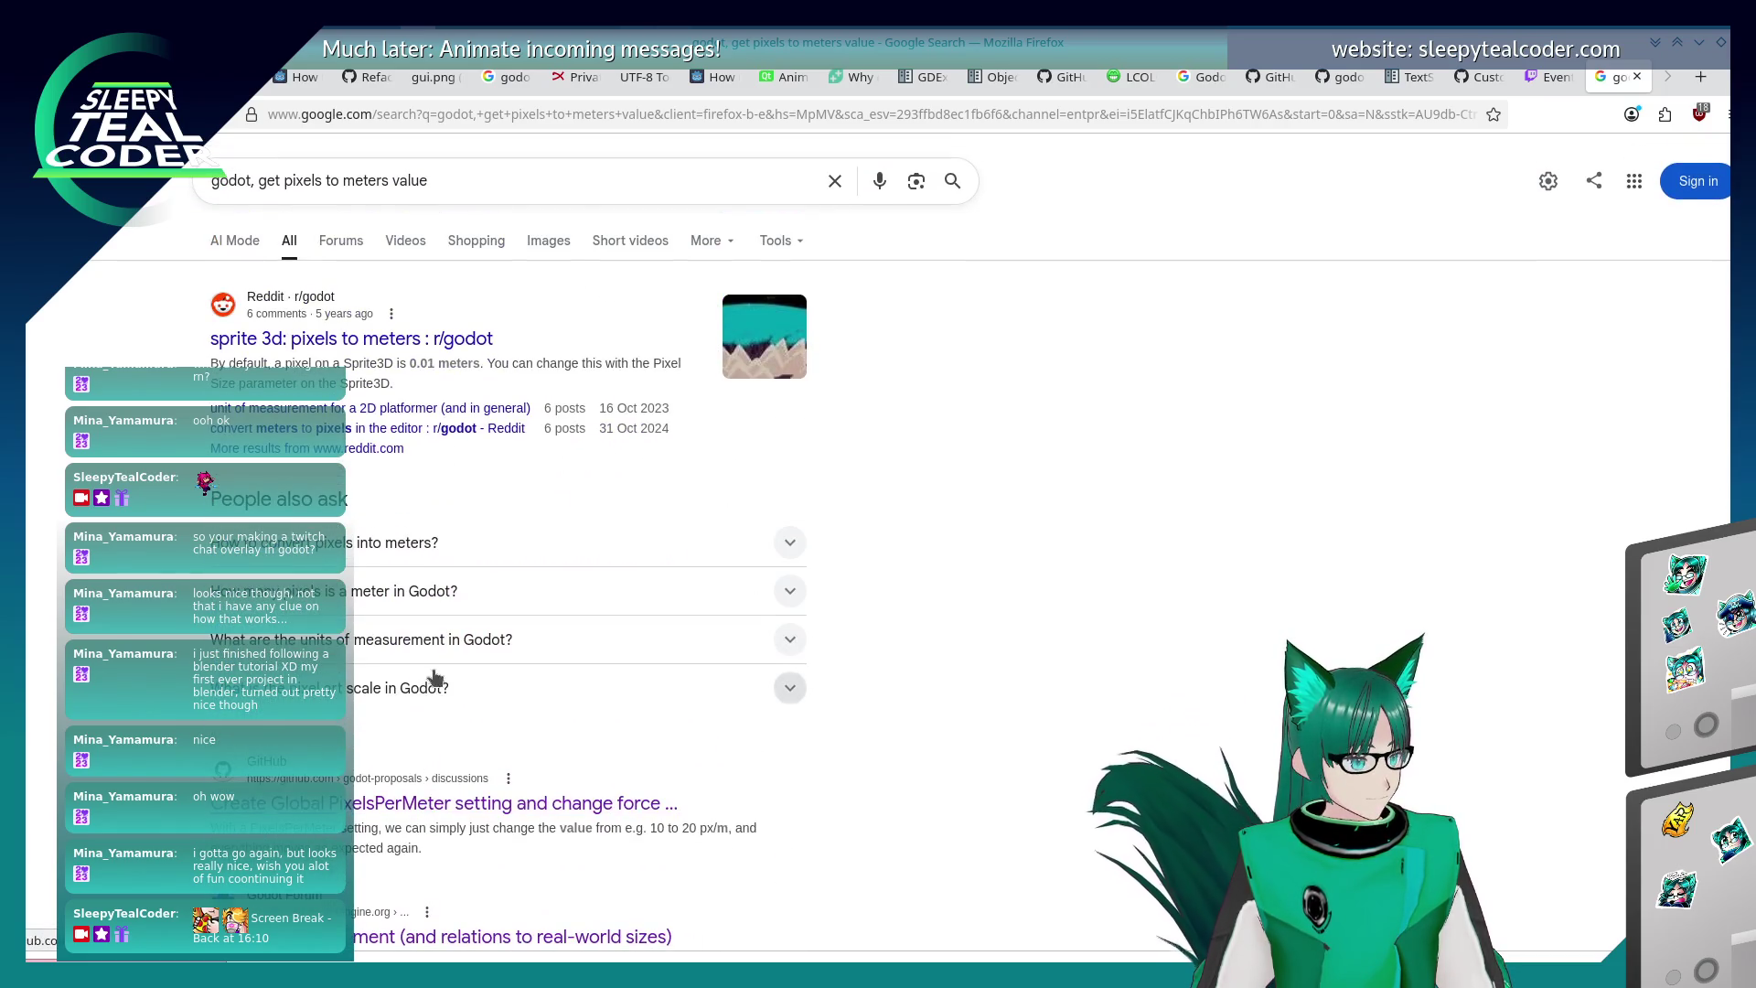
{"action": "scroll", "coordinate": [433, 681], "scroll_direction": "down", "scroll_amount": 10}
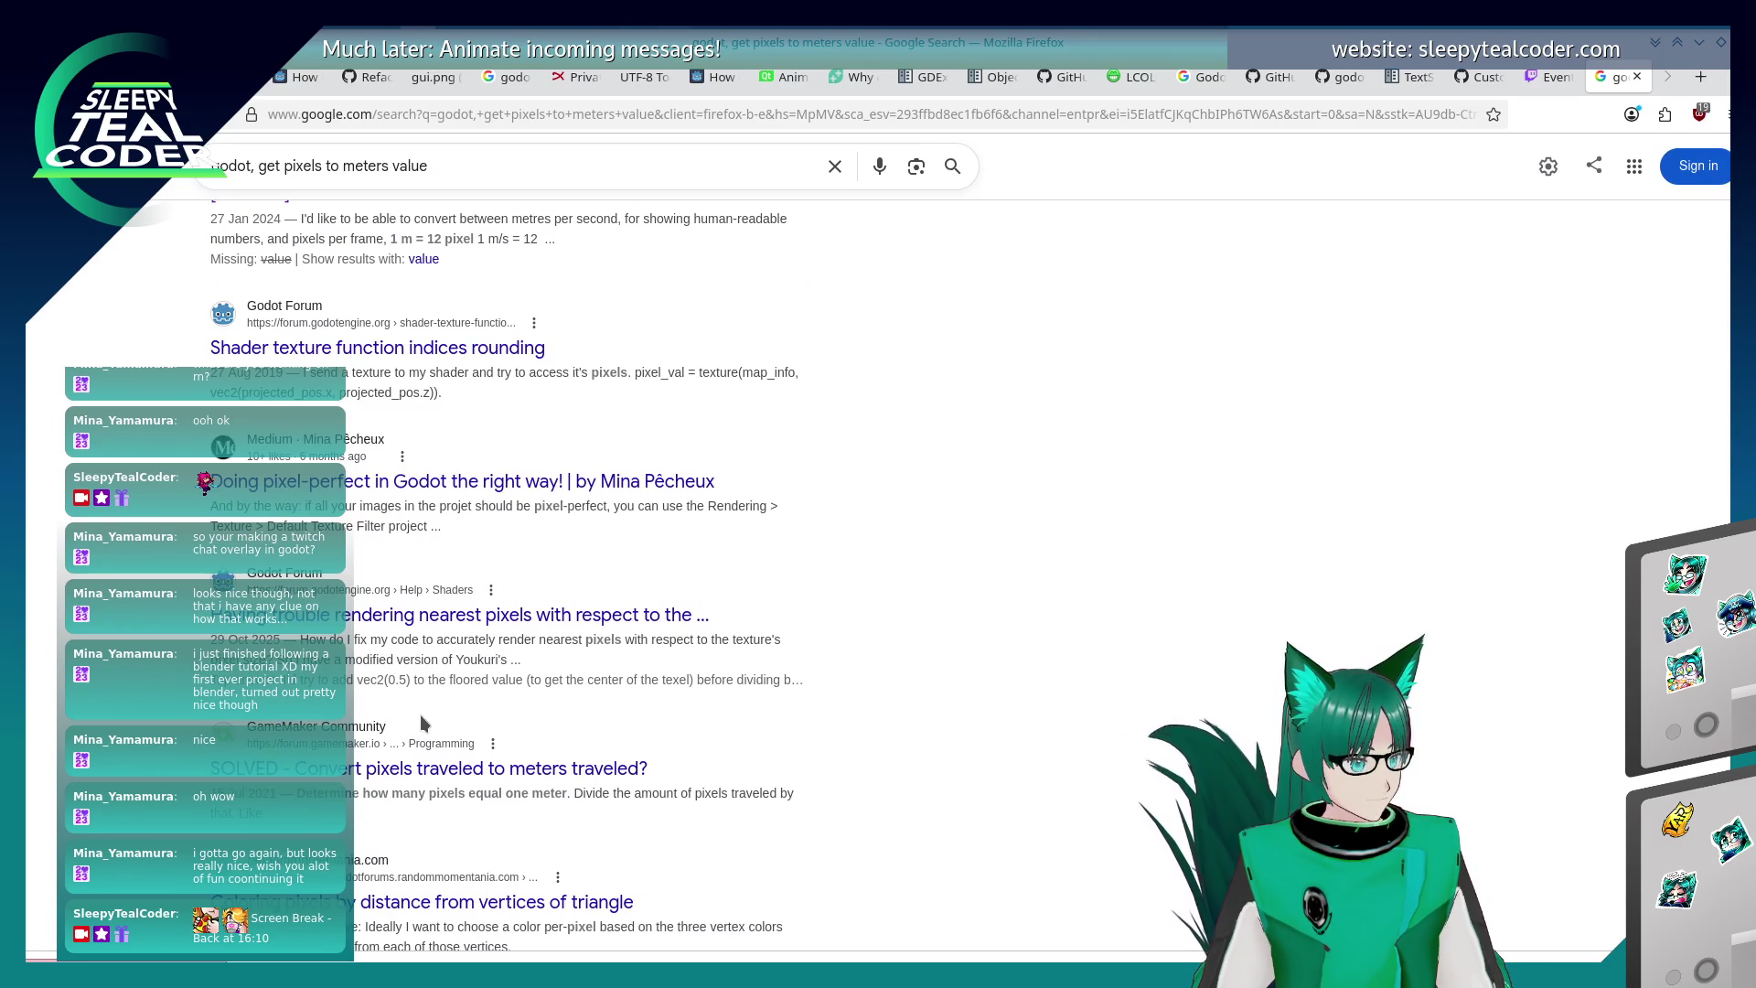
{"action": "scroll", "coordinate": [420, 718], "scroll_direction": "down", "scroll_amount": 2}
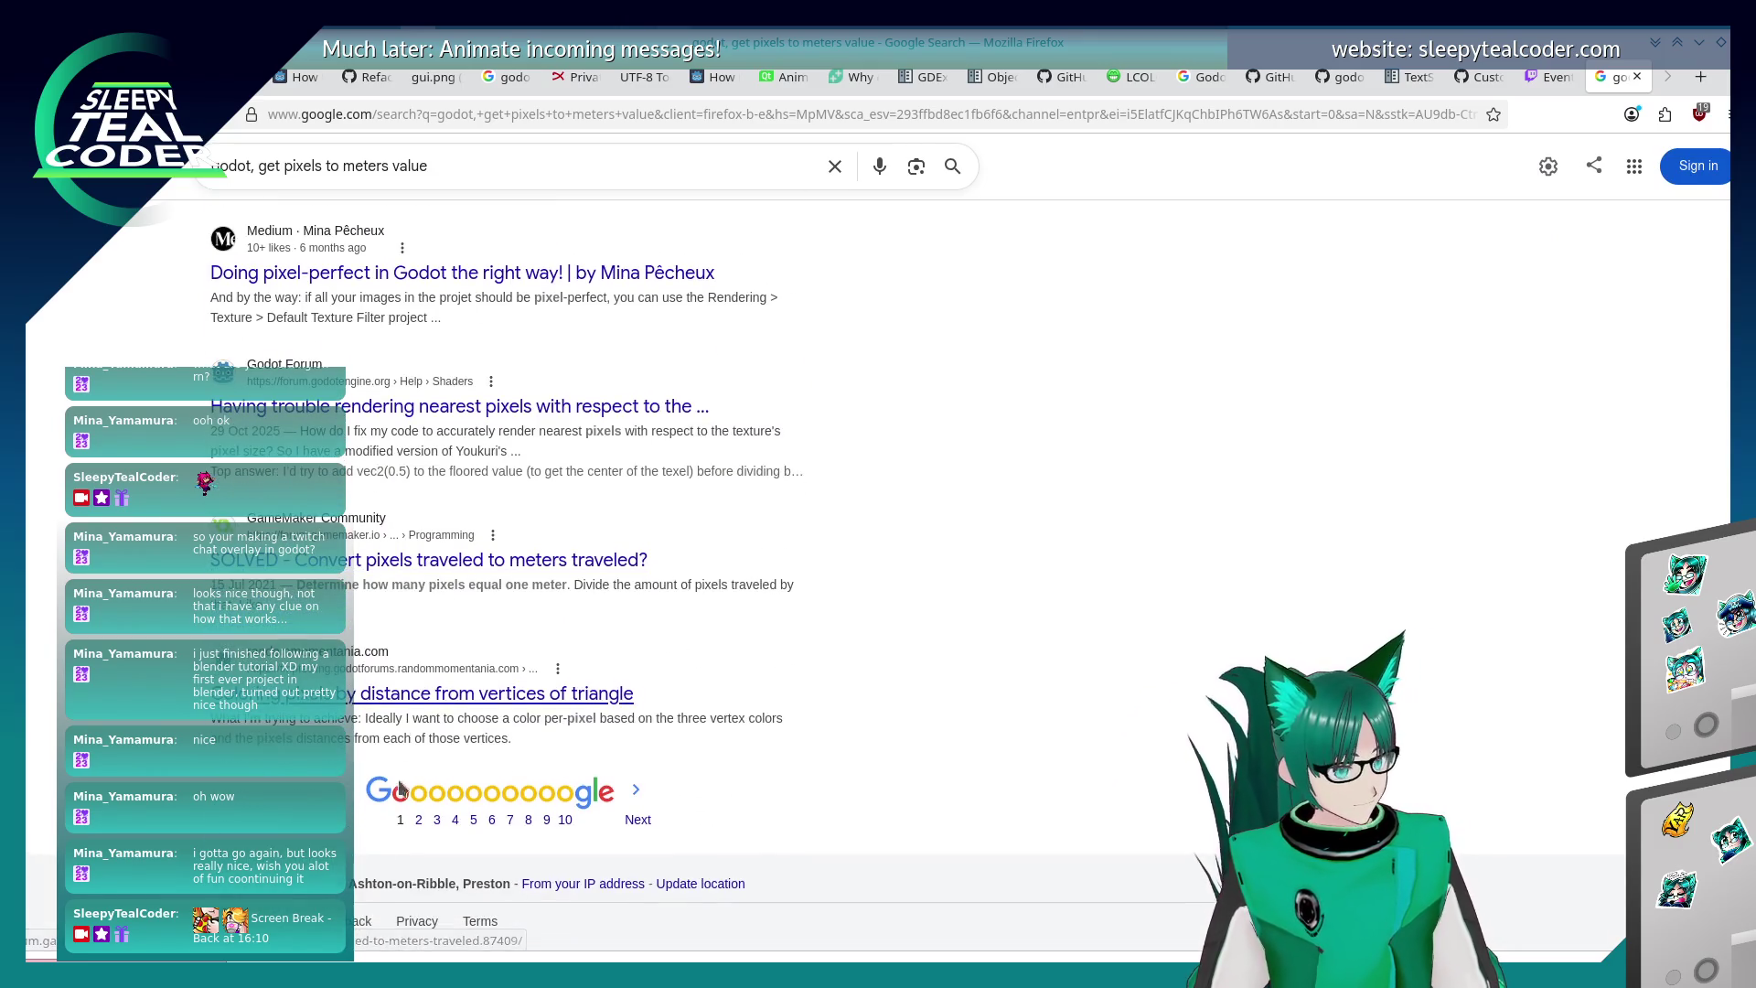
{"action": "left_click", "coordinate": [413, 790]}
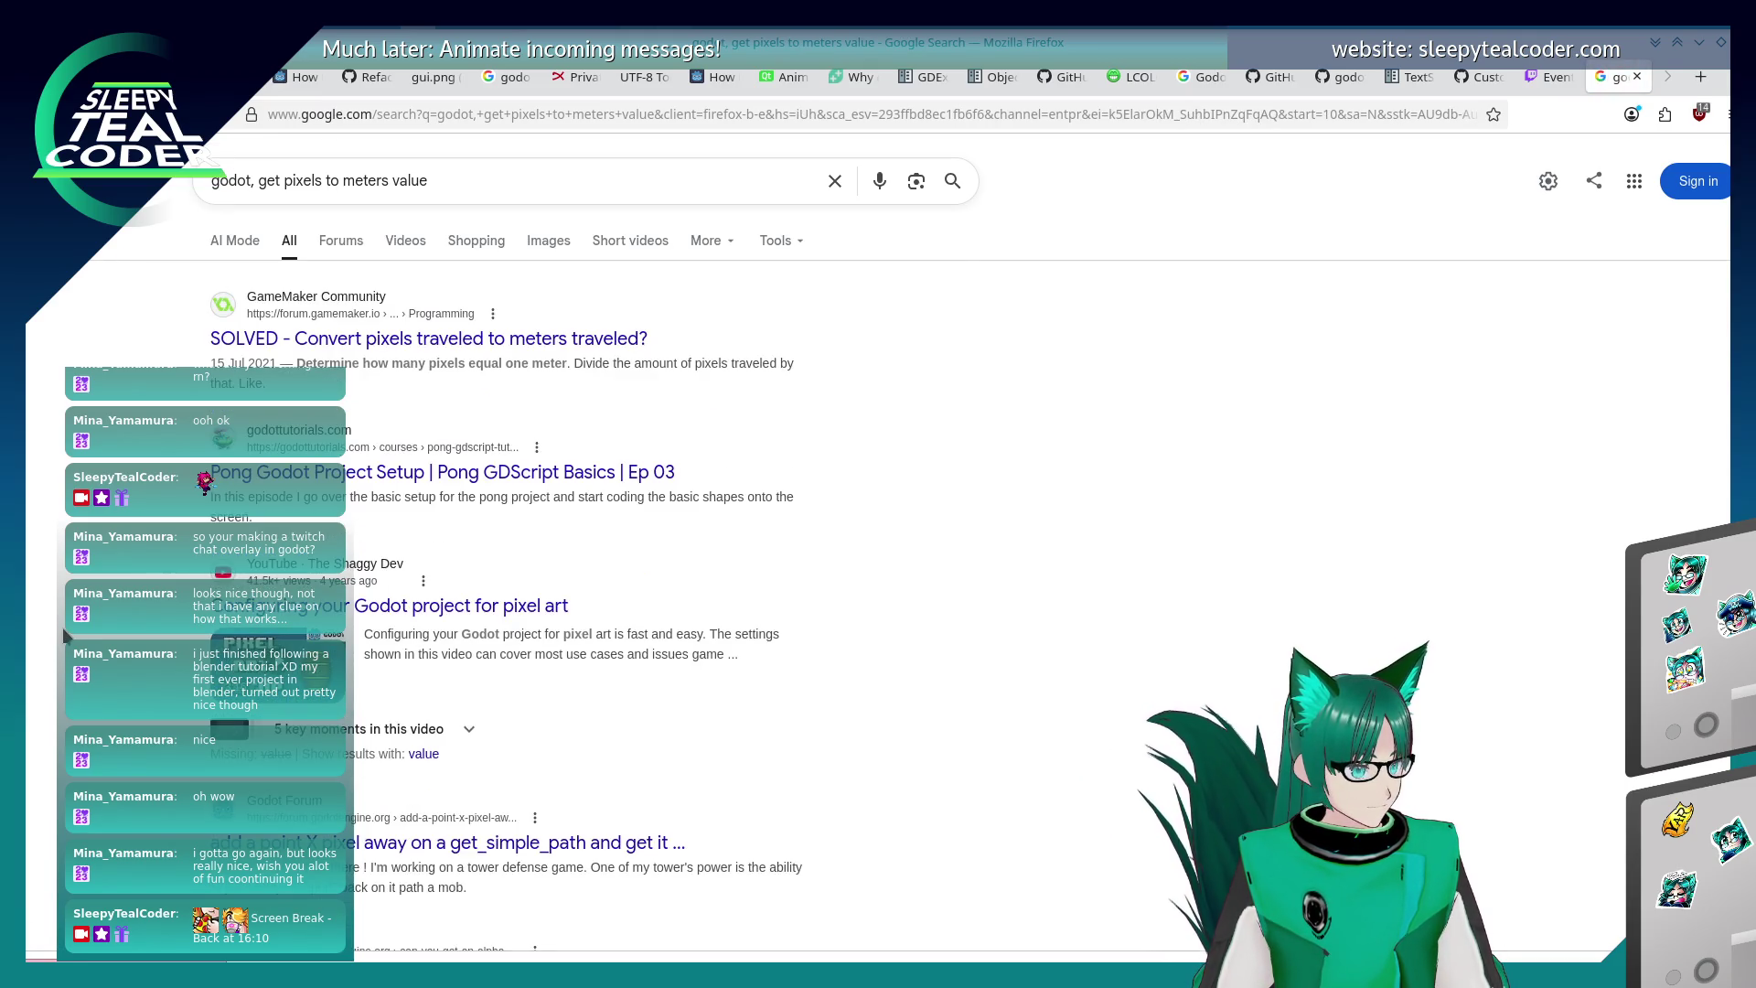
{"action": "key", "text": "alt+Left"}
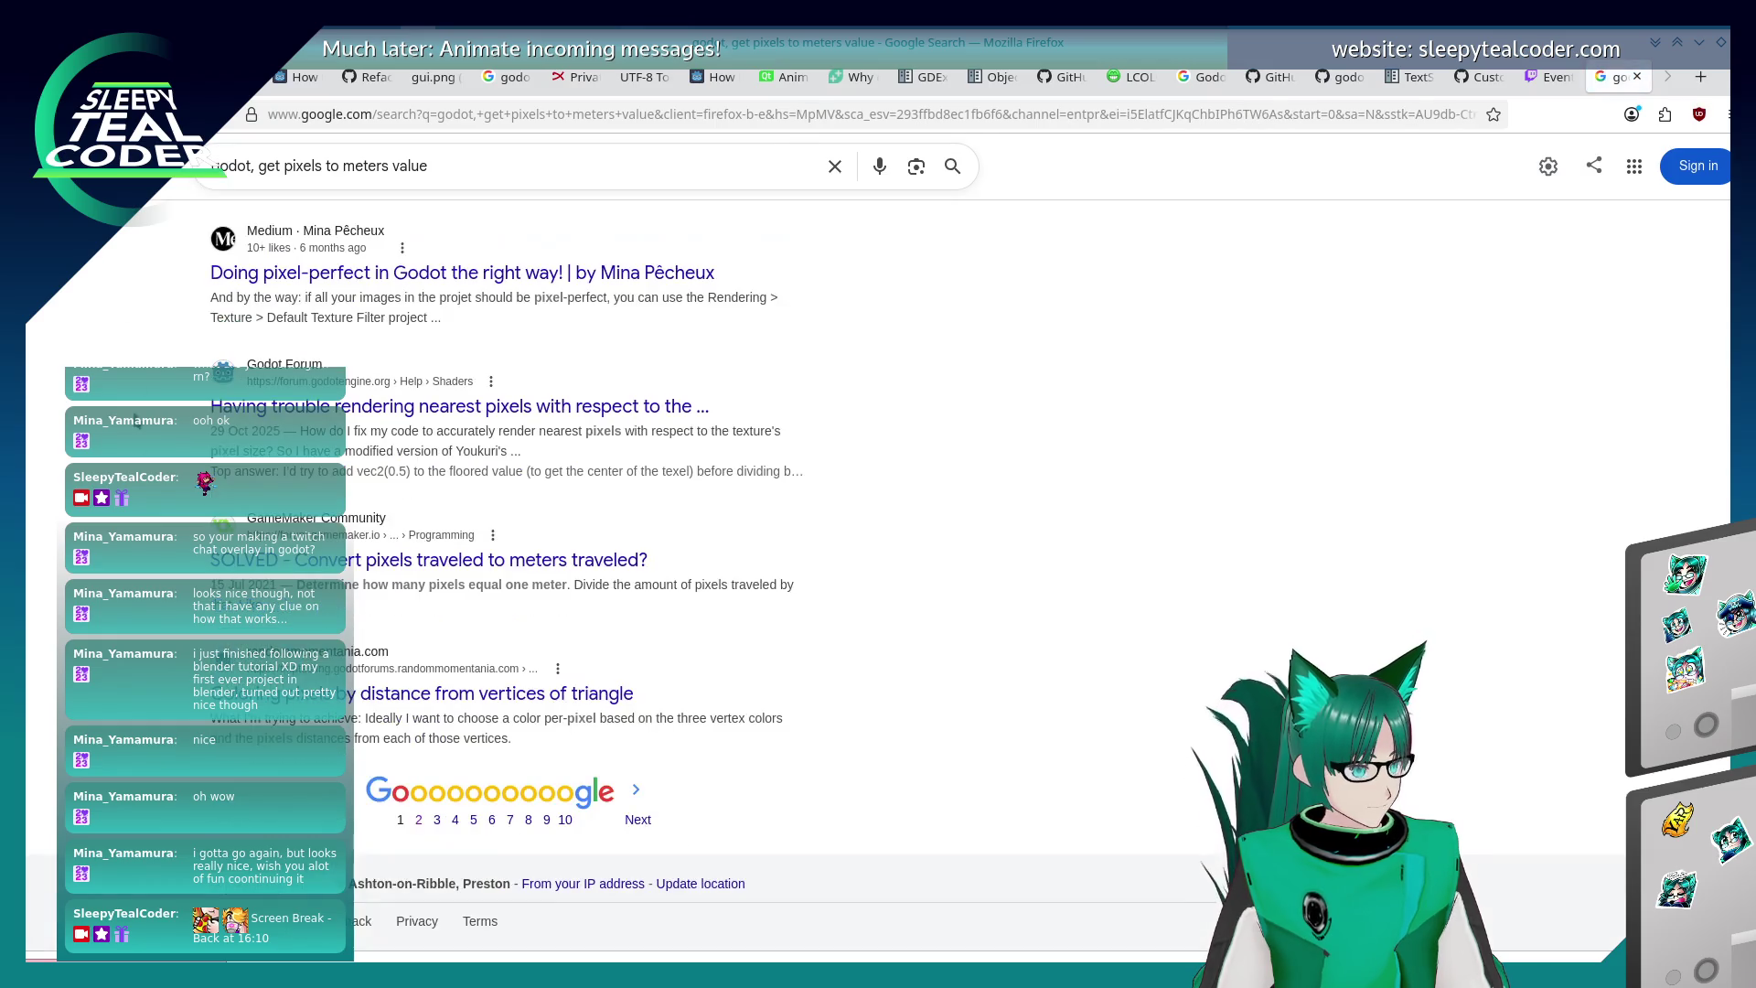
{"action": "scroll", "coordinate": [503, 549], "scroll_direction": "up", "scroll_amount": 15}
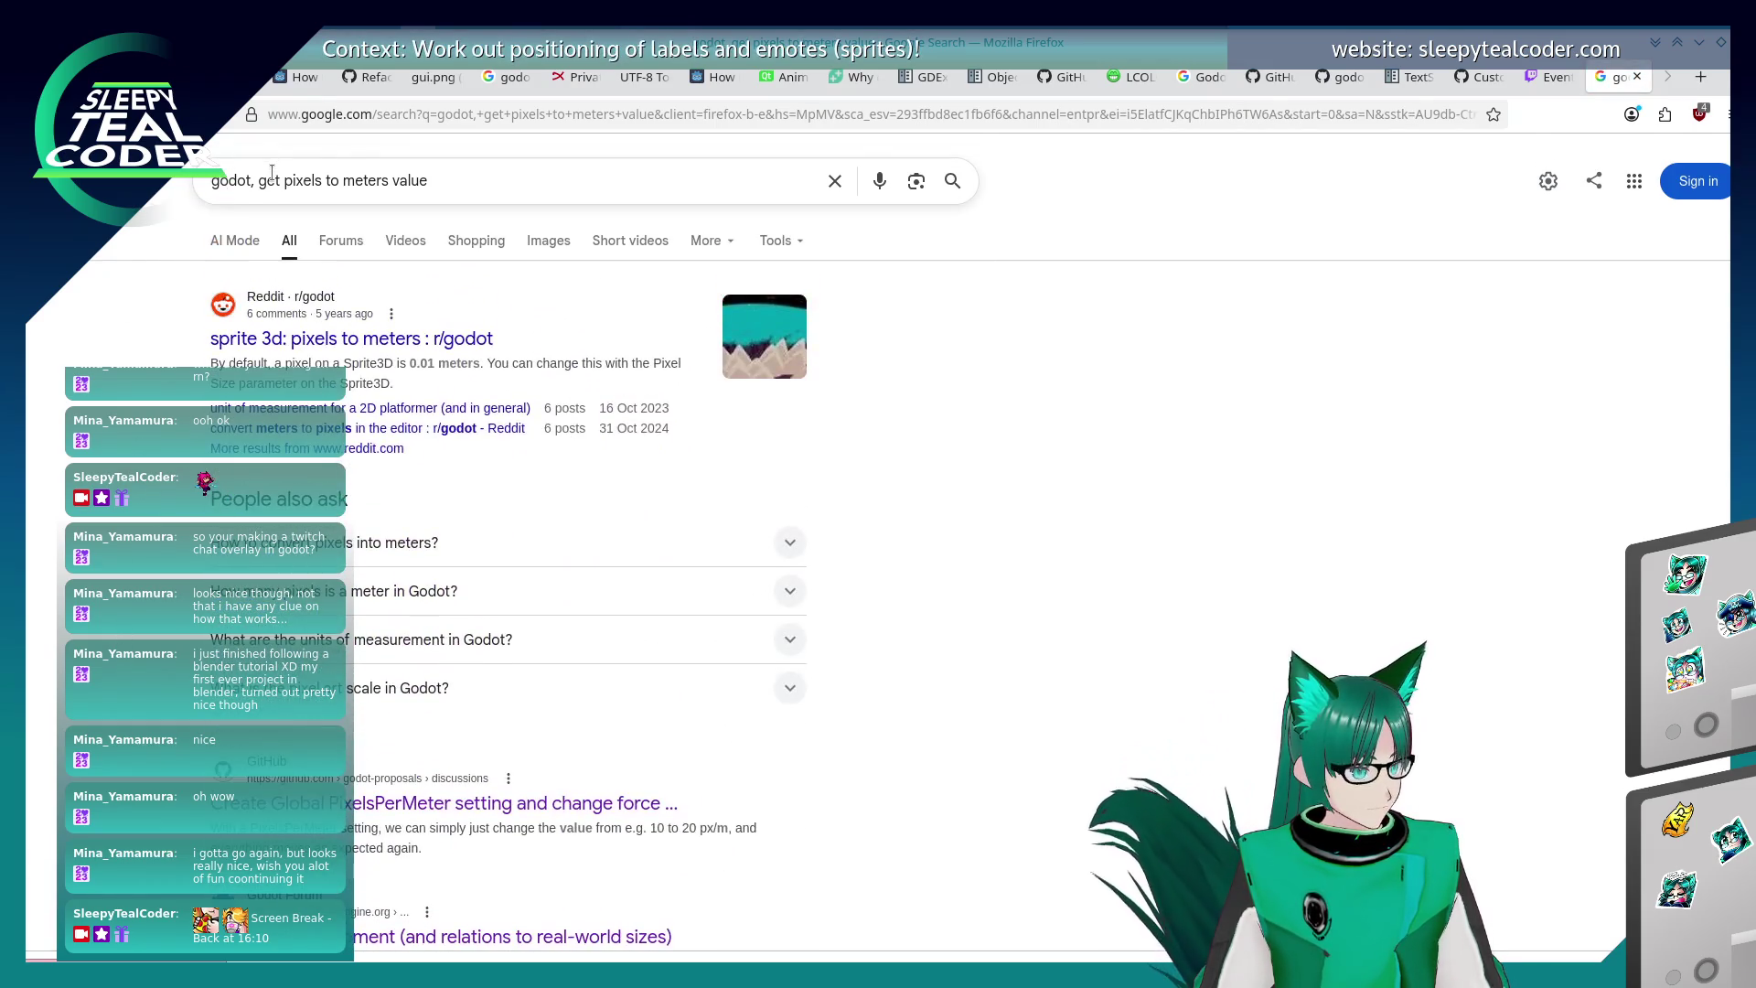
- Change the query to 'godot, meters to pixels, settings' and run the search
{"action": "double_click", "coordinate": [273, 180]}
{"action": "key", "text": "BackSpace"}
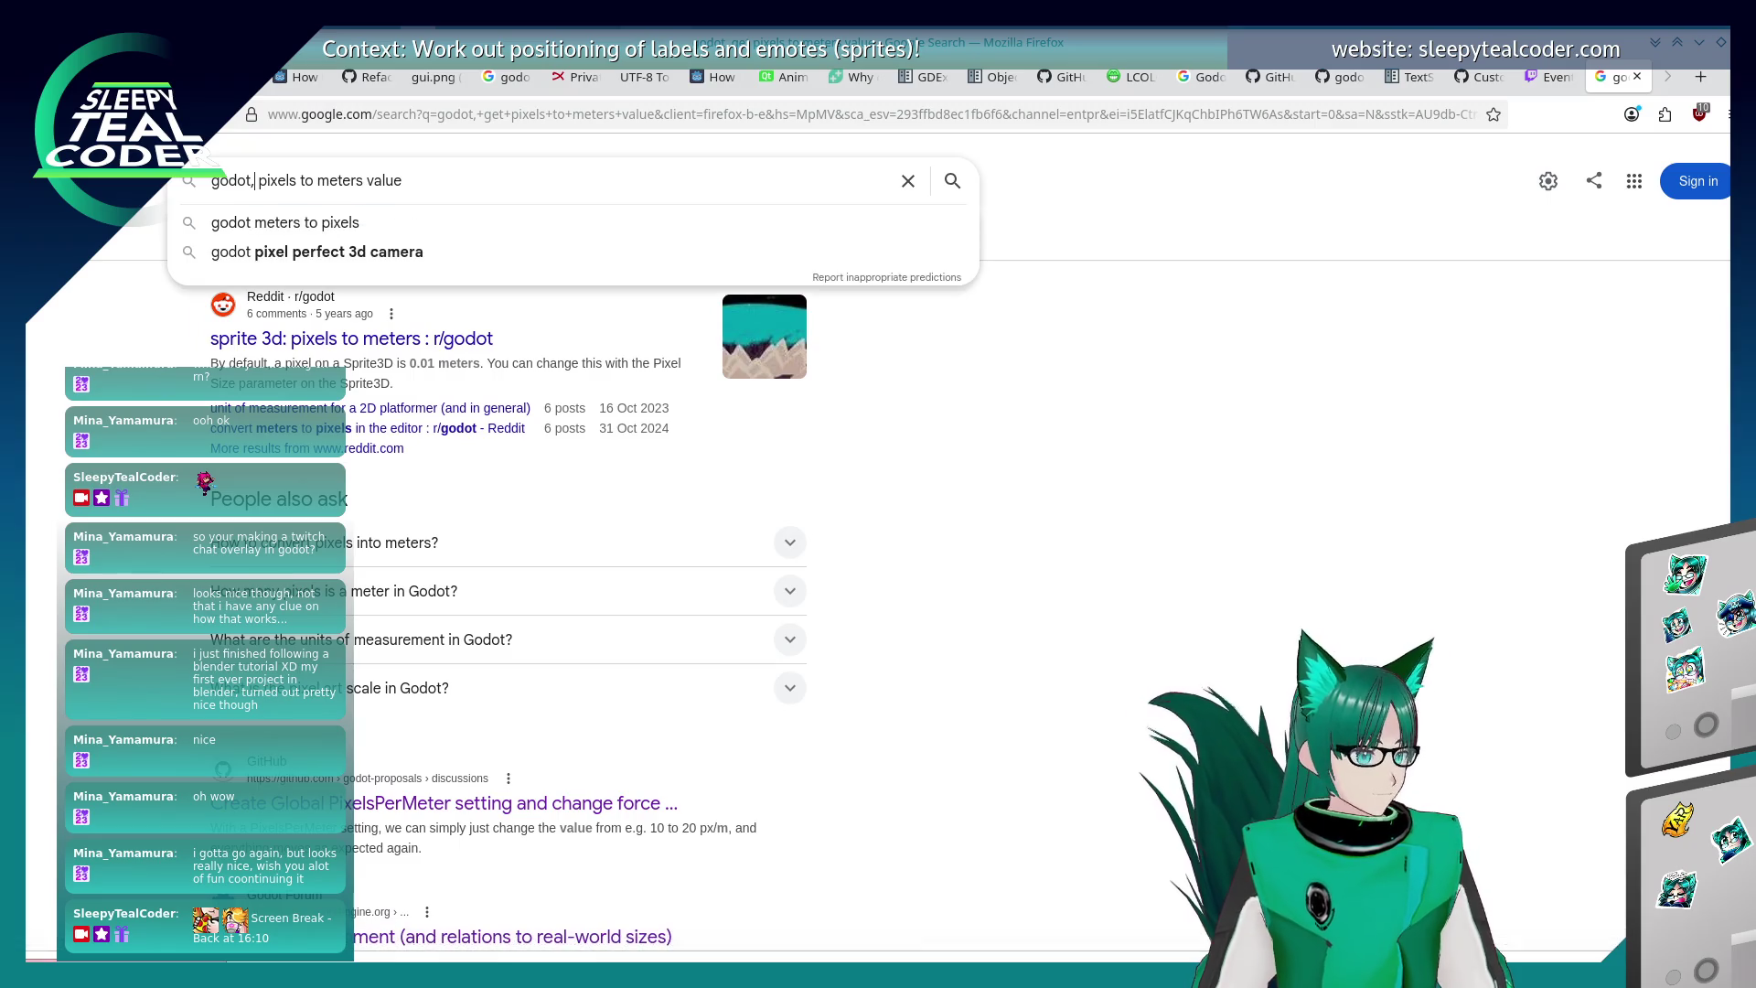
{"action": "key", "text": "shift+End"}
{"action": "type", "text": "m"}
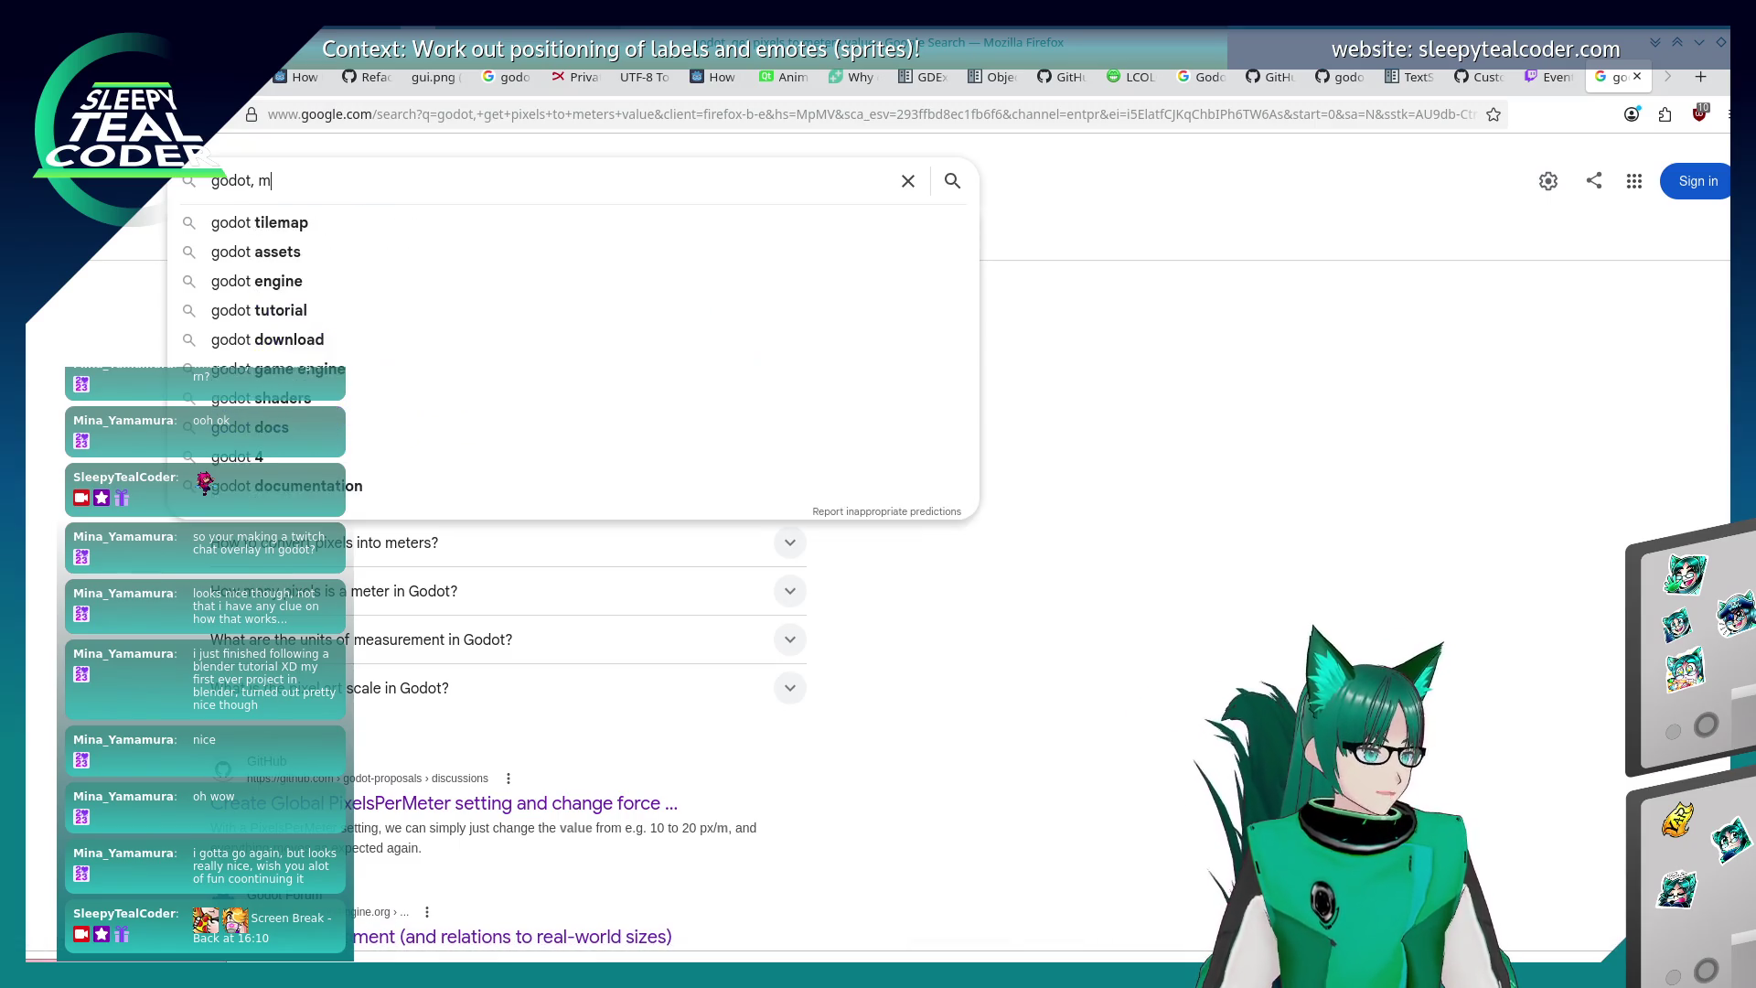
{"action": "type", "text": "eters to pixels,m"}
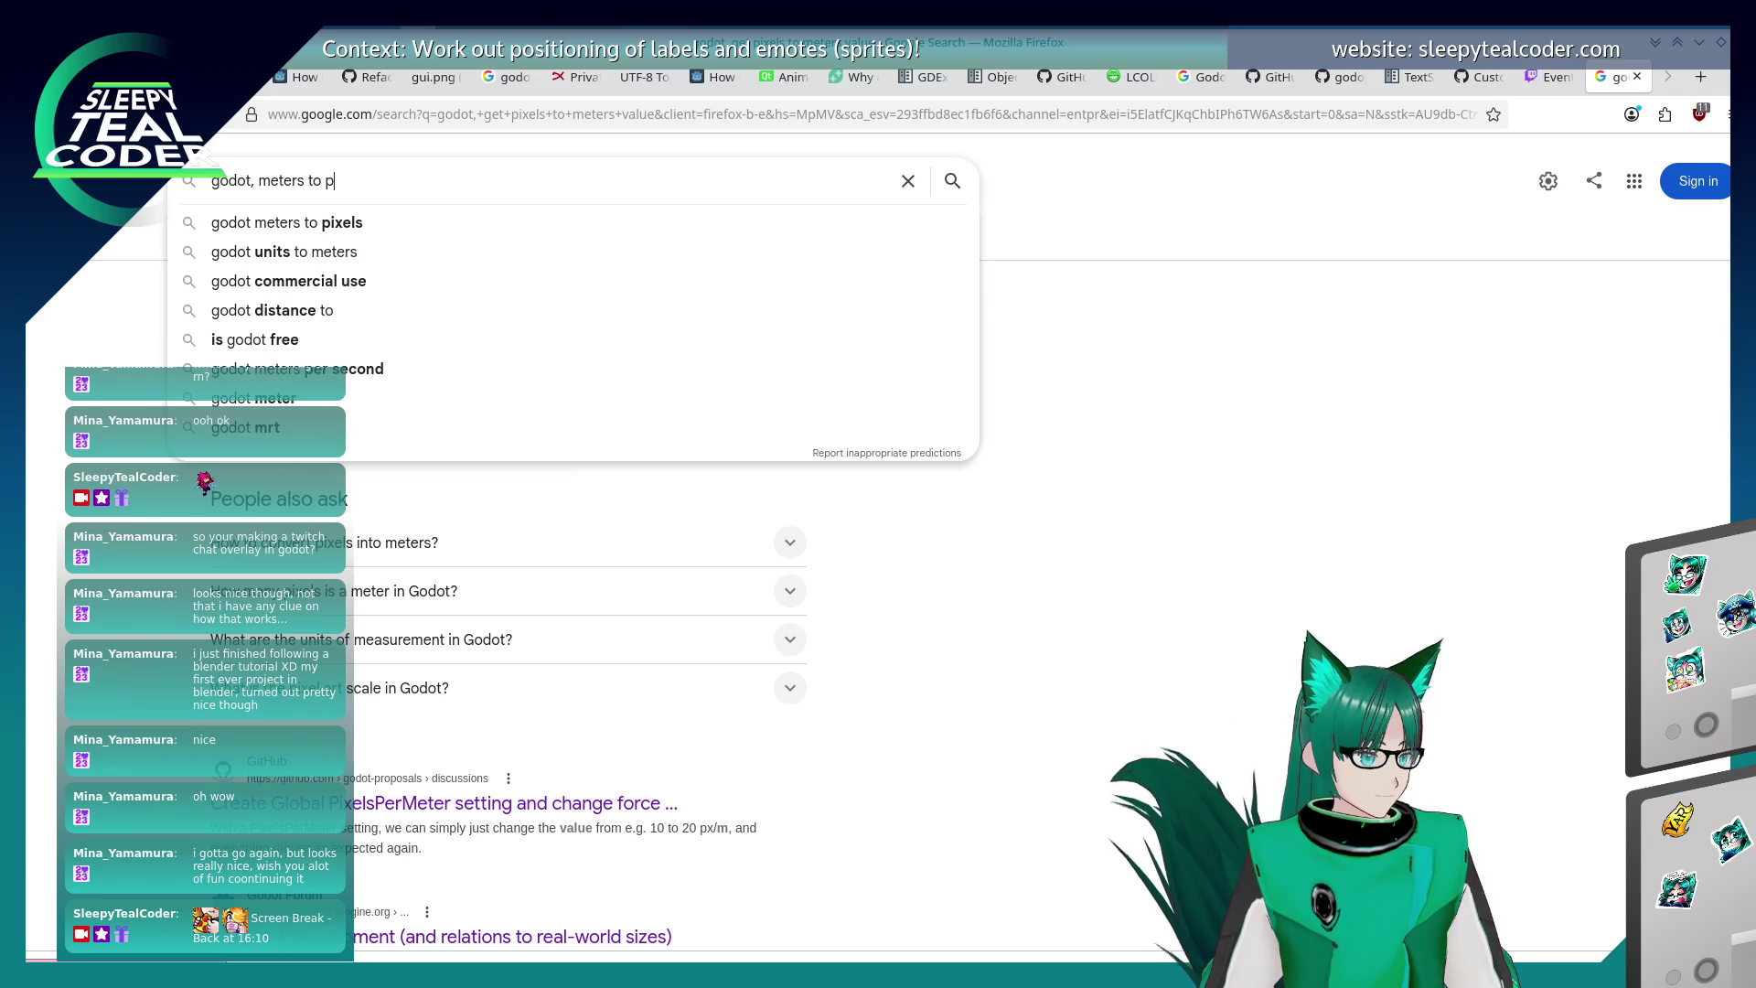
{"action": "key", "text": "BackSpace"}
{"action": "key", "text": "BackSpace"}
{"action": "type", "text": "settings"}
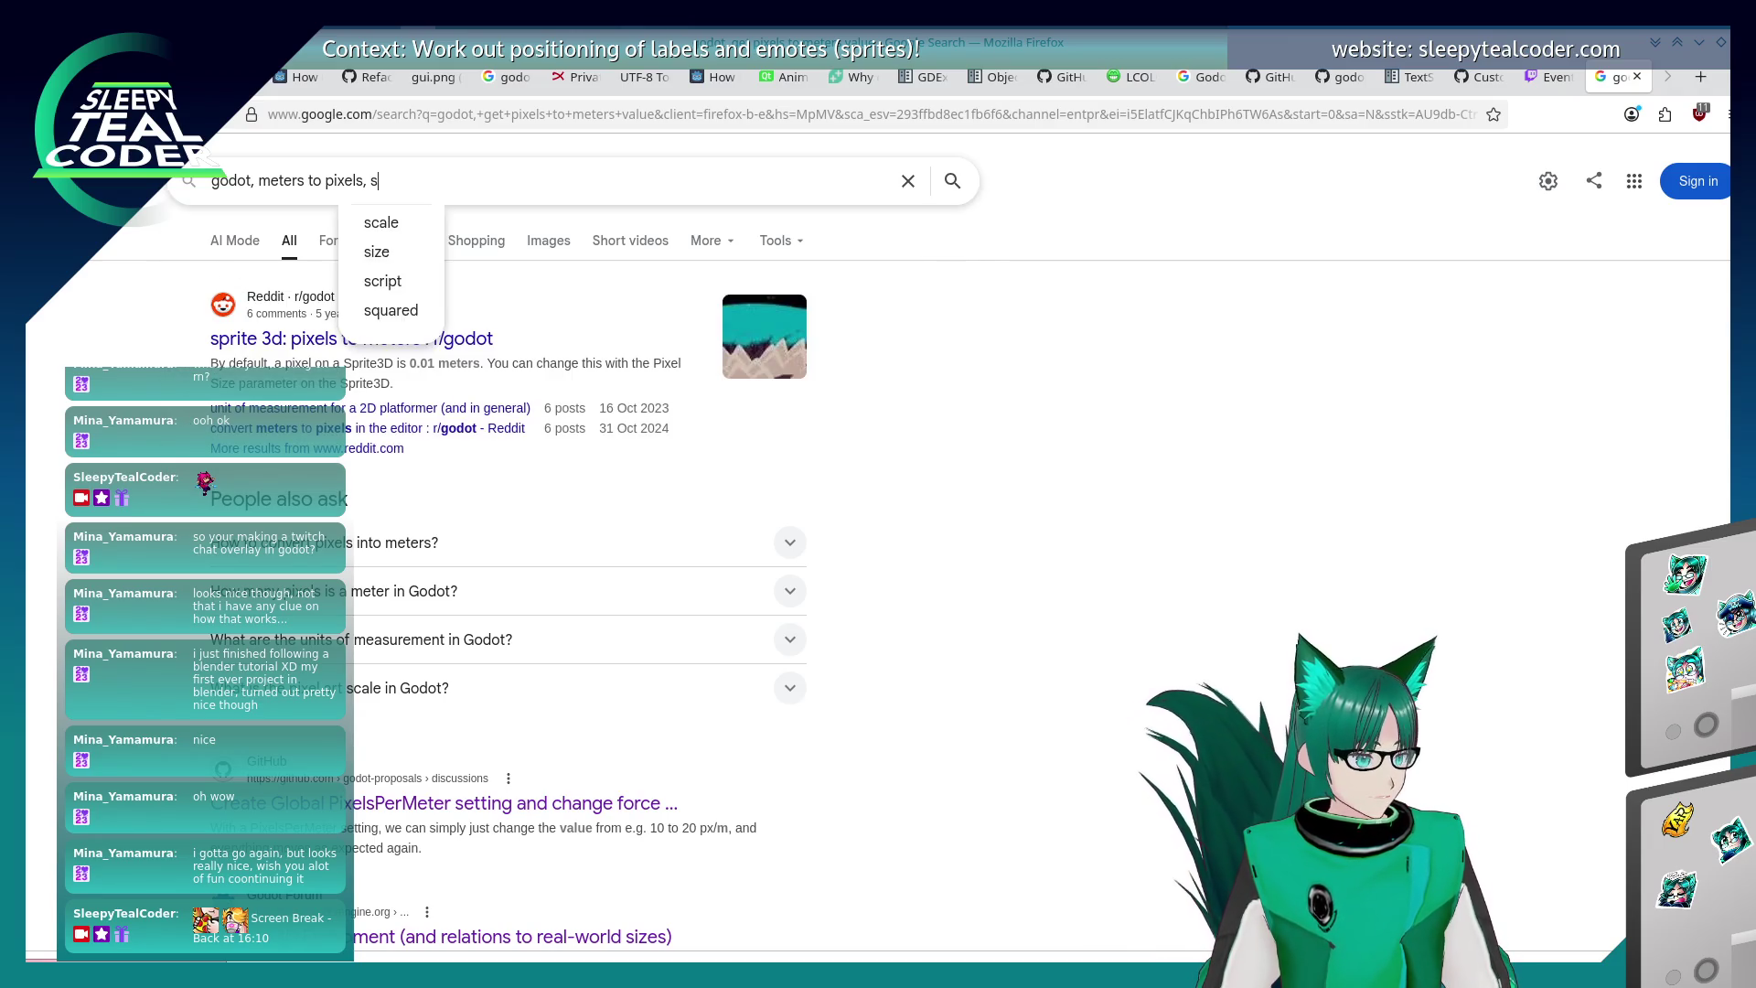
{"action": "key", "text": "Return"}
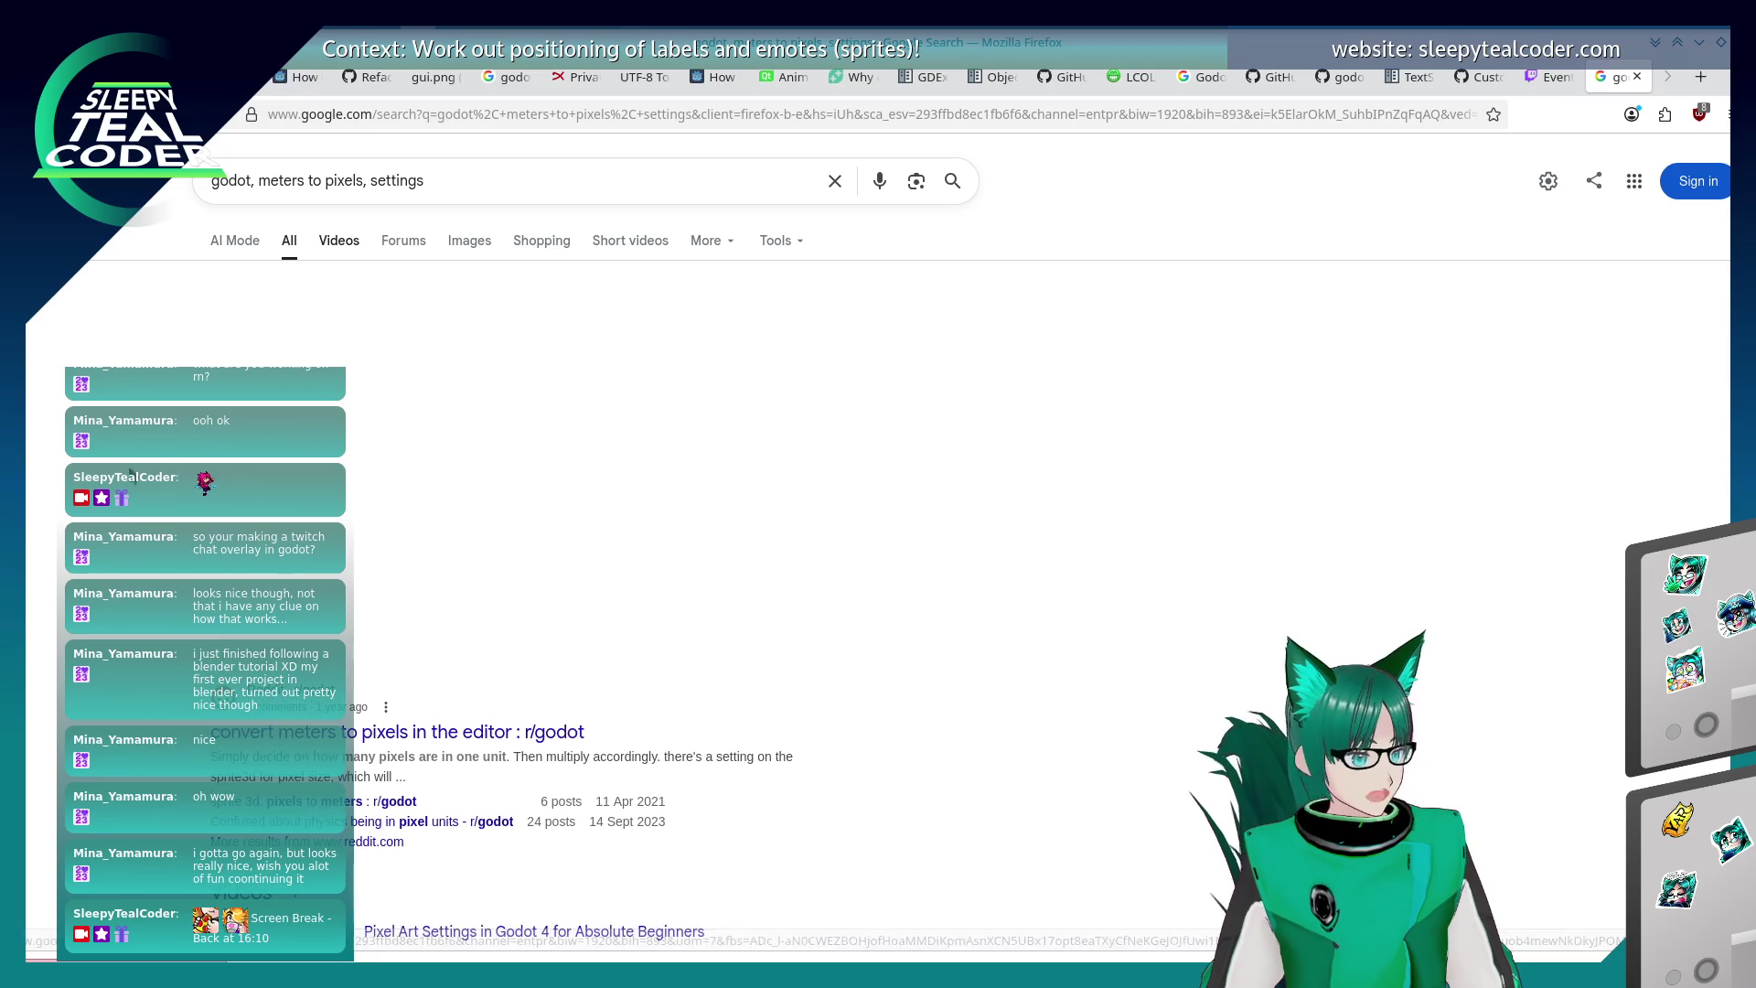
- Expand the AI overview's full answer and read through it
{"action": "scroll", "coordinate": [131, 469], "scroll_direction": "down", "scroll_amount": 1}
{"action": "scroll", "coordinate": [130, 469], "scroll_direction": "down", "scroll_amount": 2}
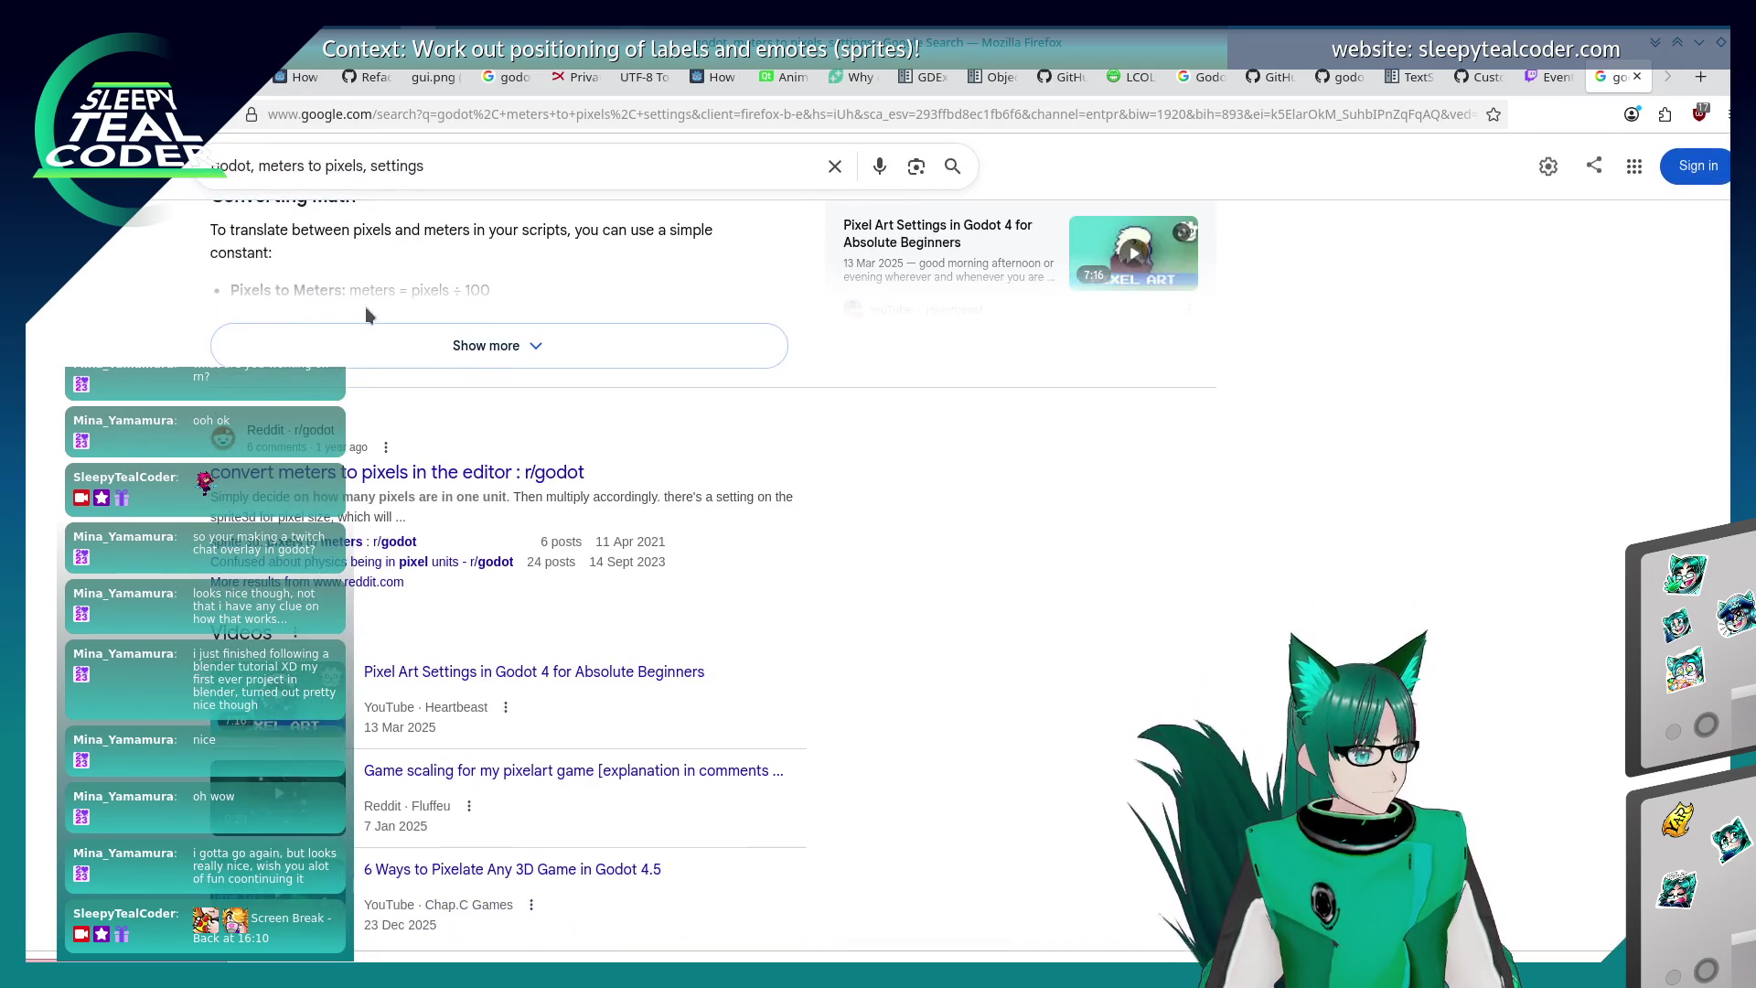
{"action": "left_click", "coordinate": [224, 352]}
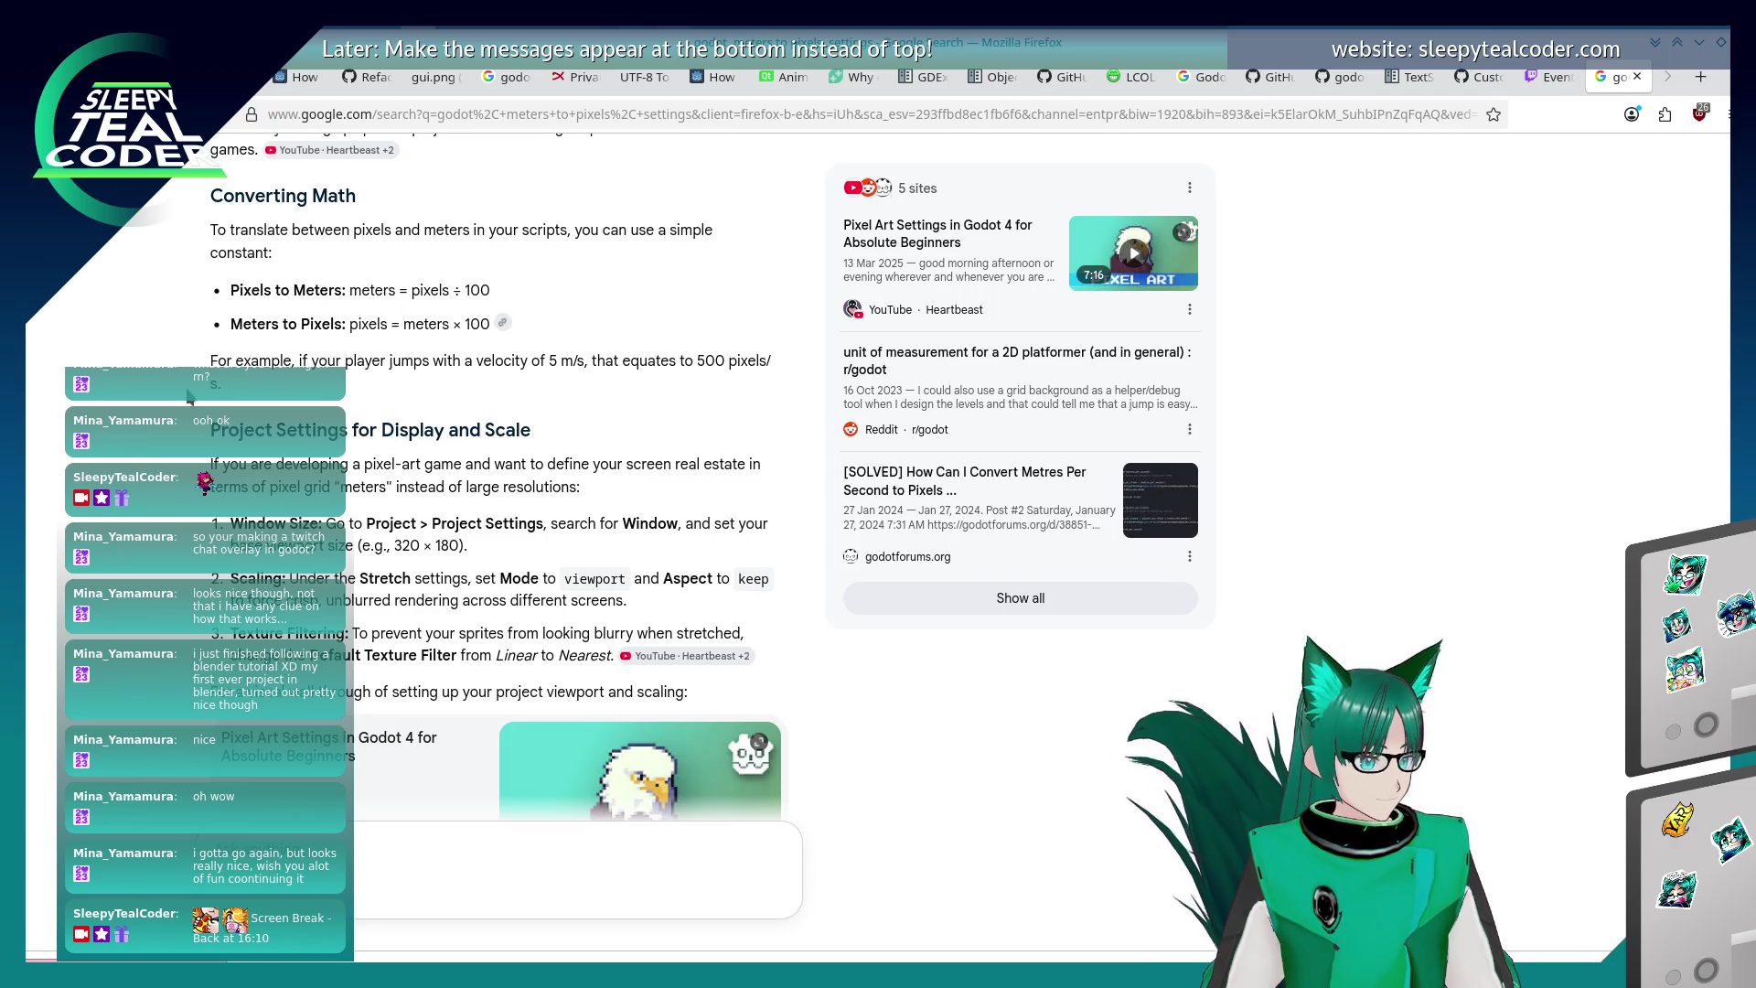
{"action": "scroll", "coordinate": [189, 397], "scroll_direction": "down", "scroll_amount": 10}
{"action": "scroll", "coordinate": [189, 397], "scroll_direction": "down", "scroll_amount": 12}
{"action": "scroll", "coordinate": [189, 397], "scroll_direction": "down", "scroll_amount": 3}
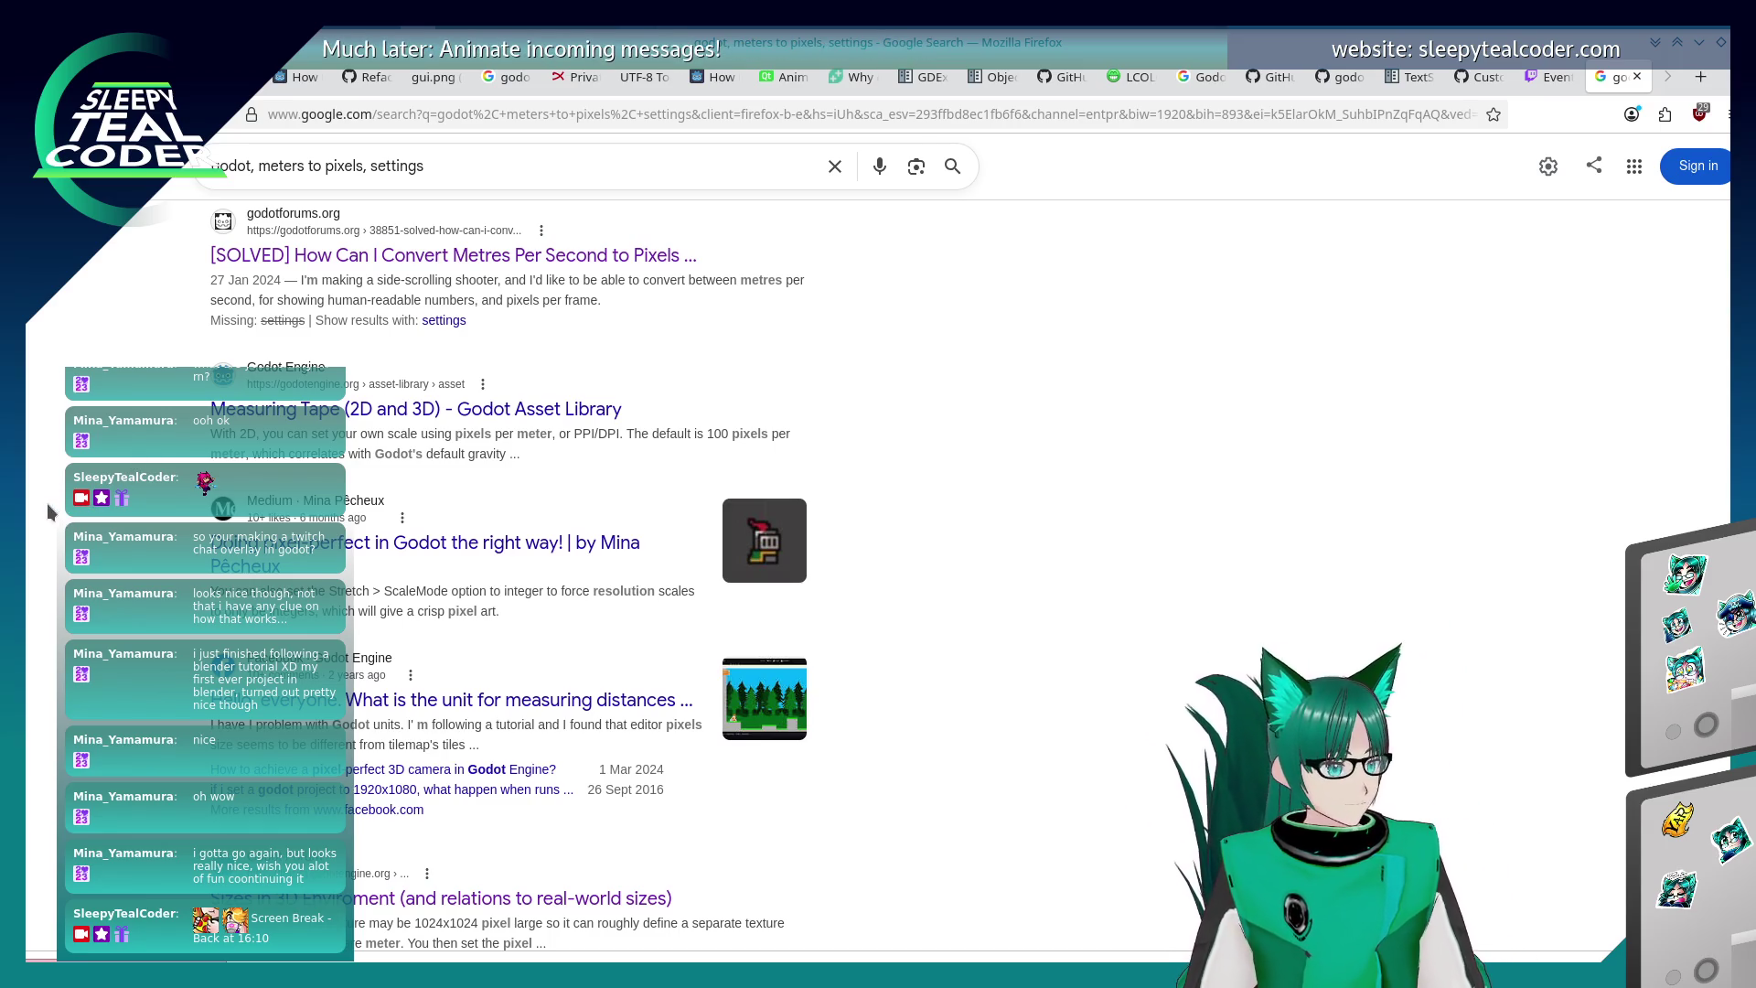
{"action": "left_click", "coordinate": [311, 413]}
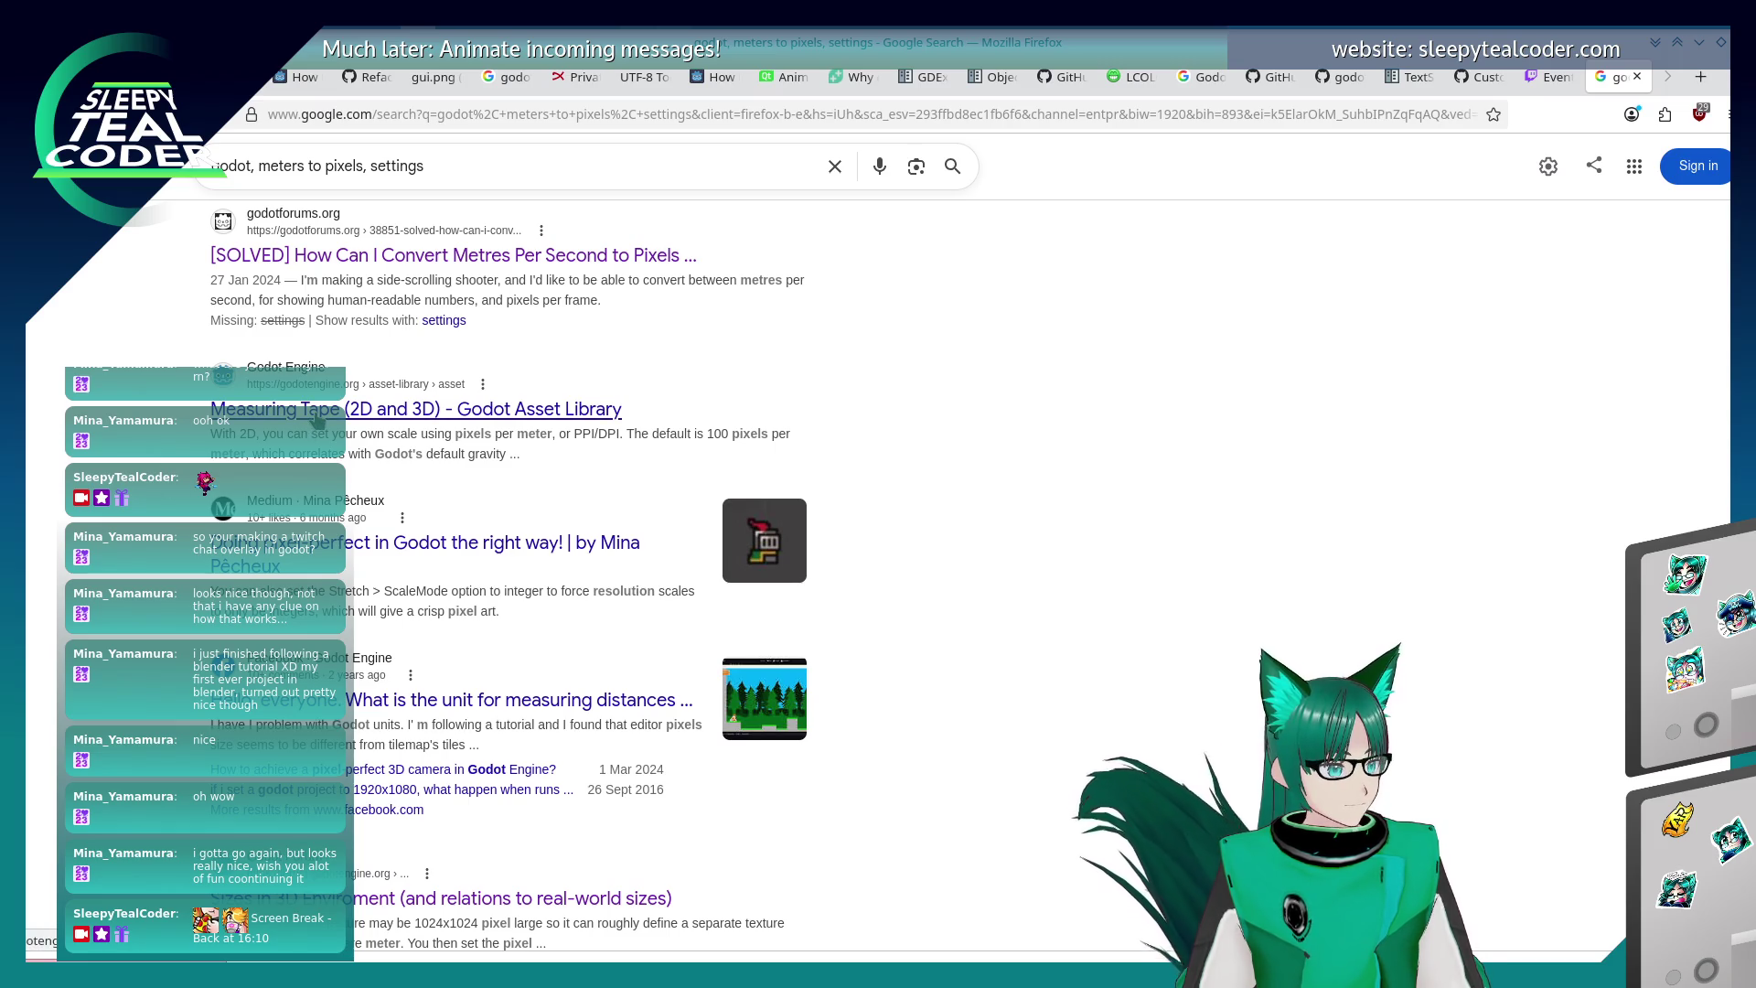
- Read the Measuring Tape asset's description and screenshots, noting 100 pixels per meter, then go back
{"action": "scroll", "coordinate": [193, 443], "scroll_direction": "down", "scroll_amount": 4}
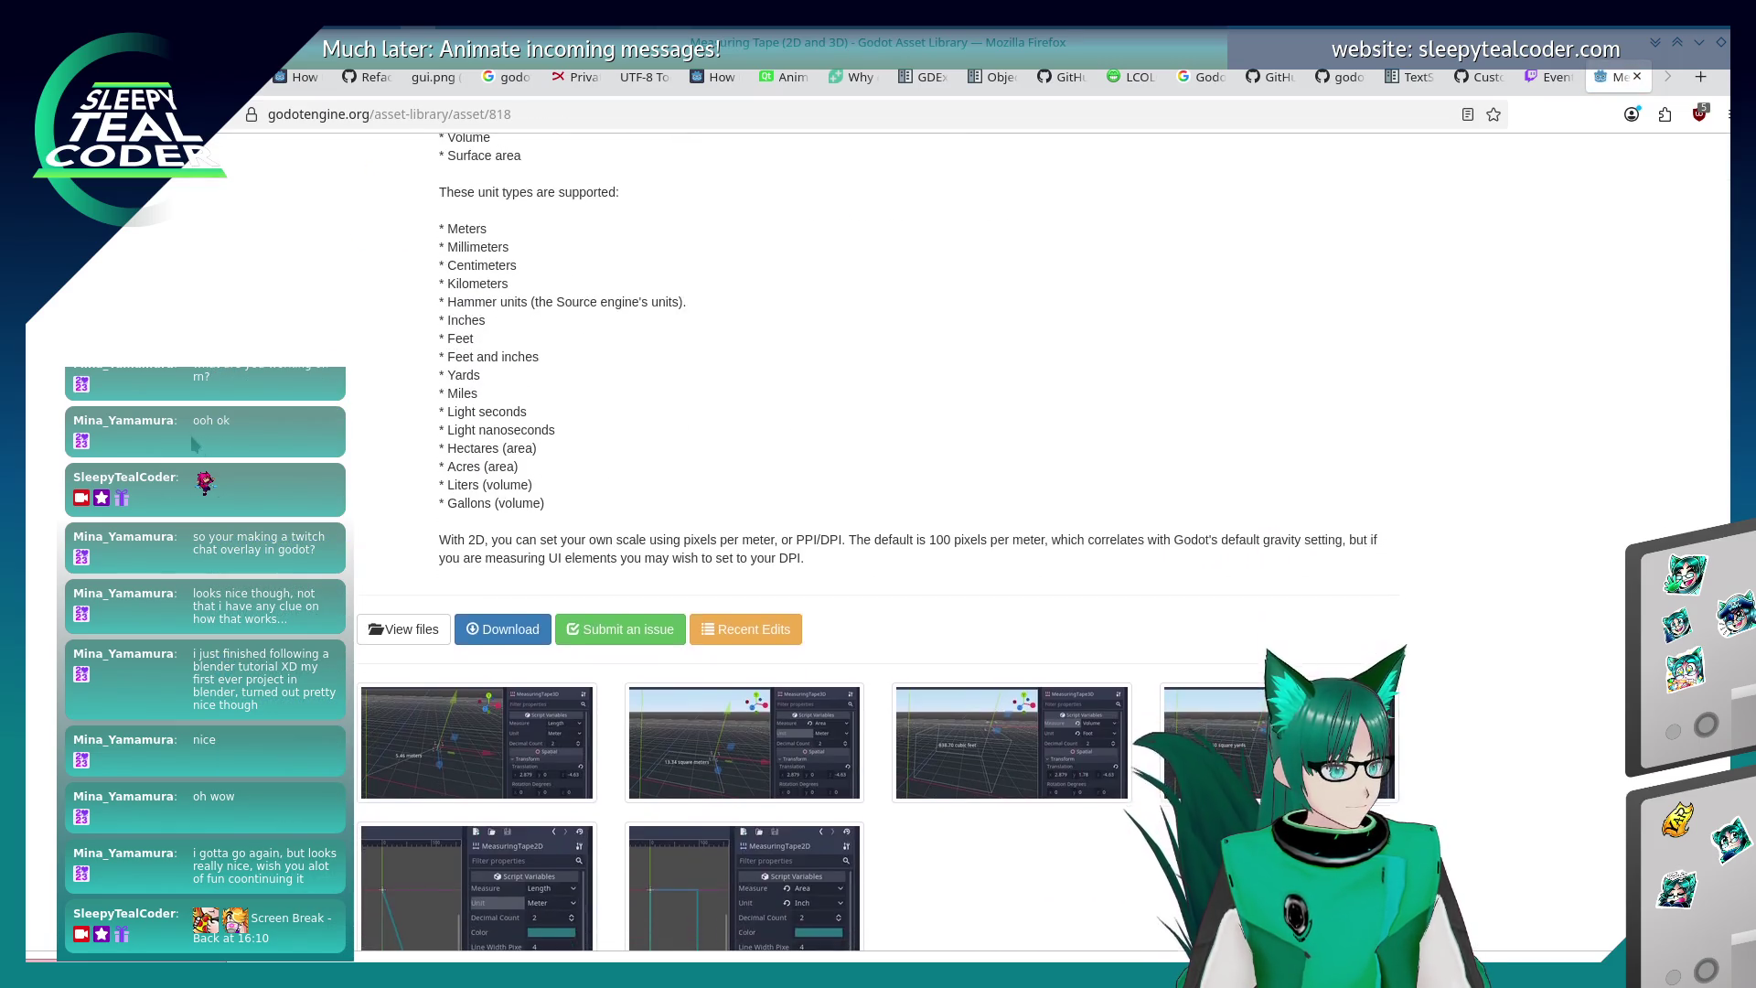
{"action": "scroll", "coordinate": [190, 435], "scroll_direction": "down", "scroll_amount": 2}
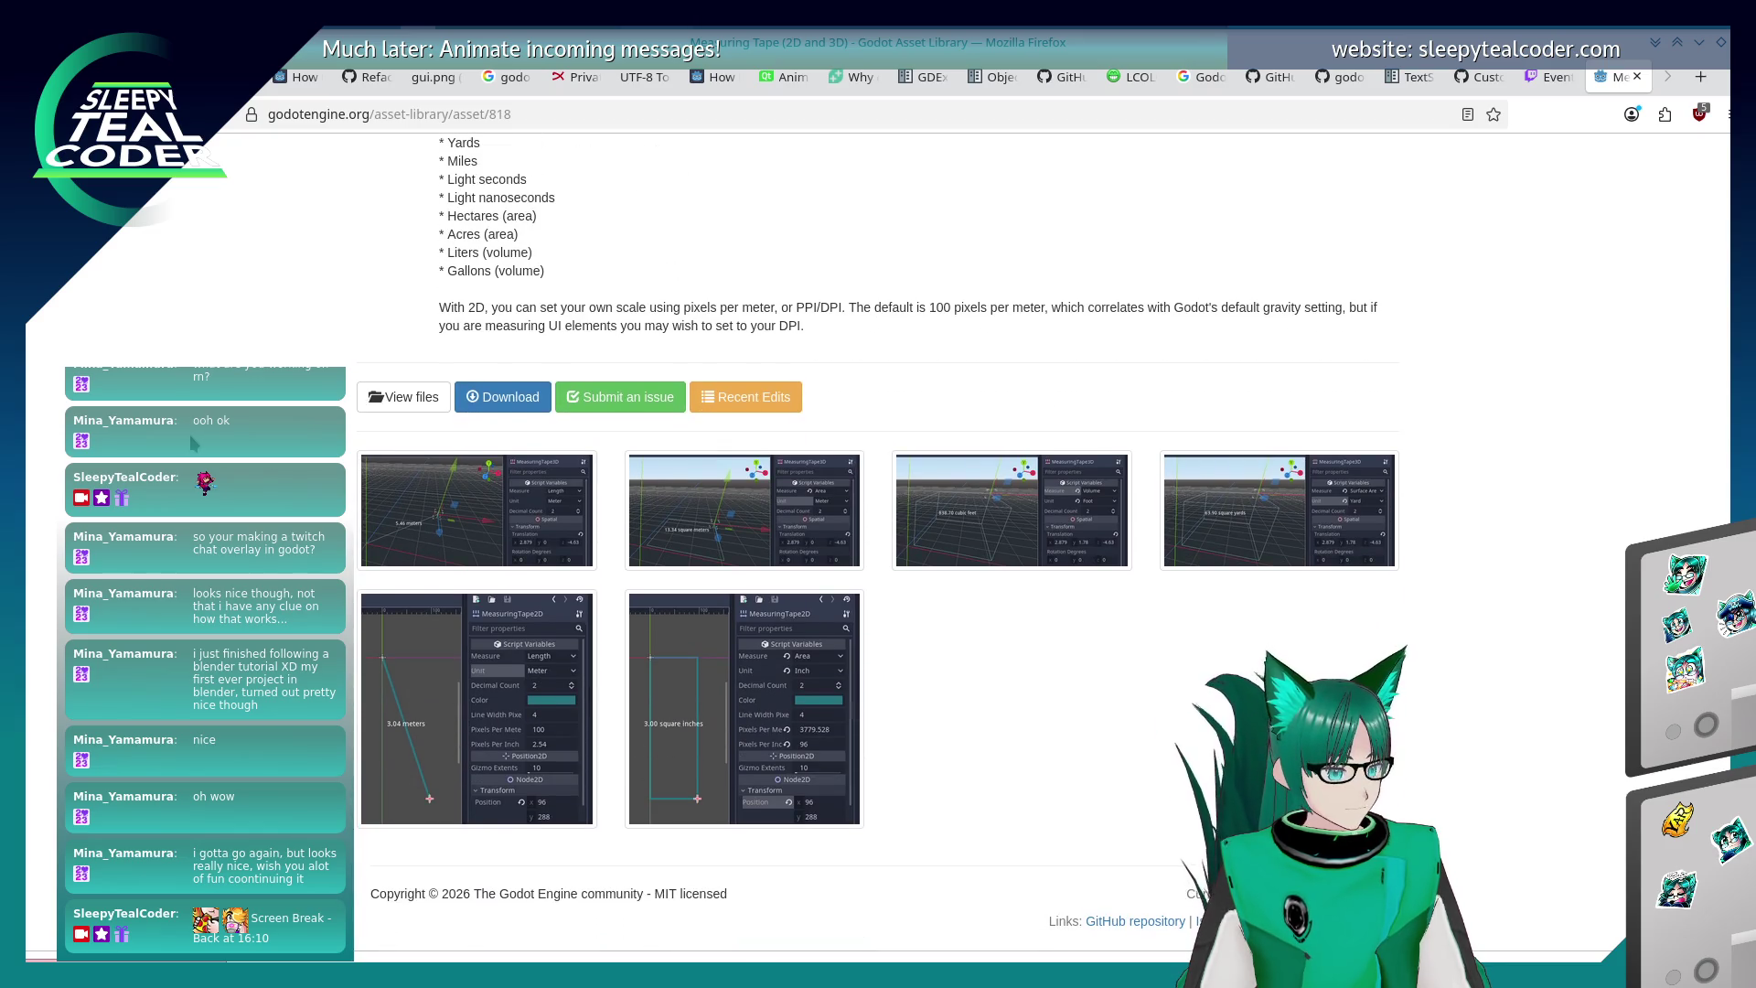
{"action": "scroll", "coordinate": [187, 432], "scroll_direction": "up", "scroll_amount": 5}
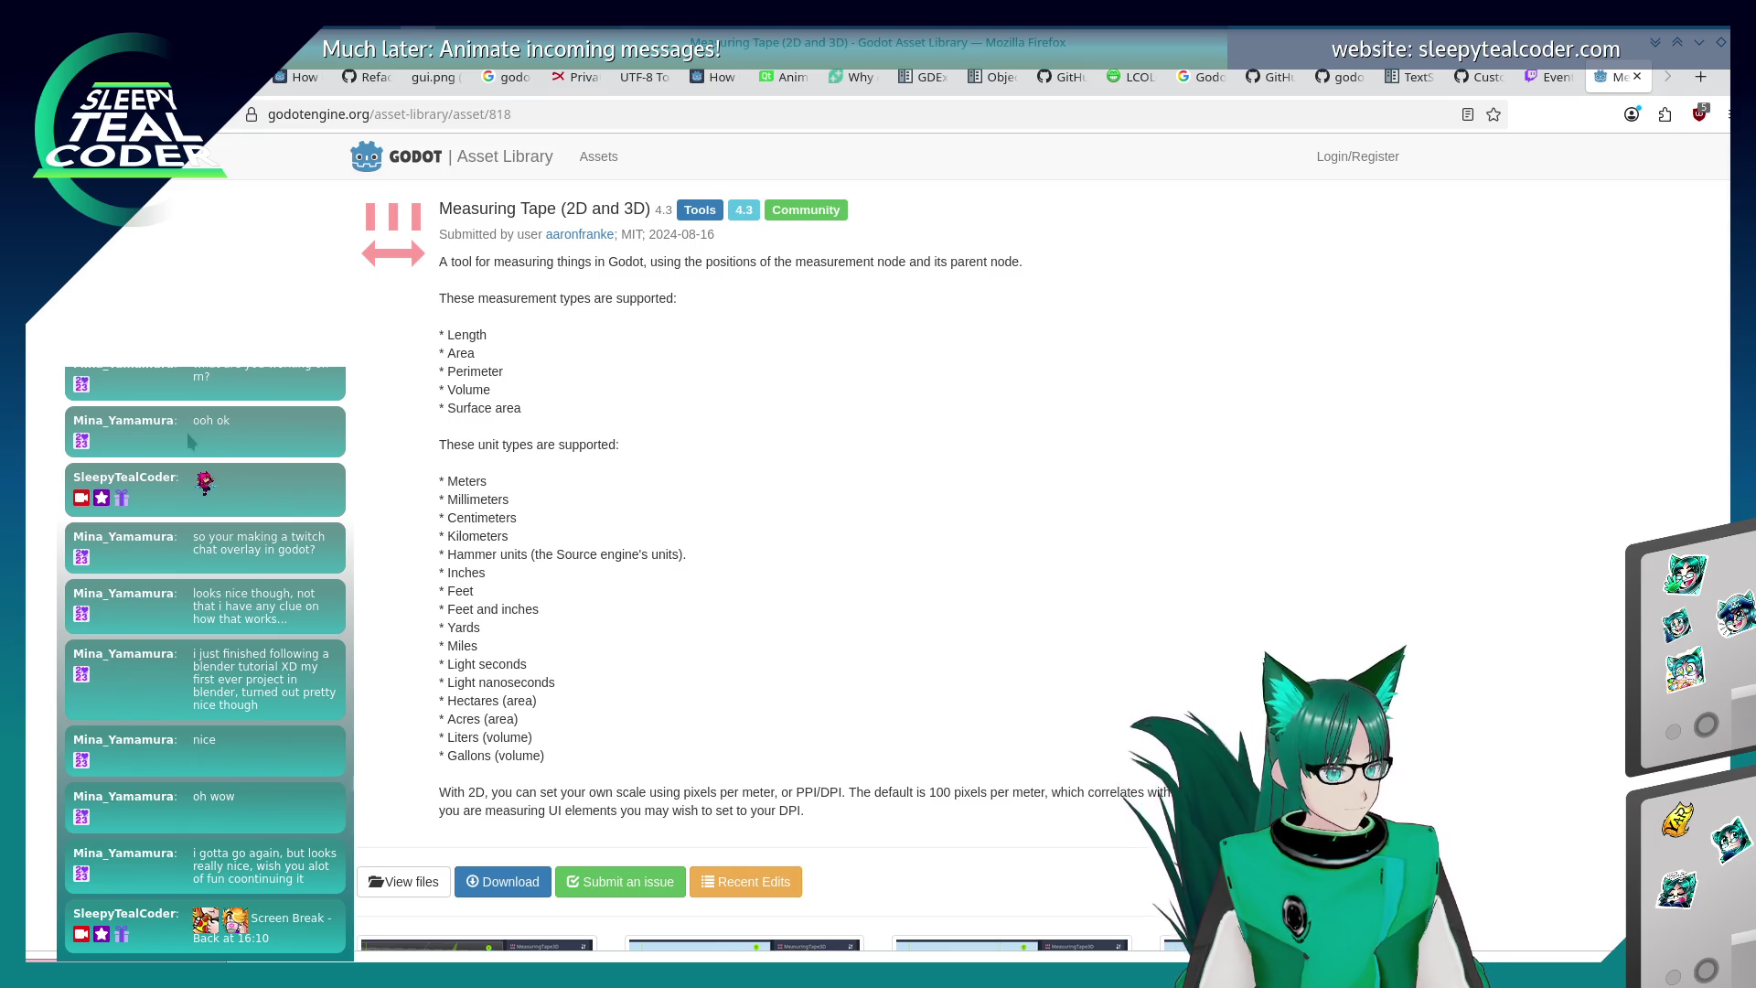
{"action": "scroll", "coordinate": [186, 432], "scroll_direction": "down", "scroll_amount": 5}
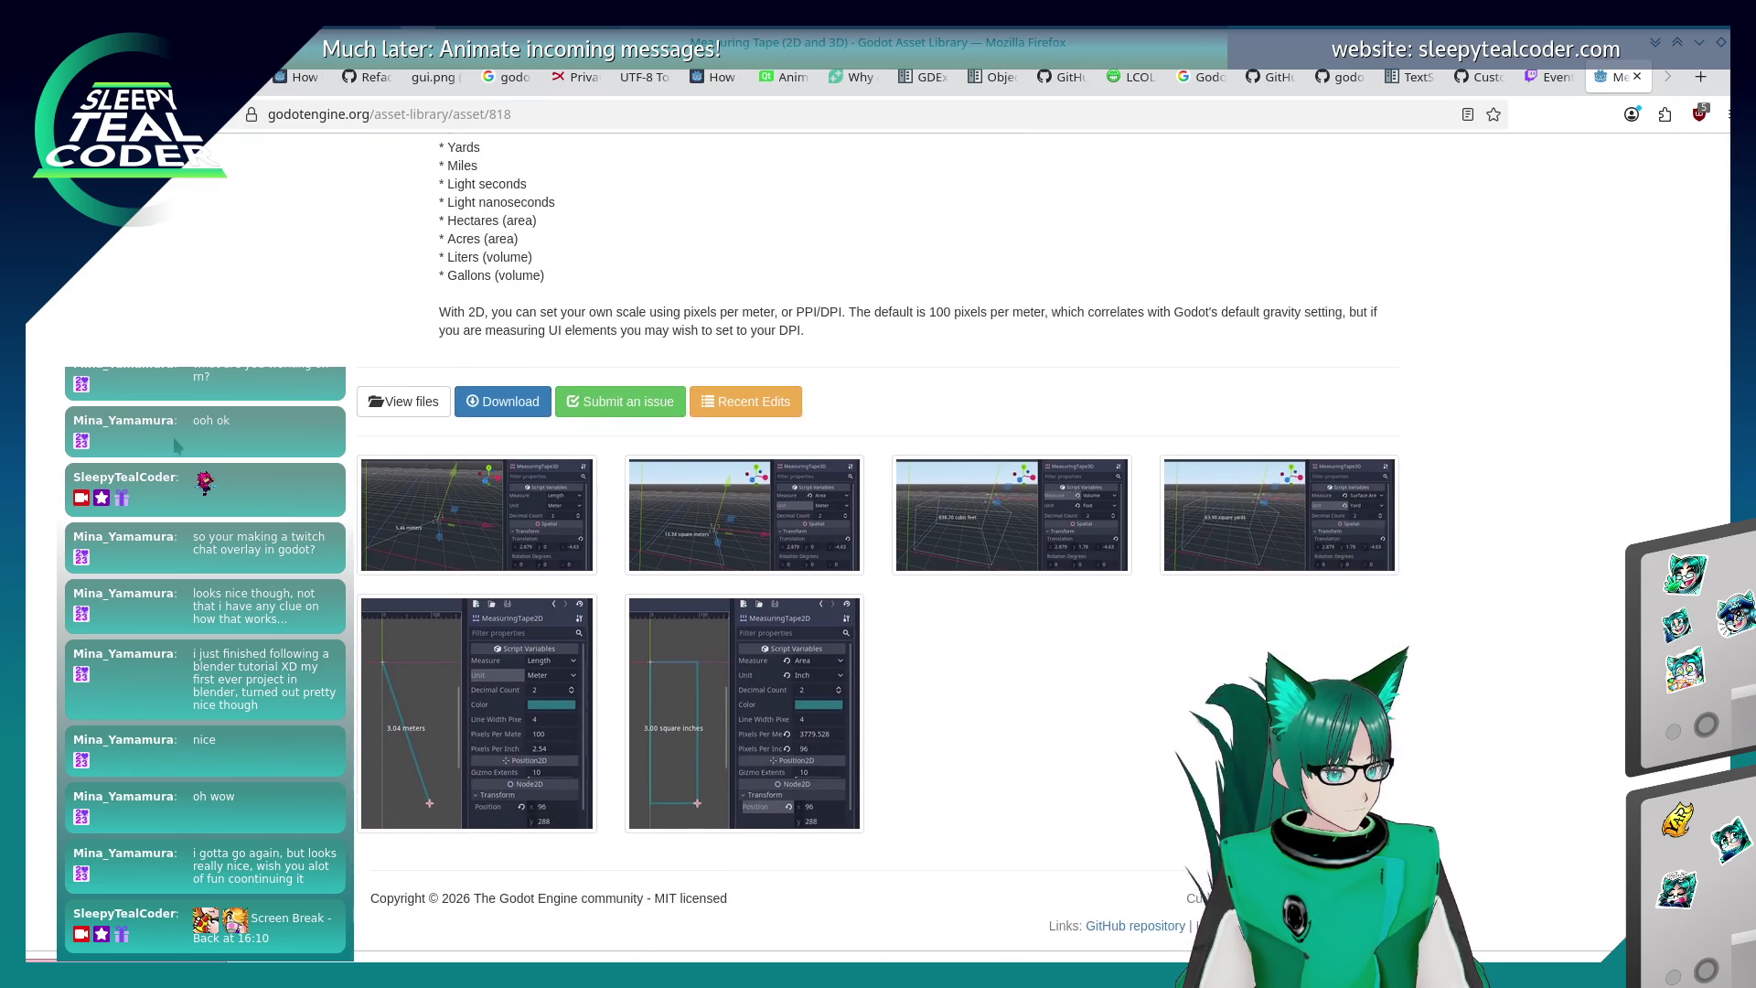
{"action": "scroll", "coordinate": [178, 445], "scroll_direction": "up", "scroll_amount": 5}
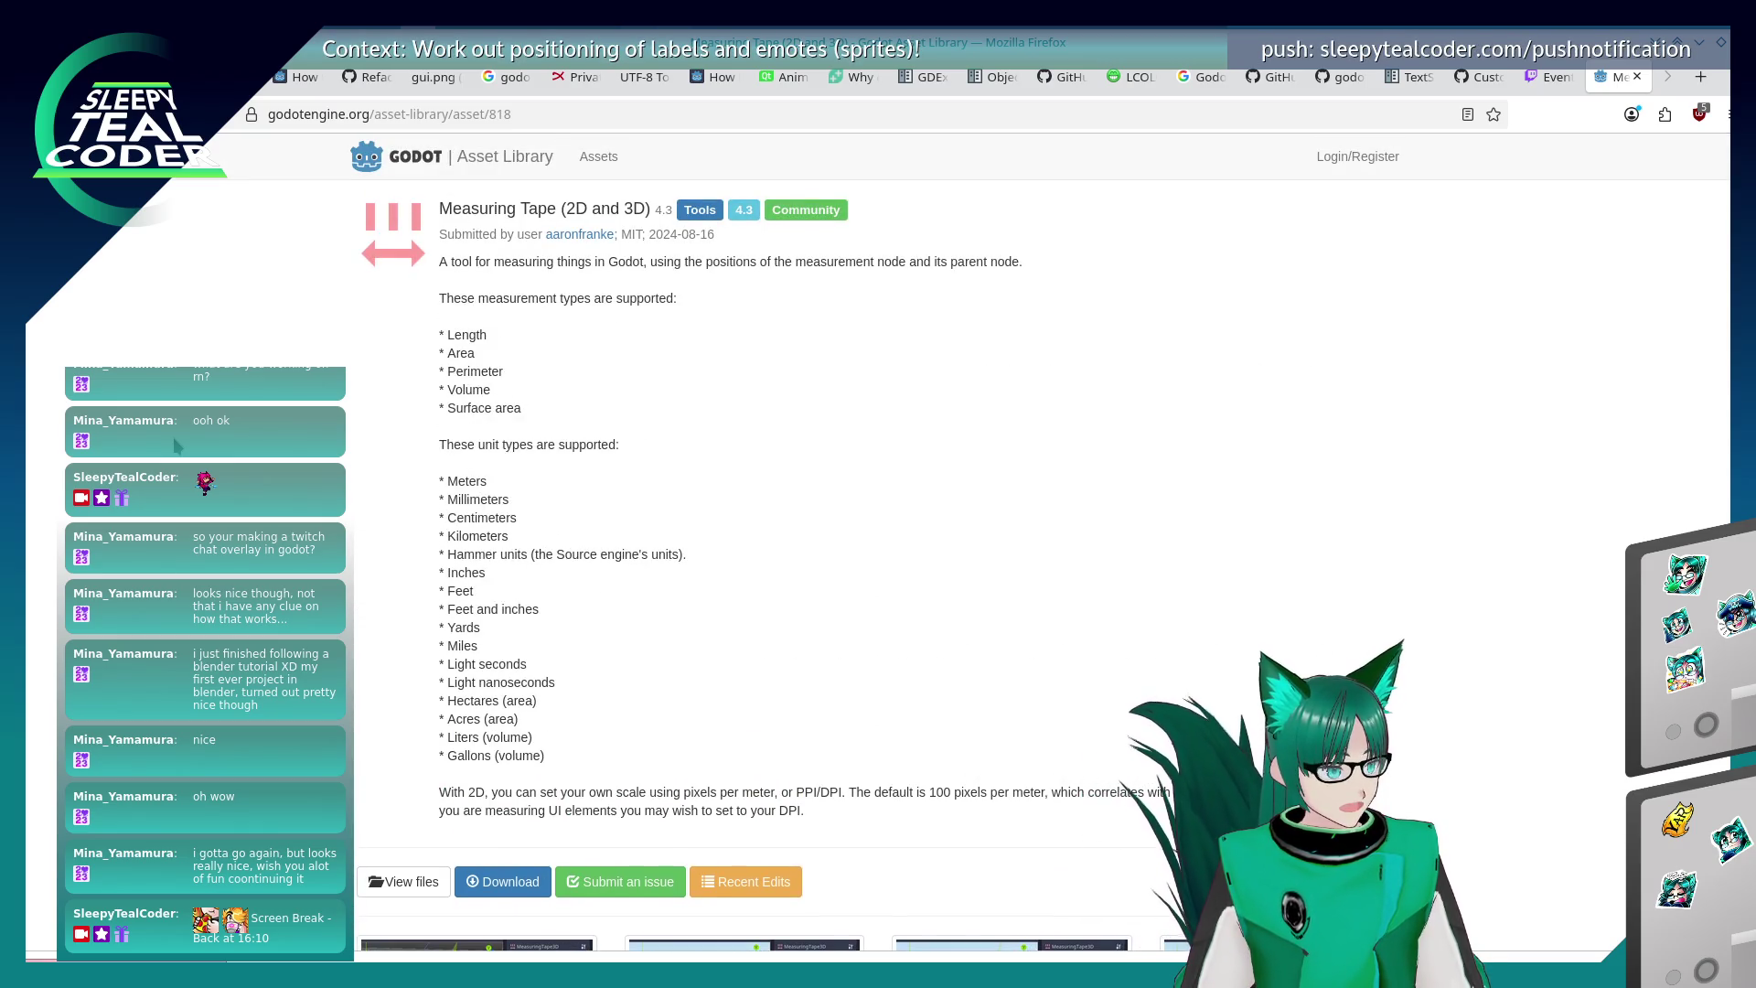
{"action": "scroll", "coordinate": [416, 498], "scroll_direction": "down", "scroll_amount": 4}
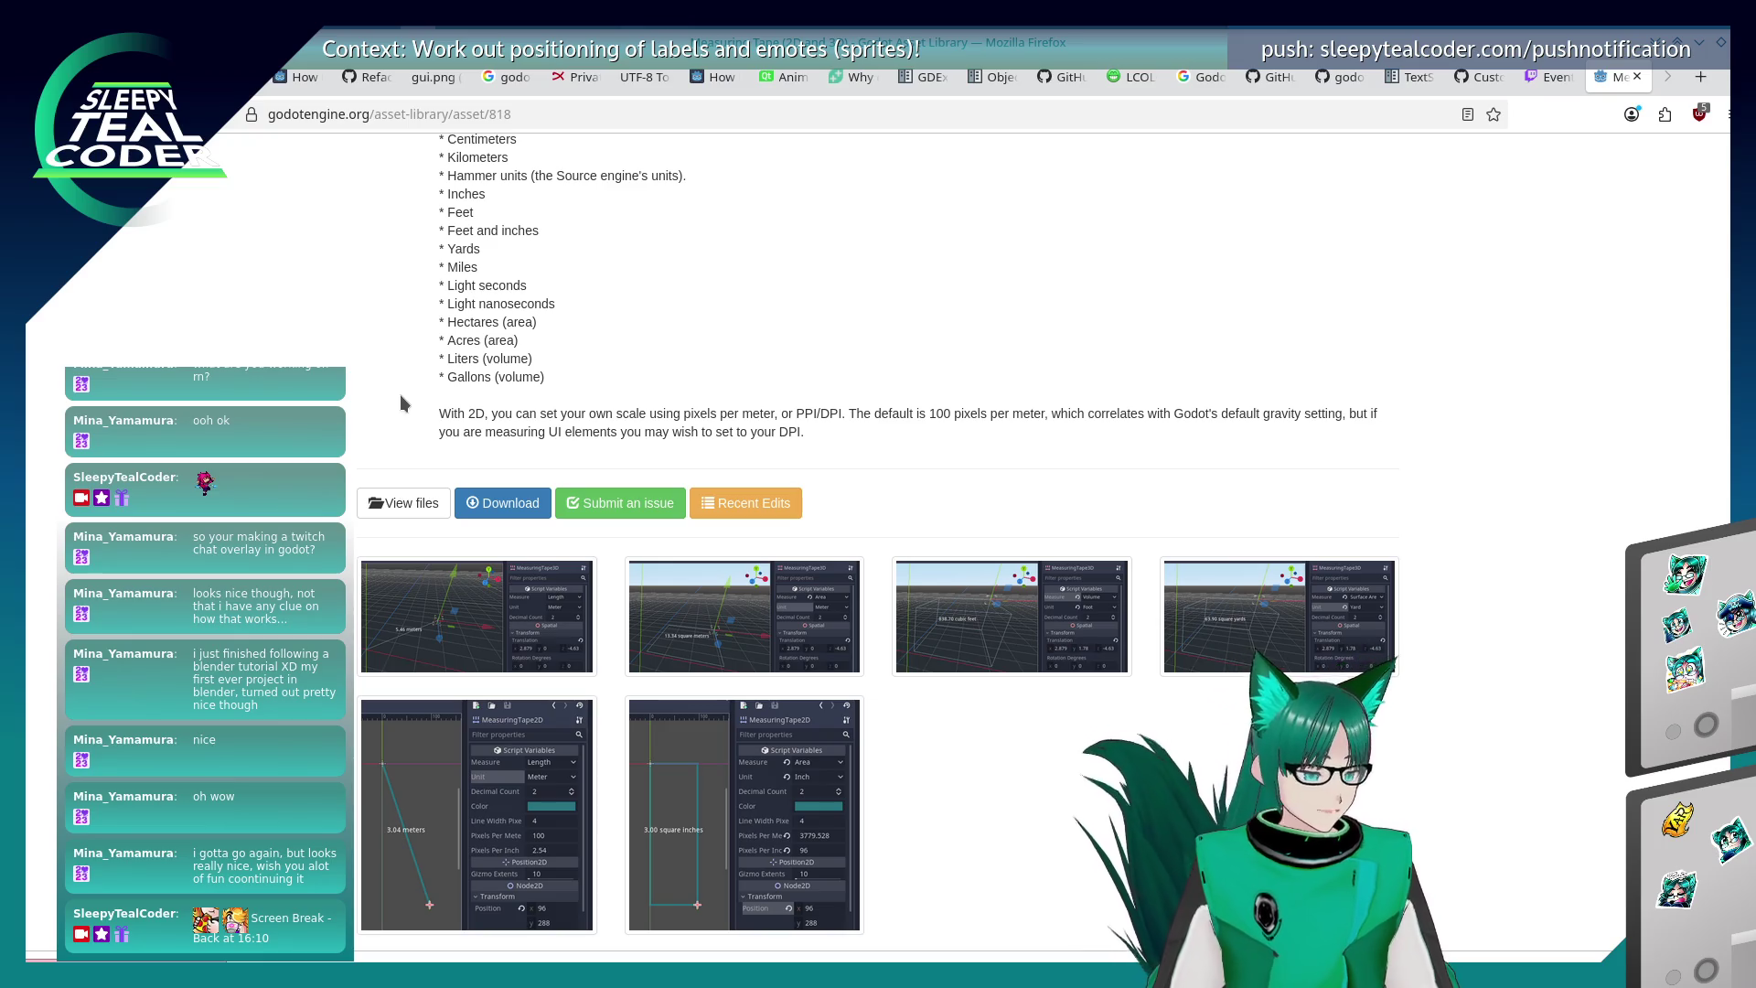
{"action": "scroll", "coordinate": [400, 397], "scroll_direction": "up", "scroll_amount": 3}
{"action": "scroll", "coordinate": [400, 404], "scroll_direction": "up", "scroll_amount": 1}
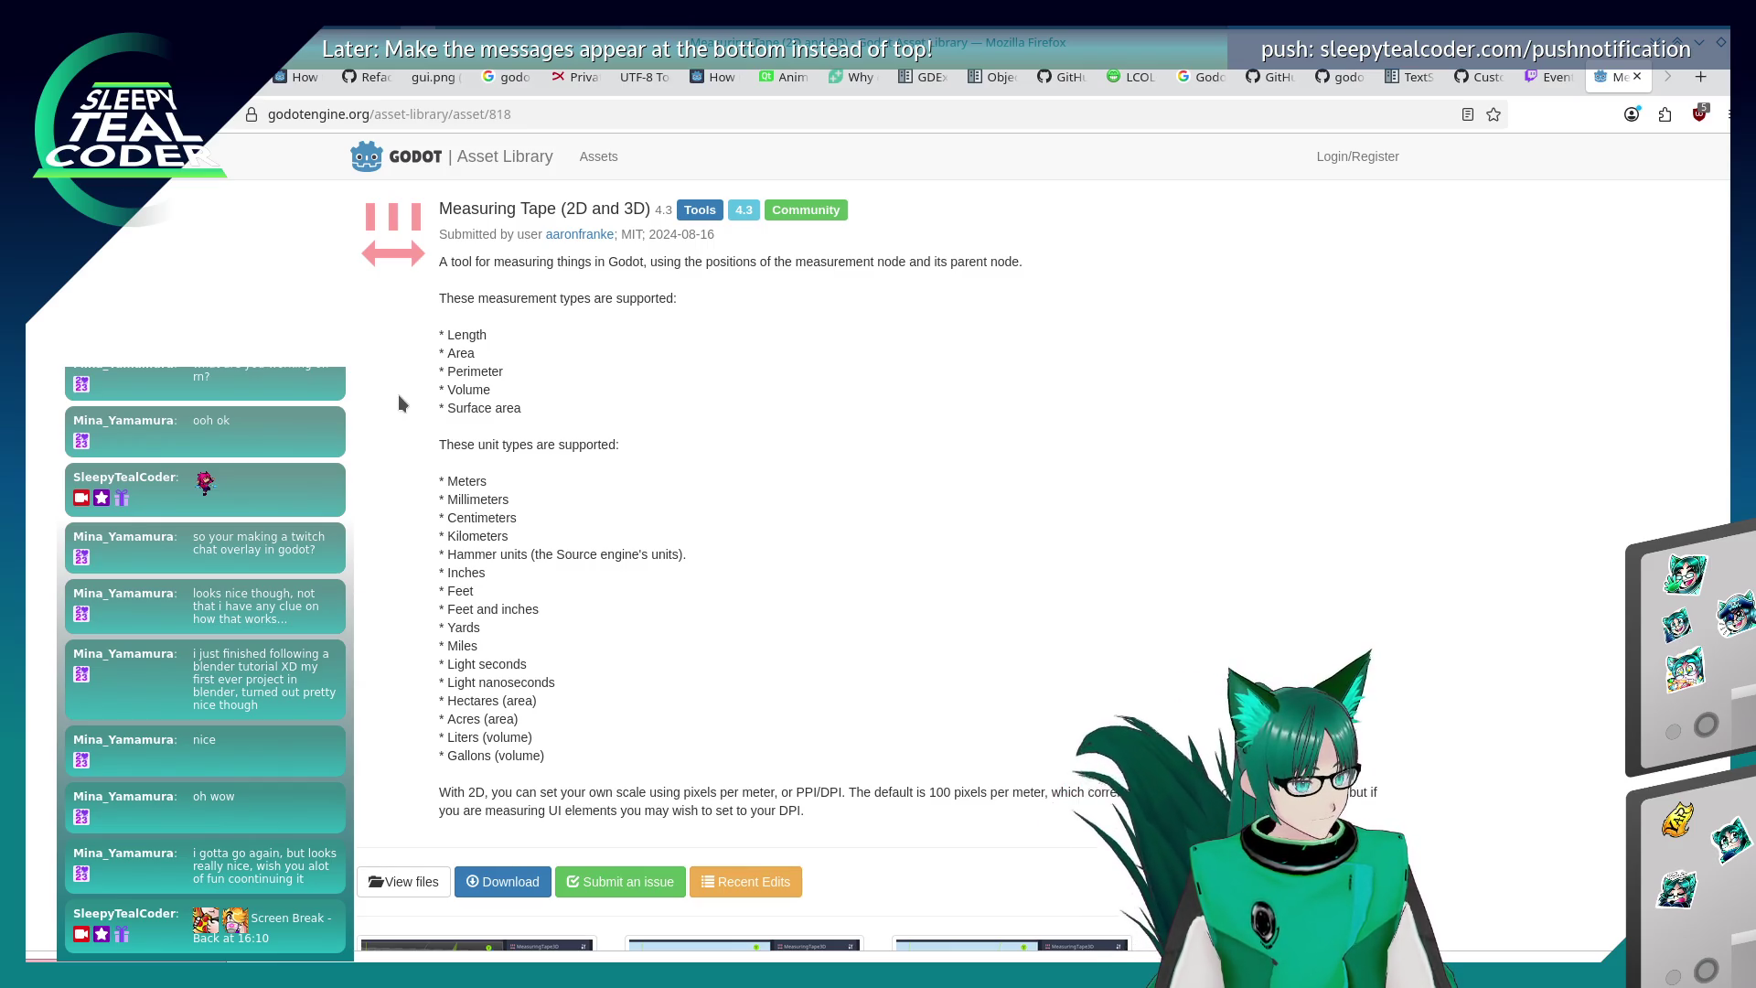
{"action": "scroll", "coordinate": [395, 397], "scroll_direction": "down", "scroll_amount": 4}
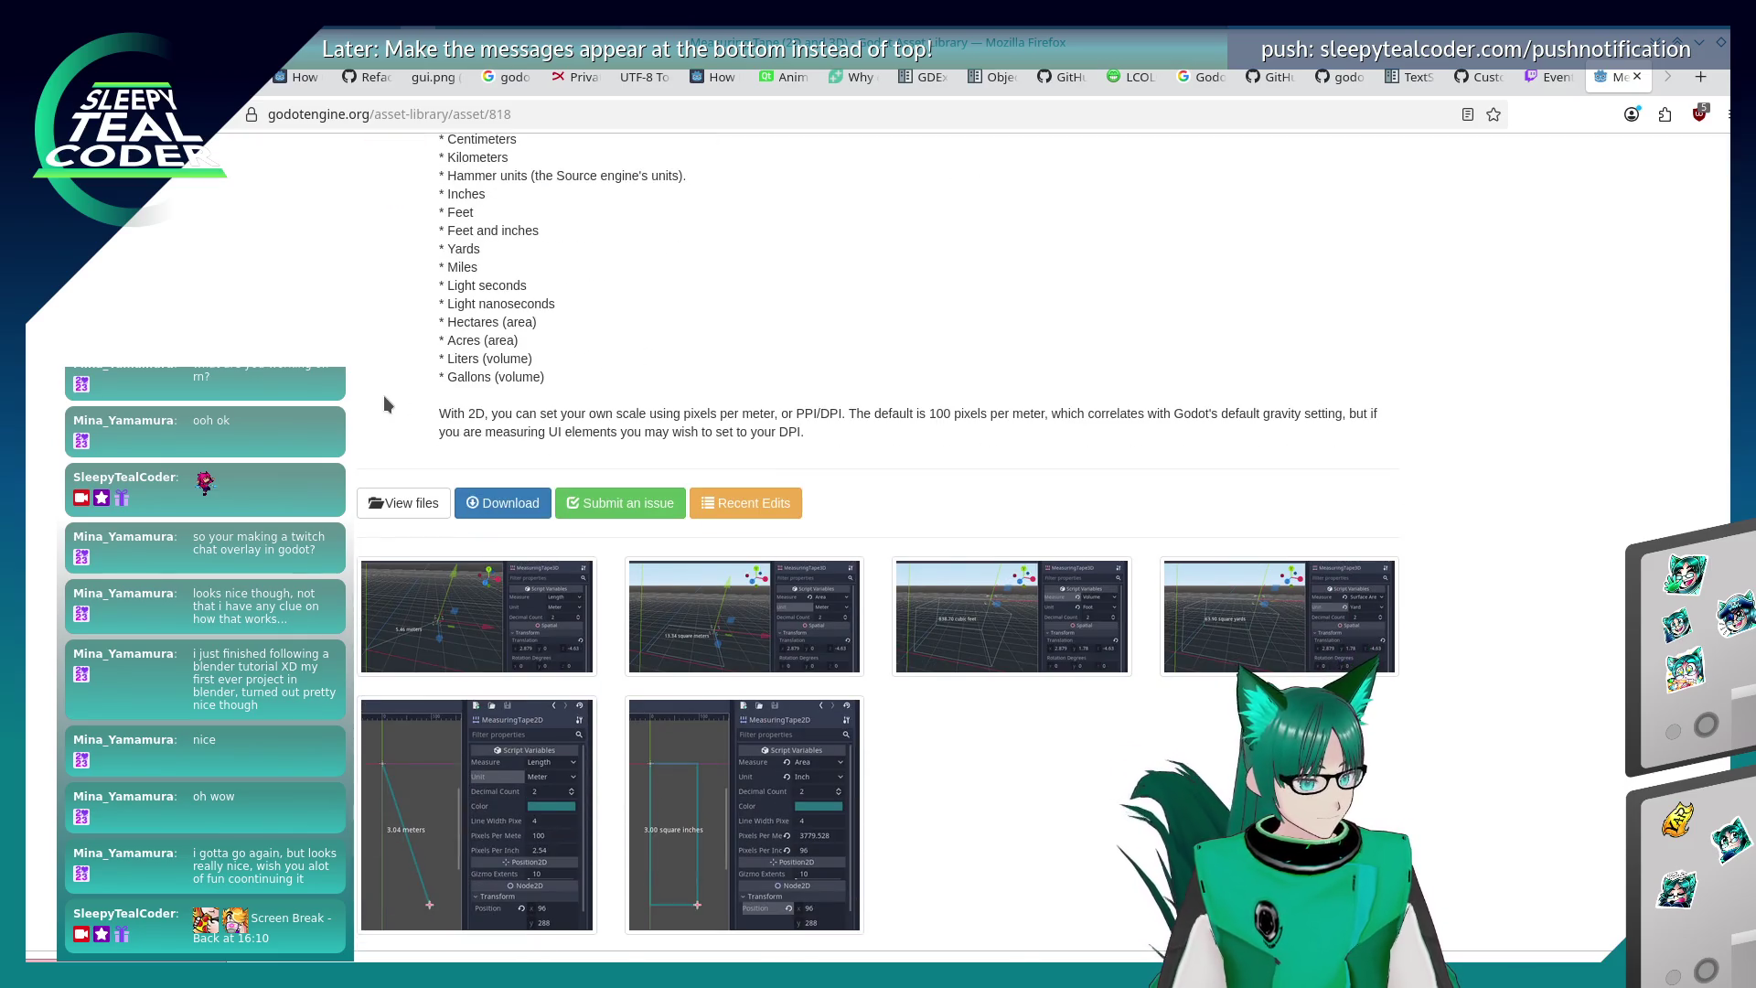
{"action": "scroll", "coordinate": [384, 403], "scroll_direction": "up", "scroll_amount": 3}
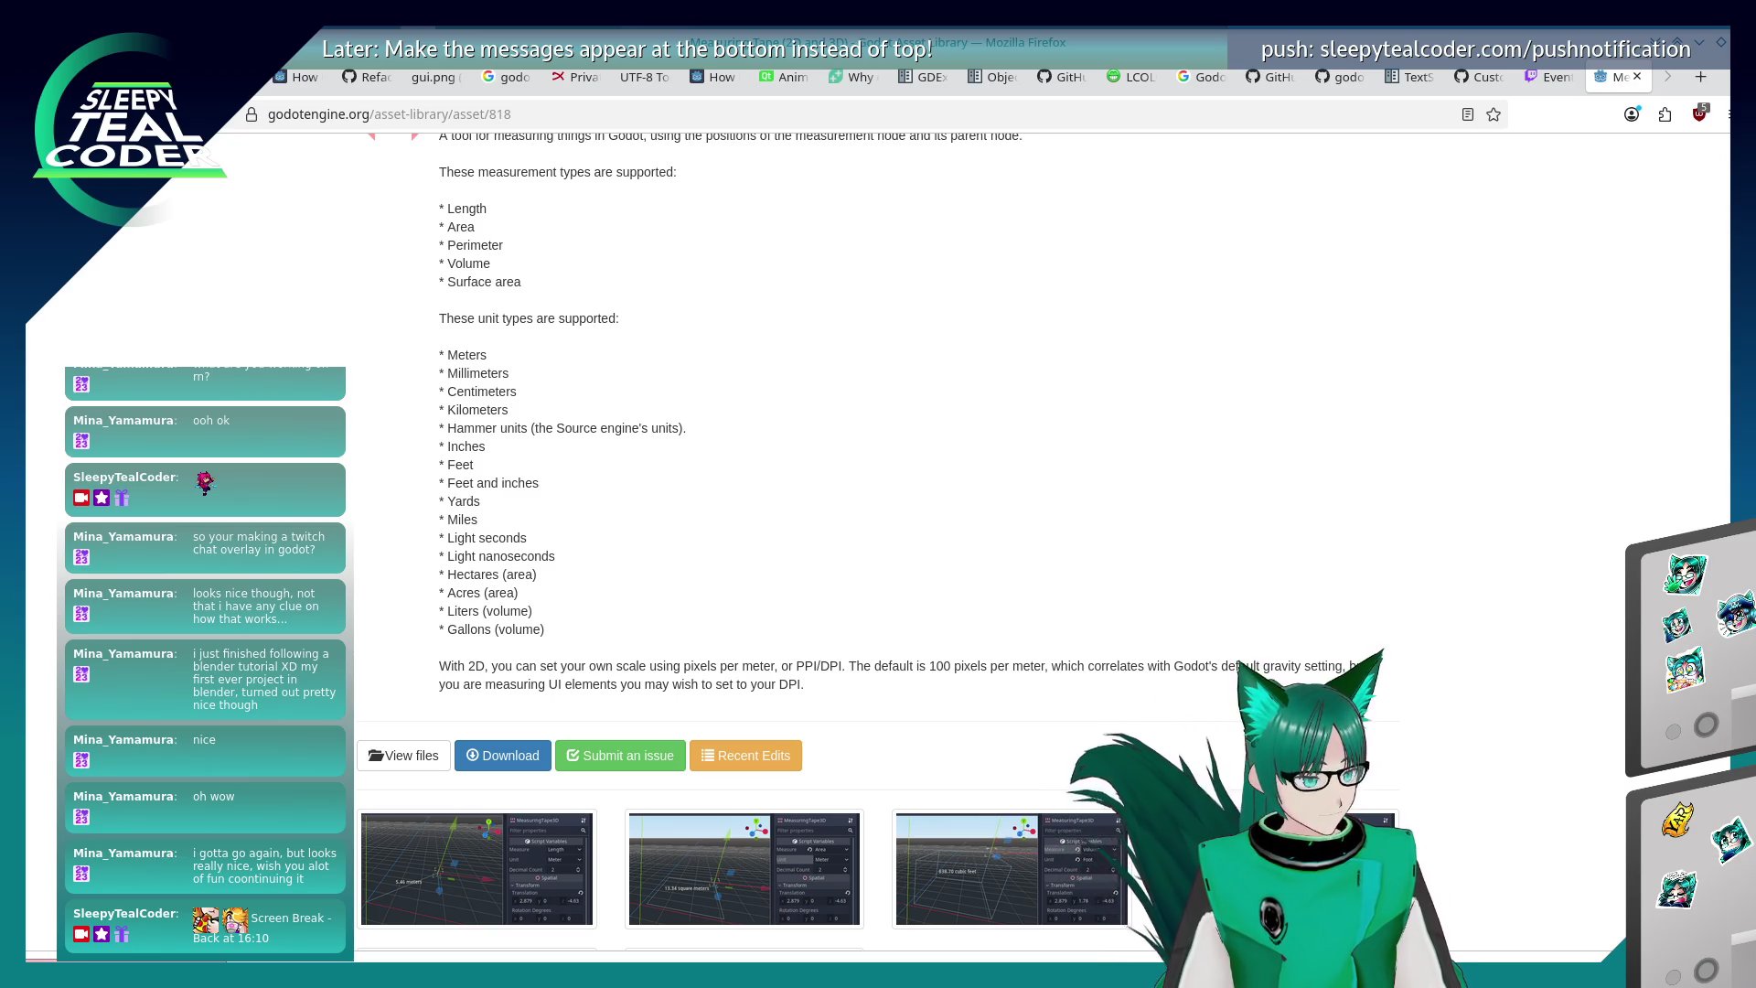
{"action": "key", "text": "alt+Left"}
- Expand the pixels-per-meter answer and highlight the '100 pixels per meter' figure
{"action": "scroll", "coordinate": [180, 486], "scroll_direction": "down", "scroll_amount": 4}
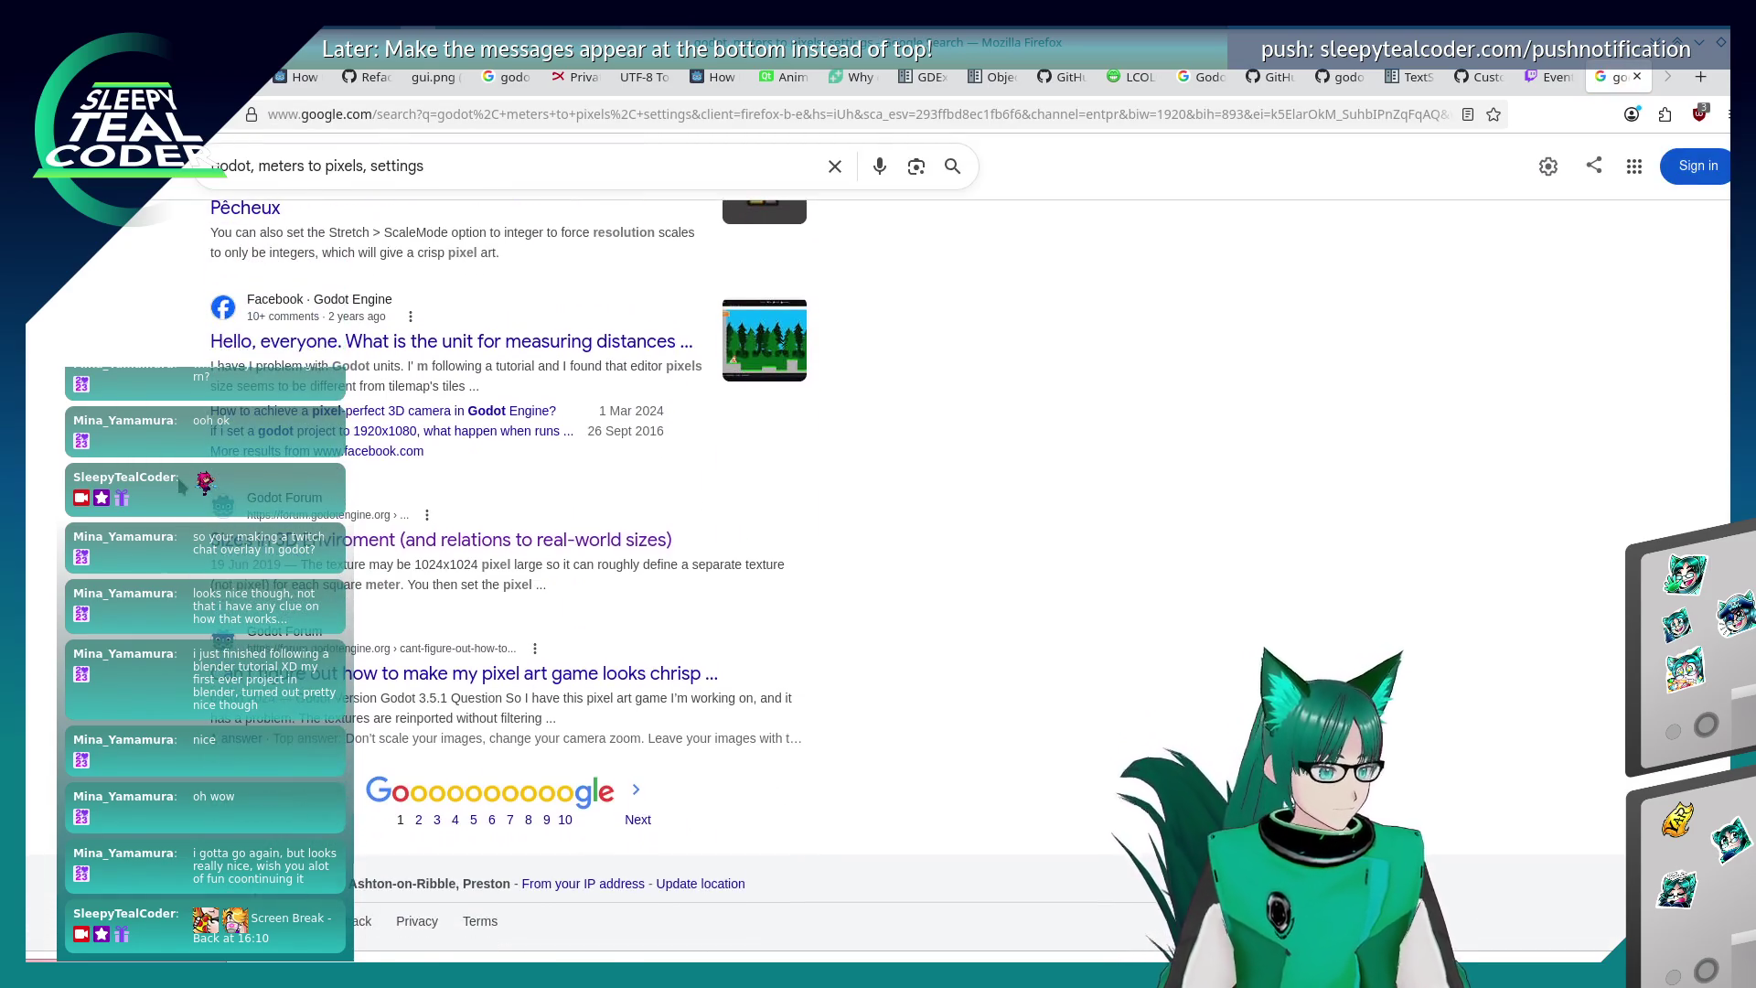
{"action": "scroll", "coordinate": [182, 485], "scroll_direction": "up", "scroll_amount": 8}
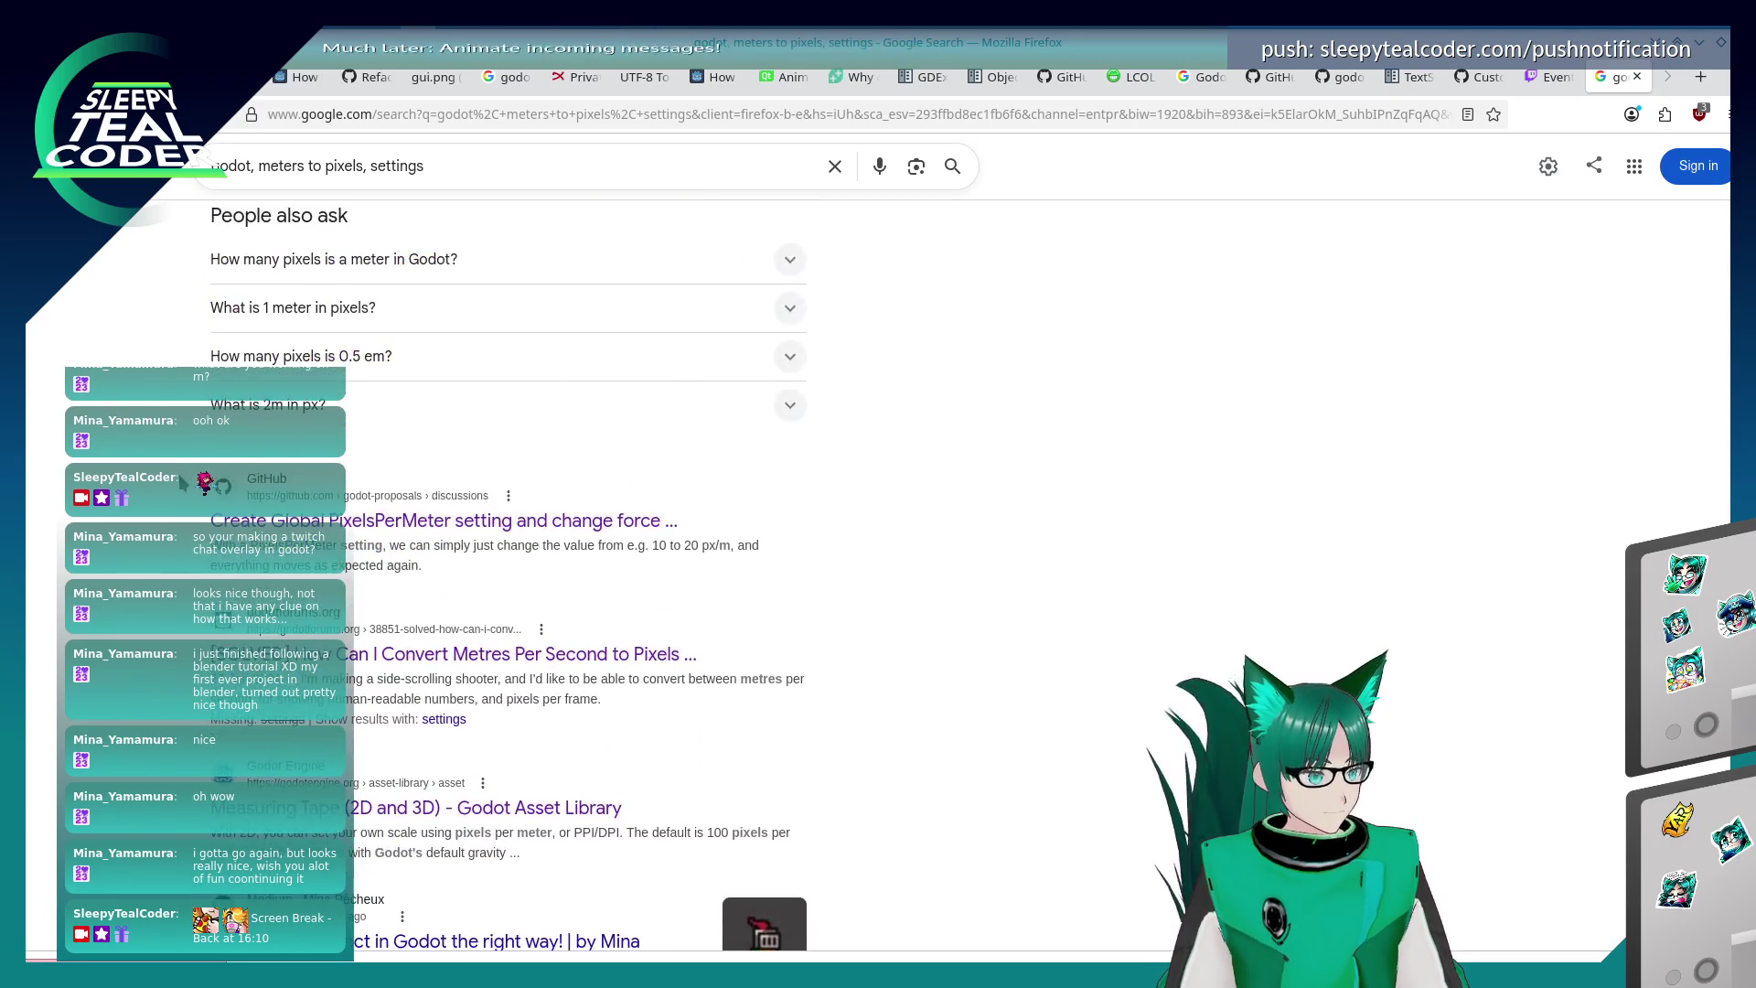
{"action": "scroll", "coordinate": [182, 485], "scroll_direction": "up", "scroll_amount": 4}
{"action": "left_click", "coordinate": [348, 640]}
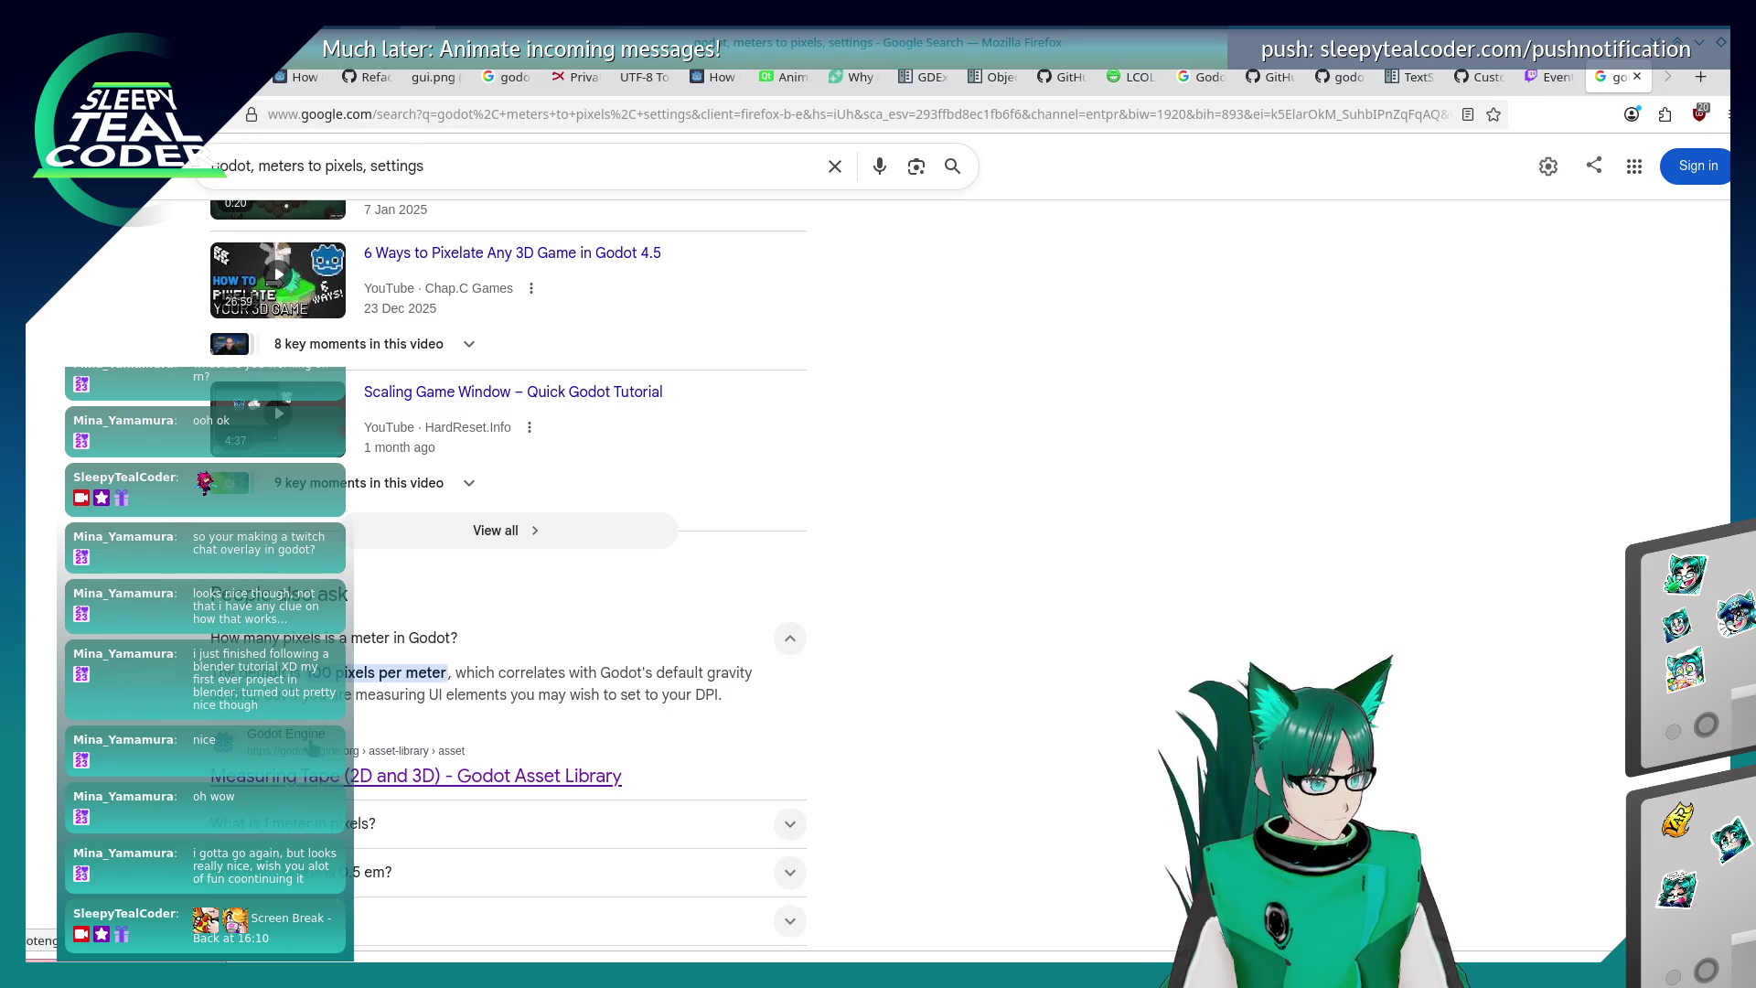
{"action": "scroll", "coordinate": [167, 756], "scroll_direction": "down", "scroll_amount": 3}
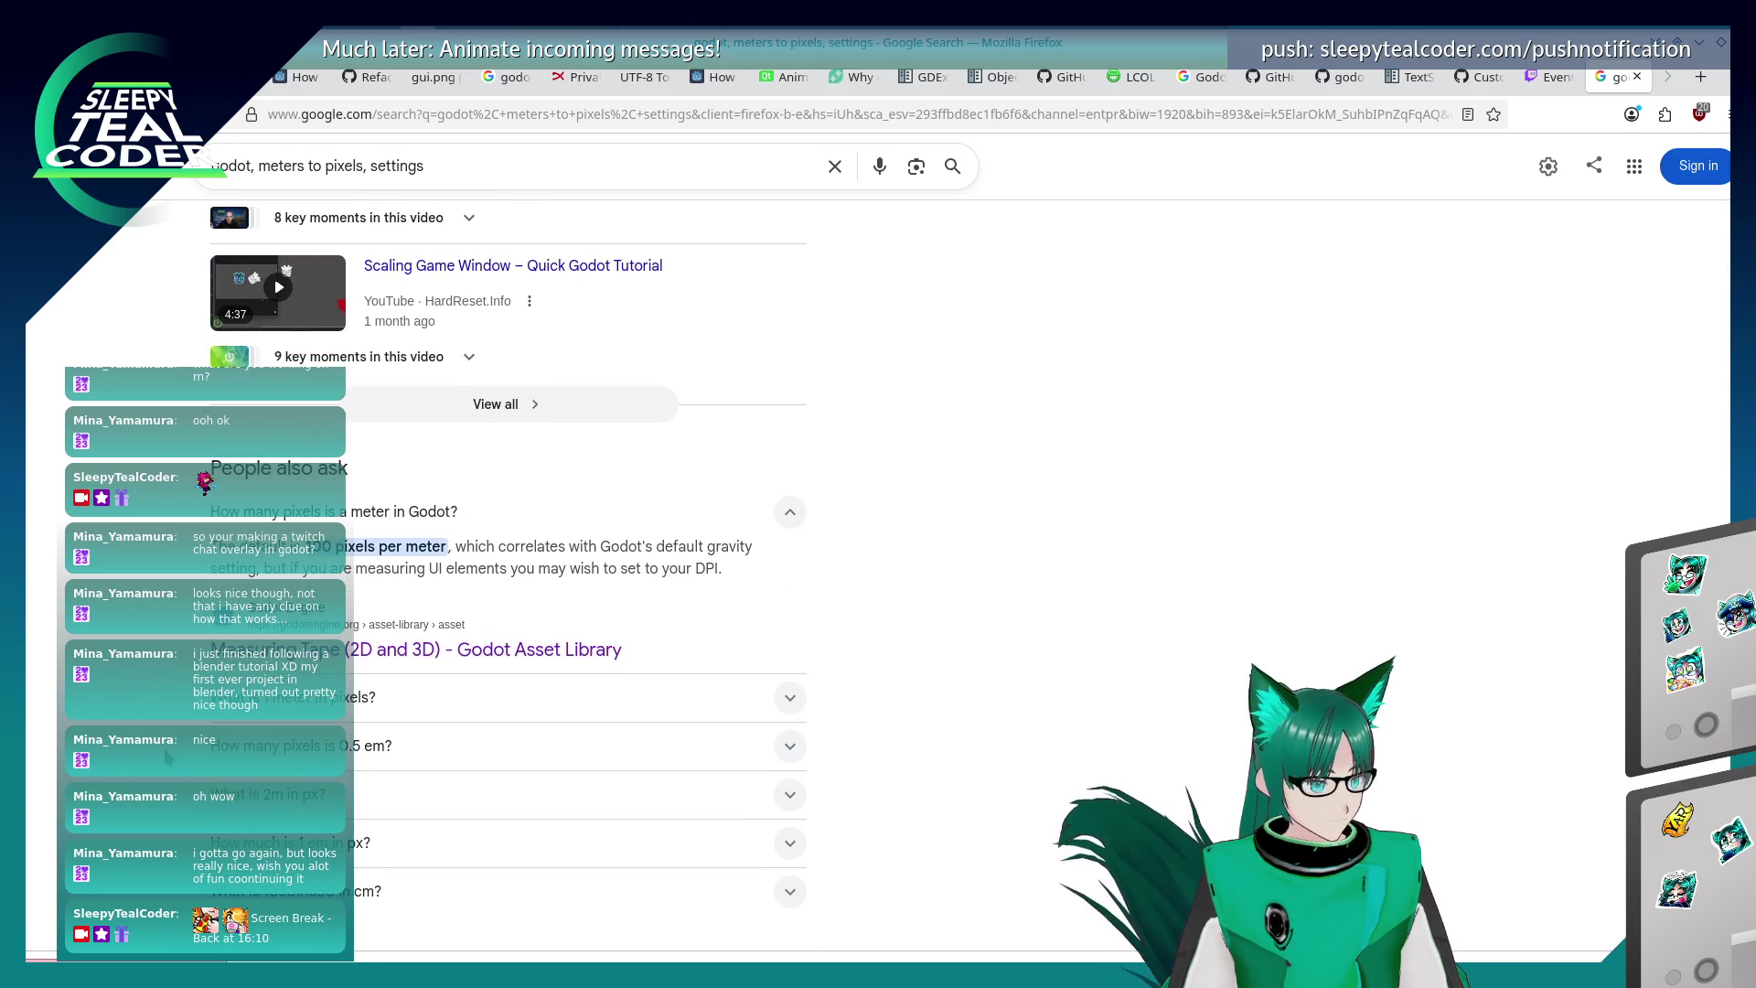
{"action": "left_click", "coordinate": [790, 512]}
{"action": "left_click", "coordinate": [790, 512]}
{"action": "left_click_drag", "start_coordinate": [448, 547], "coordinate": [311, 547]}
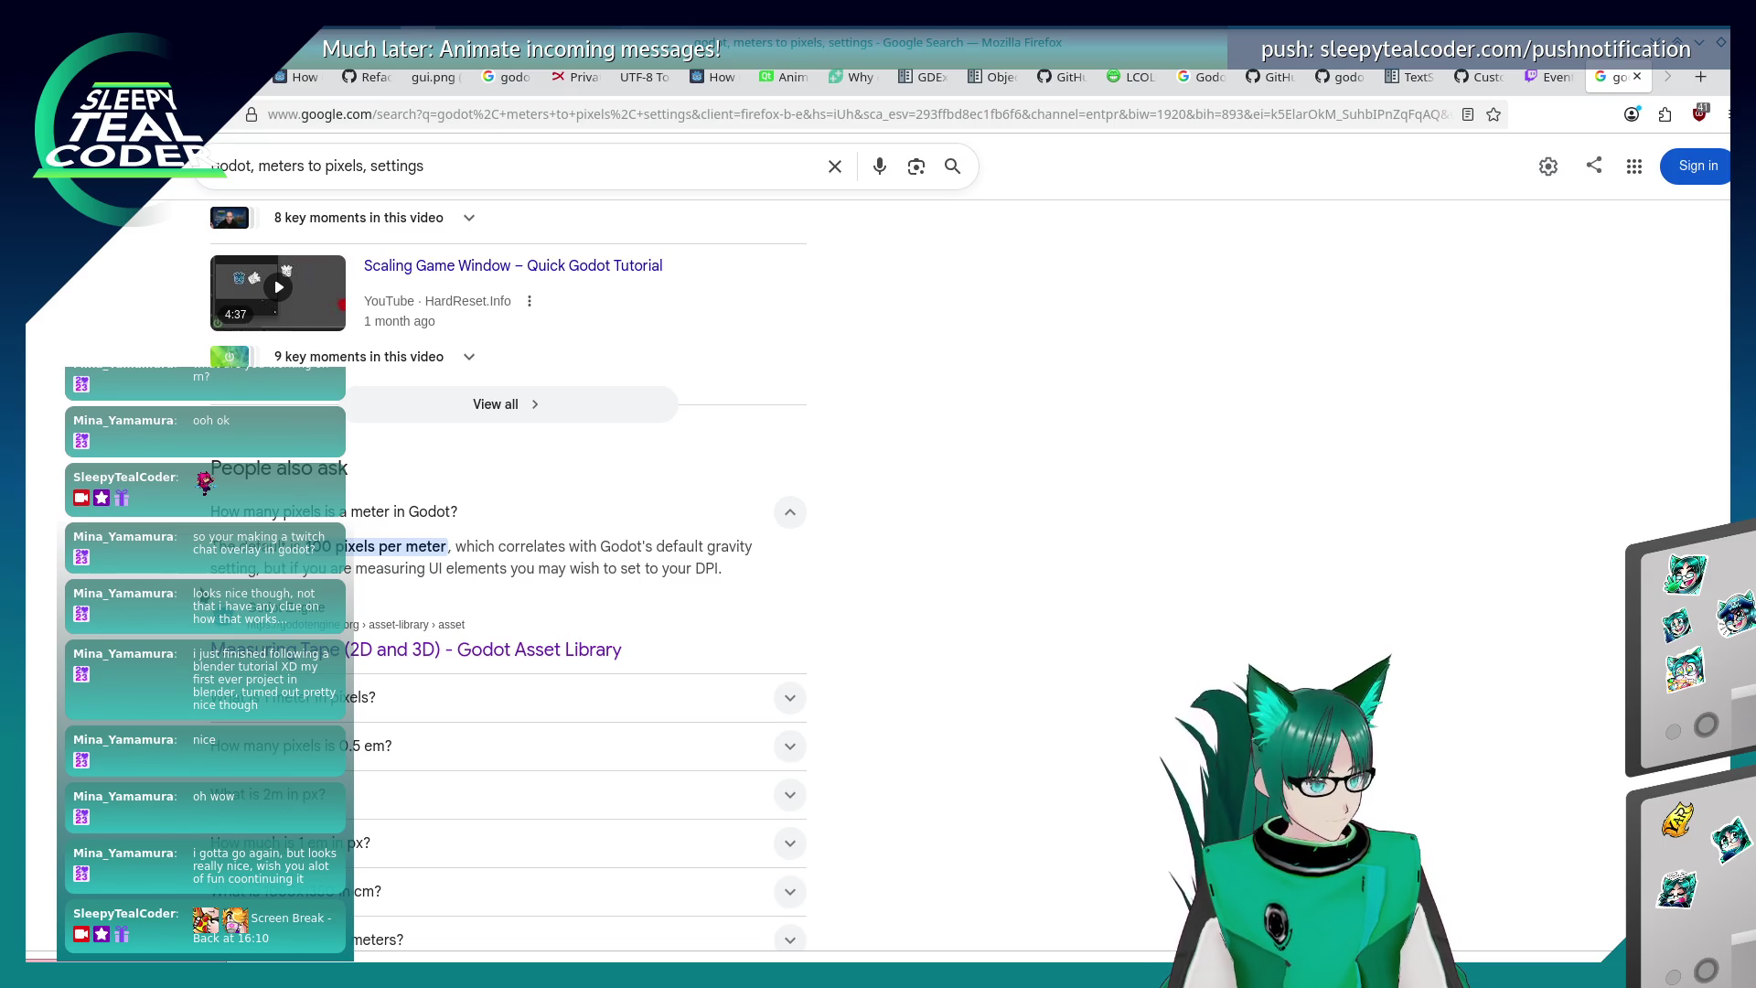
- Expand the 'What is 1 meter in pixels?' answer and scroll through the results
{"action": "scroll", "coordinate": [272, 578], "scroll_direction": "down", "scroll_amount": 3}
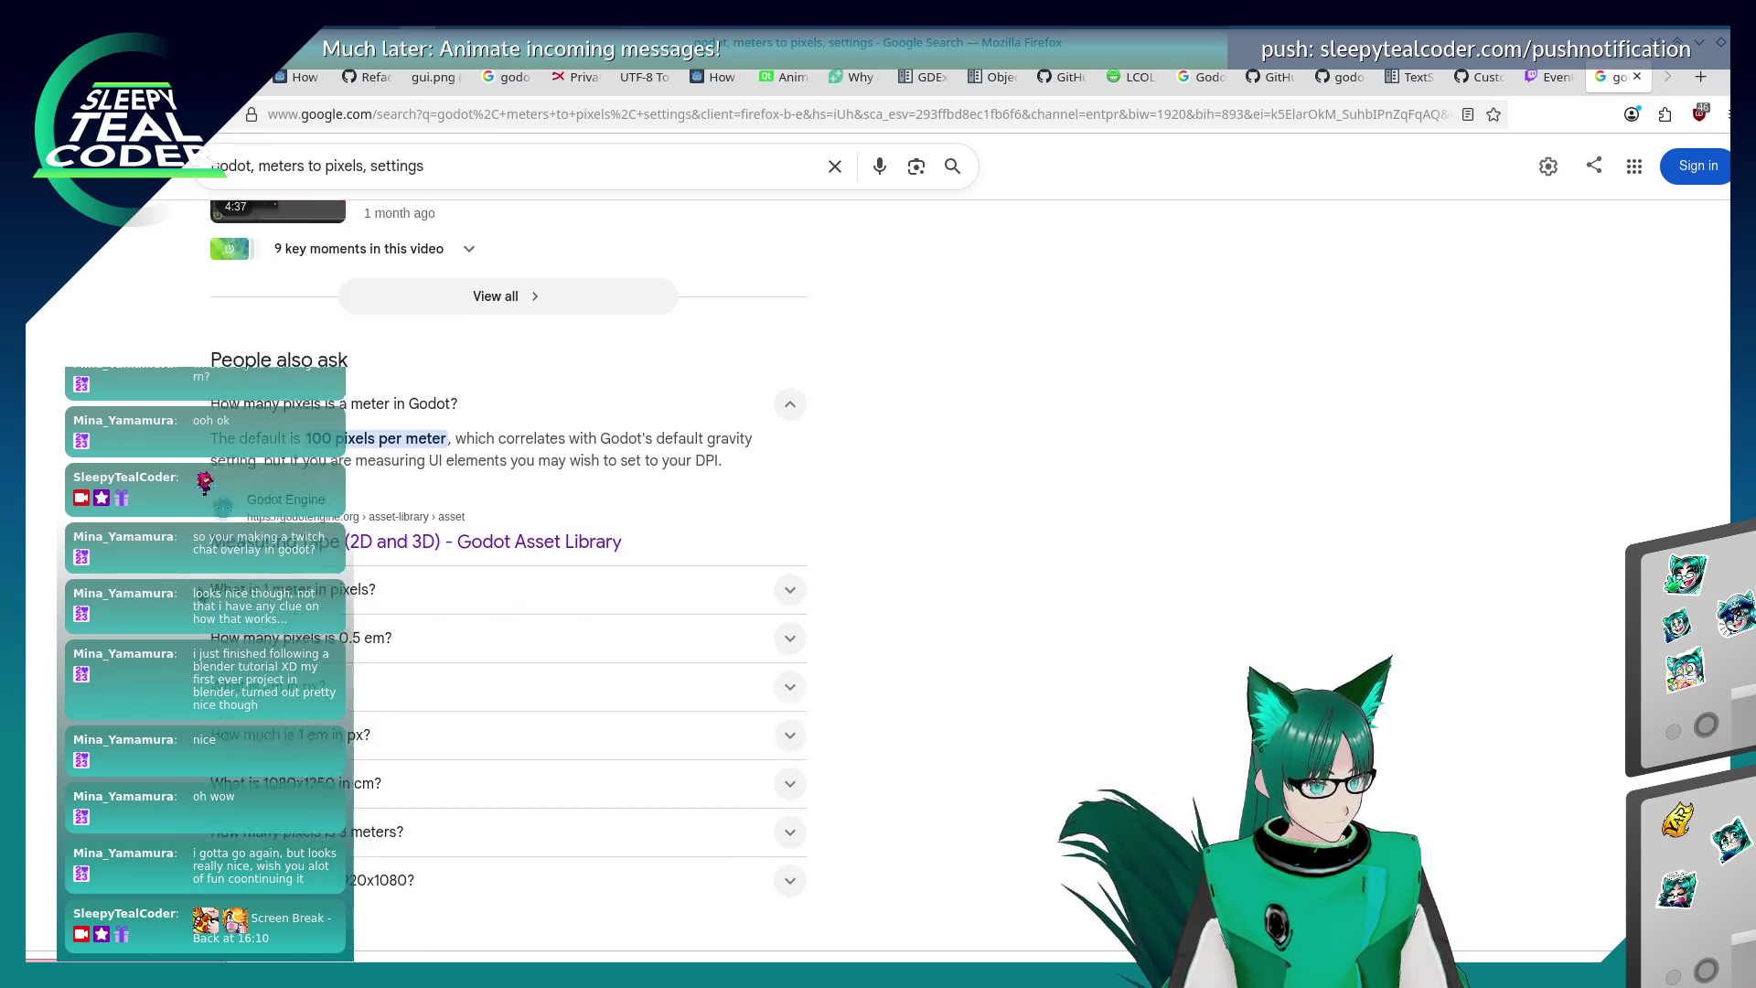
{"action": "left_click", "coordinate": [272, 572]}
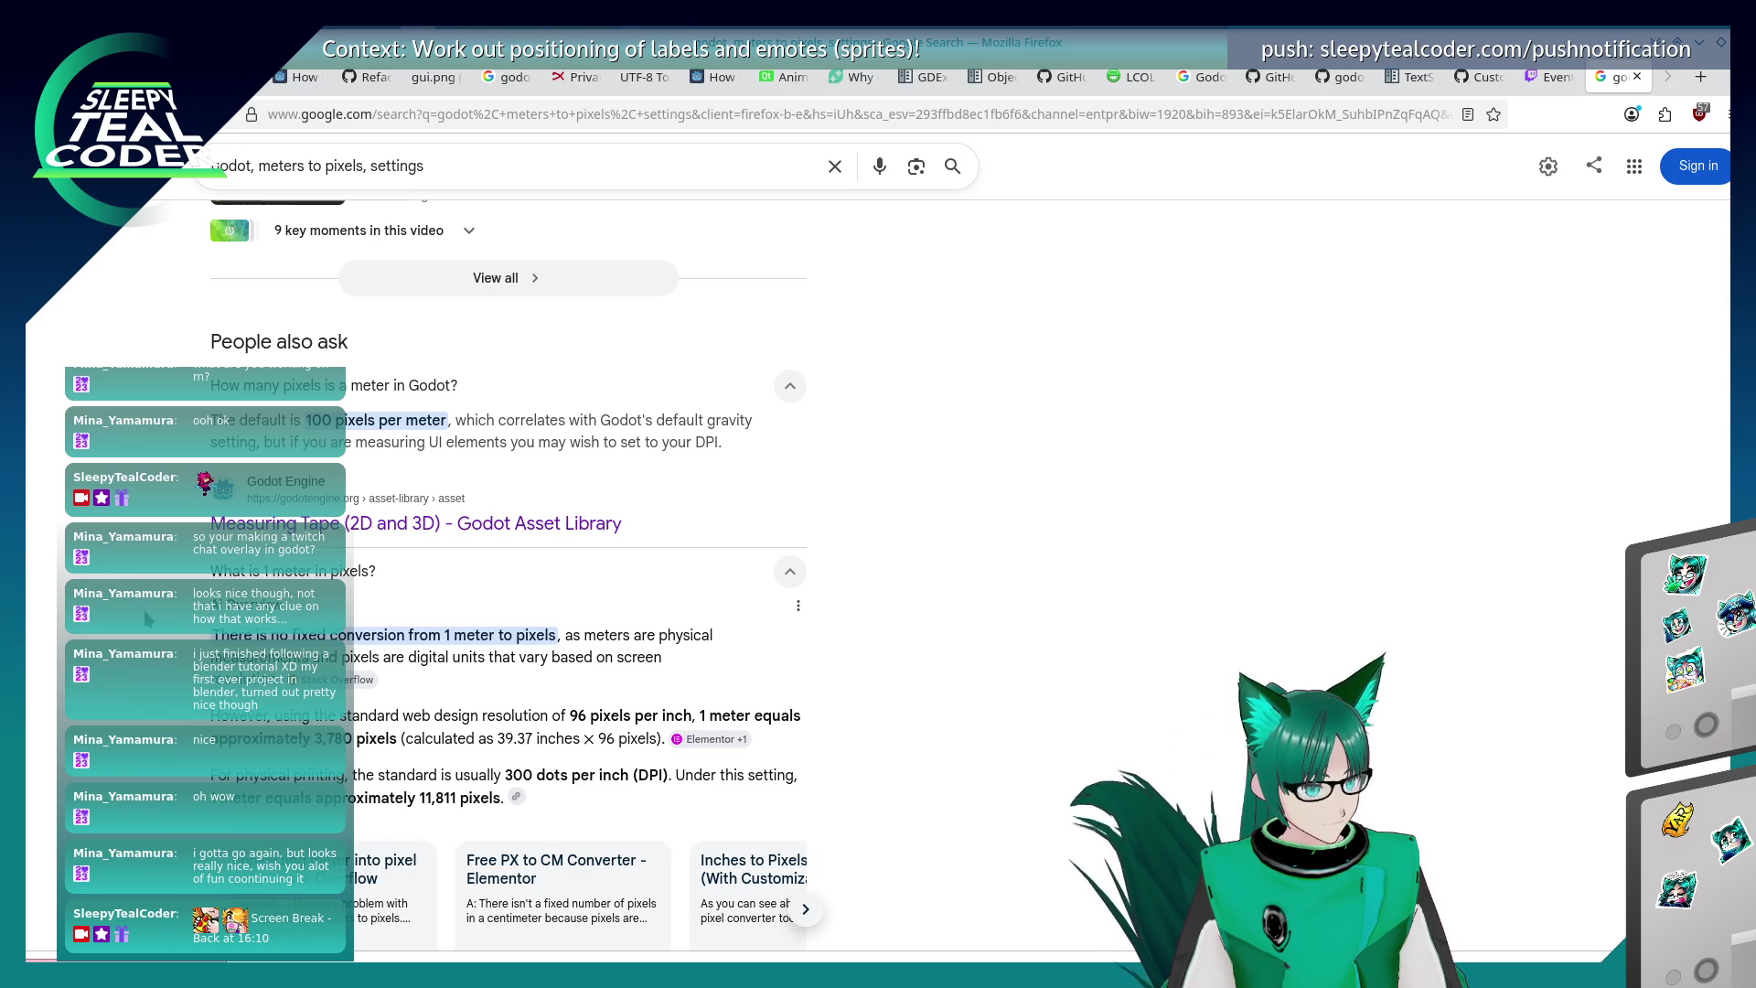
{"action": "scroll", "coordinate": [144, 619], "scroll_direction": "down", "scroll_amount": 7}
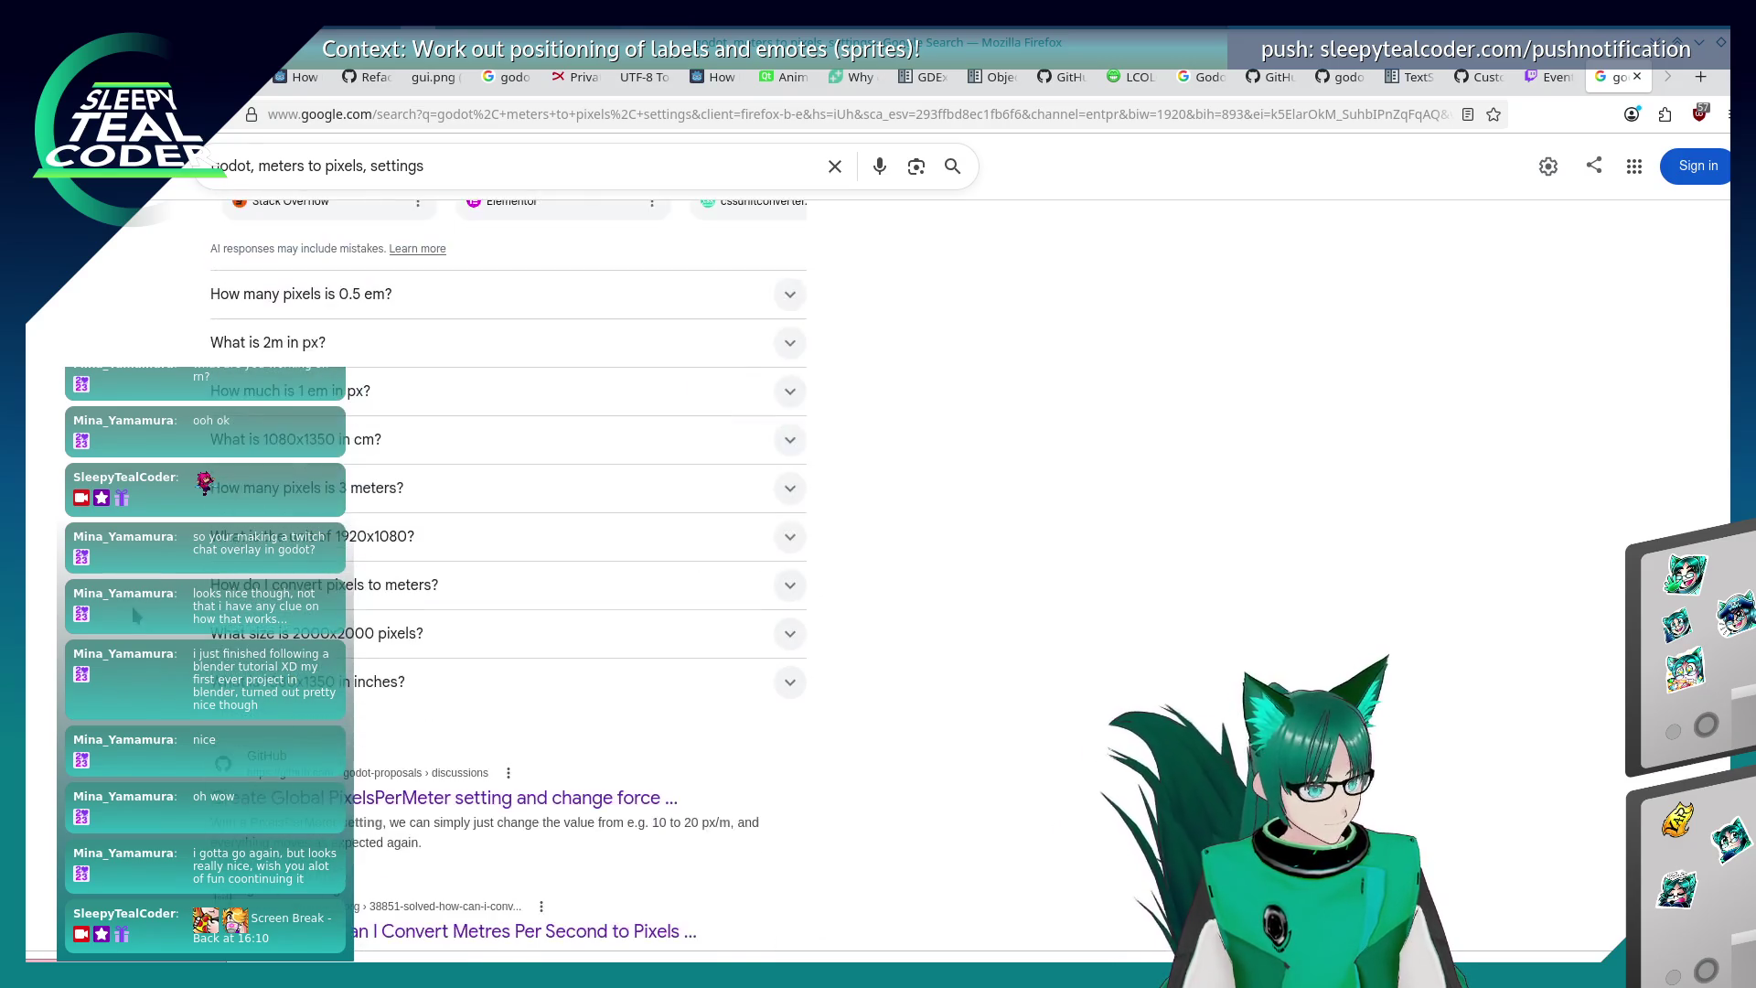
{"action": "scroll", "coordinate": [135, 616], "scroll_direction": "down", "scroll_amount": 4}
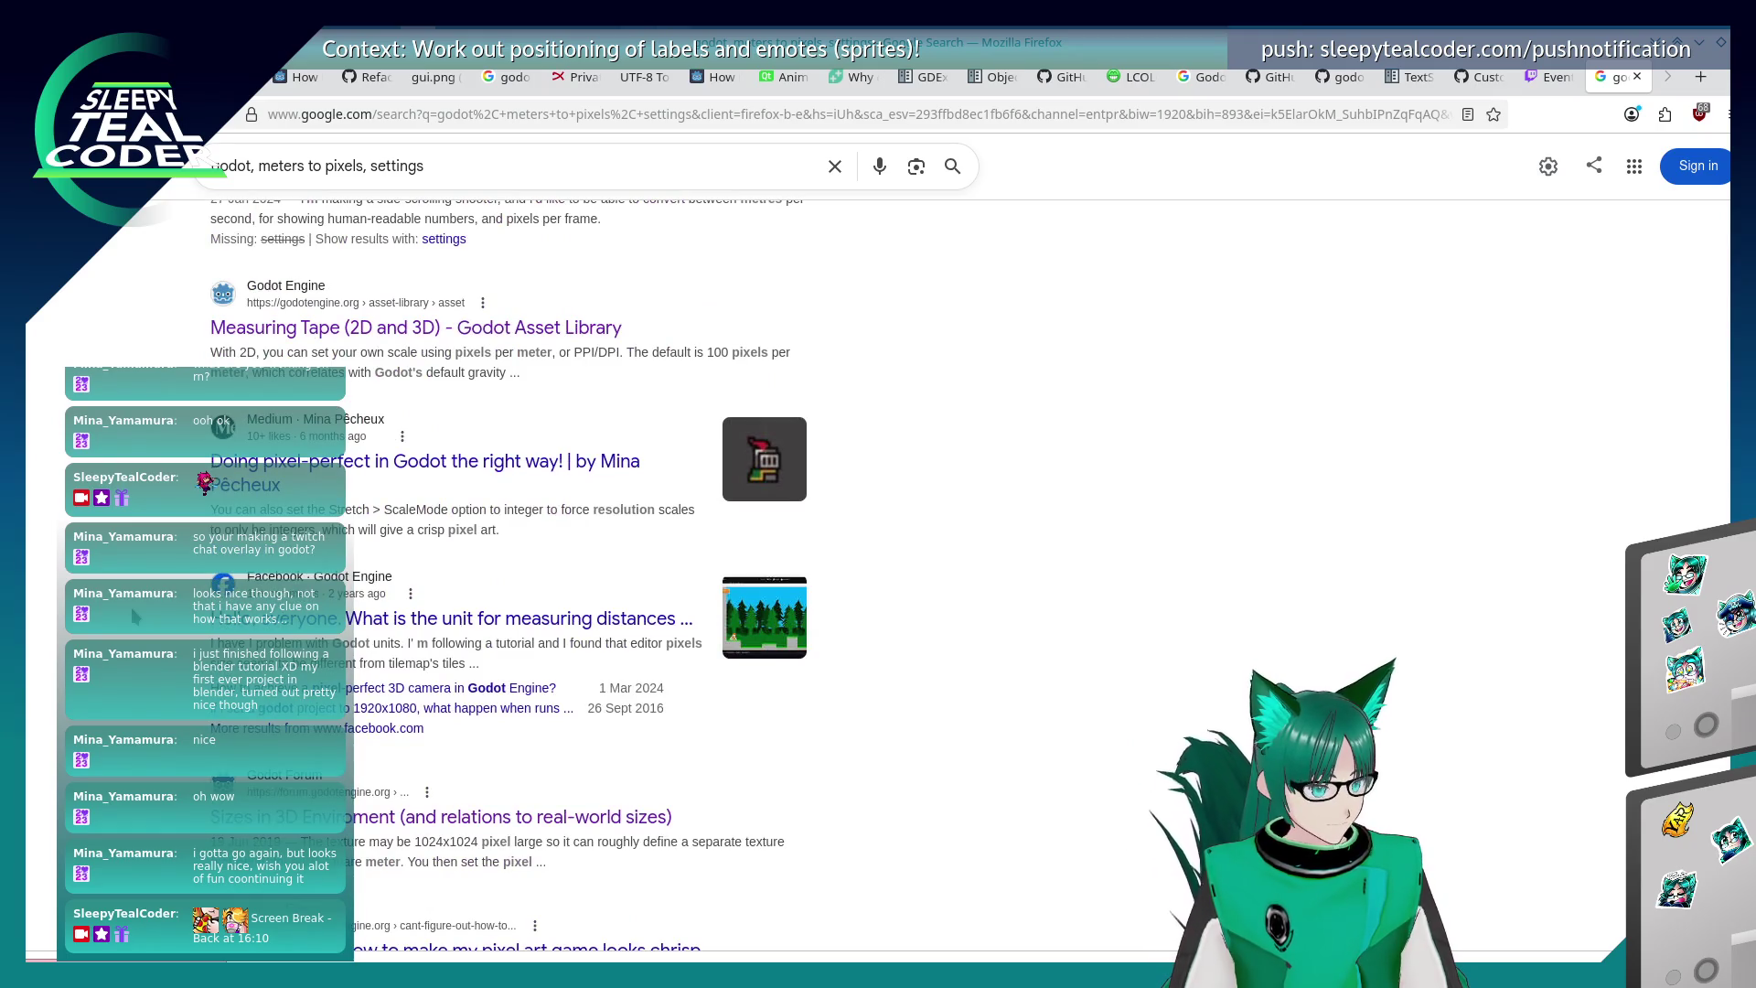
{"action": "scroll", "coordinate": [441, 695], "scroll_direction": "down", "scroll_amount": 3}
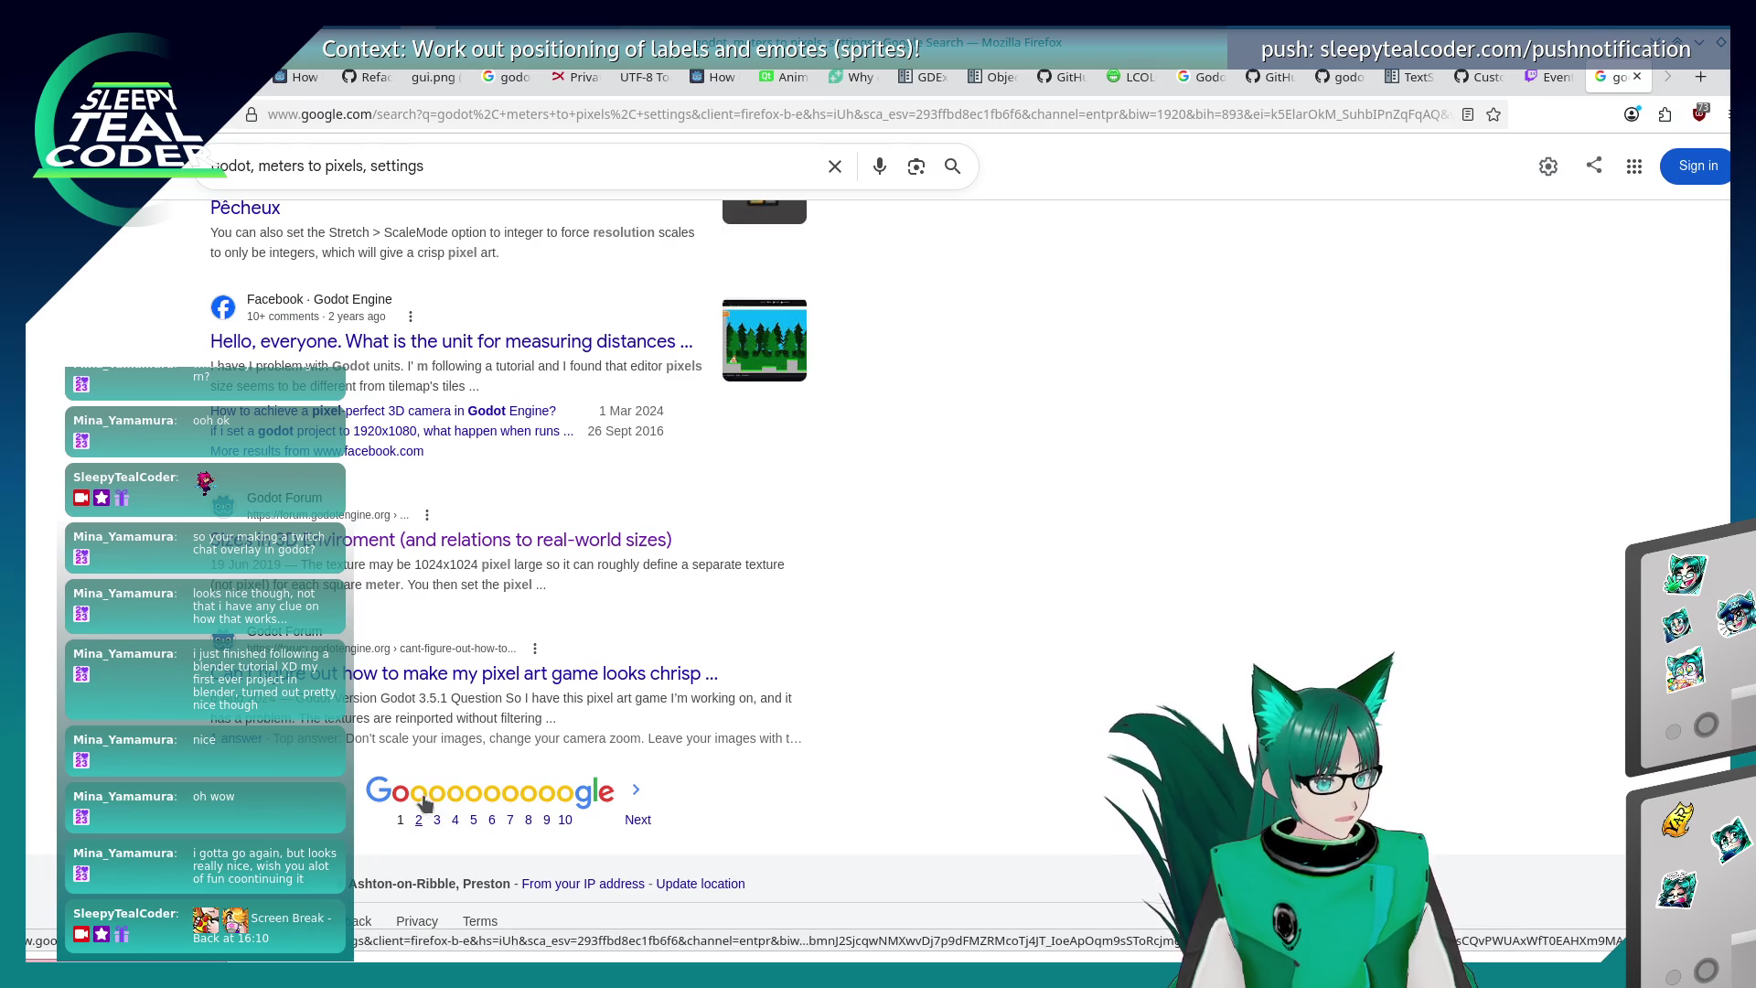
- Open page 2 of the 'godot, meters to pixels, settings' results and skim it
{"action": "left_click", "coordinate": [419, 817]}
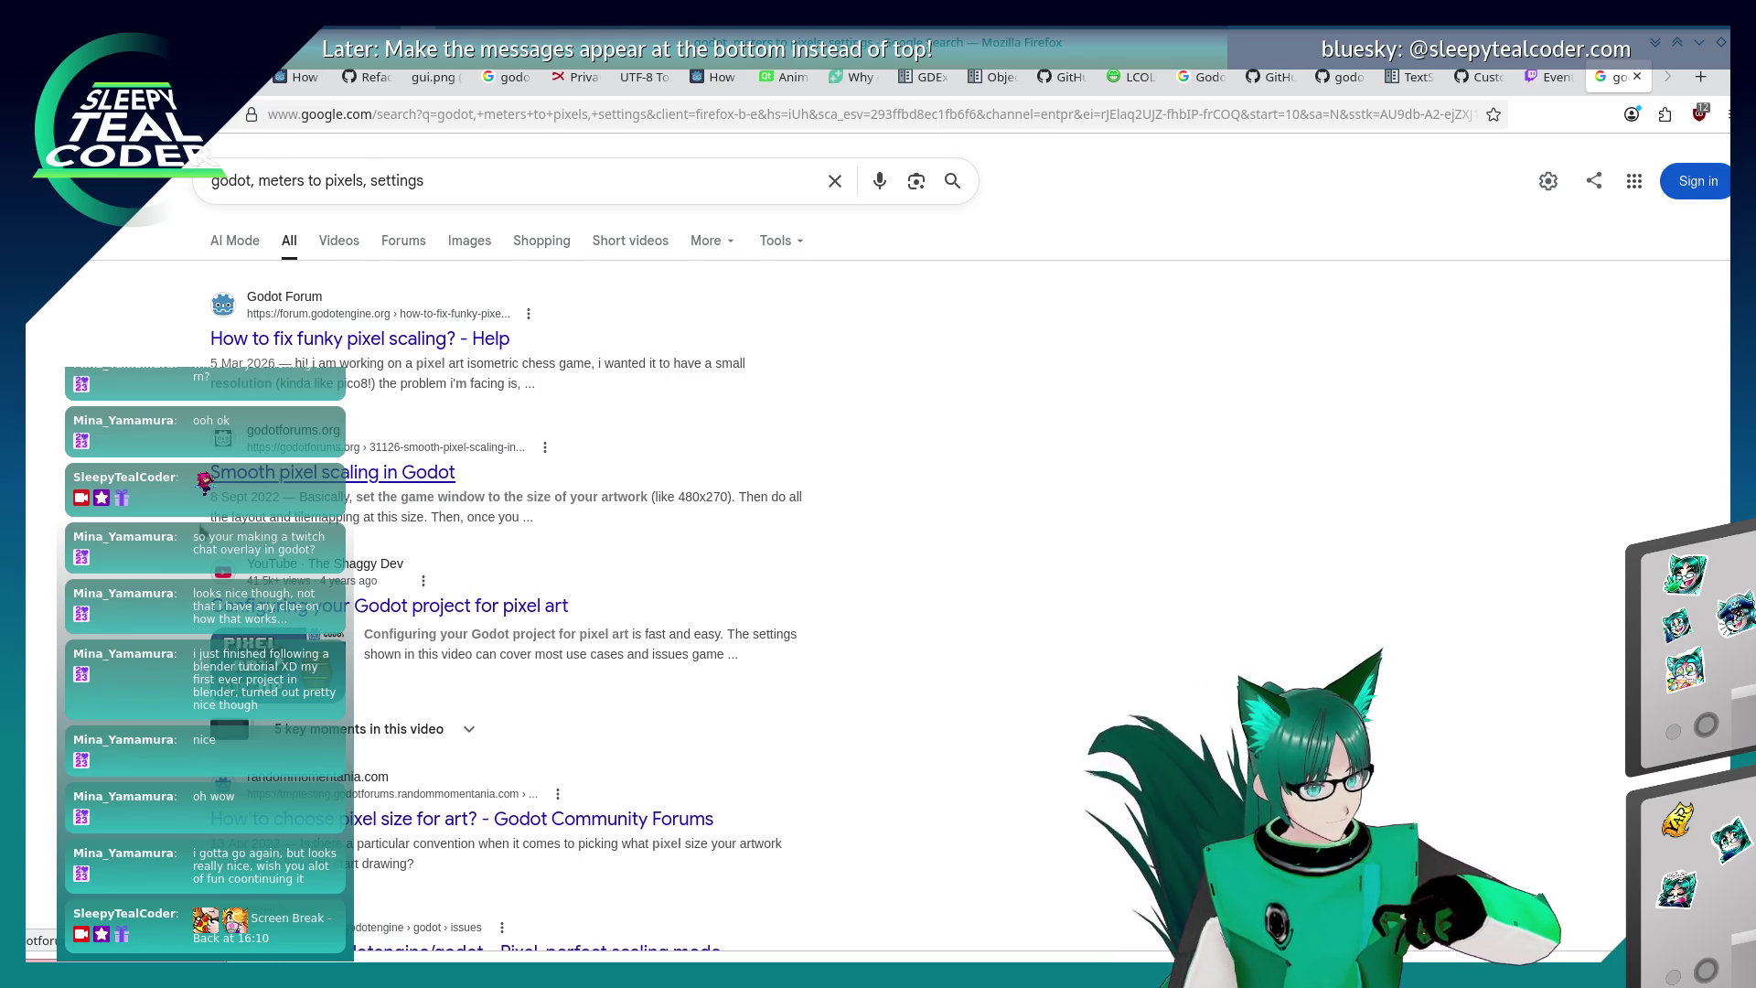
{"action": "scroll", "coordinate": [336, 439], "scroll_direction": "down", "scroll_amount": 5}
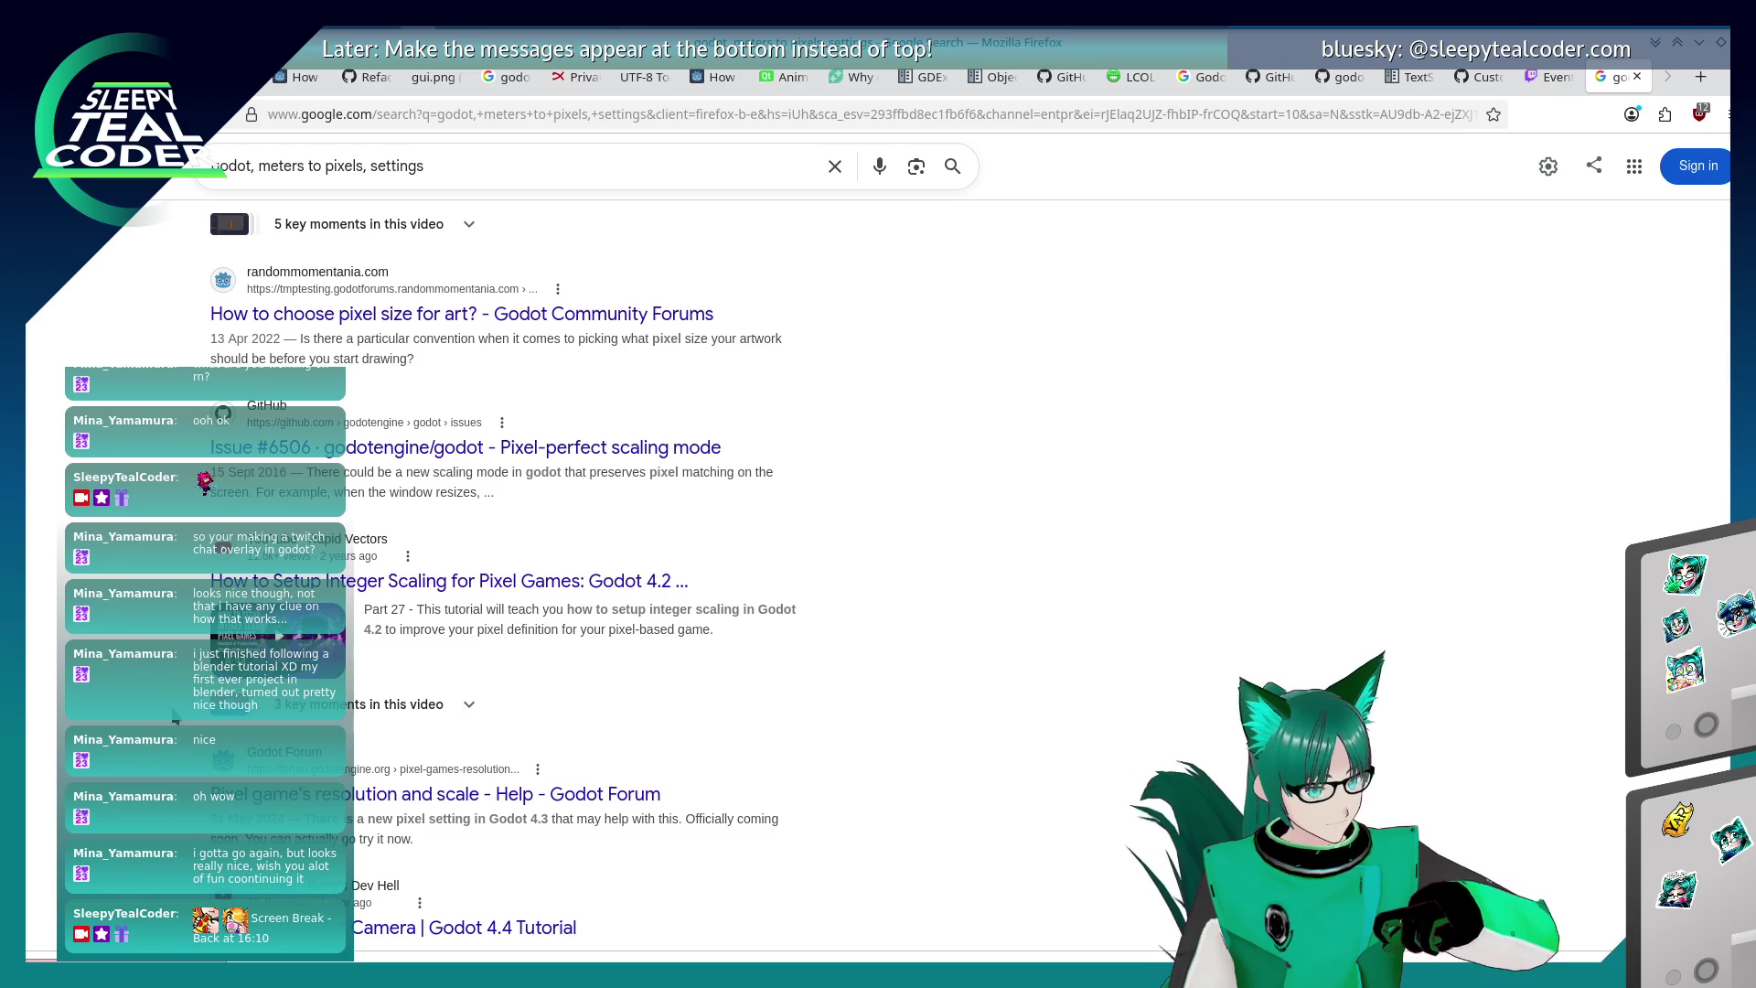
{"action": "scroll", "coordinate": [176, 718], "scroll_direction": "down", "scroll_amount": 3}
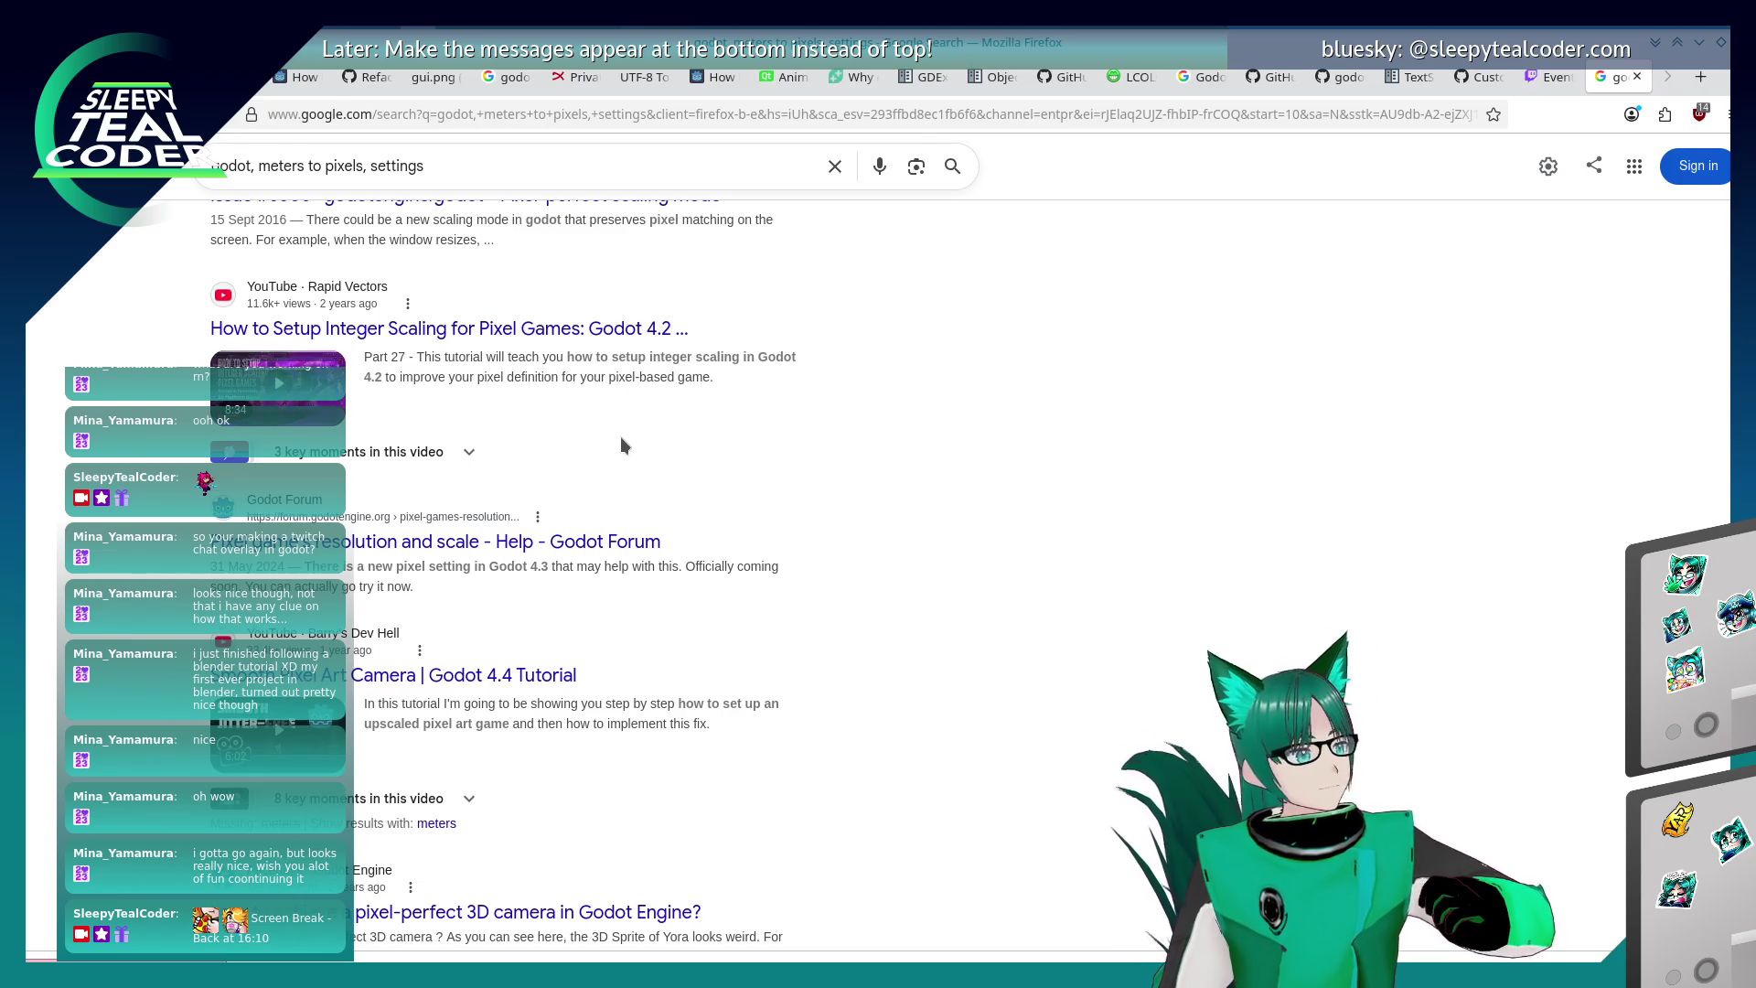
{"action": "key", "text": "alt+Tab"}
{"action": "key", "text": "alt+Tab"}
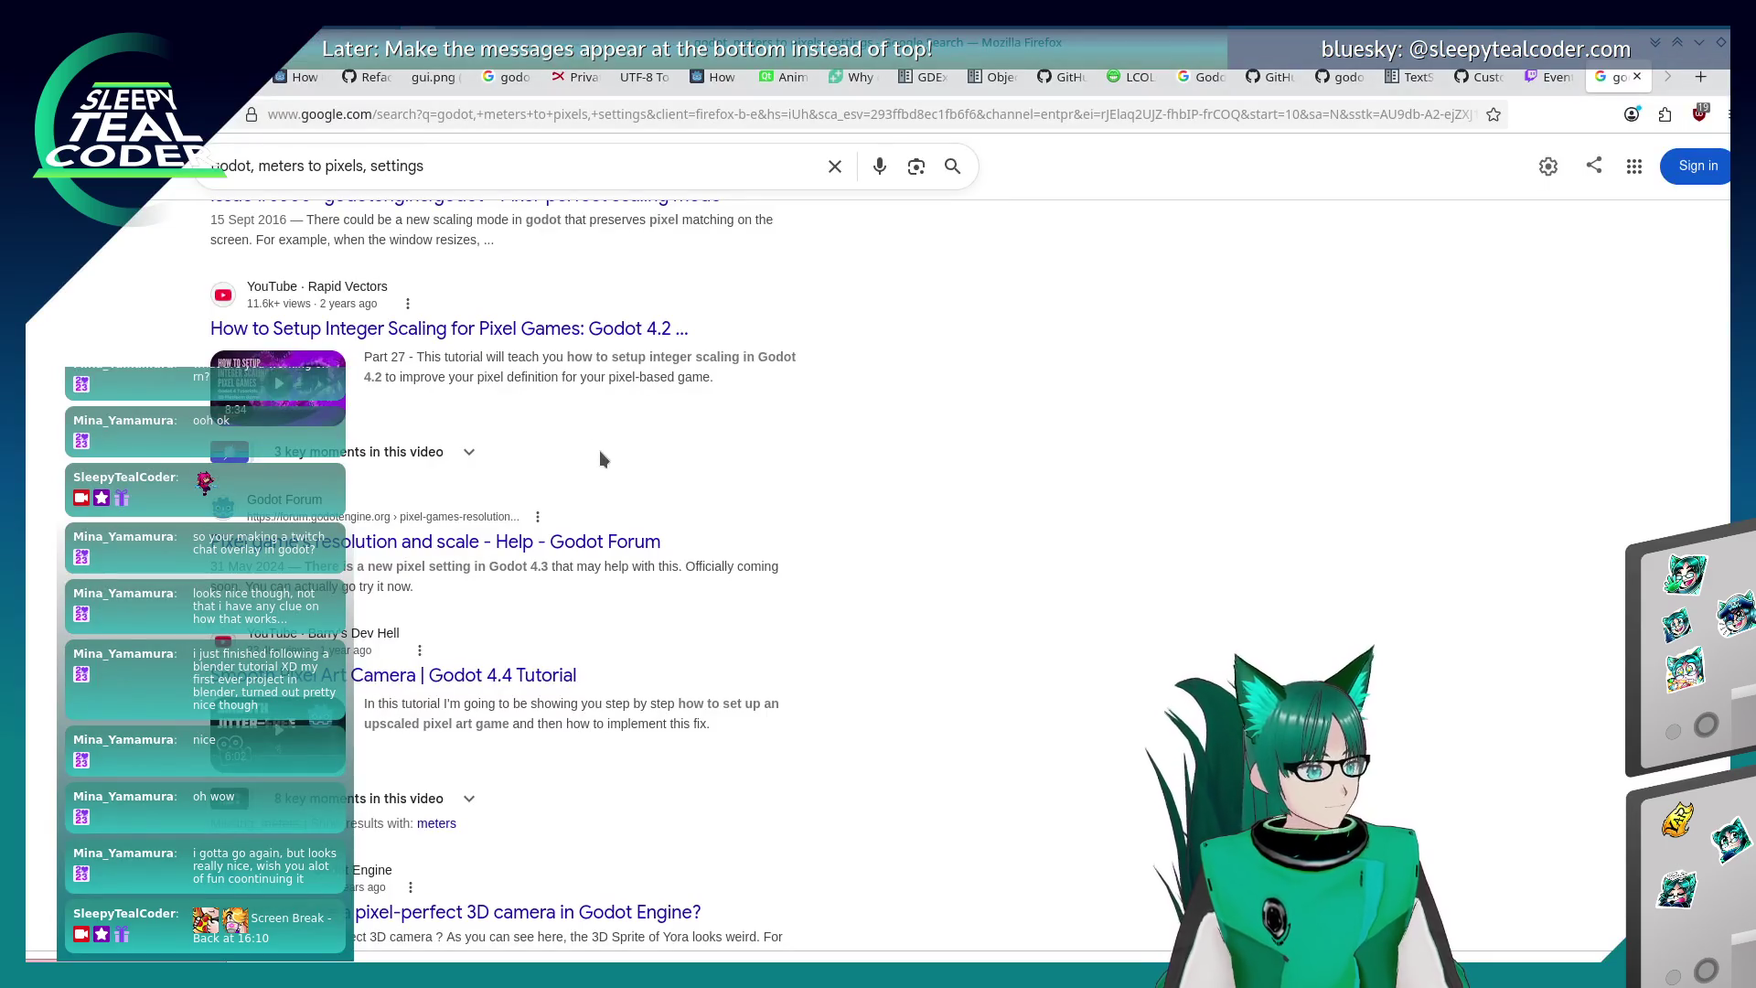
{"action": "key", "text": "alt+Tab"}
{"action": "key", "text": "alt+Tab"}
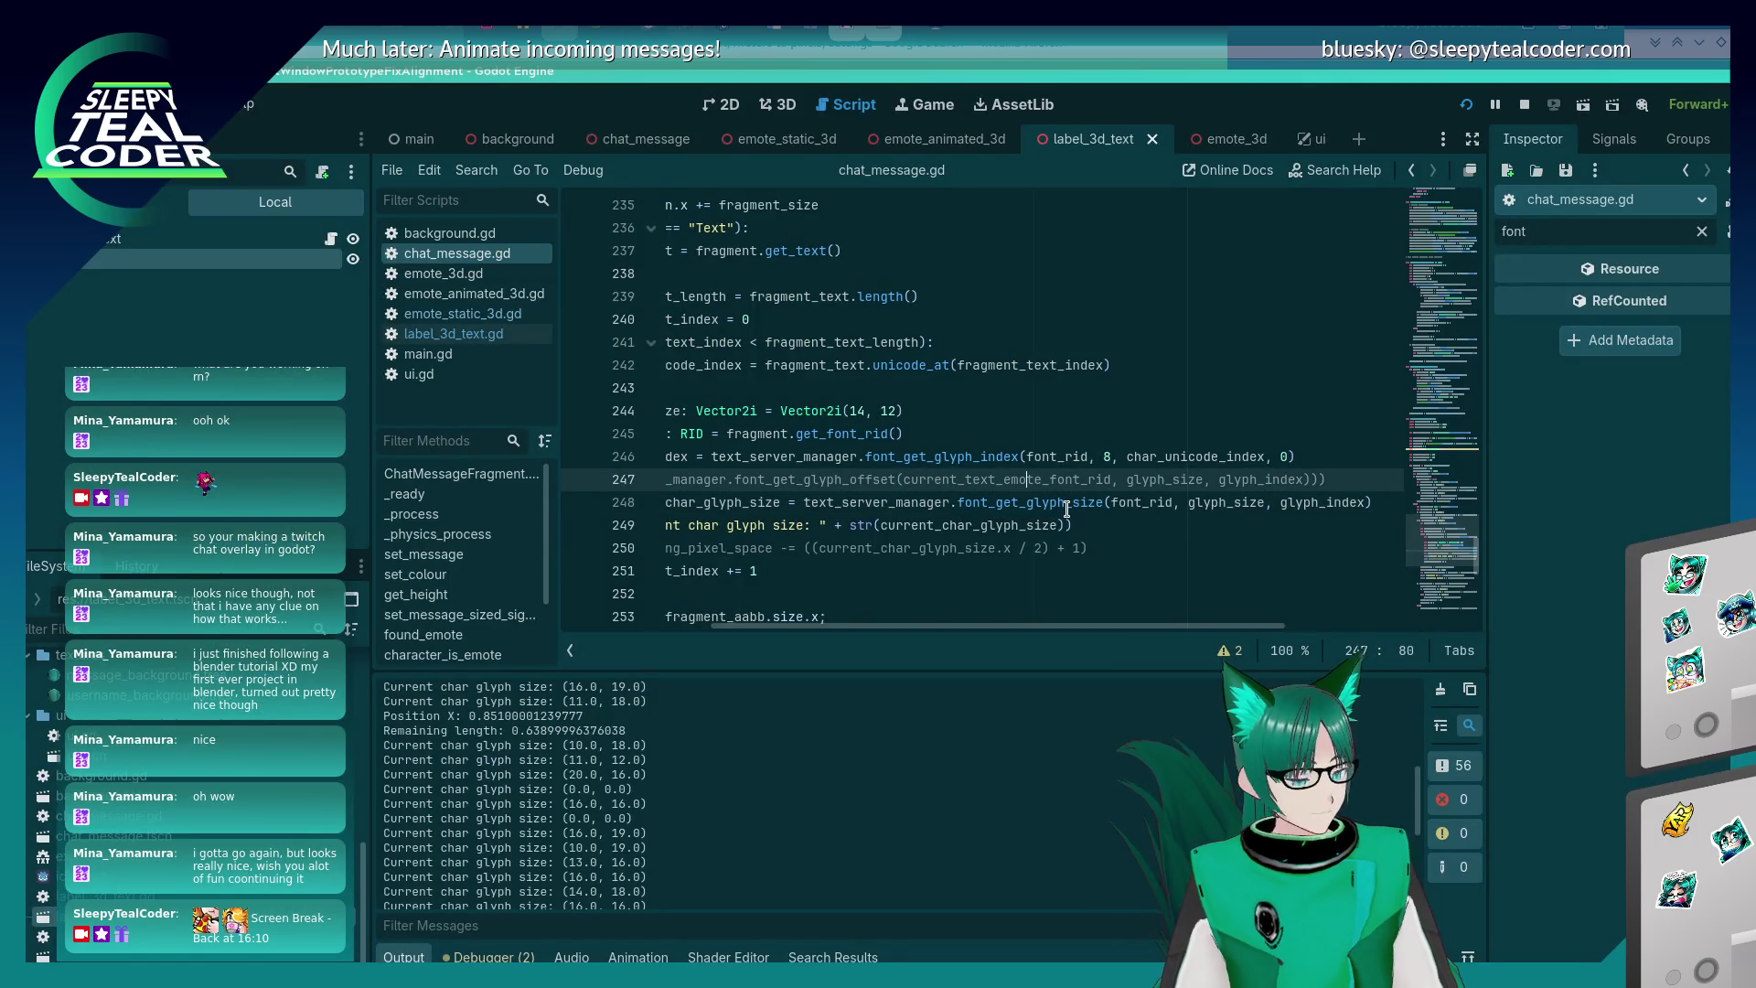
{"action": "key", "text": "Home"}
{"action": "key", "text": "Down"}
{"action": "key", "text": "Down"}
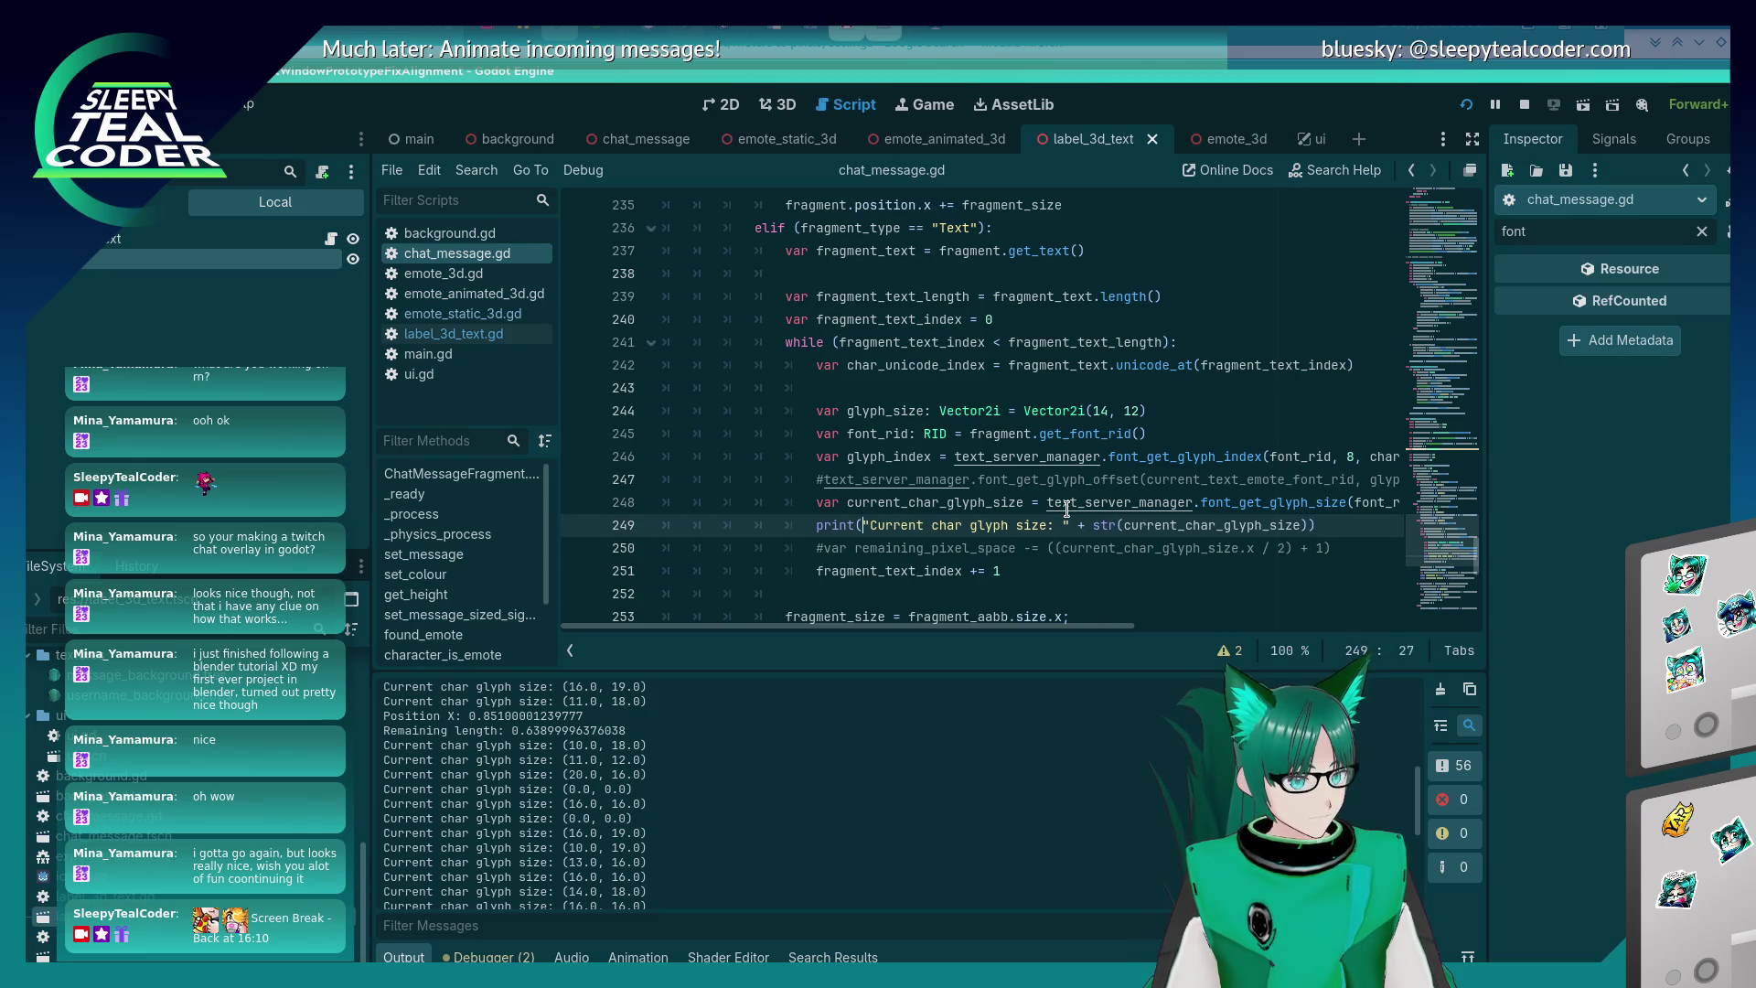
{"action": "key", "text": "Up"}
{"action": "key", "text": "Up"}
{"action": "key", "text": "Up"}
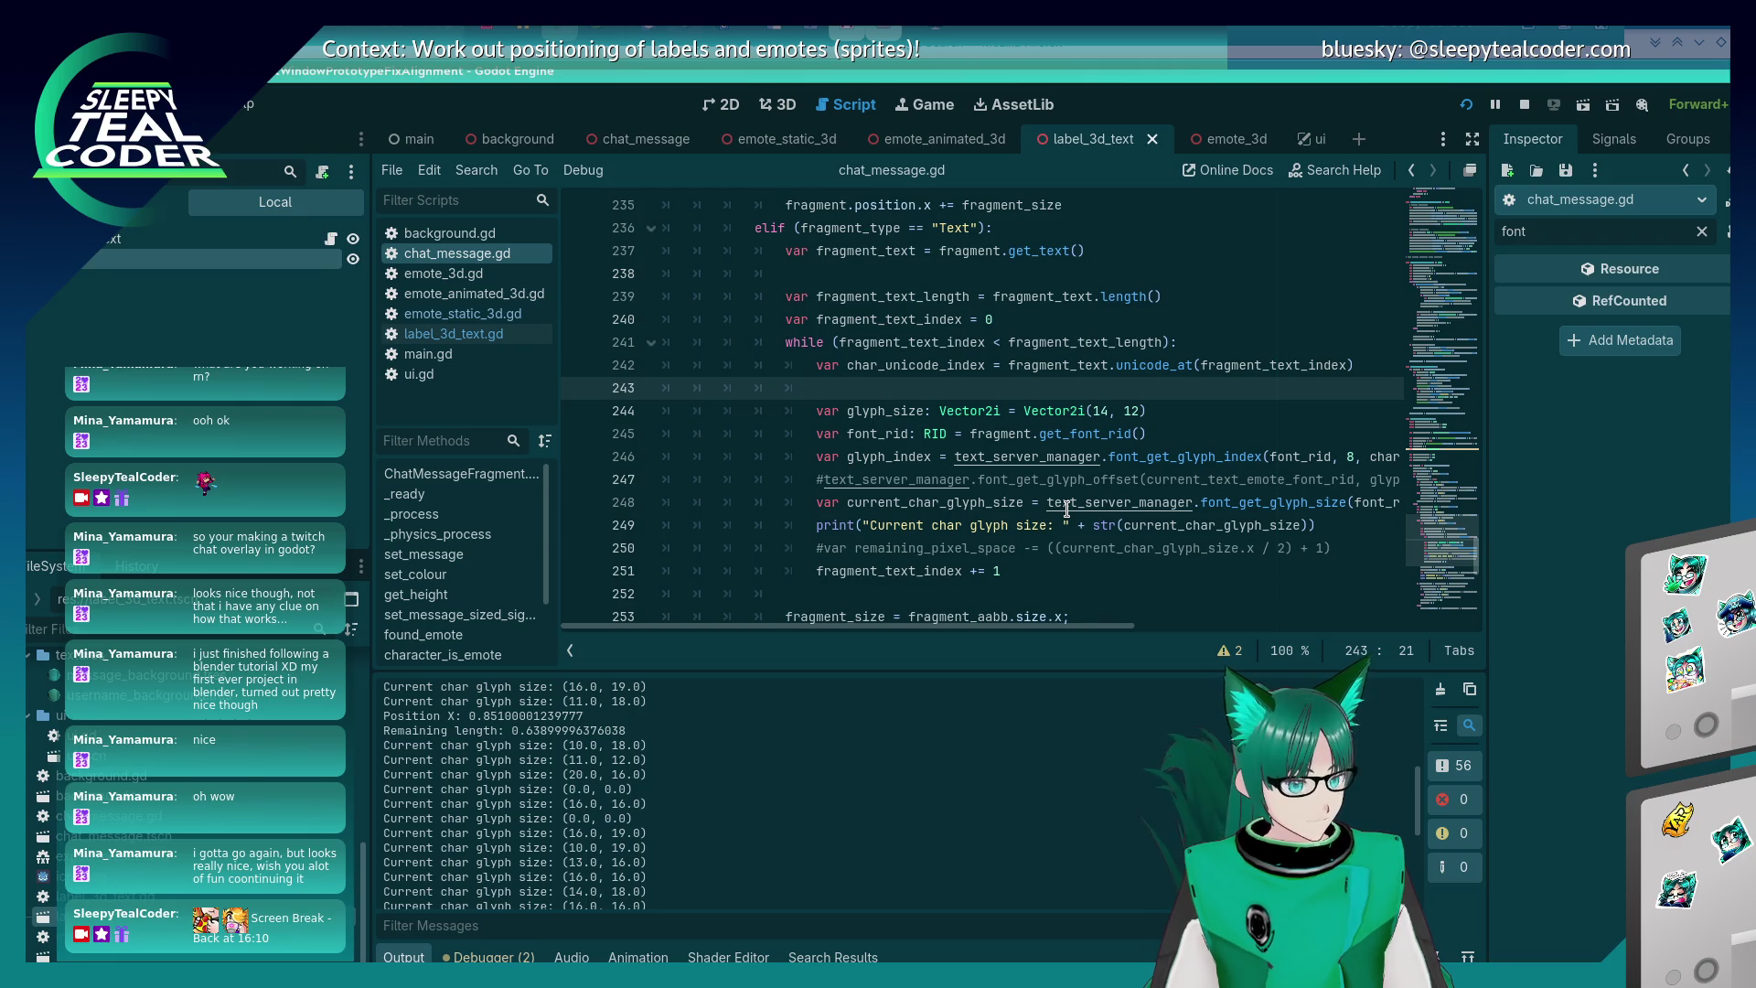
{"action": "key", "text": "alt+Tab"}
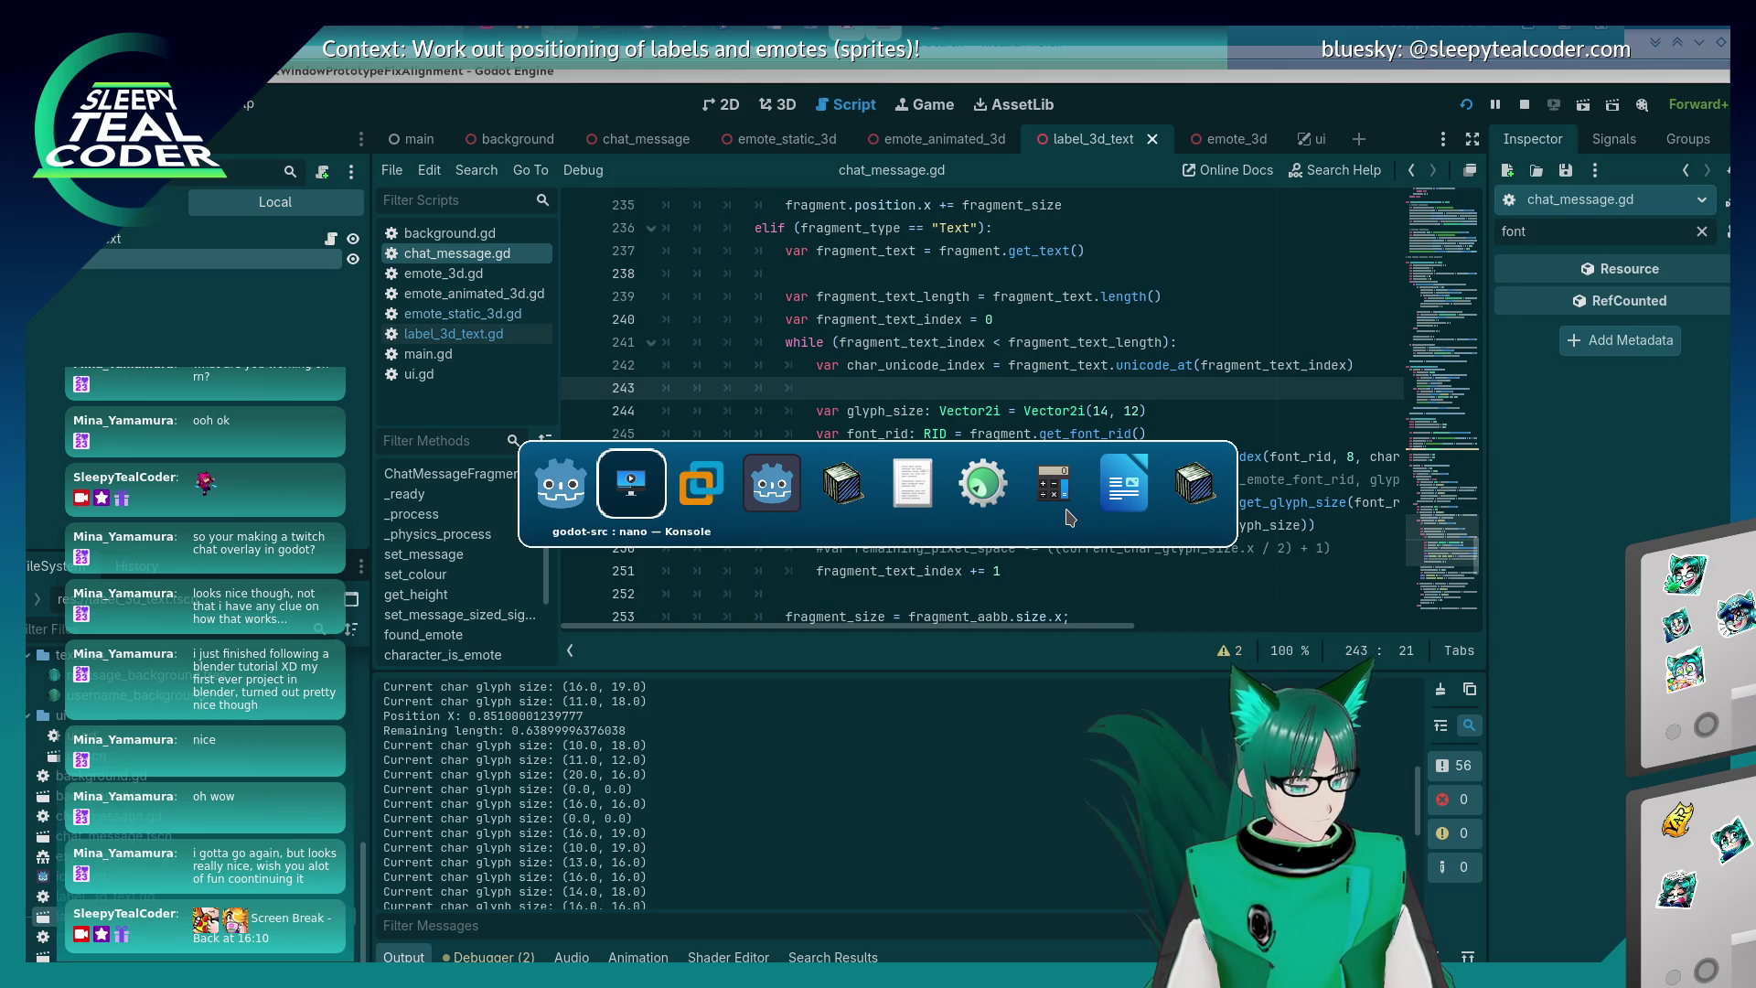
{"action": "key", "text": "alt+Tab"}
{"action": "key", "text": "alt+Tab"}
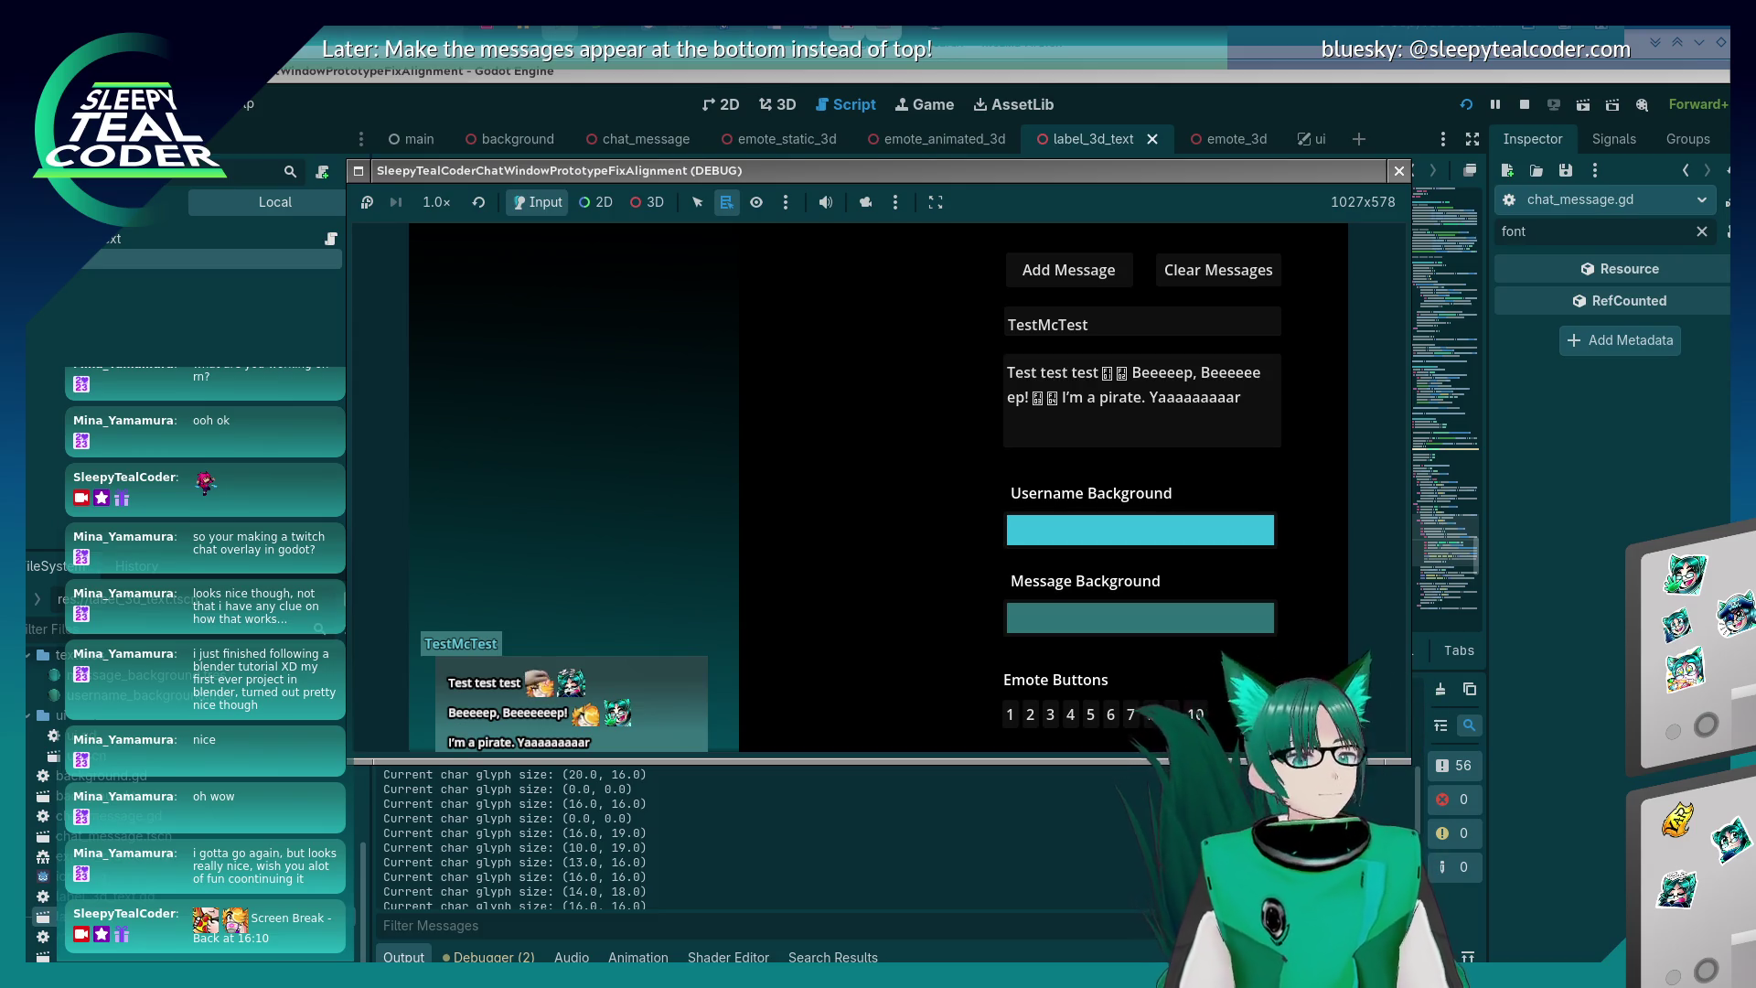
- Place the screen ruler over the game preview, lined up beneath the TestMcTest message
{"action": "mouse_move", "coordinate": [675, 813]}
{"action": "left_mouse_down"}
{"action": "mouse_move", "coordinate": [558, 747]}
{"action": "mouse_move", "coordinate": [584, 752]}
{"action": "left_mouse_up"}
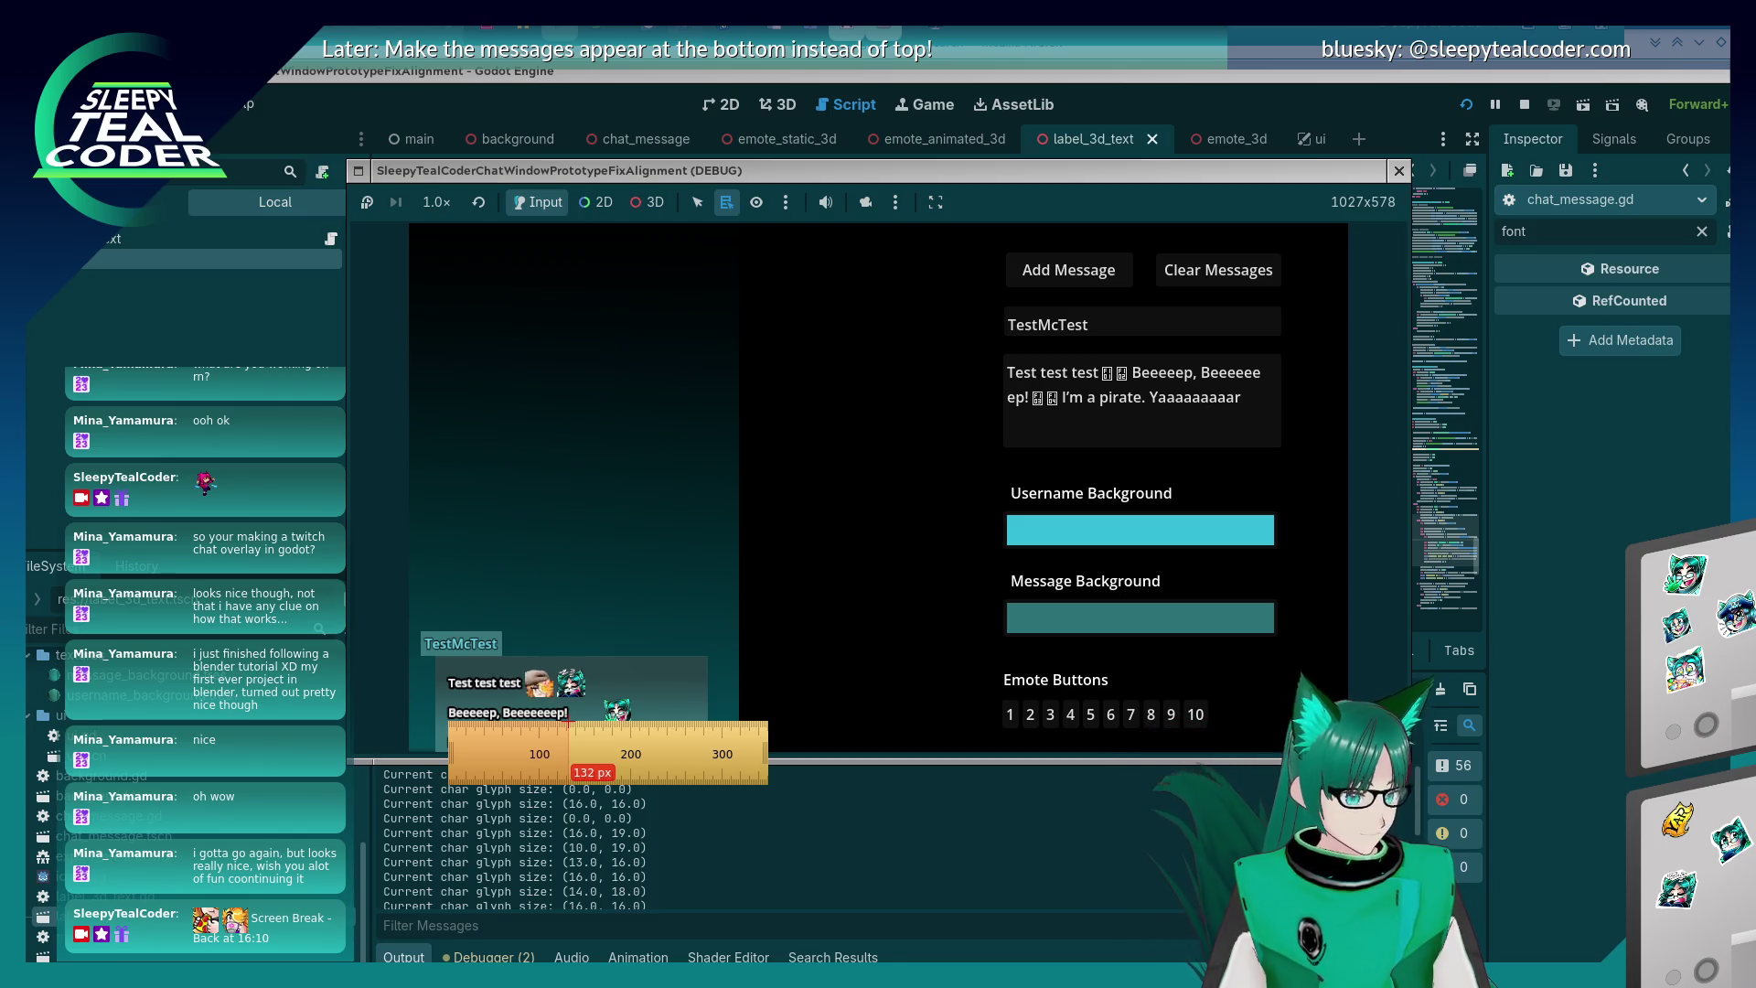
{"action": "left_click_drag", "start_coordinate": [557, 745], "coordinate": [701, 709]}
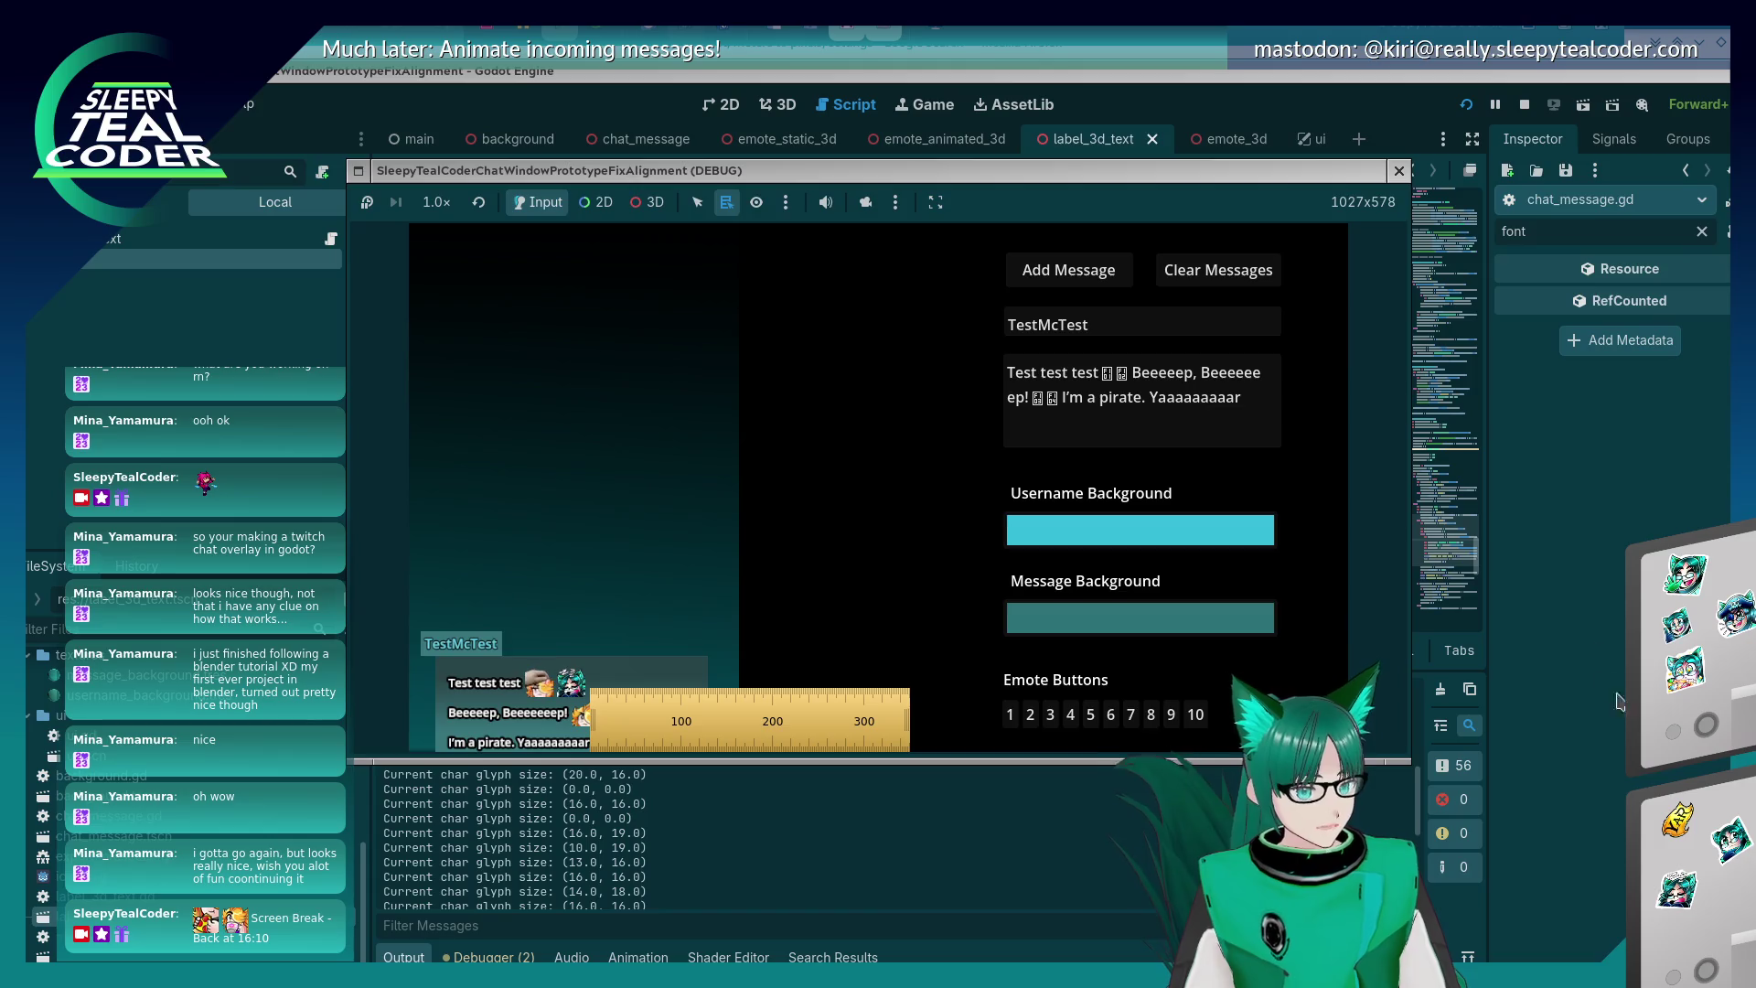
- Stop the running game and scroll through chat_message.gd toward the glyph size code
{"action": "key", "text": "F8"}
{"action": "scroll", "coordinate": [817, 523], "scroll_direction": "down", "scroll_amount": 2}
{"action": "scroll", "coordinate": [817, 523], "scroll_direction": "up", "scroll_amount": 2}
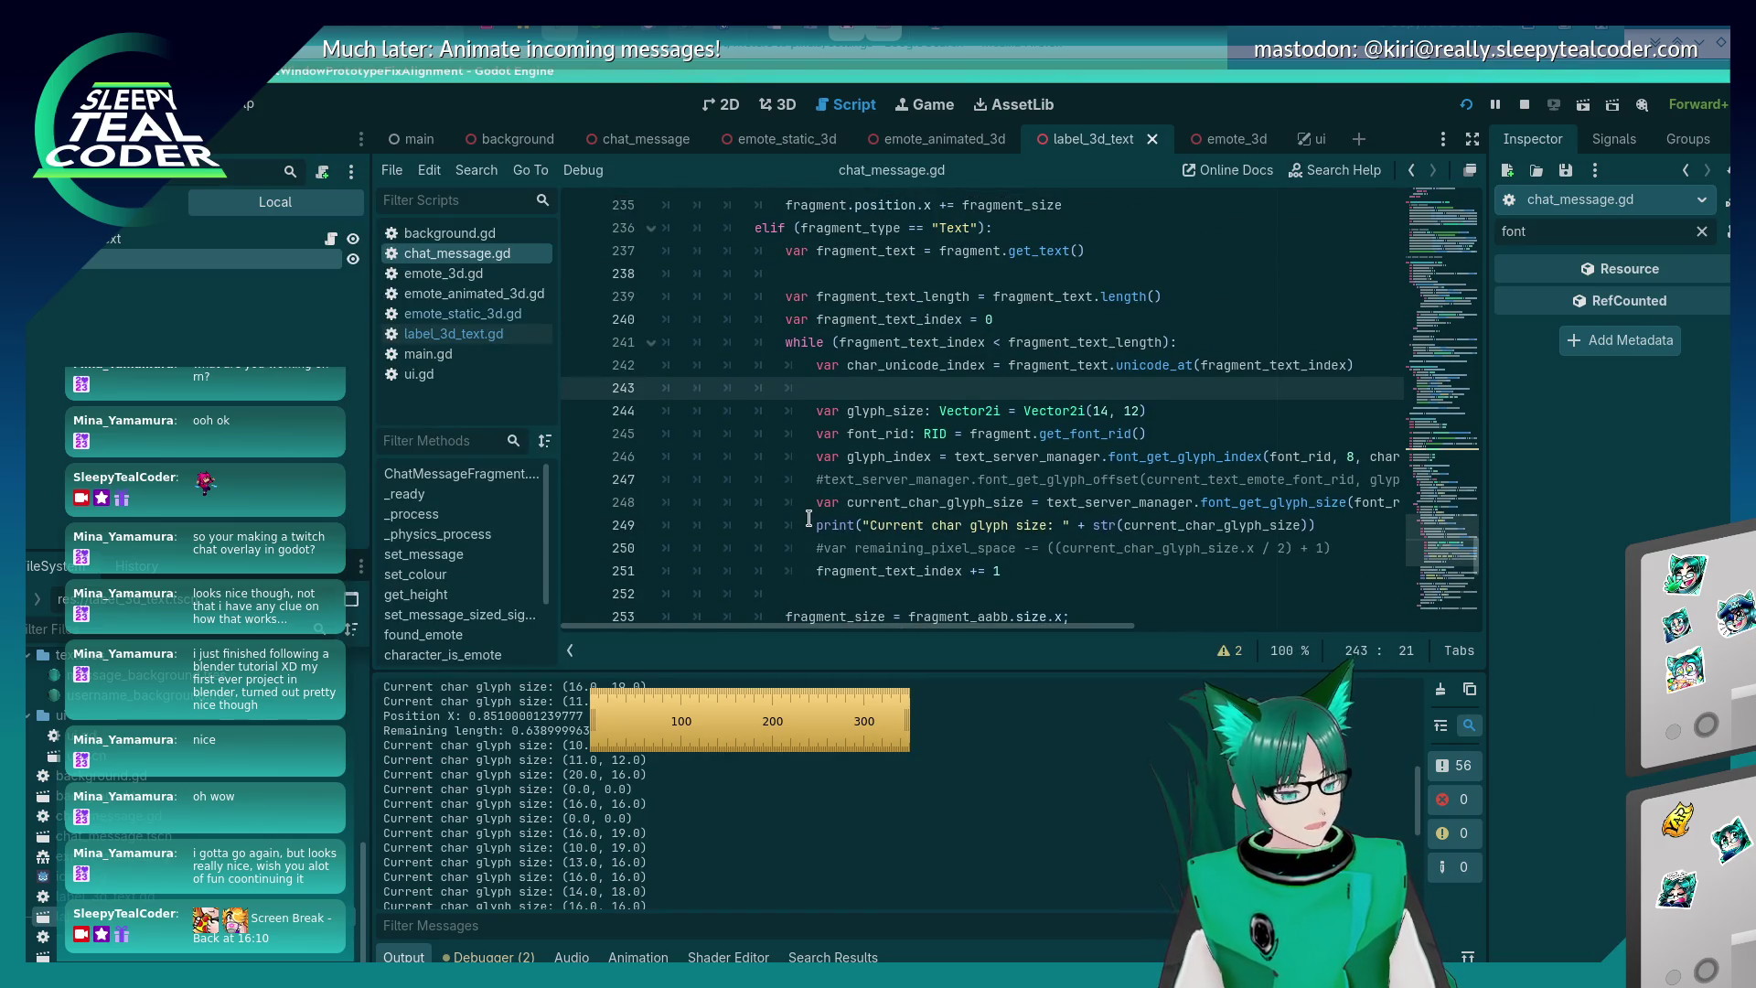
{"action": "mouse_move", "coordinate": [808, 518]}
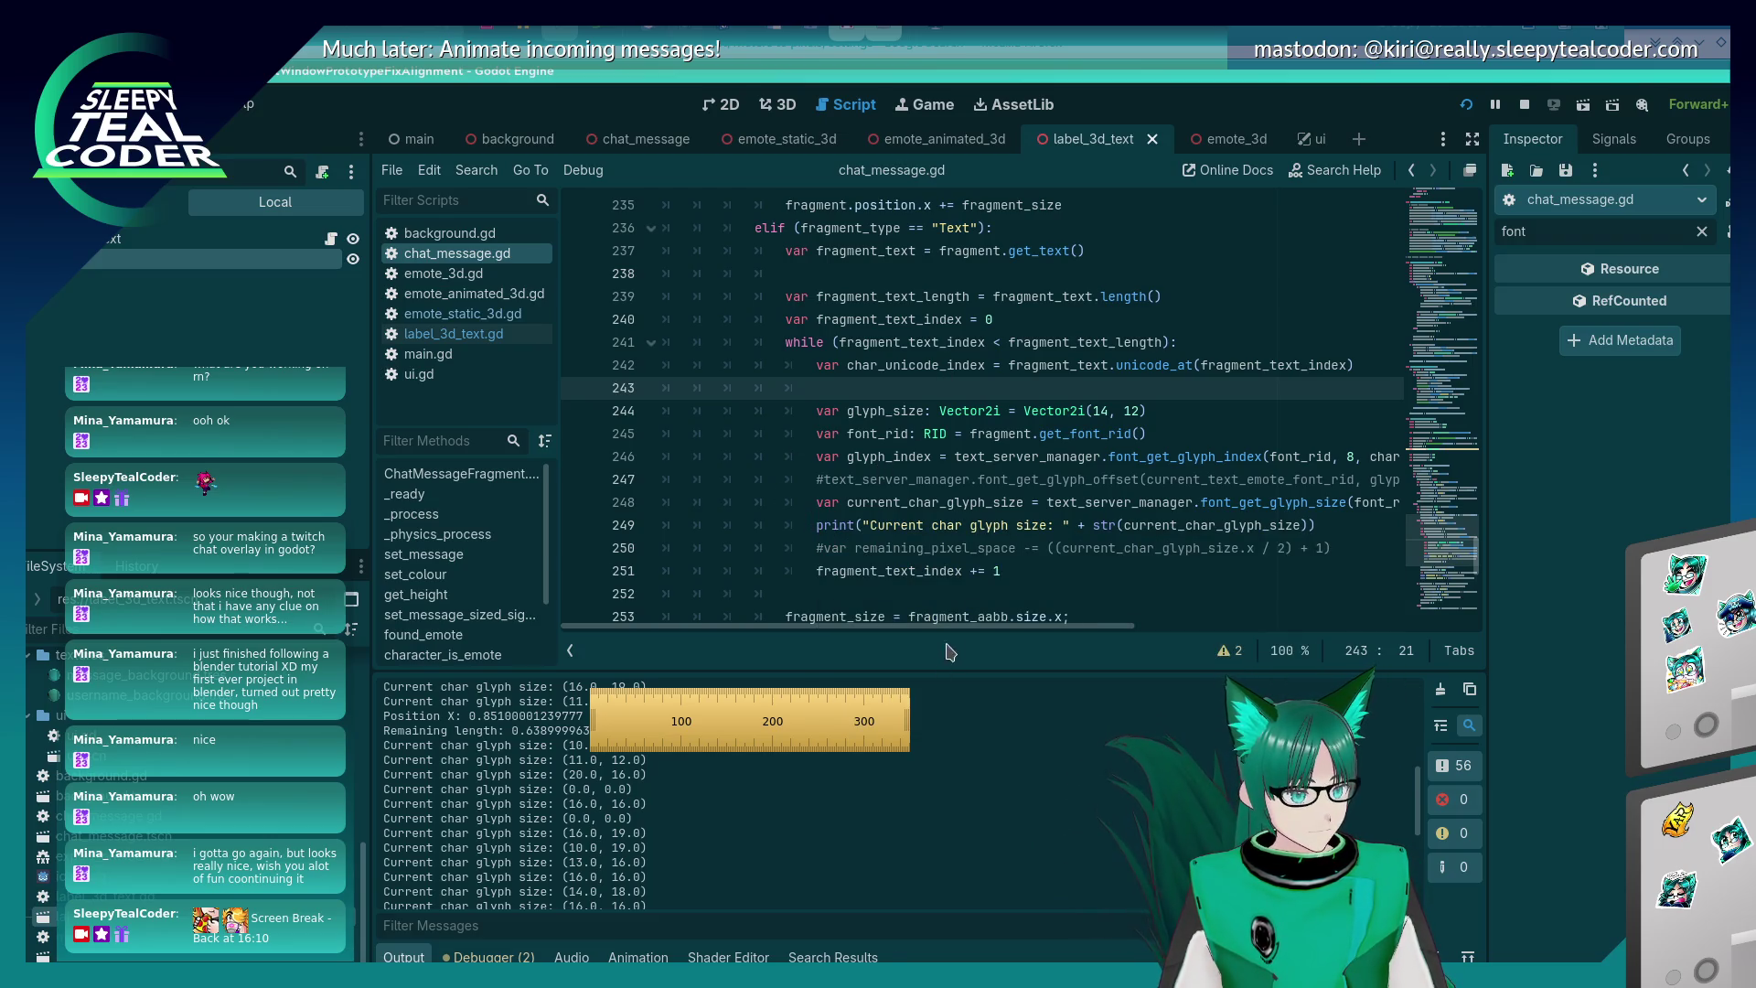
{"action": "scroll", "coordinate": [946, 627], "scroll_direction": "right", "scroll_amount": 5}
{"action": "scroll", "coordinate": [946, 626], "scroll_direction": "left", "scroll_amount": 5}
{"action": "scroll", "coordinate": [957, 562], "scroll_direction": "up", "scroll_amount": 2}
{"action": "scroll", "coordinate": [994, 452], "scroll_direction": "down", "scroll_amount": 5}
{"action": "scroll", "coordinate": [995, 451], "scroll_direction": "up", "scroll_amount": 6}
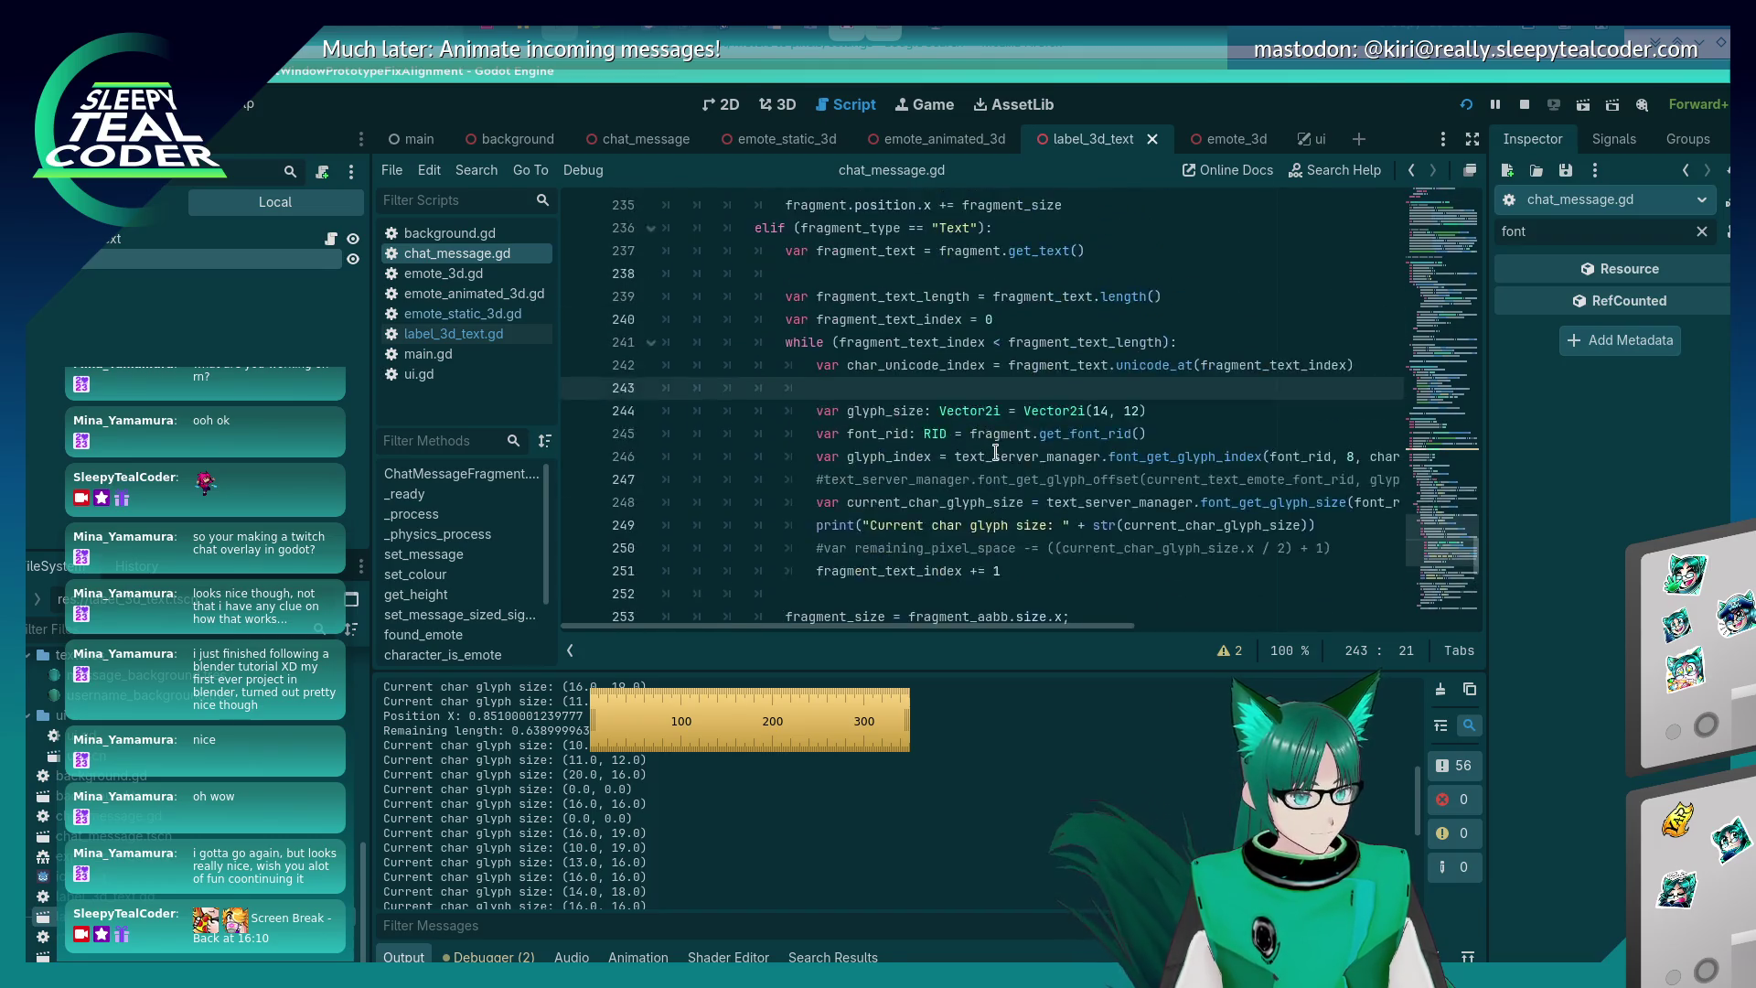
{"action": "scroll", "coordinate": [995, 452], "scroll_direction": "down", "scroll_amount": 3}
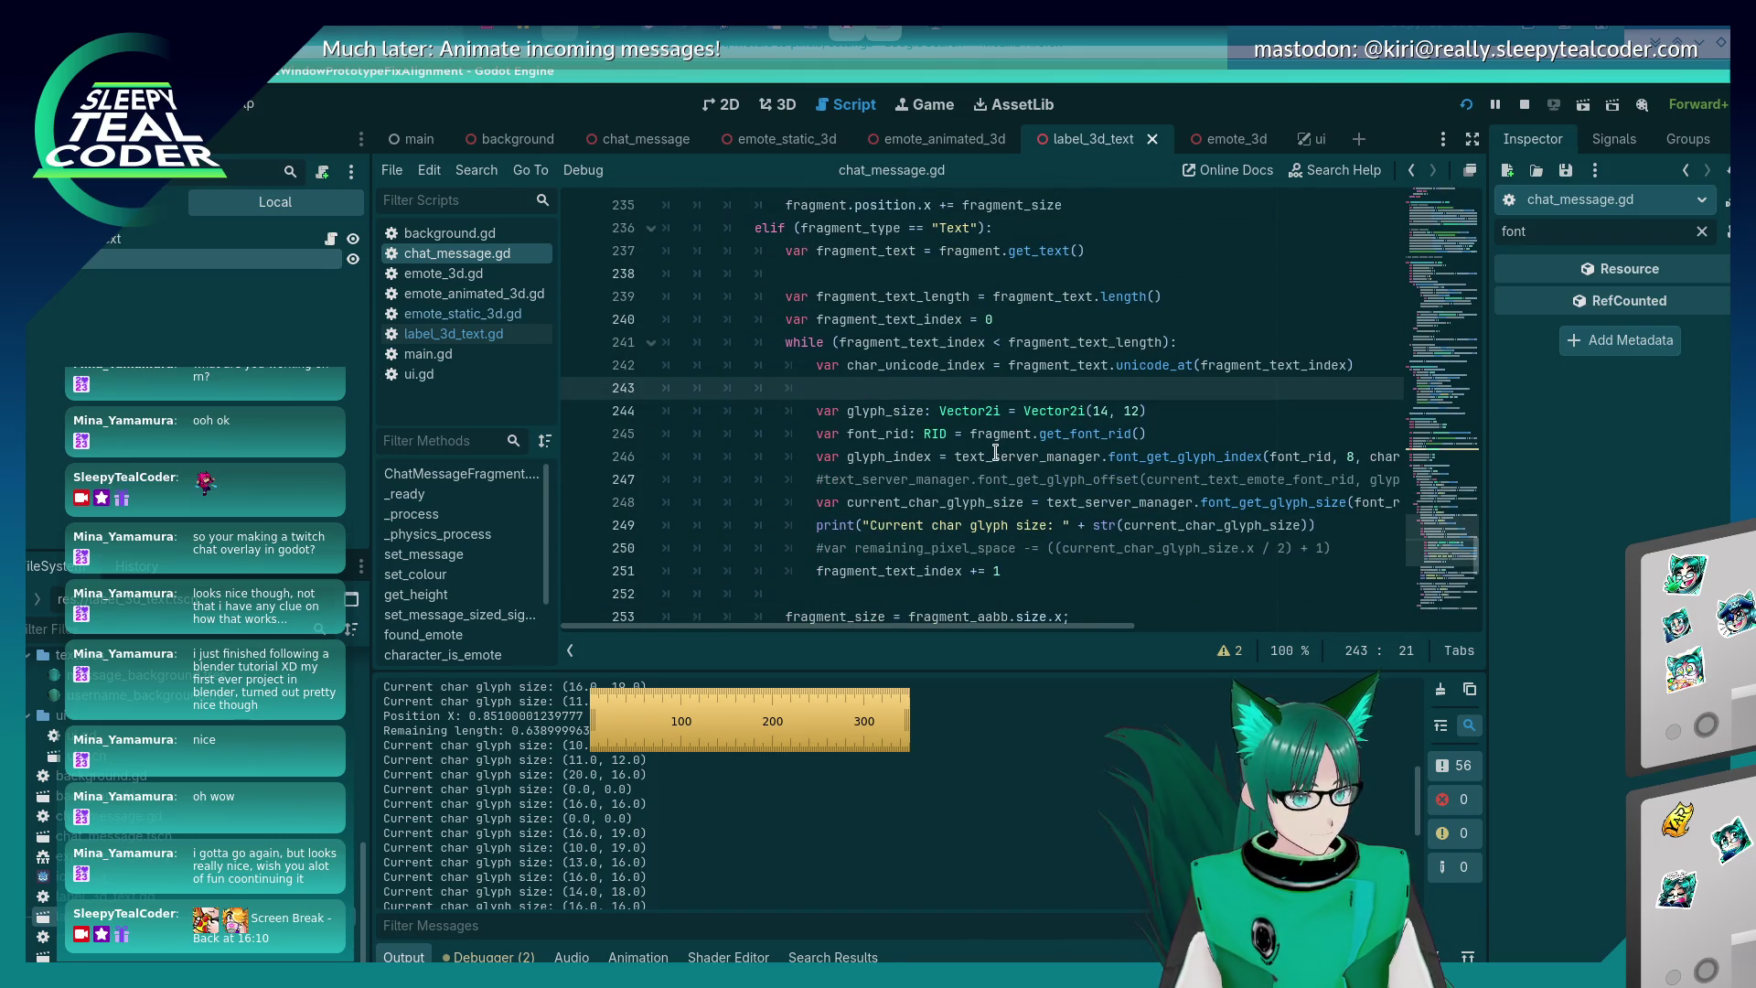
- Change line 244's glyph size from Vector2i(14, 12) to Vector2i(8, 8) and rerun the project
{"action": "mouse_move", "coordinate": [996, 423]}
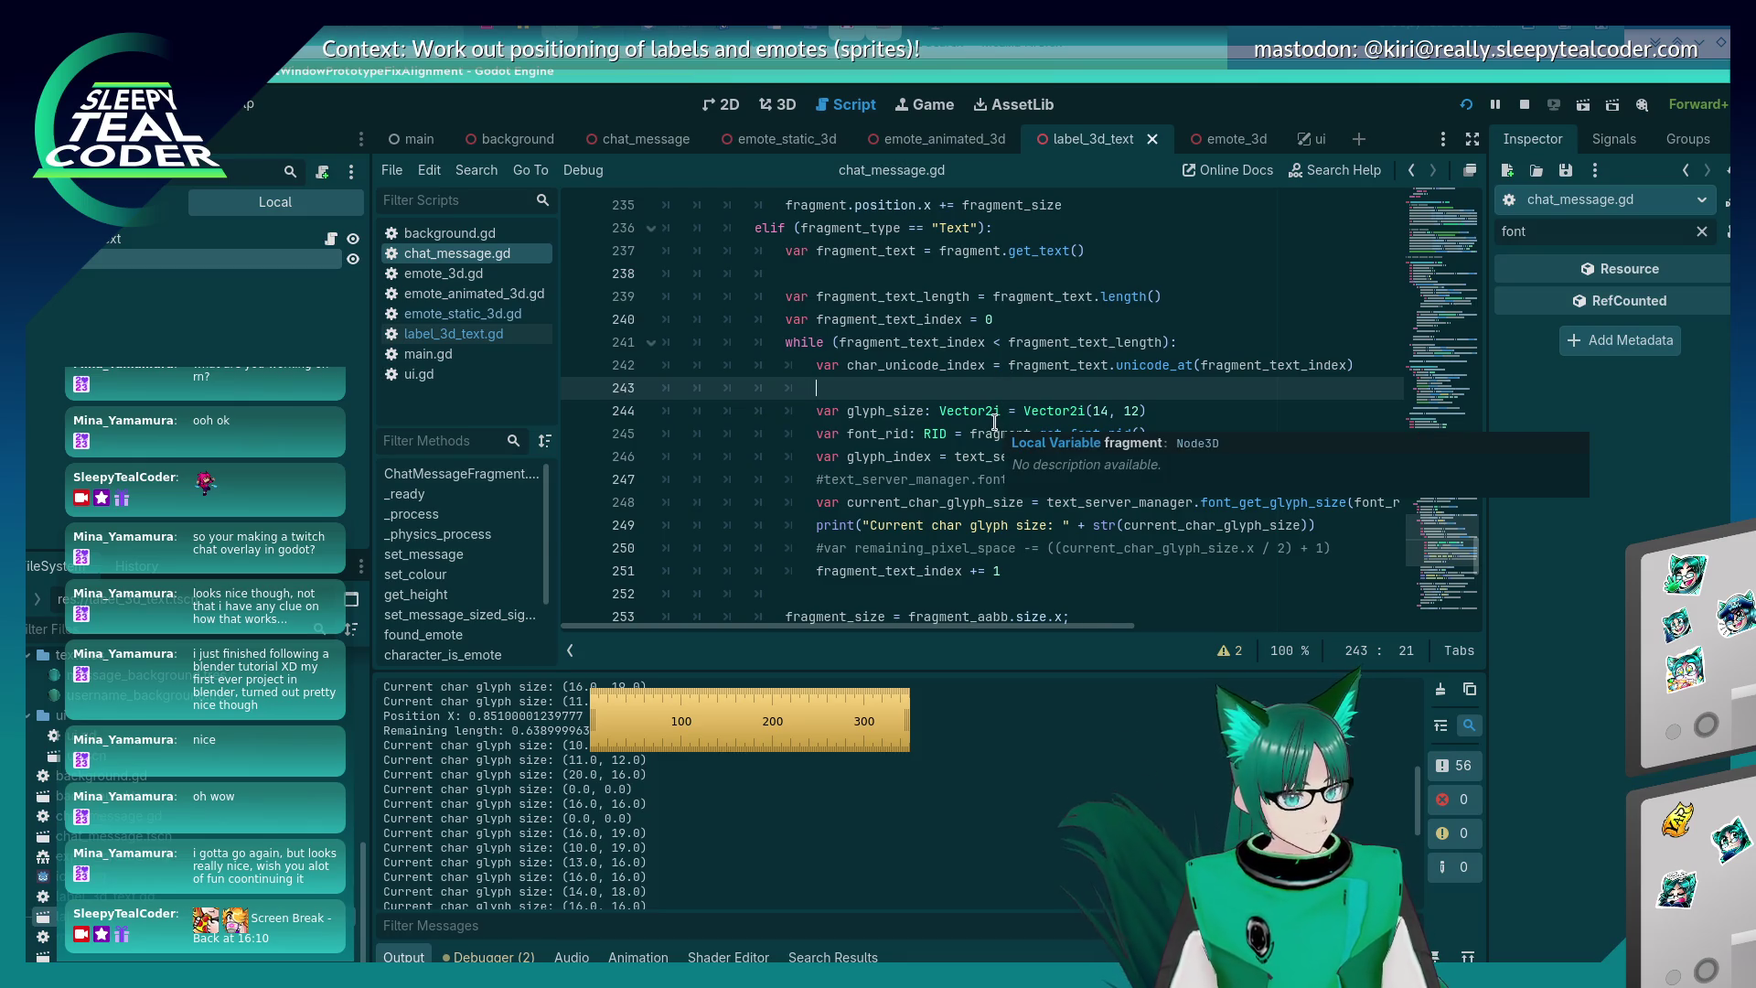
{"action": "scroll", "coordinate": [1049, 627], "scroll_direction": "right", "scroll_amount": 1}
{"action": "scroll", "coordinate": [1050, 627], "scroll_direction": "right", "scroll_amount": 5}
{"action": "scroll", "coordinate": [1075, 529], "scroll_direction": "left", "scroll_amount": 3}
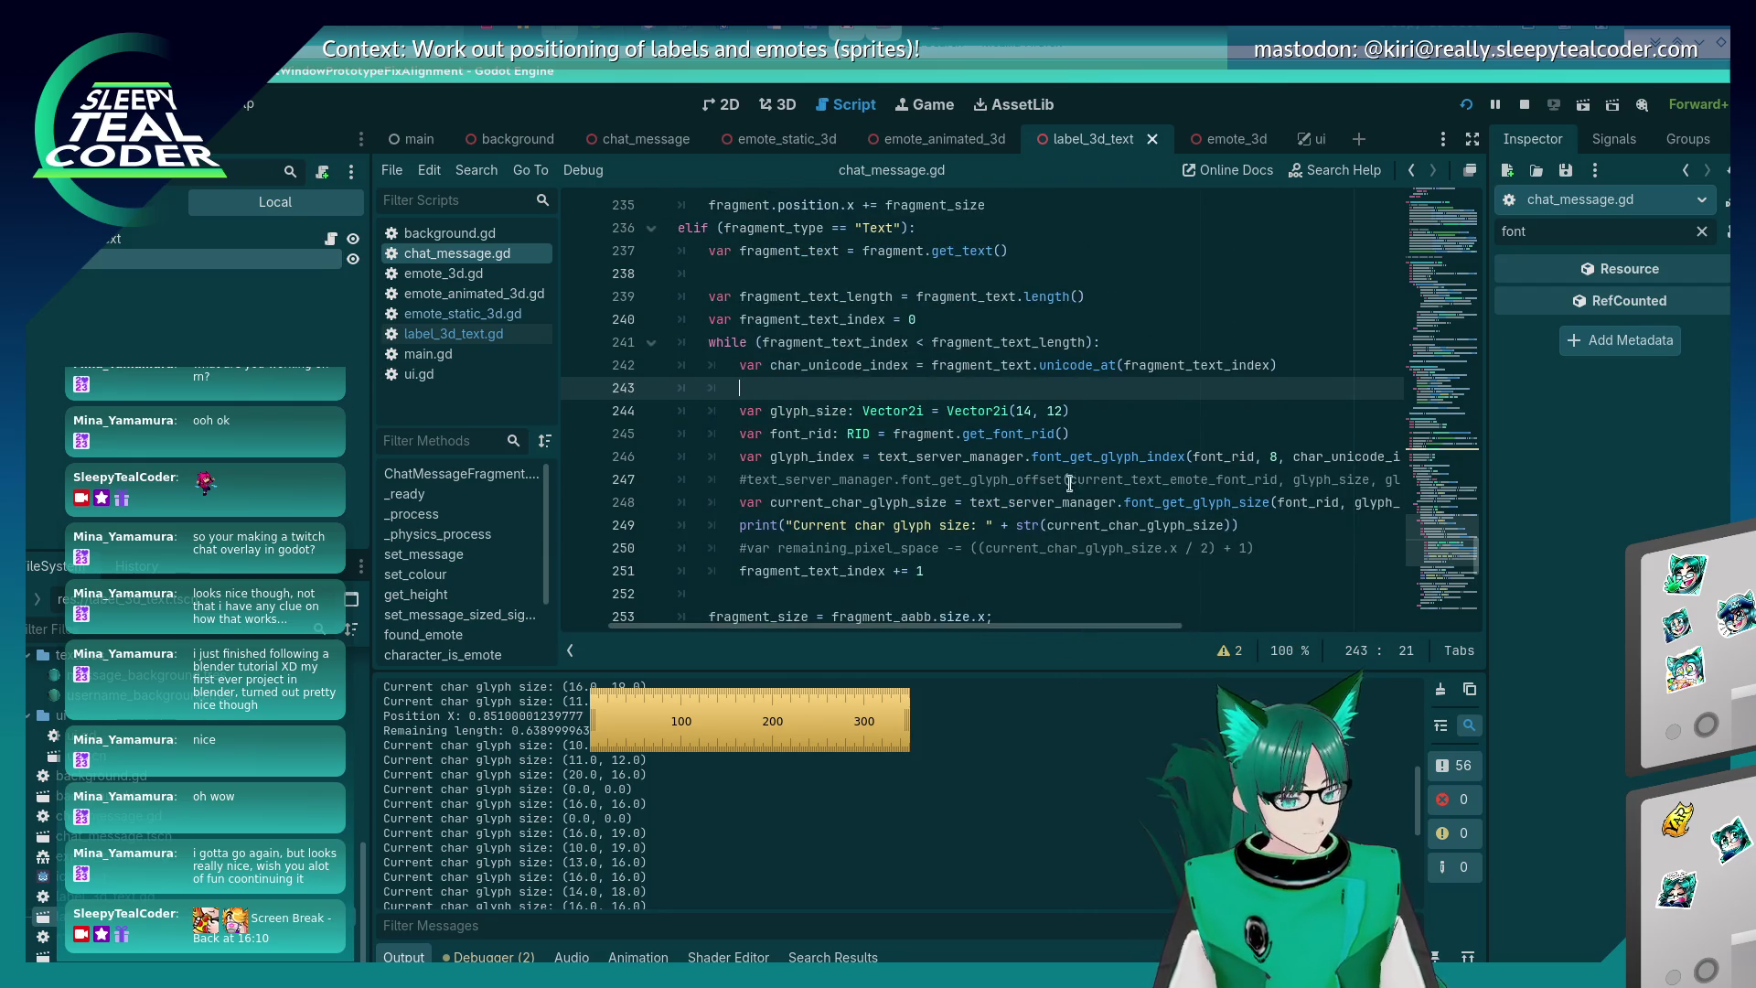
{"action": "left_click", "coordinate": [1025, 410]}
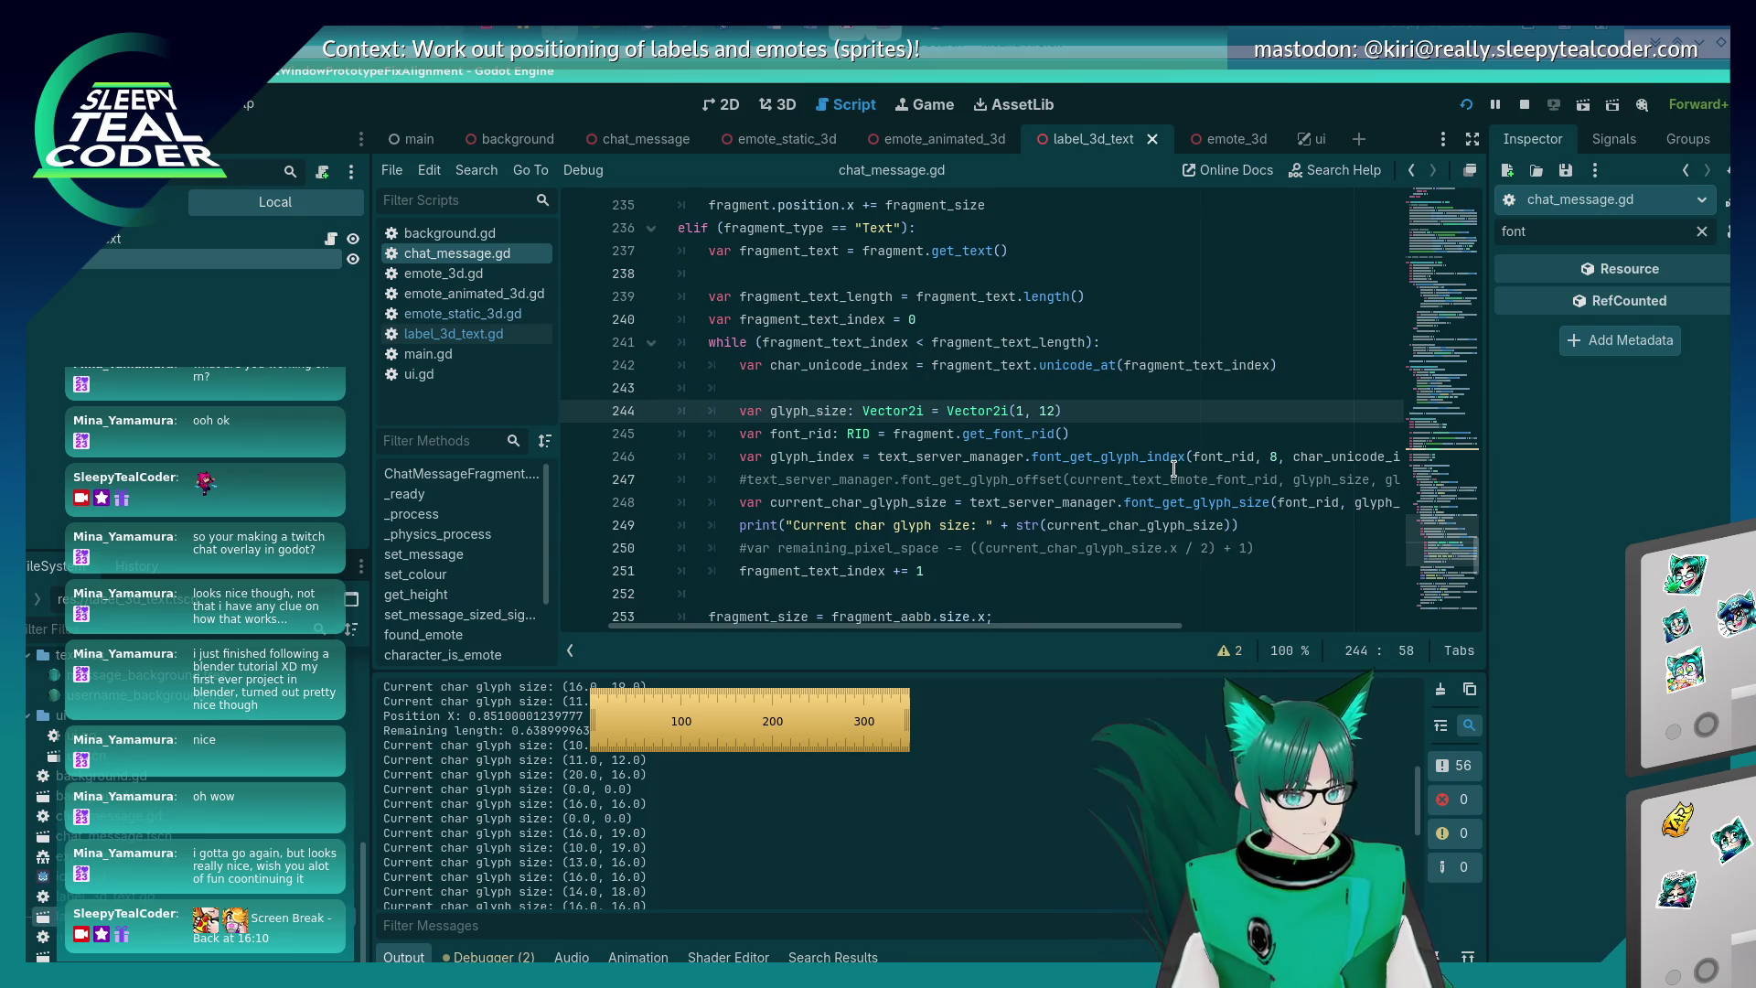
{"action": "type", "text": "8"}
{"action": "key", "text": "Right"}
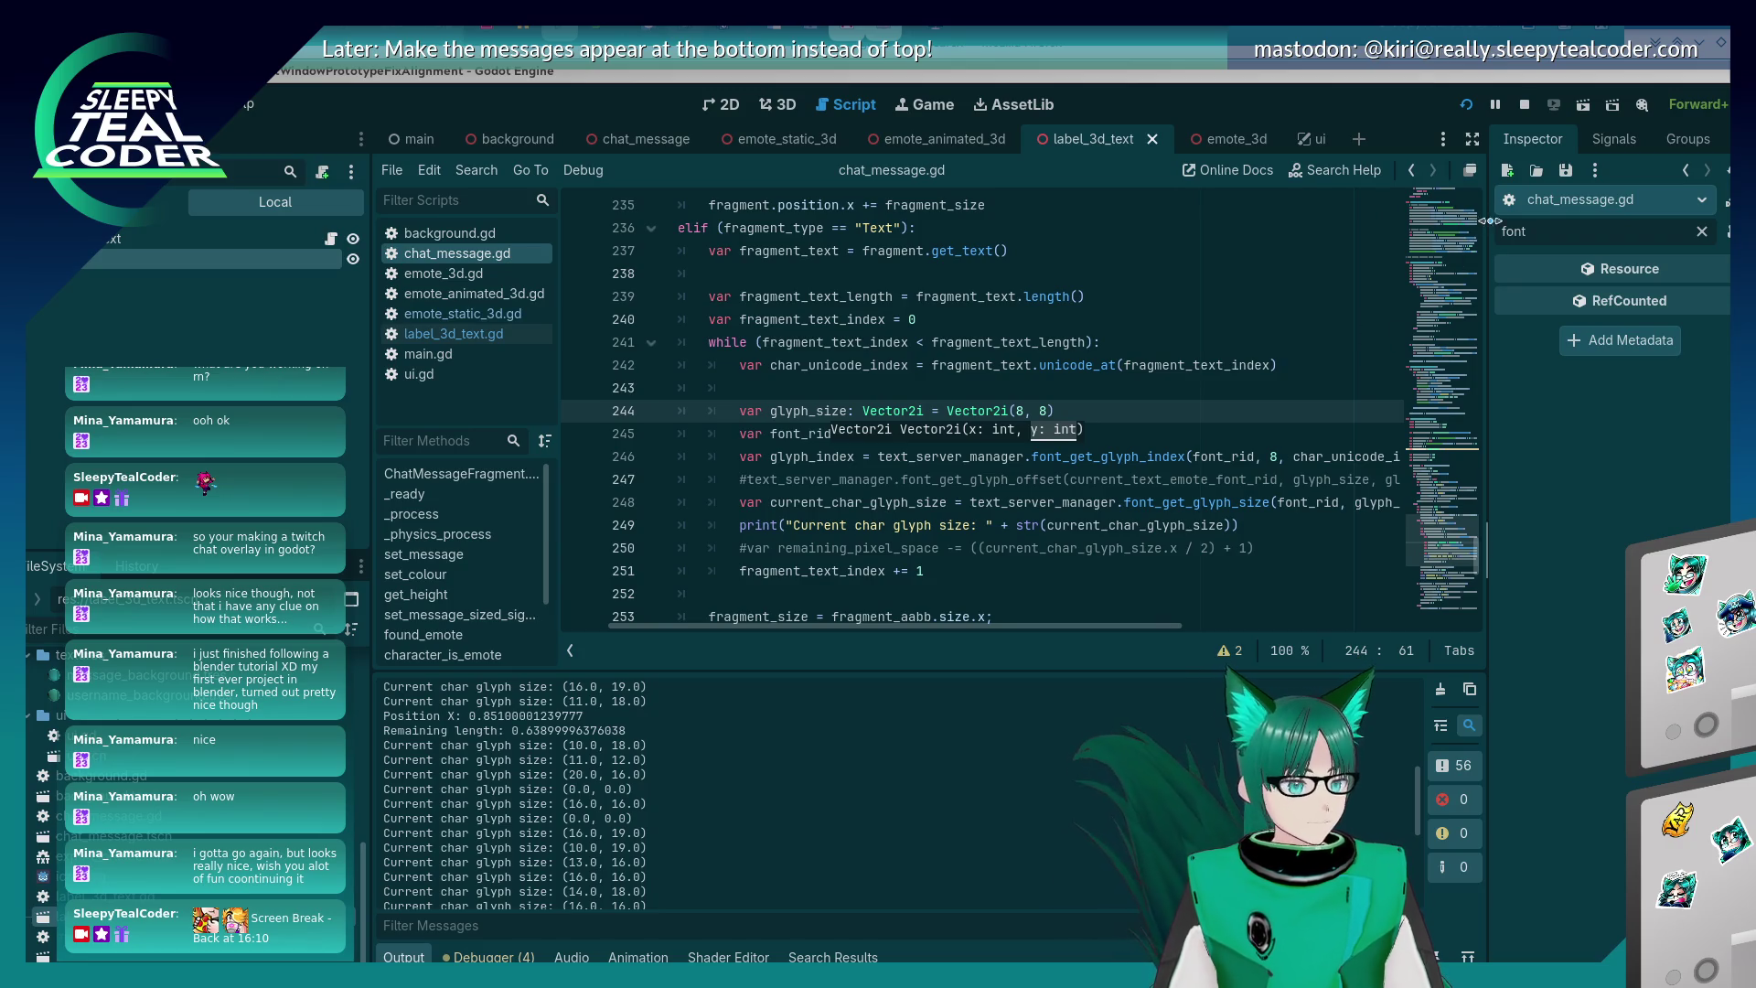
{"action": "left_click", "coordinate": [1150, 478]}
{"action": "left_click", "coordinate": [1492, 104]}
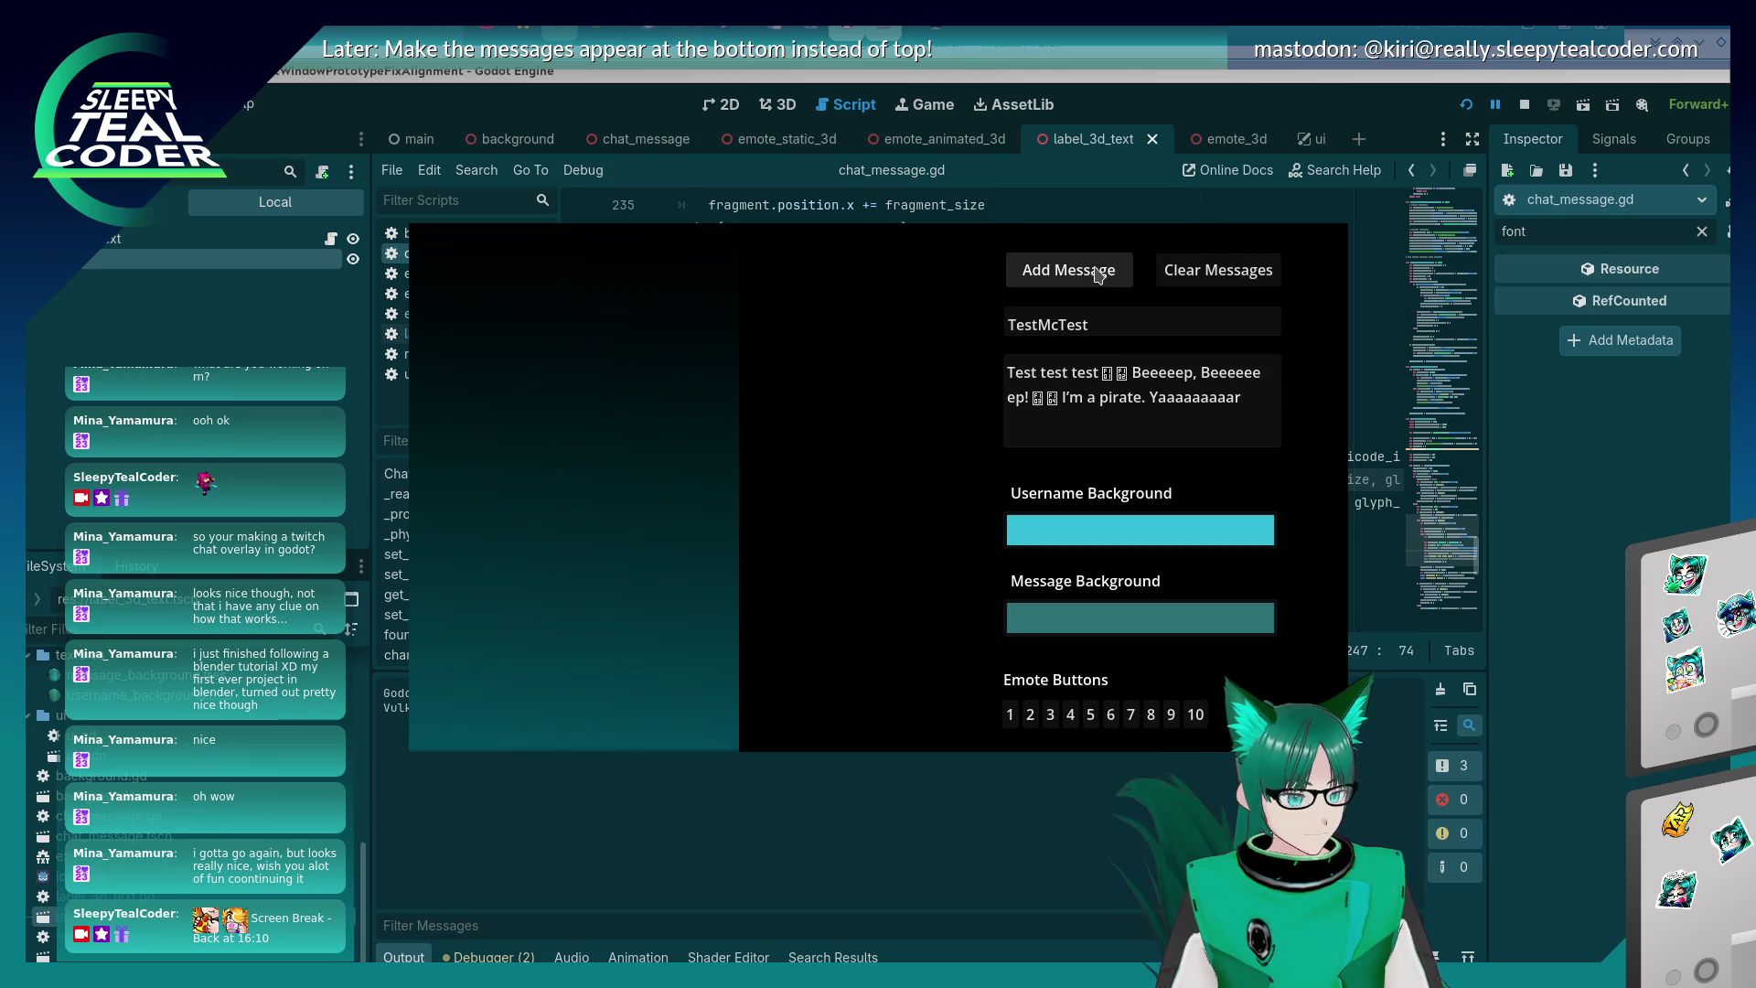
- Add another test chat message and lay the screen ruler under the stacked messages
{"action": "left_click", "coordinate": [1098, 274]}
{"action": "double_click", "coordinate": [766, 883]}
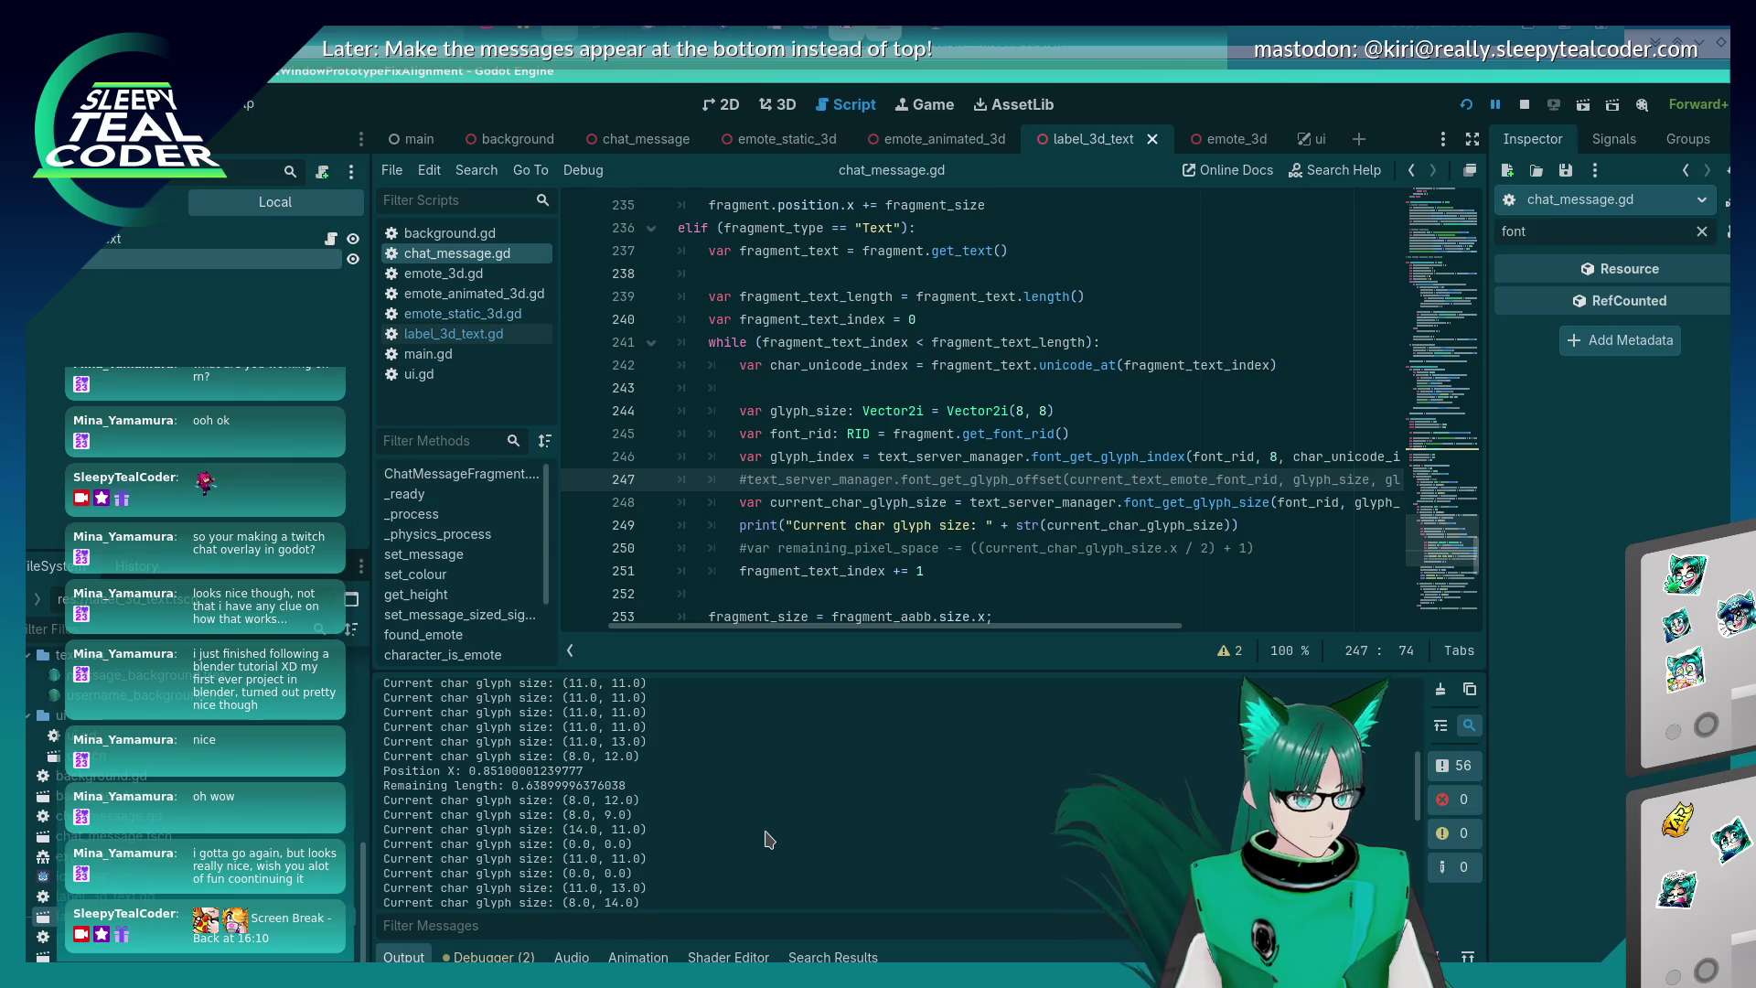
{"action": "key", "text": "alt+Tab"}
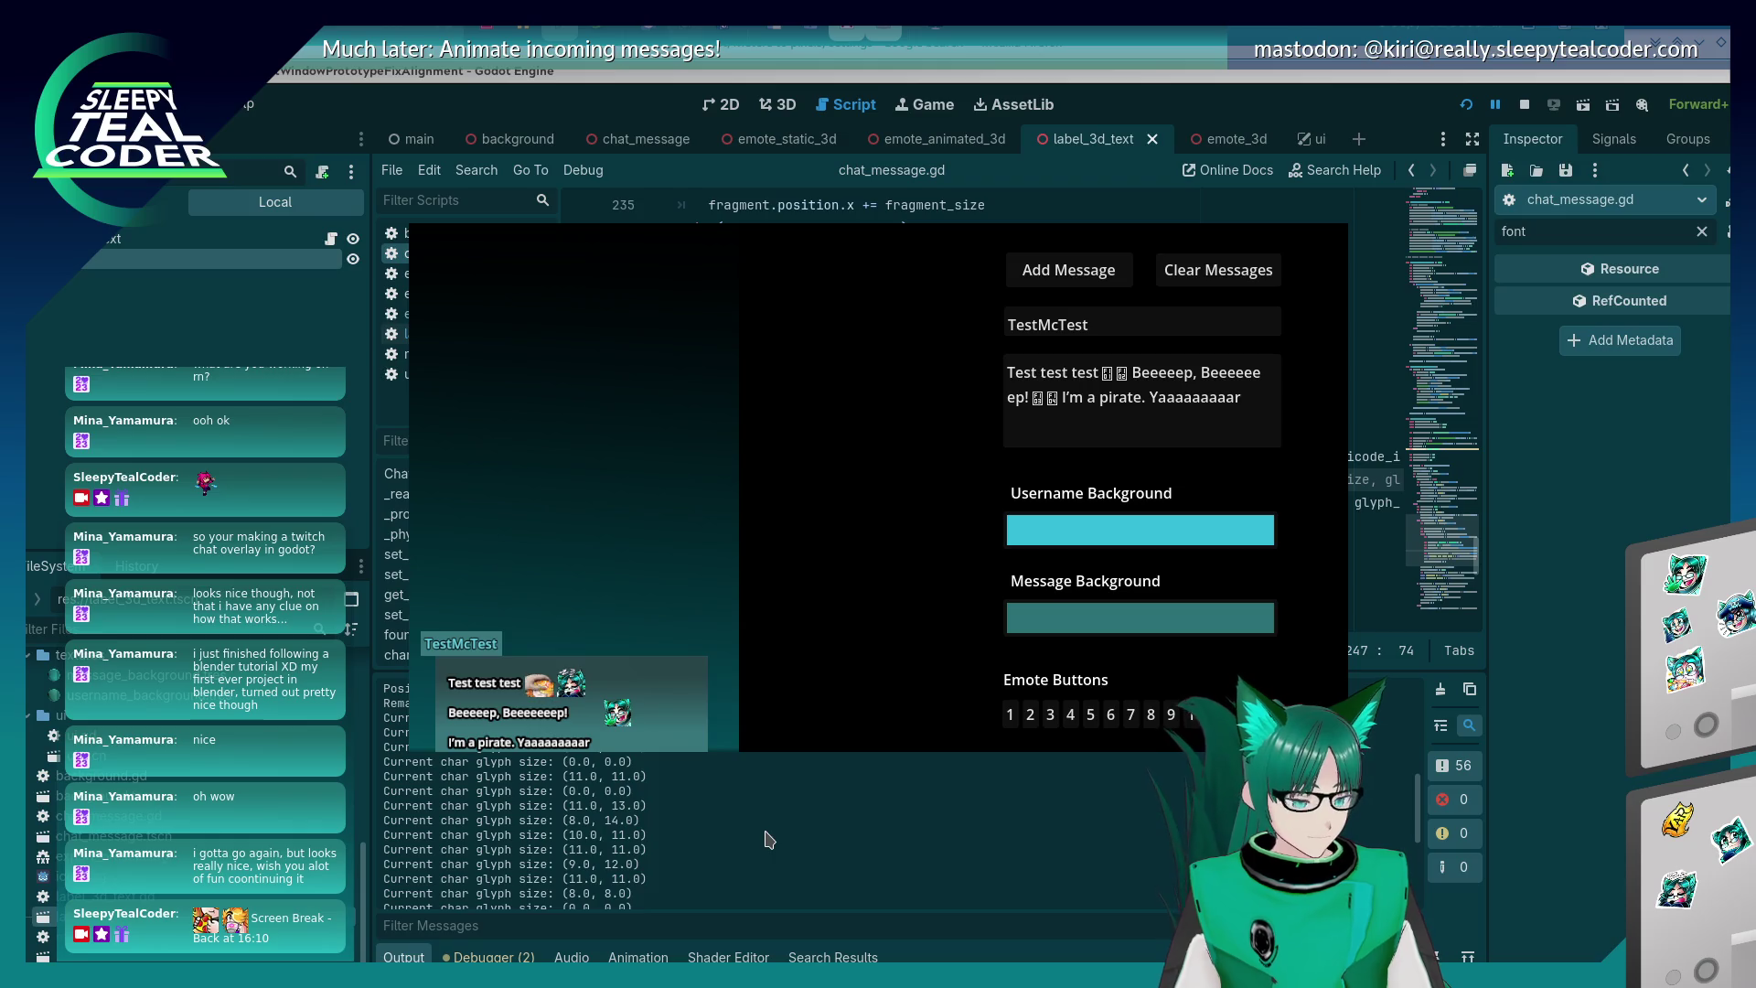
{"action": "left_click_drag", "start_coordinate": [1025, 598], "coordinate": [495, 718]}
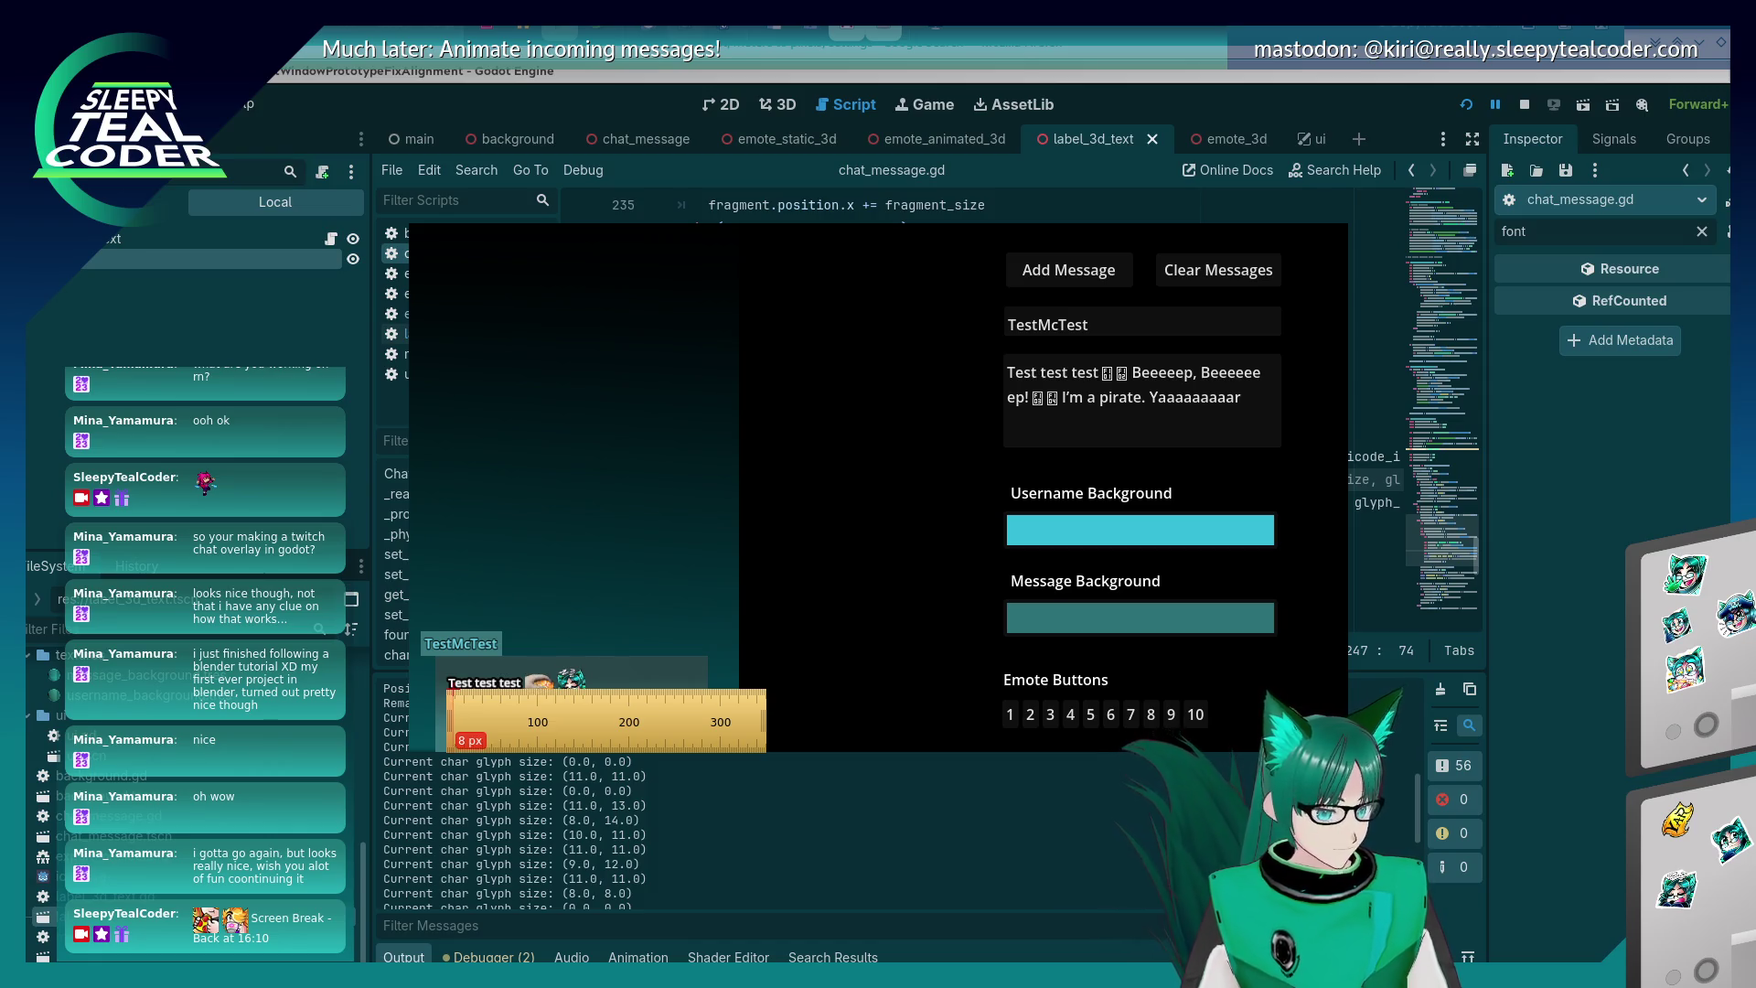
{"action": "left_click", "coordinate": [731, 868]}
- Align the ruler with the message edge to read the 8 px and 9 px gaps, then dismiss it
{"action": "scroll", "coordinate": [732, 869], "scroll_direction": "up", "scroll_amount": 2}
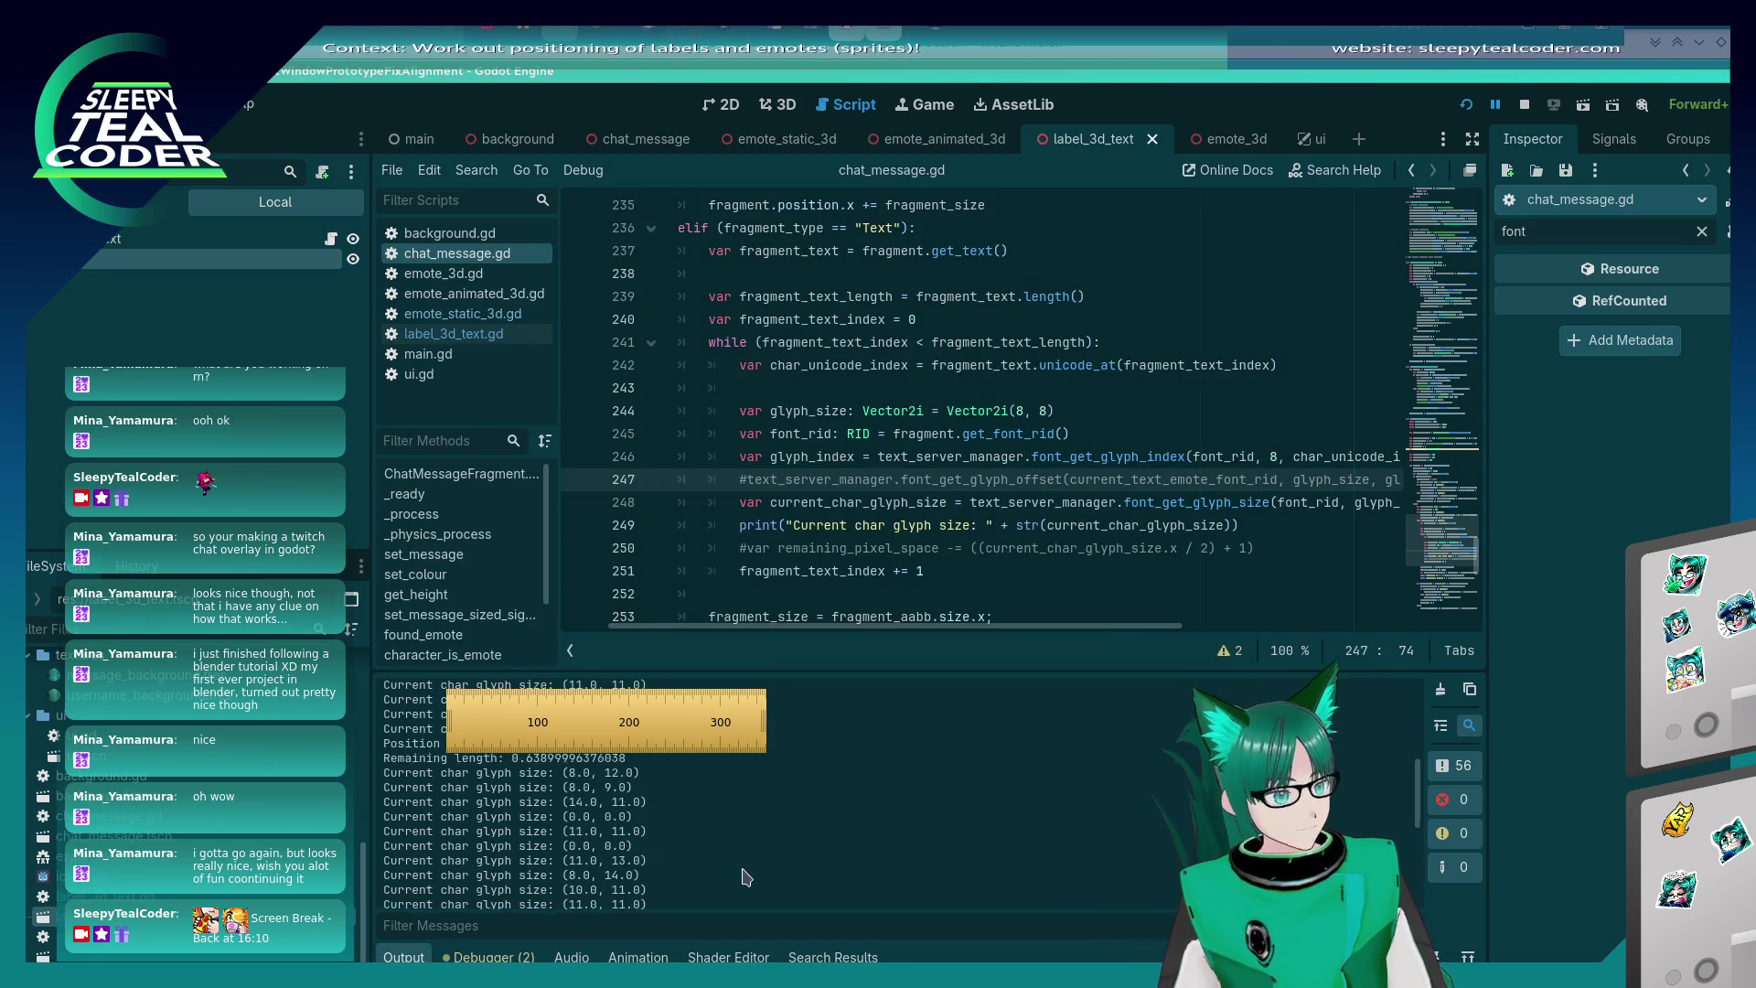
{"action": "scroll", "coordinate": [732, 868], "scroll_direction": "down", "scroll_amount": 1}
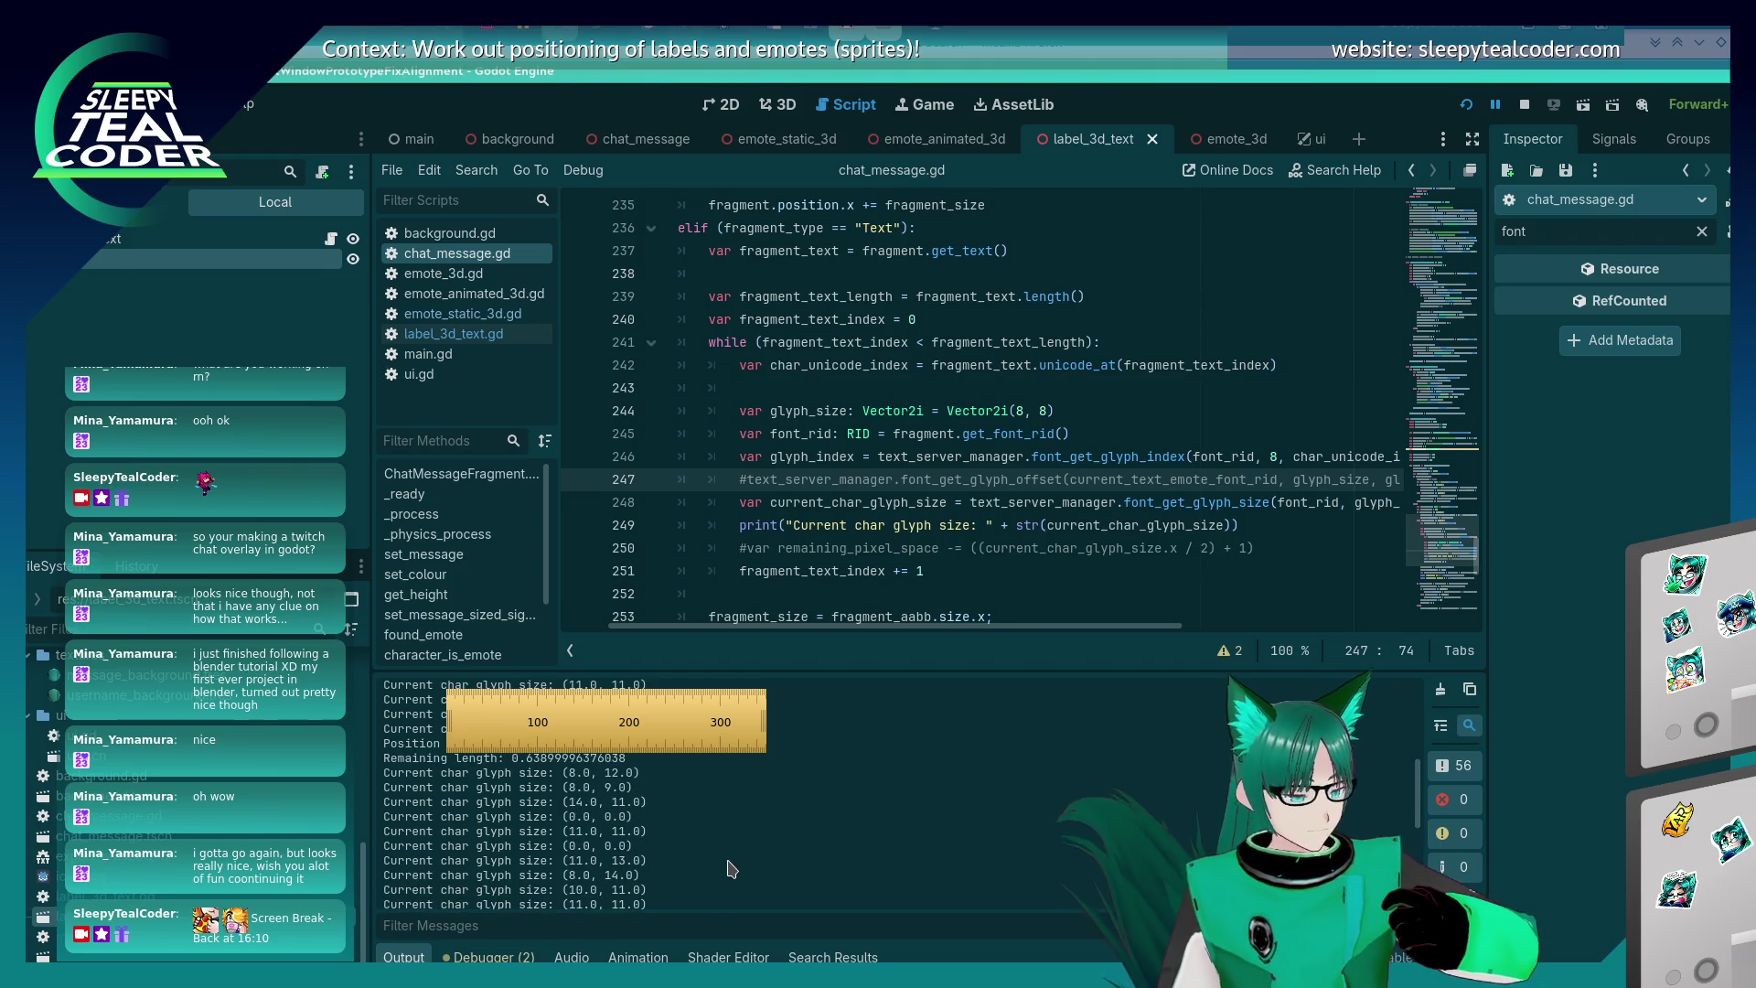
{"action": "key", "text": "alt+Tab"}
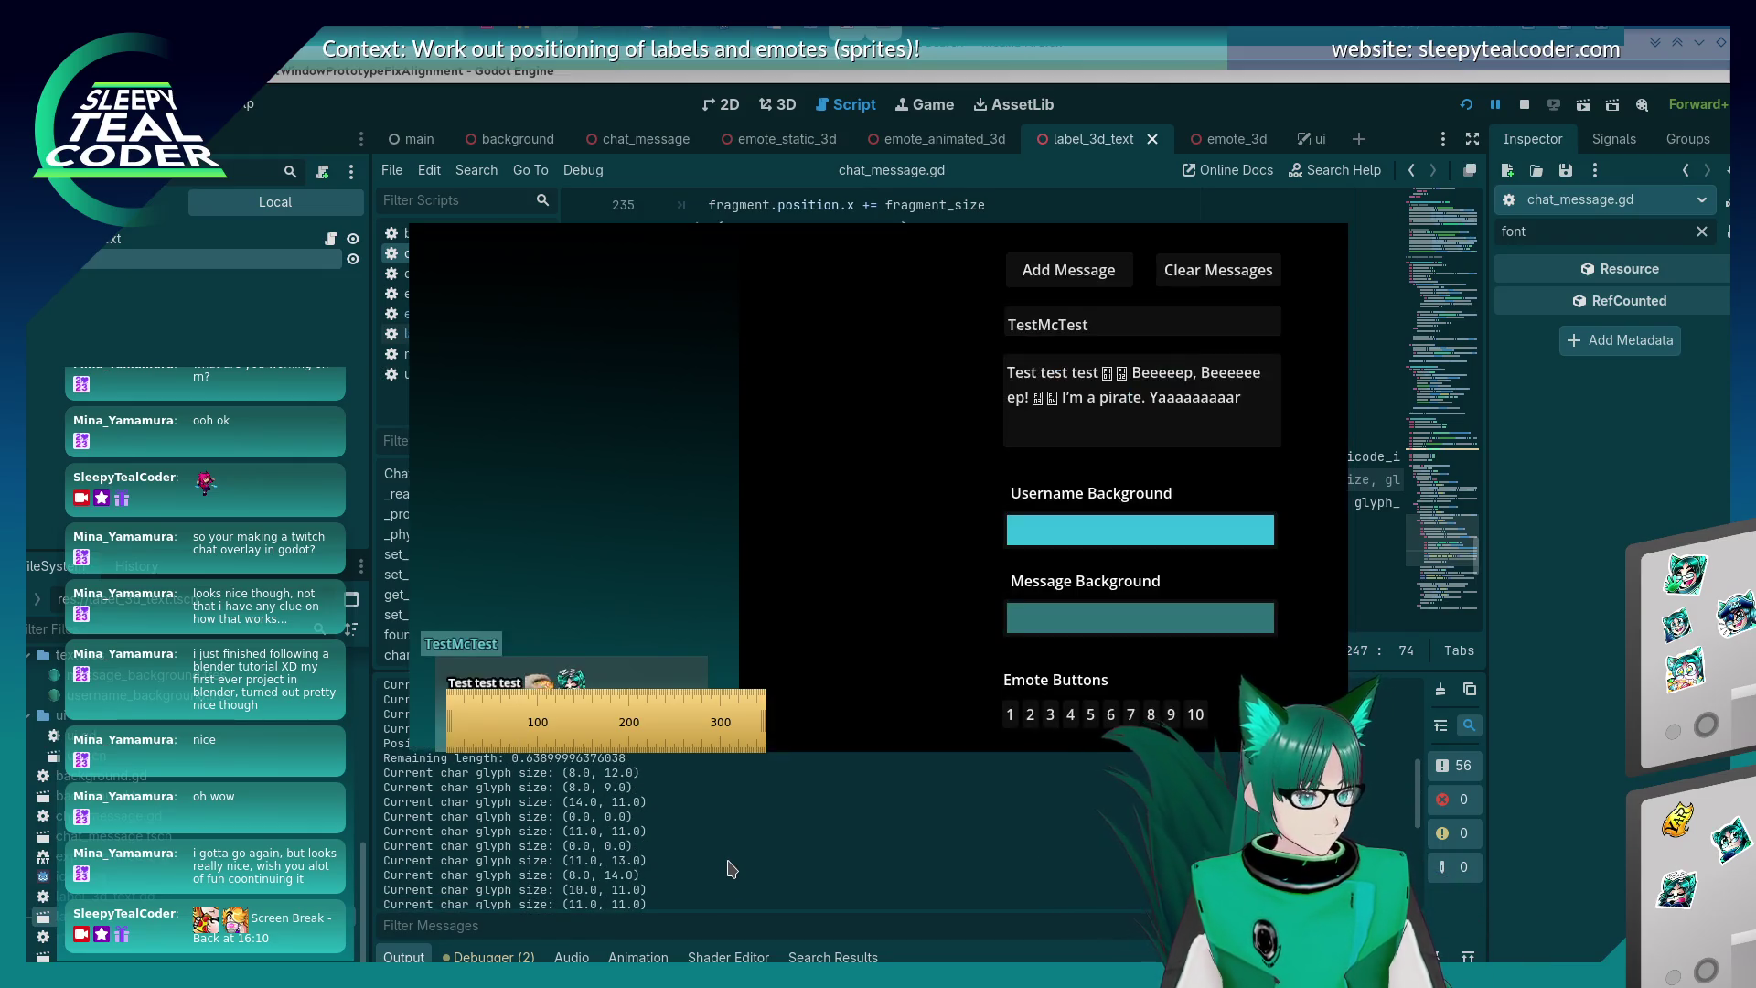
{"action": "mouse_move", "coordinate": [583, 734]}
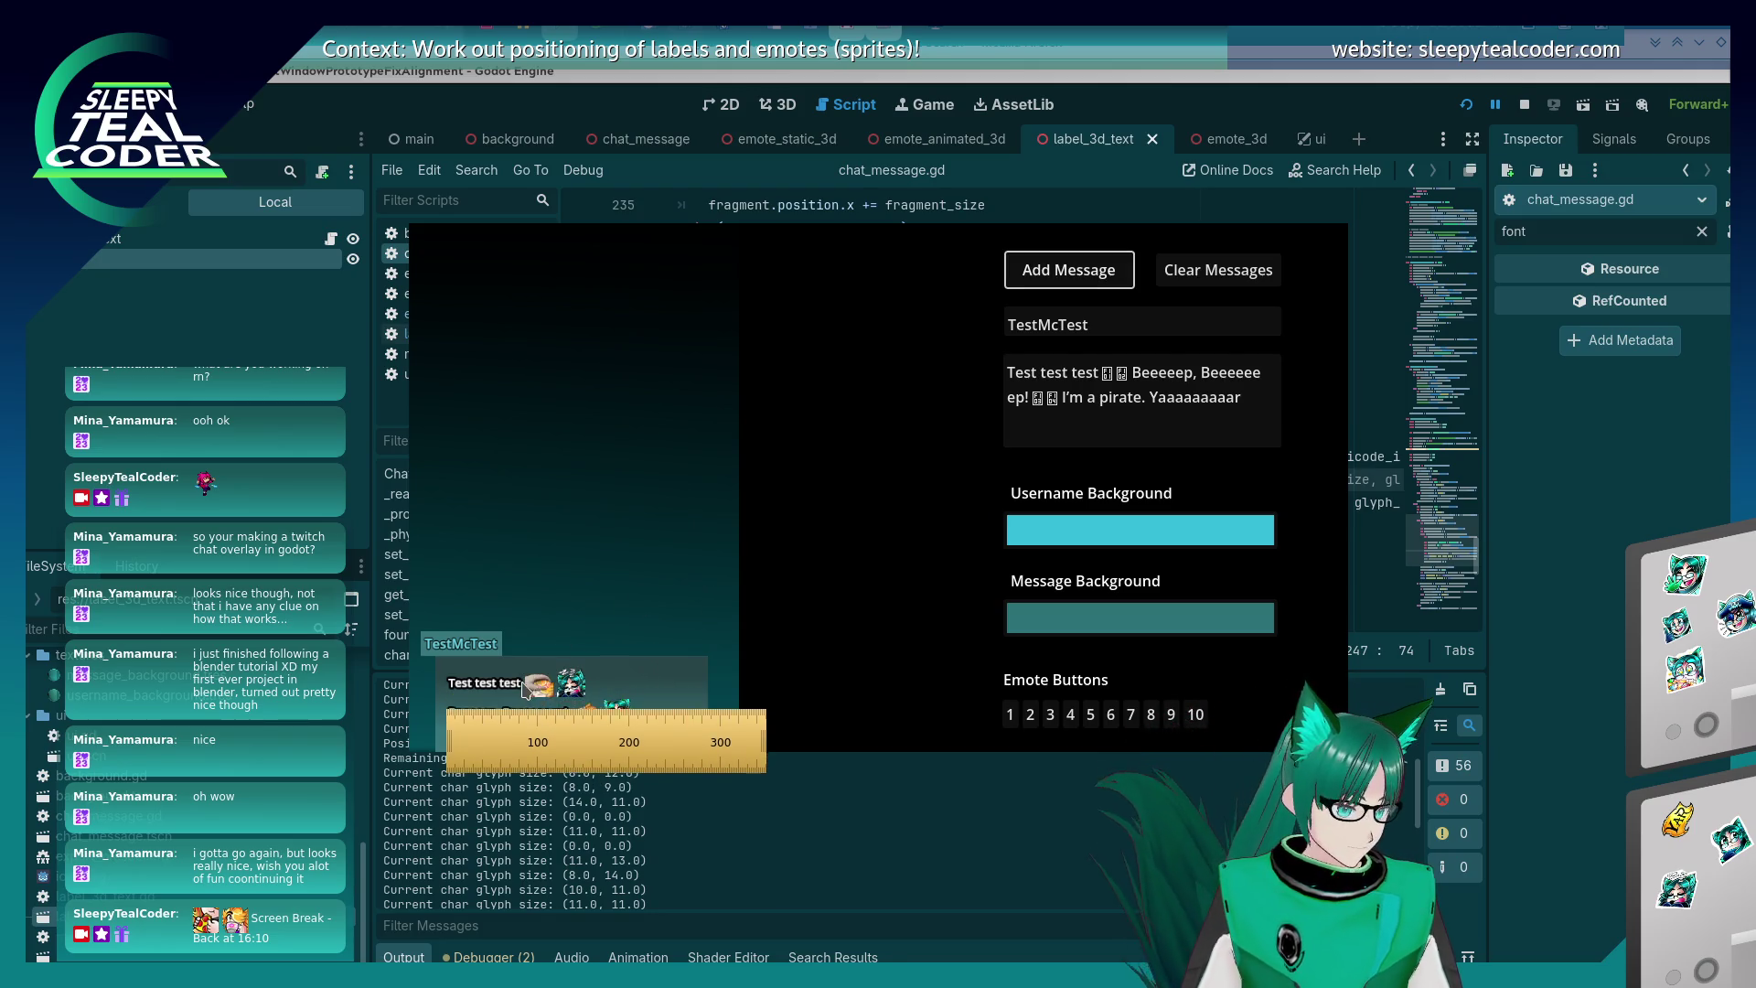
{"action": "mouse_move", "coordinate": [457, 722]}
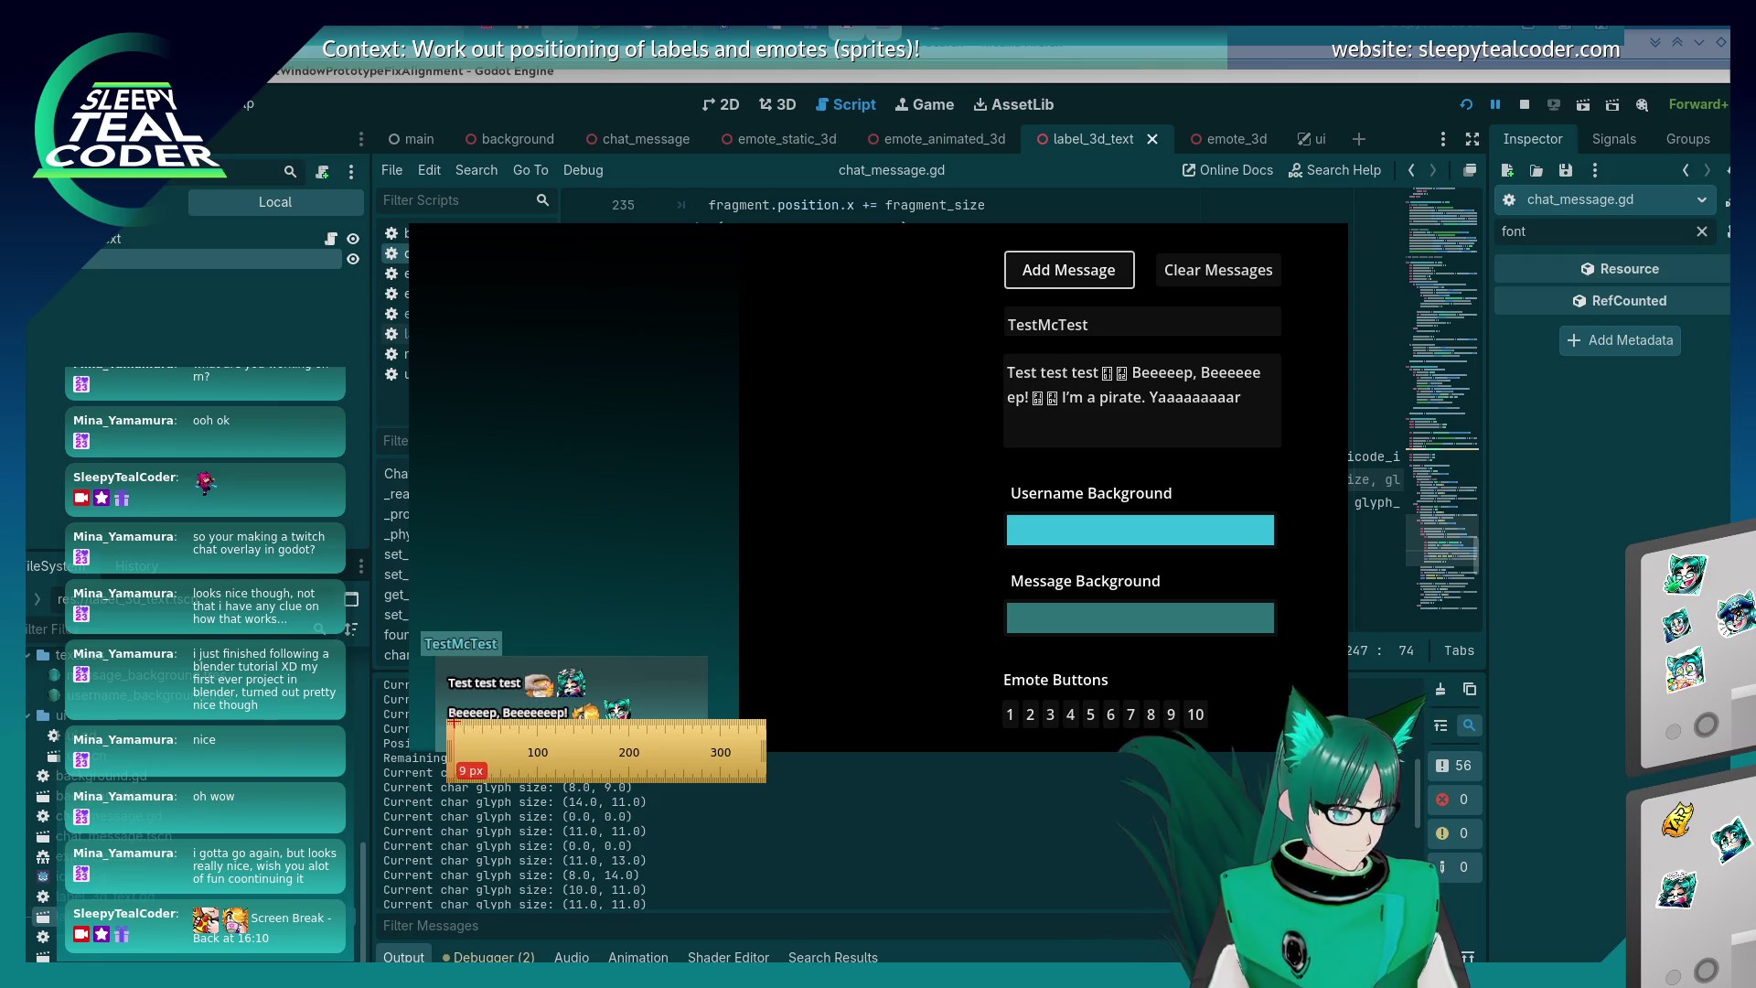
{"action": "left_click_drag", "start_coordinate": [453, 722], "coordinate": [455, 722]}
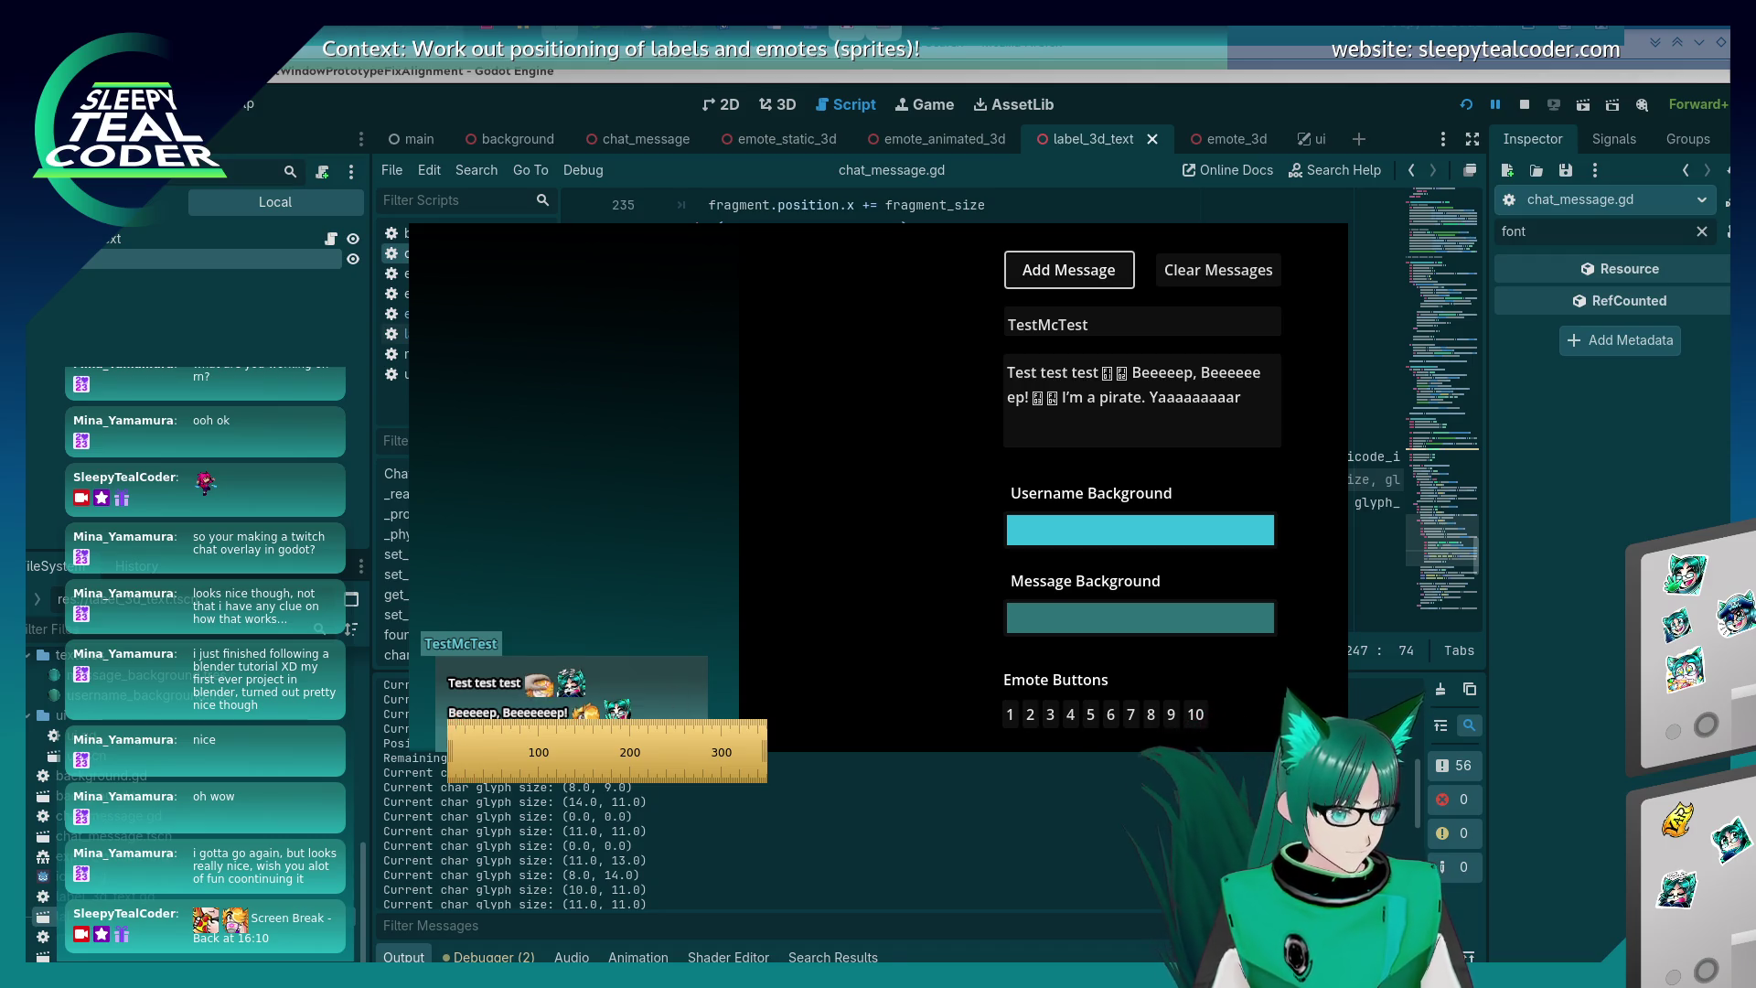
{"action": "left_click_drag", "start_coordinate": [695, 732], "coordinate": [1497, 724]}
{"action": "key", "text": "Escape"}
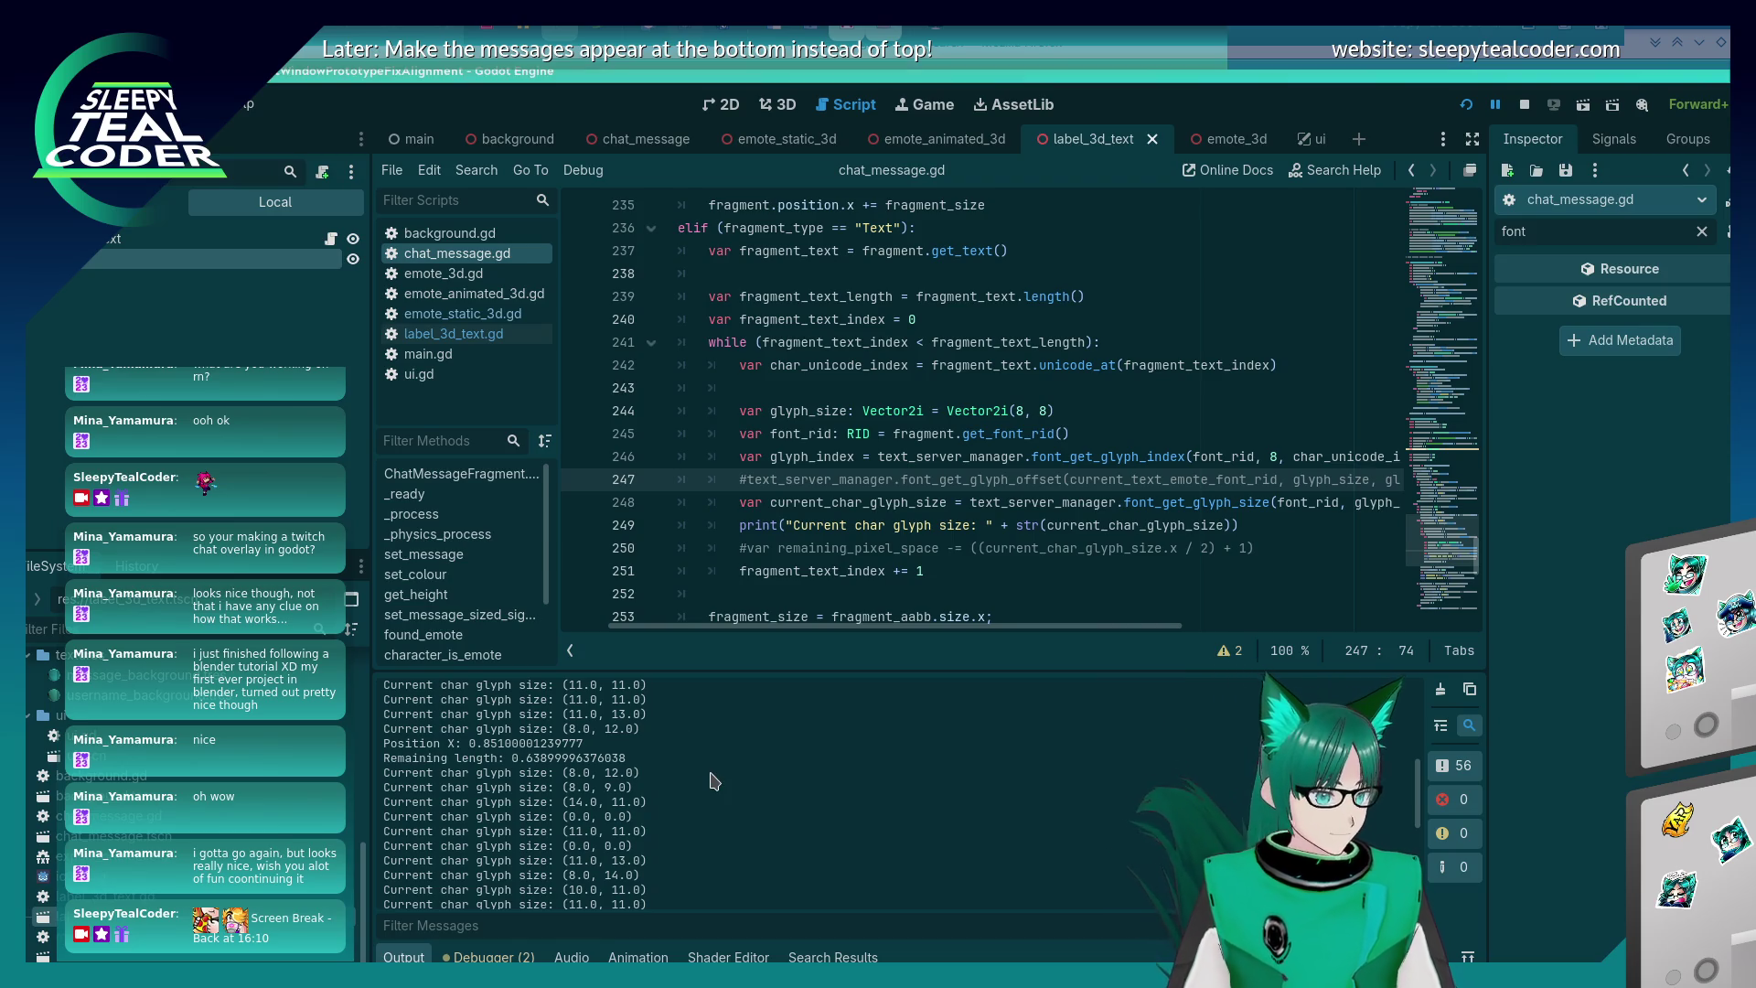
{"action": "scroll", "coordinate": [714, 778], "scroll_direction": "up", "scroll_amount": 15}
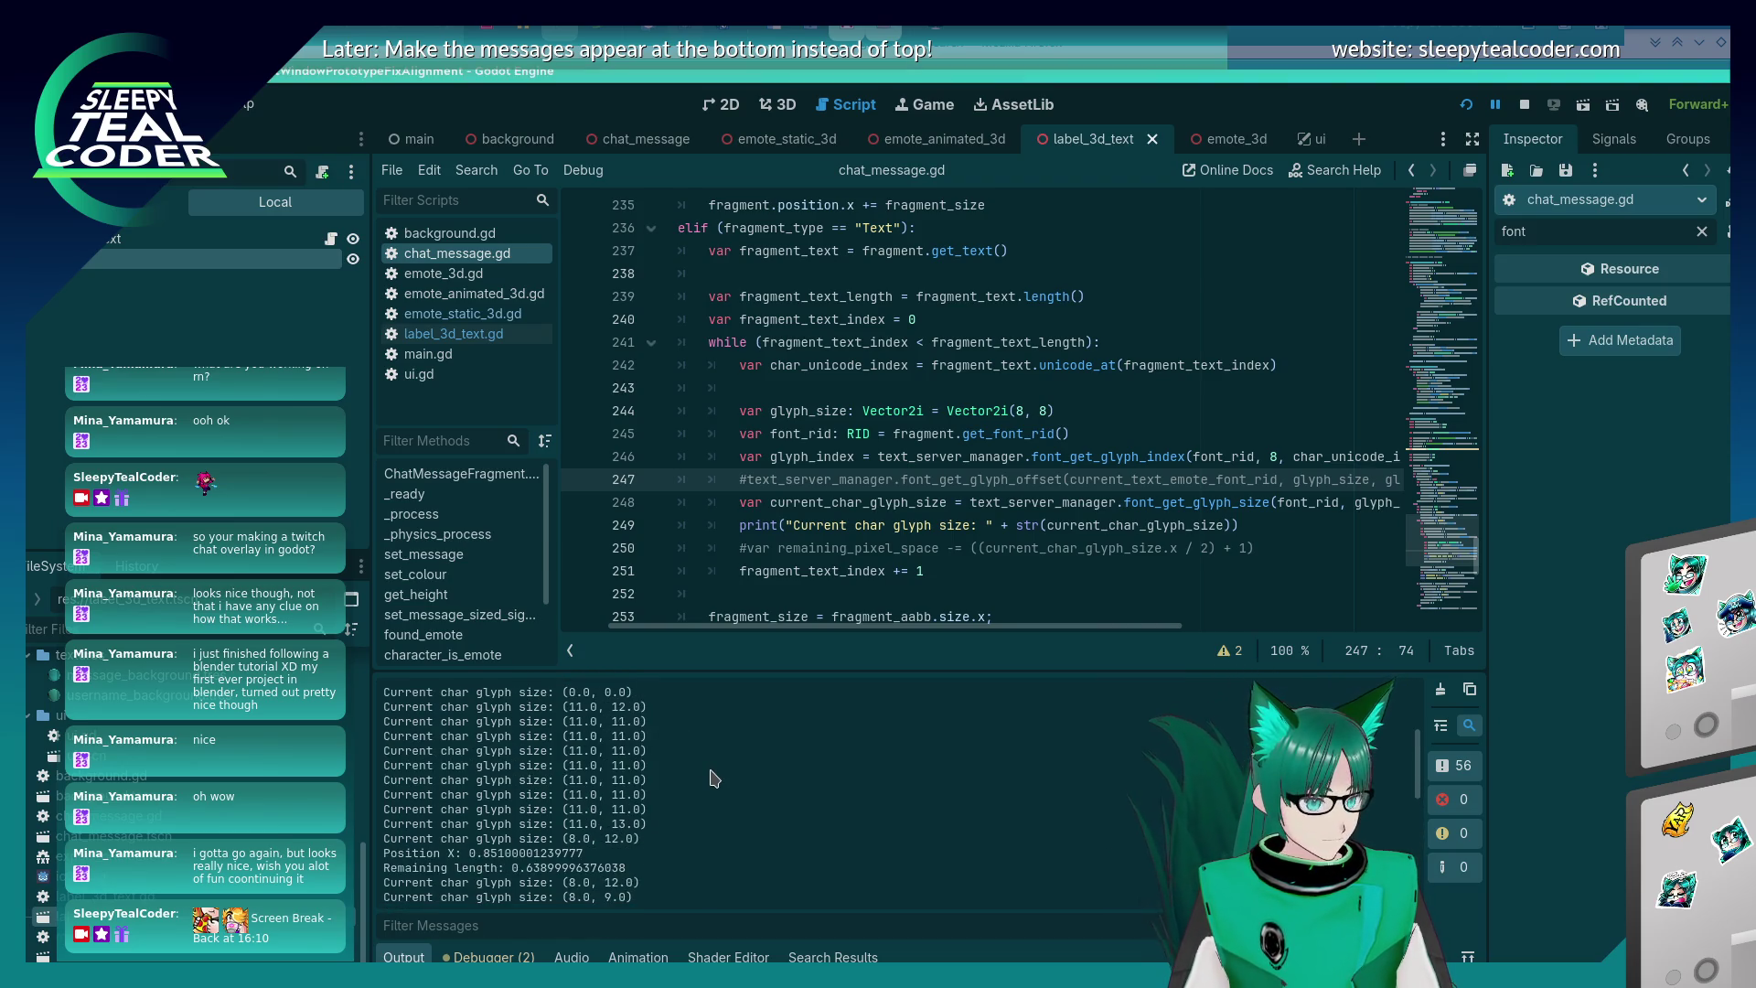
{"action": "scroll", "coordinate": [700, 778], "scroll_direction": "down", "scroll_amount": 2}
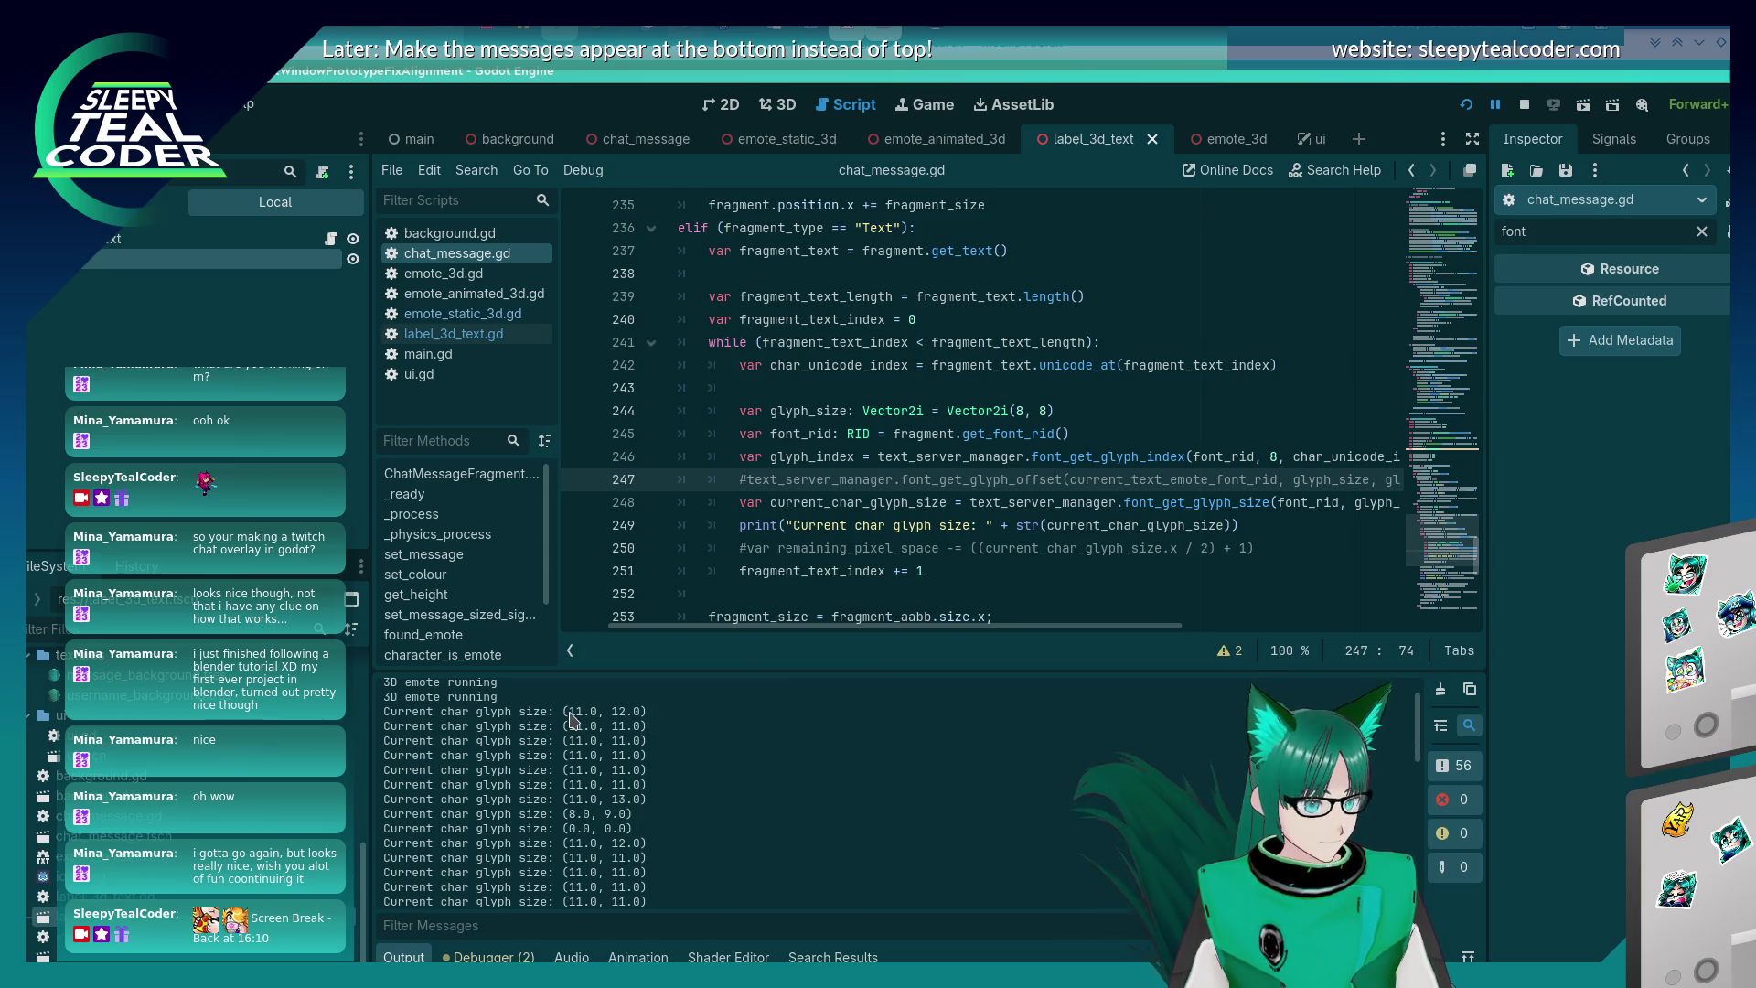
{"action": "scroll", "coordinate": [569, 722], "scroll_direction": "down", "scroll_amount": 3}
{"action": "key", "text": "alt+Tab"}
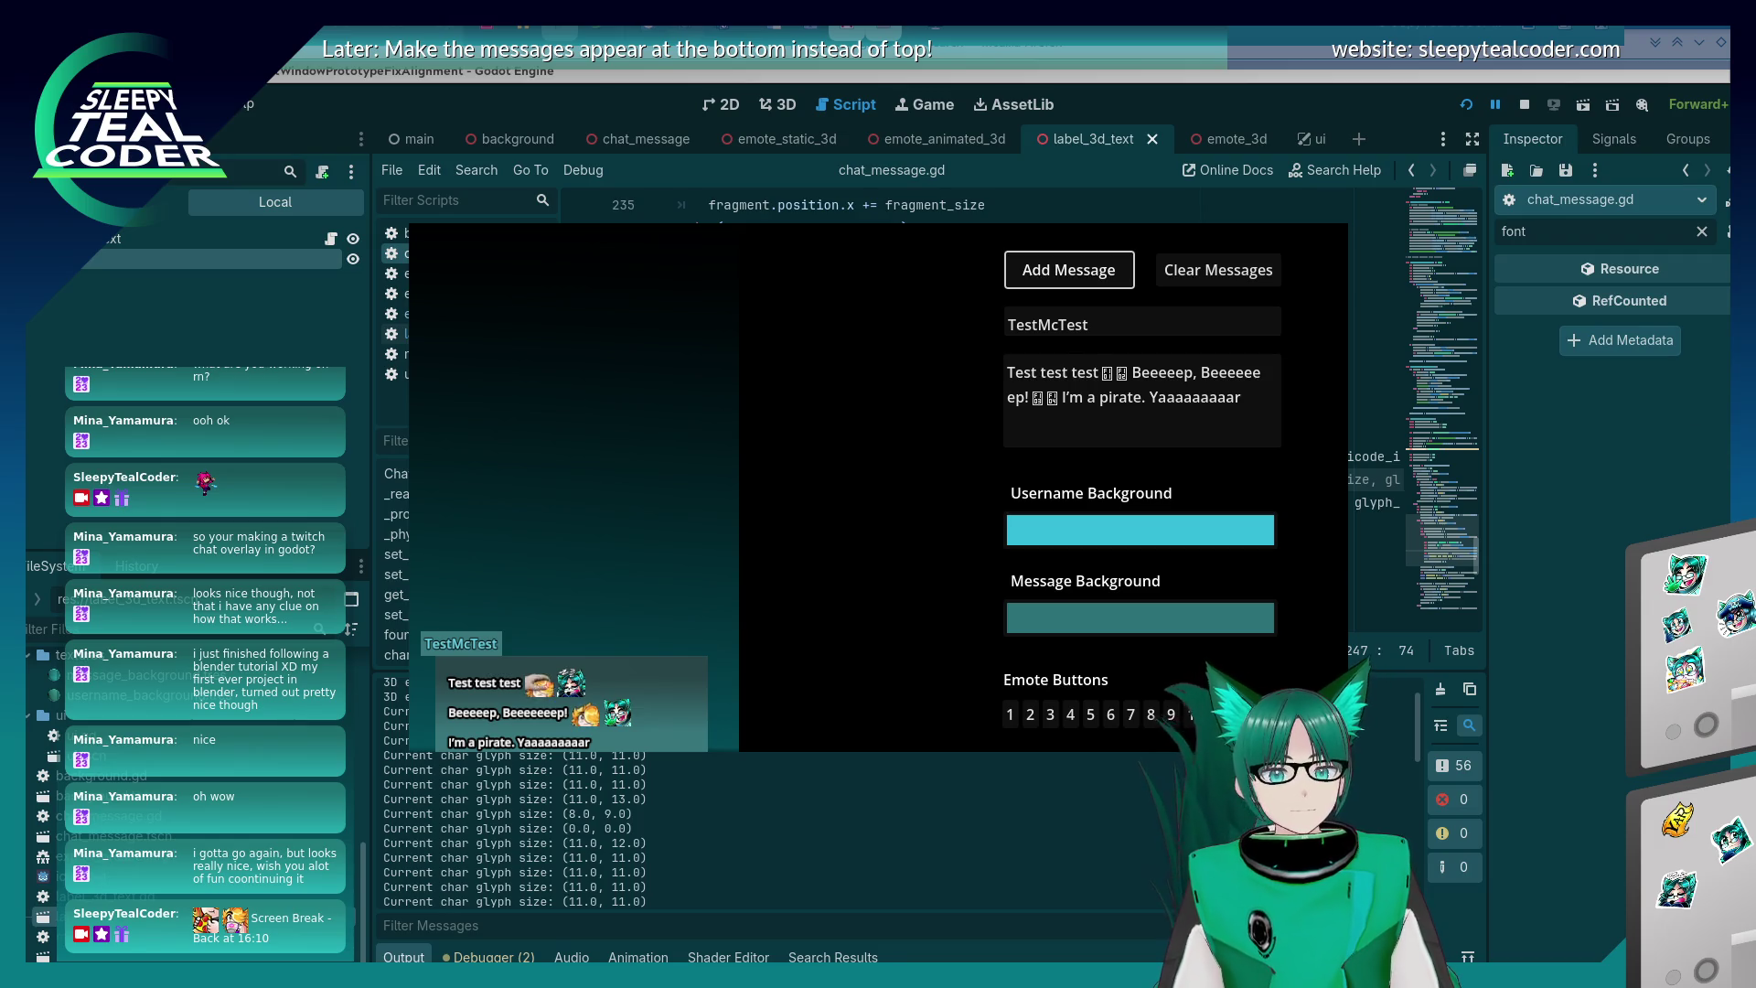
{"action": "left_click_drag", "start_coordinate": [486, 756], "coordinate": [501, 755]}
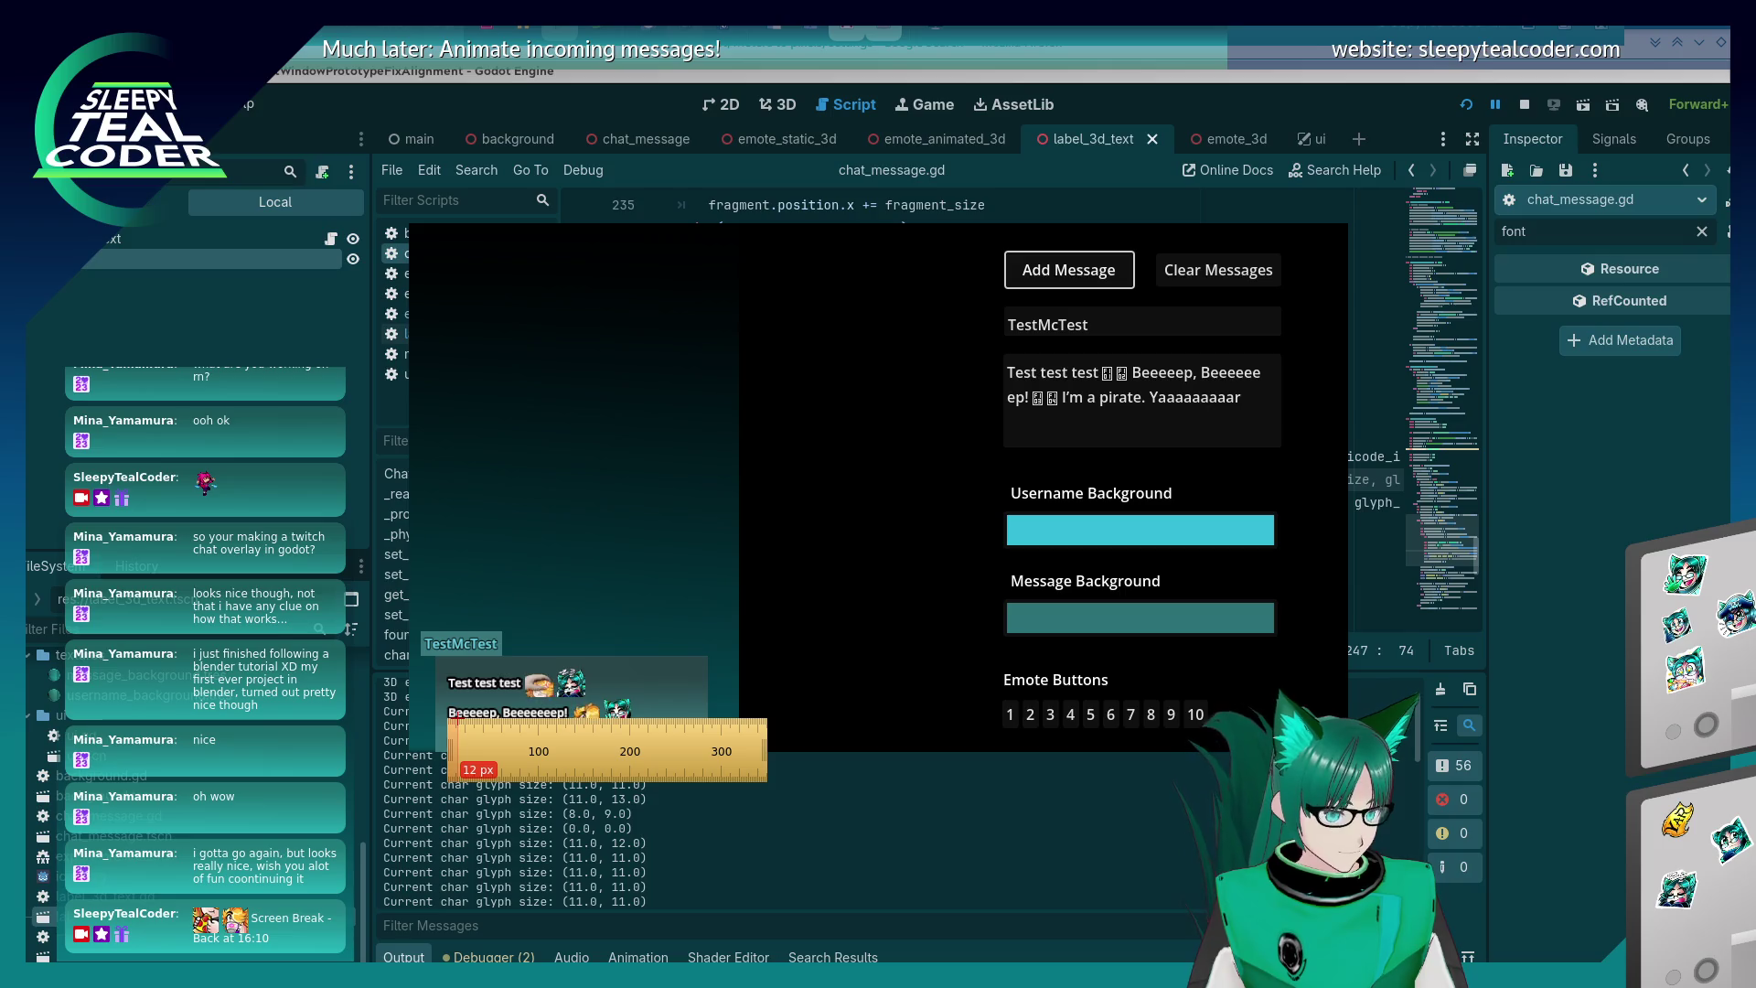
{"action": "key", "text": "alt+Tab"}
{"action": "left_click", "coordinate": [1244, 502]}
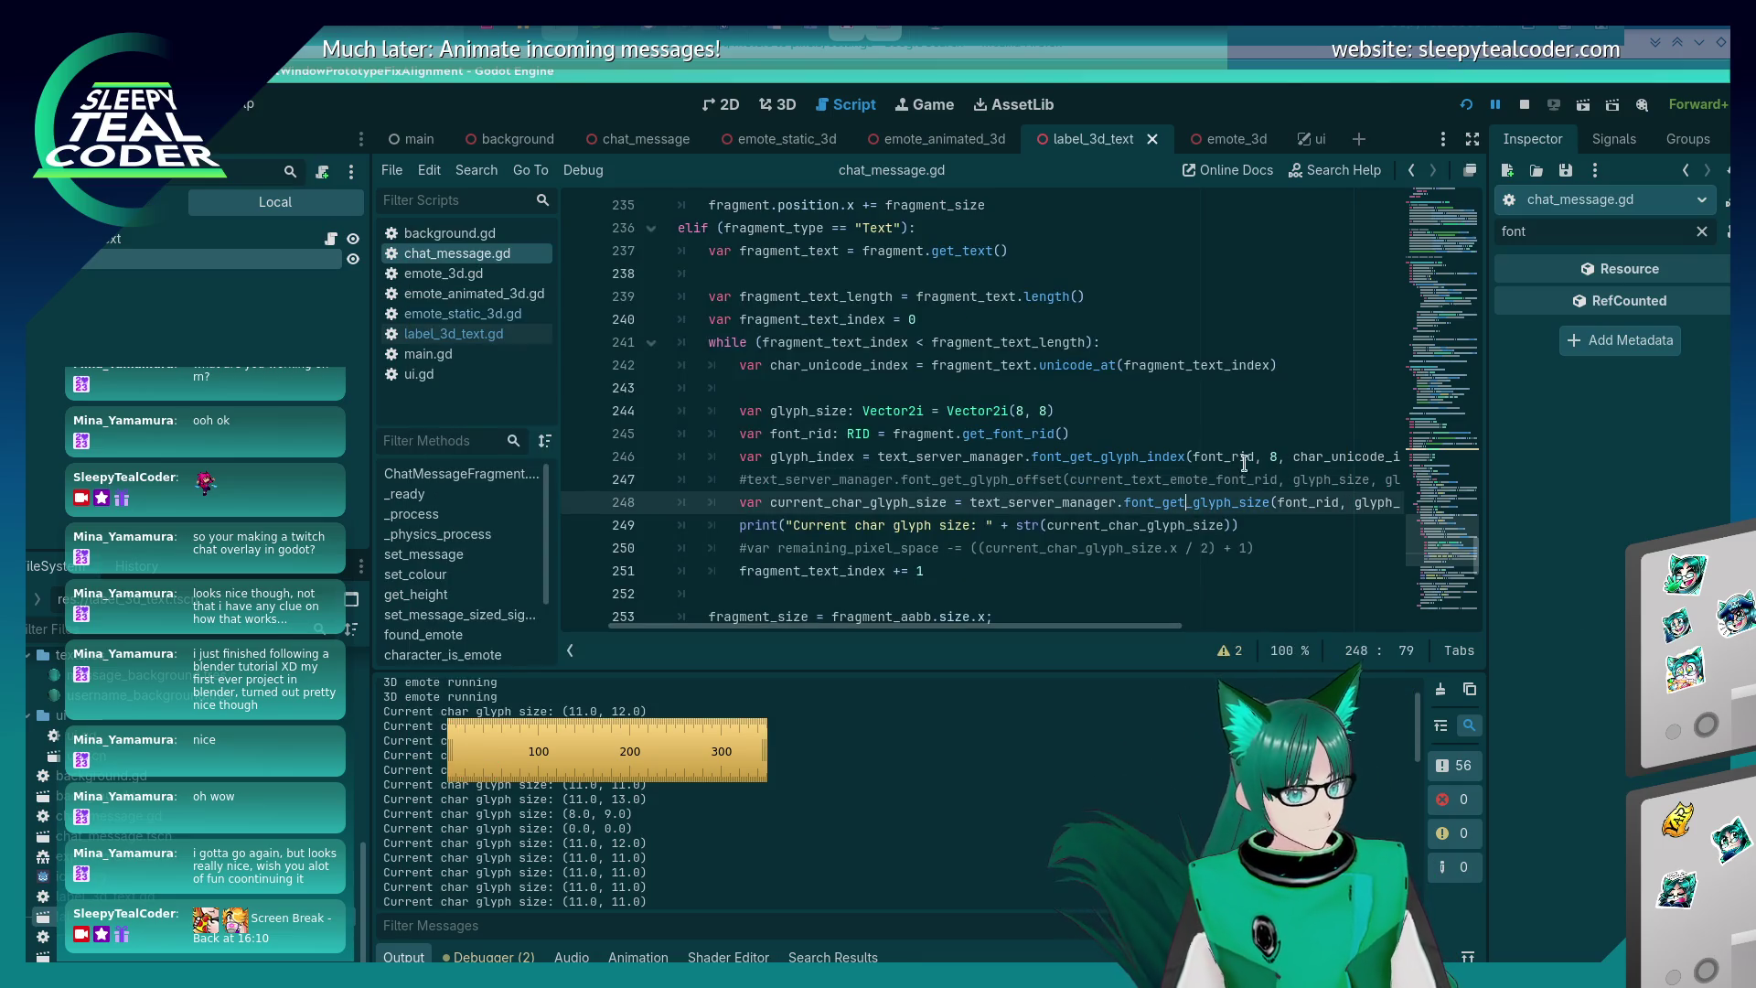
{"action": "mouse_move", "coordinate": [1151, 624]}
{"action": "left_mouse_down"}
{"action": "mouse_move", "coordinate": [1299, 630]}
{"action": "mouse_move", "coordinate": [1185, 631]}
{"action": "left_mouse_up"}
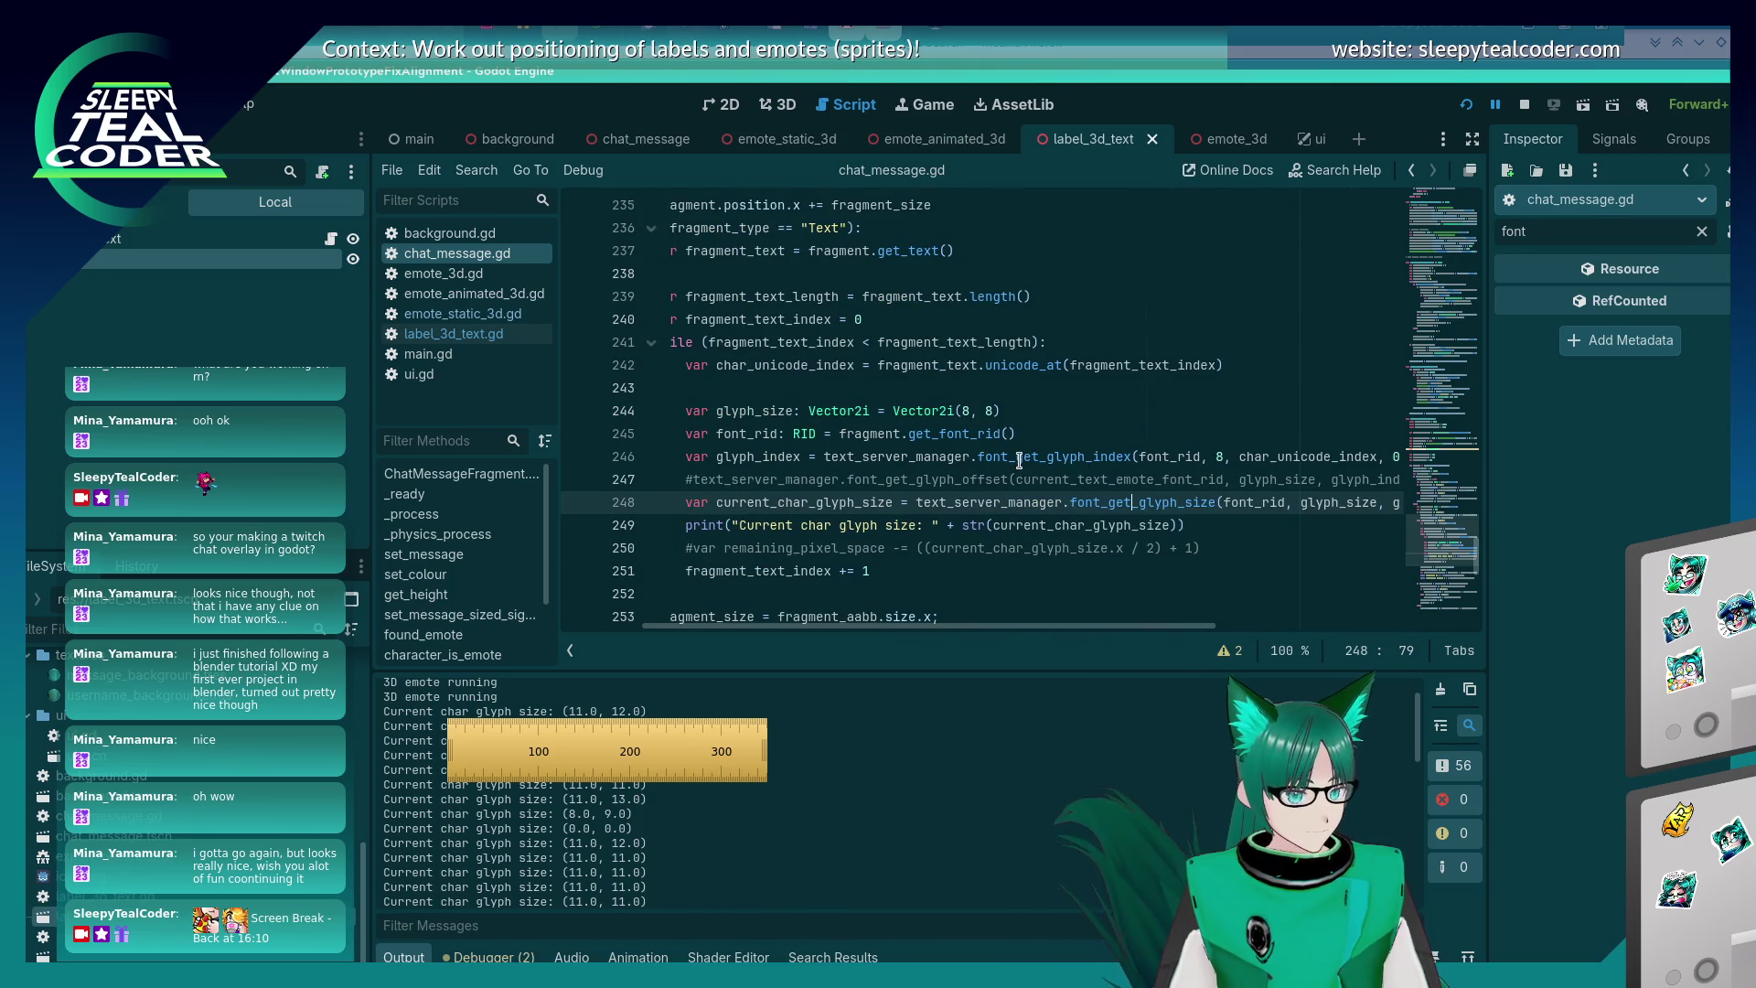
{"action": "mouse_move", "coordinate": [1019, 460]}
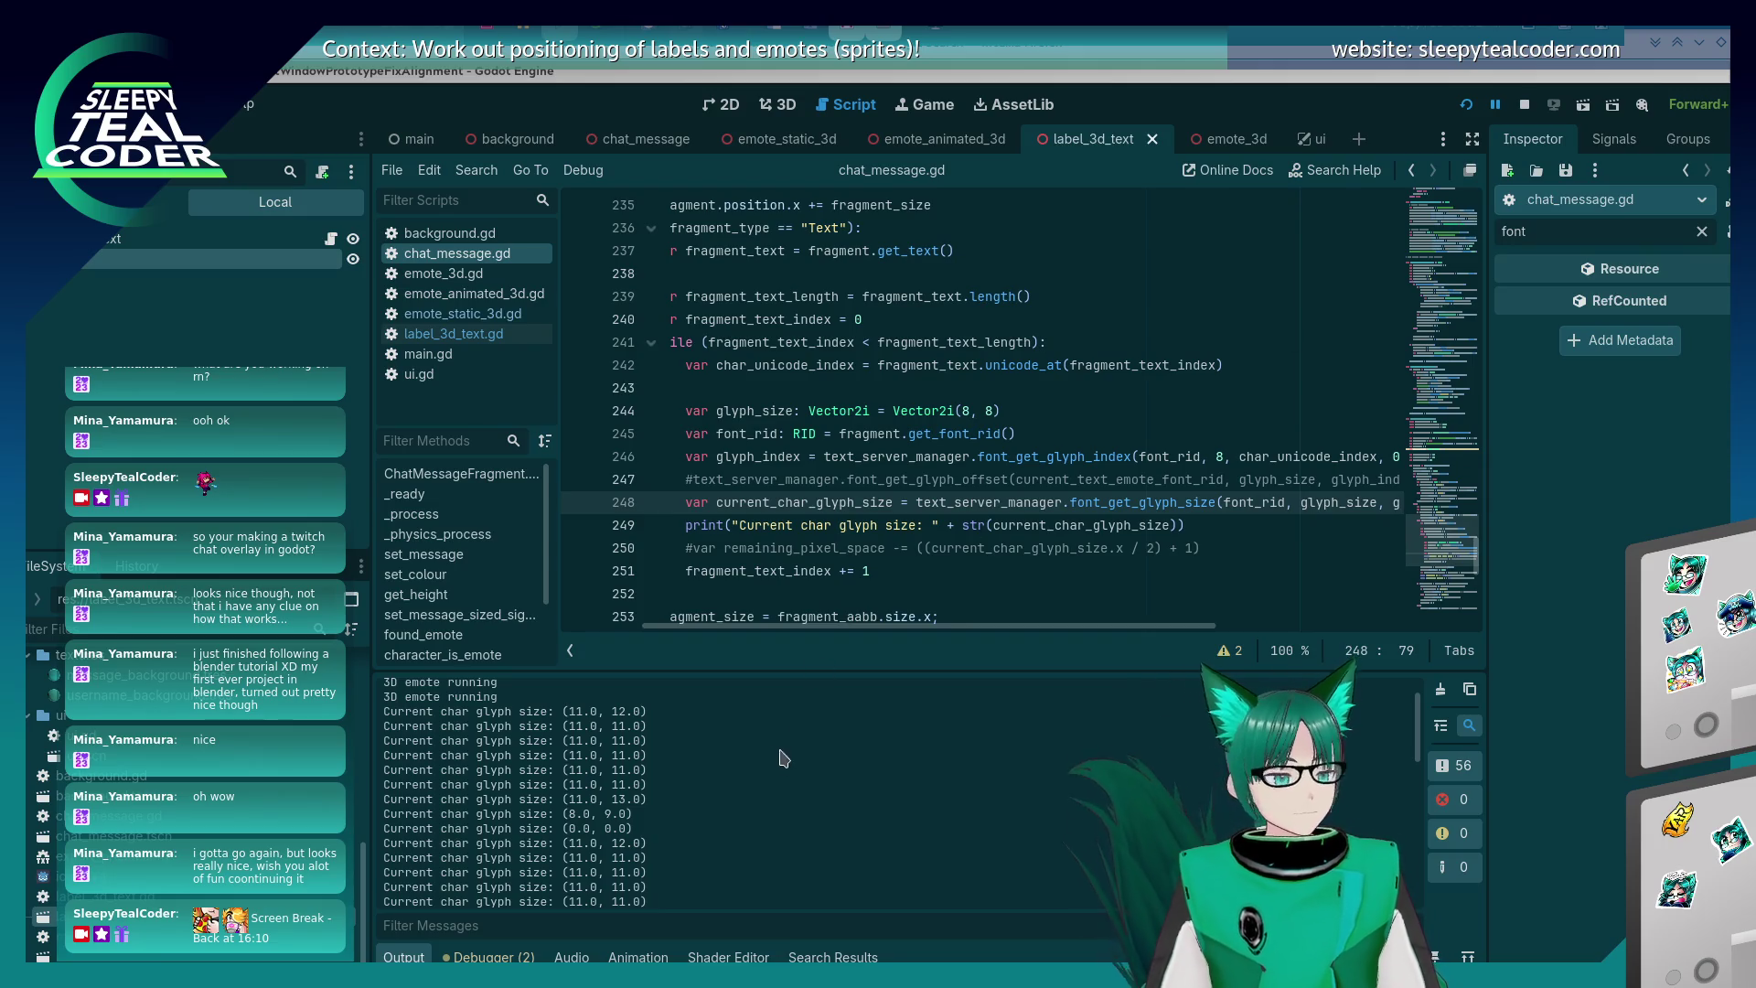
{"action": "left_click_drag", "start_coordinate": [929, 630], "coordinate": [979, 640]}
{"action": "key", "text": "alt+Tab"}
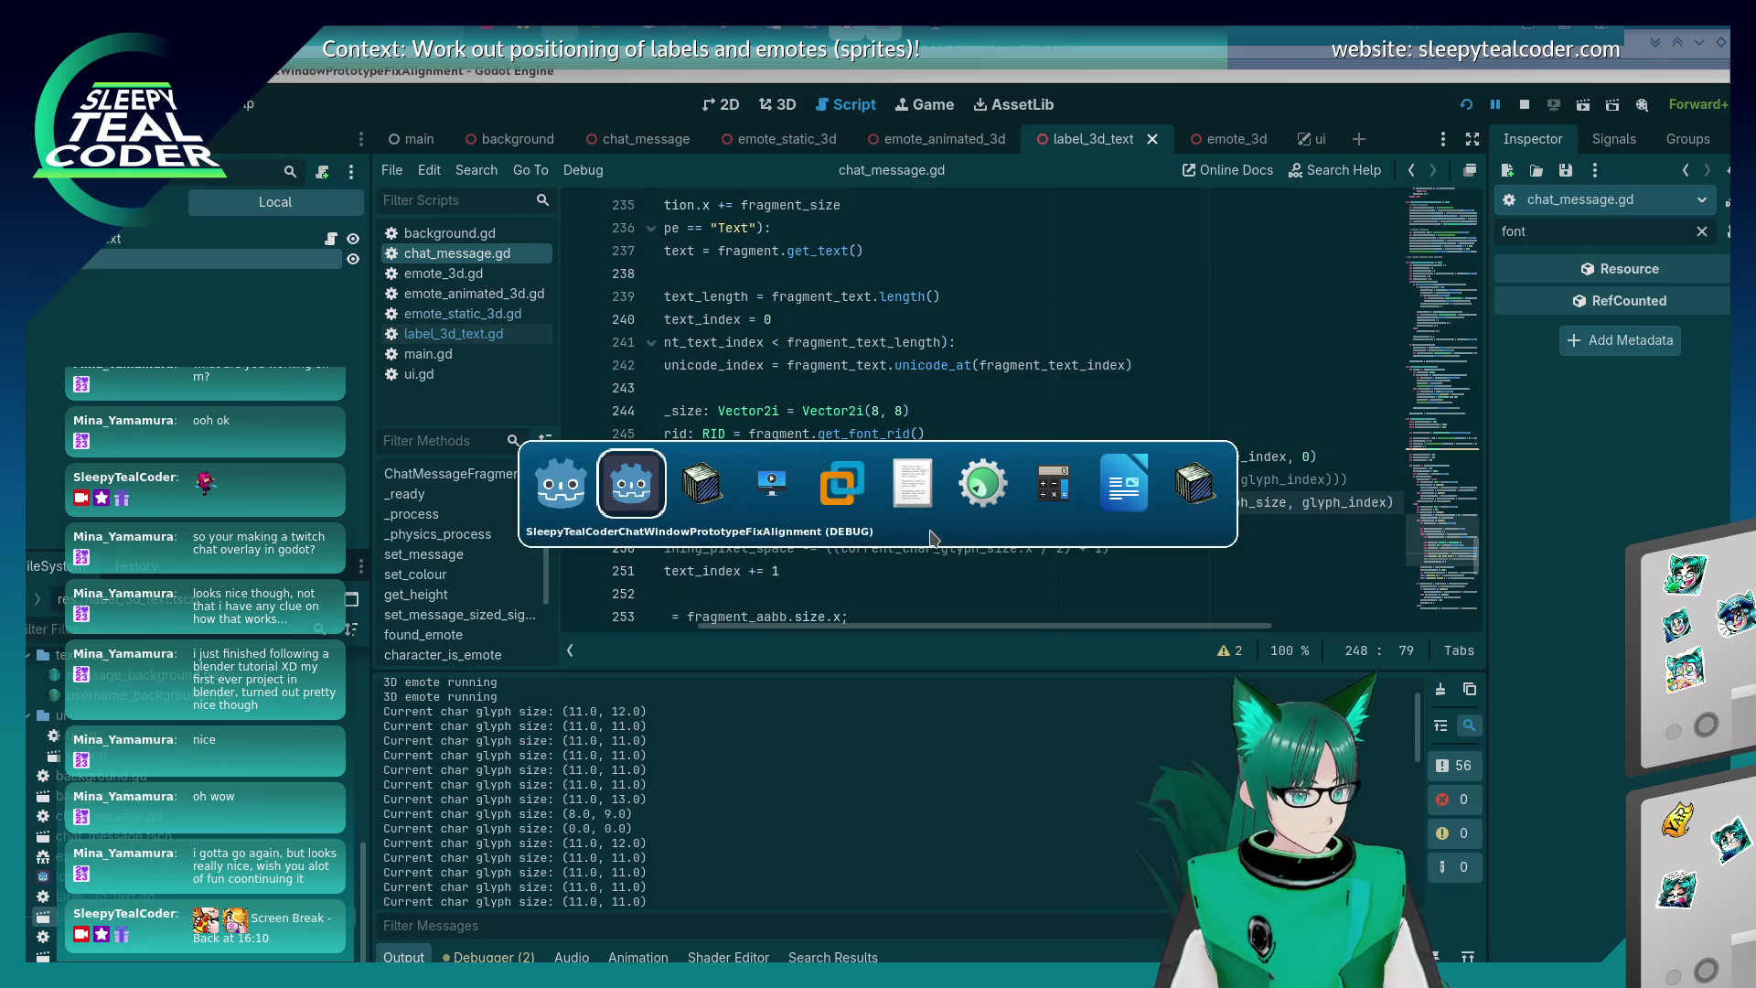
{"action": "scroll", "coordinate": [923, 586], "scroll_direction": "left", "scroll_amount": 3}
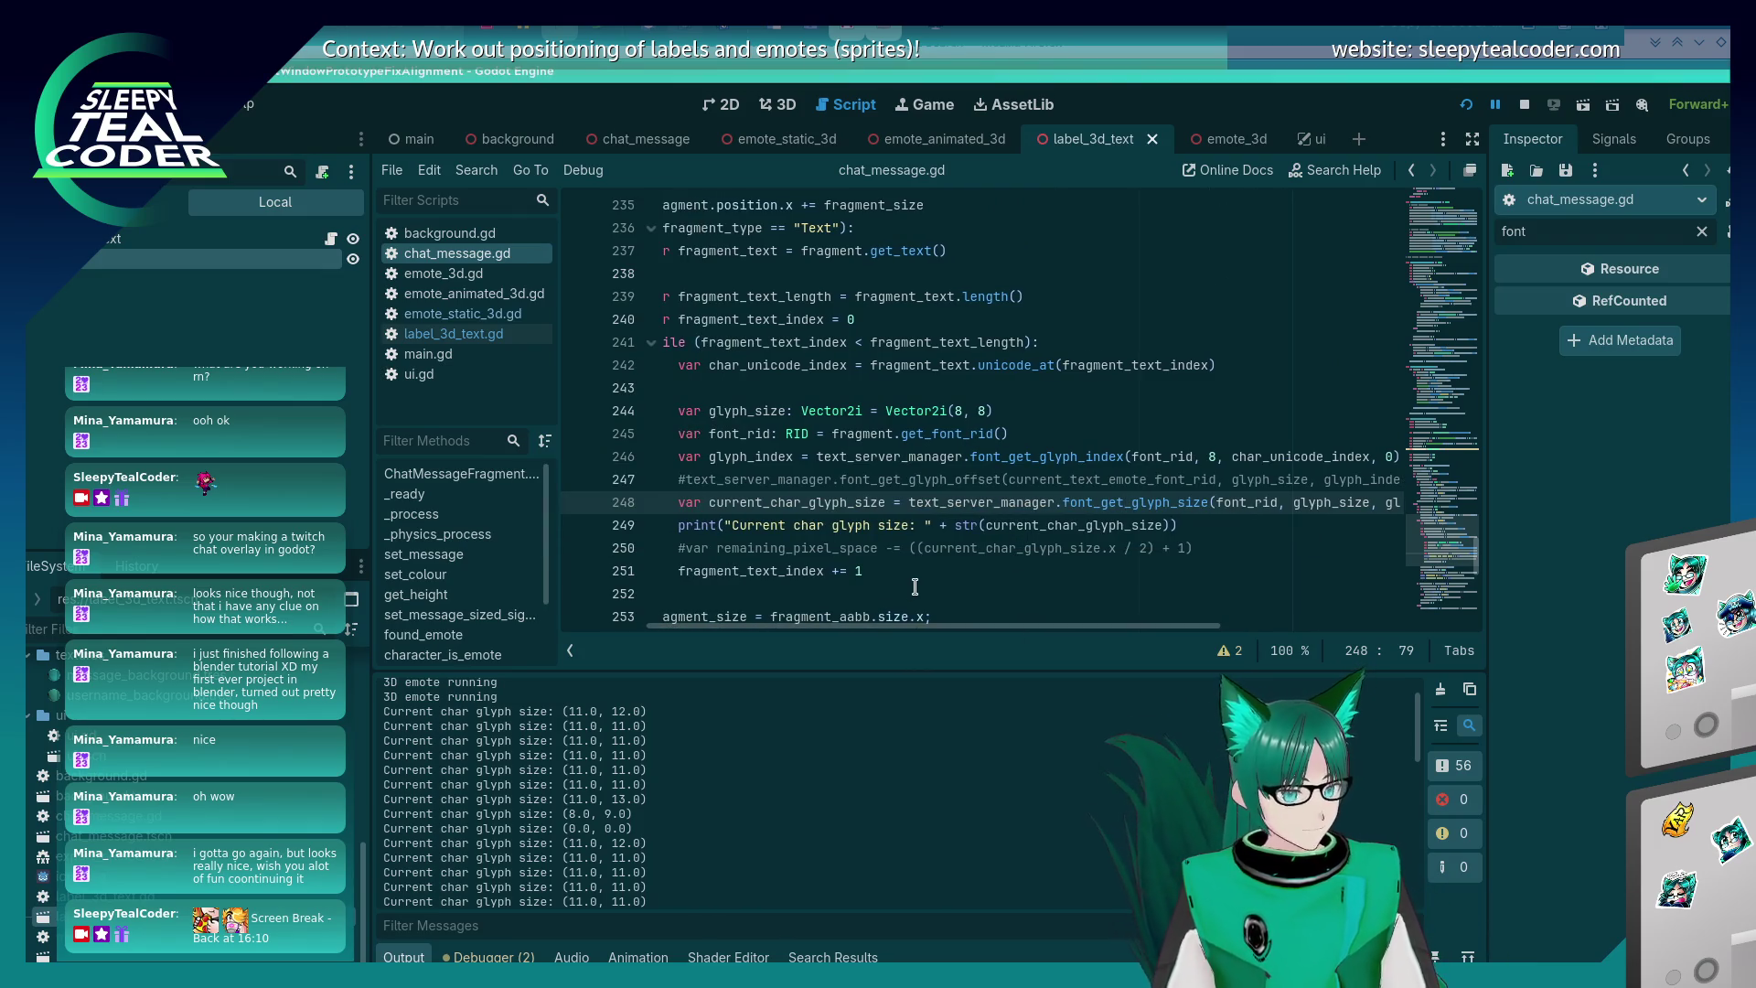
{"action": "scroll", "coordinate": [844, 443], "scroll_direction": "down", "scroll_amount": 2}
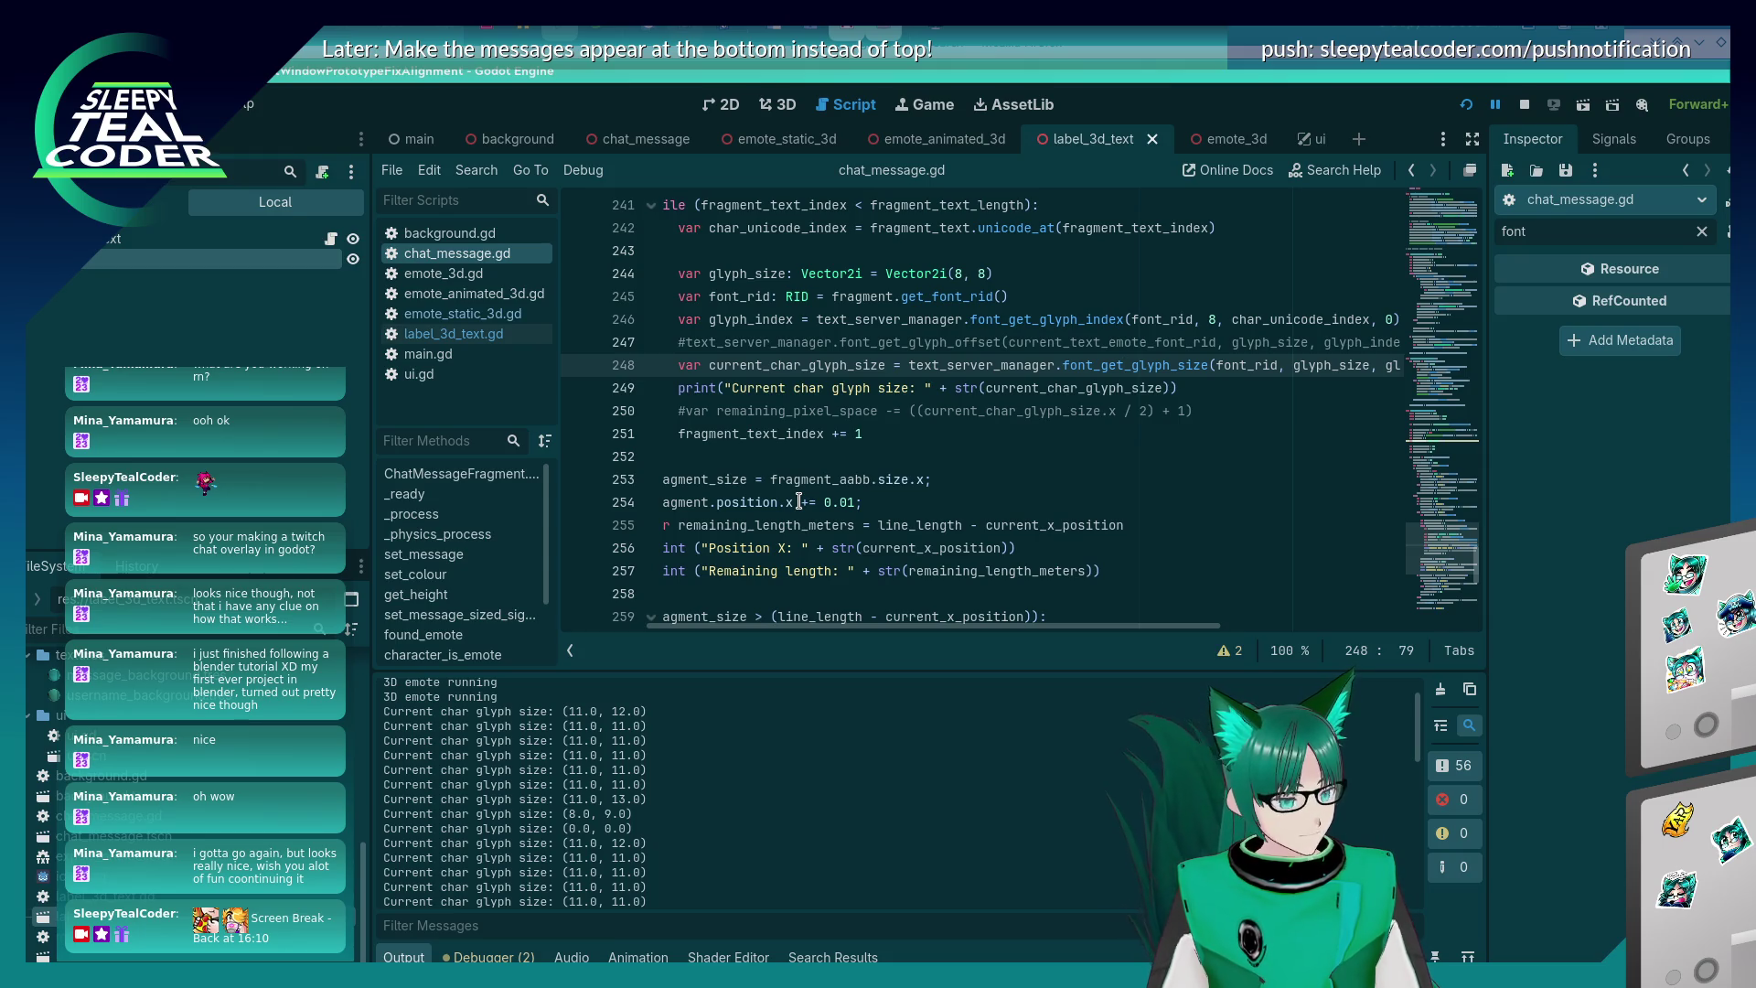
{"action": "key", "text": "alt+Tab"}
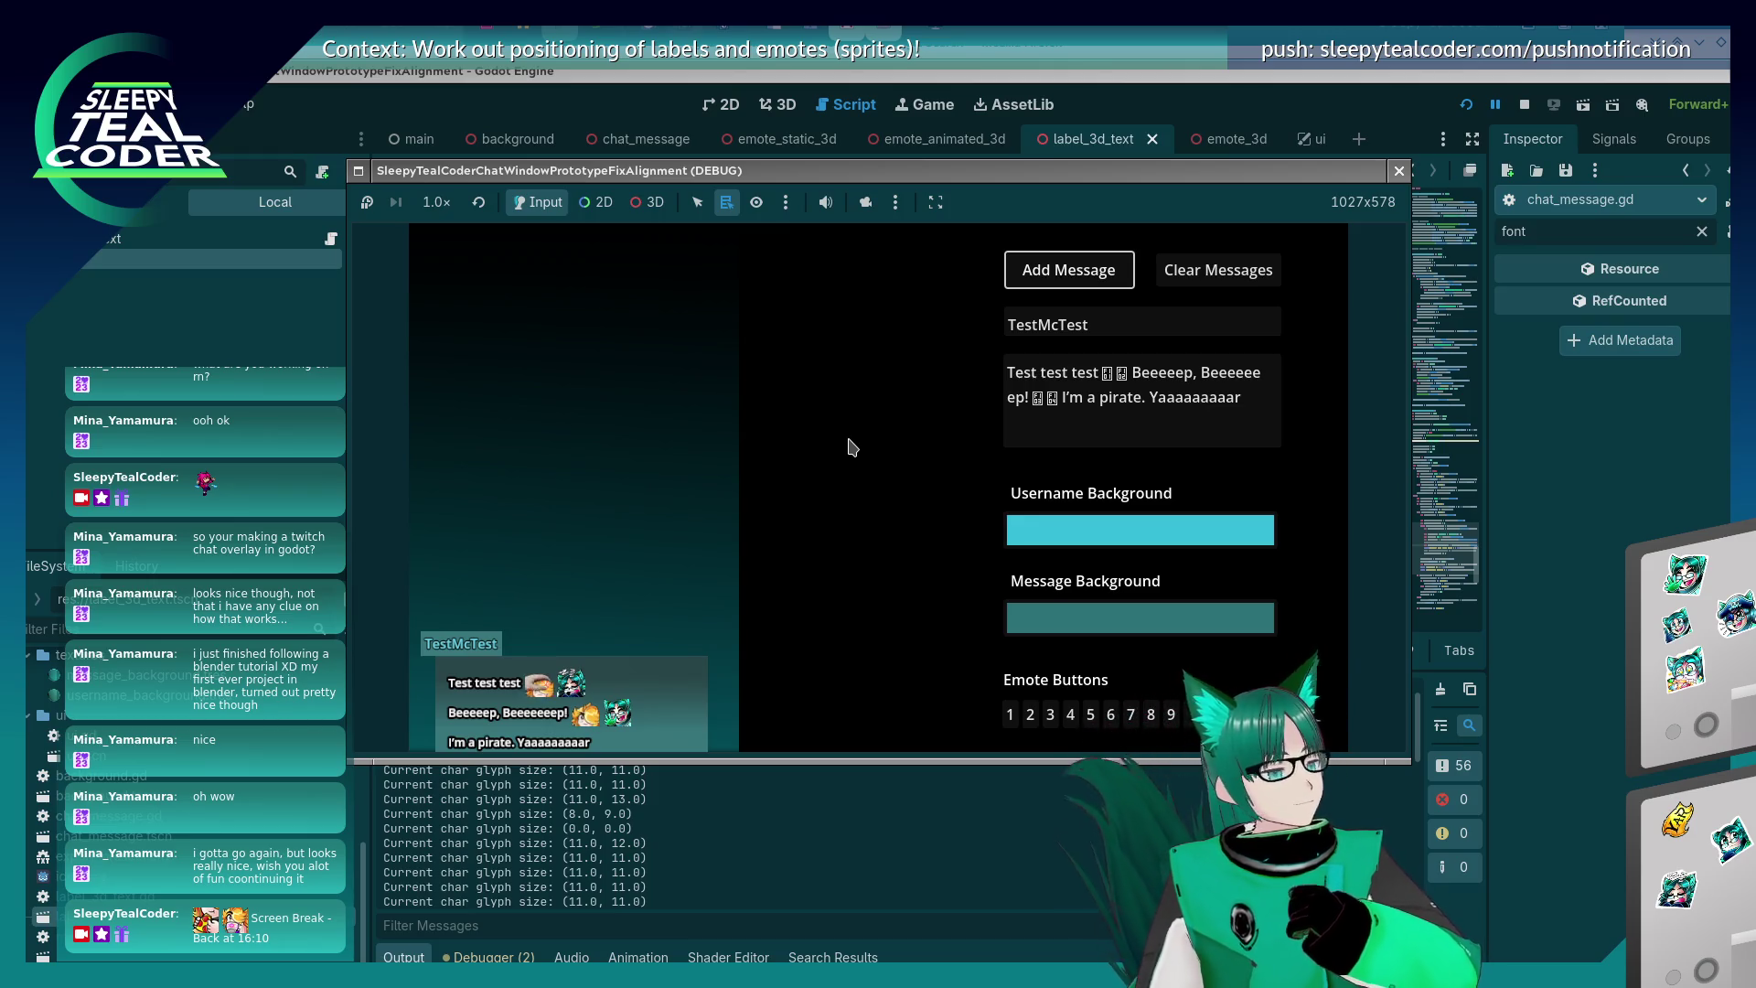
{"action": "key", "text": "alt+Tab"}
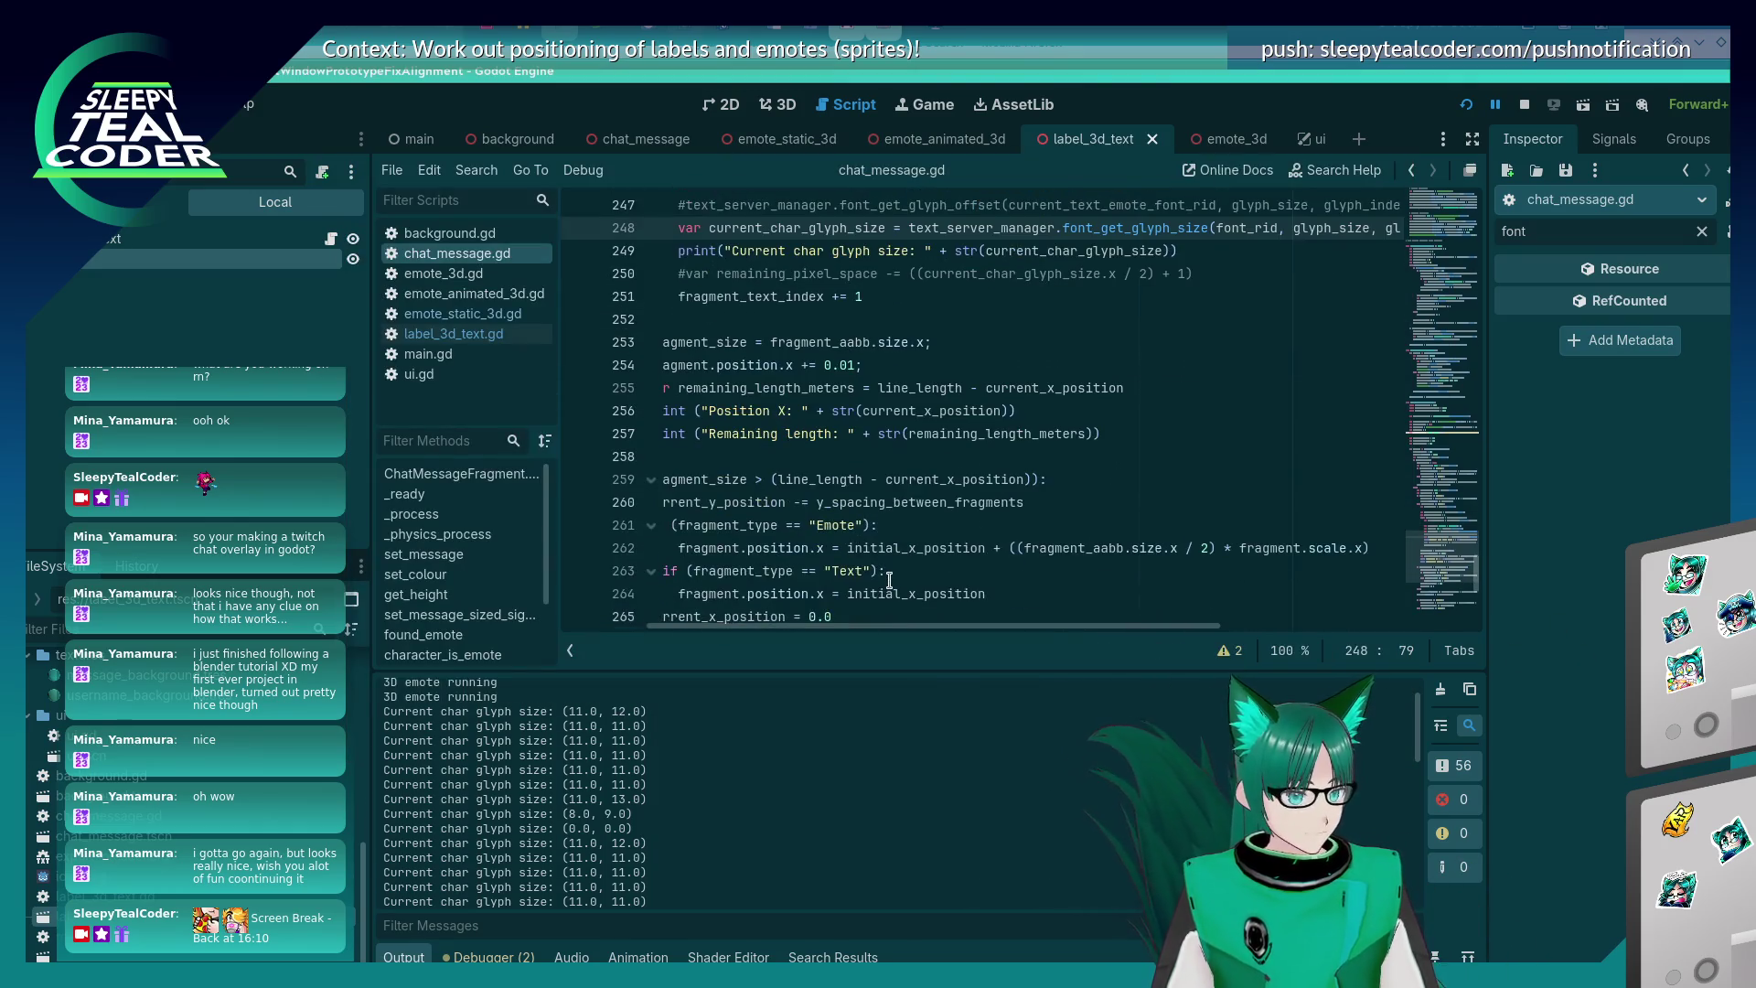
{"action": "left_click_drag", "start_coordinate": [861, 625], "coordinate": [807, 626]}
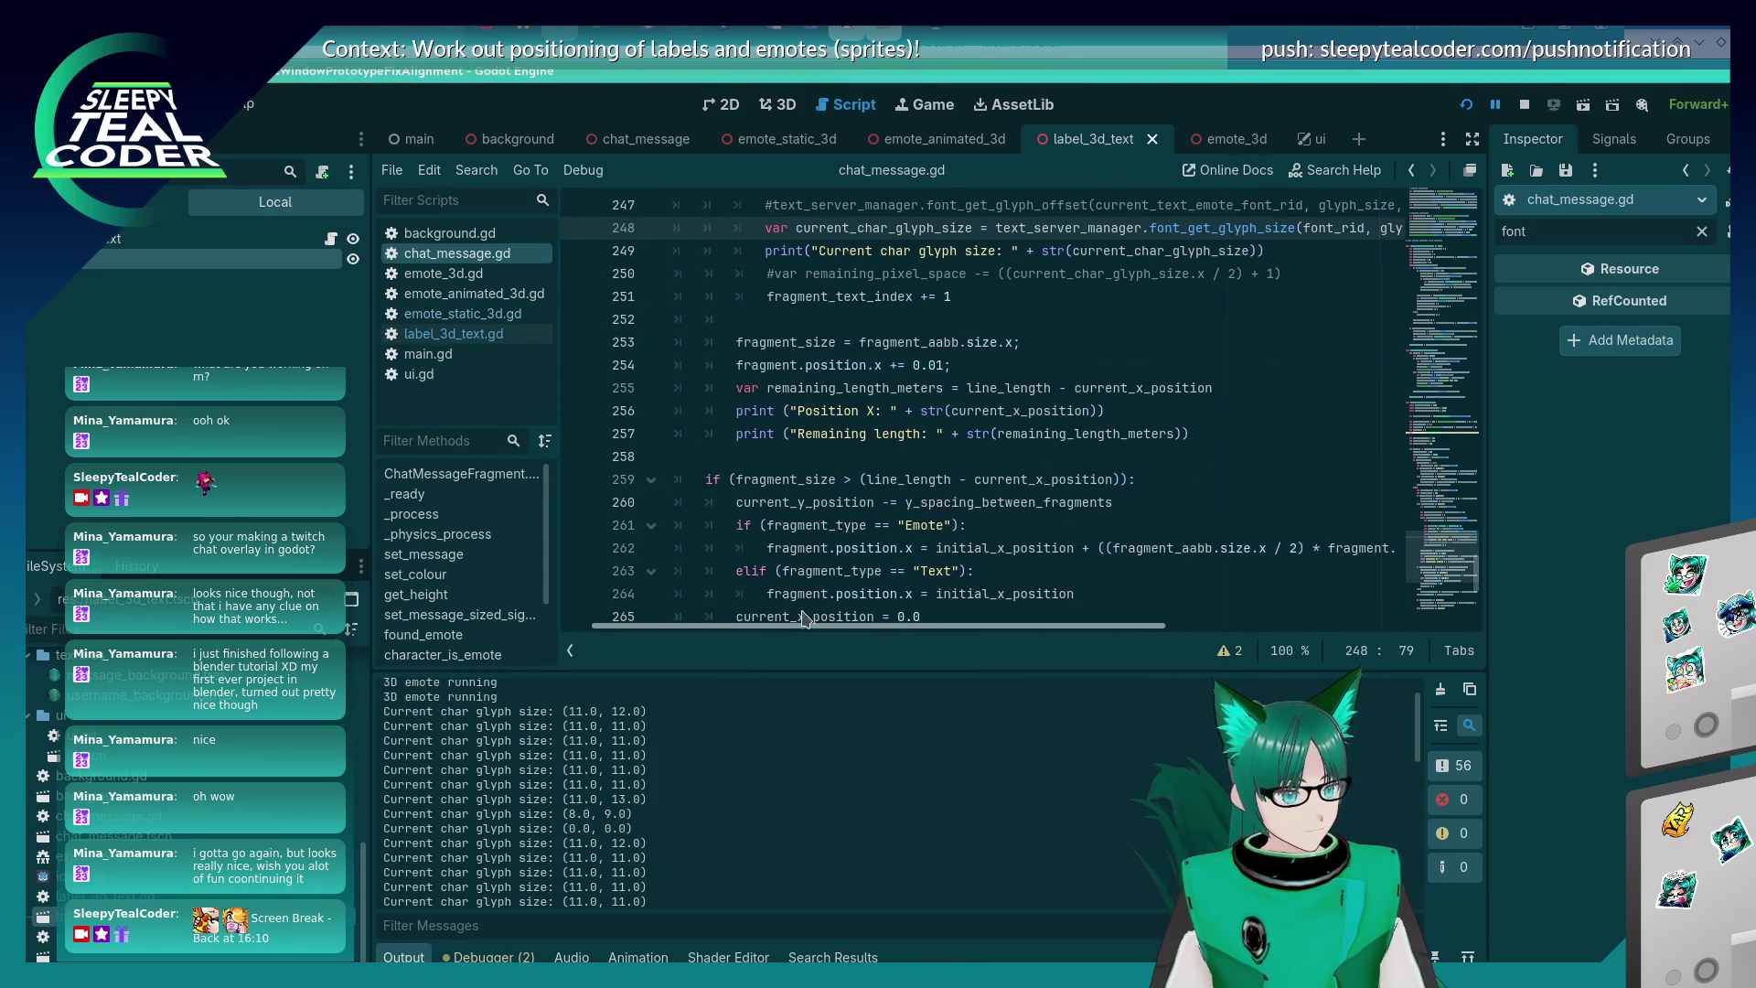
{"action": "scroll", "coordinate": [889, 491], "scroll_direction": "up", "scroll_amount": 1}
{"action": "scroll", "coordinate": [890, 491], "scroll_direction": "down", "scroll_amount": 1}
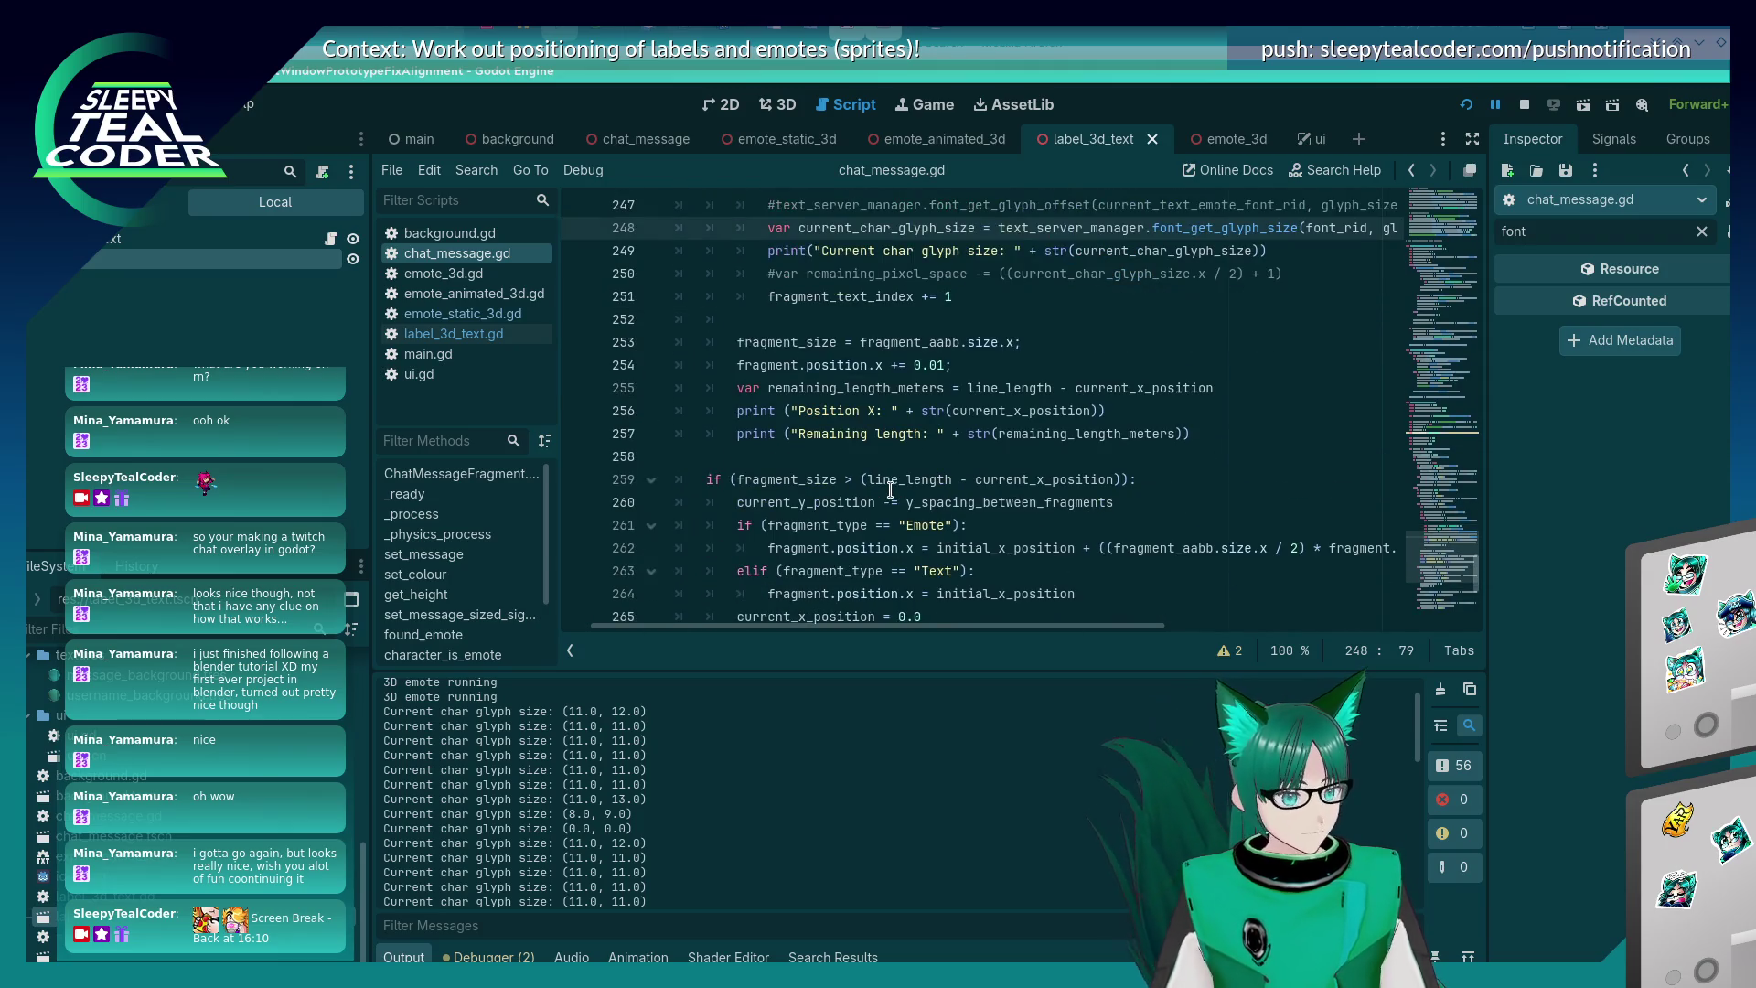
{"action": "scroll", "coordinate": [890, 491], "scroll_direction": "up", "scroll_amount": 6}
{"action": "scroll", "coordinate": [890, 491], "scroll_direction": "down", "scroll_amount": 3}
{"action": "scroll", "coordinate": [890, 491], "scroll_direction": "down", "scroll_amount": 4}
{"action": "scroll", "coordinate": [889, 491], "scroll_direction": "up", "scroll_amount": 2}
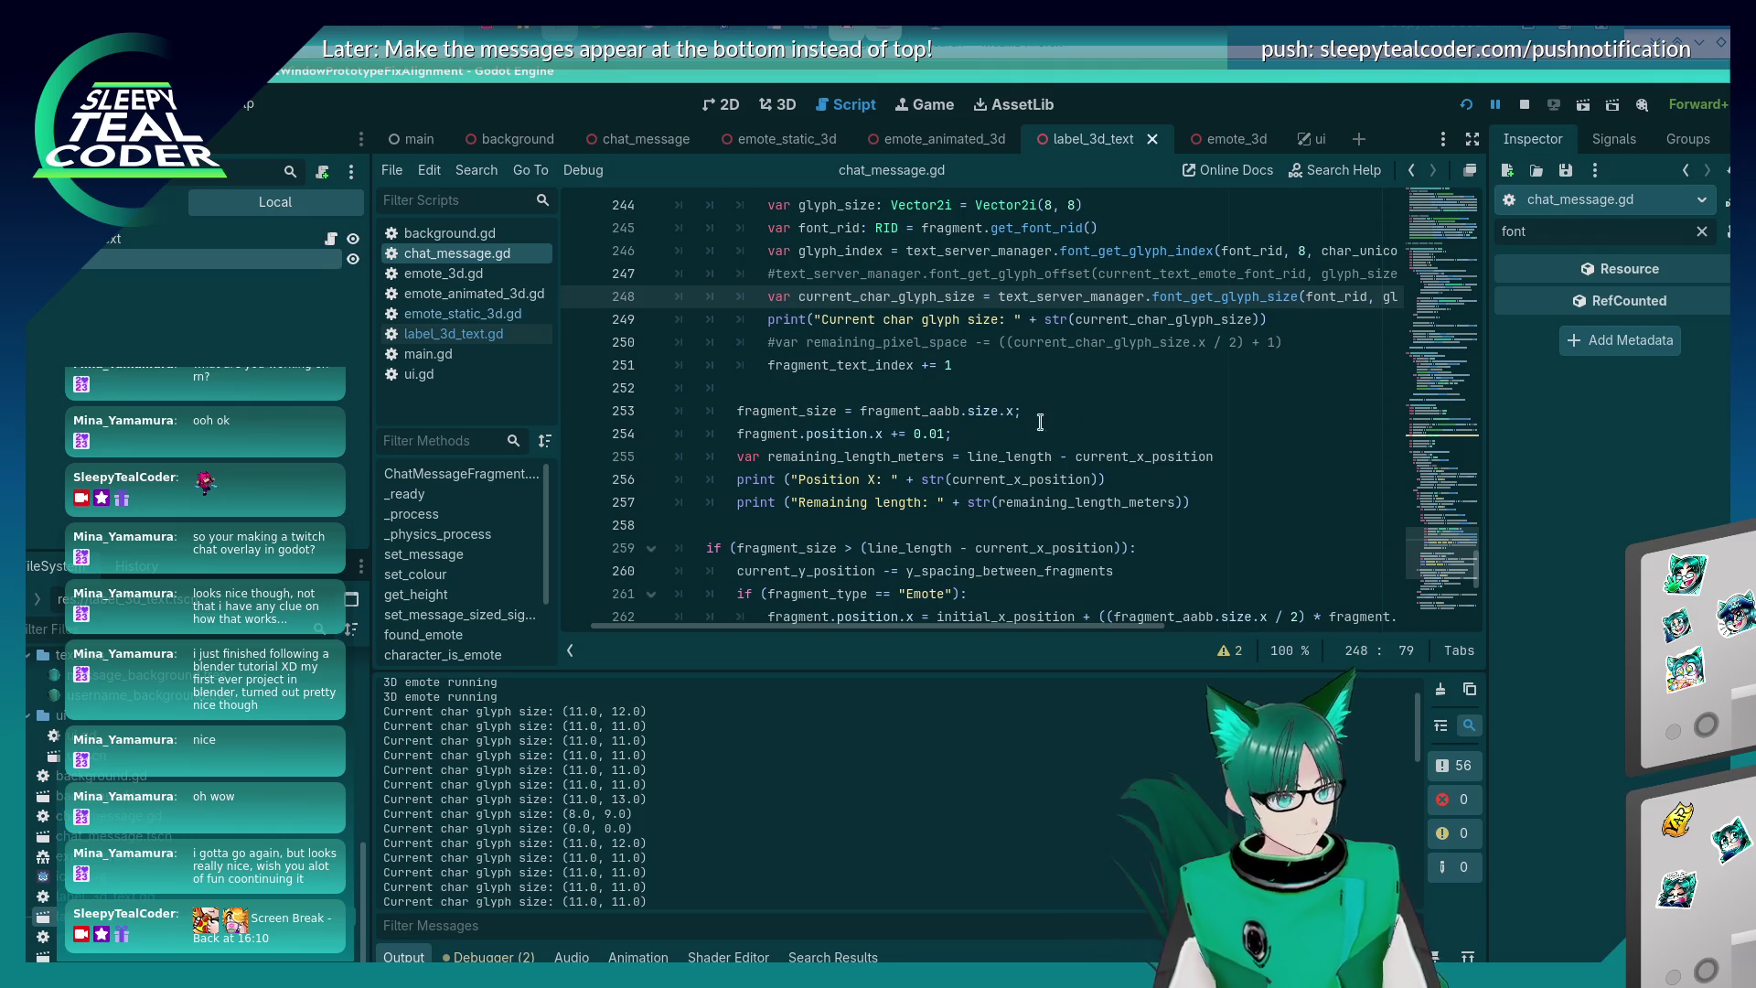
{"action": "scroll", "coordinate": [959, 469], "scroll_direction": "up", "scroll_amount": 7}
{"action": "scroll", "coordinate": [958, 470], "scroll_direction": "down", "scroll_amount": 3}
{"action": "scroll", "coordinate": [958, 470], "scroll_direction": "down", "scroll_amount": 2}
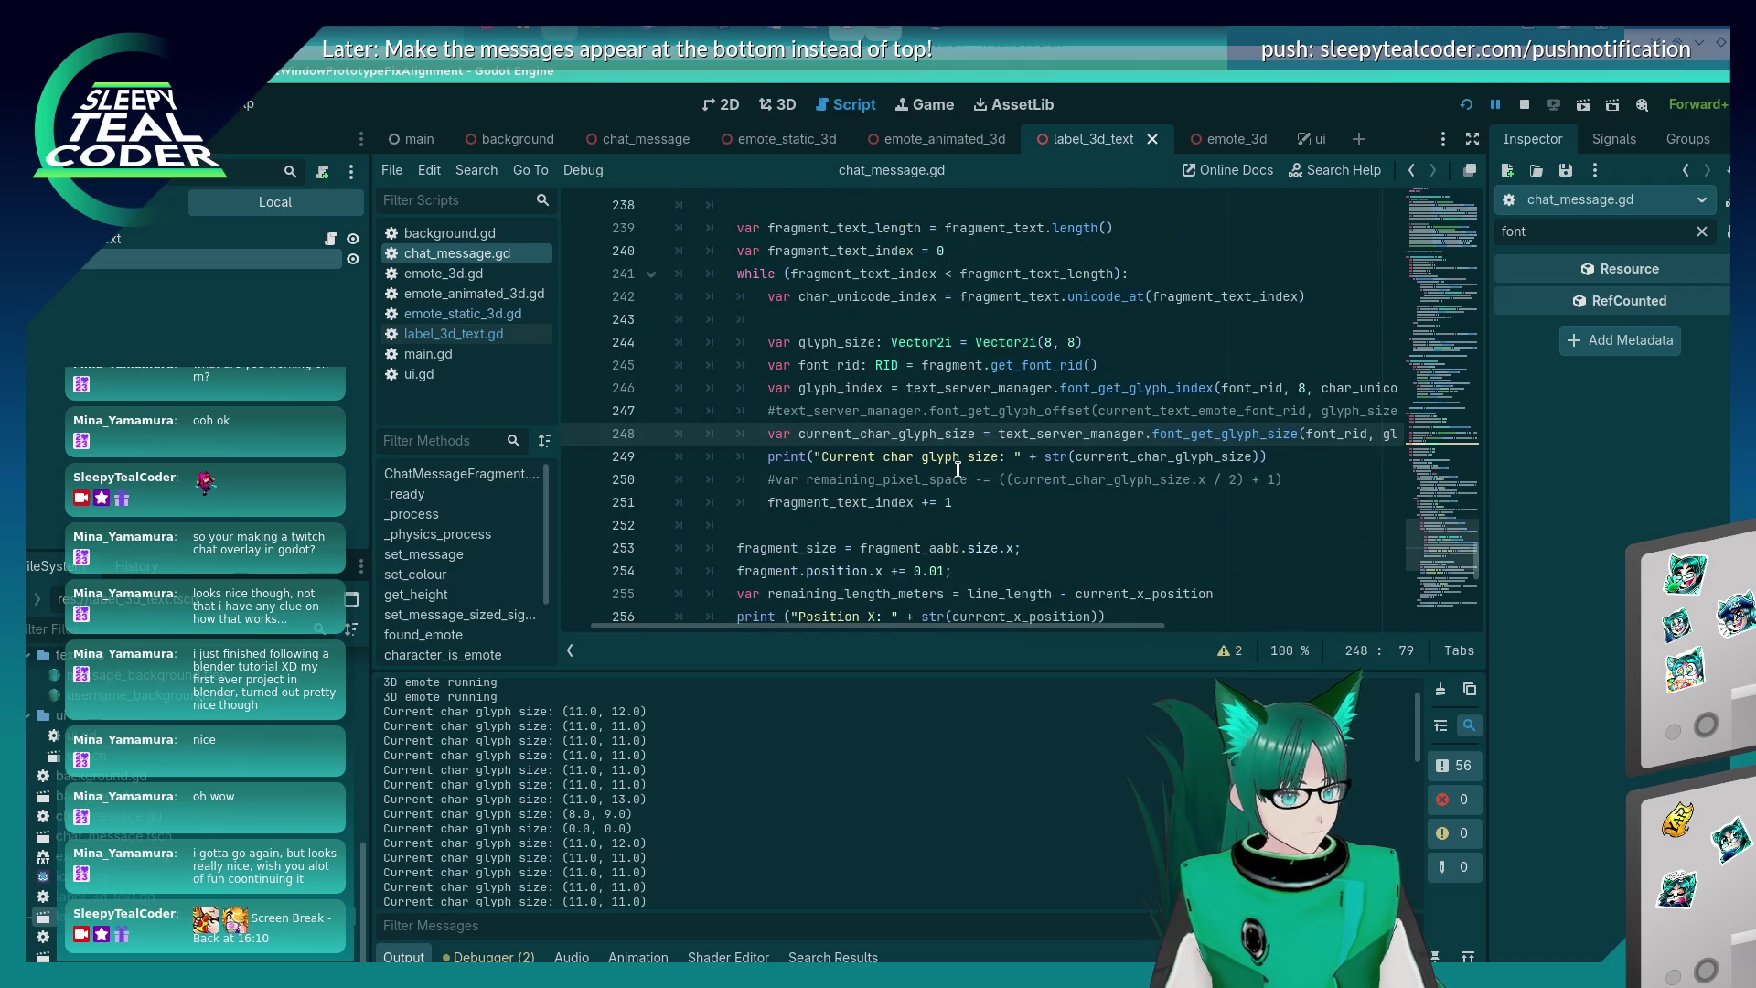
{"action": "left_click", "coordinate": [1305, 482]}
{"action": "scroll", "coordinate": [1188, 508], "scroll_direction": "up", "scroll_amount": 3}
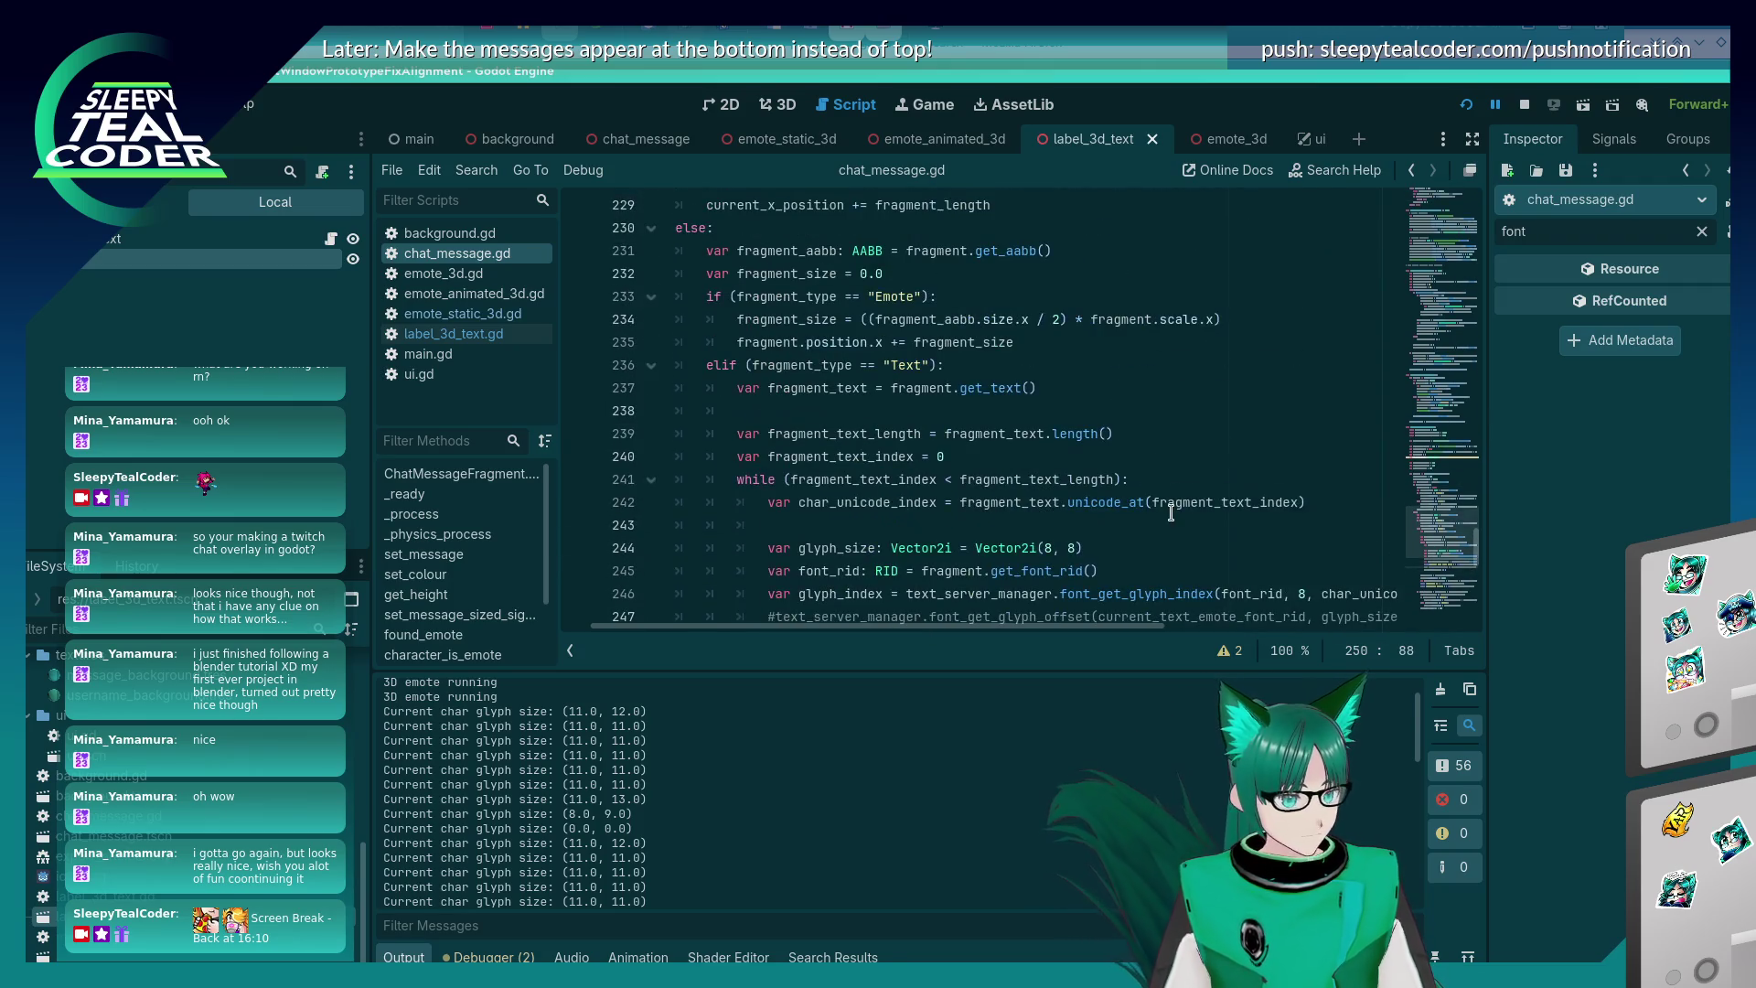
{"action": "scroll", "coordinate": [1170, 512], "scroll_direction": "up", "scroll_amount": 7}
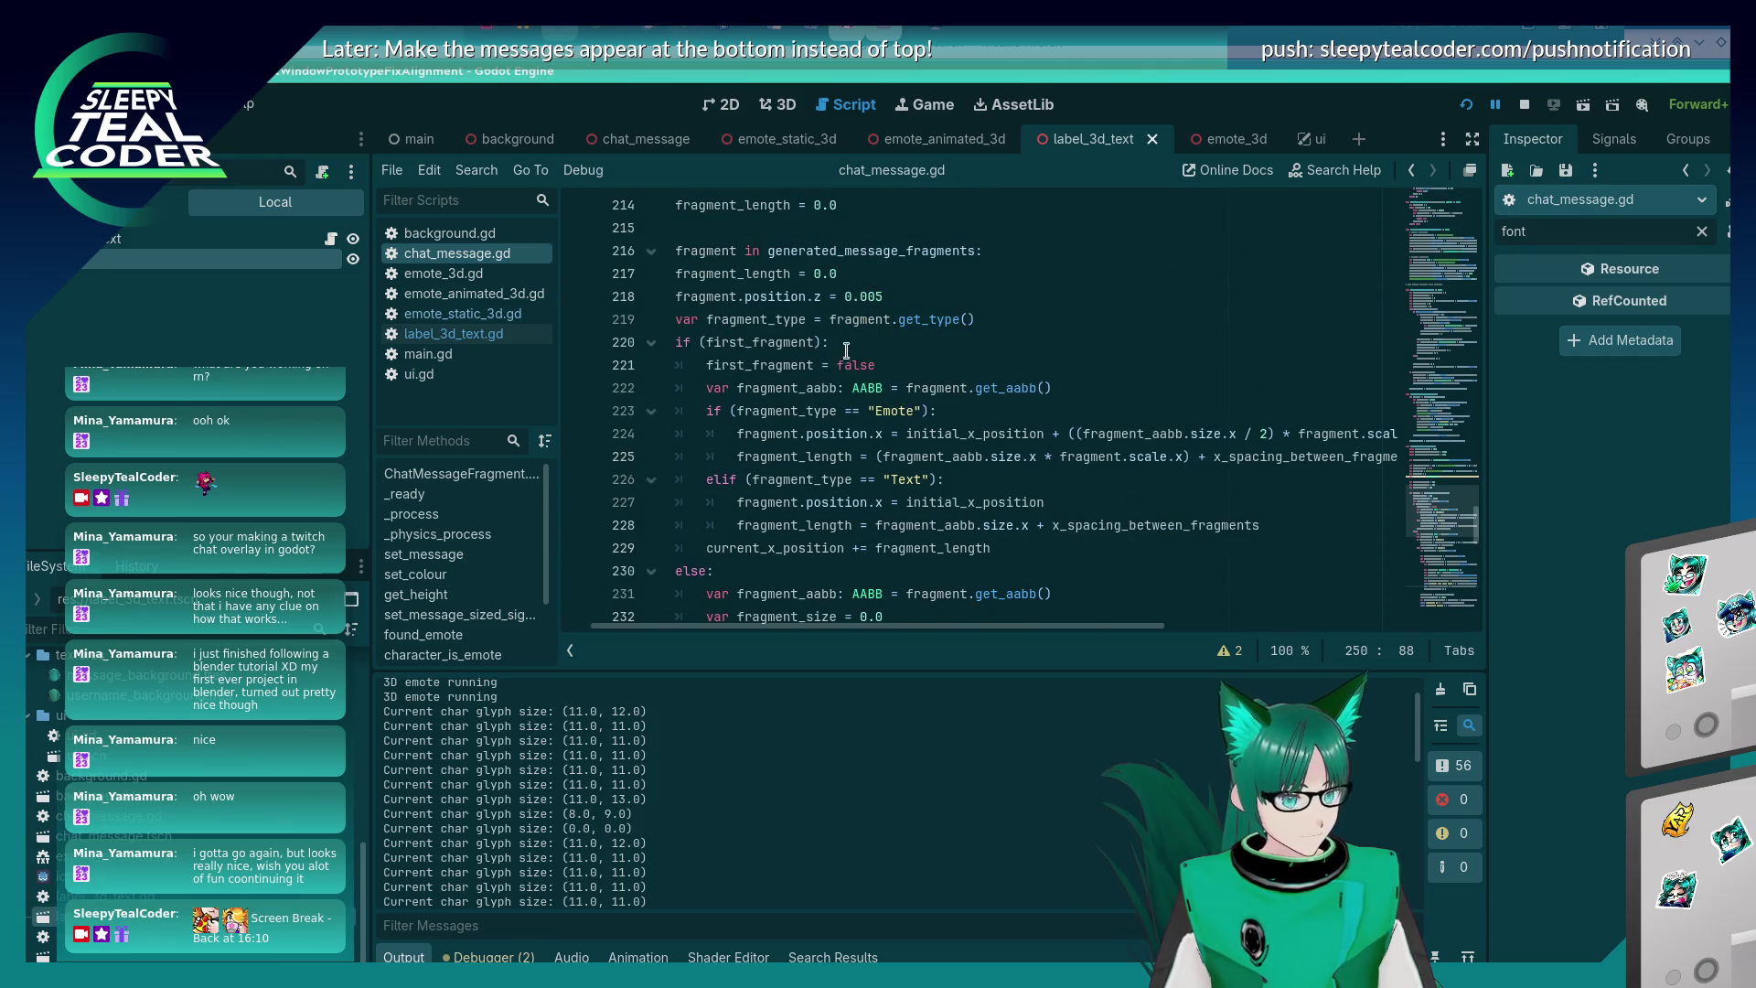
{"action": "scroll", "coordinate": [861, 393], "scroll_direction": "up", "scroll_amount": 3}
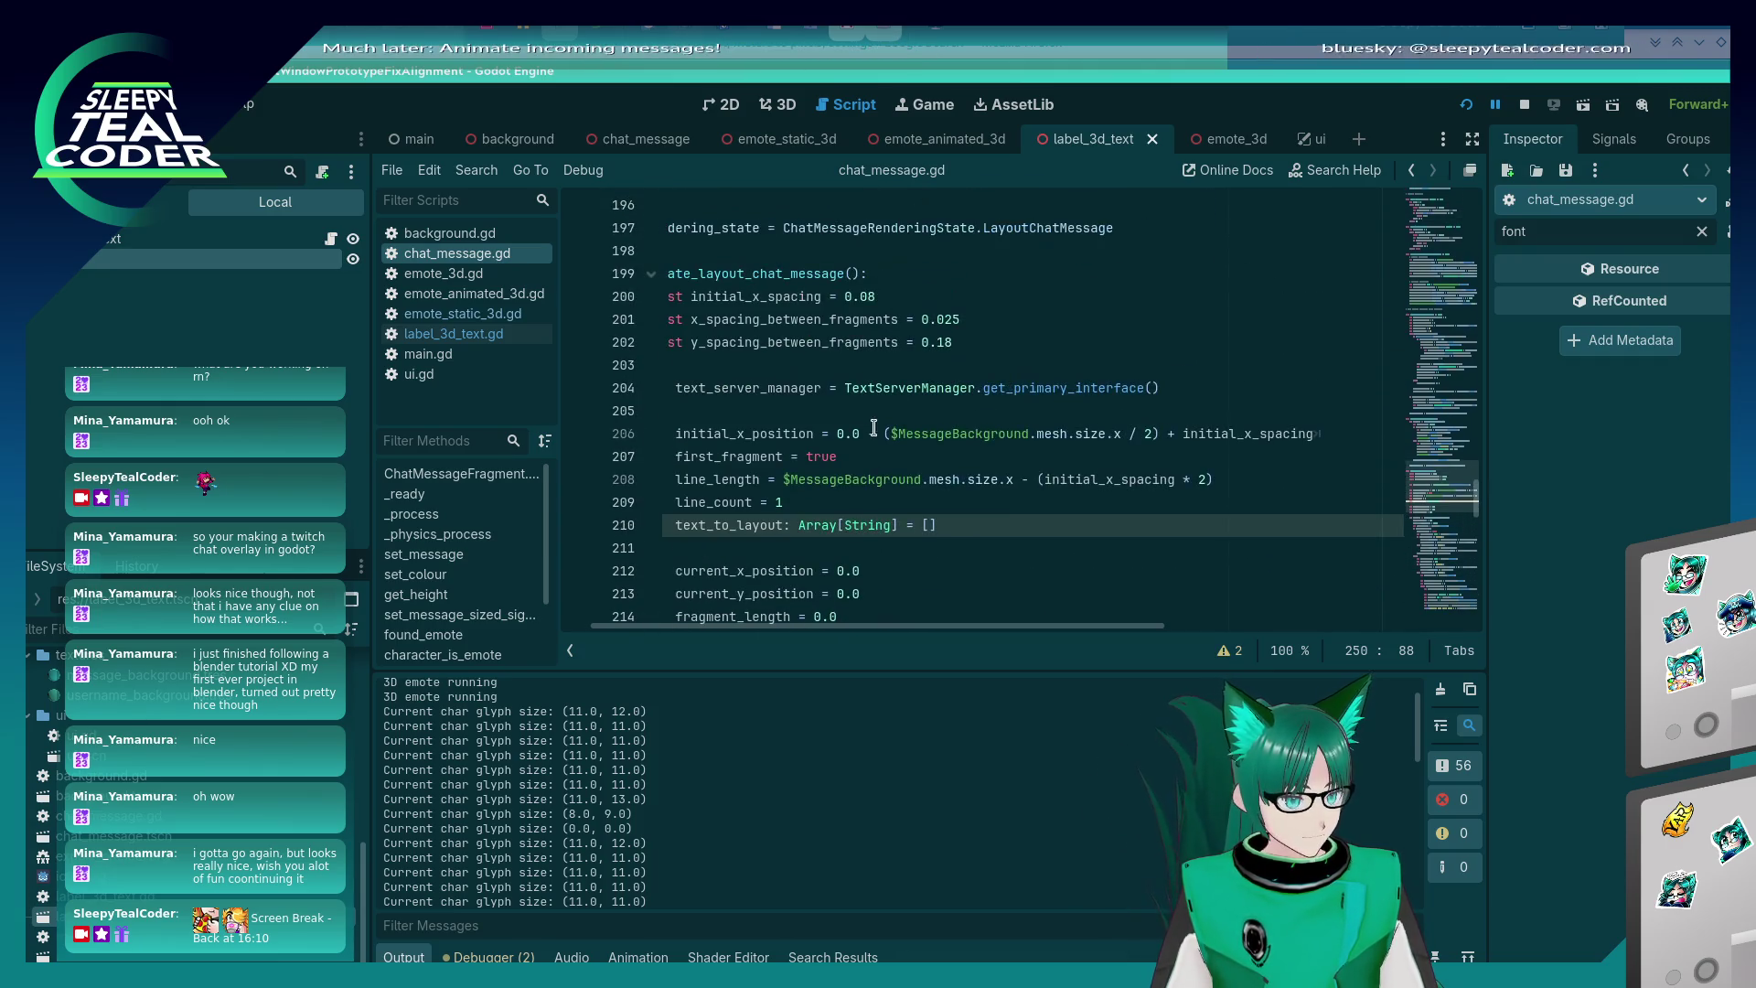
{"action": "scroll", "coordinate": [878, 409], "scroll_direction": "down", "scroll_amount": 7}
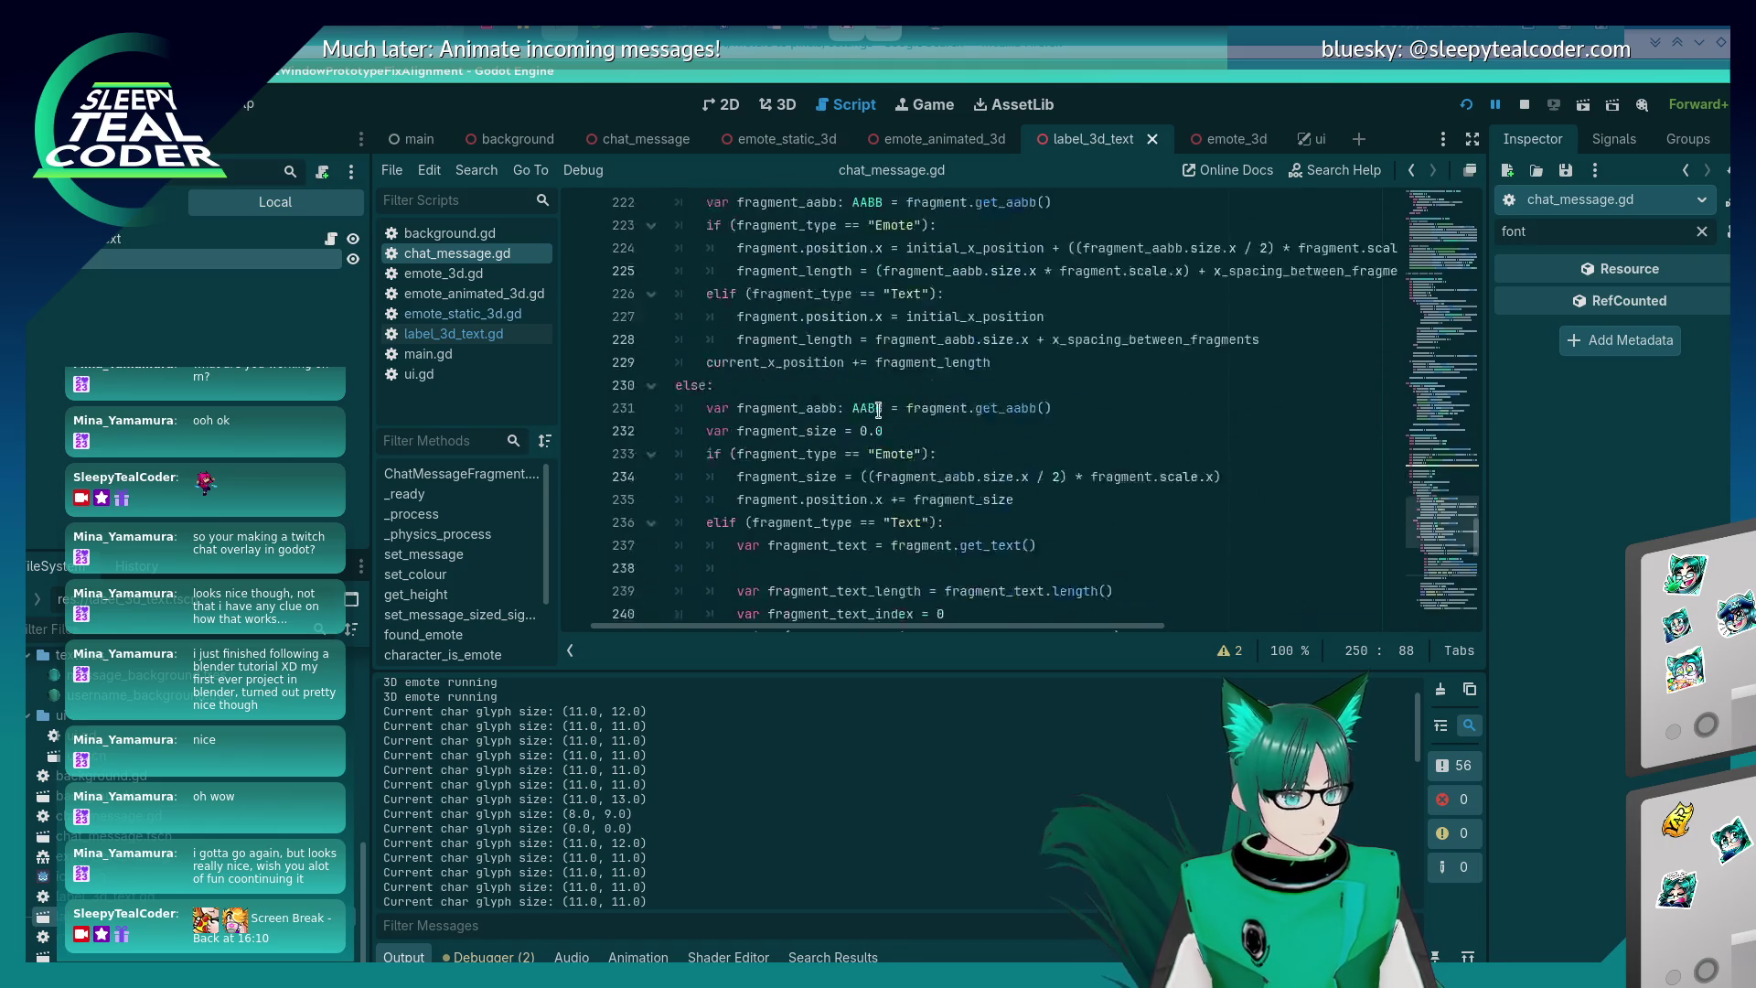
{"action": "scroll", "coordinate": [897, 448], "scroll_direction": "up", "scroll_amount": 10}
{"action": "scroll", "coordinate": [896, 448], "scroll_direction": "down", "scroll_amount": 6}
{"action": "left_click", "coordinate": [899, 439]}
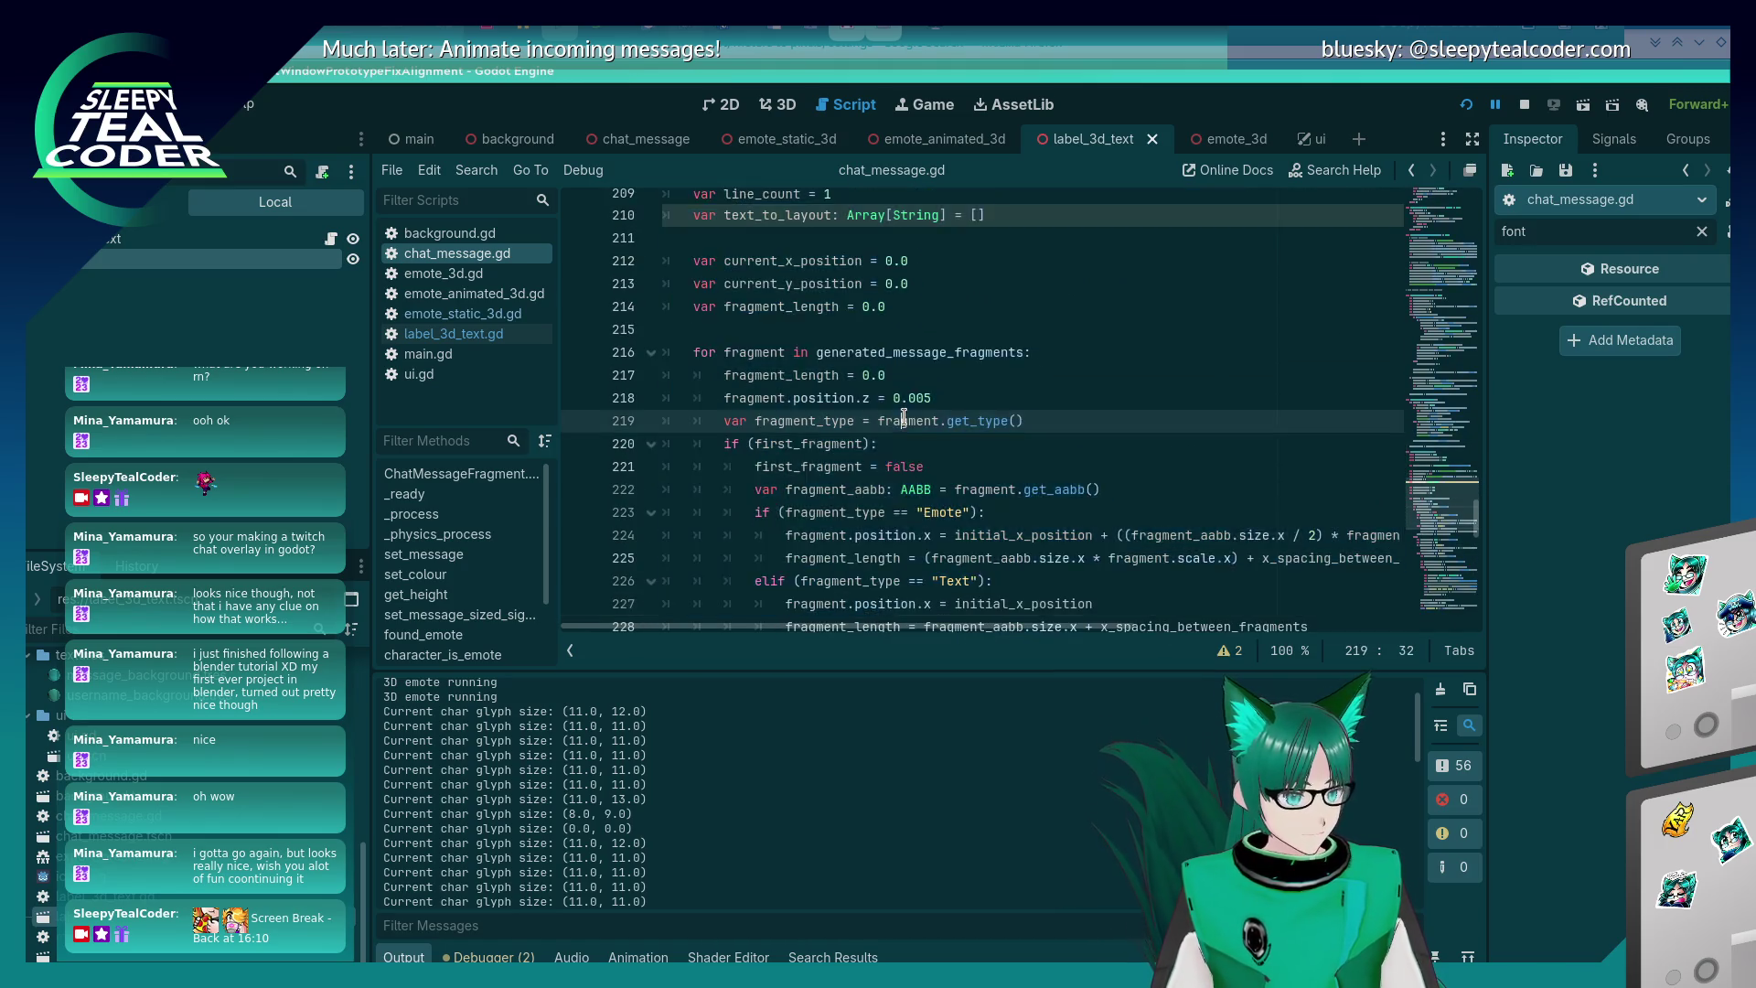
{"action": "scroll", "coordinate": [901, 432], "scroll_direction": "up", "scroll_amount": 5}
{"action": "scroll", "coordinate": [898, 437], "scroll_direction": "up", "scroll_amount": 1}
{"action": "scroll", "coordinate": [886, 462], "scroll_direction": "down", "scroll_amount": 5}
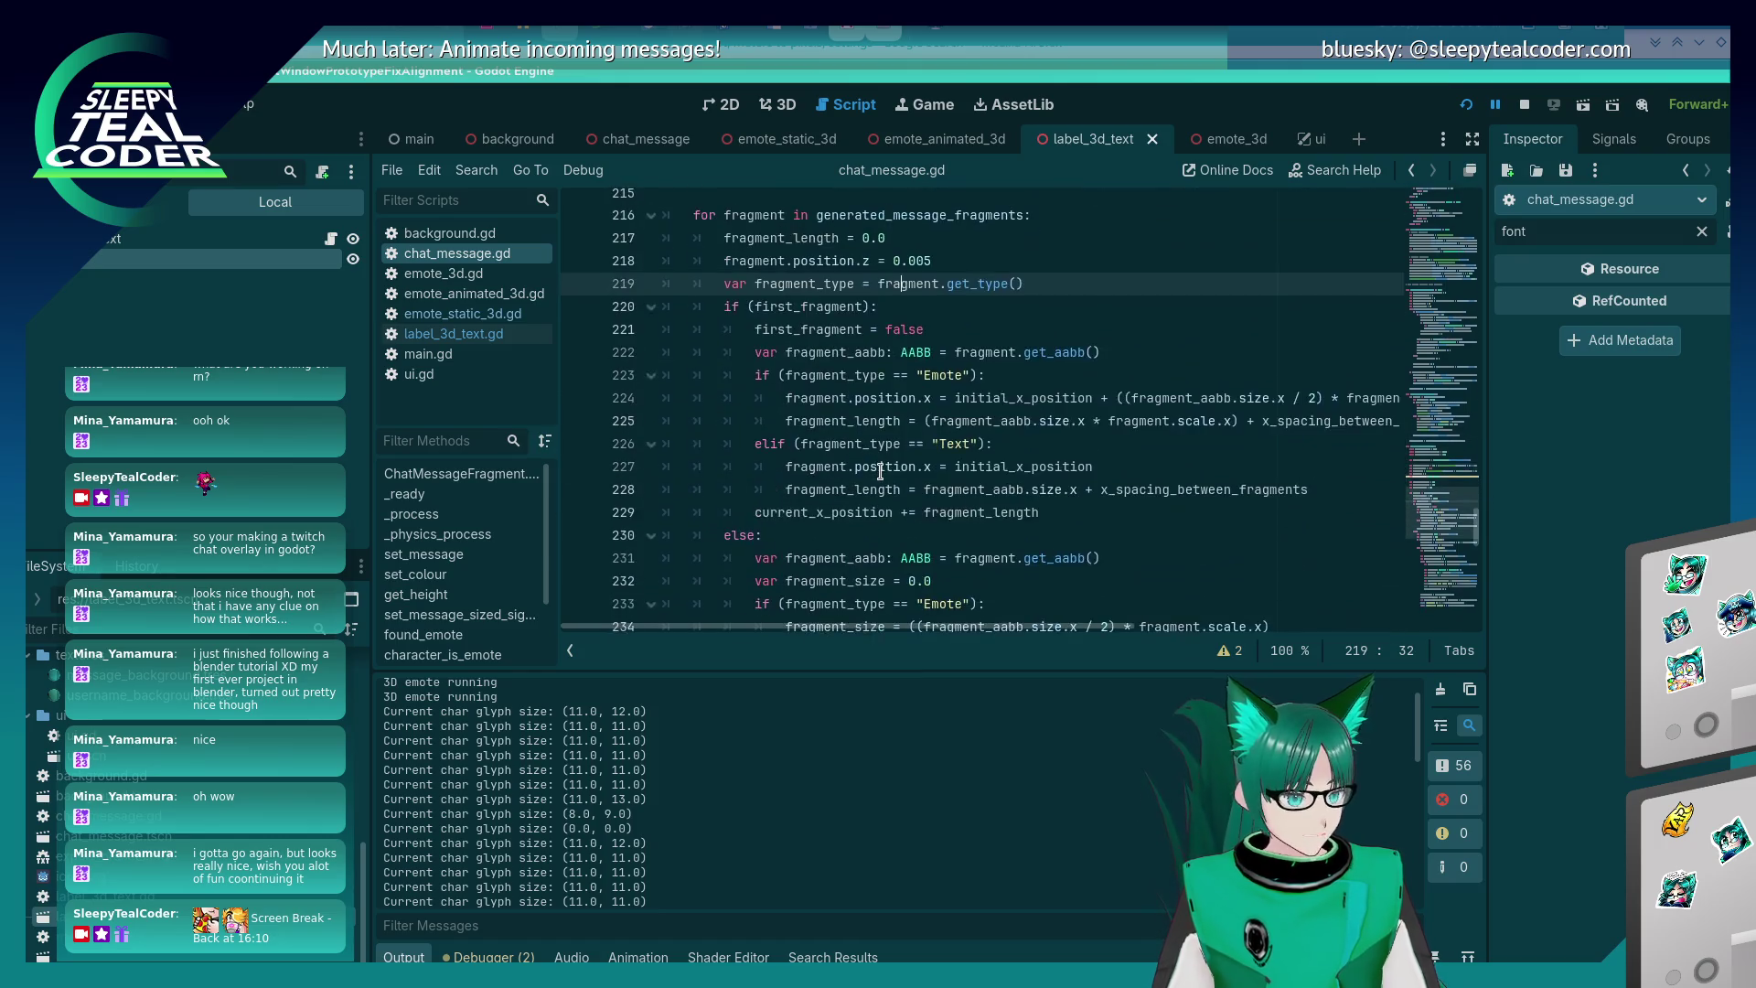
{"action": "double_click", "coordinate": [873, 416]}
{"action": "key", "text": "ctrl+c"}
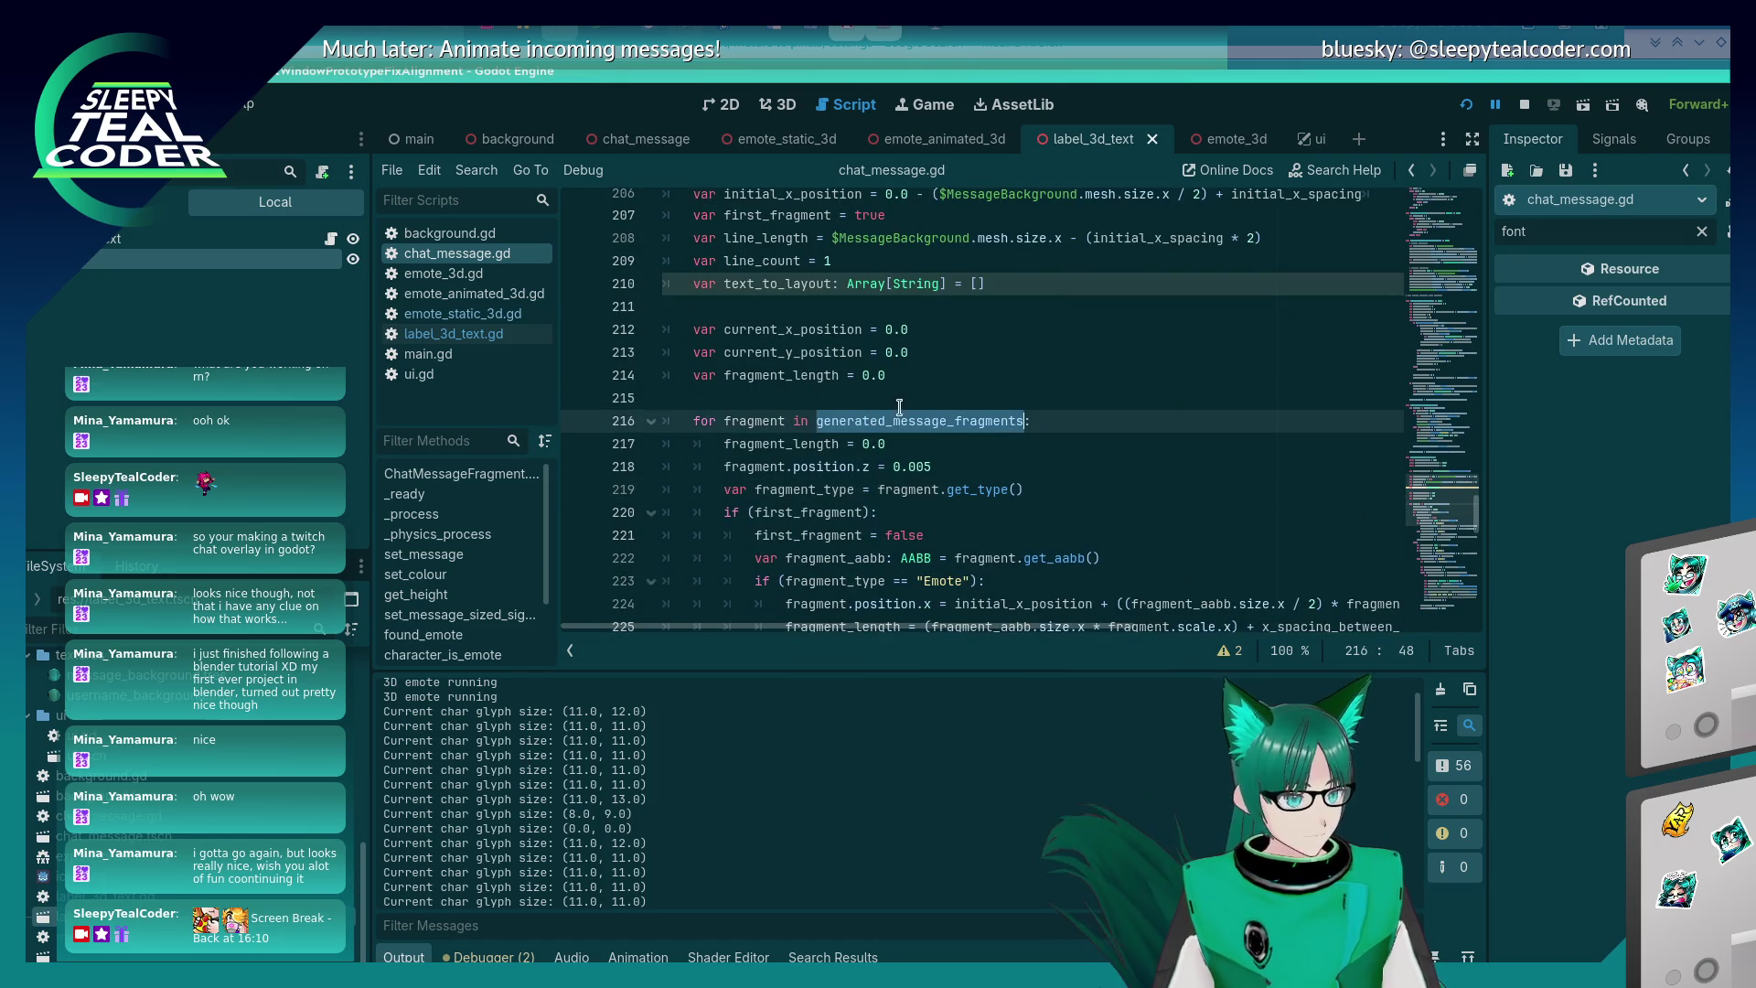
{"action": "scroll", "coordinate": [1114, 452], "scroll_direction": "down", "scroll_amount": 10}
{"action": "scroll", "coordinate": [1114, 452], "scroll_direction": "up", "scroll_amount": 1}
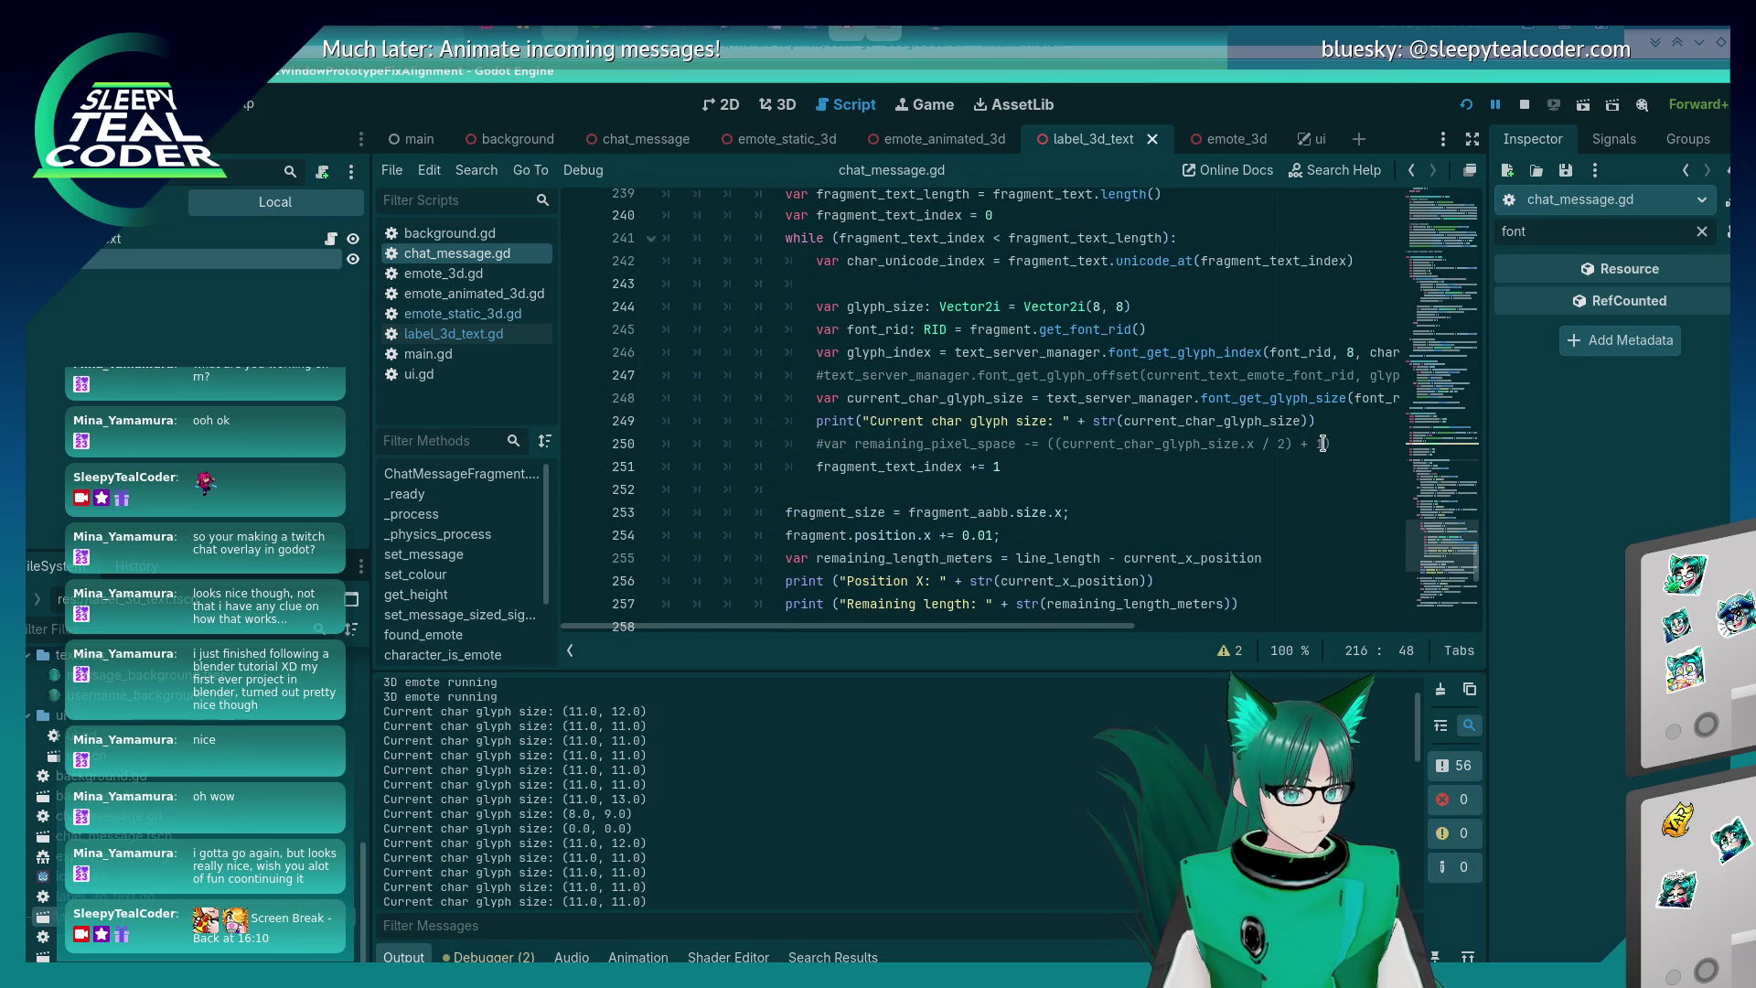
{"action": "left_click", "coordinate": [1335, 443]}
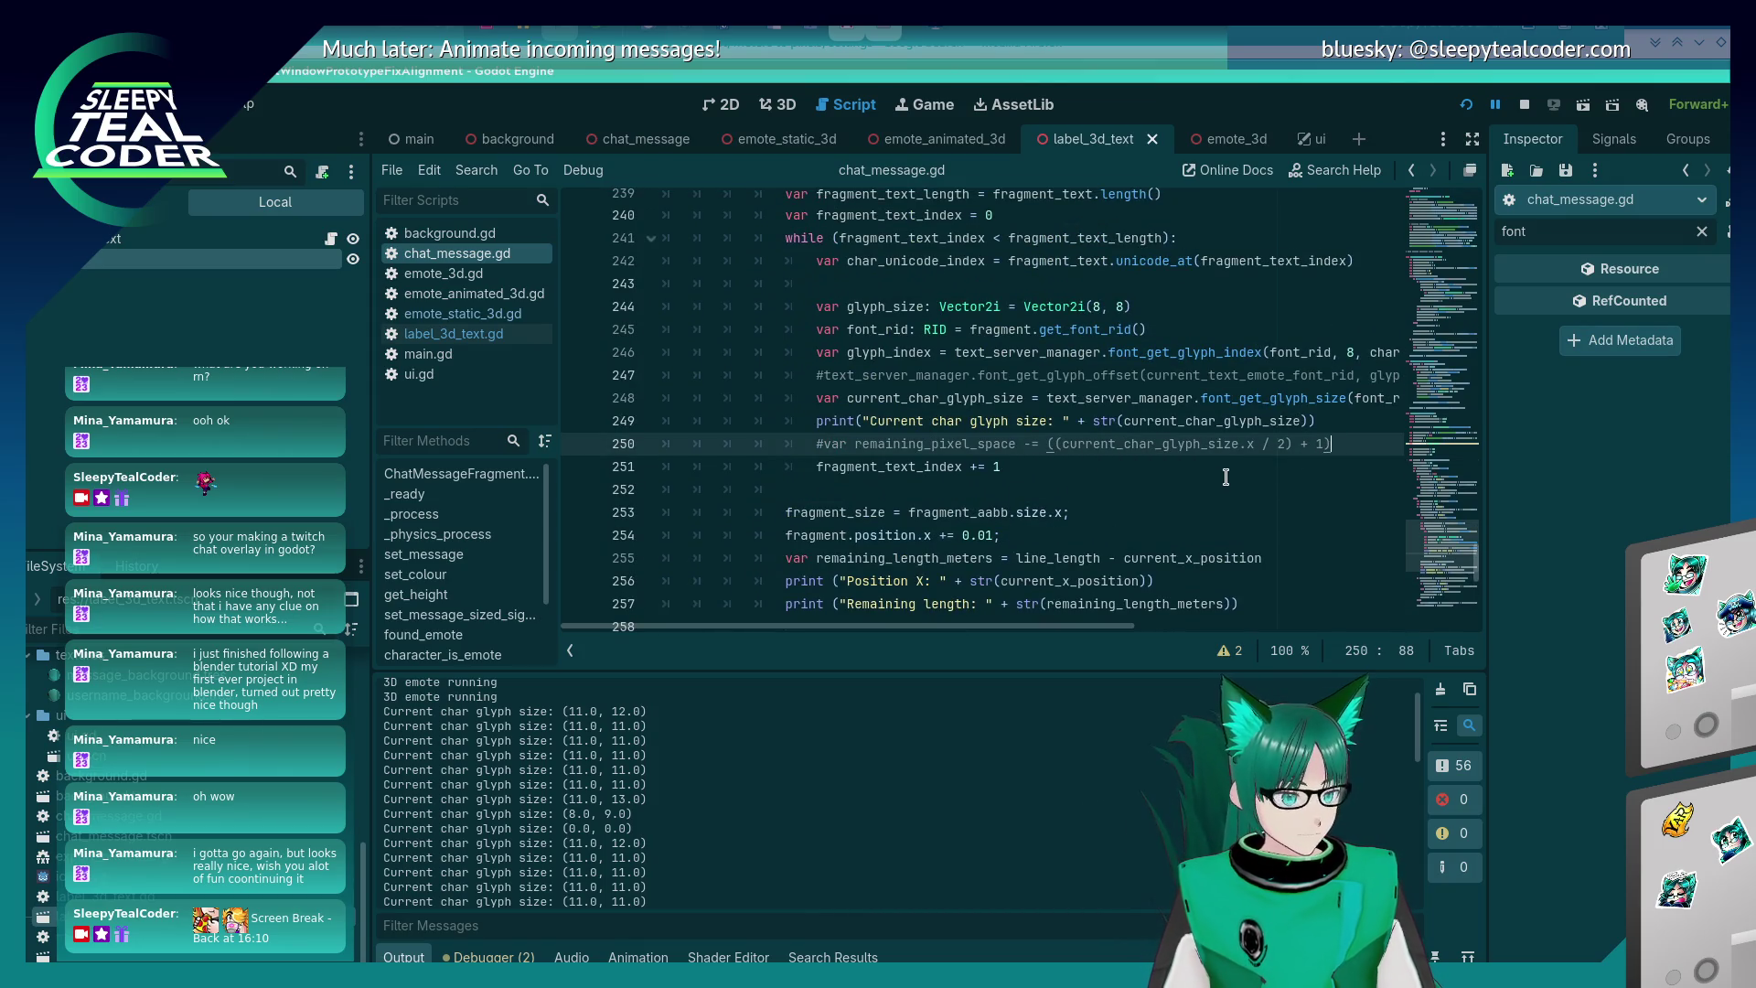
{"action": "key", "text": "Return"}
- Paste generated_message_fragments on the new line and complete it to .insert() from autocomplete
{"action": "key", "text": "ctrl+v"}
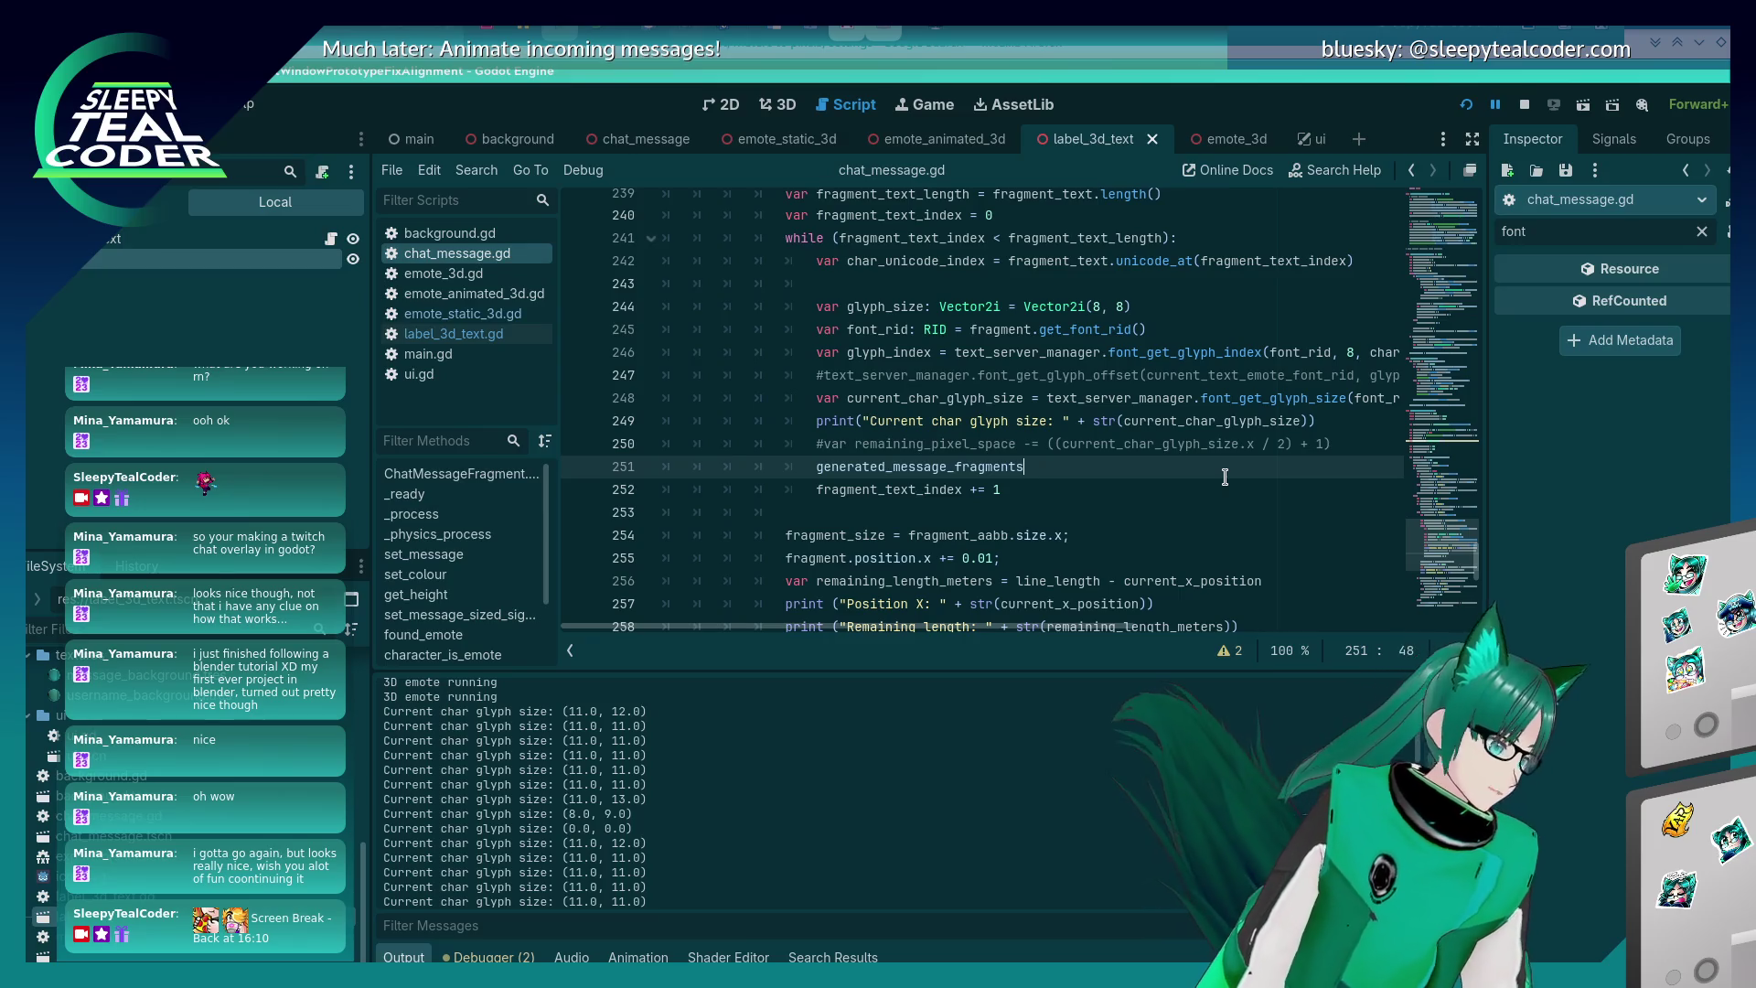
{"action": "type", "text": "."}
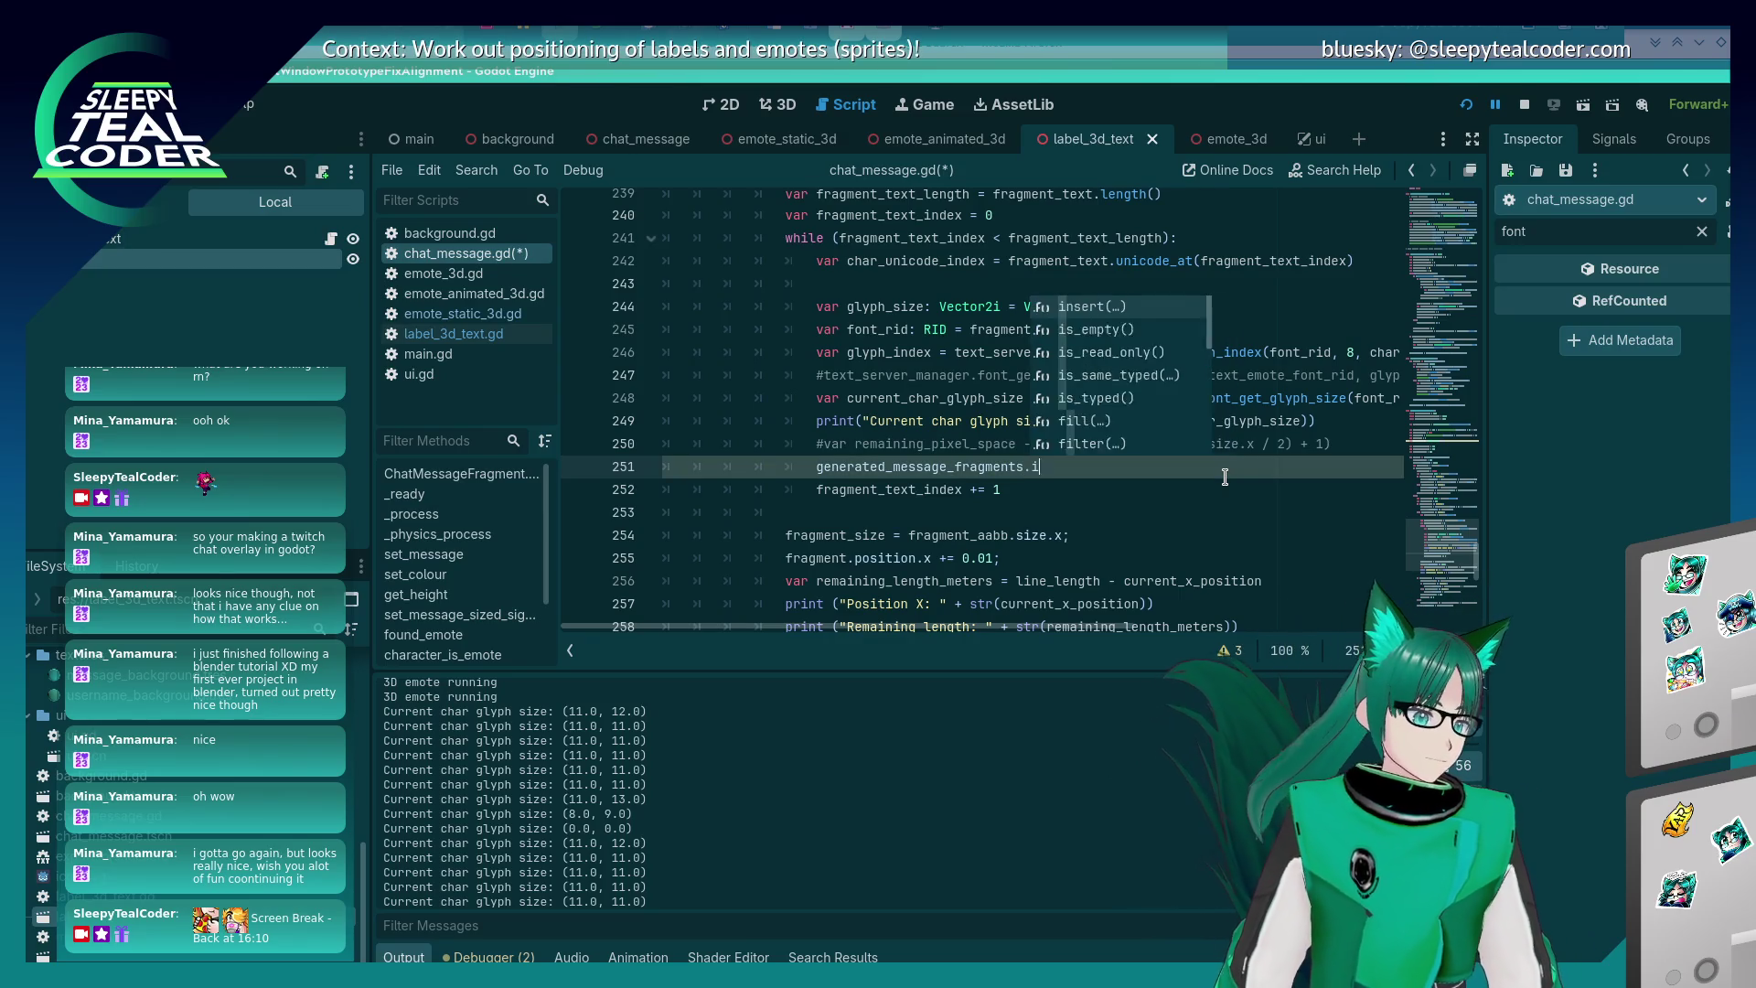
{"action": "type", "text": "ins"}
{"action": "key", "text": "Return"}
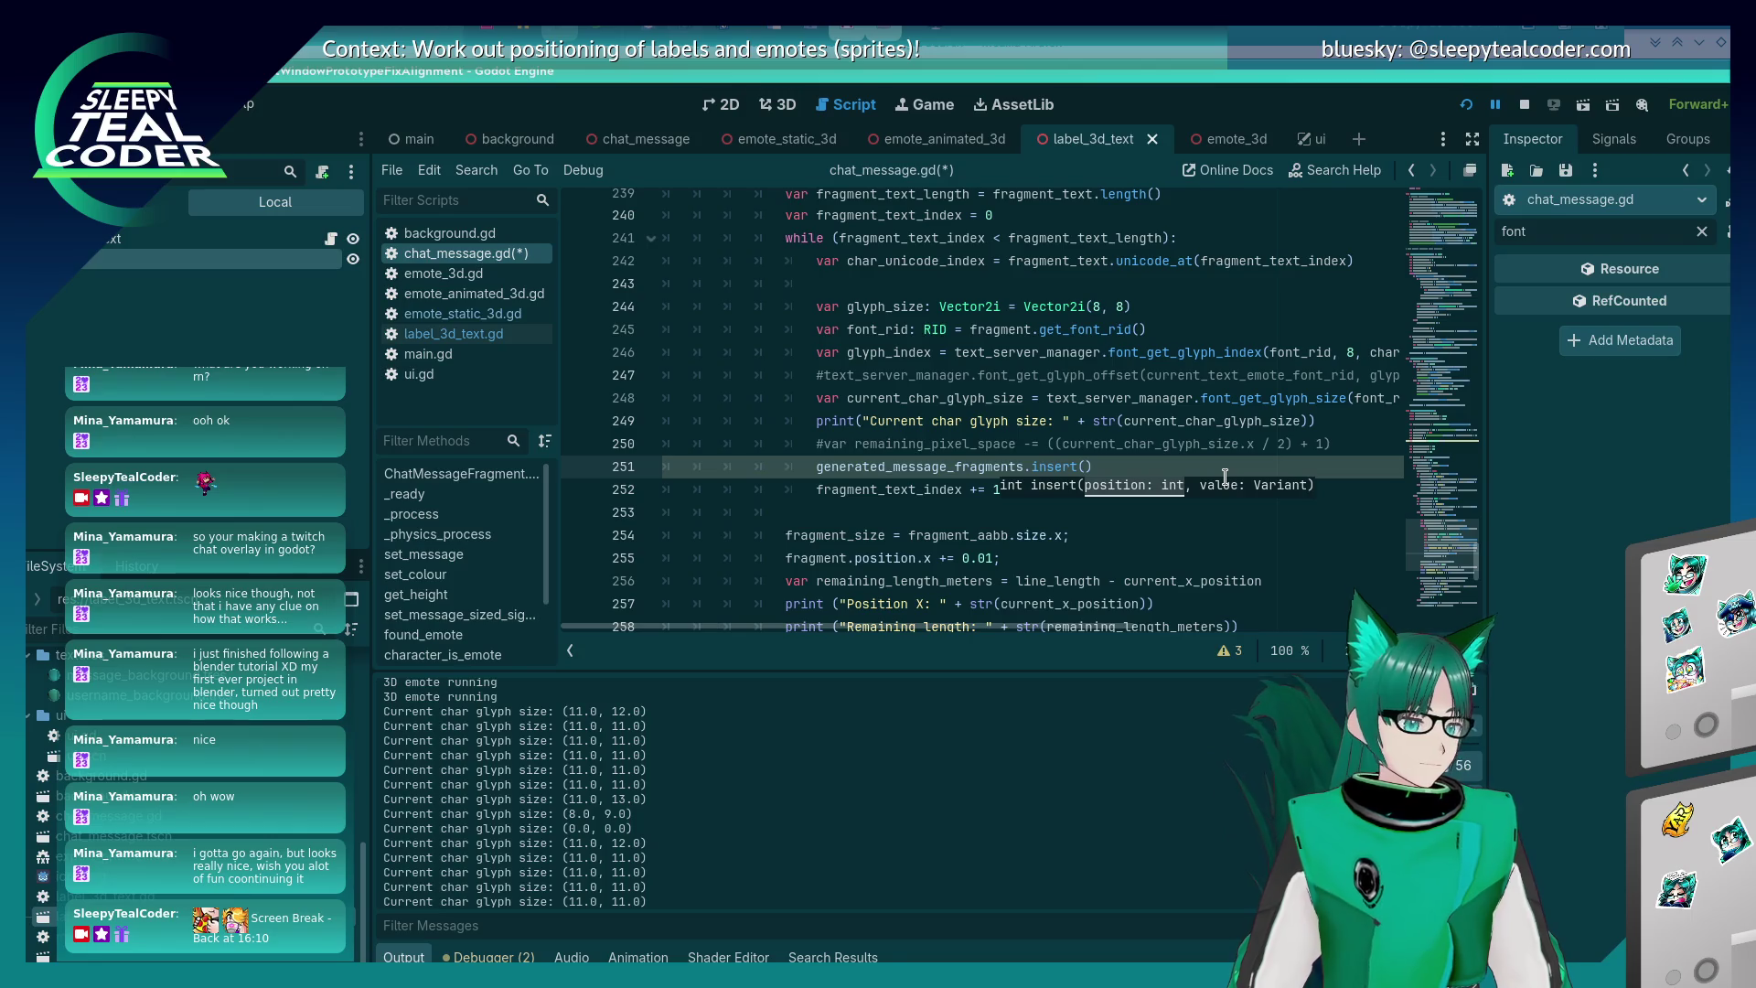
{"action": "scroll", "coordinate": [823, 464], "scroll_direction": "up", "scroll_amount": 8}
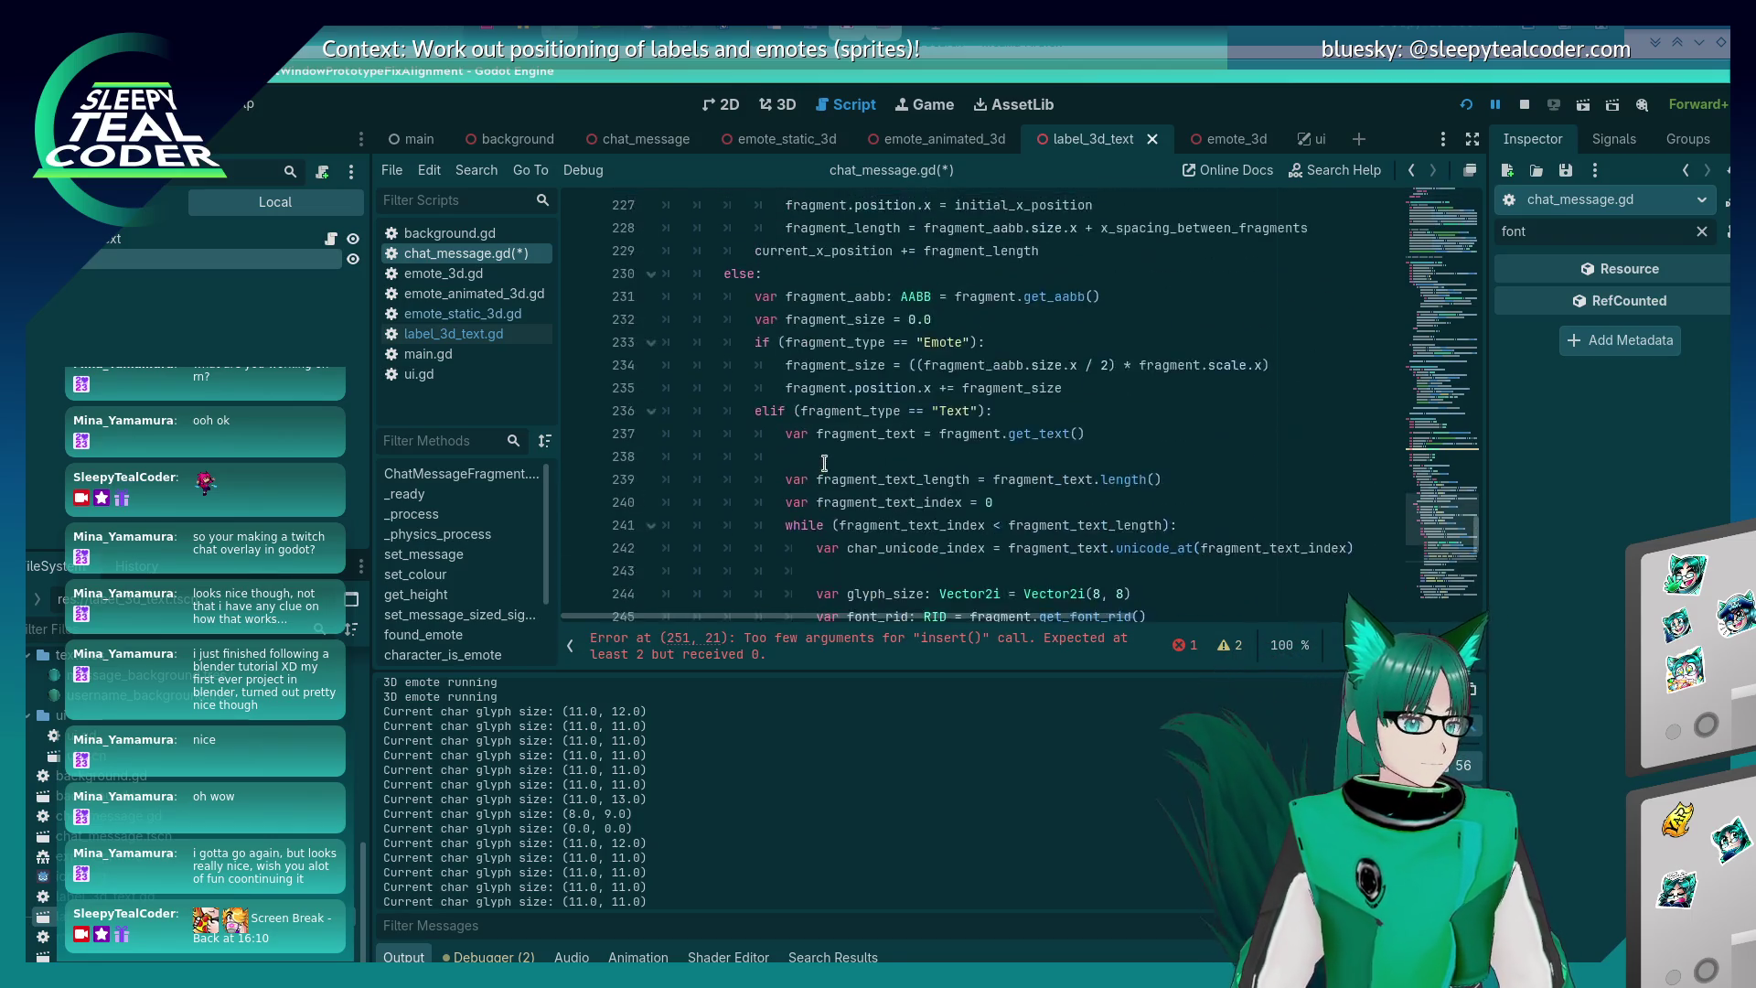
{"action": "scroll", "coordinate": [824, 464], "scroll_direction": "up", "scroll_amount": 3}
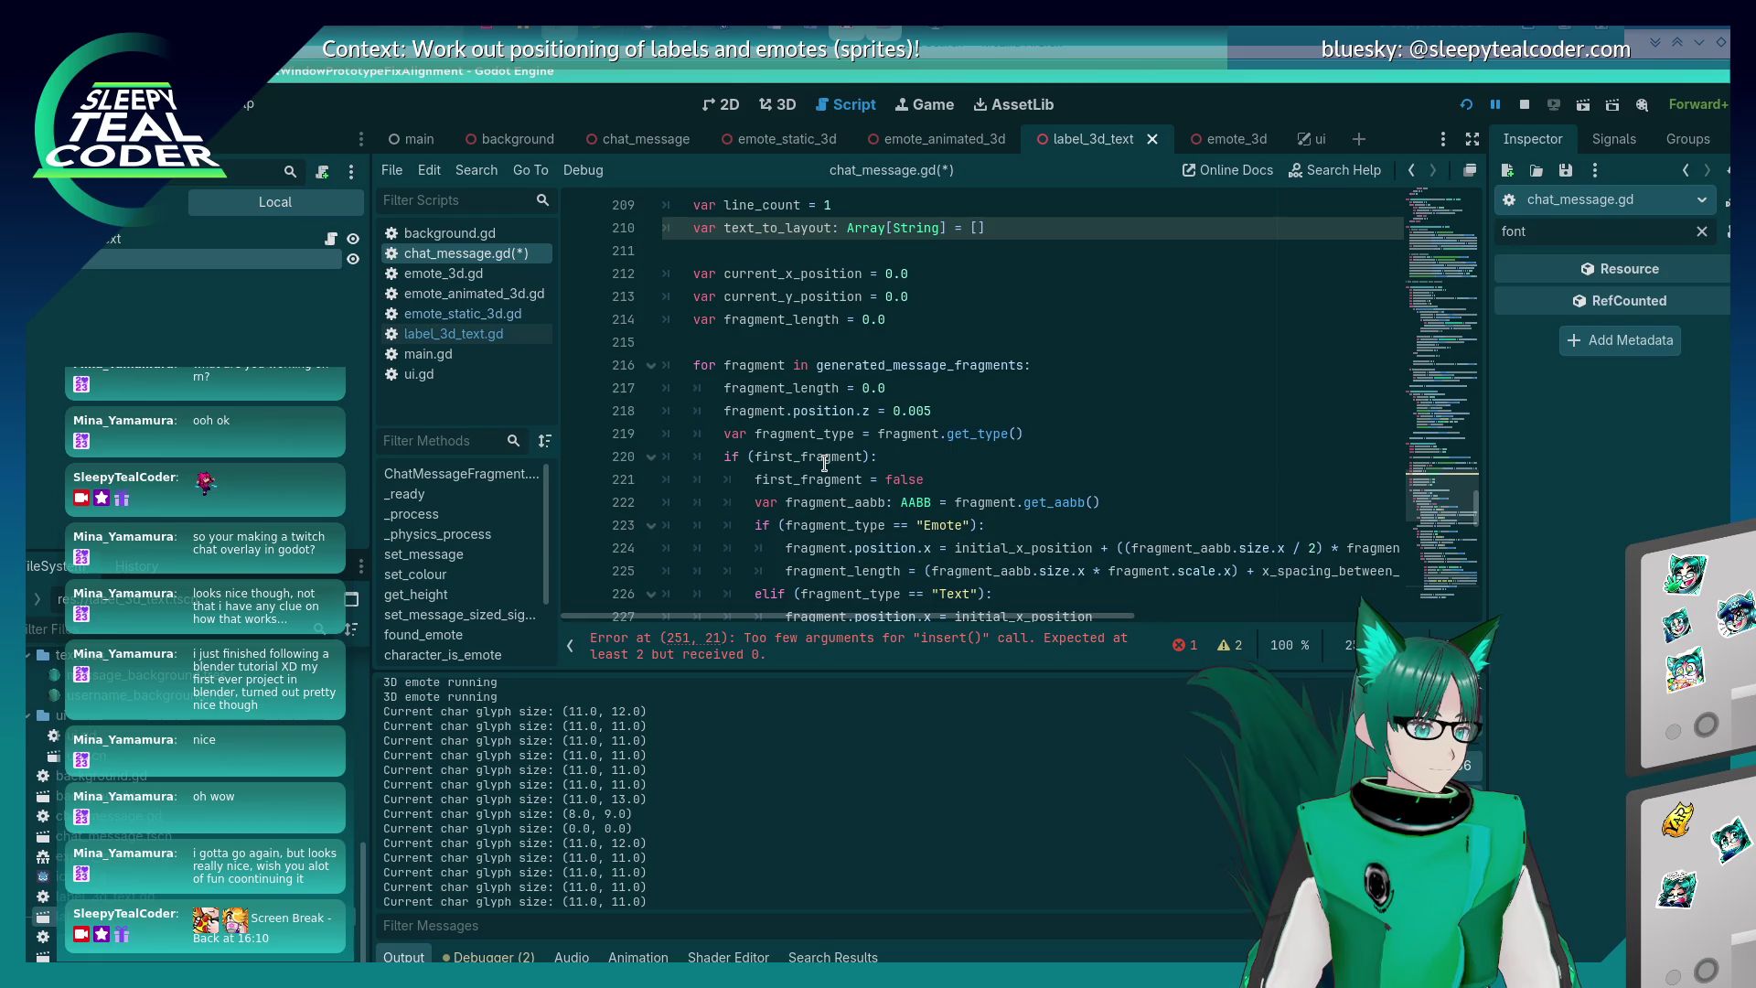
{"action": "key", "text": "alt+Tab"}
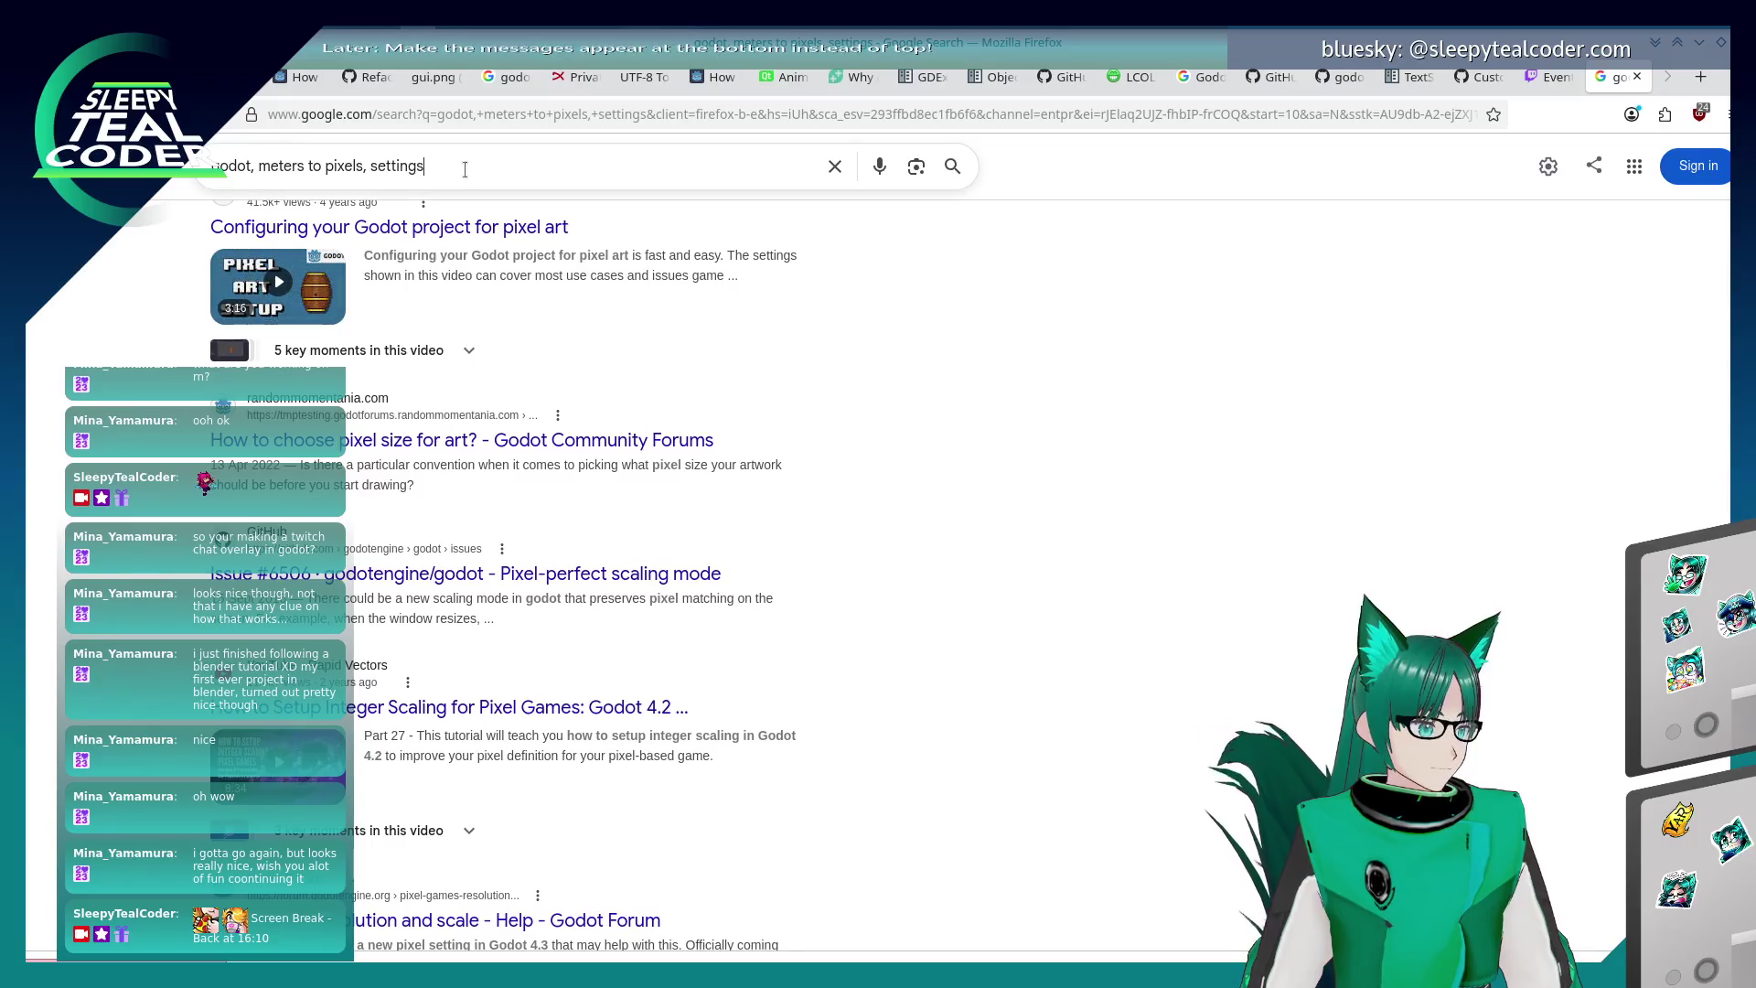
- Search 'godot, for loop index' and read the Godot Forum thread's replies on getting the loop index
{"action": "type", "text": "godot, for loop index"}
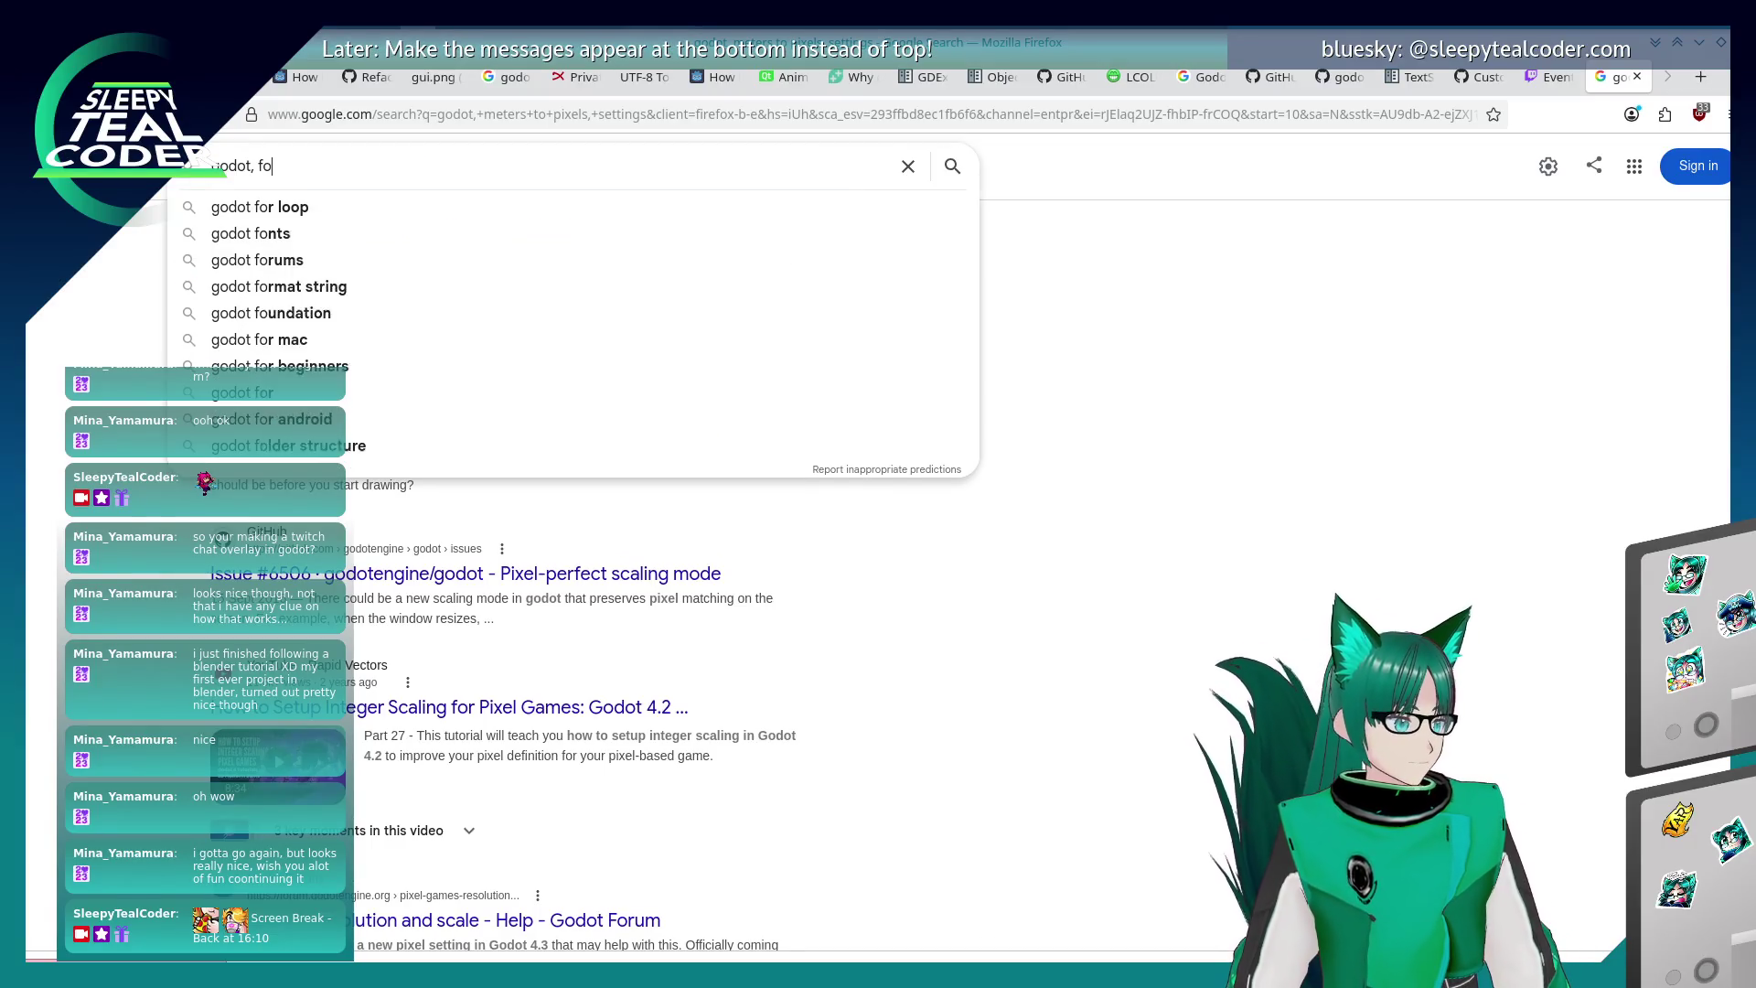
{"action": "key", "text": "Return"}
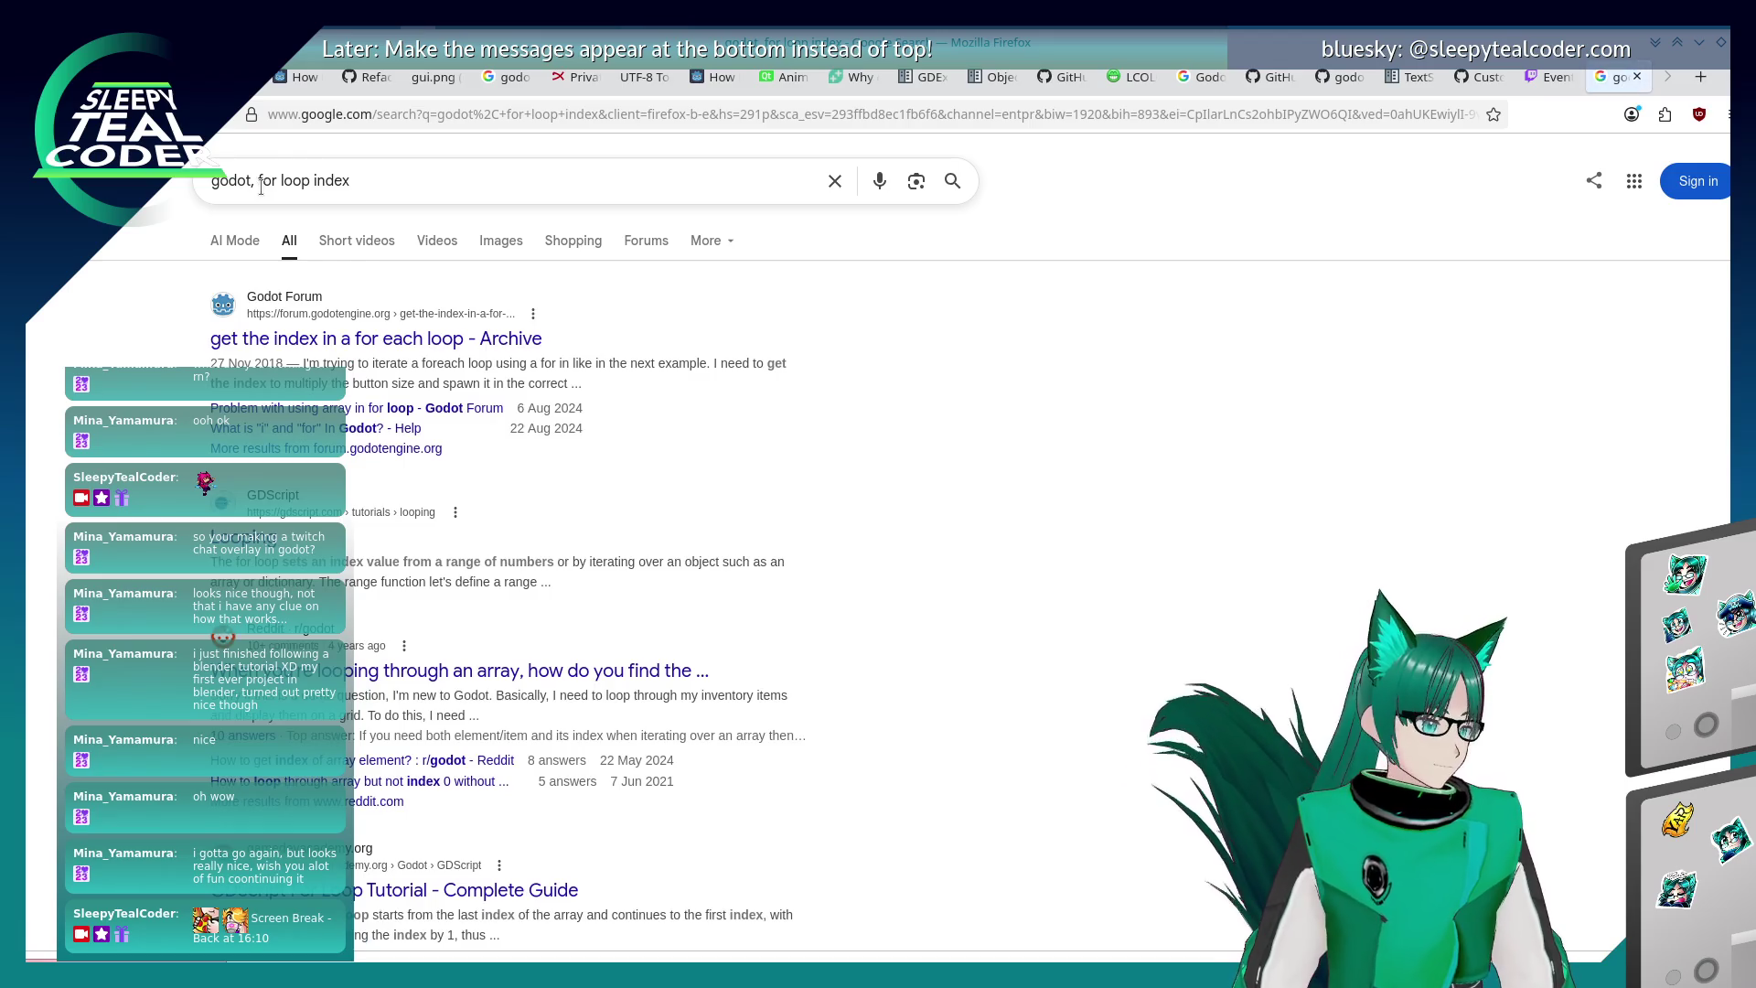
{"action": "left_click", "coordinate": [366, 340]}
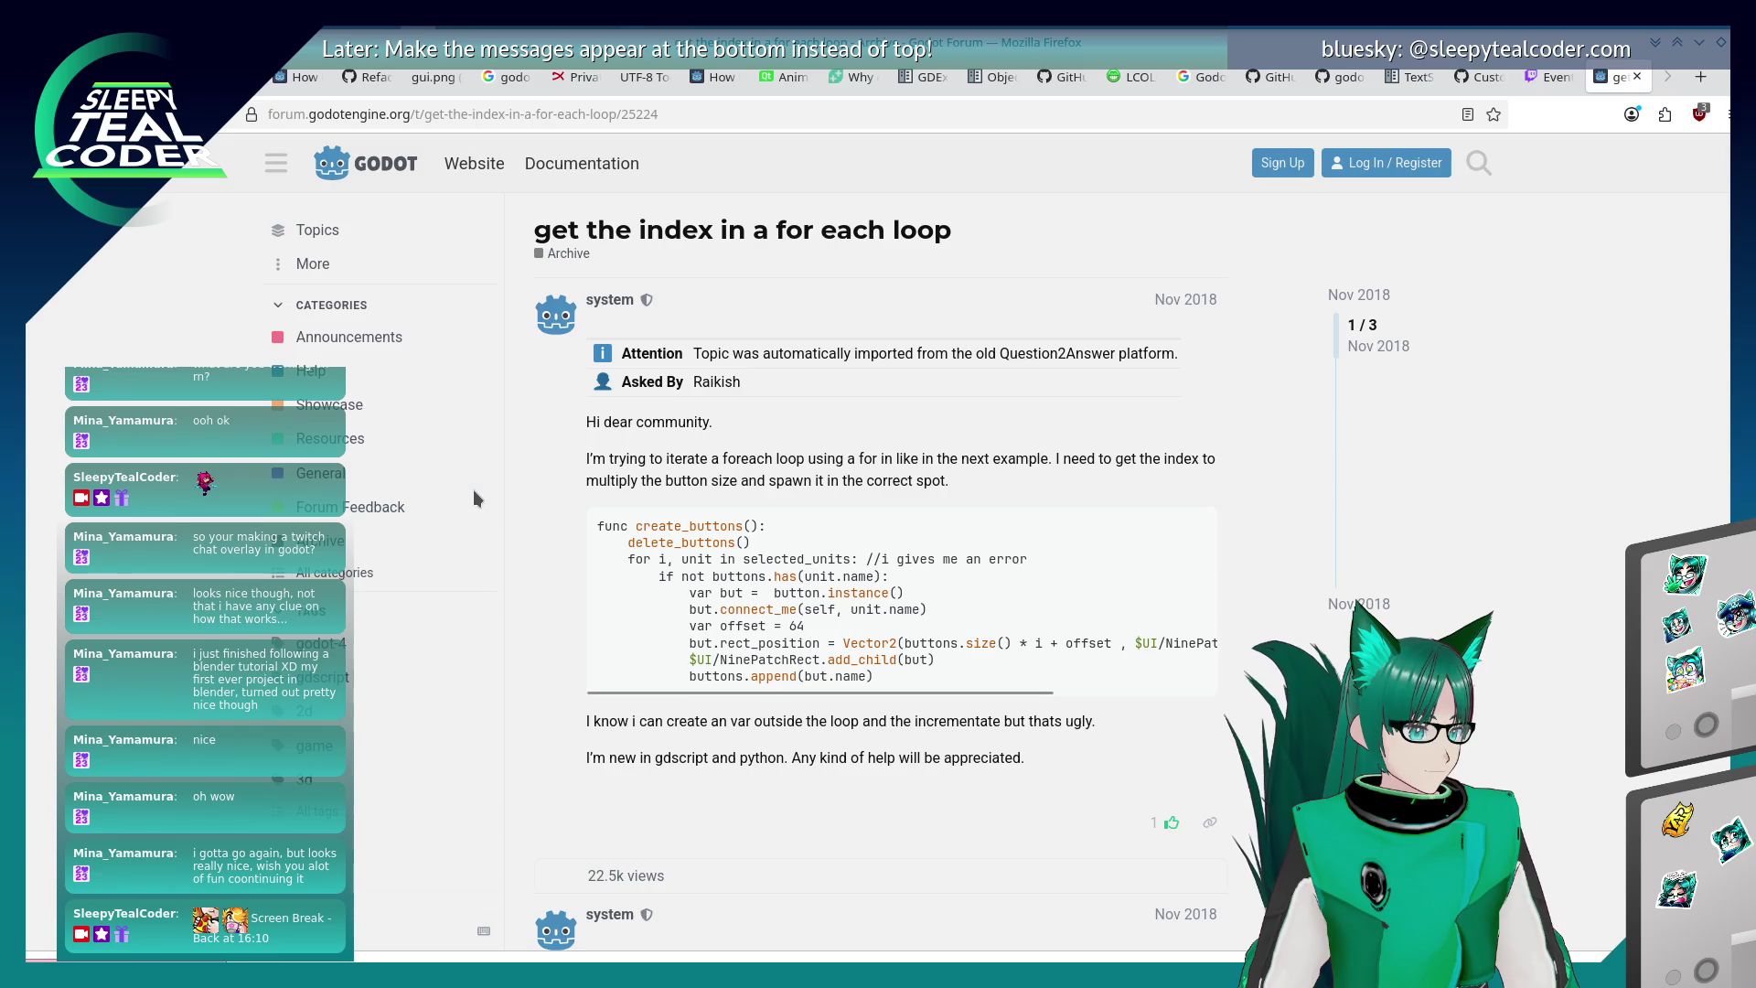
{"action": "scroll", "coordinate": [474, 490], "scroll_direction": "down", "scroll_amount": 5}
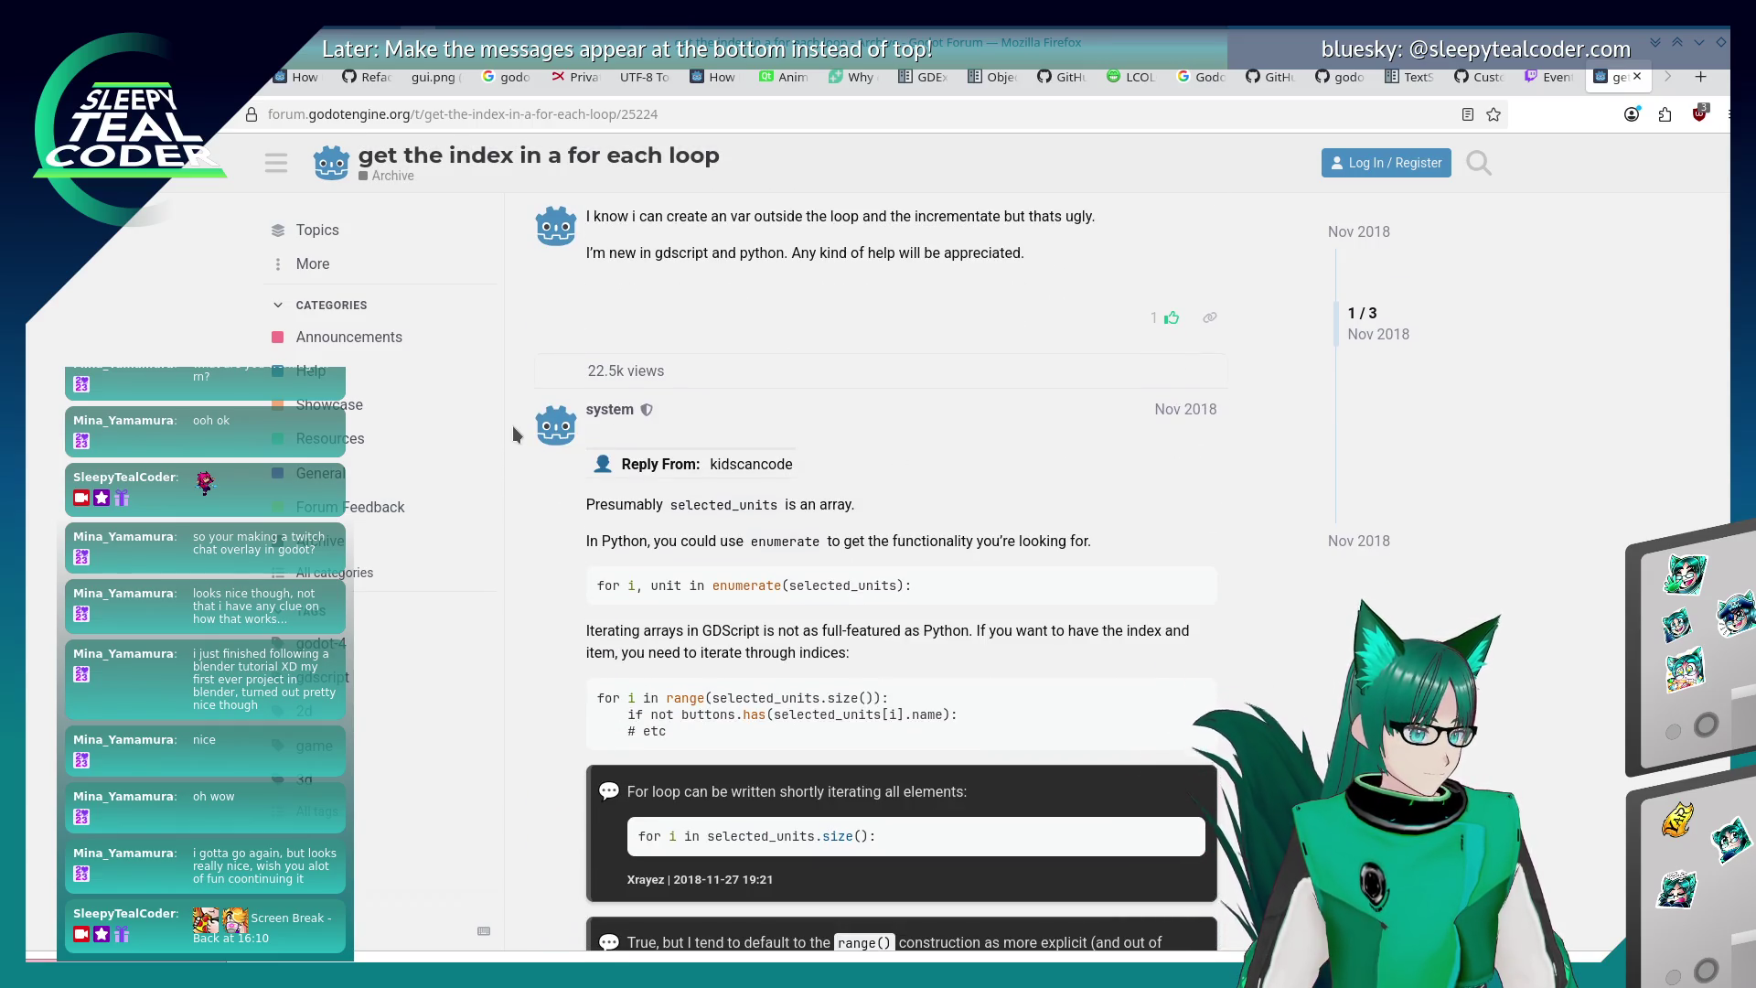
{"action": "scroll", "coordinate": [513, 428], "scroll_direction": "down", "scroll_amount": 3}
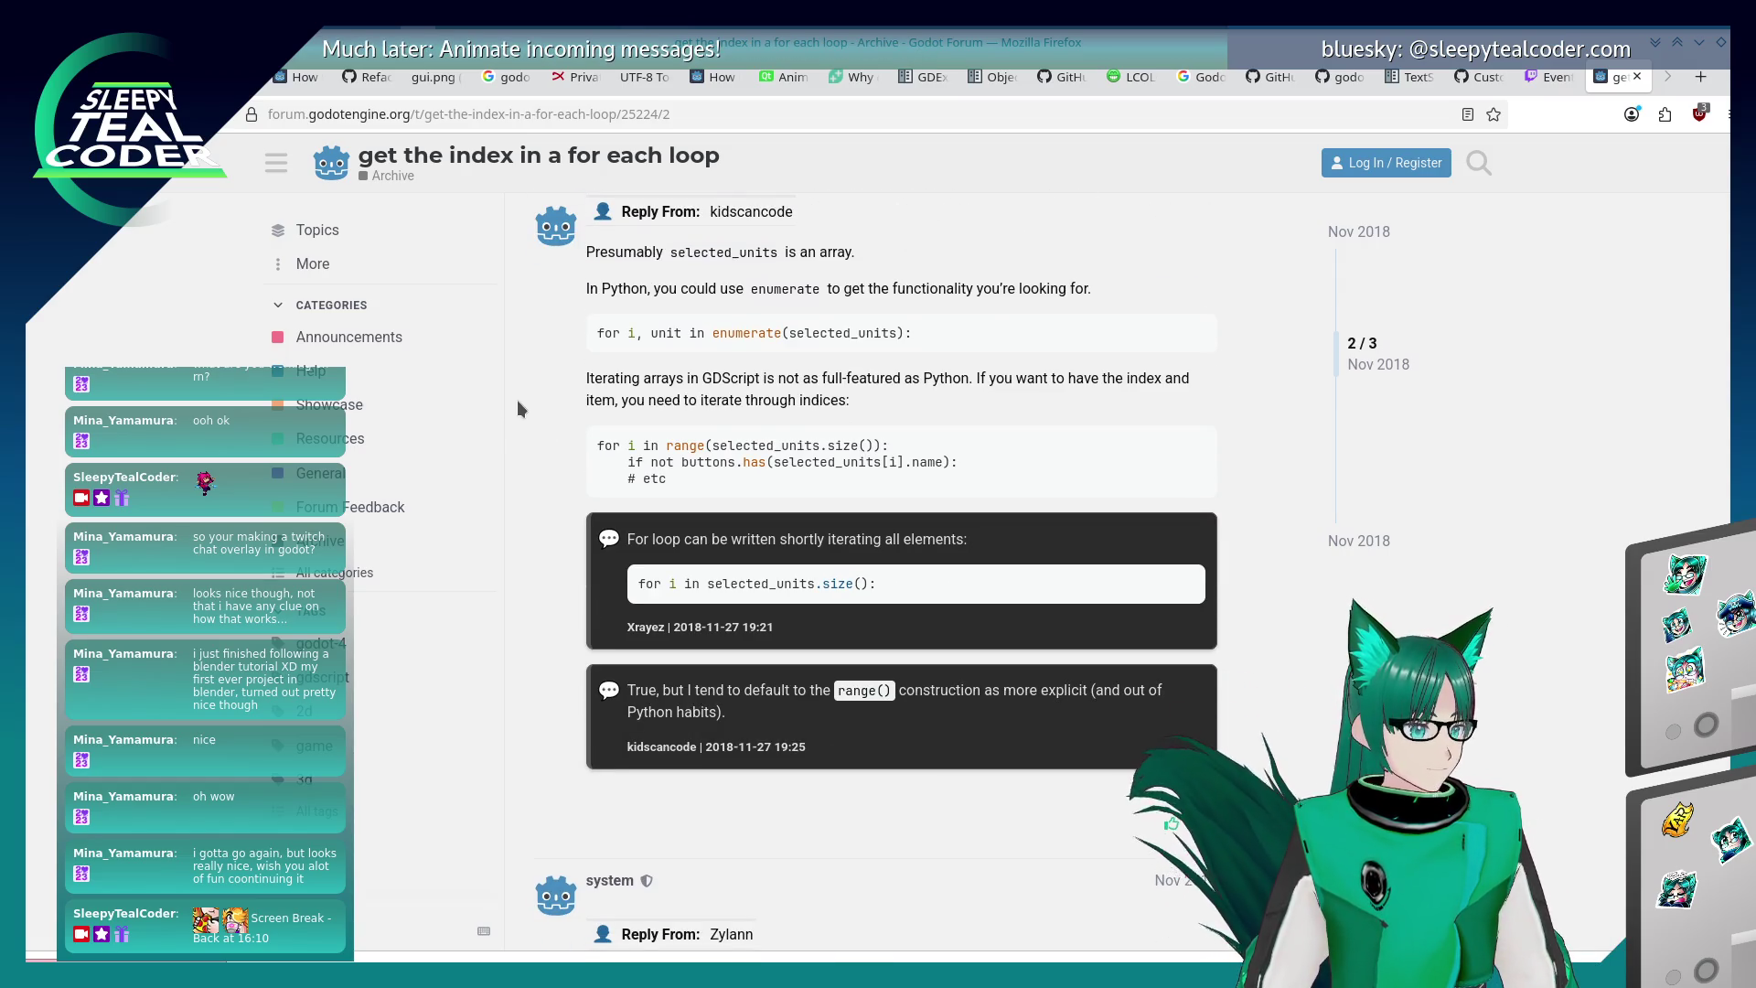
{"action": "scroll", "coordinate": [517, 402], "scroll_direction": "down", "scroll_amount": 4}
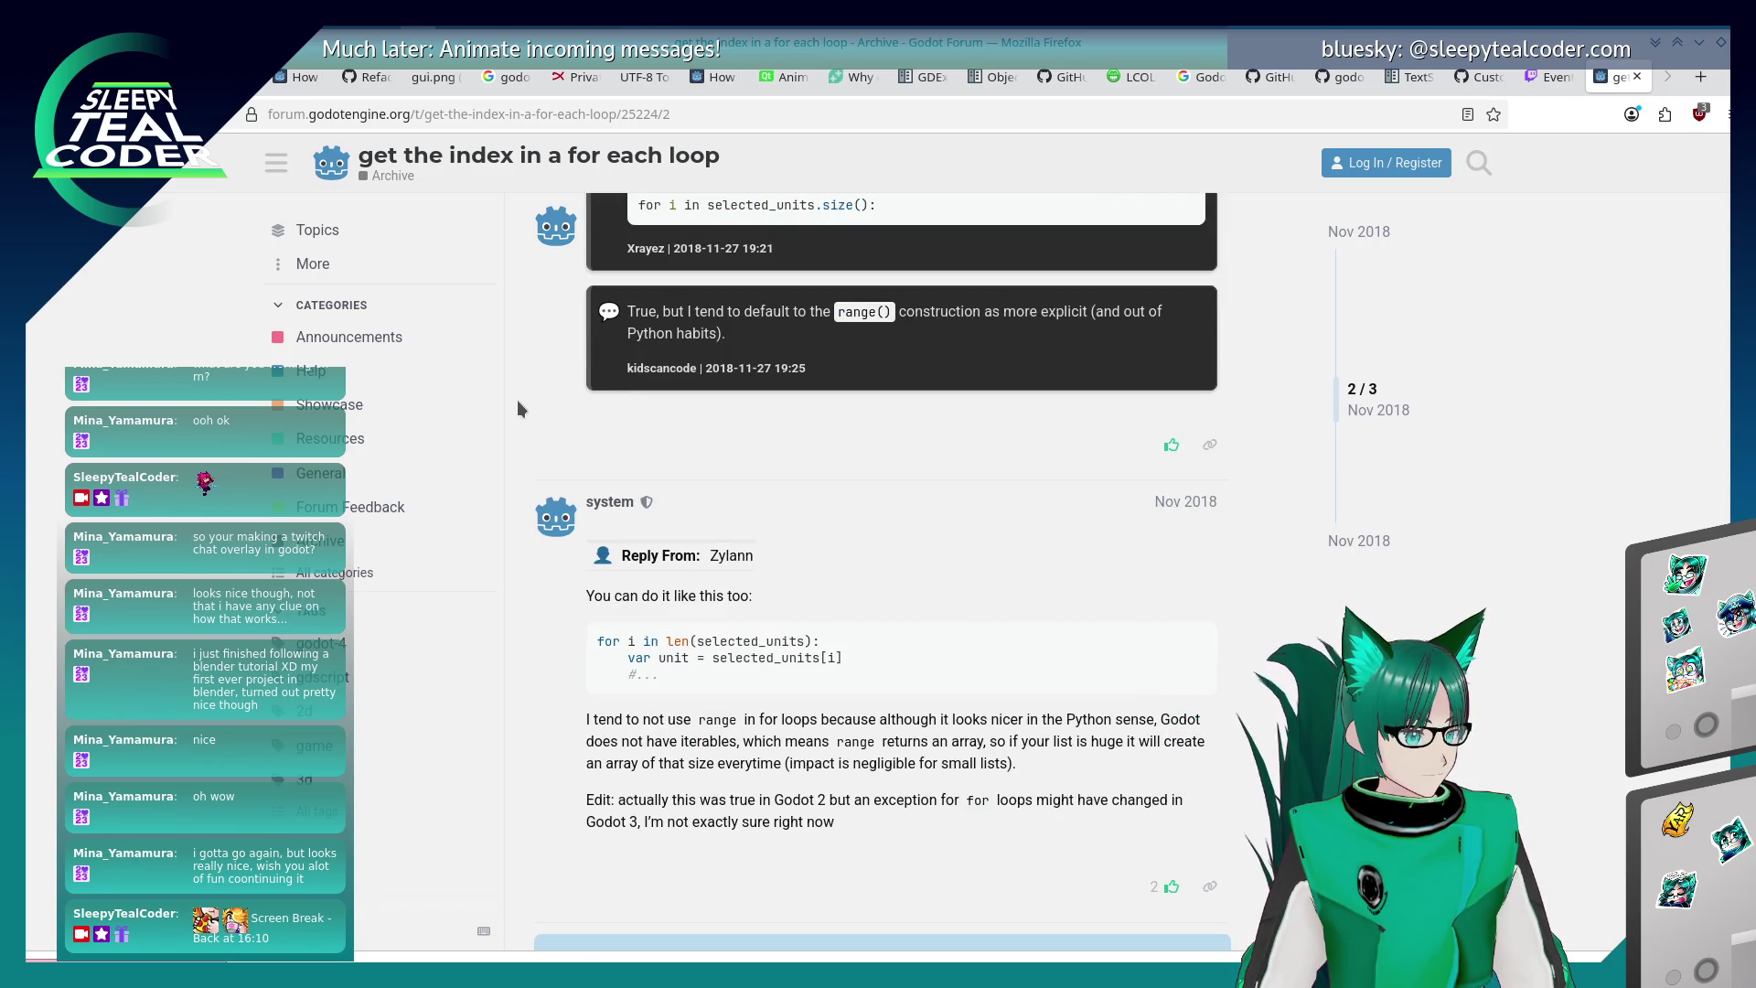
{"action": "scroll", "coordinate": [517, 398], "scroll_direction": "down", "scroll_amount": 1}
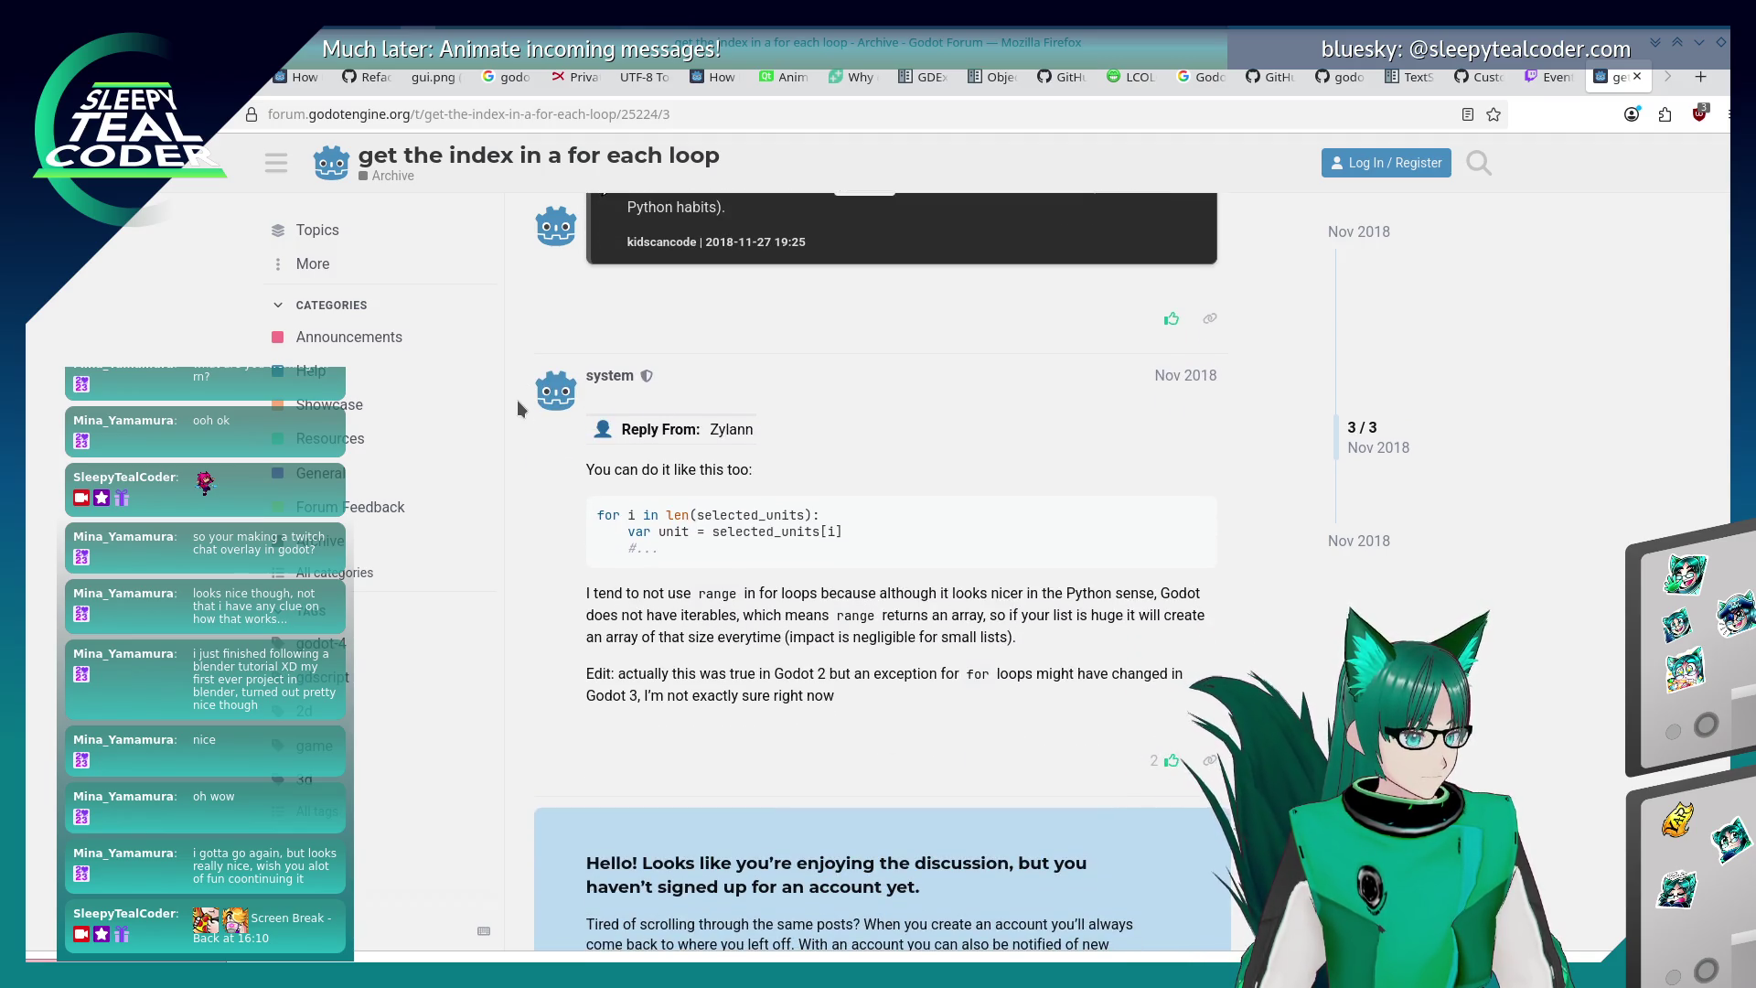
{"action": "scroll", "coordinate": [517, 398], "scroll_direction": "down", "scroll_amount": 2}
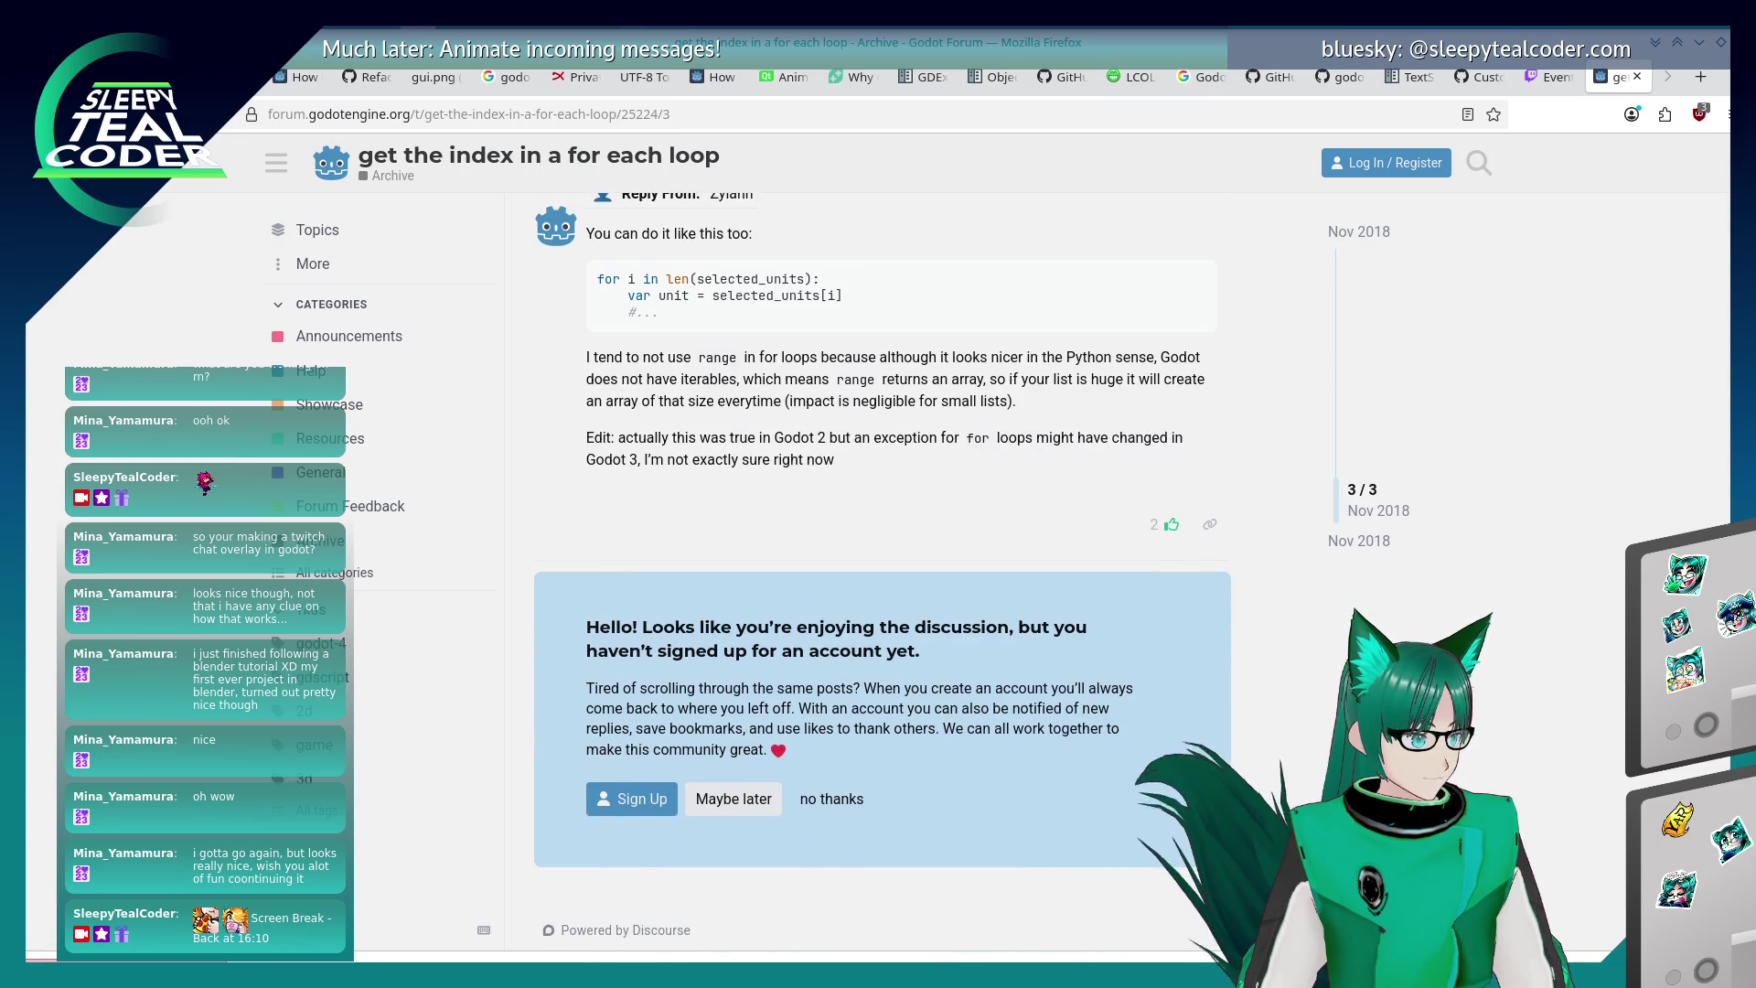
{"action": "key", "text": "alt+Left"}
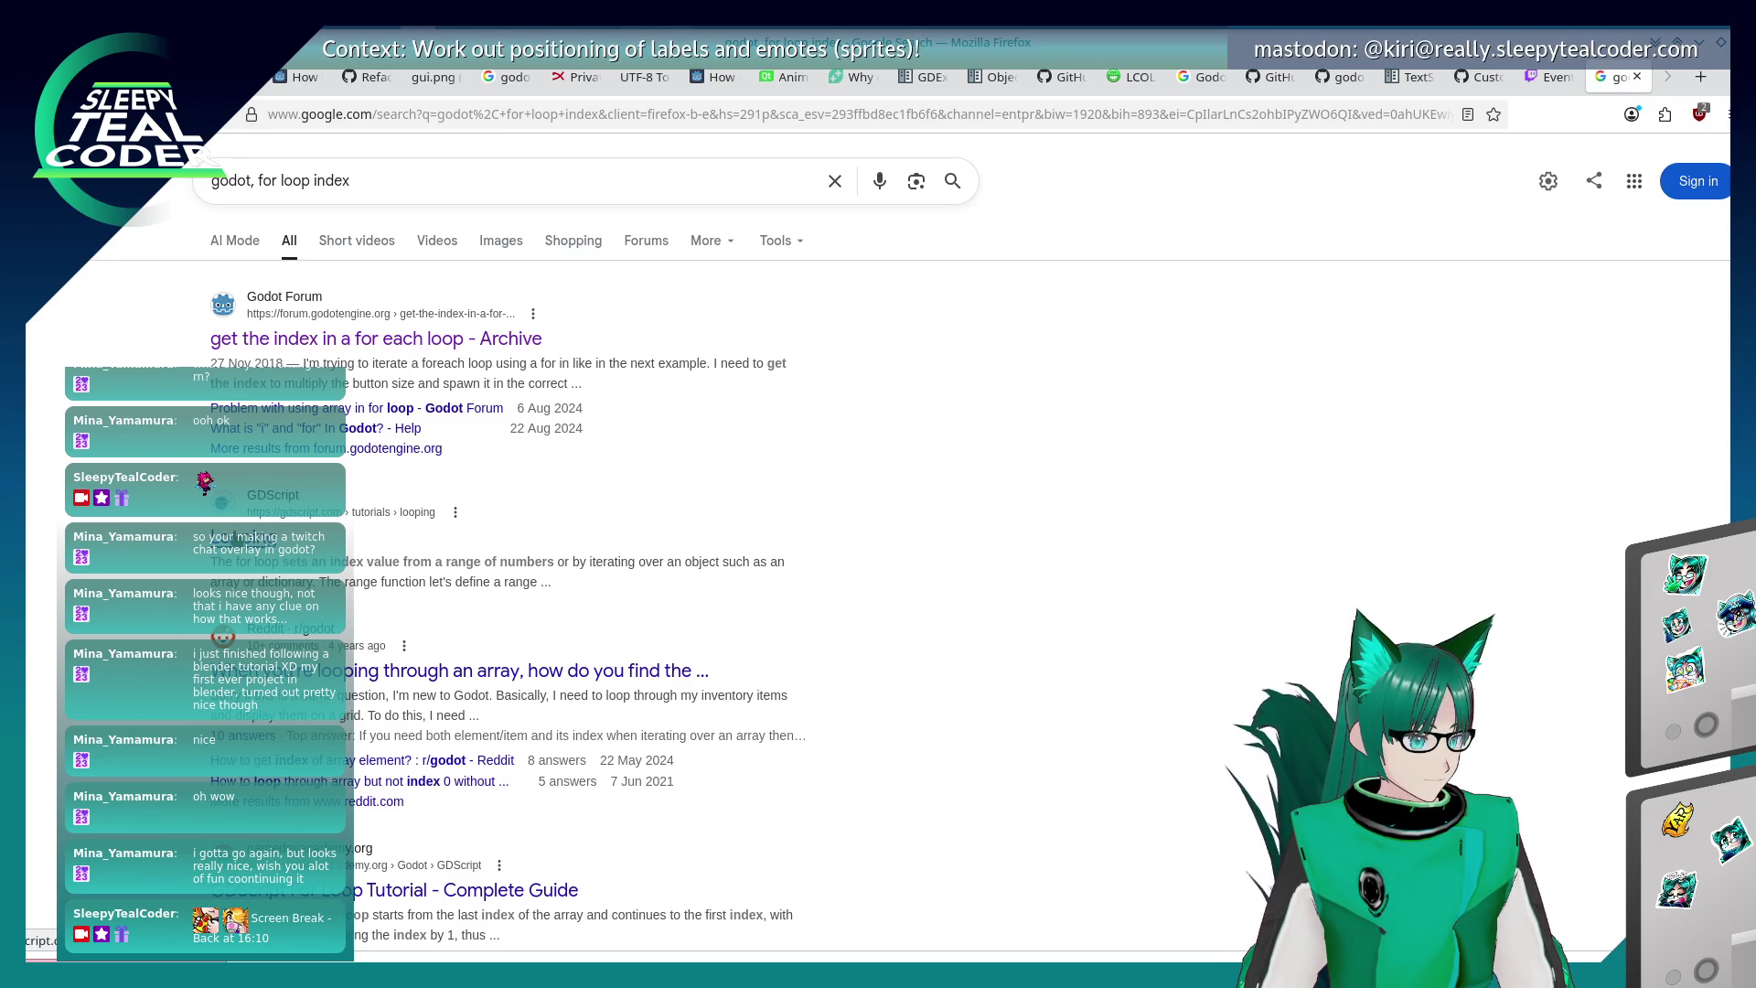
- Skim the GDScript Looping tutorial, close its tab, and return to the Godot editor
{"action": "left_click", "coordinate": [242, 538]}
{"action": "scroll", "coordinate": [655, 479], "scroll_direction": "down", "scroll_amount": 4}
{"action": "scroll", "coordinate": [656, 482], "scroll_direction": "down", "scroll_amount": 4}
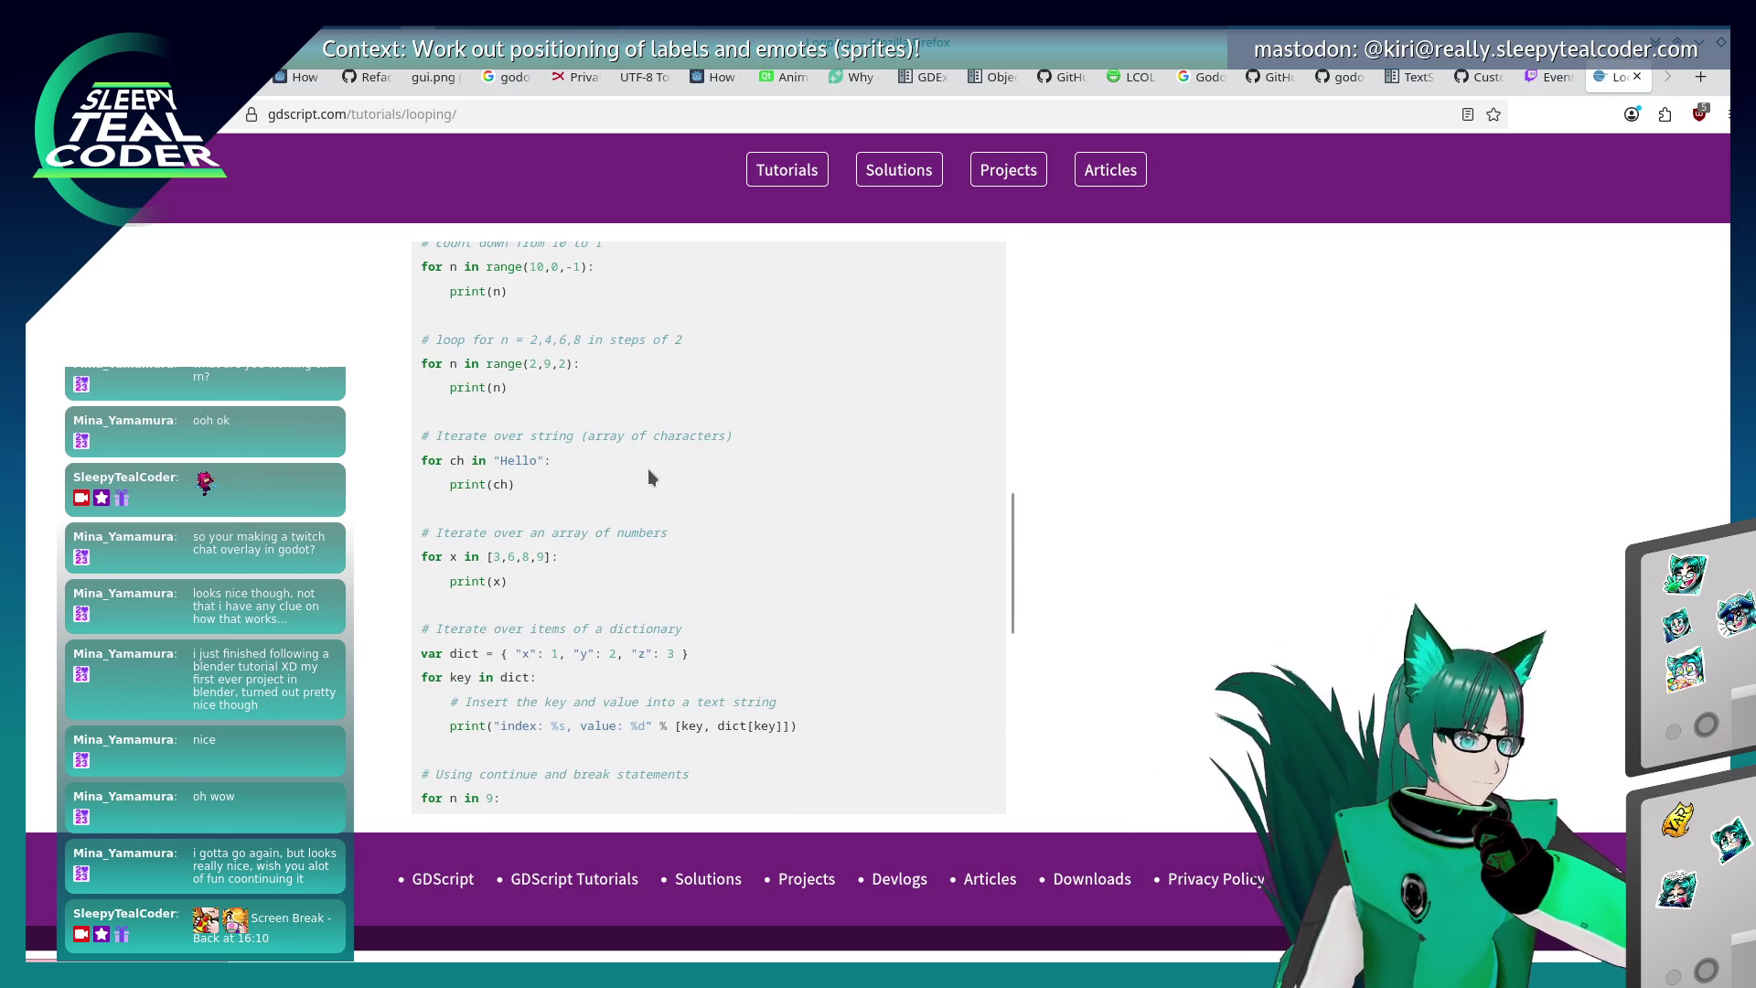
{"action": "scroll", "coordinate": [647, 470], "scroll_direction": "down", "scroll_amount": 4}
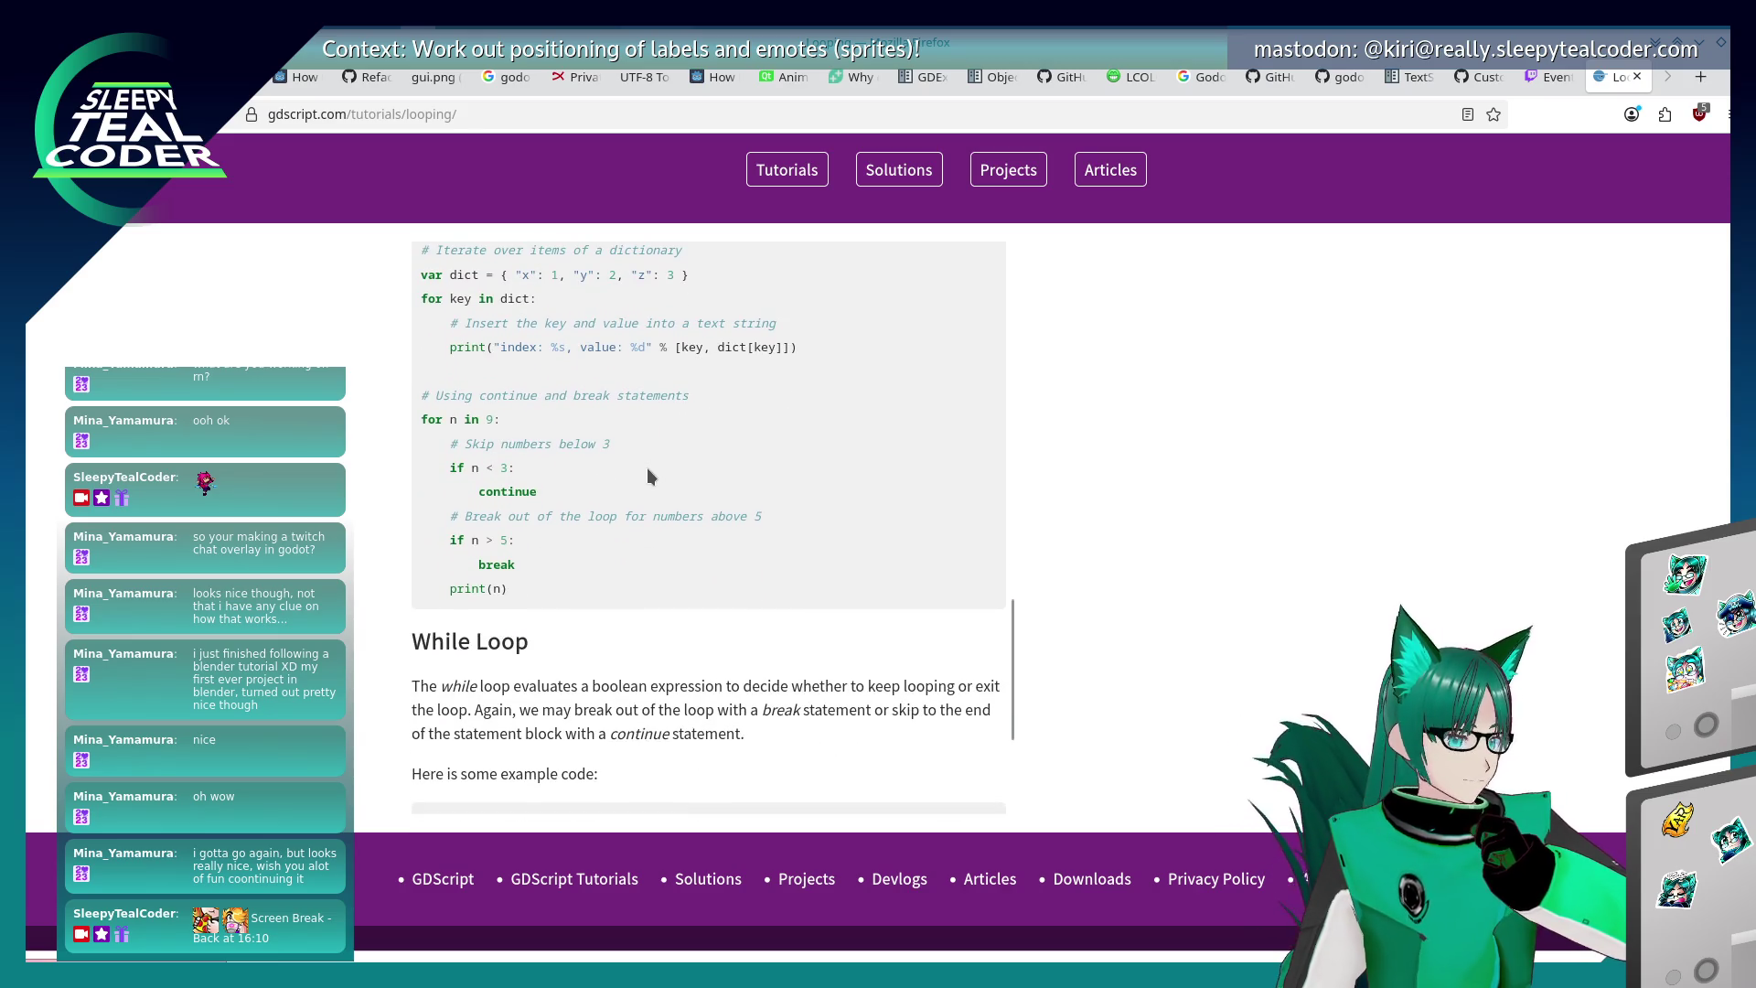
{"action": "scroll", "coordinate": [645, 469], "scroll_direction": "down", "scroll_amount": 3}
{"action": "scroll", "coordinate": [648, 476], "scroll_direction": "up", "scroll_amount": 12}
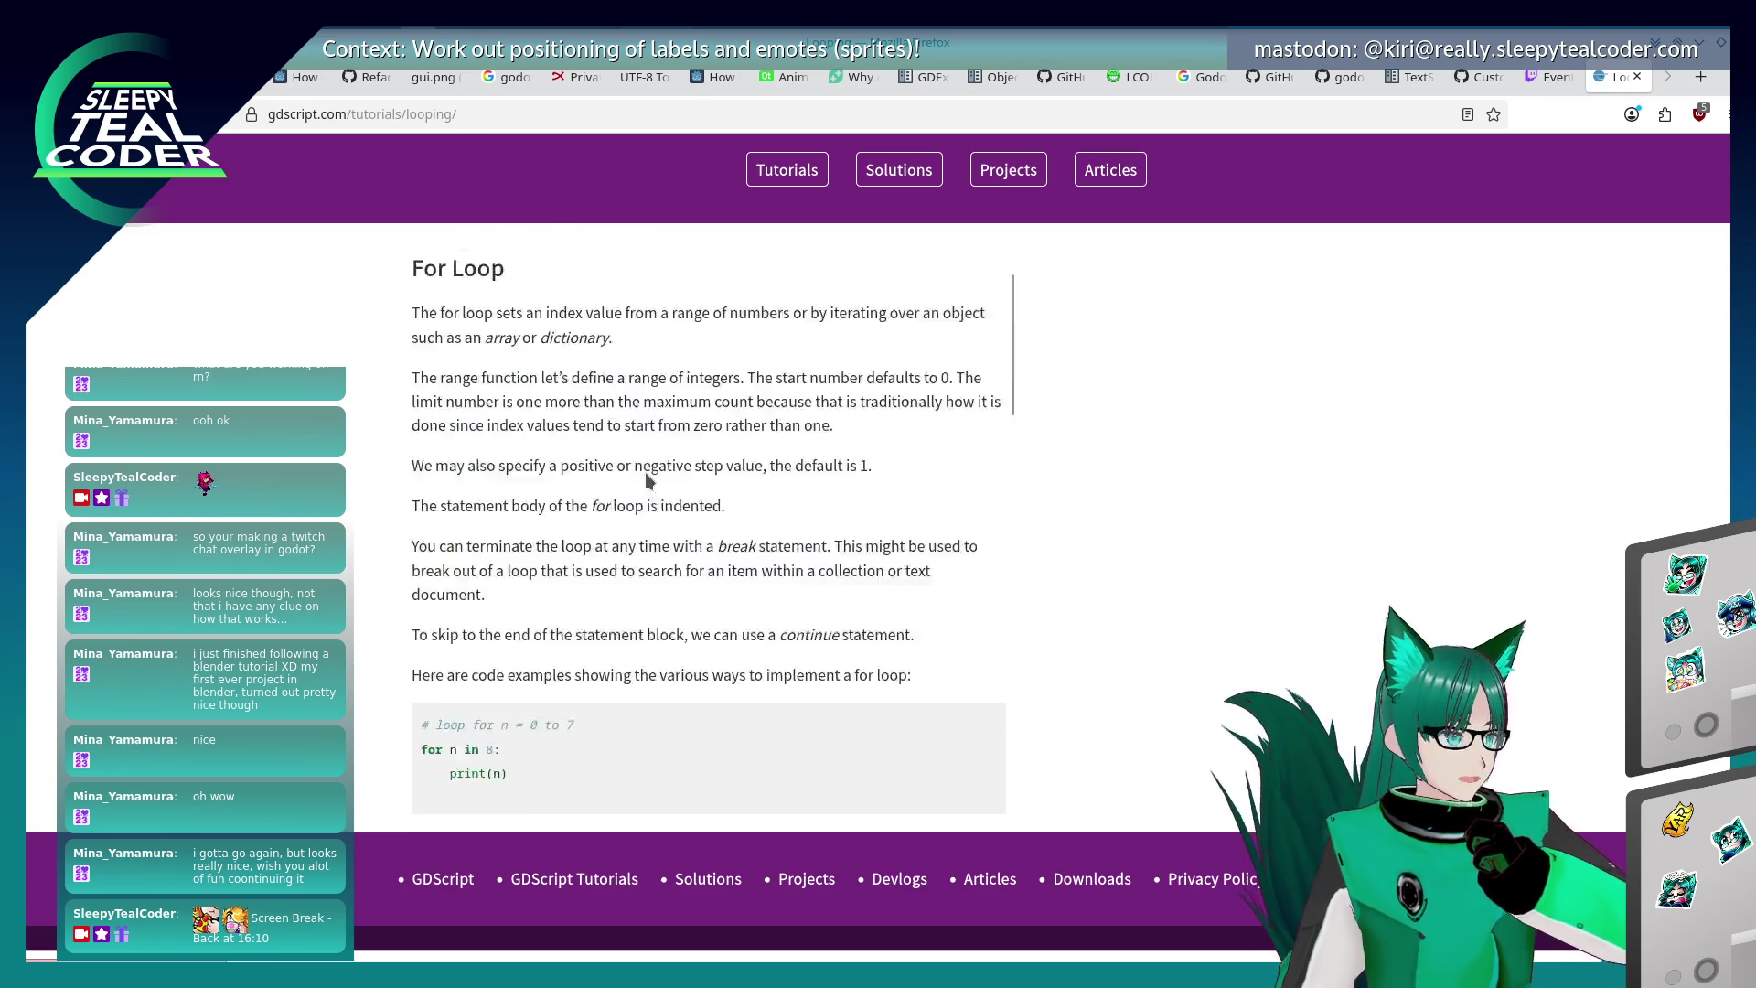
{"action": "left_click", "coordinate": [1637, 76]}
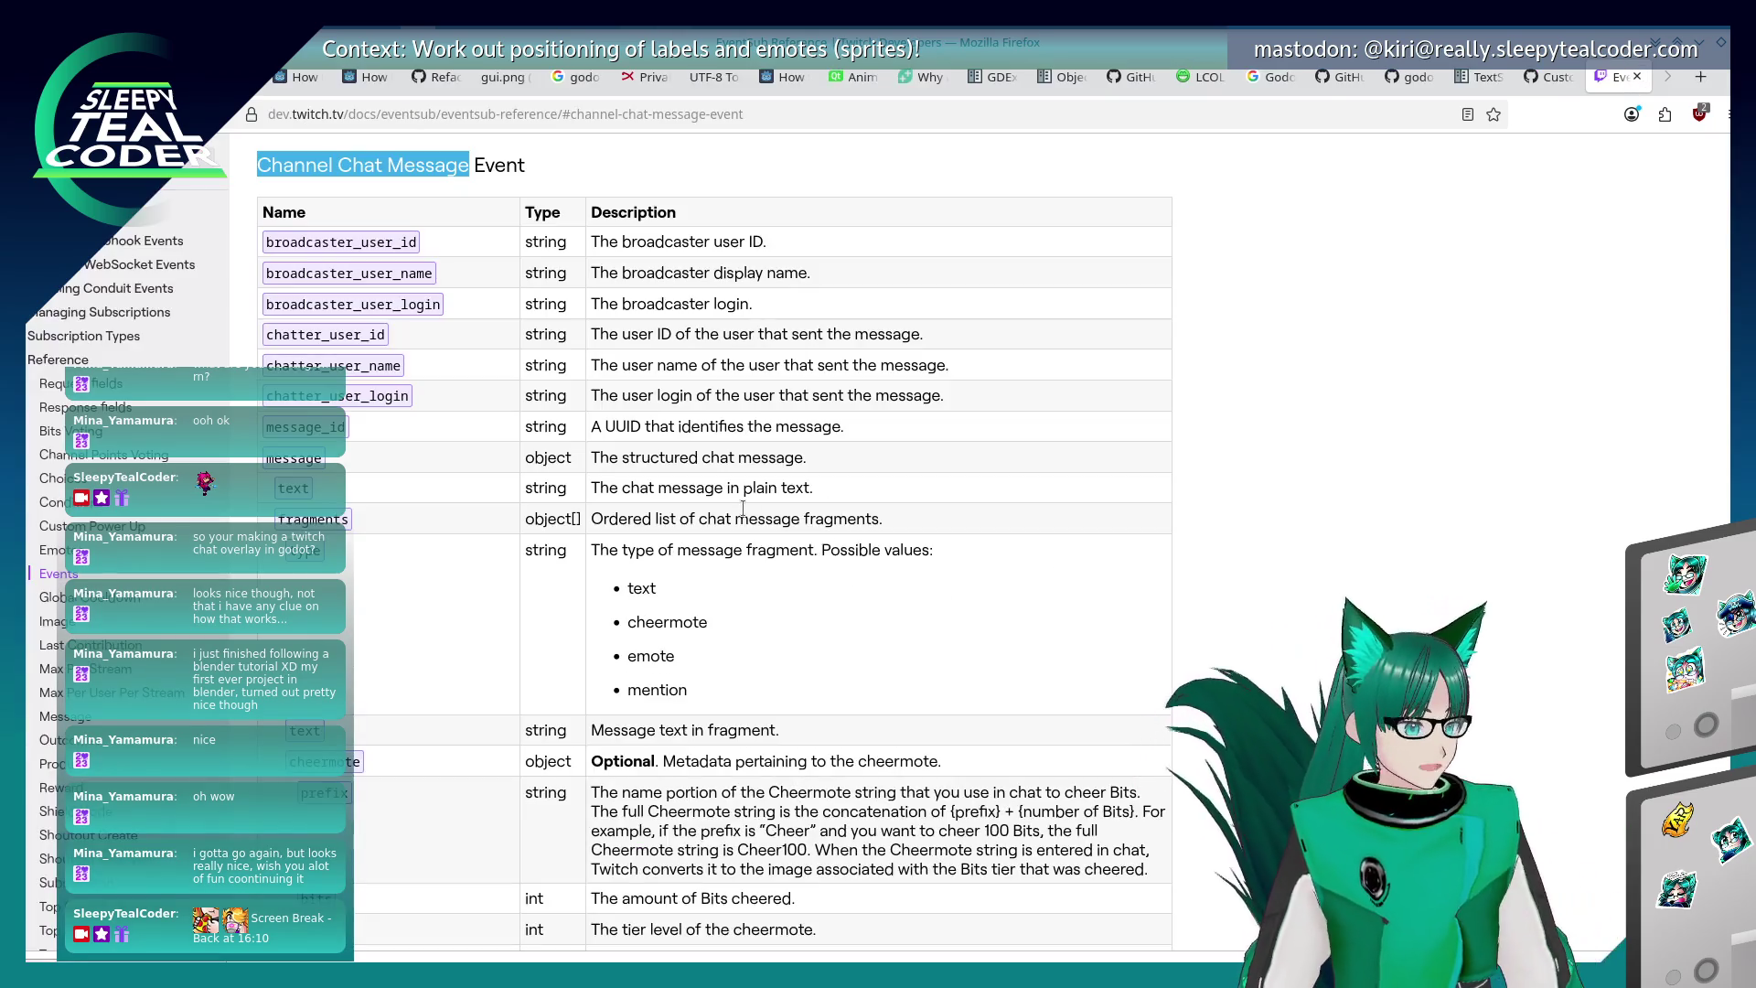
{"action": "key", "text": "alt+Tab"}
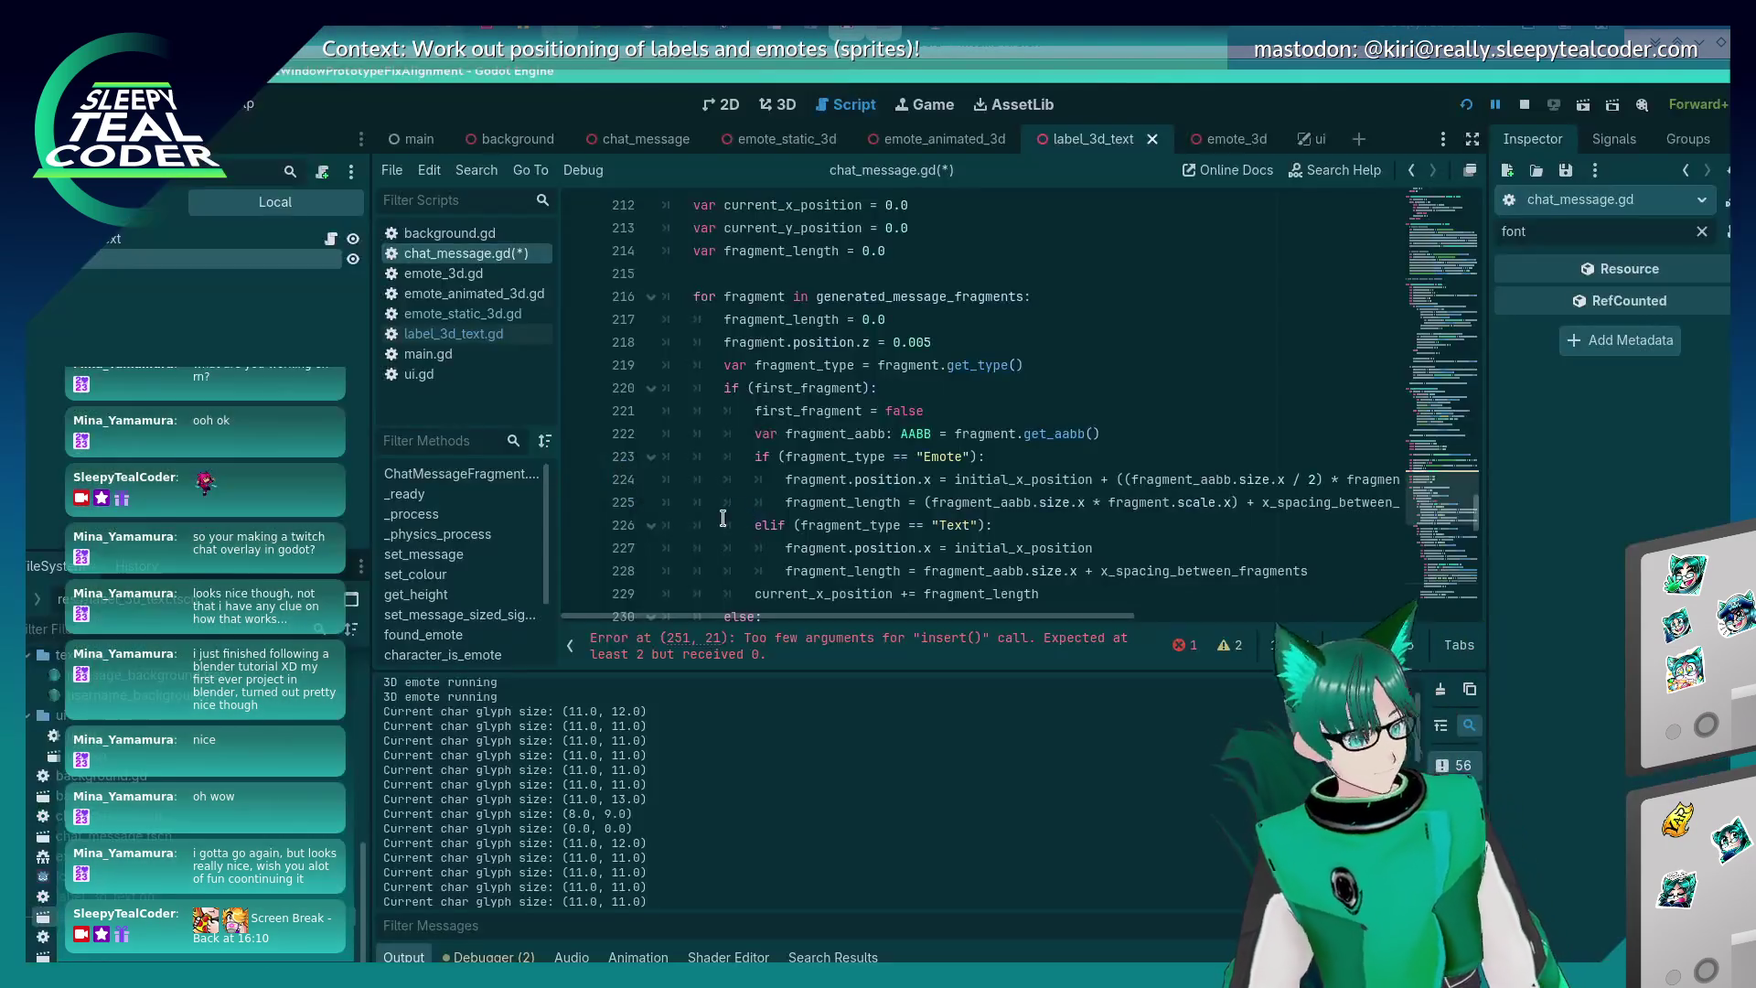
- Add a 'var fragment_index =' declaration line to chat_message.gd and save
{"action": "scroll", "coordinate": [731, 476], "scroll_direction": "up", "scroll_amount": 2}
{"action": "left_click", "coordinate": [840, 410]}
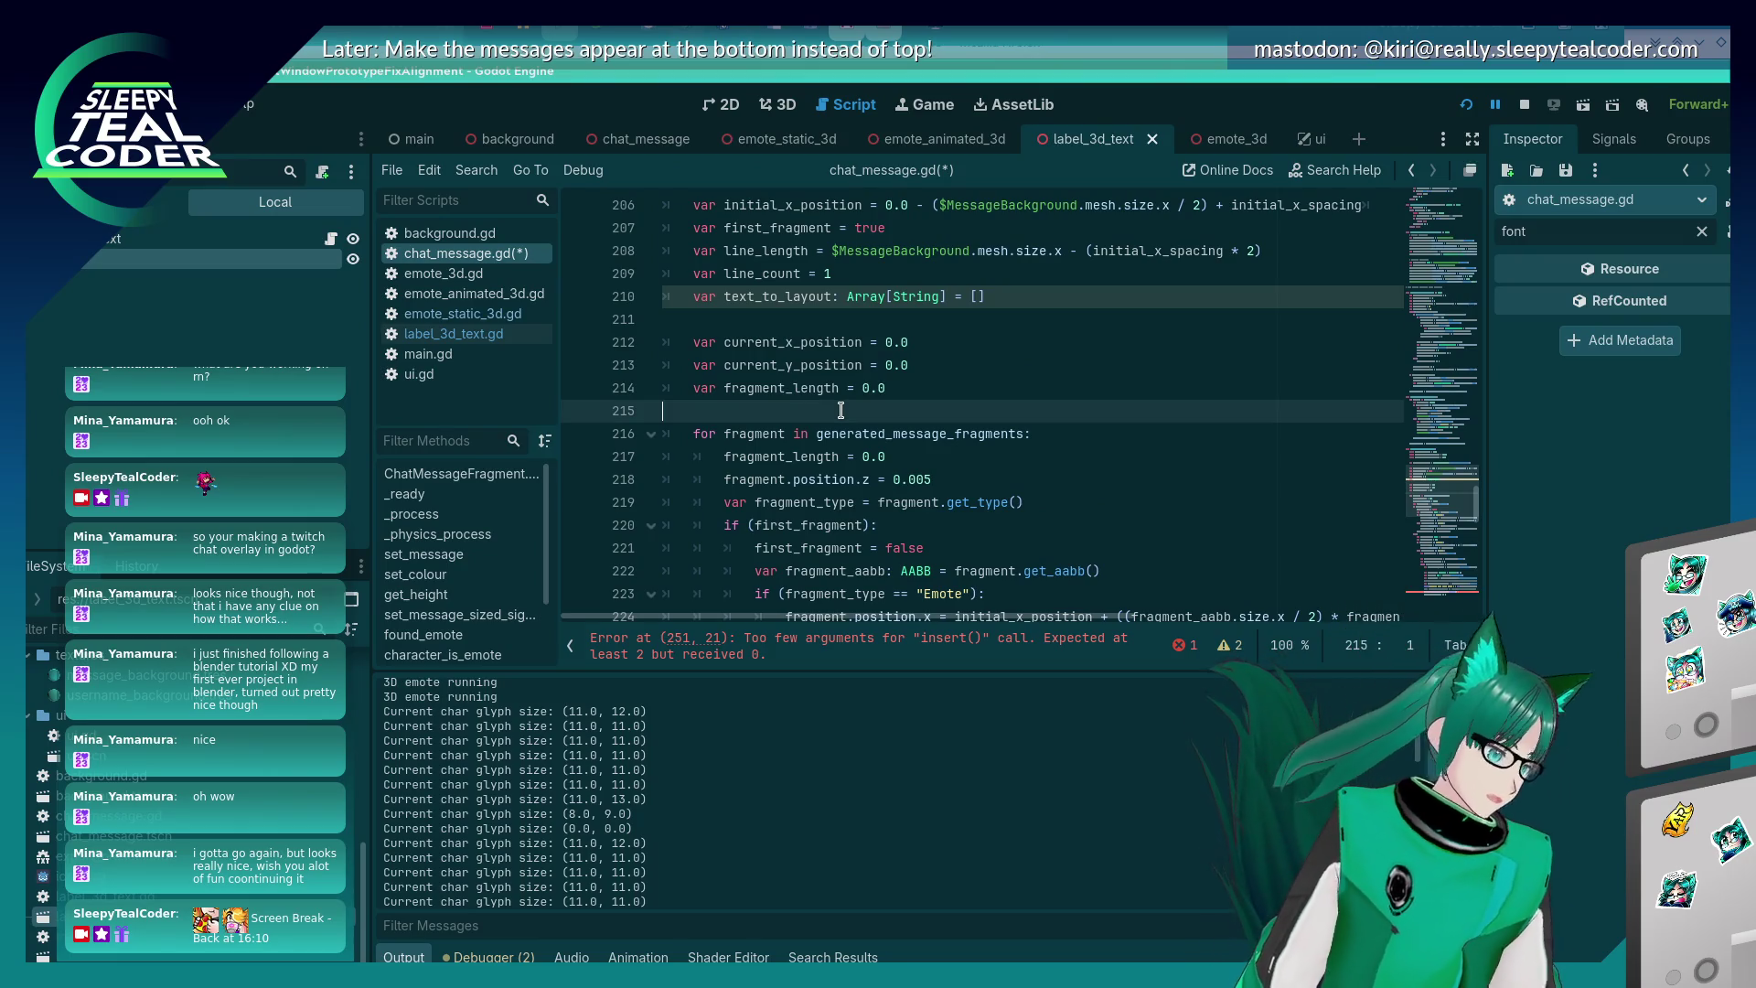
{"action": "left_click", "coordinate": [885, 377]}
{"action": "key", "text": "Return"}
{"action": "type", "text": "var"}
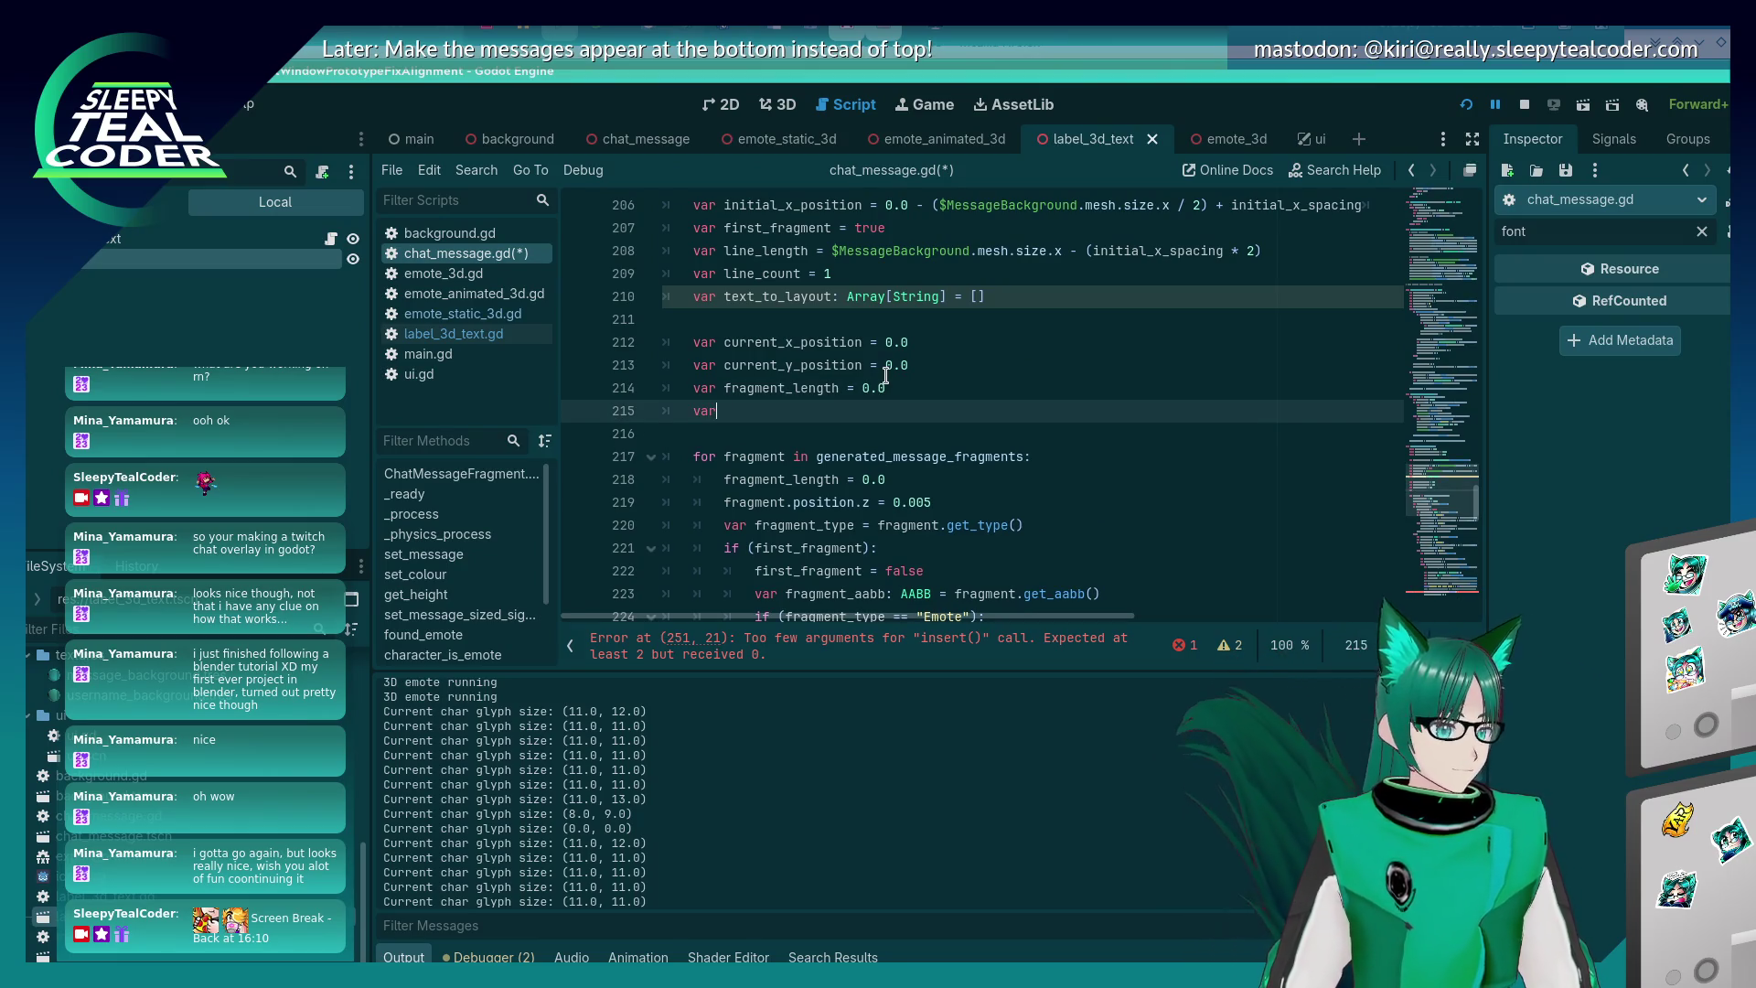
{"action": "type", "text": " fragment_index = 0;"}
{"action": "key", "text": "ctrl+s"}
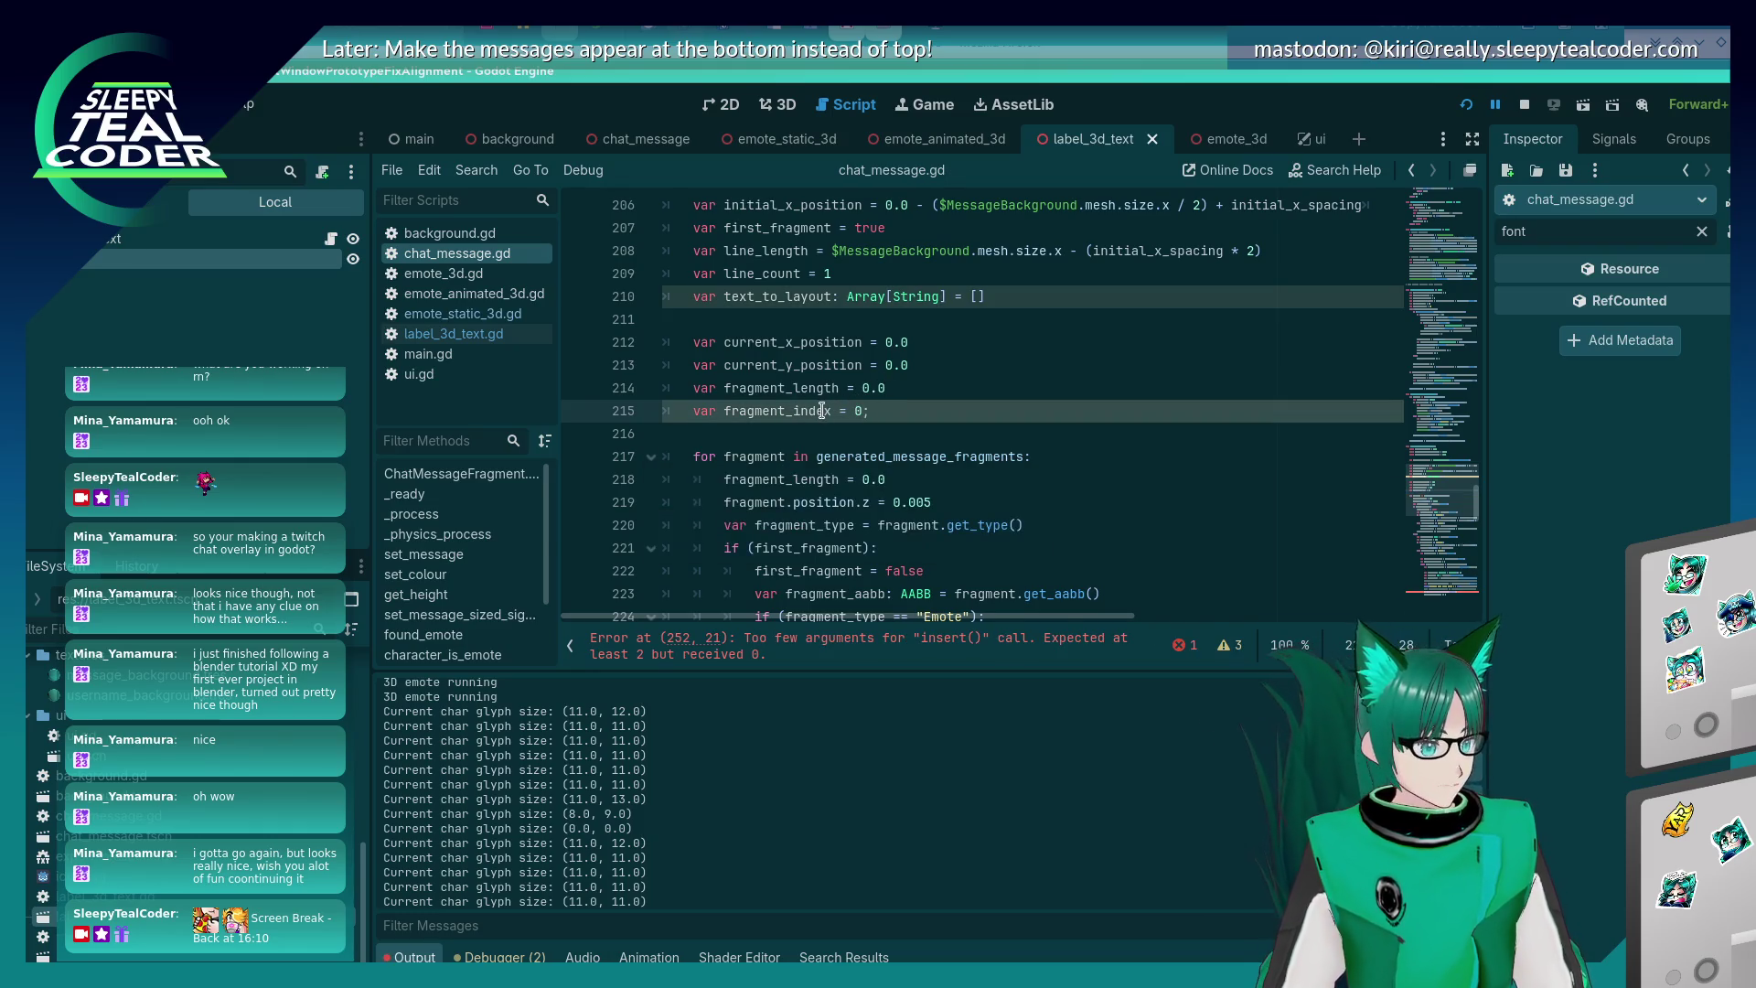
- Open two blank lines below line 278, type 'fragment_ind' and save
{"action": "scroll", "coordinate": [852, 491], "scroll_direction": "down", "scroll_amount": 5}
{"action": "scroll", "coordinate": [852, 492], "scroll_direction": "down", "scroll_amount": 15}
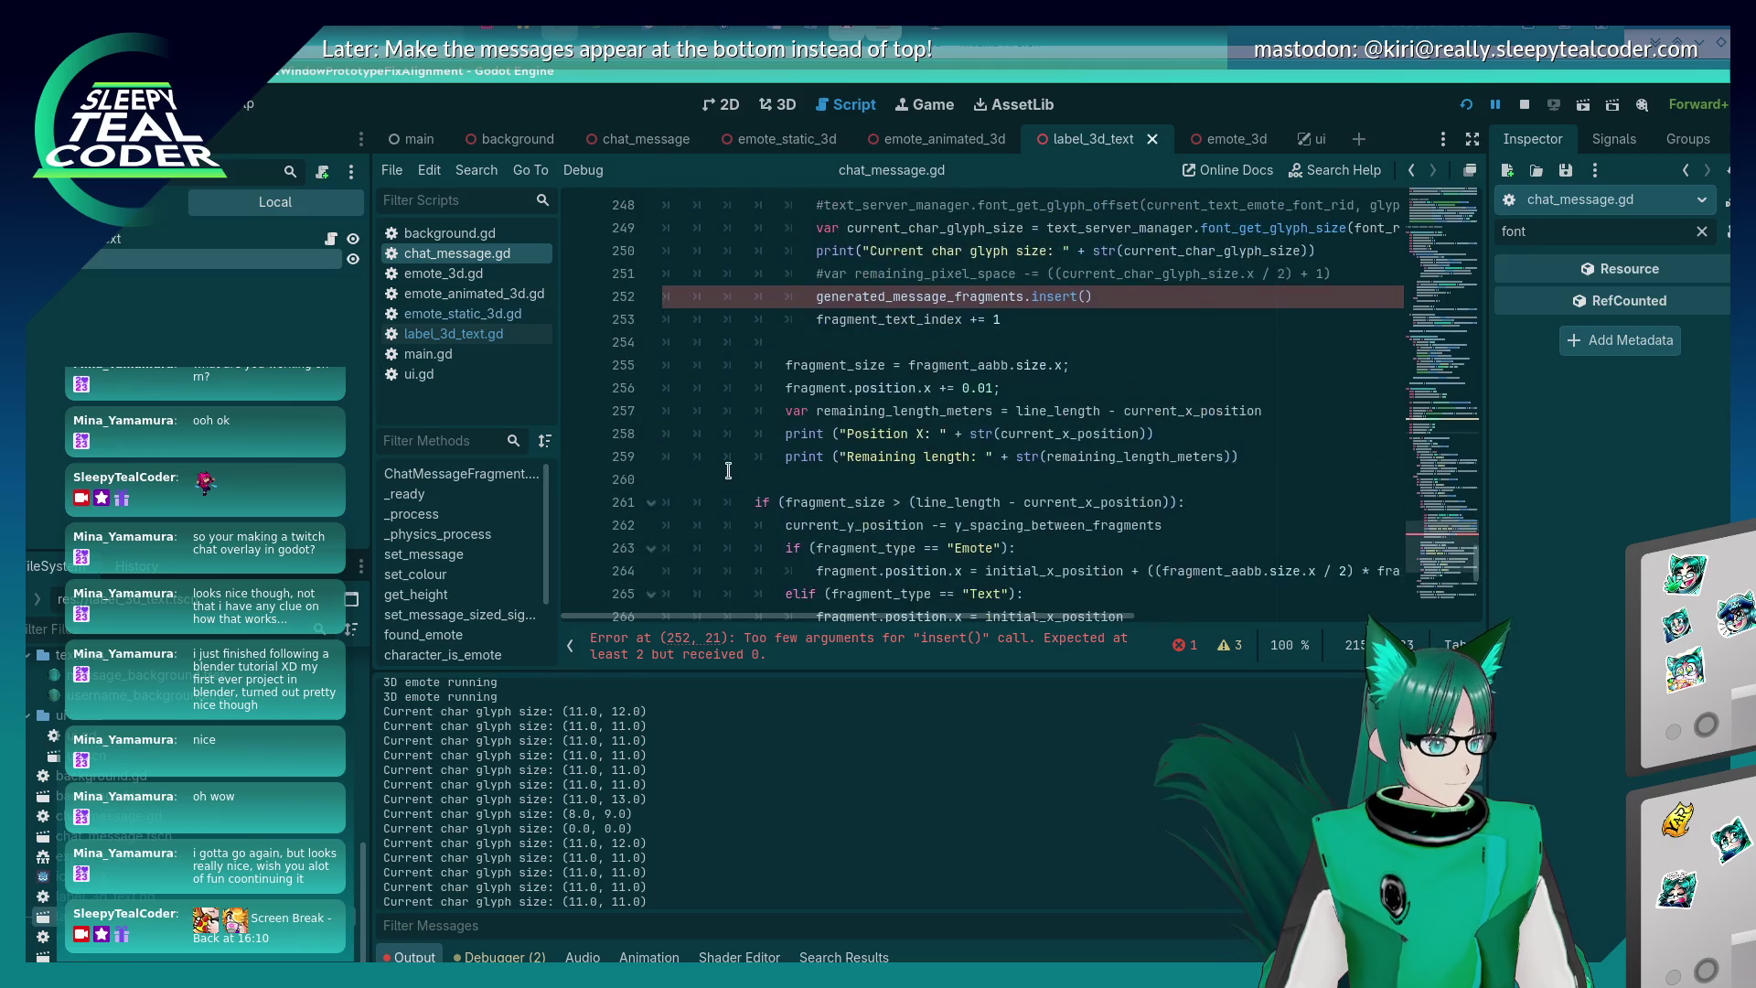
{"action": "left_click", "coordinate": [1093, 411]}
{"action": "key", "text": "Return"}
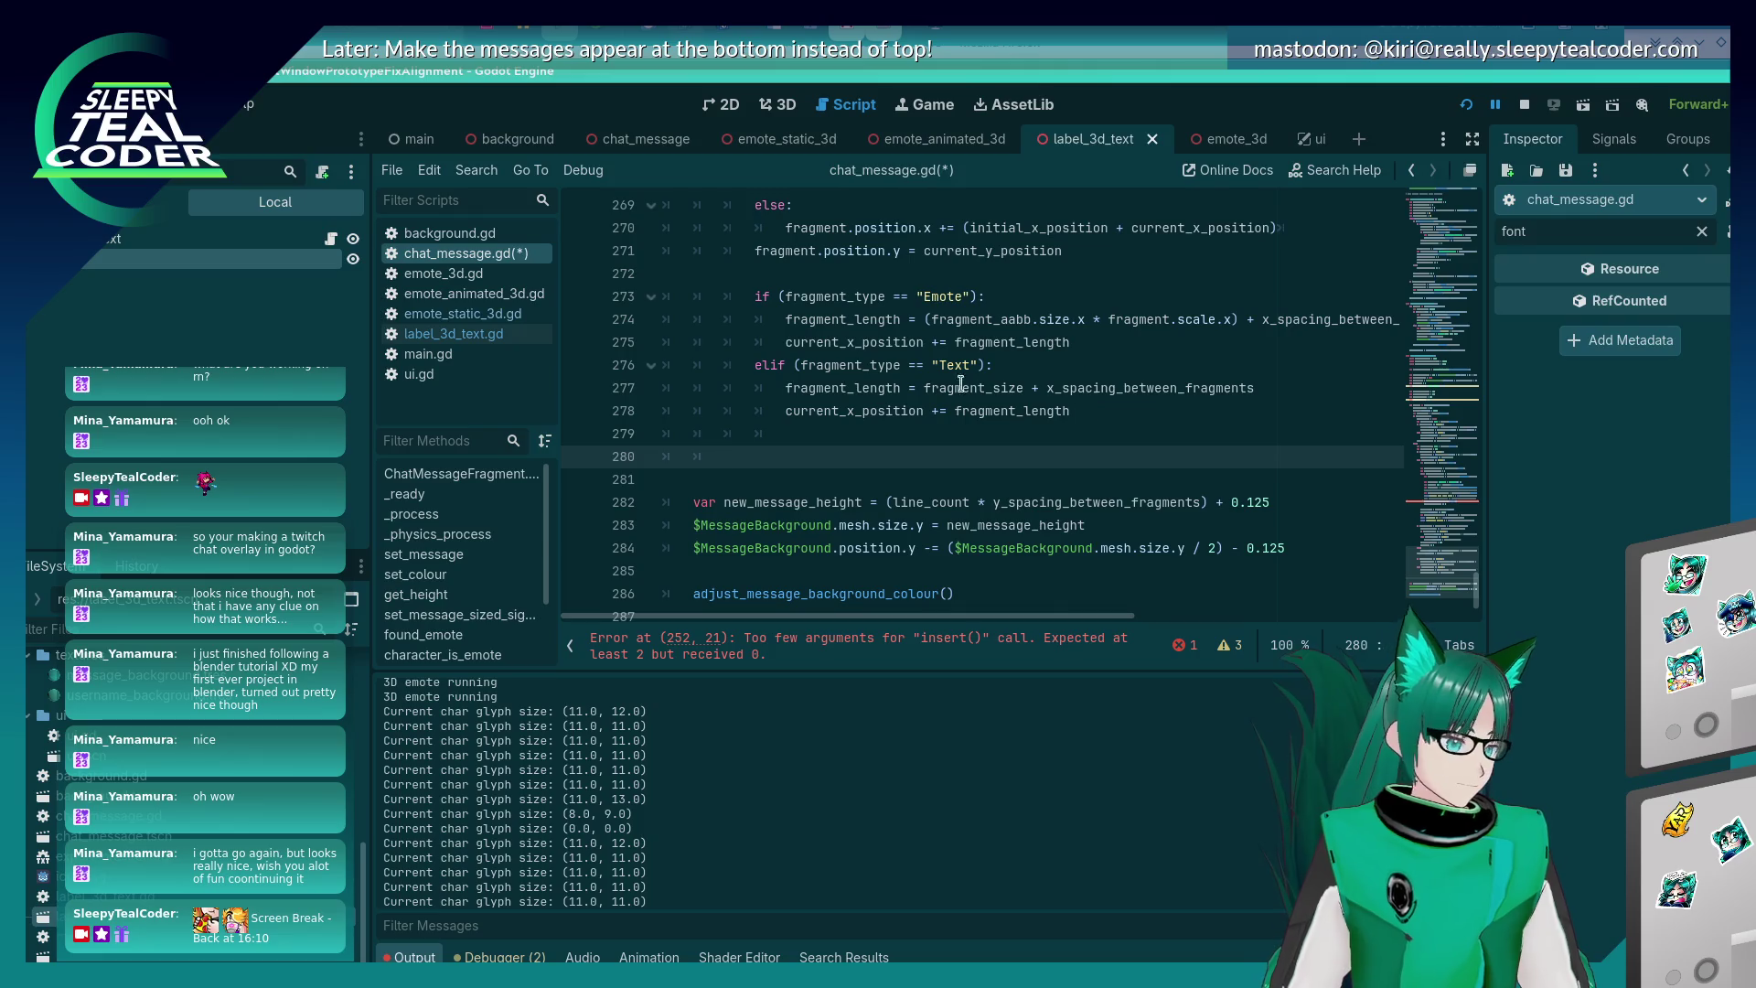
{"action": "key", "text": "Return"}
{"action": "scroll", "coordinate": [722, 338], "scroll_direction": "up", "scroll_amount": 8}
{"action": "scroll", "coordinate": [722, 339], "scroll_direction": "up", "scroll_amount": 11}
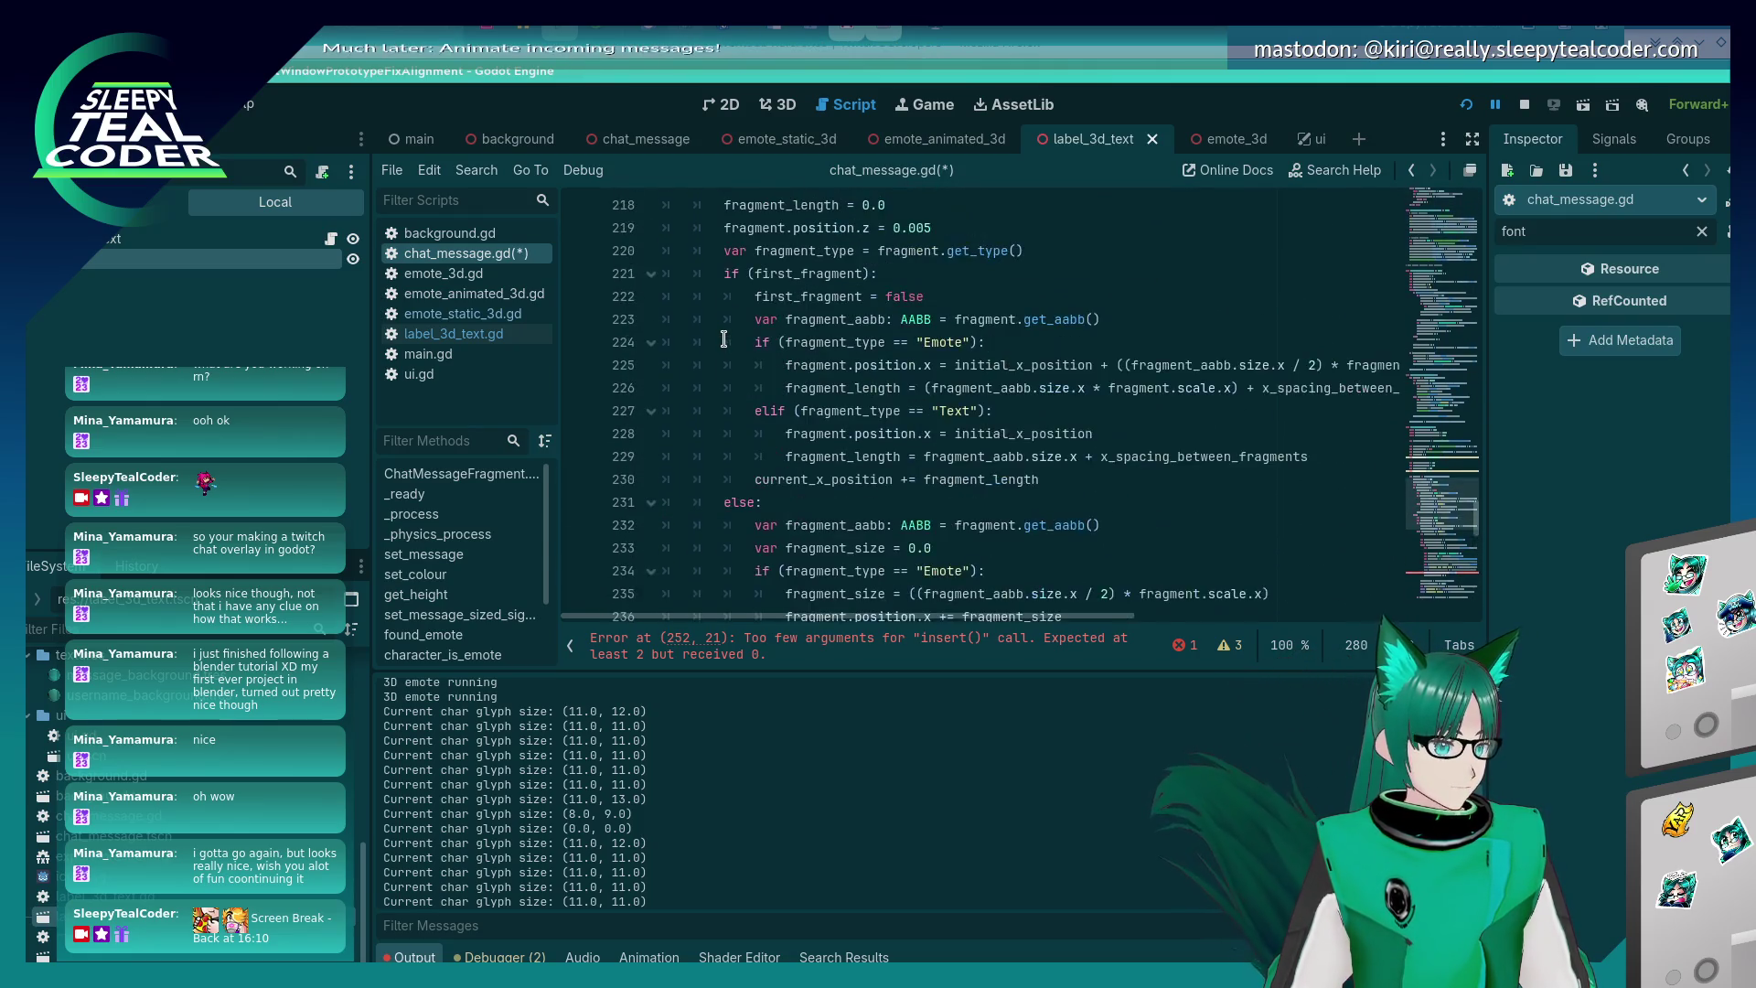
{"action": "type", "text": "fragment_ind"}
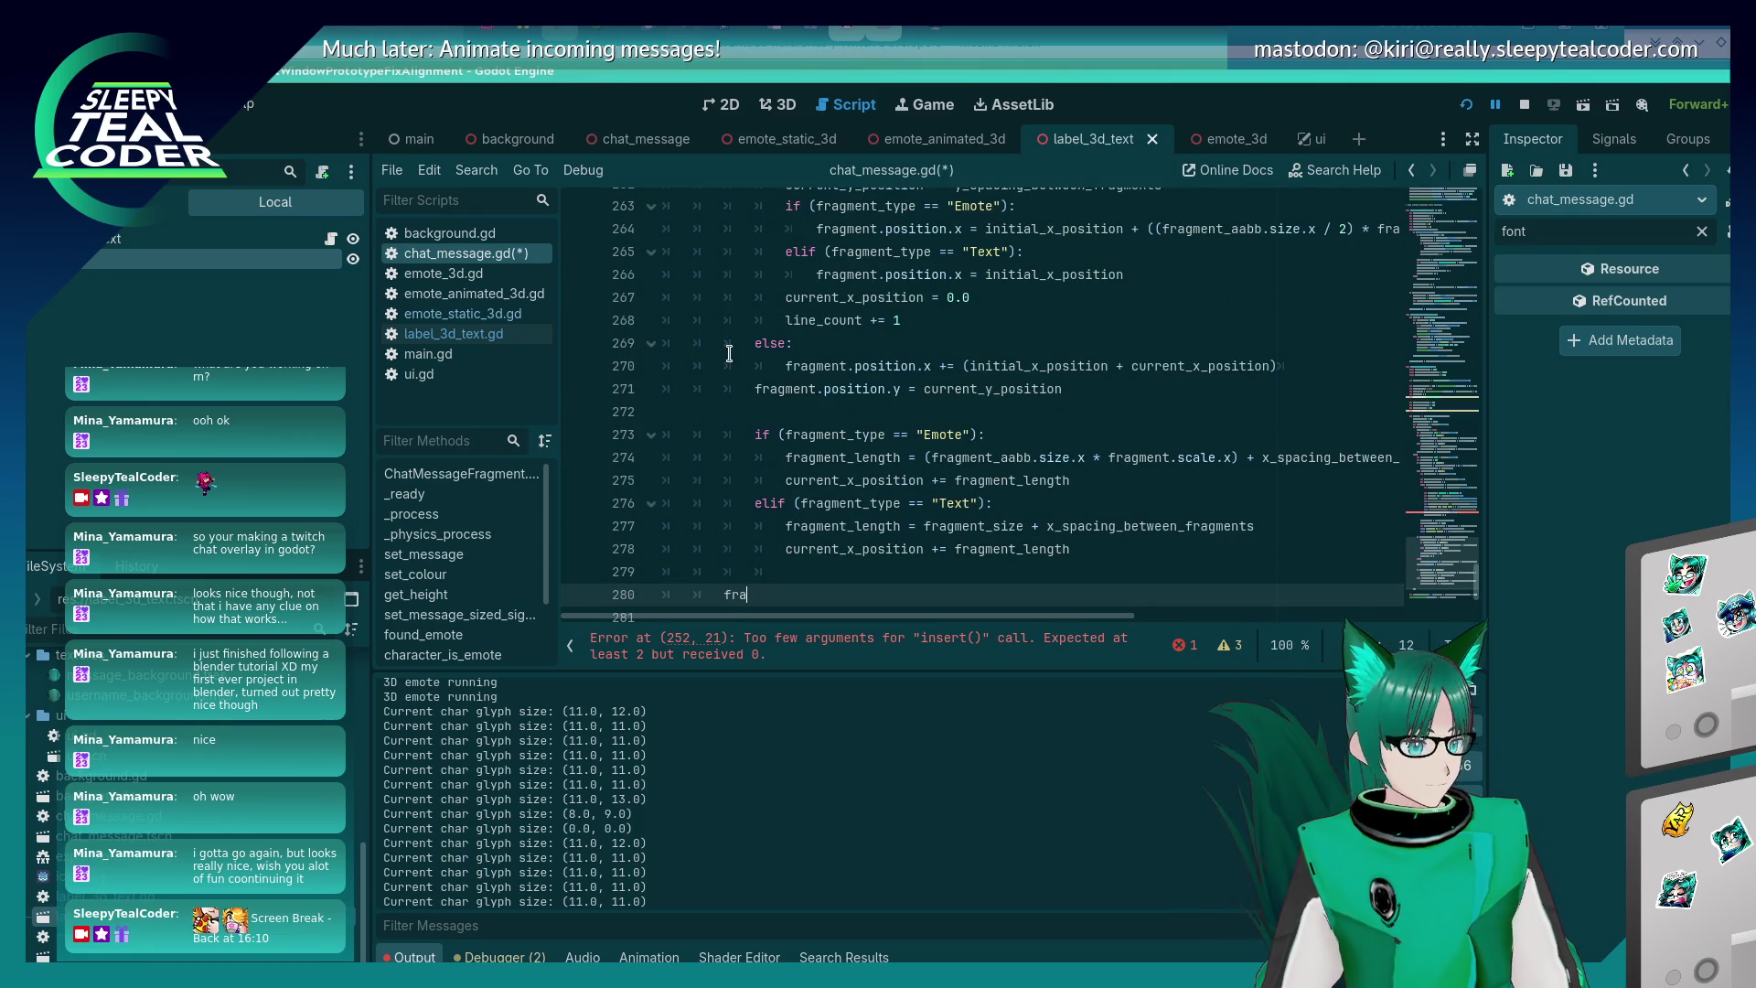
{"action": "key", "text": "ctrl+s"}
- Pass fragment_index into the insert() call and start a 'var new_text' line above it, saving
{"action": "scroll", "coordinate": [914, 375], "scroll_direction": "up", "scroll_amount": 6}
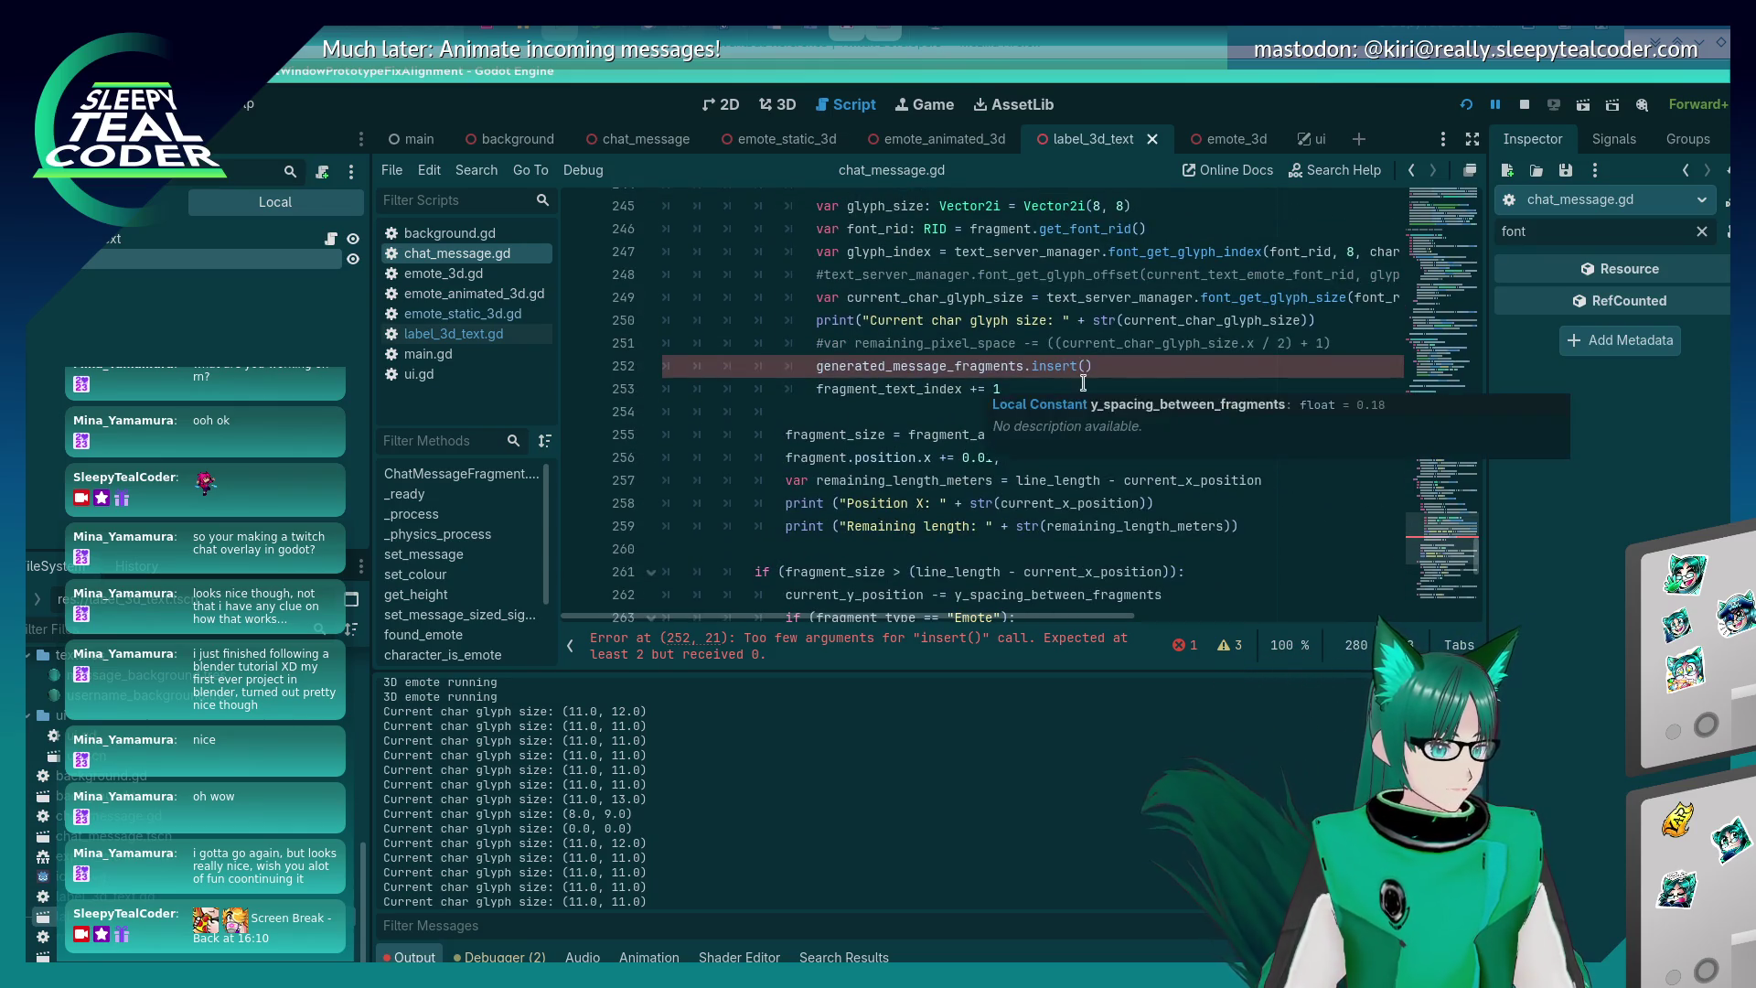
{"action": "left_click", "coordinate": [1085, 366]}
{"action": "type", "text": "fragment_"}
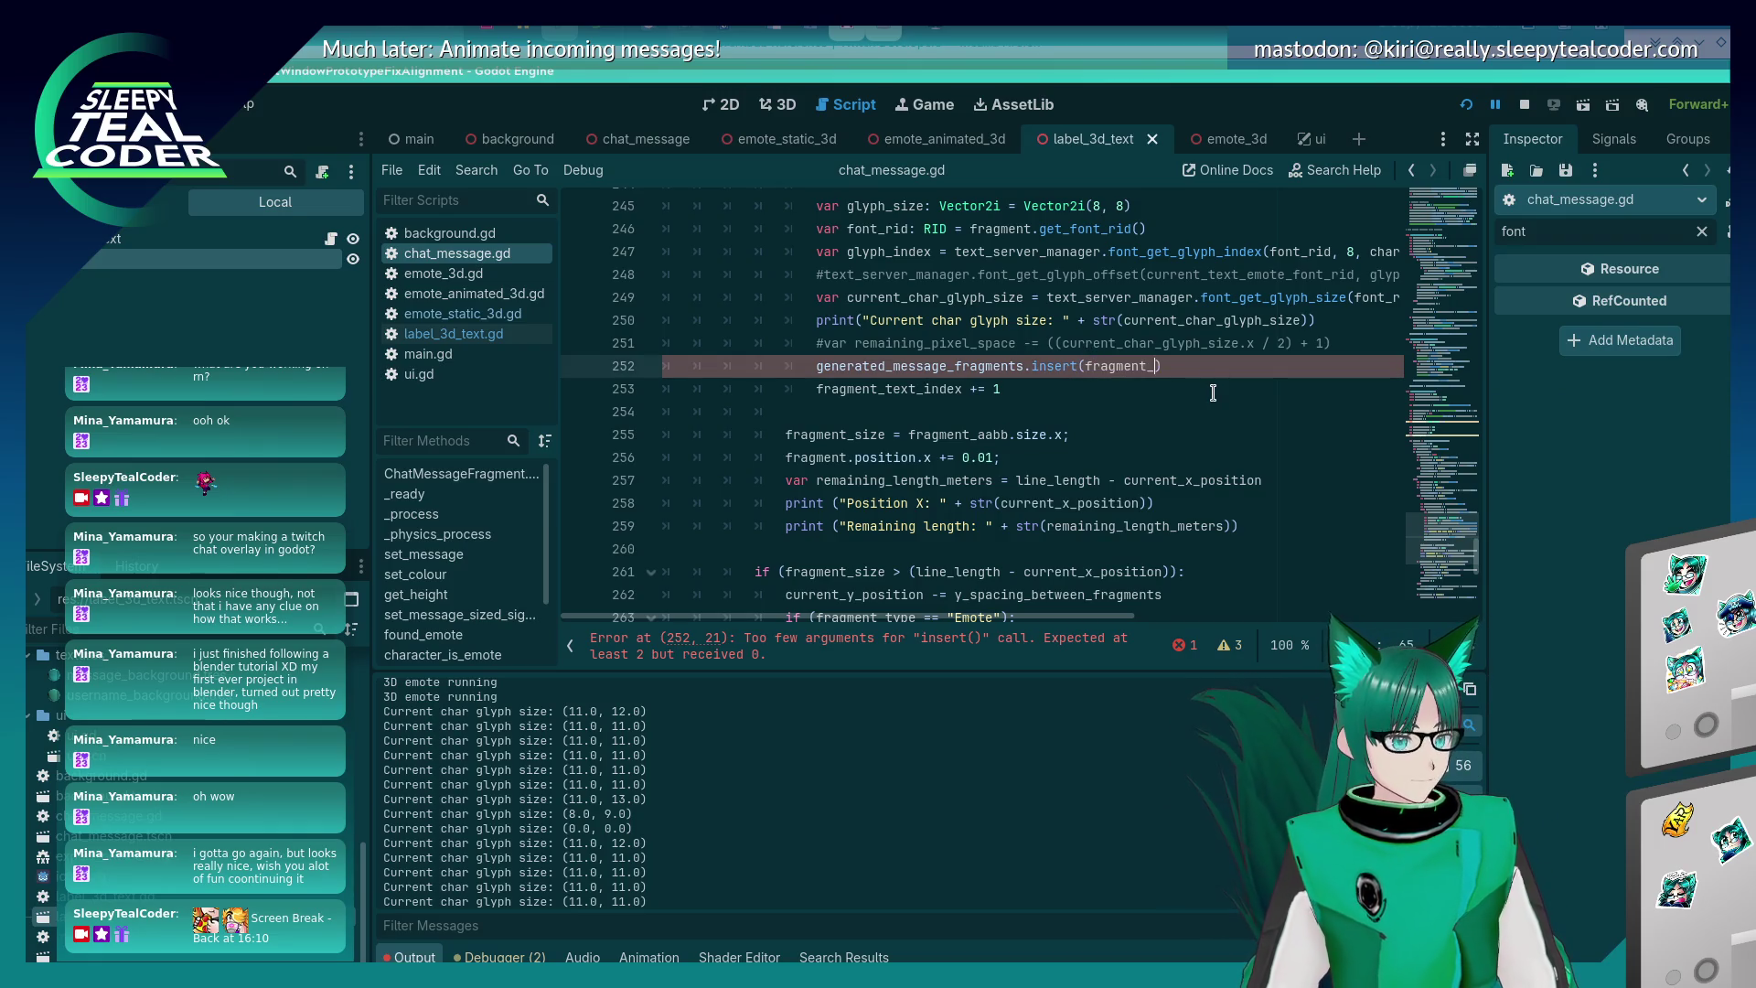
{"action": "type", "text": "index,"}
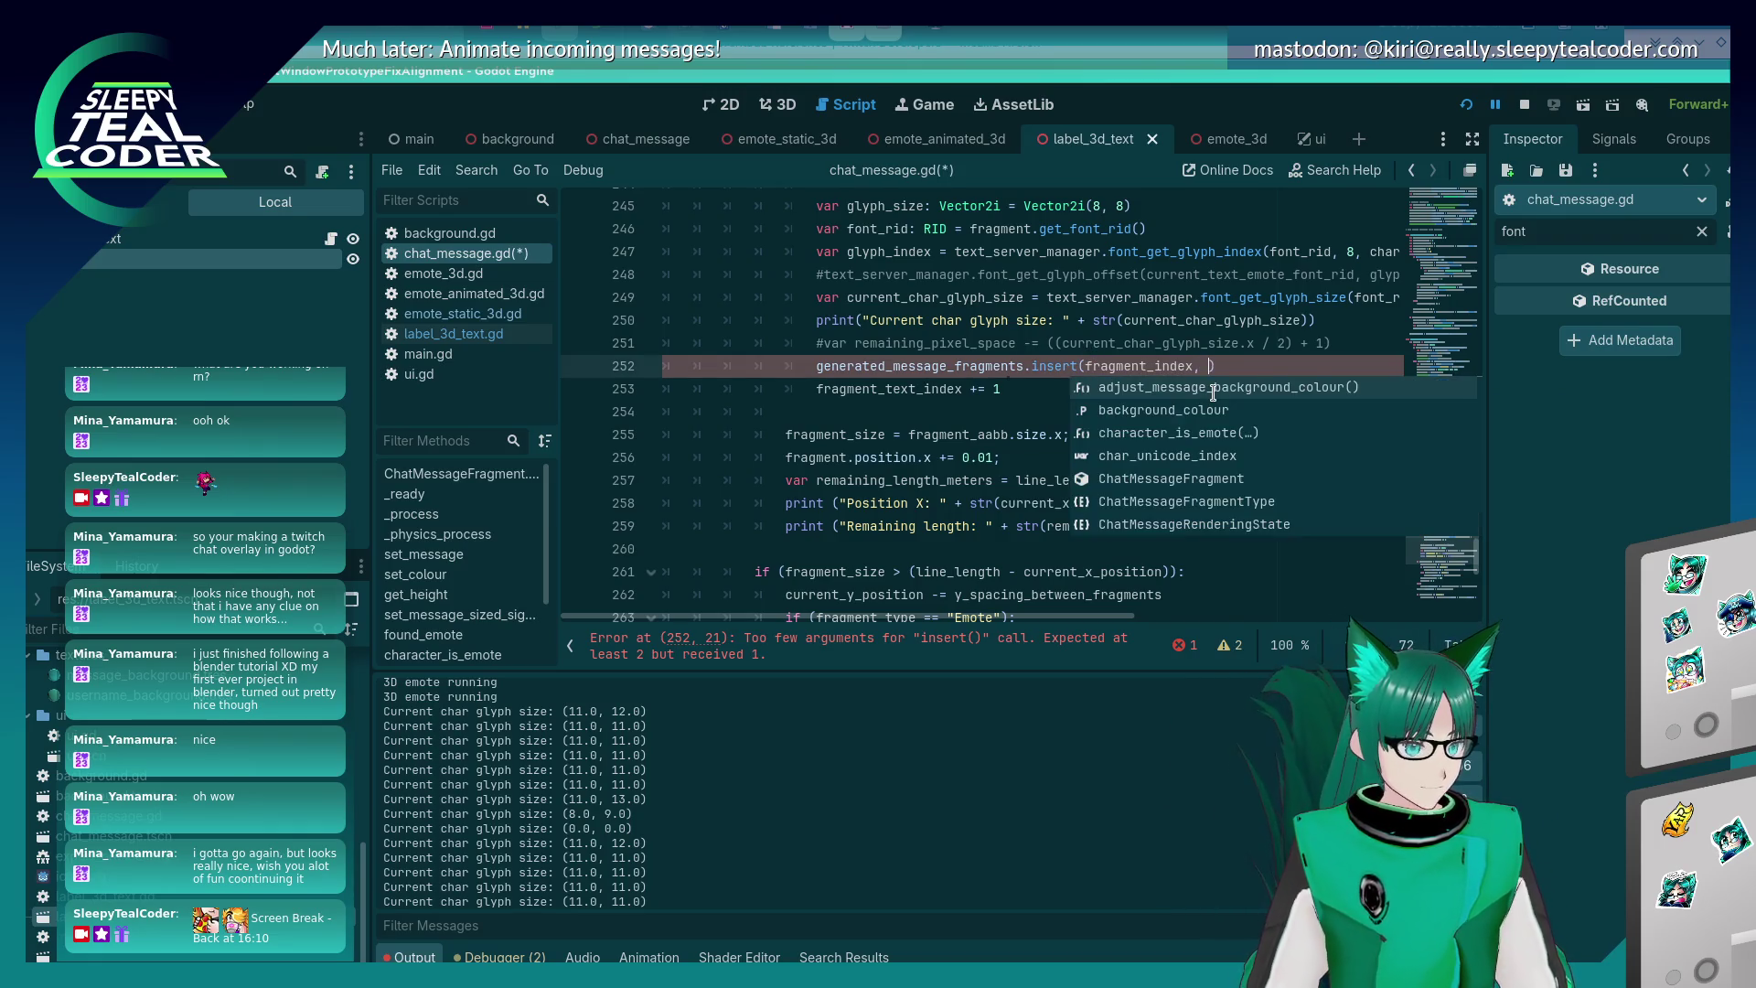
{"action": "key", "text": "Home"}
{"action": "key", "text": "Return"}
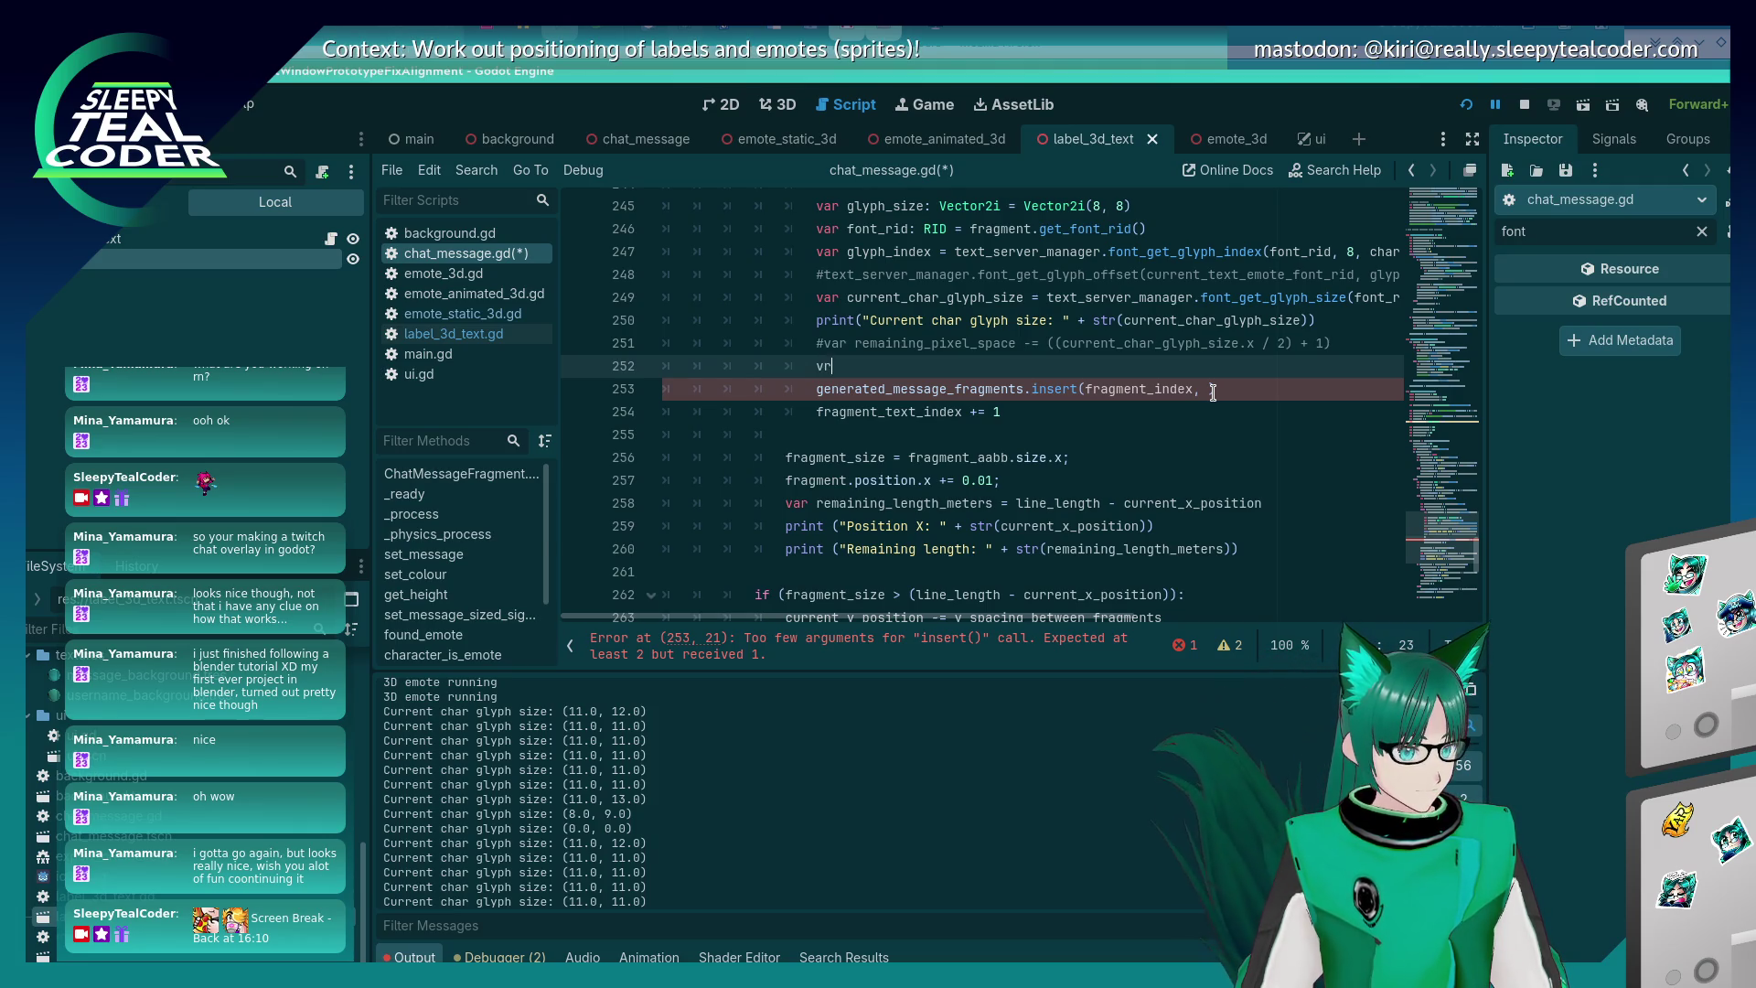
{"action": "key", "text": "BackSpace"}
{"action": "type", "text": "ar new_text"}
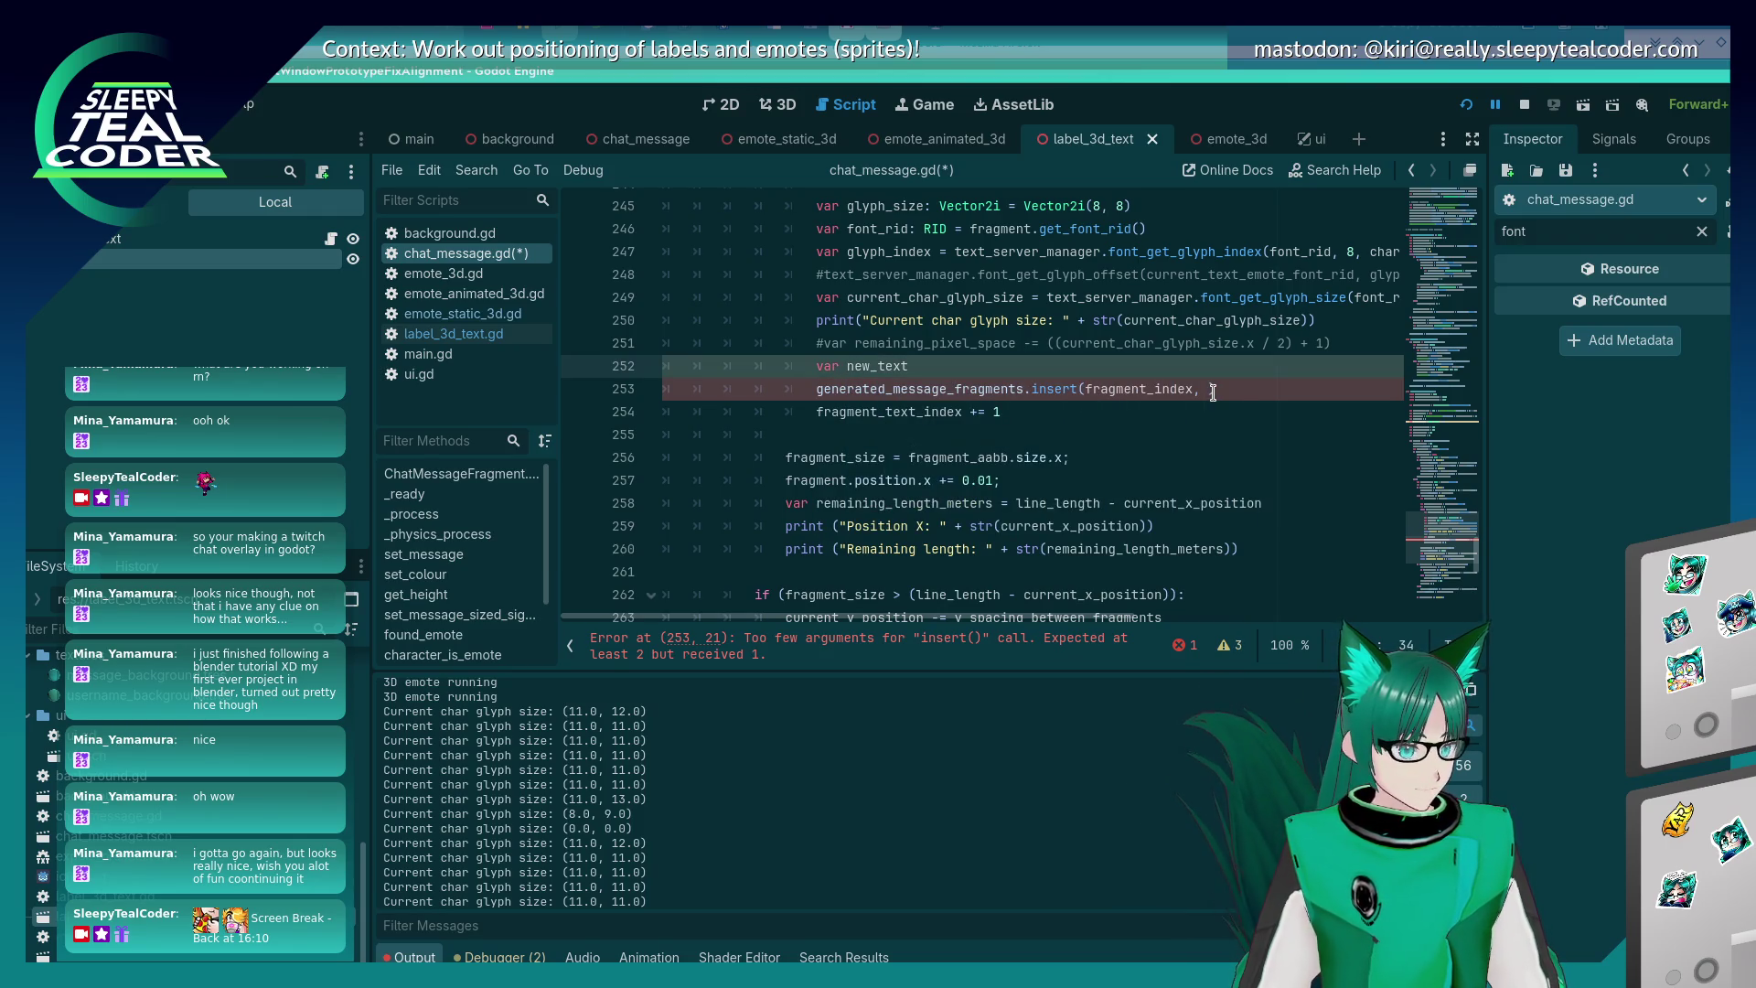
{"action": "key", "text": "ctrl+s"}
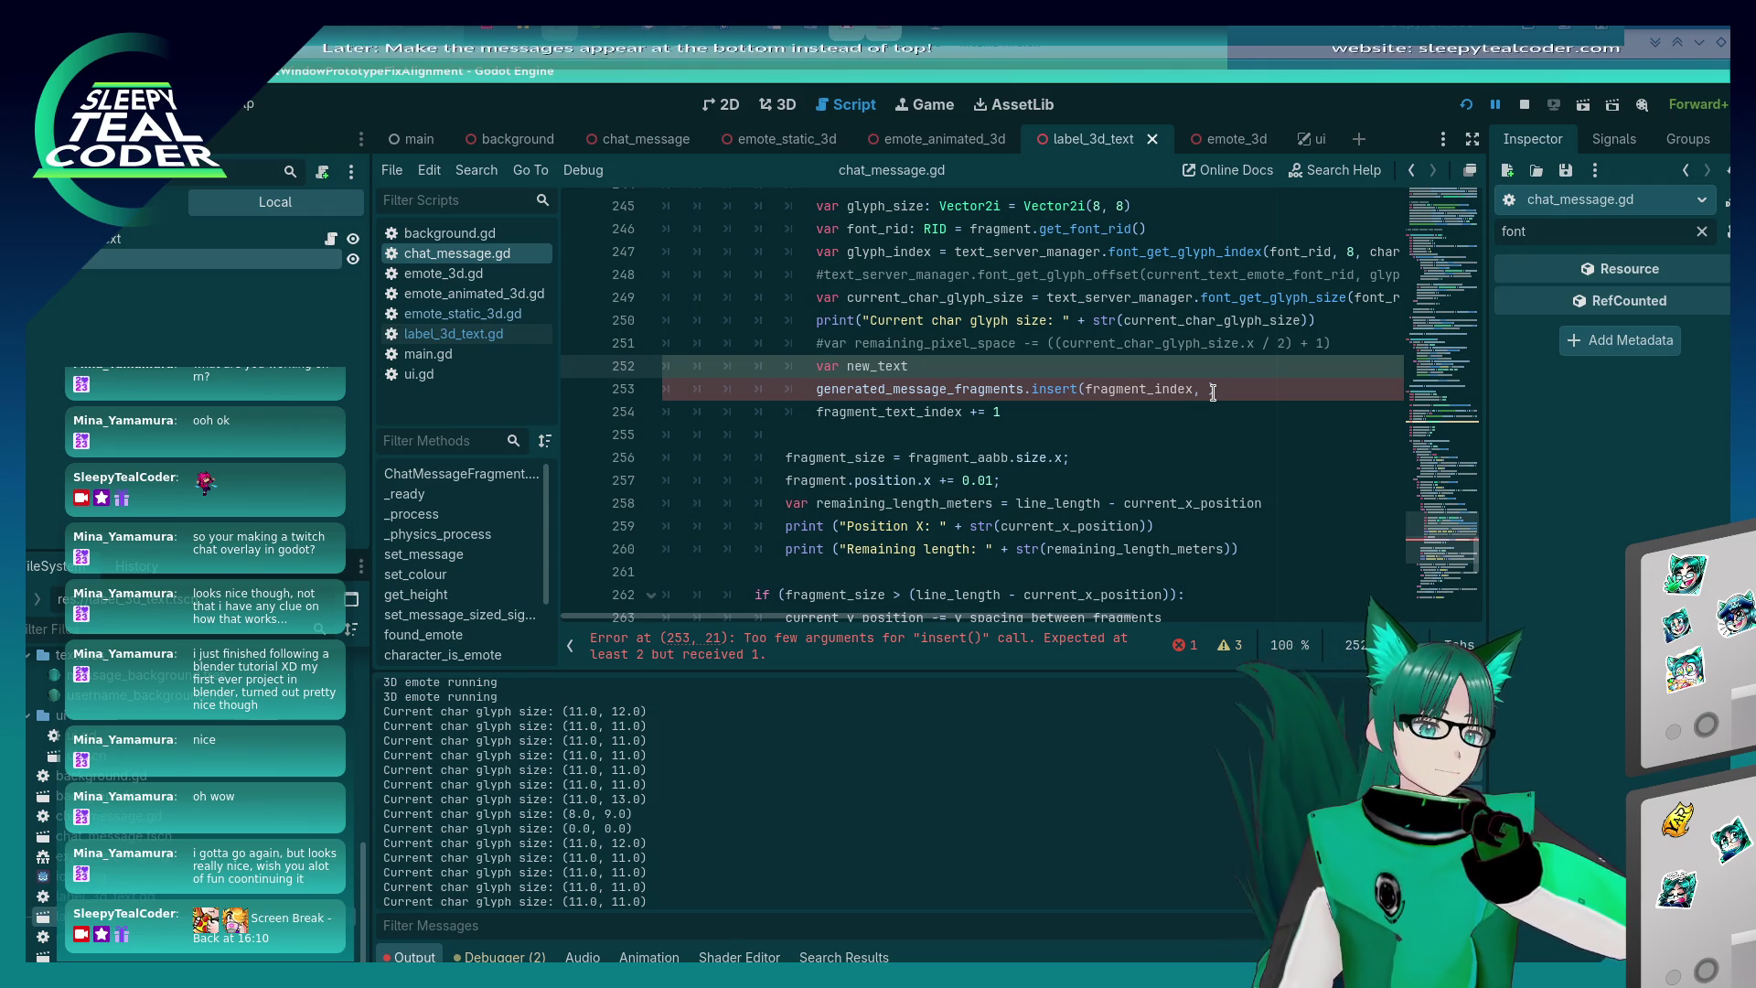
- Delete the new_text declaration and the unfinished insert() line, then save the script
{"action": "key", "text": "shift+Home"}
{"action": "key", "text": "shift+Home"}
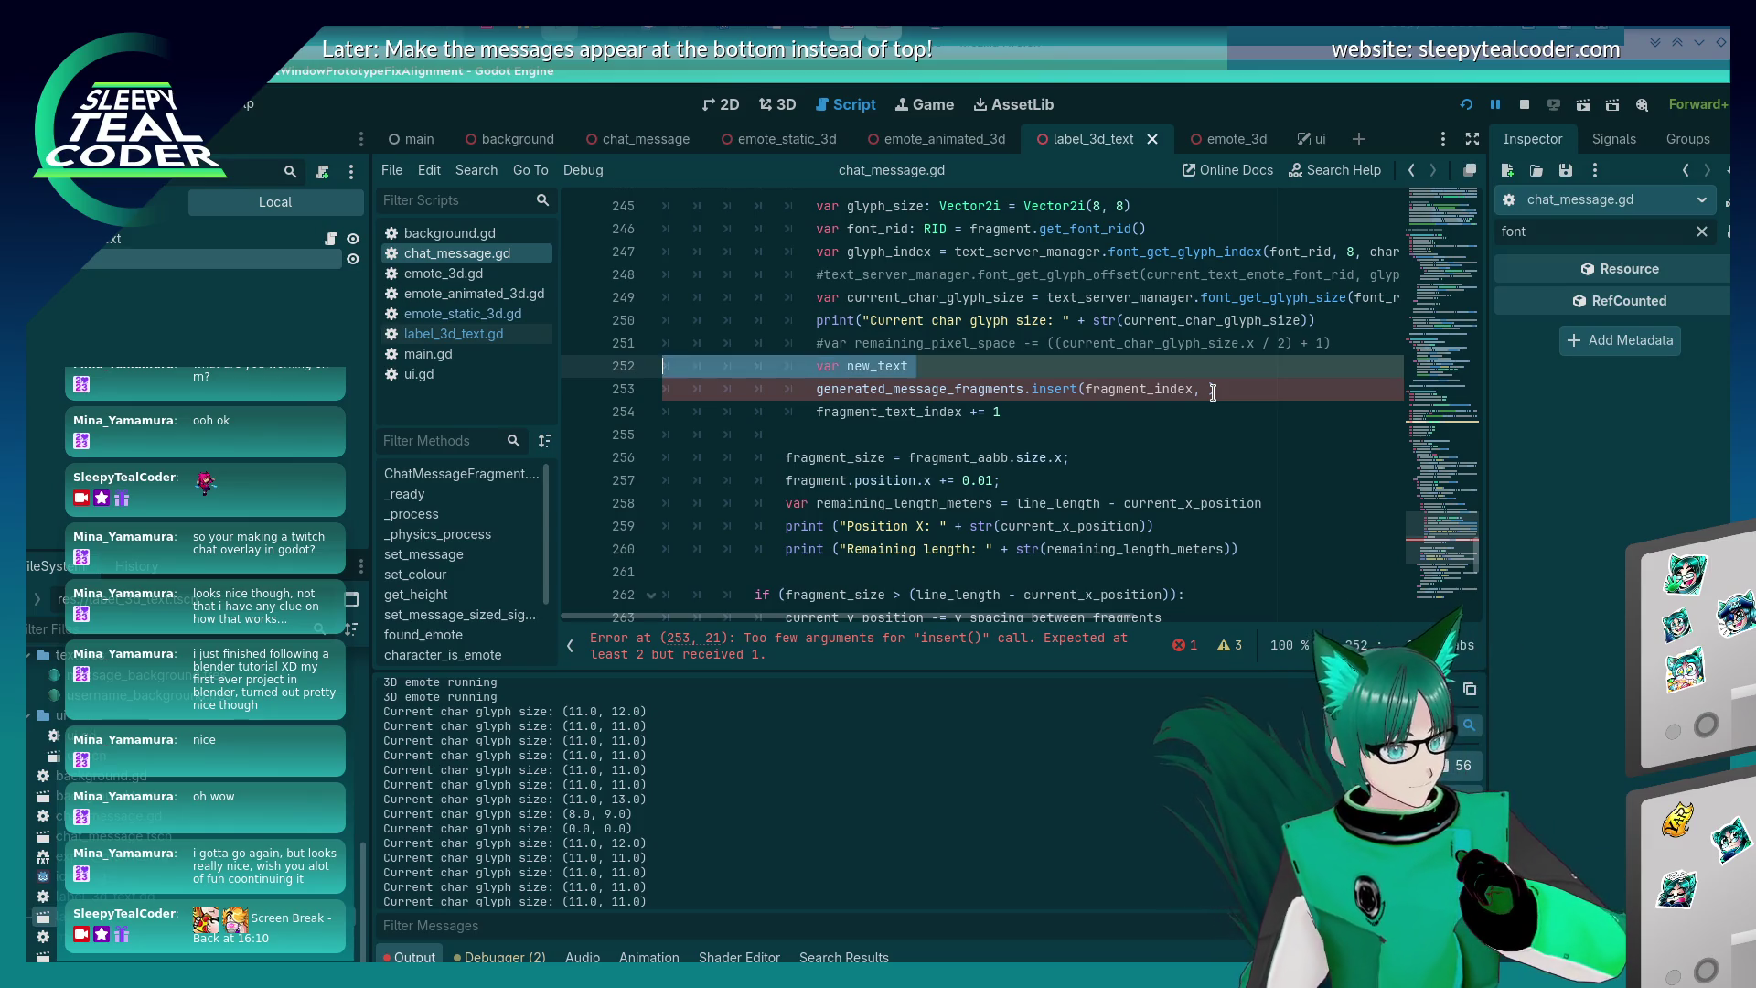
{"action": "key", "text": "BackSpace"}
{"action": "key", "text": "BackSpace"}
{"action": "key", "text": "Down"}
{"action": "key", "text": "shift+Home"}
{"action": "key", "text": "shift+Home"}
{"action": "key", "text": "BackSpace"}
{"action": "key", "text": "BackSpace"}
{"action": "key", "text": "ctrl+s"}
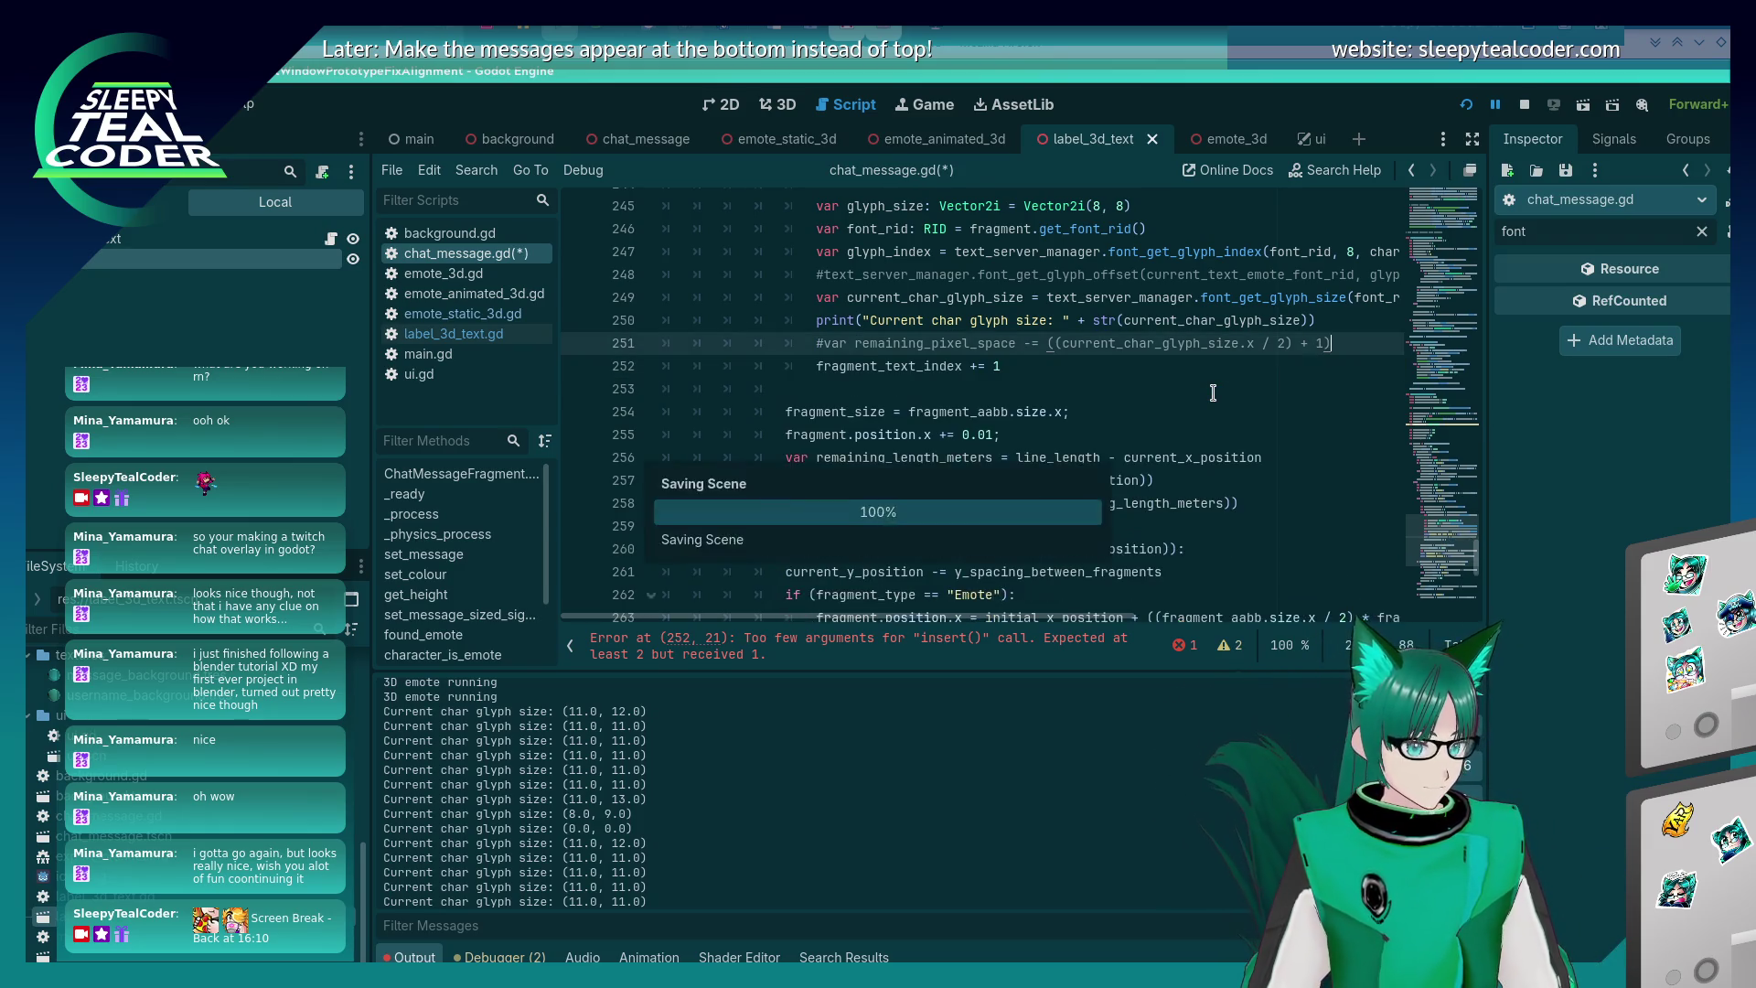
- Insert a blank line after the glyph-size print on line 250, then open label_3d_text.gd
{"action": "scroll", "coordinate": [1212, 392], "scroll_direction": "up", "scroll_amount": 3}
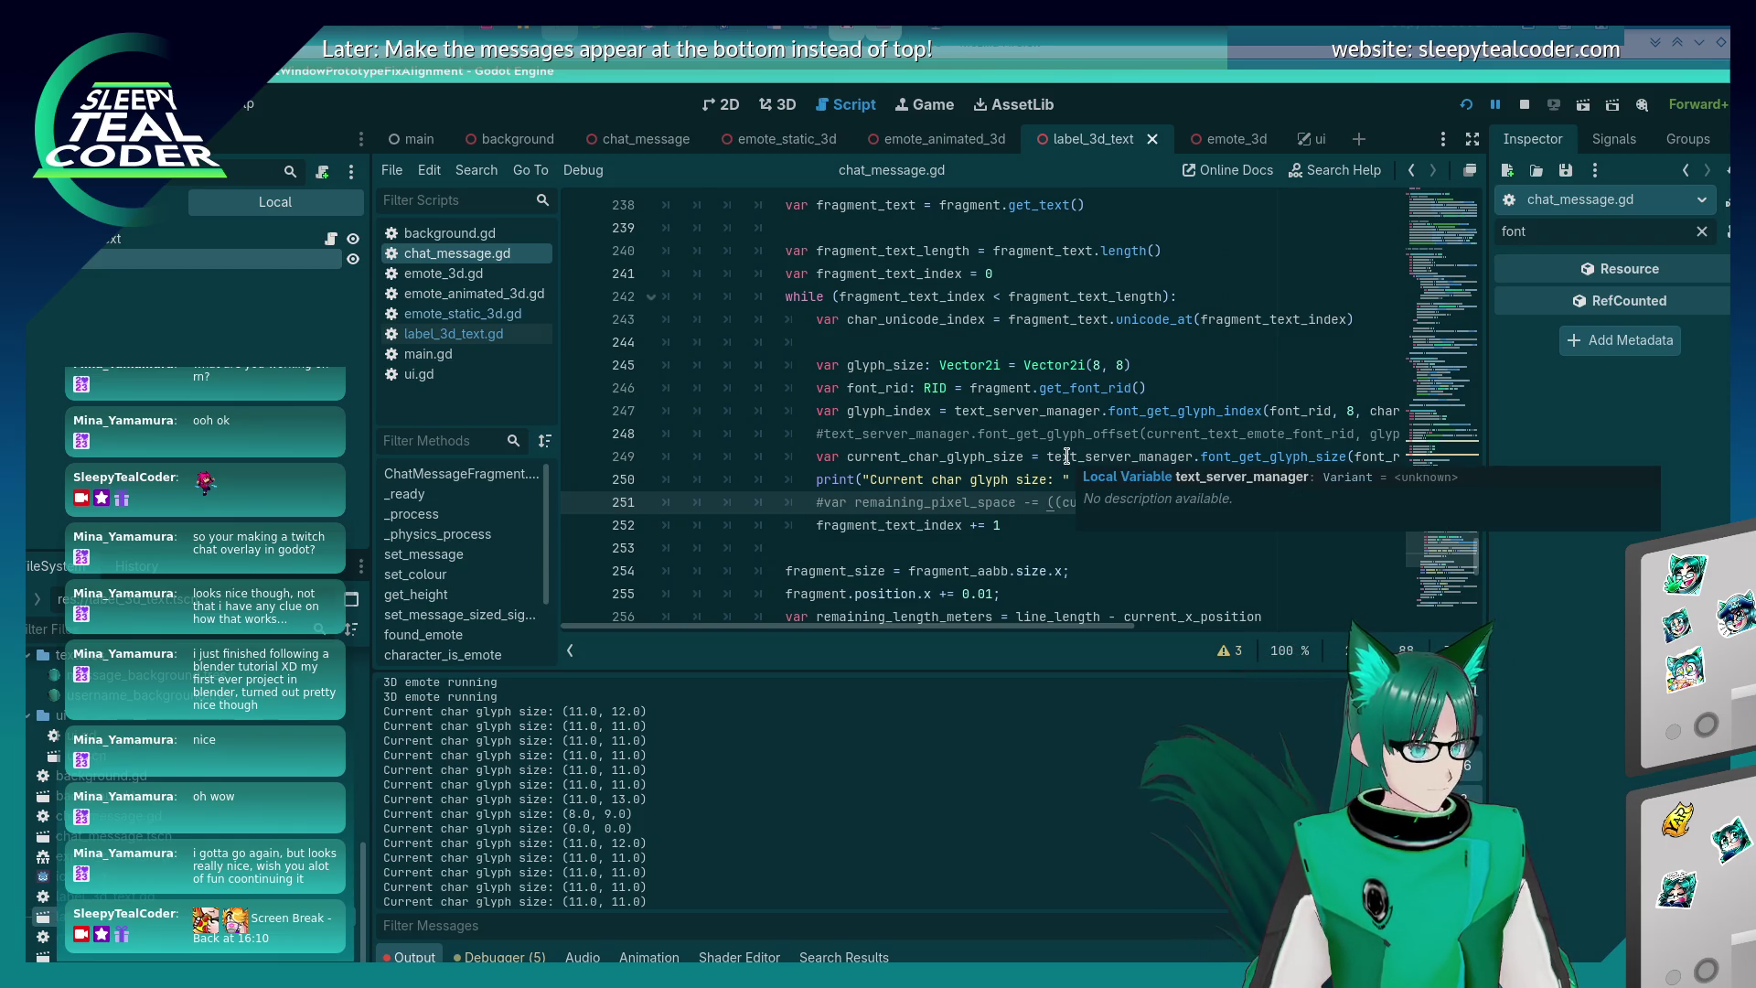
{"action": "scroll", "coordinate": [1066, 455], "scroll_direction": "down", "scroll_amount": 2}
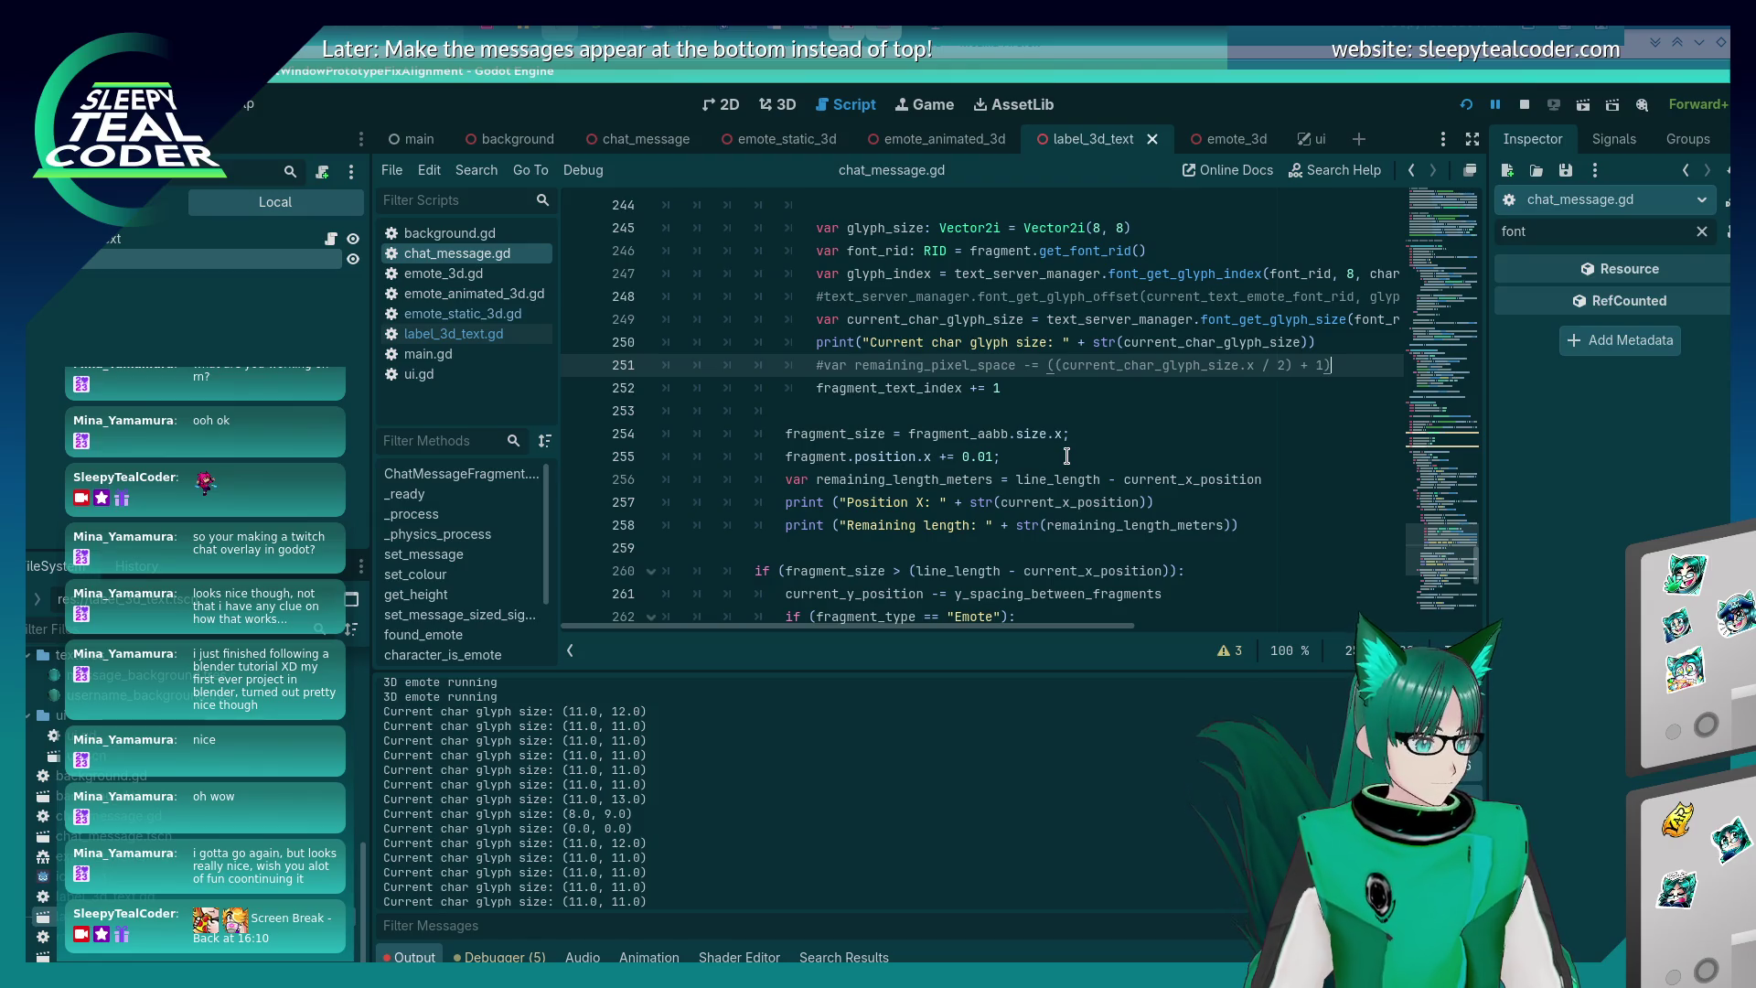
{"action": "scroll", "coordinate": [1066, 455], "scroll_direction": "up", "scroll_amount": 1}
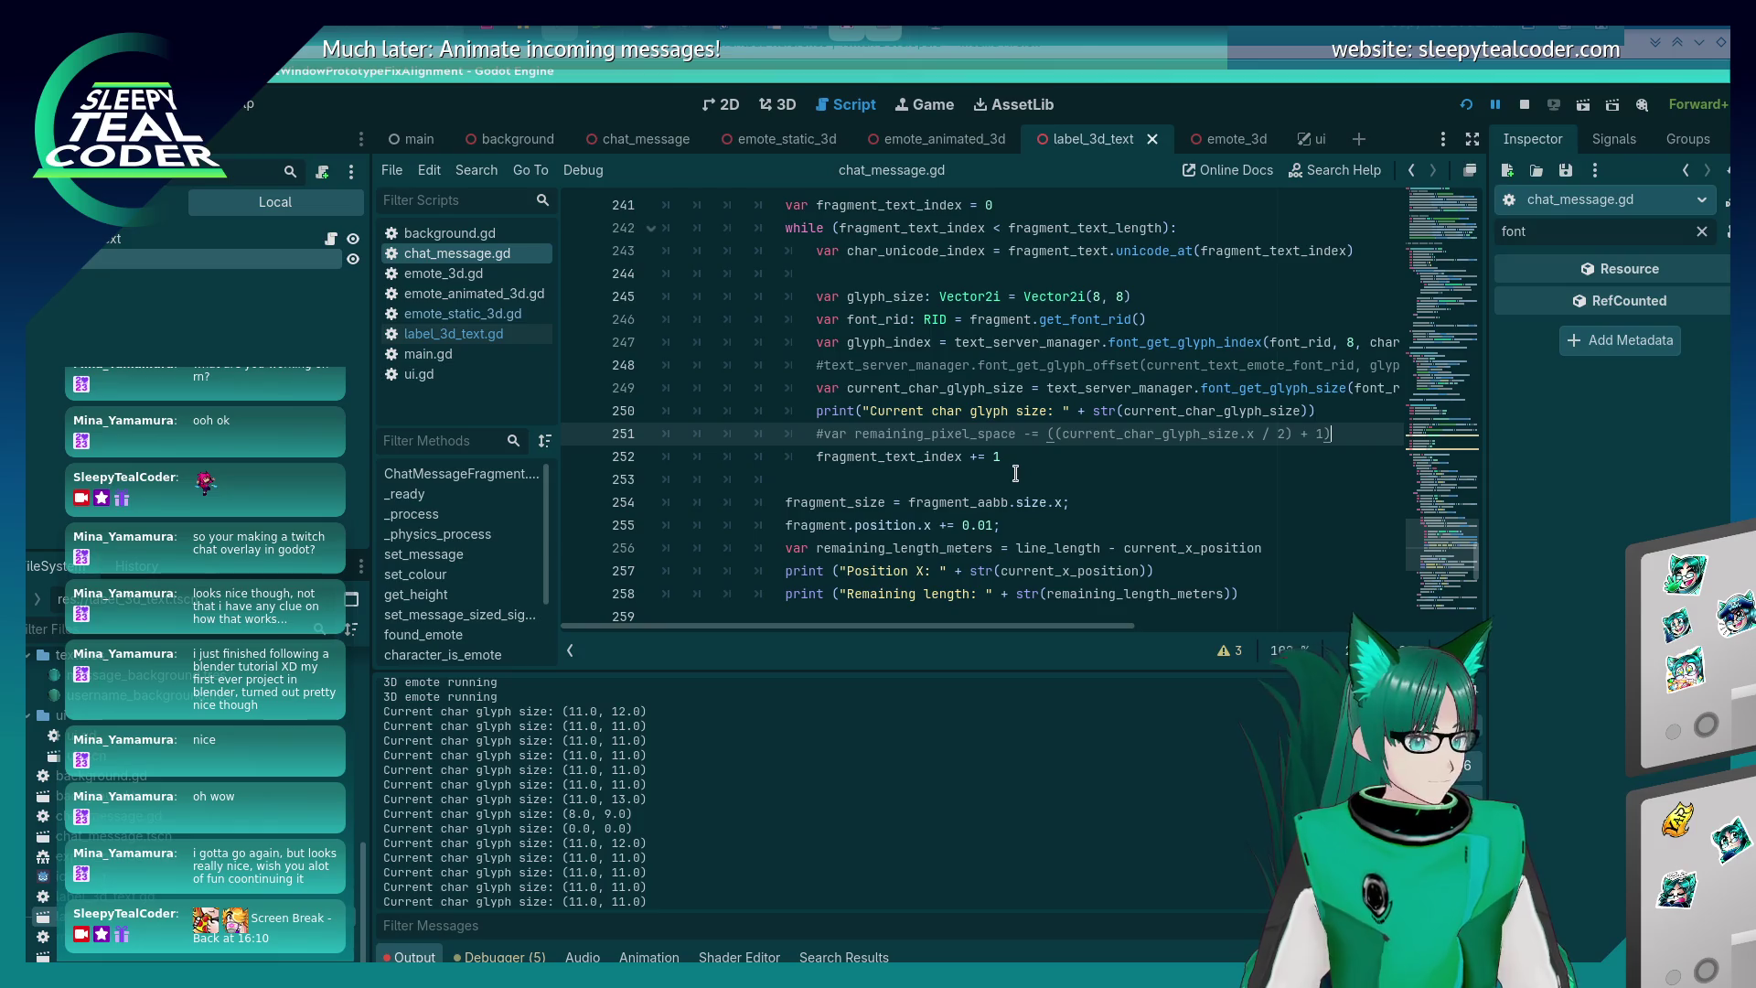
{"action": "left_click_drag", "start_coordinate": [930, 632], "coordinate": [1012, 633]}
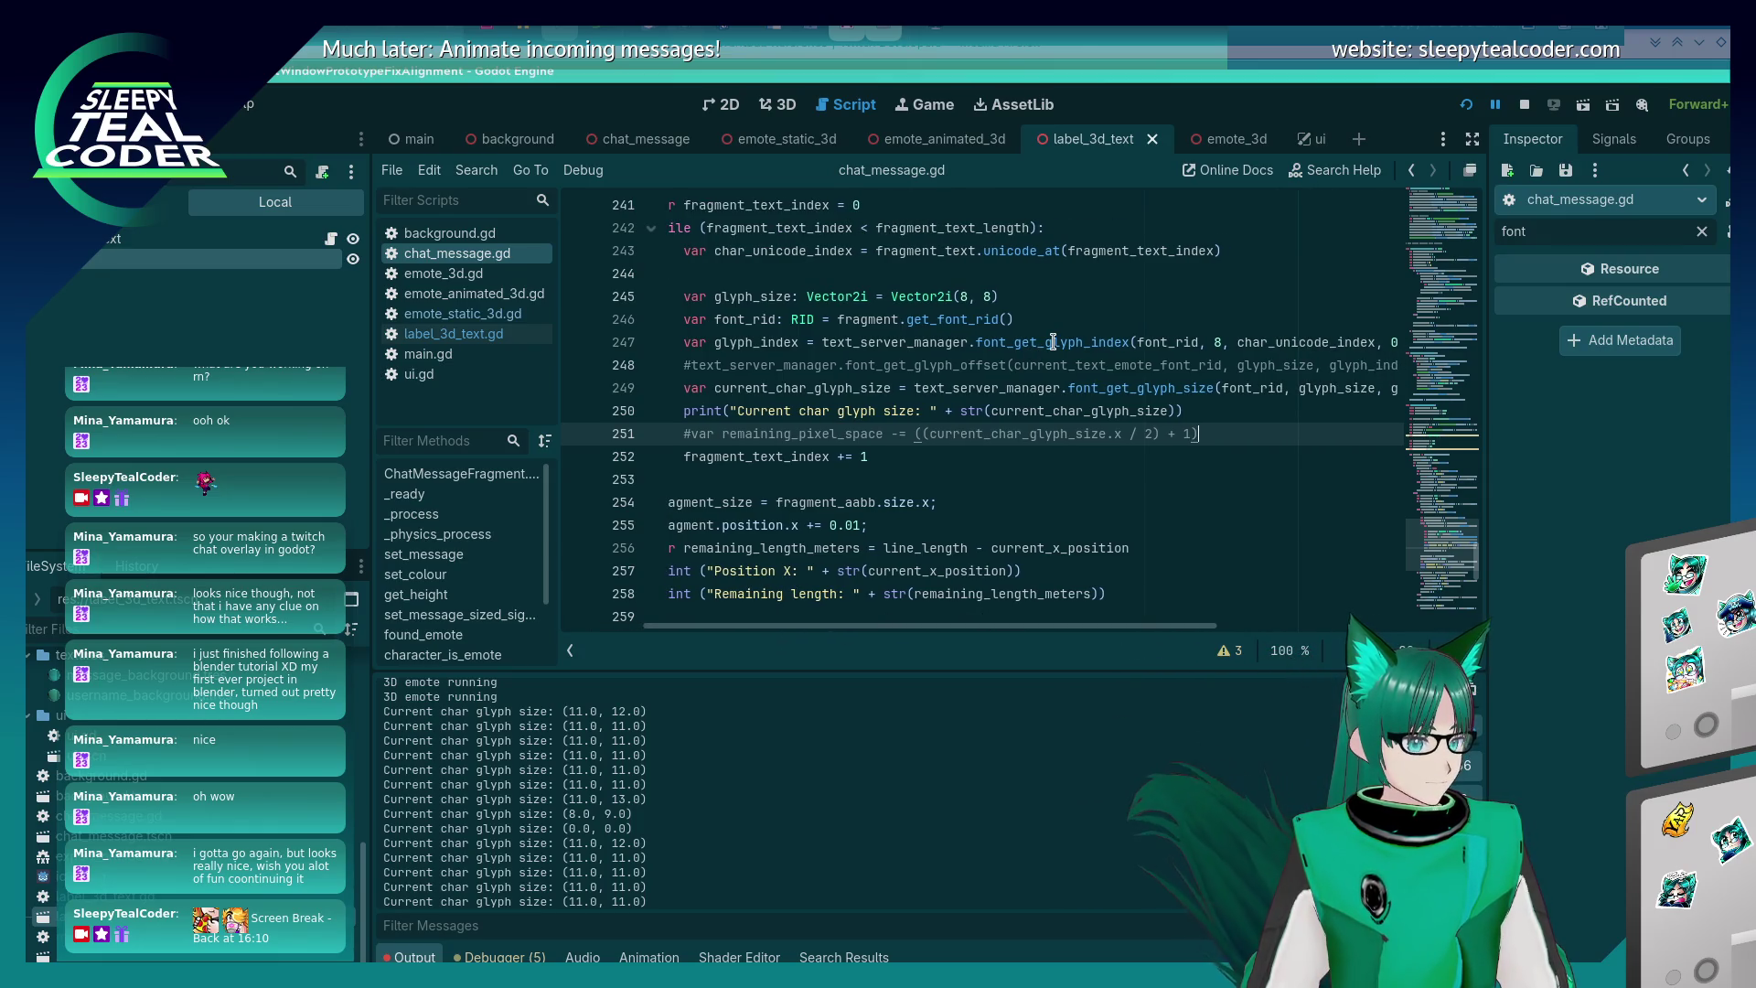
{"action": "mouse_move", "coordinate": [1052, 341]}
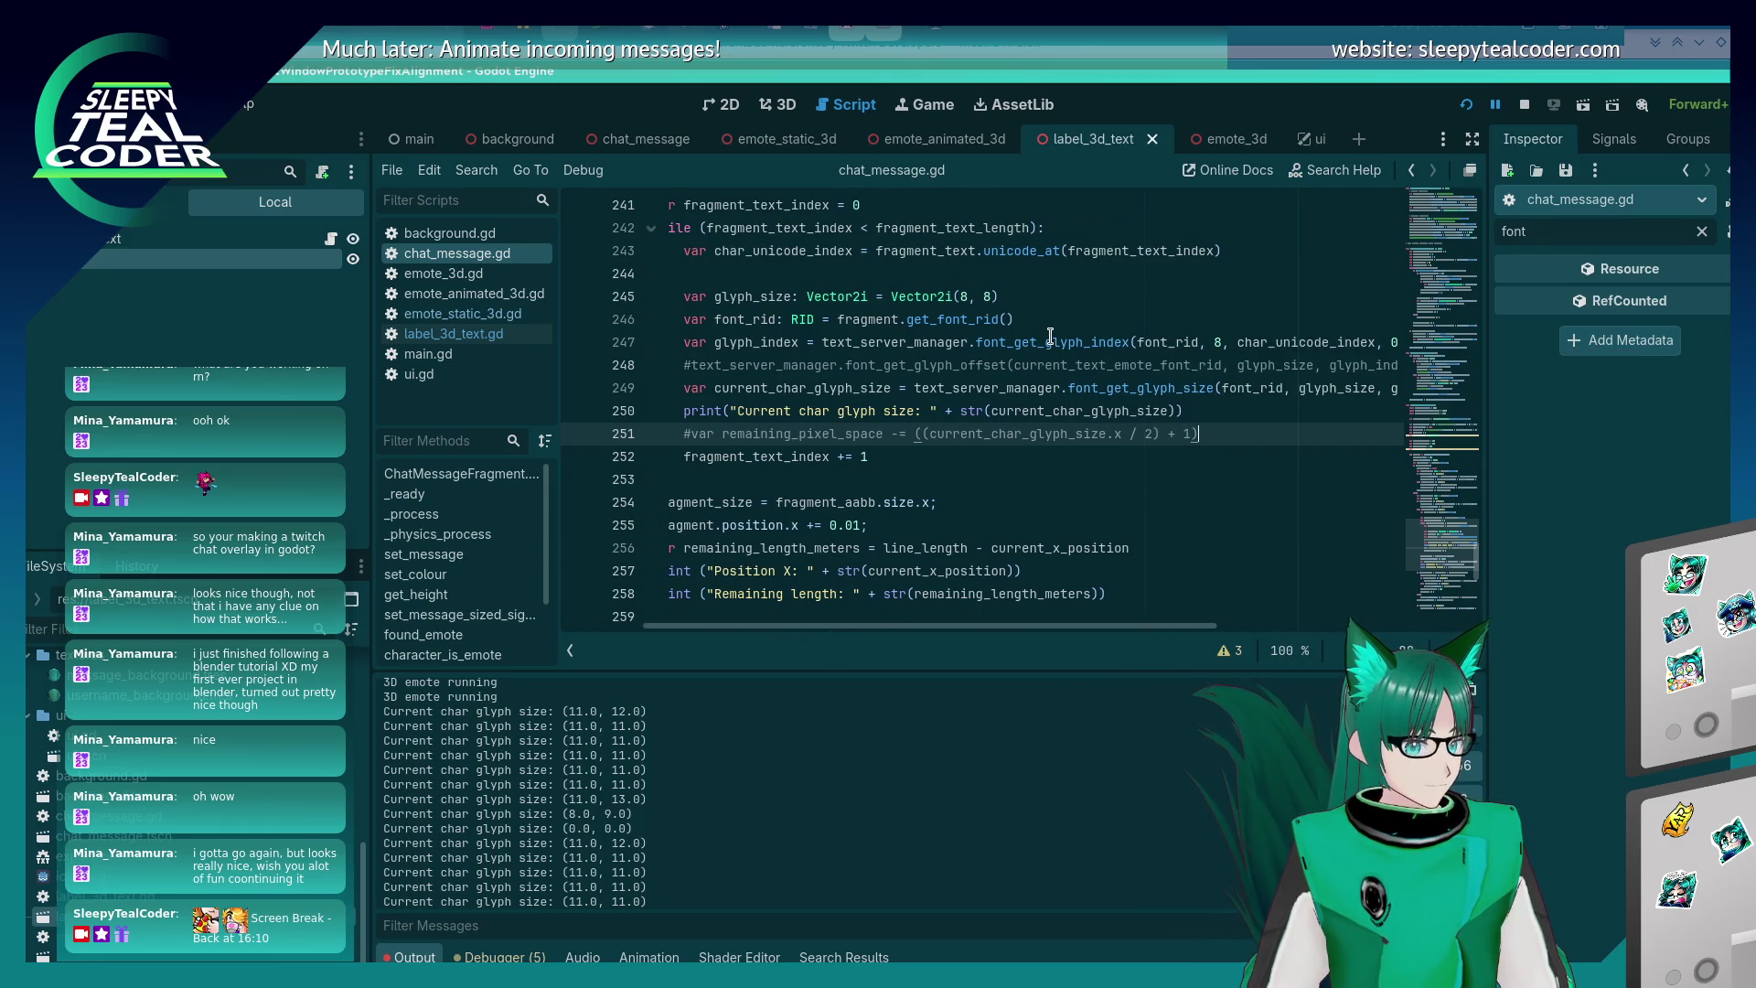
{"action": "mouse_move", "coordinate": [1057, 636]}
{"action": "left_mouse_down"}
{"action": "mouse_move", "coordinate": [1071, 637]}
{"action": "mouse_move", "coordinate": [1035, 636]}
{"action": "mouse_move", "coordinate": [1125, 637]}
{"action": "mouse_move", "coordinate": [965, 620]}
{"action": "left_mouse_up"}
{"action": "left_click", "coordinate": [1323, 413]}
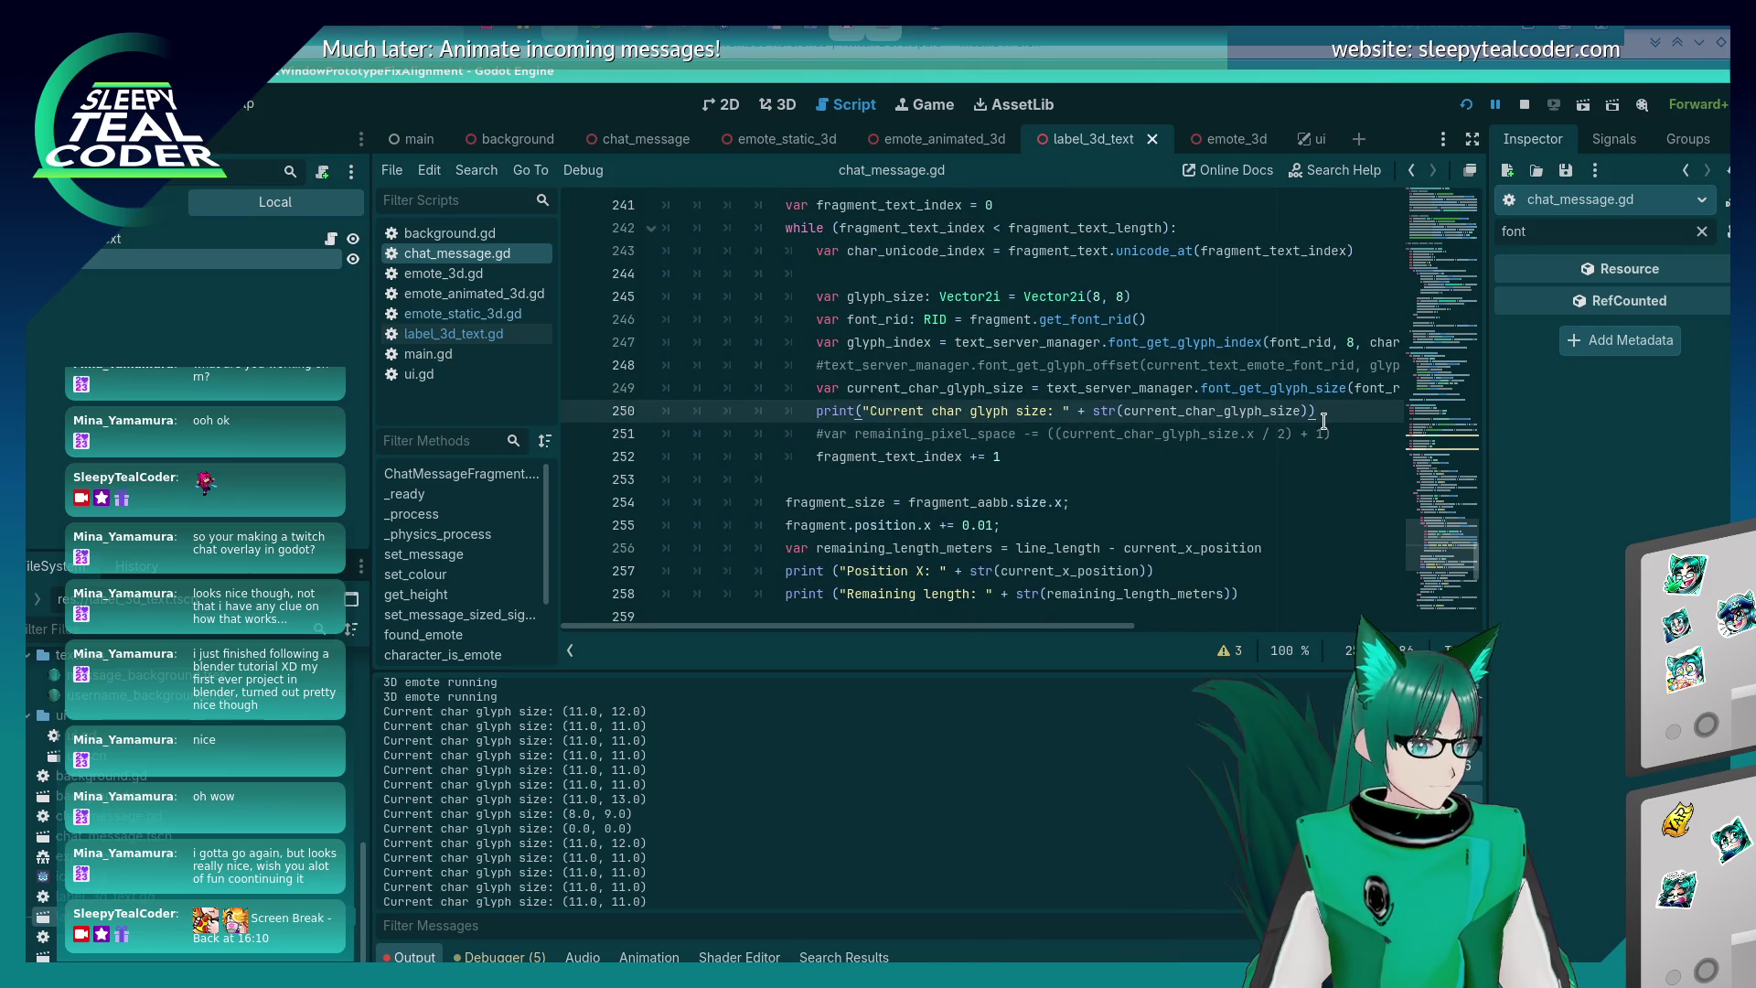
{"action": "key", "text": "Return"}
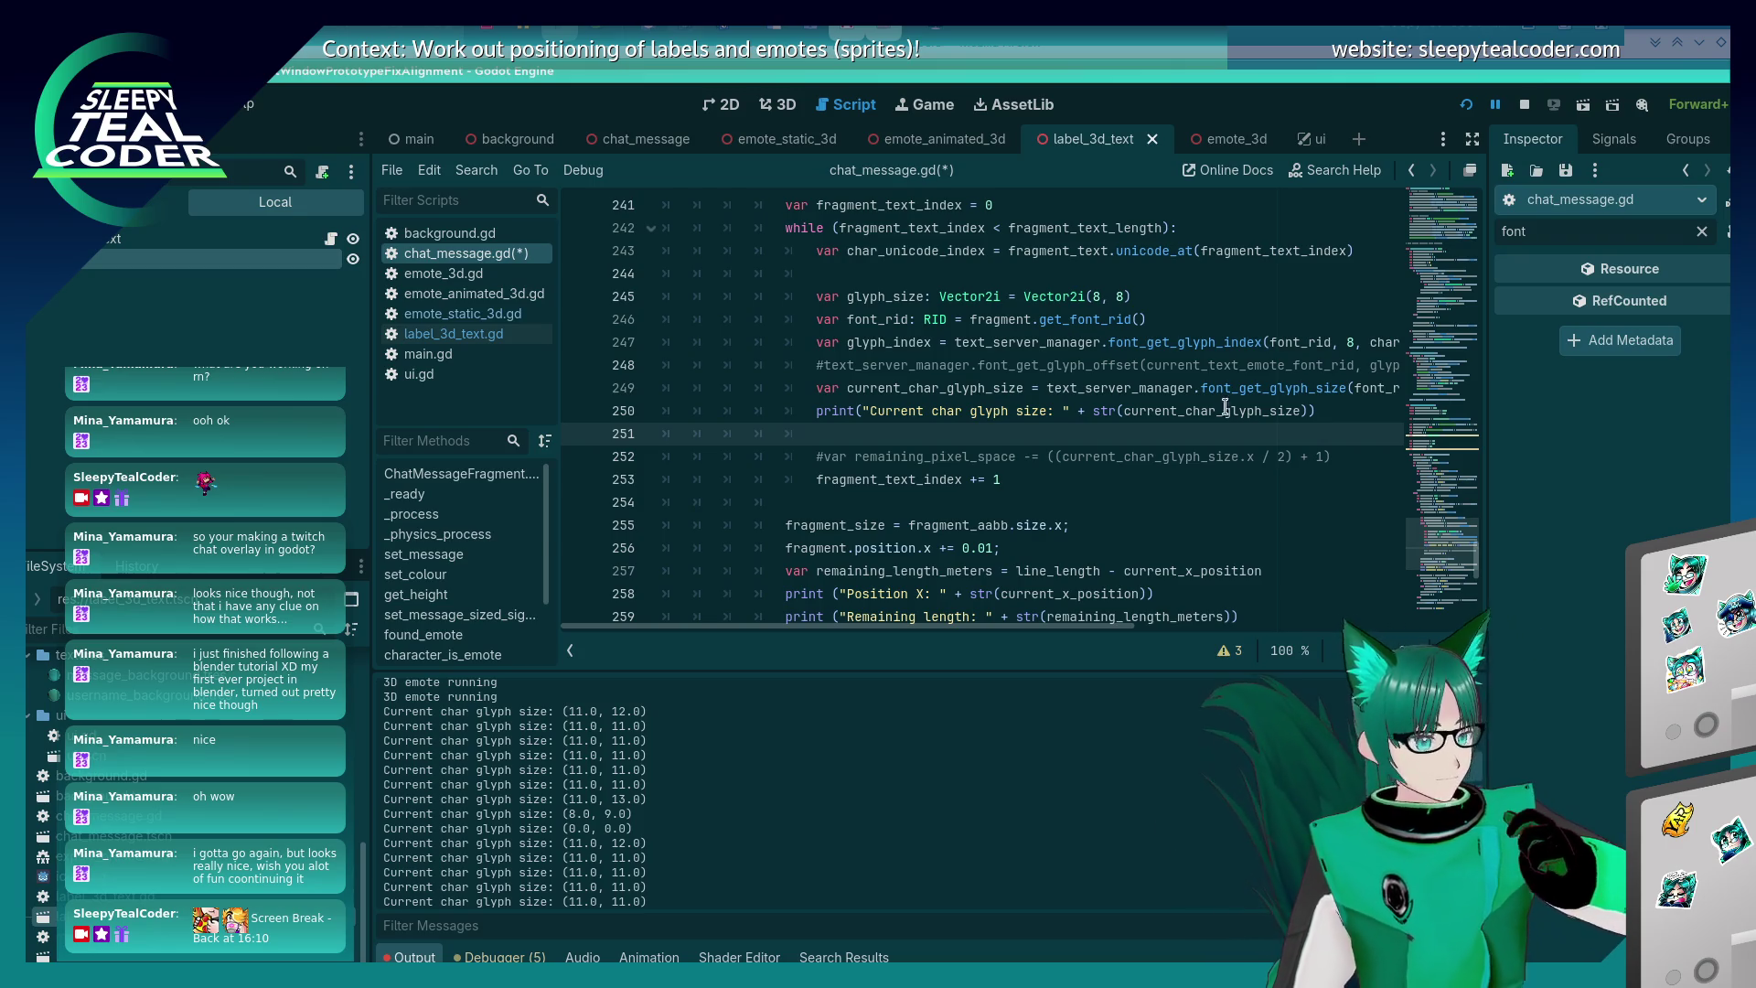
{"action": "left_click", "coordinate": [454, 333]}
- Select the Text Label3D in the 3D view and filter its Inspector by 'scale', then clear it
{"action": "left_click", "coordinate": [777, 104]}
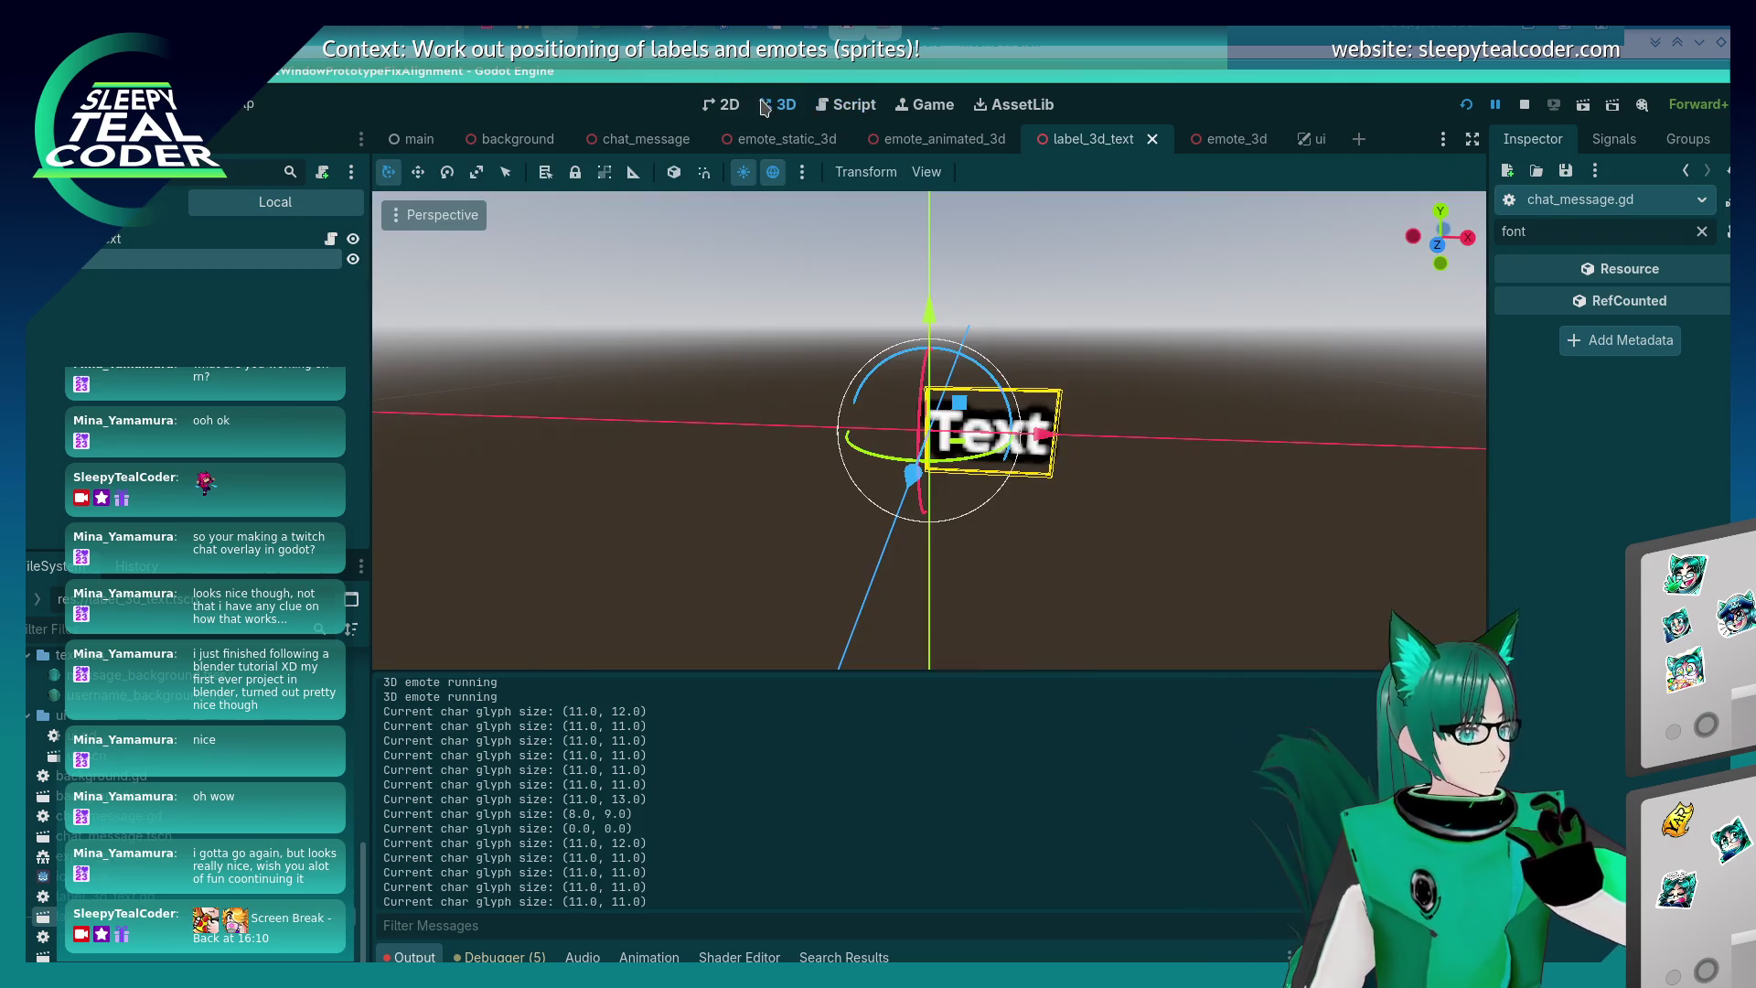
{"action": "left_click", "coordinate": [1052, 570]}
{"action": "left_click", "coordinate": [1030, 462]}
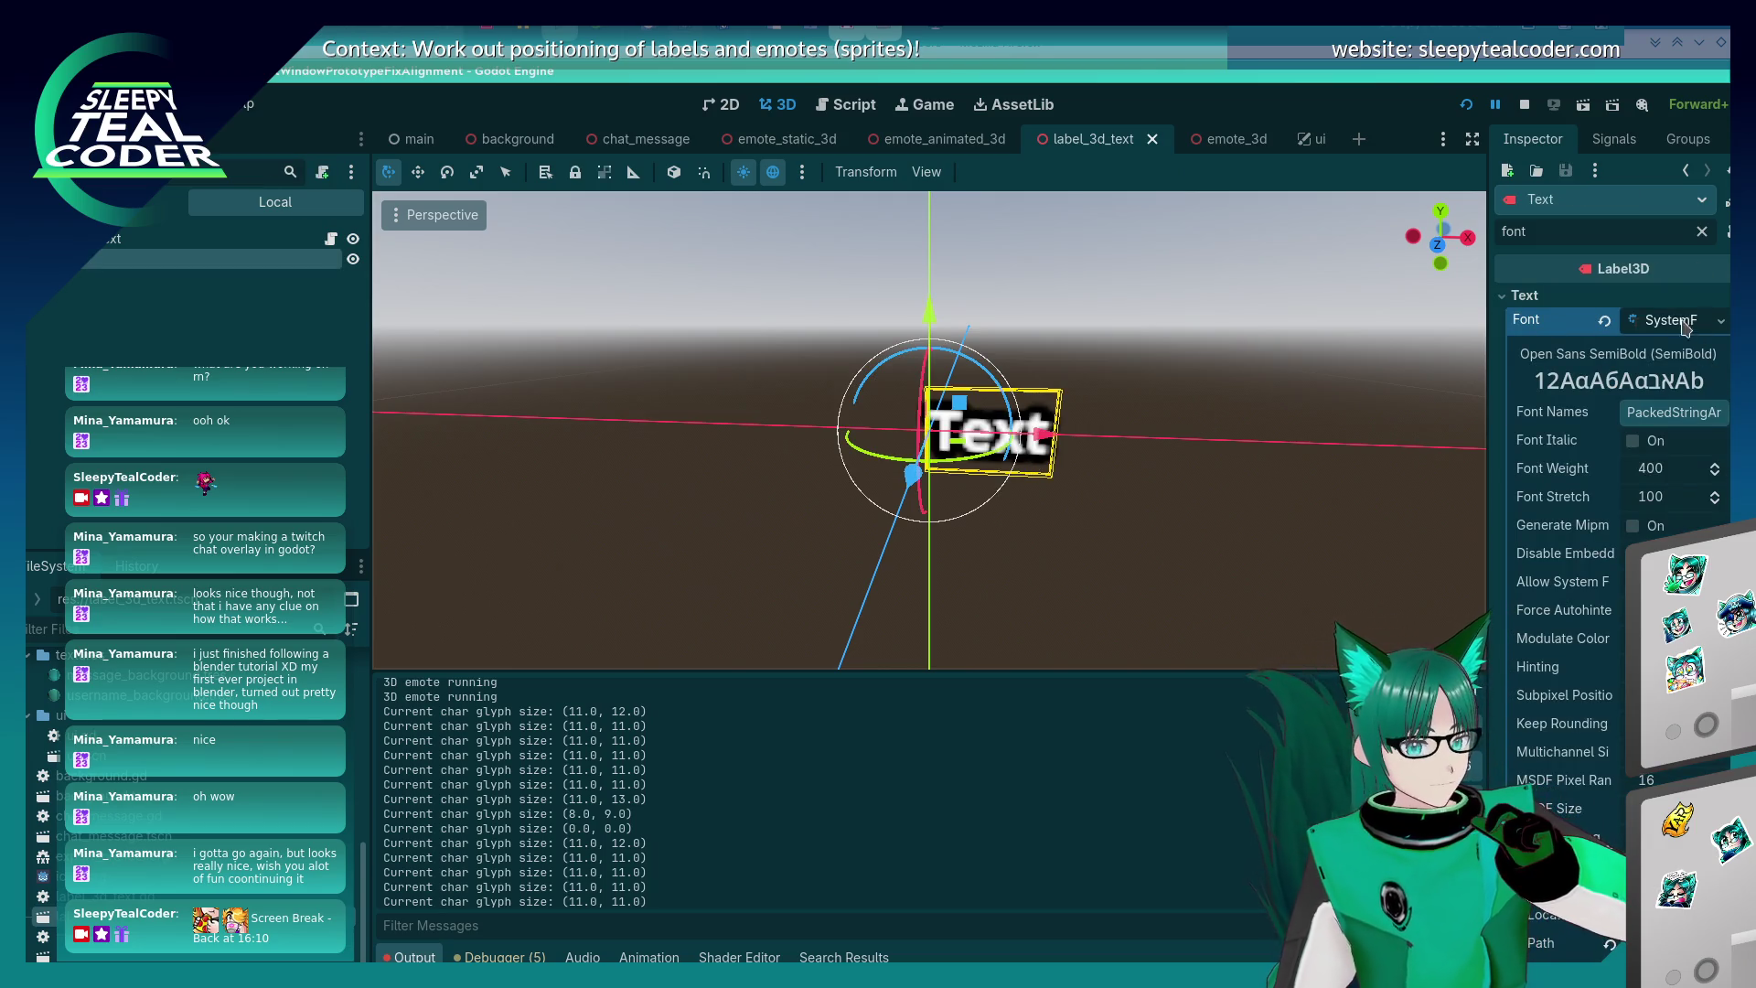
{"action": "left_click", "coordinate": [1701, 232]}
{"action": "type", "text": "scale"}
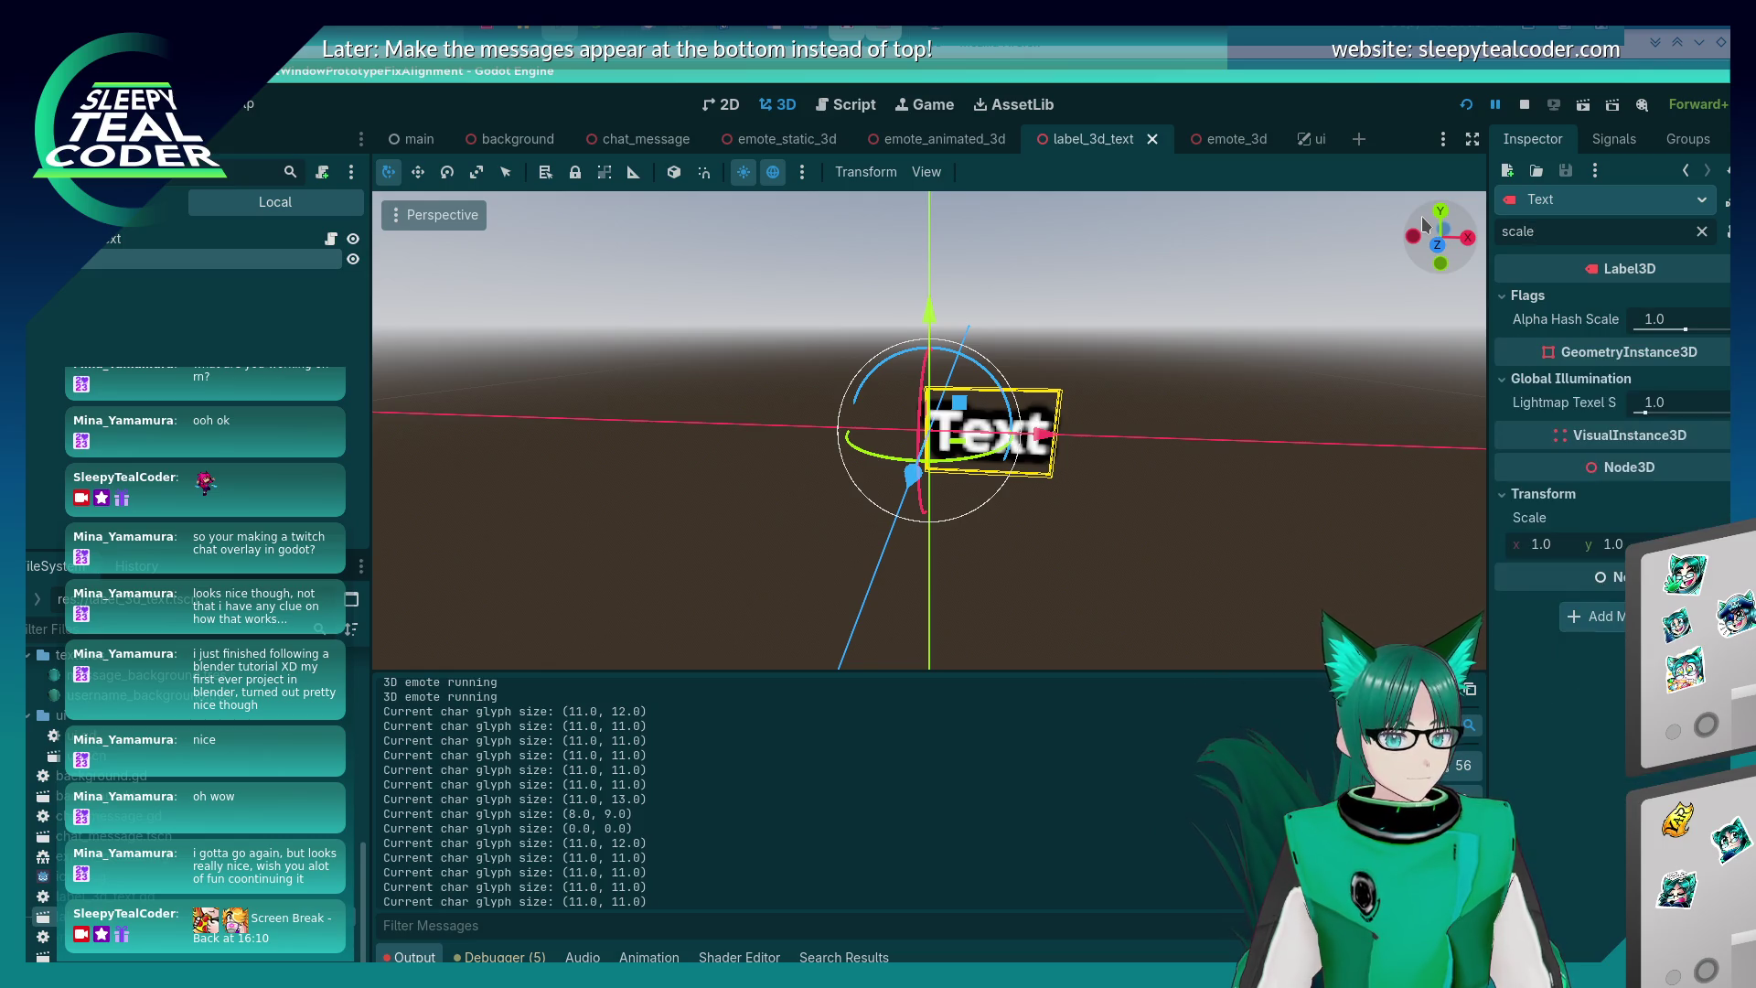
{"action": "key", "text": "ctrl+a"}
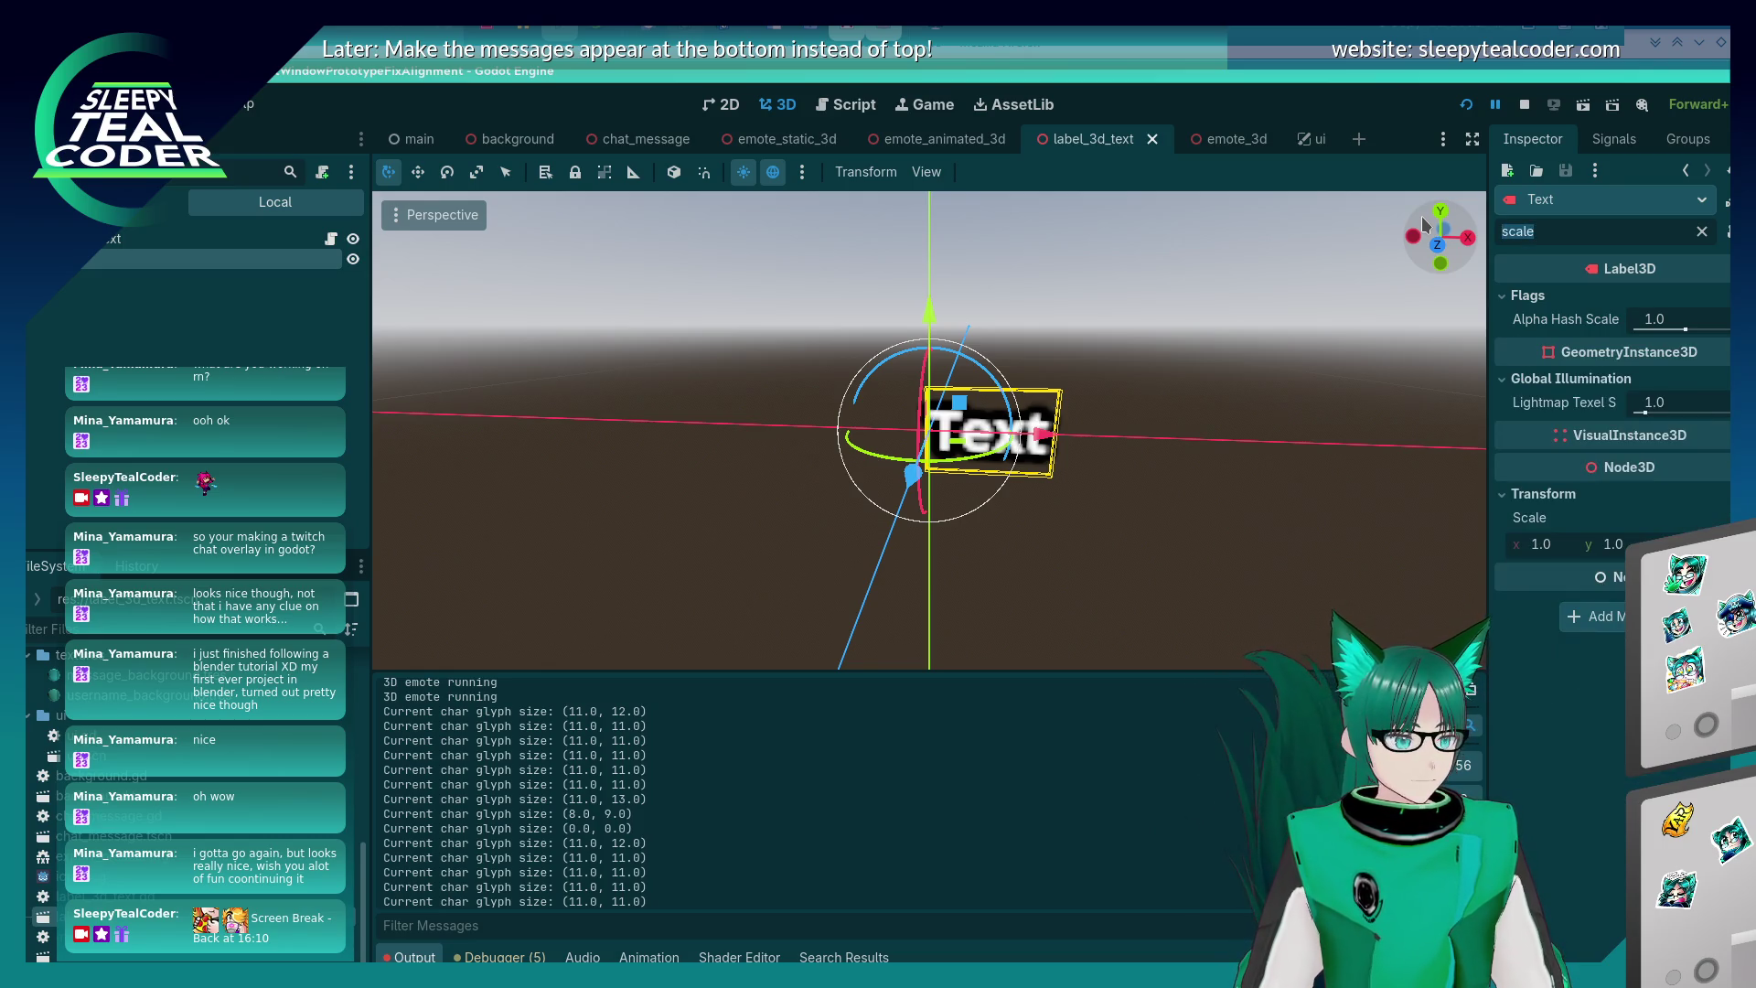
{"action": "key", "text": "BackSpace"}
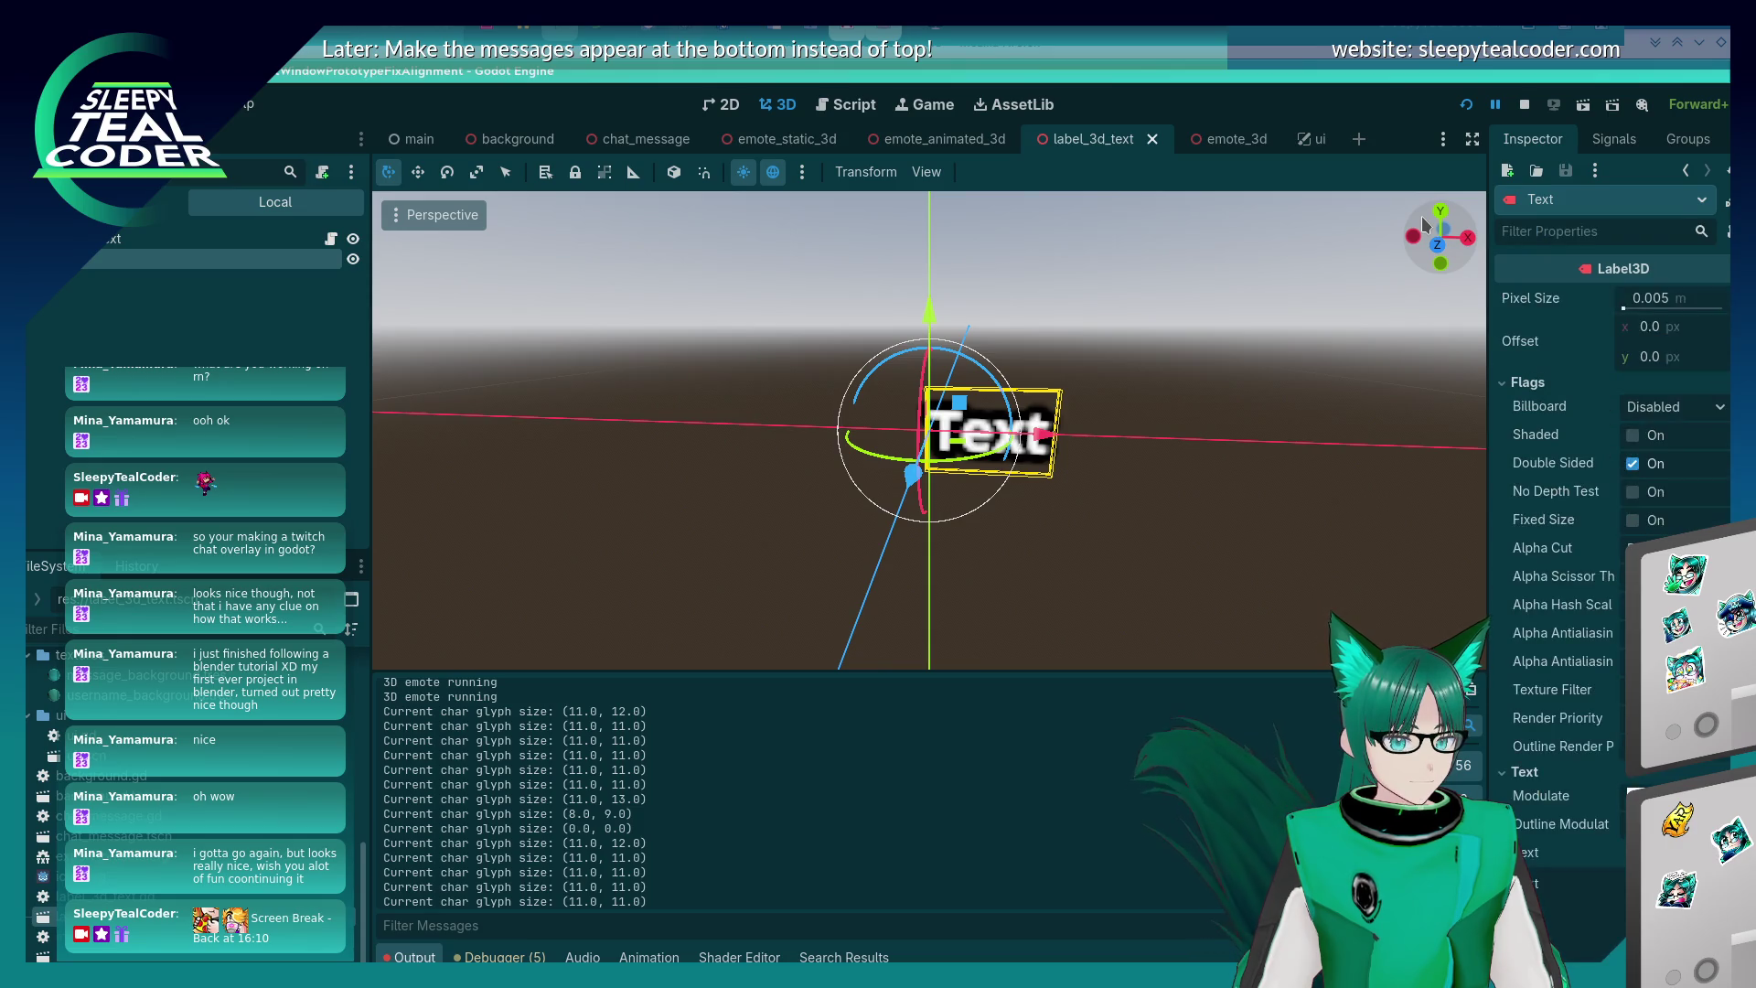
- Return to the script editor, open chat_message.gd and place the caret on empty line 251
{"action": "key", "text": "alt+Tab"}
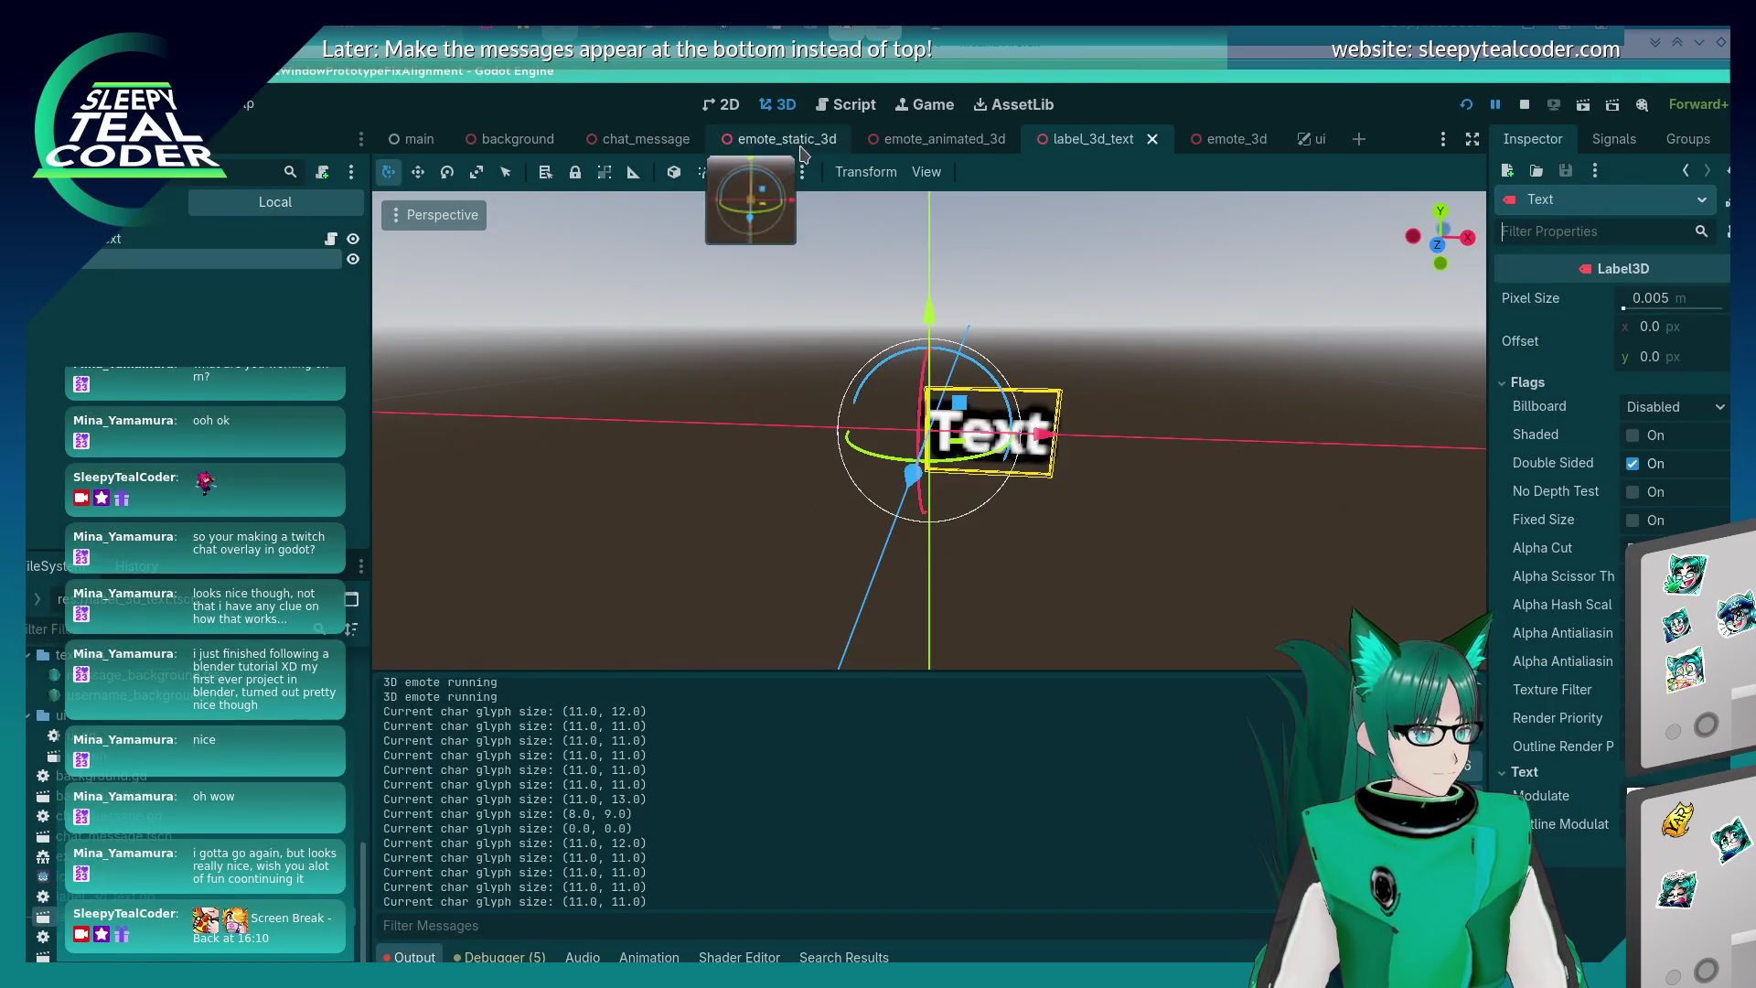
{"action": "left_click", "coordinate": [846, 106]}
{"action": "left_click", "coordinate": [1001, 407]}
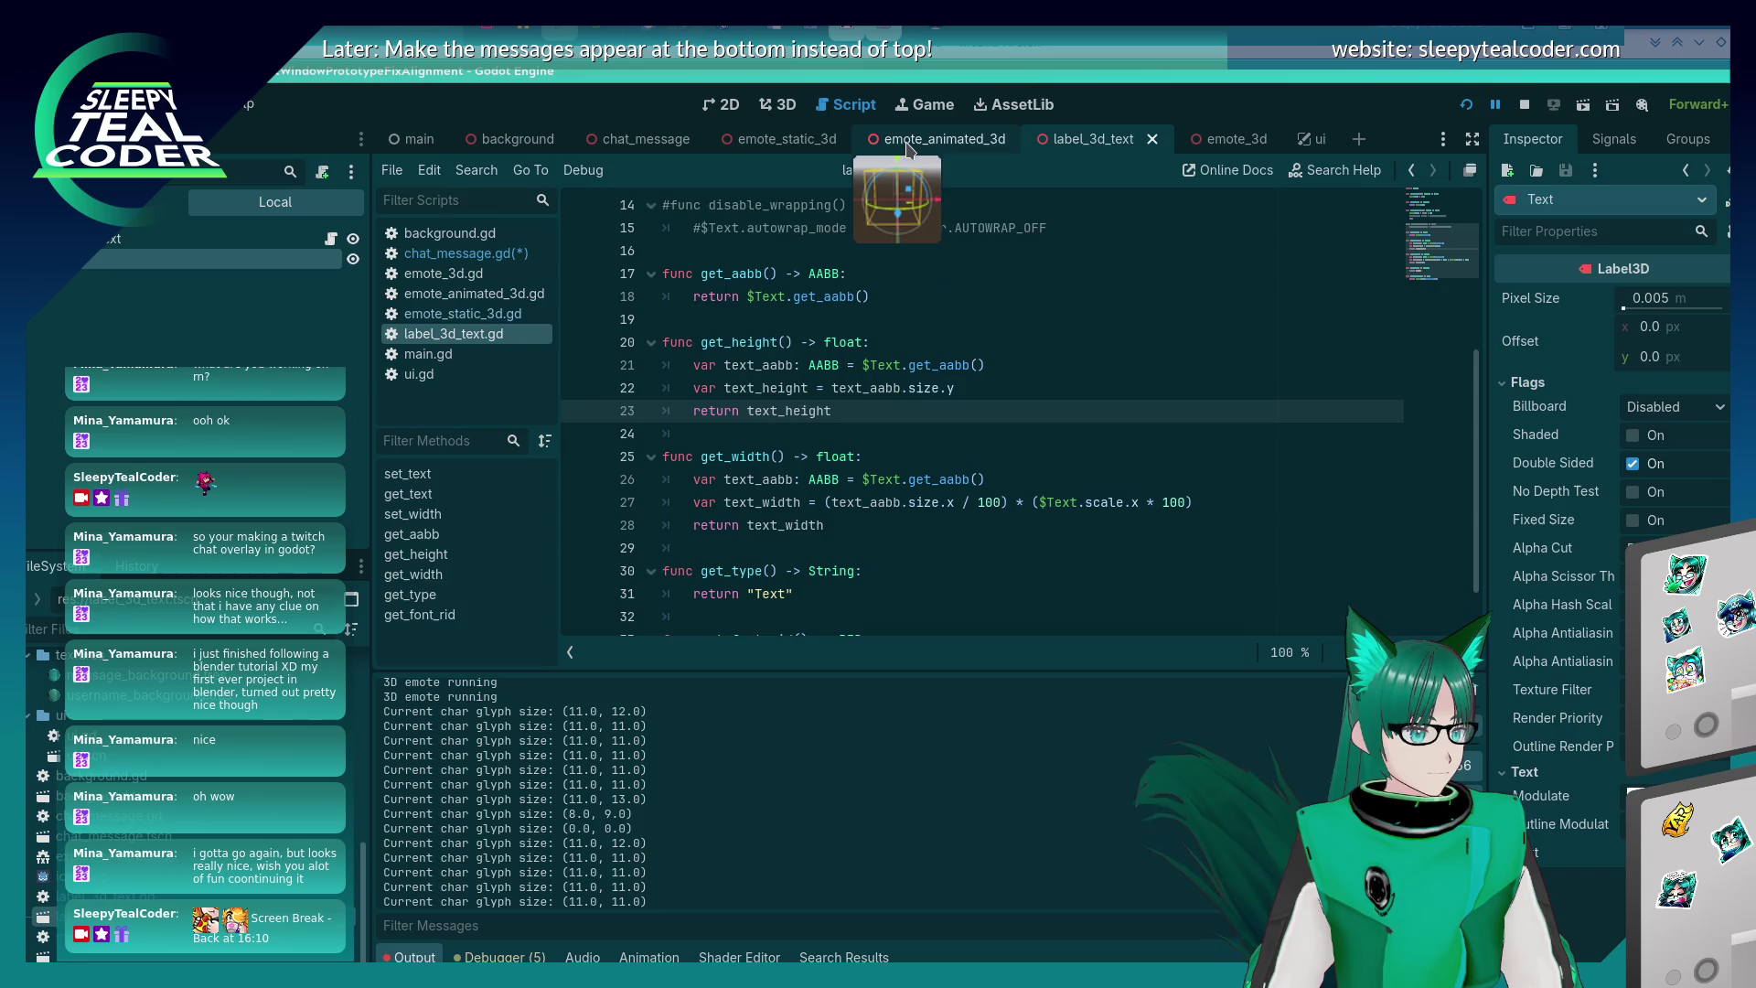
{"action": "left_click", "coordinate": [777, 104]}
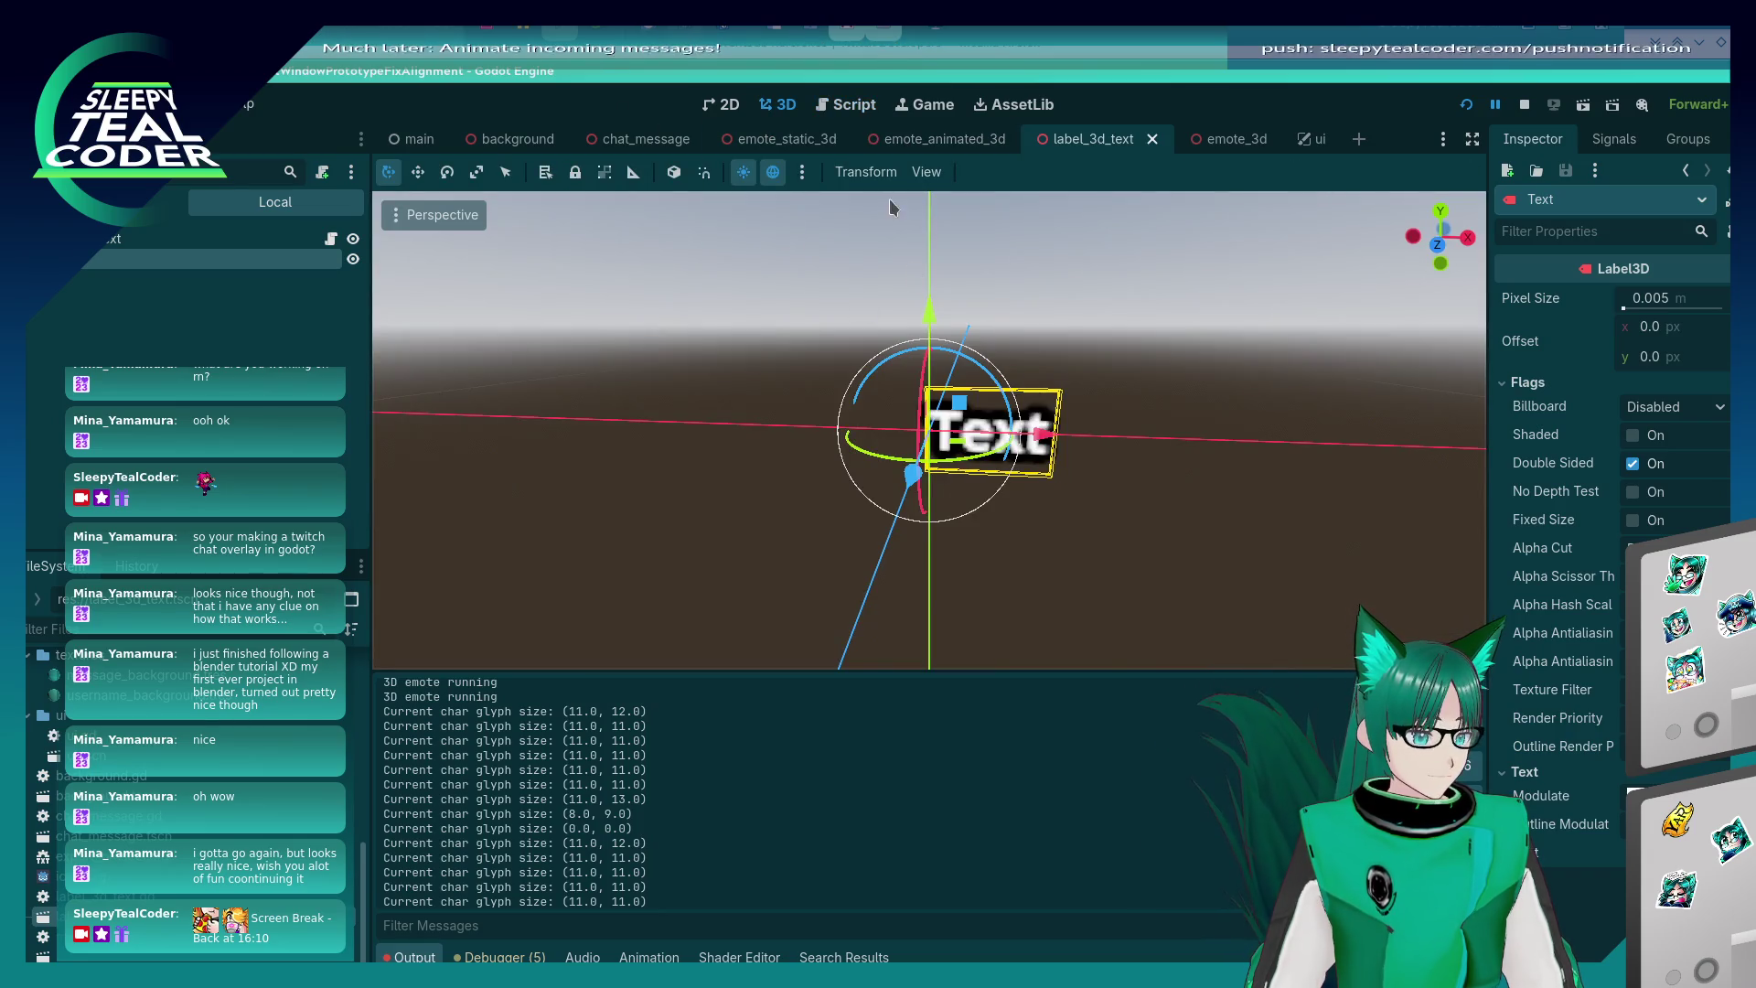
{"action": "left_click", "coordinate": [846, 104]}
{"action": "left_click", "coordinate": [507, 255]}
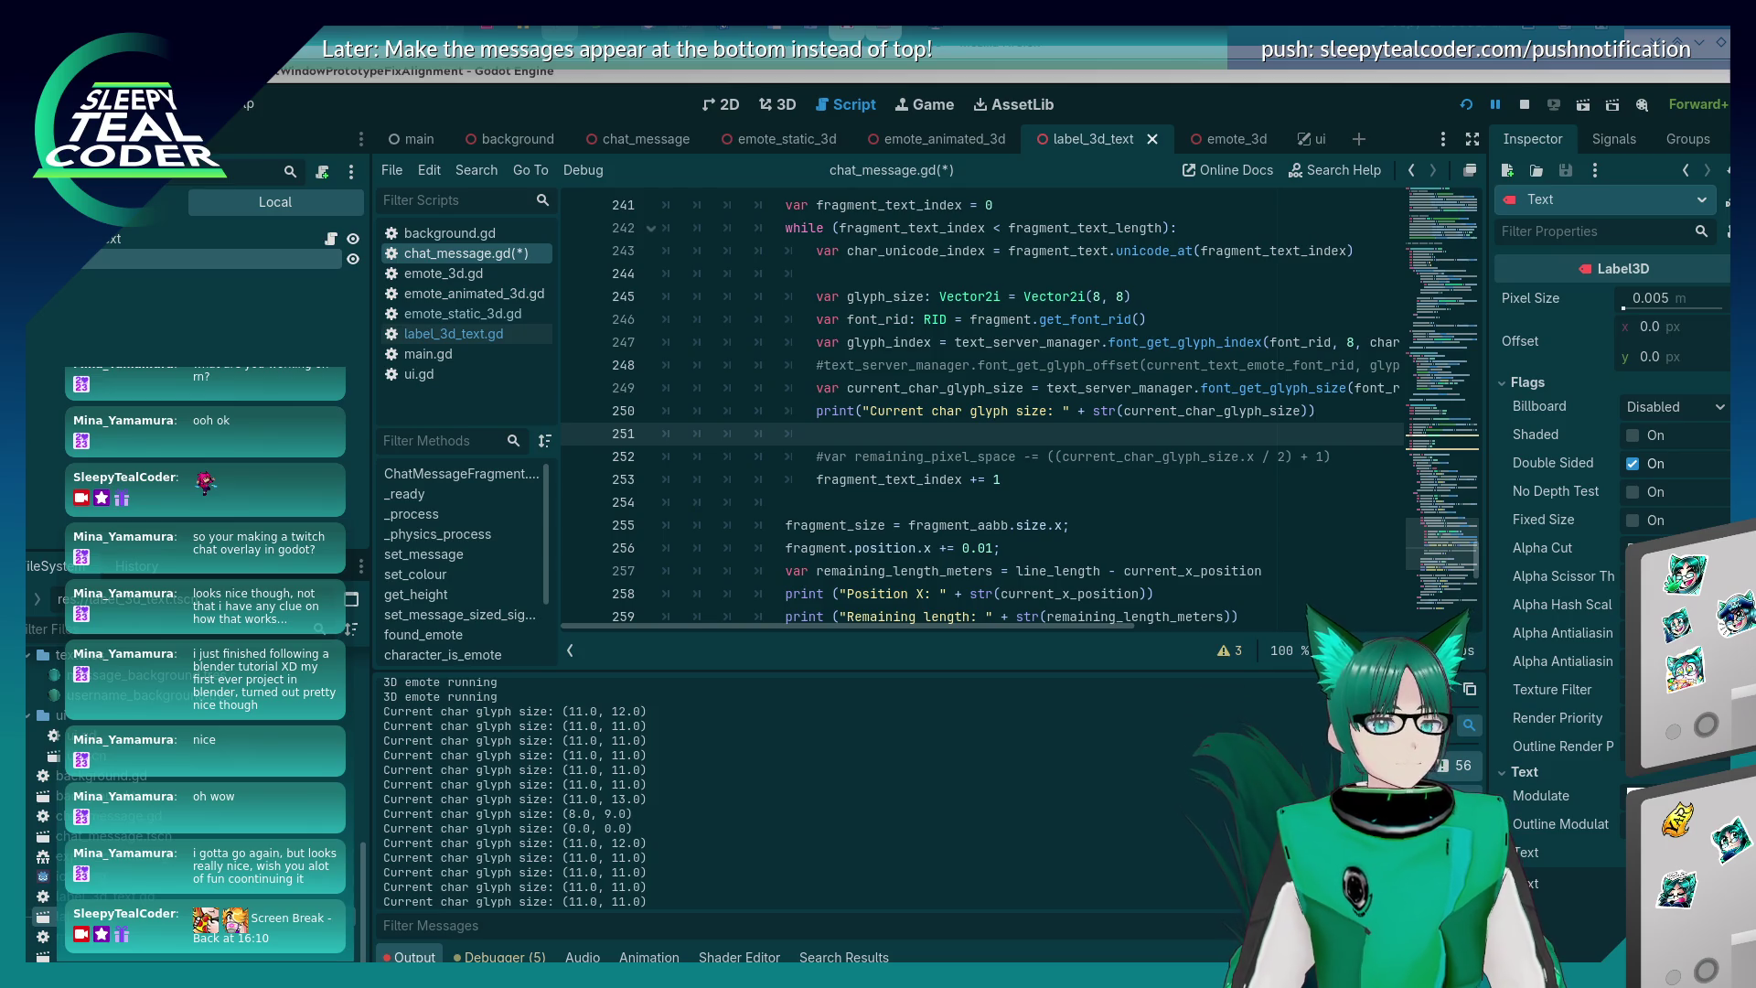
{"action": "left_click", "coordinate": [851, 448]}
- Place the caret on empty line 251 of chat_message.gd, then bring up the Alt+Tab switcher
{"action": "left_click", "coordinate": [877, 425]}
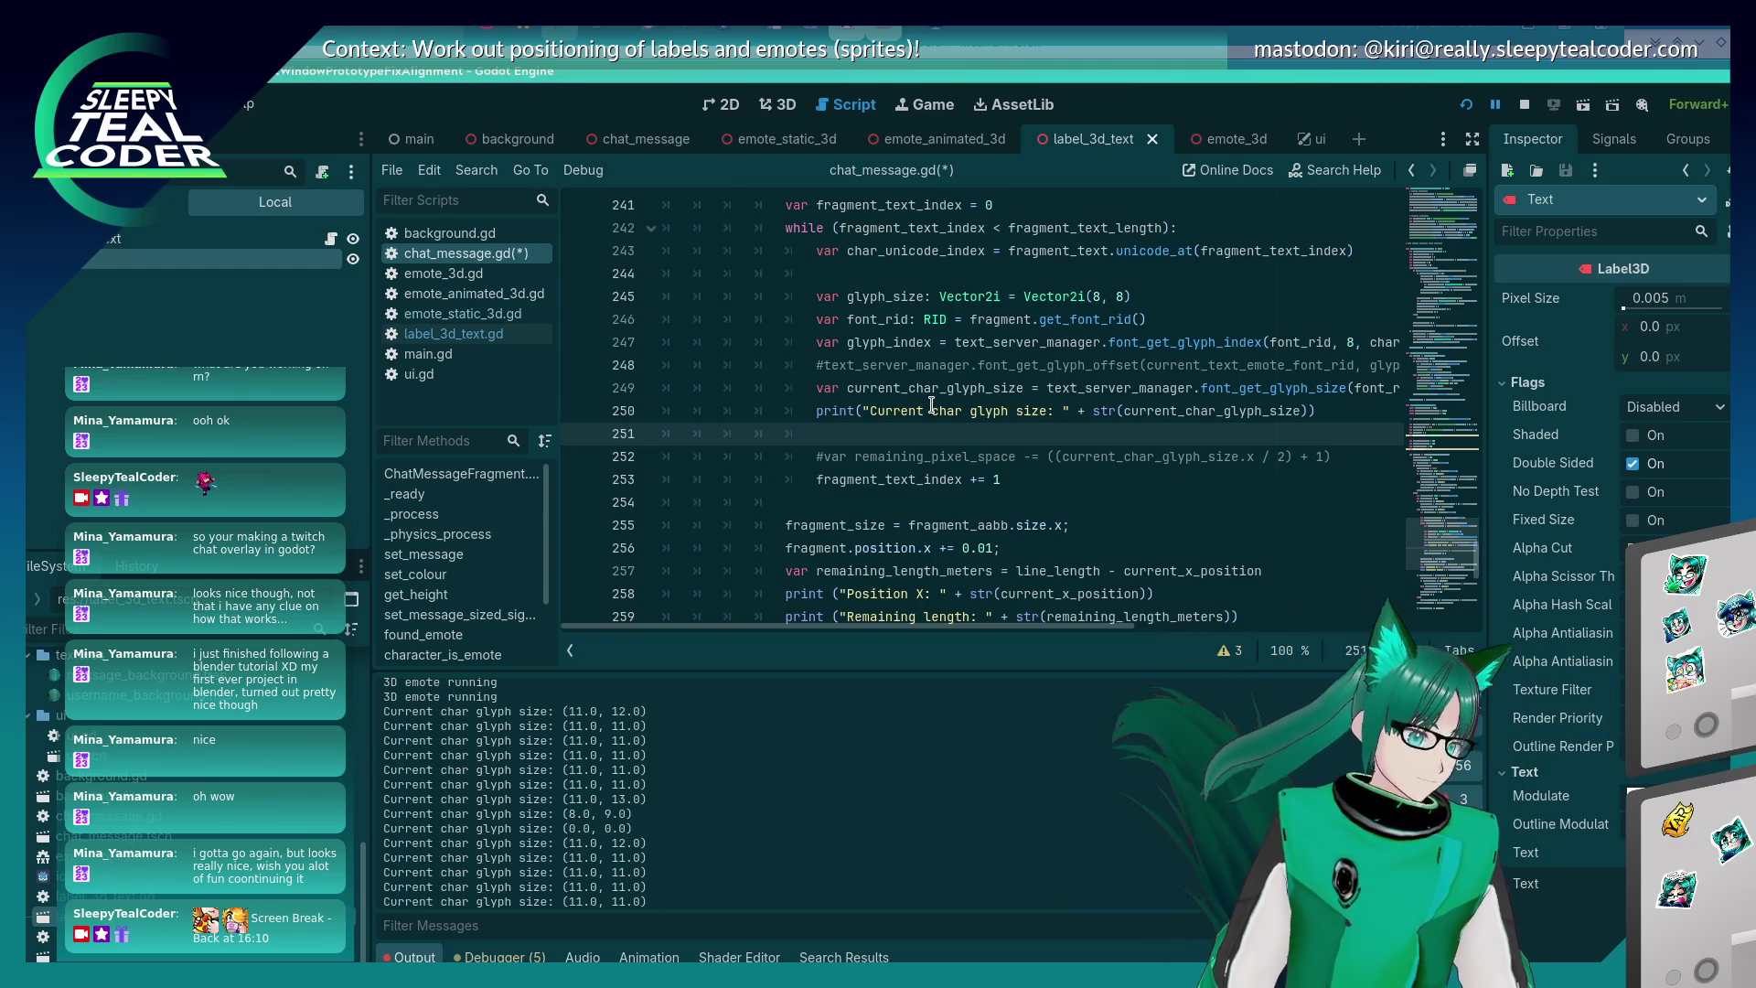
{"action": "scroll", "coordinate": [930, 405], "scroll_direction": "up", "scroll_amount": 5}
{"action": "scroll", "coordinate": [929, 405], "scroll_direction": "down", "scroll_amount": 5}
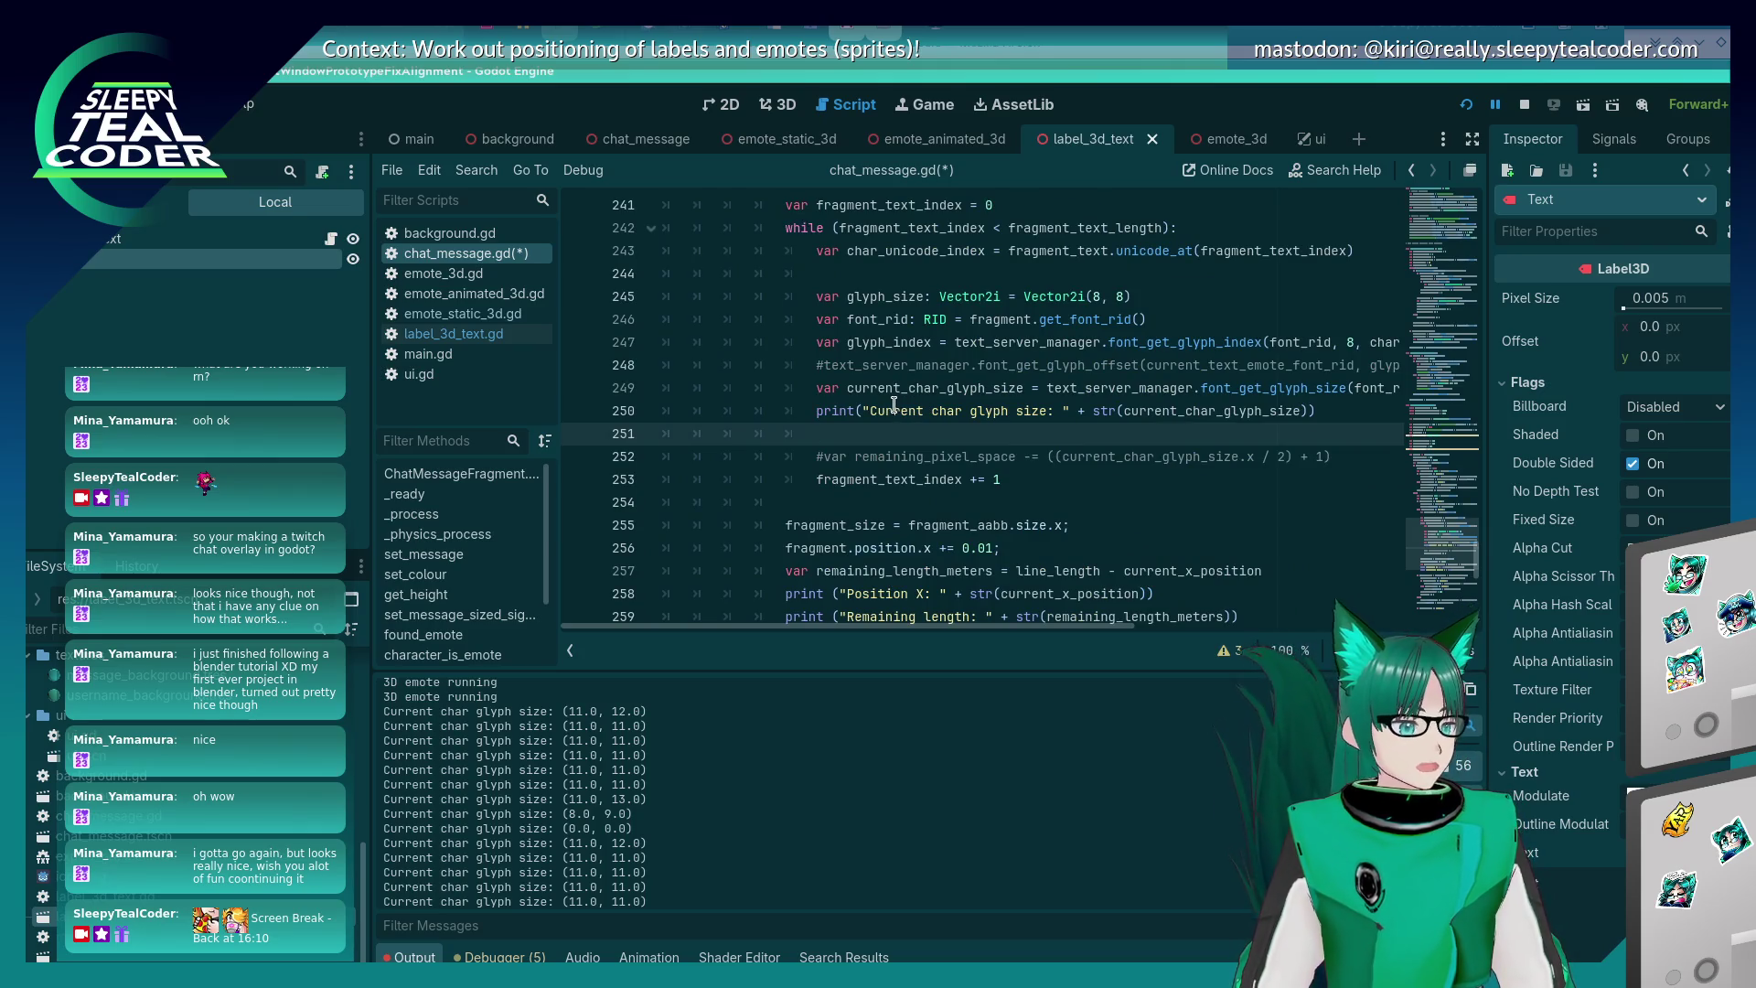
{"action": "key", "text": "alt+Tab"}
{"action": "key", "text": "alt+Tab"}
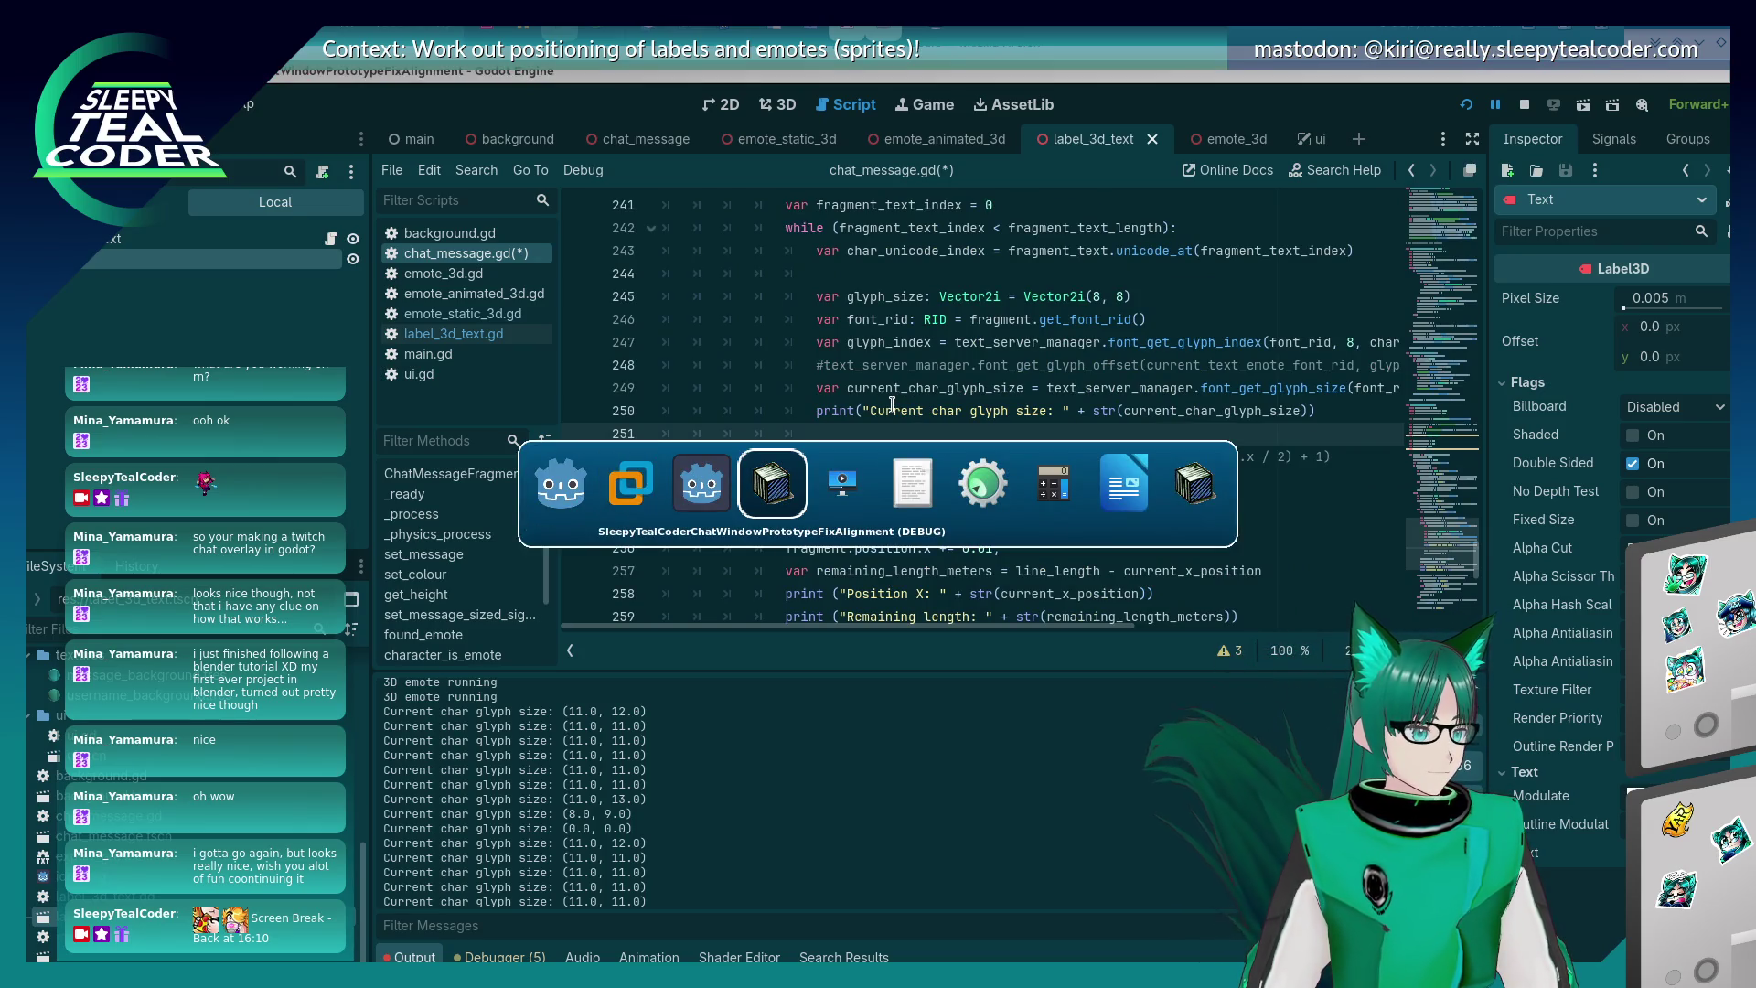
- Check the DEBUG chat overlay's emote test message, return to the editor, then switch to Firefox
{"action": "key", "text": "alt+shift+Tab"}
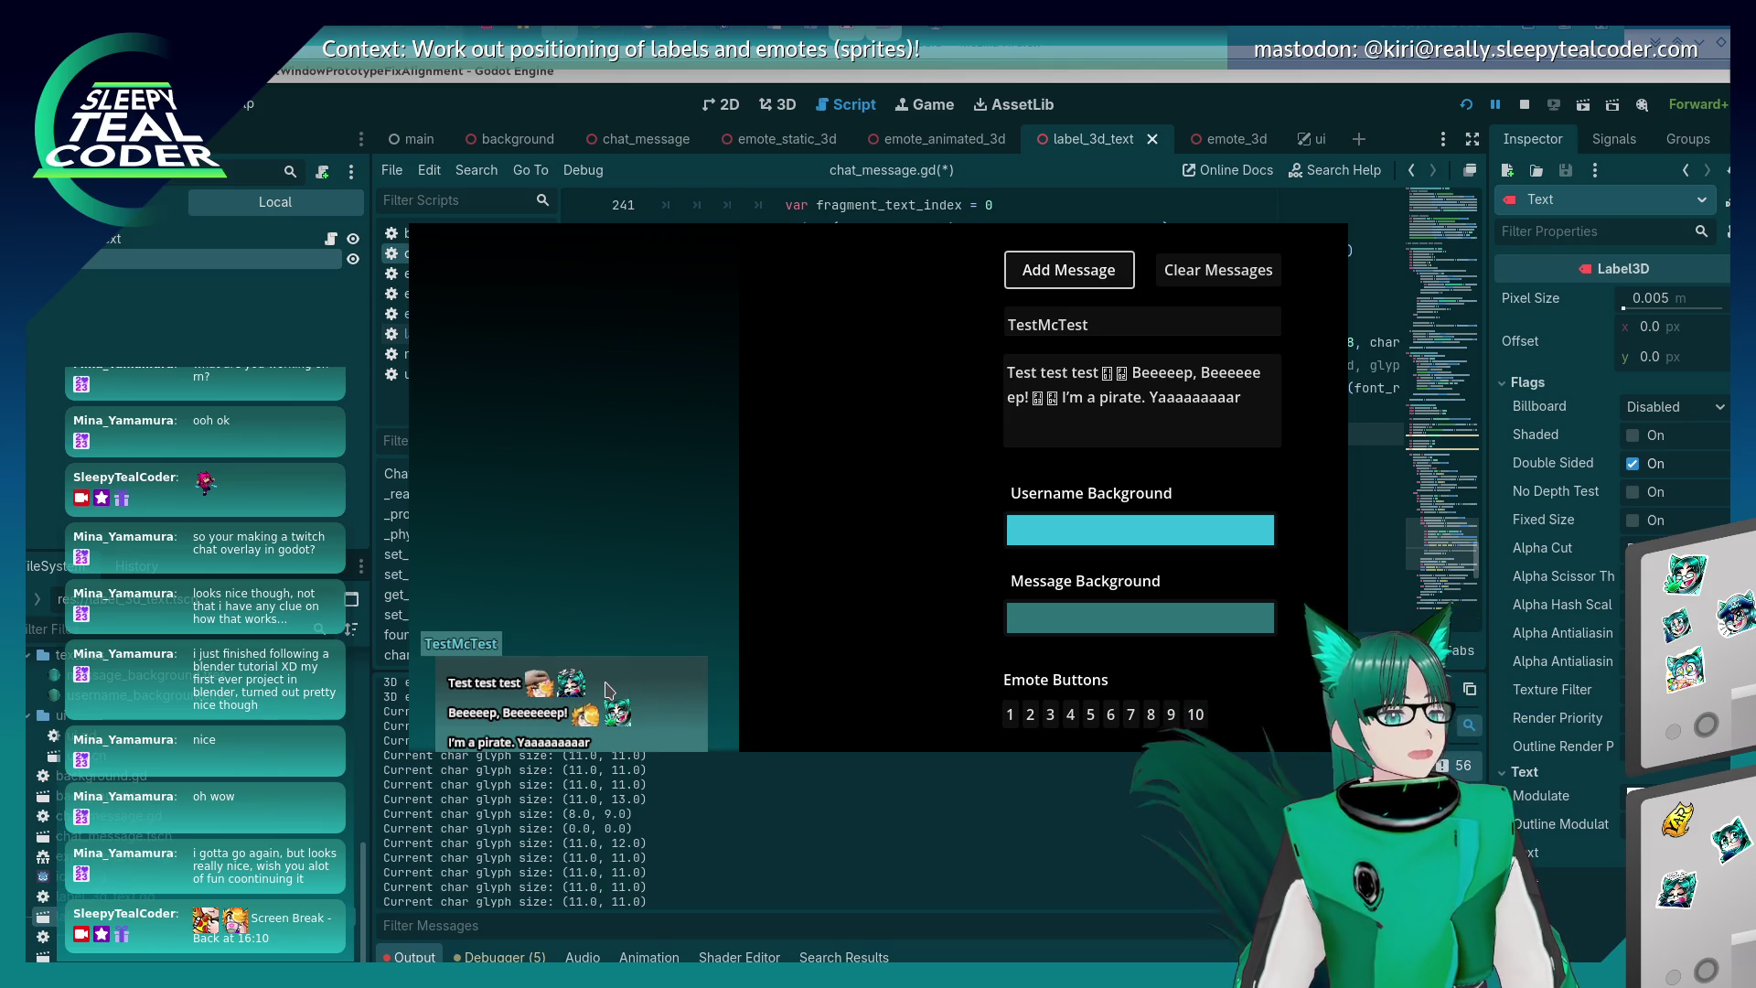
{"action": "left_click", "coordinate": [737, 853]}
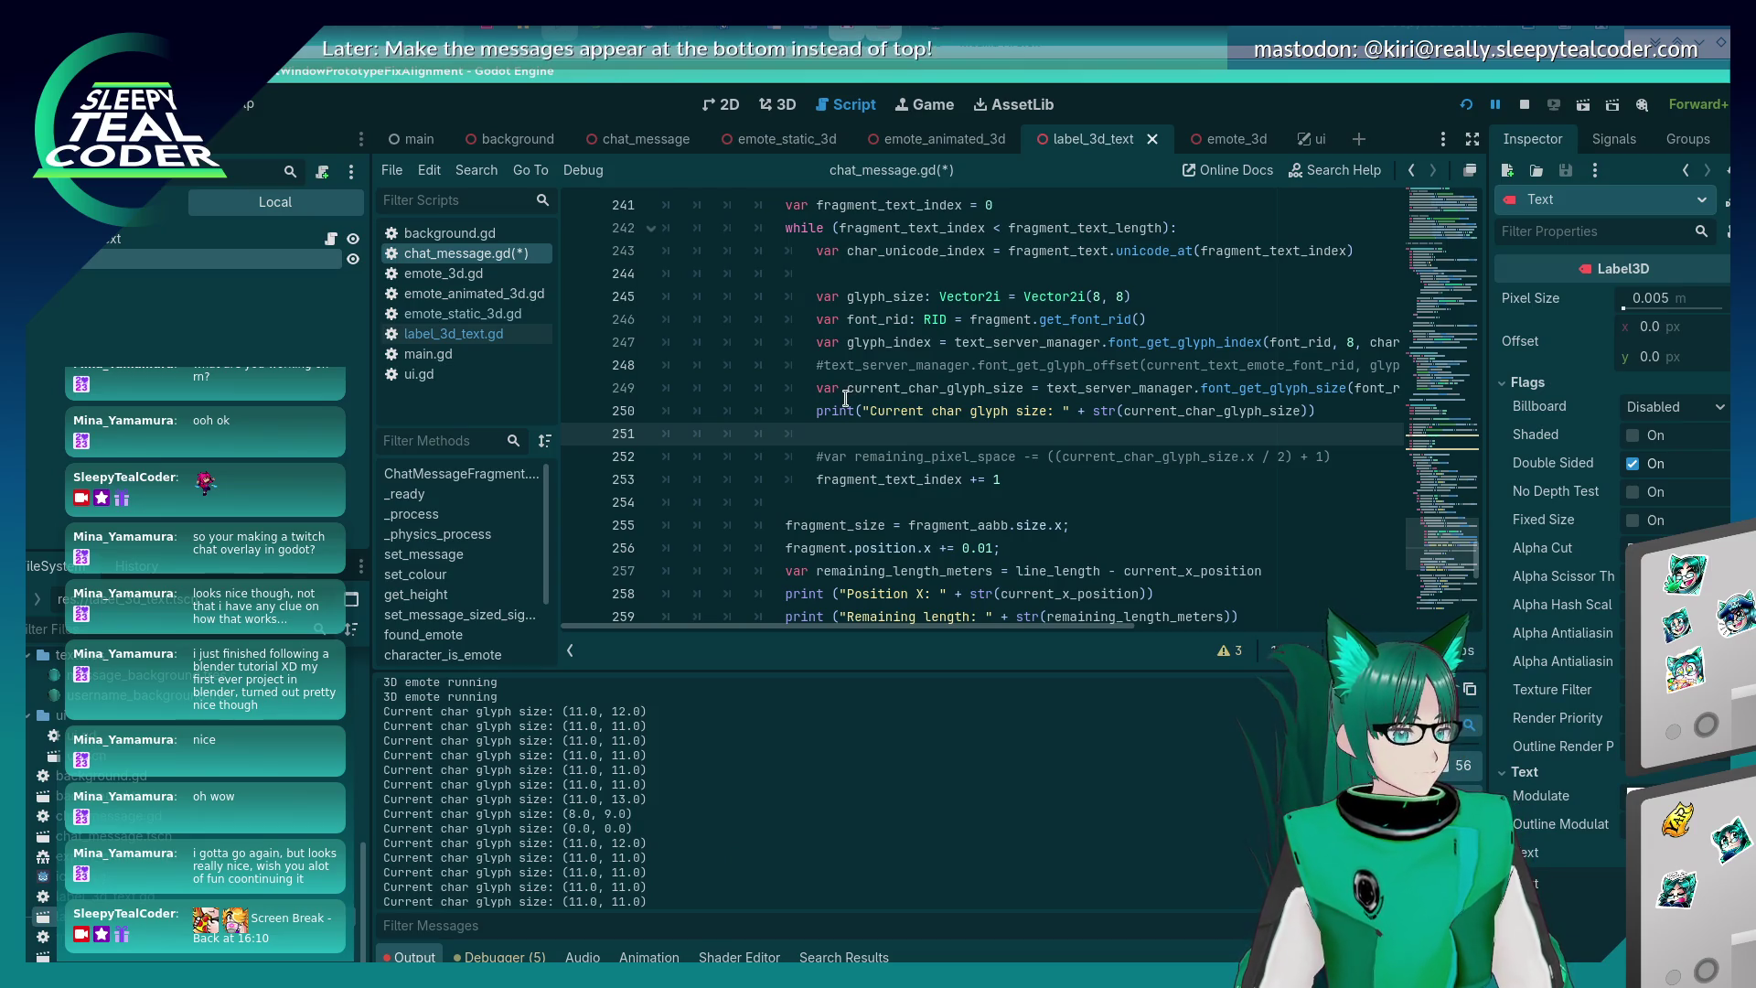
{"action": "key", "text": "alt+Tab"}
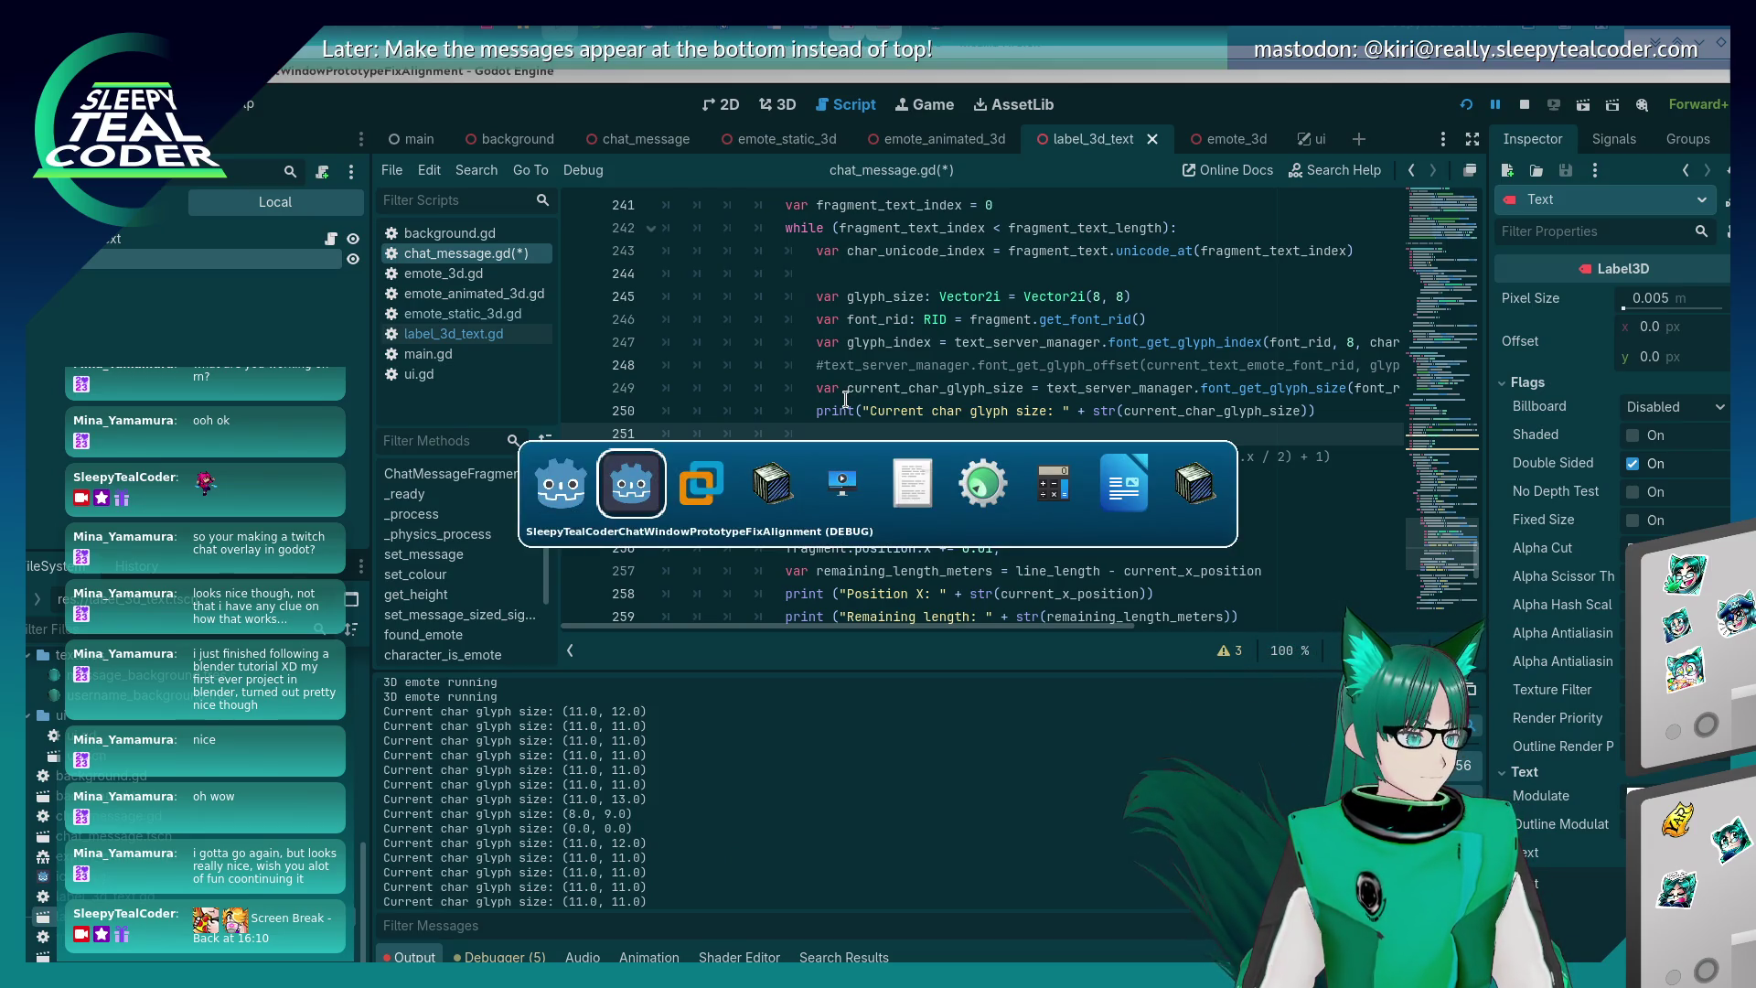
{"action": "key", "text": "alt+Tab"}
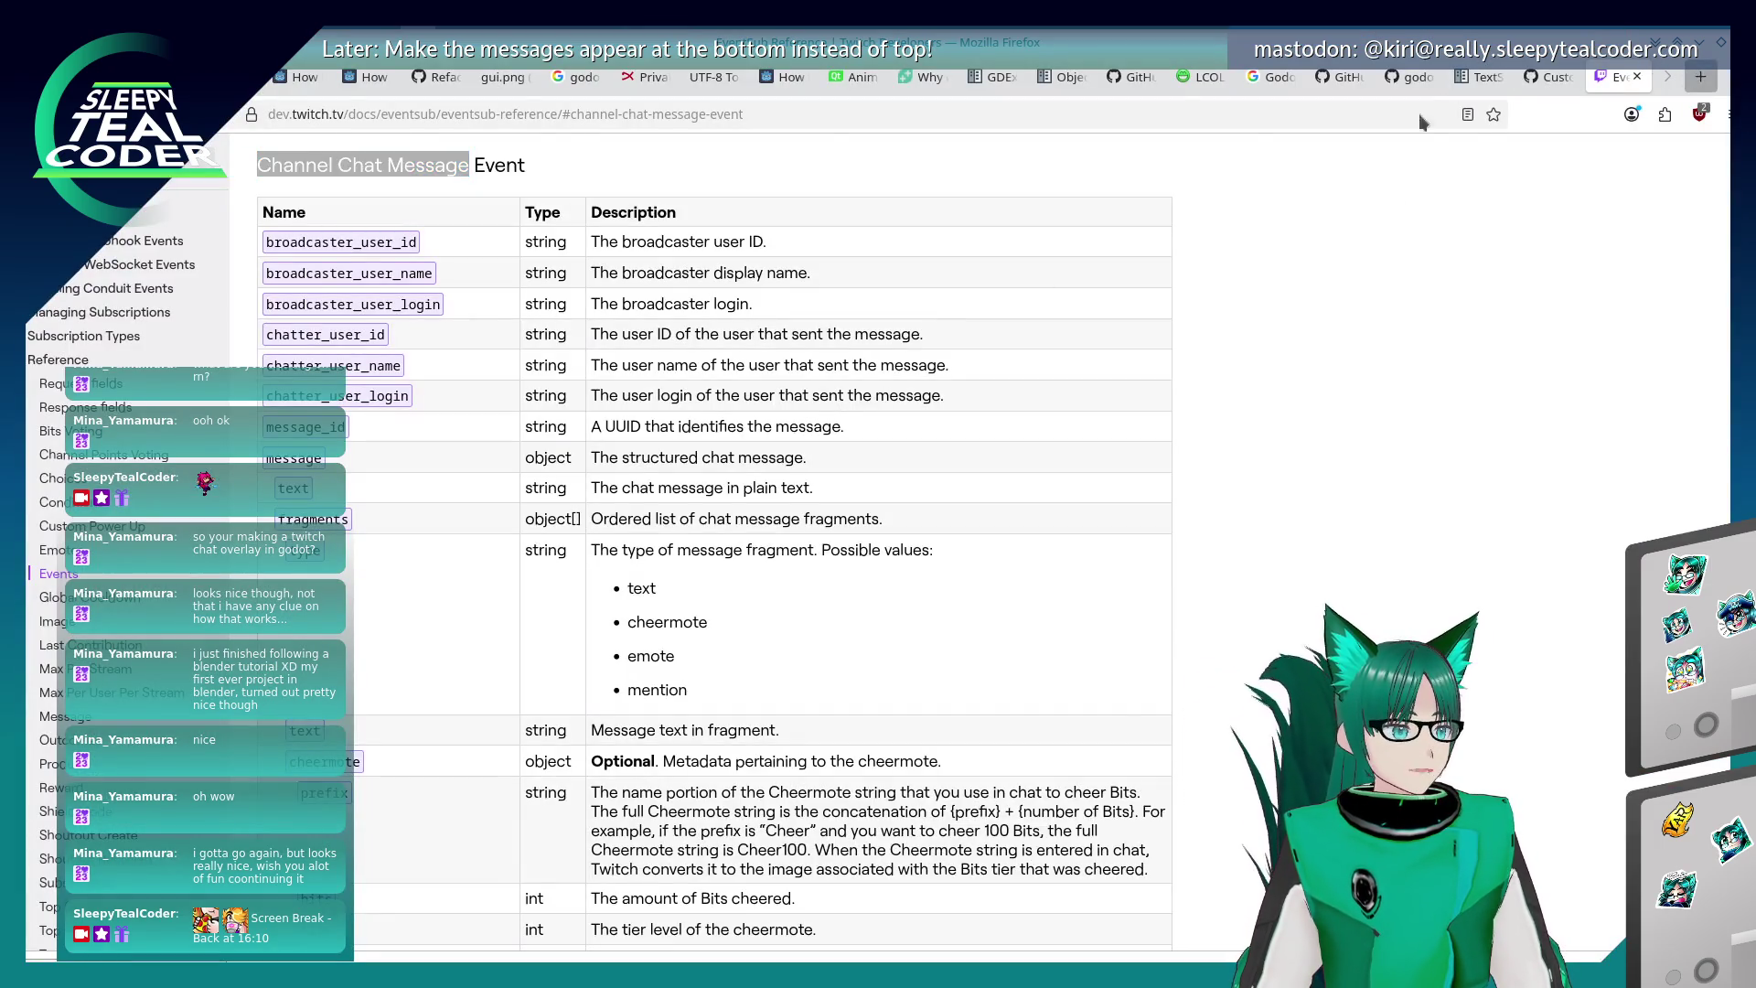
- Search Google in a new tab for 'godot, meters to pixels conversion'
{"action": "key", "text": "ctrl+t"}
{"action": "left_click", "coordinate": [925, 84]}
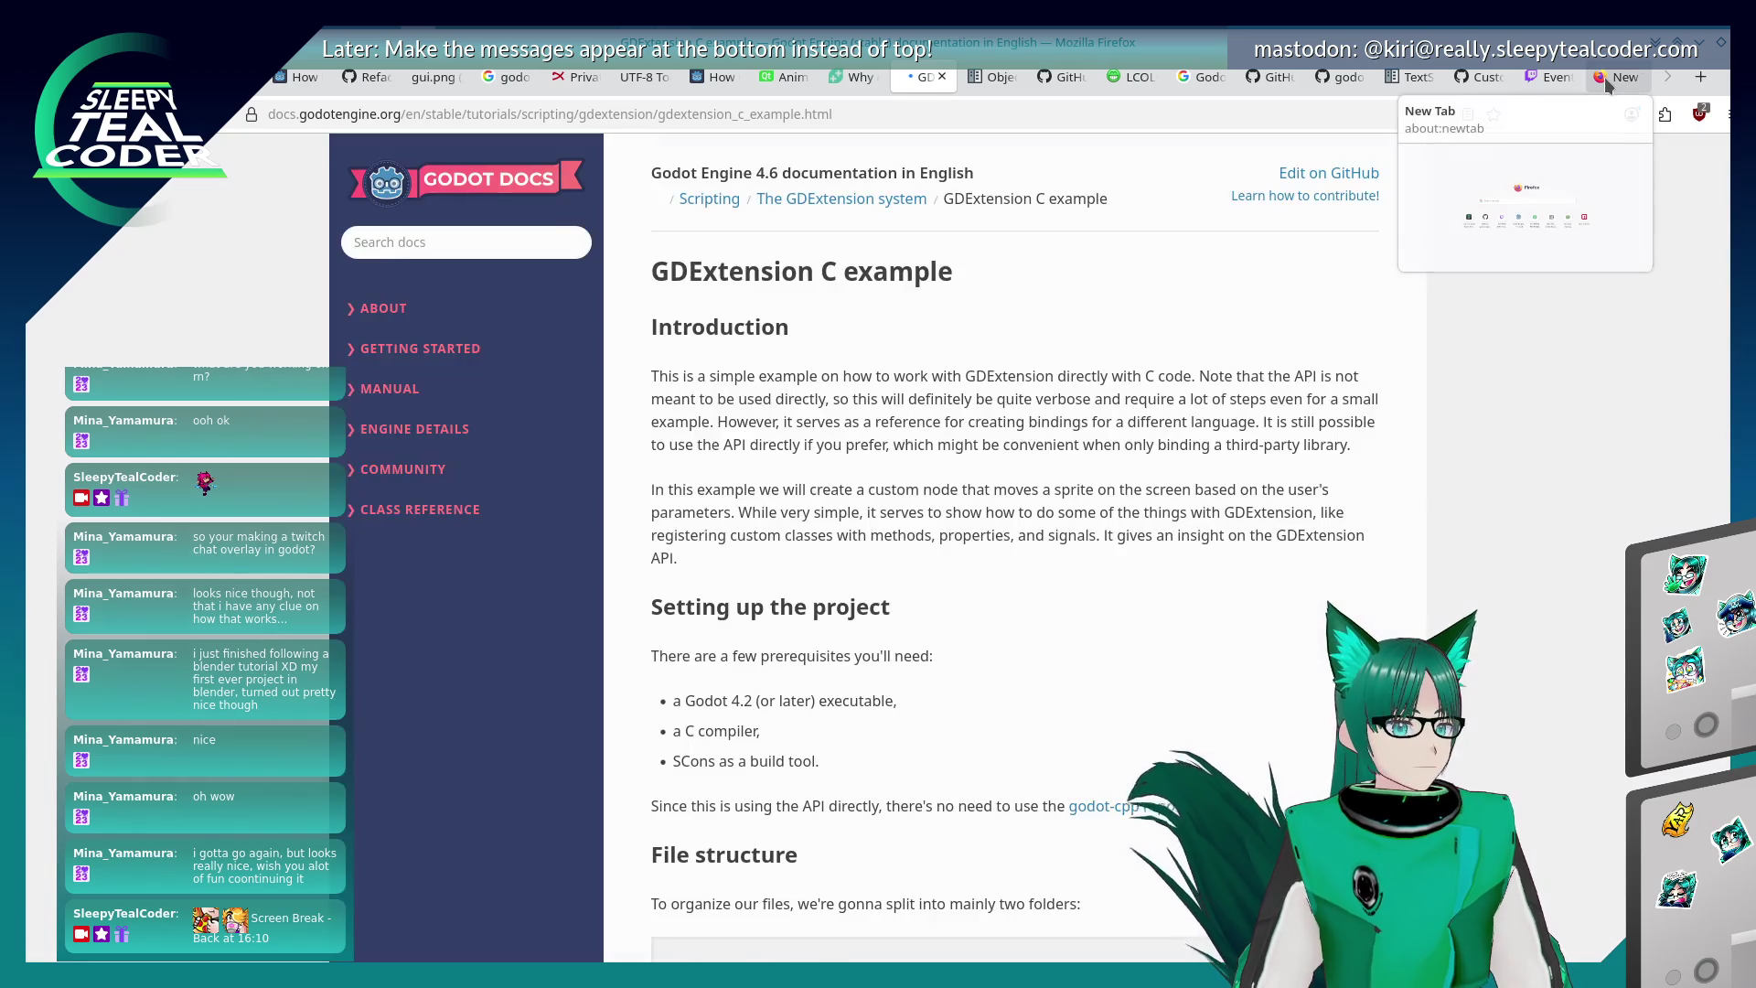
{"action": "left_click", "coordinate": [1607, 80]}
{"action": "left_click", "coordinate": [714, 112]}
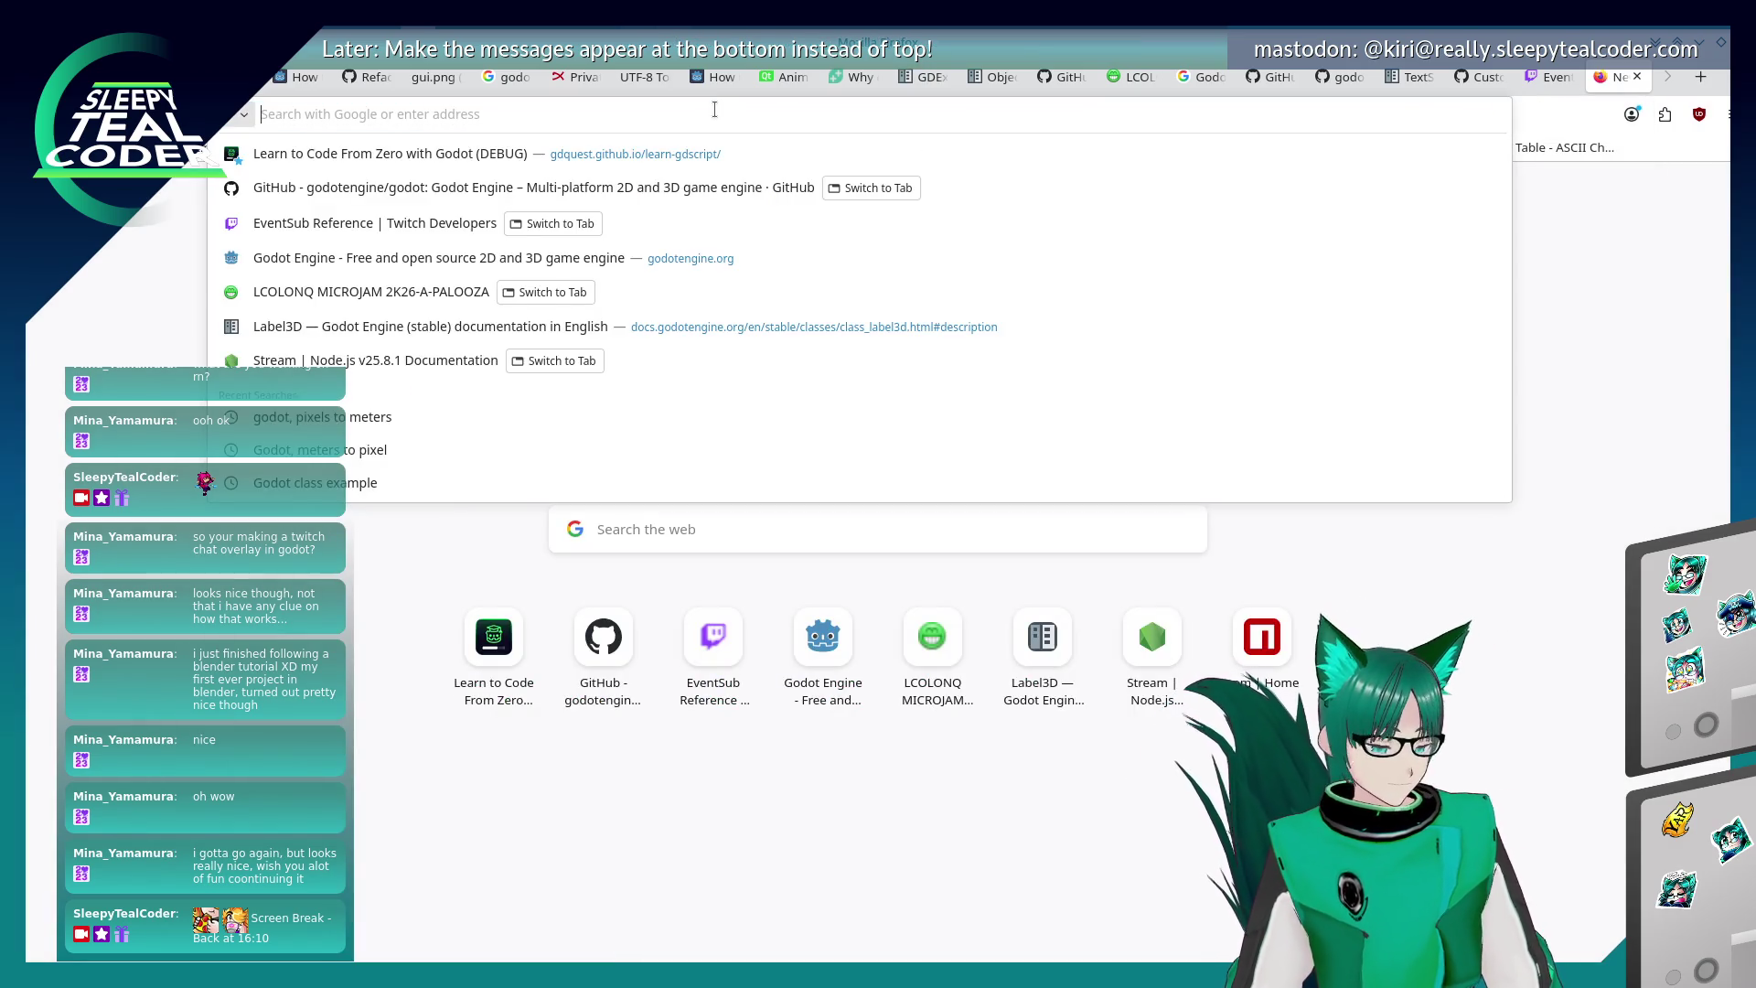
{"action": "type", "text": "godot, meters to pixels conversion"}
{"action": "key", "text": "Return"}
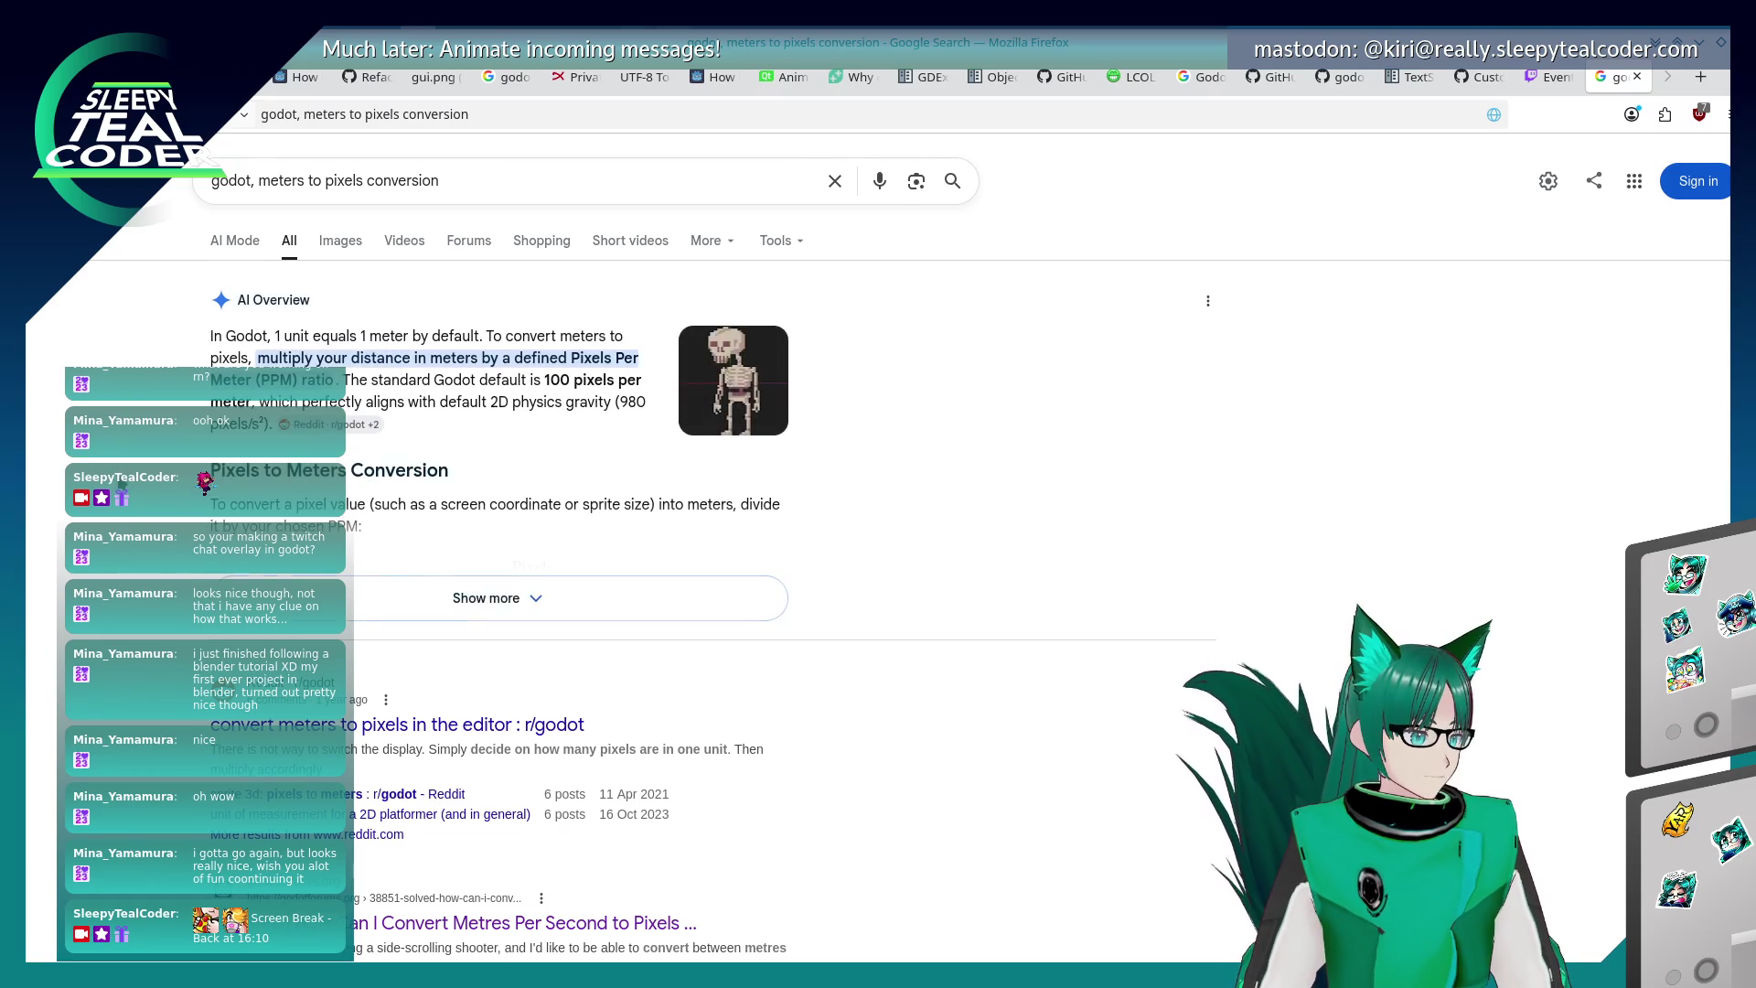
- Scroll through the results and open the aaronfranke/godot-measuring-tape repository
{"action": "scroll", "coordinate": [713, 549], "scroll_direction": "down", "scroll_amount": 3}
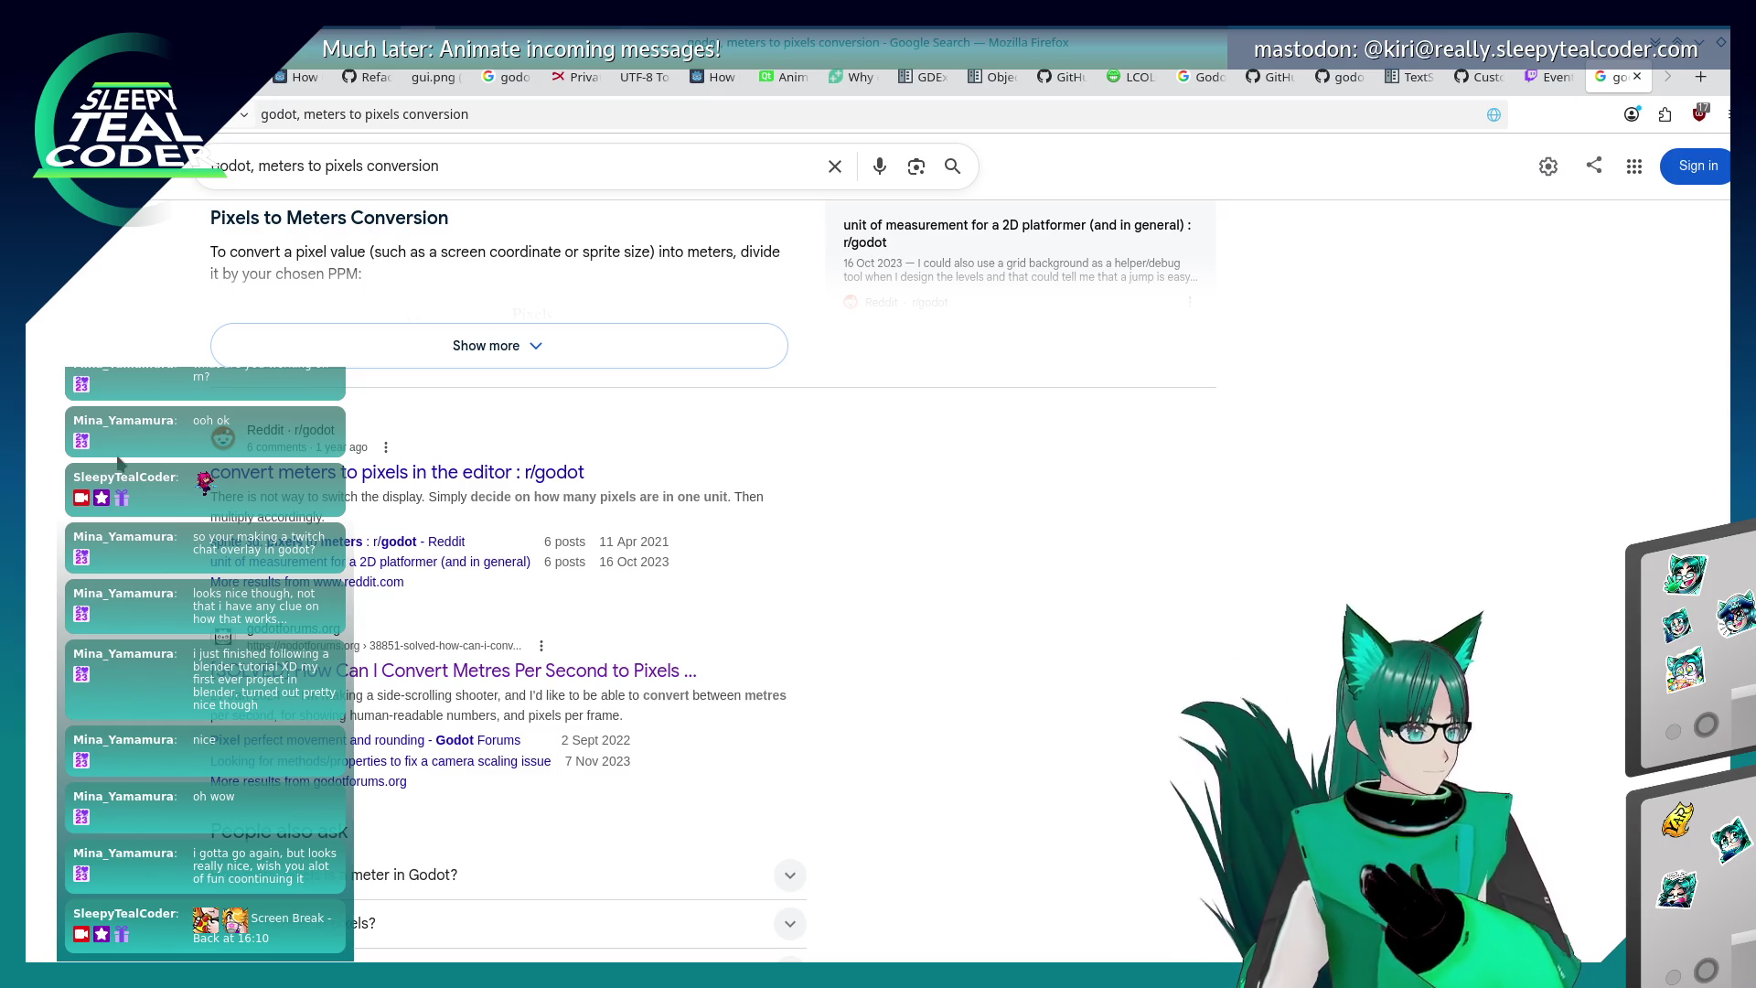
{"action": "scroll", "coordinate": [119, 461], "scroll_direction": "down", "scroll_amount": 2}
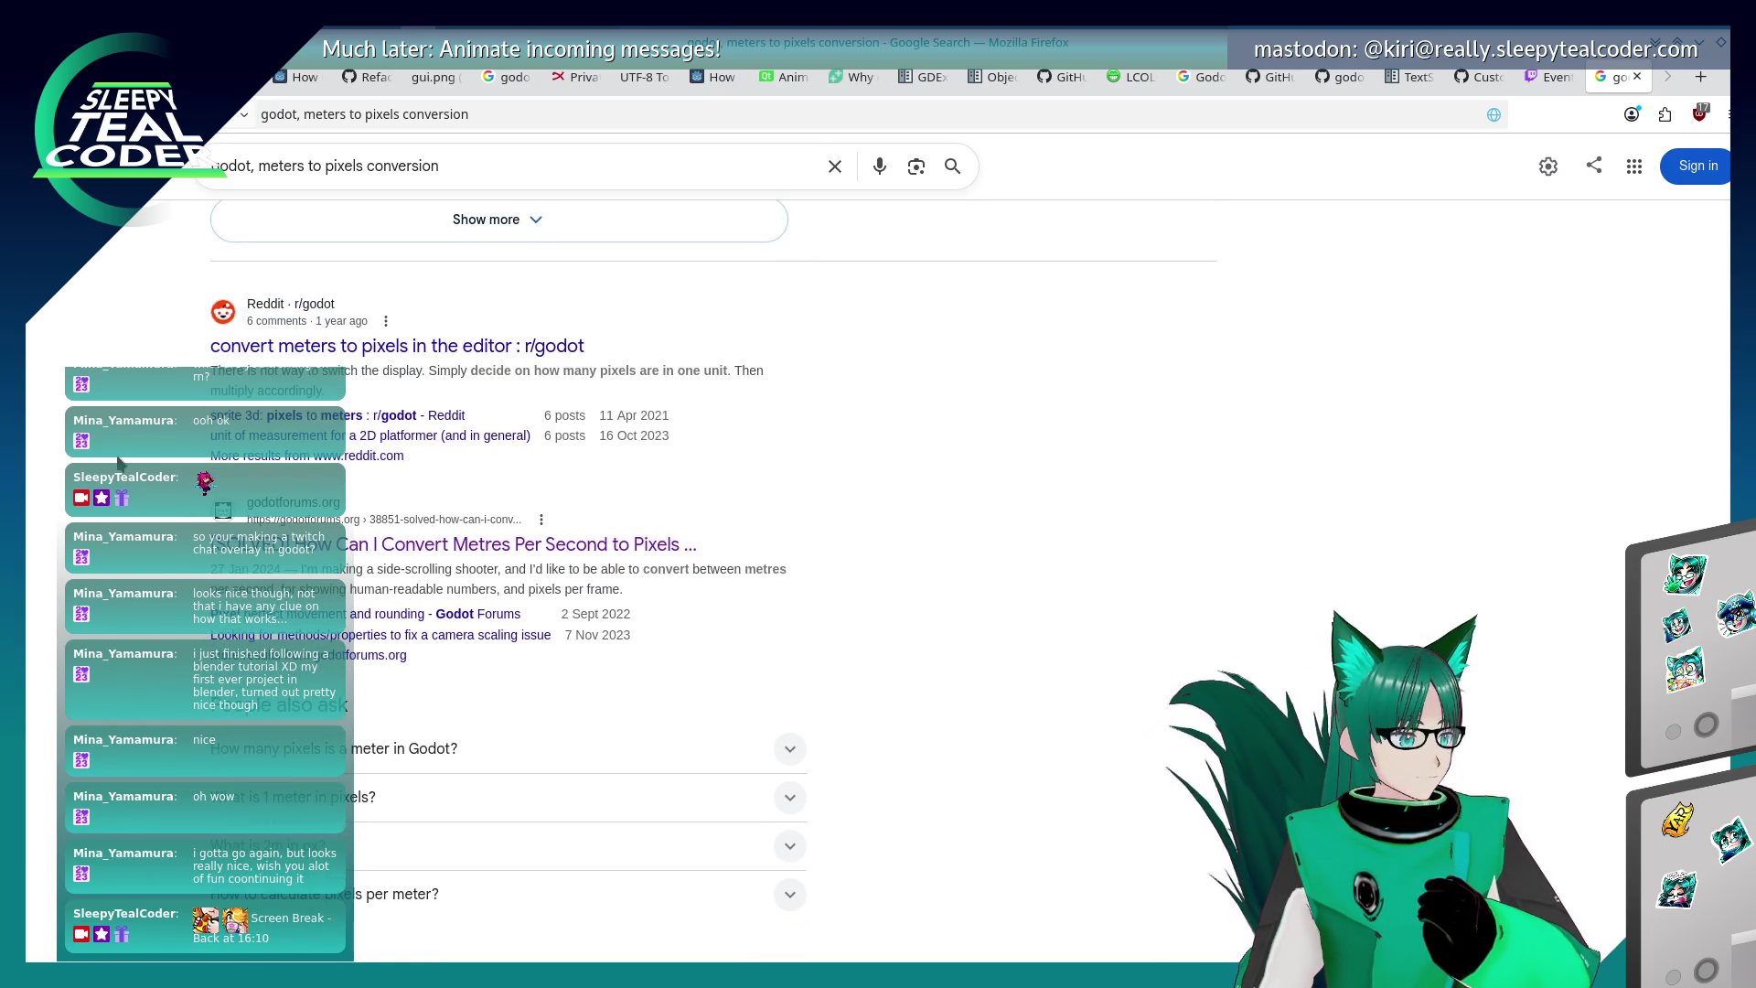
{"action": "scroll", "coordinate": [119, 462], "scroll_direction": "down", "scroll_amount": 8}
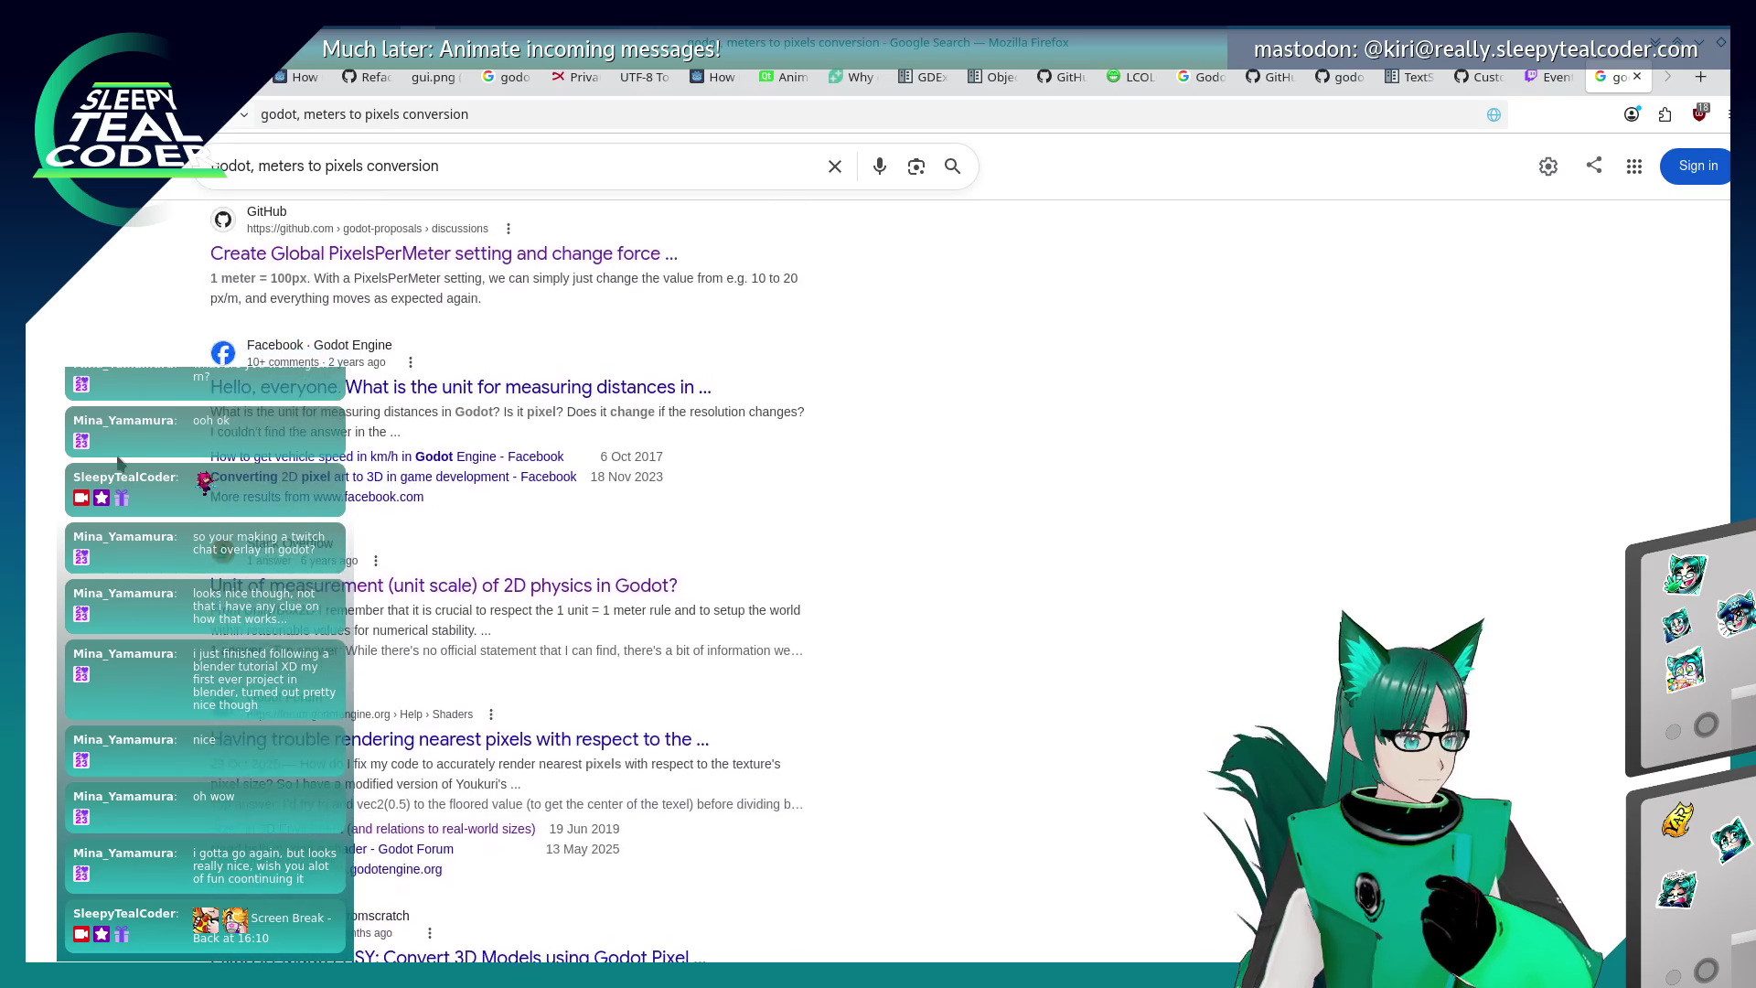
{"action": "scroll", "coordinate": [119, 462], "scroll_direction": "down", "scroll_amount": 2}
{"action": "scroll", "coordinate": [119, 462], "scroll_direction": "down", "scroll_amount": 2}
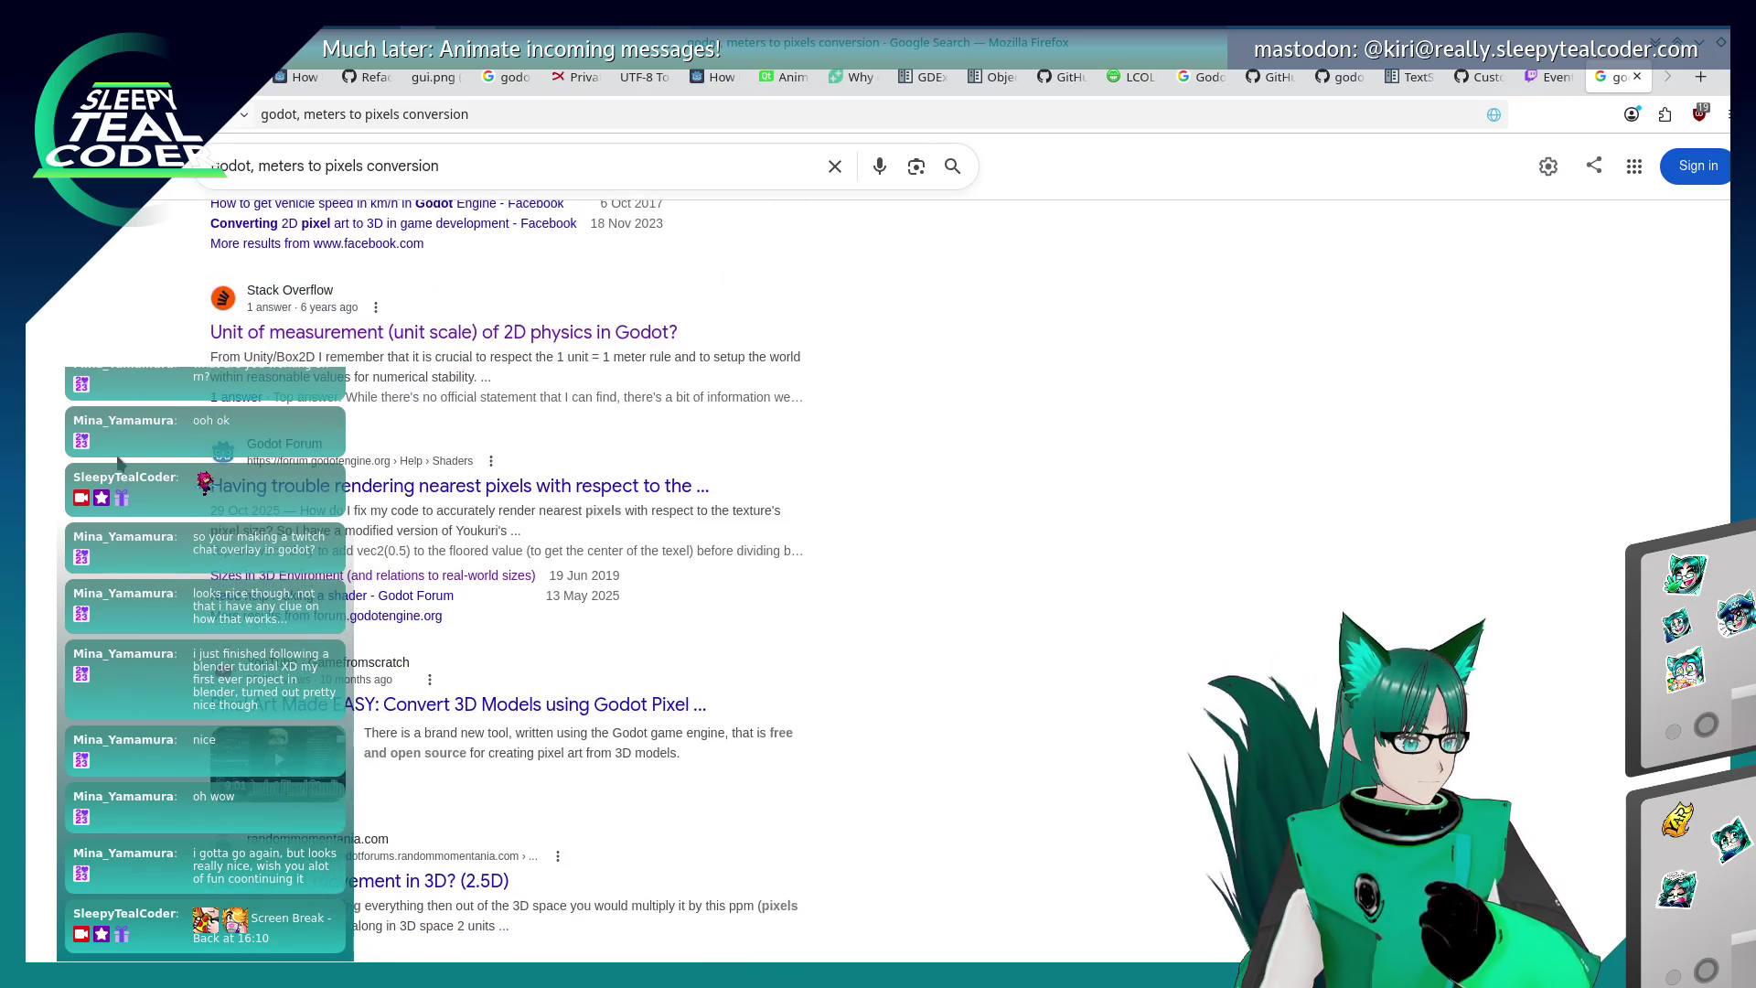
{"action": "scroll", "coordinate": [119, 462], "scroll_direction": "down", "scroll_amount": 4}
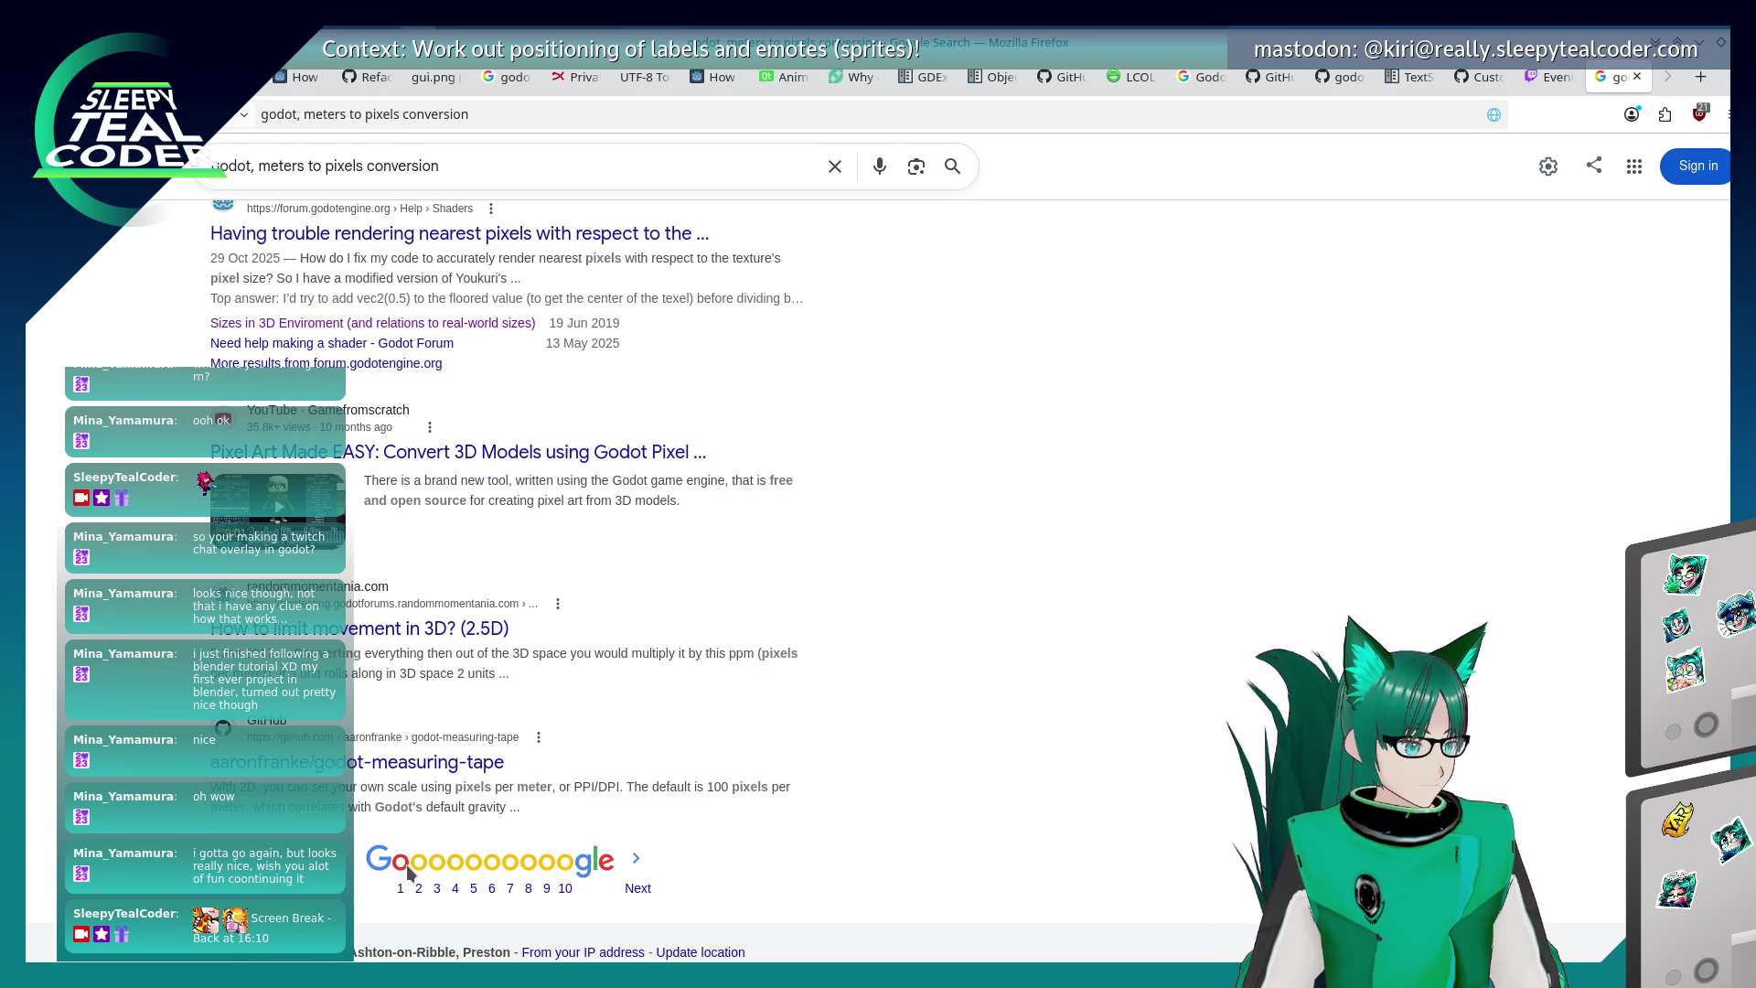
{"action": "left_click", "coordinate": [439, 768]}
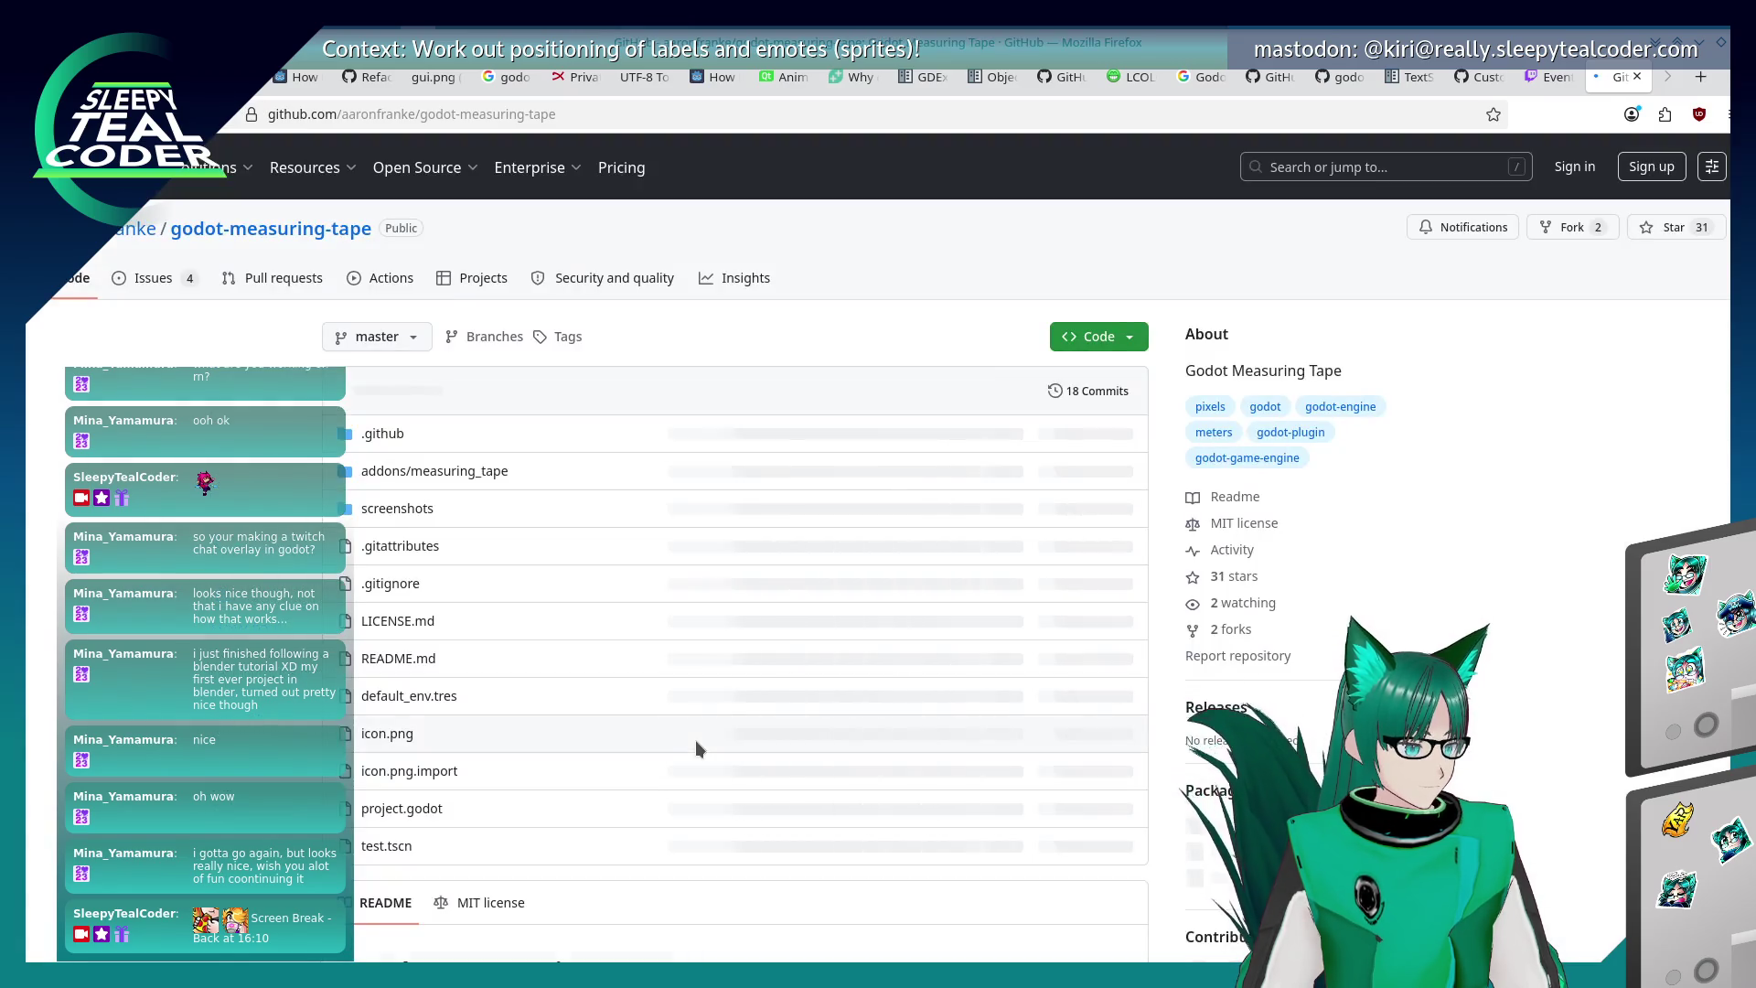
- From the godot-measuring-tape README, download the Measuring Tape zip via its Asset Library page
{"action": "scroll", "coordinate": [263, 718], "scroll_direction": "down", "scroll_amount": 4}
{"action": "scroll", "coordinate": [262, 718], "scroll_direction": "down", "scroll_amount": 8}
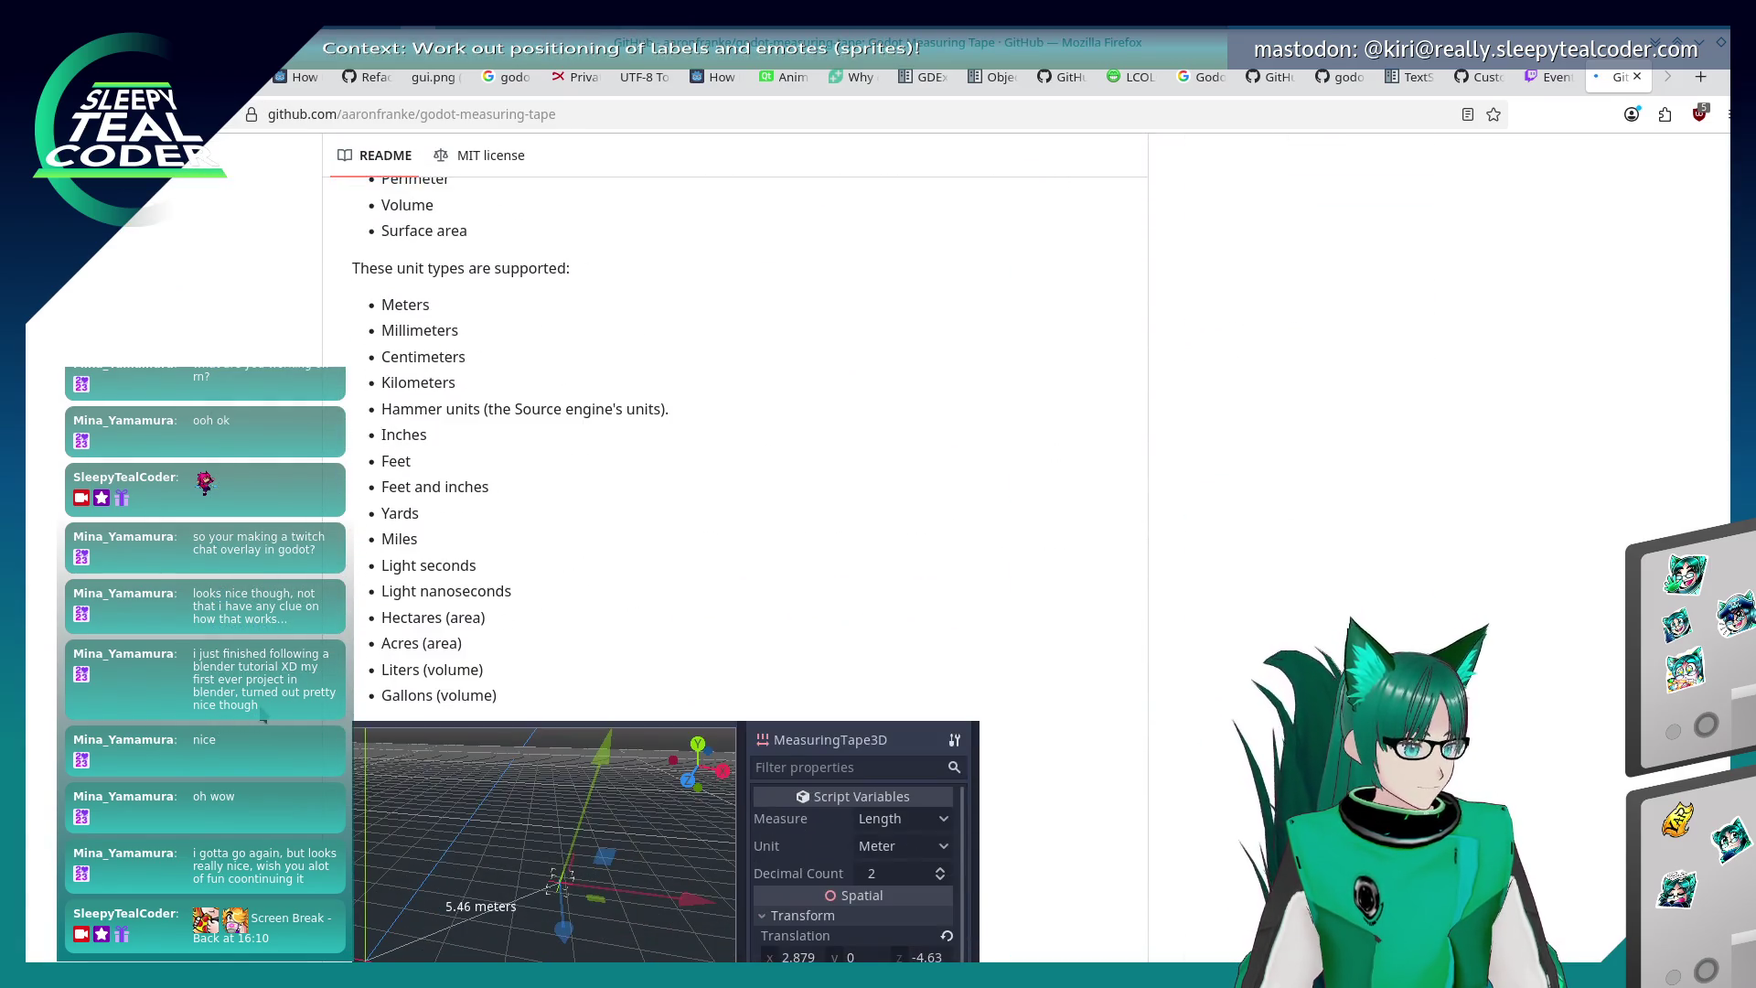
{"action": "scroll", "coordinate": [263, 717], "scroll_direction": "down", "scroll_amount": 4}
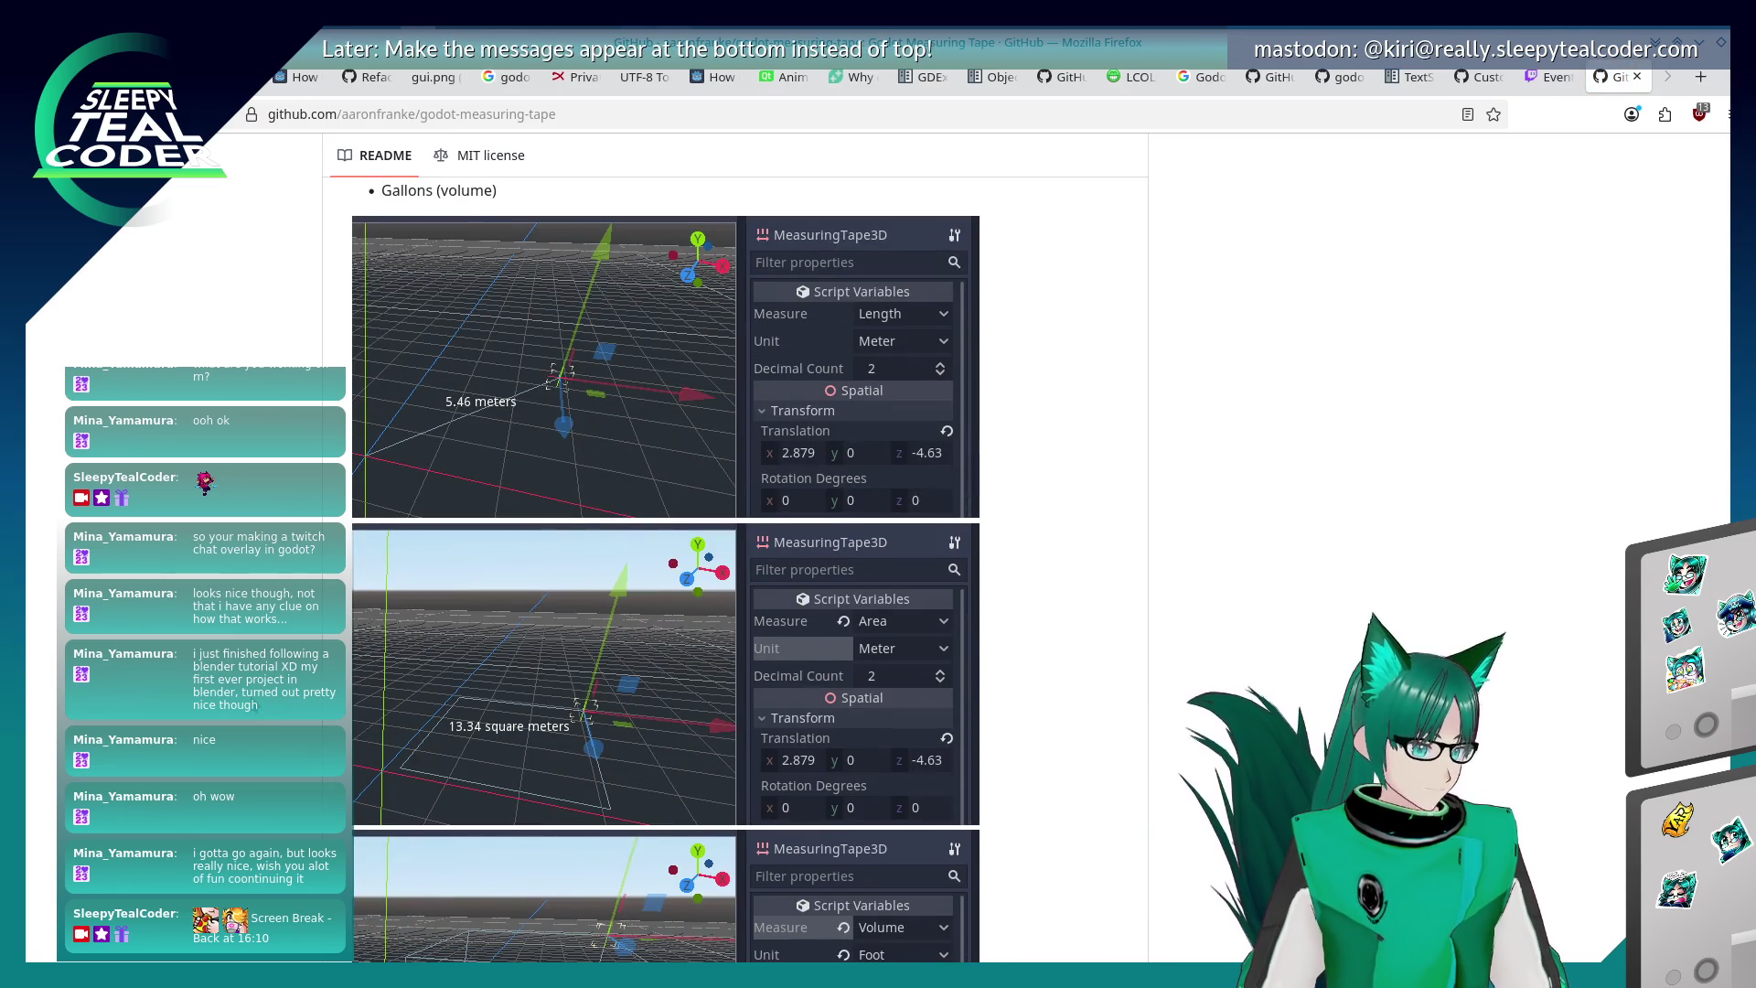
{"action": "scroll", "coordinate": [665, 569], "scroll_direction": "down", "scroll_amount": 3}
{"action": "scroll", "coordinate": [665, 569], "scroll_direction": "up", "scroll_amount": 15}
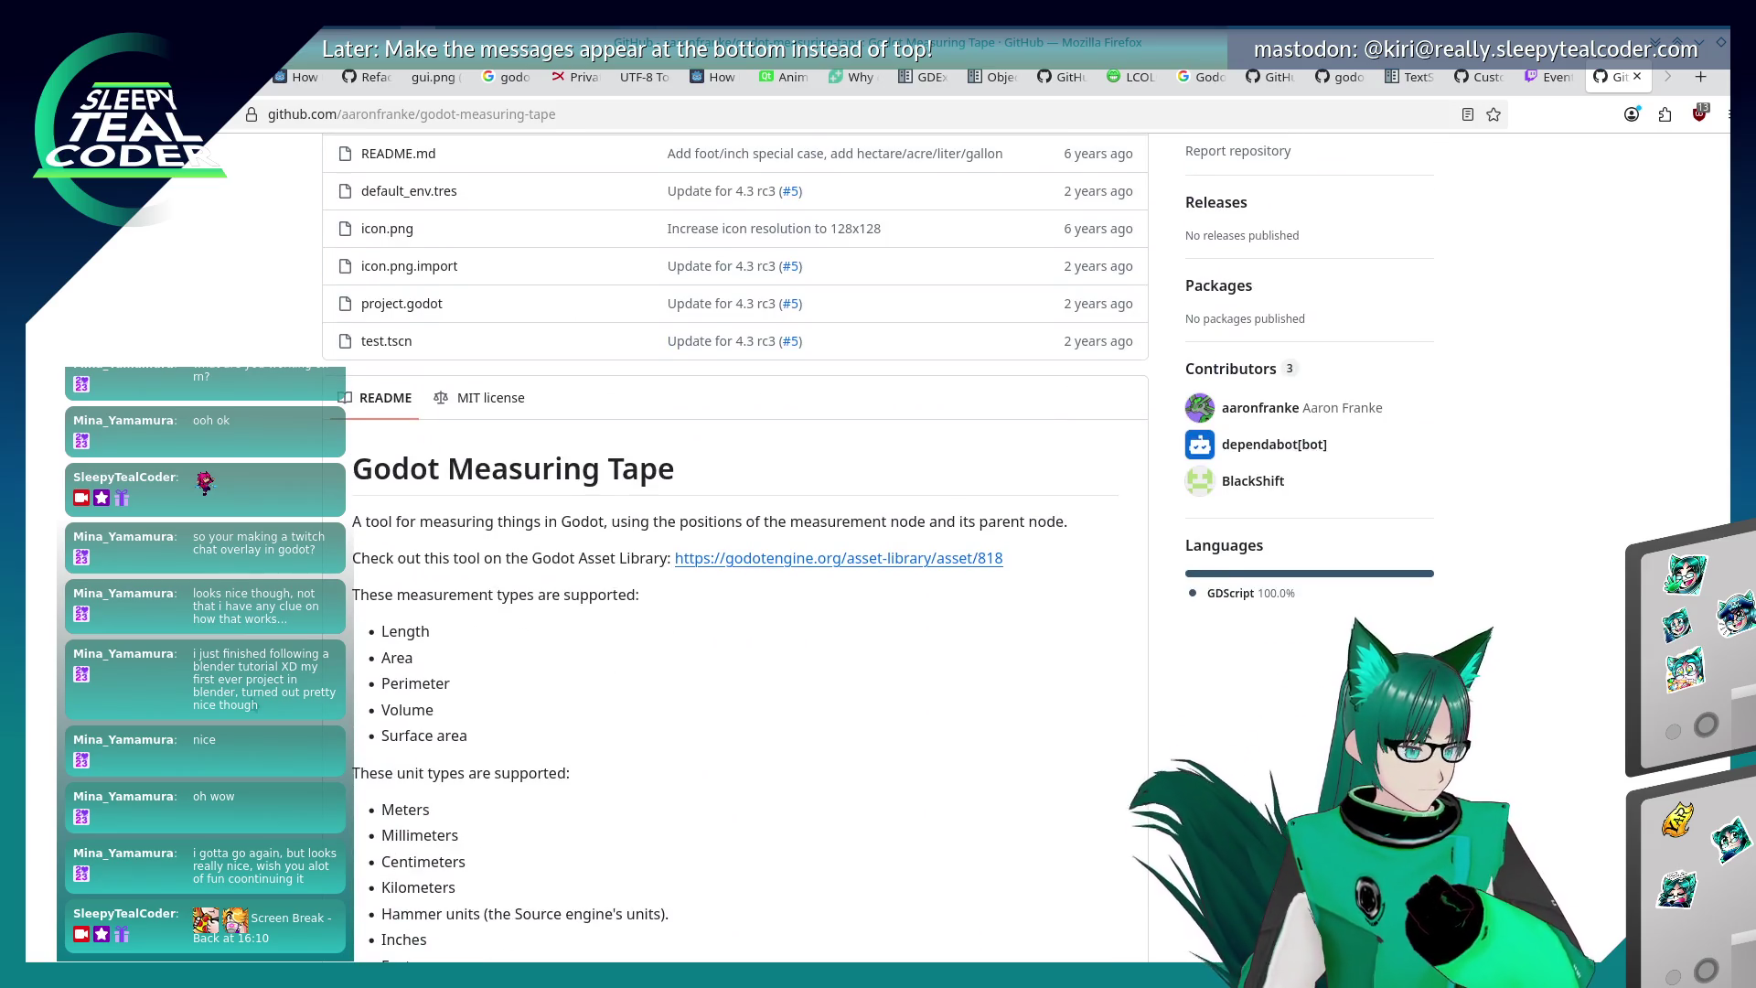
{"action": "scroll", "coordinate": [830, 818], "scroll_direction": "up", "scroll_amount": 3}
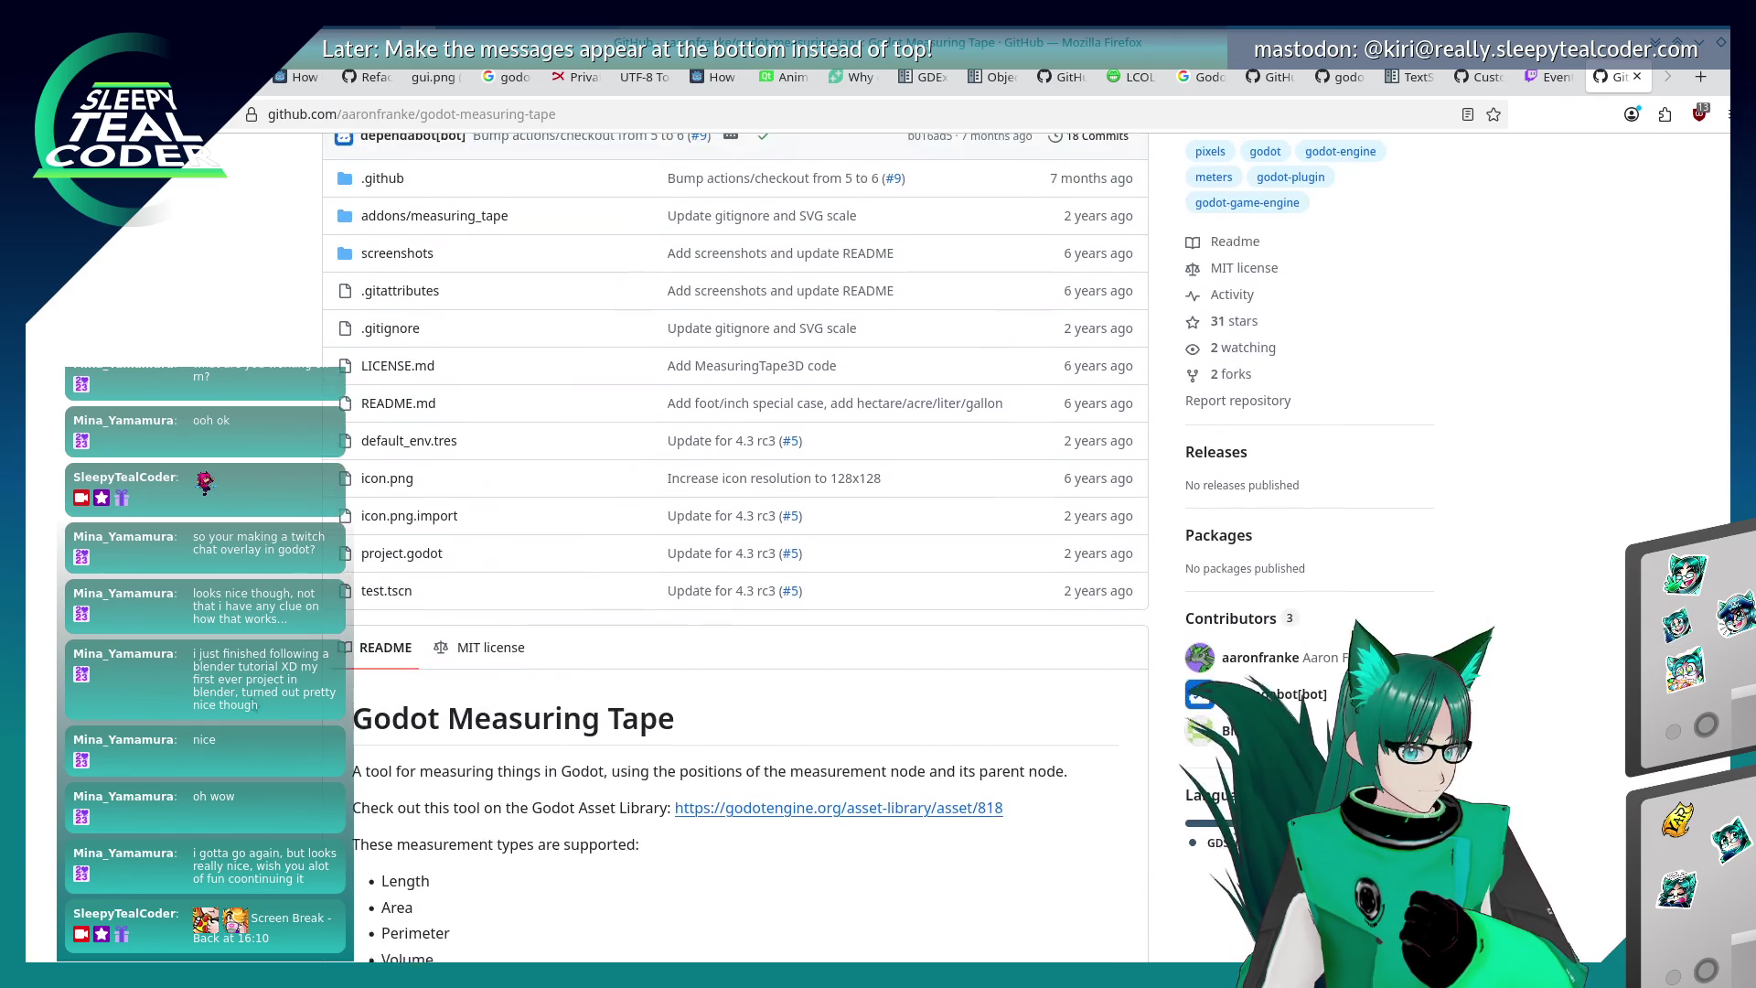
{"action": "left_click", "coordinate": [830, 813]}
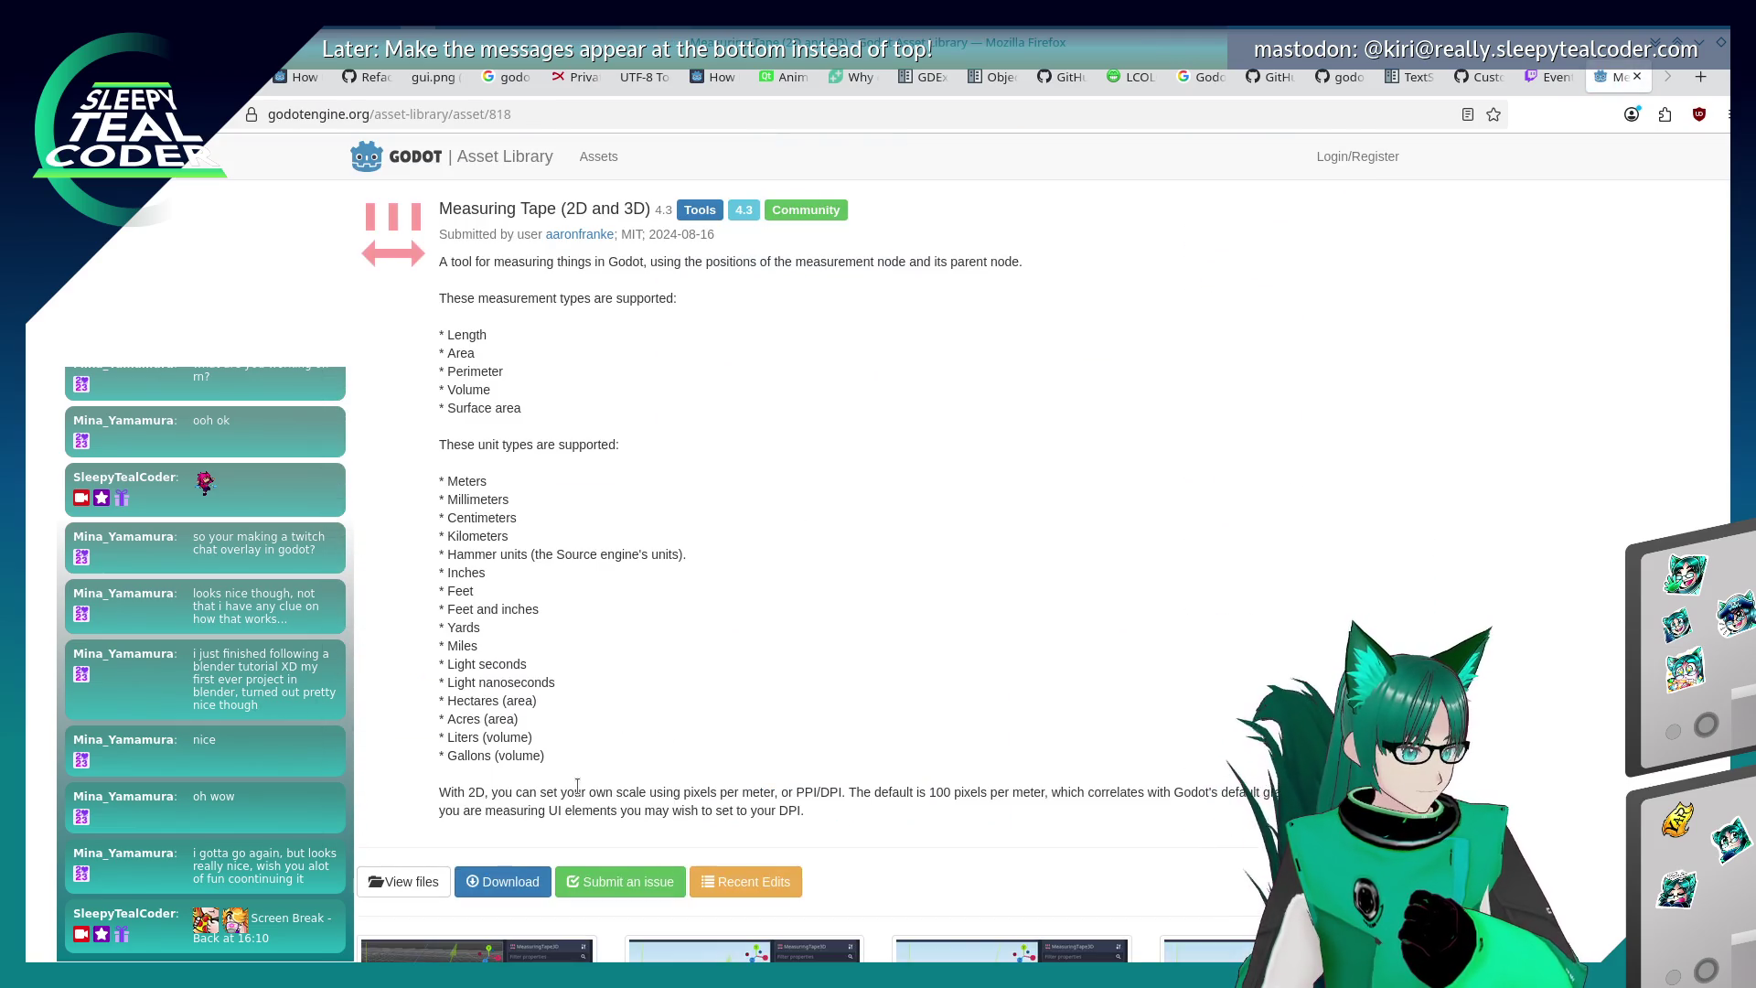
{"action": "left_click", "coordinate": [521, 876]}
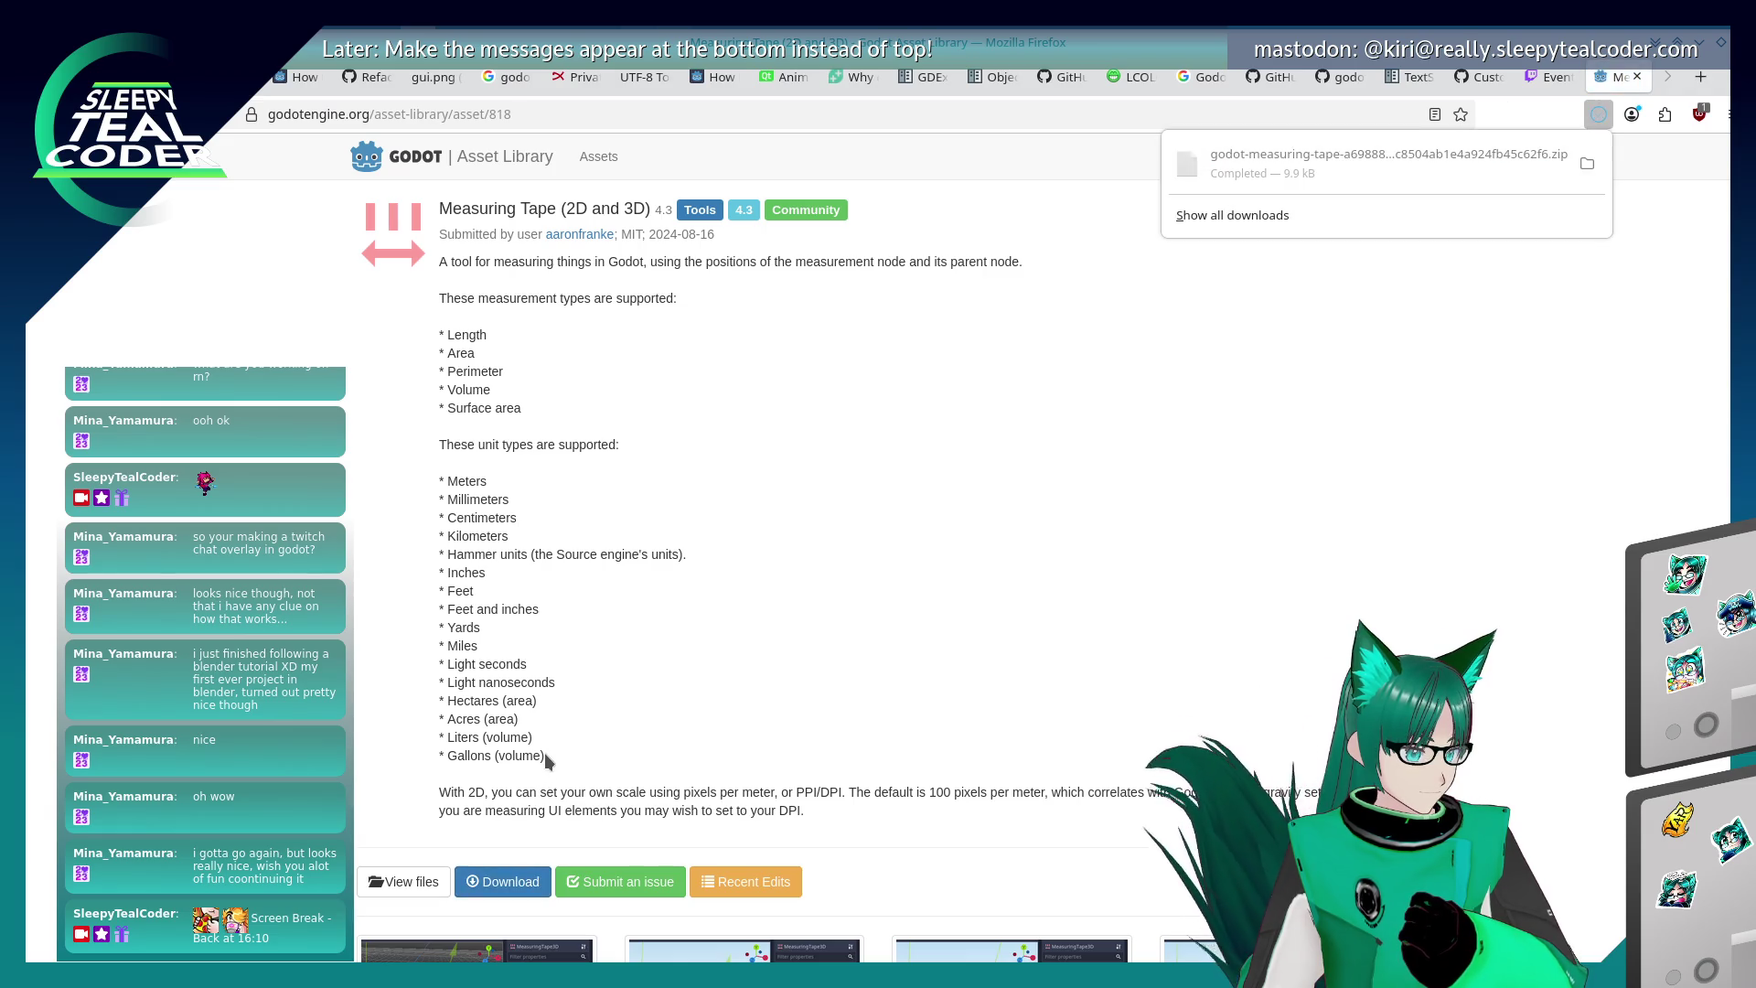
{"action": "left_click", "coordinate": [1587, 164]}
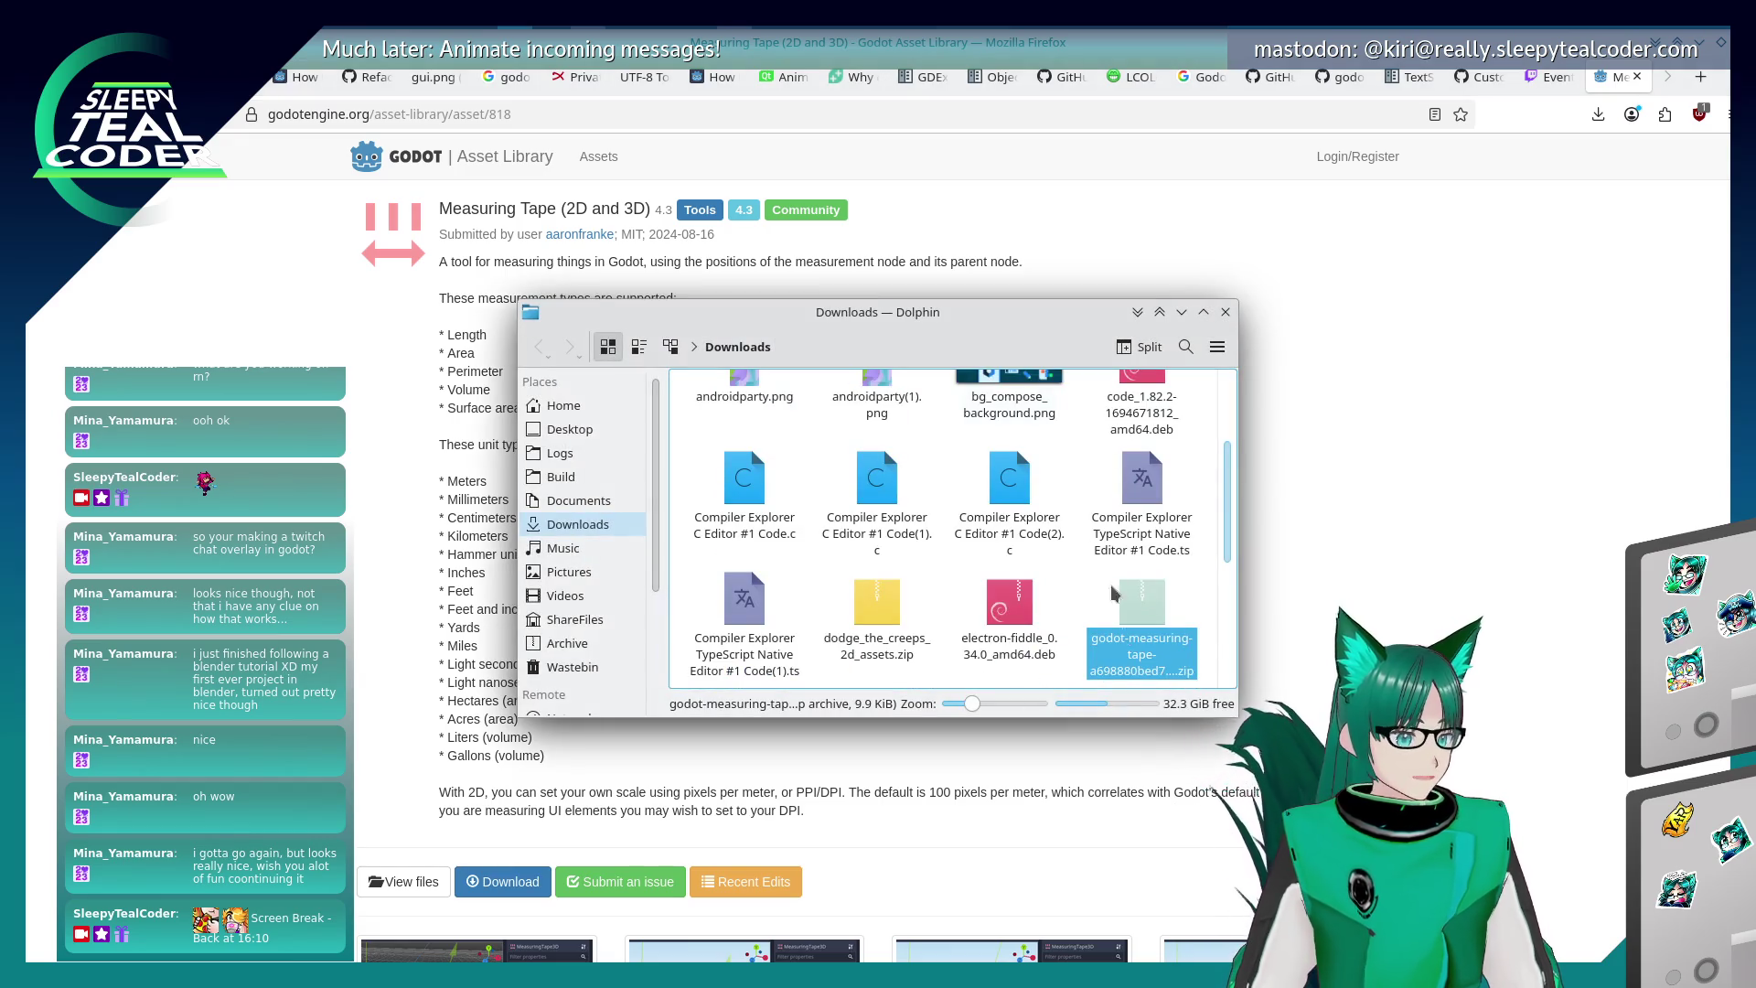
- Try moving the measuring-tape zip in Dolphin's Downloads, cancel, and return to the Firefox asset page
{"action": "right_click", "coordinate": [1142, 611]}
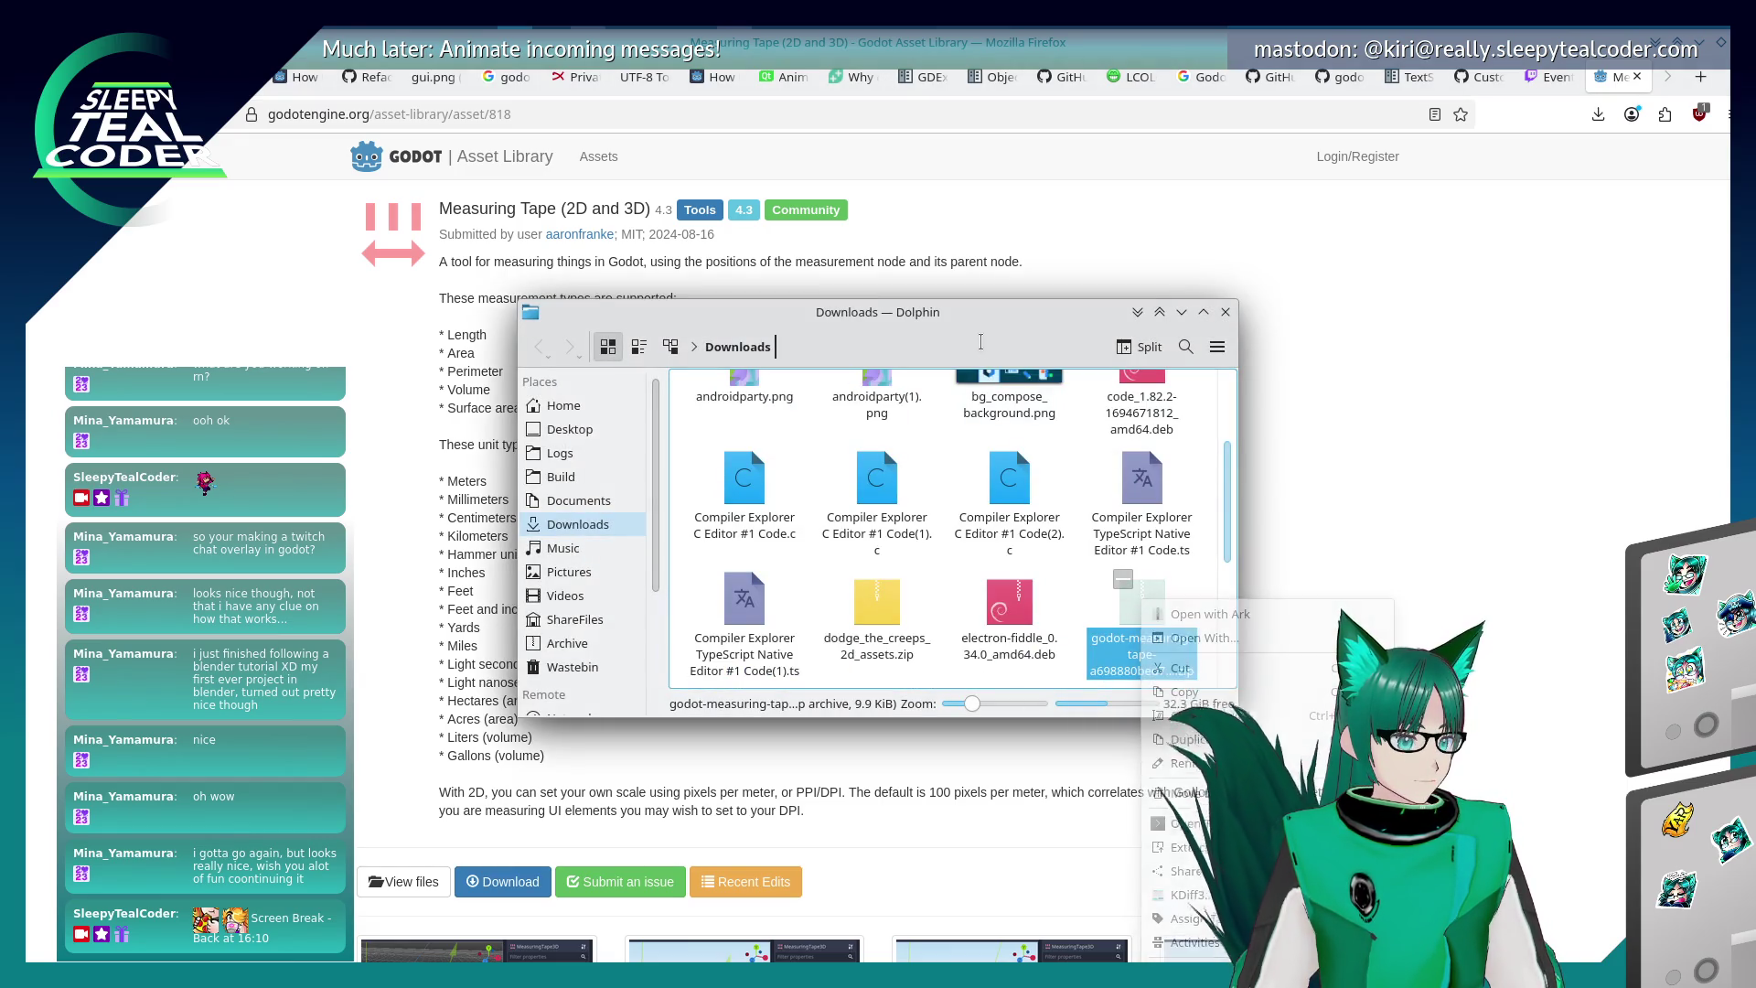
{"action": "left_click", "coordinate": [1127, 618]}
{"action": "right_click", "coordinate": [1149, 617]}
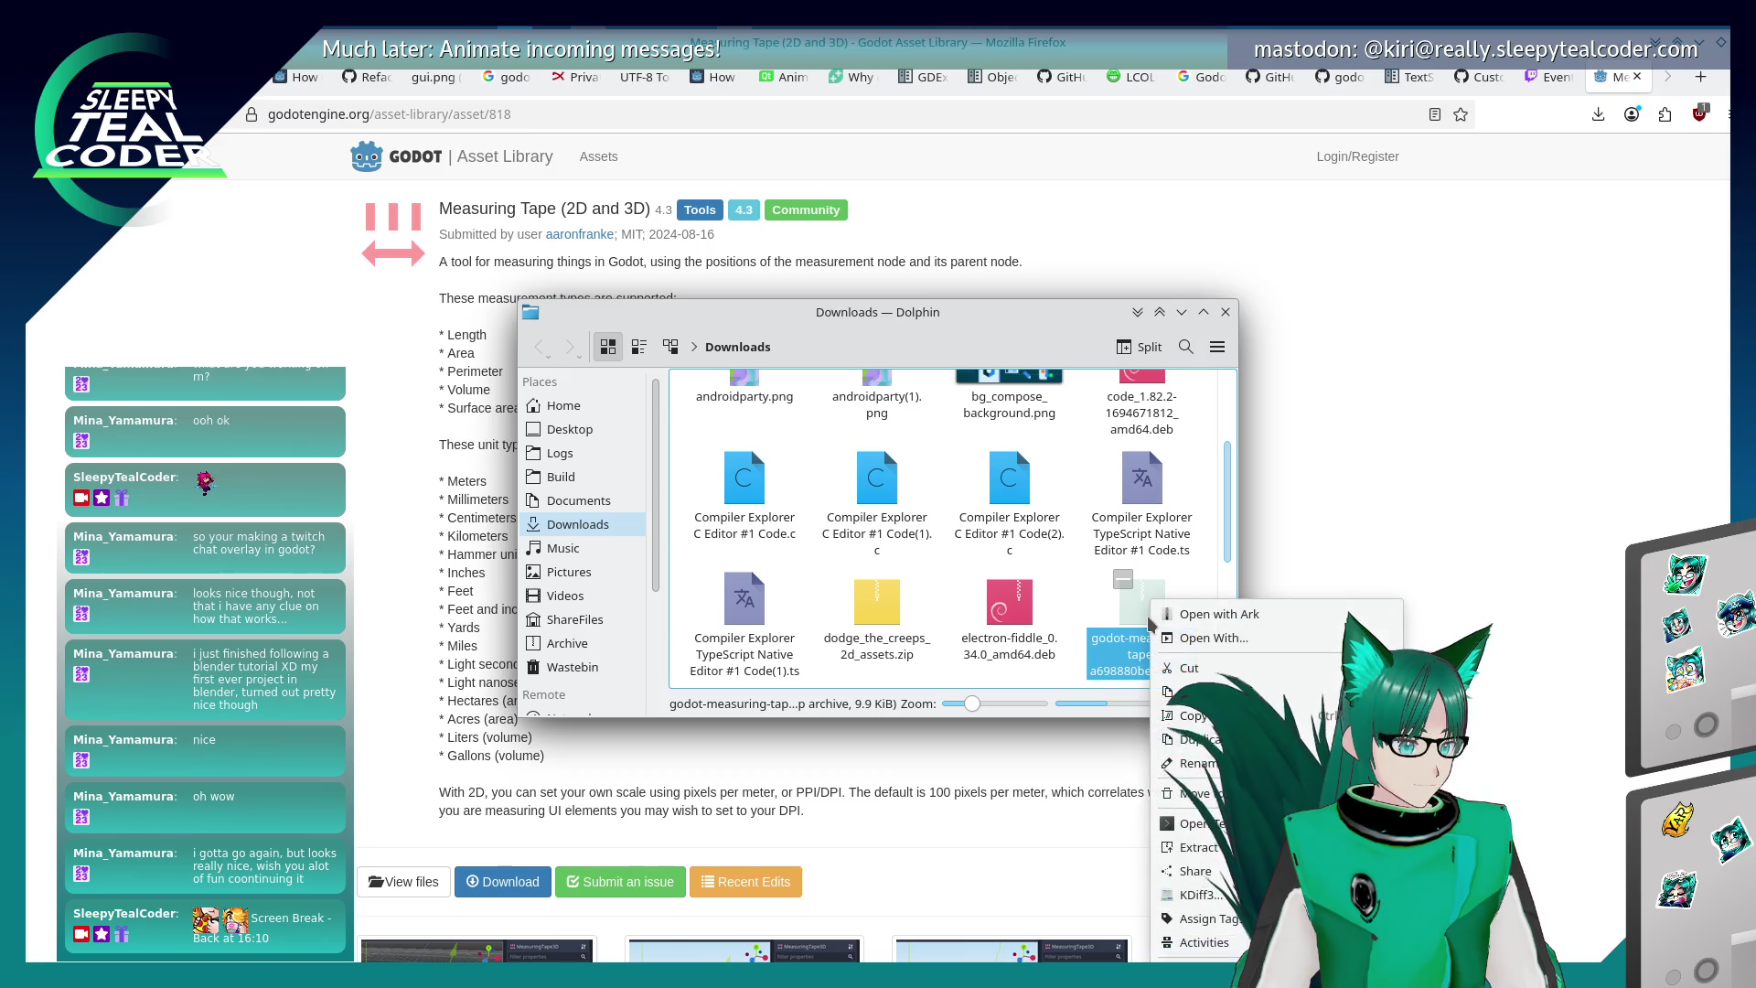
{"action": "mouse_move", "coordinate": [1142, 613]}
{"action": "left_mouse_down"}
{"action": "mouse_move", "coordinate": [657, 625]}
{"action": "mouse_move", "coordinate": [549, 677]}
{"action": "mouse_move", "coordinate": [970, 705]}
{"action": "mouse_move", "coordinate": [1107, 631]}
{"action": "mouse_move", "coordinate": [1129, 576]}
{"action": "left_mouse_up"}
{"action": "left_click", "coordinate": [1446, 377]}
{"action": "left_click", "coordinate": [1348, 376]}
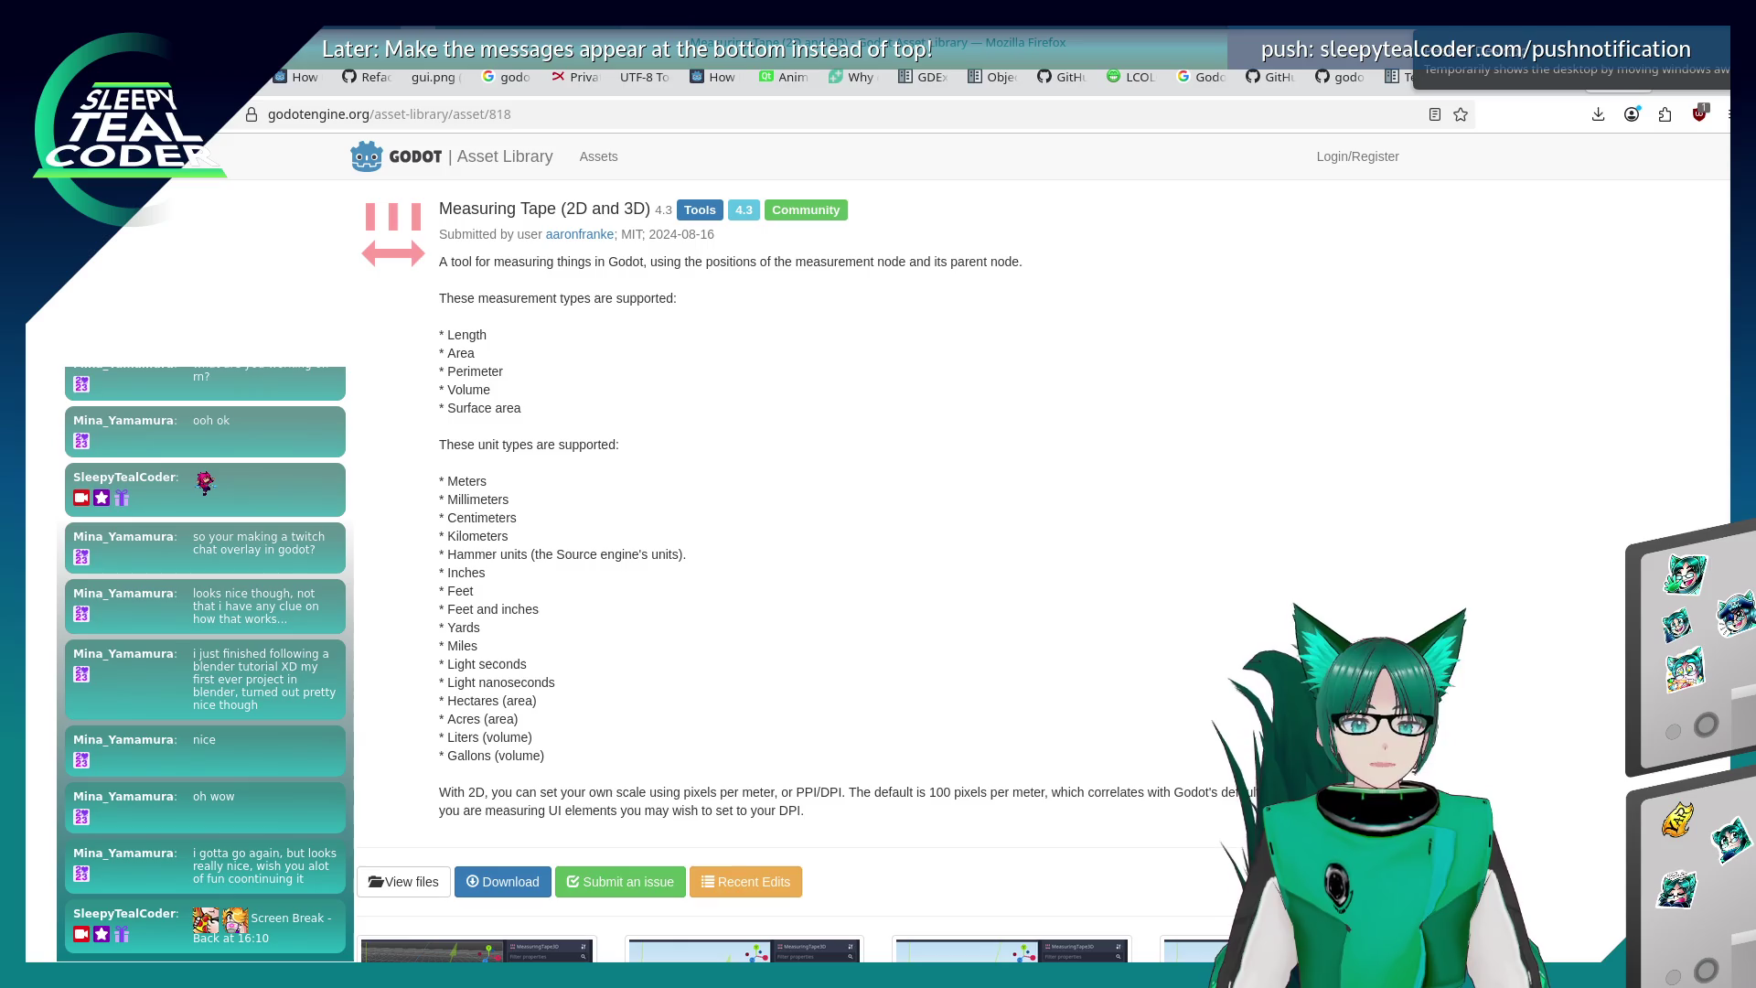
{"action": "key", "text": "alt+Tab"}
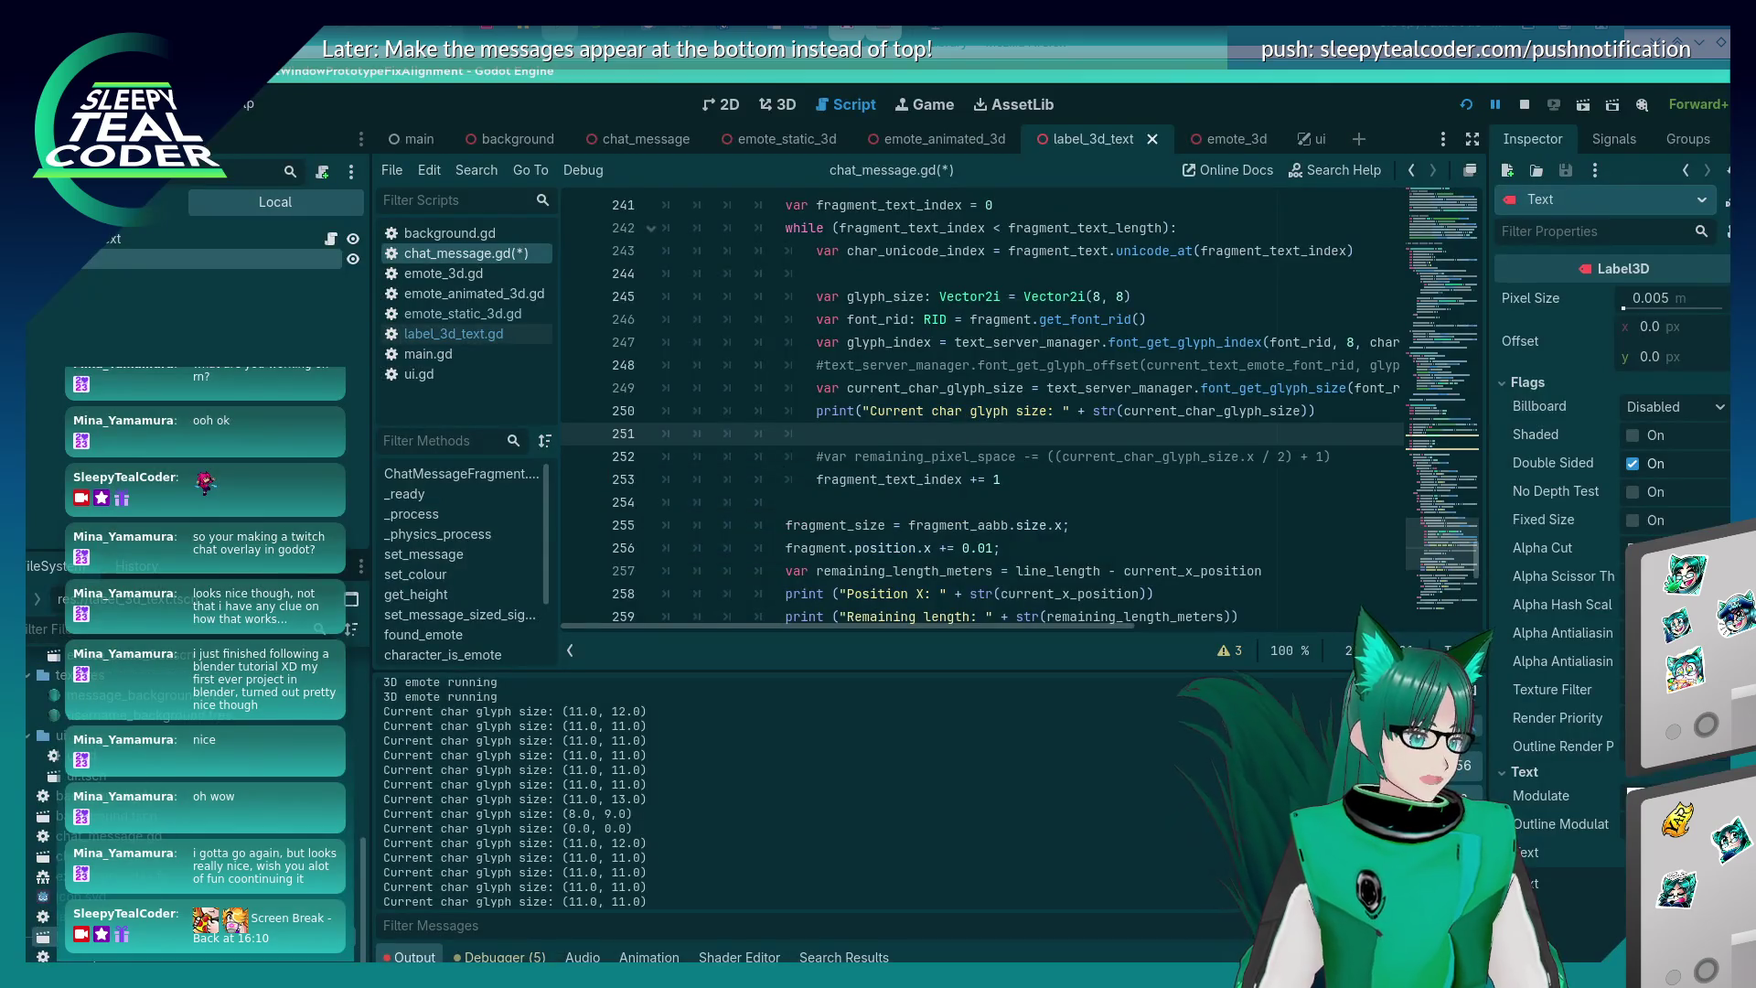
- Check the Debugger and Output panels, then quit Godot, choosing to save chat_message.gd
{"action": "left_click", "coordinate": [501, 956]}
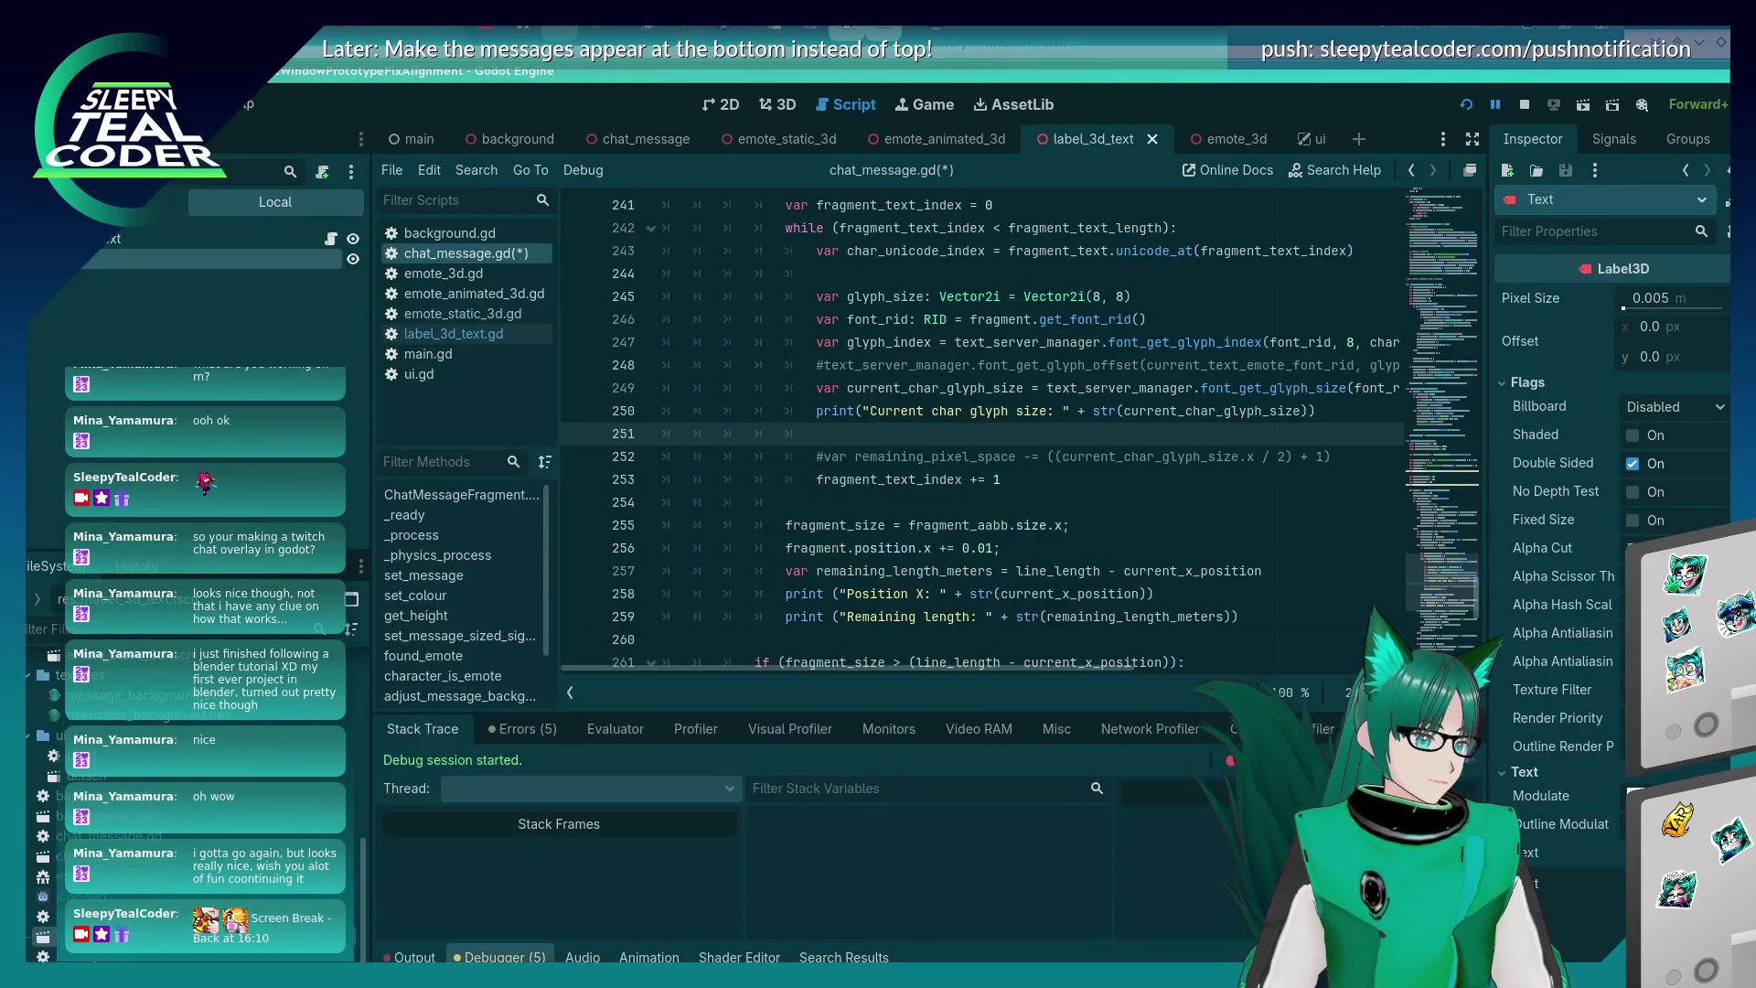
{"action": "left_click", "coordinate": [411, 957]}
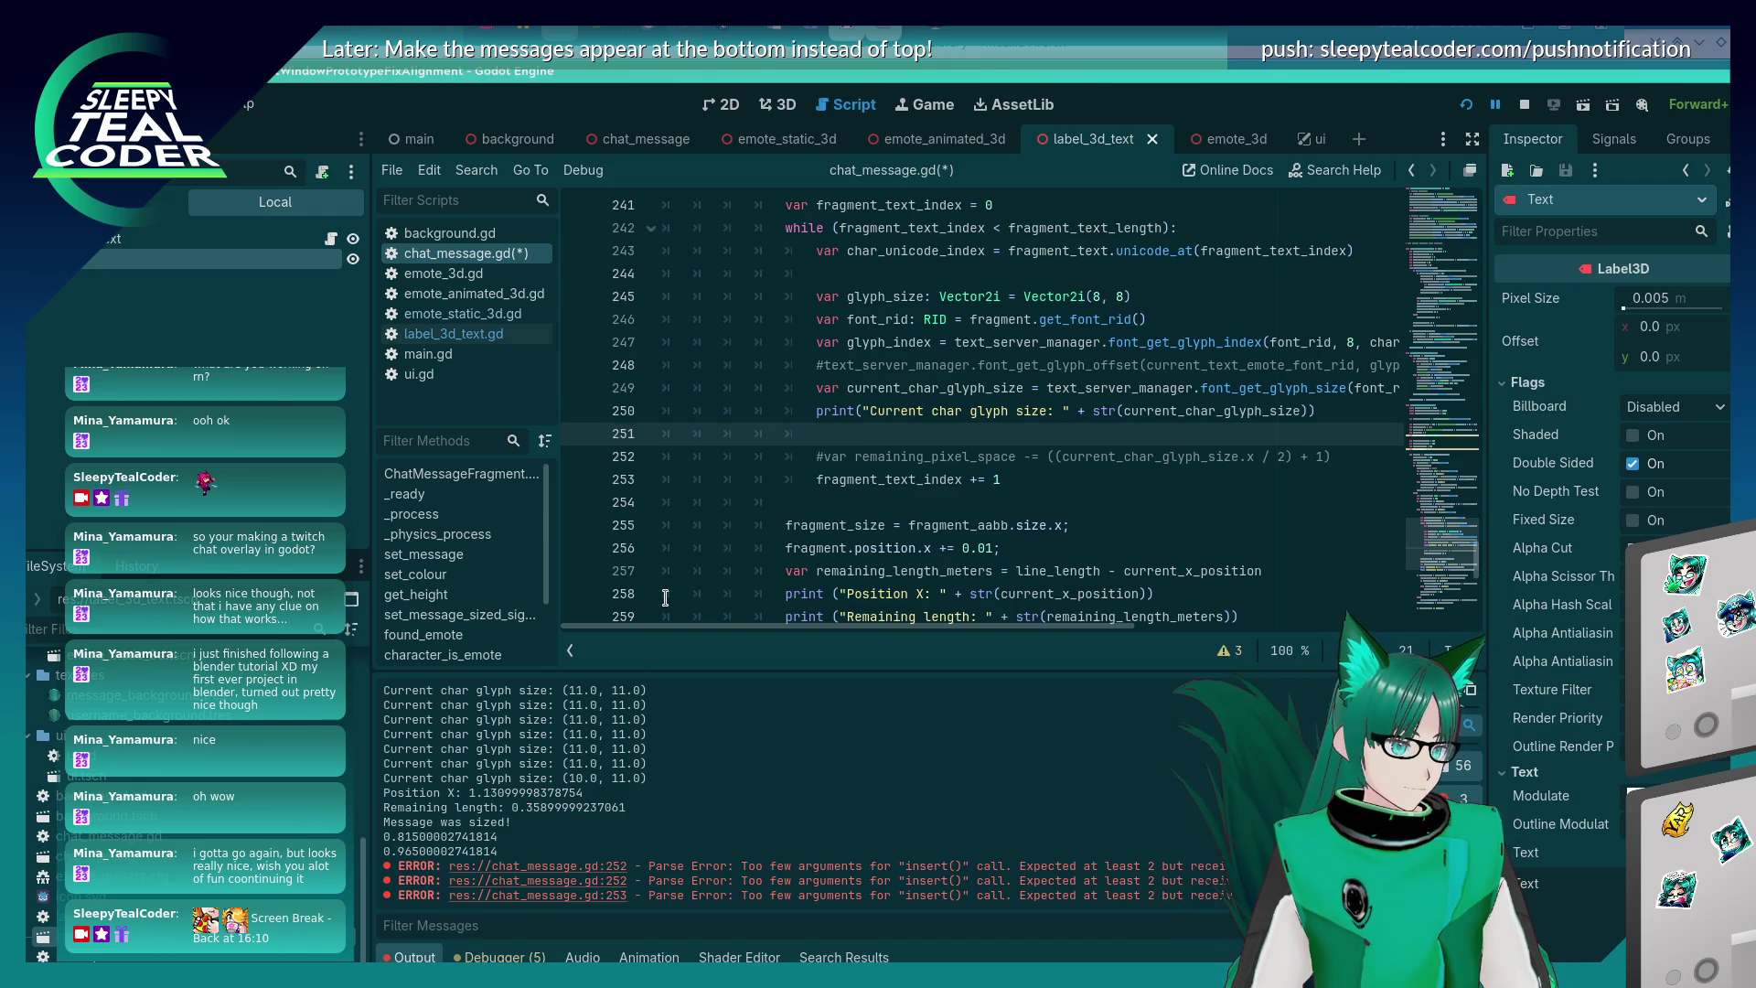
{"action": "key", "text": "ctrl+q"}
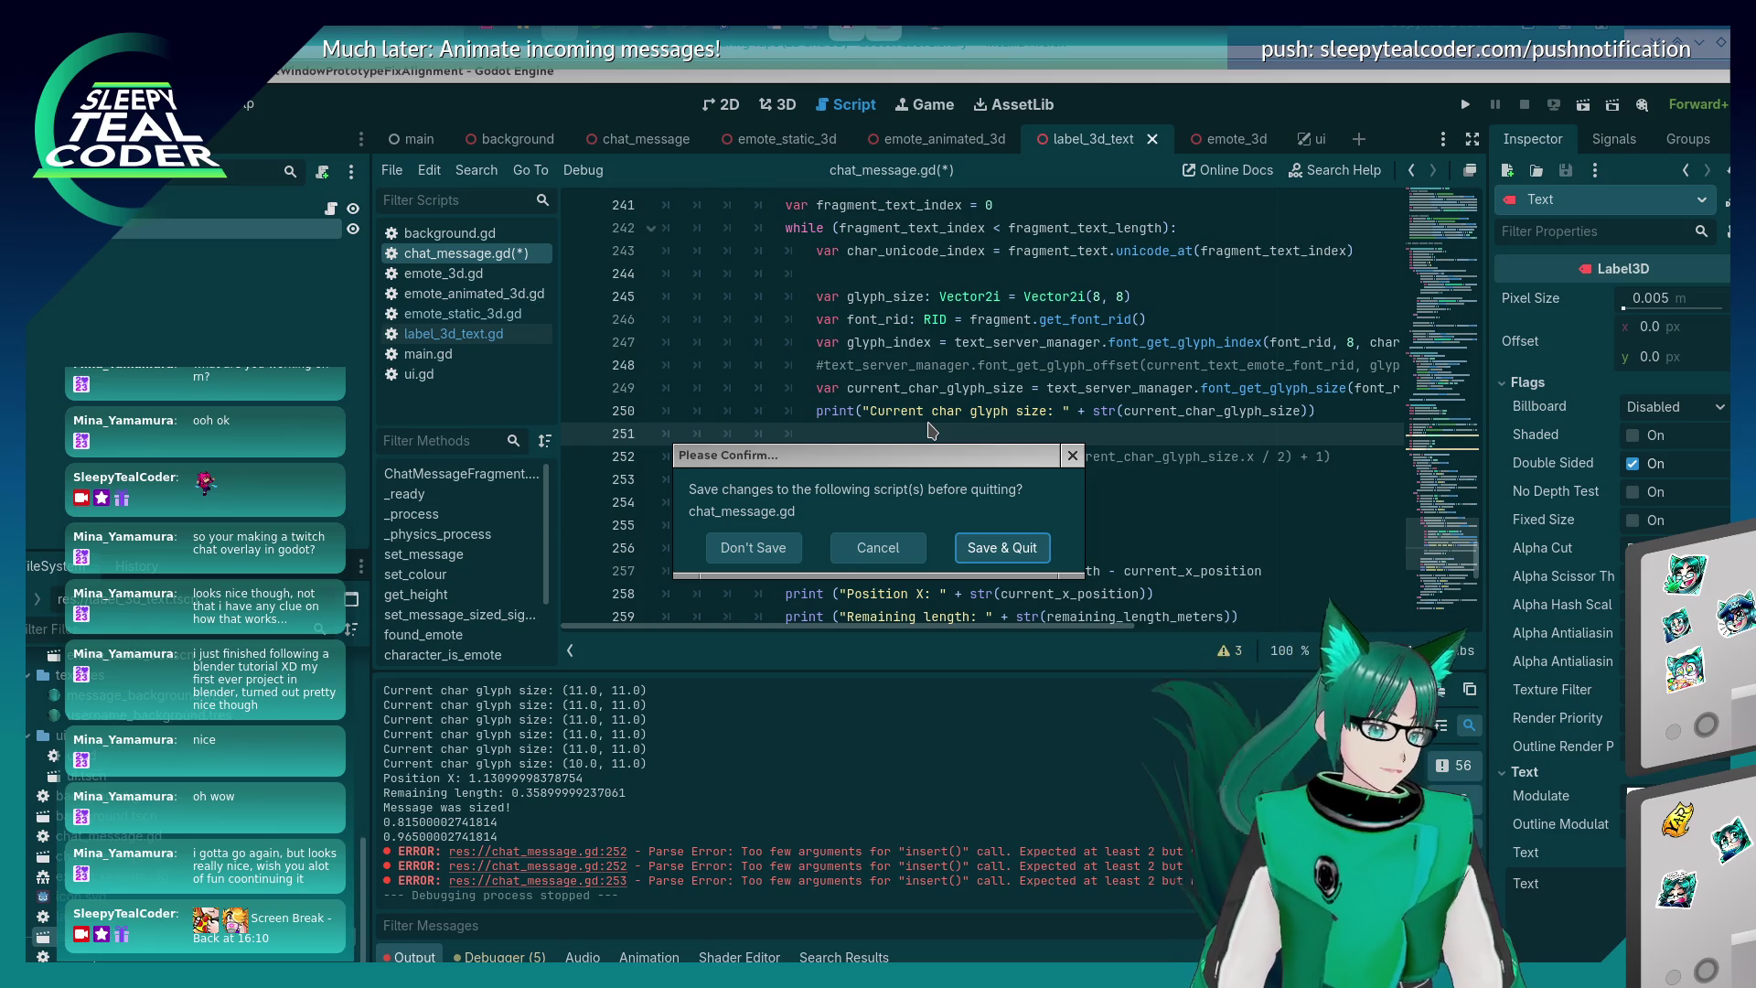
{"action": "left_click", "coordinate": [981, 554]}
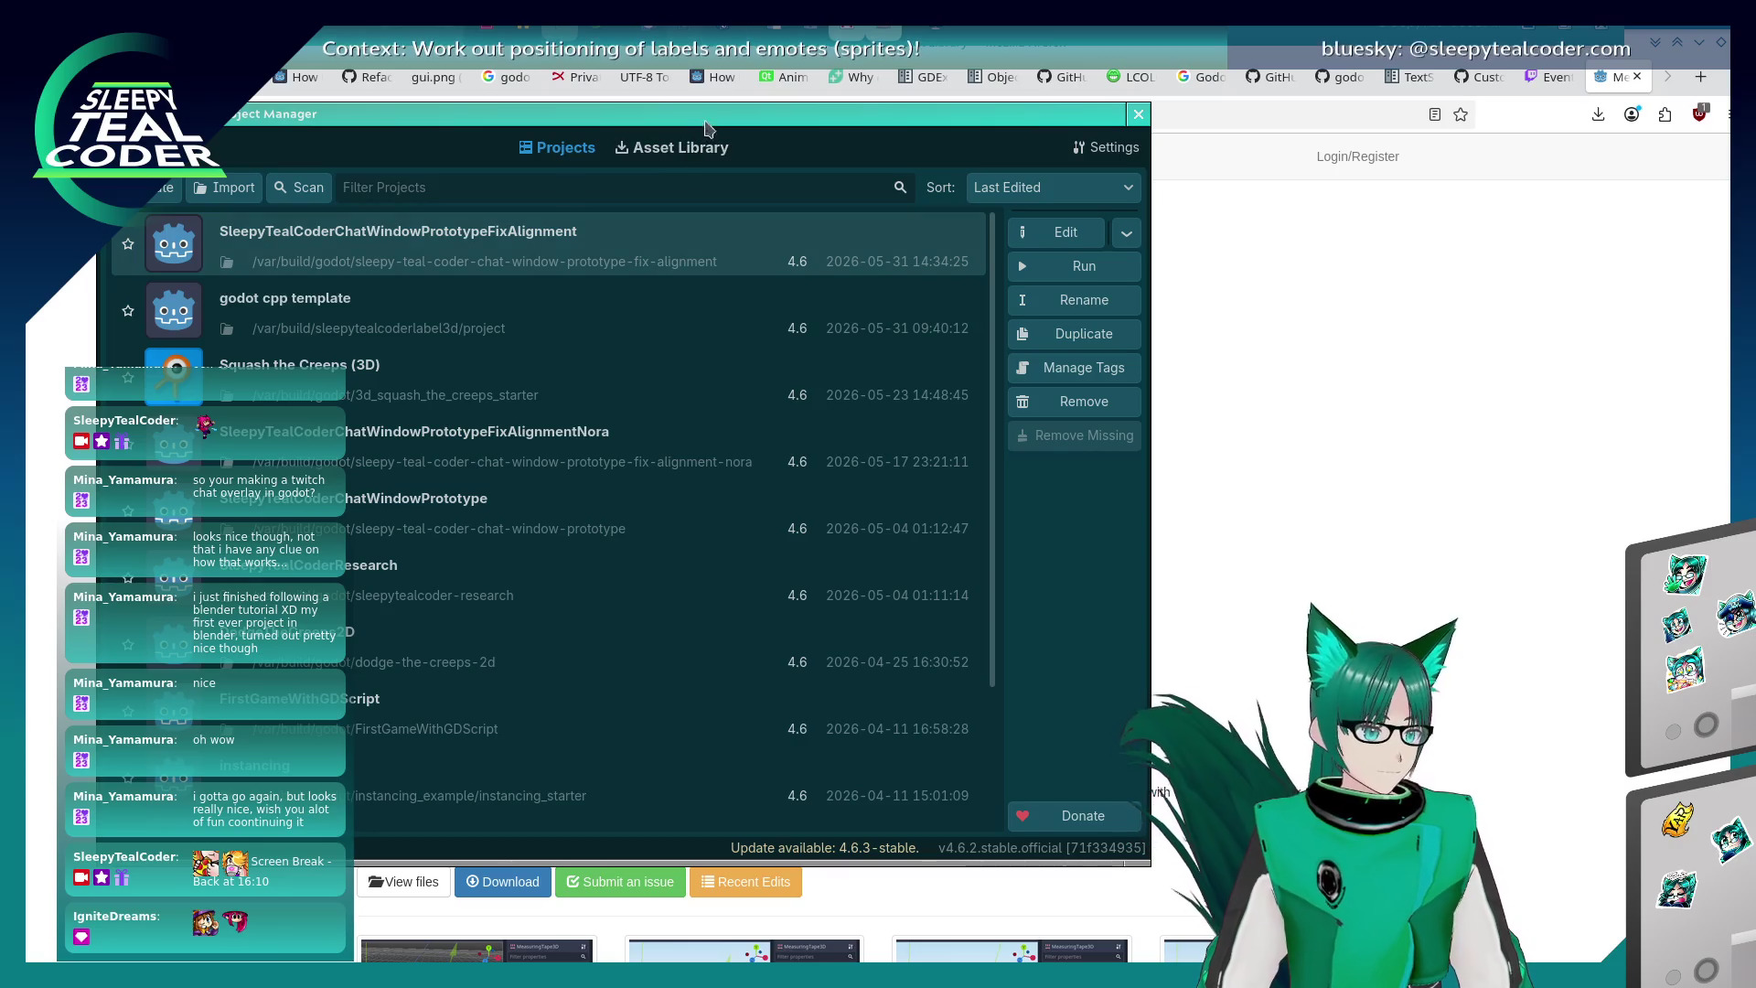
- Reopen the chat window project, open chat_message.tscn in 3D and add a MeasuringTape3D node
{"action": "double_click", "coordinate": [686, 254]}
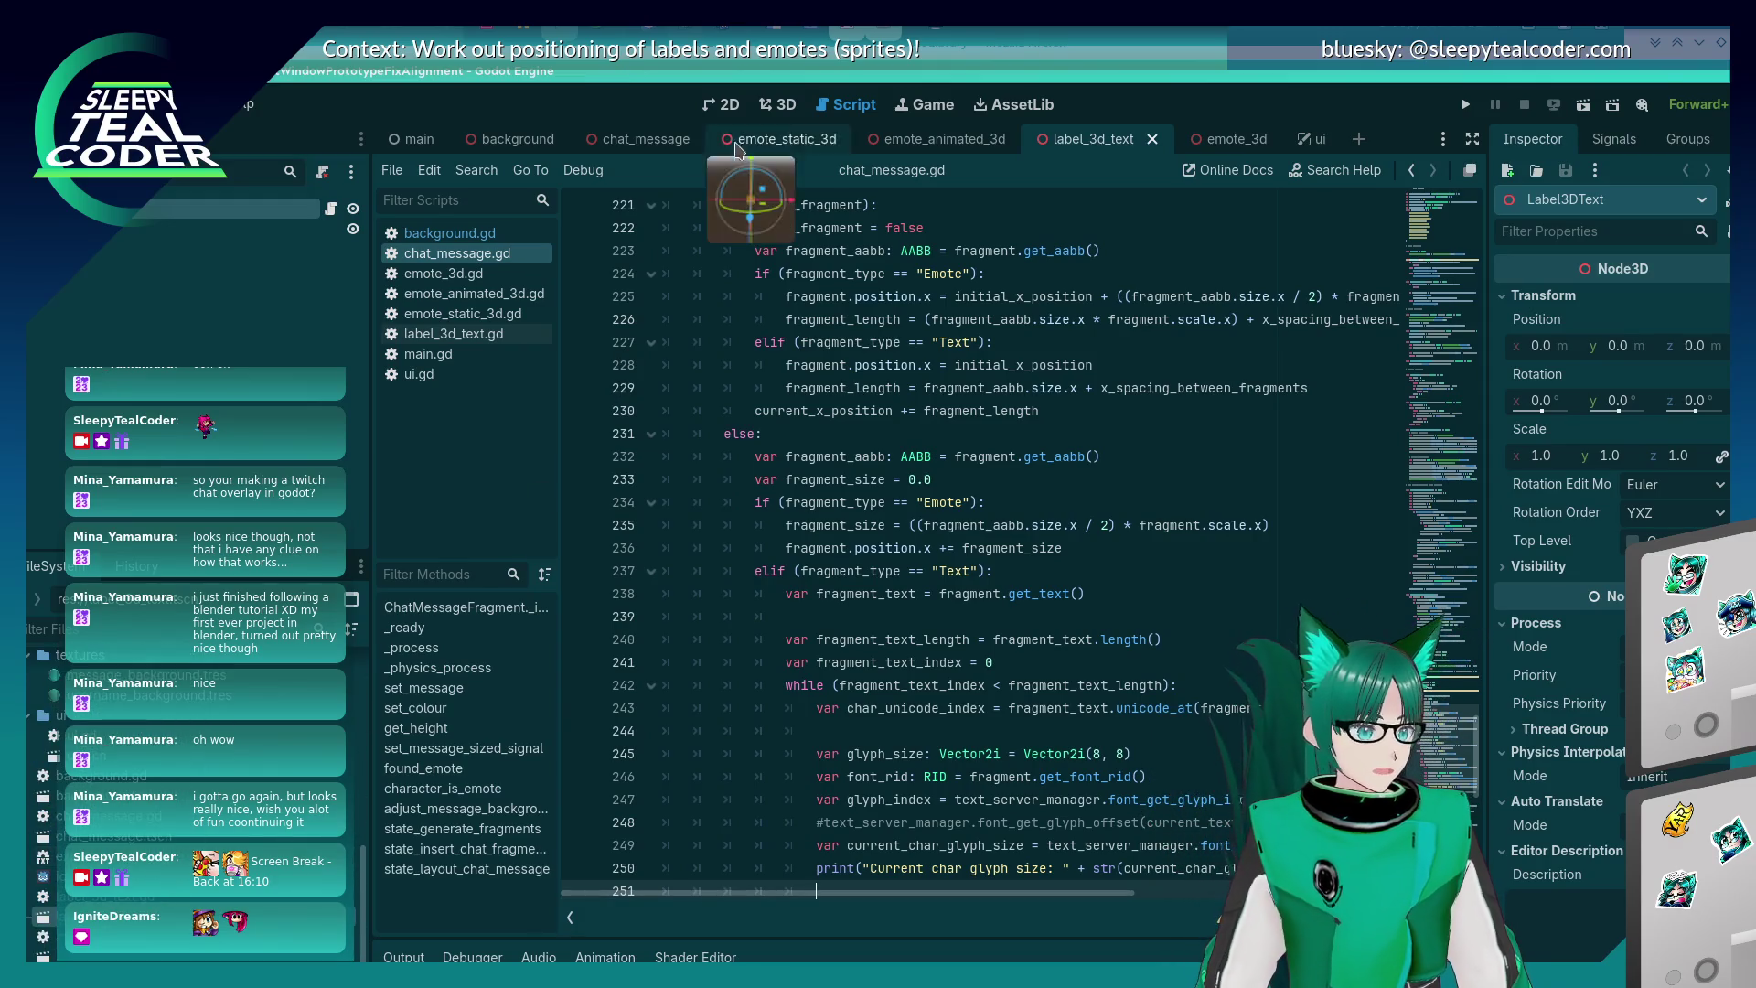
{"action": "left_click", "coordinate": [759, 108]}
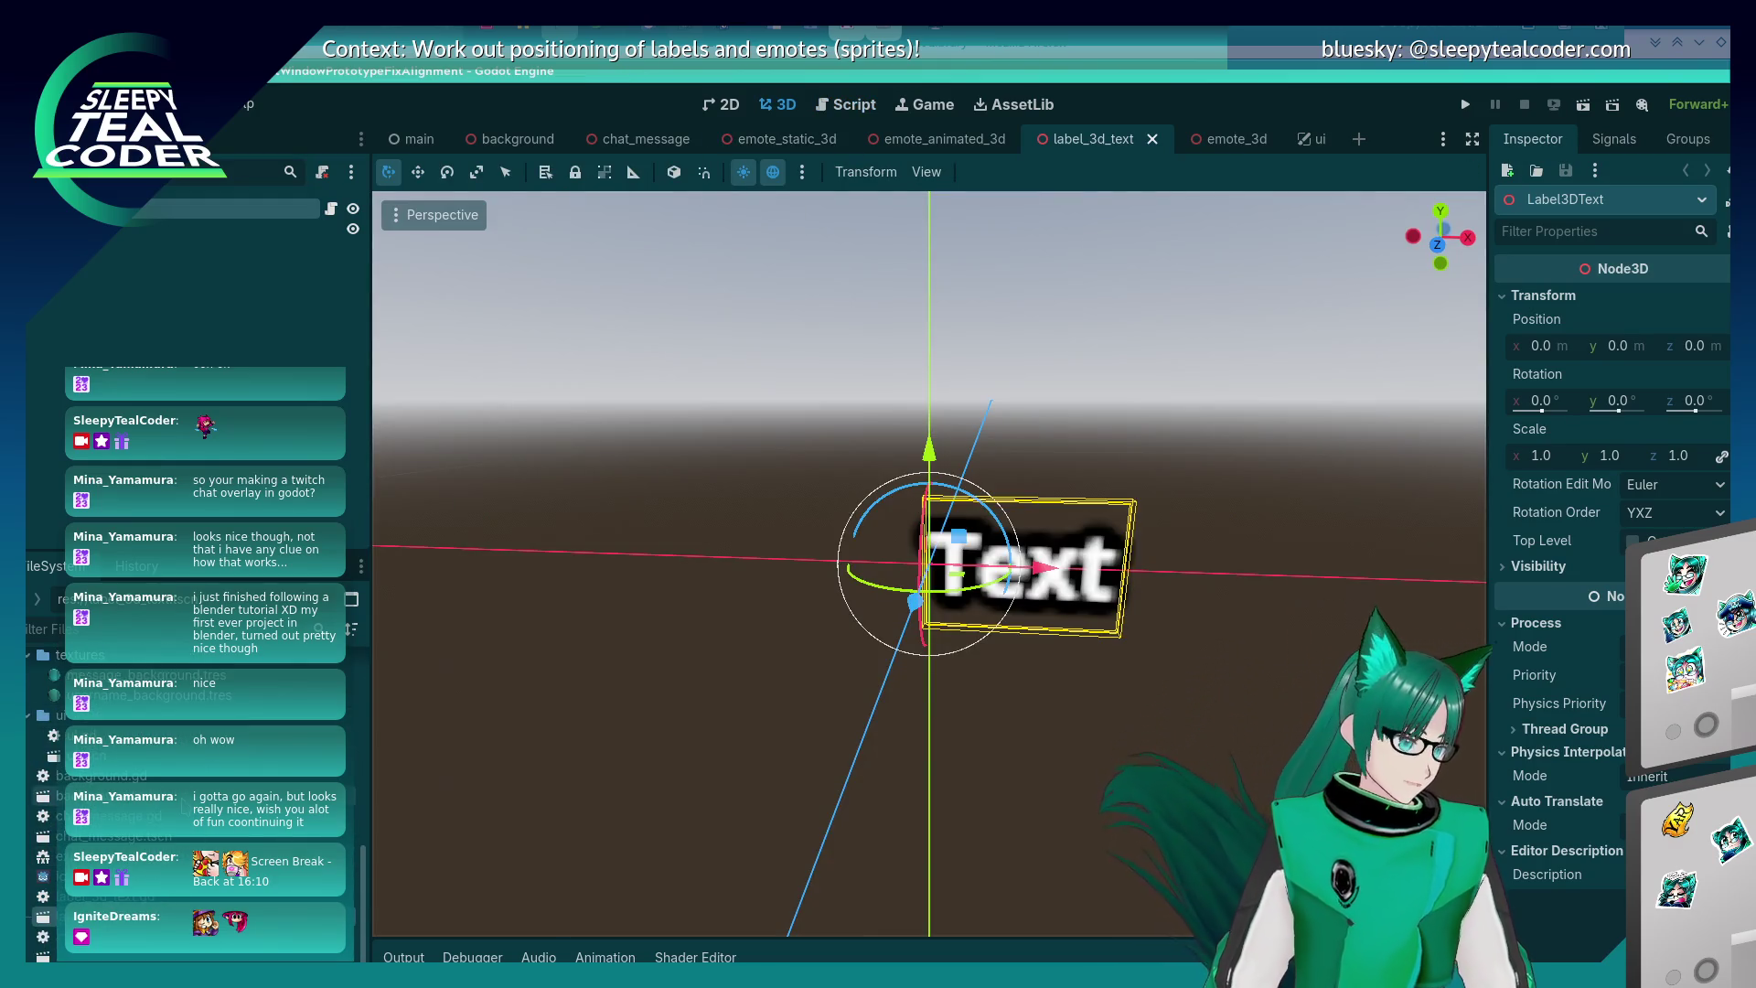
{"action": "double_click", "coordinate": [110, 836]}
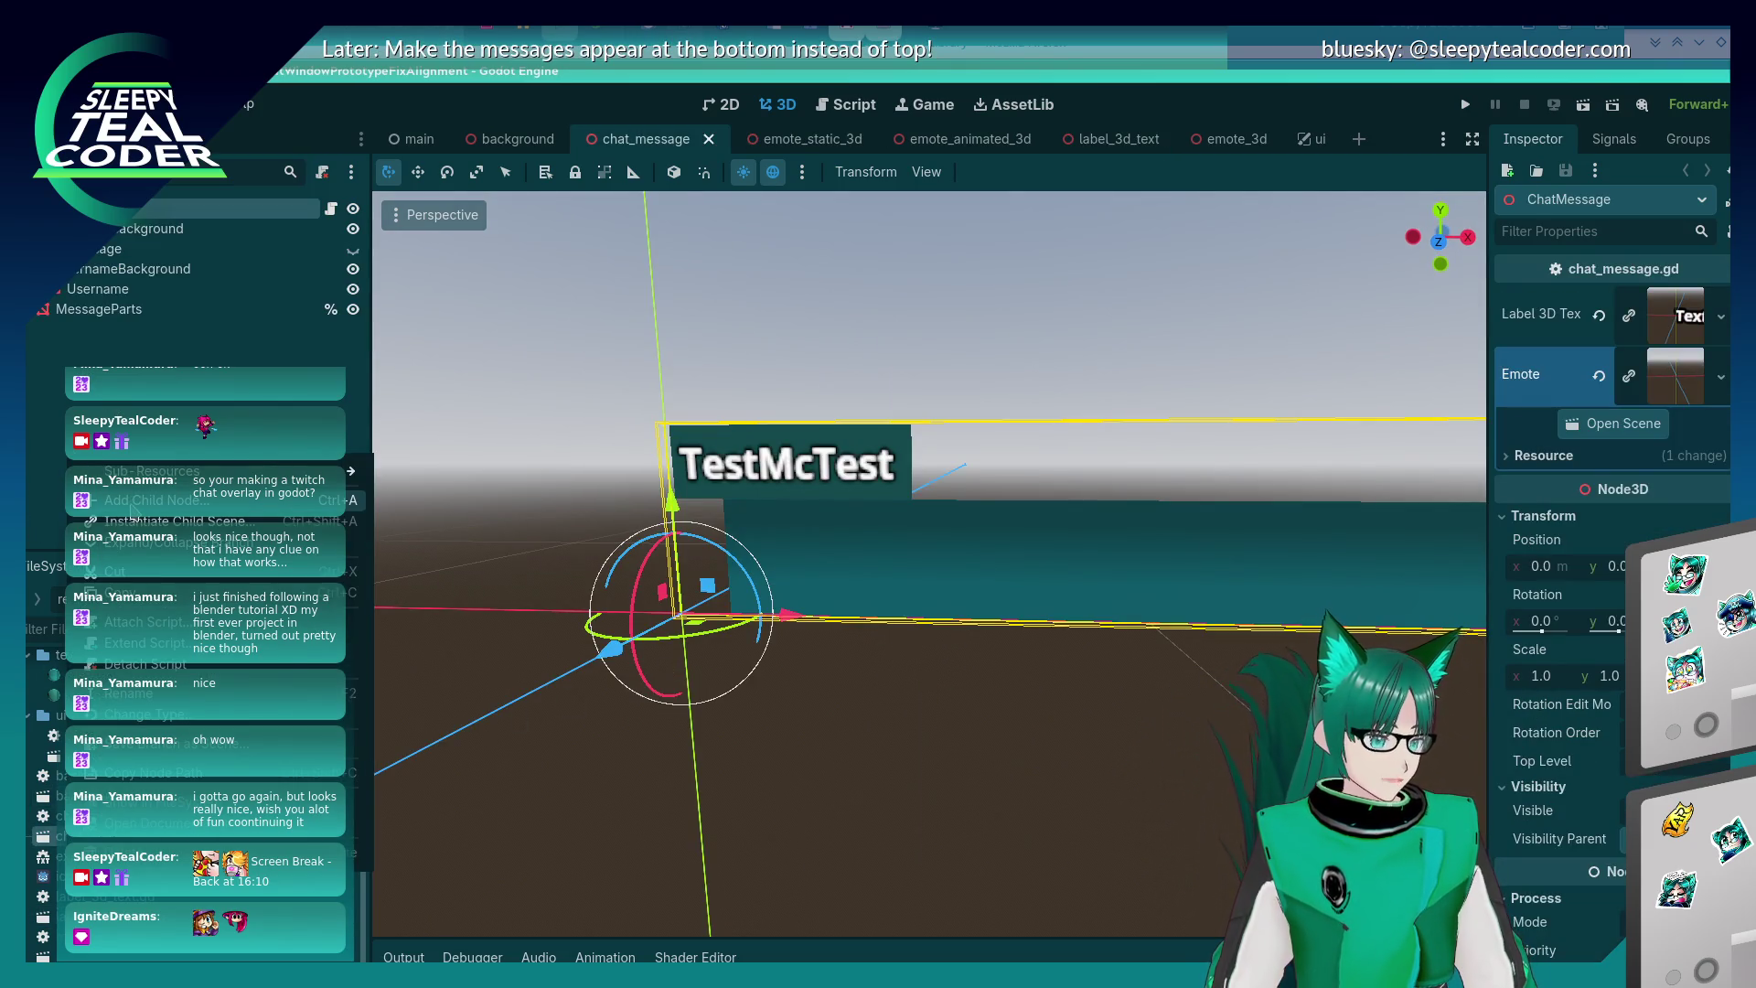
{"action": "key", "text": "ctrl+a"}
{"action": "type", "text": "me"}
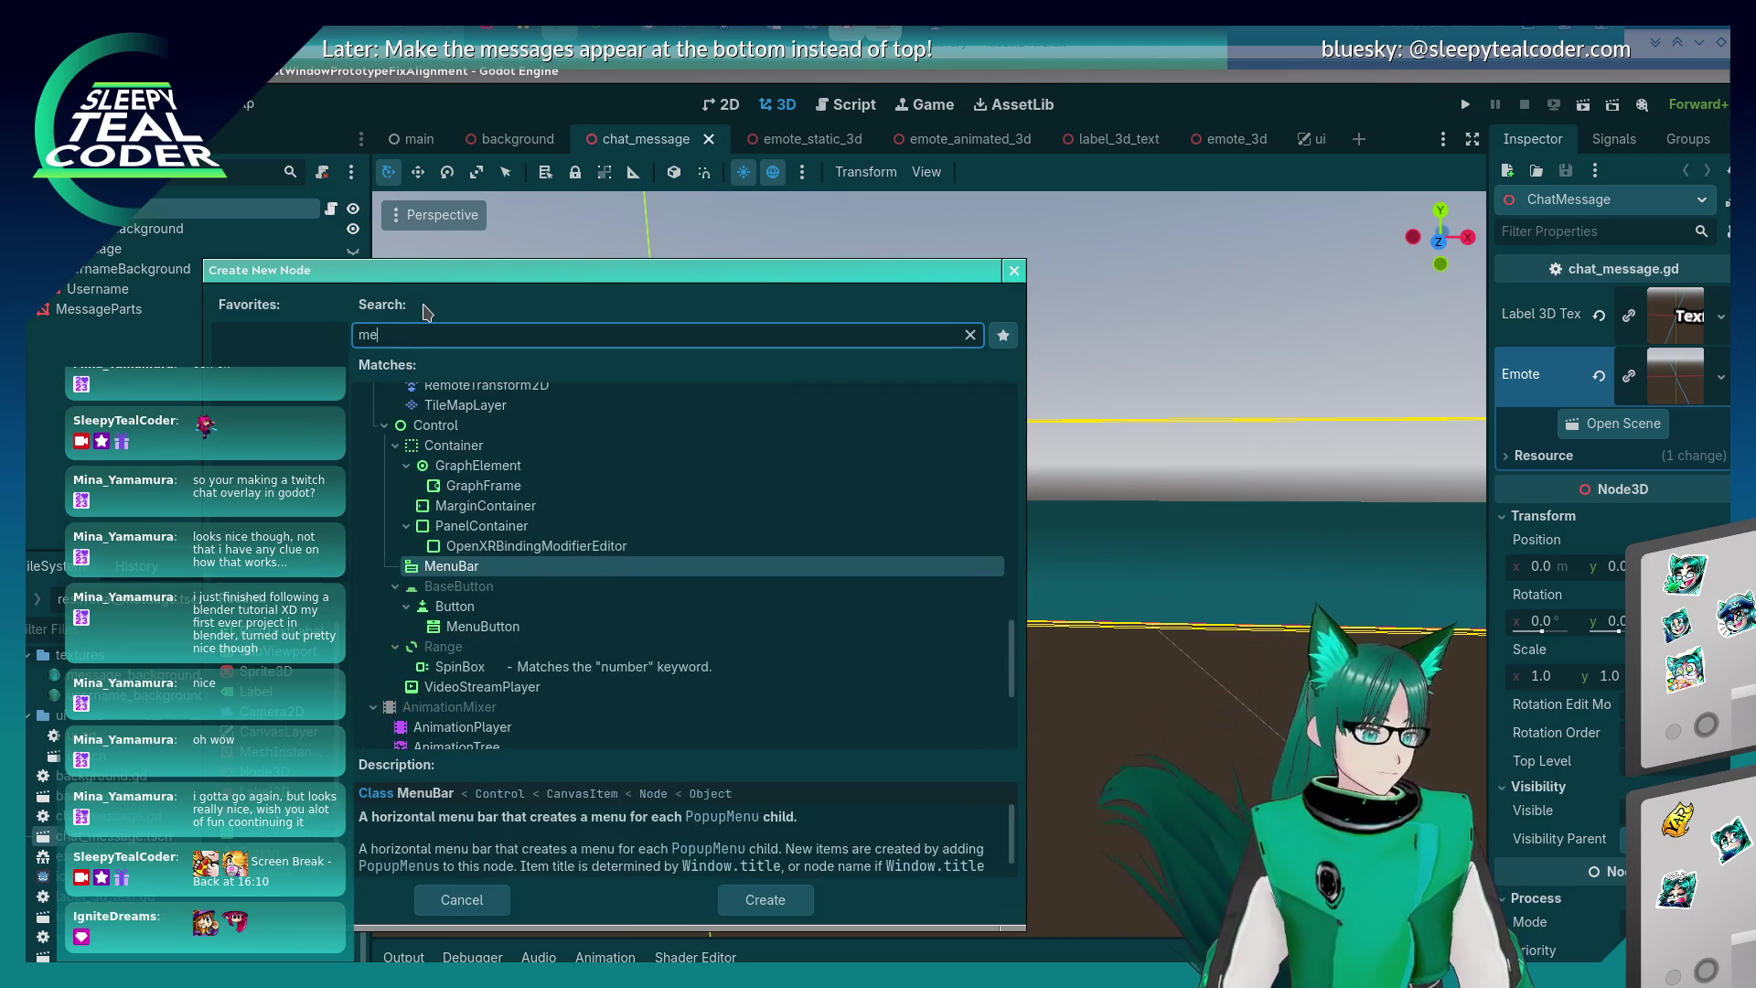
{"action": "type", "text": "asu"}
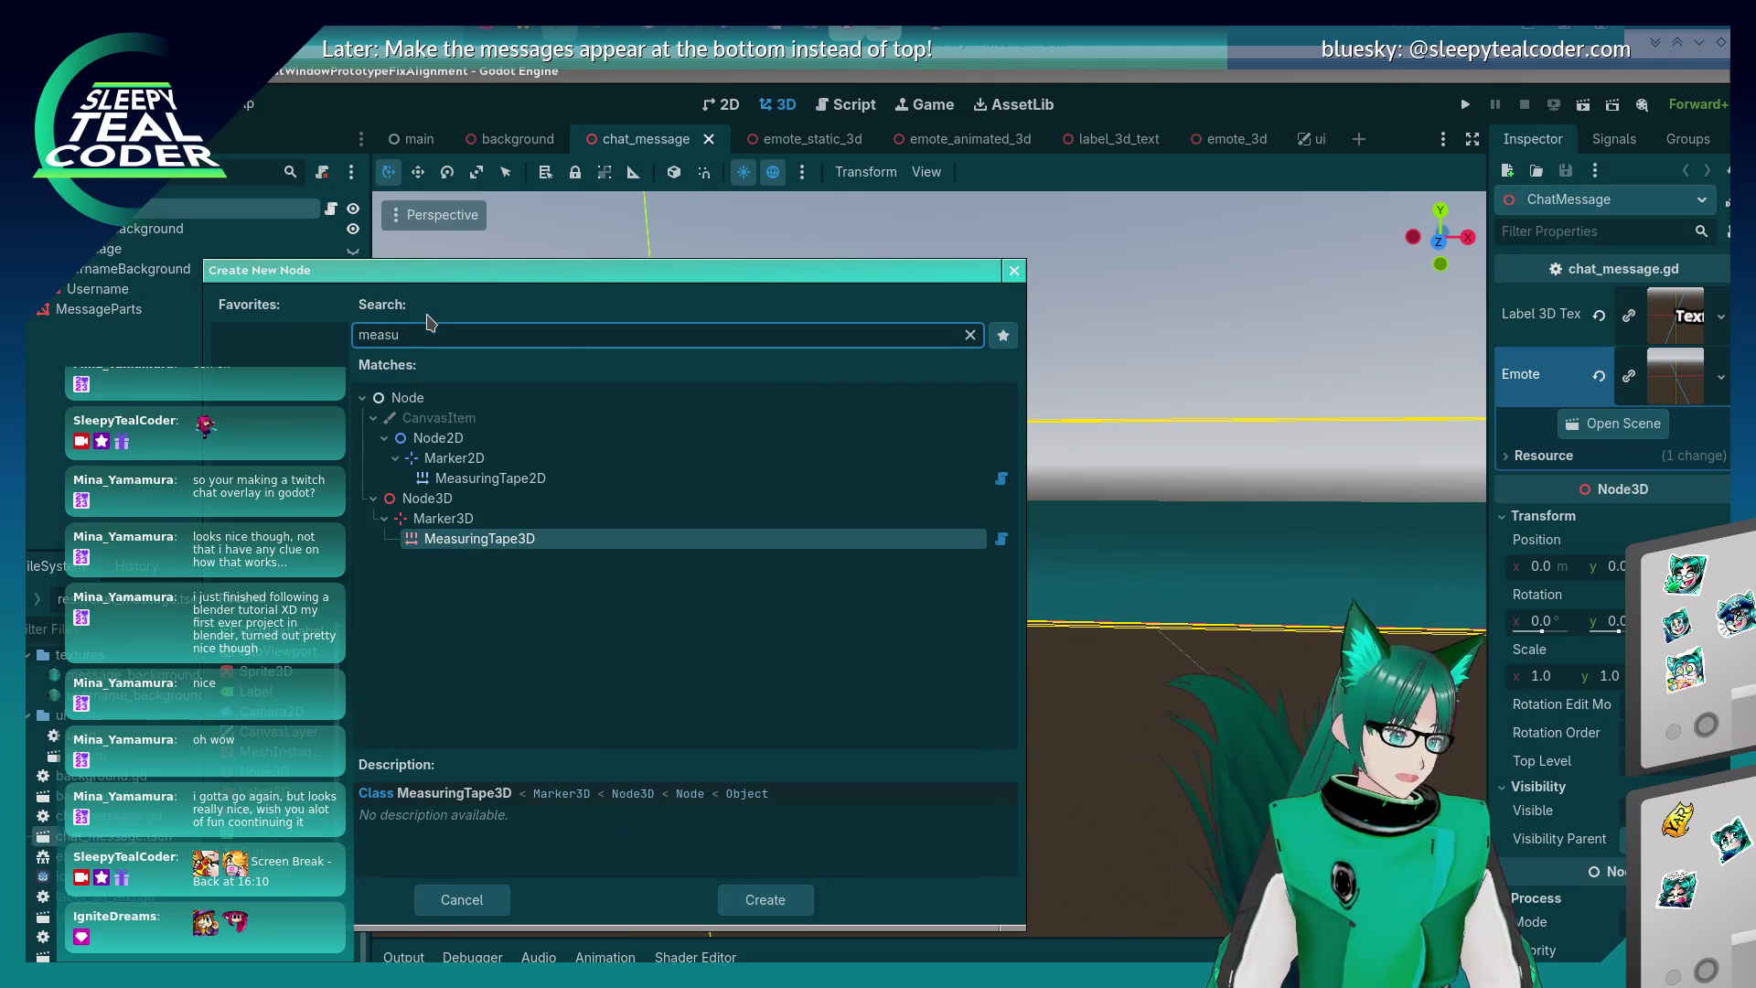
{"action": "double_click", "coordinate": [417, 540]}
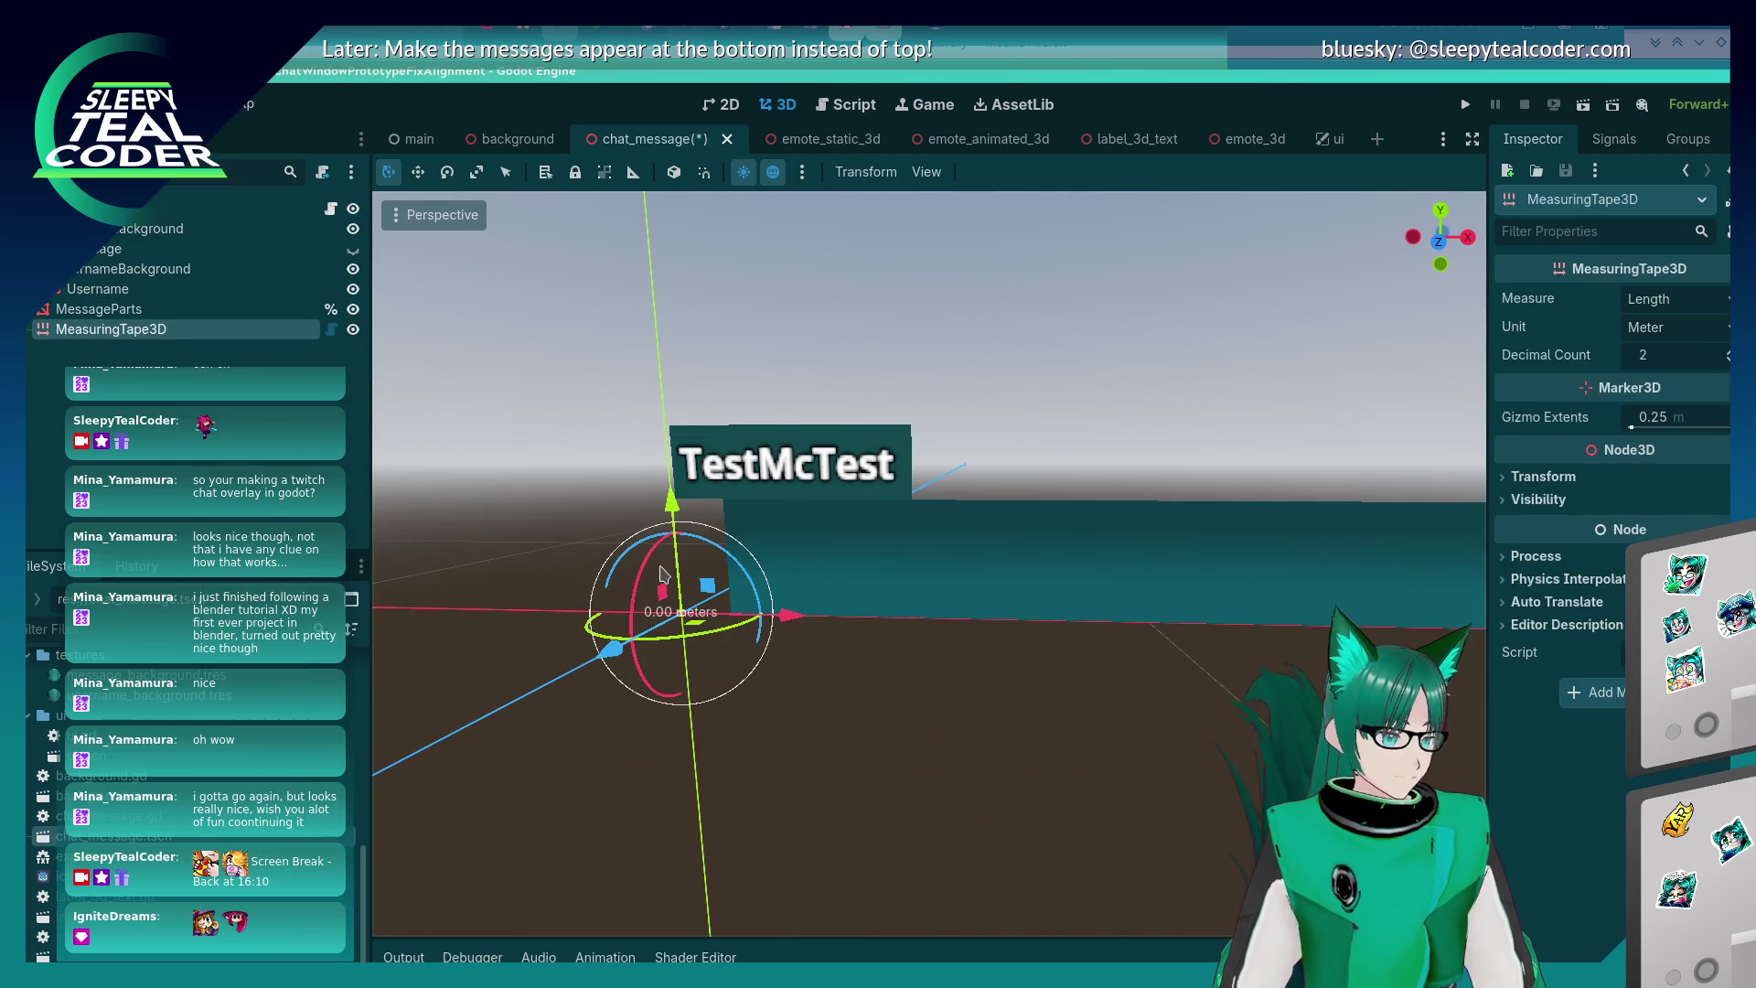
- Stretch the MeasuringTape3D end along X across the message background panel
{"action": "mouse_move", "coordinate": [794, 620]}
{"action": "left_mouse_down"}
{"action": "mouse_move", "coordinate": [851, 622]}
{"action": "mouse_move", "coordinate": [807, 555]}
{"action": "mouse_move", "coordinate": [932, 540]}
{"action": "mouse_move", "coordinate": [718, 329]}
{"action": "mouse_move", "coordinate": [568, 326]}
{"action": "mouse_move", "coordinate": [538, 364]}
{"action": "mouse_move", "coordinate": [490, 676]}
{"action": "mouse_move", "coordinate": [1102, 728]}
{"action": "mouse_move", "coordinate": [1089, 739]}
{"action": "left_mouse_up"}
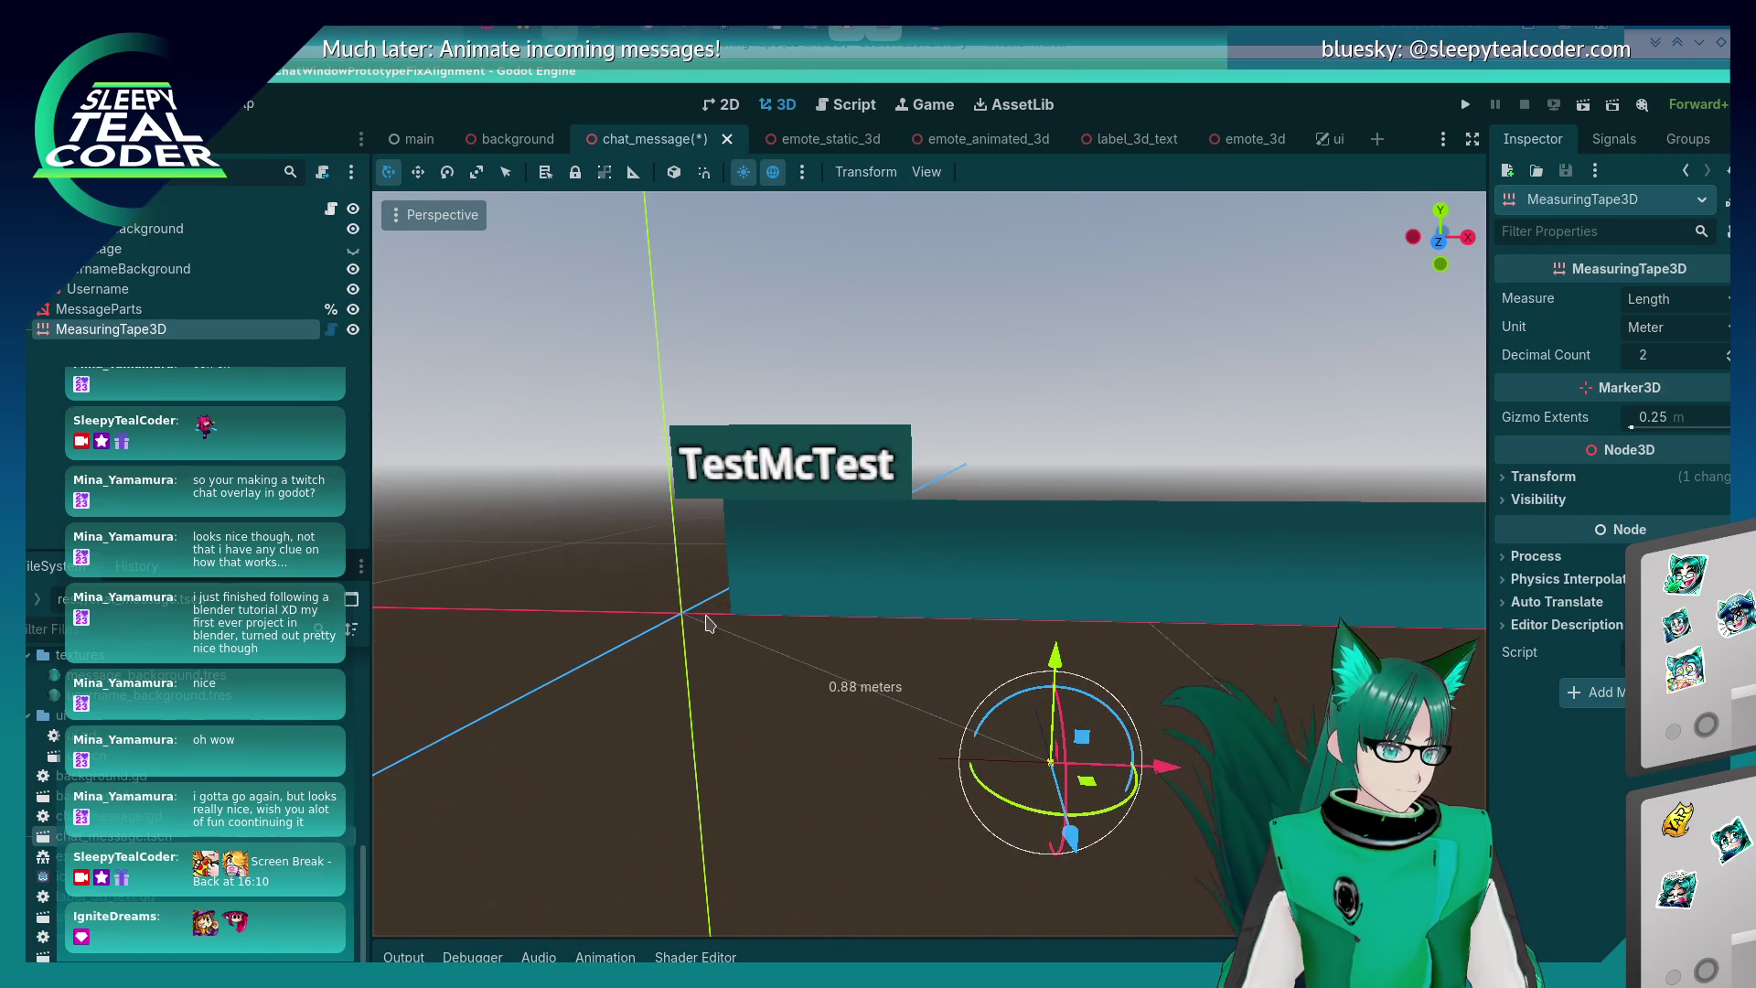
{"action": "left_click", "coordinate": [682, 622]}
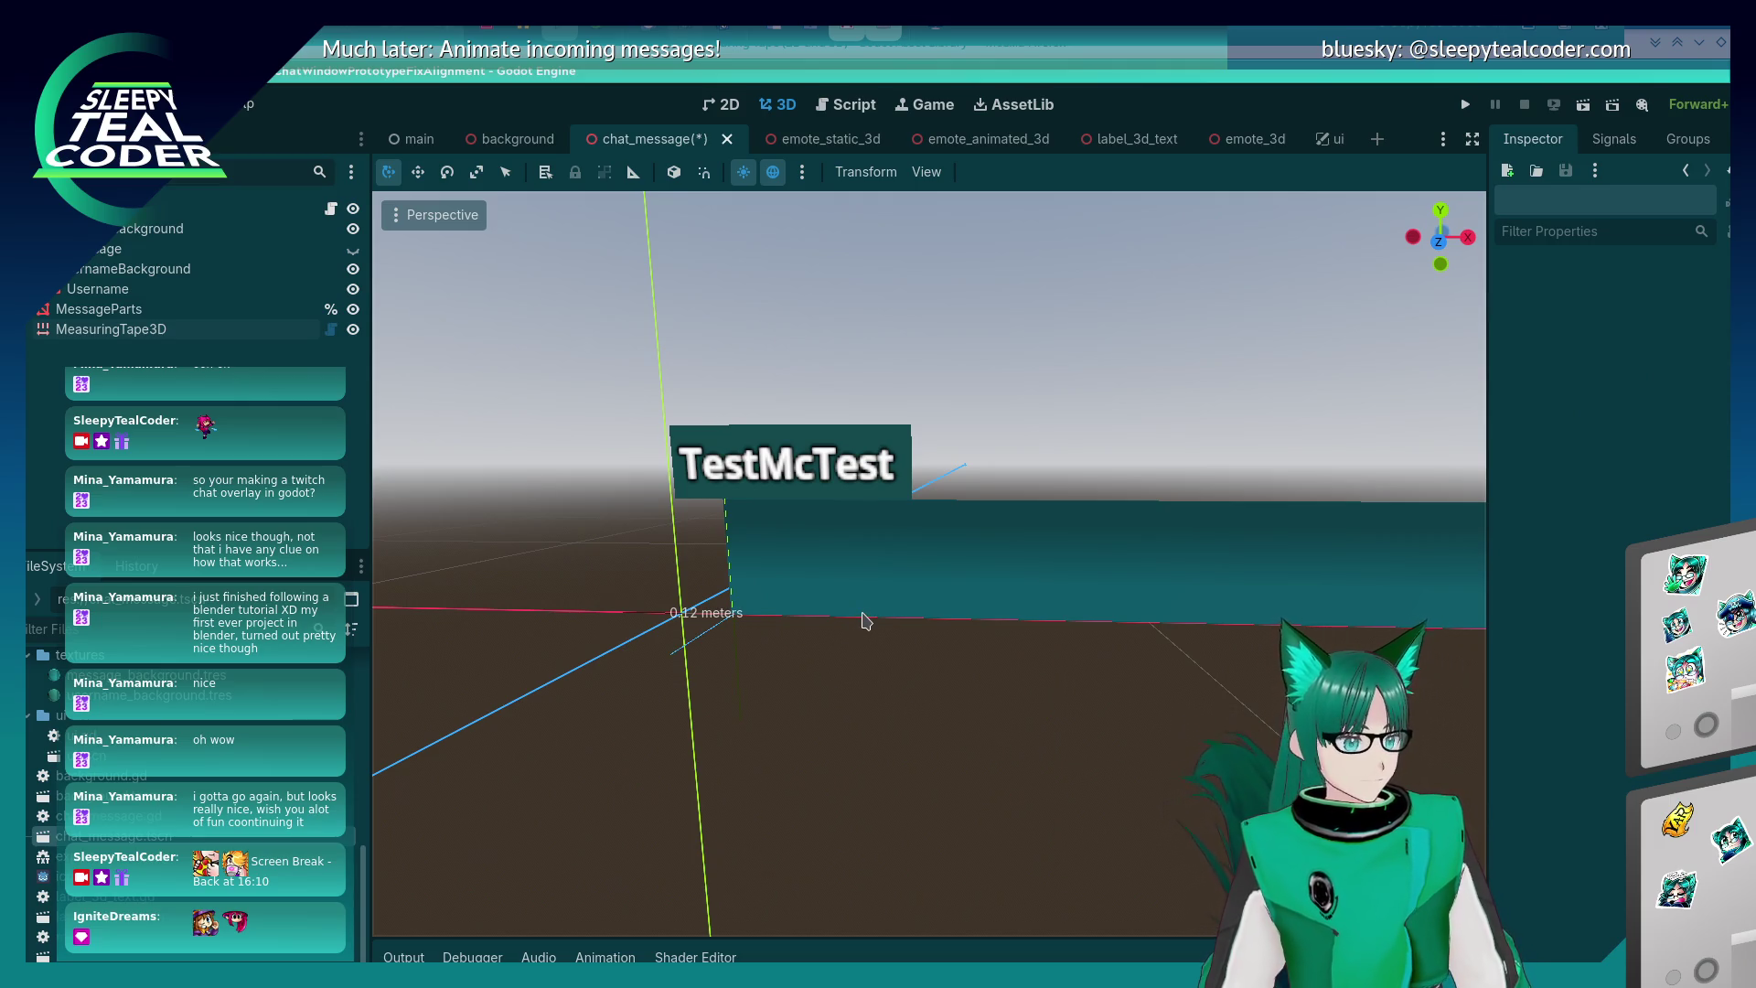
{"action": "left_click", "coordinate": [160, 331]}
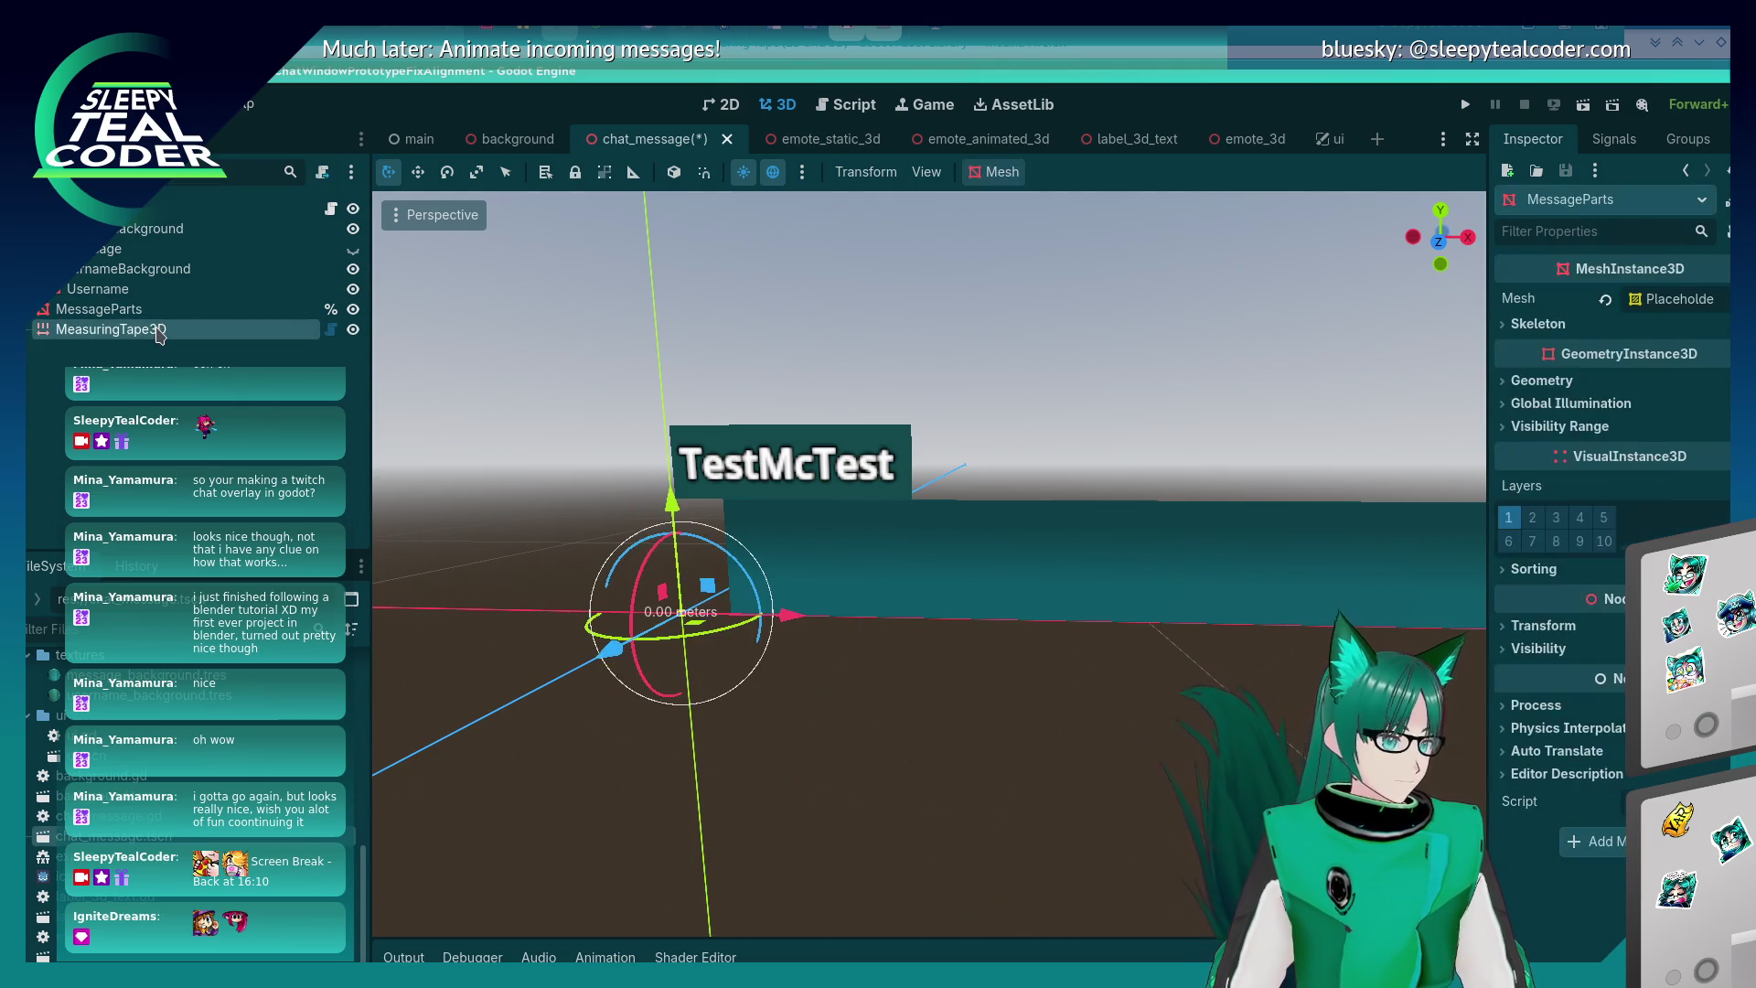
{"action": "mouse_move", "coordinate": [789, 615]}
{"action": "left_mouse_down"}
{"action": "mouse_move", "coordinate": [855, 640]}
{"action": "mouse_move", "coordinate": [1243, 664]}
{"action": "mouse_move", "coordinate": [815, 314]}
{"action": "mouse_move", "coordinate": [674, 329]}
{"action": "mouse_move", "coordinate": [787, 585]}
{"action": "mouse_move", "coordinate": [1139, 468]}
{"action": "mouse_move", "coordinate": [1250, 475]}
{"action": "mouse_move", "coordinate": [777, 443]}
{"action": "mouse_move", "coordinate": [1252, 475]}
{"action": "mouse_move", "coordinate": [1234, 474]}
{"action": "left_mouse_up"}
- Try setting MessageBackground Position x to 0, then undo it
{"action": "left_click", "coordinate": [922, 577]}
{"action": "left_click_drag", "start_coordinate": [922, 577], "coordinate": [908, 575]}
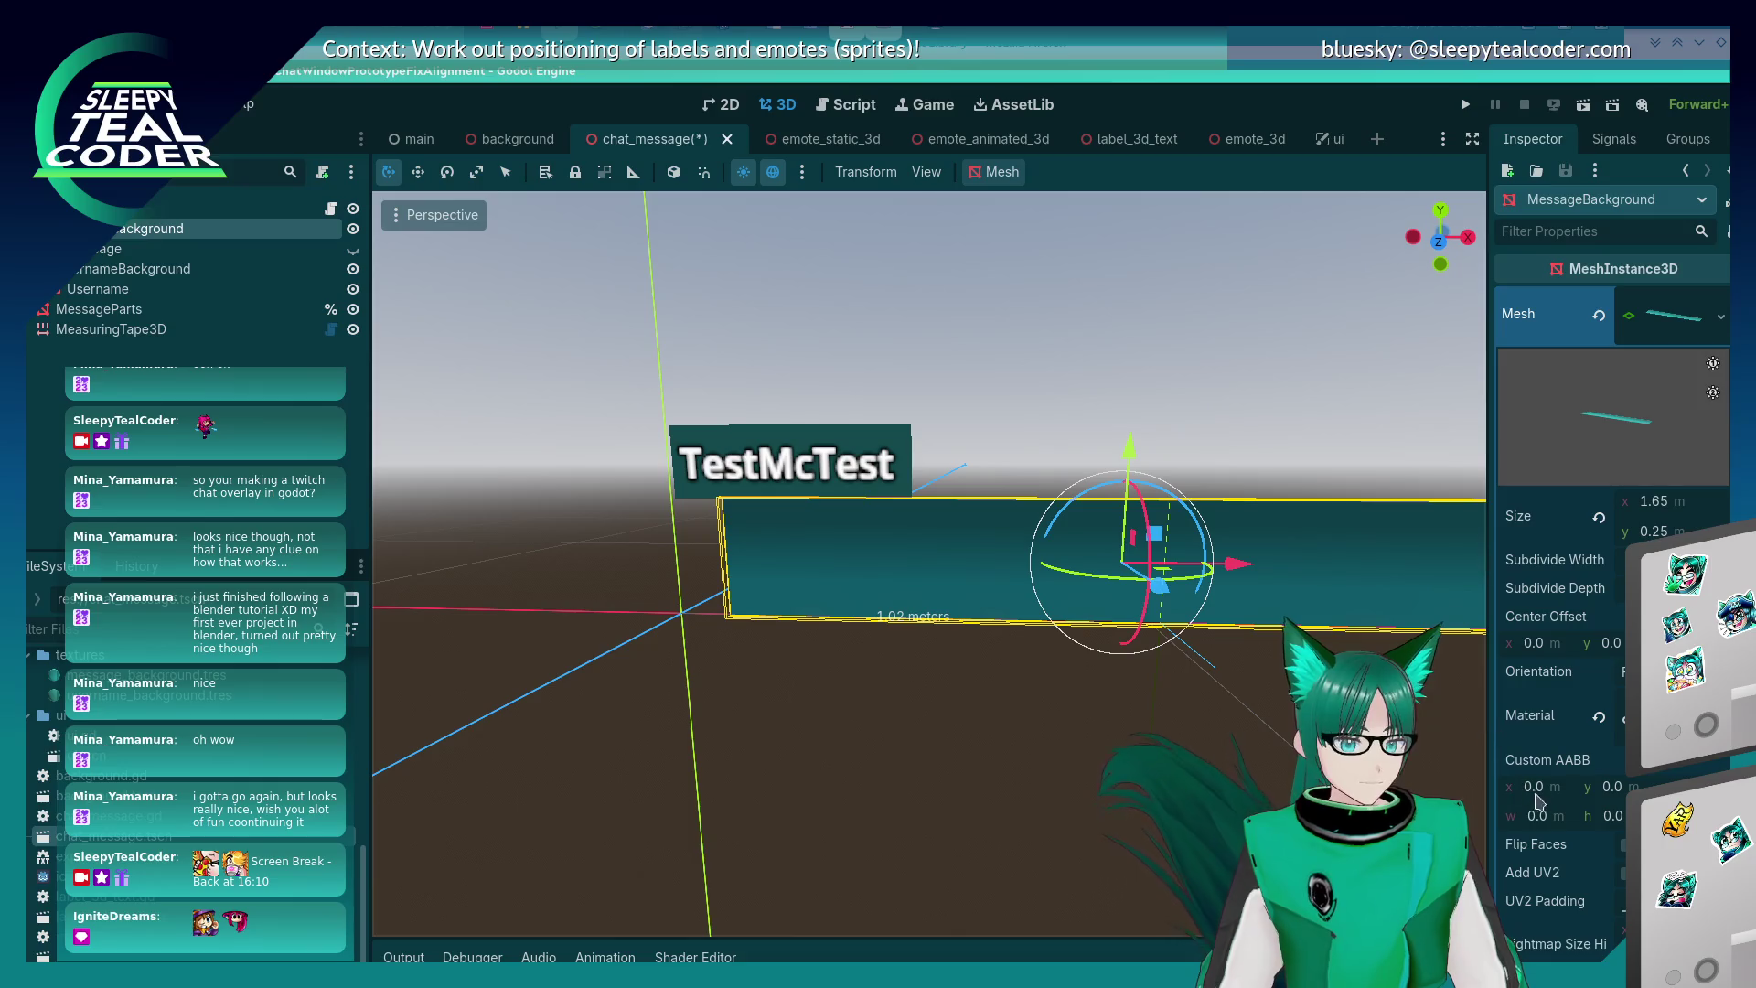
{"action": "scroll", "coordinate": [1554, 868], "scroll_direction": "down", "scroll_amount": 10}
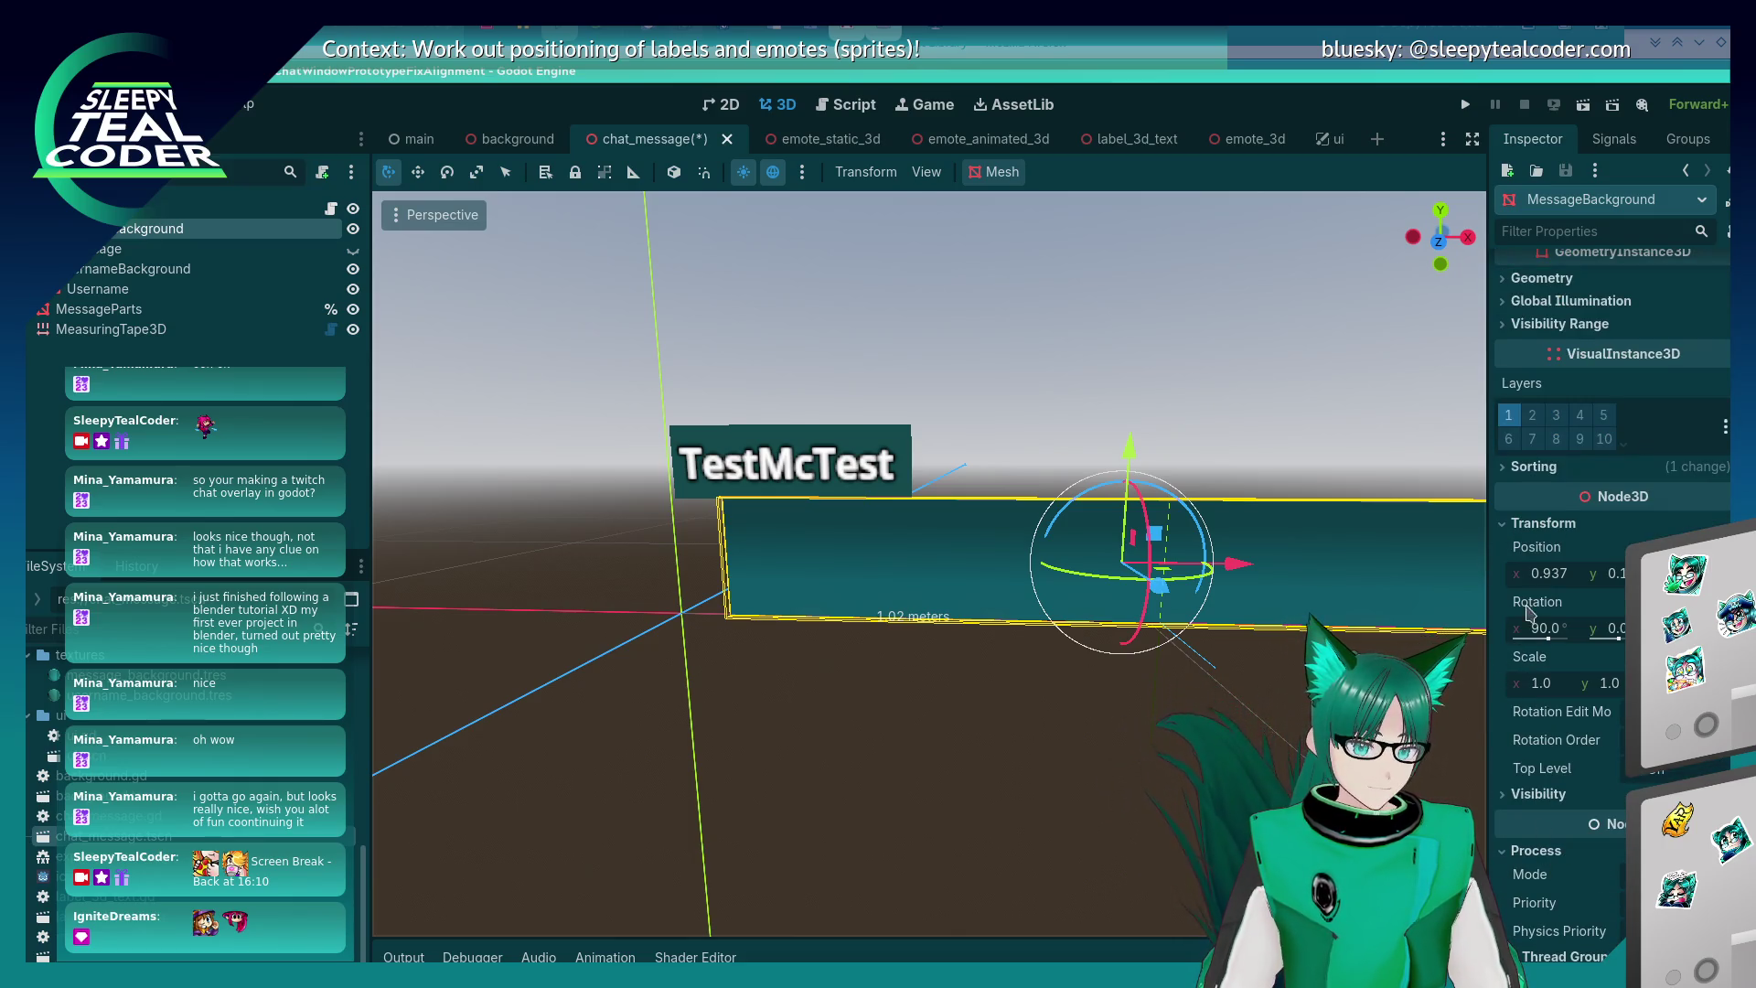
{"action": "left_click", "coordinate": [1549, 574]}
{"action": "type", "text": "0"}
{"action": "key", "text": "Return"}
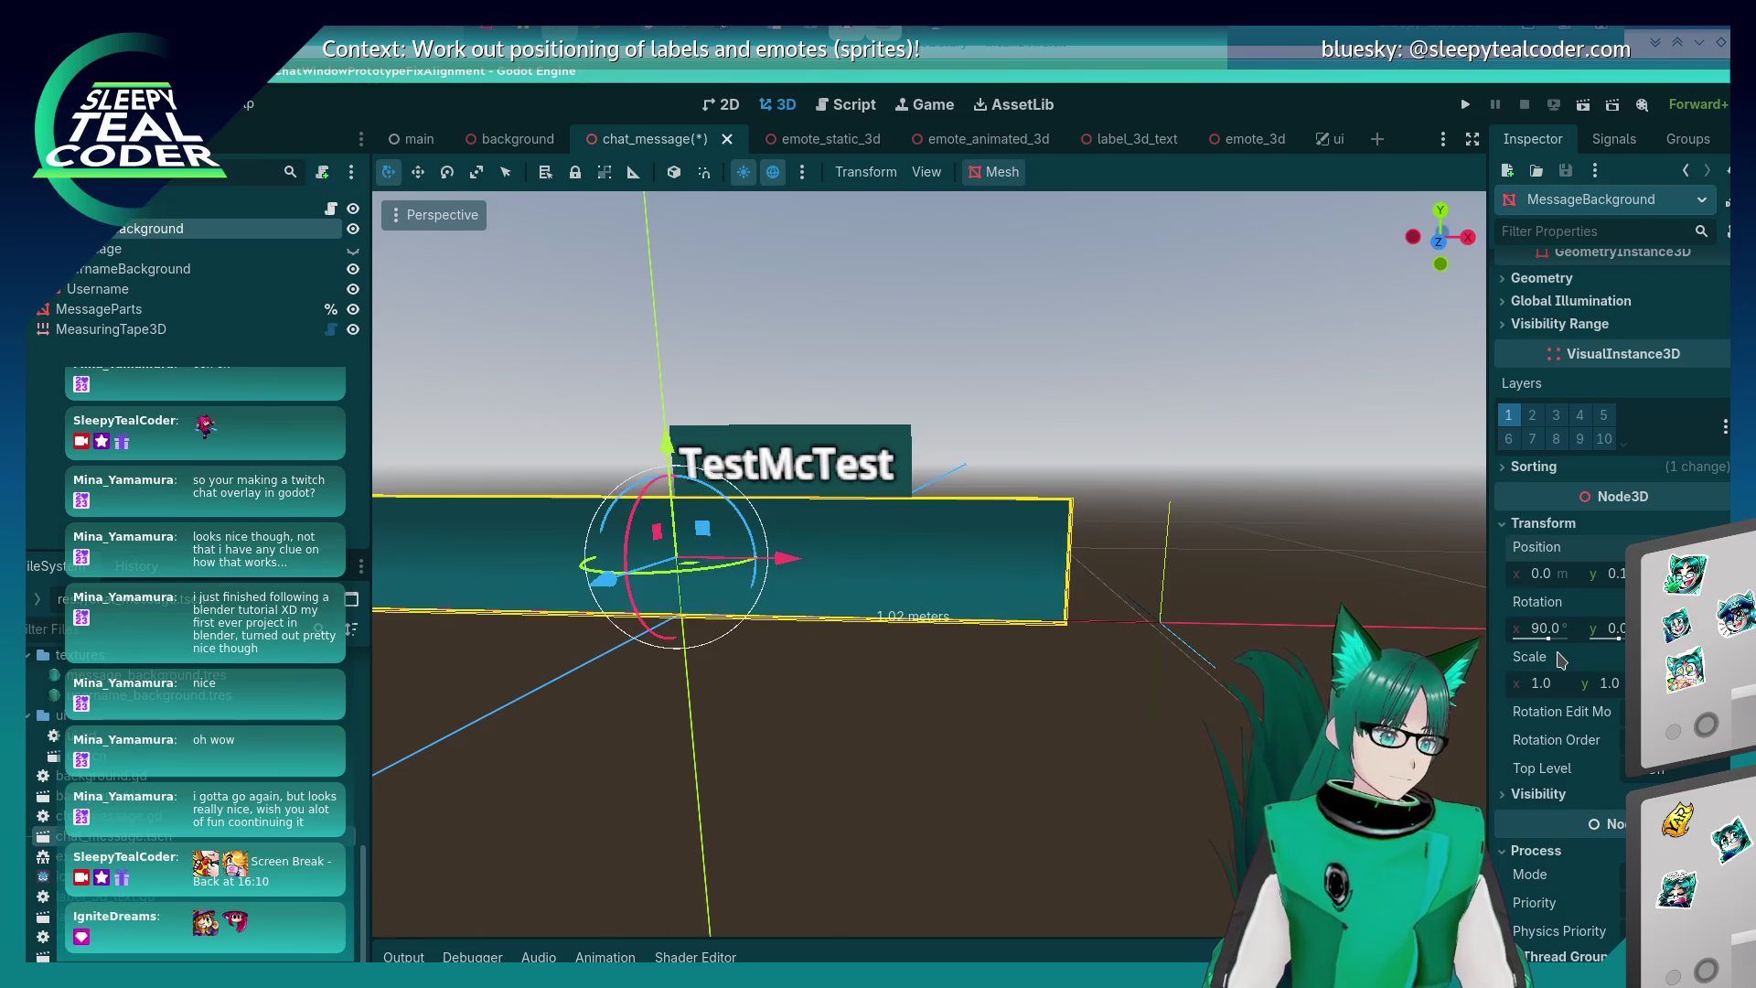
{"action": "key", "text": "ctrl+z"}
- Raise the measuring tape's end upward so it reads 1.16 meters
{"action": "left_click", "coordinate": [812, 704]}
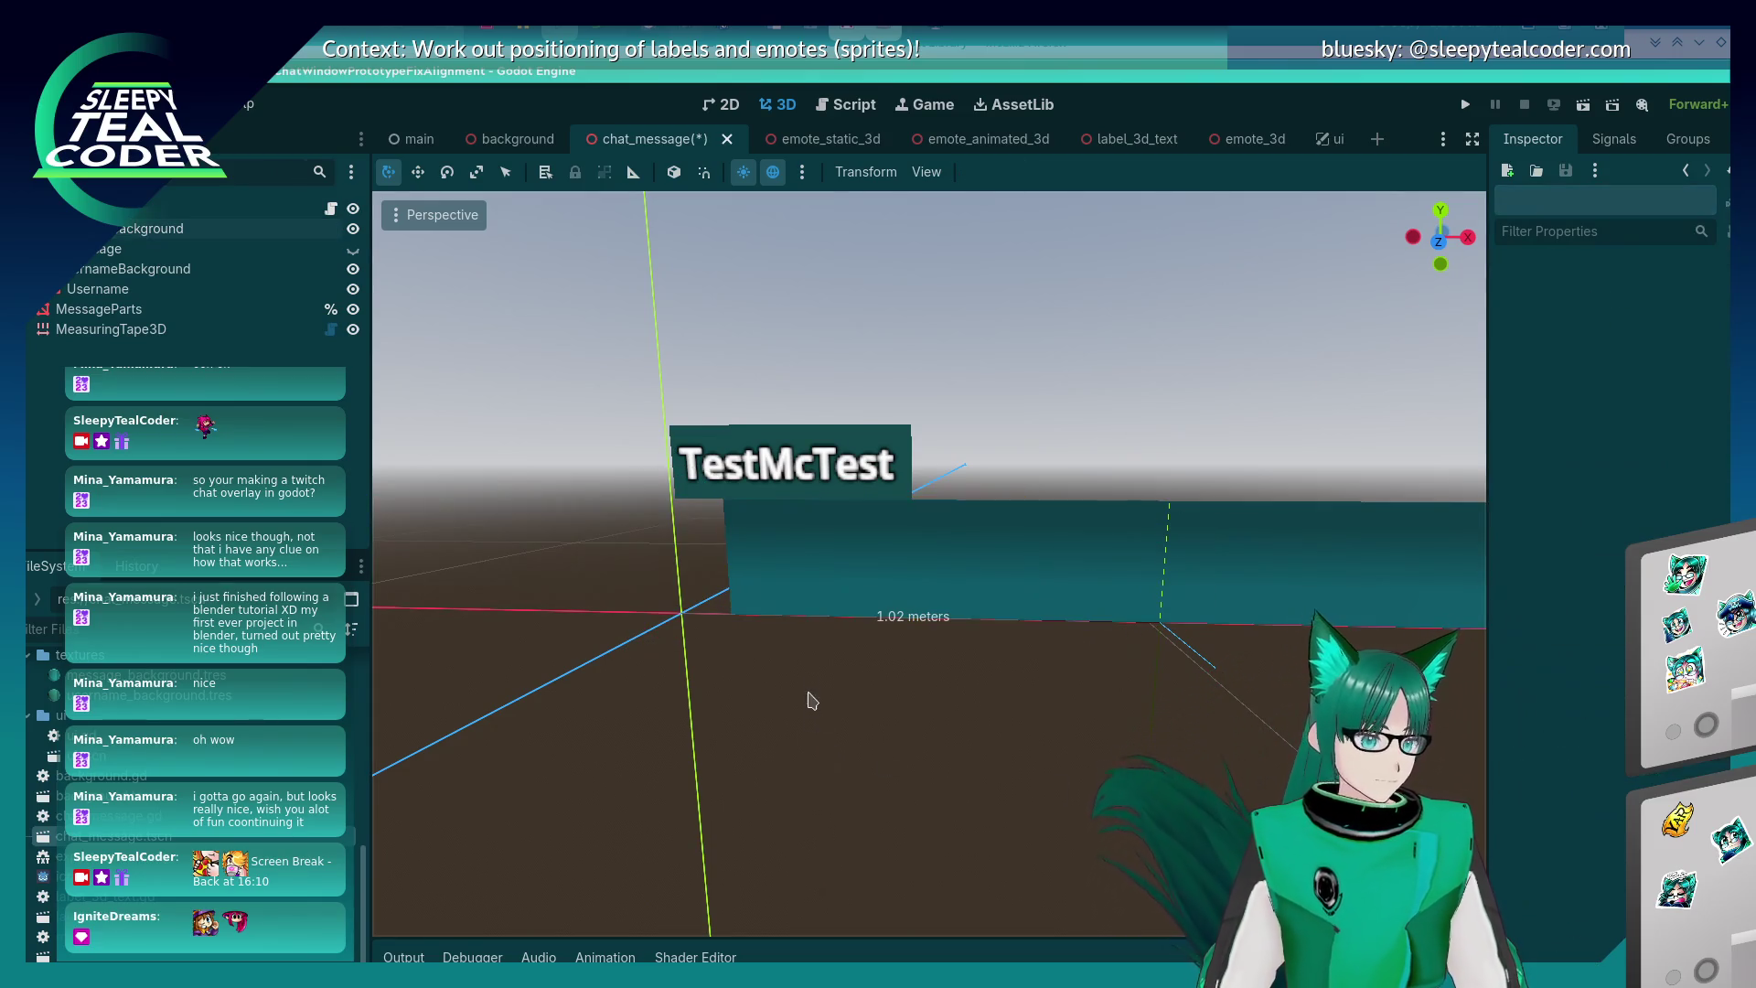
{"action": "left_click", "coordinate": [131, 337]}
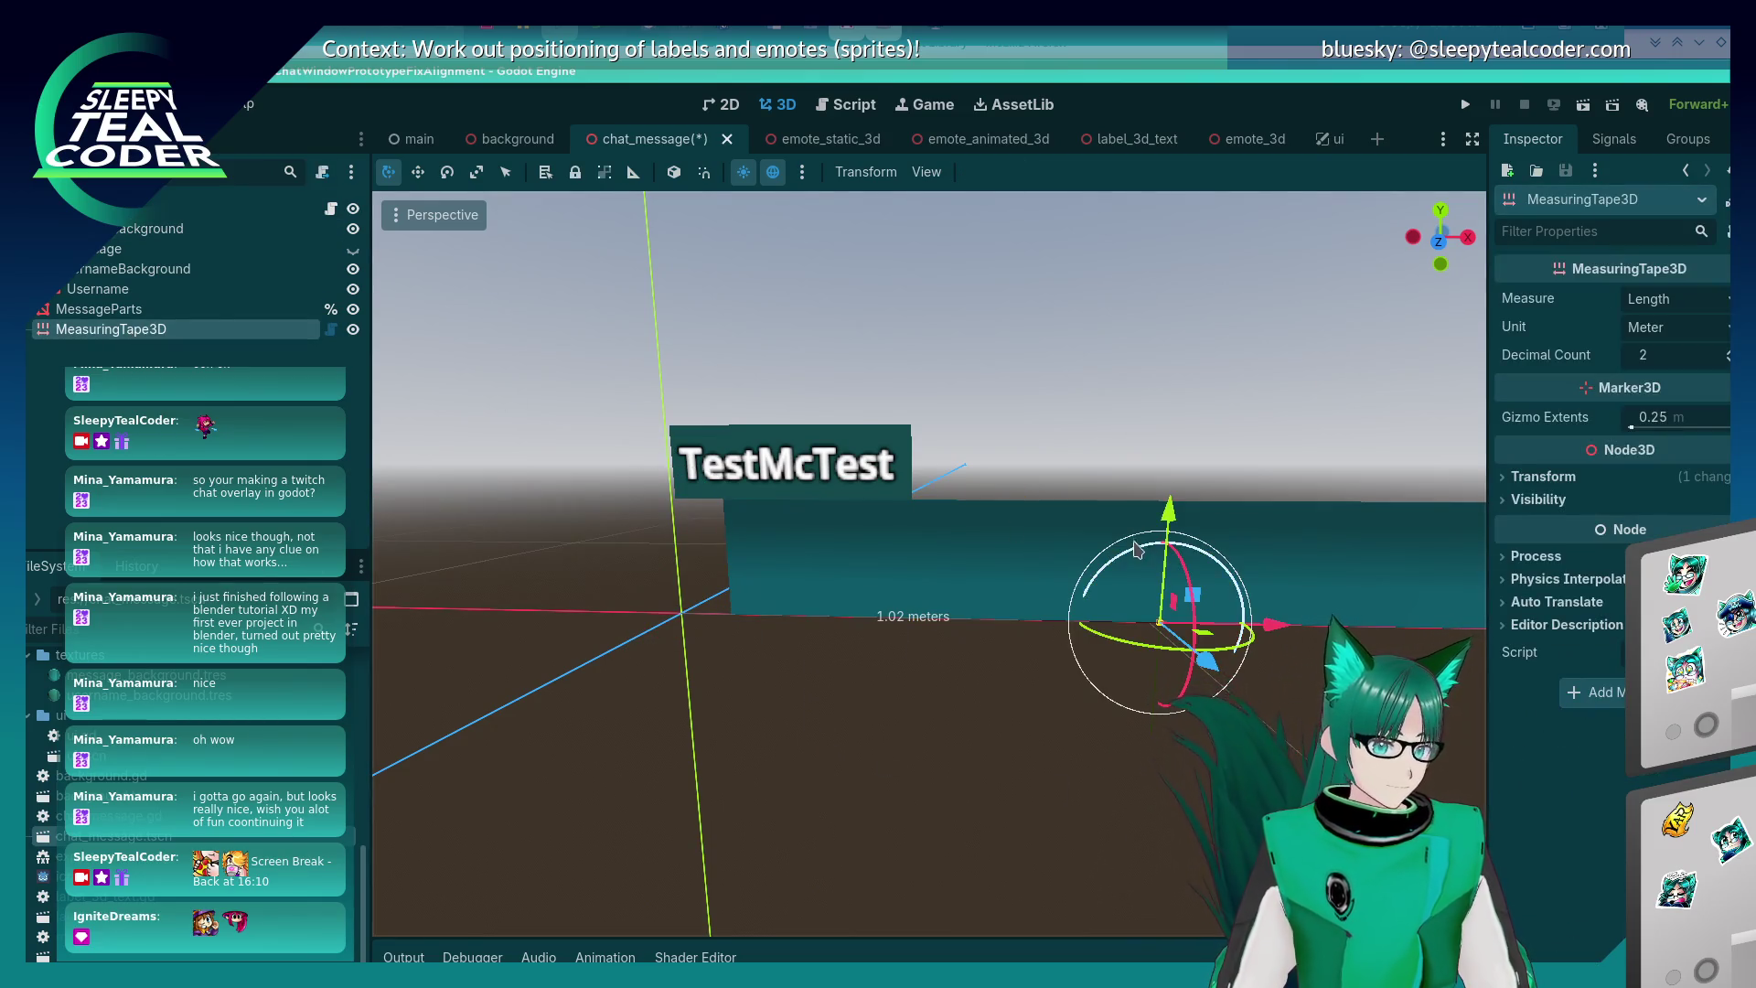
{"action": "mouse_move", "coordinate": [1170, 515]}
{"action": "left_mouse_down"}
{"action": "mouse_move", "coordinate": [1143, 292]}
{"action": "mouse_move", "coordinate": [1178, 208]}
{"action": "left_mouse_up"}
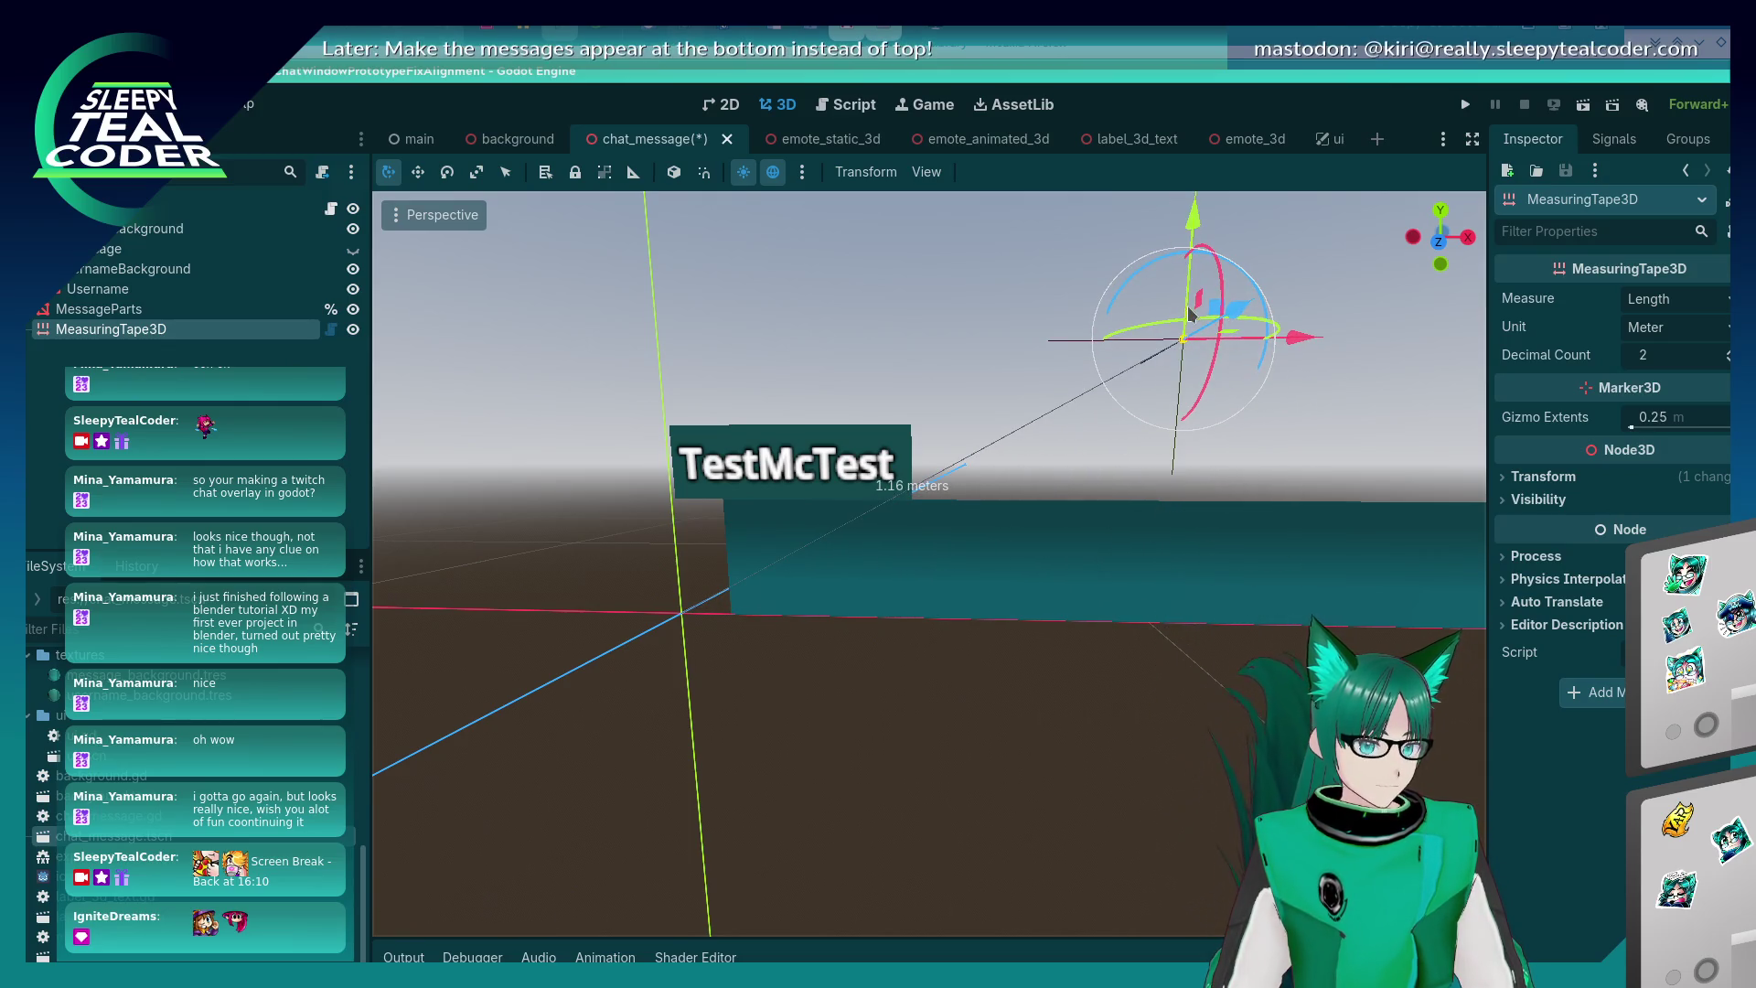
{"action": "left_click", "coordinate": [1670, 302]}
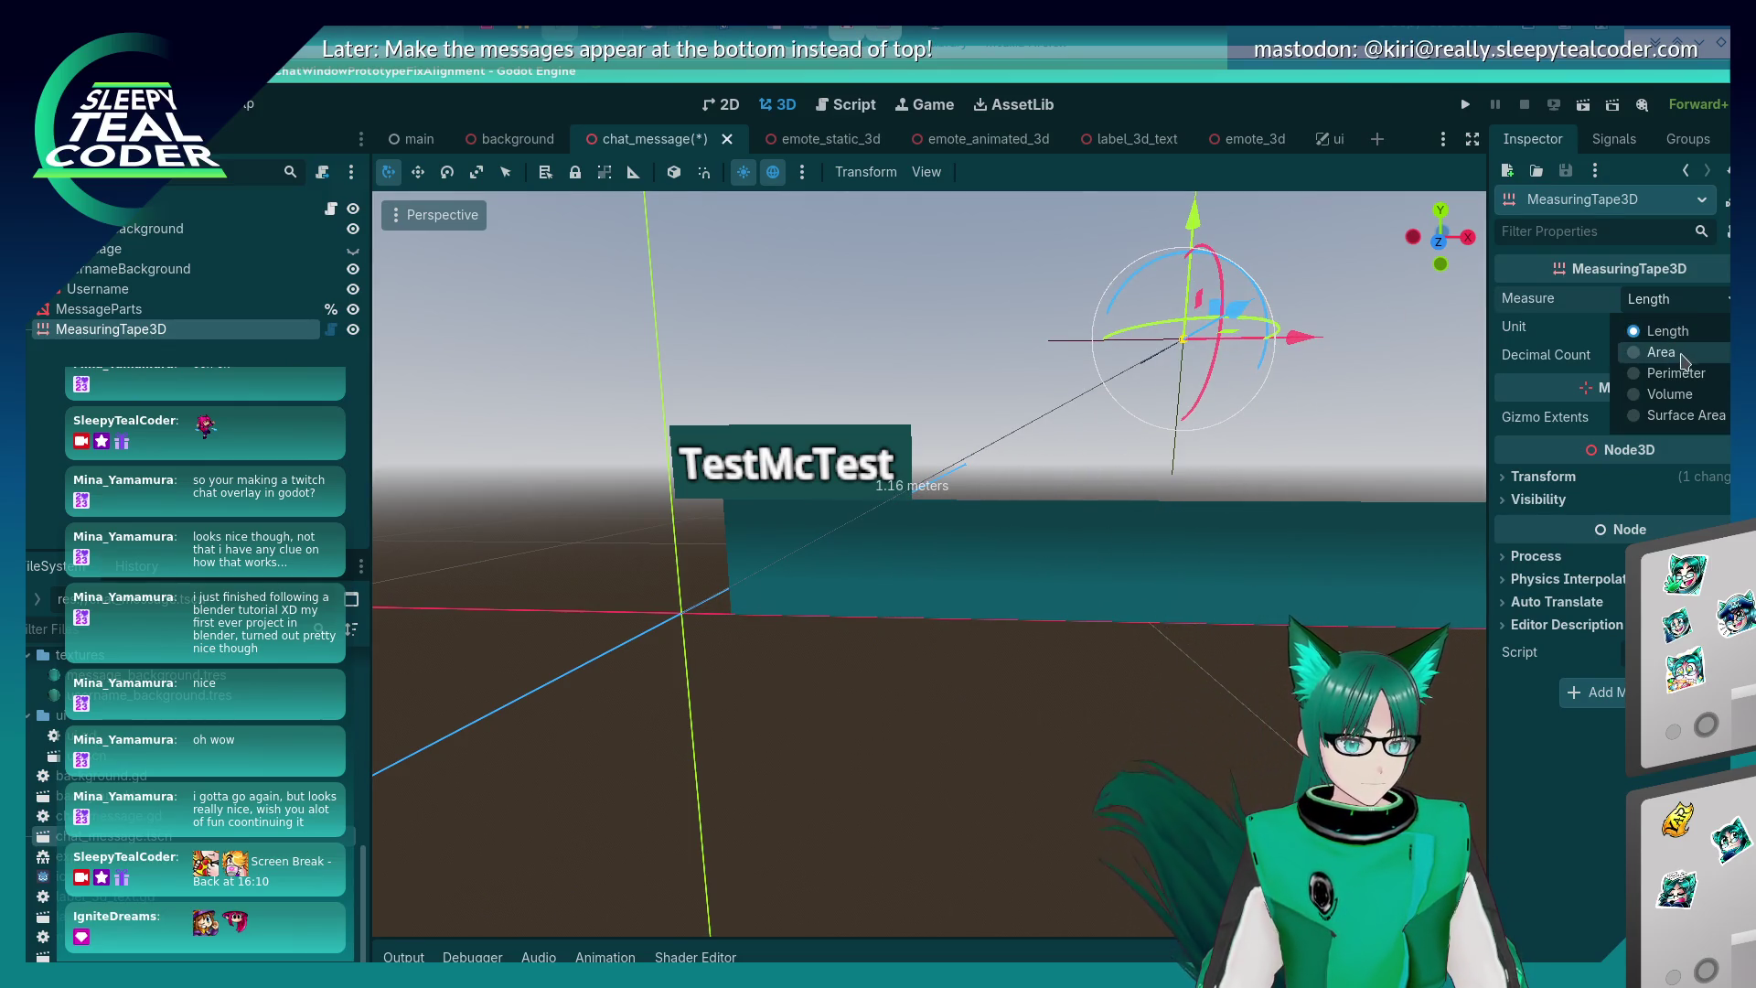
- Try the tape's Area measurement mode, then switch it back to Length
{"action": "left_click", "coordinate": [1682, 361]}
{"action": "mouse_move", "coordinate": [1302, 336]}
{"action": "left_mouse_down"}
{"action": "mouse_move", "coordinate": [1333, 342]}
{"action": "mouse_move", "coordinate": [1280, 342]}
{"action": "left_mouse_up"}
{"action": "left_click_drag", "start_coordinate": [1160, 224], "coordinate": [1145, 393]}
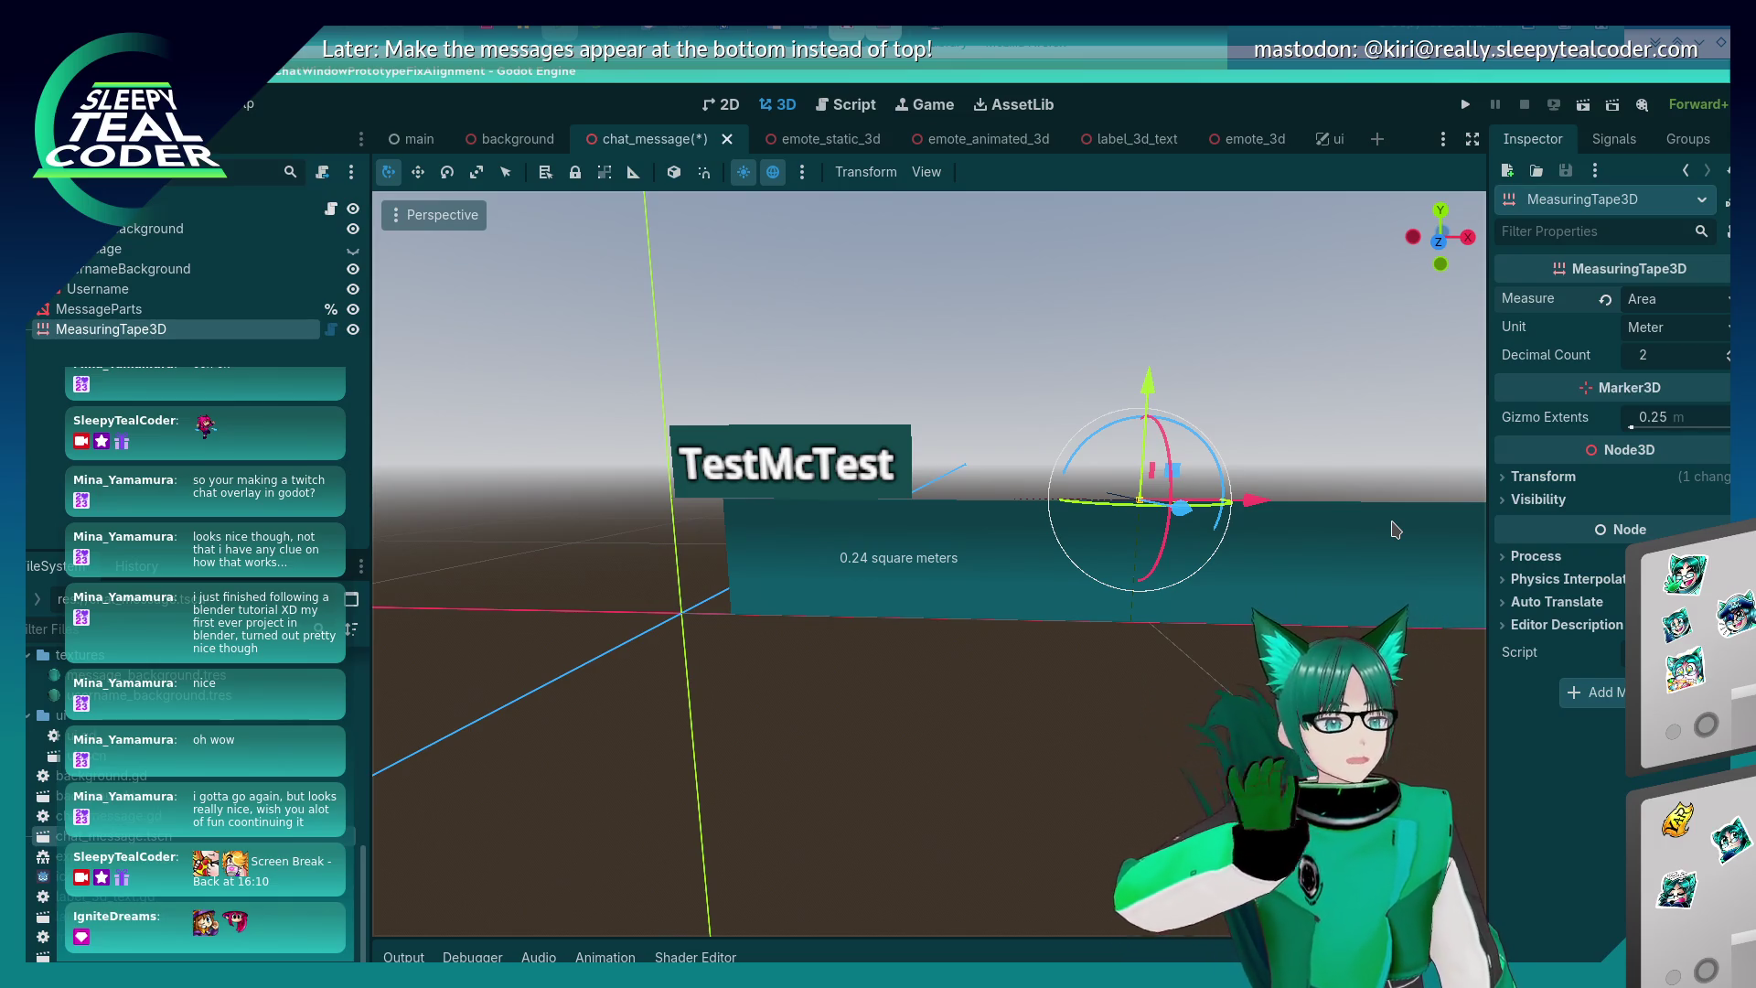
{"action": "scroll", "coordinate": [1298, 677], "scroll_direction": "down", "scroll_amount": 4}
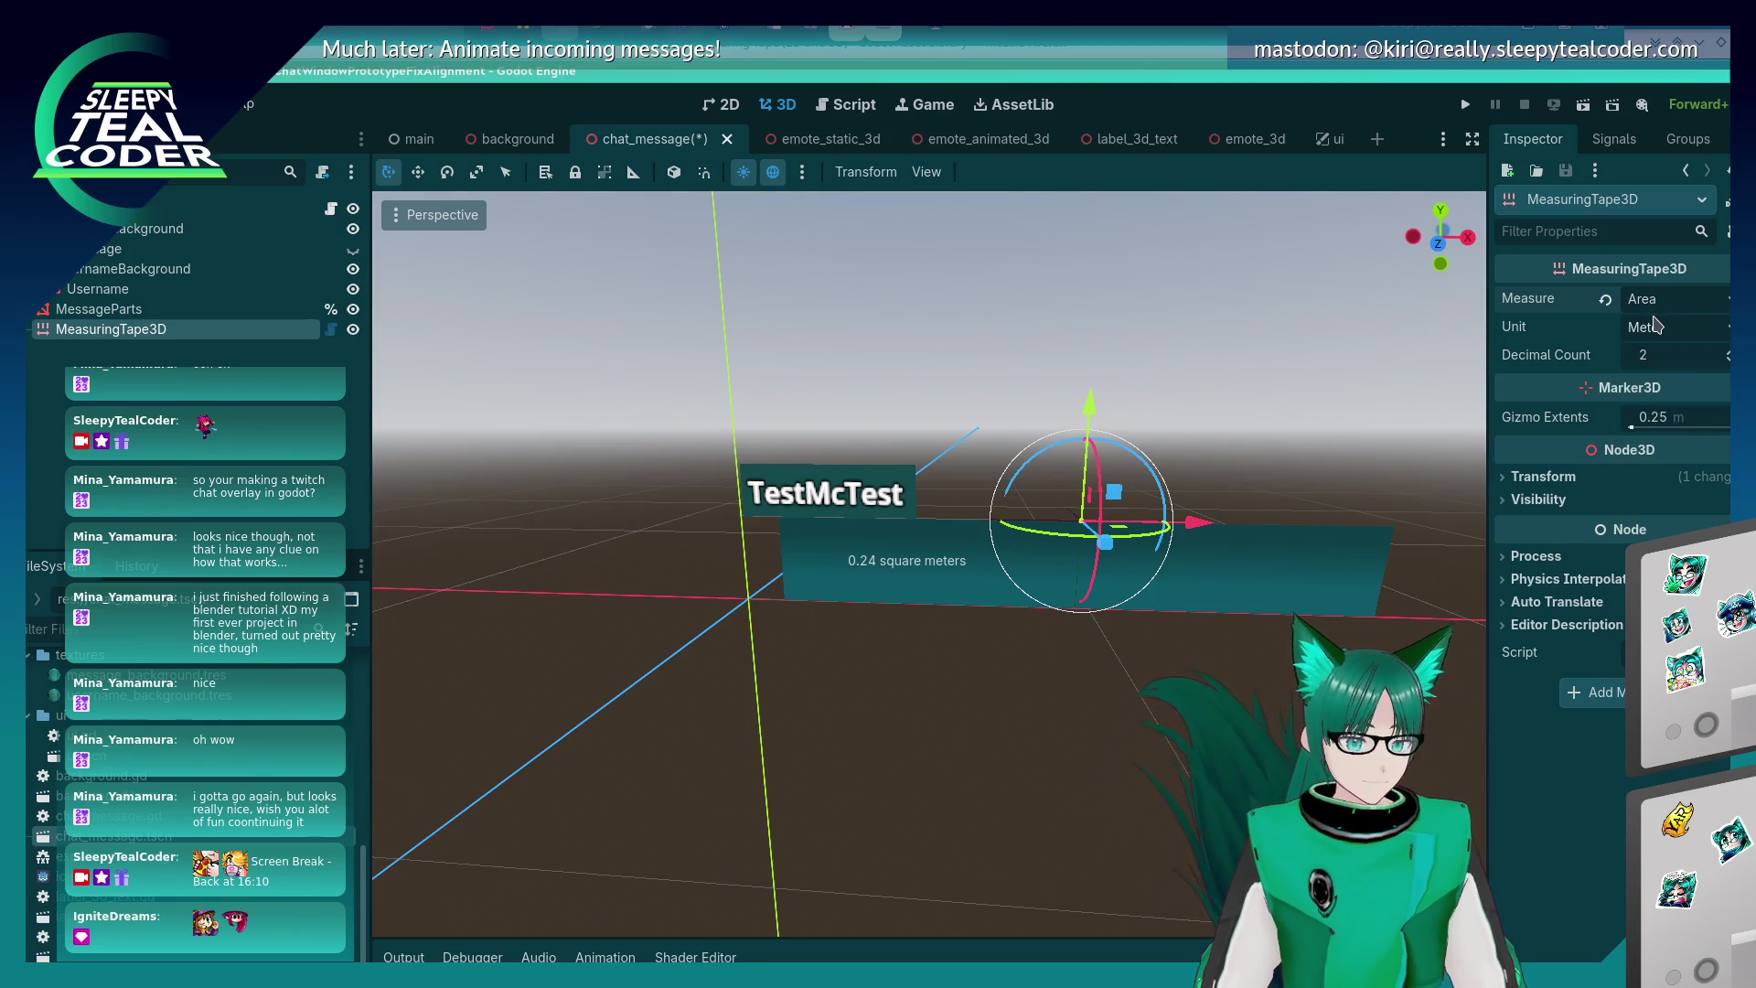
{"action": "left_click", "coordinate": [1652, 301]}
{"action": "left_click", "coordinate": [1653, 332]}
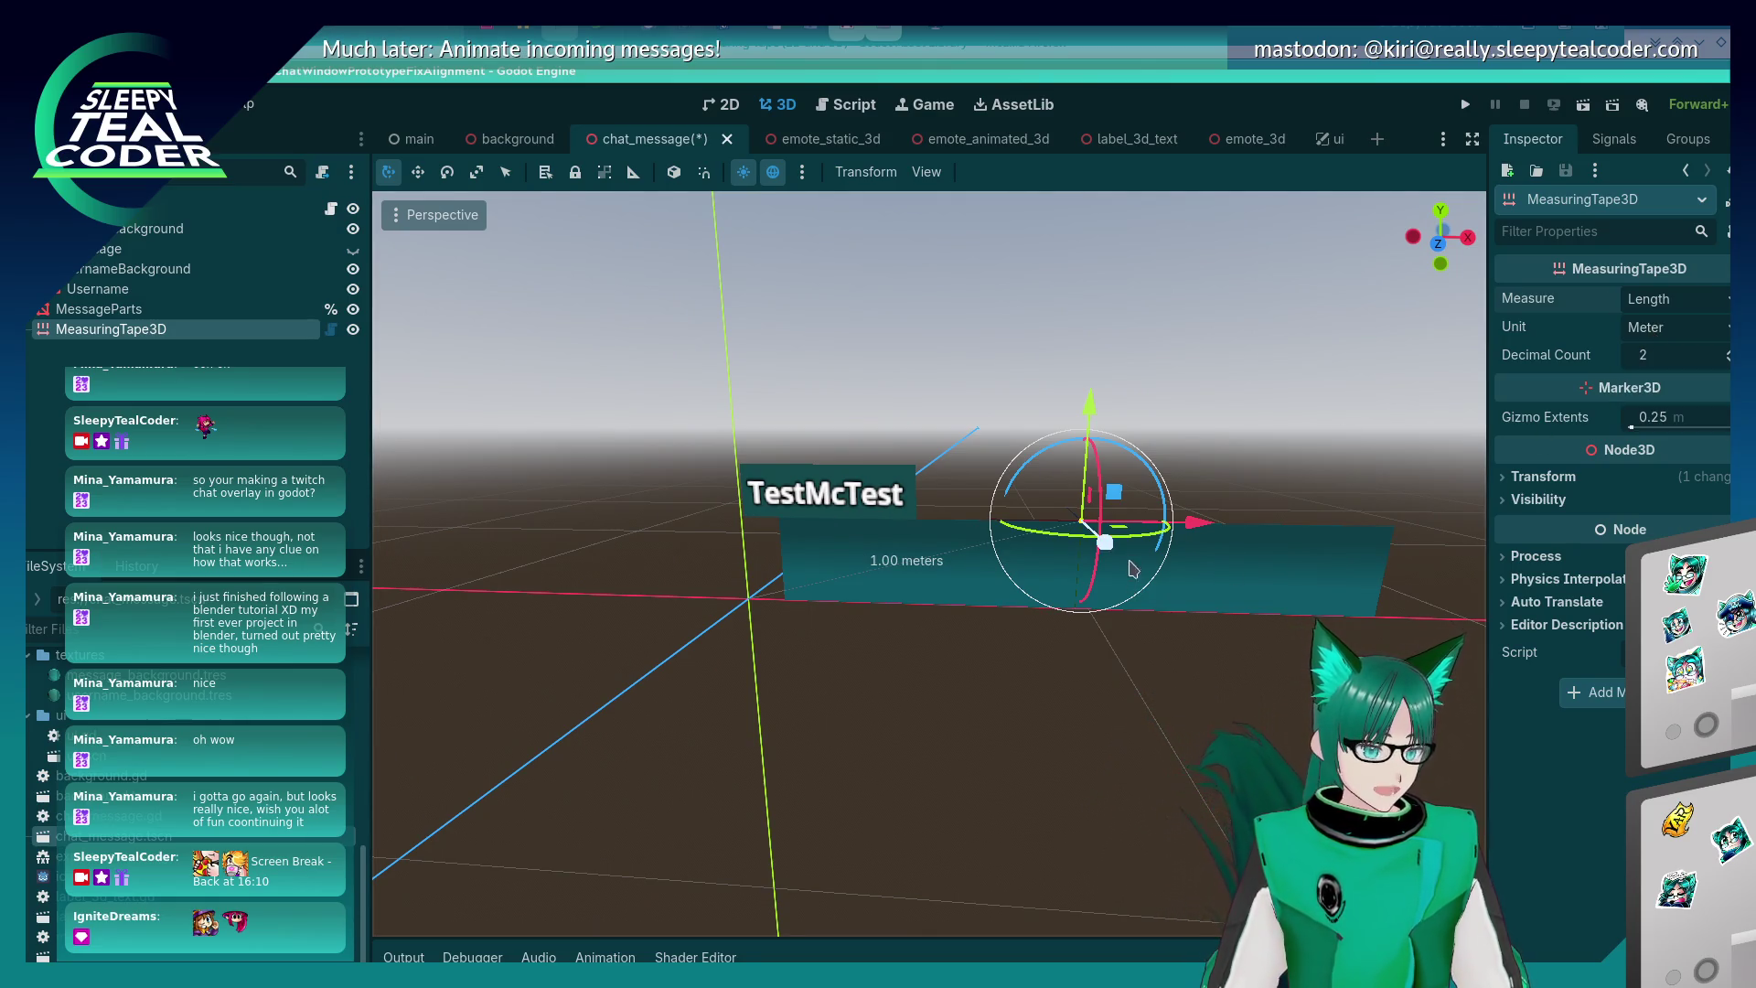
- Extend the tape right and shift MessageBackground left to line them up
{"action": "mouse_move", "coordinate": [1183, 530]}
{"action": "left_mouse_down"}
{"action": "mouse_move", "coordinate": [1508, 537]}
{"action": "mouse_move", "coordinate": [1450, 432]}
{"action": "mouse_move", "coordinate": [1444, 518]}
{"action": "left_mouse_up"}
{"action": "left_click", "coordinate": [1114, 595]}
{"action": "left_click_drag", "start_coordinate": [1218, 576], "coordinate": [1143, 568]}
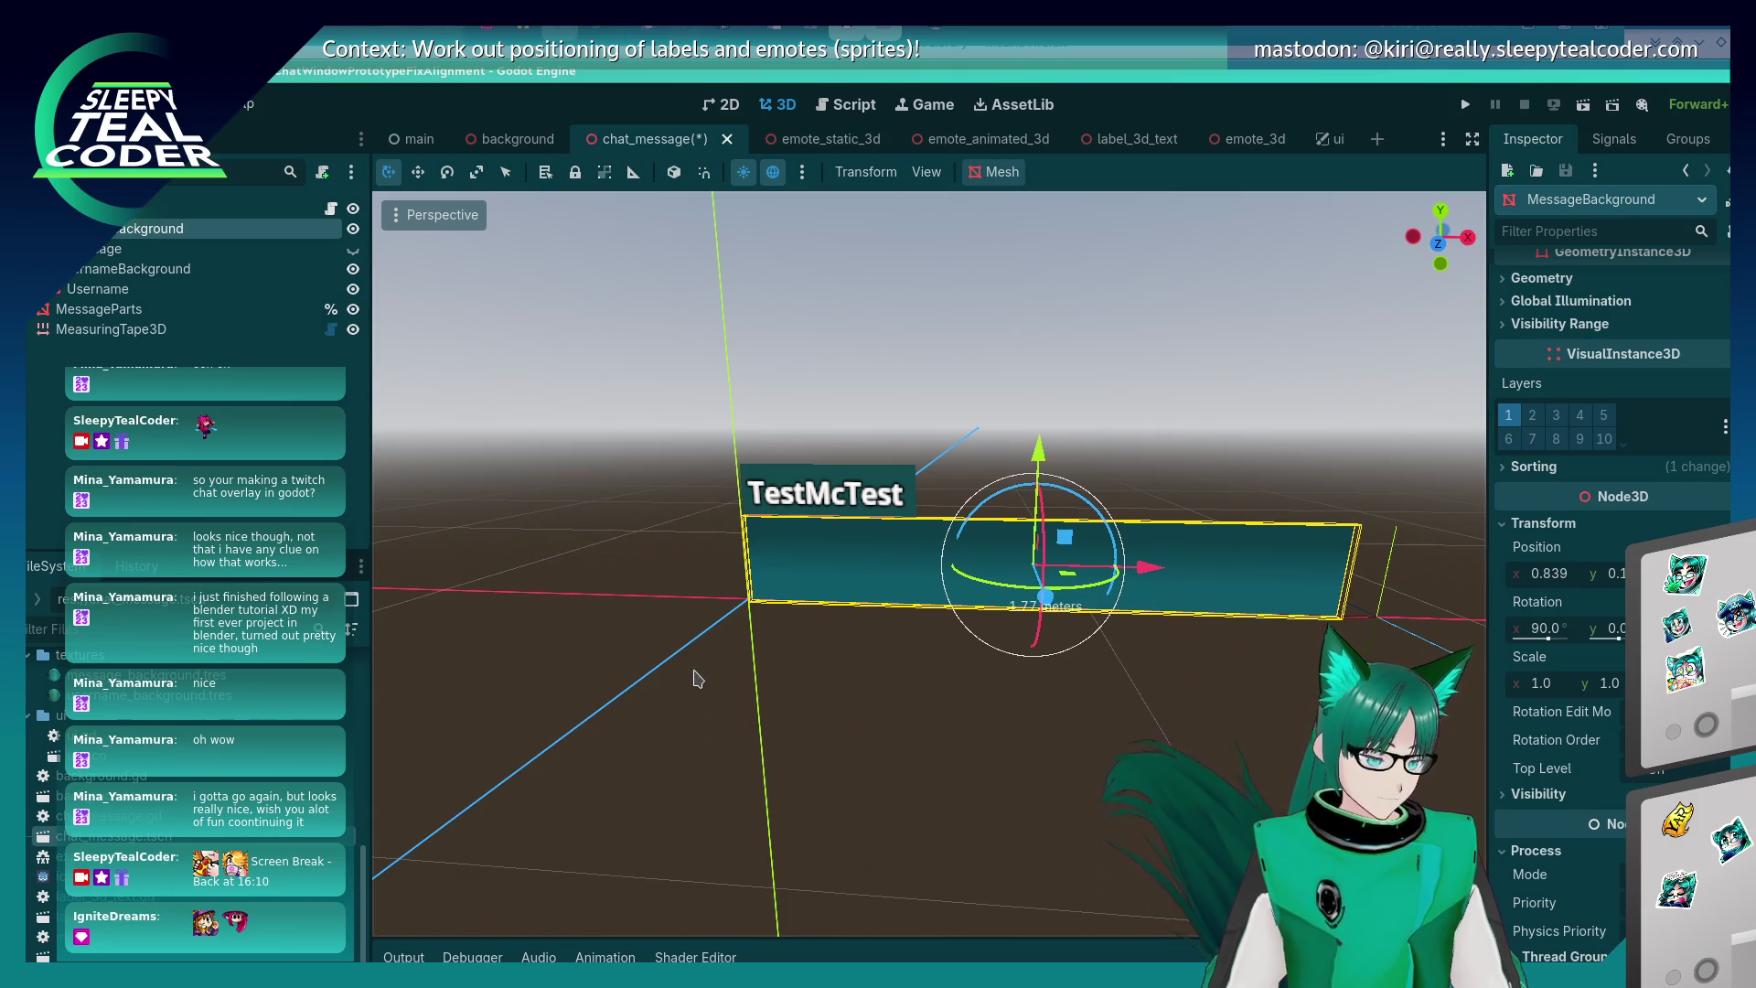
{"action": "left_click", "coordinate": [695, 674]}
{"action": "left_click", "coordinate": [1194, 588]}
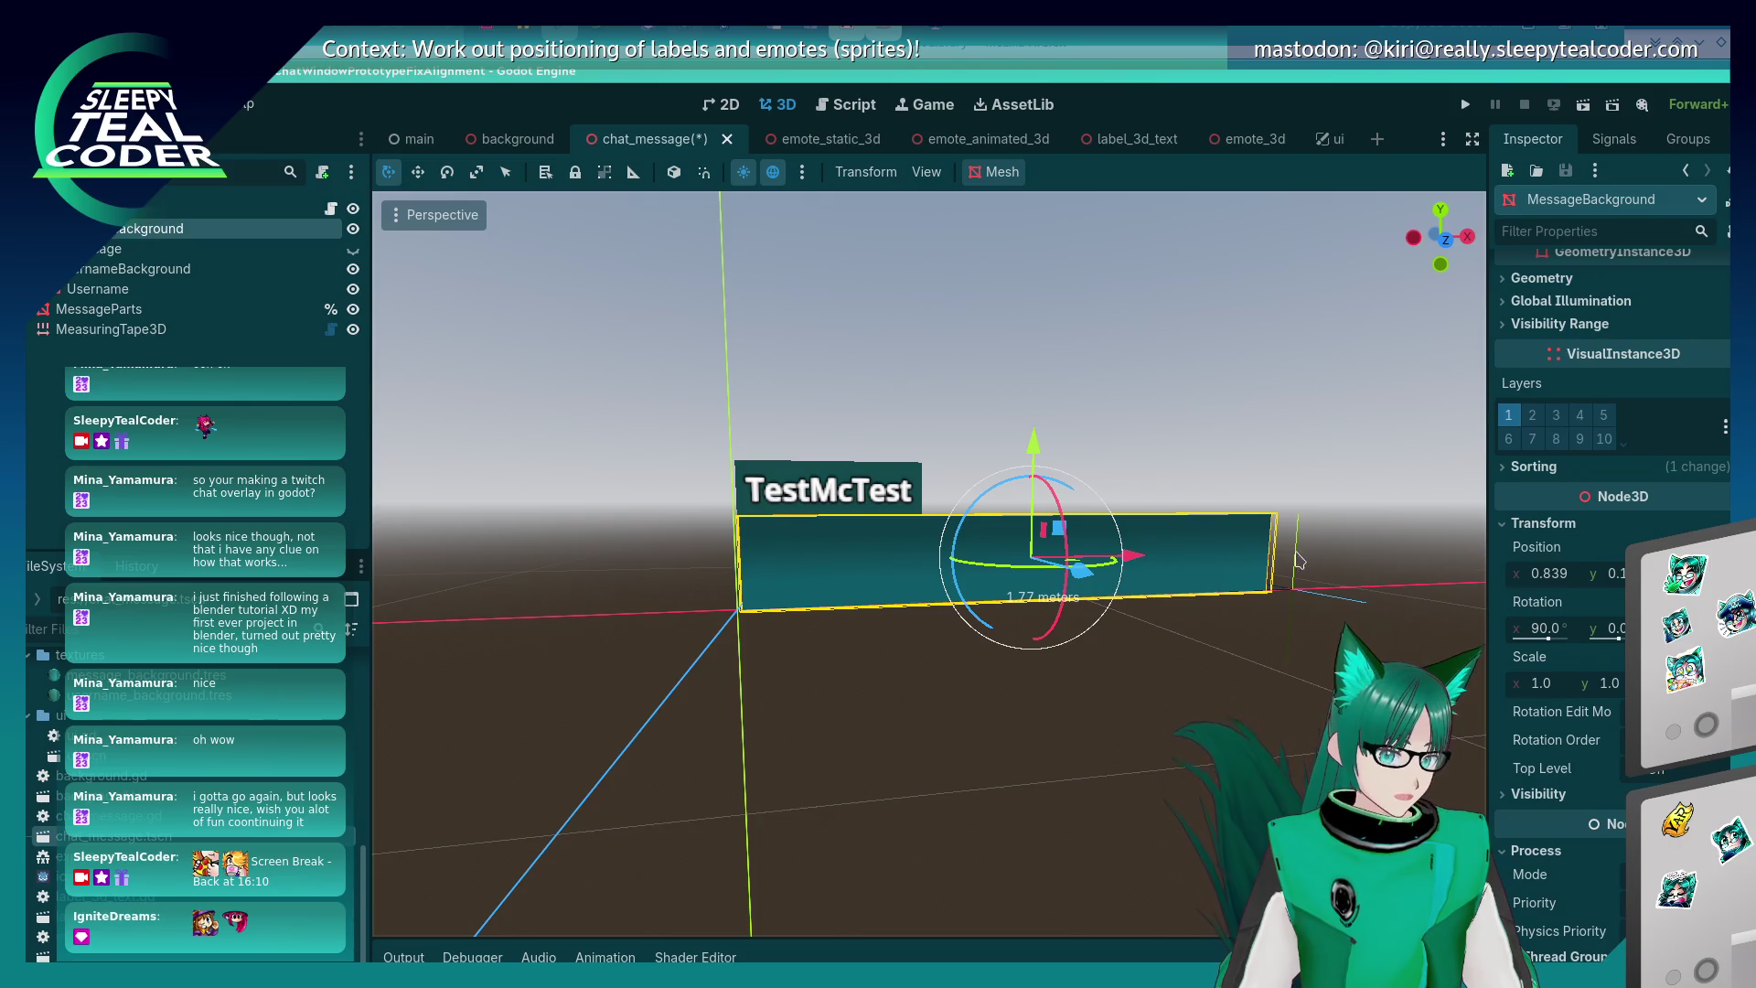
{"action": "left_click_drag", "start_coordinate": [1134, 556], "coordinate": [1127, 560]}
{"action": "left_click", "coordinate": [986, 763]}
{"action": "scroll", "coordinate": [677, 560], "scroll_direction": "up", "scroll_amount": 3}
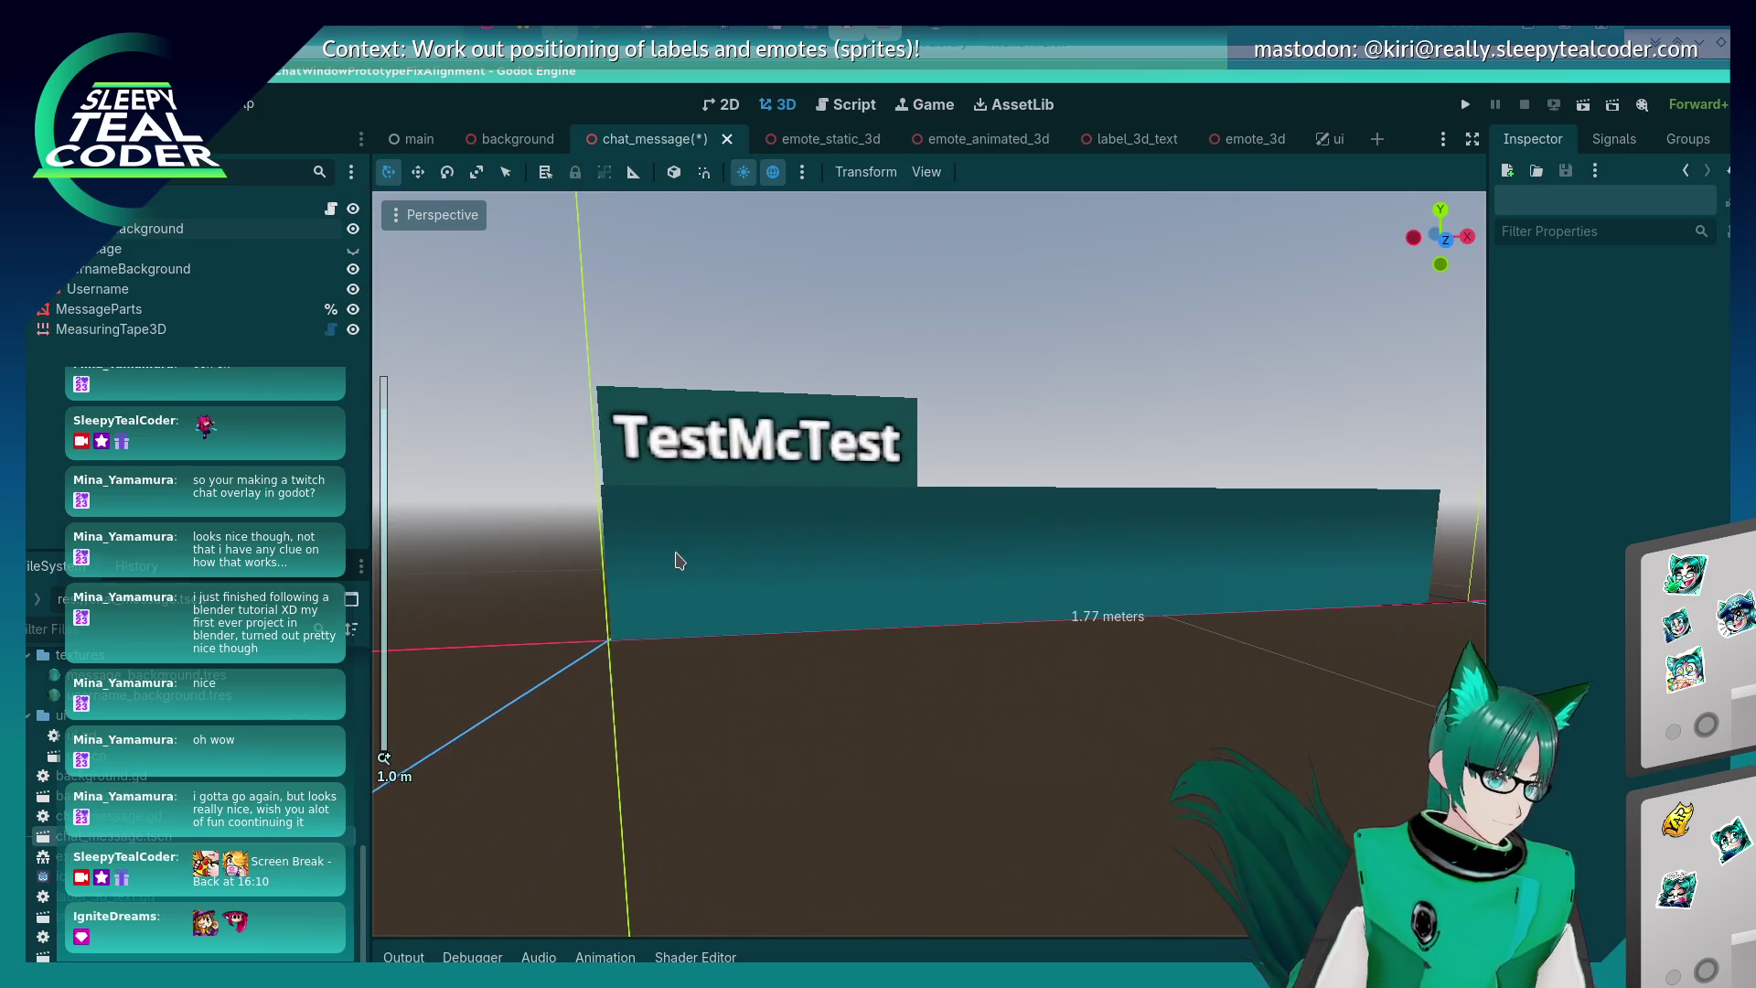
{"action": "scroll", "coordinate": [677, 559], "scroll_direction": "down", "scroll_amount": 2}
{"action": "left_click", "coordinate": [1216, 535]}
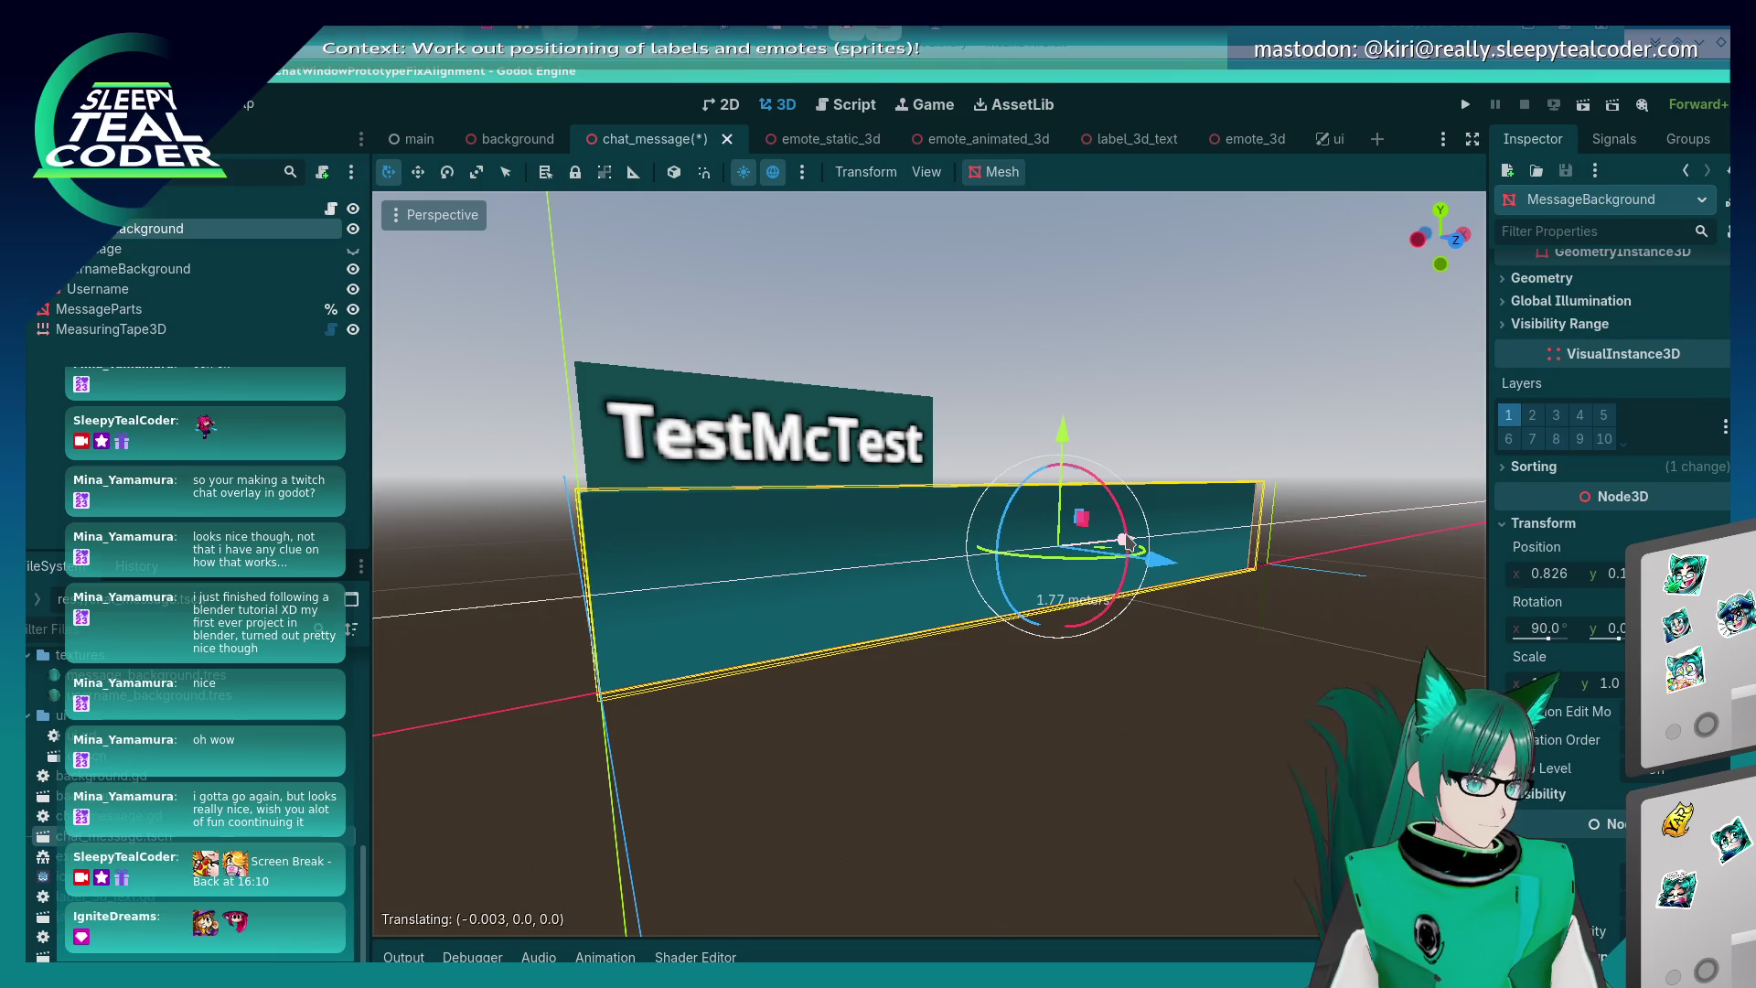
{"action": "left_click", "coordinate": [1069, 722]}
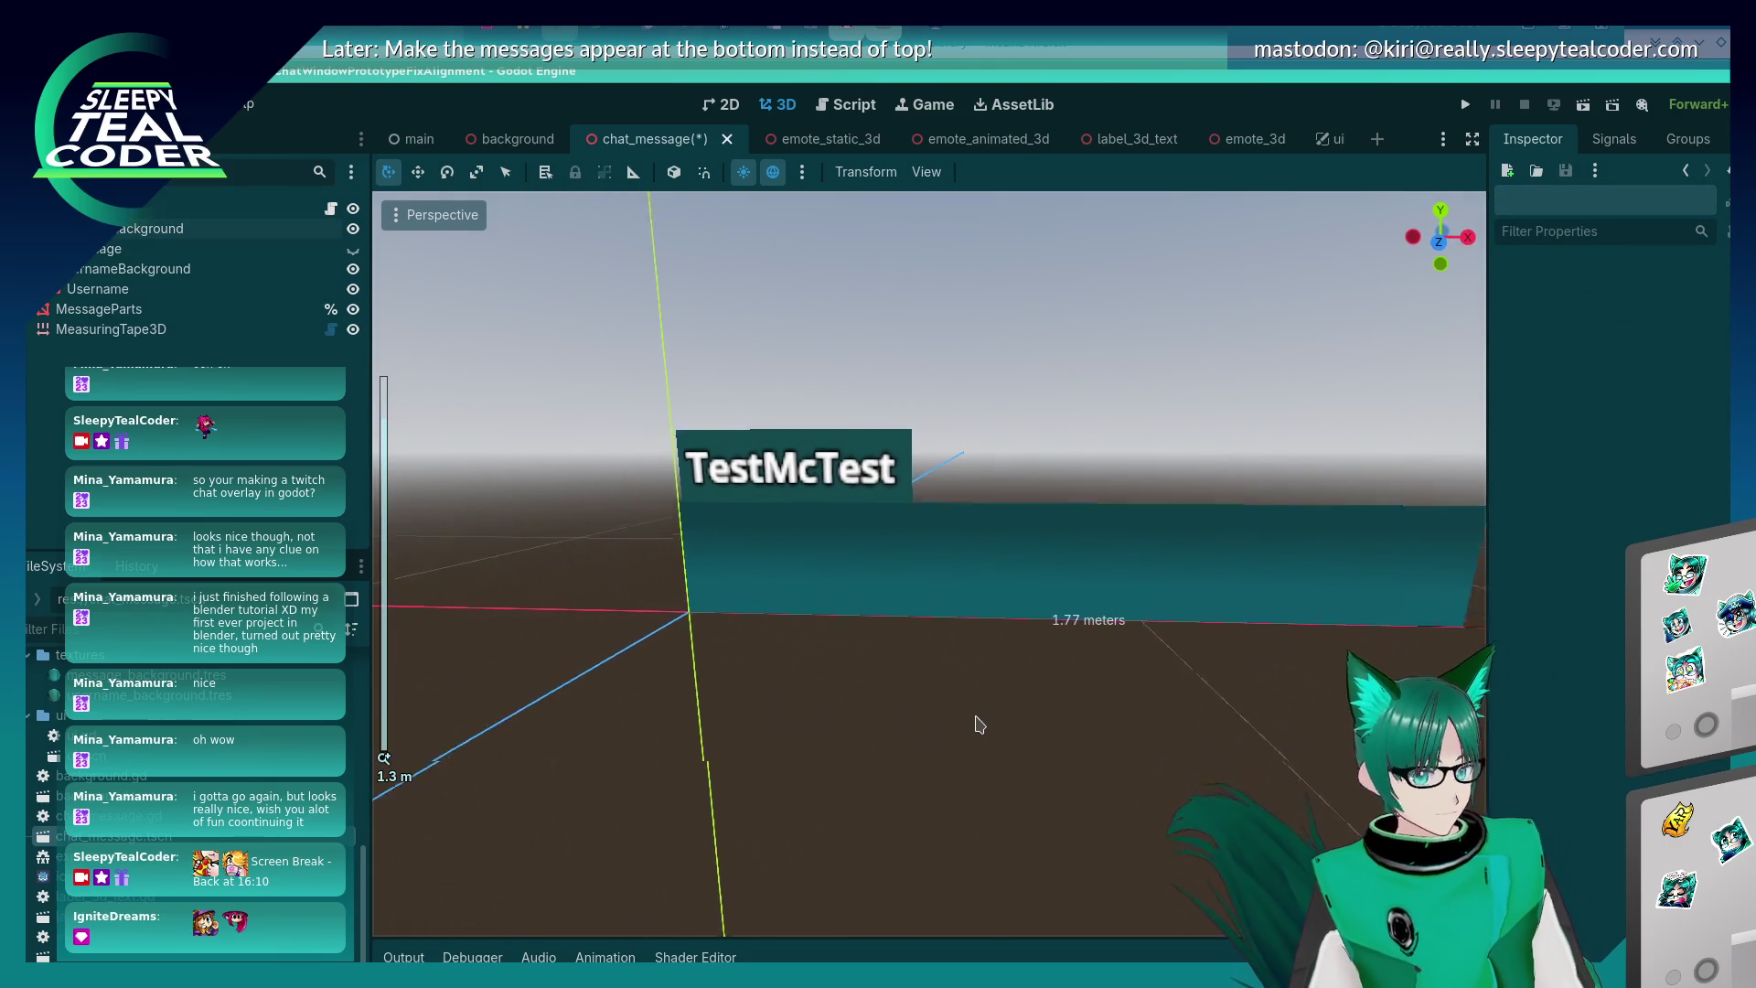
- Fit the tape to the panel's right edge at 1.65 m and set Gizmo Extents to 0
{"action": "left_click", "coordinate": [69, 330]}
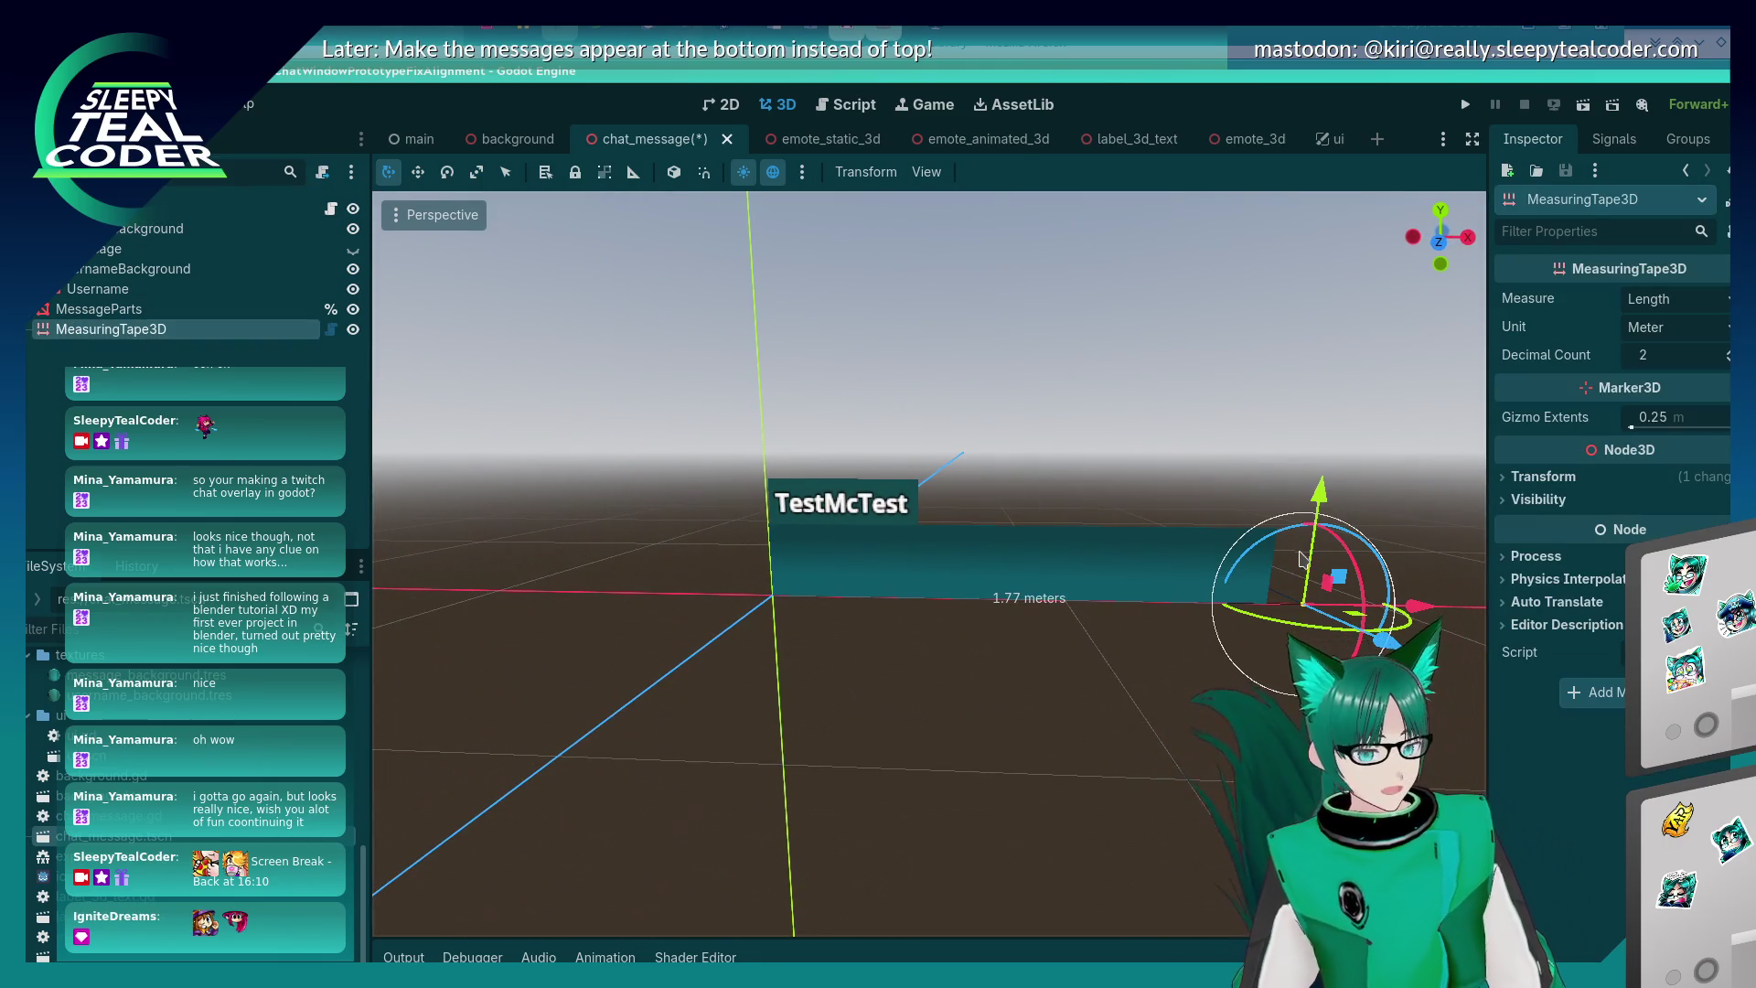
{"action": "left_click_drag", "start_coordinate": [1419, 607], "coordinate": [1379, 610]}
{"action": "left_click", "coordinate": [1178, 816]}
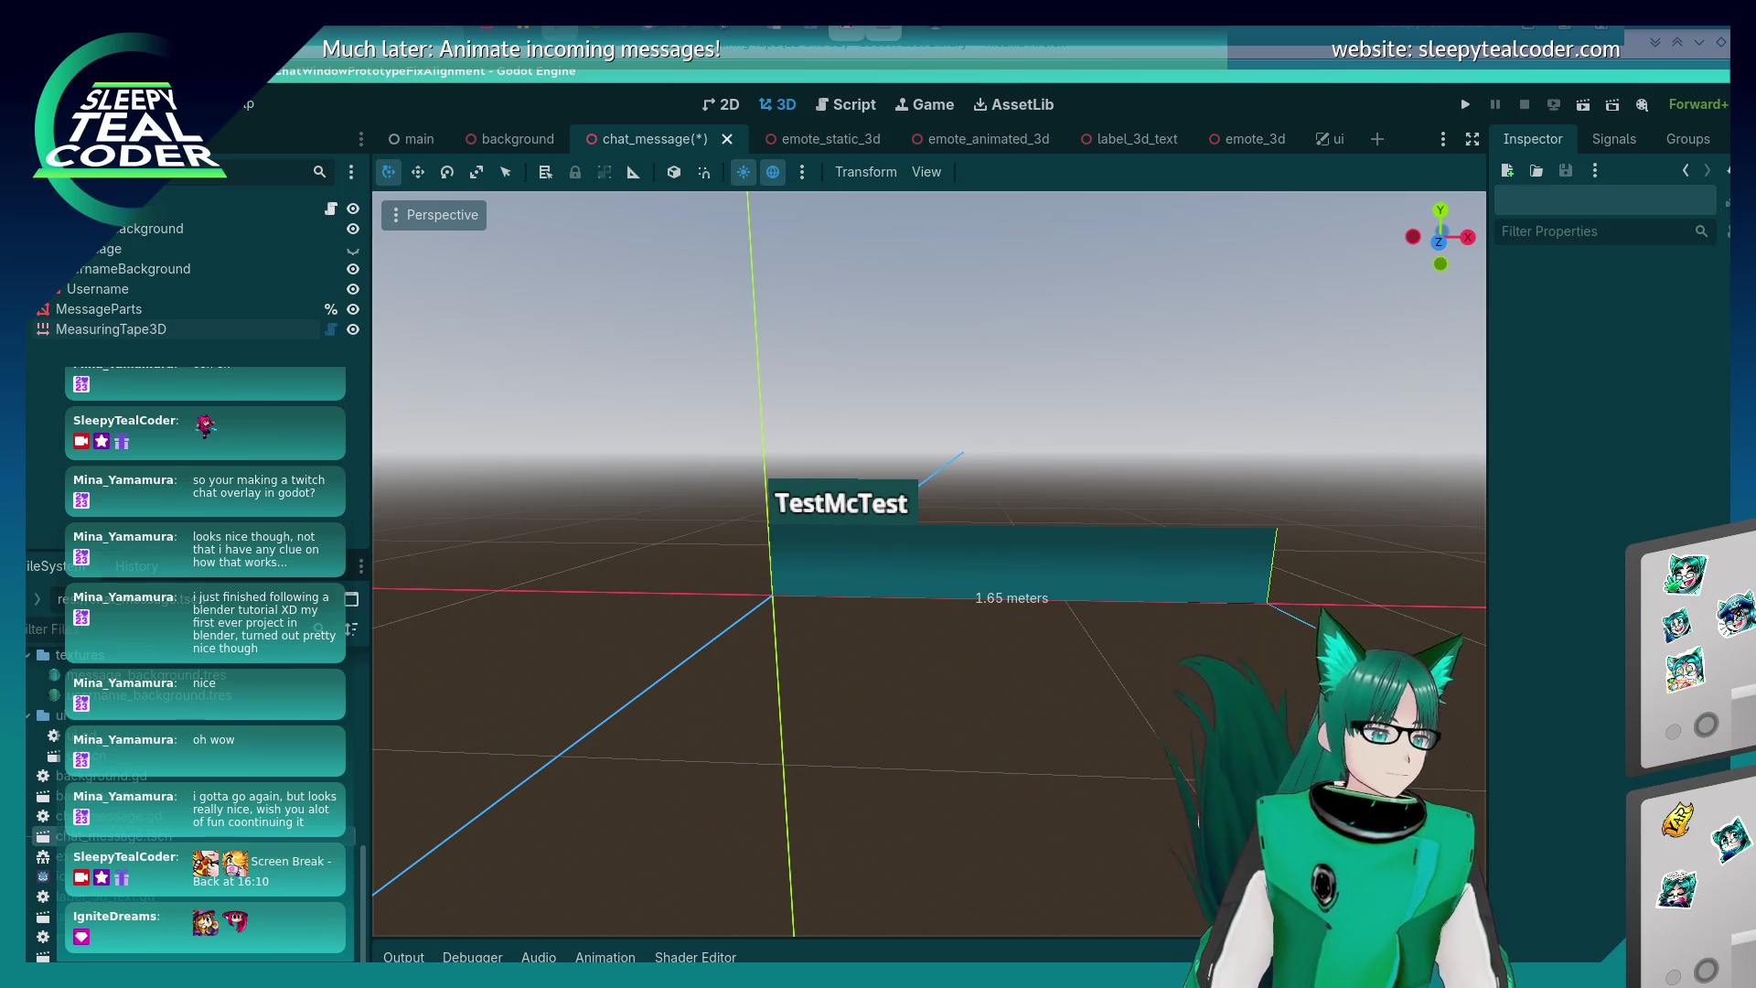
{"action": "left_click", "coordinate": [1219, 595]}
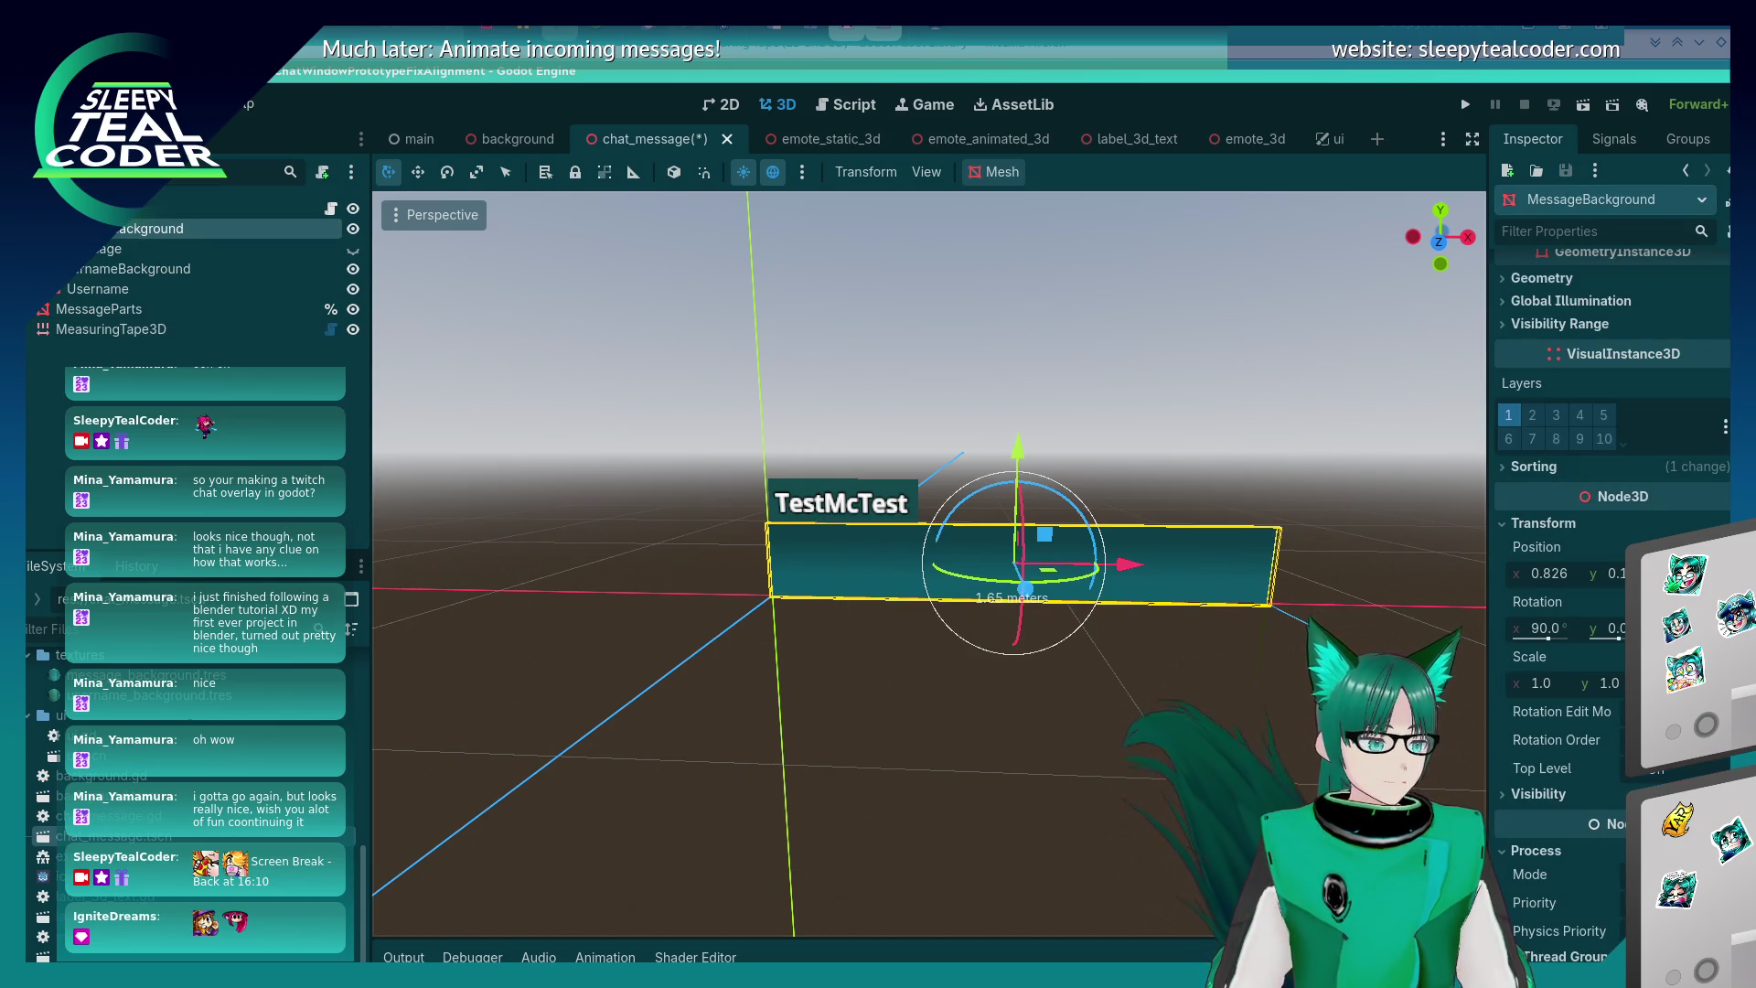
{"action": "left_click", "coordinate": [110, 329]}
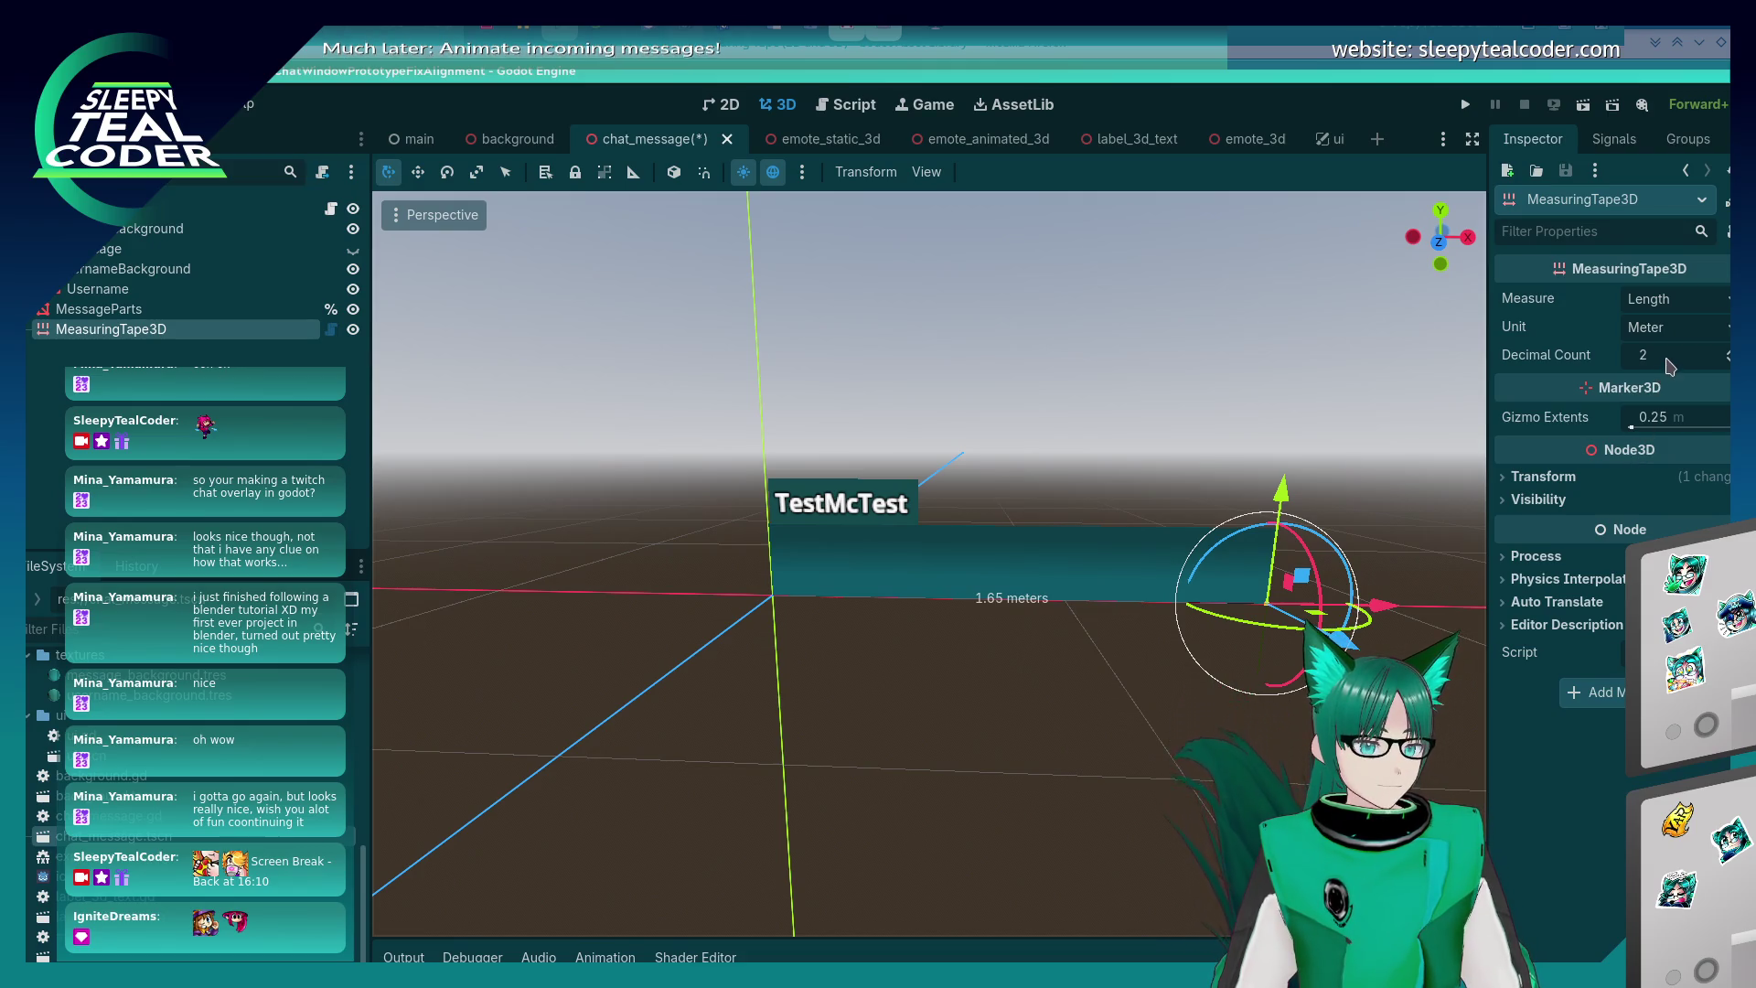
{"action": "mouse_move", "coordinate": [1632, 426]}
{"action": "left_mouse_down"}
{"action": "mouse_move", "coordinate": [1664, 427]}
{"action": "mouse_move", "coordinate": [1570, 451]}
{"action": "left_mouse_up"}
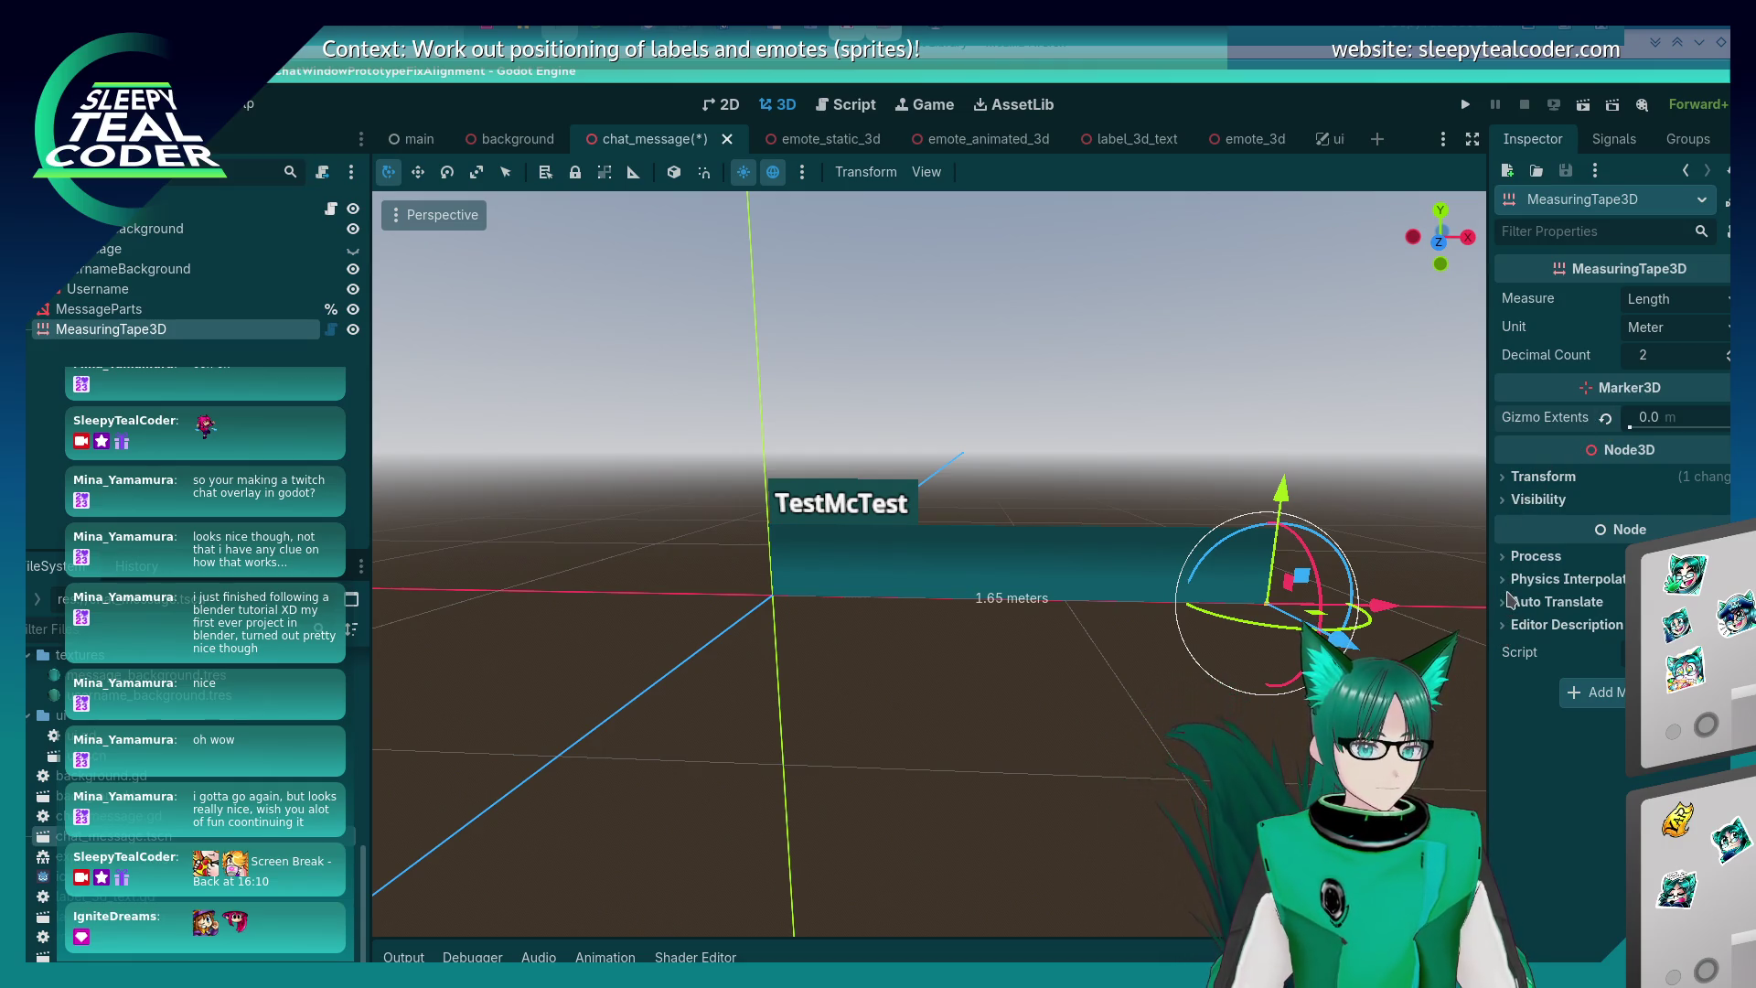
{"action": "left_click", "coordinate": [1600, 652]}
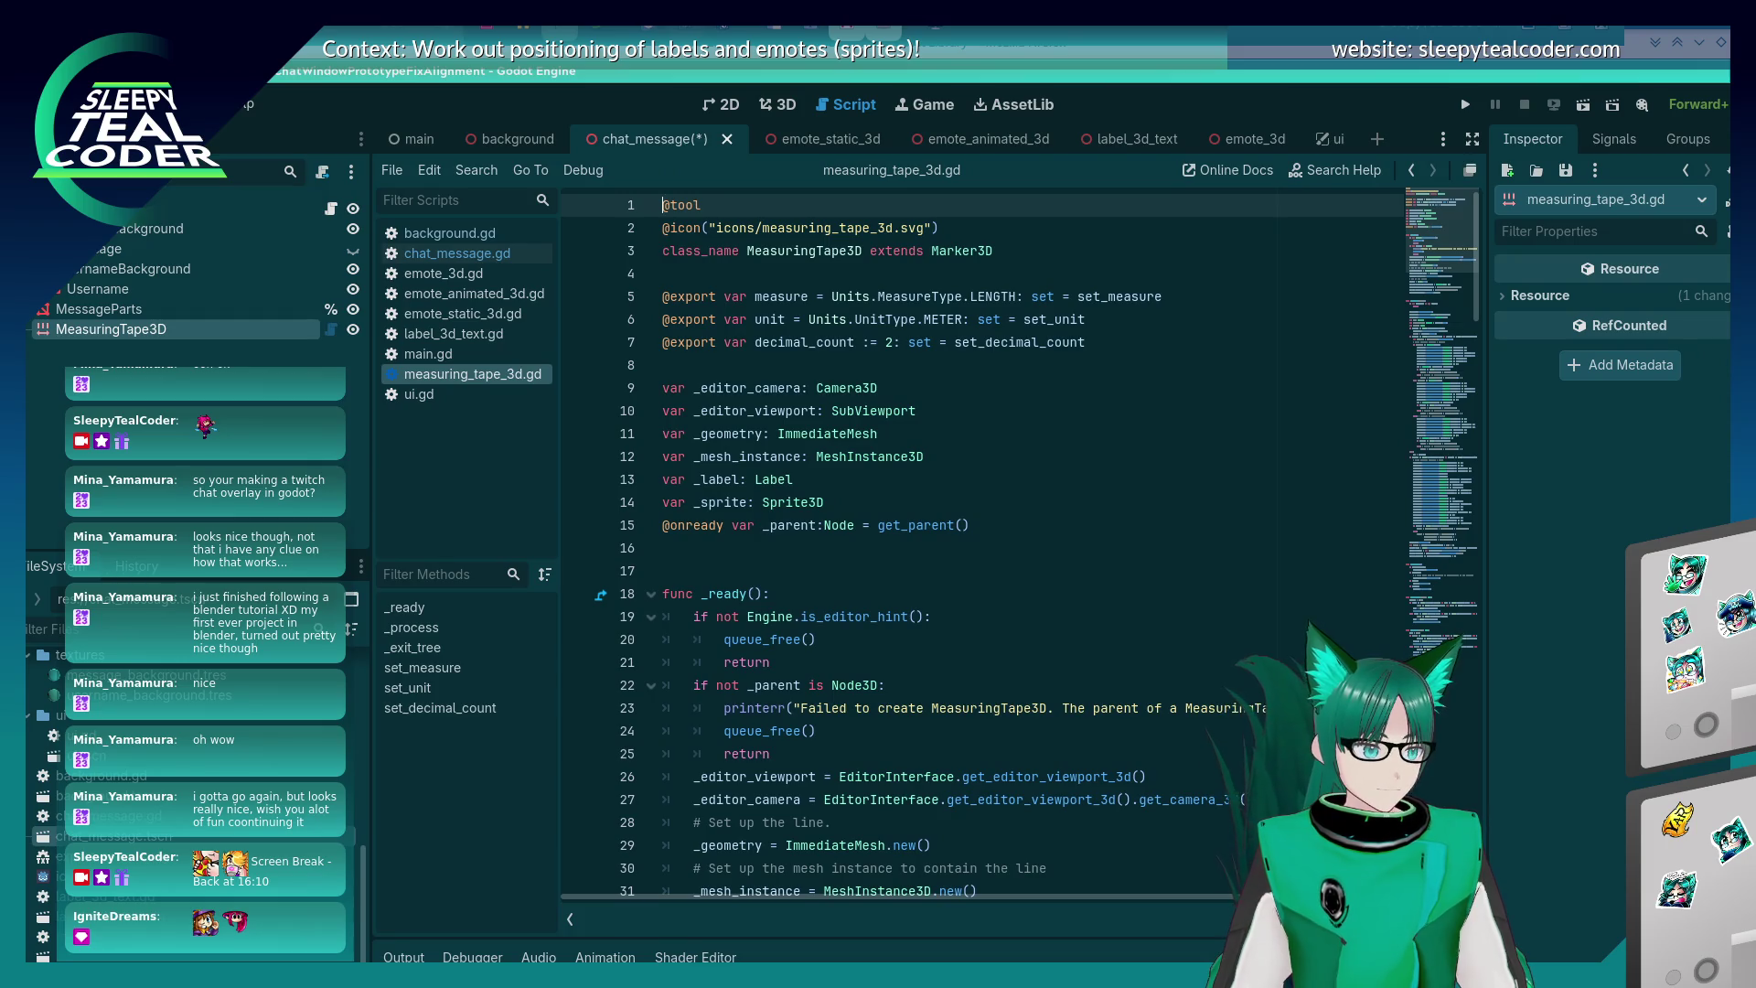
- Close the measuring_tape_3d.gd script and return to the 3D view
{"action": "left_click", "coordinate": [888, 559]}
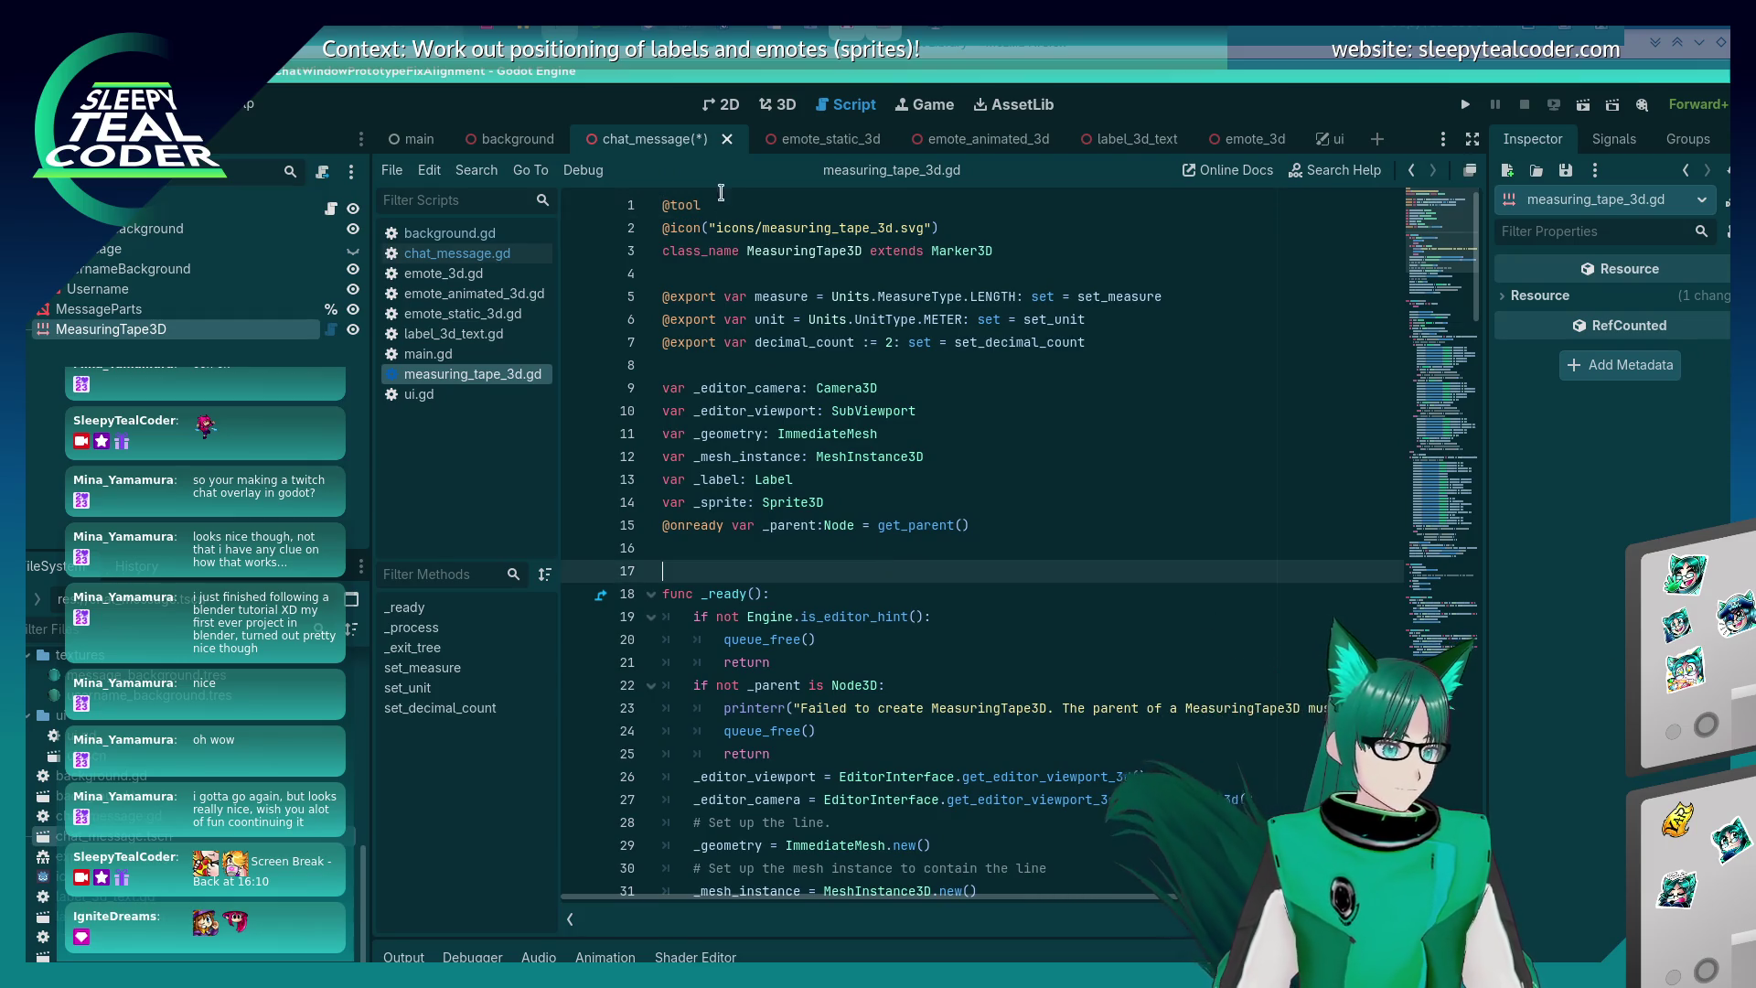
{"action": "left_click", "coordinate": [428, 354]}
{"action": "left_click", "coordinate": [435, 377]}
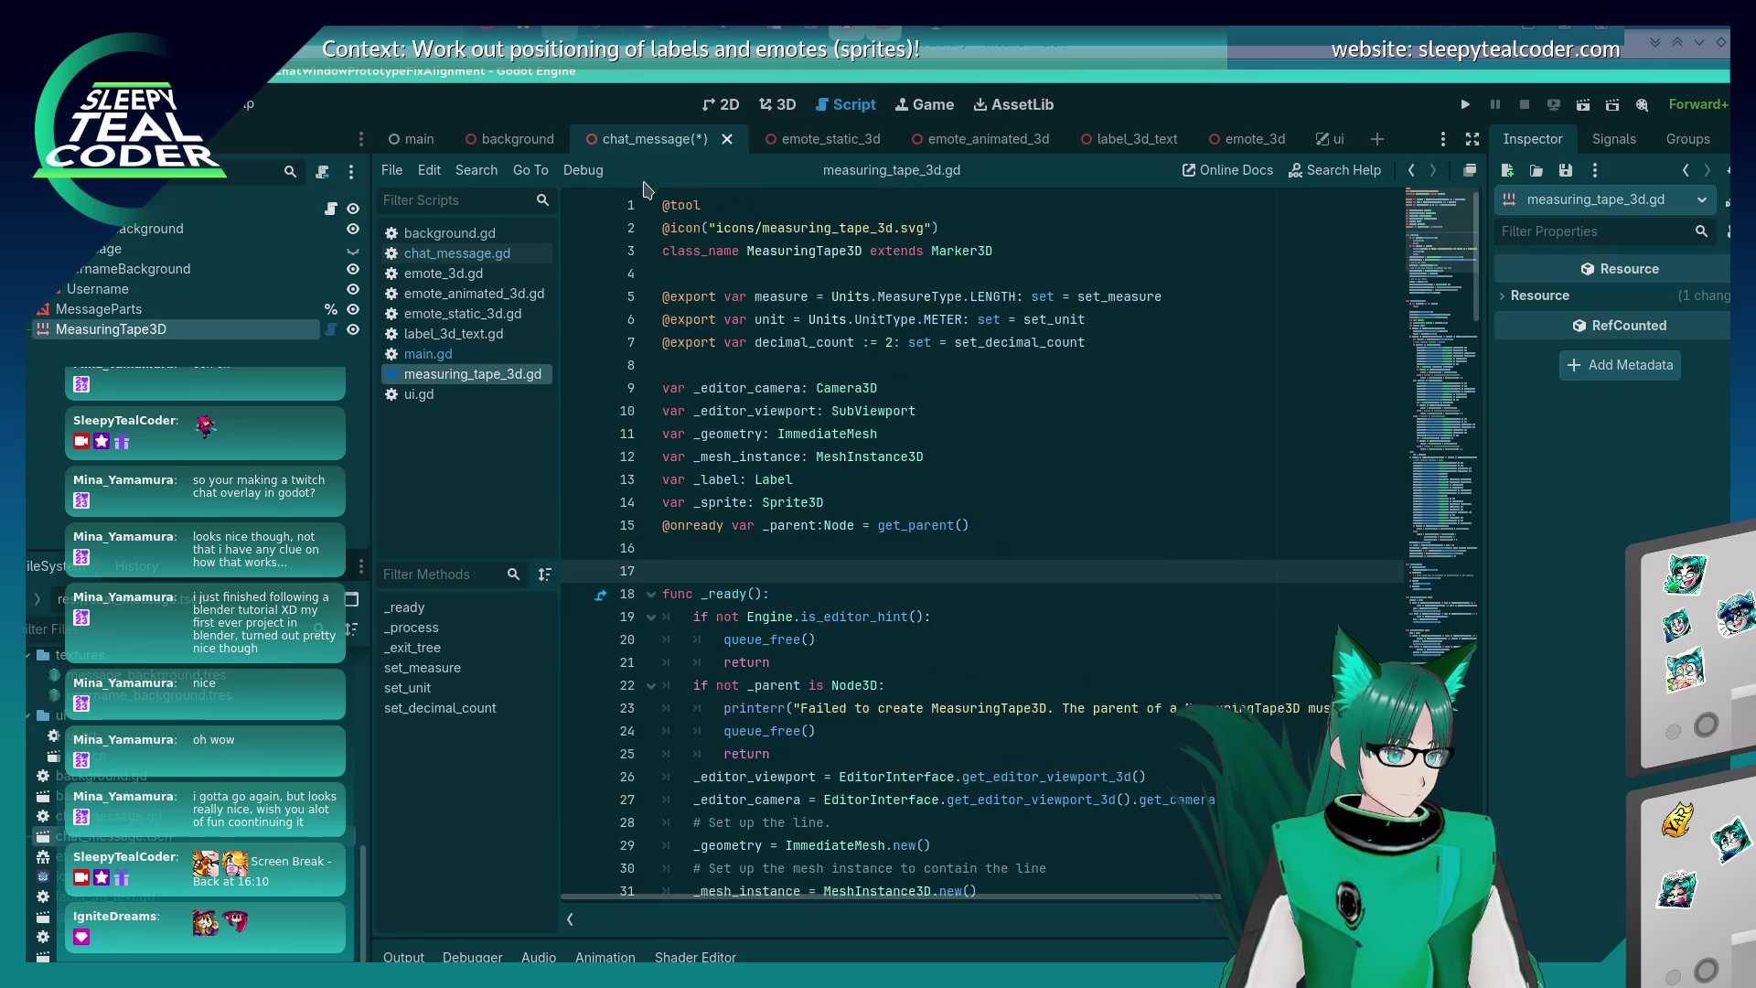
{"action": "right_click", "coordinate": [502, 384]}
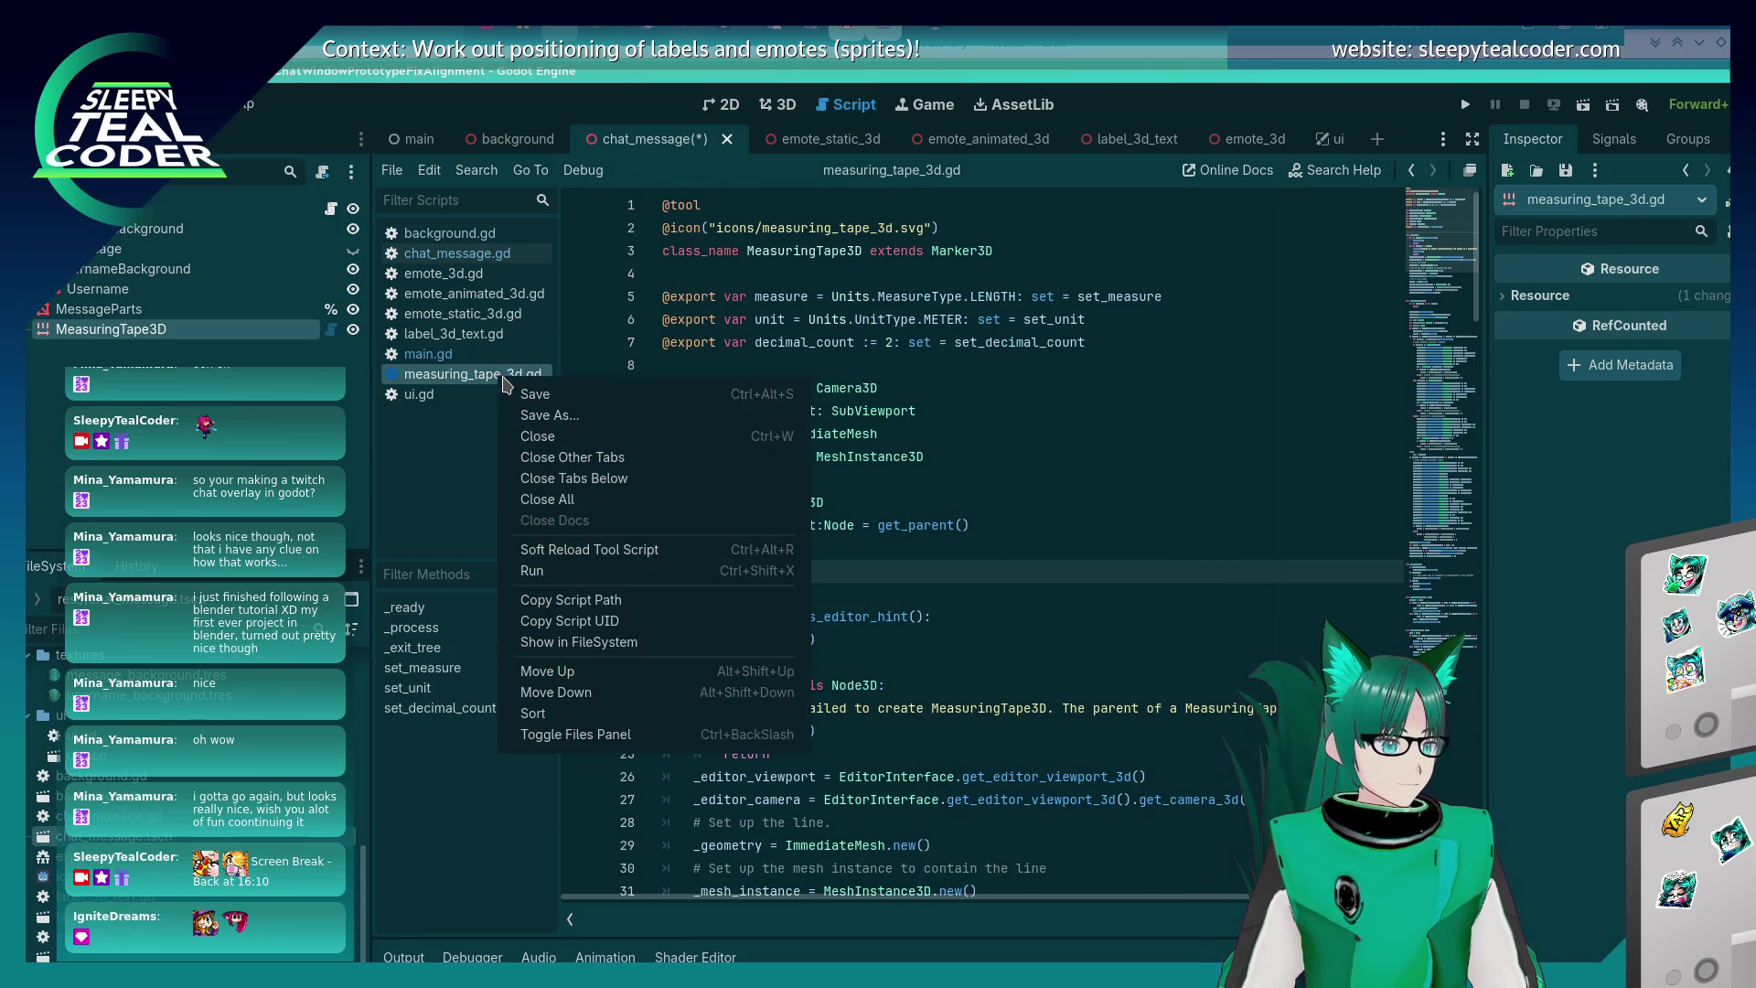
{"action": "left_click", "coordinate": [551, 437]}
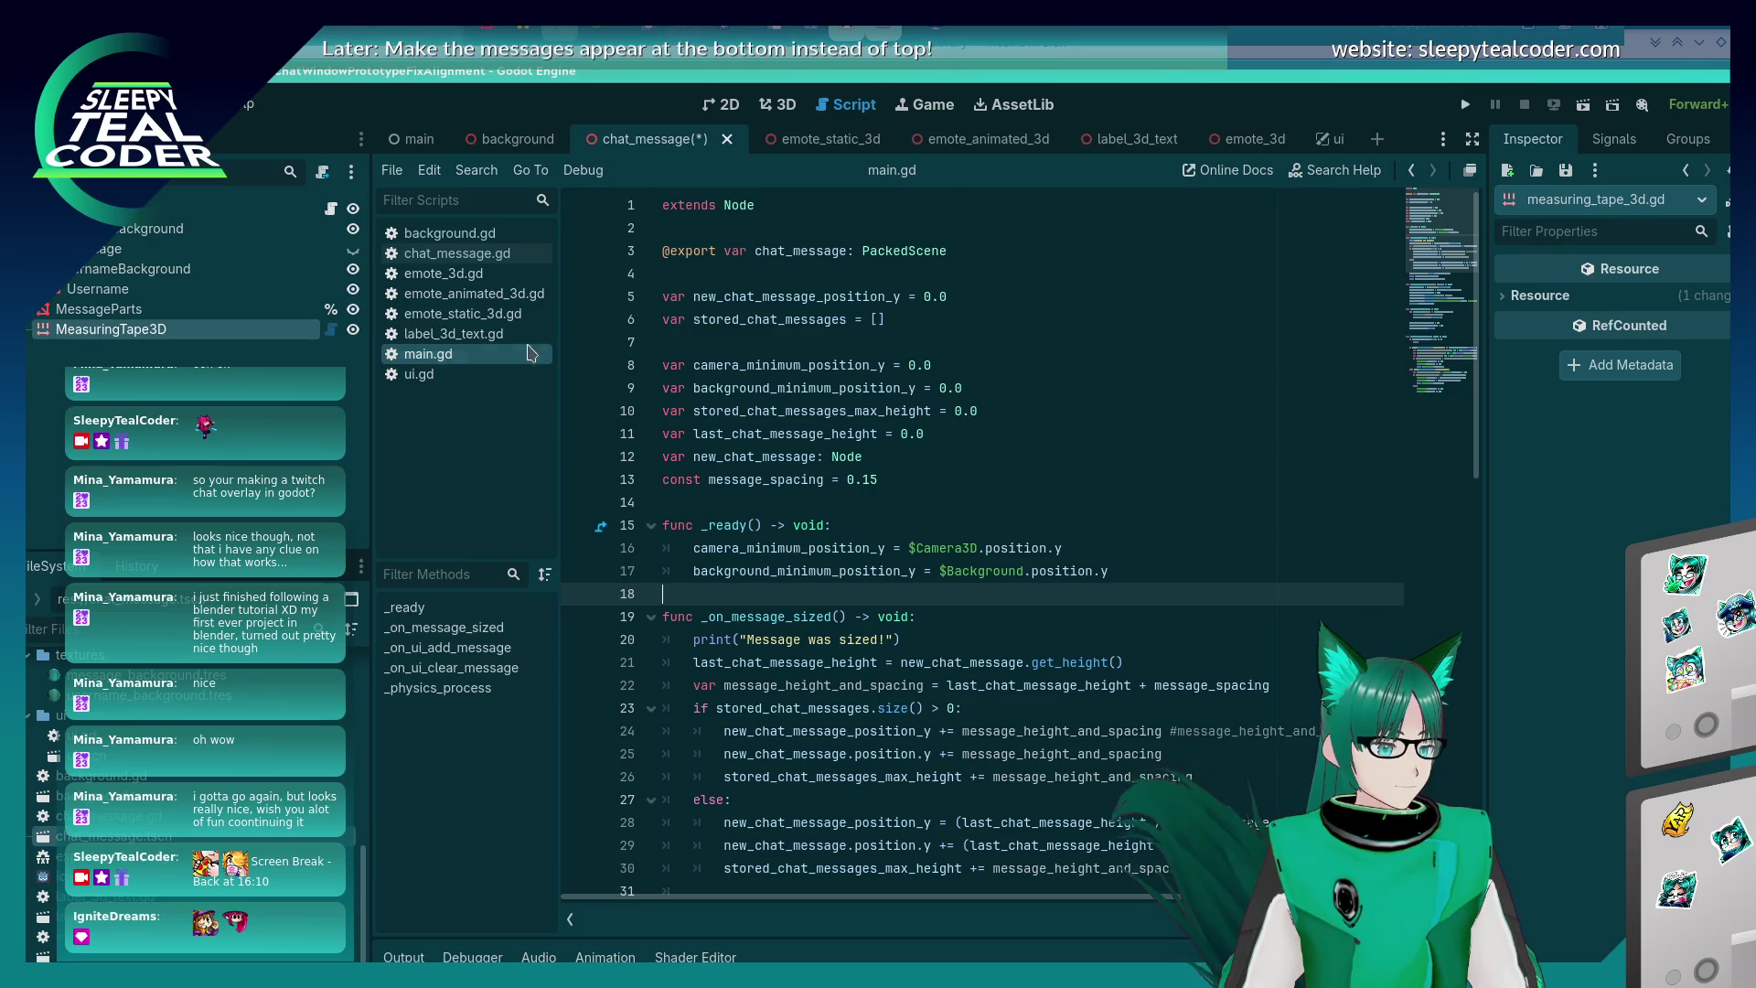
{"action": "left_click", "coordinate": [785, 105]}
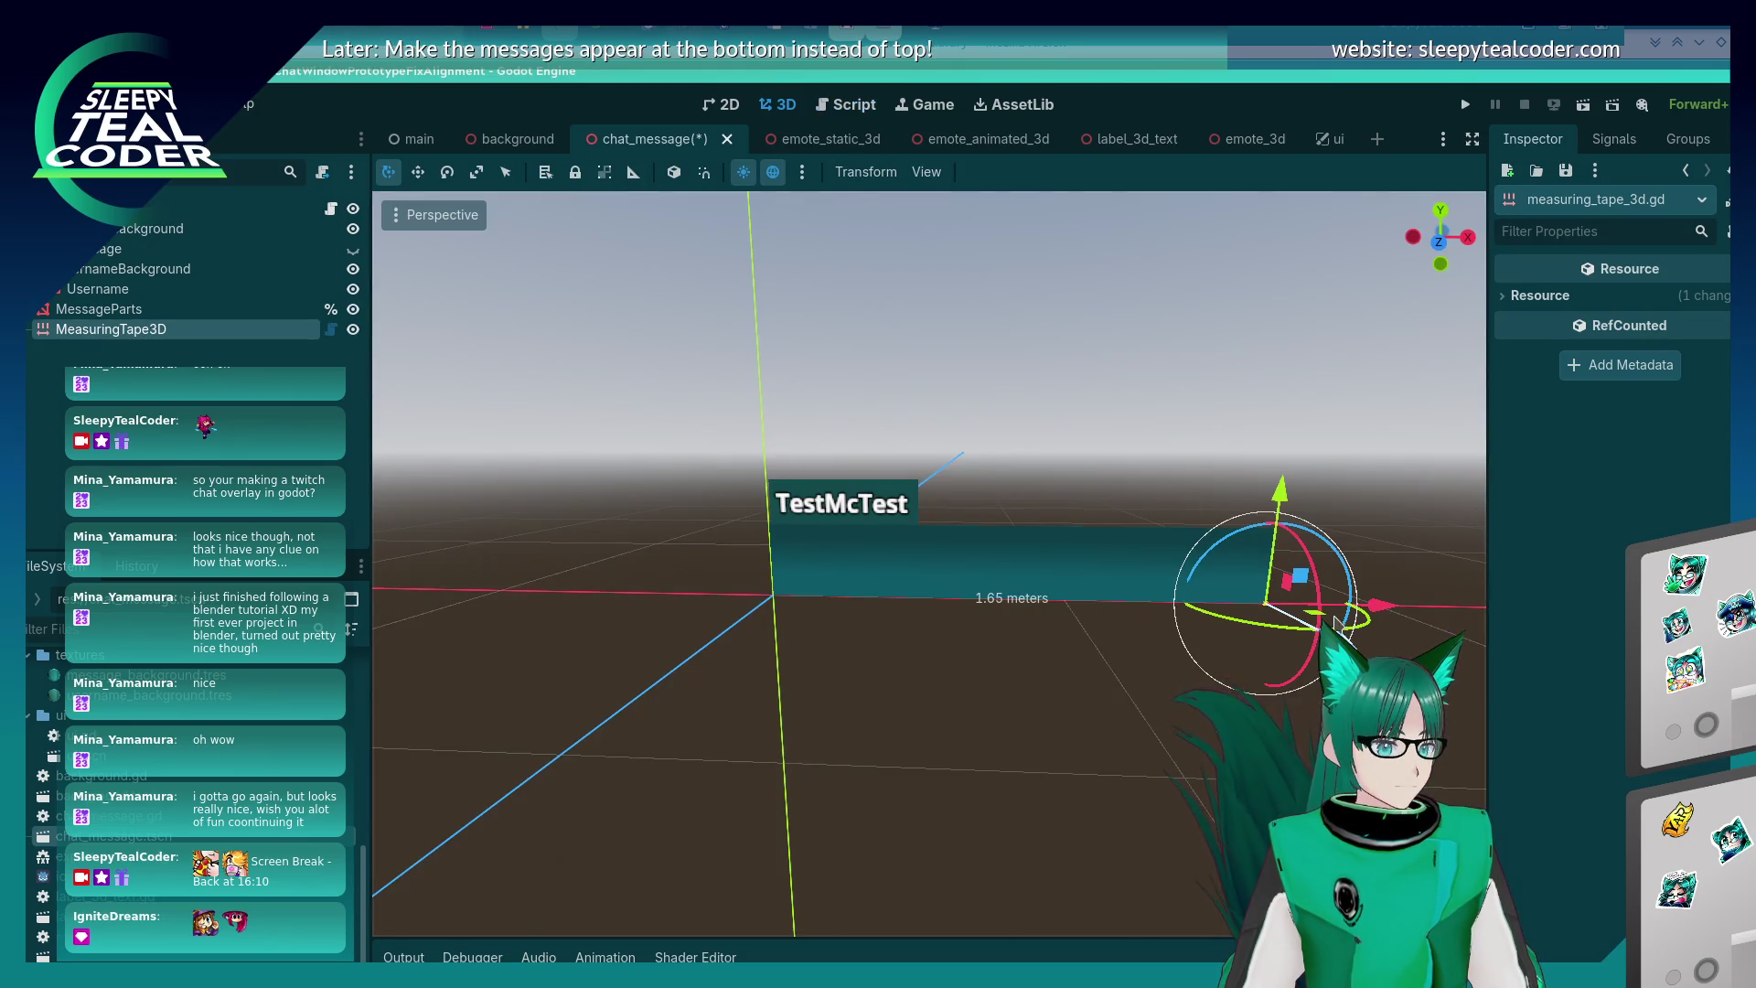
- Expand the MeasuringTape3D Inspector sections, from Physics Interpolation through Transform
{"action": "left_click", "coordinate": [219, 331]}
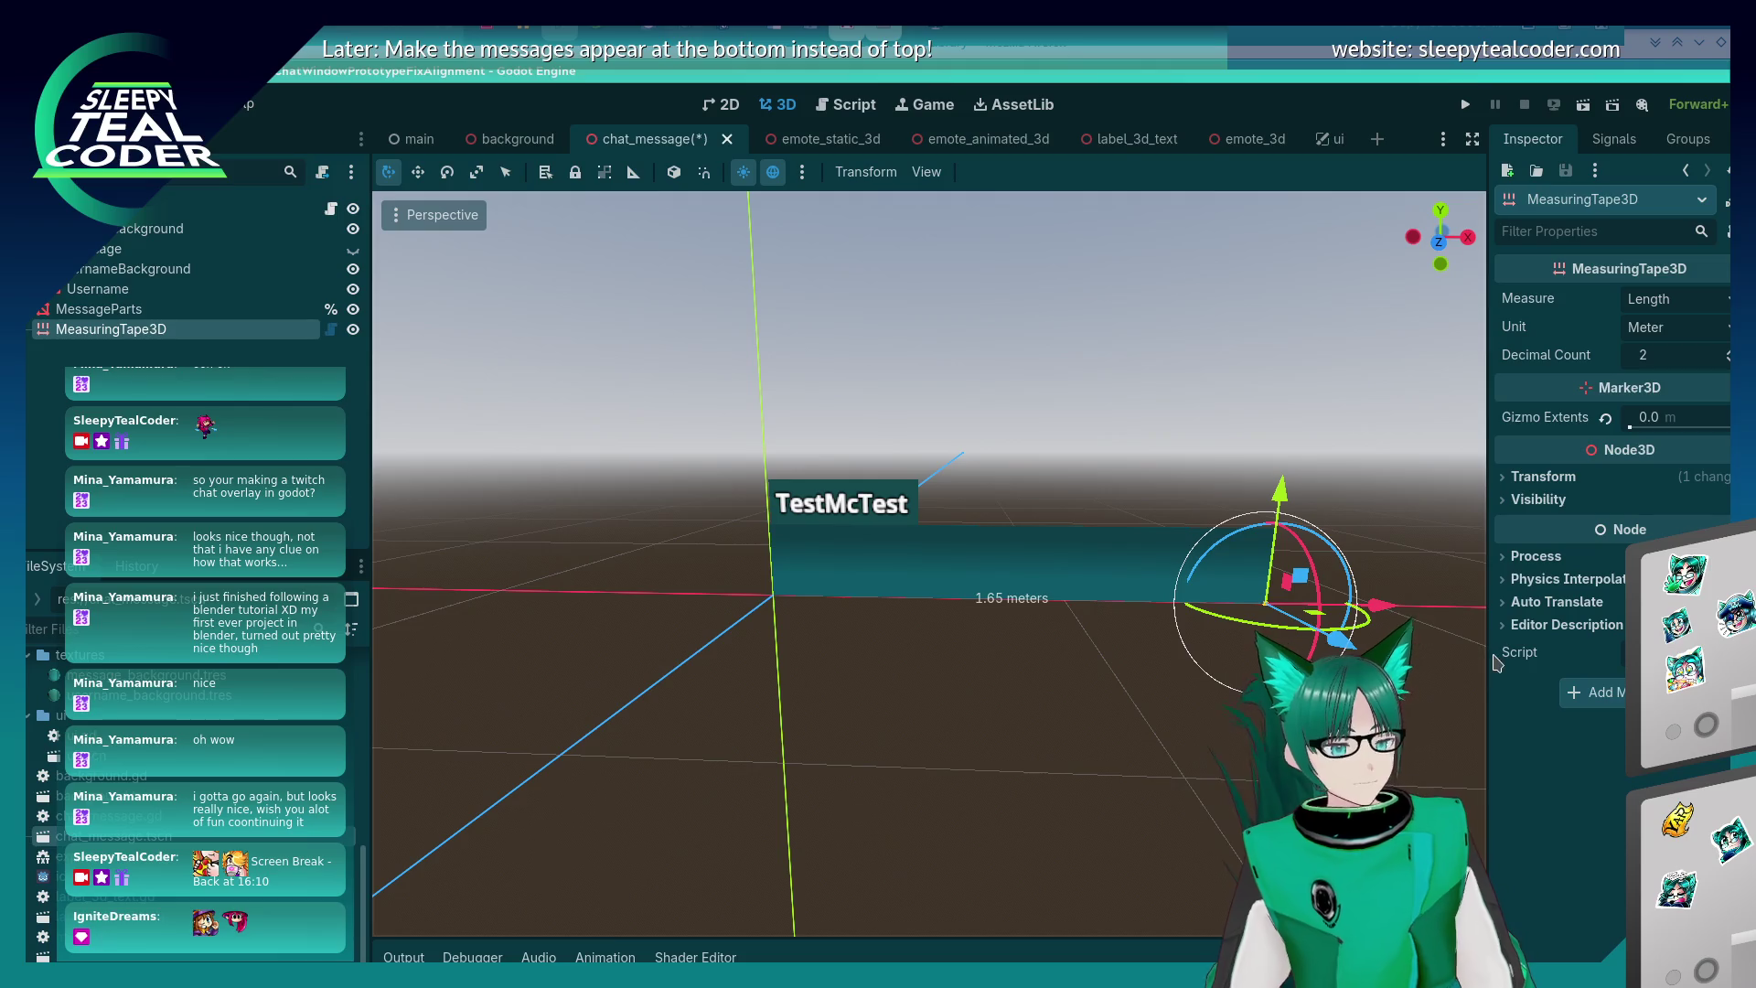
{"action": "left_click", "coordinate": [1646, 652]}
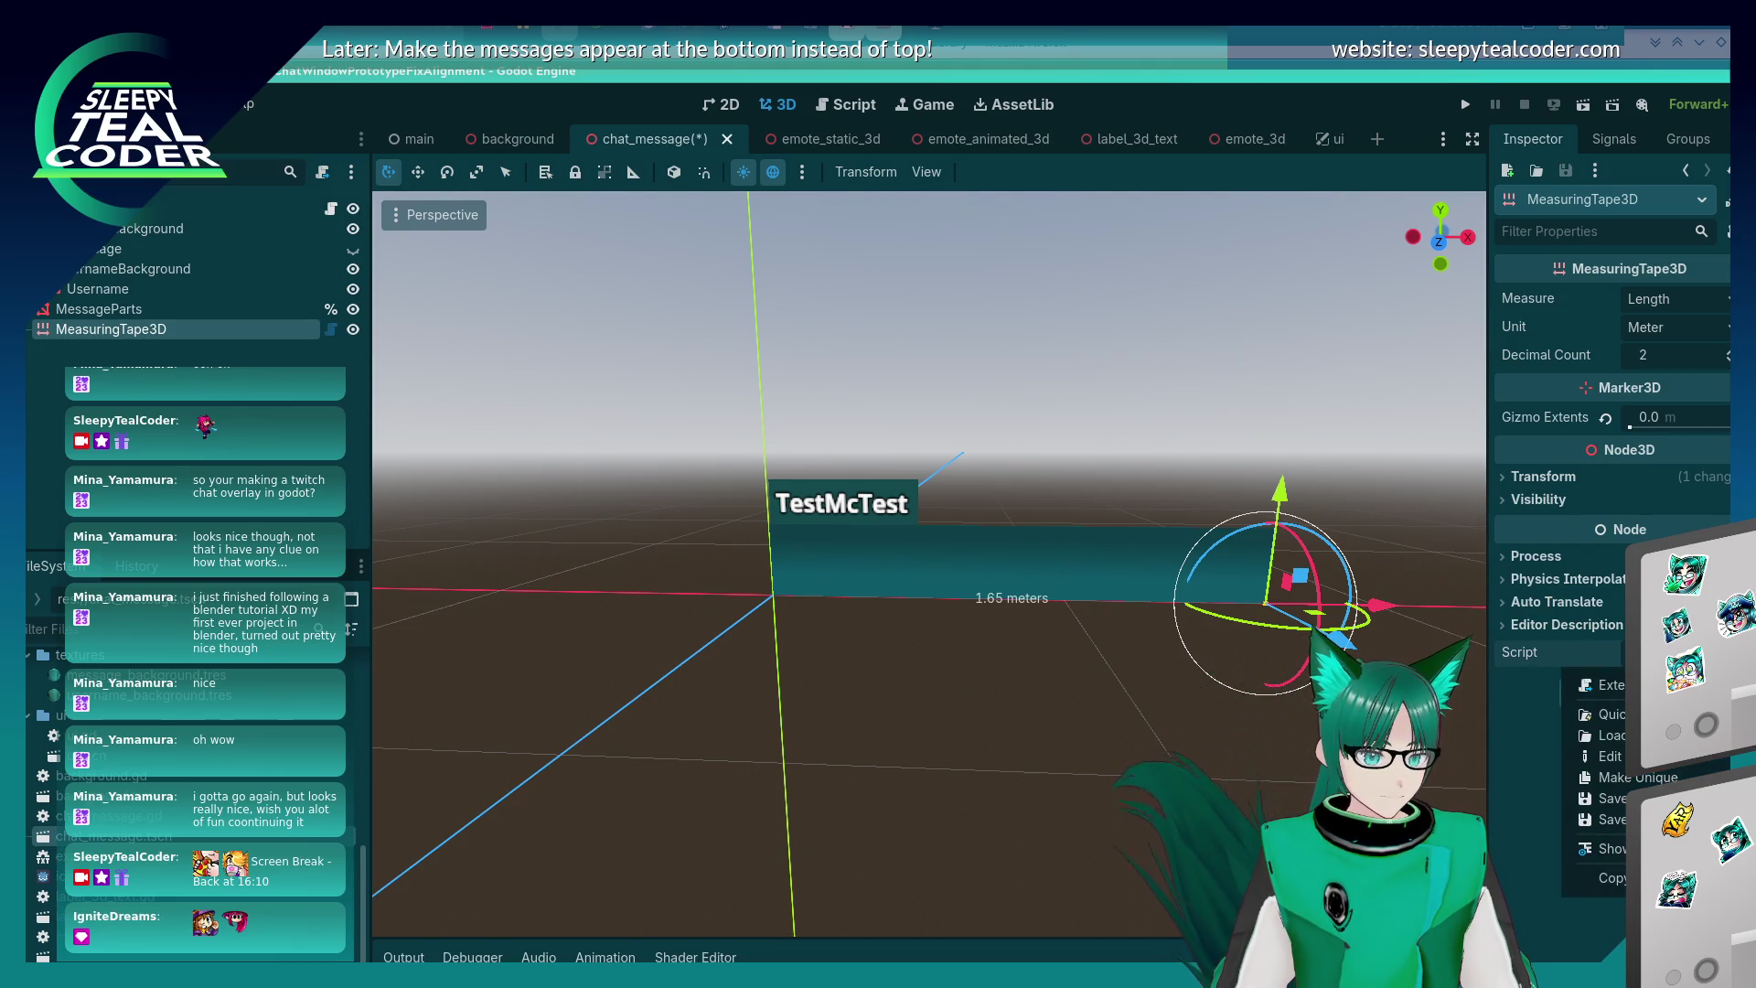
{"action": "left_click", "coordinate": [1554, 624]}
{"action": "left_click", "coordinate": [1555, 625]}
{"action": "left_click", "coordinate": [1554, 602]}
{"action": "left_click", "coordinate": [1554, 578]}
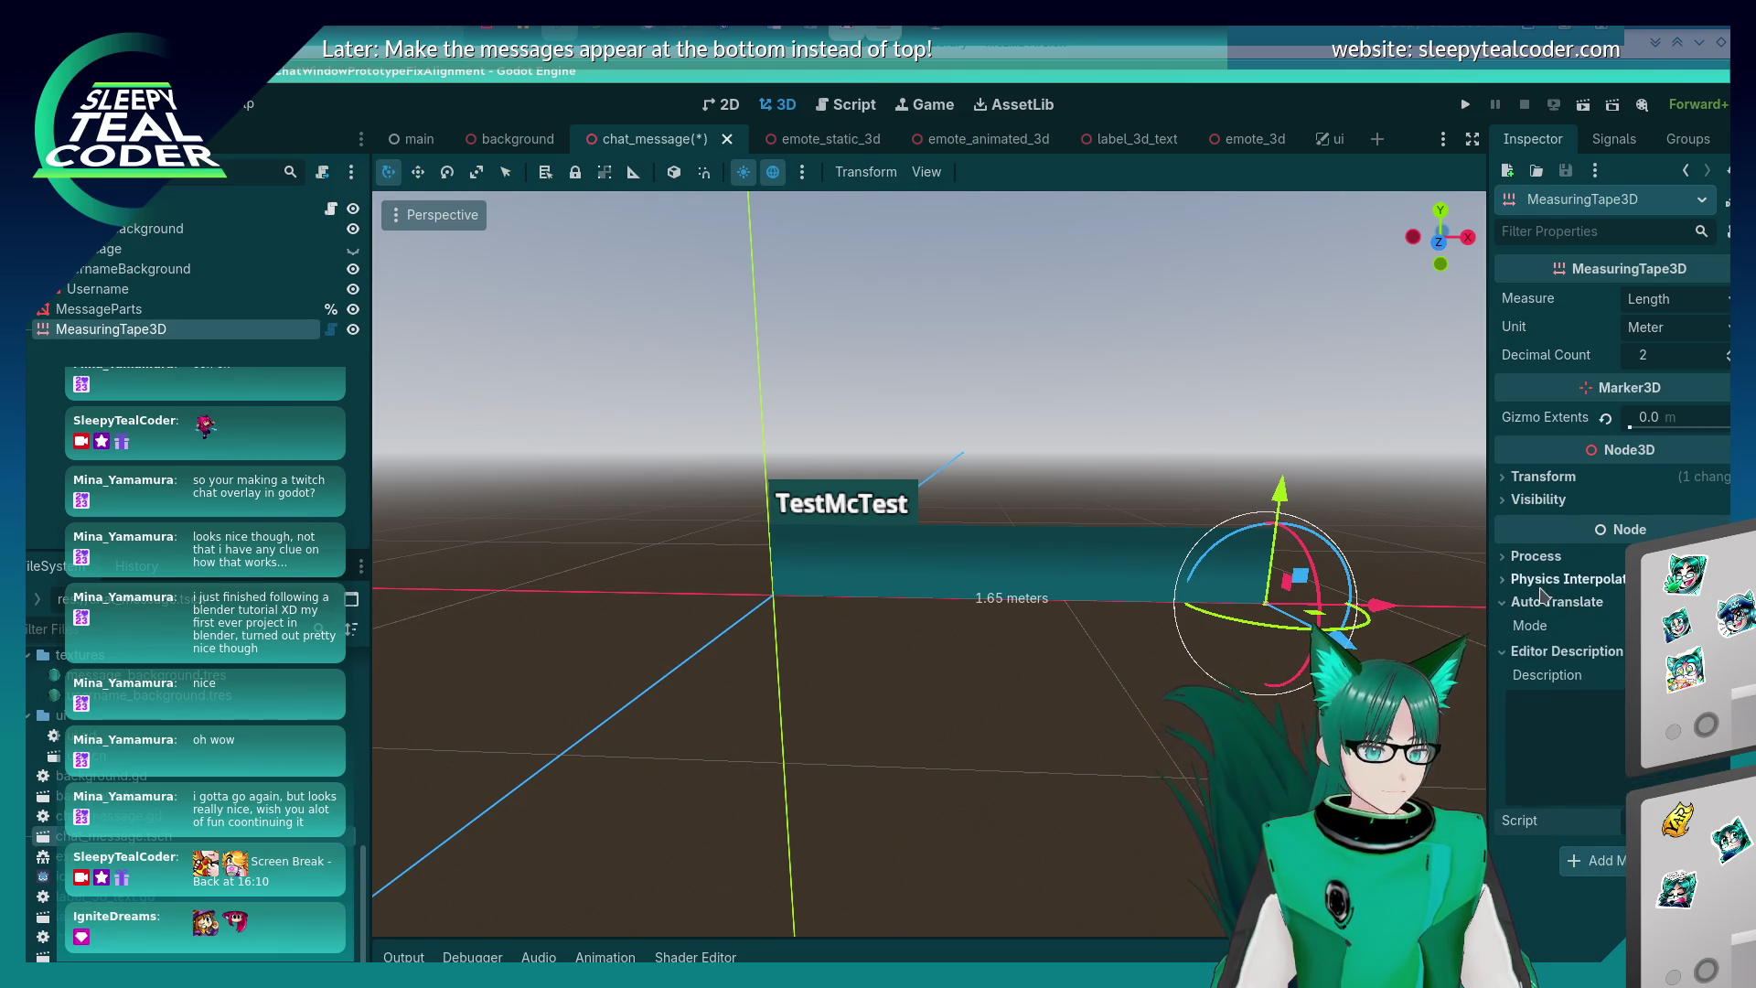
{"action": "left_click", "coordinate": [1536, 556]}
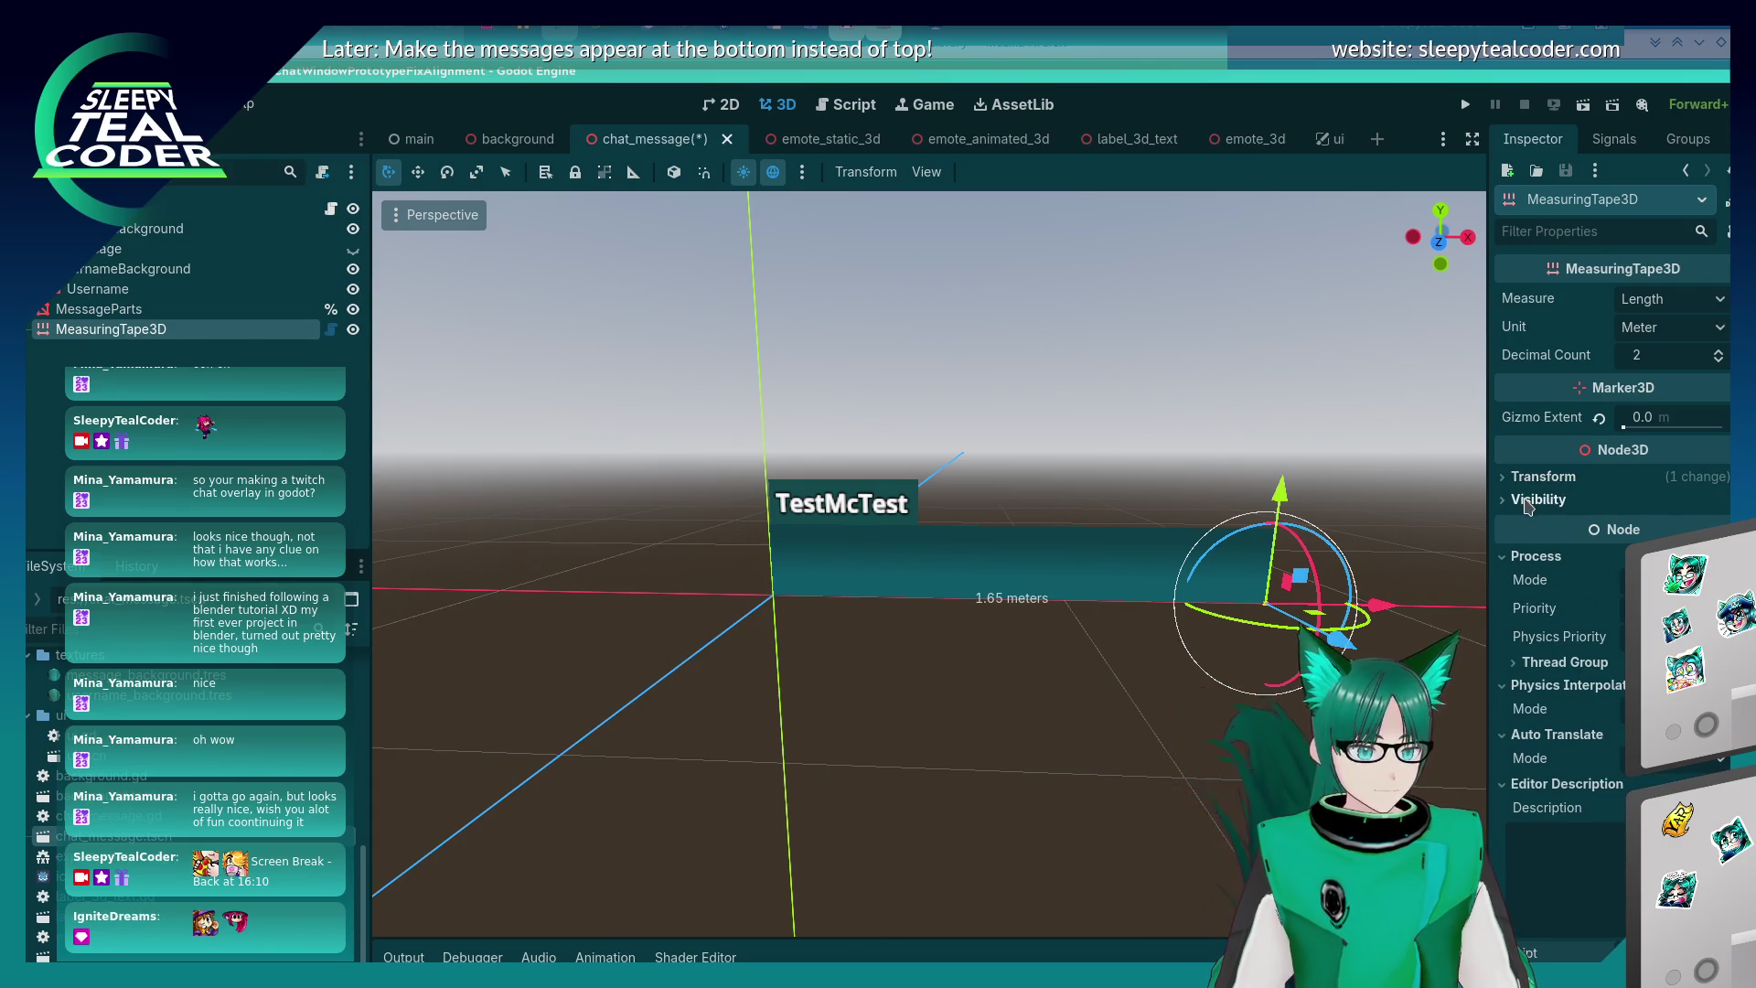
{"action": "left_click", "coordinate": [1544, 476]}
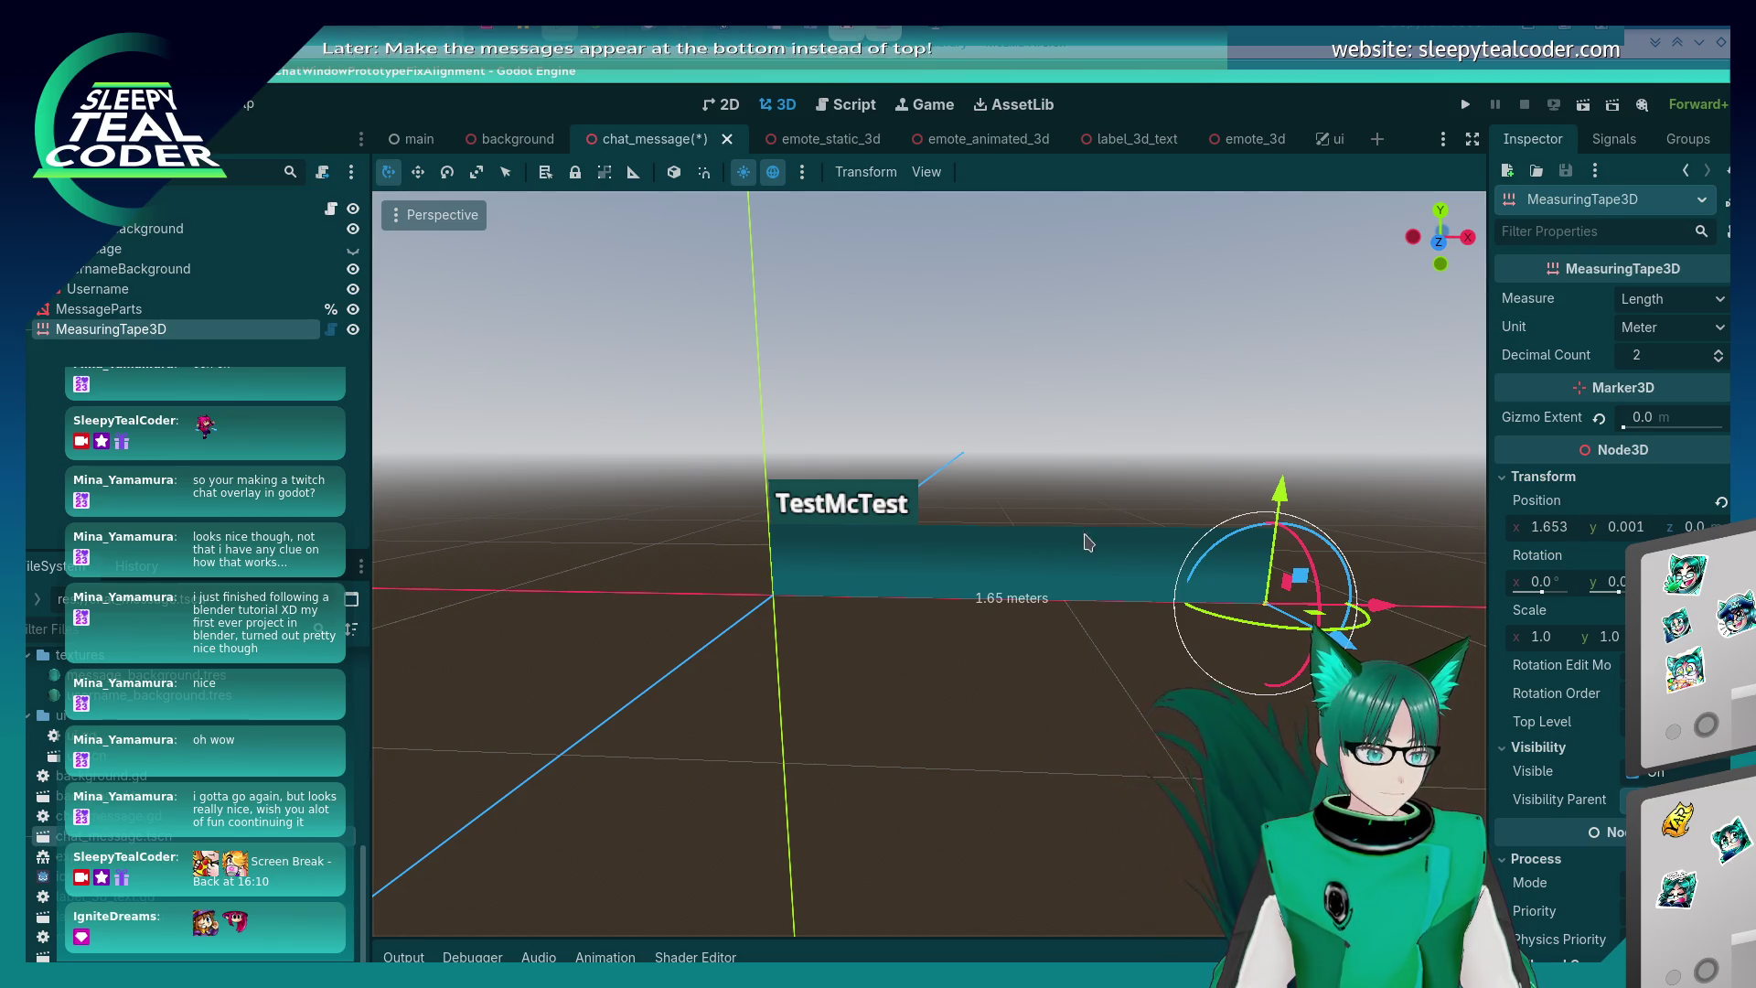
- Undo to remove the MeasuringTape3D node and show main.gd in the Script workspace
{"action": "left_click", "coordinate": [878, 530]}
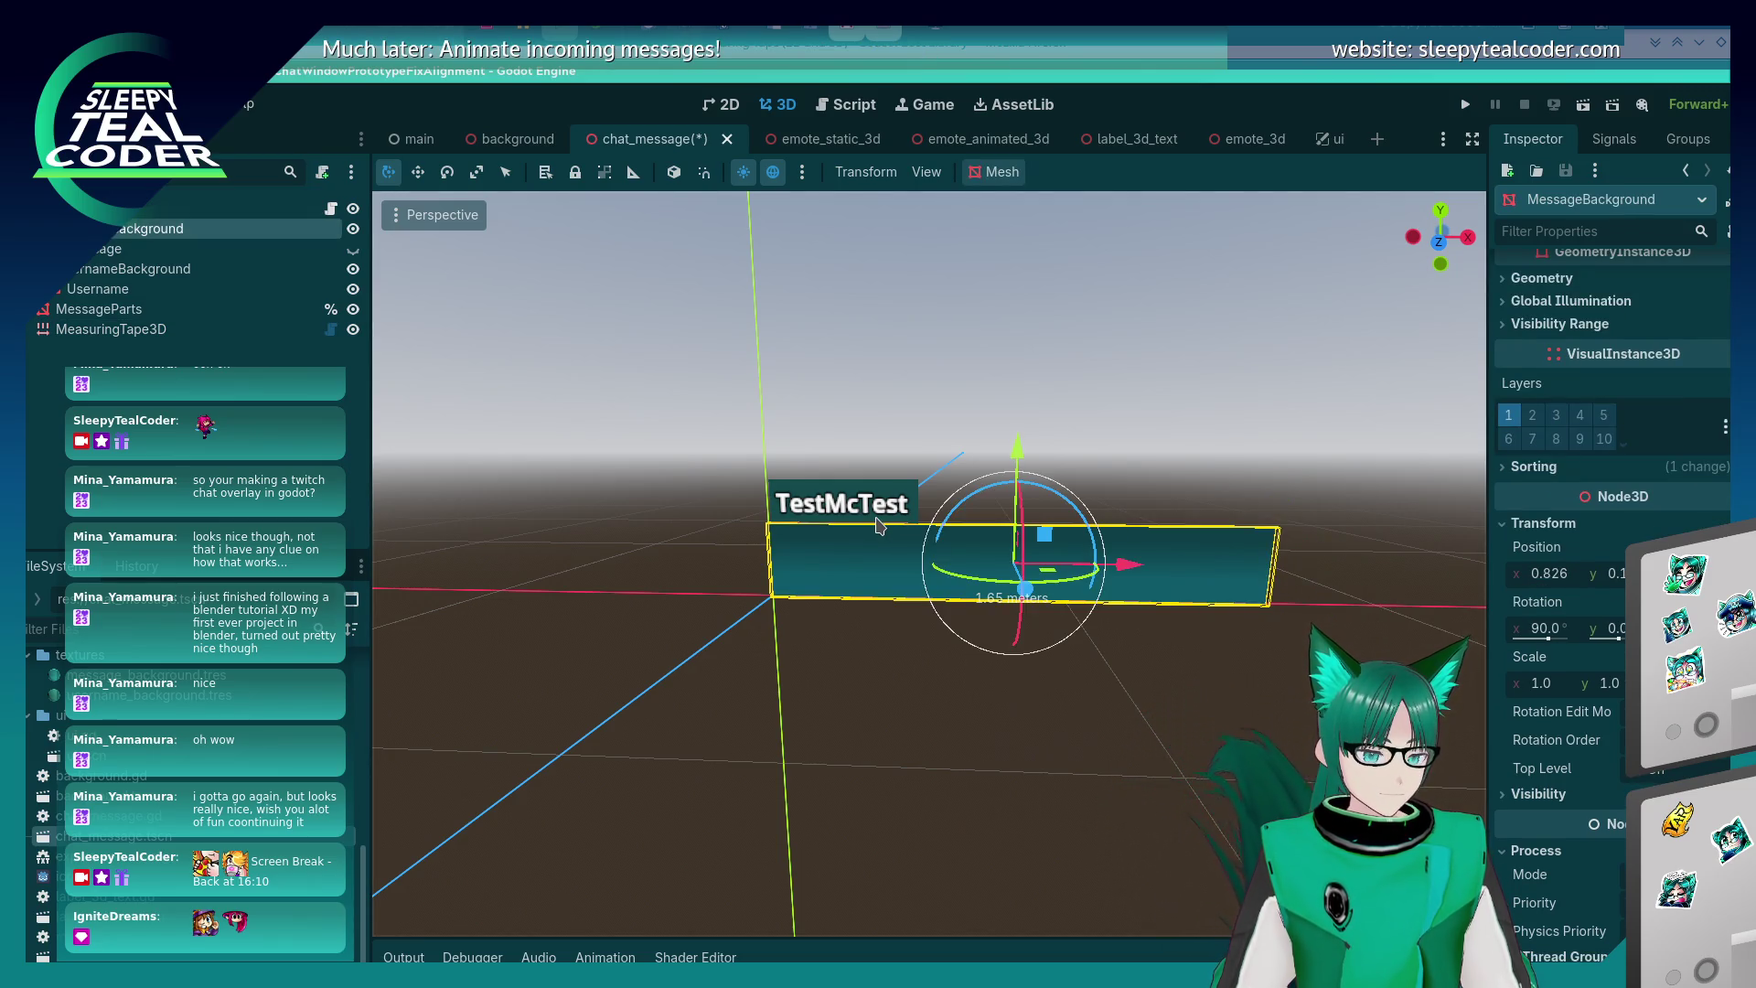
{"action": "left_click", "coordinate": [996, 746]}
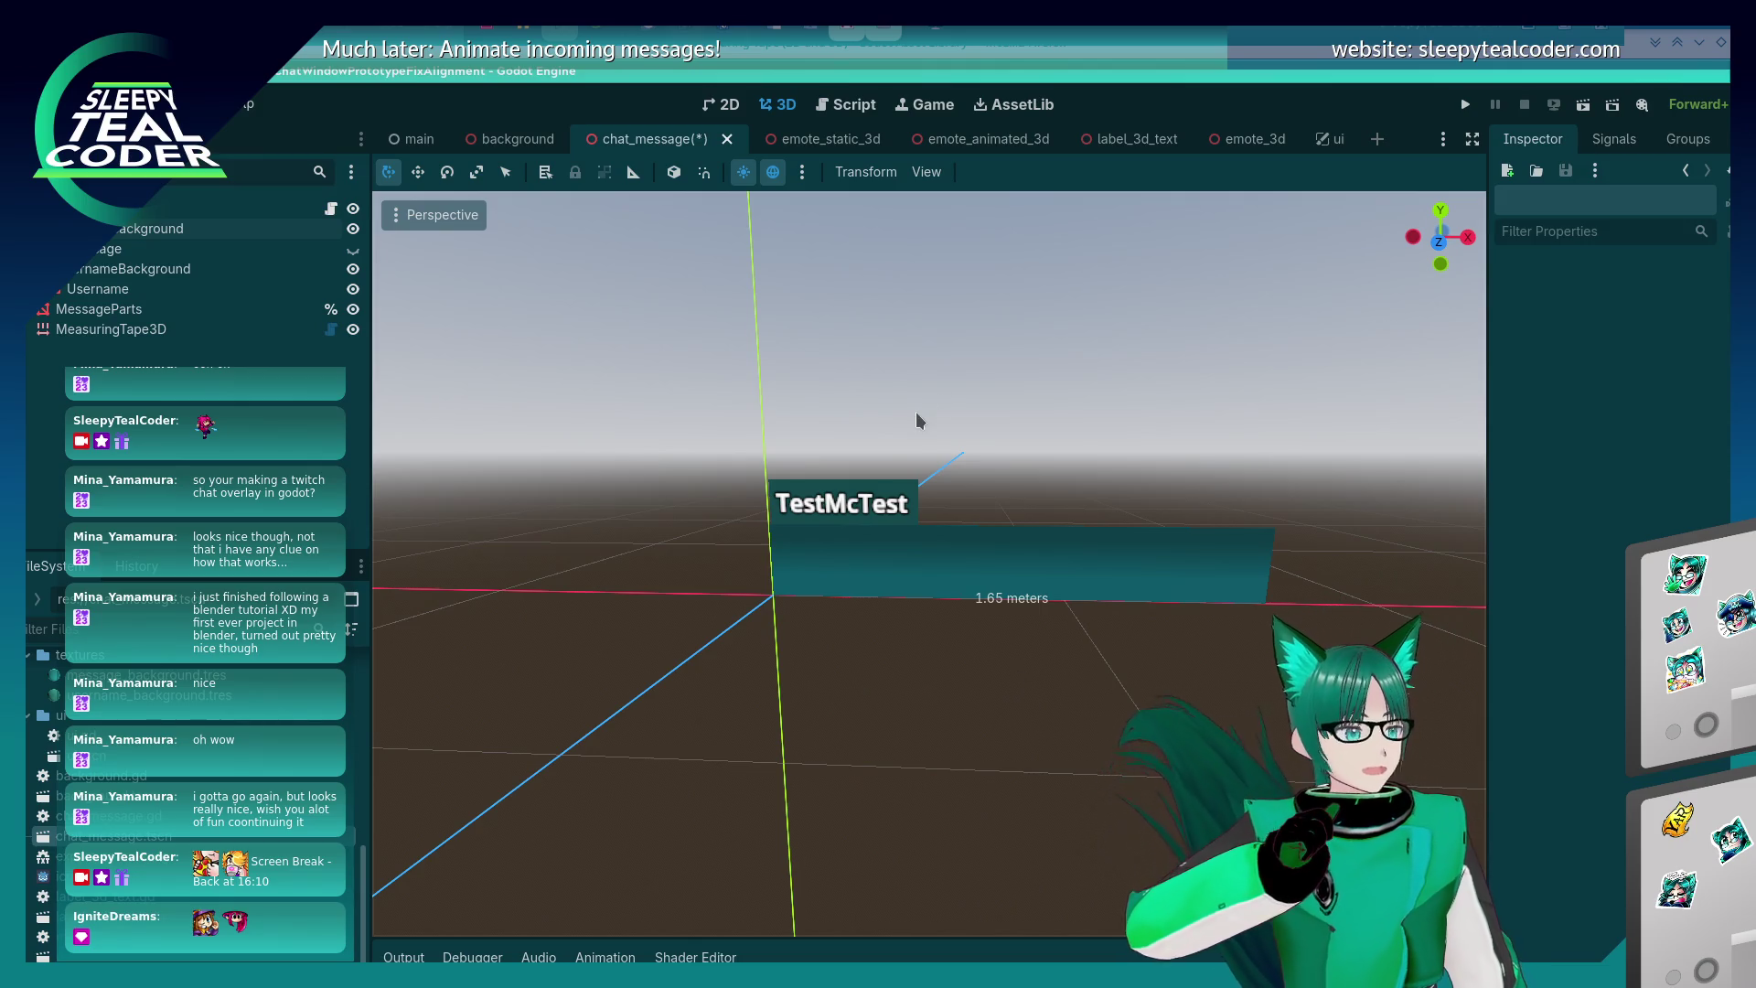
{"action": "key", "text": "alt+Tab"}
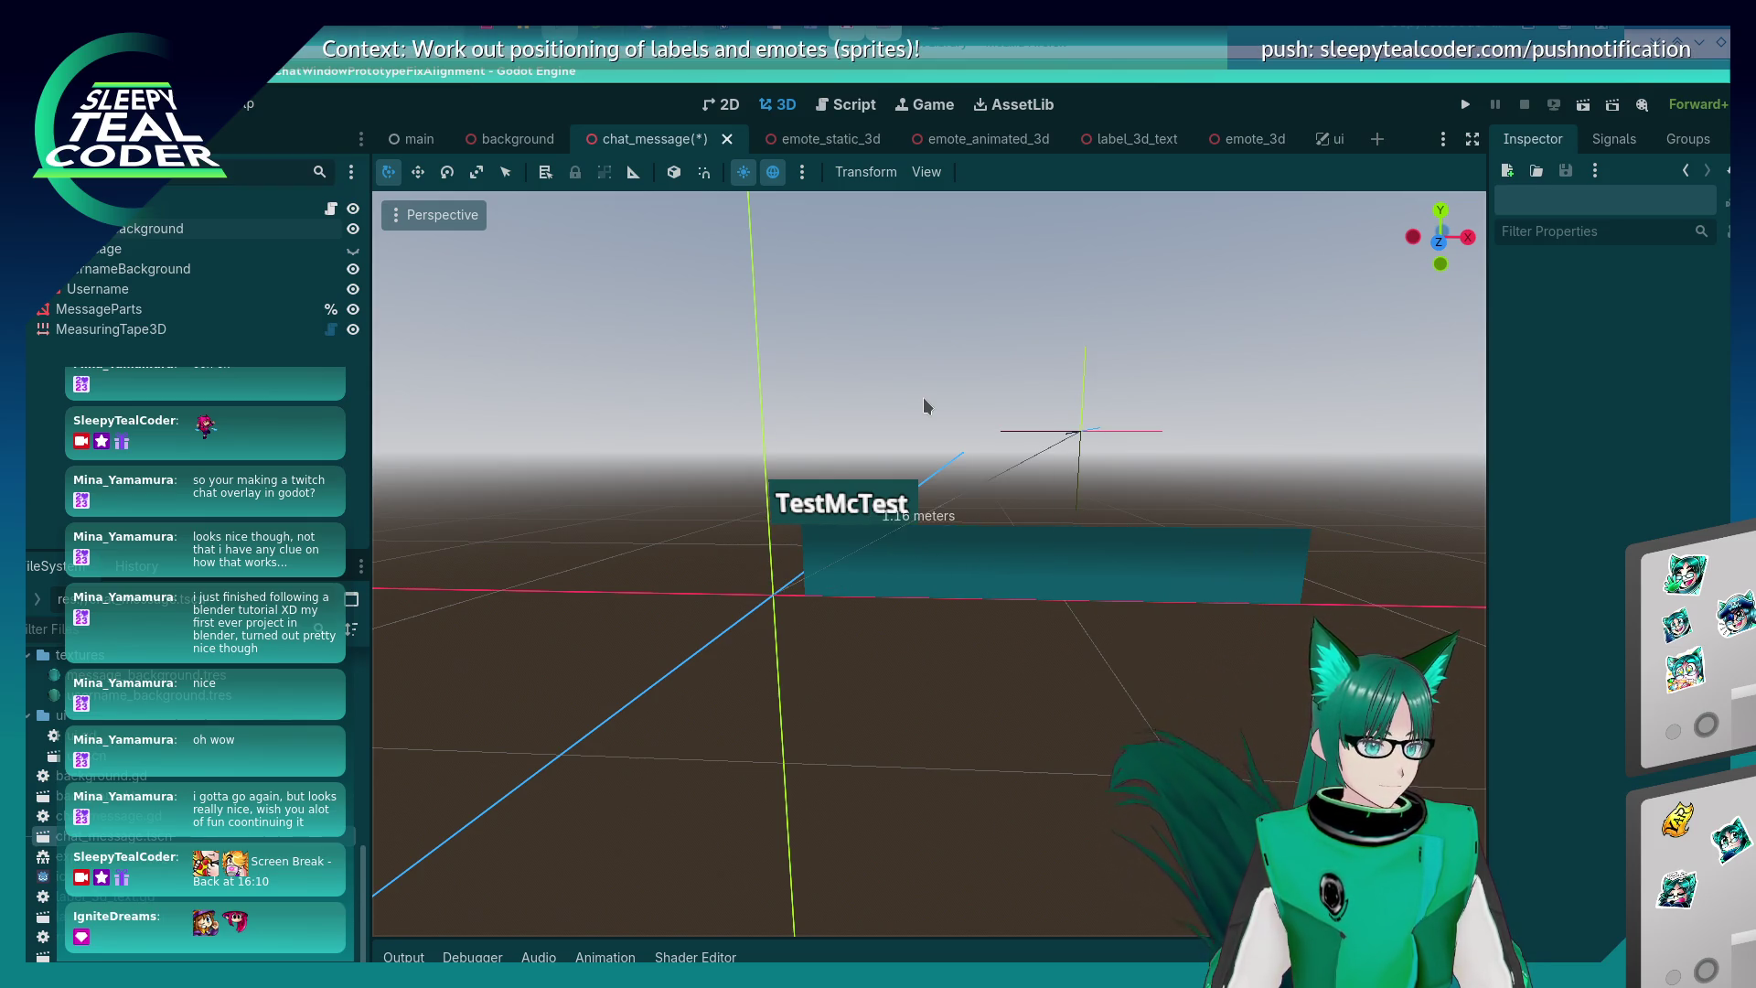
{"action": "key", "text": "ctrl+z"}
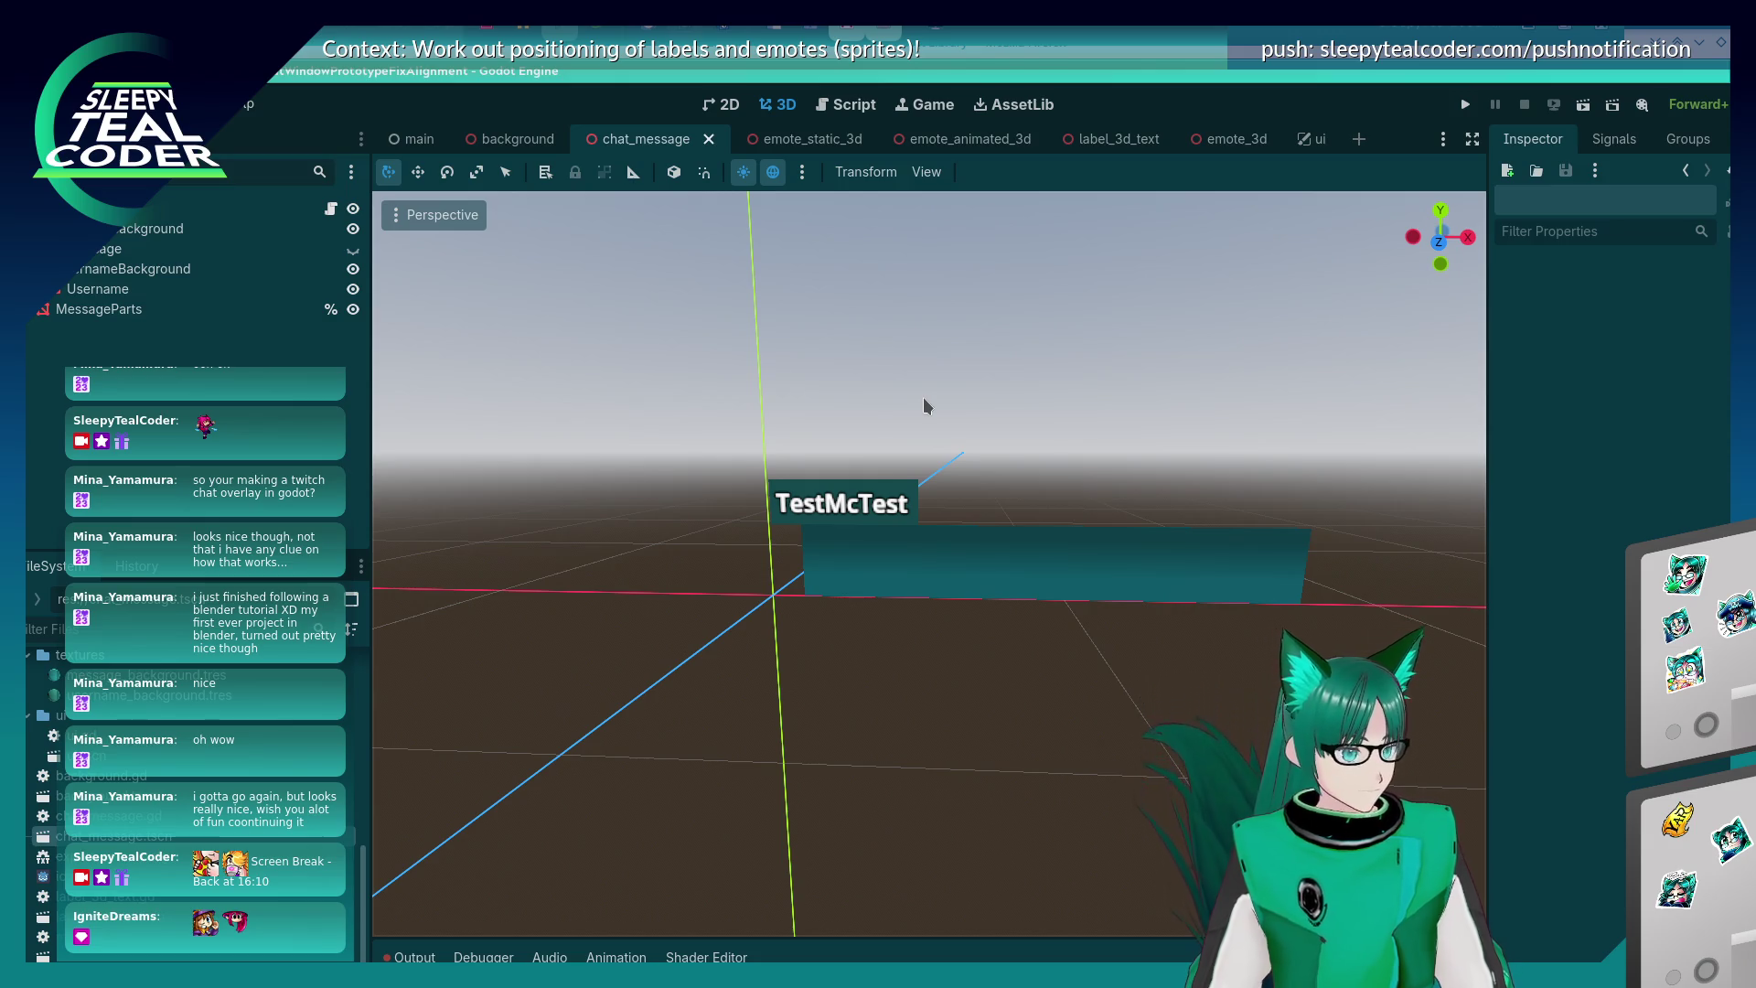
{"action": "key", "text": "alt+Tab"}
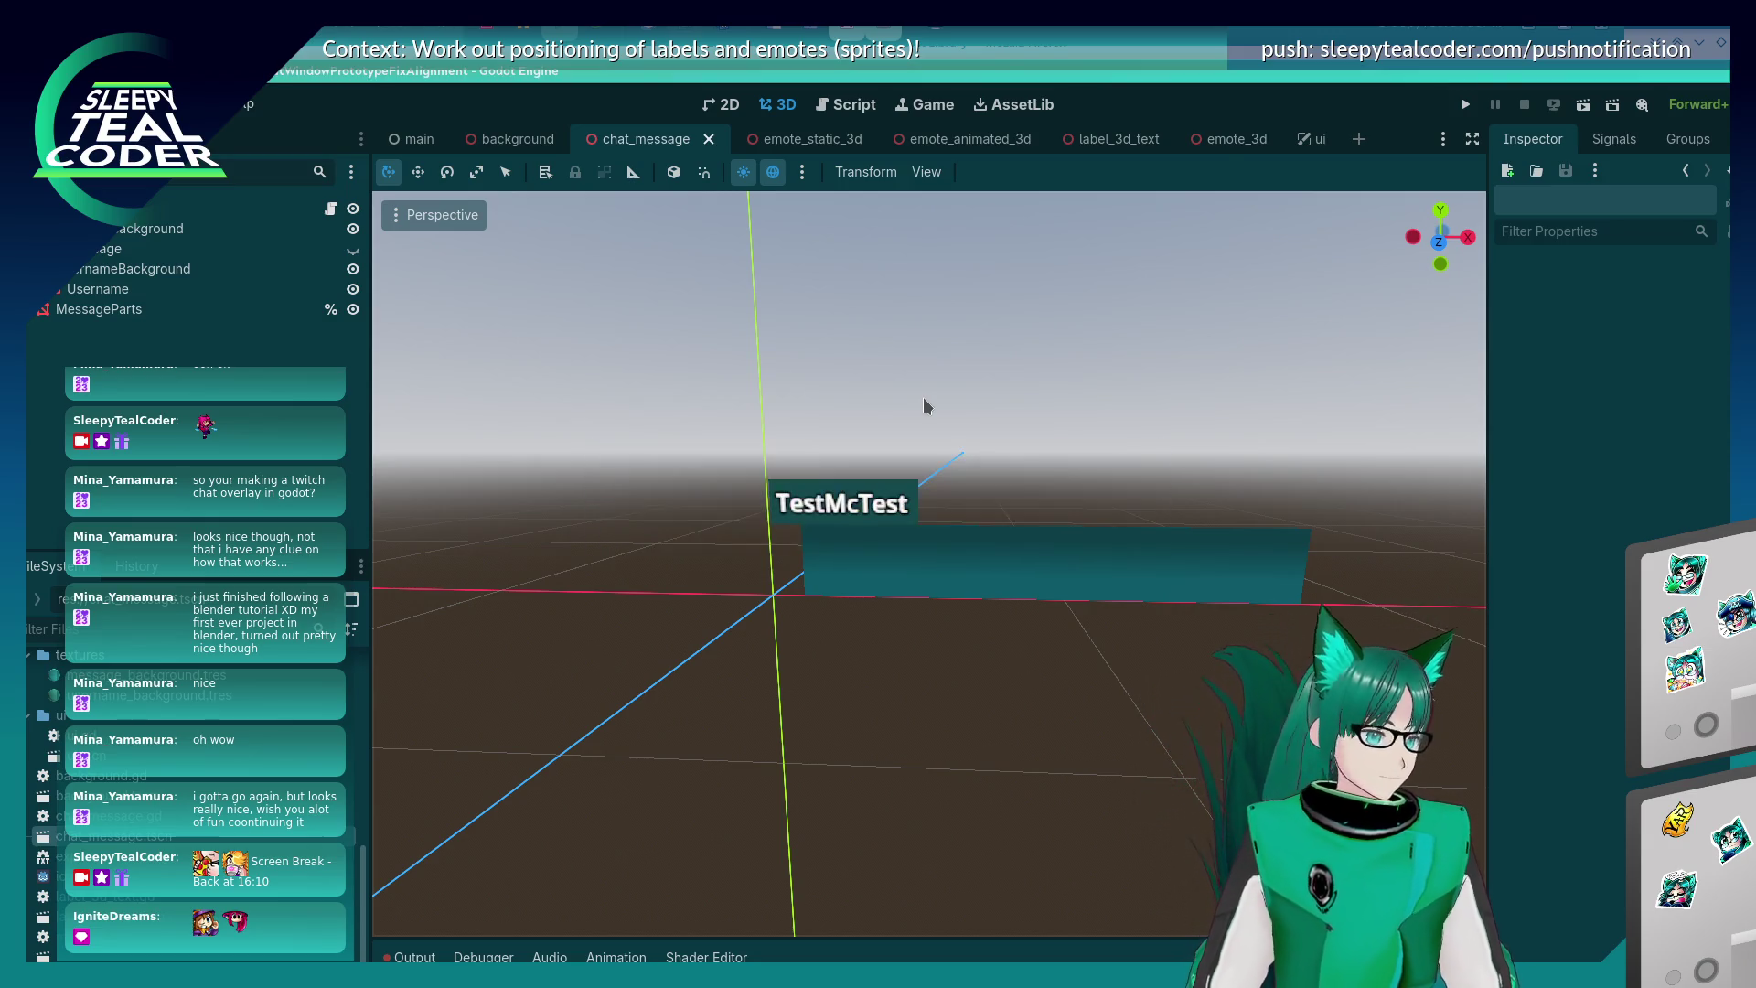
{"action": "left_click", "coordinate": [846, 104]}
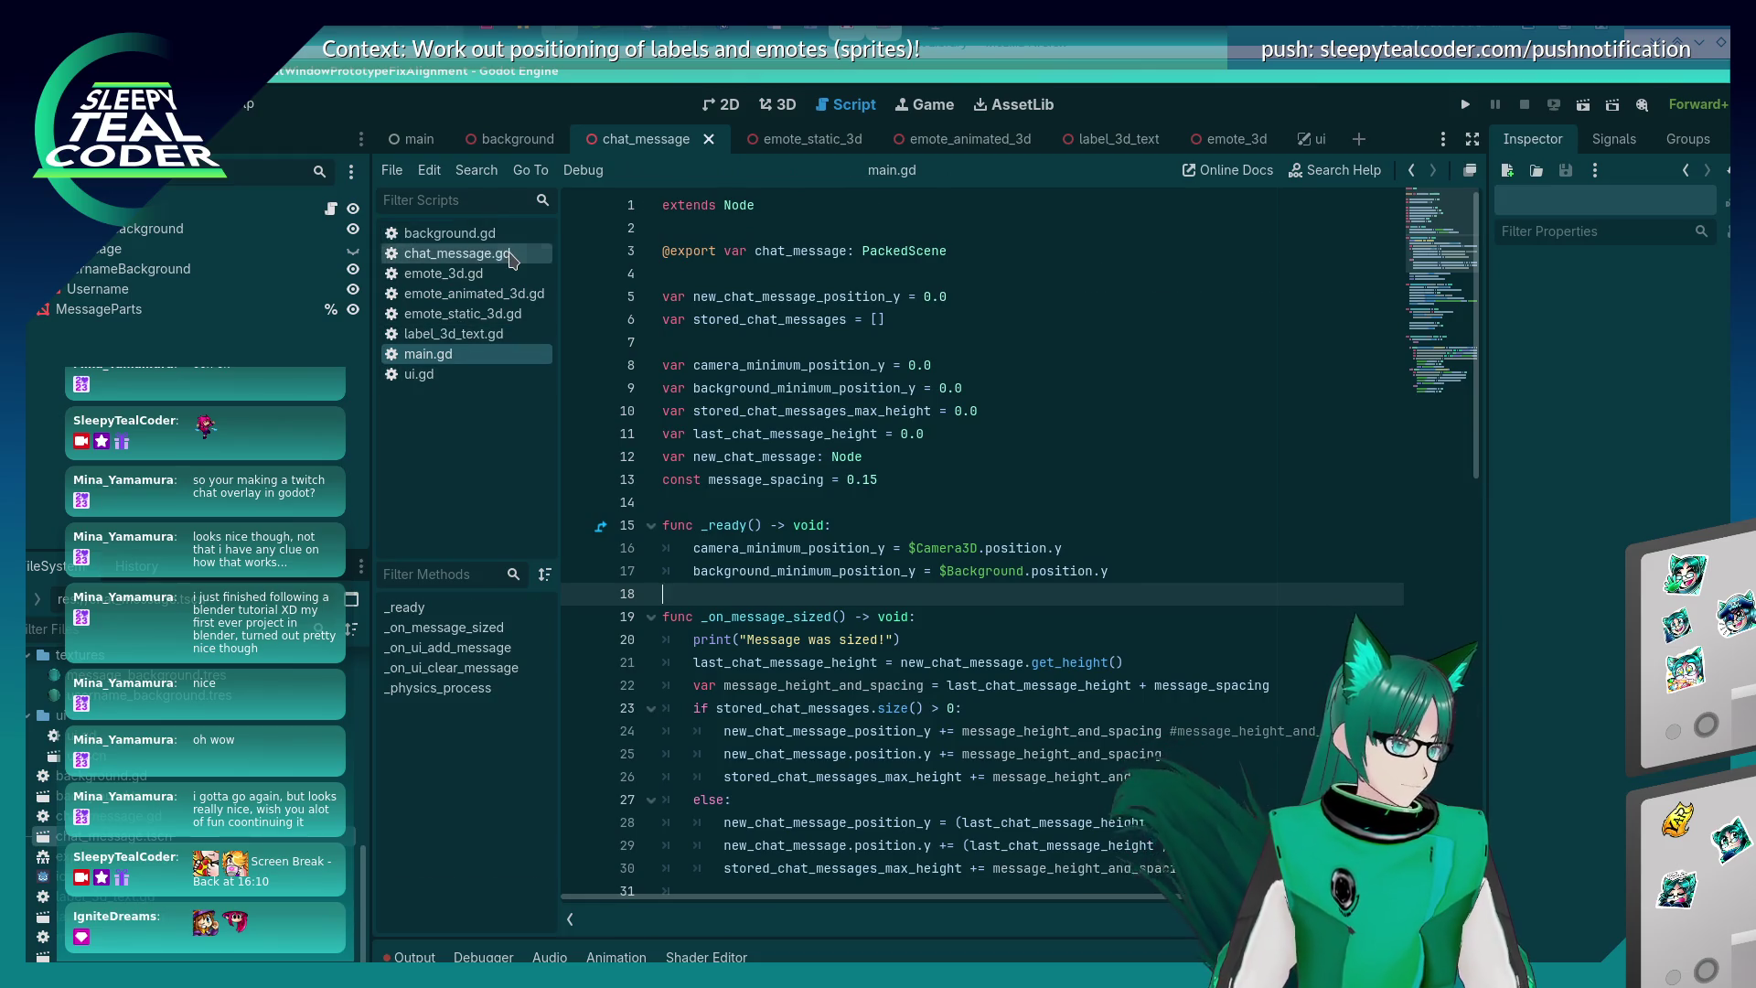
- Search chat_message.gd for '.scale =' to find the 0.6 emote scale, then view label_3d_text.gd
{"action": "left_click", "coordinate": [457, 254]}
{"action": "left_click", "coordinate": [1160, 423]}
{"action": "key", "text": "ctrl+f"}
{"action": "type", "text": ".scale ="}
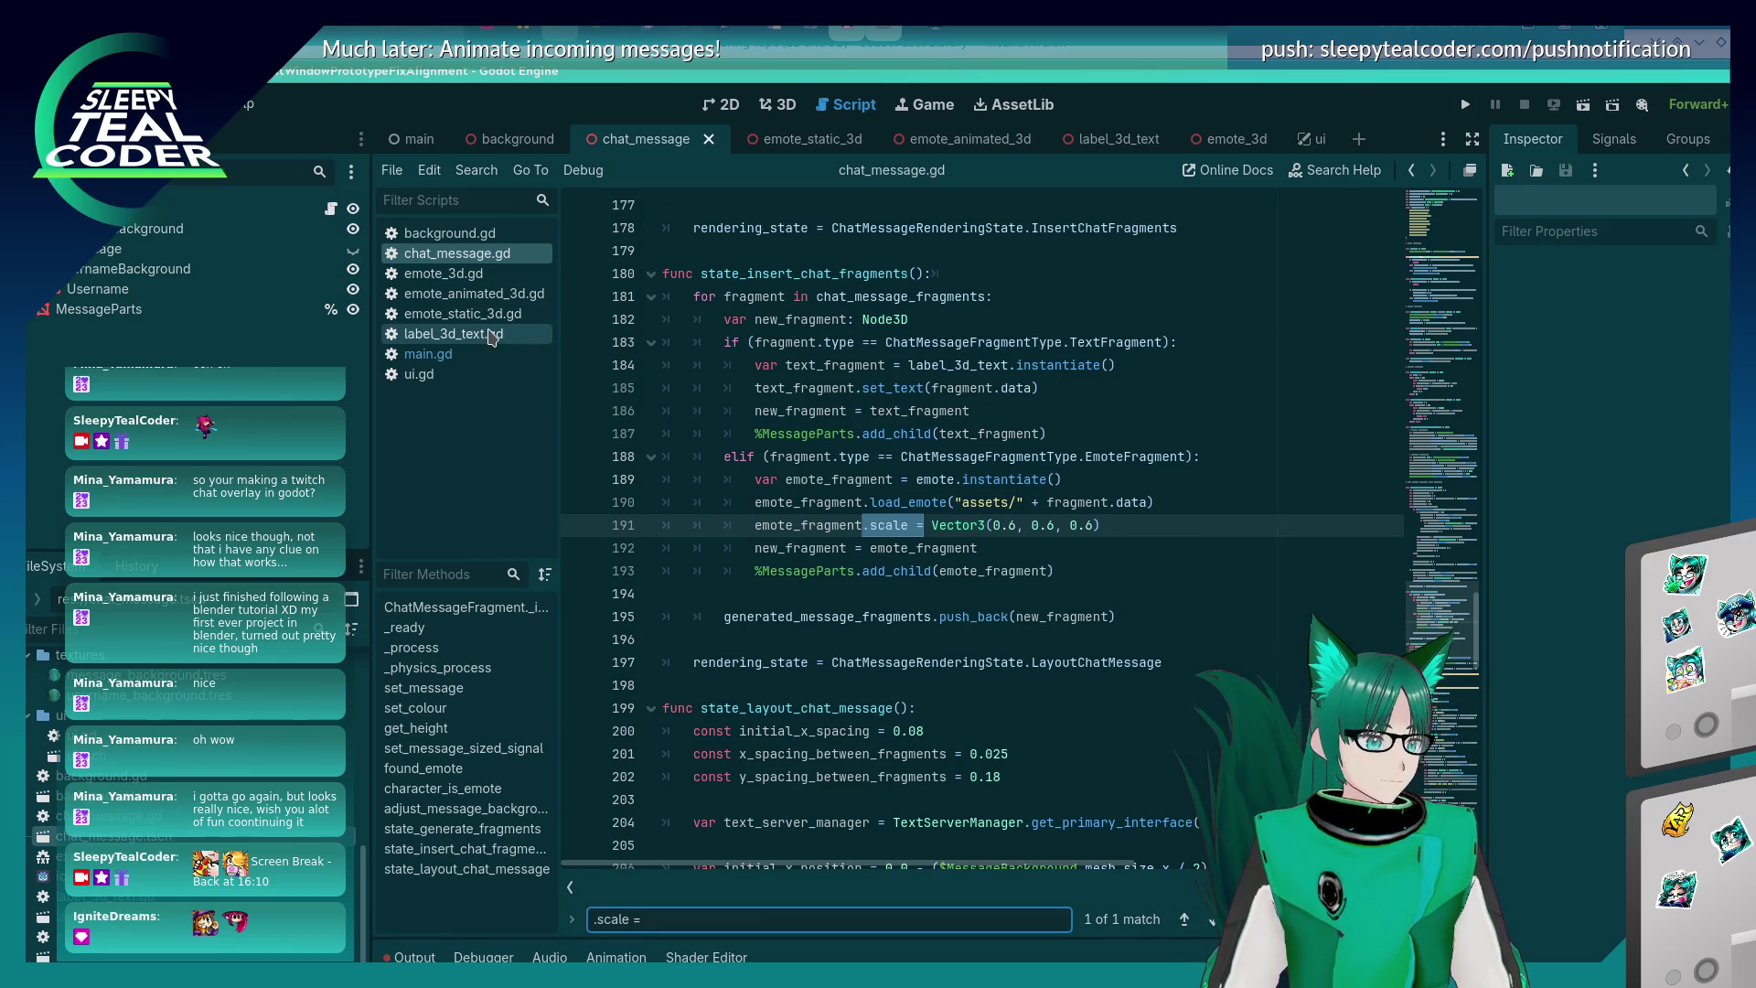
{"action": "left_click", "coordinate": [454, 332]}
{"action": "left_click", "coordinate": [786, 104]}
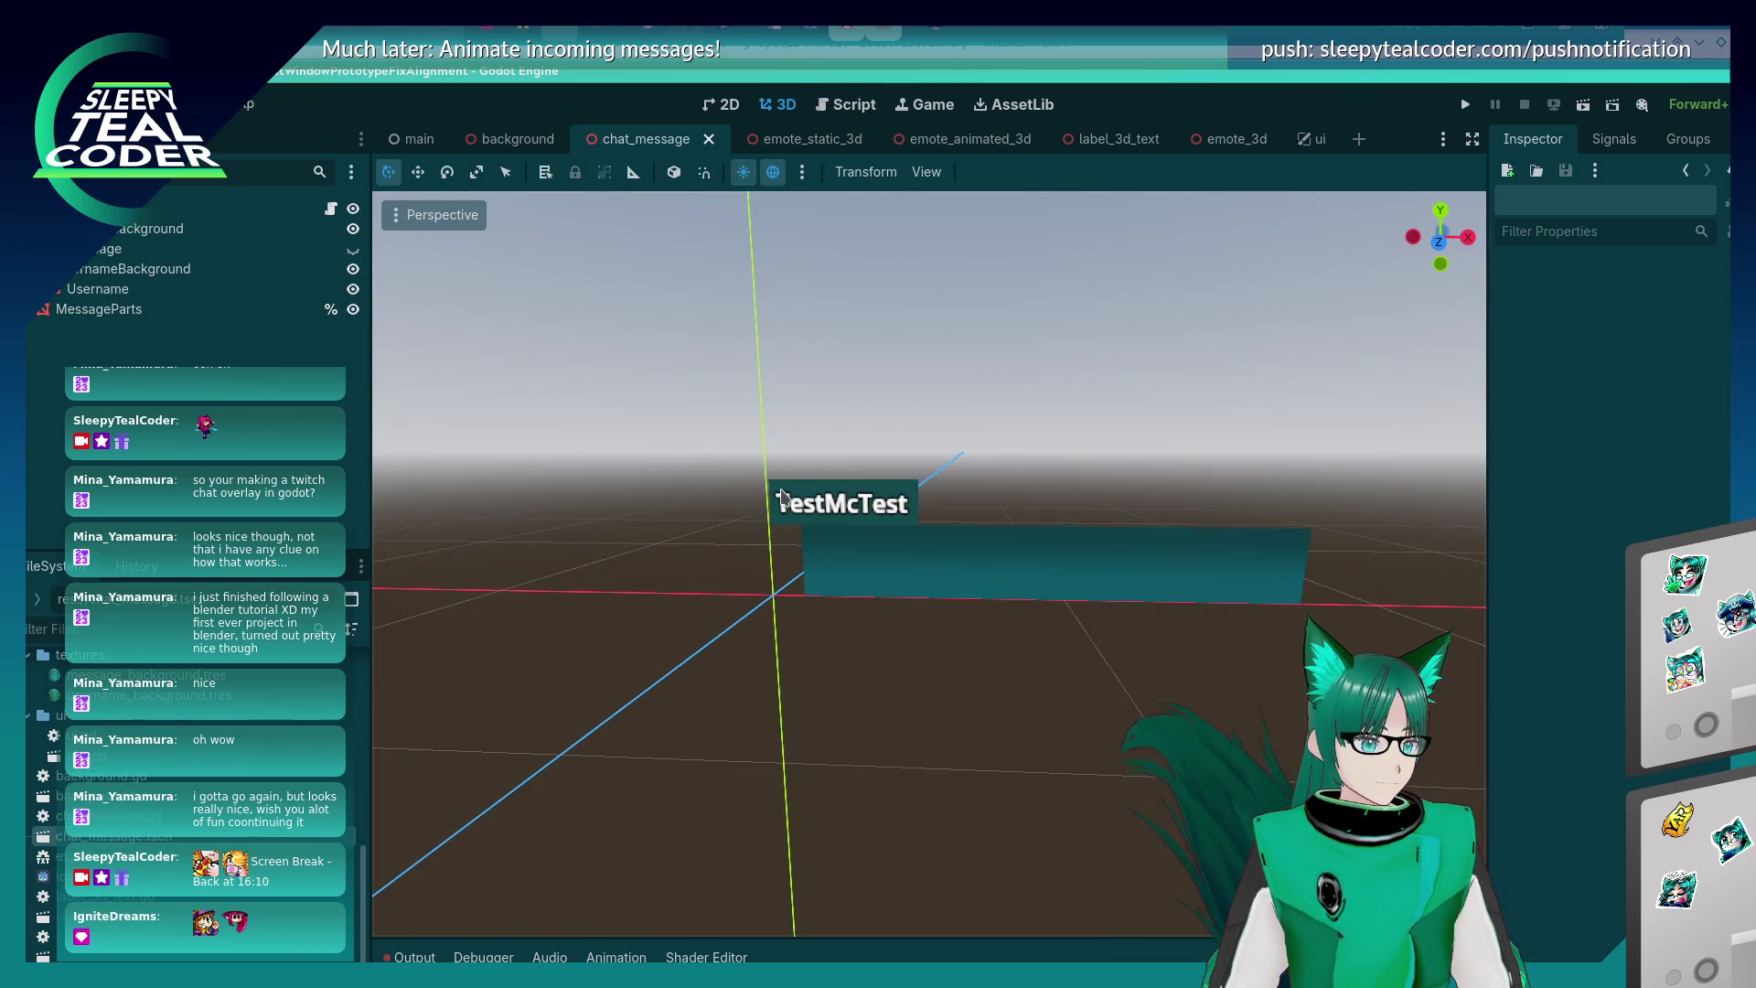
- Select the TestMcTest Username Label3D and scroll its Inspector to the 0.005 m pixel size
{"action": "left_click", "coordinate": [853, 519]}
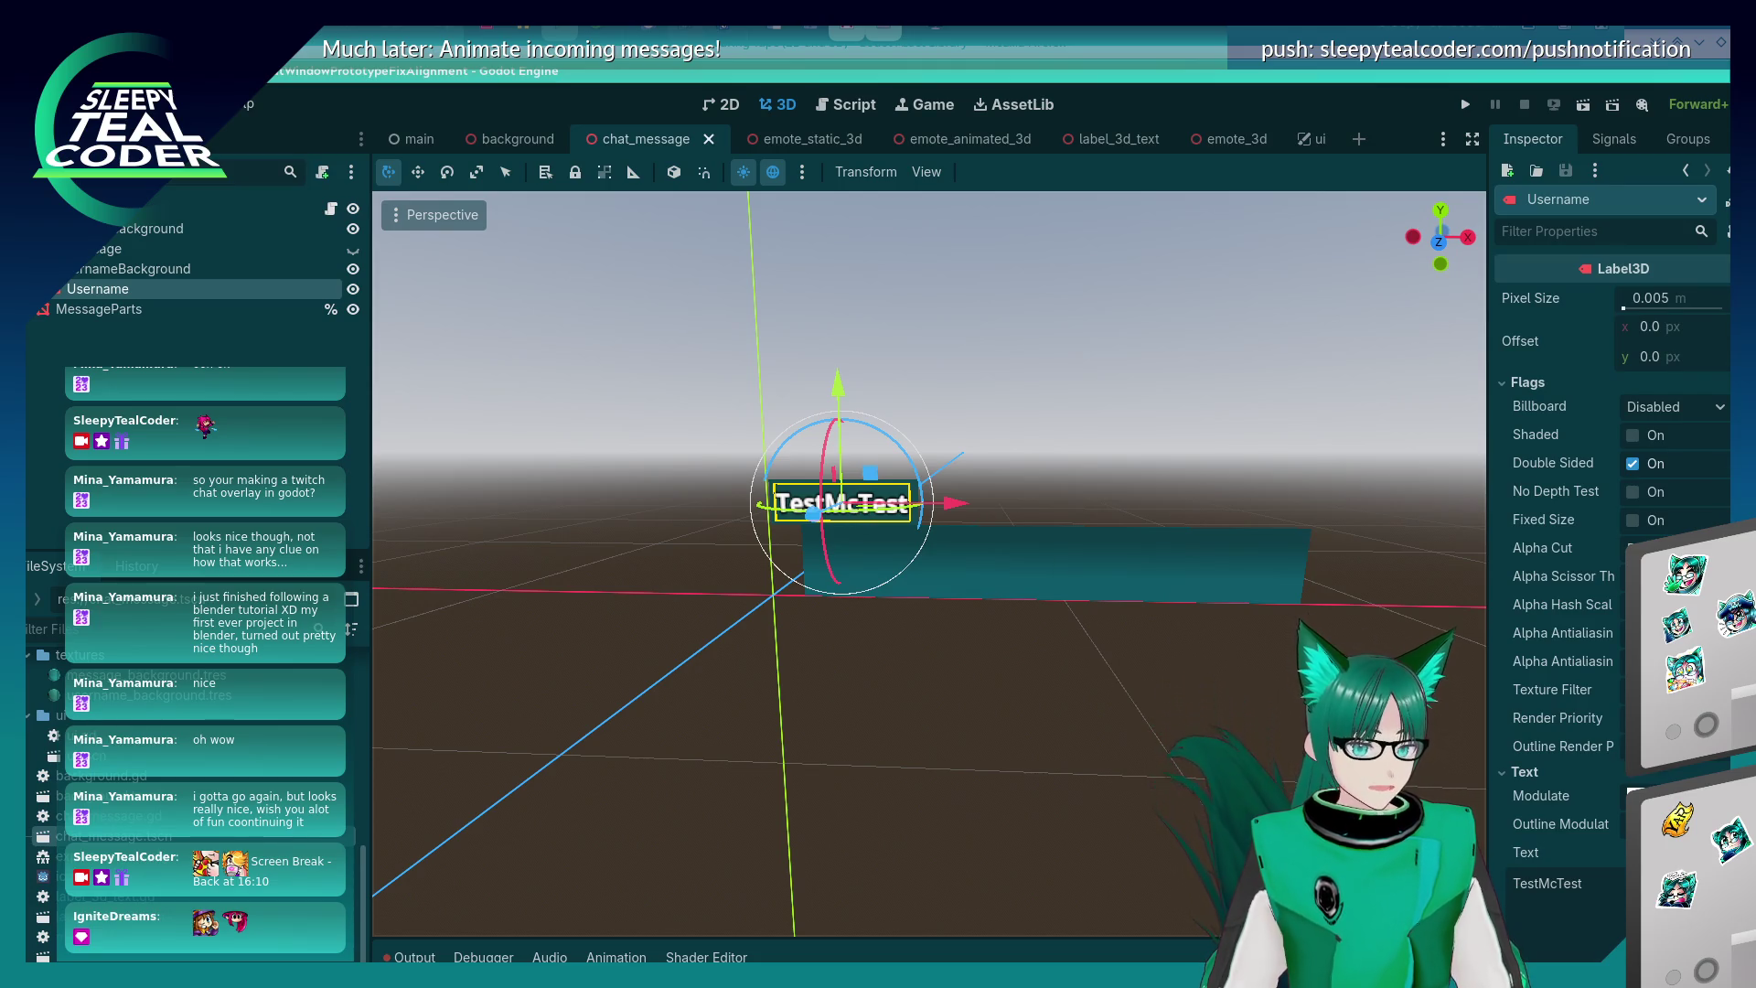
{"action": "scroll", "coordinate": [1728, 355], "scroll_direction": "down", "scroll_amount": 5}
{"action": "scroll", "coordinate": [1728, 355], "scroll_direction": "up", "scroll_amount": 5}
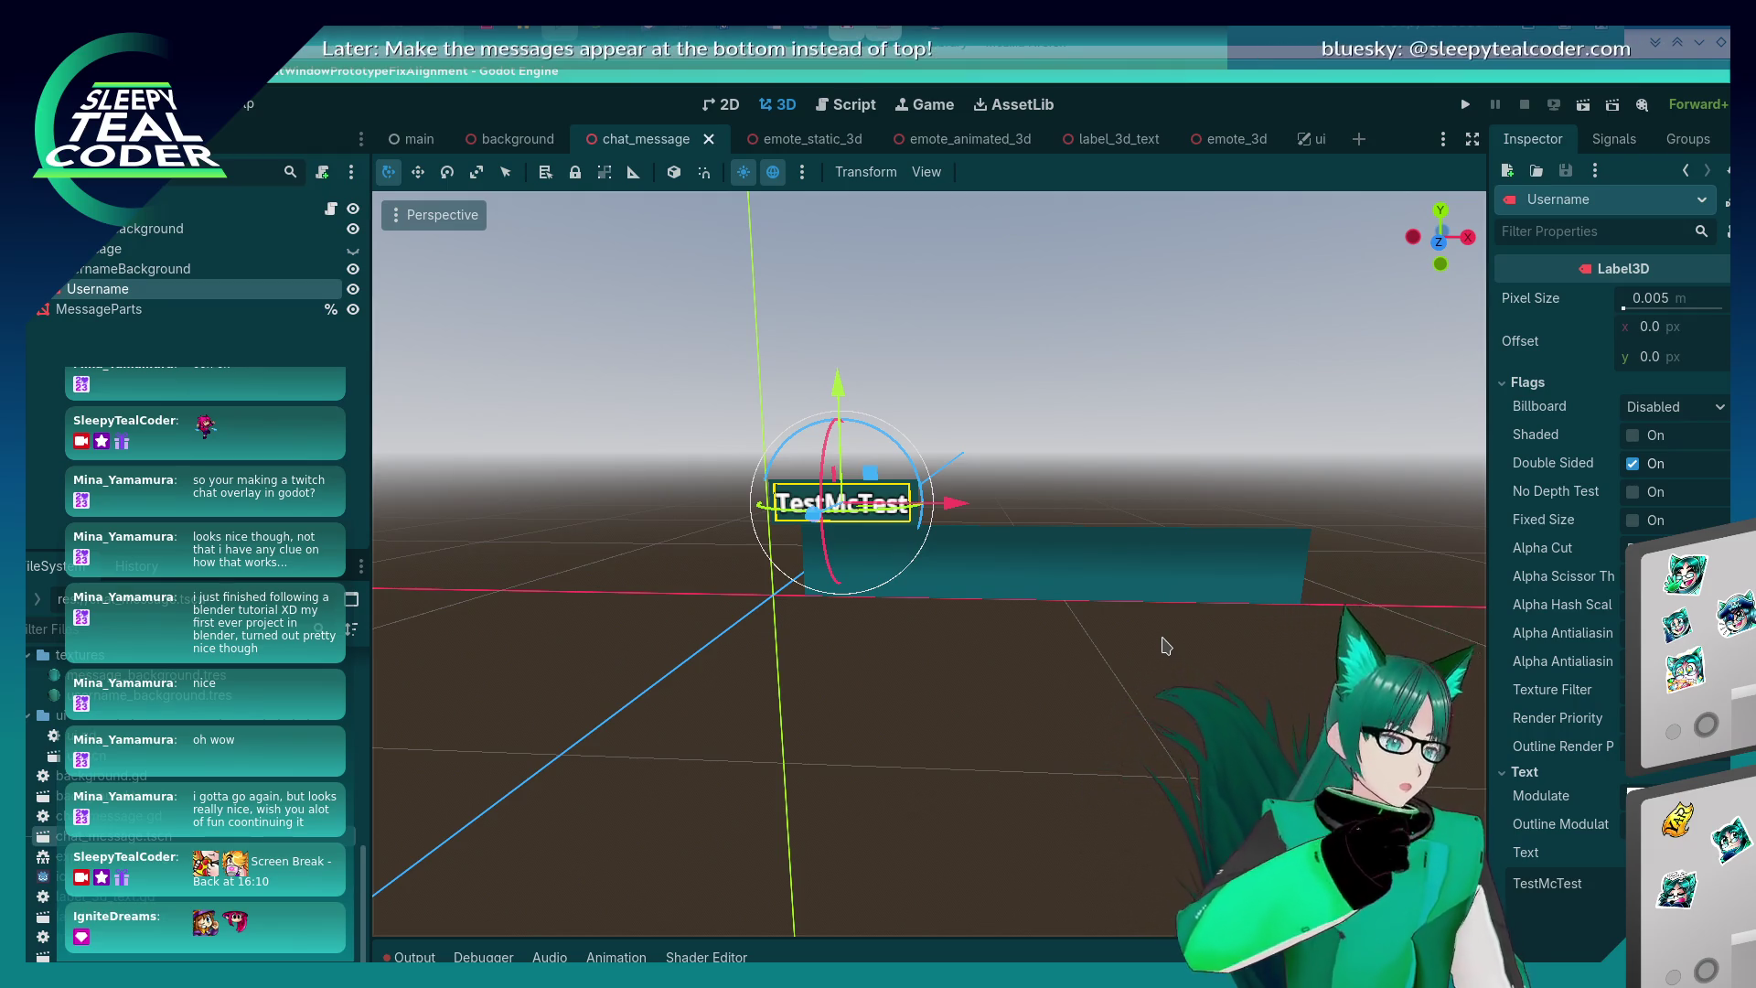
- In KCalc, clear the display and compute 1.65 × 0.005
{"action": "key", "text": "alt+Tab"}
{"action": "key", "text": "alt+Tab"}
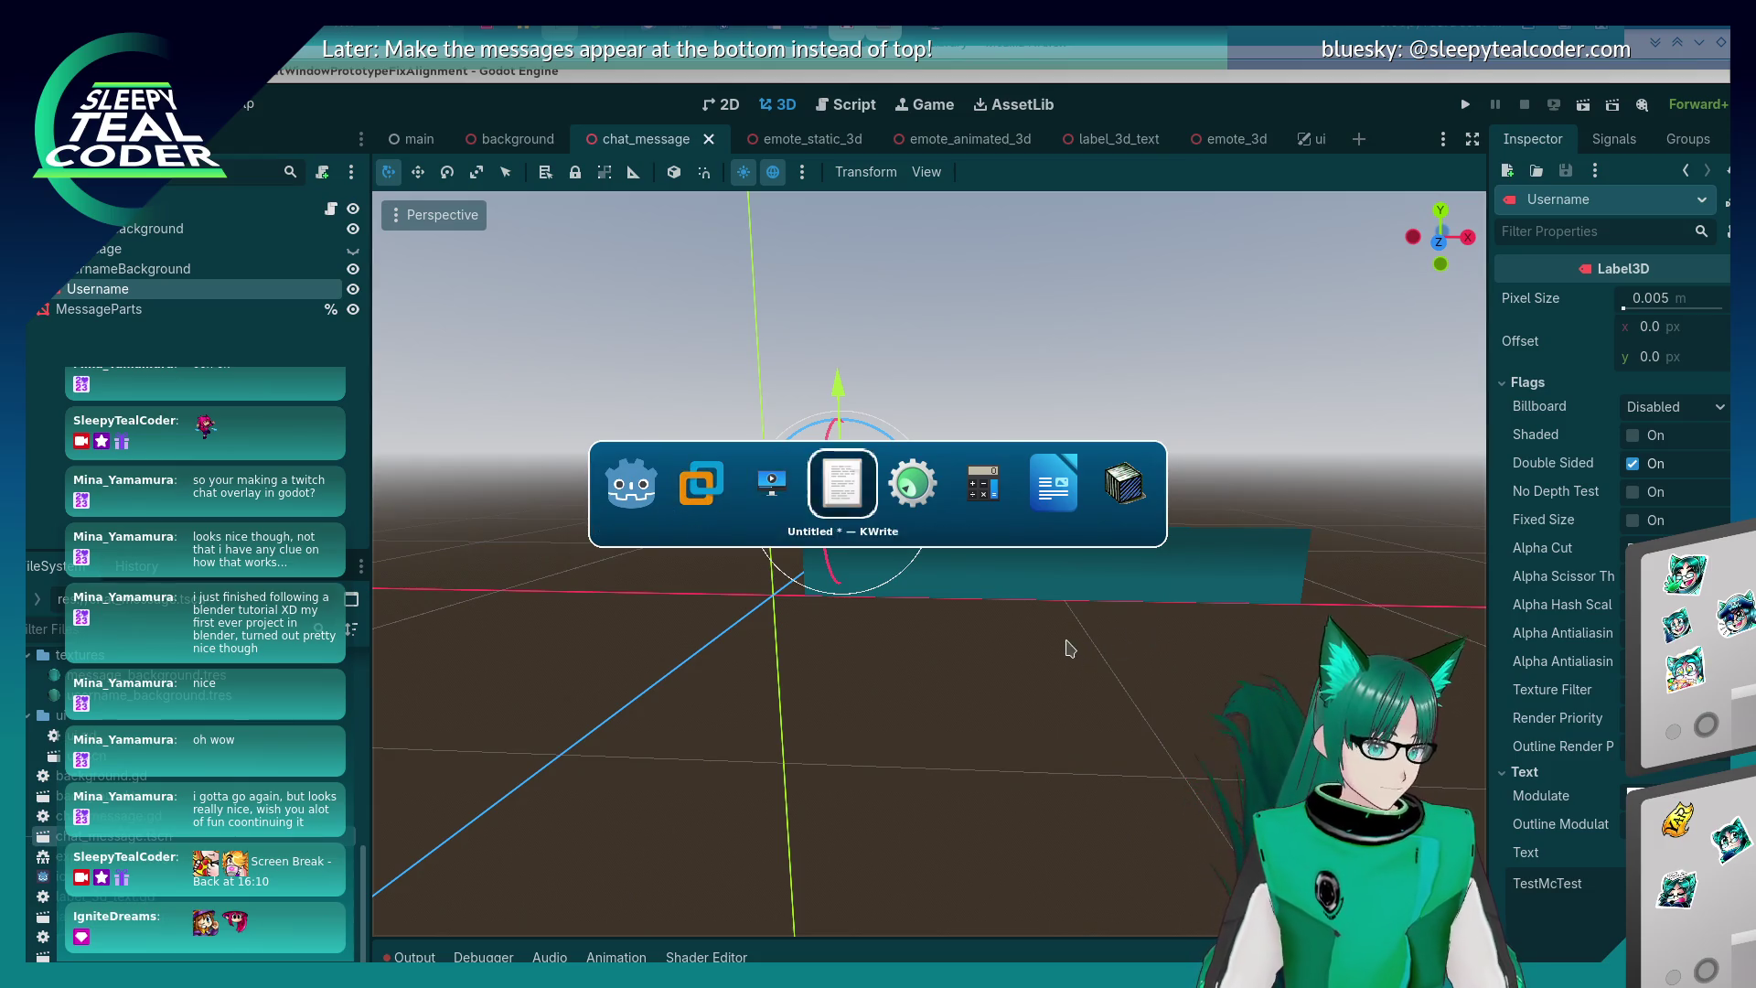
{"action": "key", "text": "Escape"}
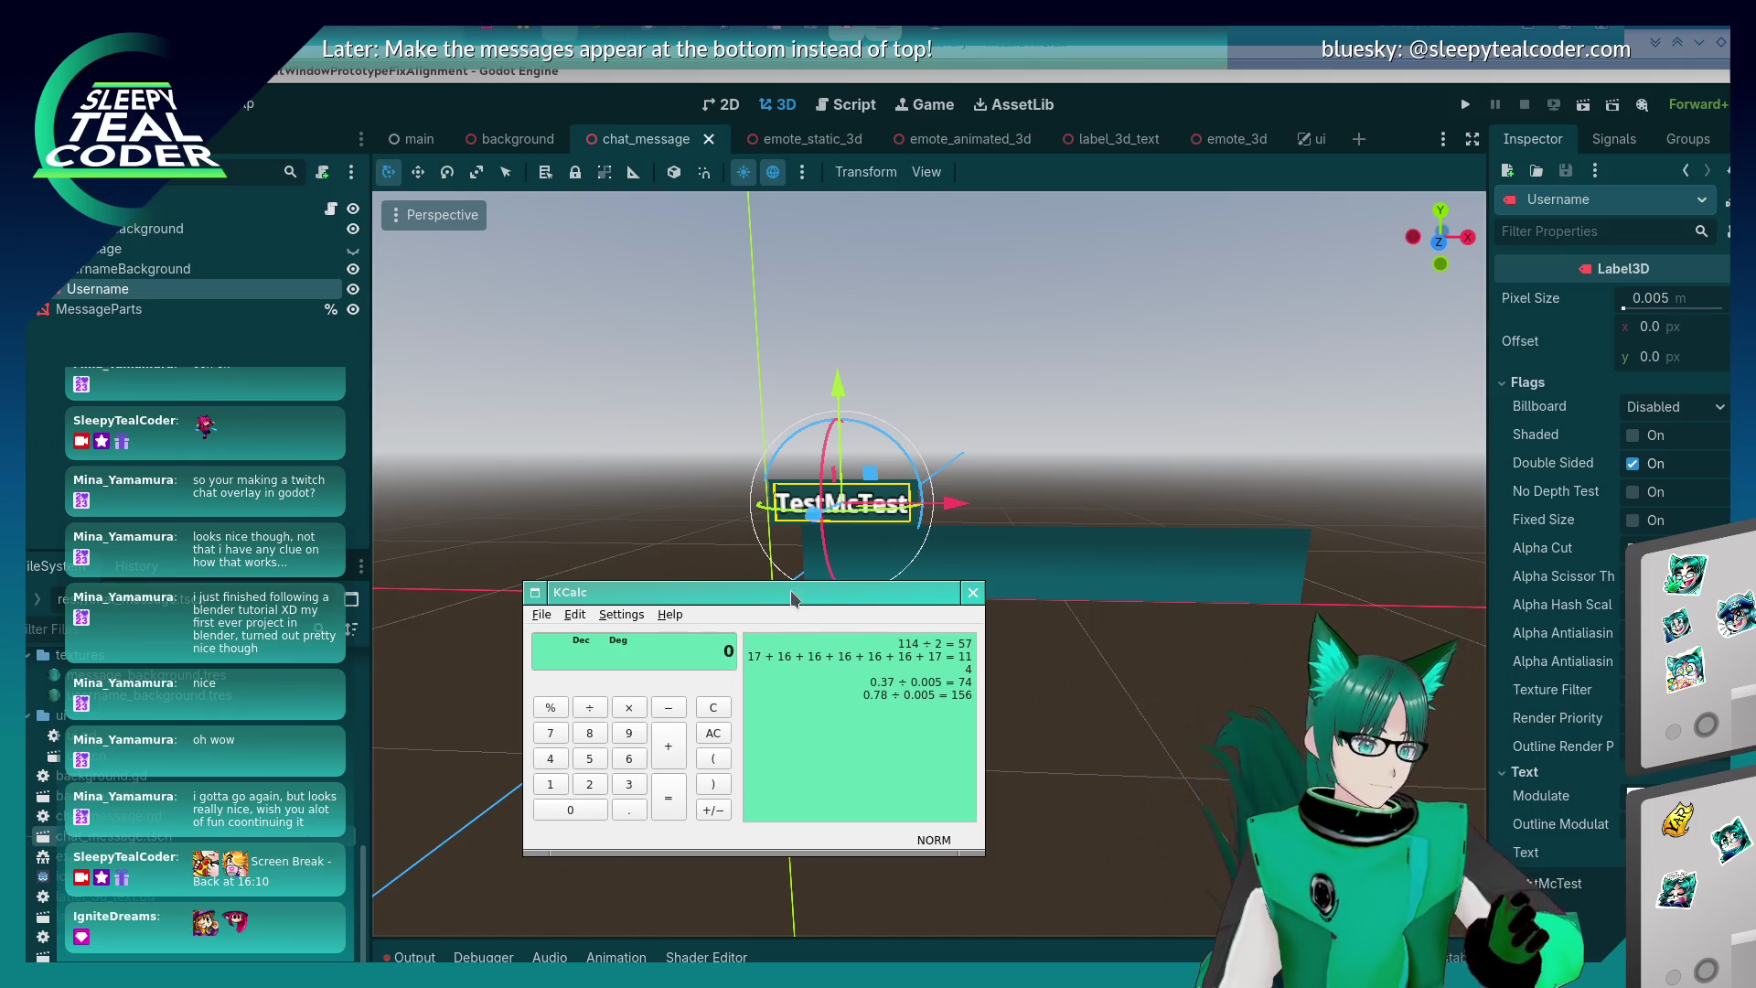
{"action": "left_click_drag", "start_coordinate": [792, 600], "coordinate": [755, 516]}
{"action": "type", "text": "1.65"}
{"action": "key", "text": "asterisk"}
{"action": "type", "text": "0.005"}
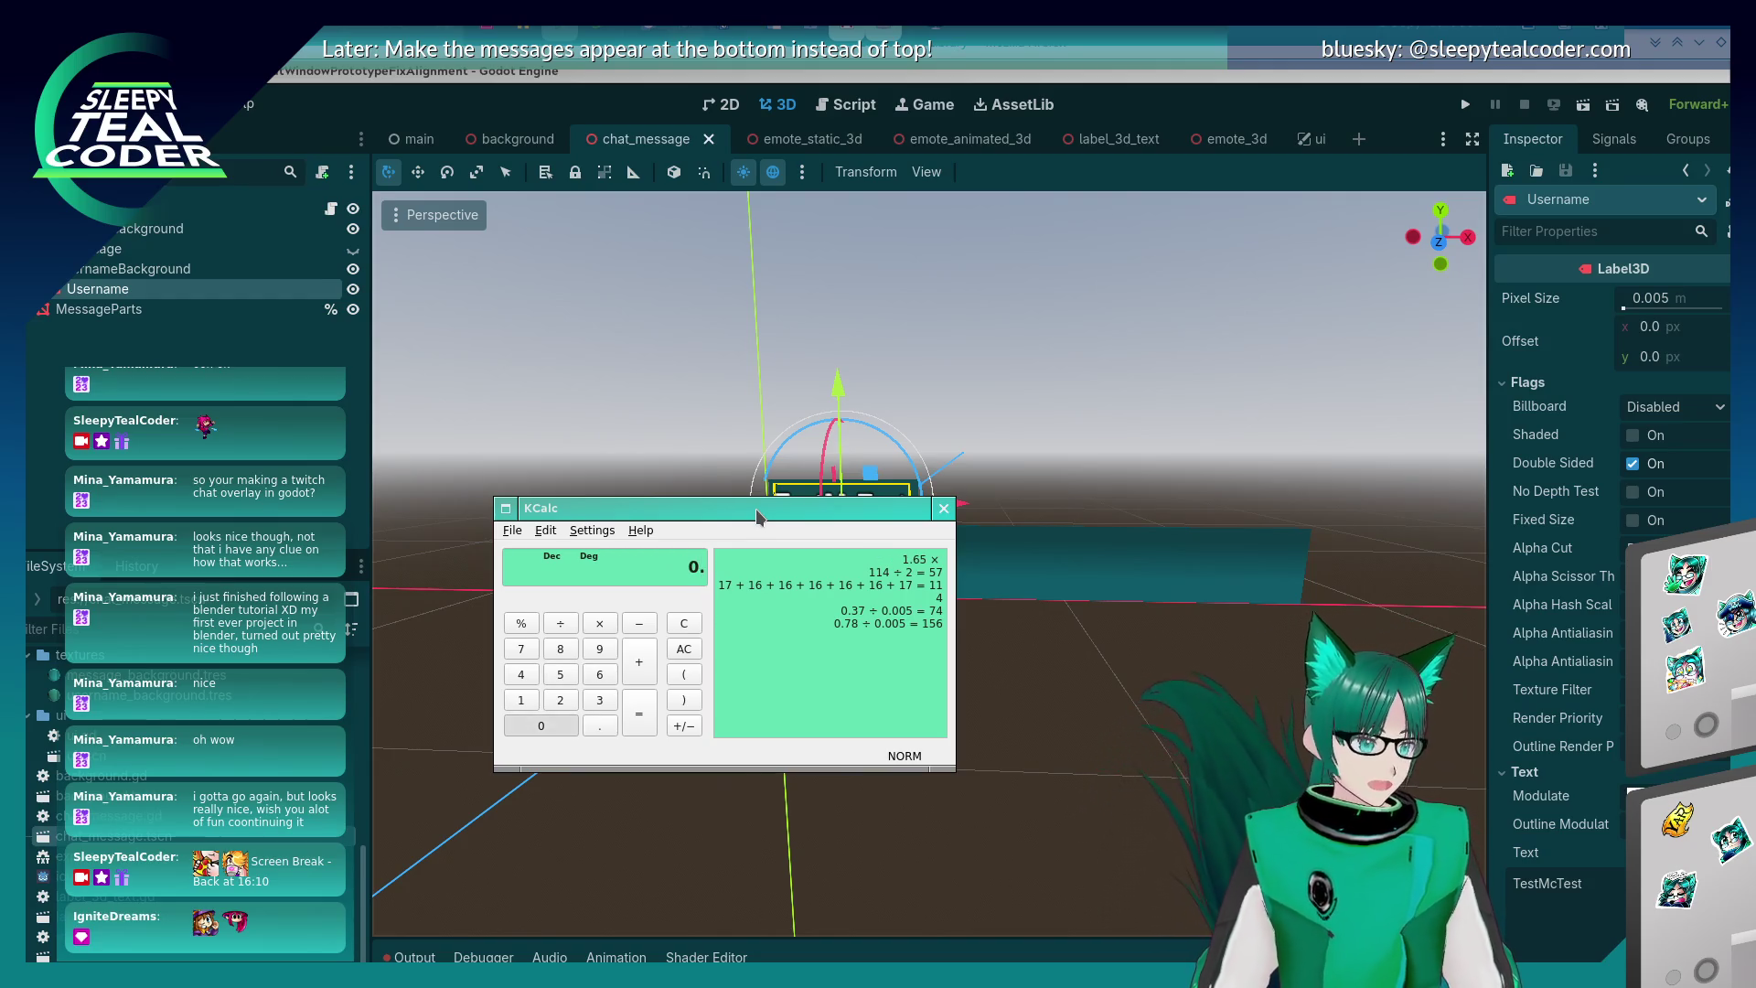
{"action": "key", "text": "Return"}
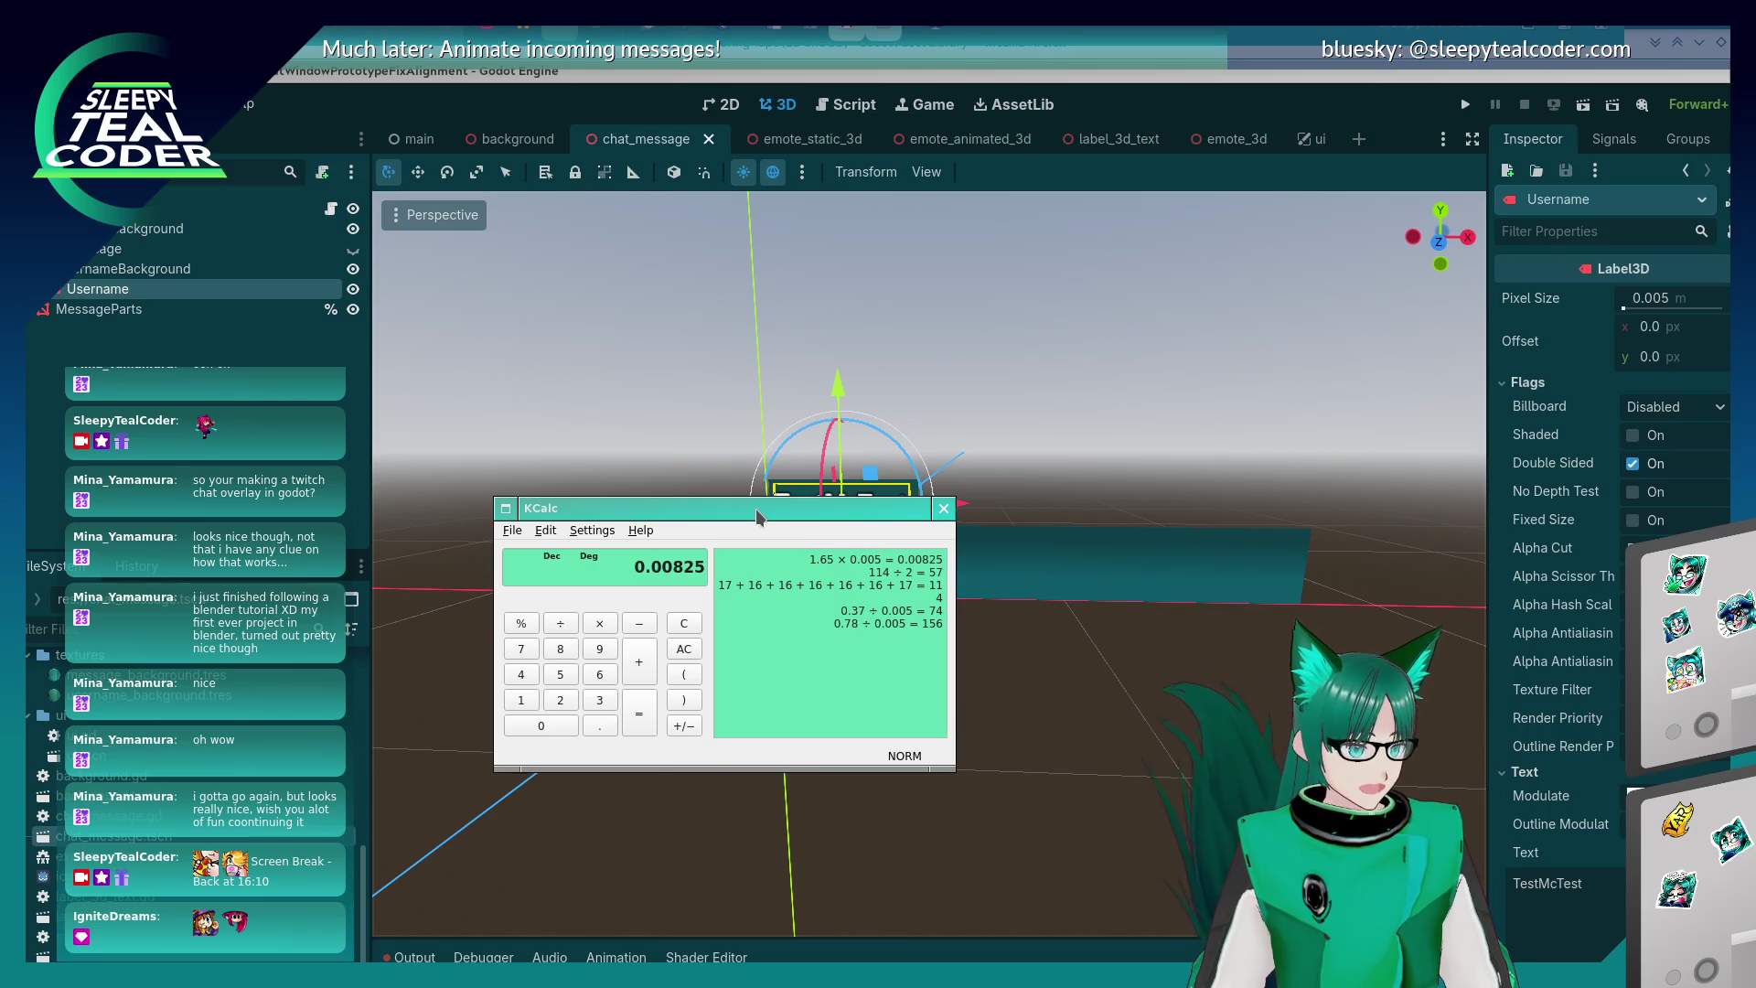
- Clear the history and compute 1.65 / 0.005 = 330
{"action": "key", "text": "Escape"}
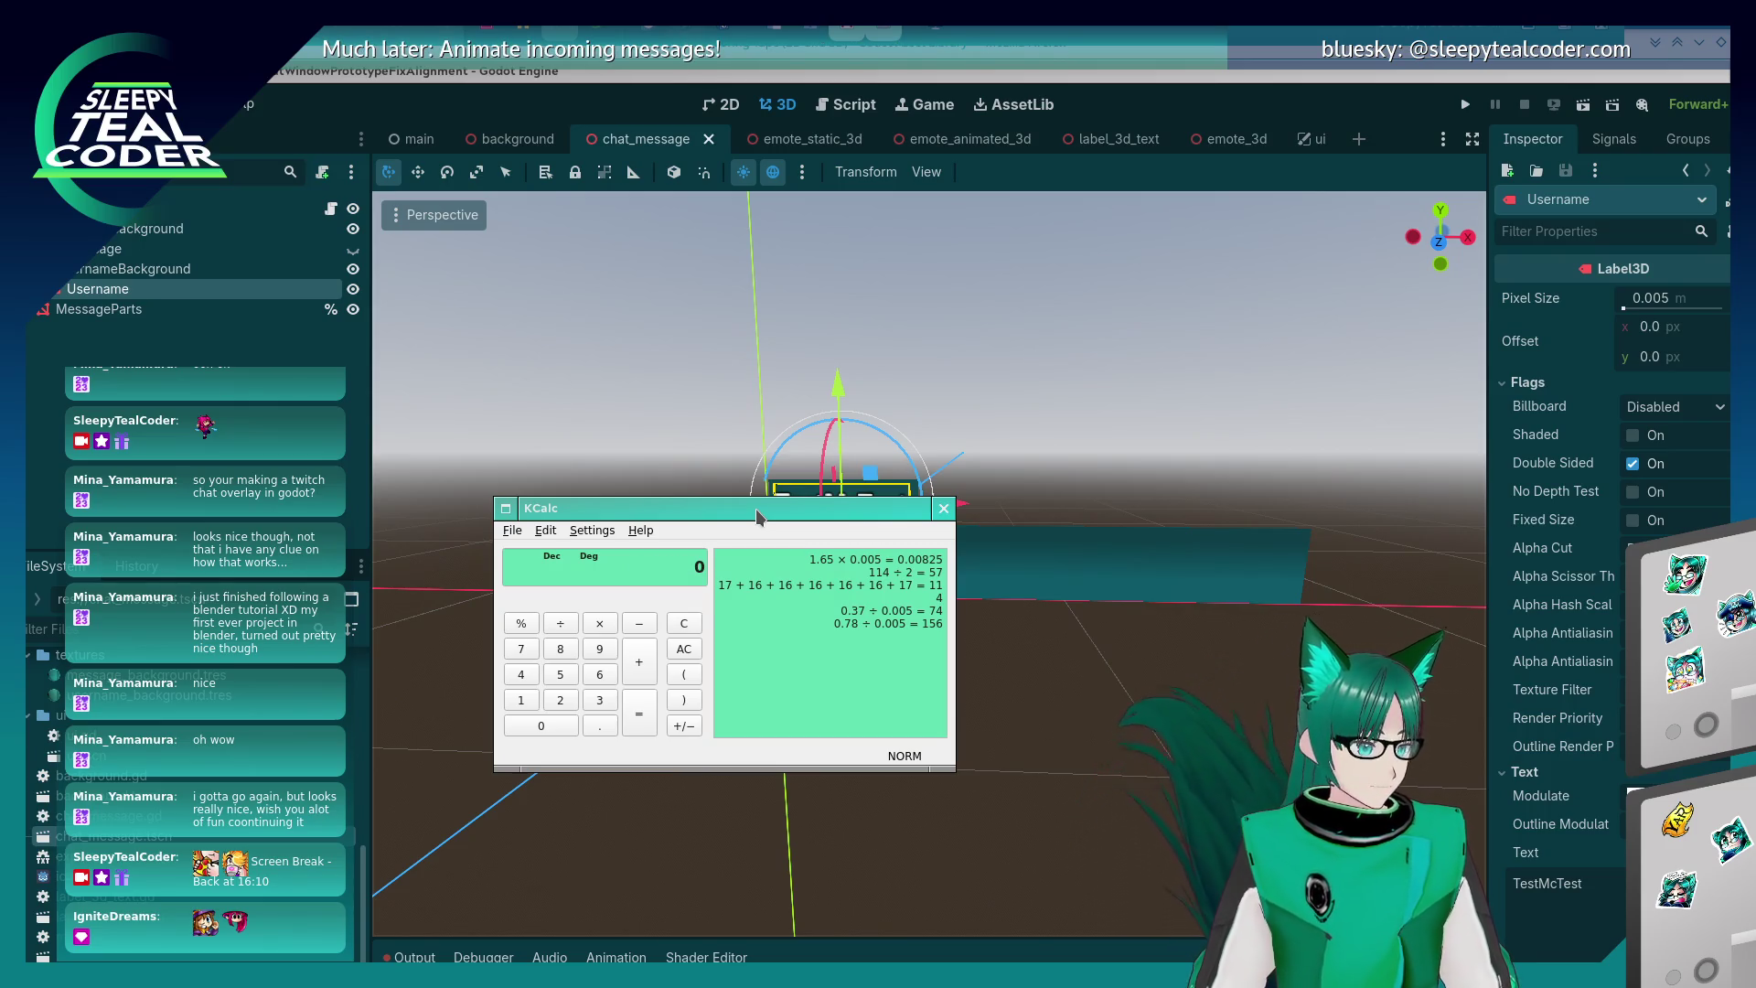
{"action": "key", "text": "Delete"}
{"action": "type", "text": "1.65/0."}
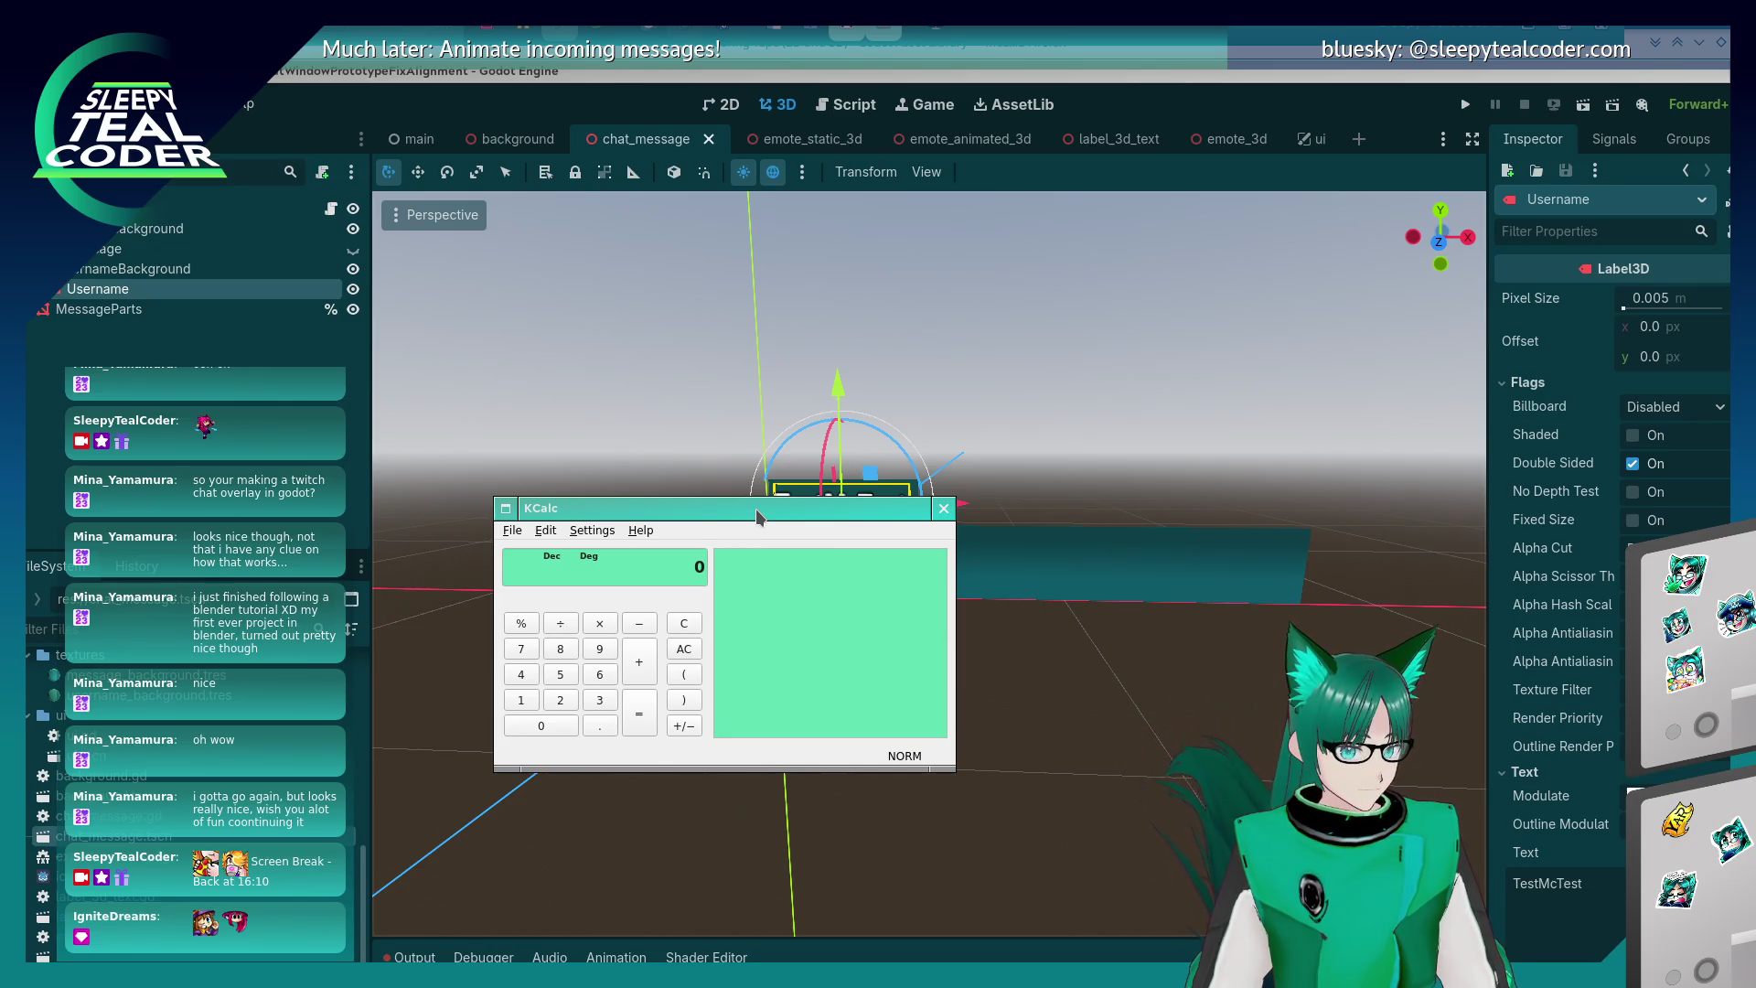
{"action": "type", "text": "005"}
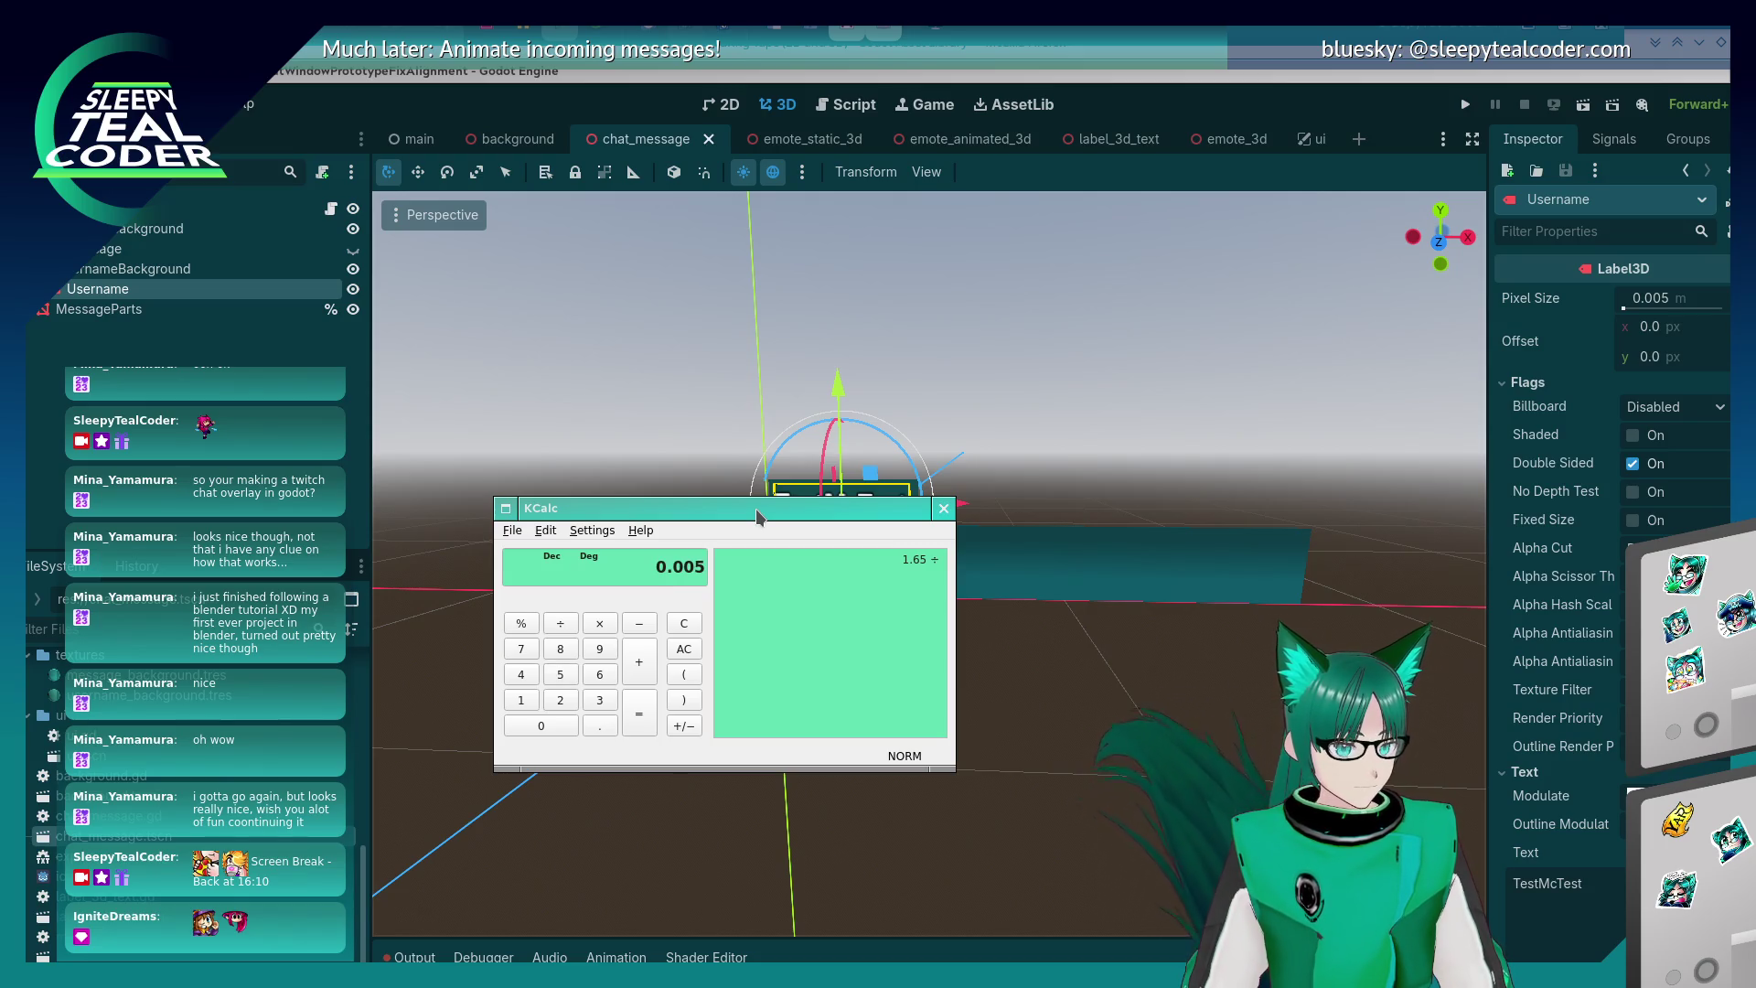
{"action": "key", "text": "Return"}
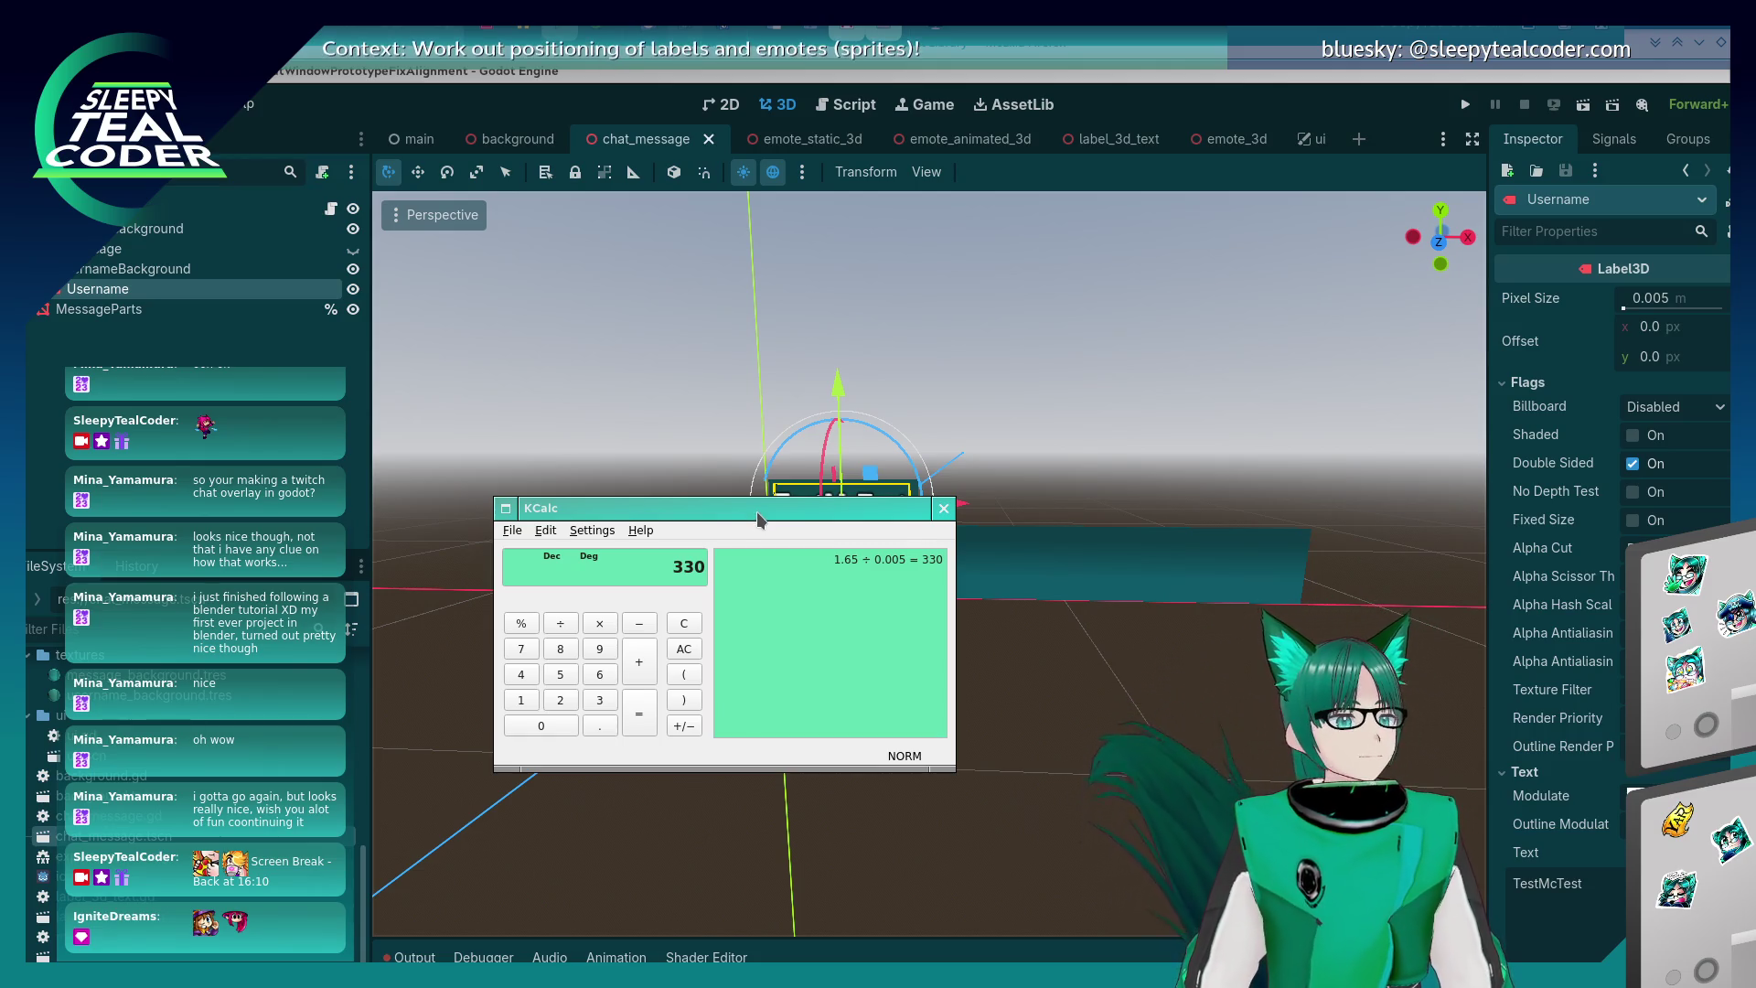
{"action": "key", "text": "alt+Tab"}
{"action": "key", "text": "alt+Tab"}
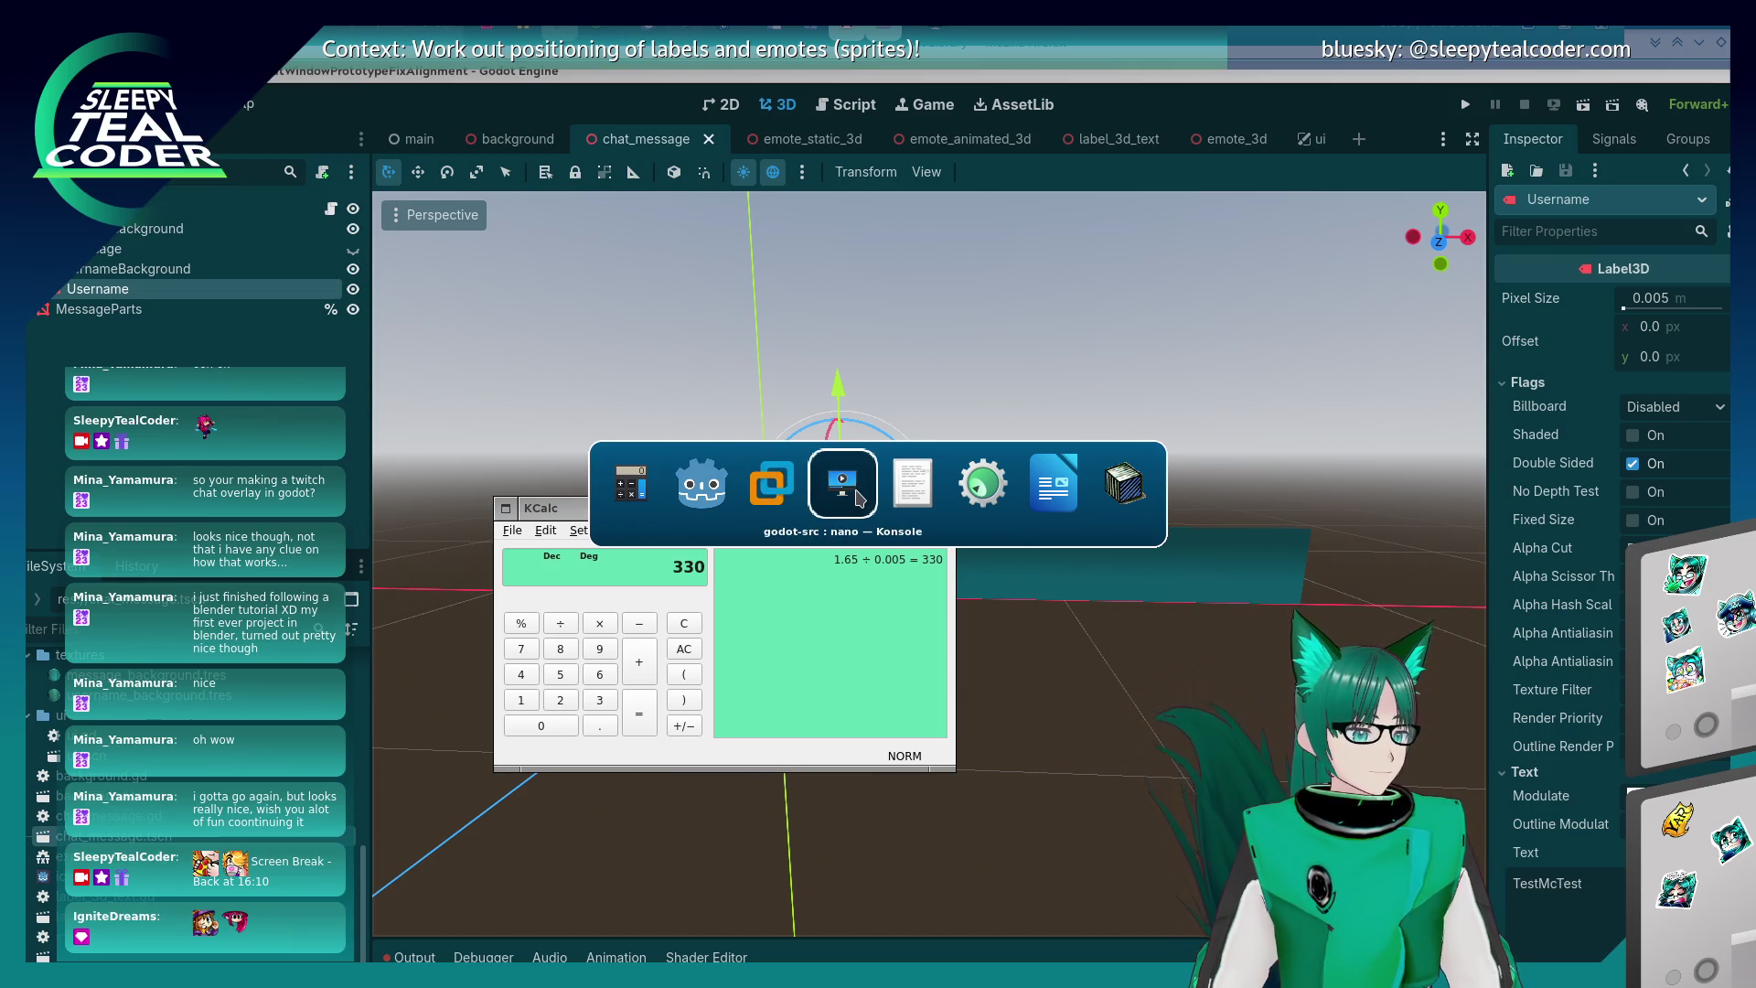
{"action": "left_click", "coordinate": [700, 503]}
- Run the project, add a test chat message, and place the screen ruler under it
{"action": "left_click", "coordinate": [1464, 107]}
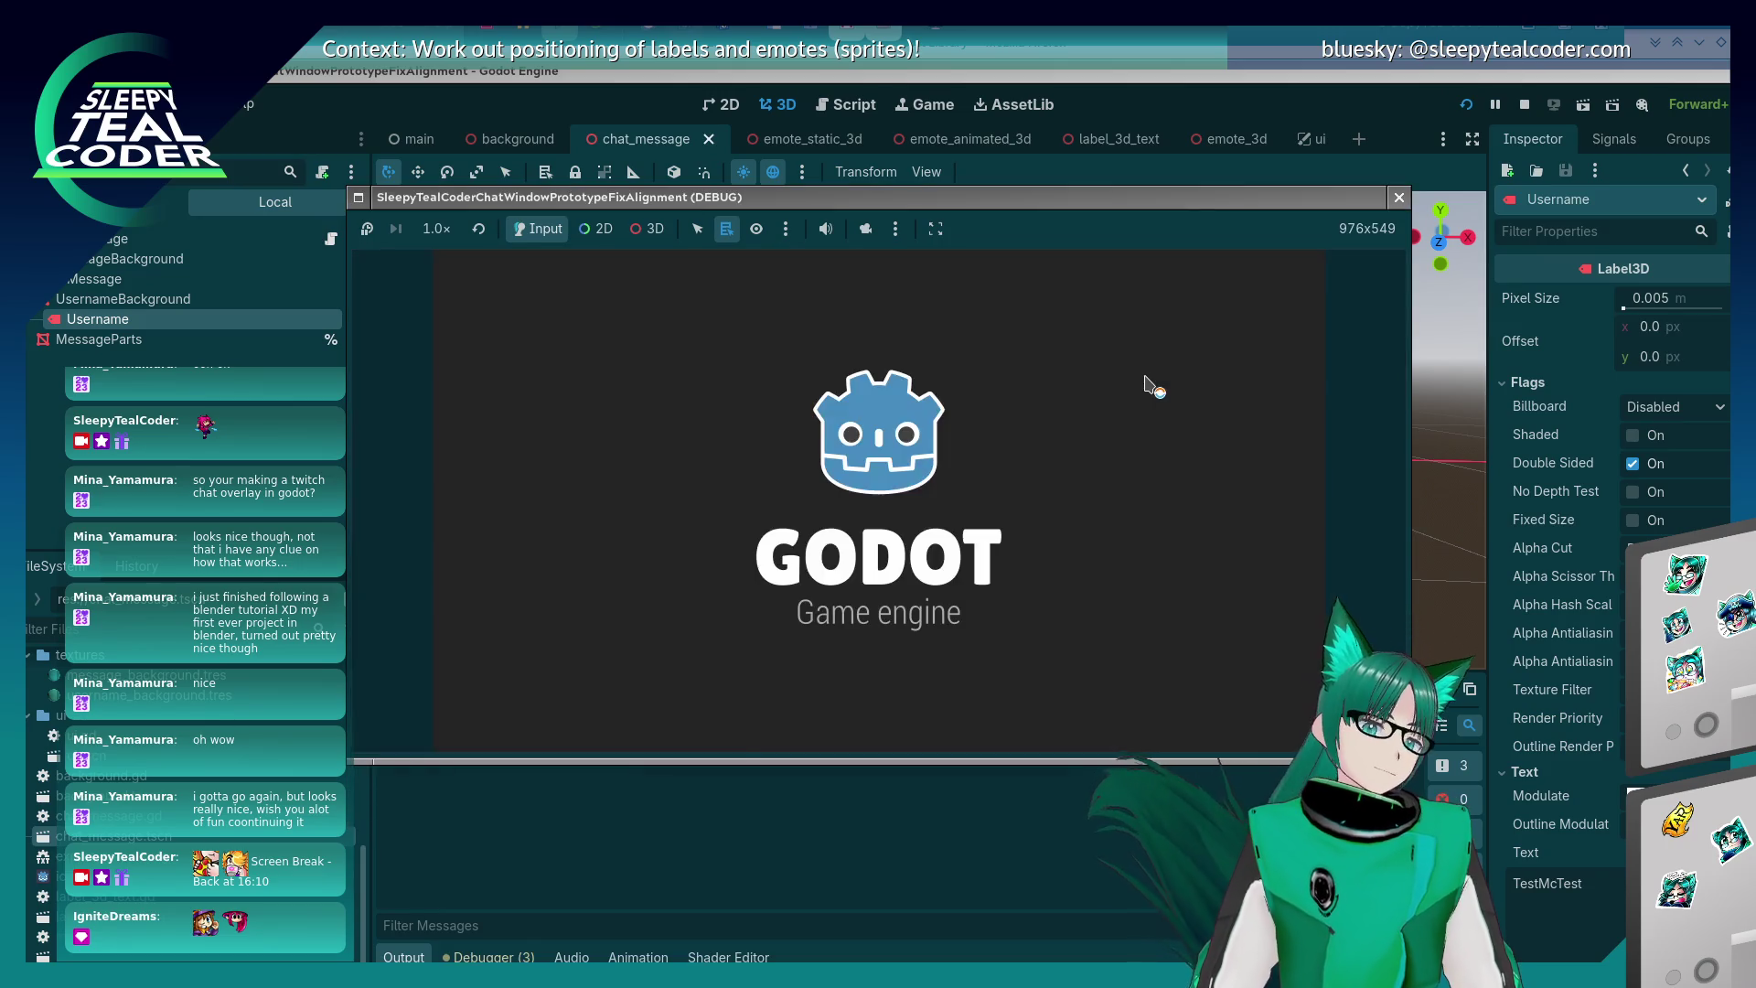
{"action": "left_click", "coordinate": [1093, 300]}
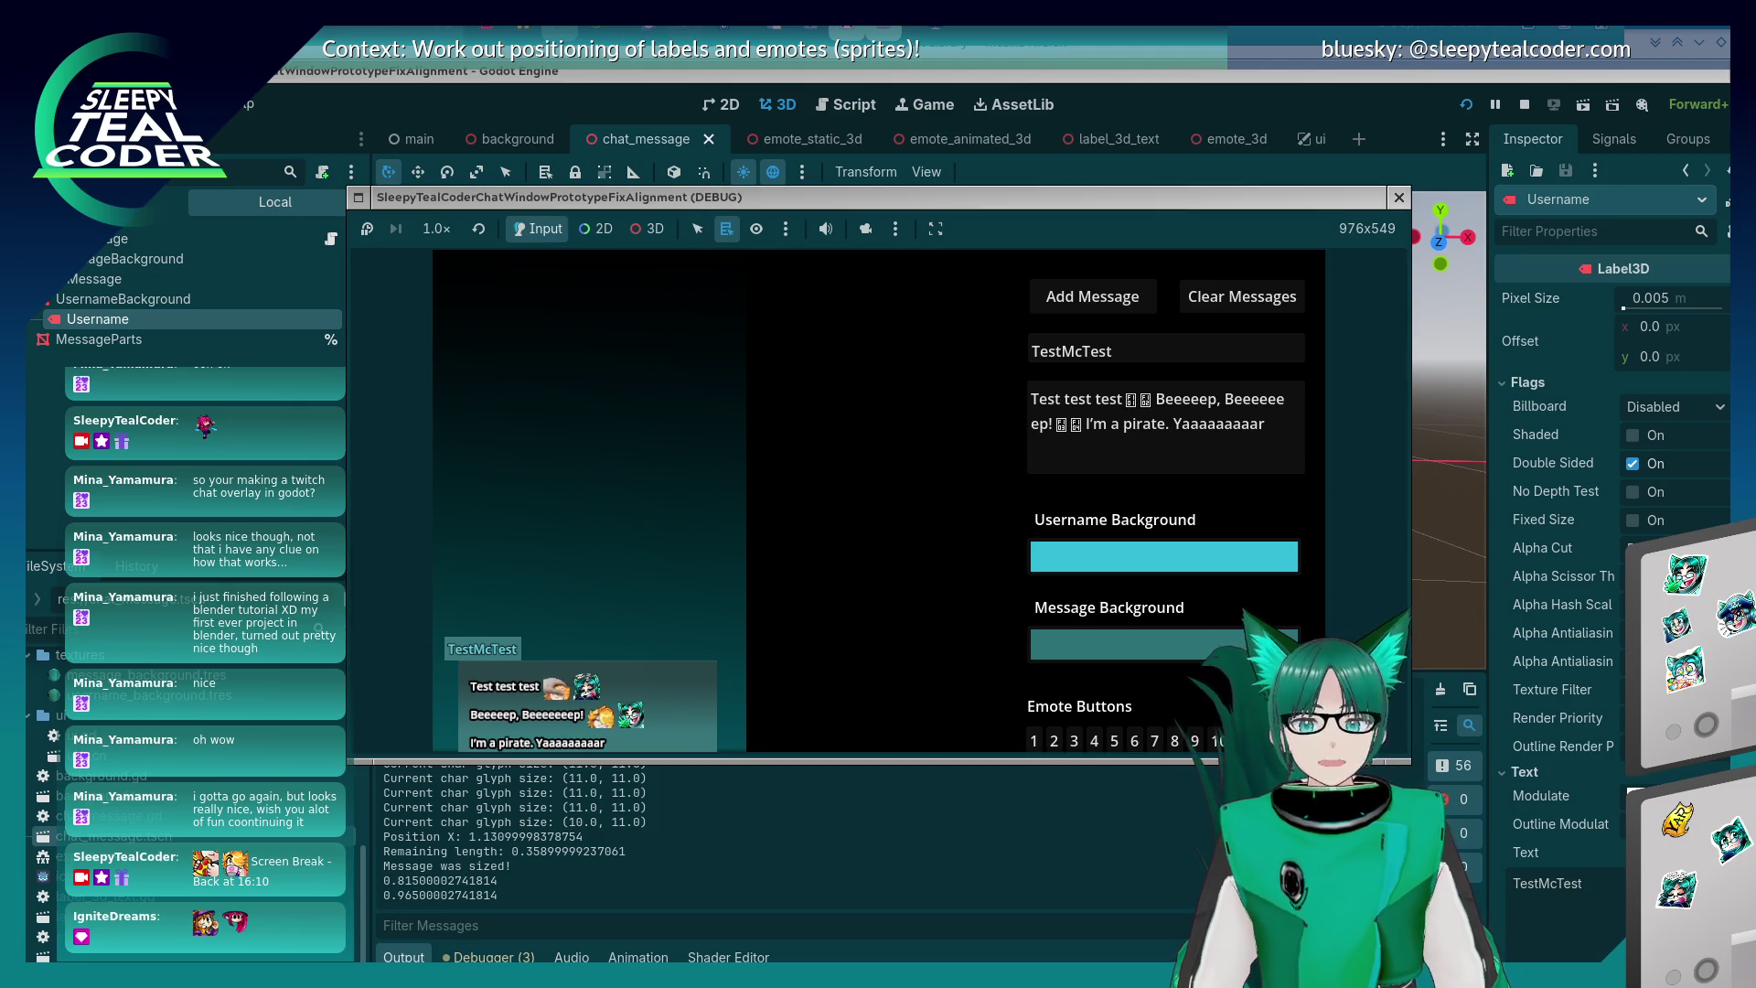
{"action": "left_click_drag", "start_coordinate": [651, 809], "coordinate": [651, 722]}
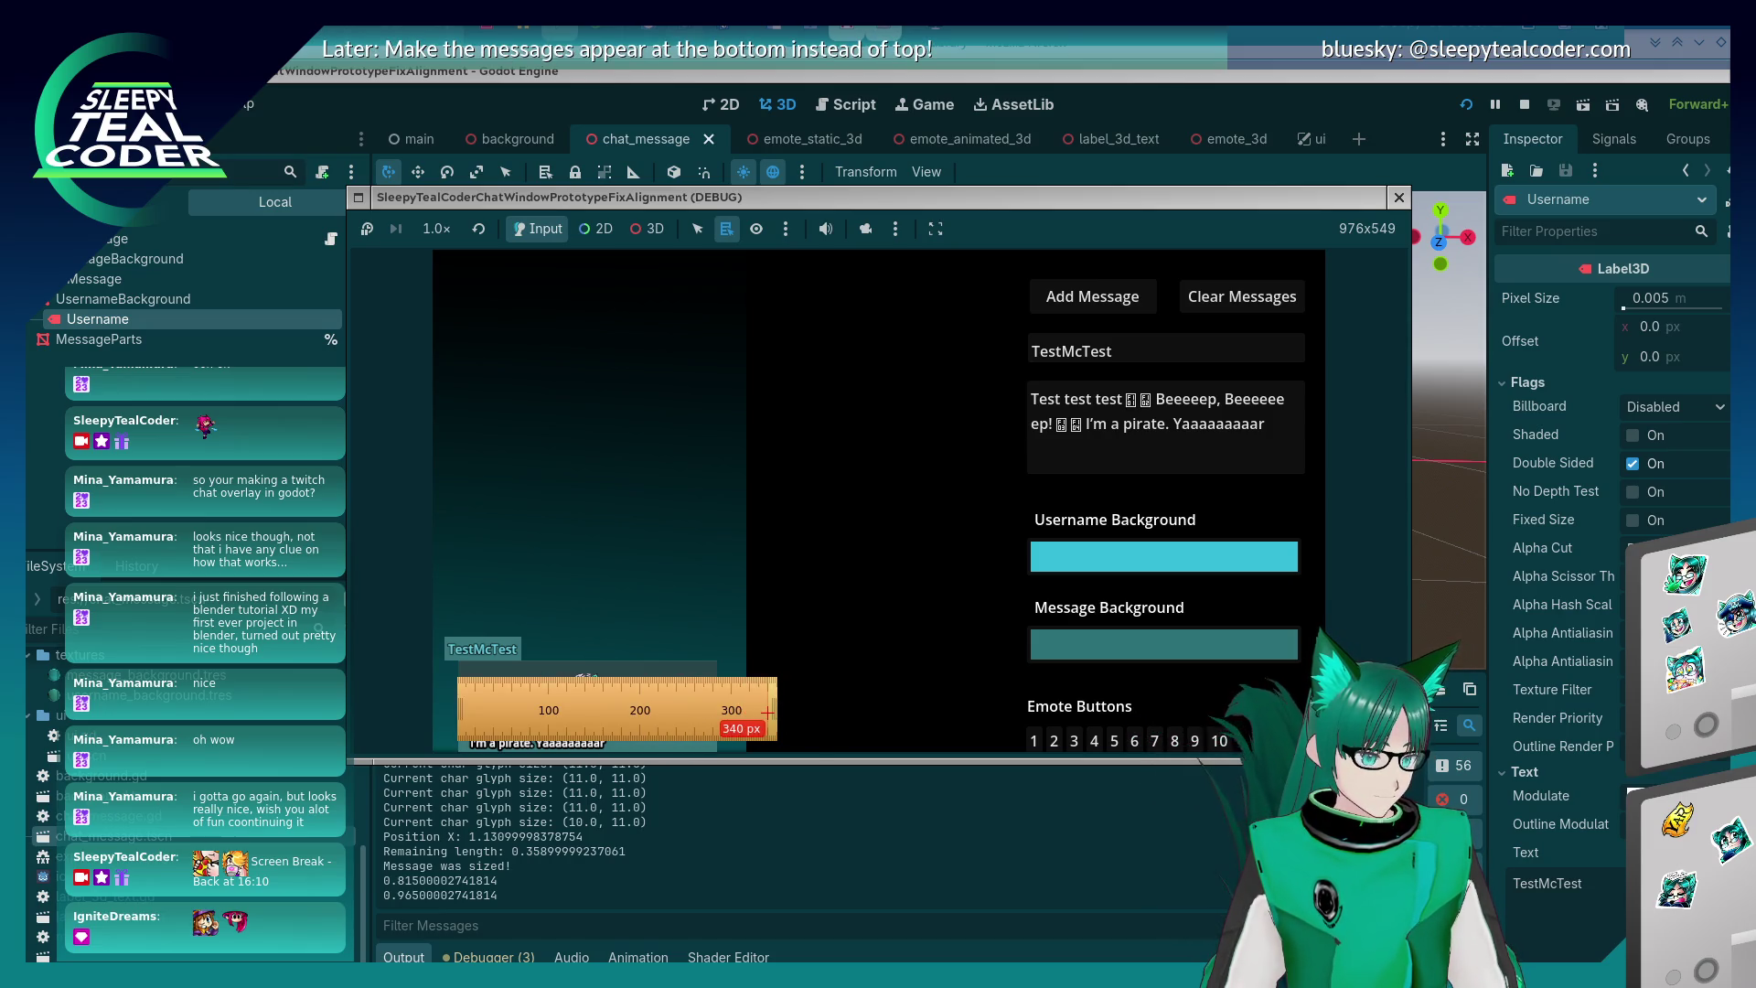
{"action": "left_click", "coordinate": [869, 662]}
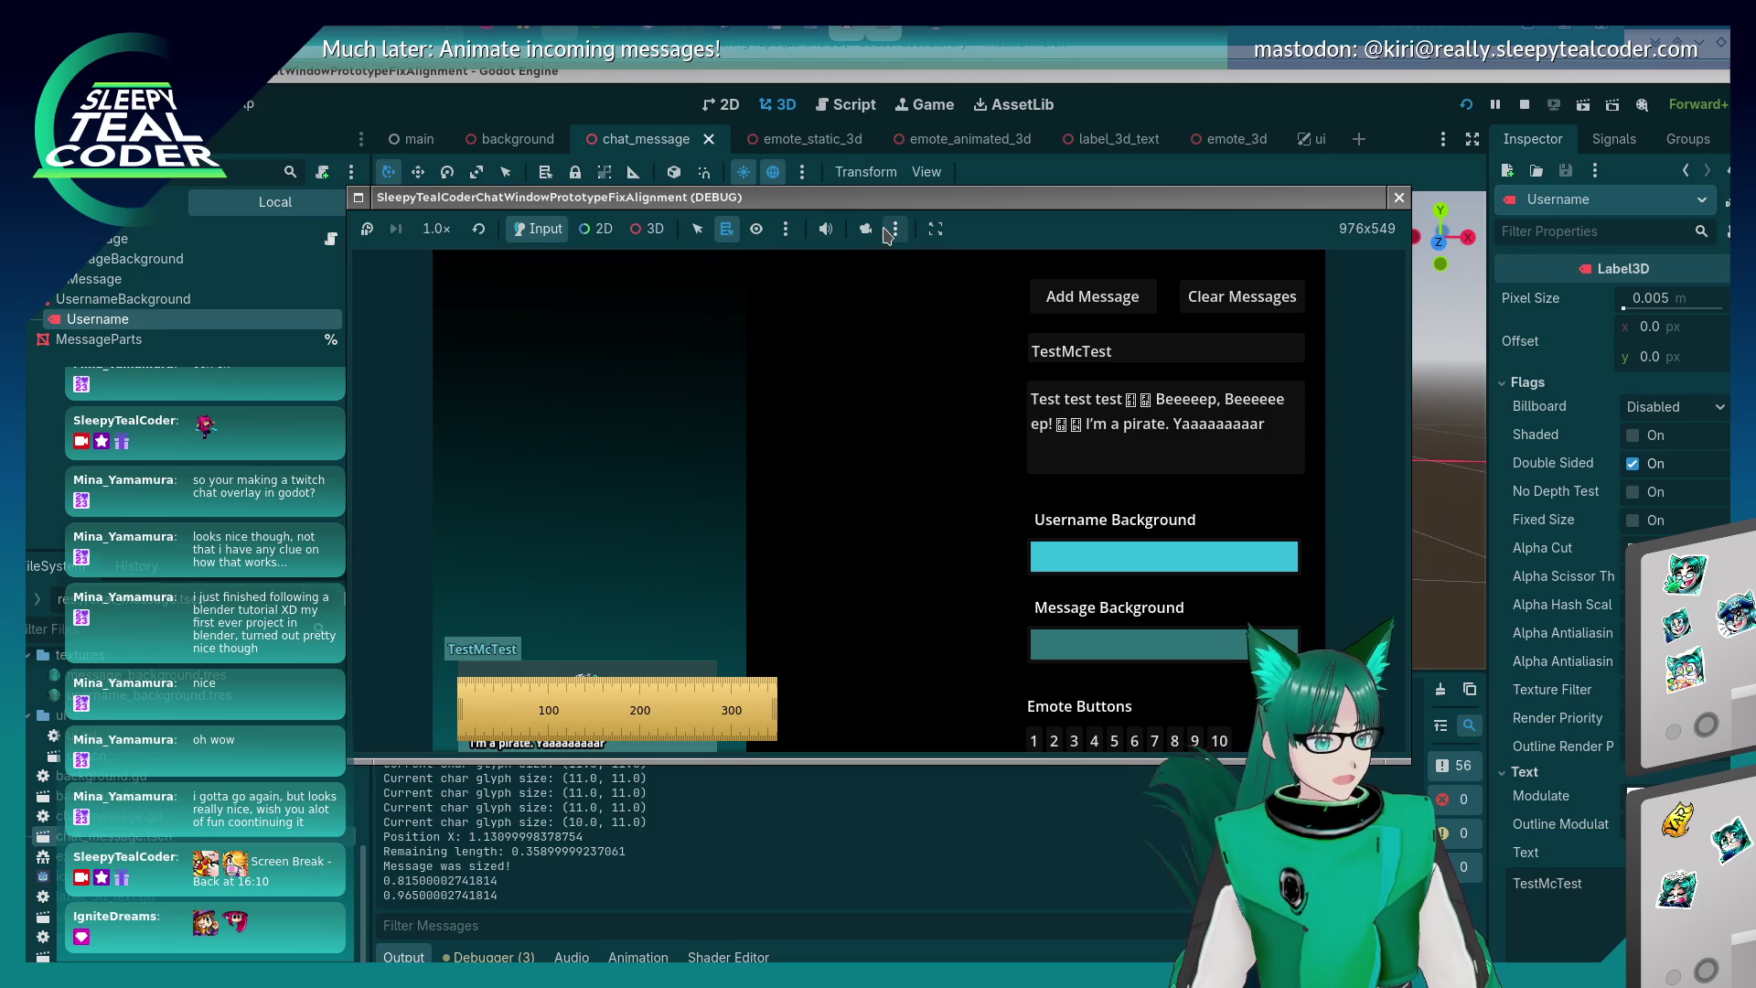
- Toggle the editor camera override, measure the message with the ruler, and close the game
{"action": "left_click", "coordinate": [865, 229]}
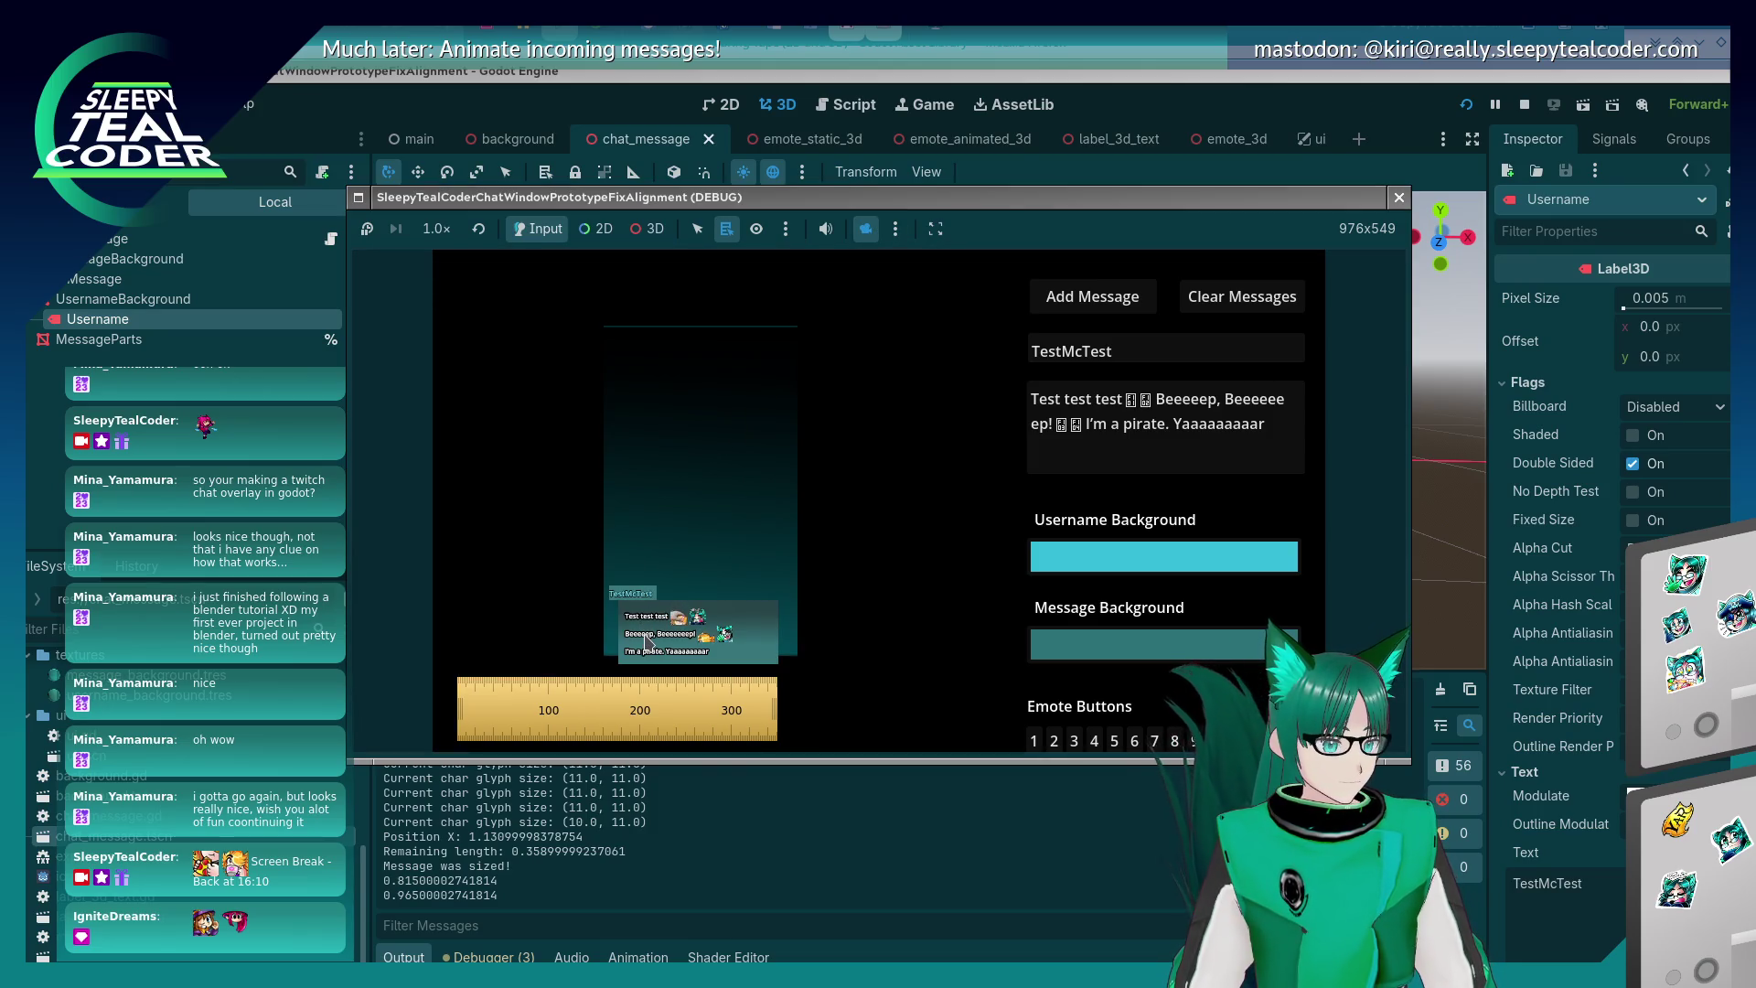
{"action": "left_click", "coordinate": [894, 229]}
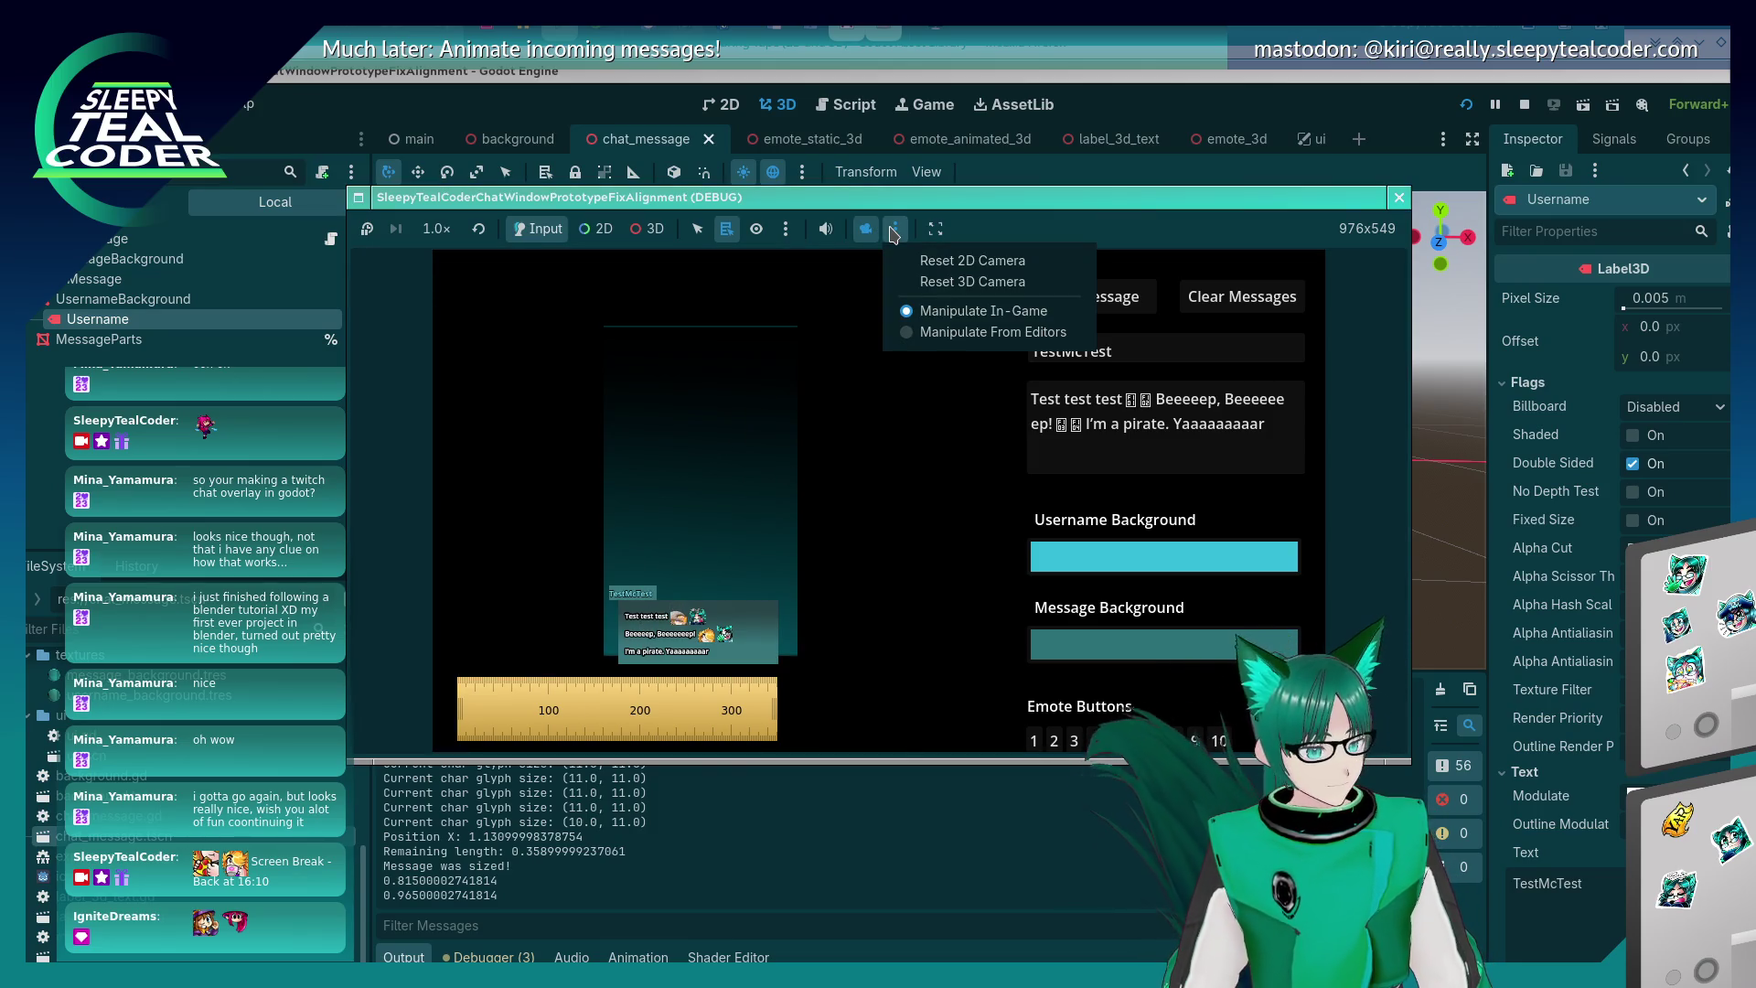
{"action": "left_click", "coordinate": [894, 229]}
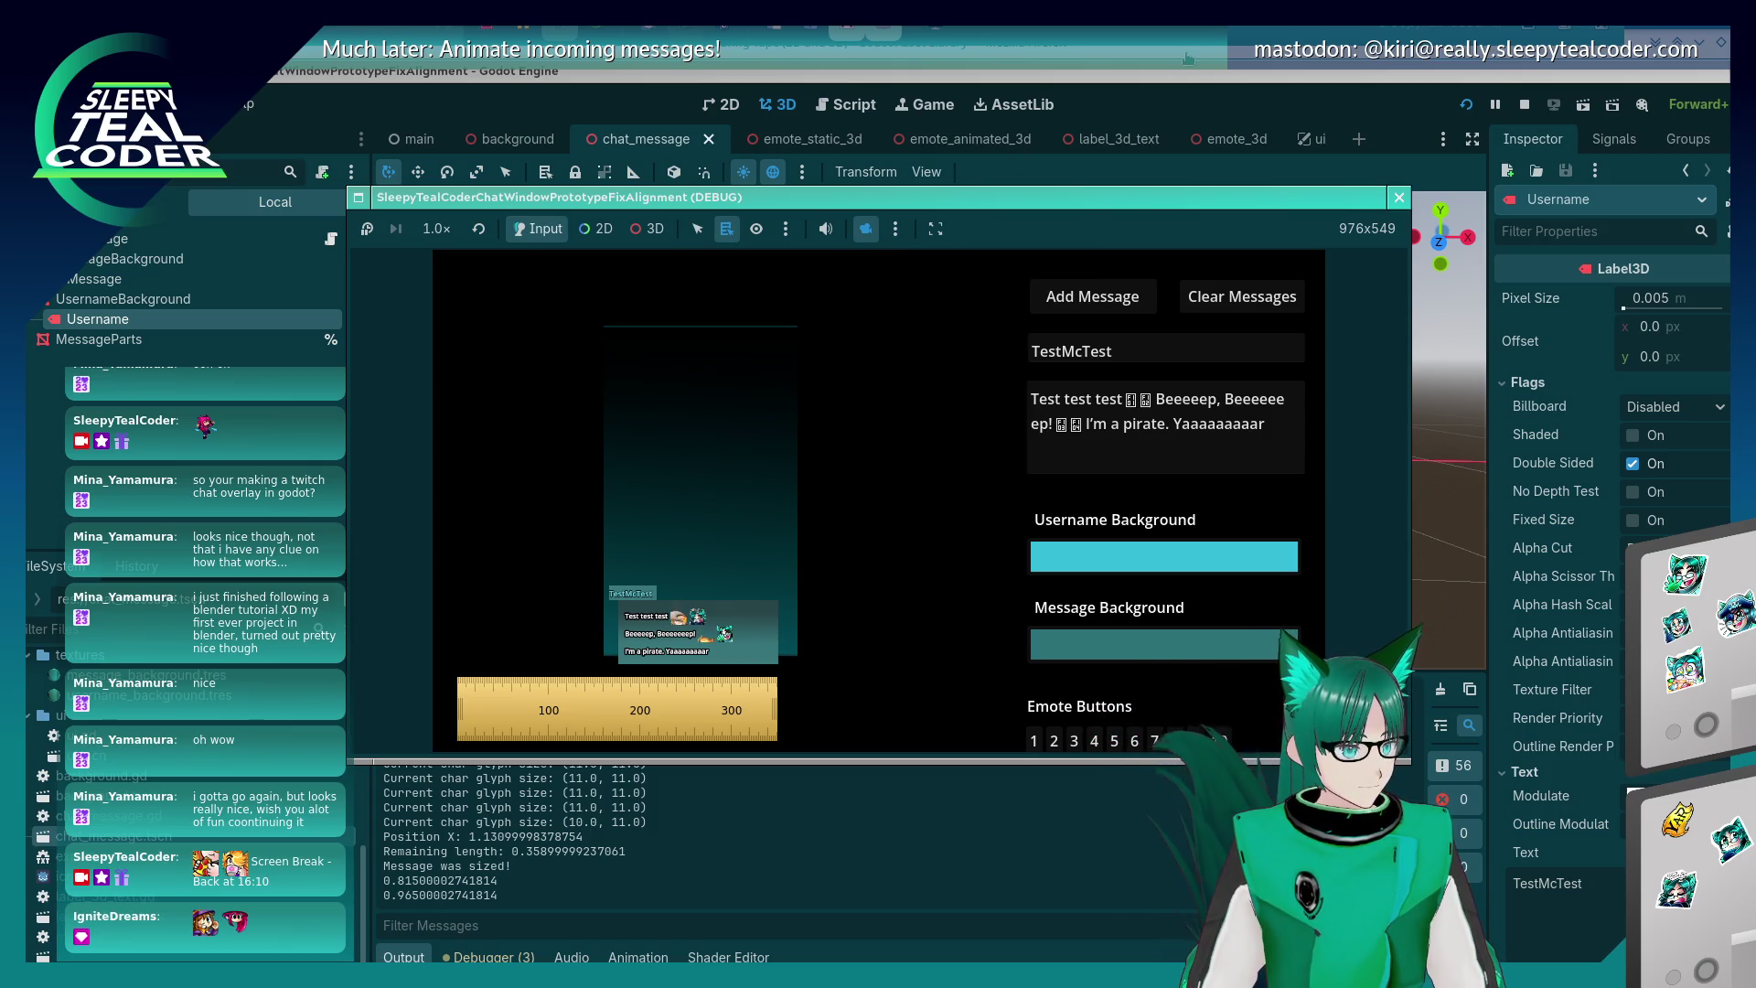
{"action": "left_click", "coordinate": [687, 701]}
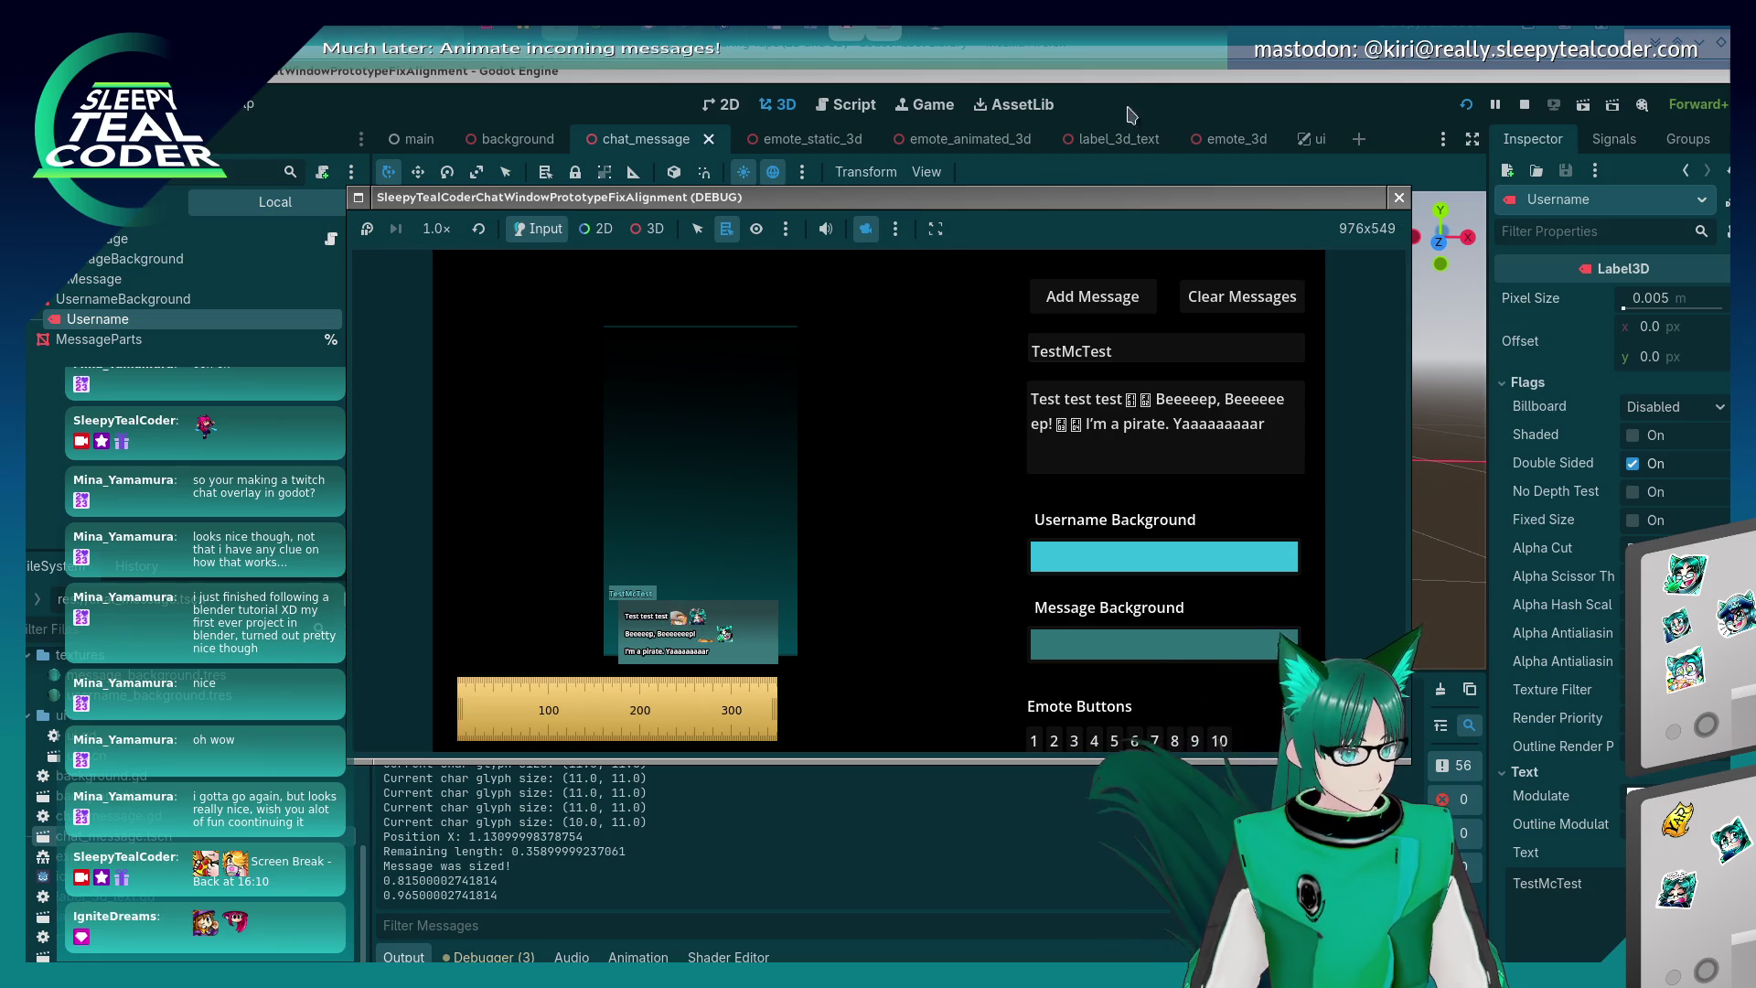
{"action": "left_click", "coordinate": [1398, 197]}
{"action": "left_click", "coordinate": [1143, 569]}
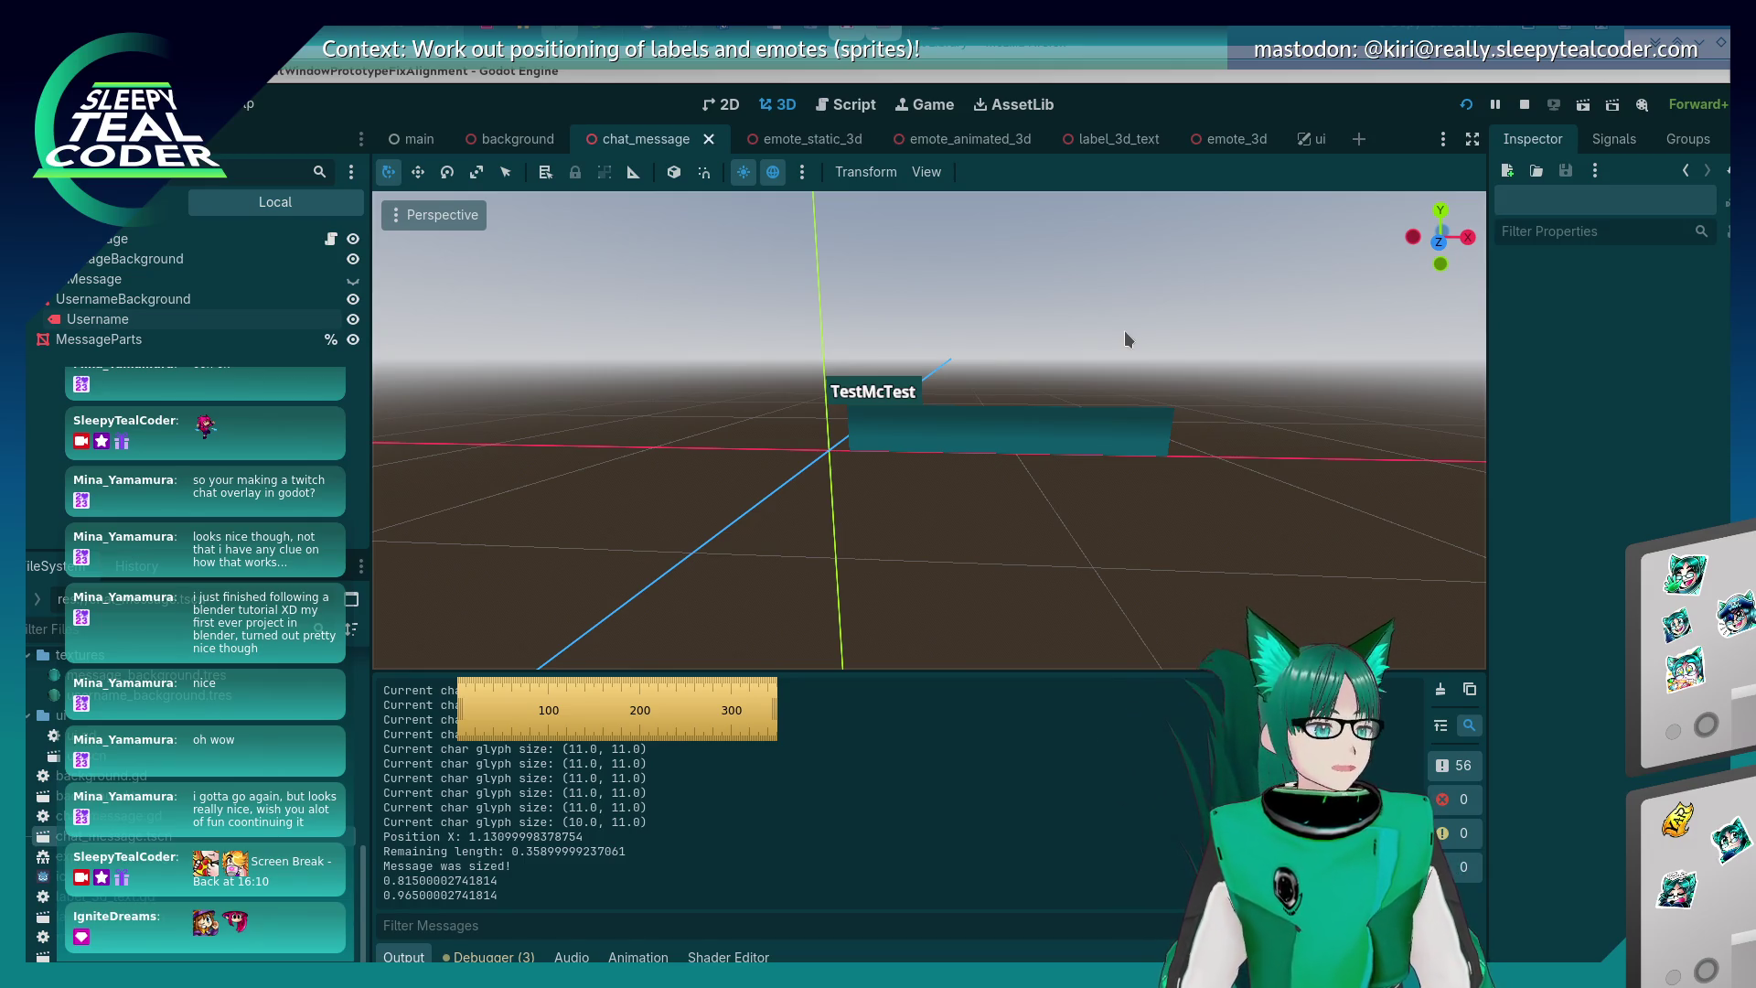
- Cycle windows from KCalc until the running chat overlay game window is in front
{"action": "key", "text": "alt+Tab"}
{"action": "key", "text": "alt+Tab"}
{"action": "key", "text": "alt+Tab"}
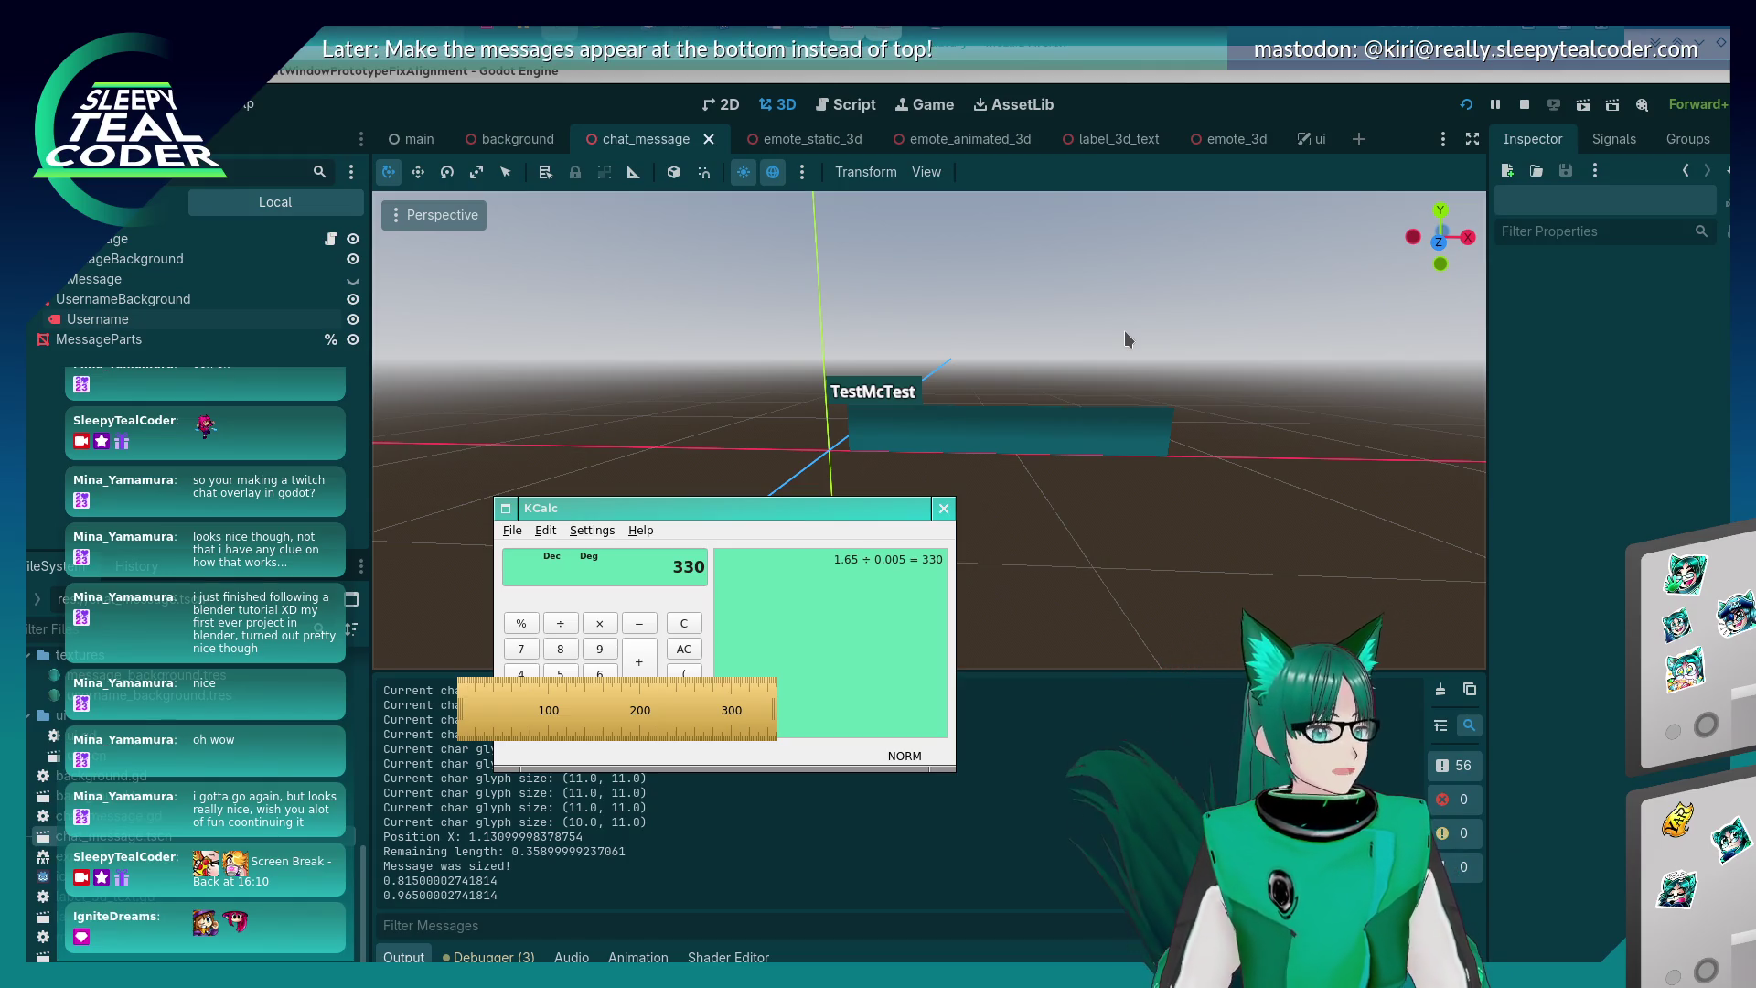
{"action": "key", "text": "alt+Tab"}
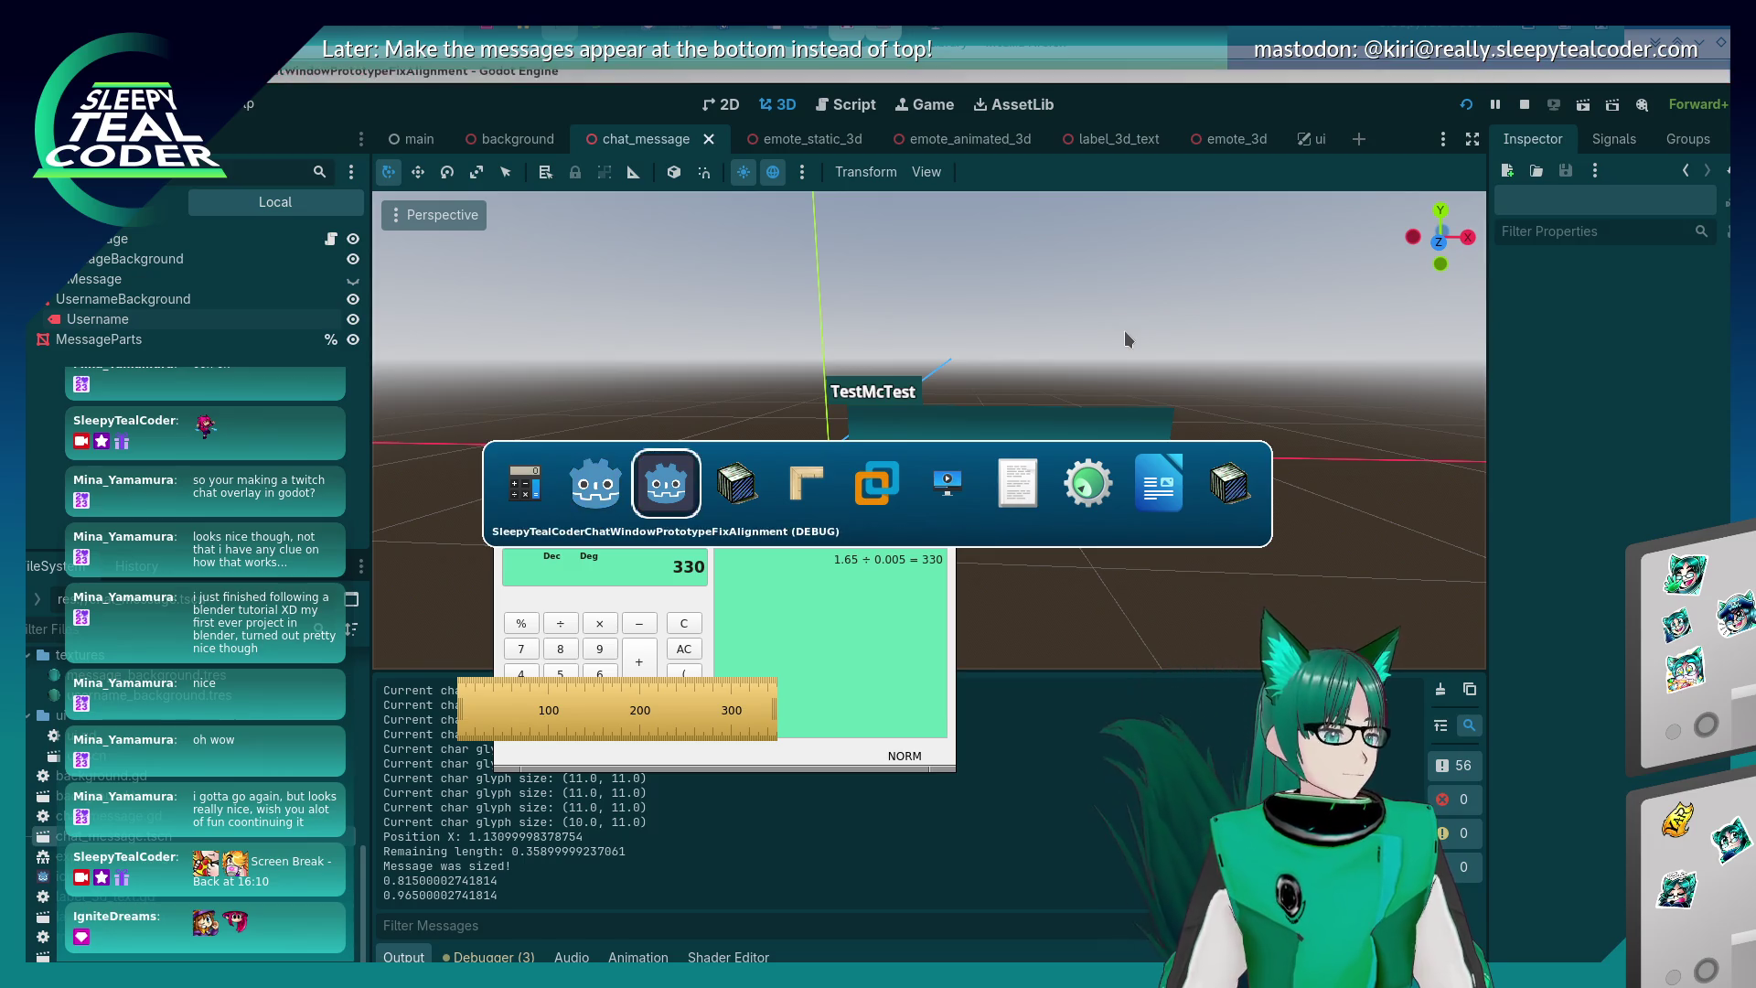
{"action": "key", "text": "alt+Tab"}
{"action": "key", "text": "alt+Tab"}
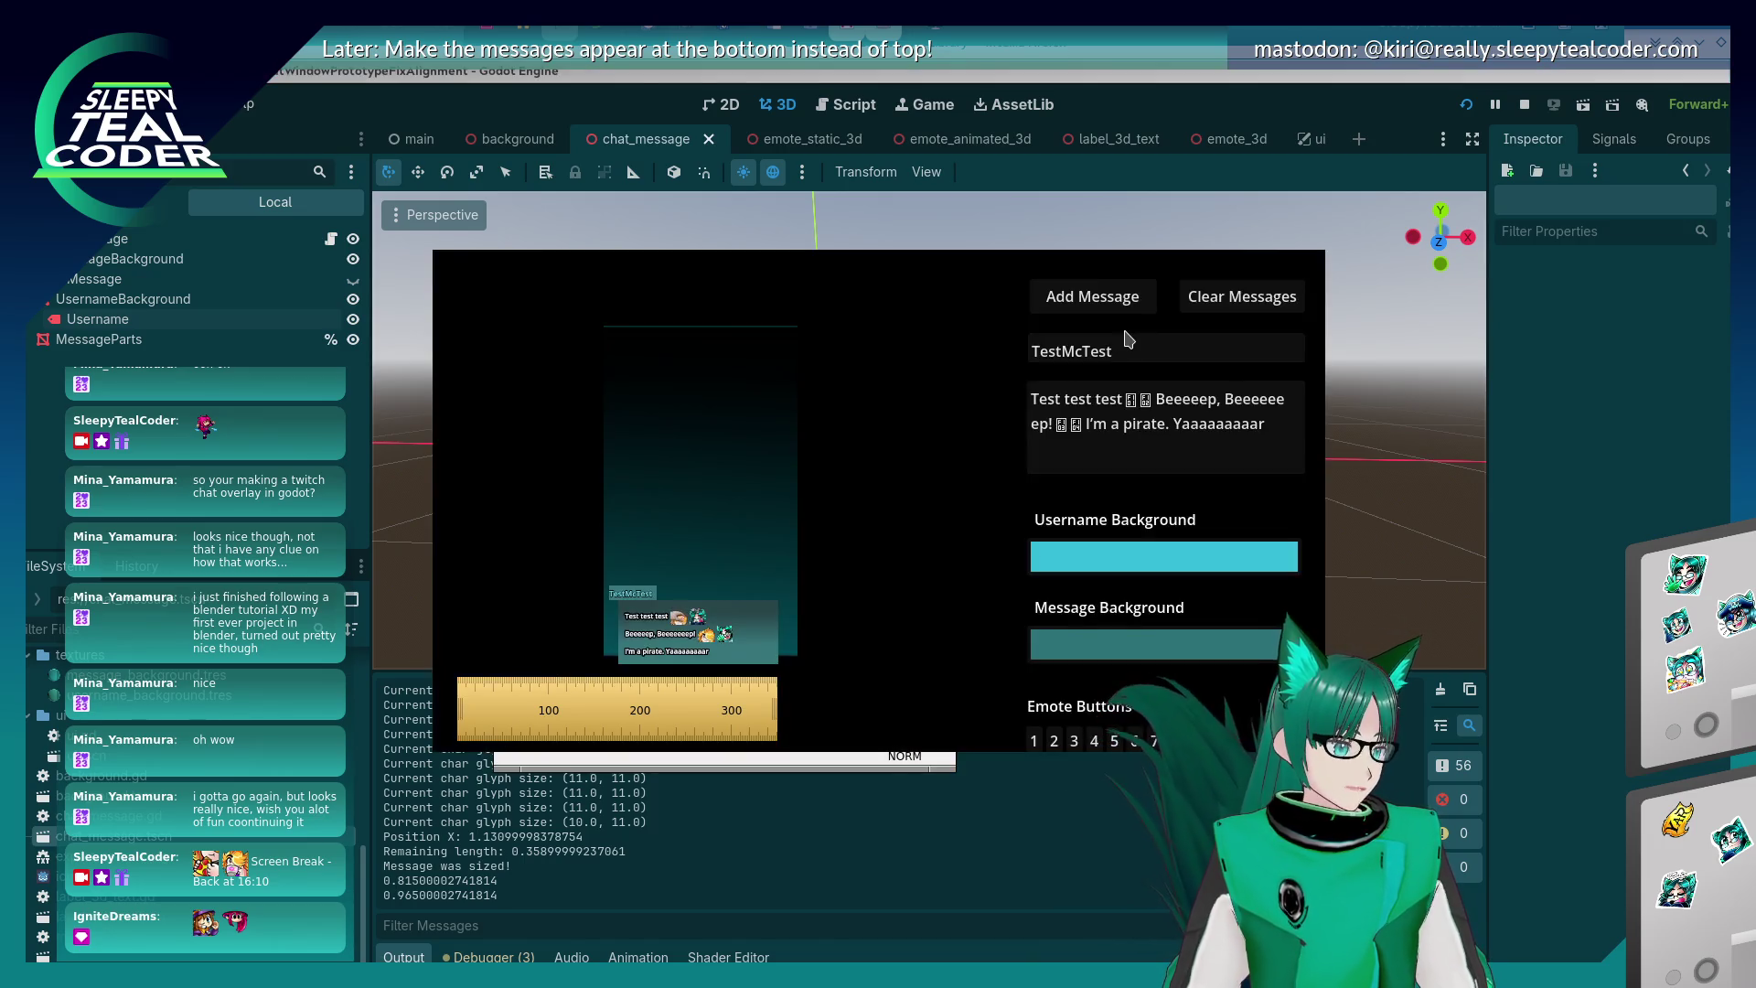
{"action": "key", "text": "alt+Tab"}
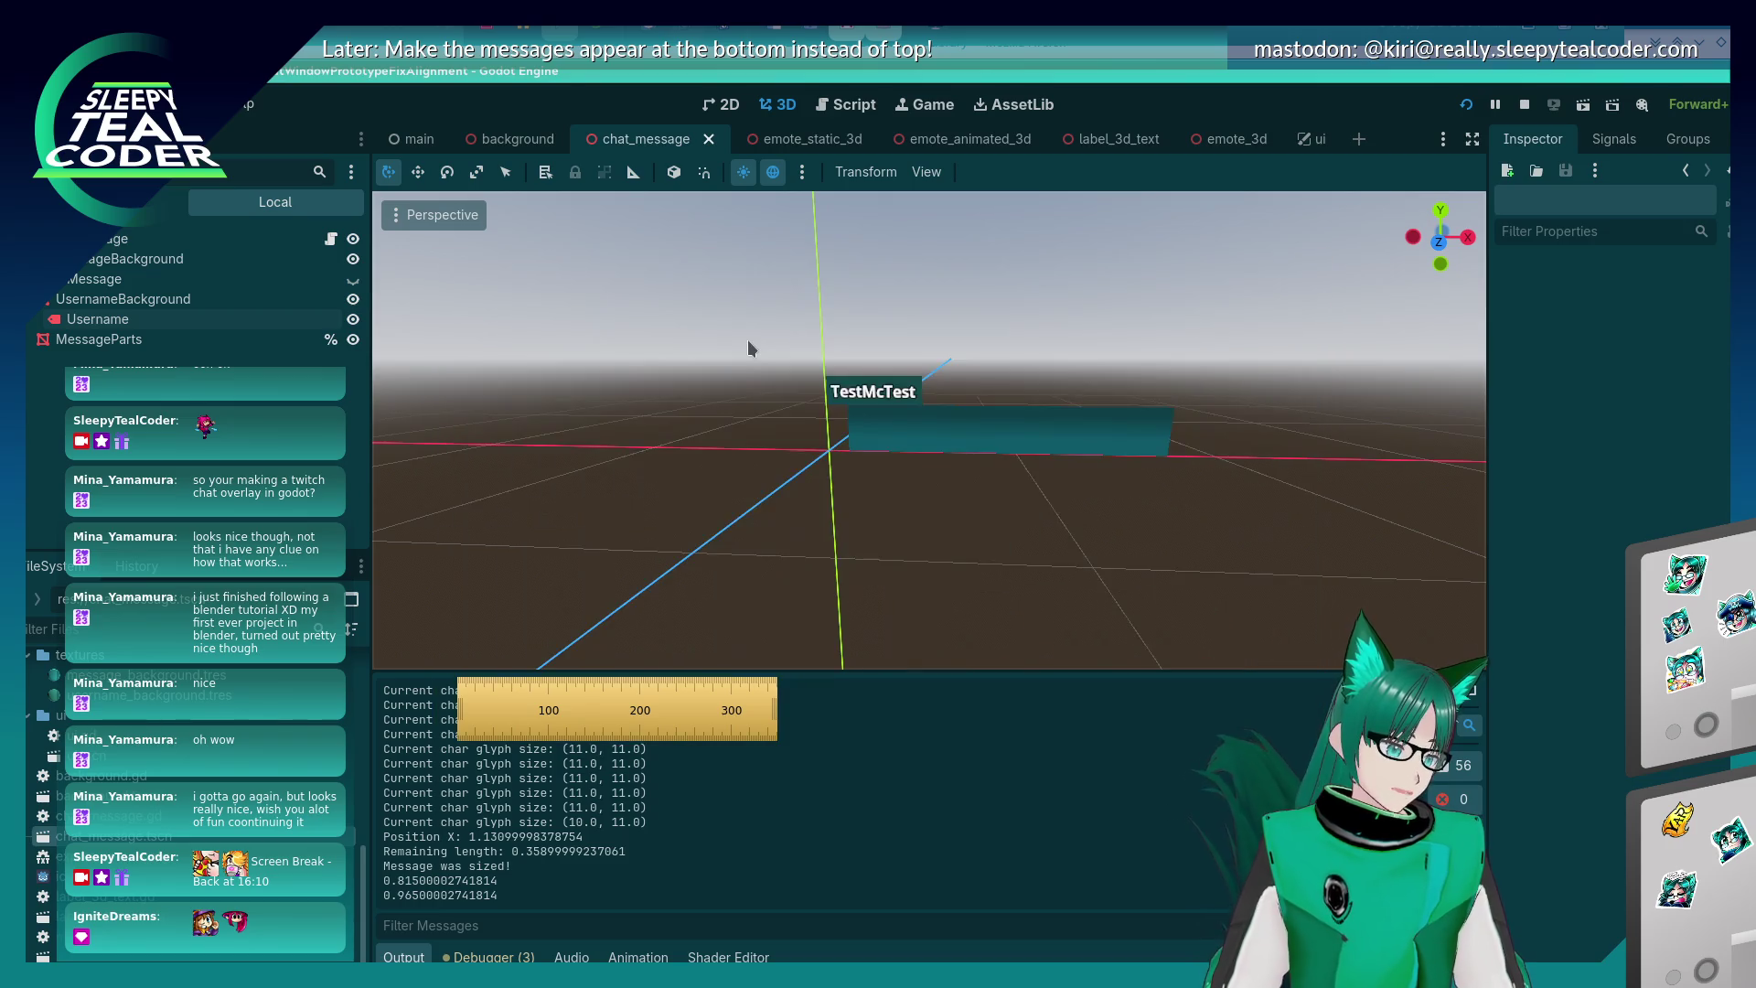
{"action": "key", "text": "alt+Tab"}
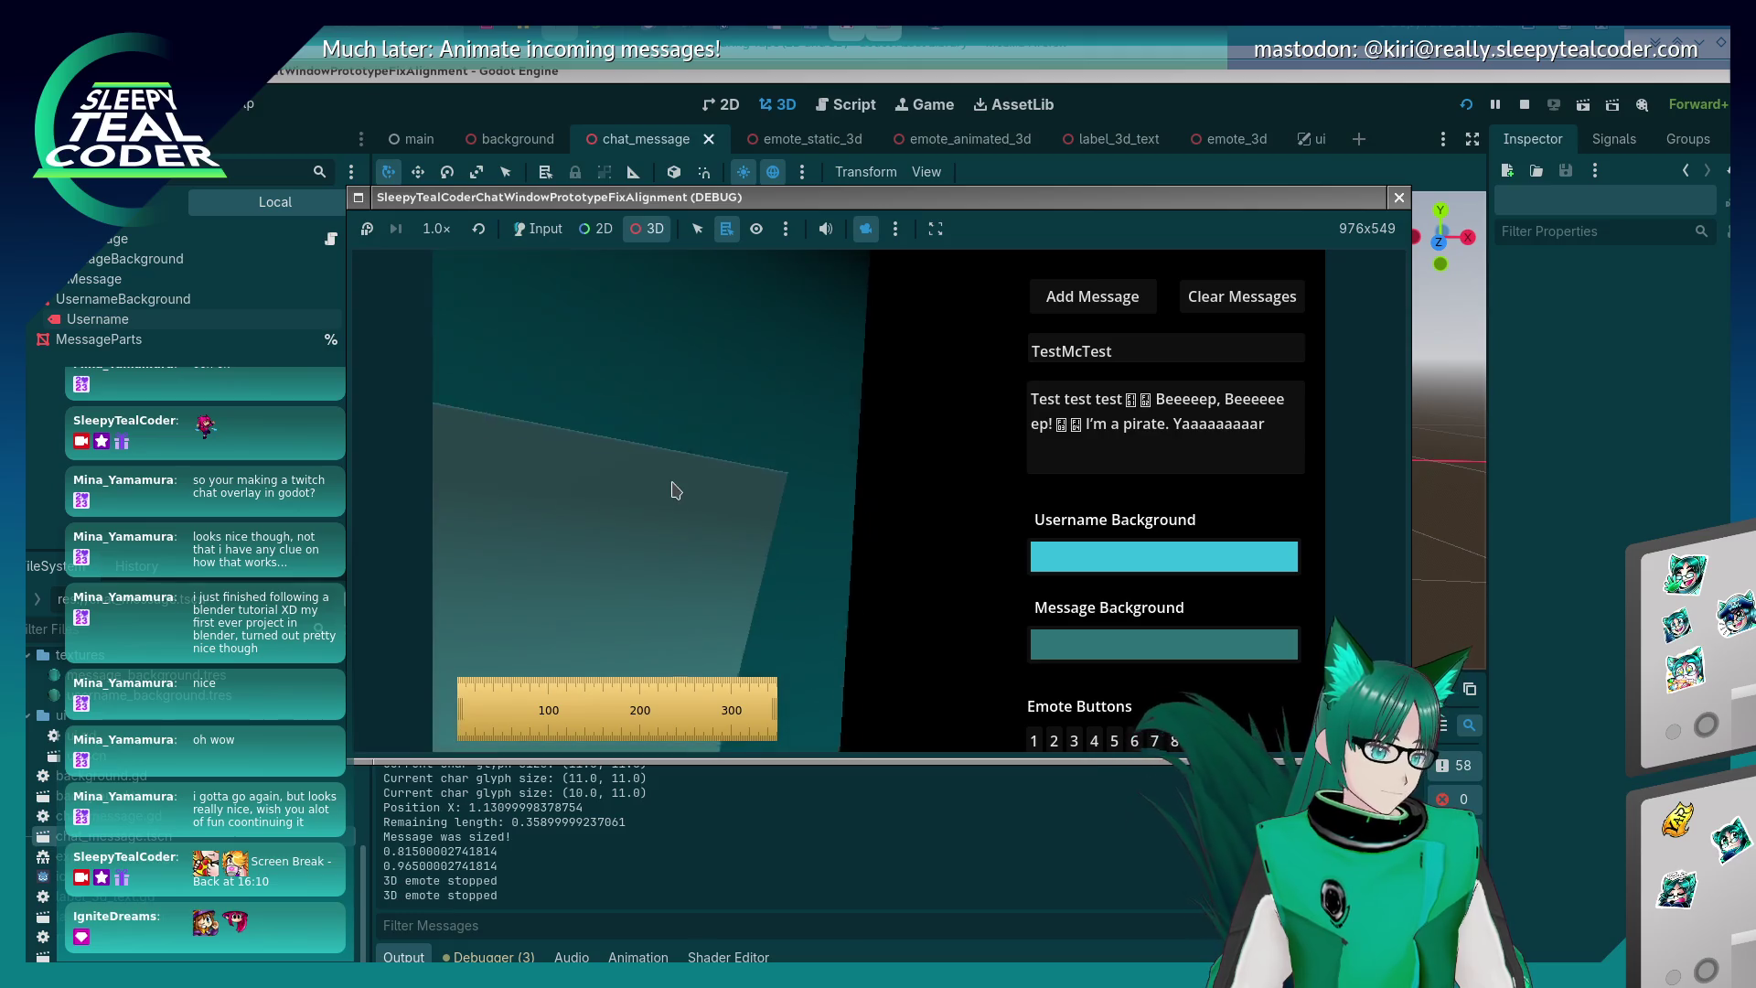
- Reset the game's 3D camera and stretch the screen ruler across a message row to its right edge
{"action": "left_click", "coordinate": [895, 229]}
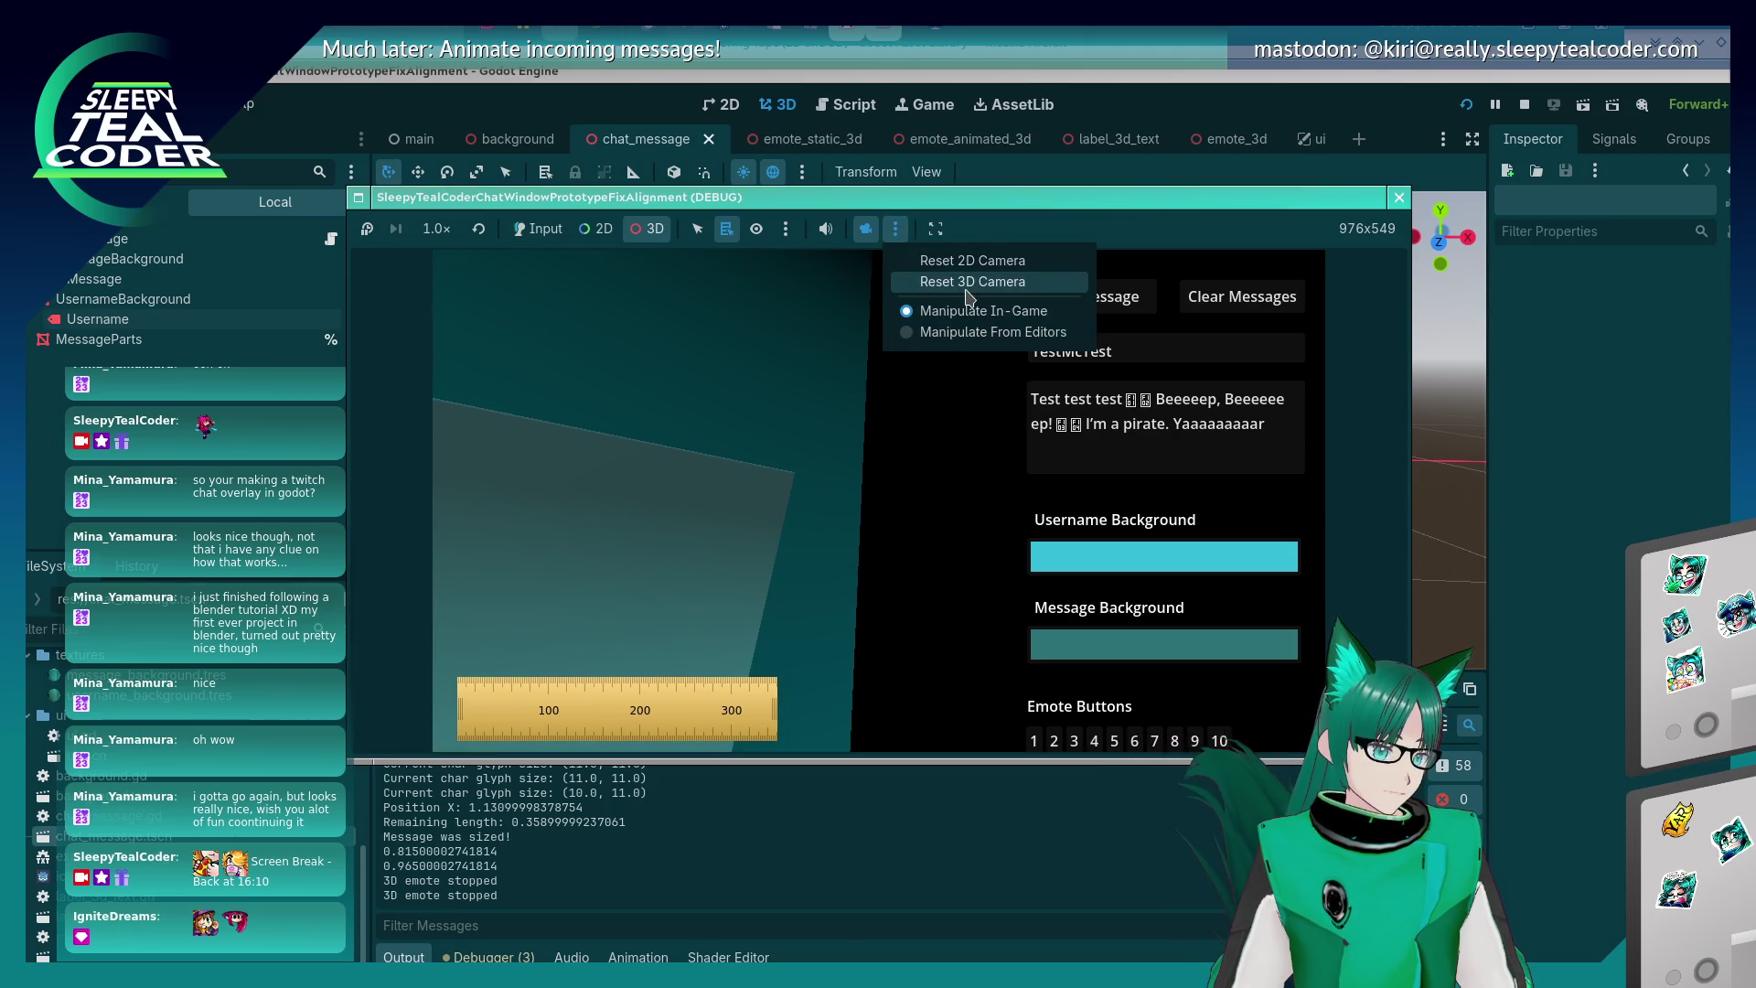
{"action": "left_click", "coordinate": [932, 282]}
{"action": "scroll", "coordinate": [679, 618], "scroll_direction": "up", "scroll_amount": 2}
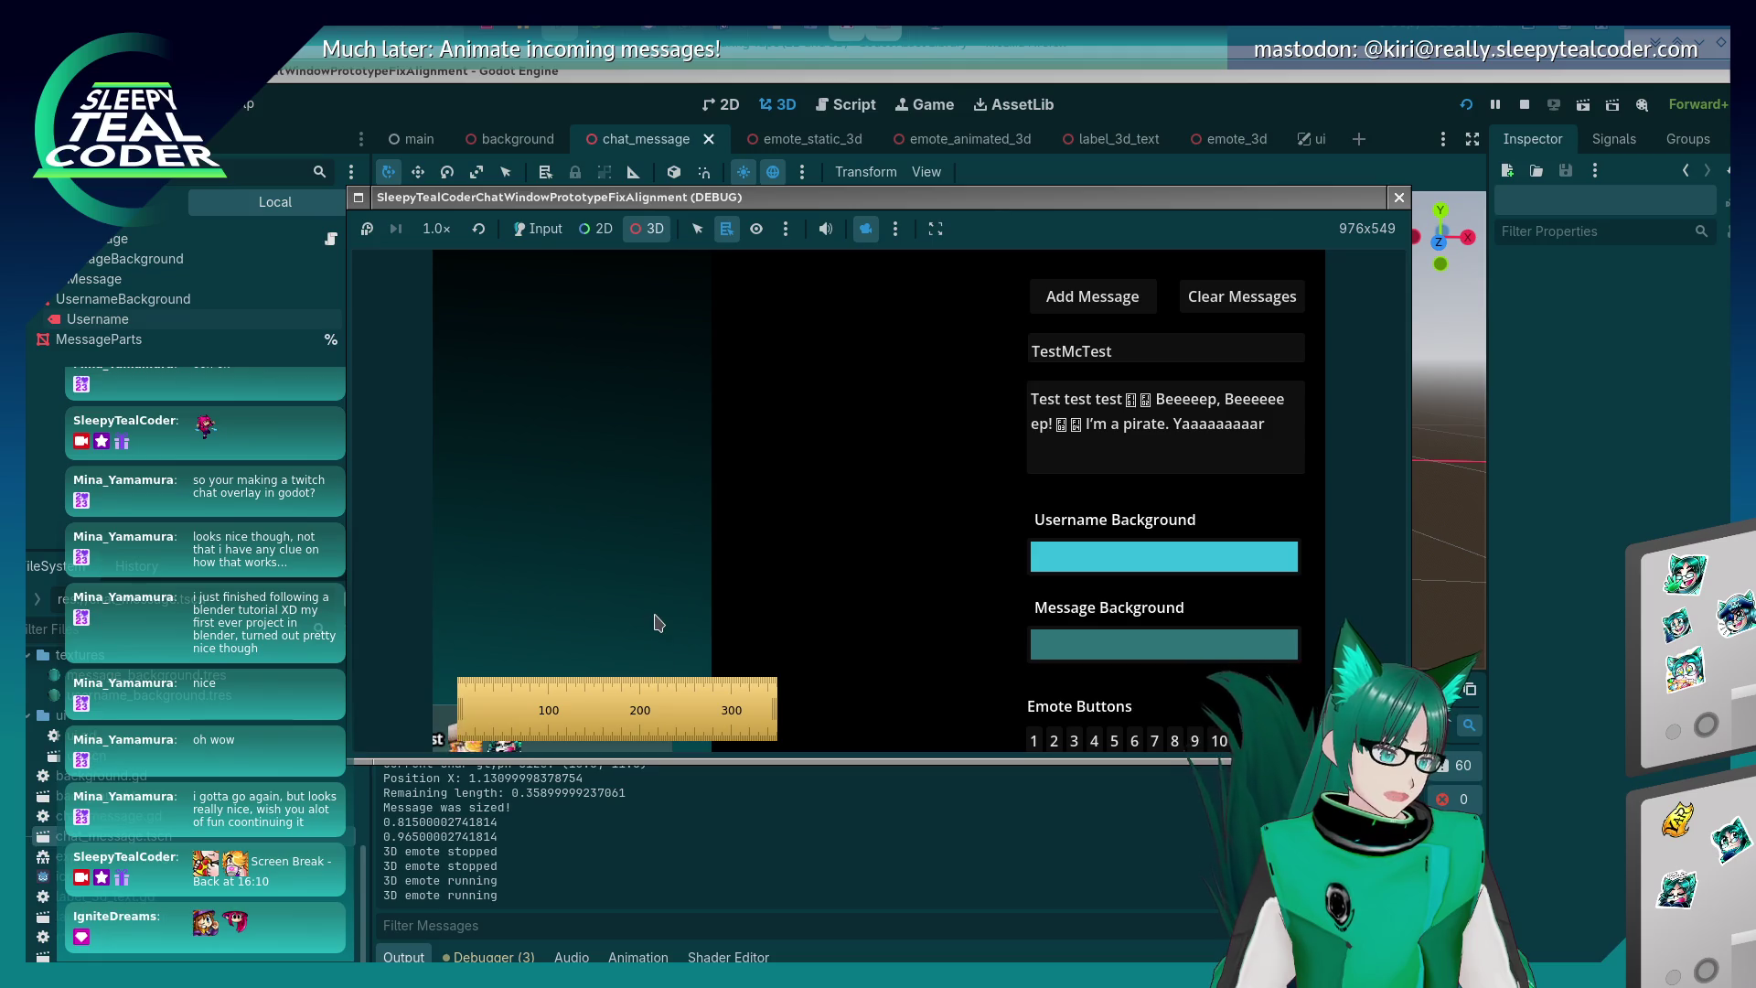
{"action": "scroll", "coordinate": [757, 442], "scroll_direction": "down", "scroll_amount": 2}
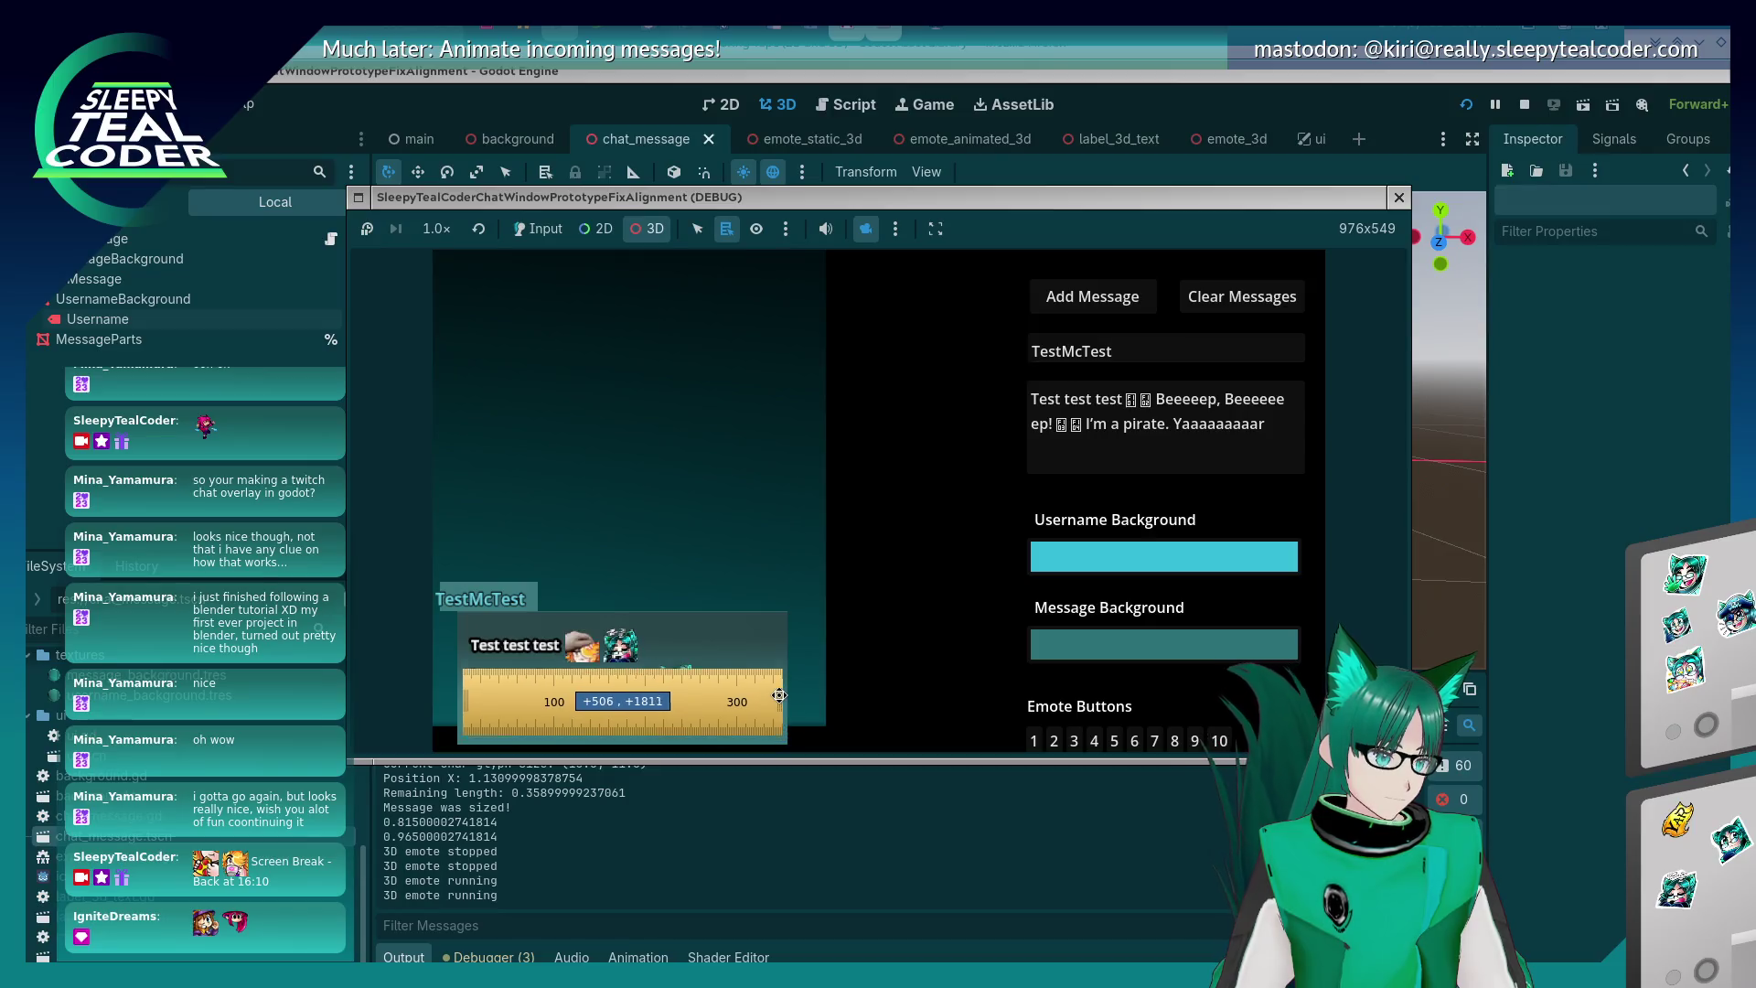
{"action": "left_click_drag", "start_coordinate": [775, 706], "coordinate": [779, 678]}
{"action": "mouse_move", "coordinate": [639, 572]}
{"action": "left_mouse_down"}
{"action": "mouse_move", "coordinate": [709, 530]}
{"action": "mouse_move", "coordinate": [717, 477]}
{"action": "mouse_move", "coordinate": [621, 512]}
{"action": "left_mouse_up"}
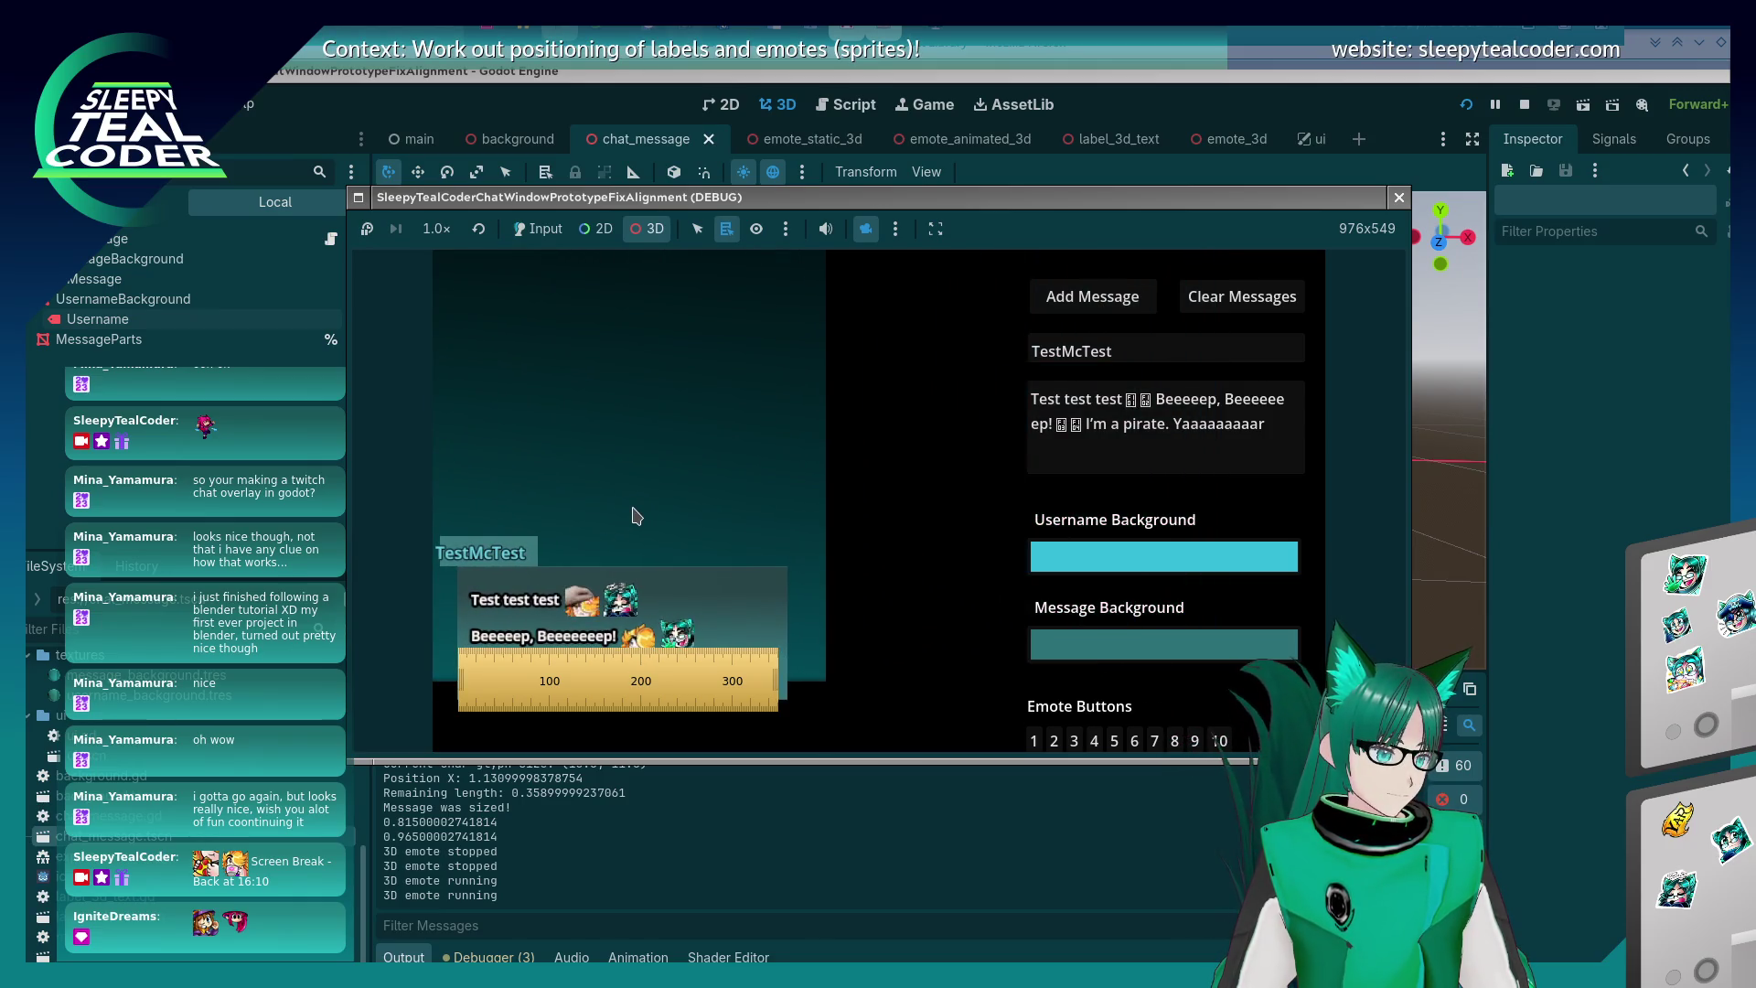
{"action": "left_click_drag", "start_coordinate": [756, 674], "coordinate": [772, 671]}
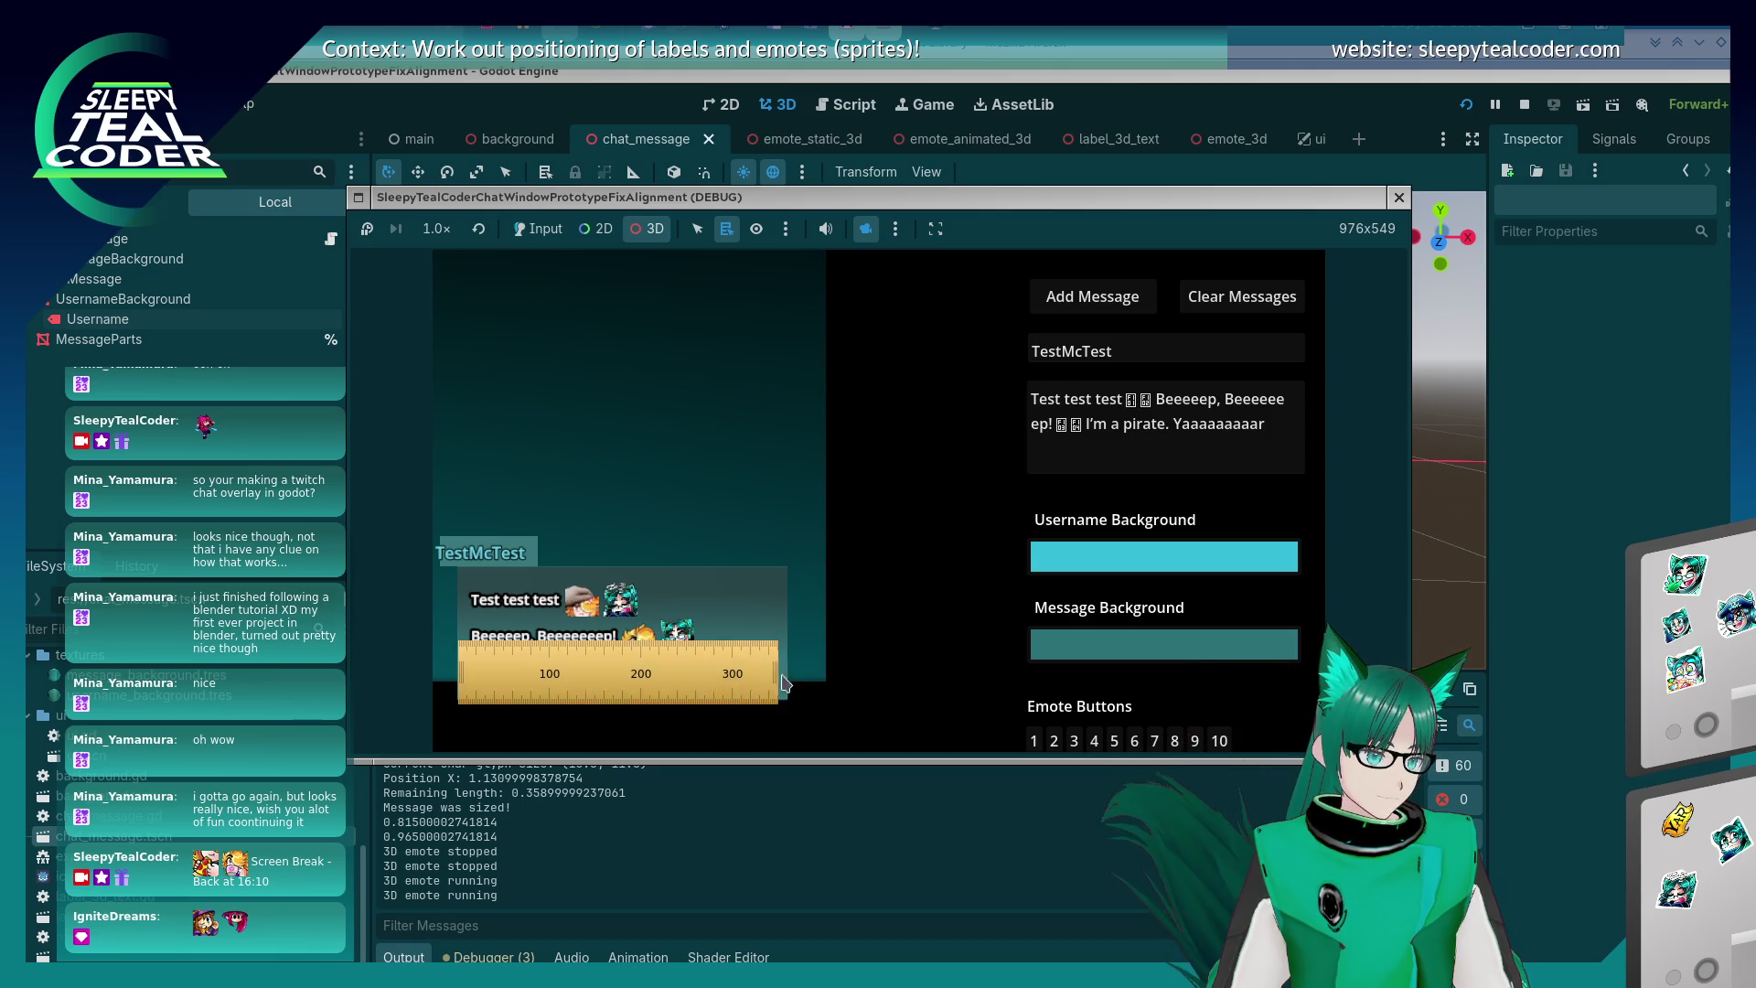
{"action": "right_click", "coordinate": [774, 672]}
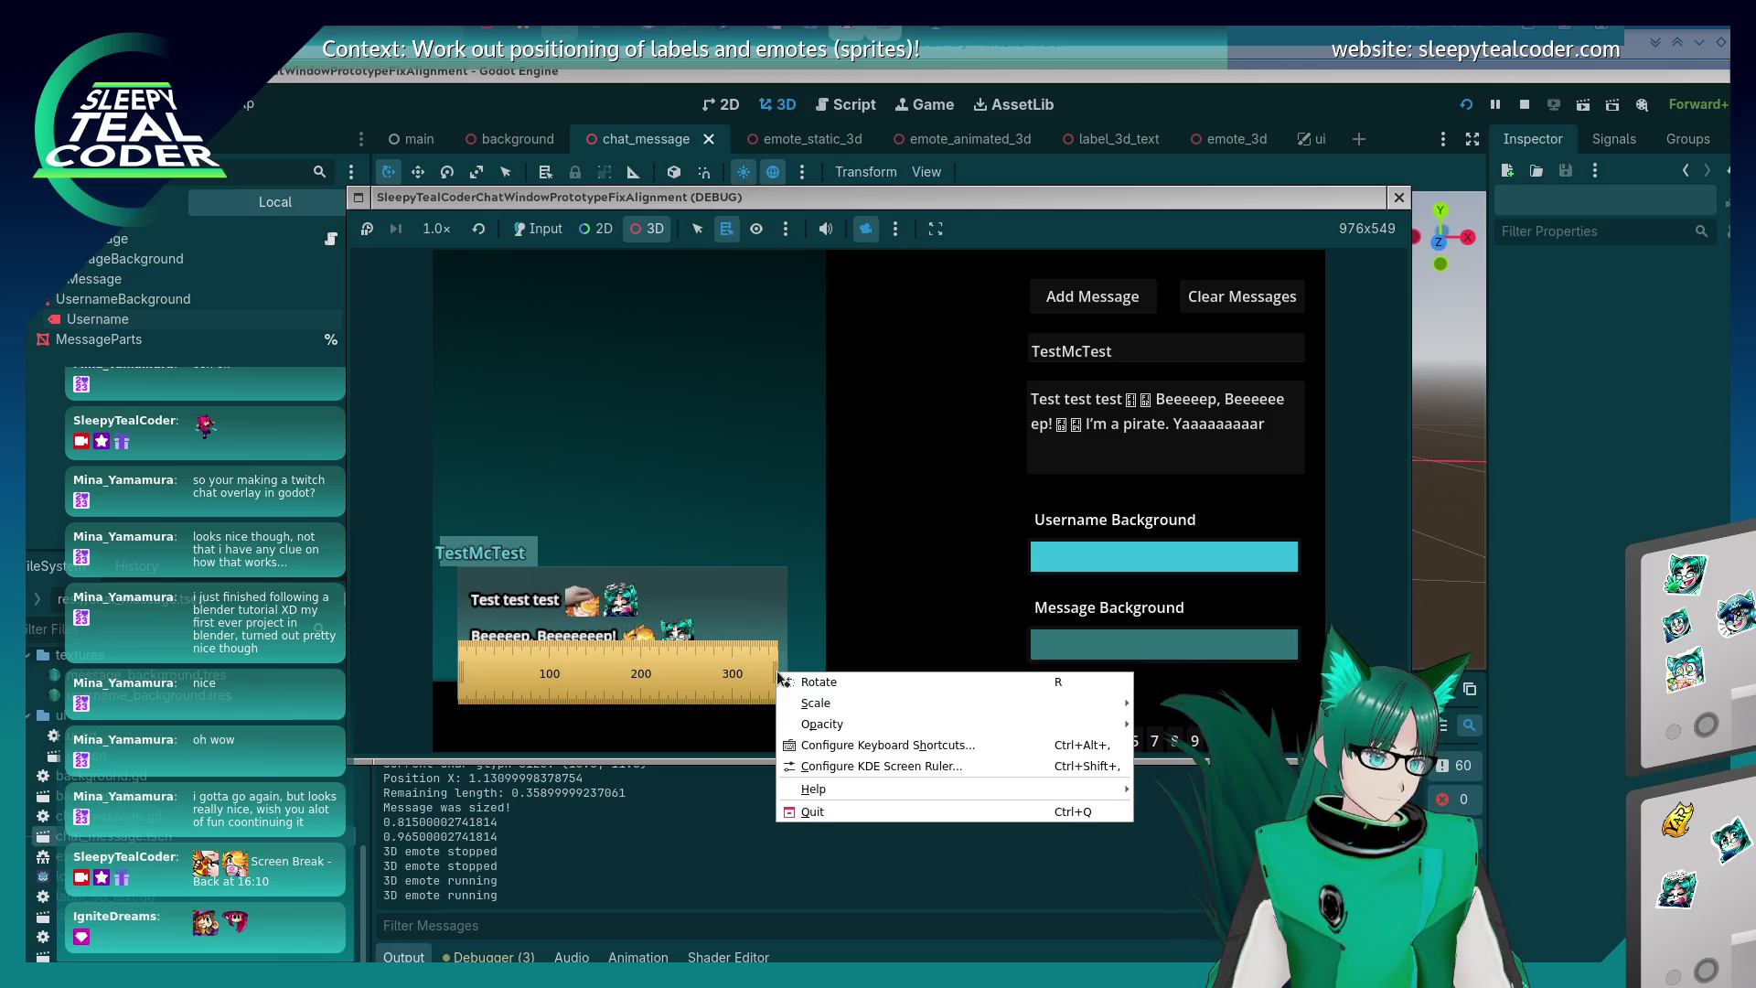
{"action": "key", "text": "Escape"}
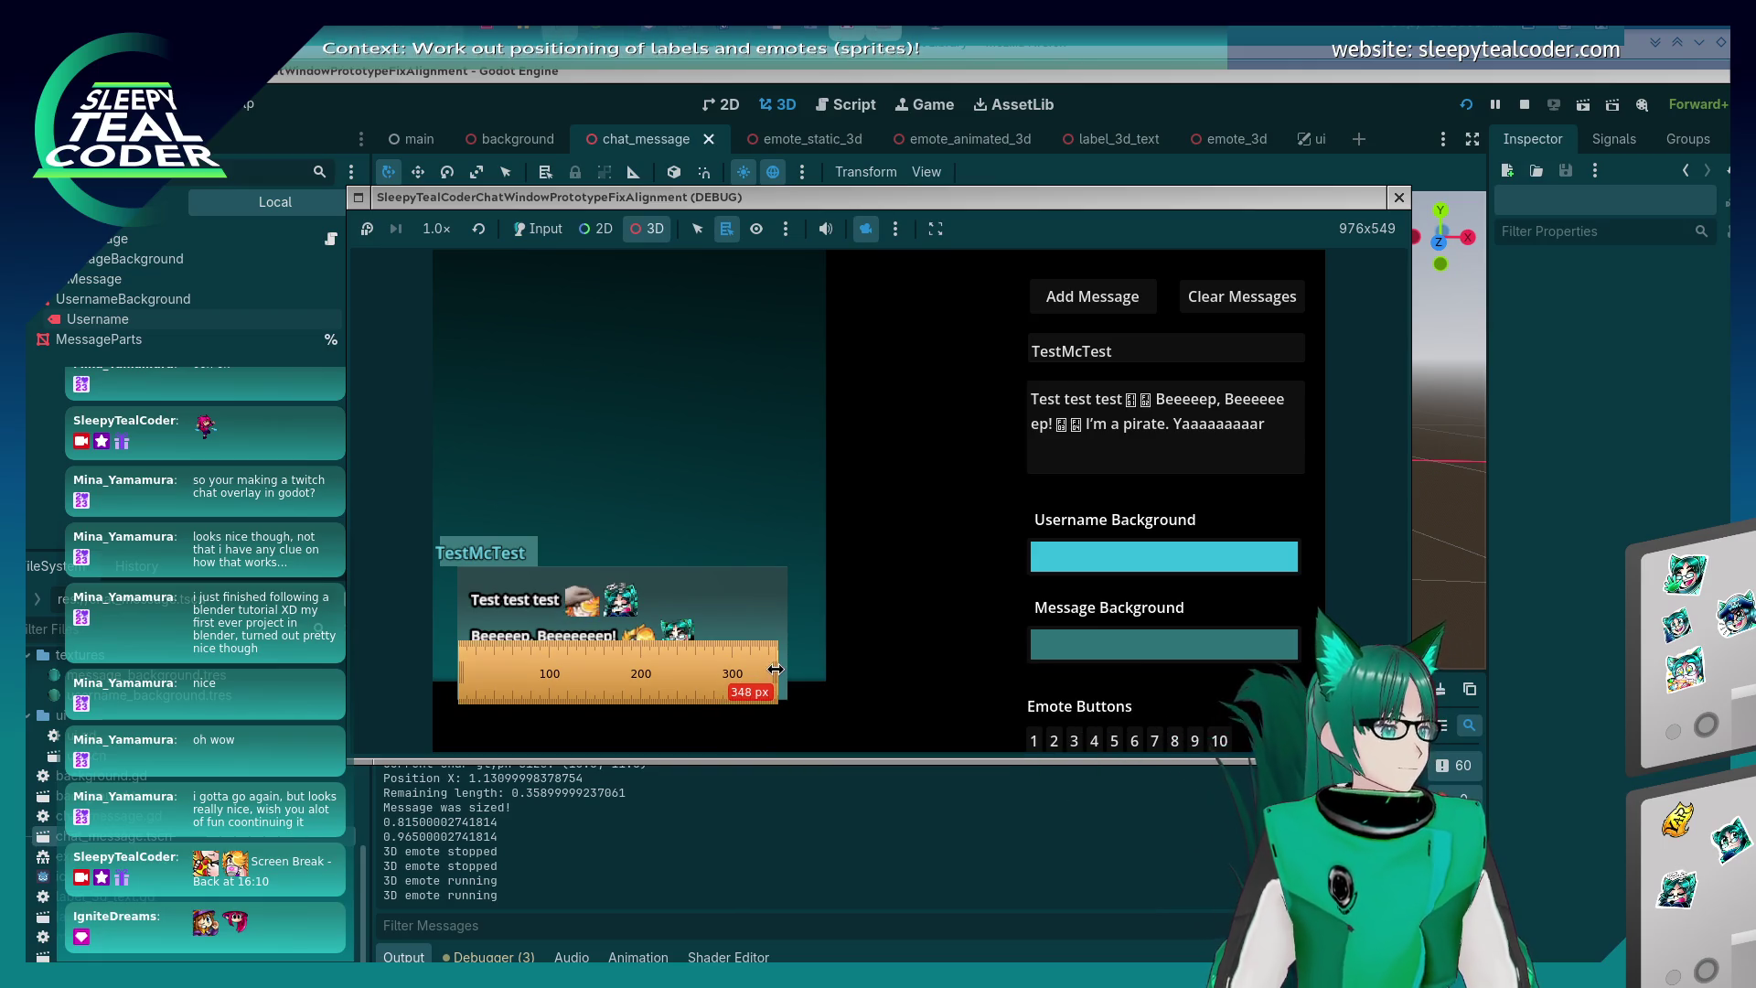
{"action": "left_click_drag", "start_coordinate": [780, 671], "coordinate": [787, 671]}
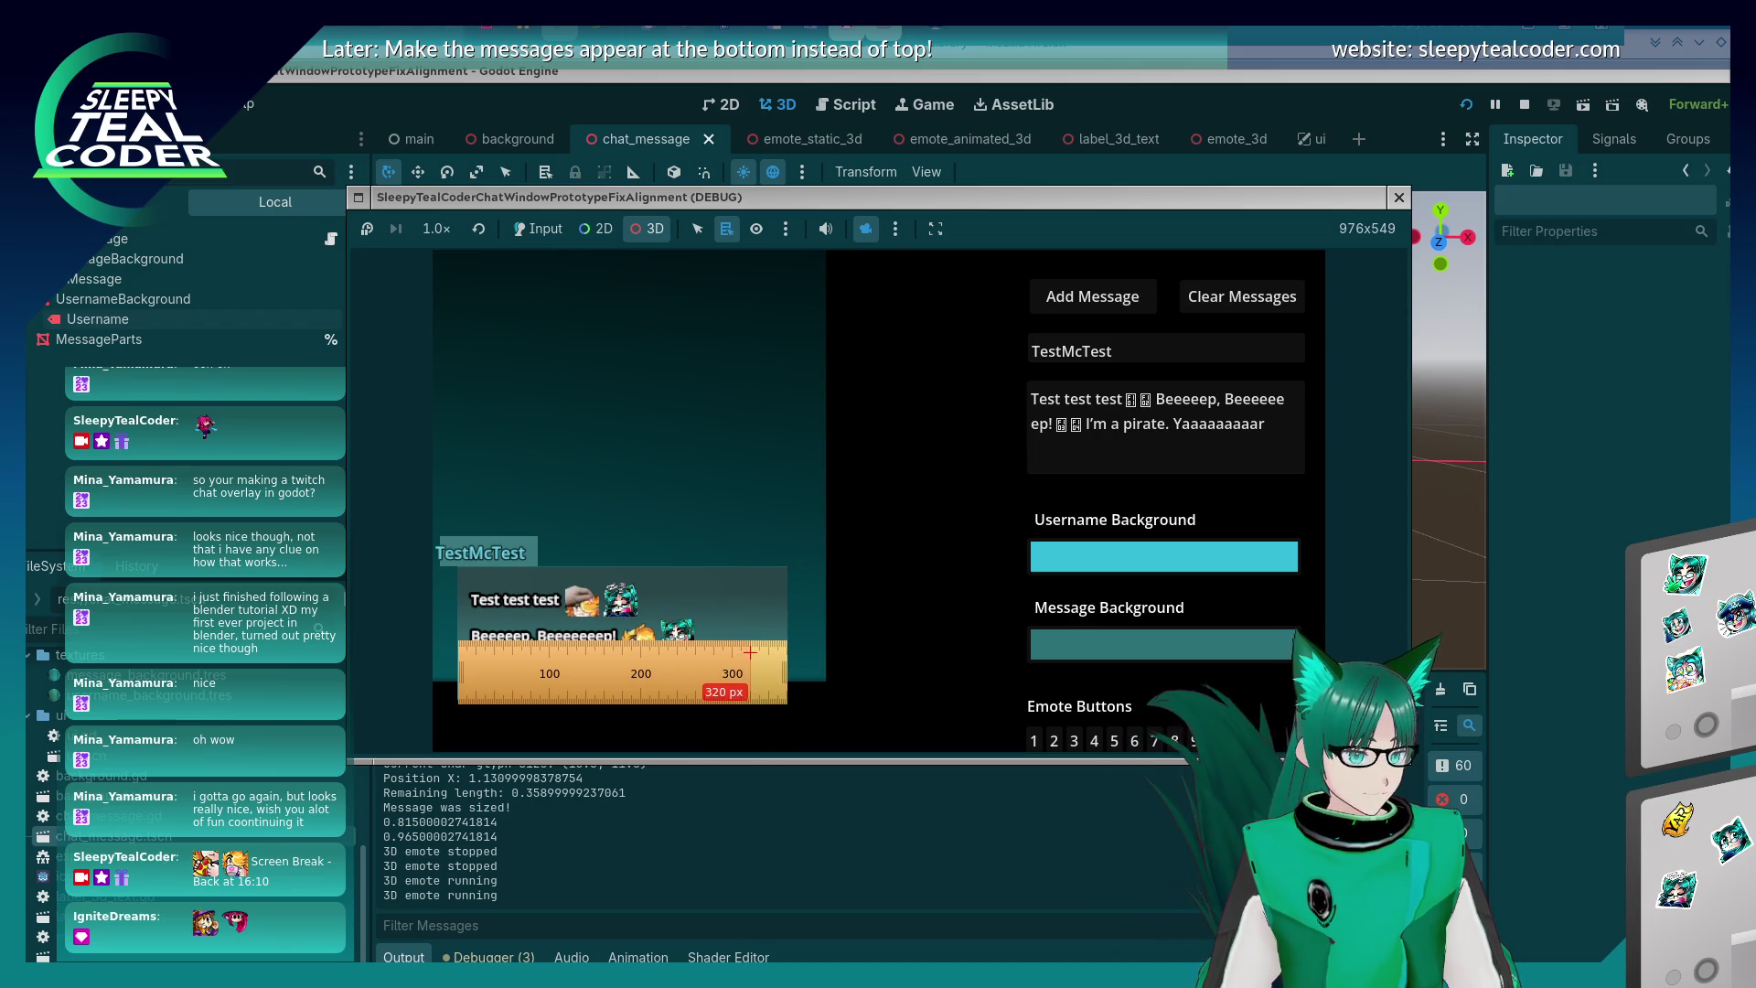
{"action": "left_click", "coordinate": [628, 619]}
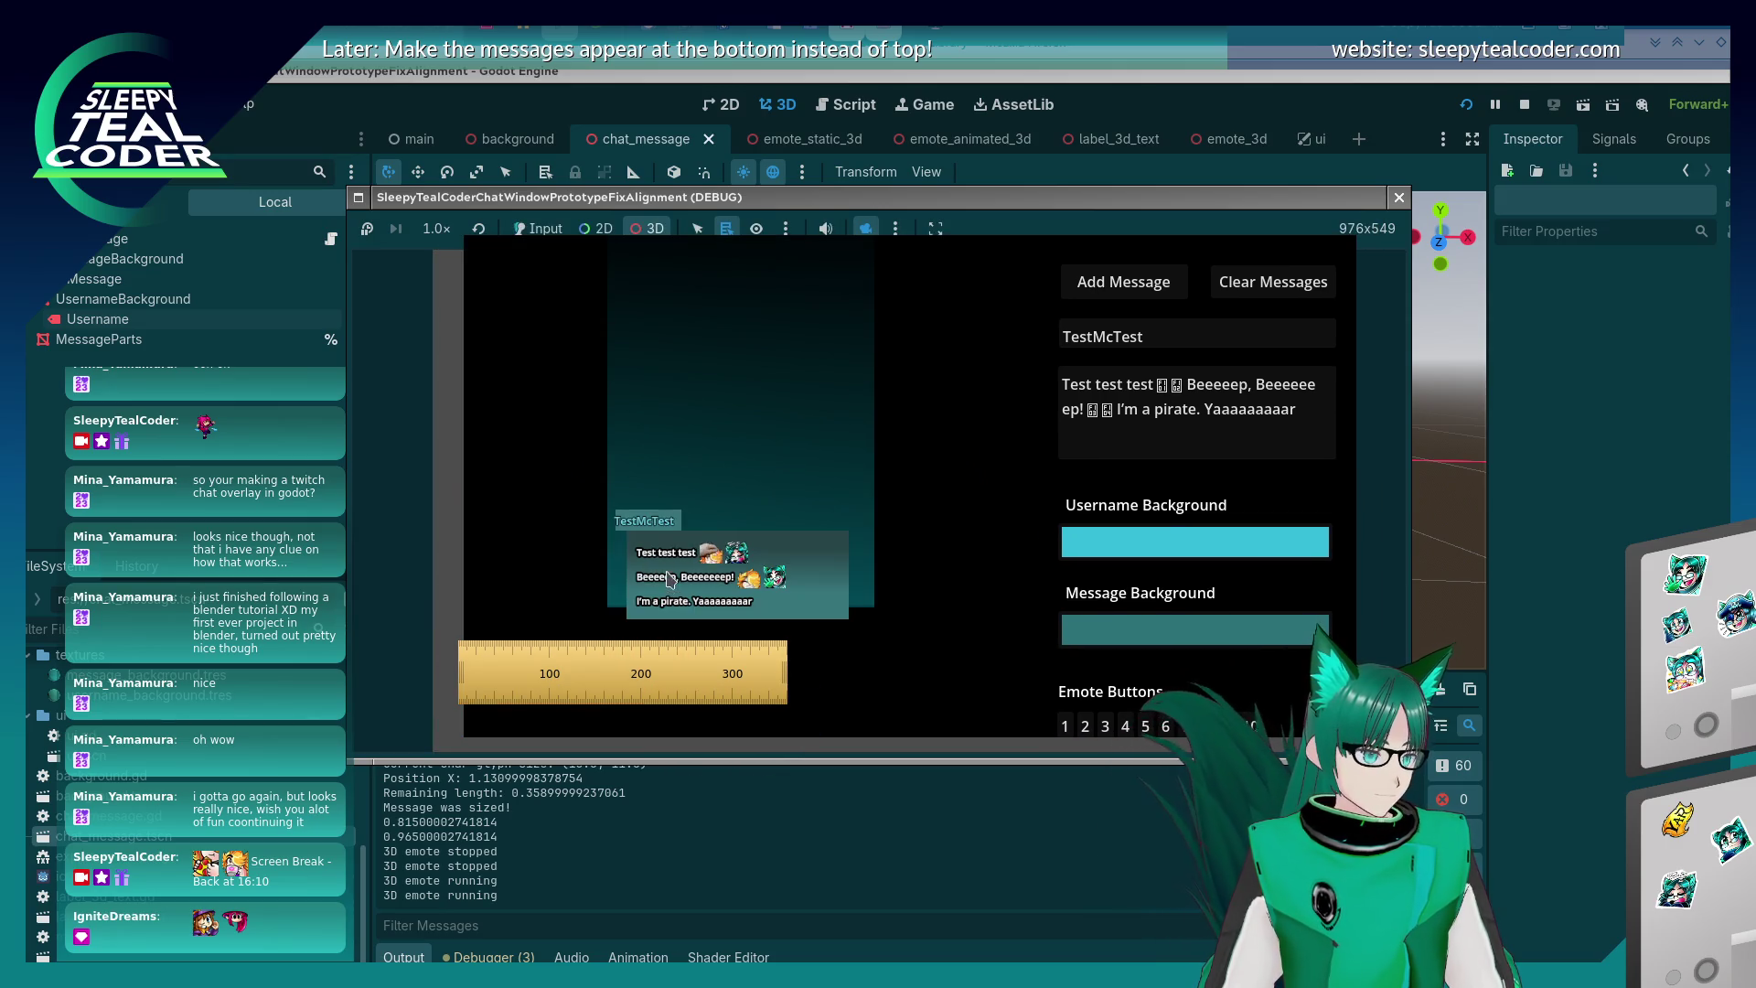
- Move the ruler over the message text, then go back to the editor's 3D viewport
{"action": "left_click", "coordinate": [666, 593]}
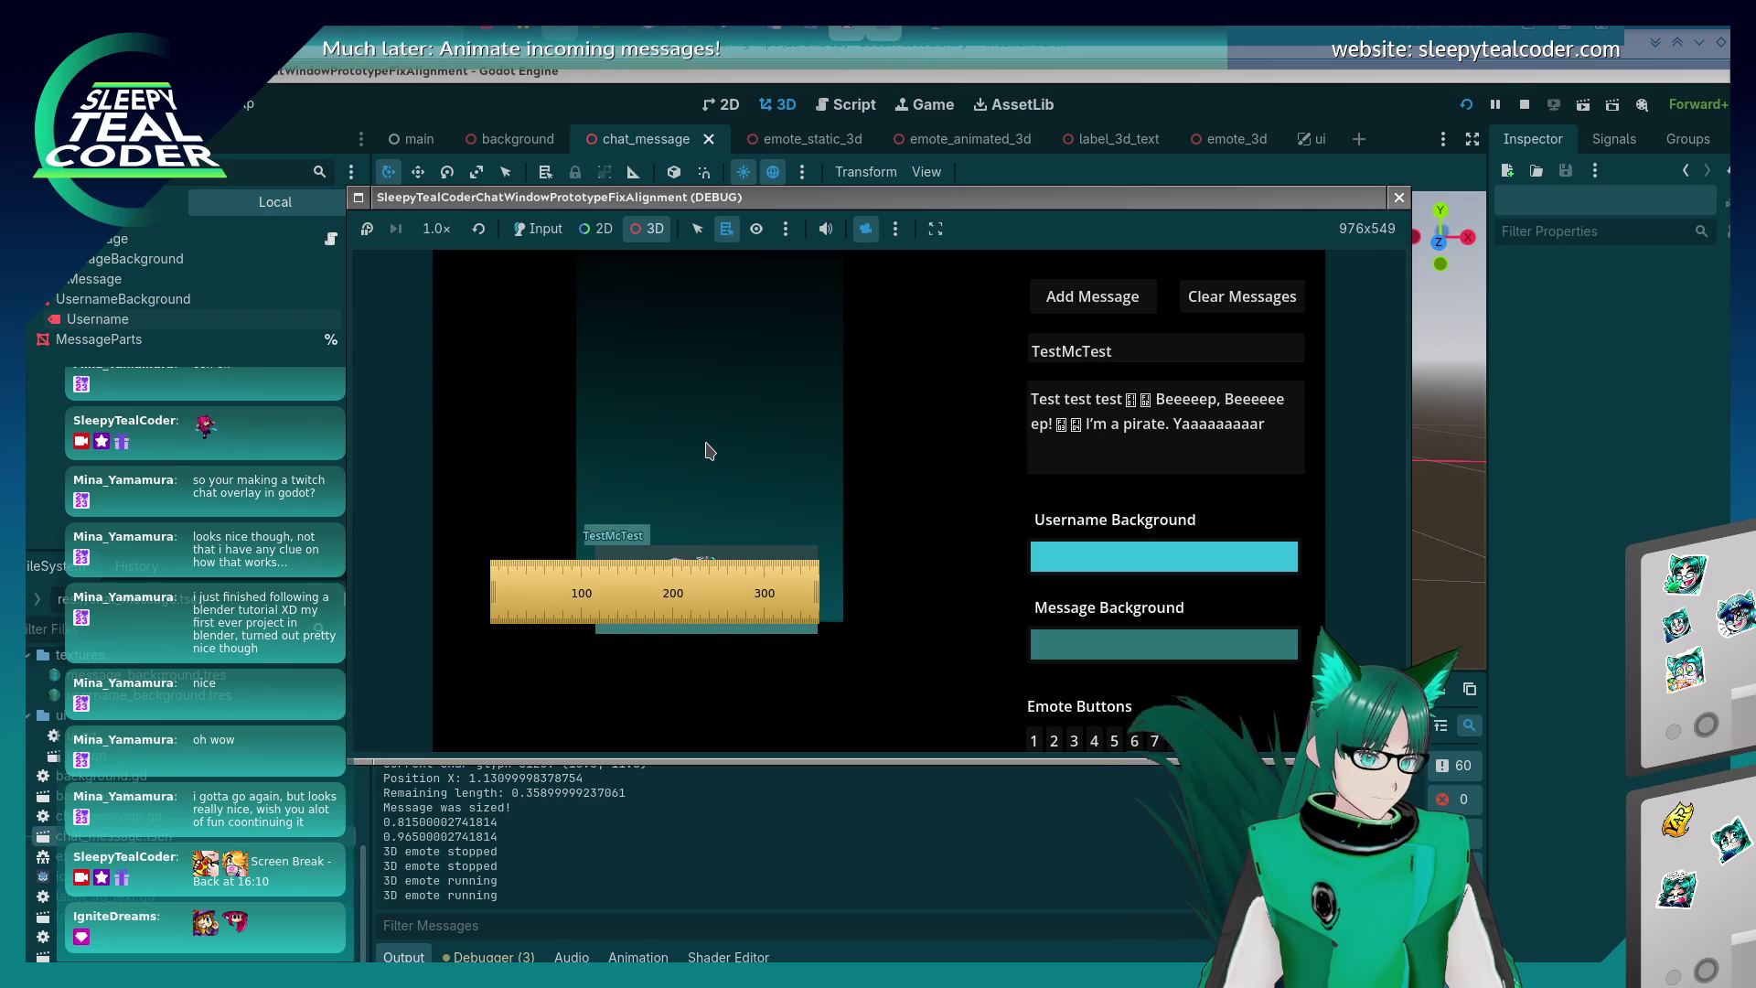
{"action": "left_click", "coordinate": [785, 229]}
{"action": "left_click", "coordinate": [786, 229]}
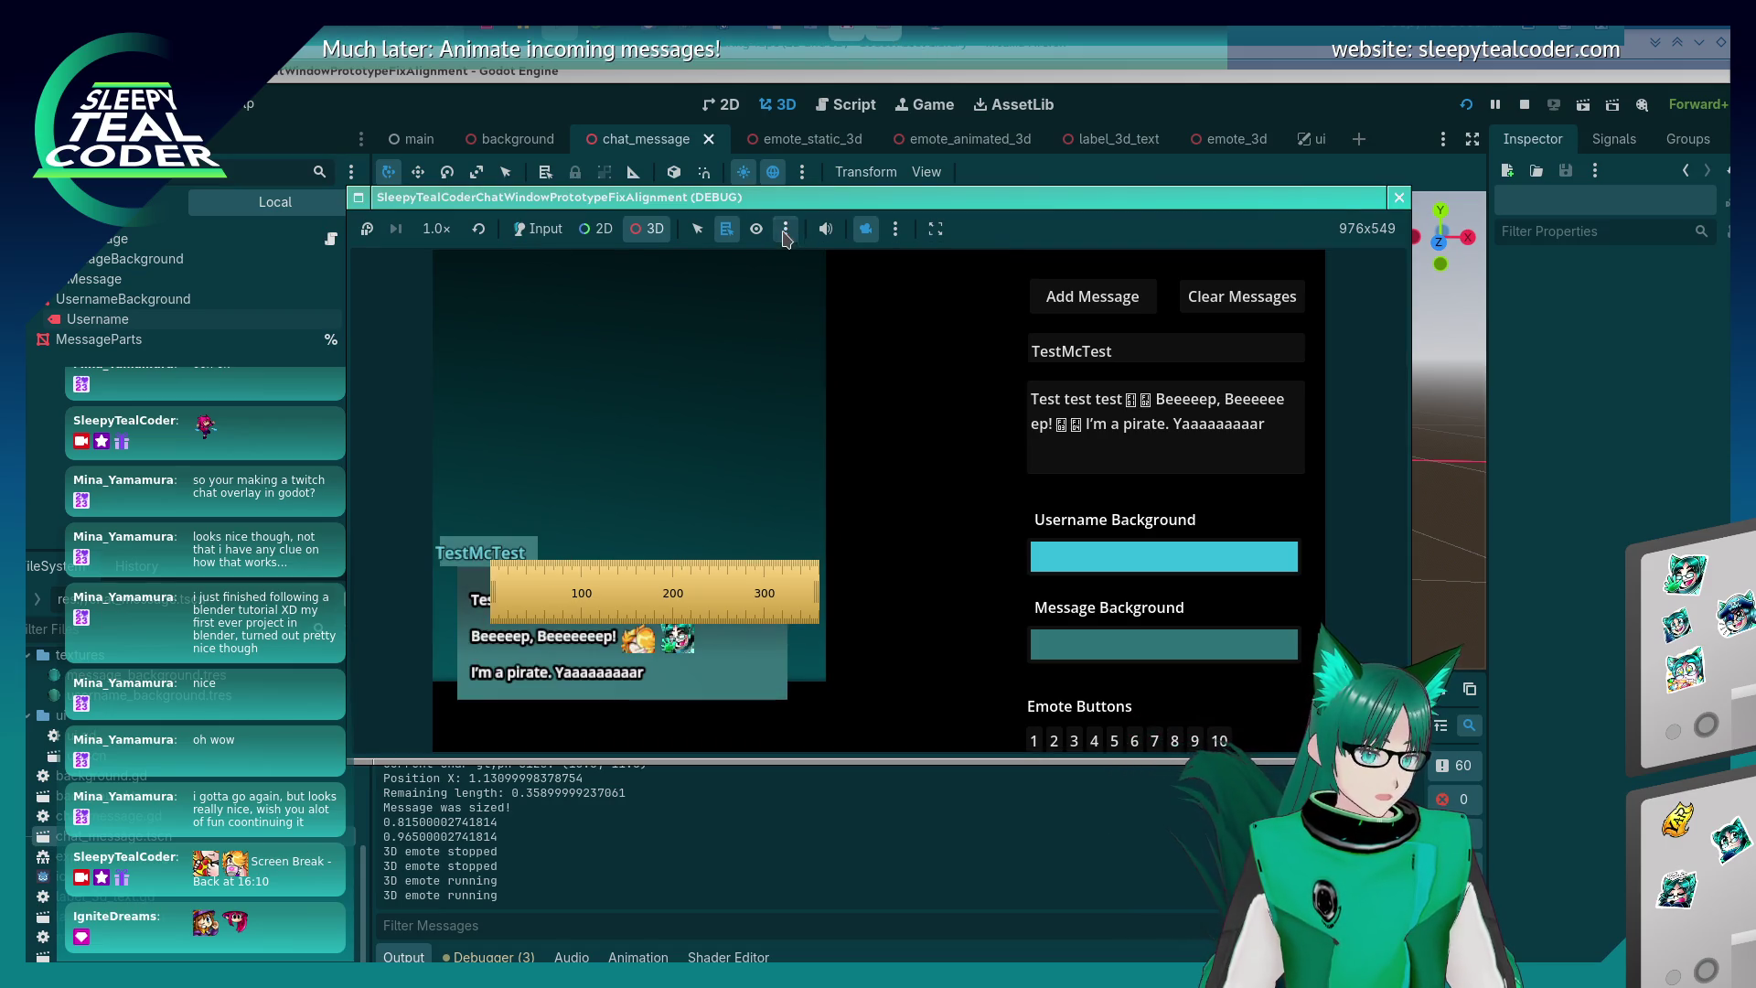
{"action": "left_click_drag", "start_coordinate": [617, 608], "coordinate": [604, 622]}
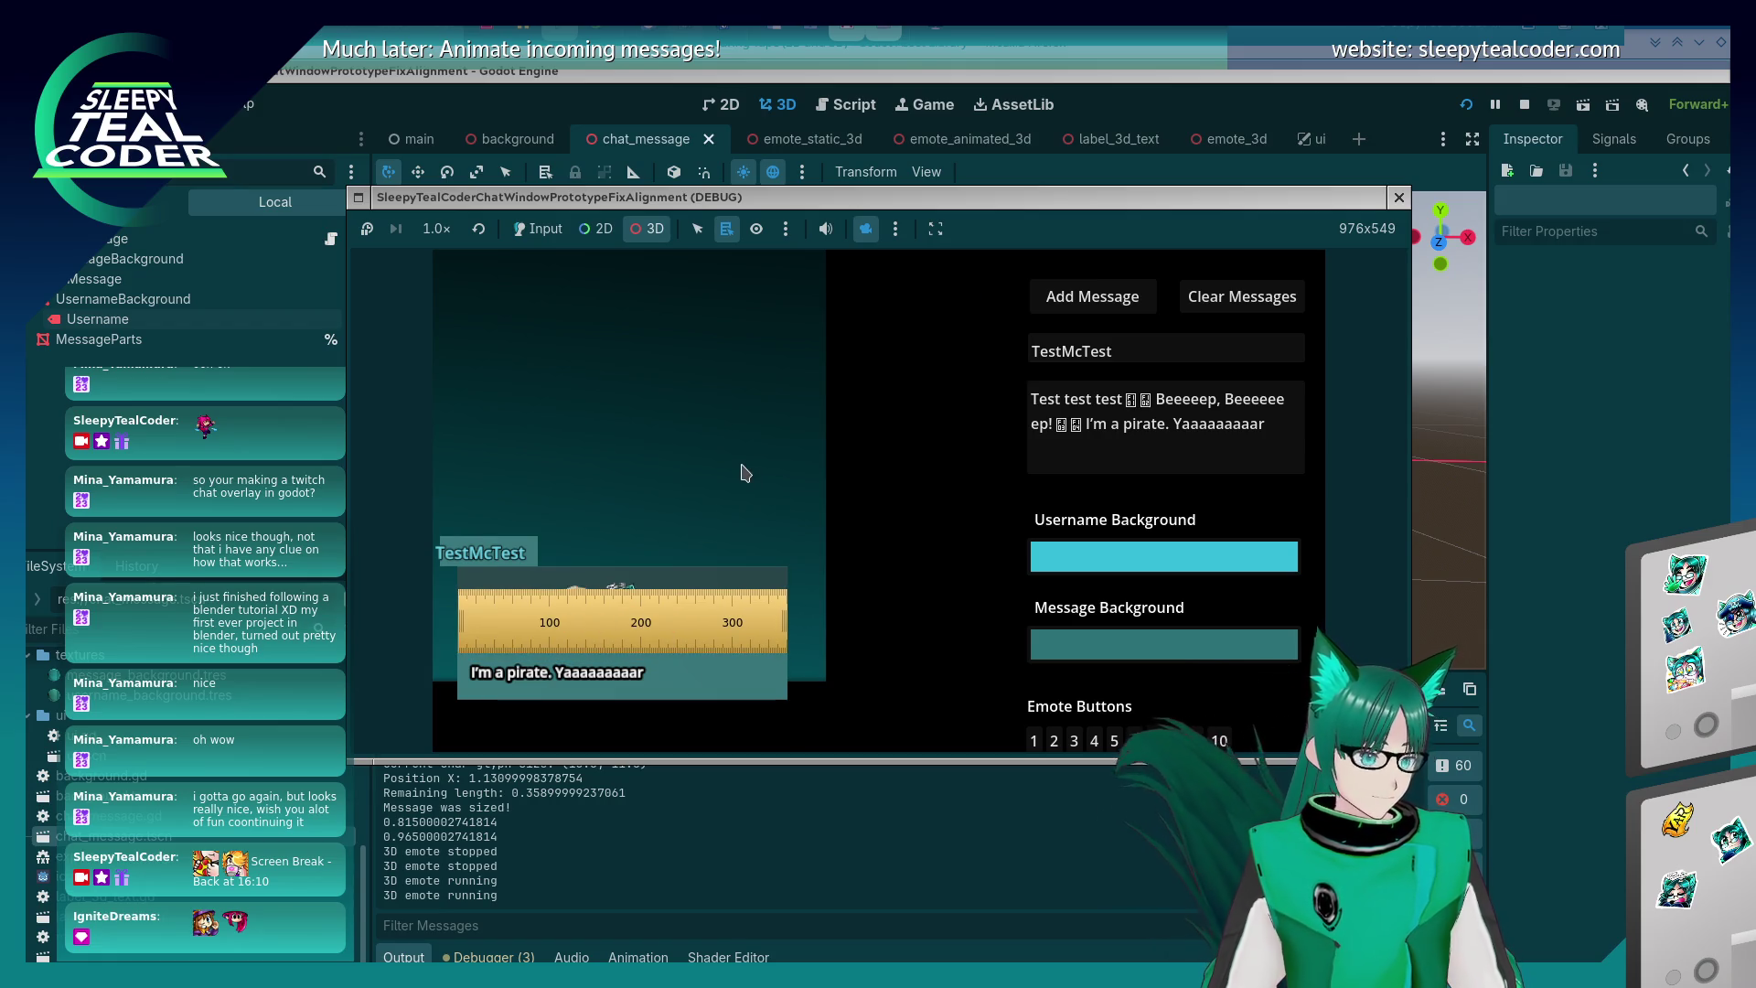
{"action": "left_click", "coordinate": [138, 215]}
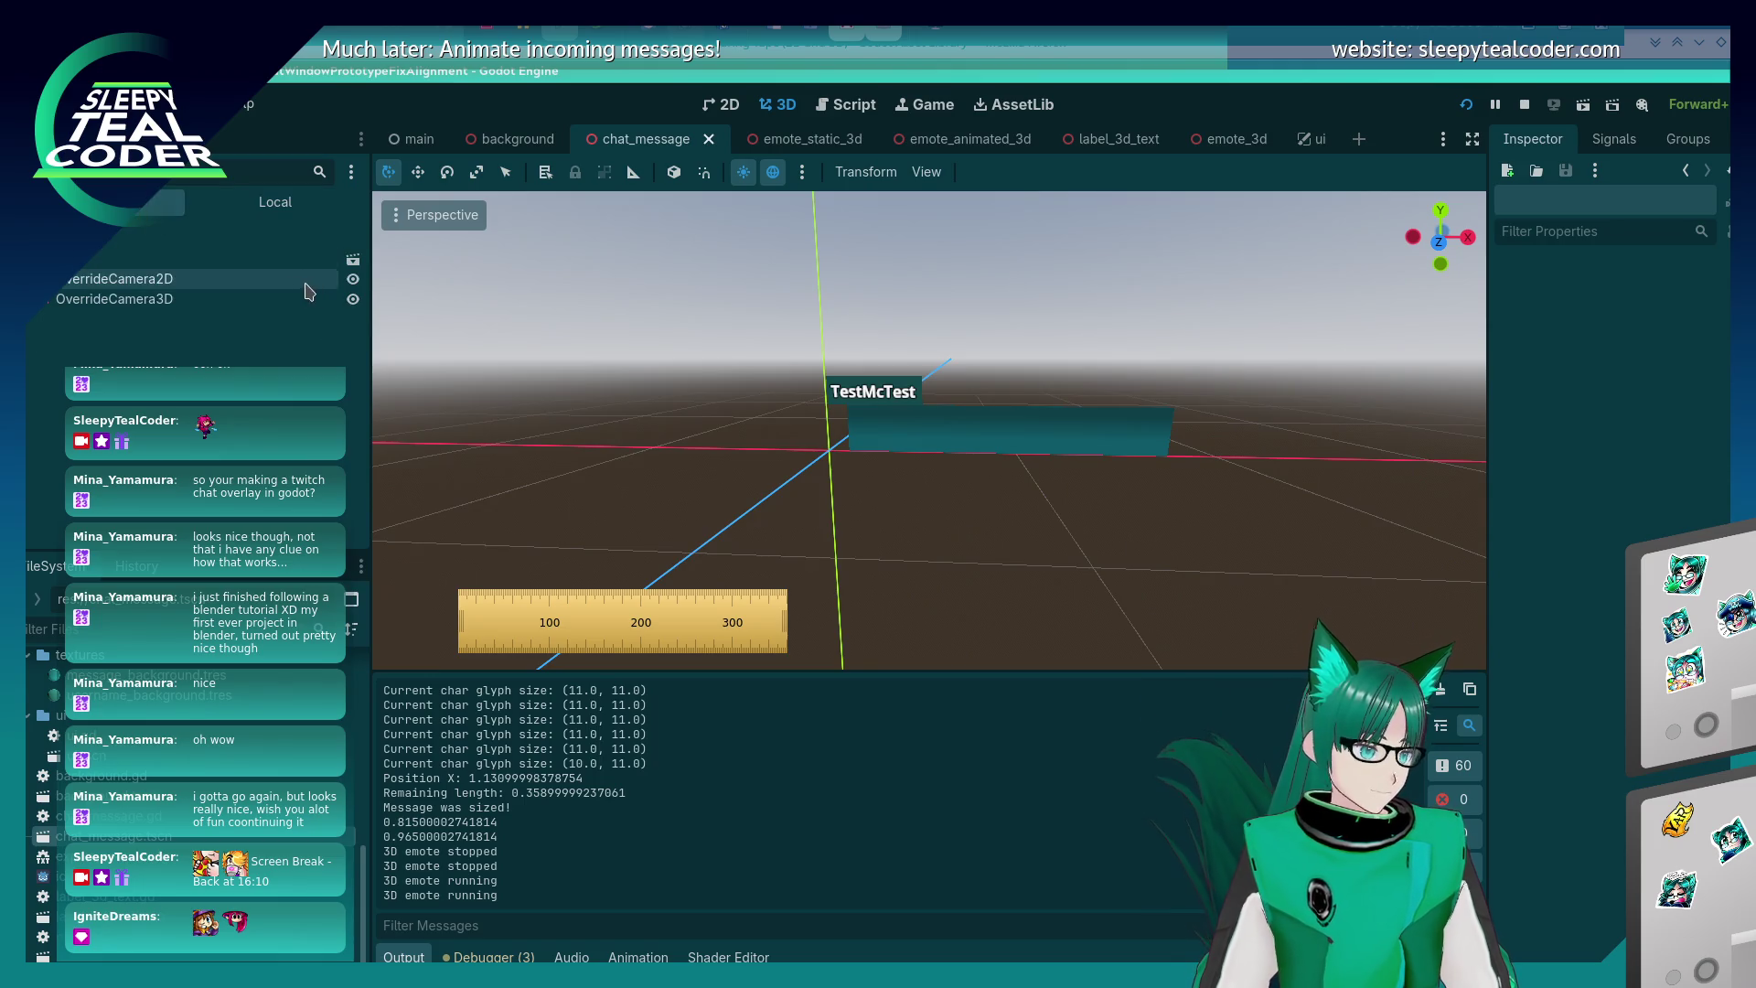
- Select the running game's OverrideCamera3D in the Remote scene tree
{"action": "left_click", "coordinate": [127, 302]}
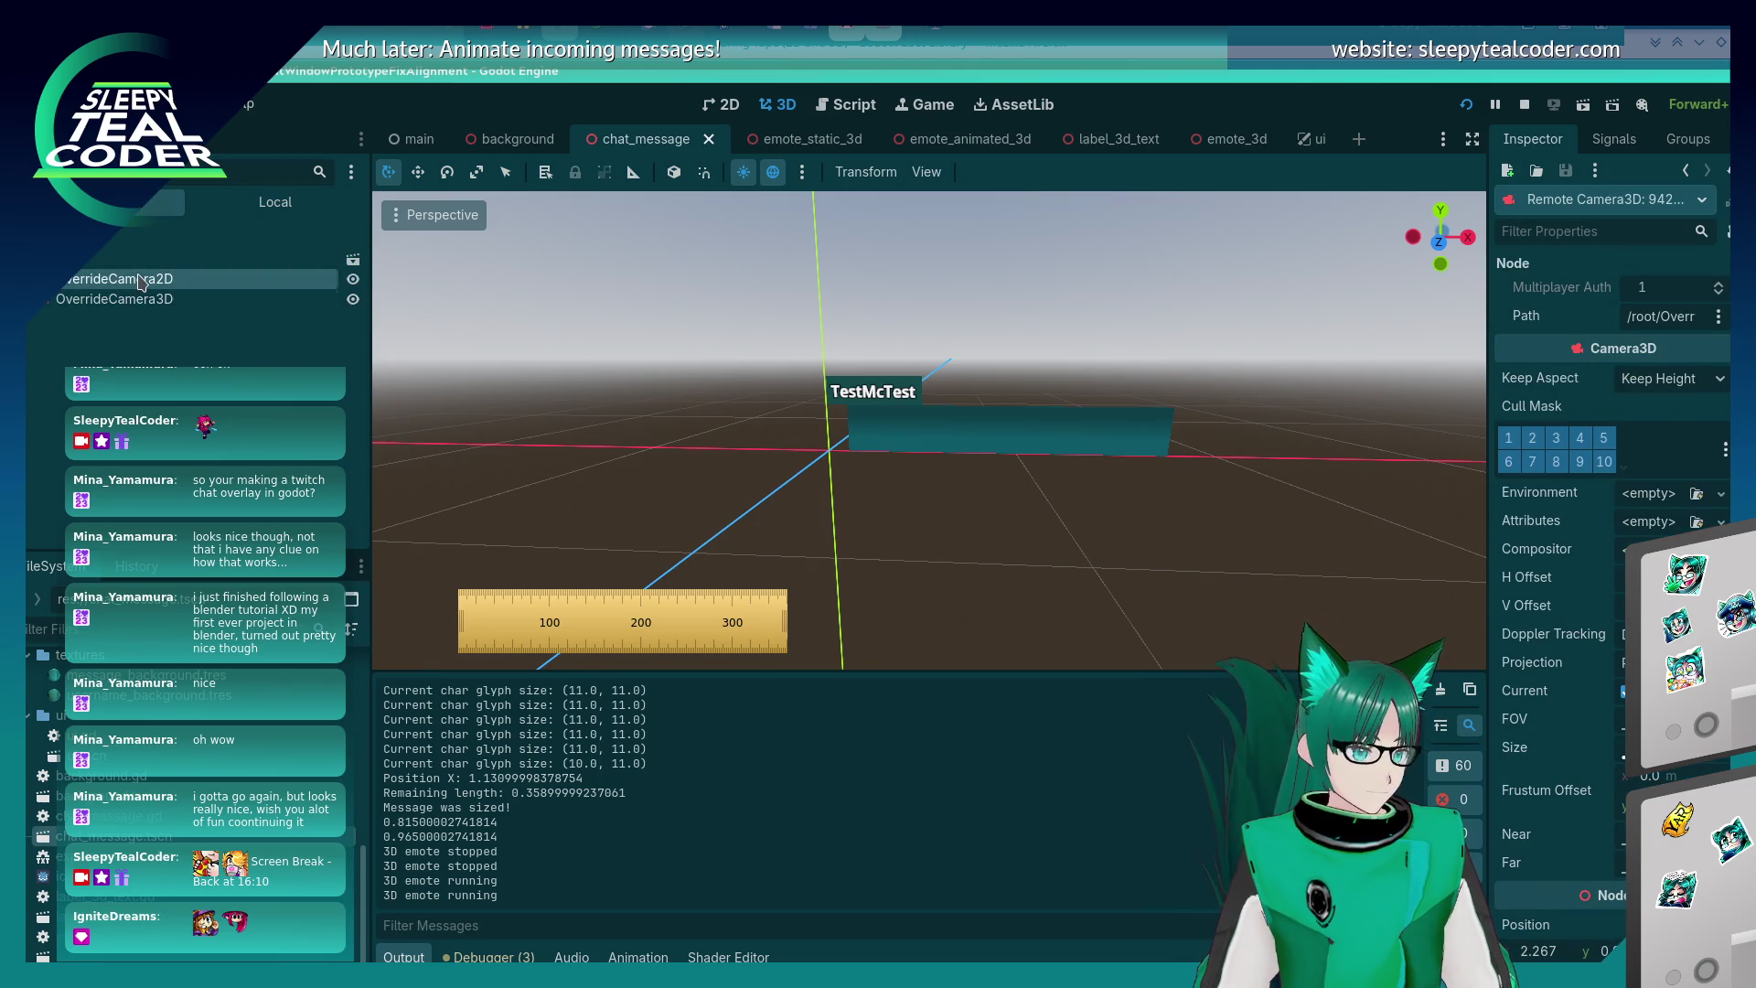
{"action": "key", "text": "Up"}
{"action": "key", "text": "Down"}
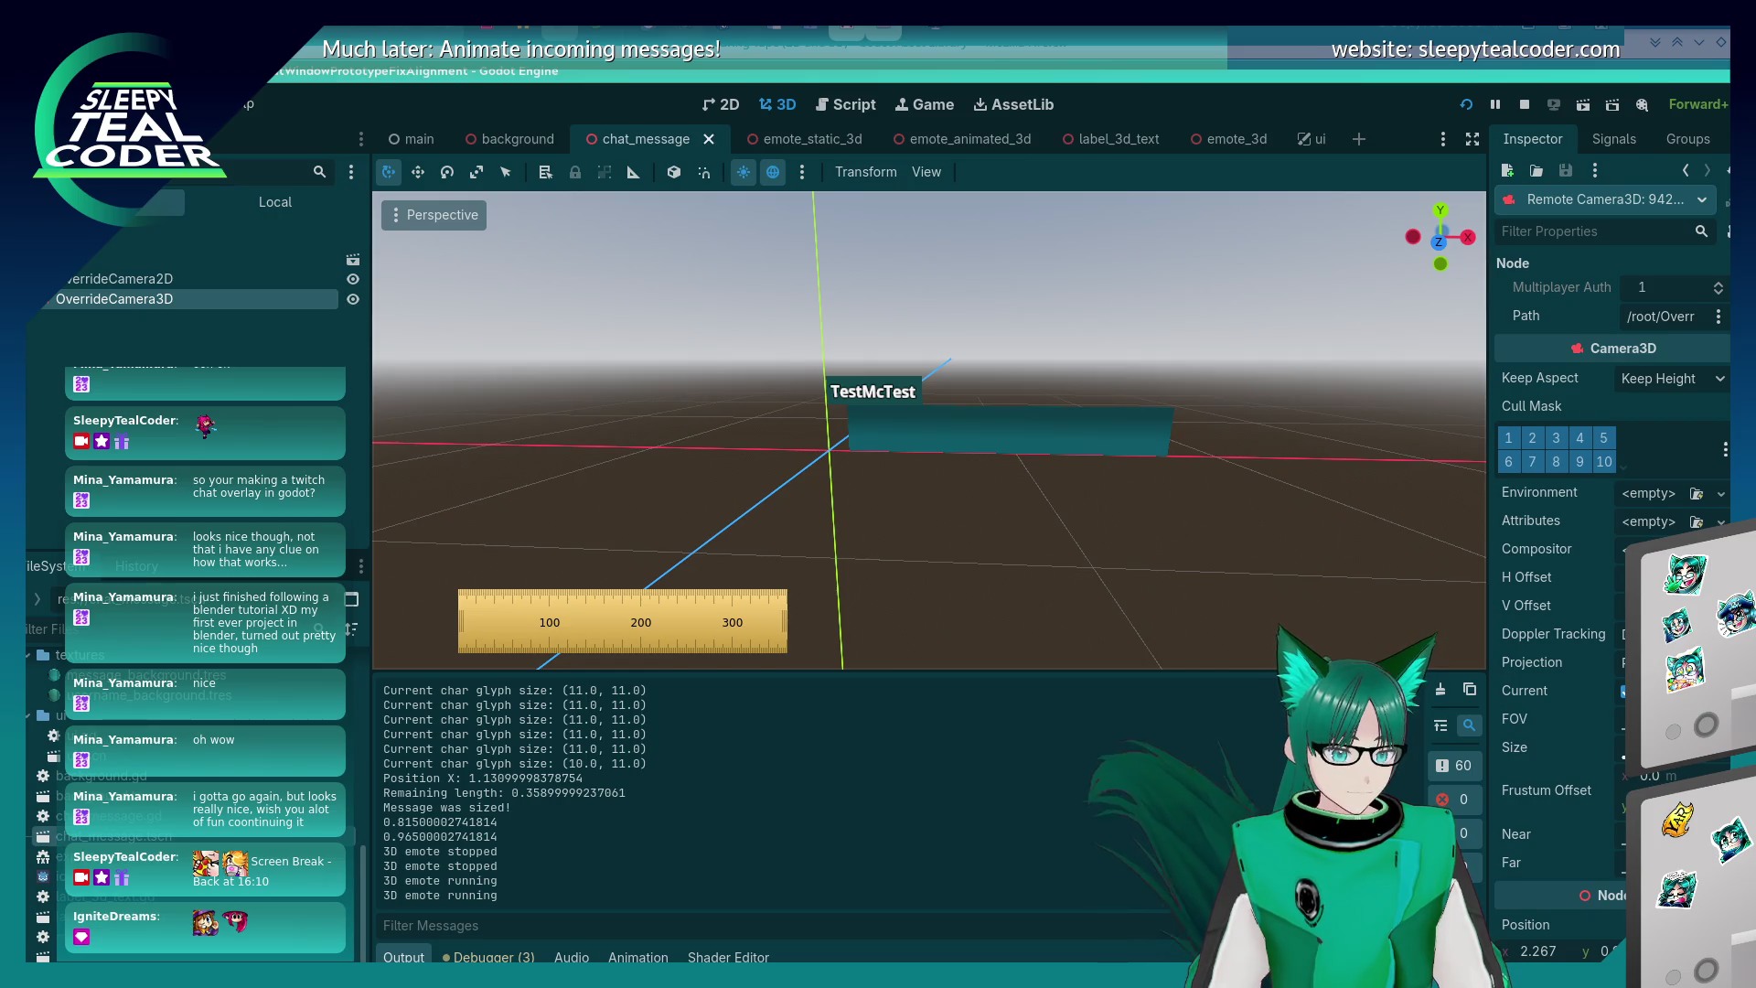
{"action": "key", "text": "alt+Tab"}
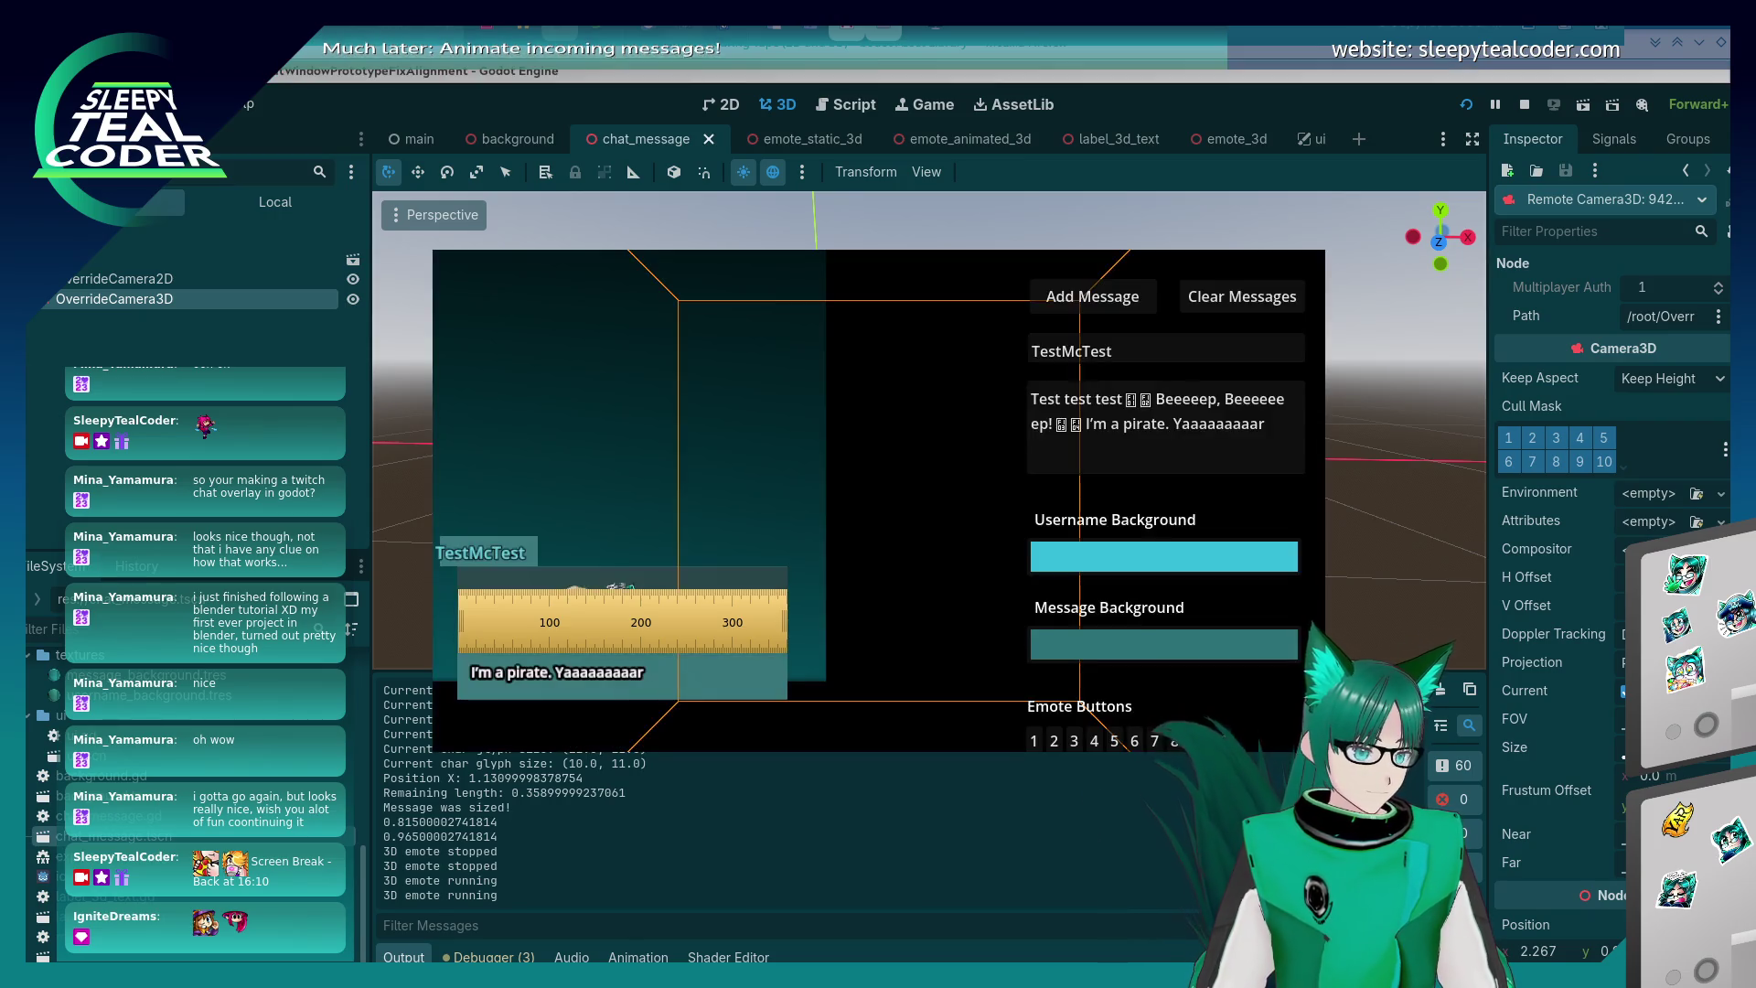
{"action": "key", "text": "alt+Tab"}
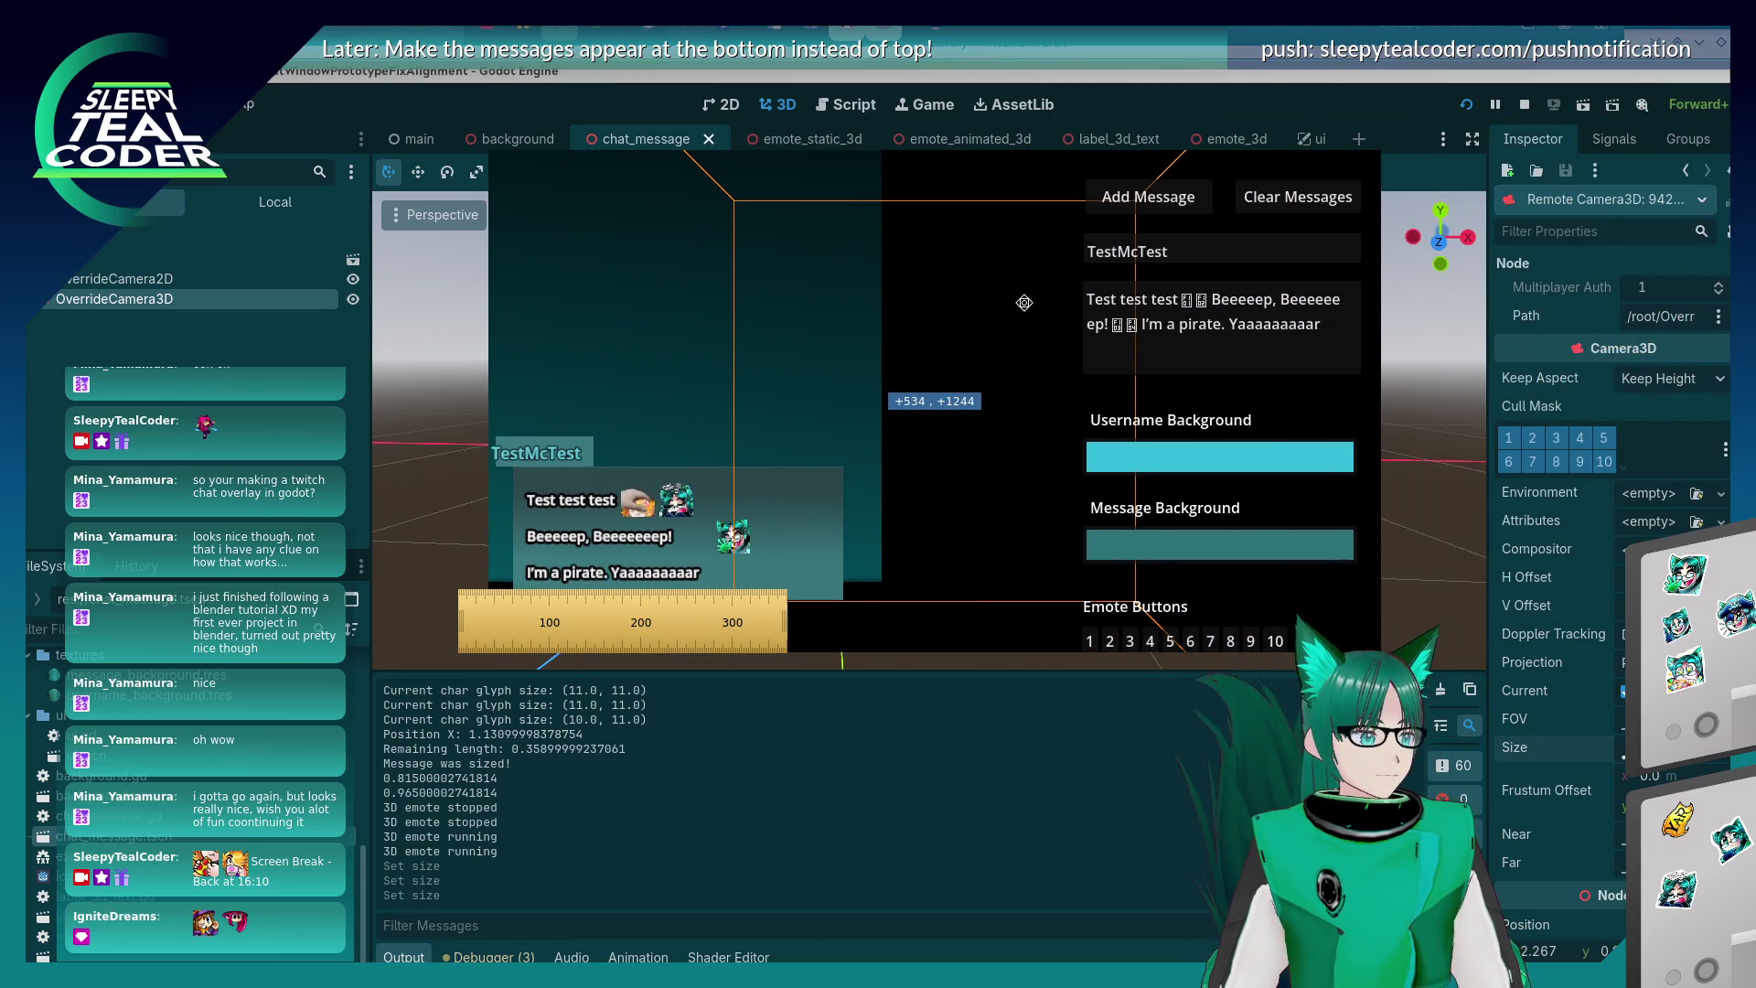
{"action": "left_click", "coordinate": [1024, 302]}
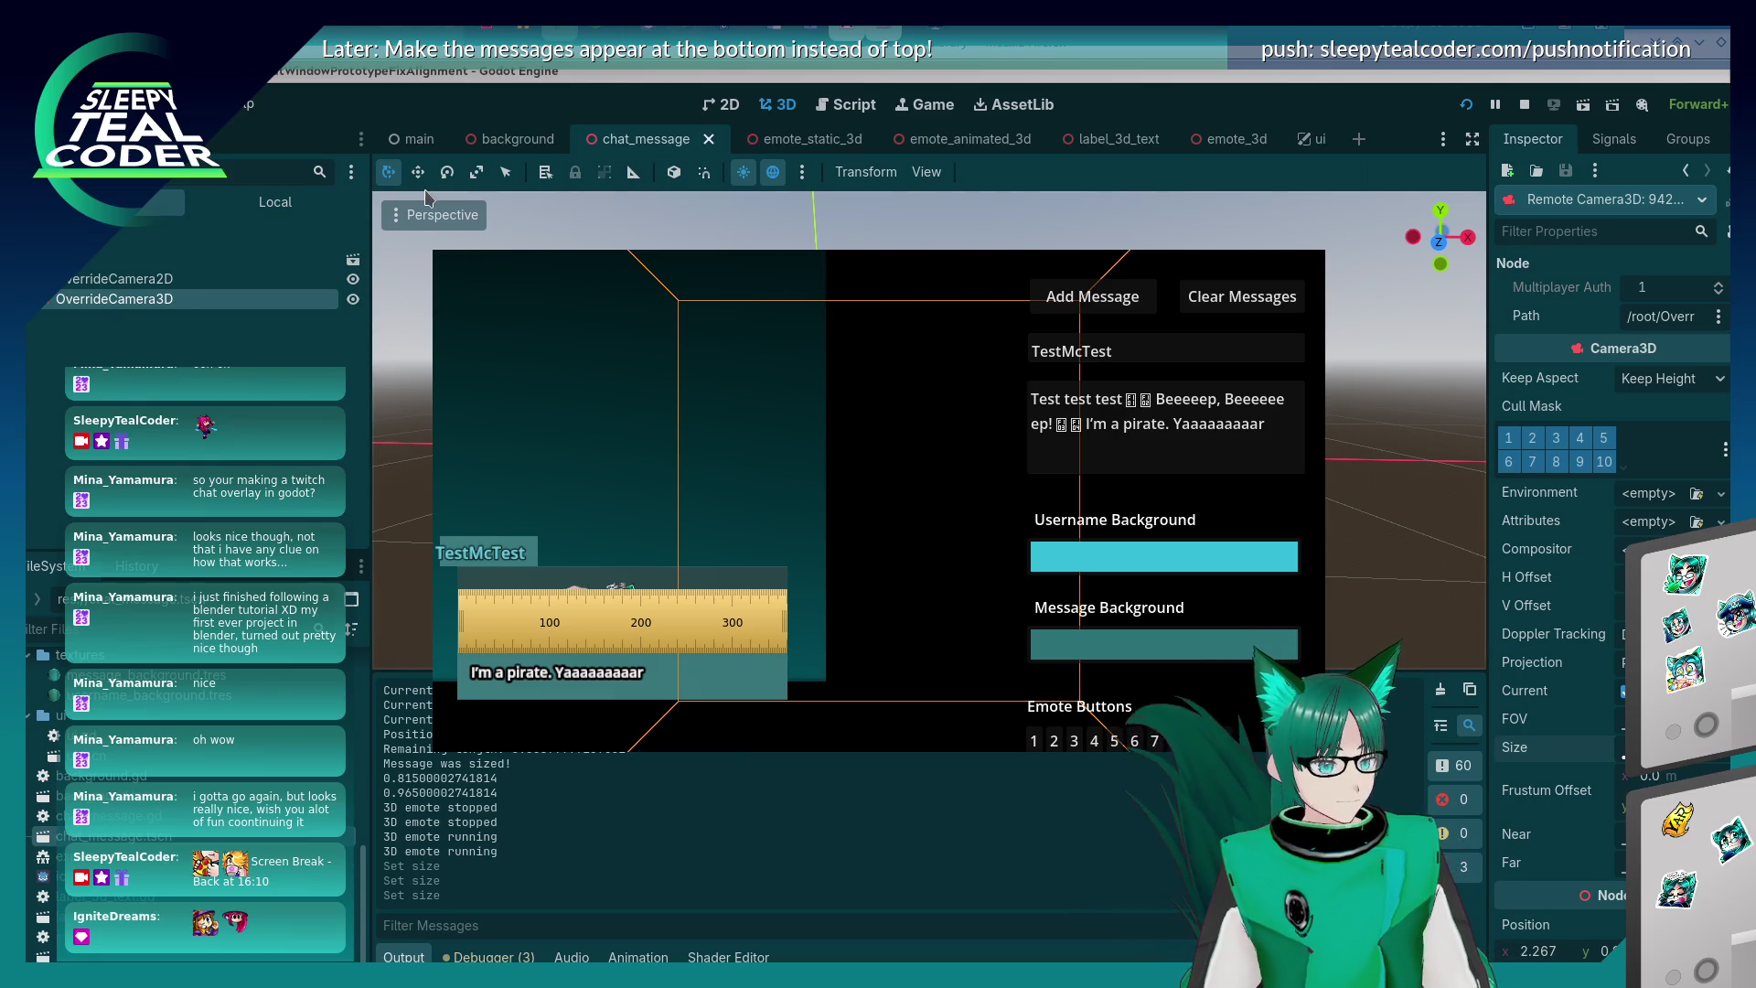
{"action": "left_click", "coordinate": [1084, 891]}
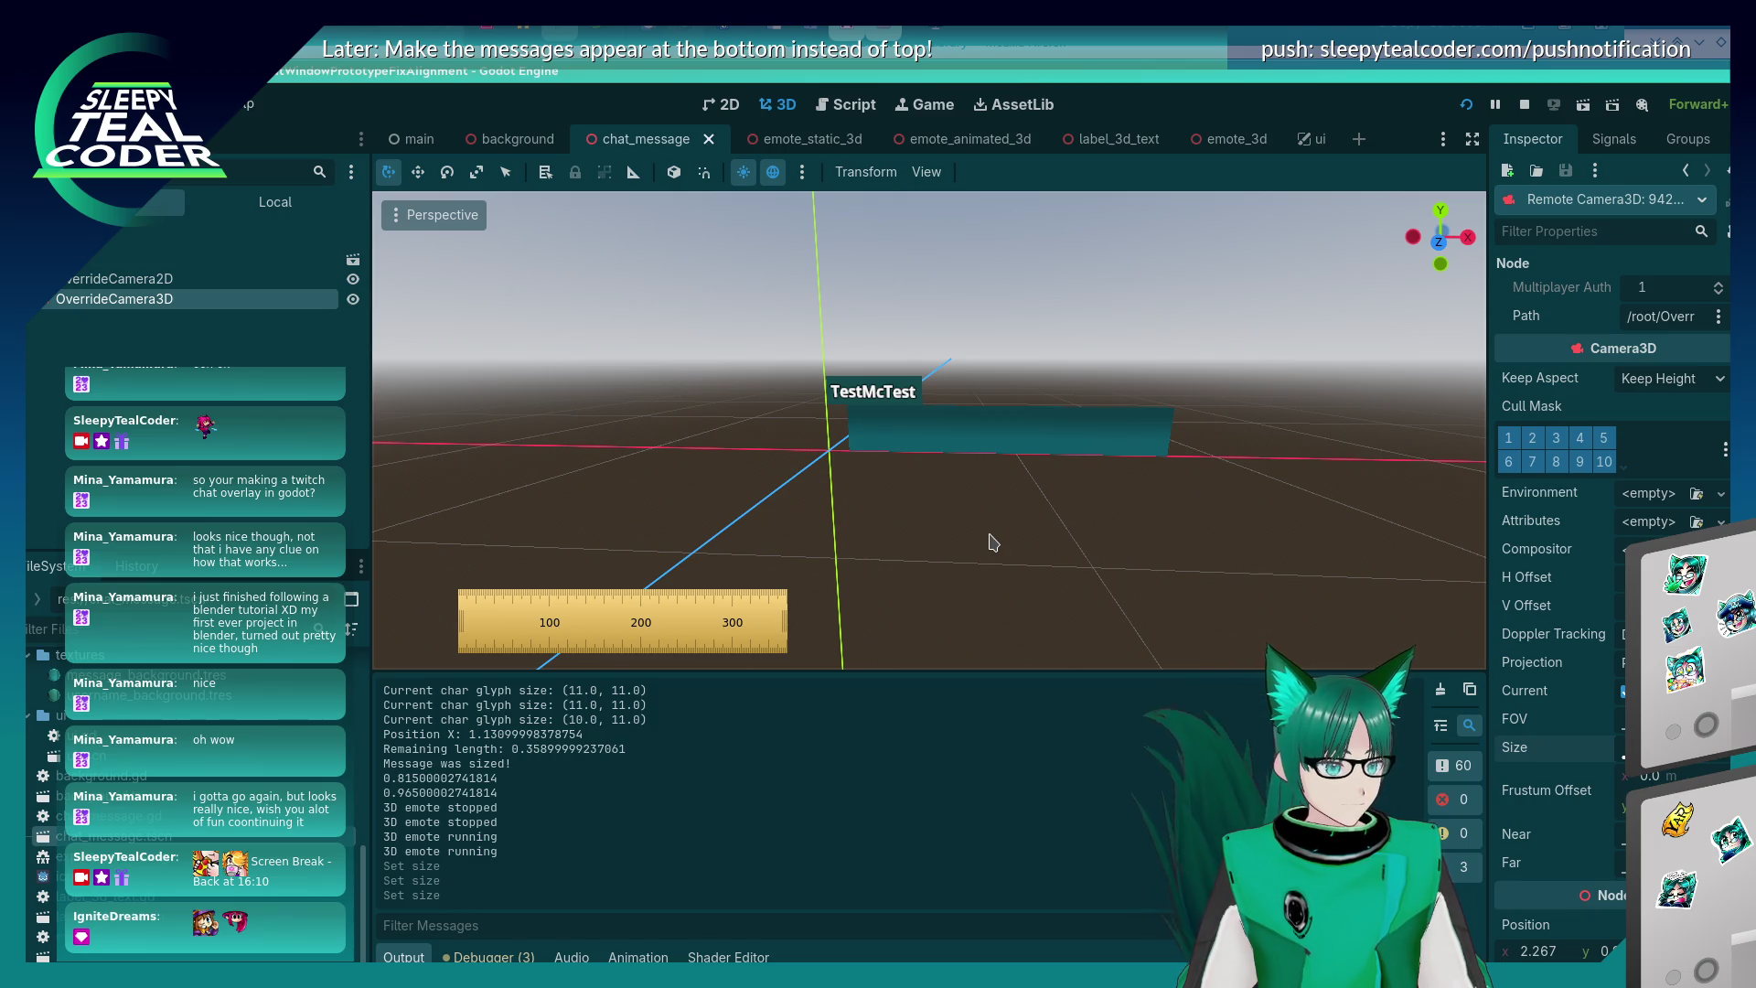
{"action": "key", "text": "alt+Tab"}
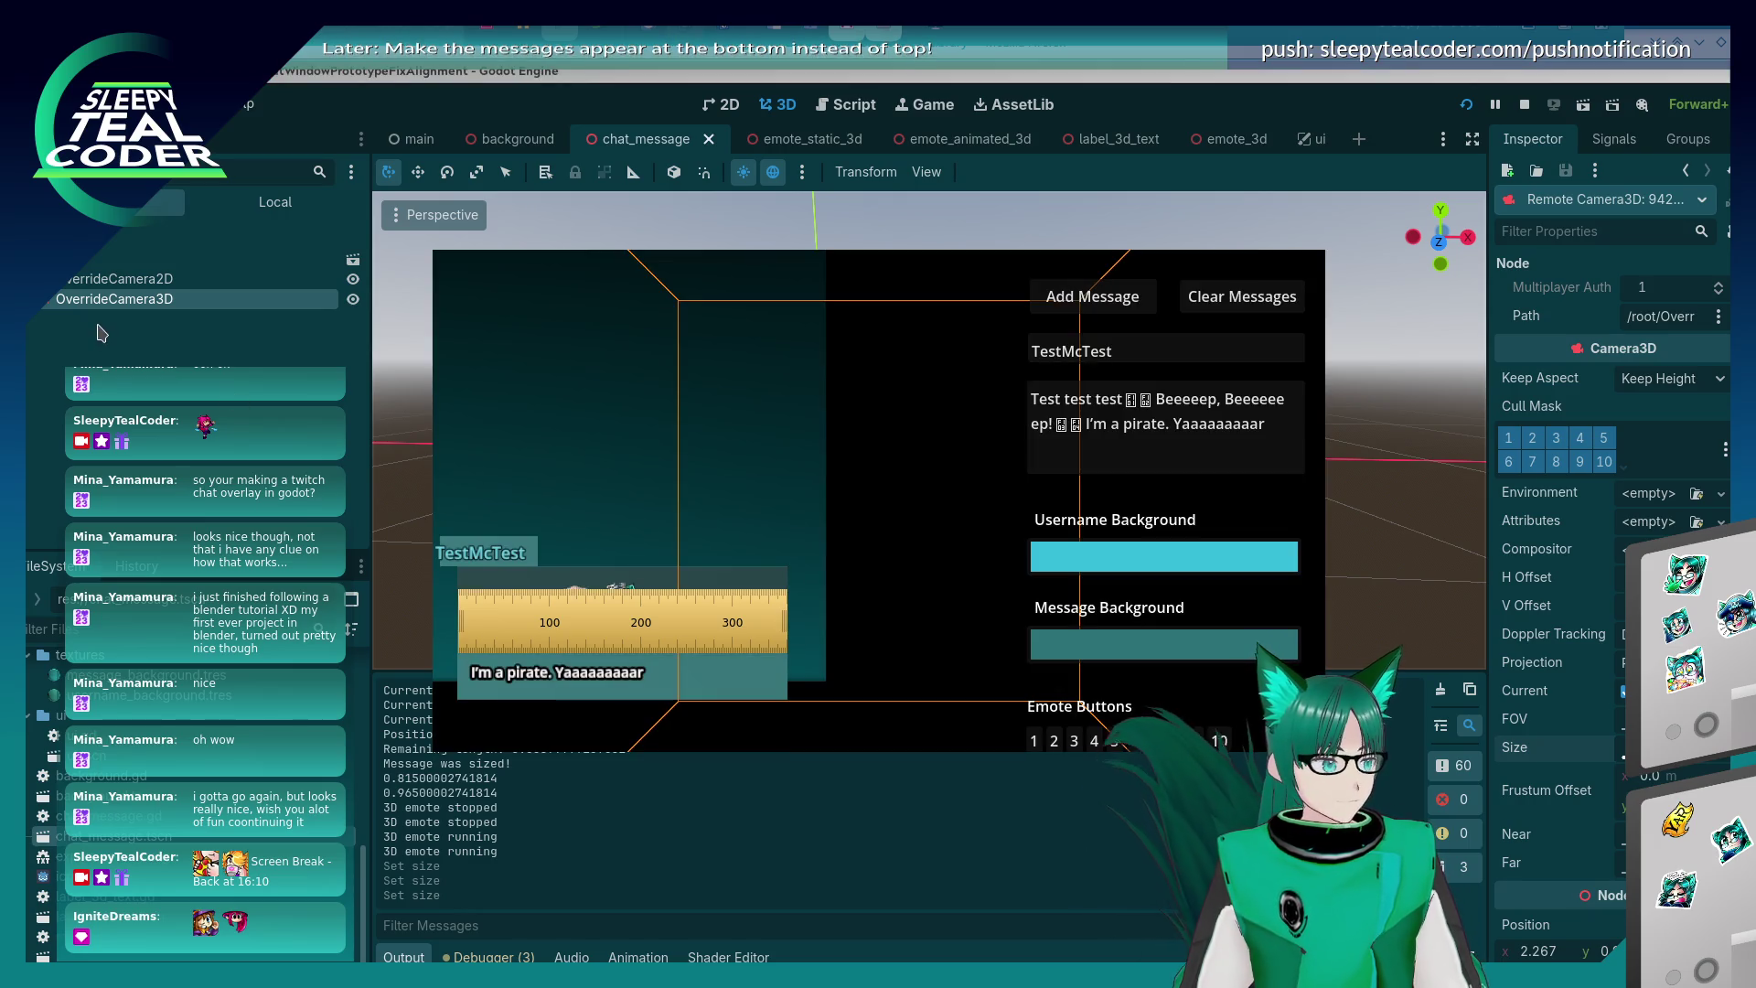
{"action": "left_click", "coordinate": [102, 310]}
- Inspect the remote root node, OverrideCamera2D, then OverrideCamera3D in turn
{"action": "scroll", "coordinate": [101, 293], "scroll_direction": "up", "scroll_amount": 3}
{"action": "left_click", "coordinate": [91, 261]}
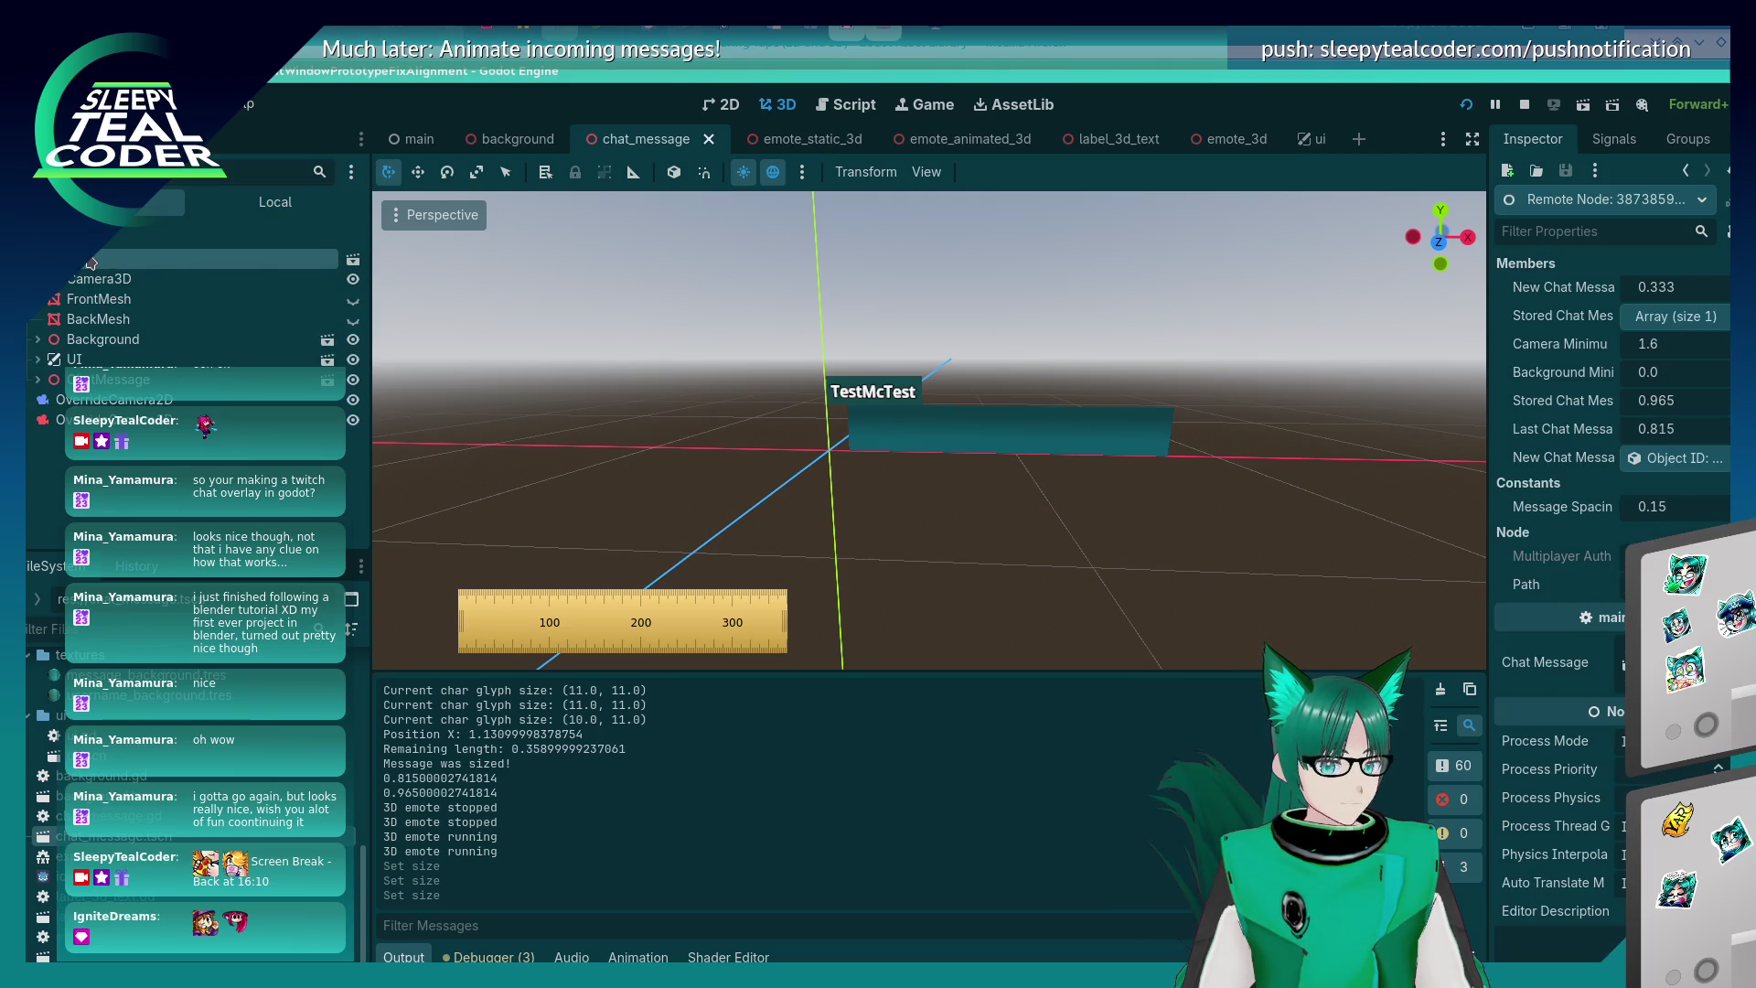
{"action": "left_click", "coordinate": [55, 401]}
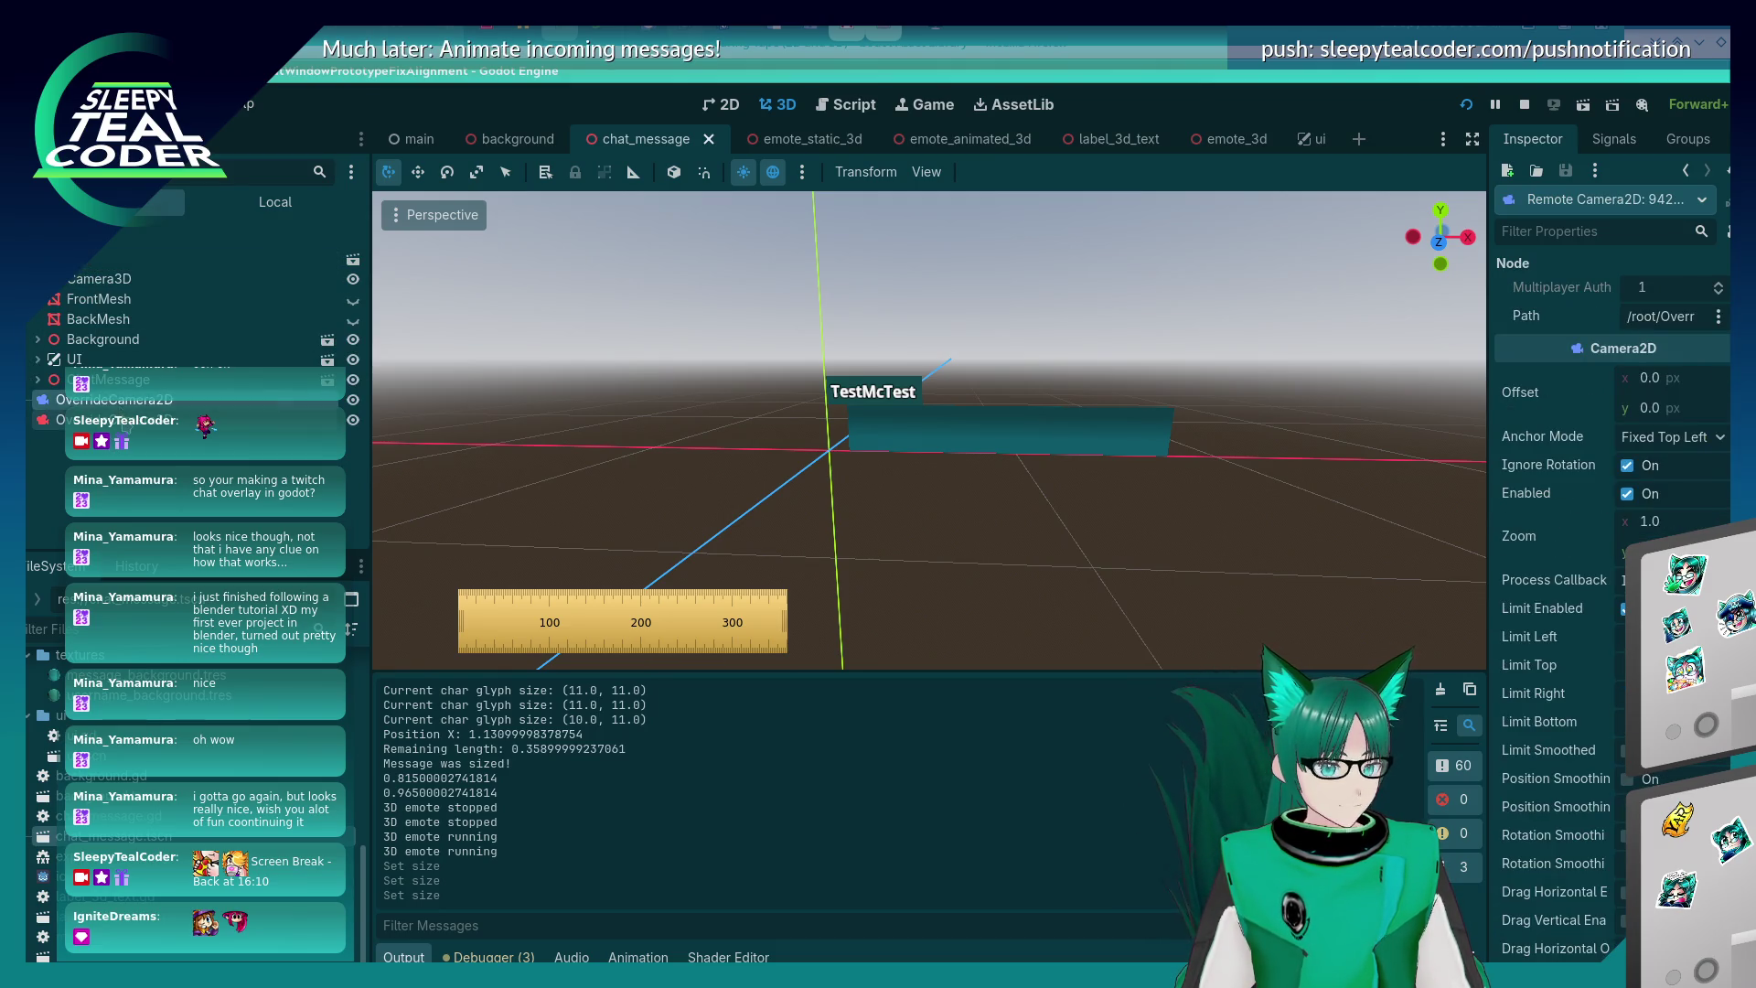
{"action": "left_click", "coordinate": [55, 420]}
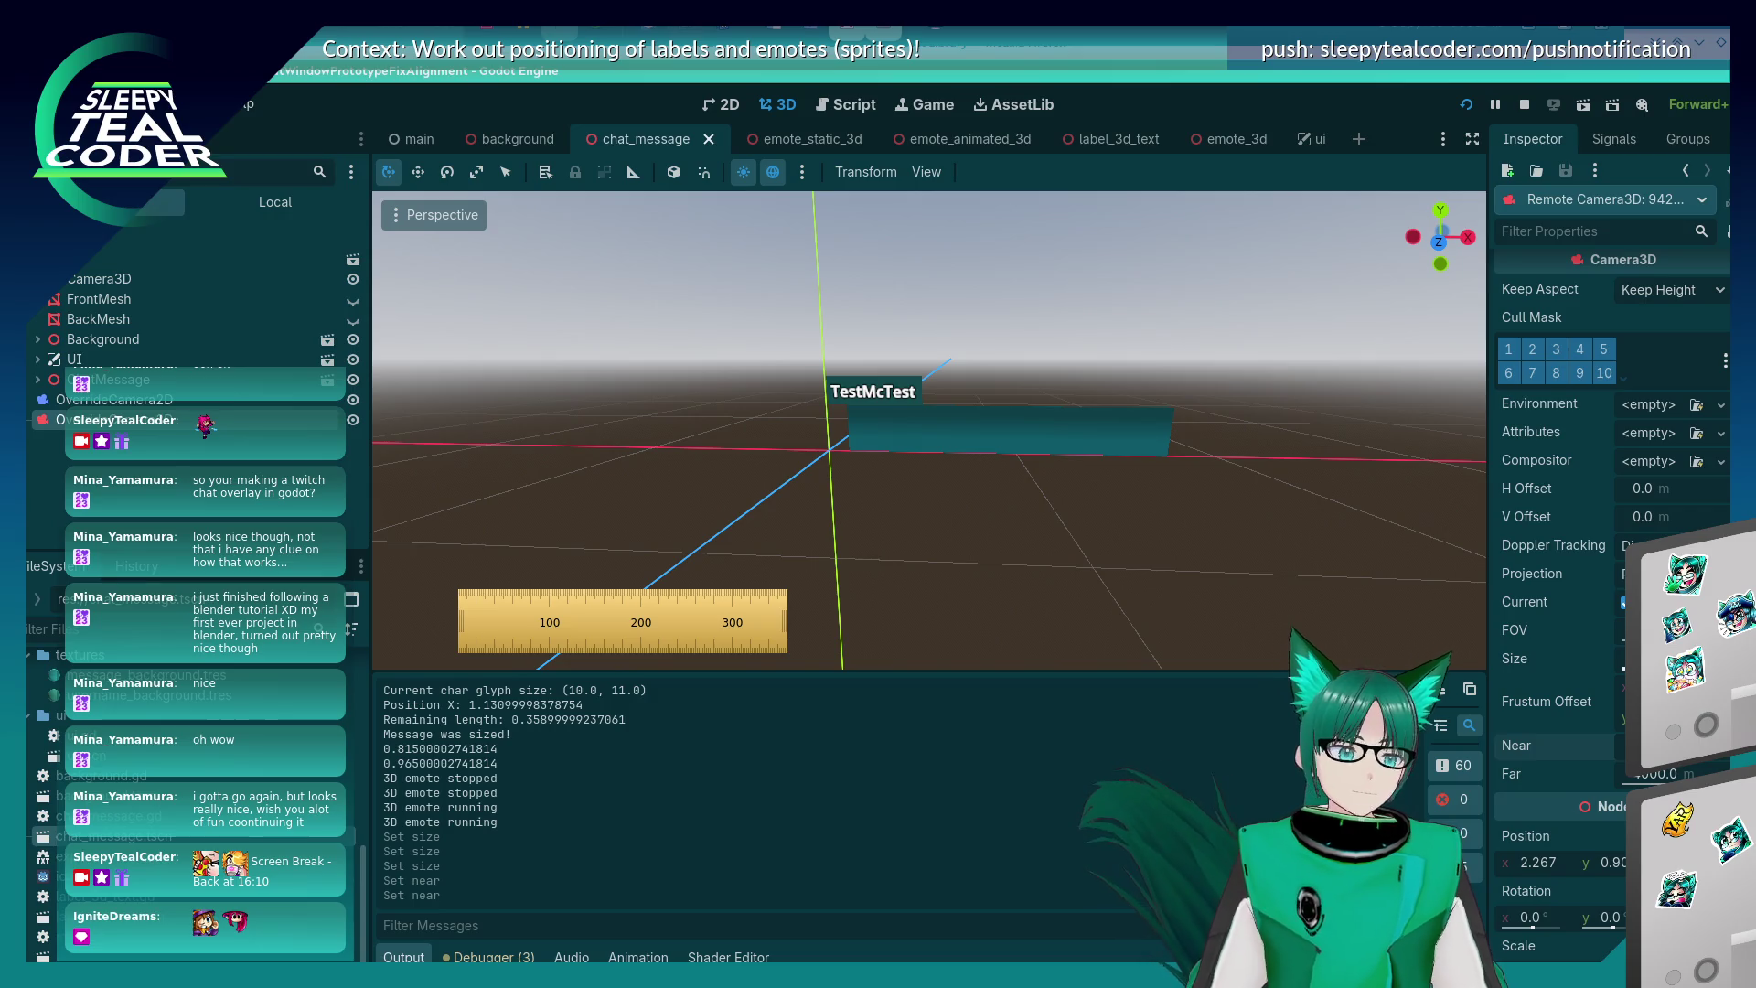
- Set the camera's Far back to 4000.0, undo the Size change, and adjust FOV
{"action": "left_click_drag", "start_coordinate": [1656, 773], "coordinate": [1669, 772]}
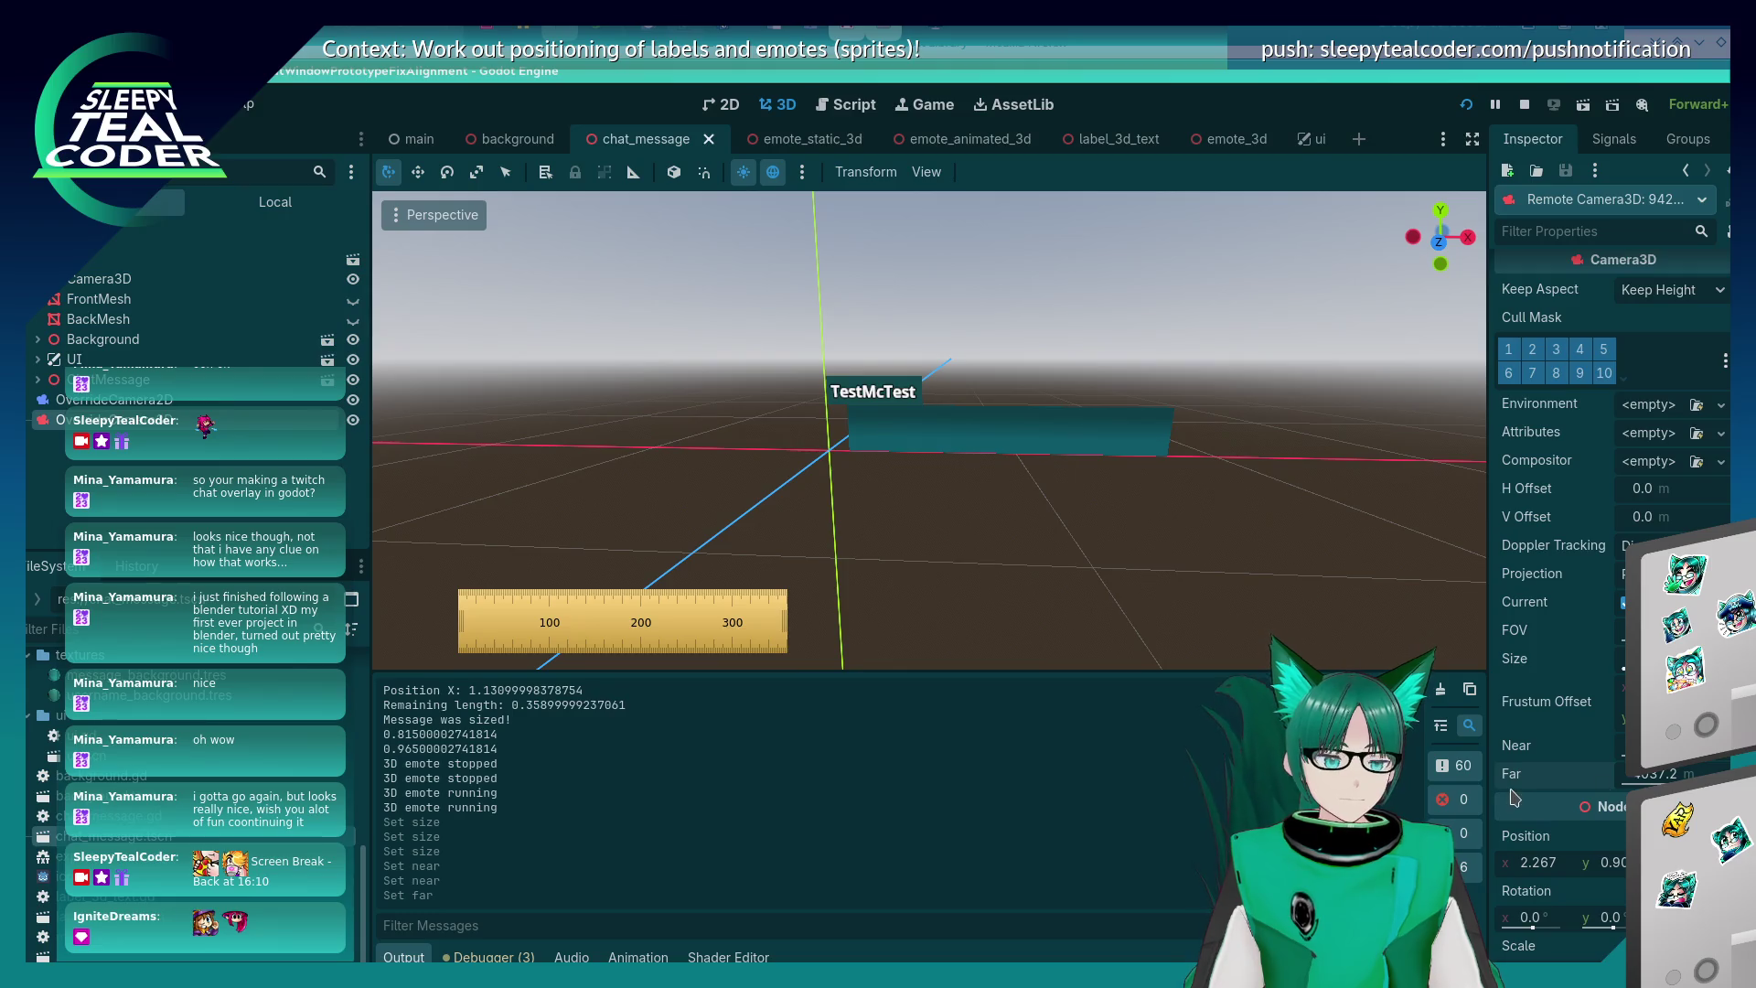
{"action": "left_click", "coordinate": [1688, 773]}
{"action": "type", "text": "00"}
{"action": "key", "text": "Return"}
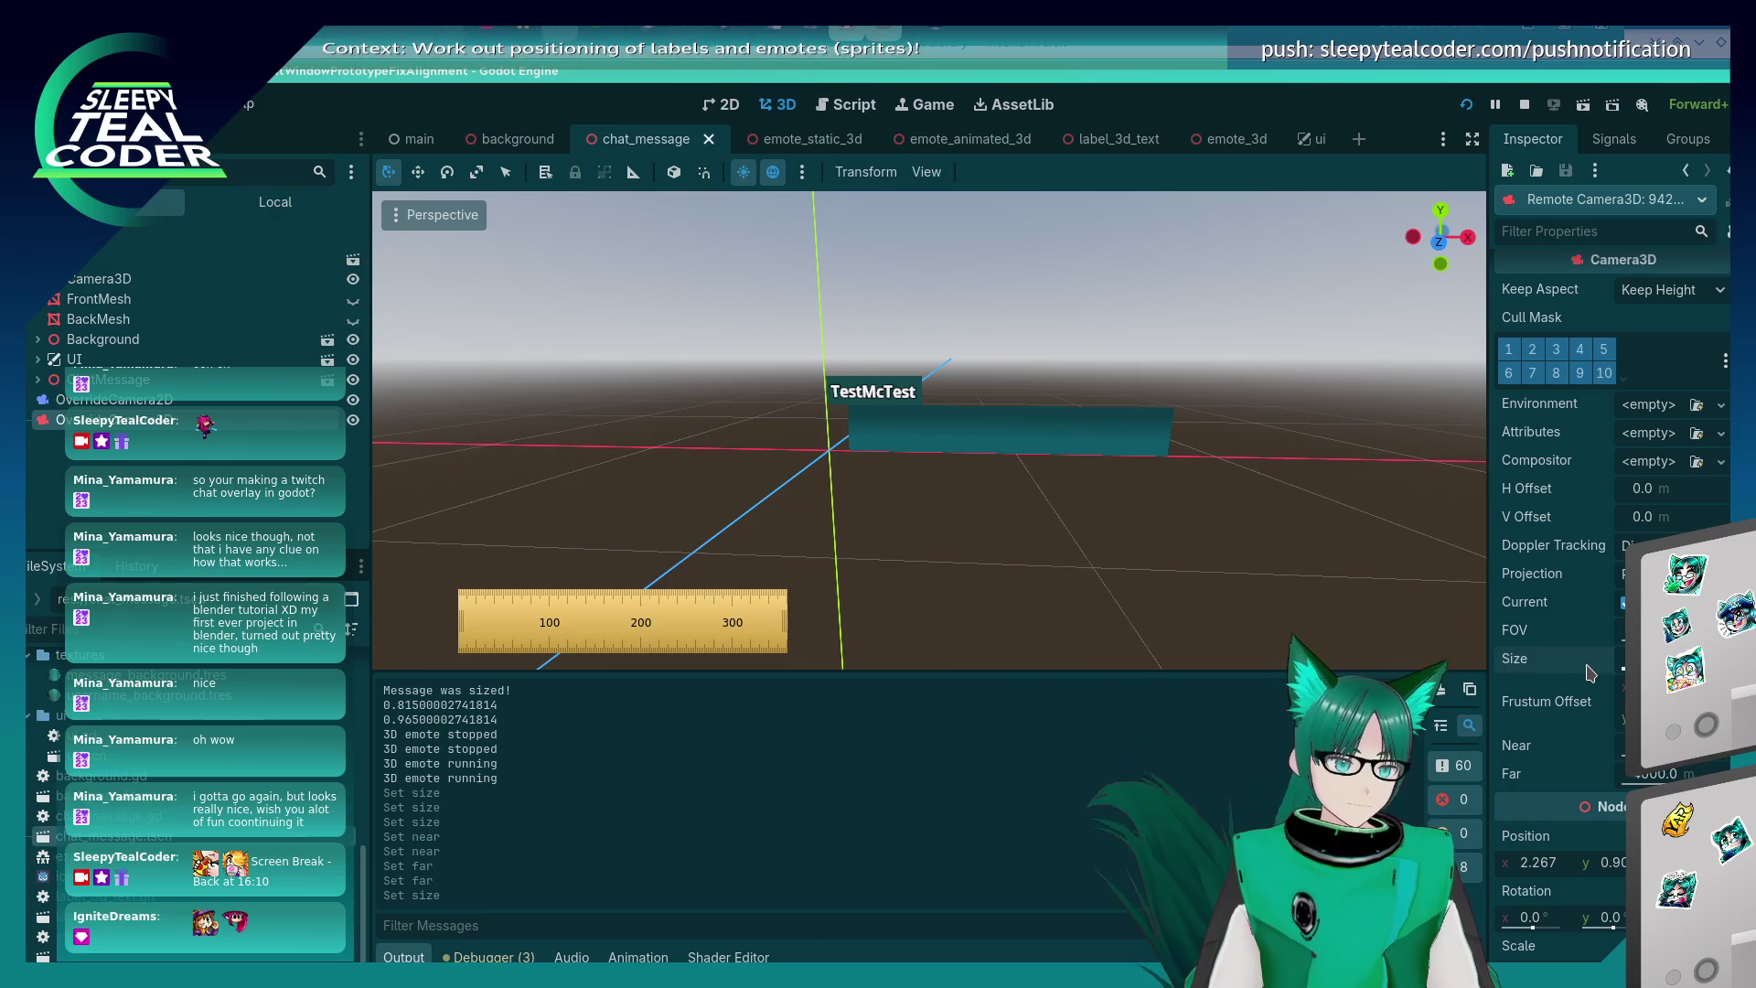
{"action": "key", "text": "ctrl+z"}
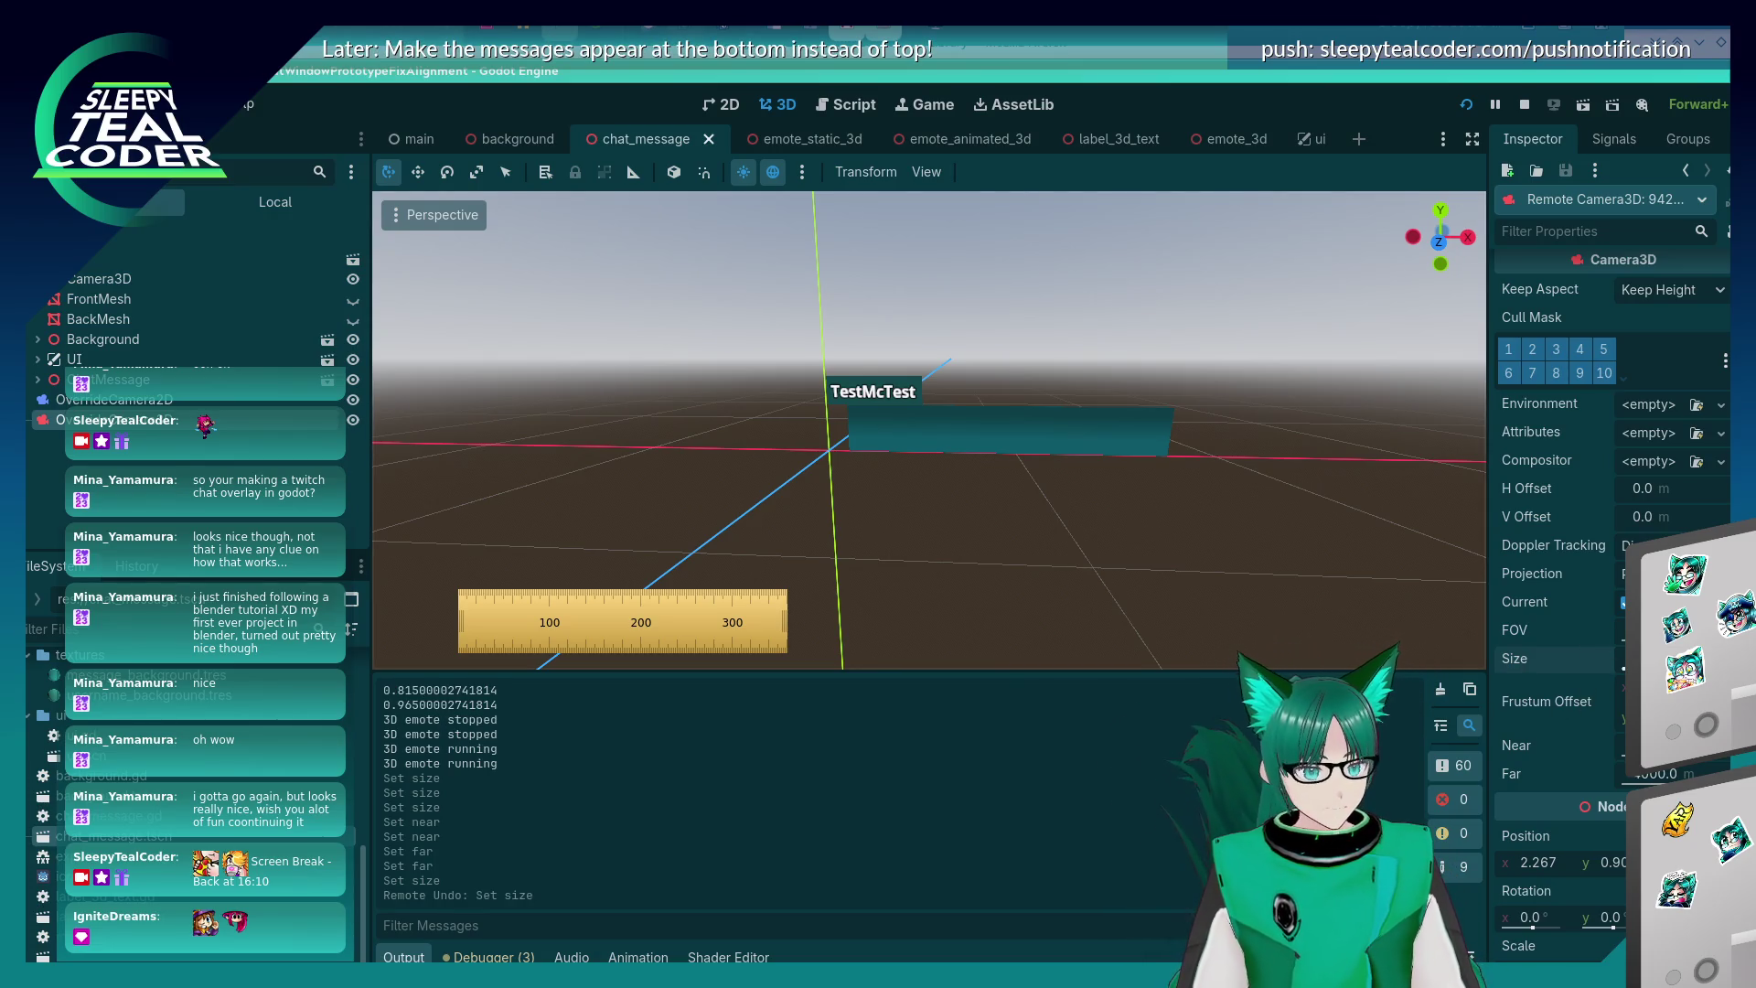
{"action": "left_click", "coordinate": [1627, 629]}
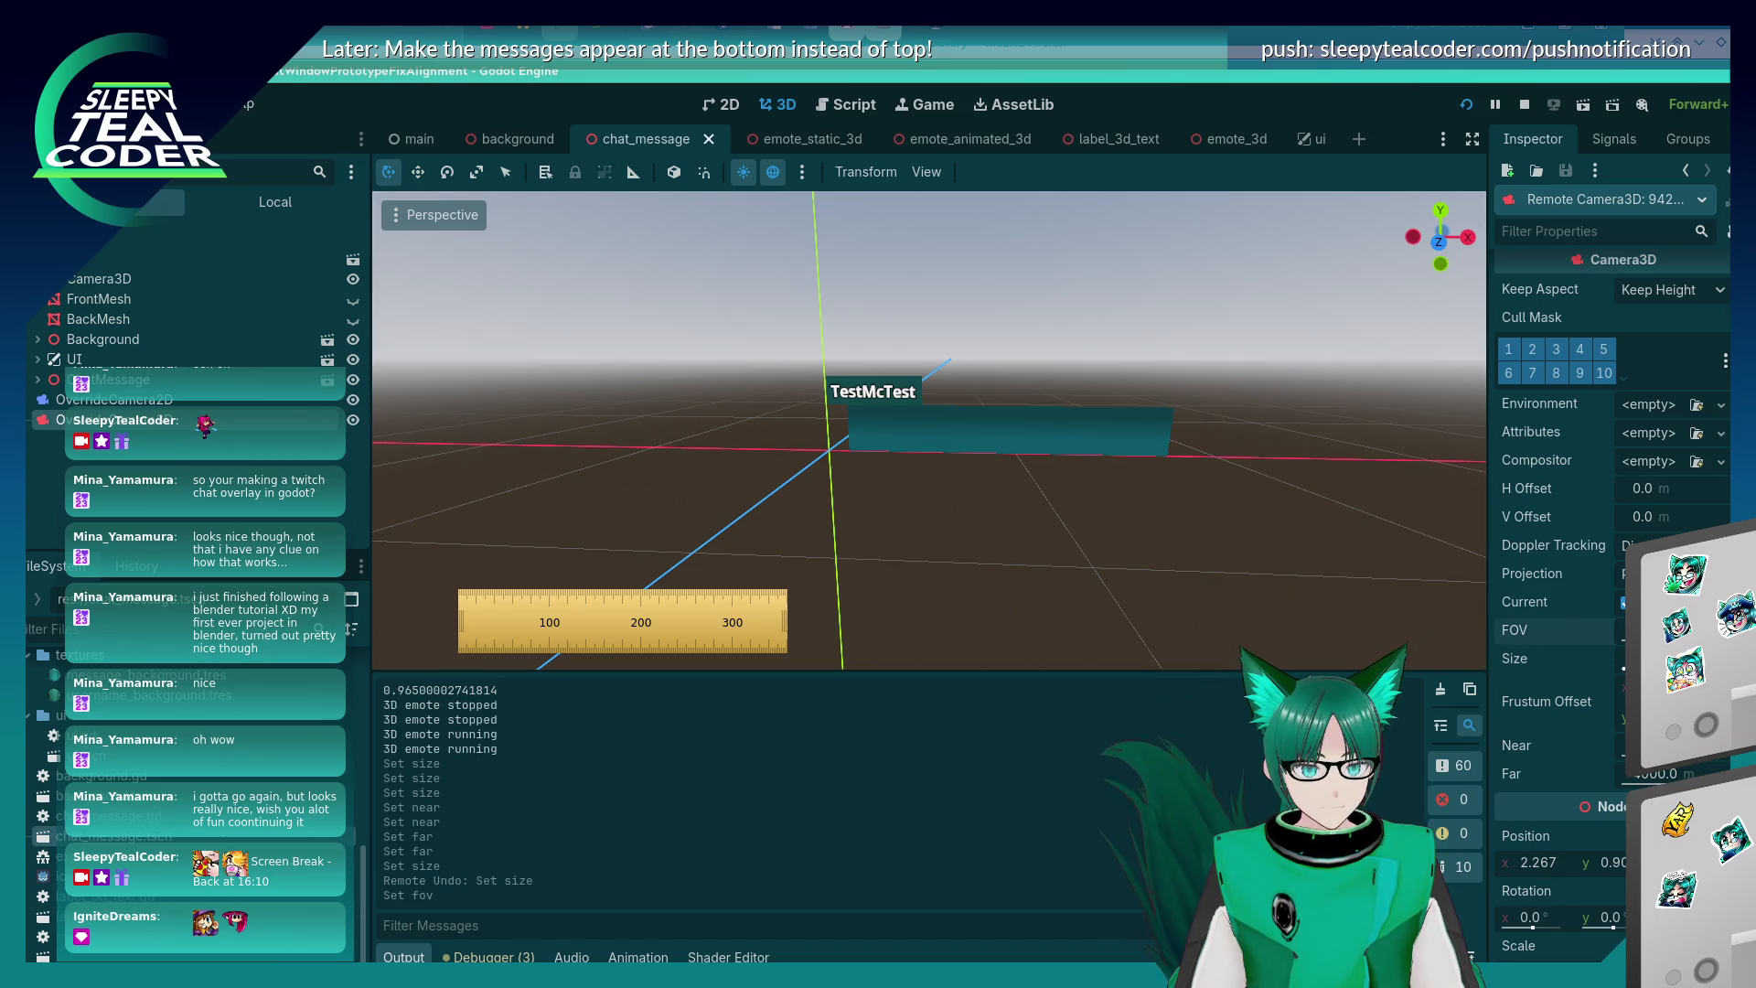
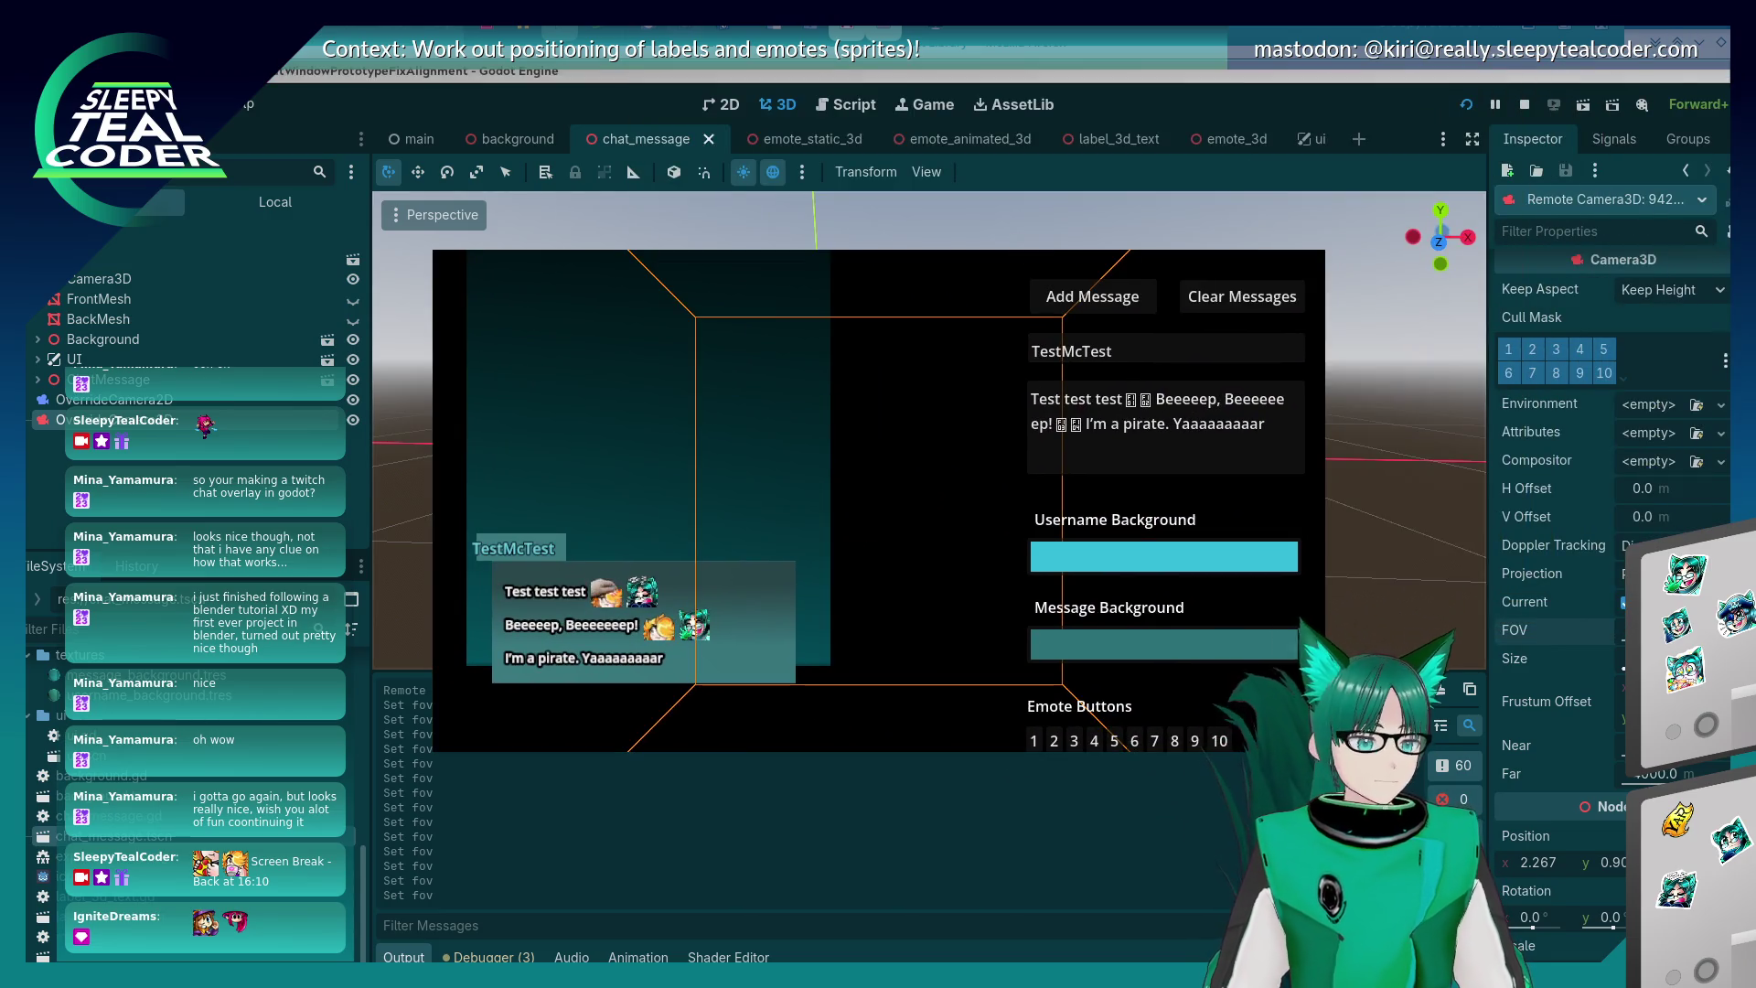
- Measure the test message panel with the screen ruler, compare it to KCalc's 330, then return to Godot's 3D view
{"action": "mouse_move", "coordinate": [878, 527]}
{"action": "left_mouse_down"}
{"action": "mouse_move", "coordinate": [690, 658]}
{"action": "mouse_move", "coordinate": [632, 632]}
{"action": "left_mouse_up"}
{"action": "key", "text": "alt+Tab"}
{"action": "key", "text": "Tab"}
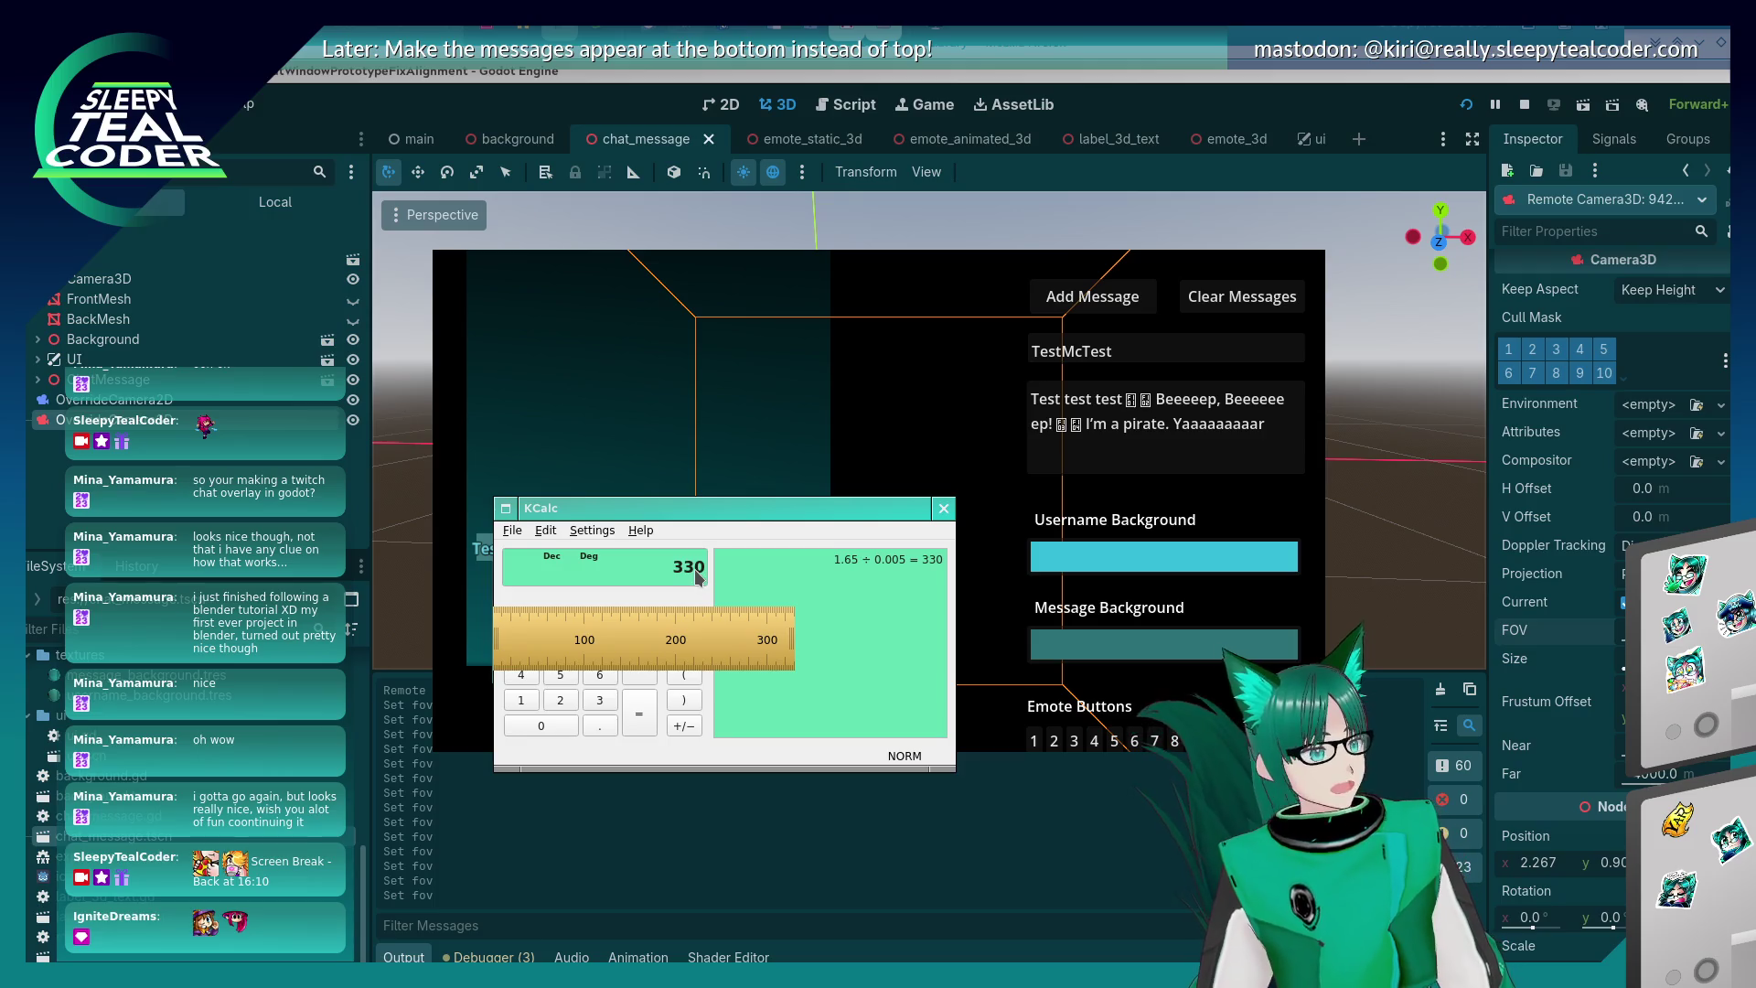
{"action": "left_click", "coordinate": [890, 304]}
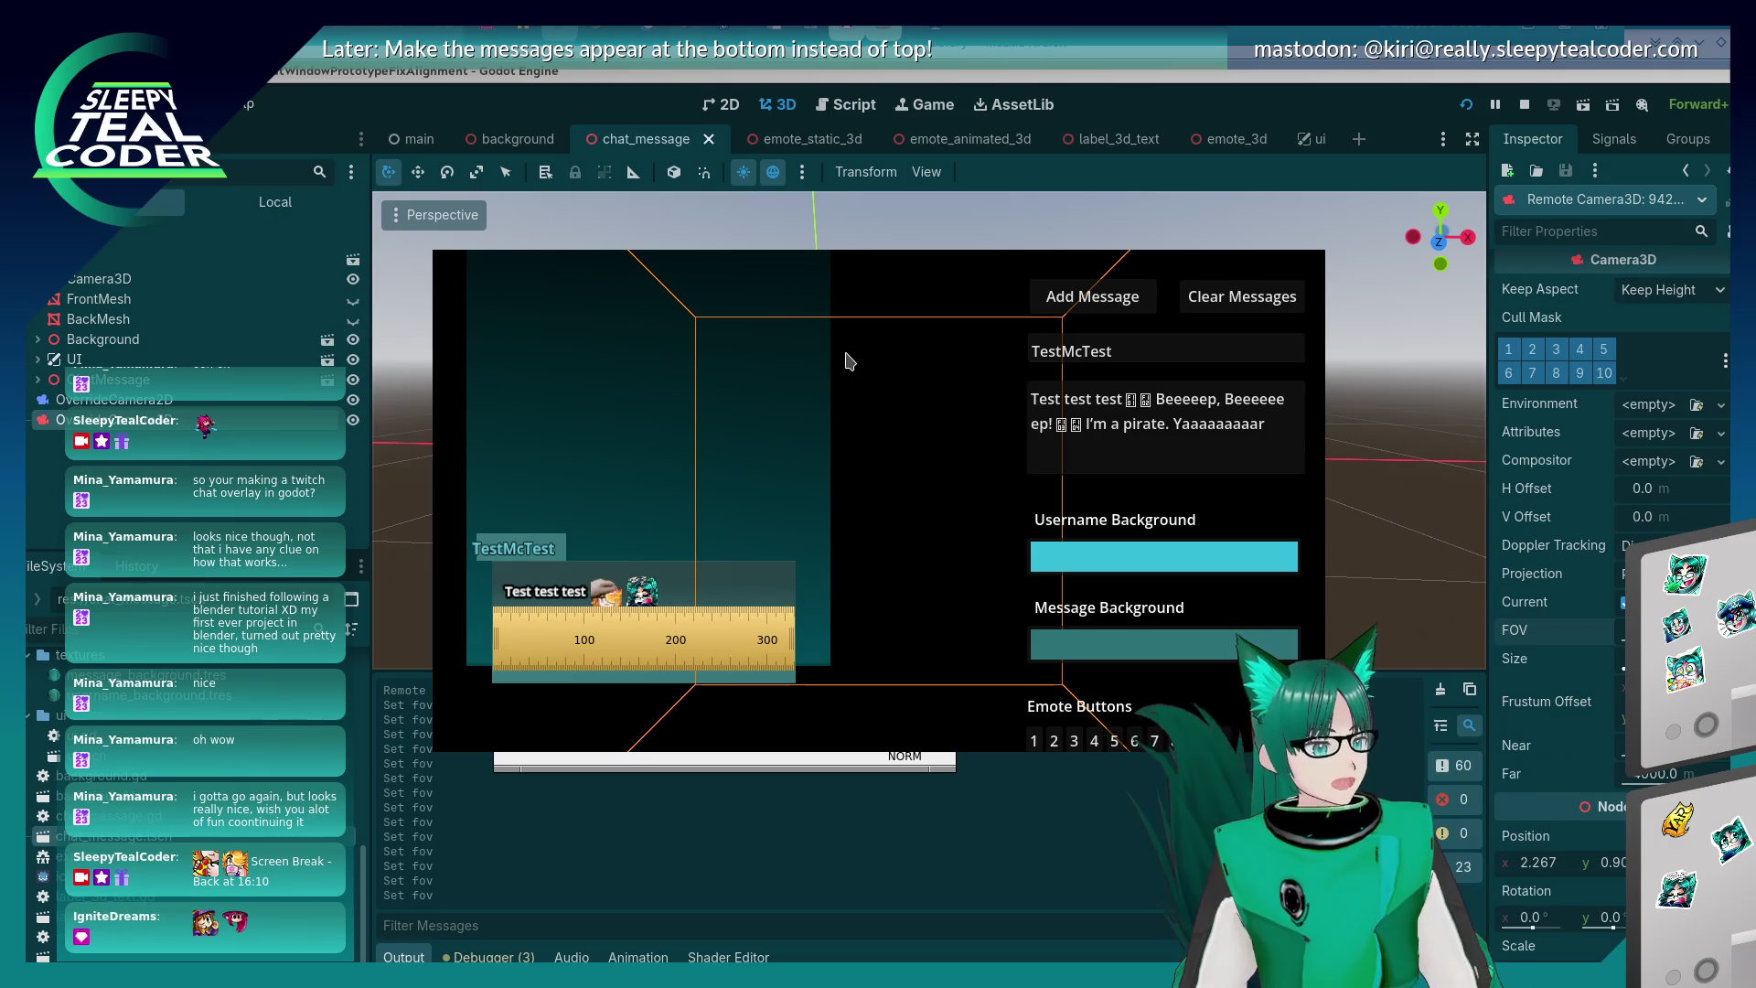
{"action": "left_click", "coordinate": [821, 755]}
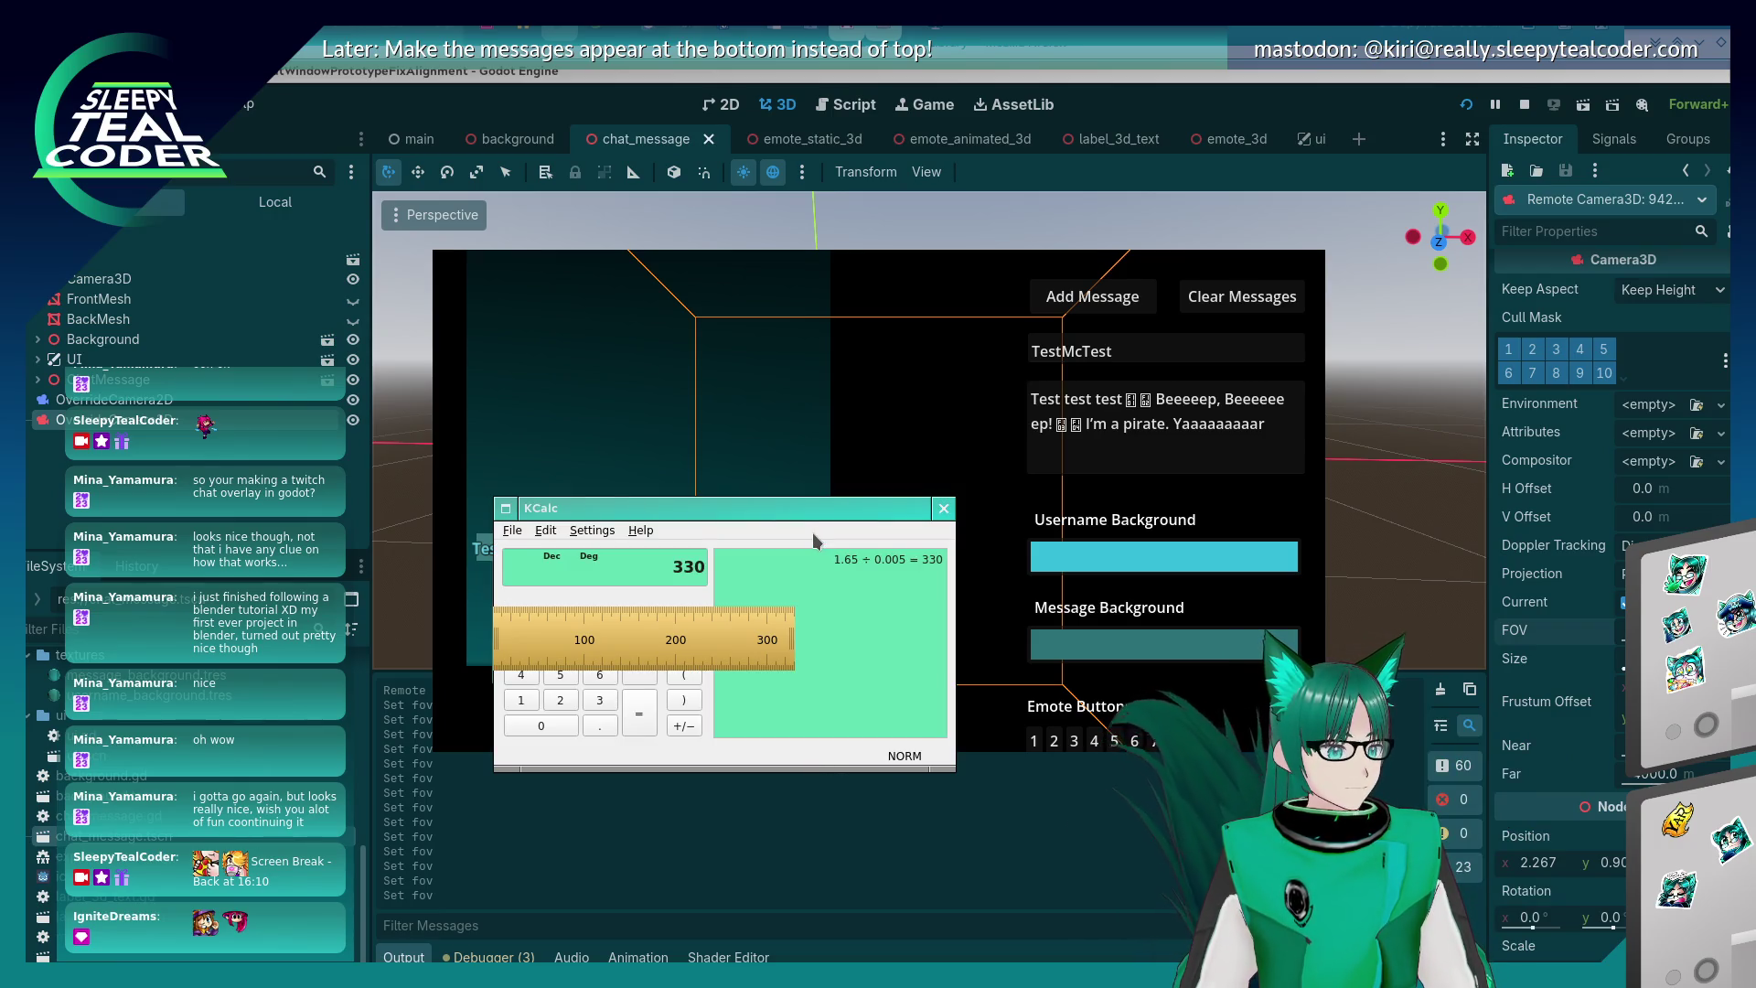
{"action": "left_click", "coordinate": [1334, 100]}
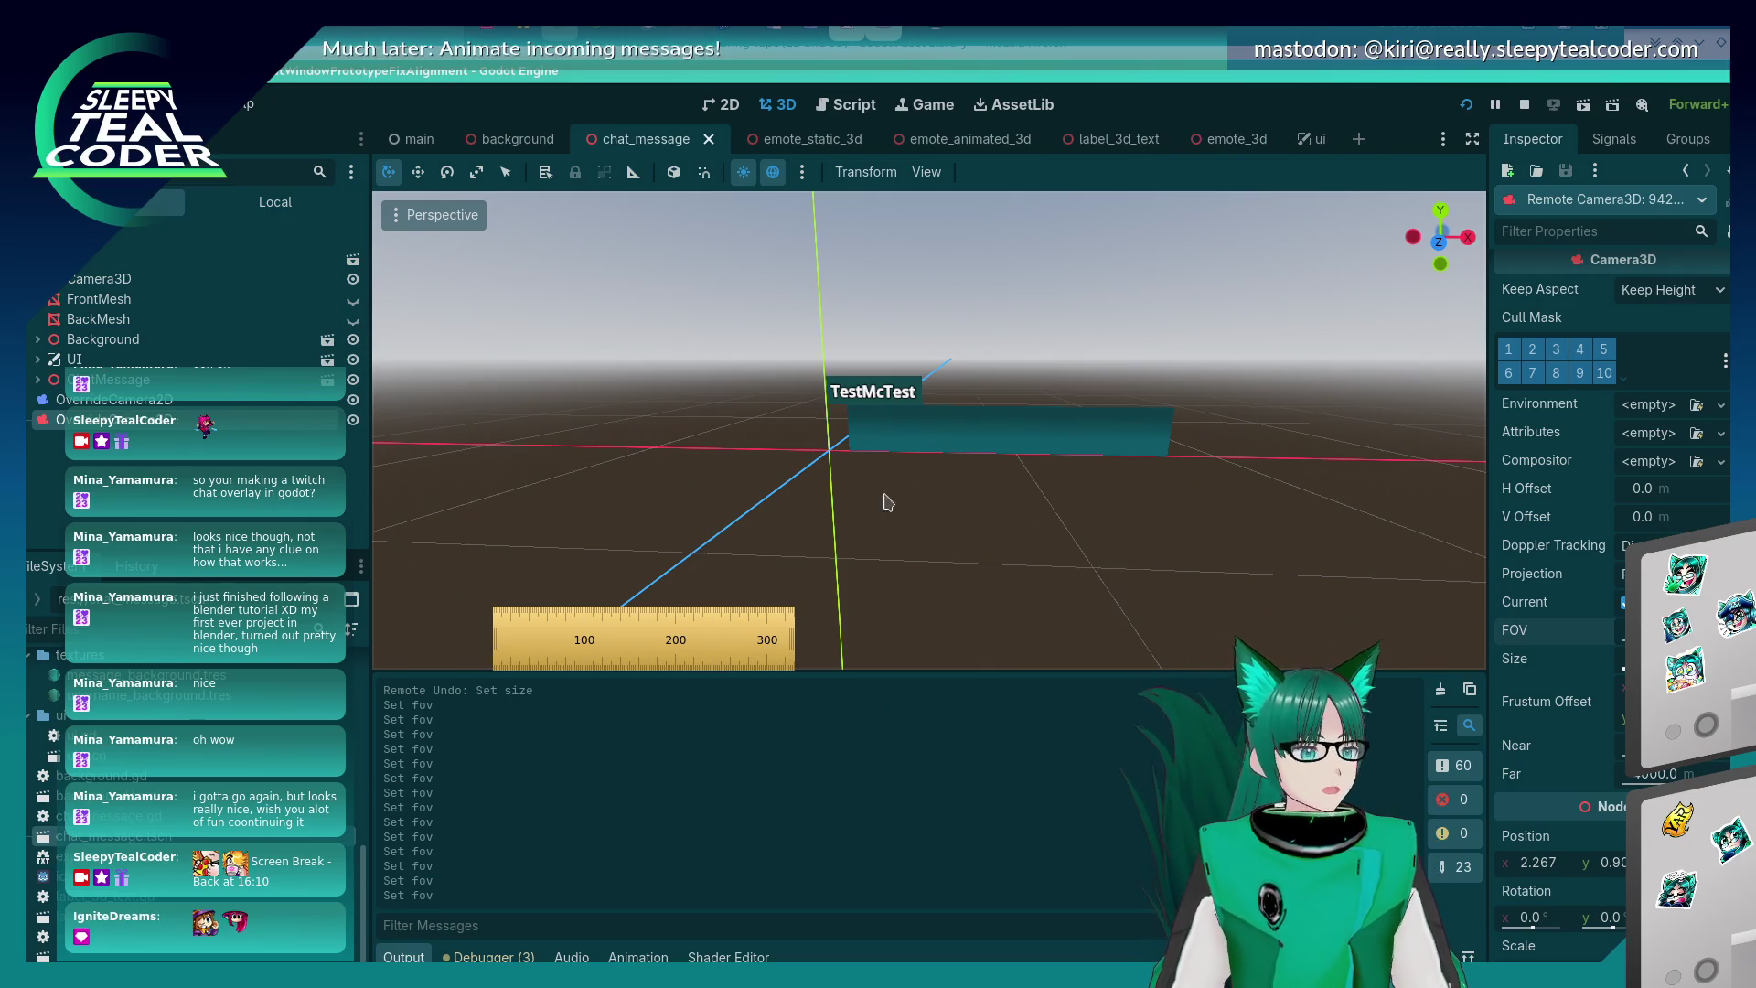
- Switch to the Script workspace and open chat_message.gd from the script list
{"action": "left_click", "coordinate": [850, 101]}
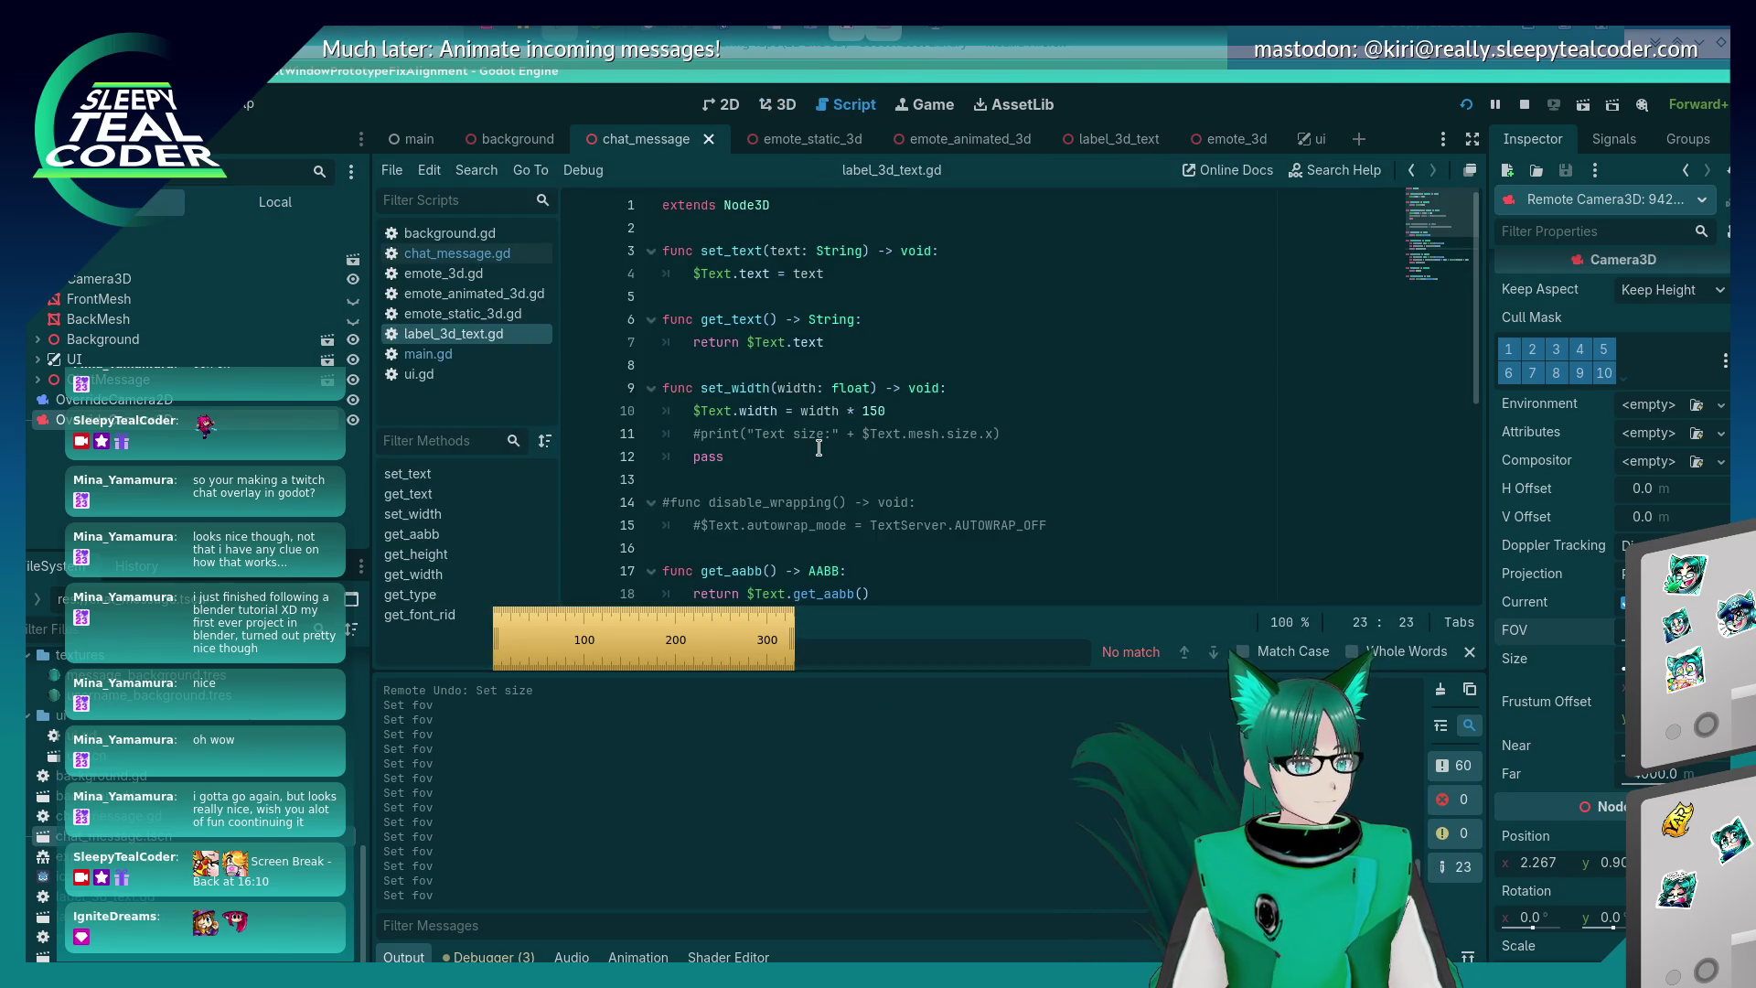
{"action": "scroll", "coordinate": [818, 448], "scroll_direction": "down", "scroll_amount": 3}
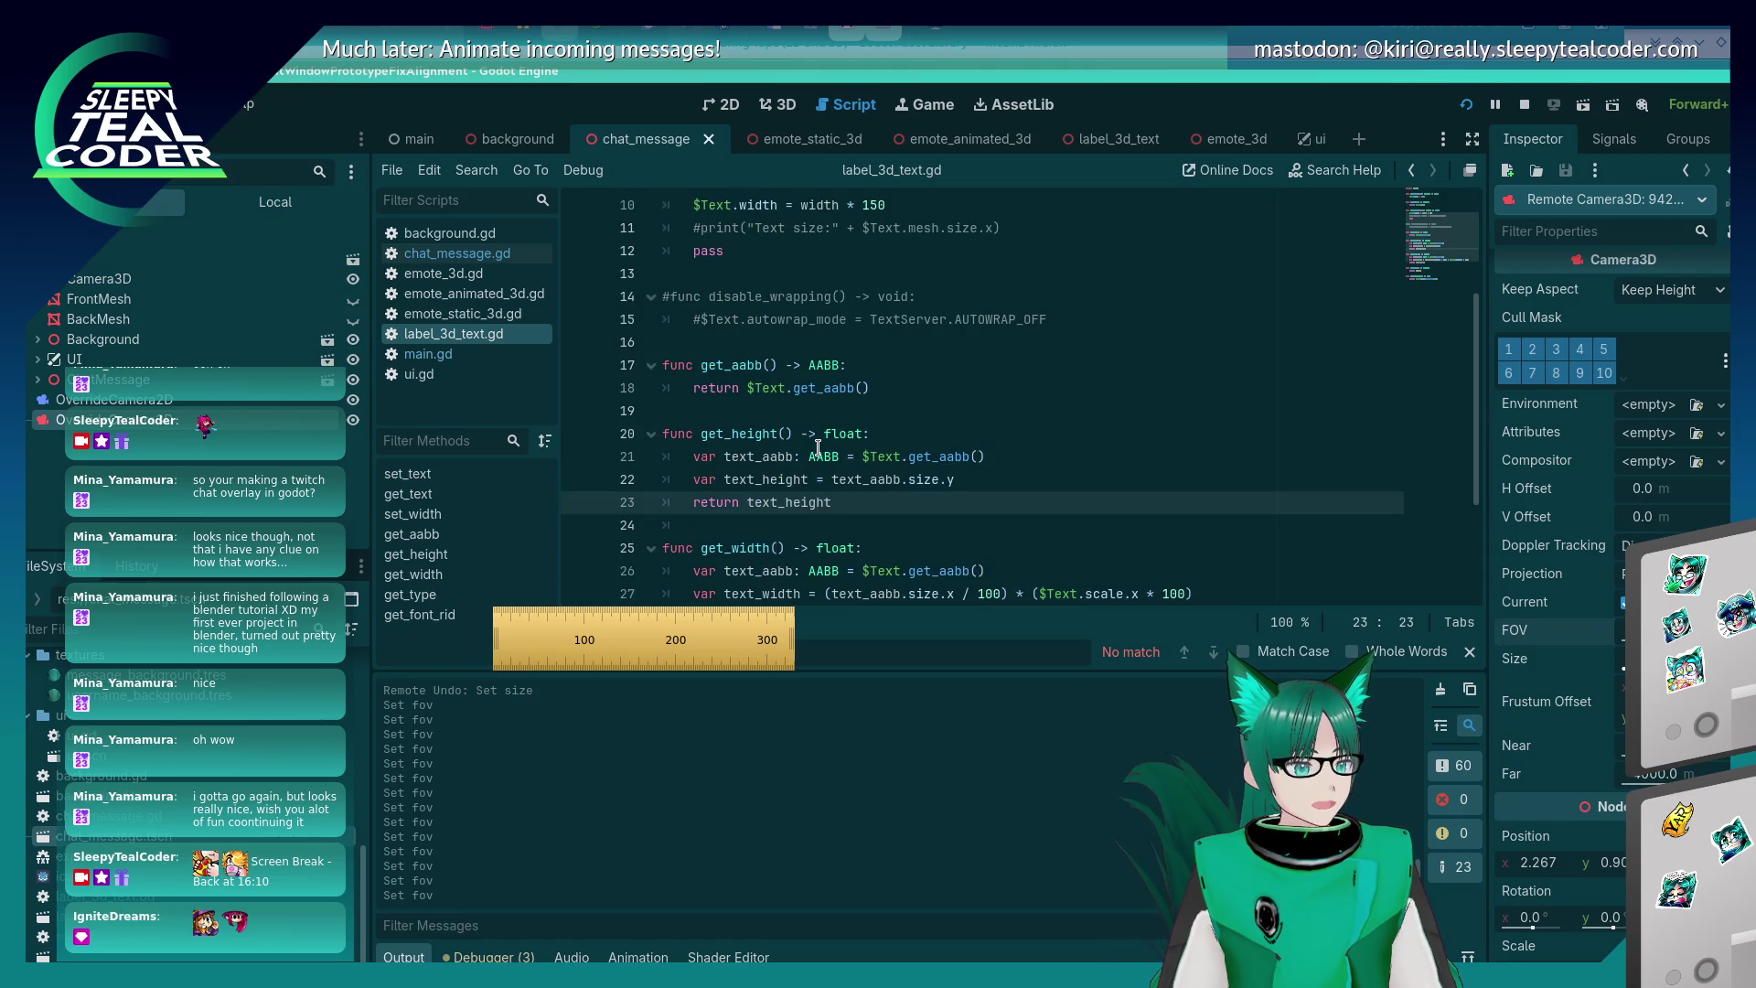
{"action": "left_click", "coordinate": [448, 252]}
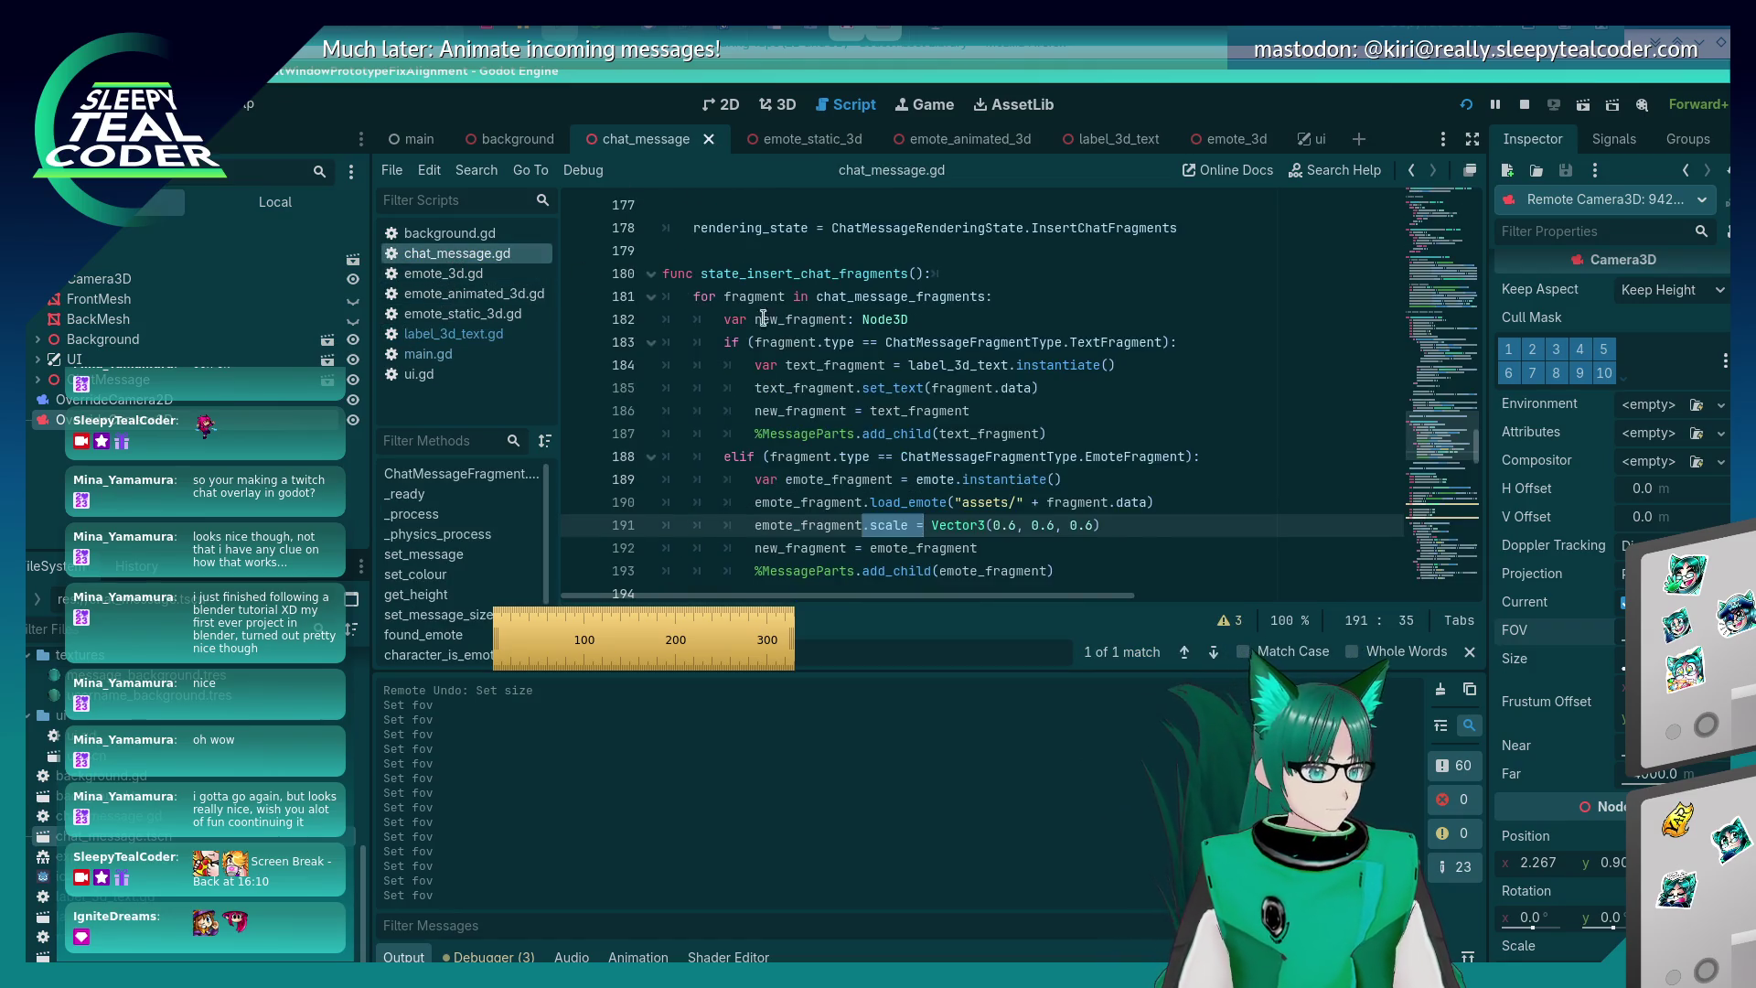
{"action": "scroll", "coordinate": [931, 463], "scroll_direction": "up", "scroll_amount": 6}
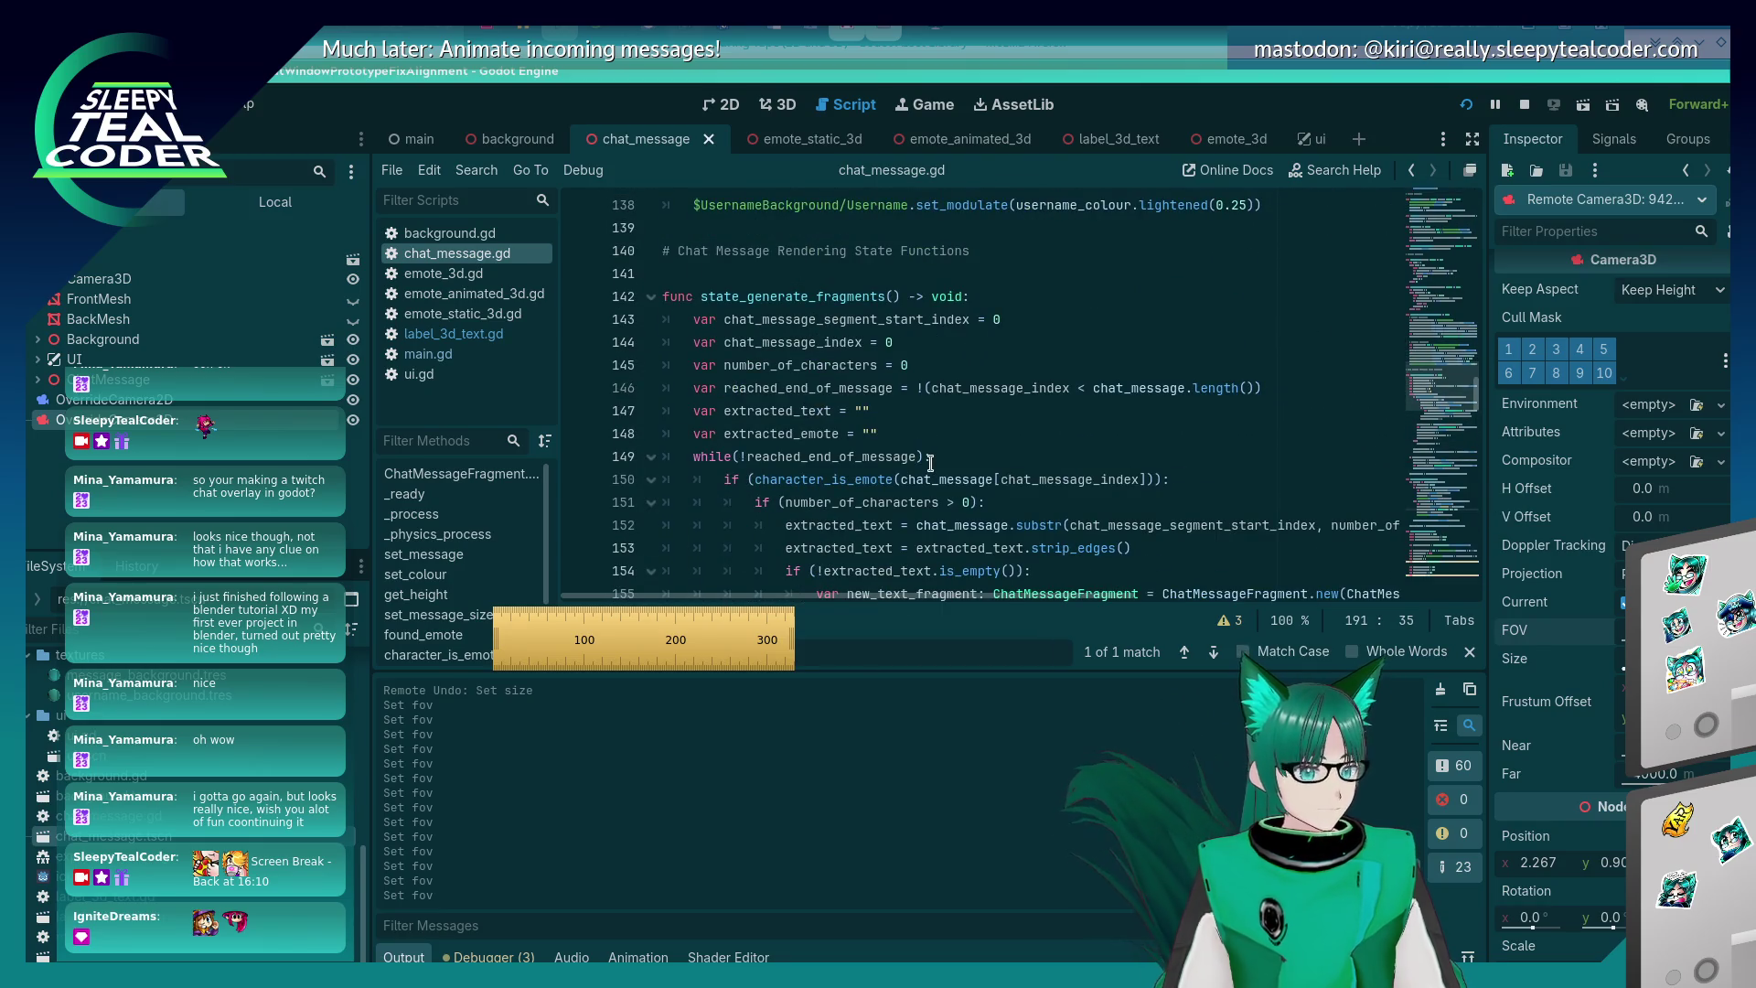
- Scroll through state_layout_chat_message to review how message fragments are positioned
{"action": "scroll", "coordinate": [930, 463], "scroll_direction": "down", "scroll_amount": 11}
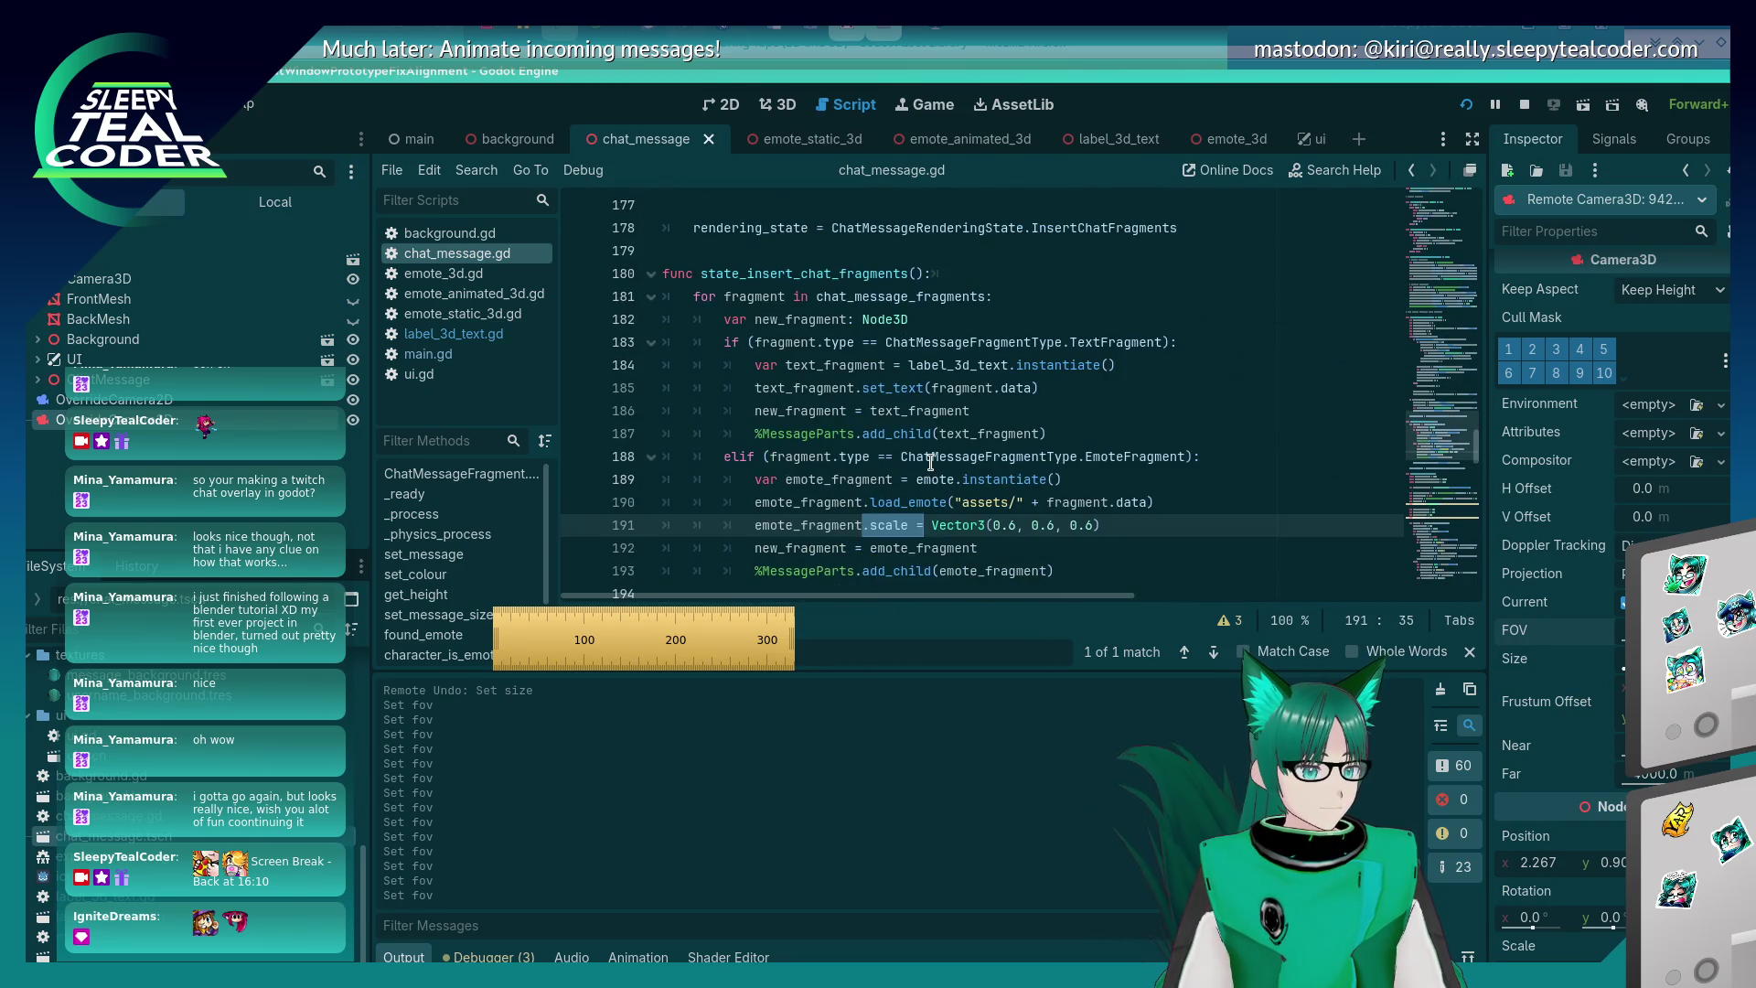
{"action": "scroll", "coordinate": [930, 460], "scroll_direction": "down", "scroll_amount": 10}
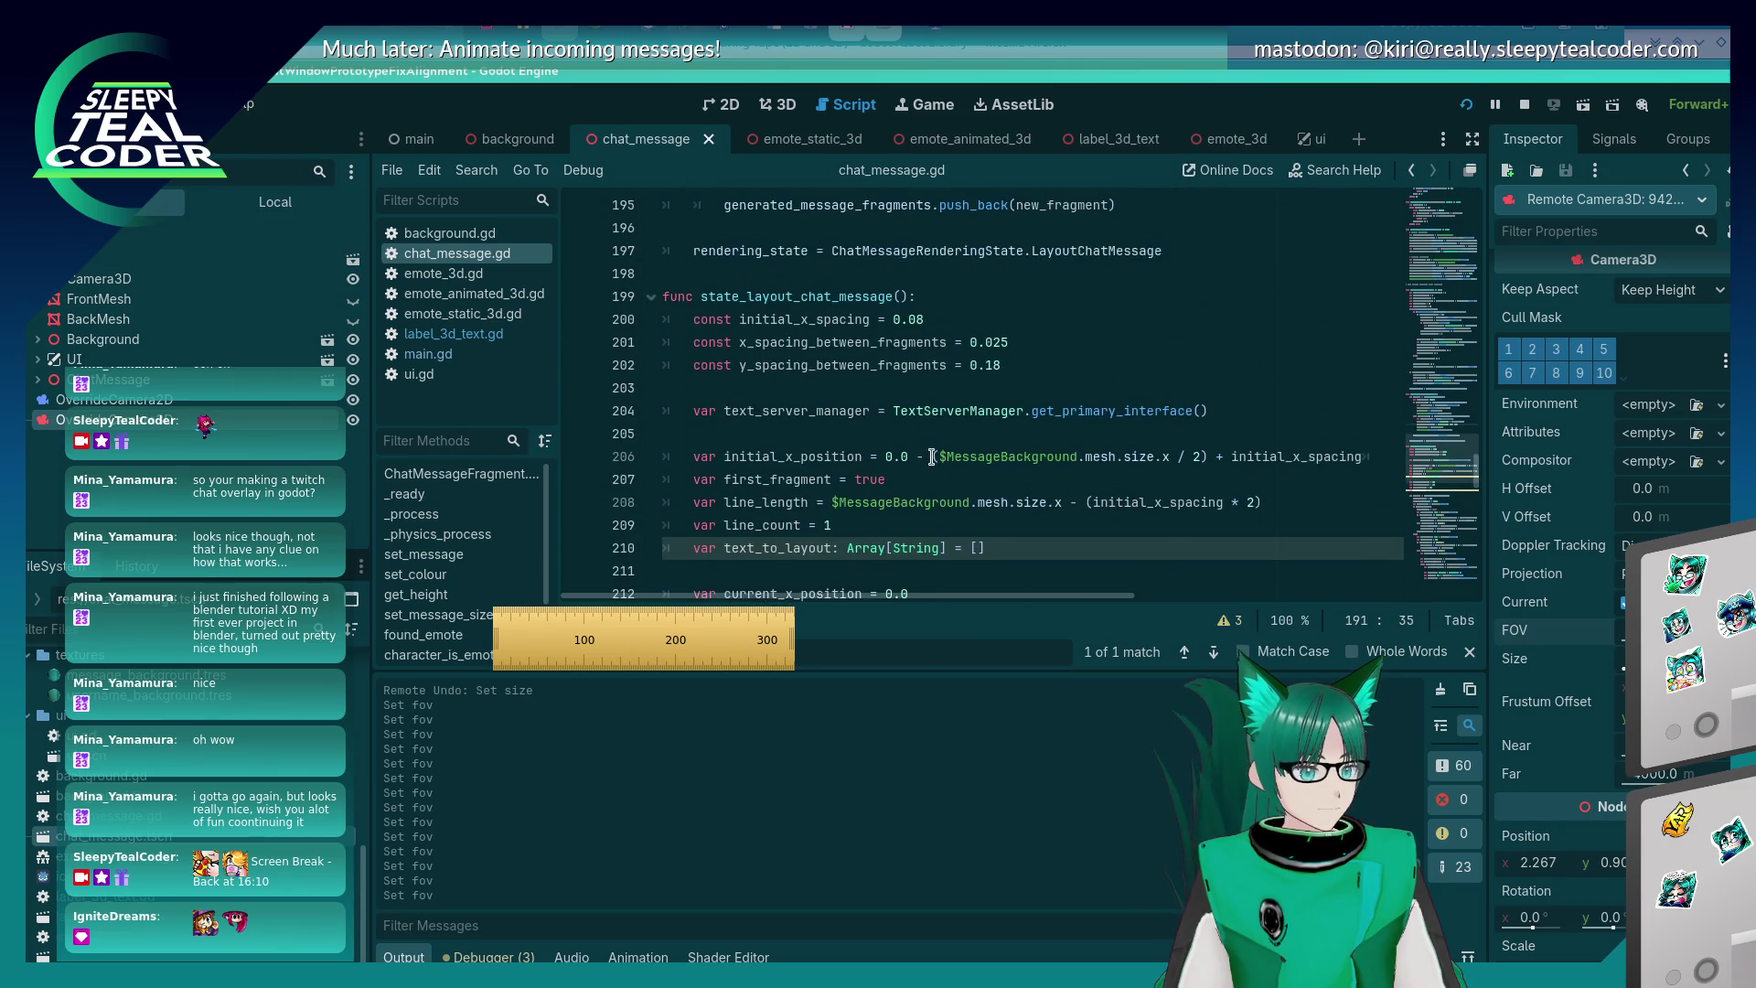
{"action": "scroll", "coordinate": [931, 456], "scroll_direction": "up", "scroll_amount": 1}
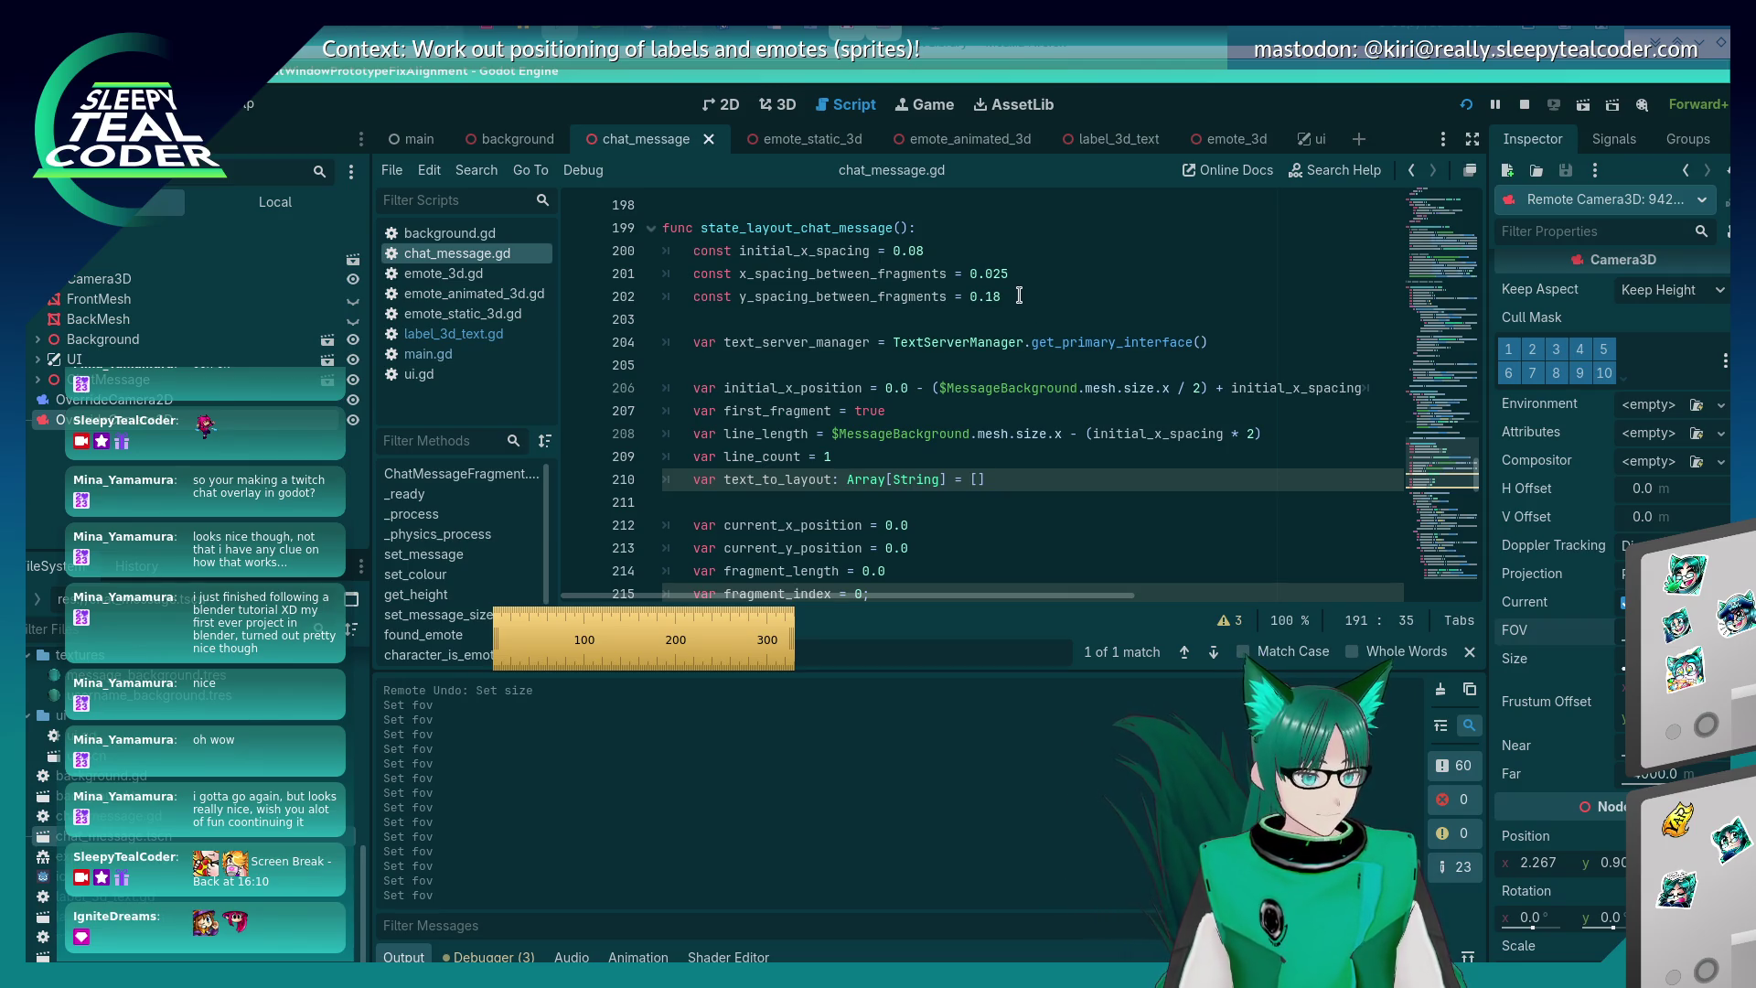
{"action": "scroll", "coordinate": [949, 375], "scroll_direction": "down", "scroll_amount": 10}
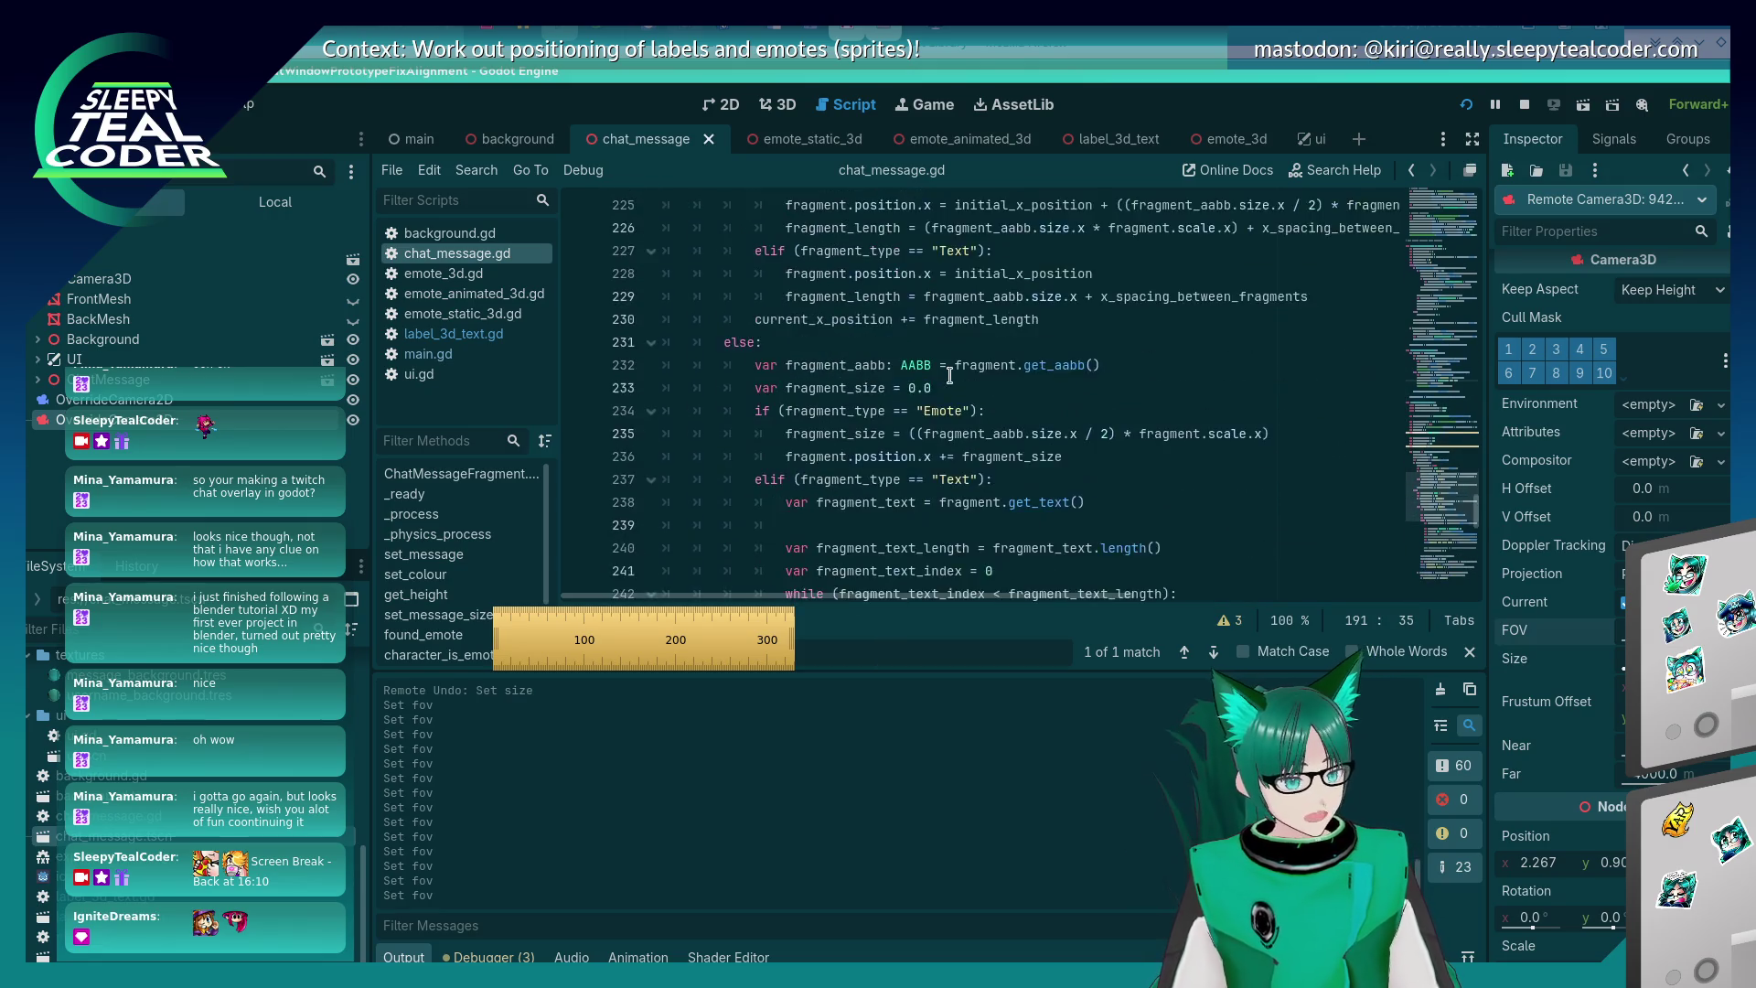
{"action": "scroll", "coordinate": [949, 375], "scroll_direction": "down", "scroll_amount": 8}
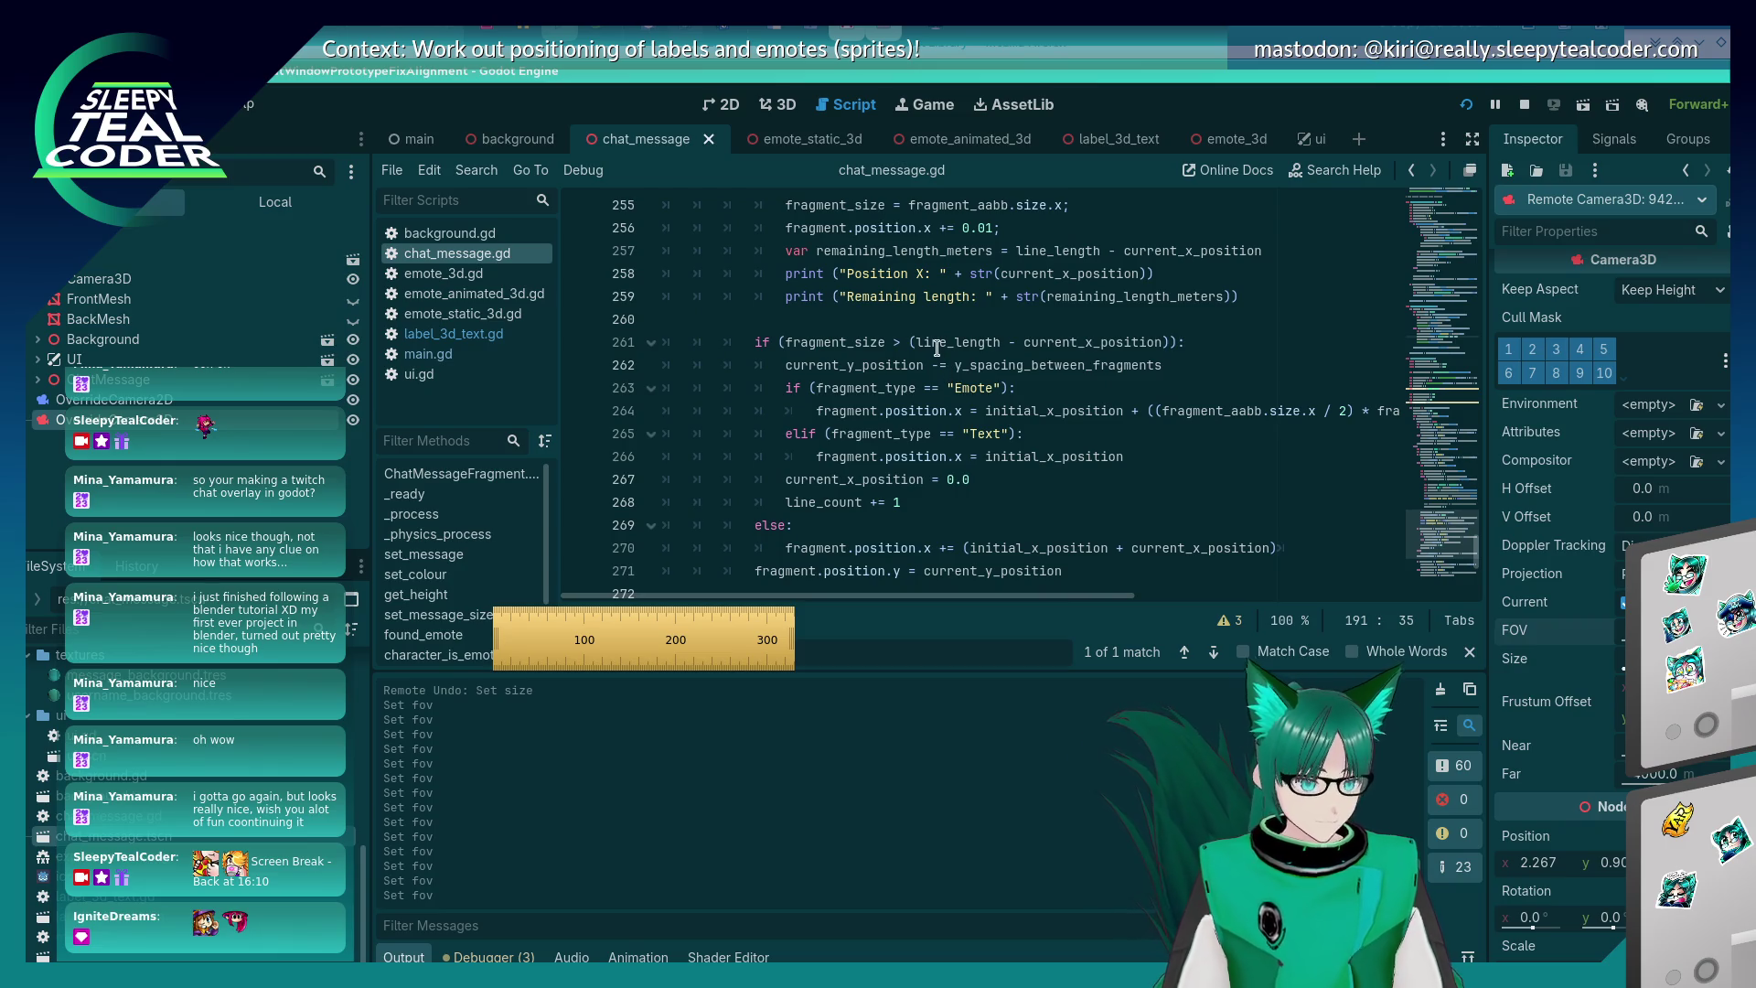
{"action": "mouse_move", "coordinate": [937, 350]}
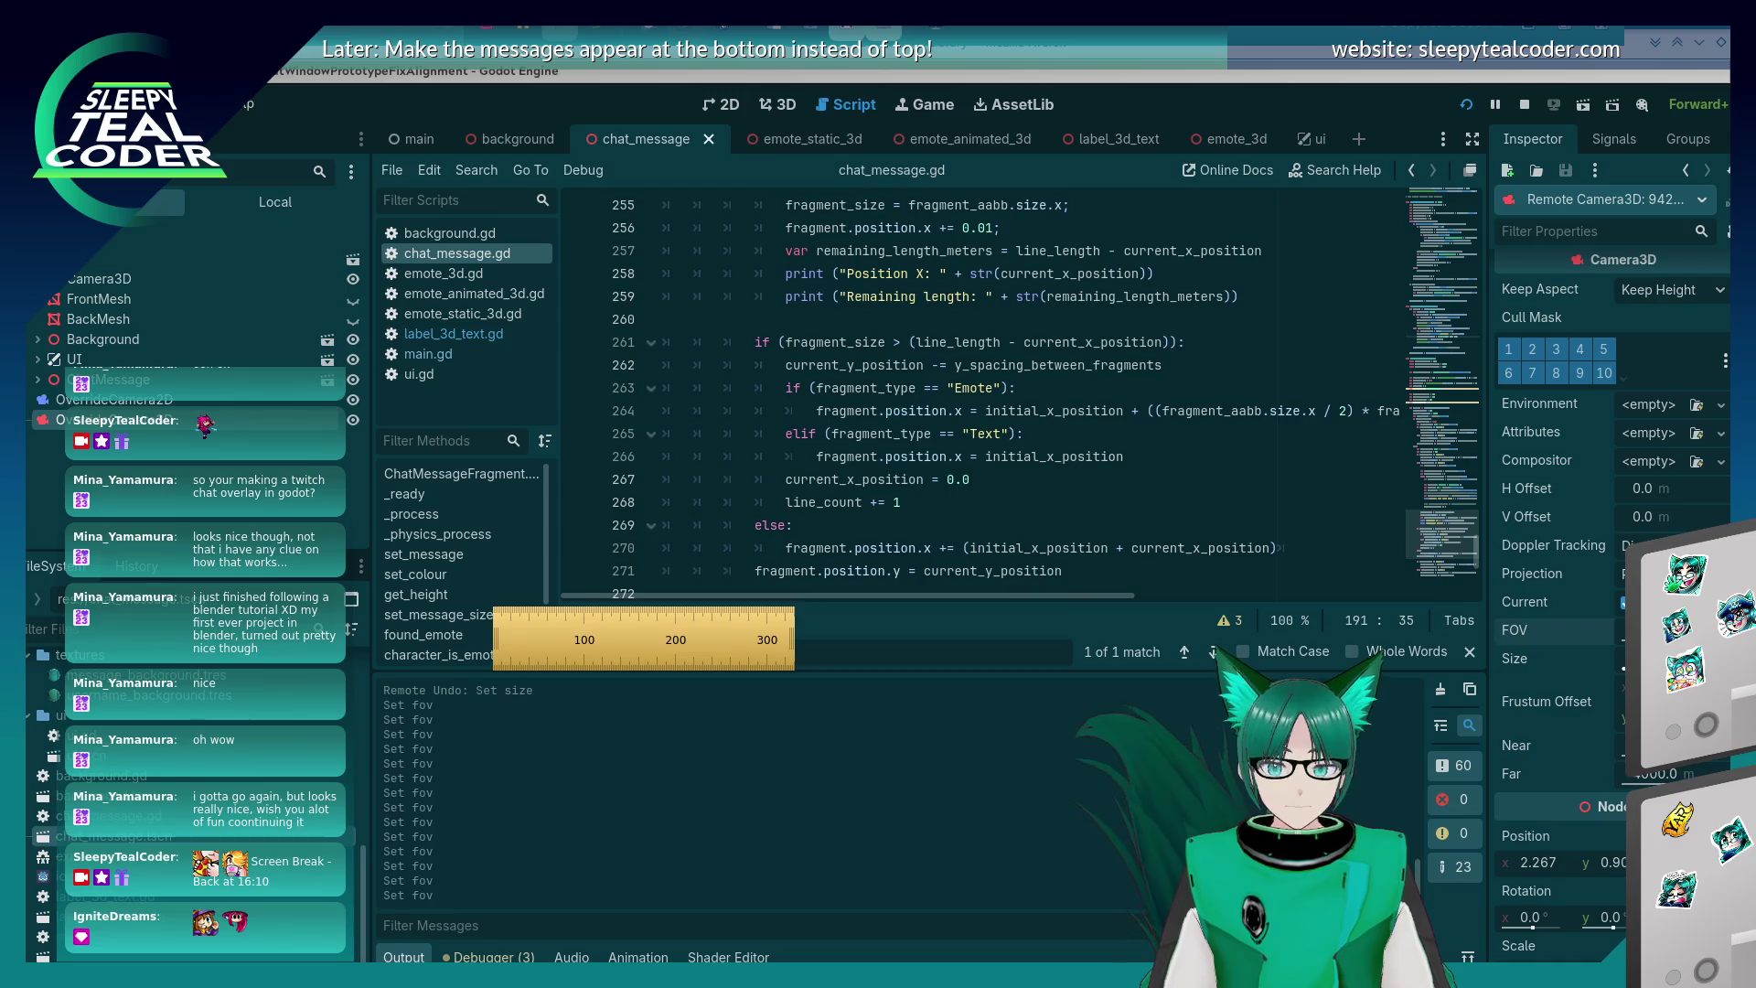
{"action": "scroll", "coordinate": [874, 375], "scroll_direction": "up", "scroll_amount": 2}
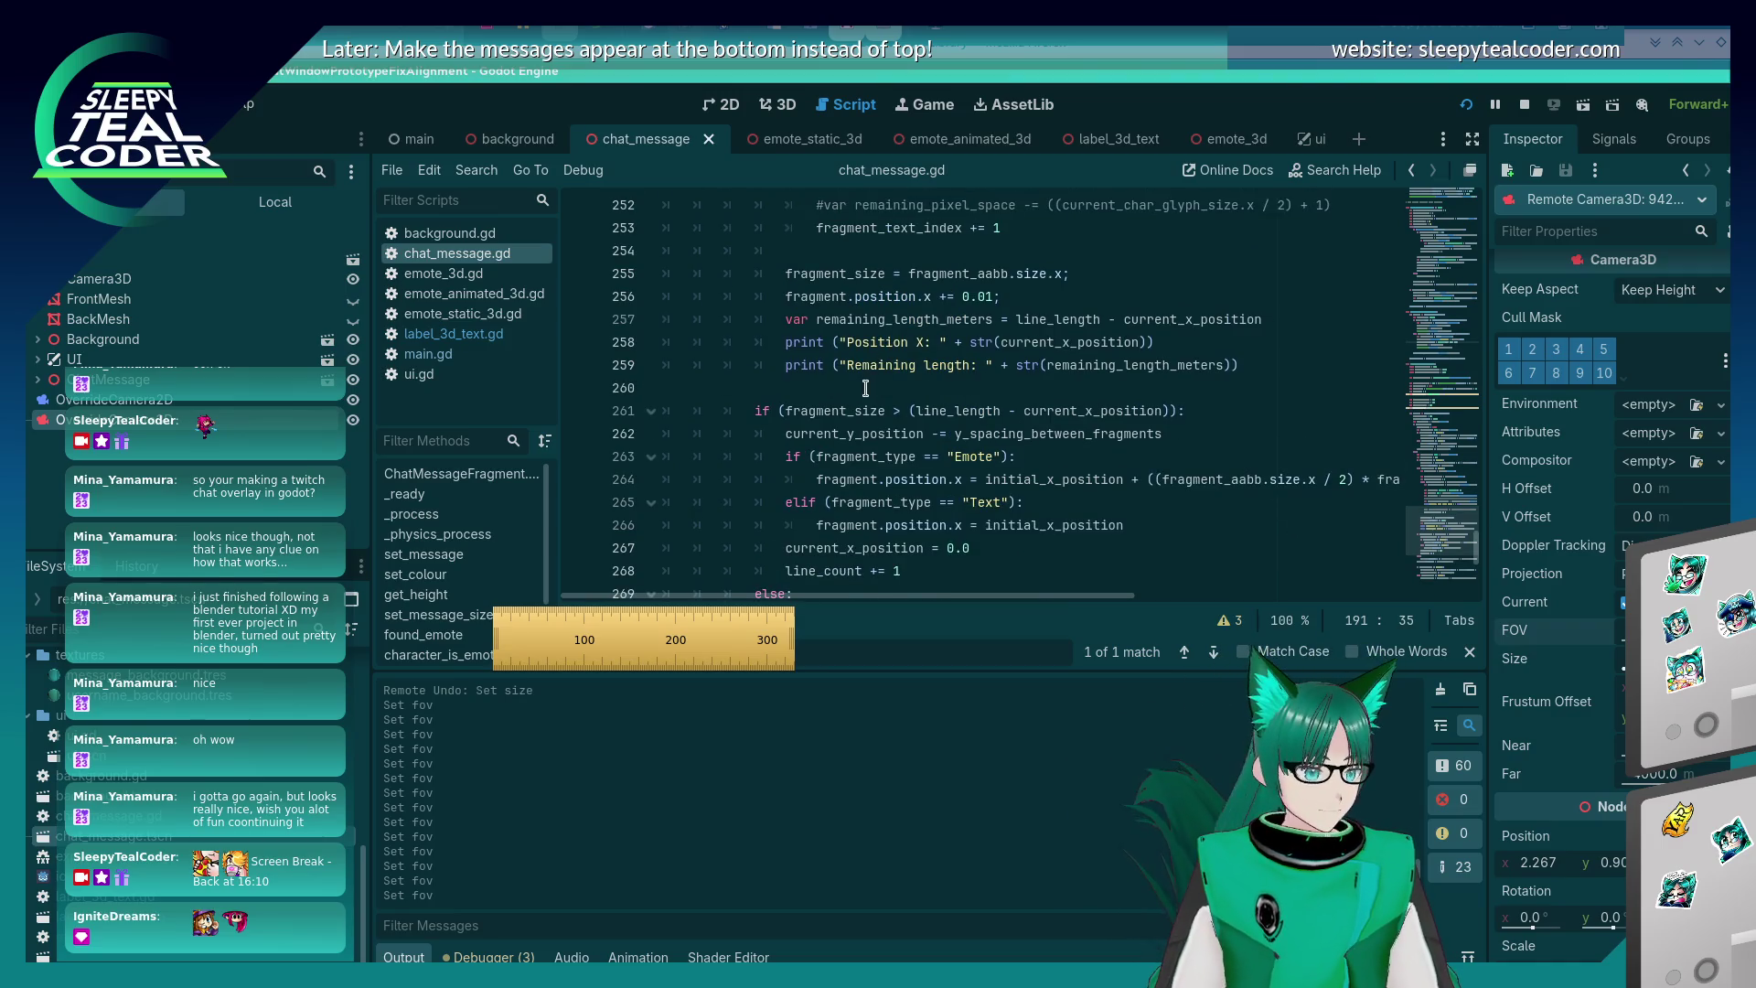
{"action": "scroll", "coordinate": [860, 391], "scroll_direction": "up", "scroll_amount": 8}
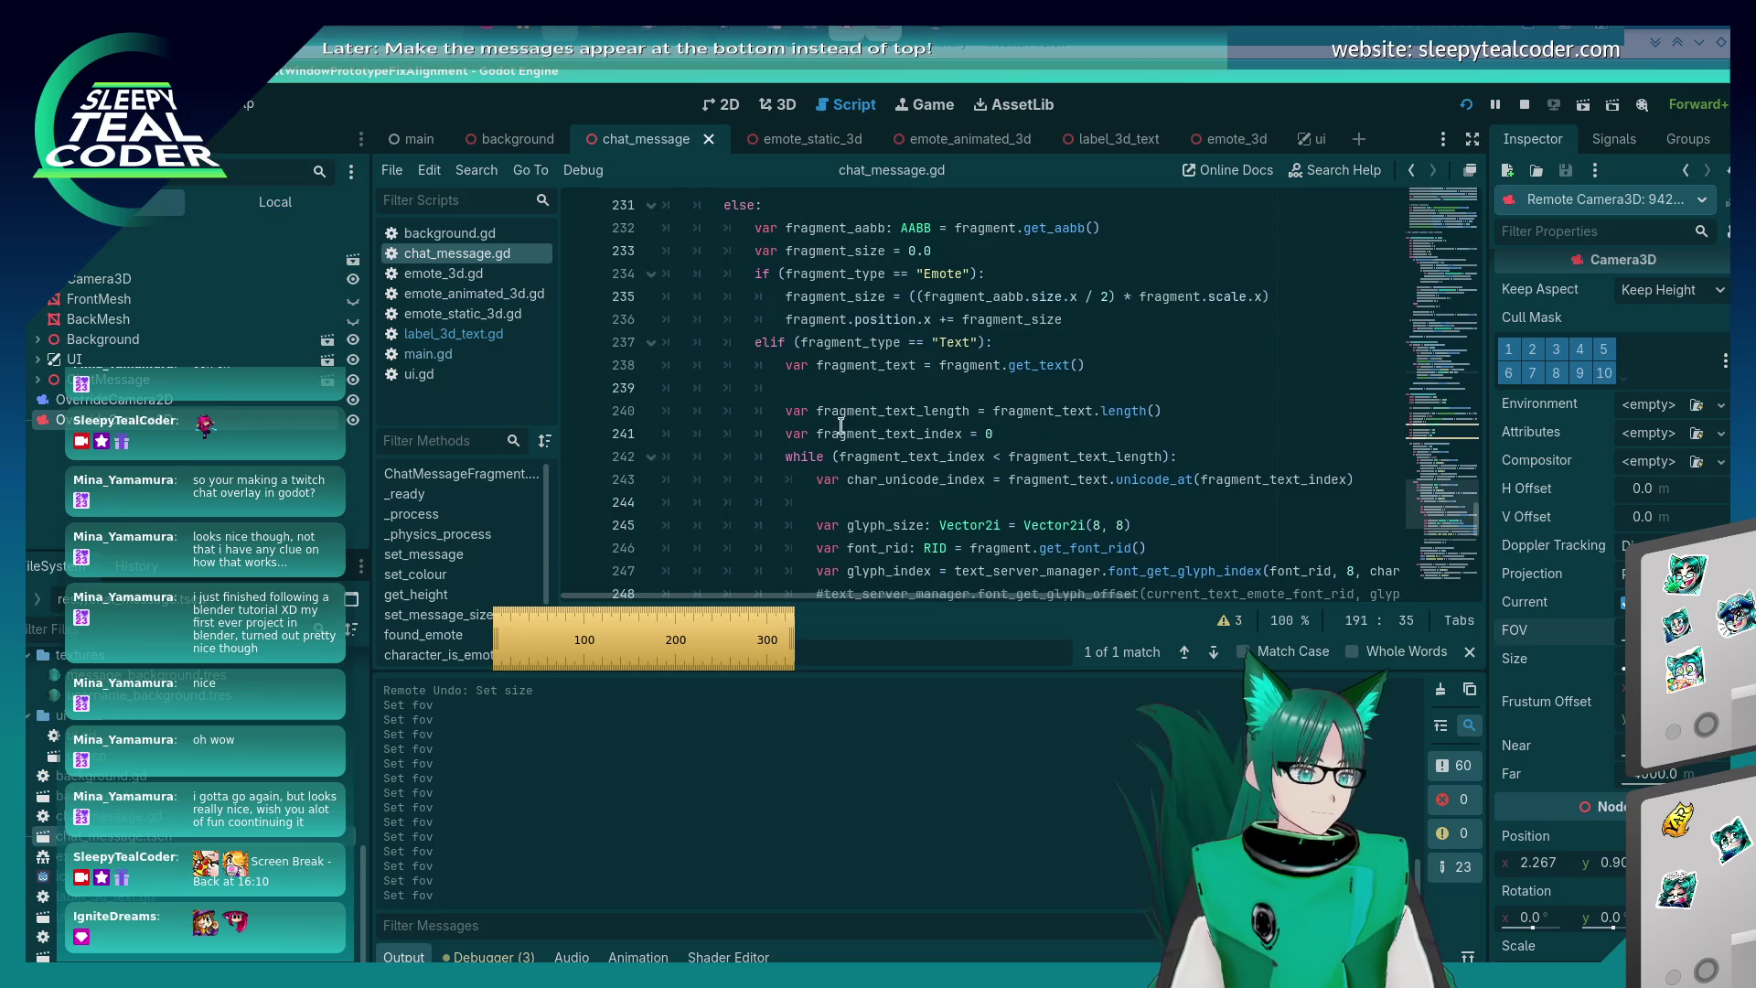
{"action": "scroll", "coordinate": [840, 426], "scroll_direction": "up", "scroll_amount": 4}
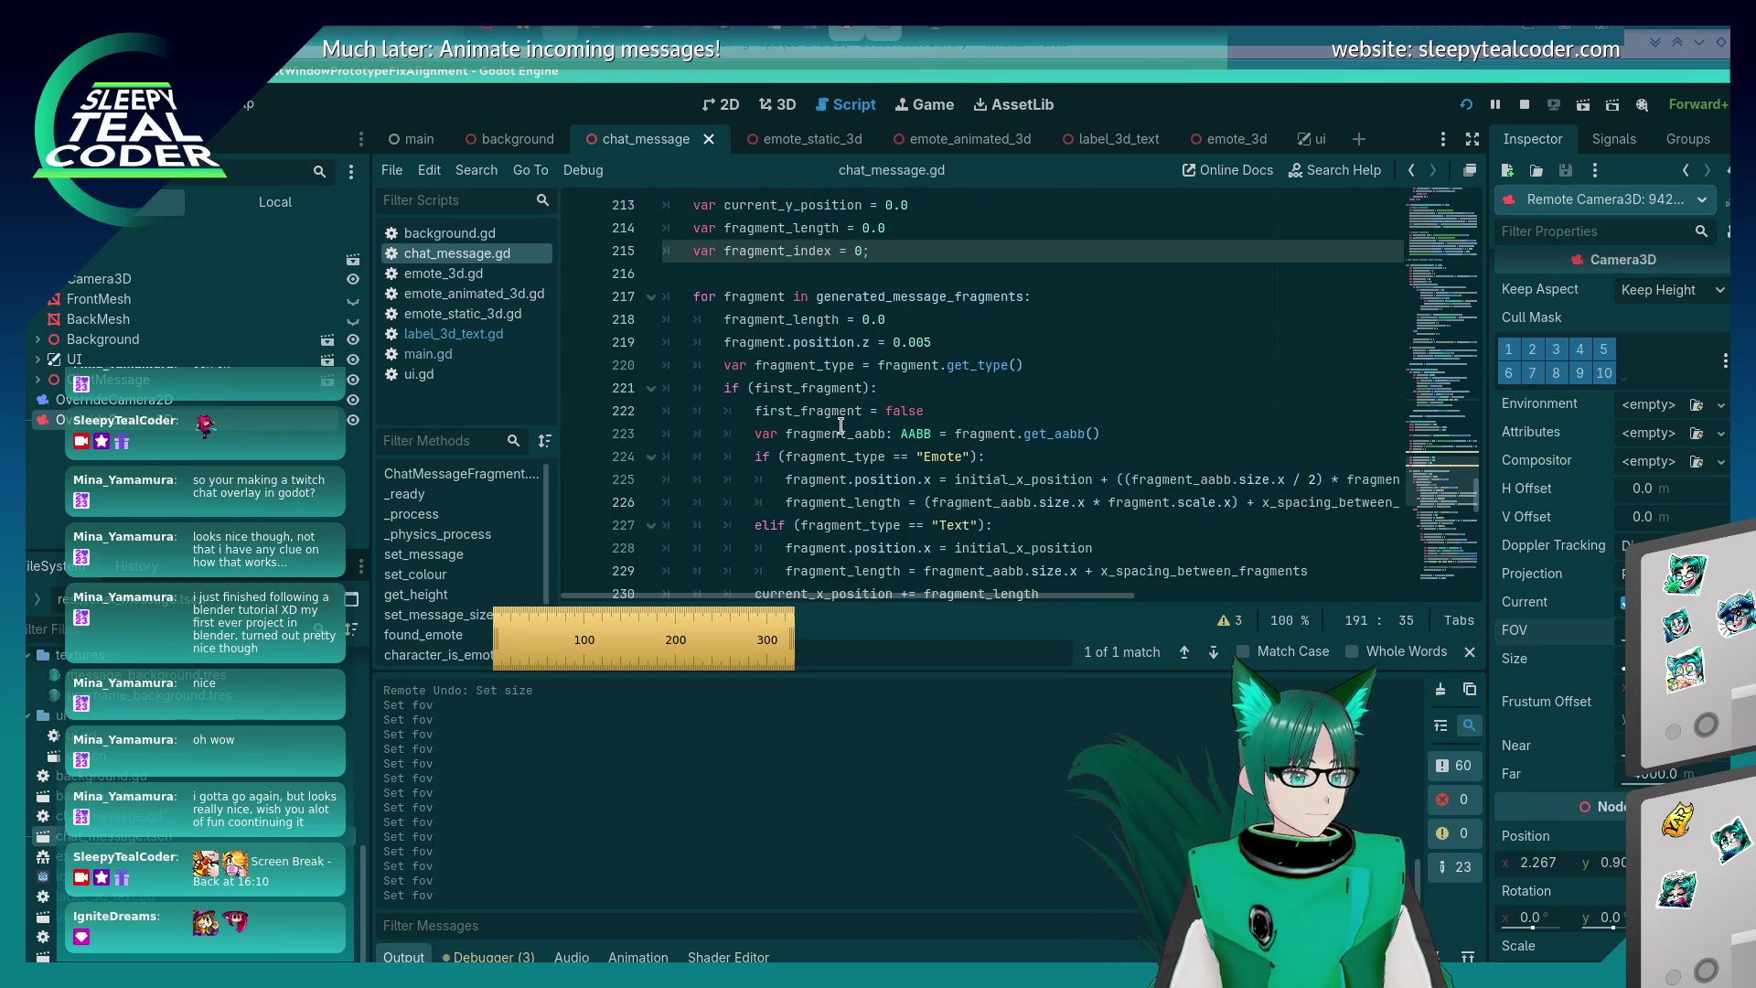
{"action": "scroll", "coordinate": [840, 426], "scroll_direction": "down", "scroll_amount": 15}
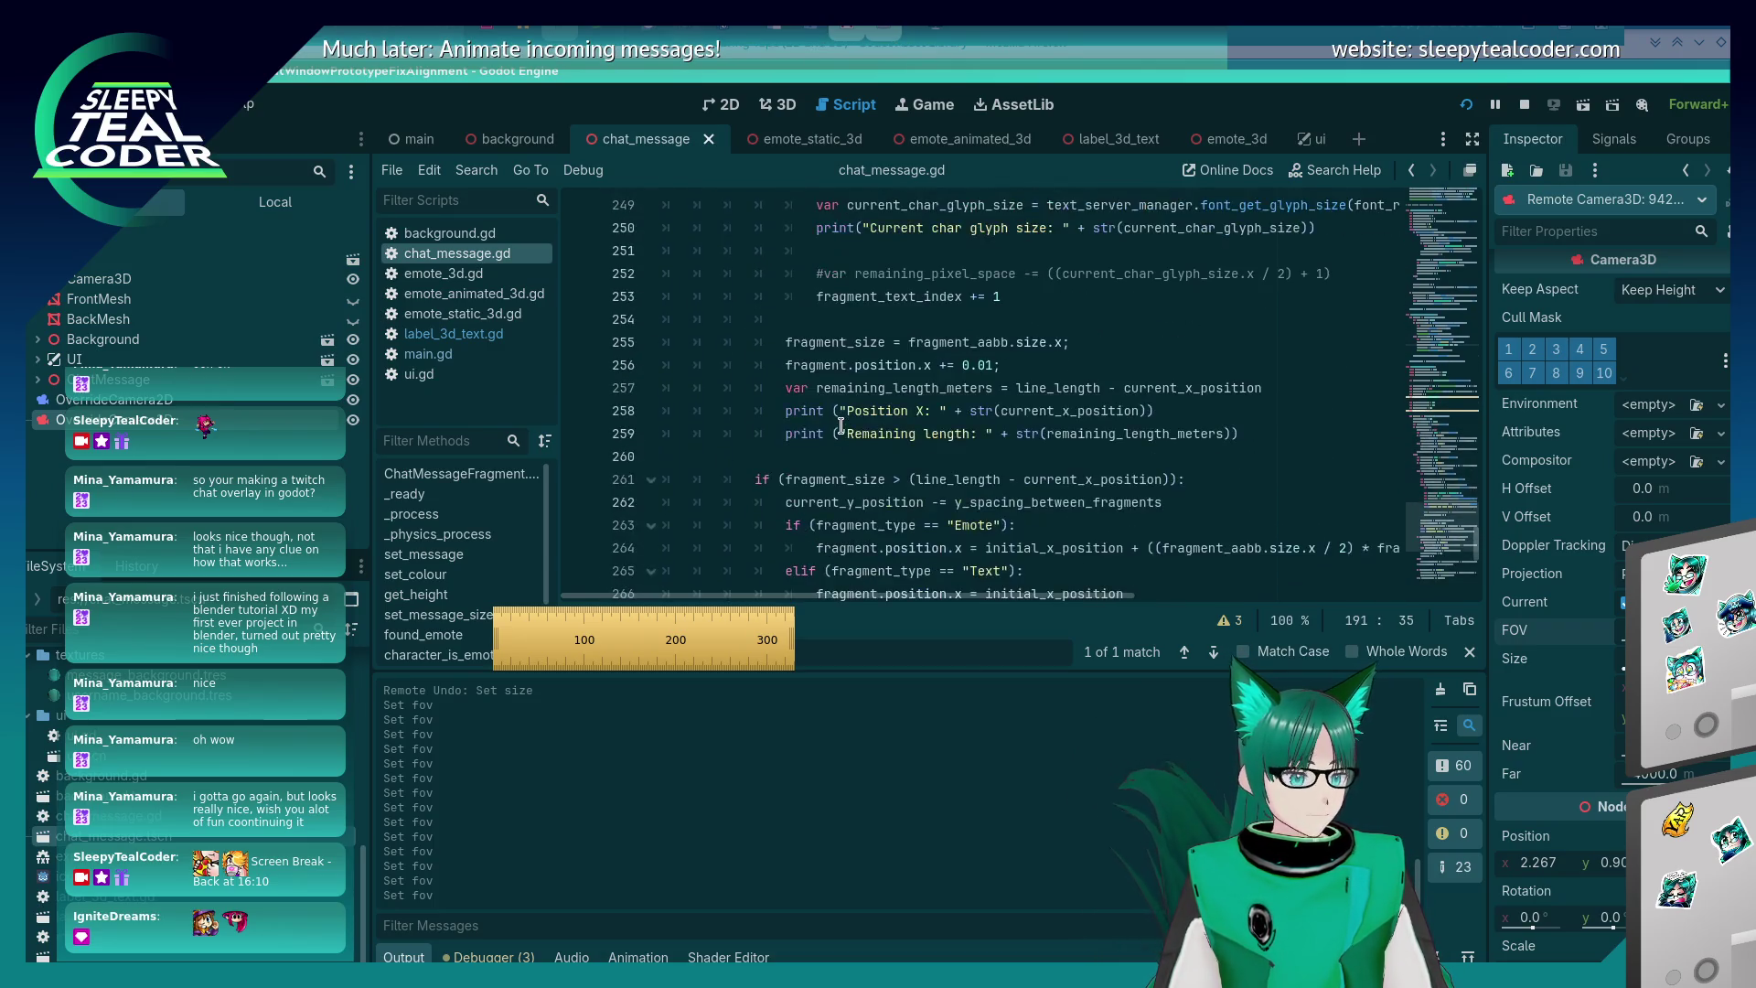
{"action": "scroll", "coordinate": [841, 425], "scroll_direction": "down", "scroll_amount": 6}
{"action": "scroll", "coordinate": [832, 439], "scroll_direction": "up", "scroll_amount": 10}
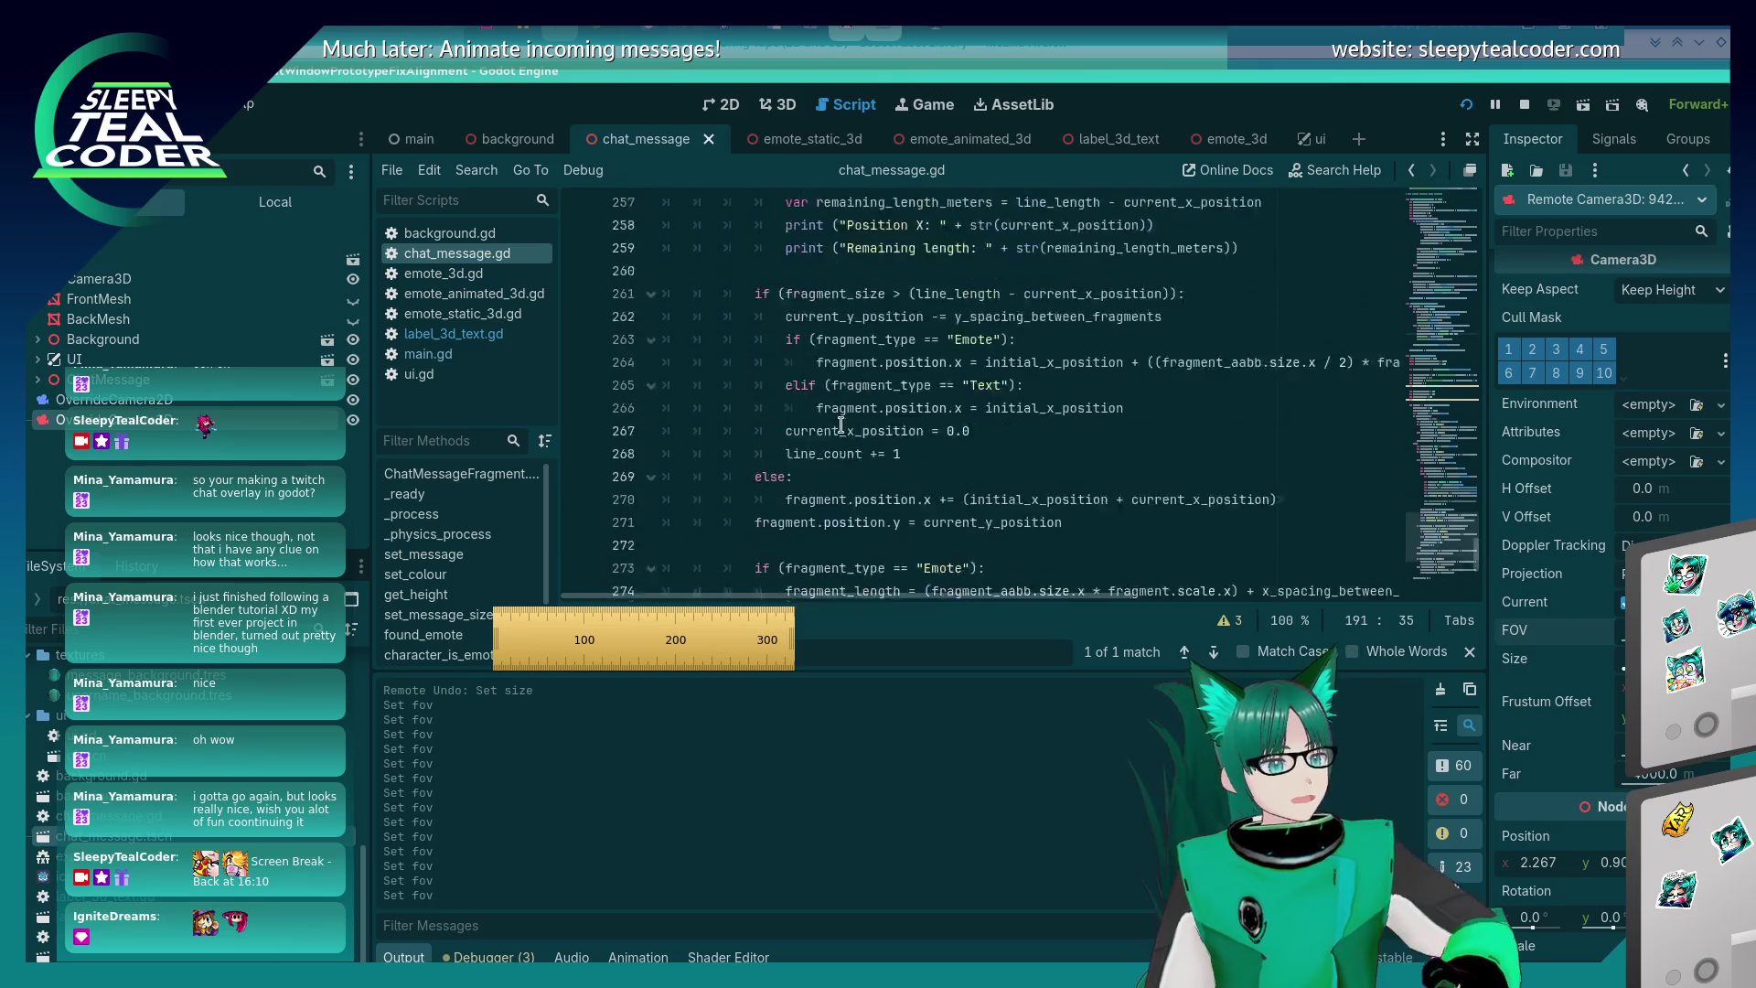
{"action": "scroll", "coordinate": [828, 445], "scroll_direction": "up", "scroll_amount": 12}
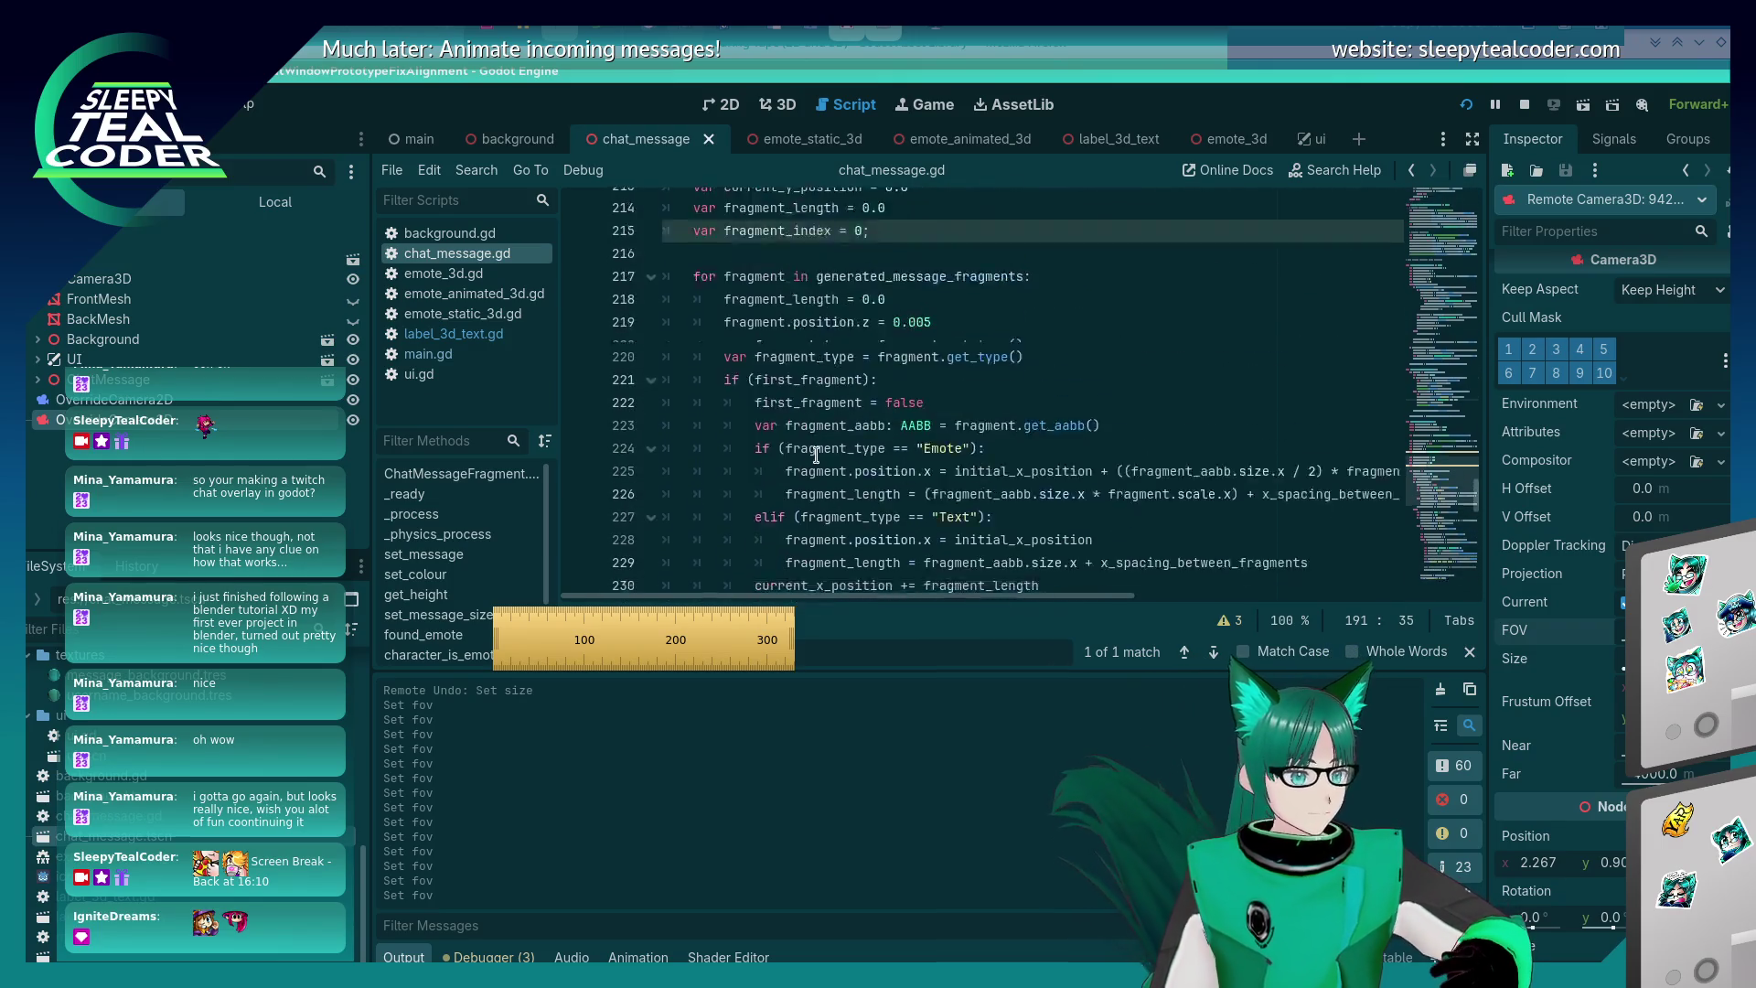
{"action": "scroll", "coordinate": [814, 442], "scroll_direction": "up", "scroll_amount": 5}
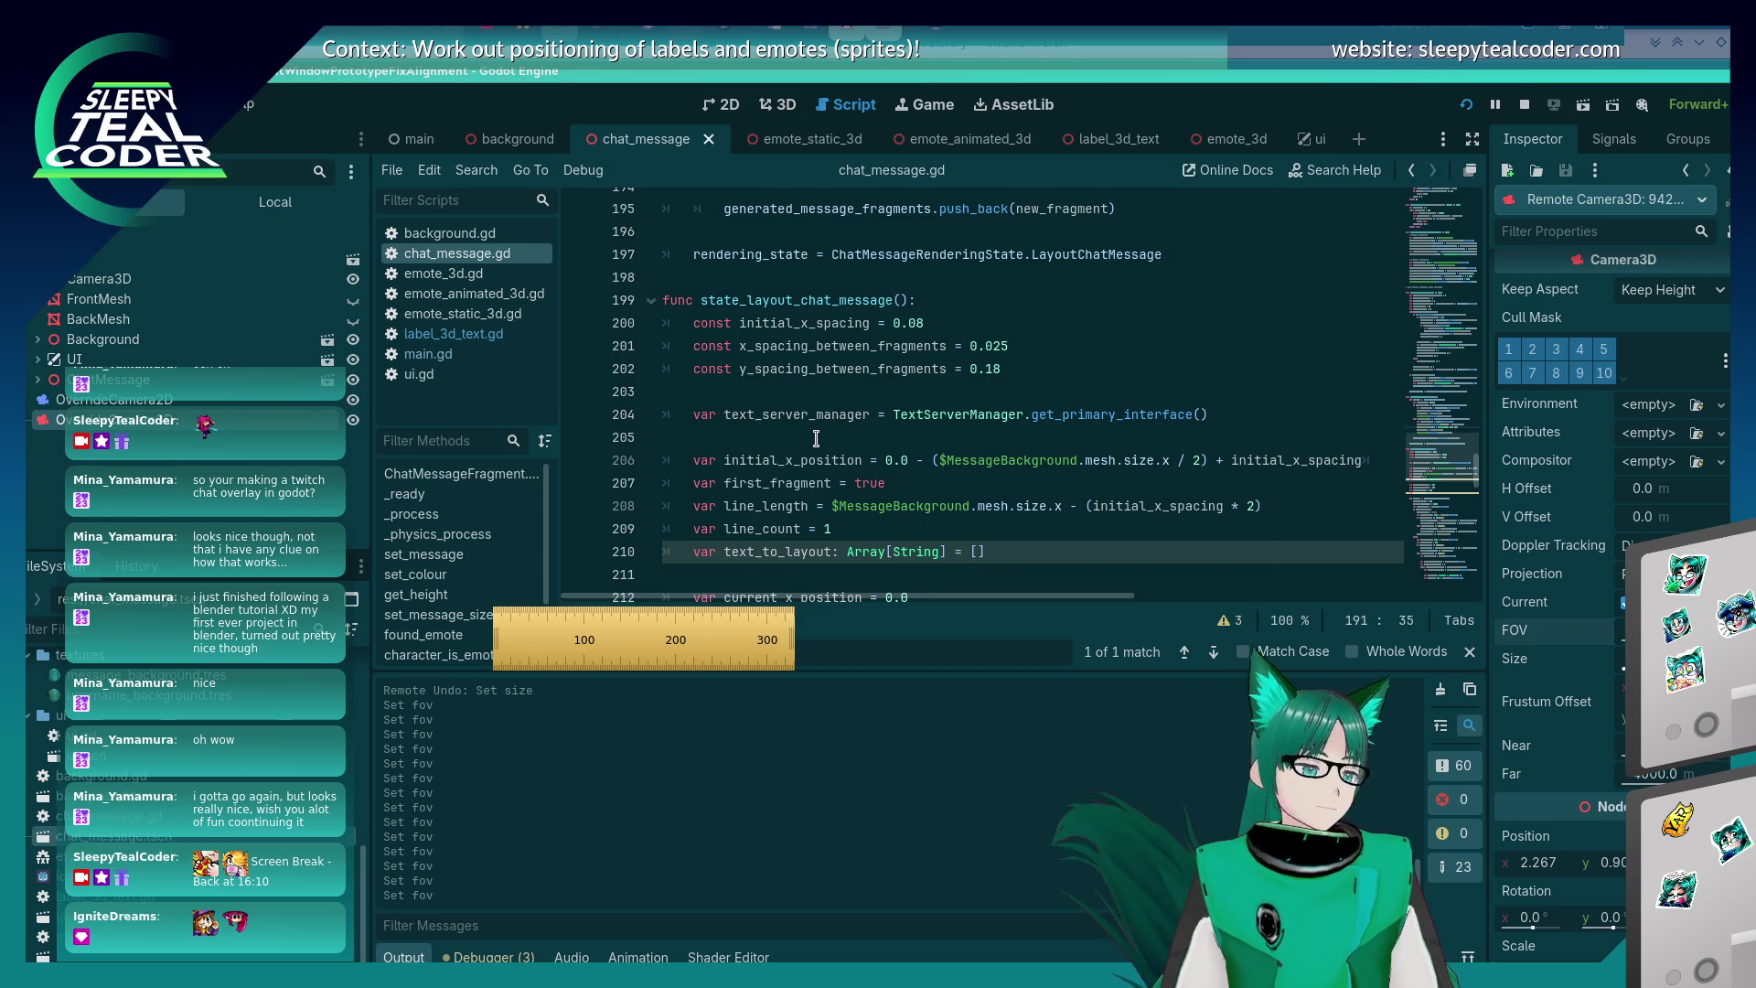
- Set a breakpoint at line 208, add a test message in the game to hit it, and step one line
{"action": "left_click", "coordinate": [577, 506]}
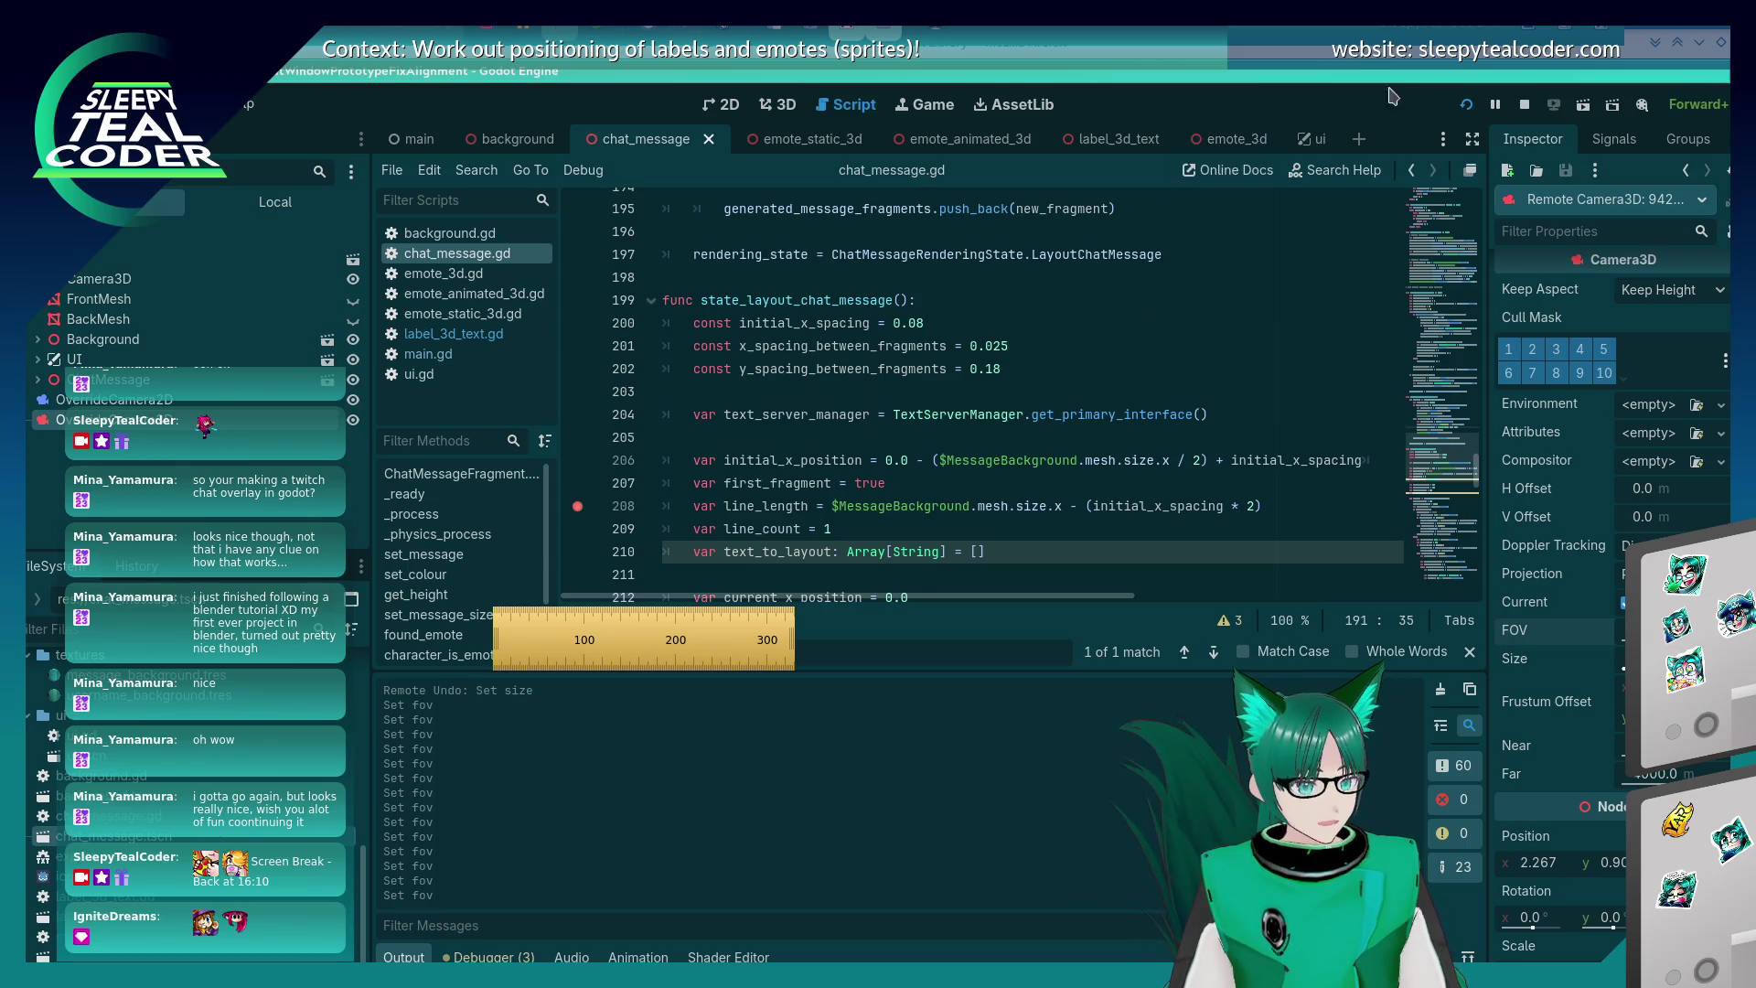
{"action": "key", "text": "alt+Tab"}
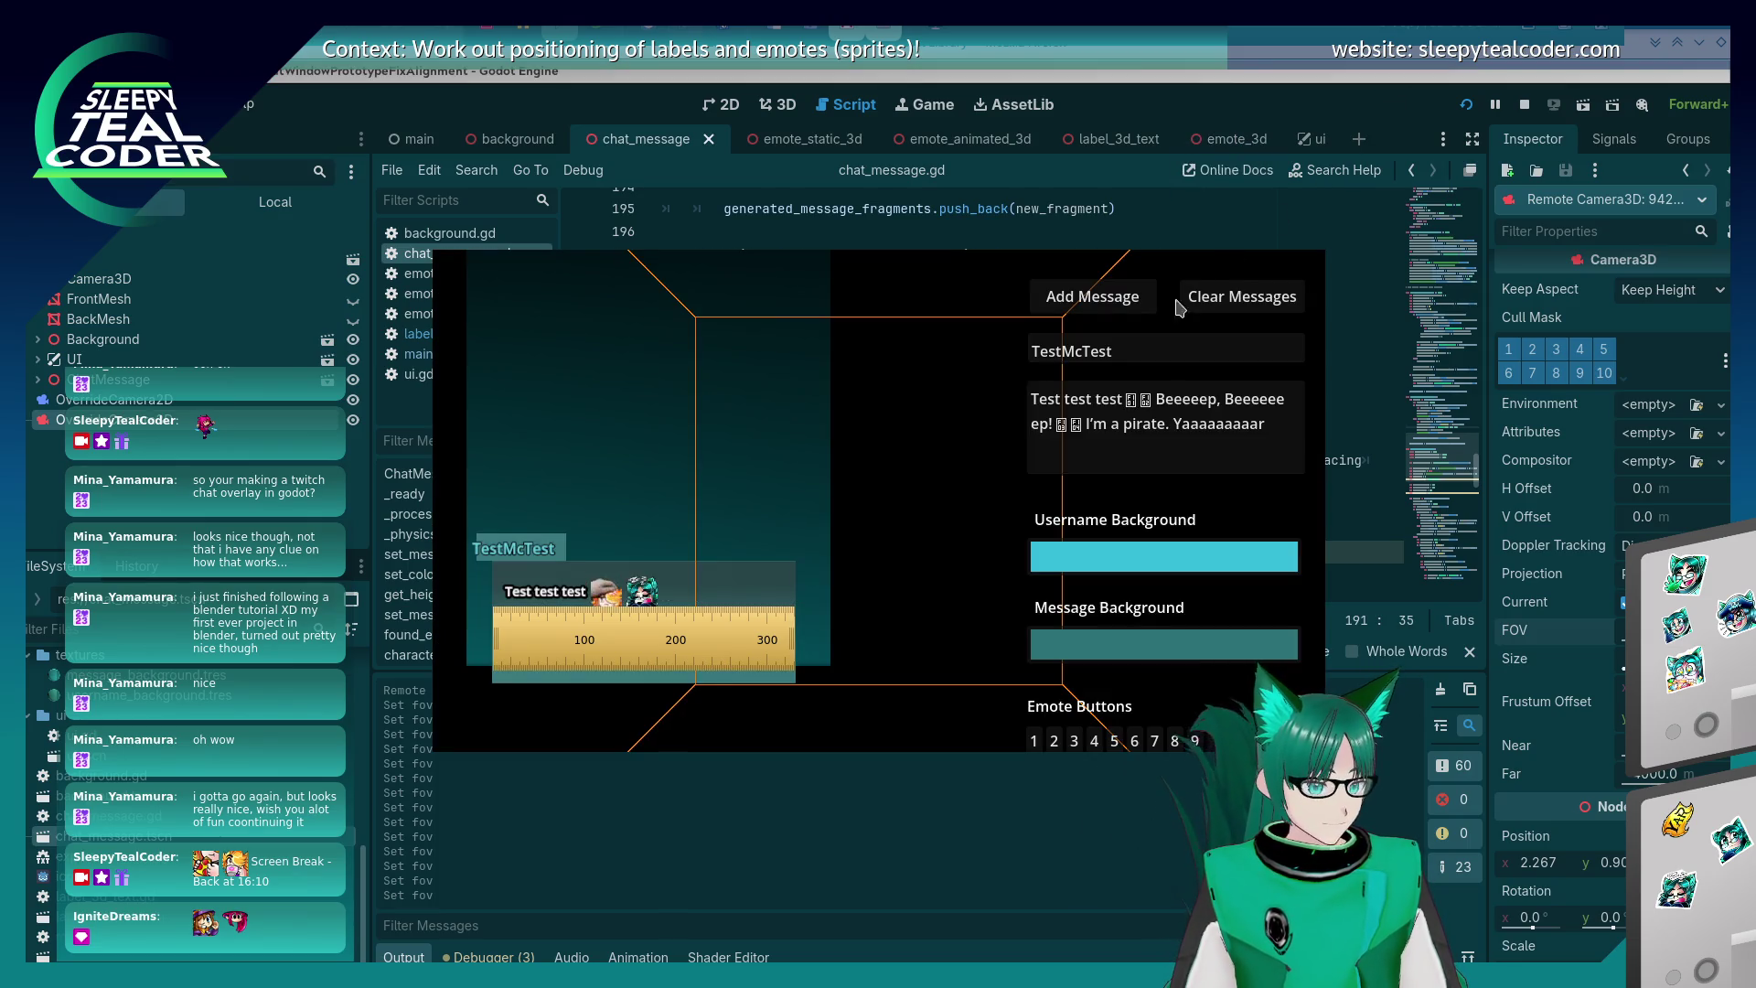
{"action": "key", "text": "alt+Tab"}
{"action": "key", "text": "alt+Tab"}
{"action": "key", "text": "alt+Tab"}
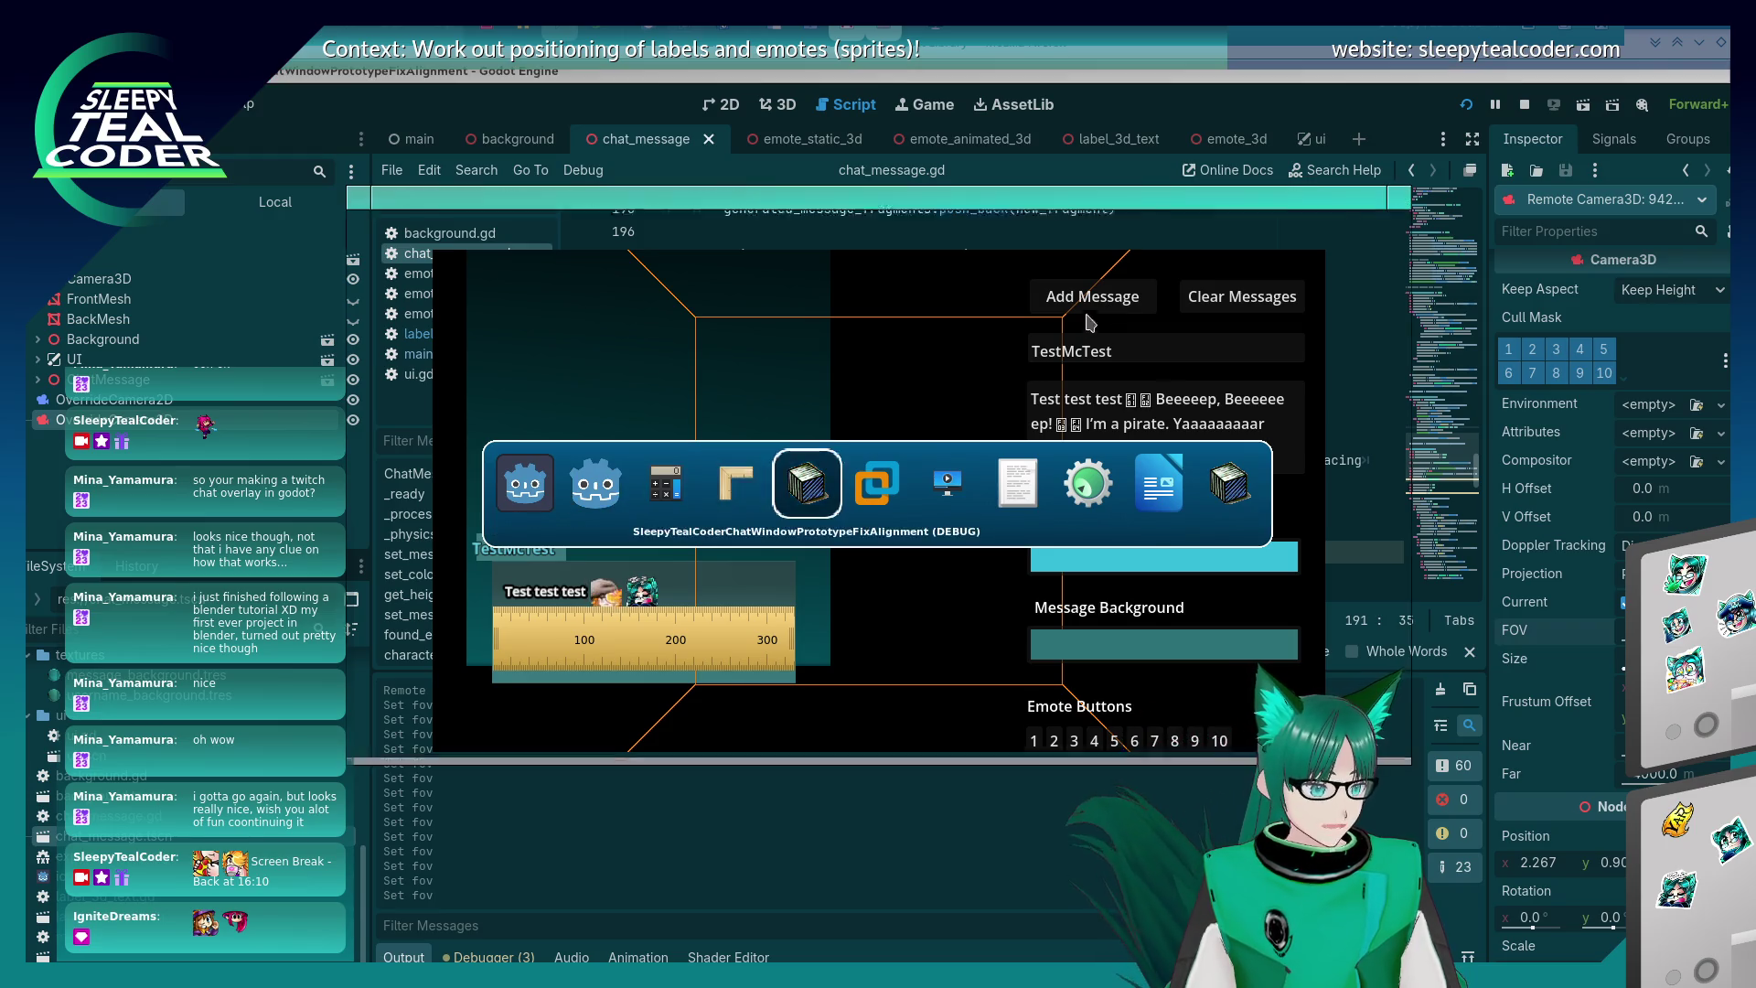
{"action": "left_click", "coordinate": [1123, 293]}
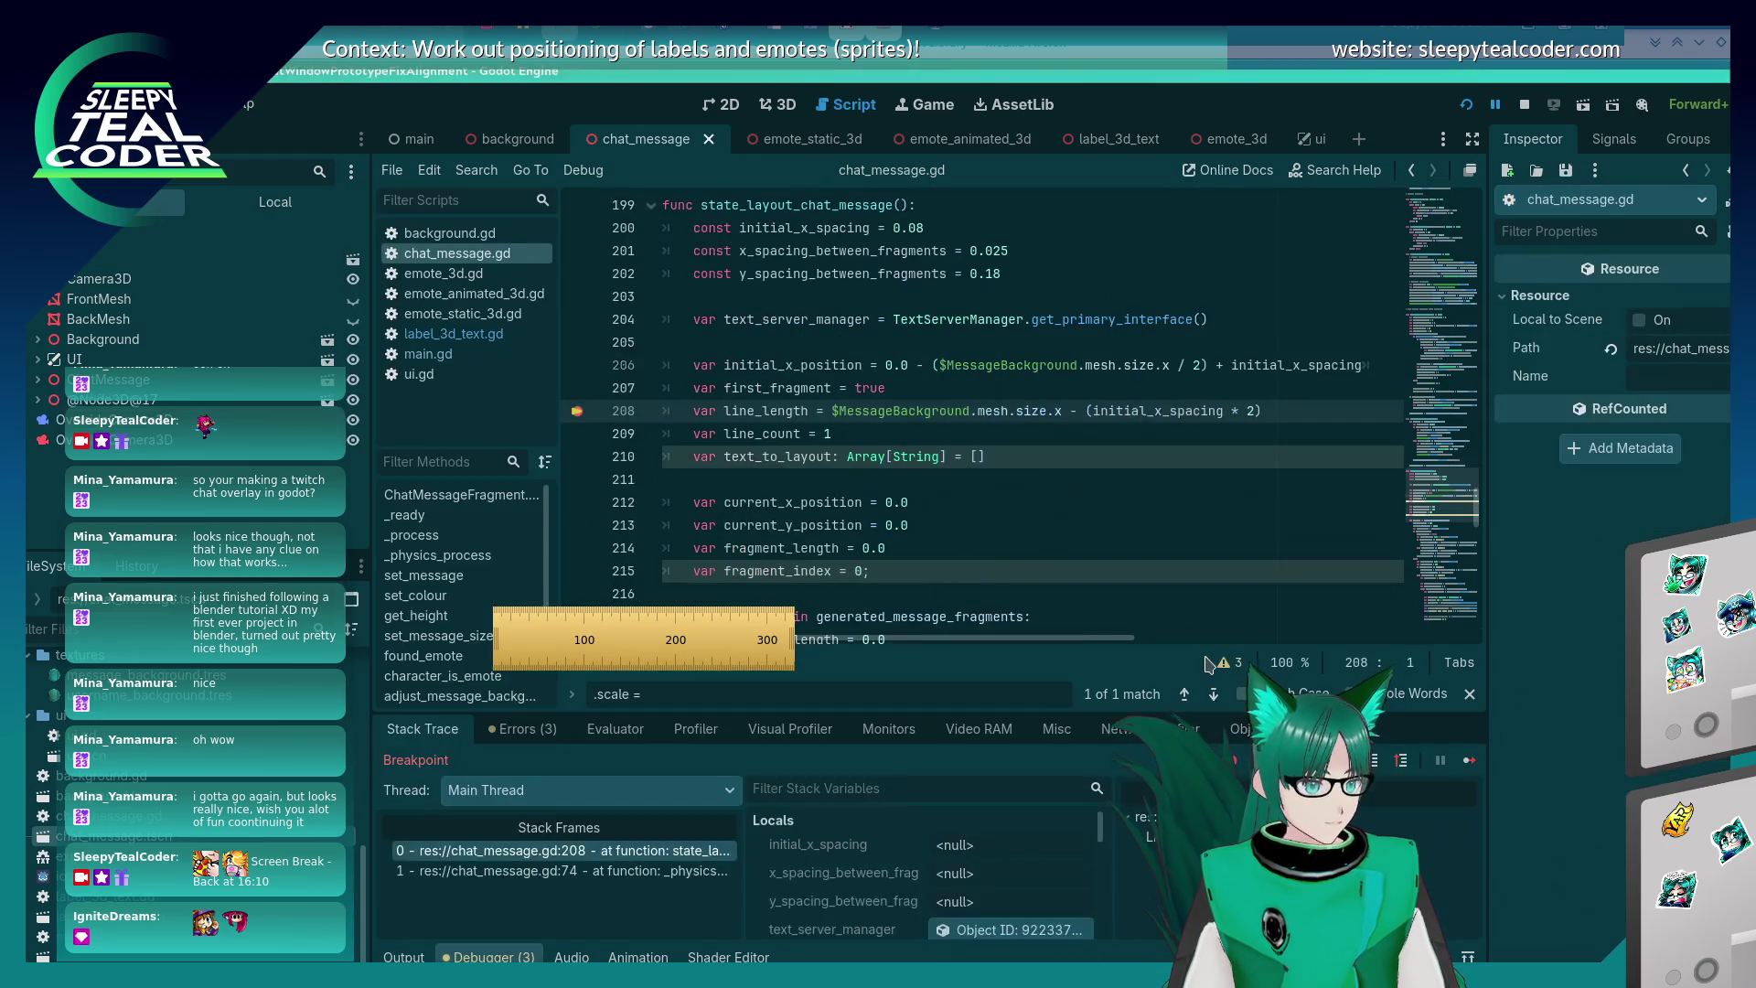
{"action": "key", "text": "F10"}
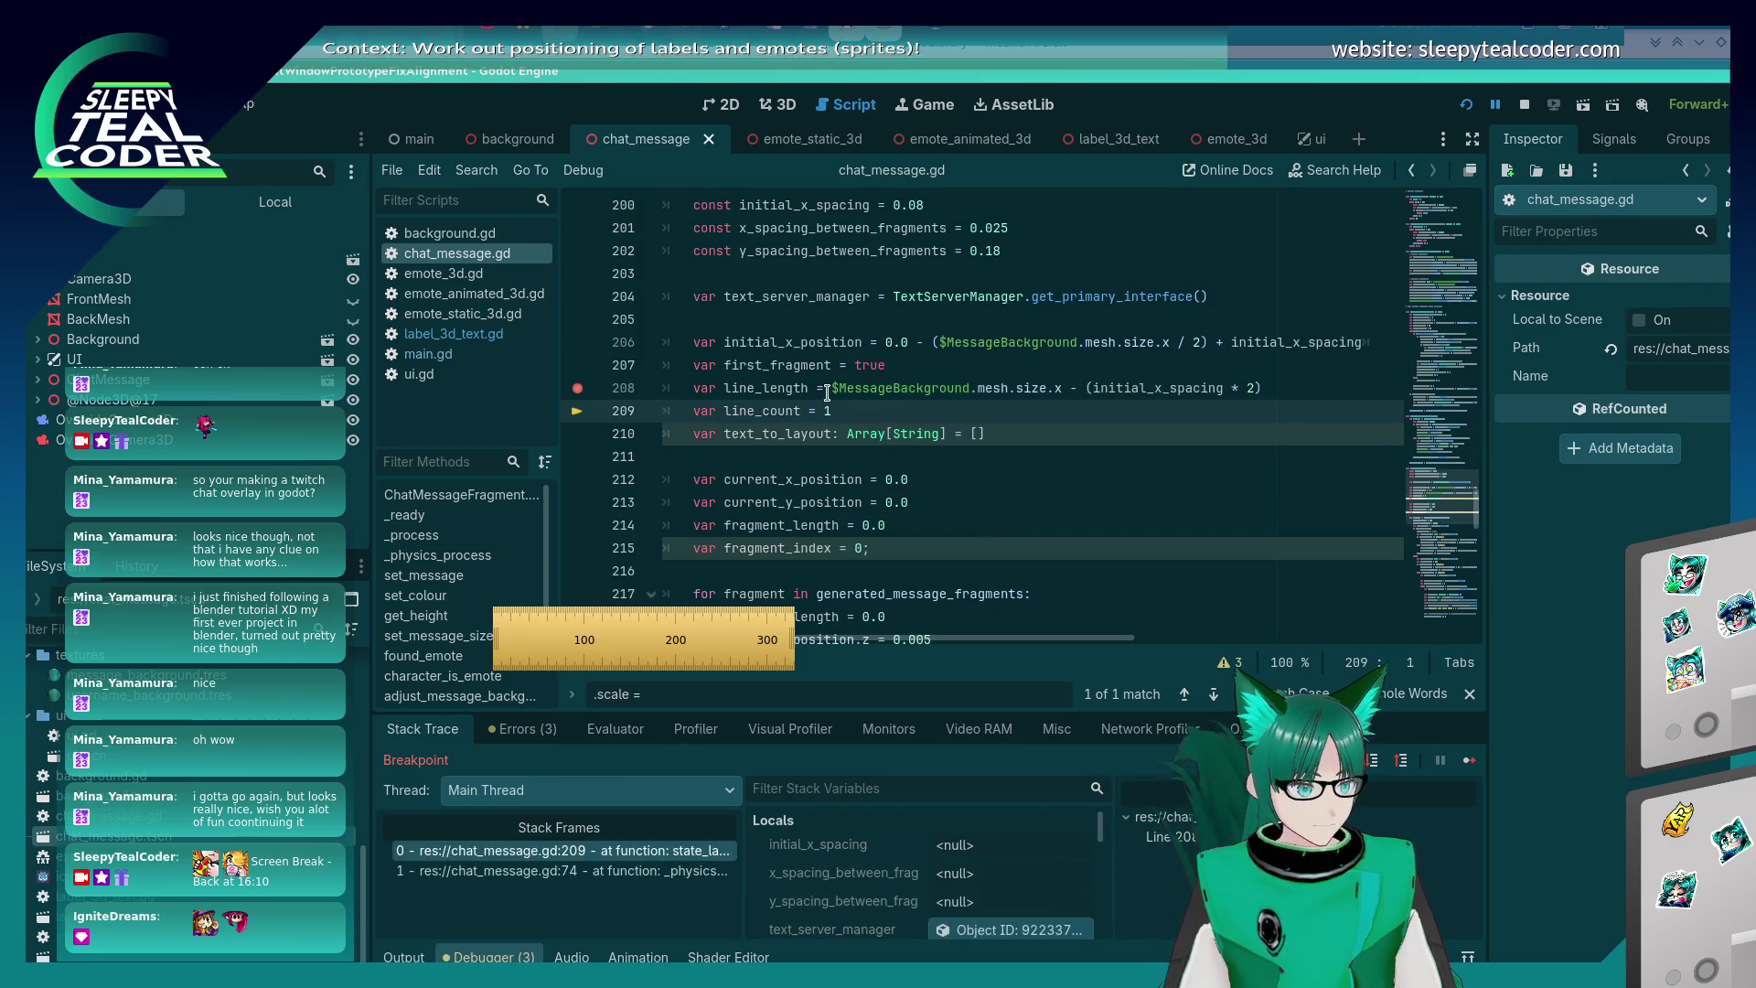
{"action": "mouse_move", "coordinate": [775, 387]}
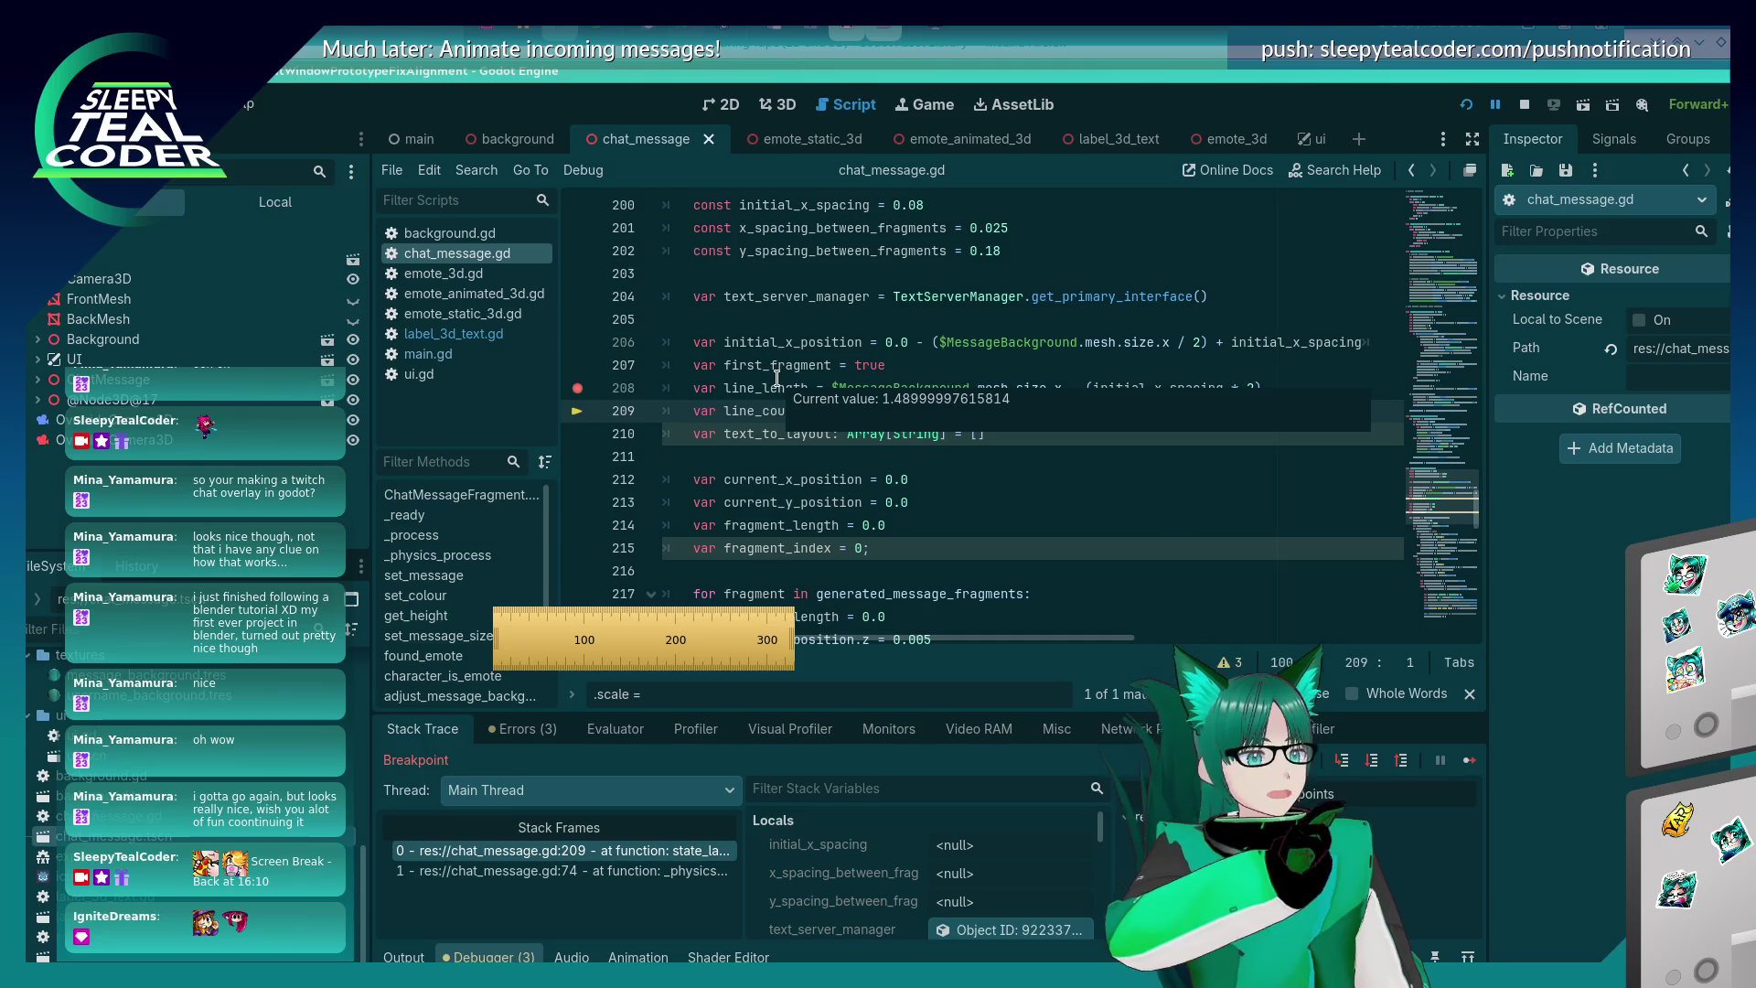
- Compute 1.49 / 0.005 = 298 in KCalc, then bring the Godot editor back
{"action": "key", "text": "alt+Tab"}
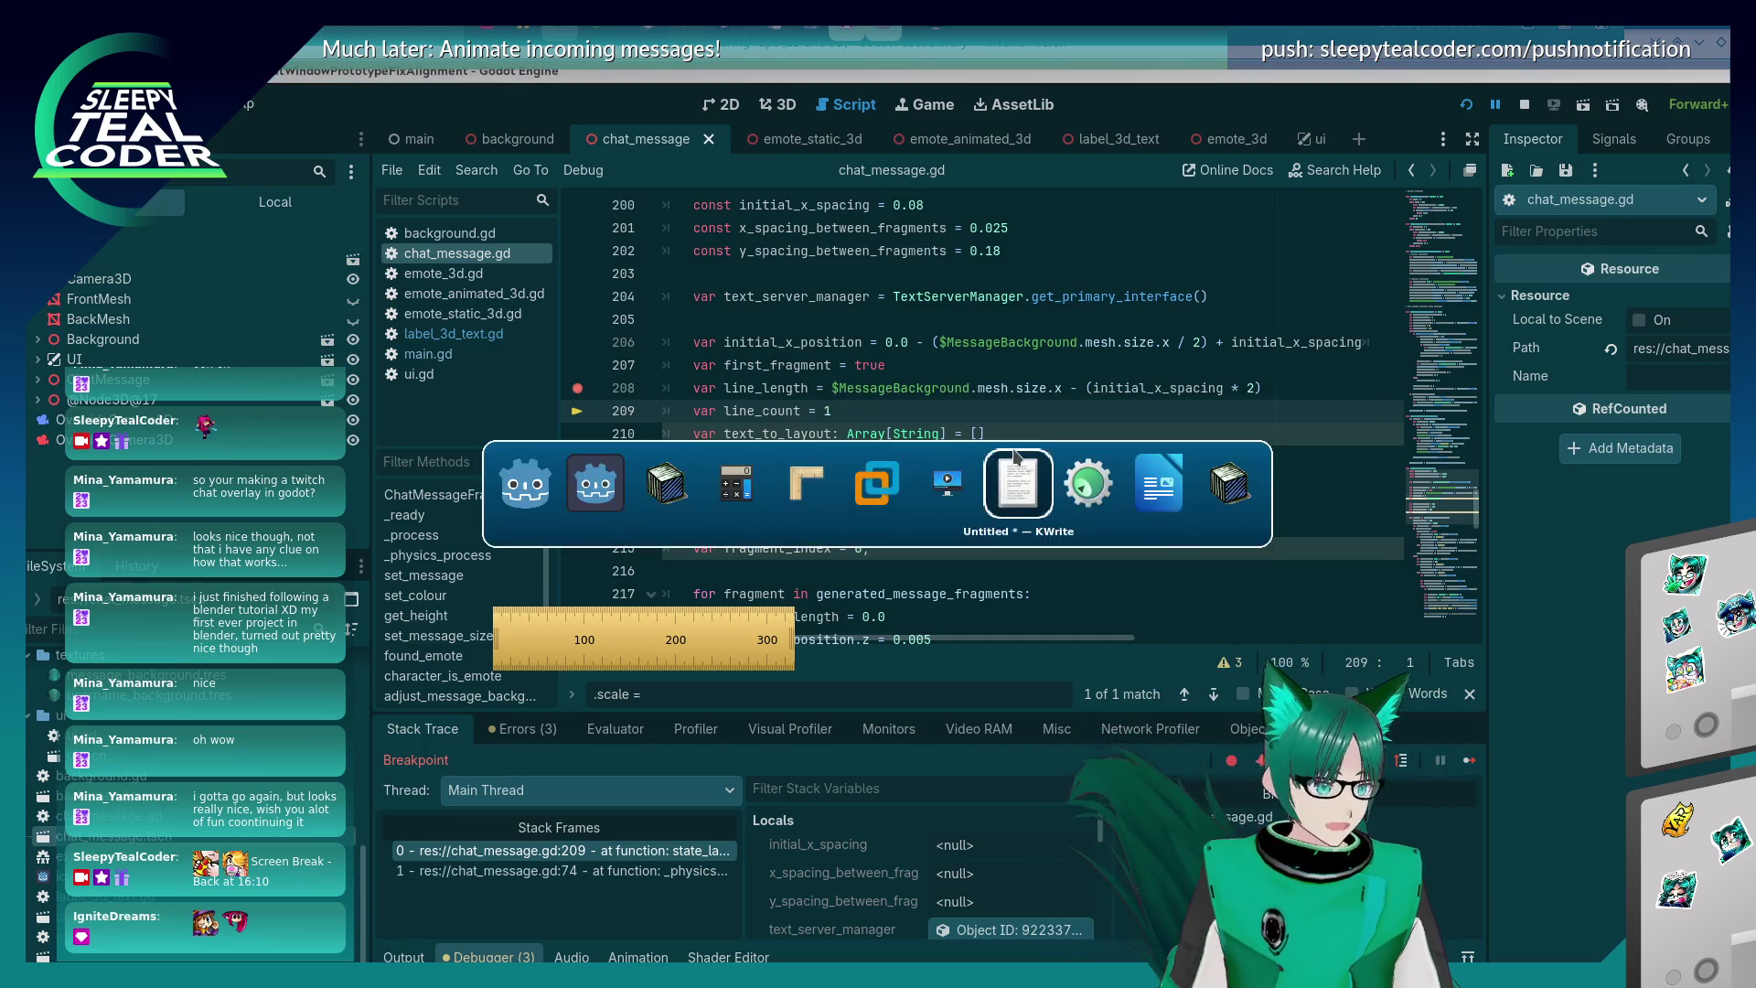
{"action": "left_click", "coordinate": [745, 471]}
{"action": "mouse_move", "coordinate": [732, 494]}
{"action": "type", "text": "1.49"}
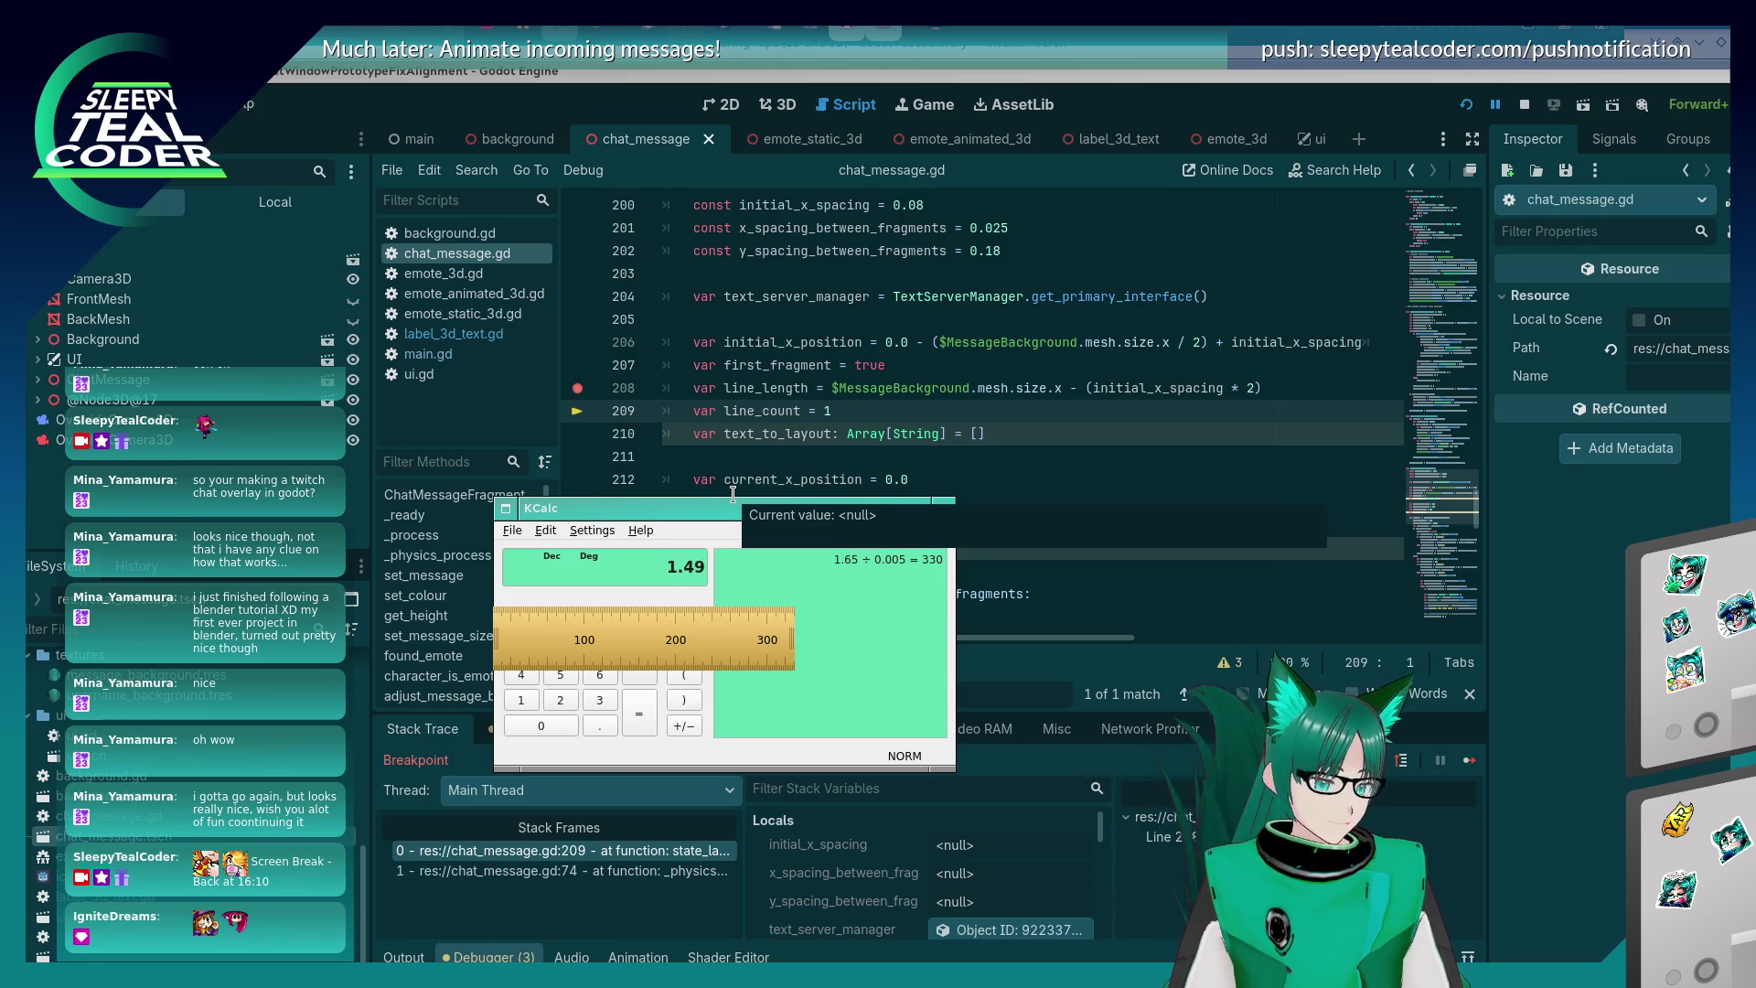
{"action": "type", "text": "/0.00"}
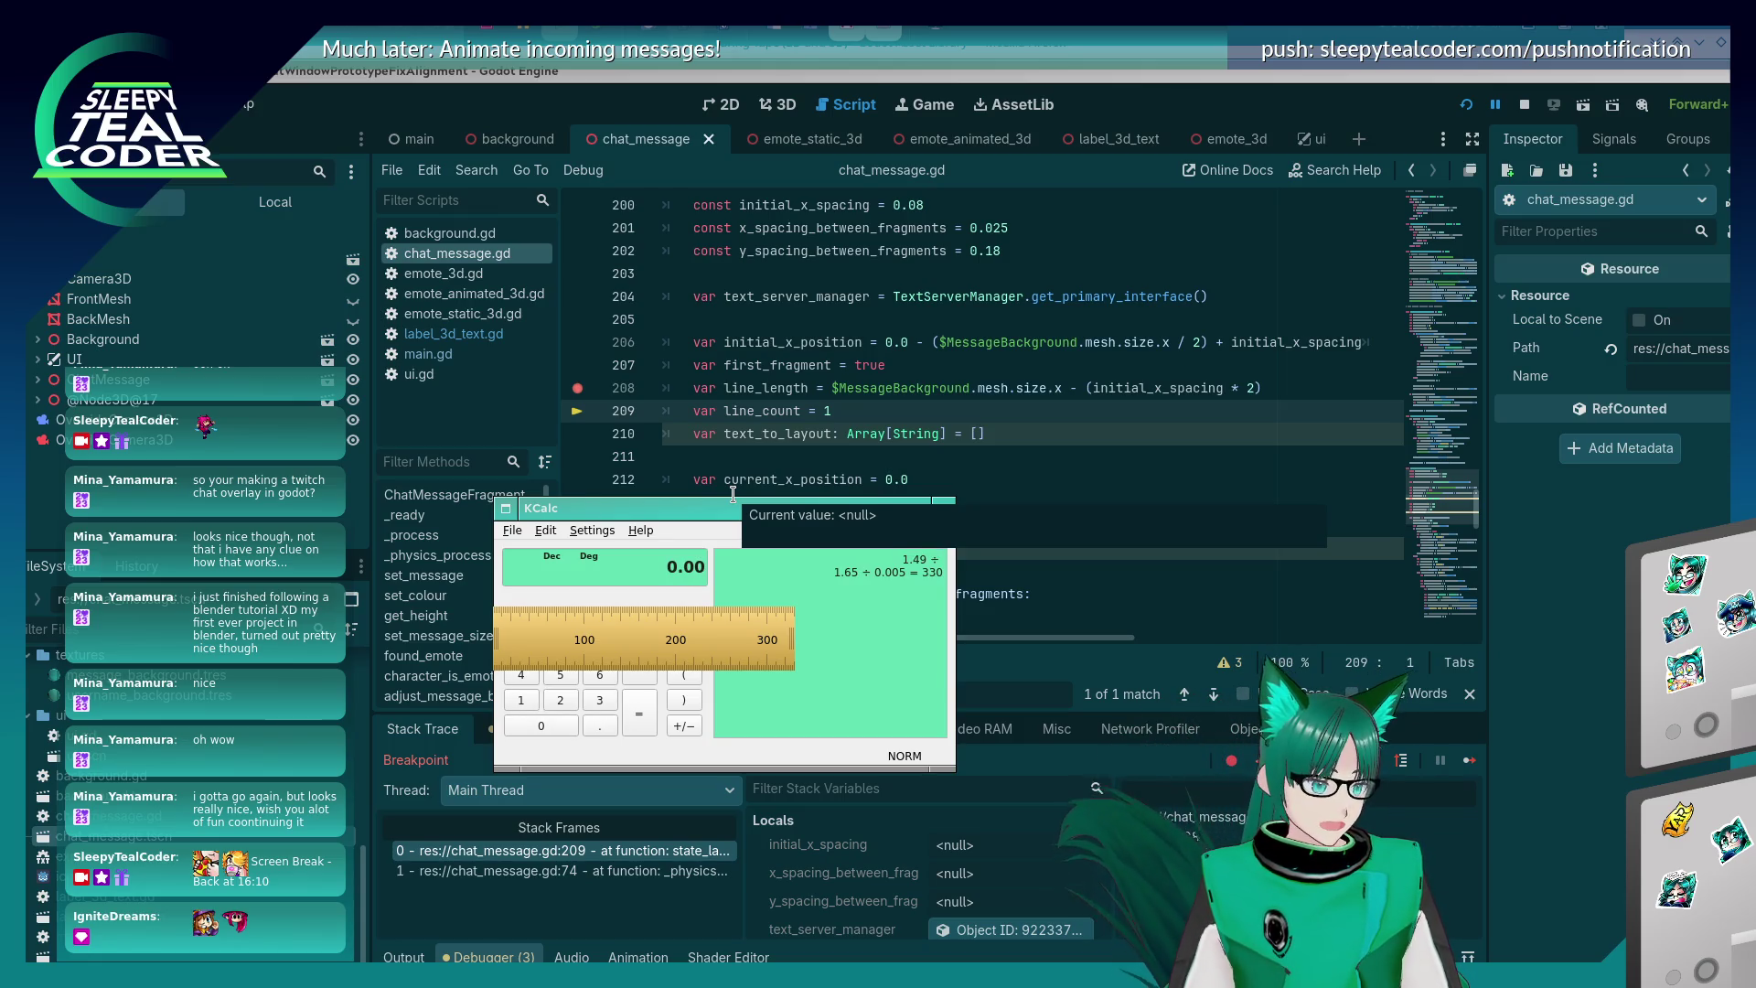
{"action": "type", "text": "5"}
{"action": "key", "text": "Return"}
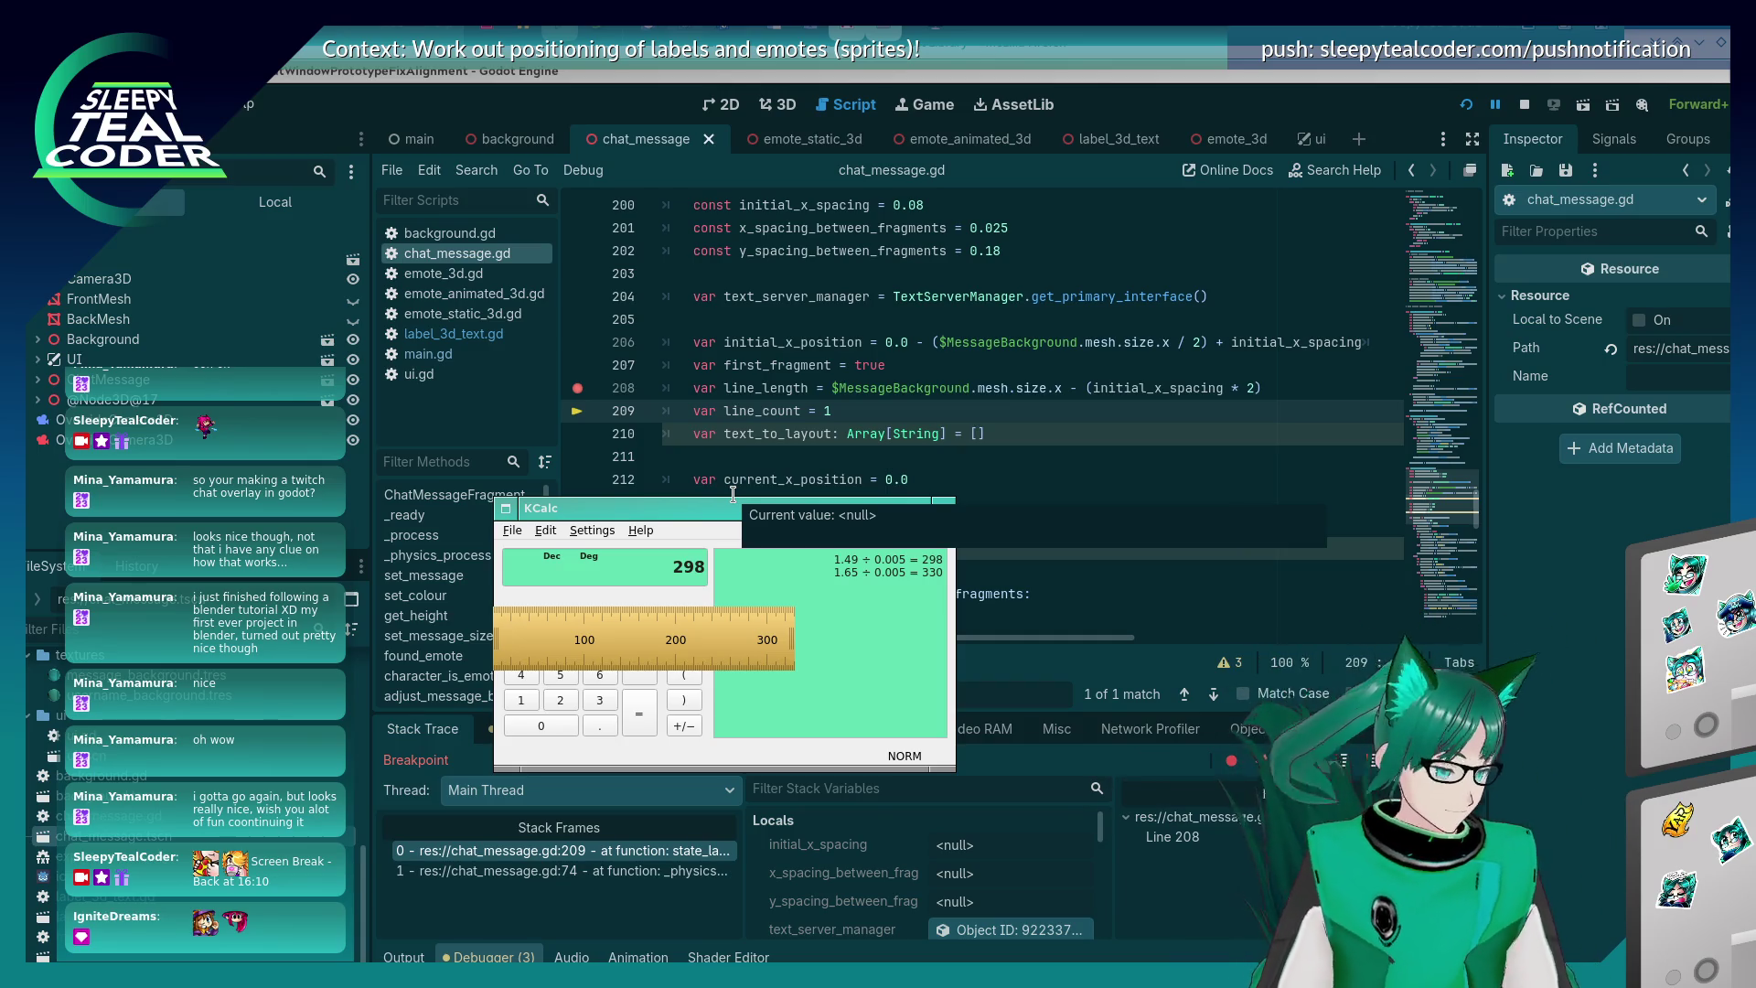
{"action": "left_click", "coordinate": [728, 413]}
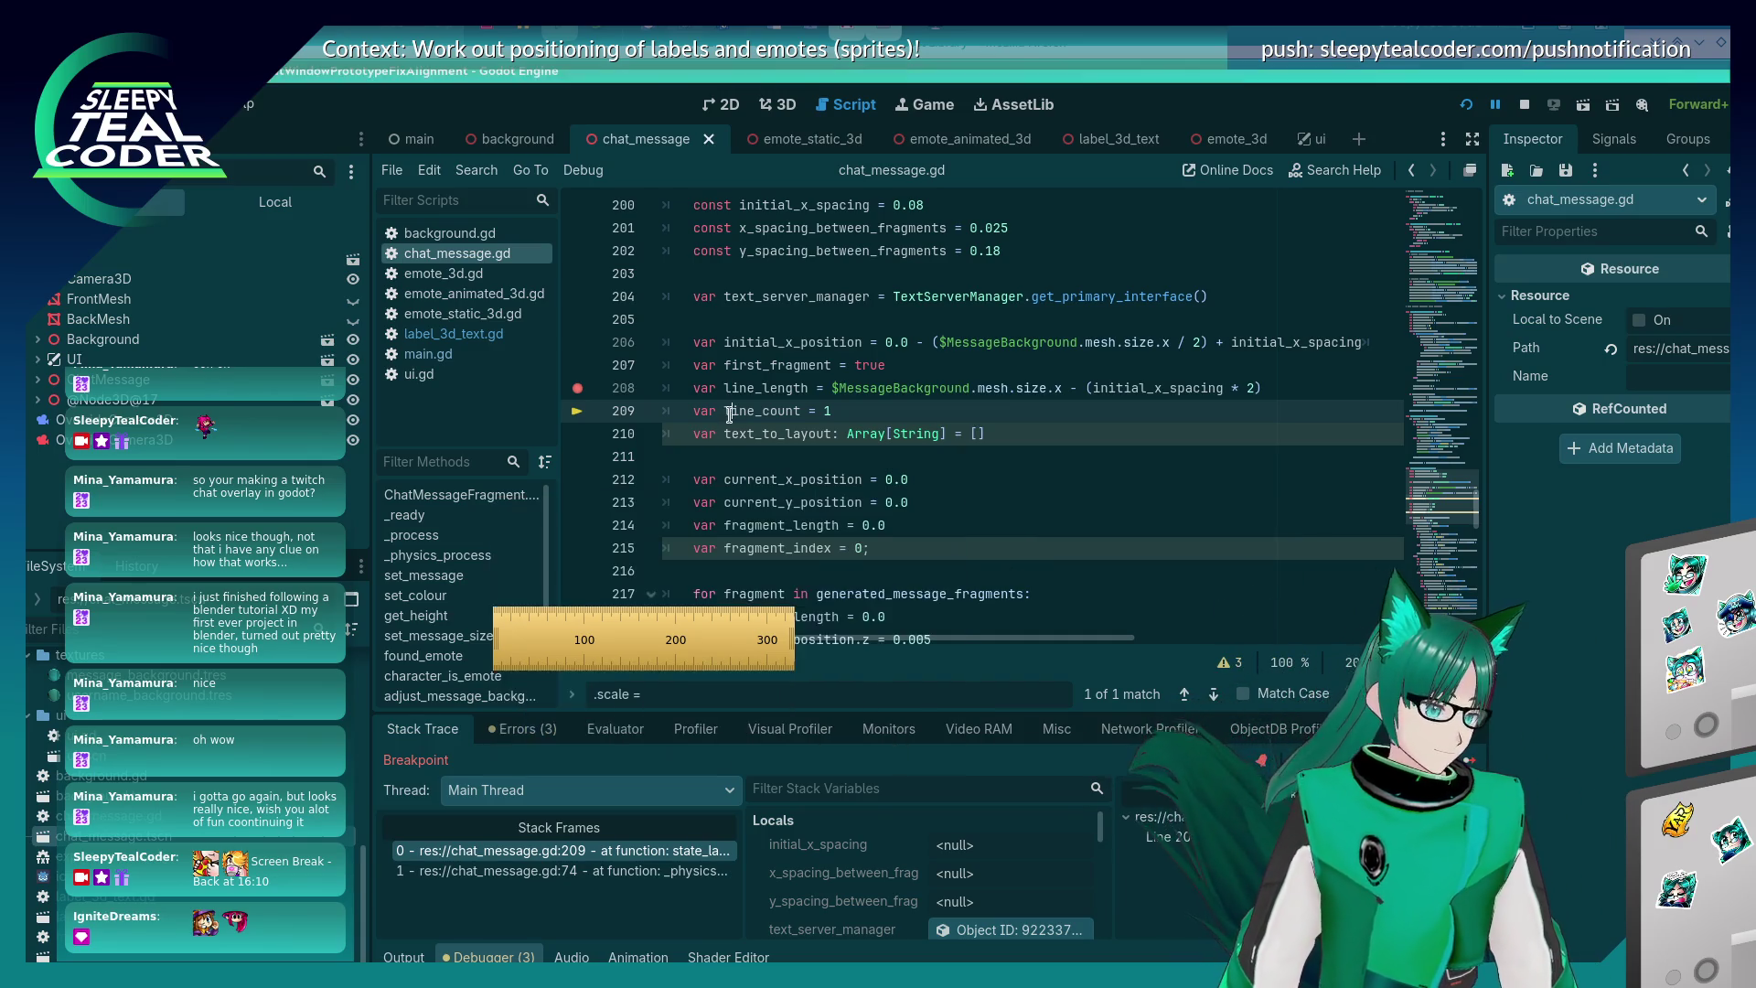
- Stop the debug session and insert a blank line at the top of state_layout_chat_message
{"action": "left_click", "coordinate": [1526, 108]}
{"action": "left_click", "coordinate": [892, 456]}
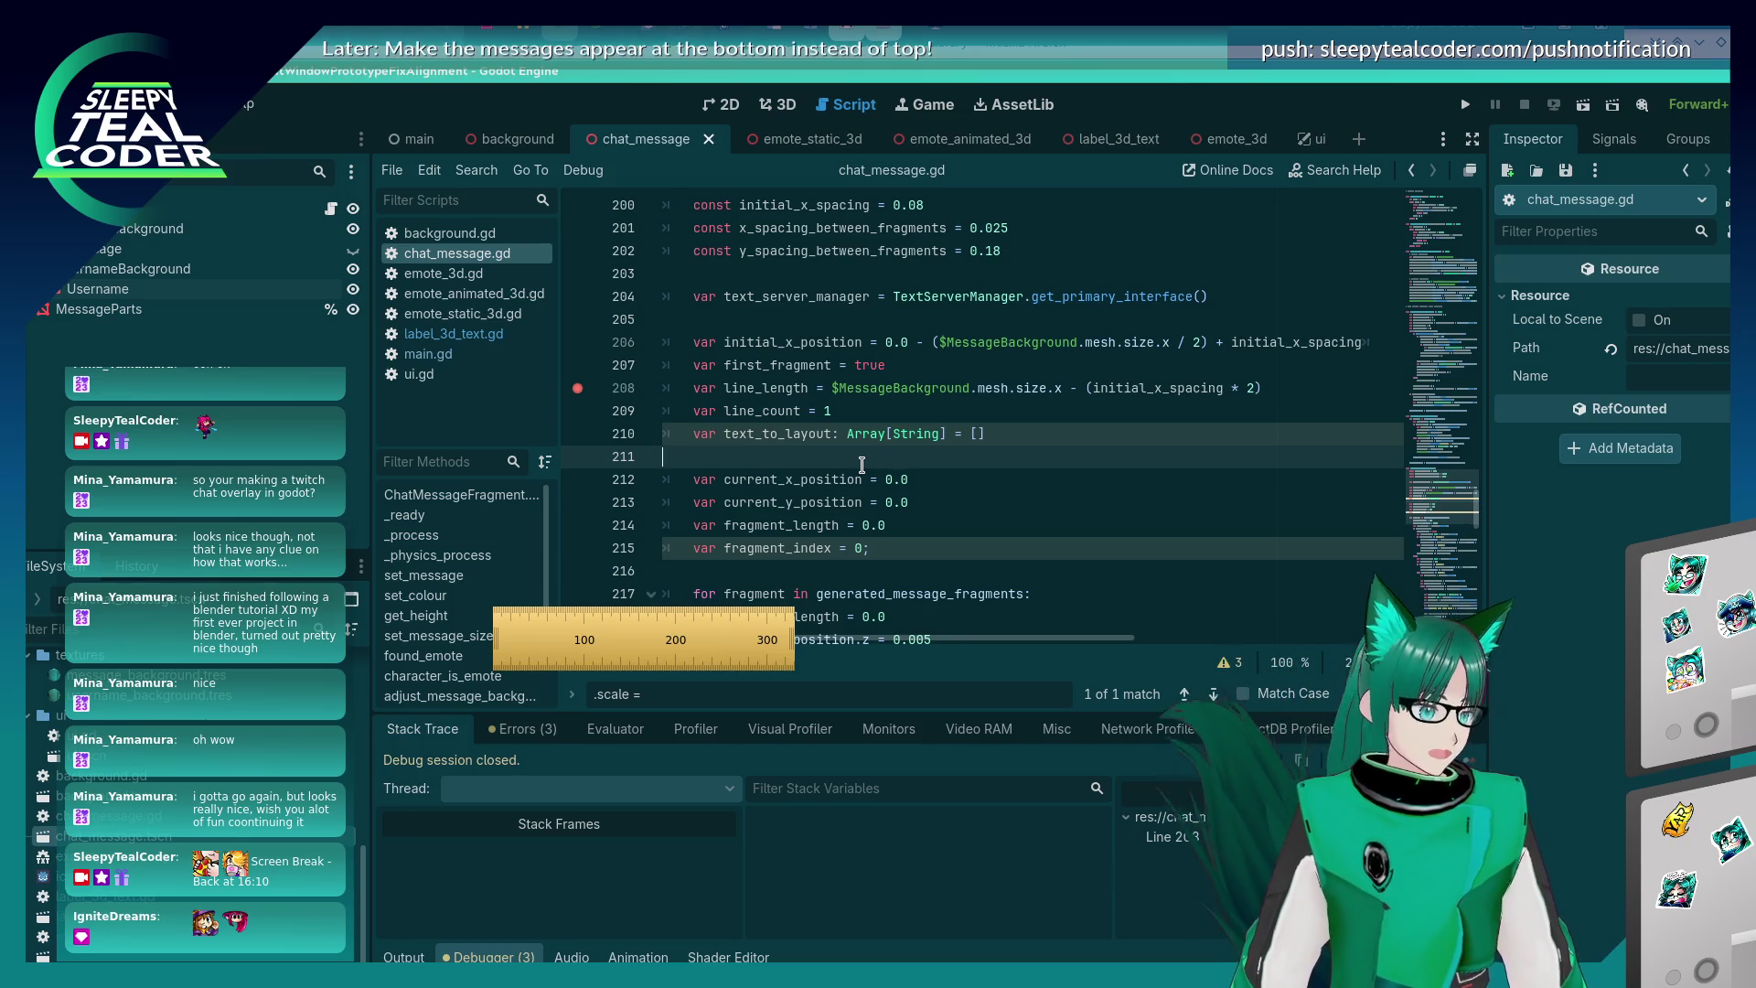
{"action": "scroll", "coordinate": [861, 465], "scroll_direction": "up", "scroll_amount": 4}
{"action": "left_click", "coordinate": [958, 457]}
{"action": "key", "text": "Return"}
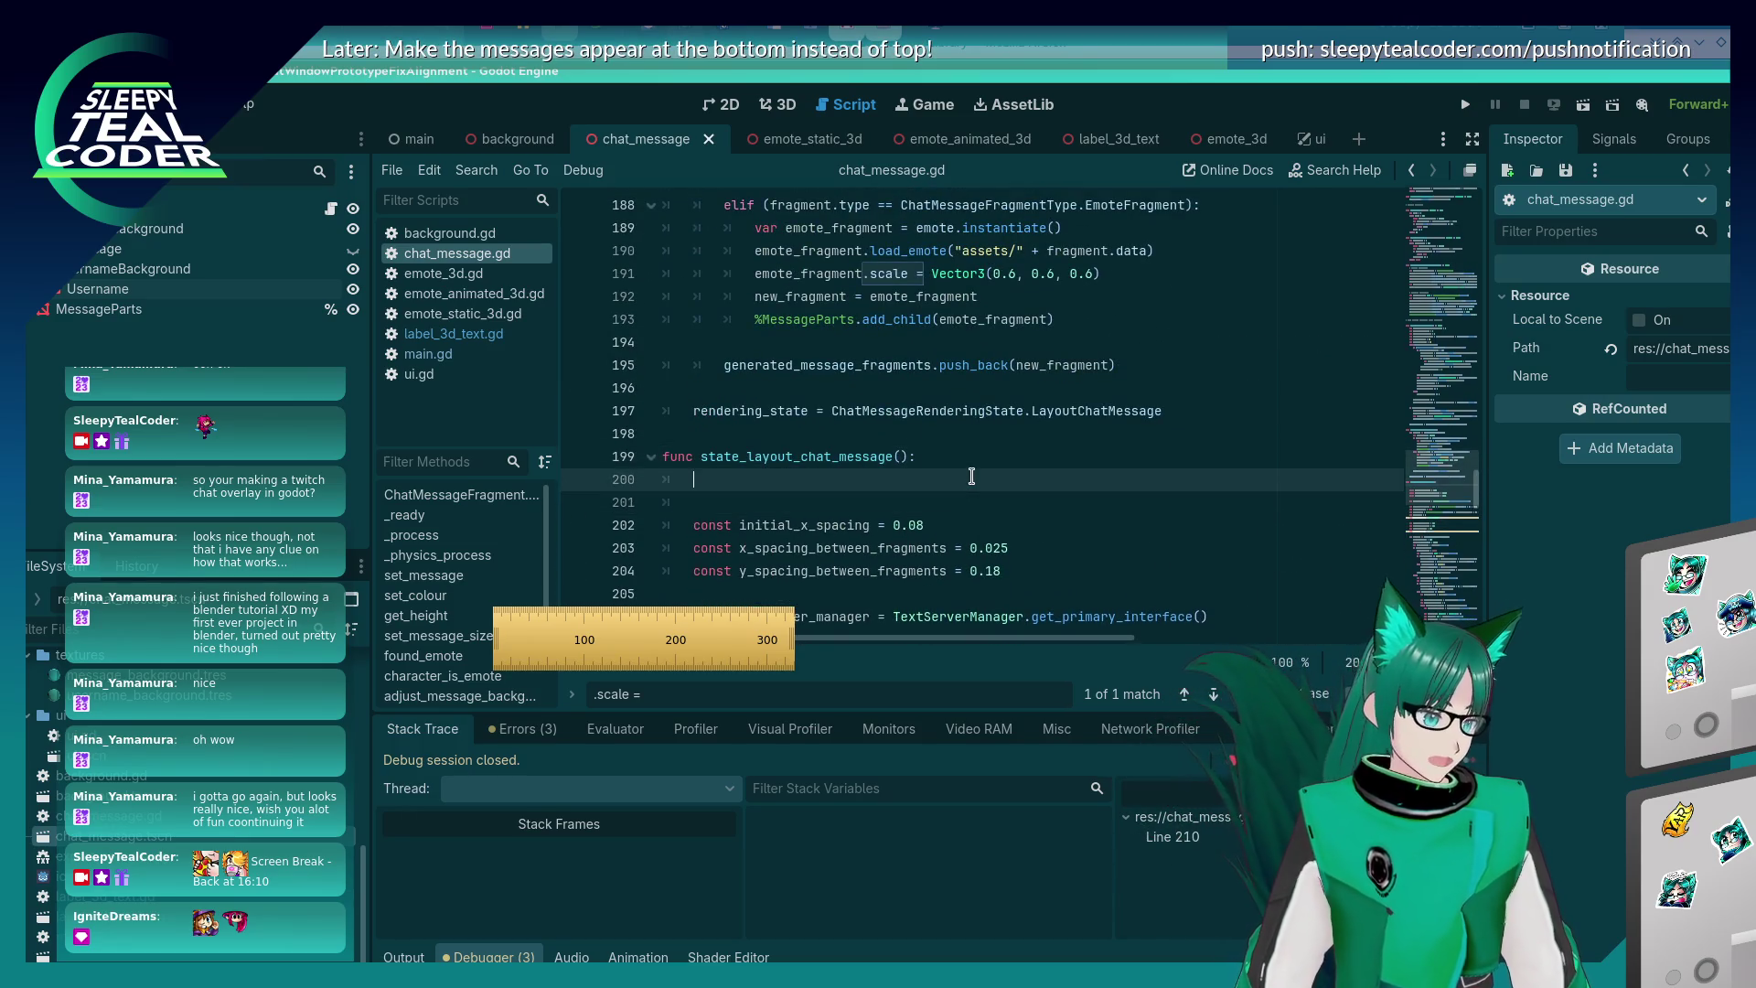
- Add the comments '# Meters to pixel calculations' and '# 0.05', then switch to the label_3d_text scene
{"action": "type", "text": "#"}
{"action": "key", "text": "alt+Tab"}
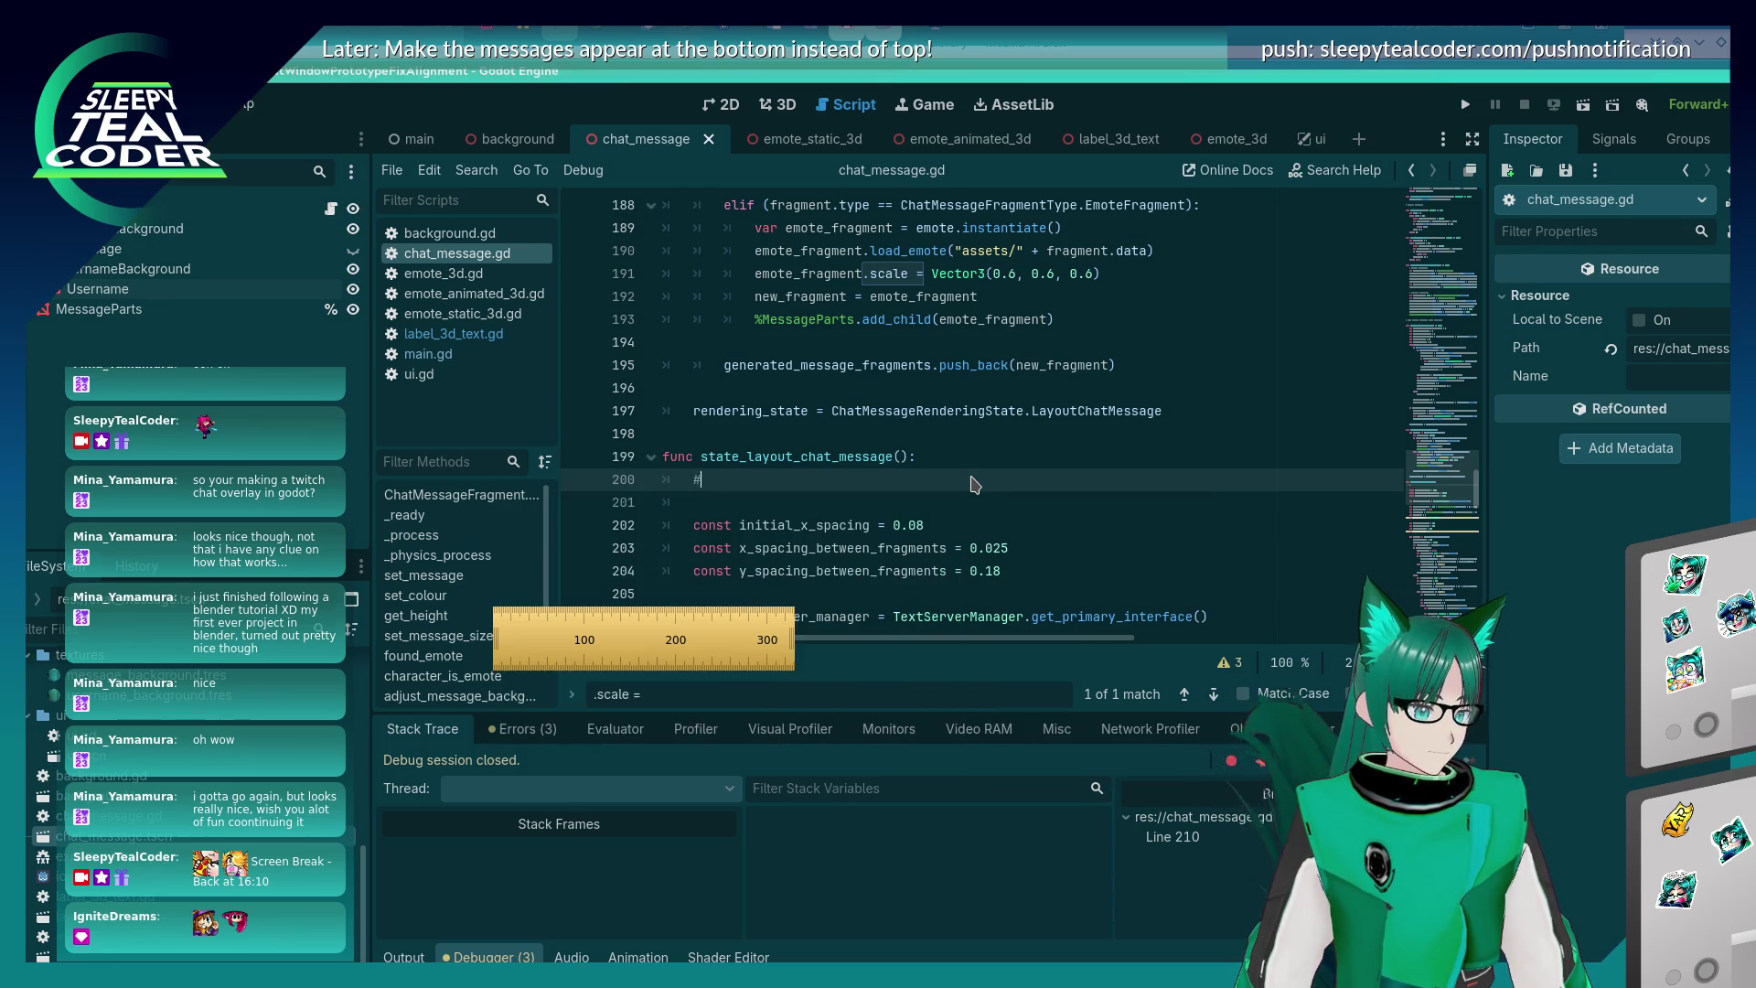
{"action": "type", "text": "M"}
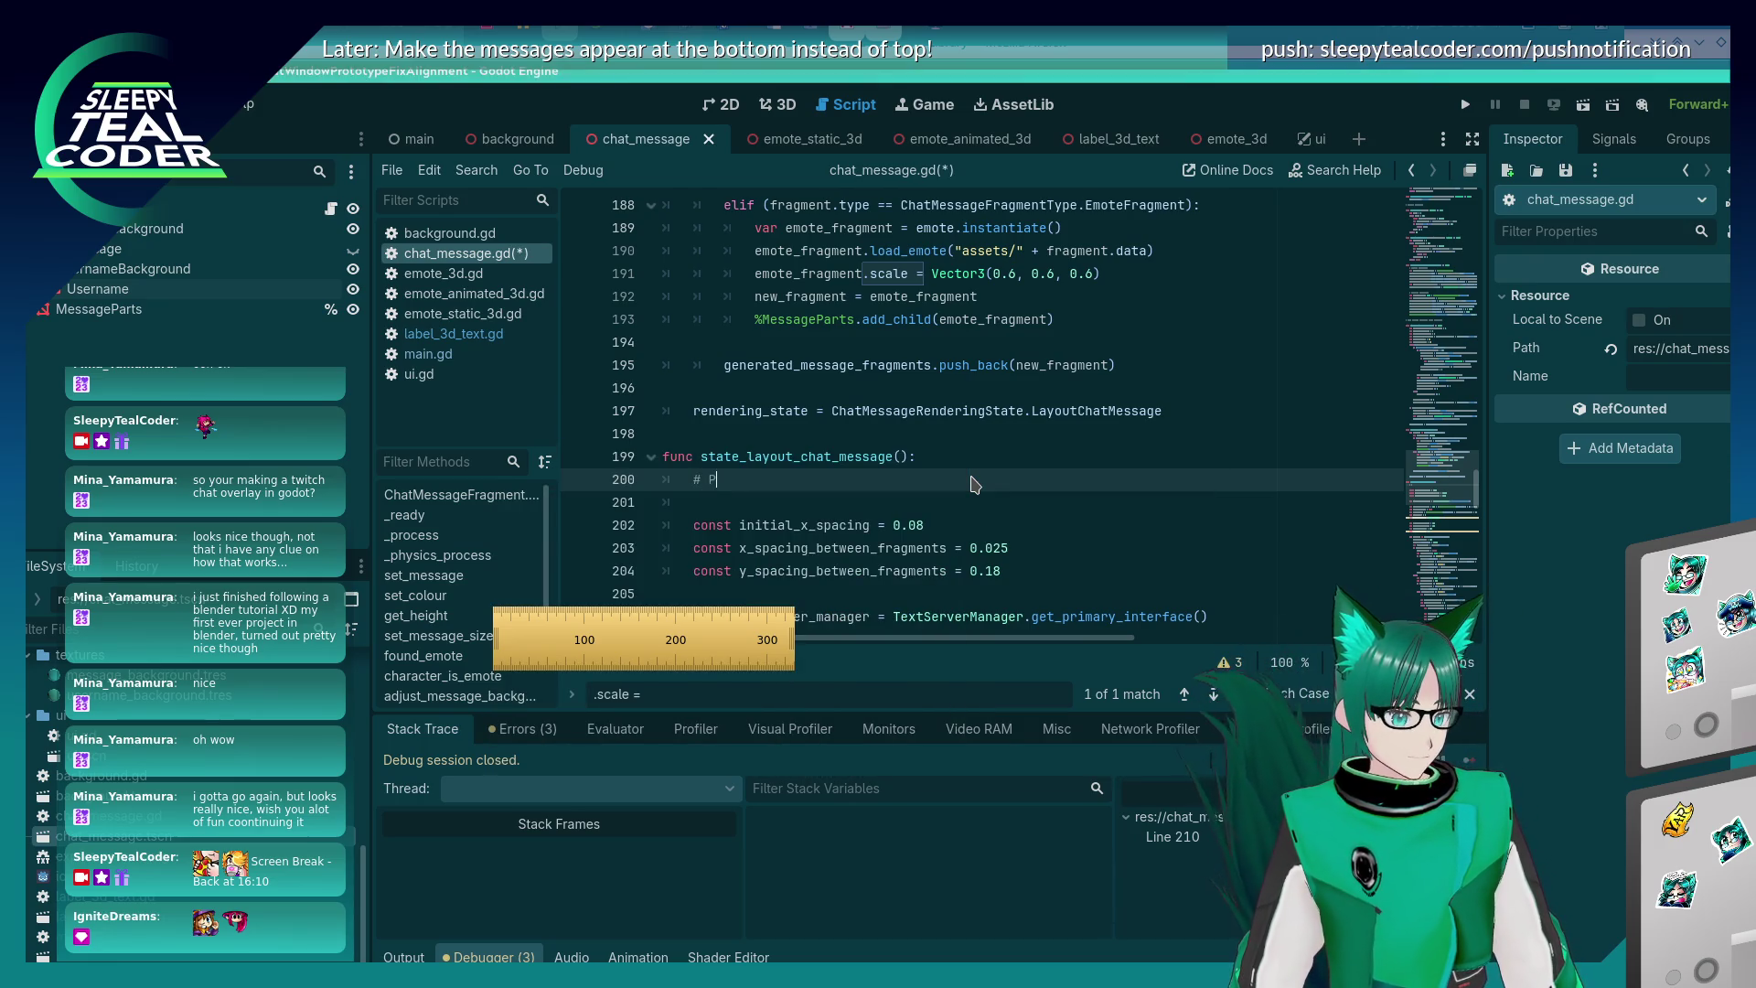
{"action": "type", "text": "eters to pixel calculations"}
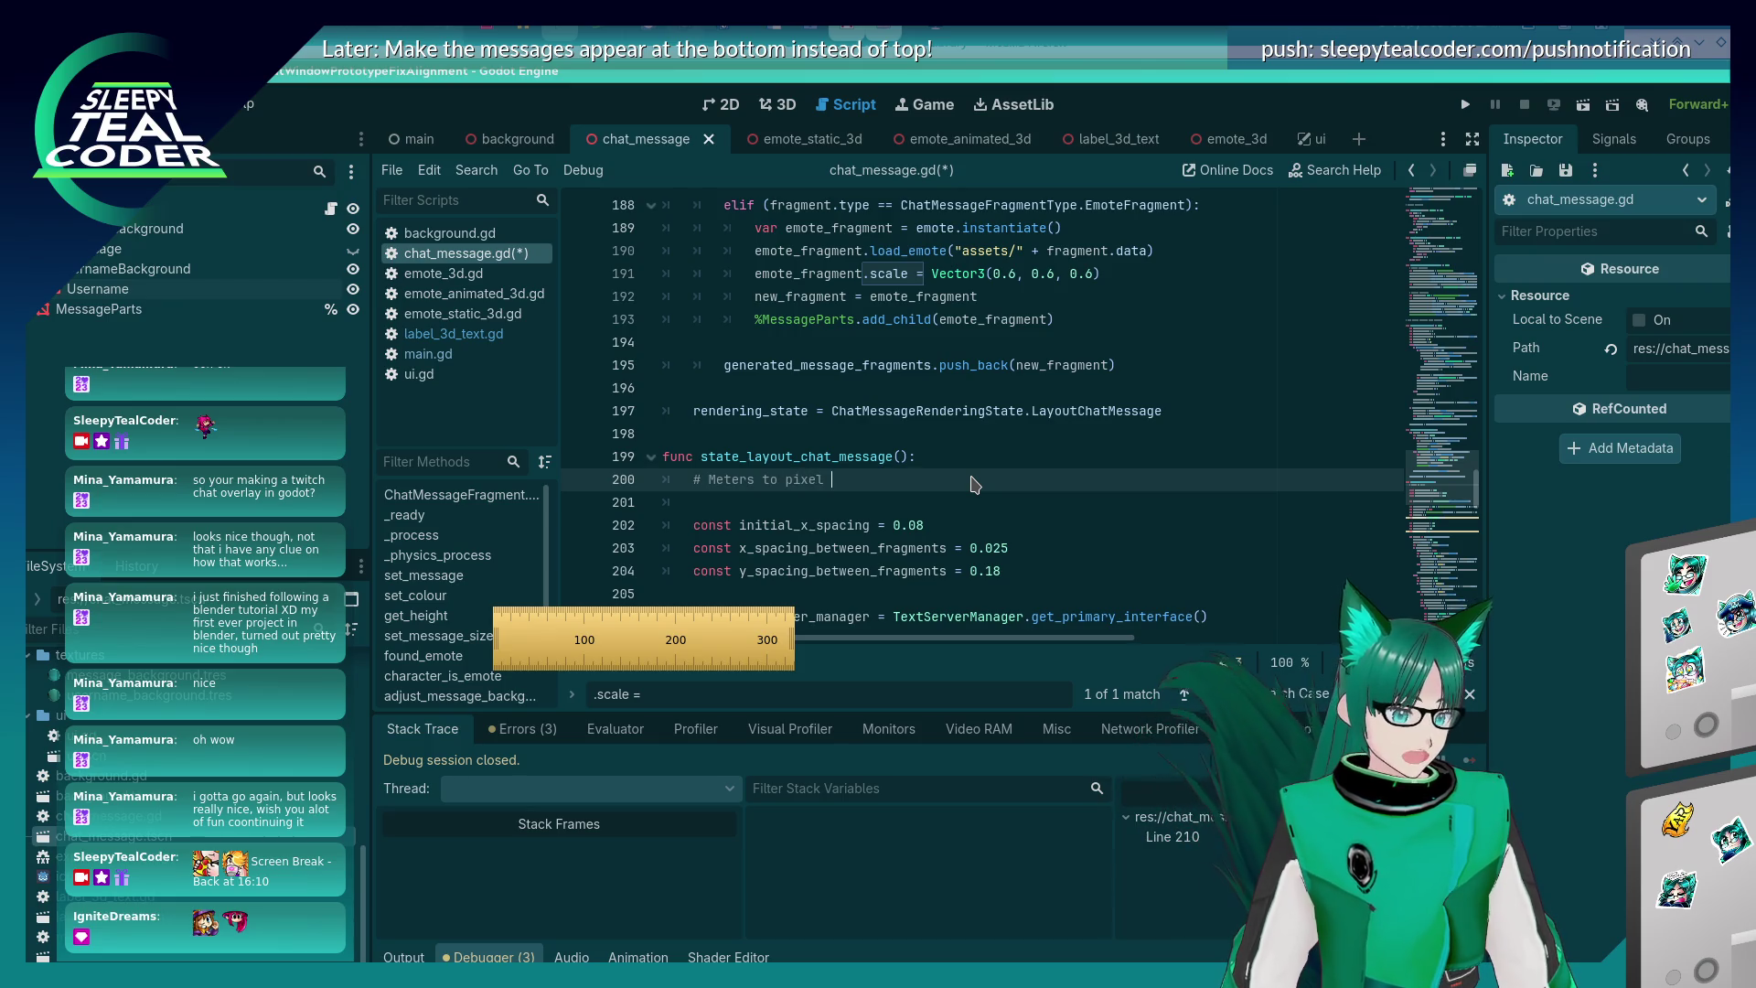
{"action": "key", "text": "Return"}
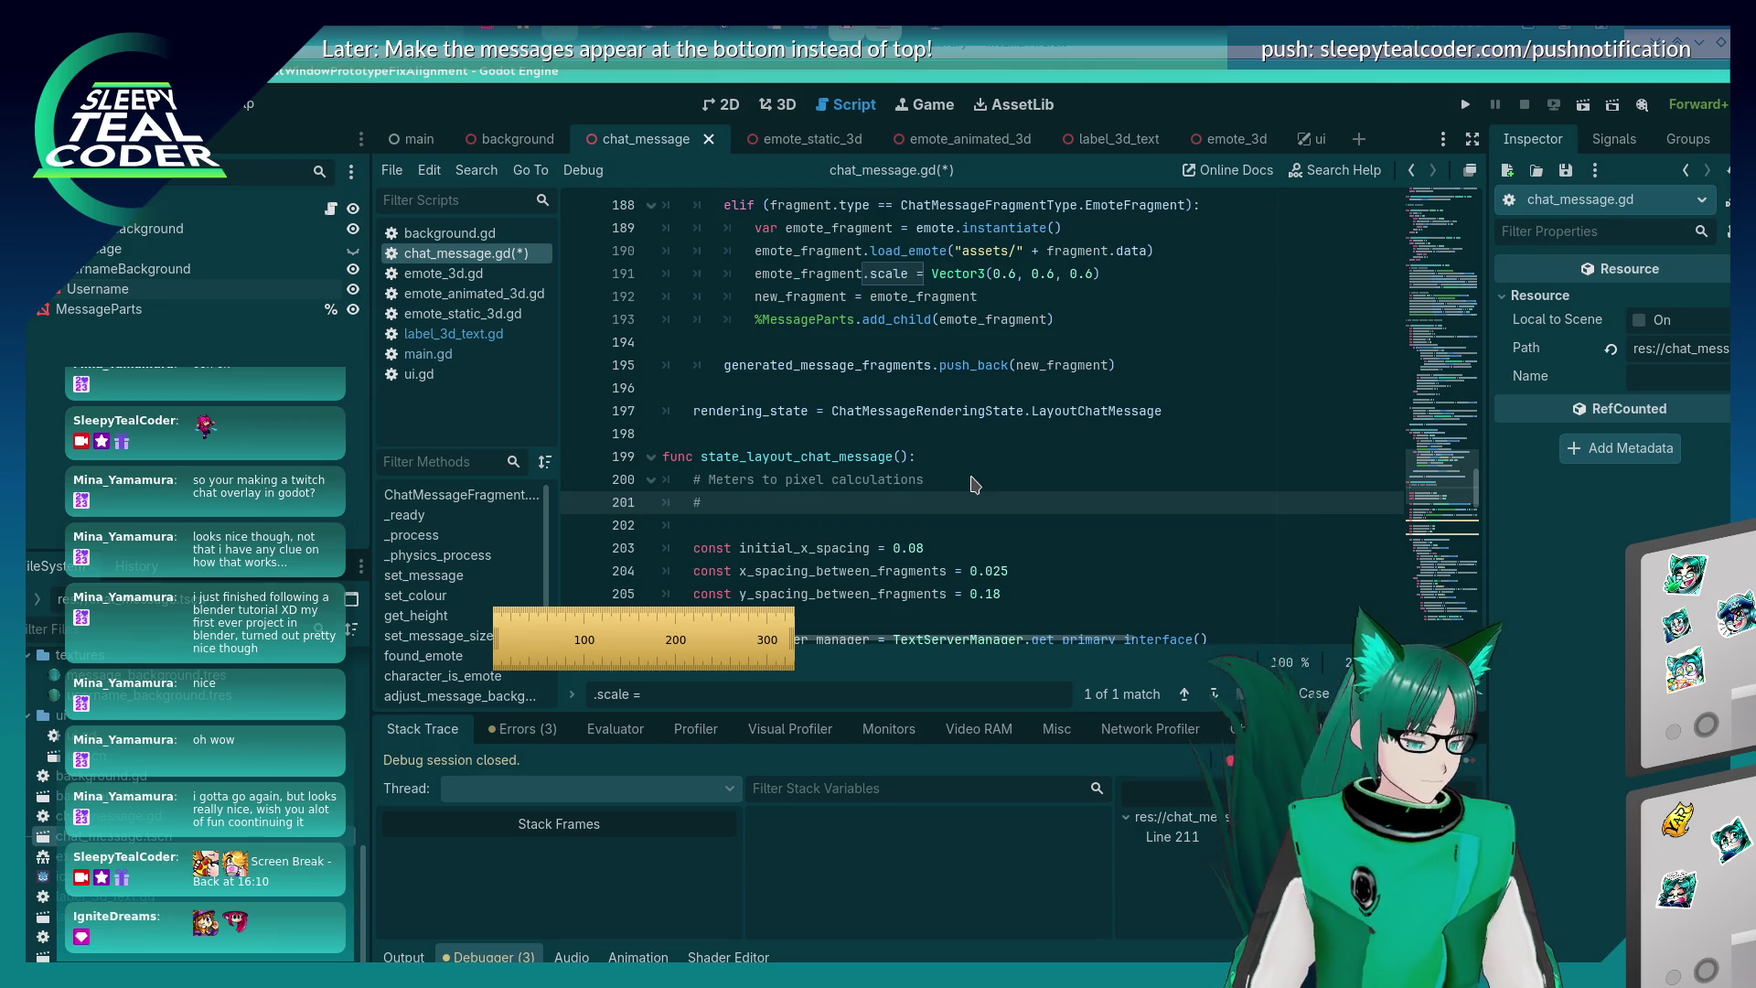
{"action": "type", "text": " 0.05"}
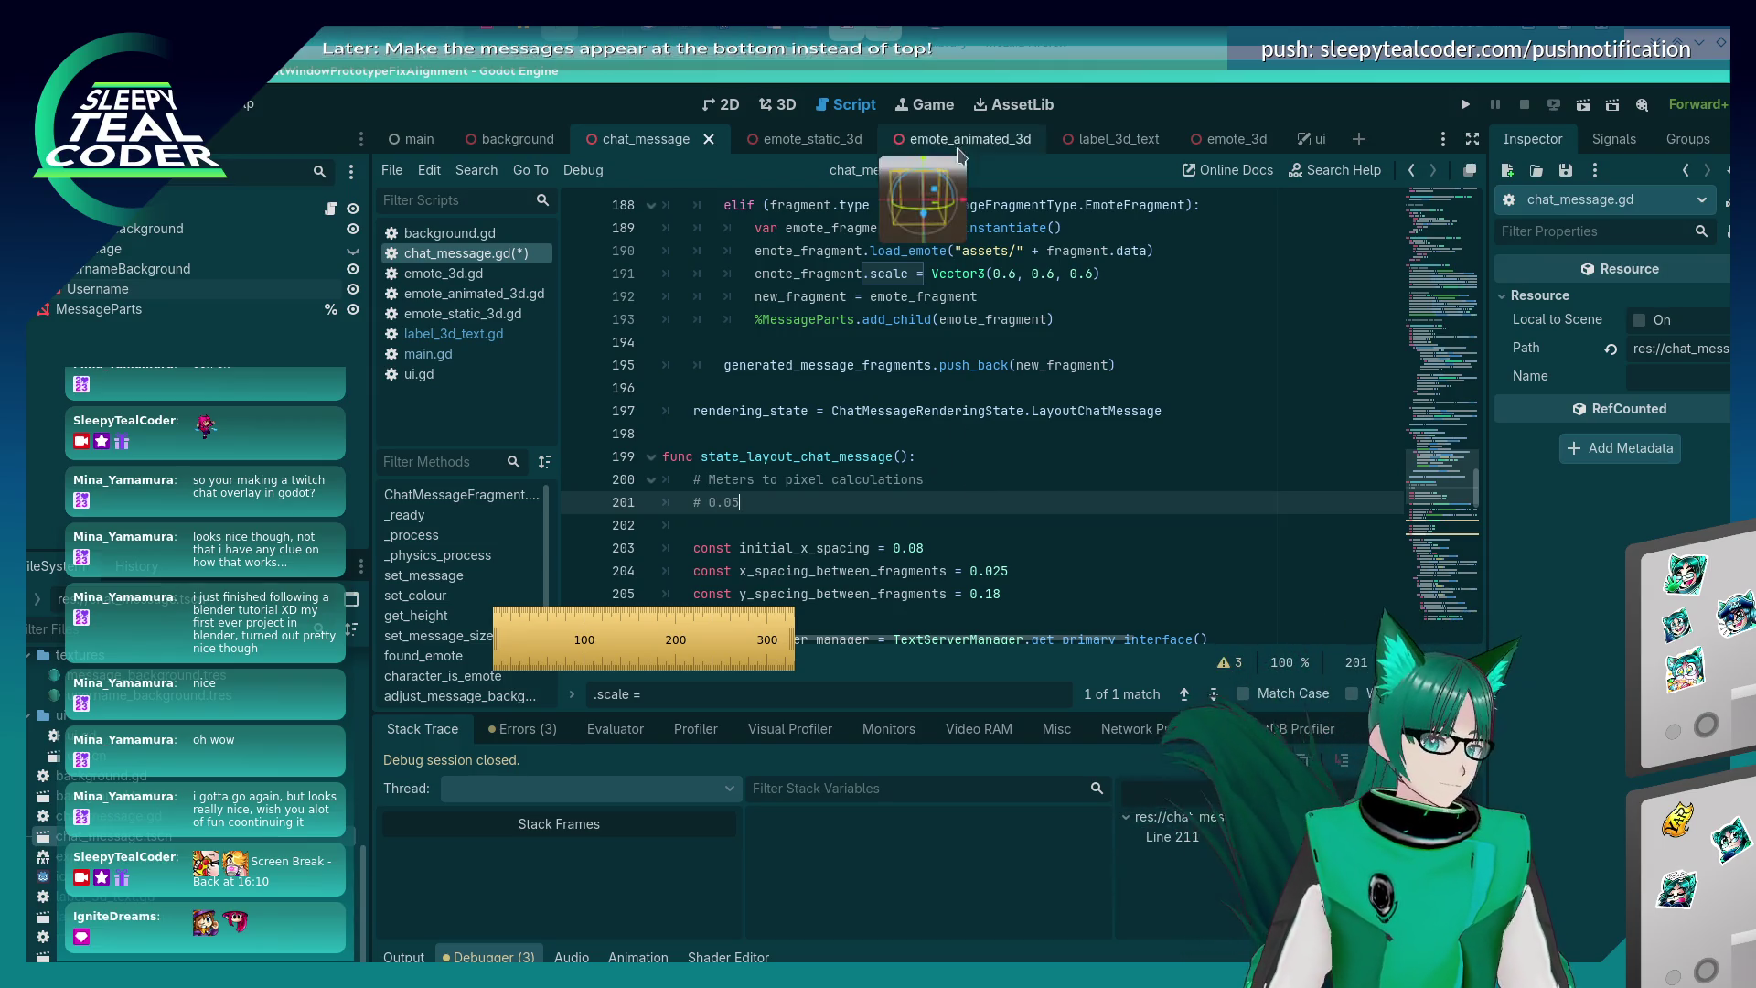
{"action": "left_click", "coordinate": [1090, 135]}
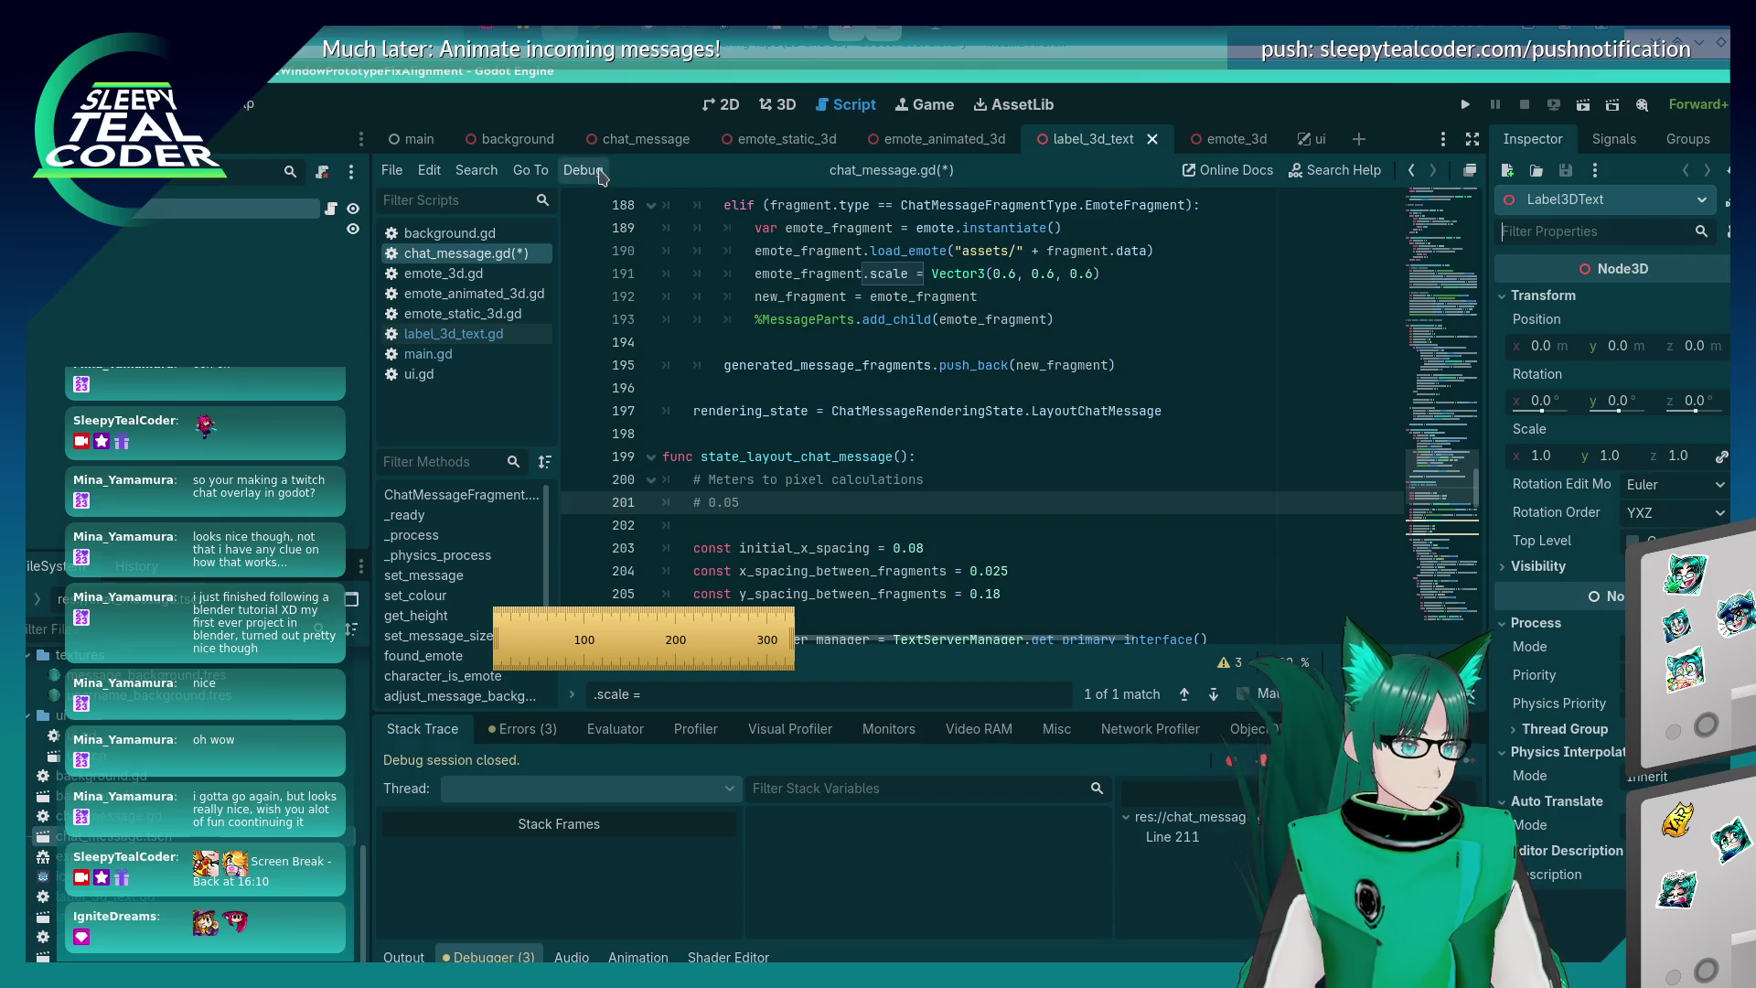
- Select the Text label in the 3D view to read its 0.005 m pixel size, then return to the script
{"action": "left_click", "coordinate": [790, 112]}
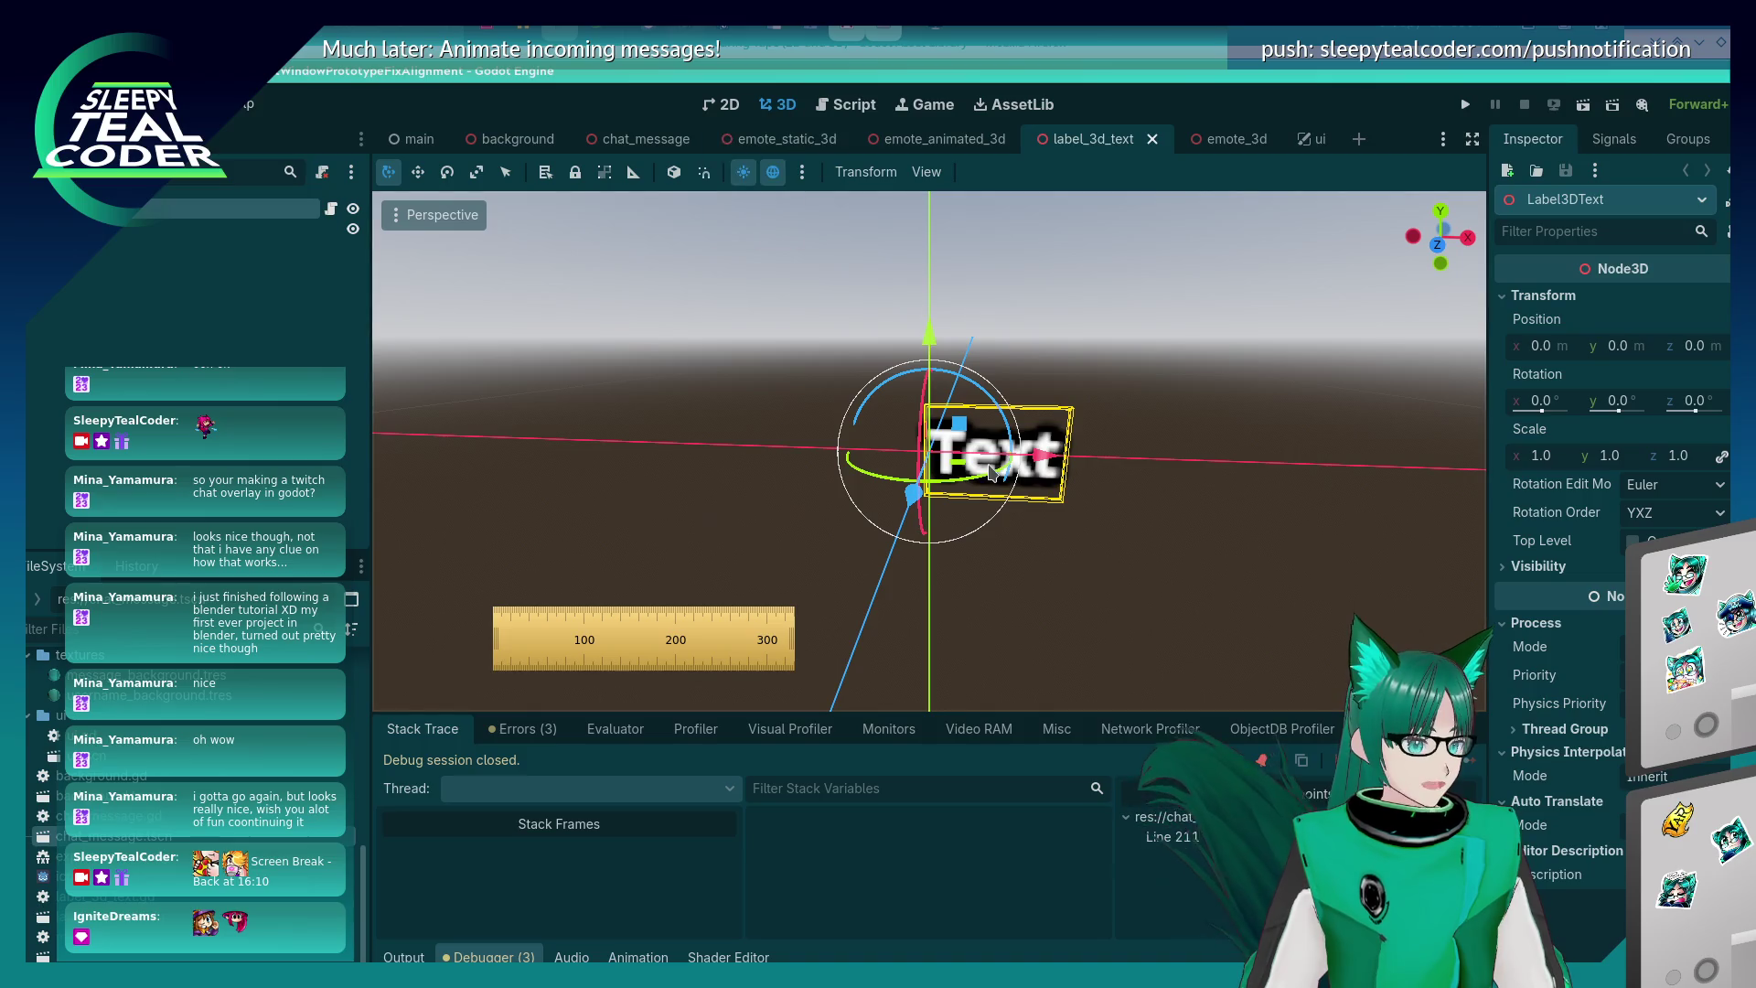
{"action": "left_click", "coordinate": [1097, 521]}
{"action": "left_click", "coordinate": [1060, 471]}
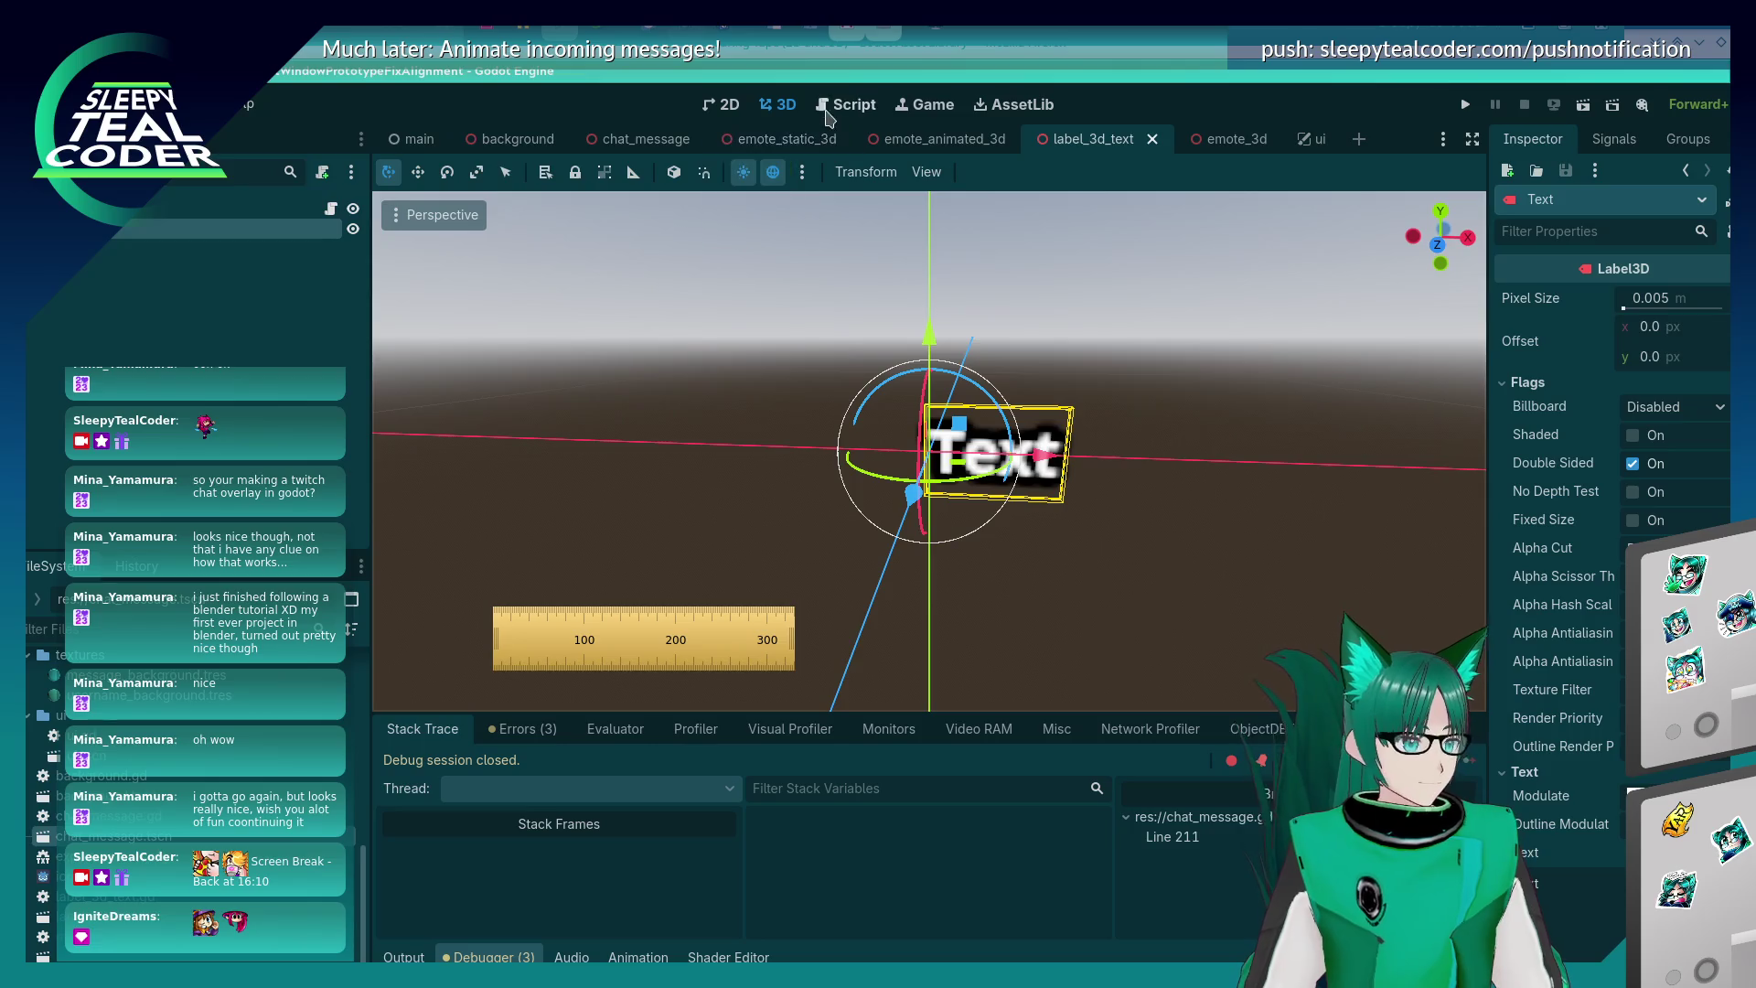
{"action": "left_click", "coordinate": [854, 105]}
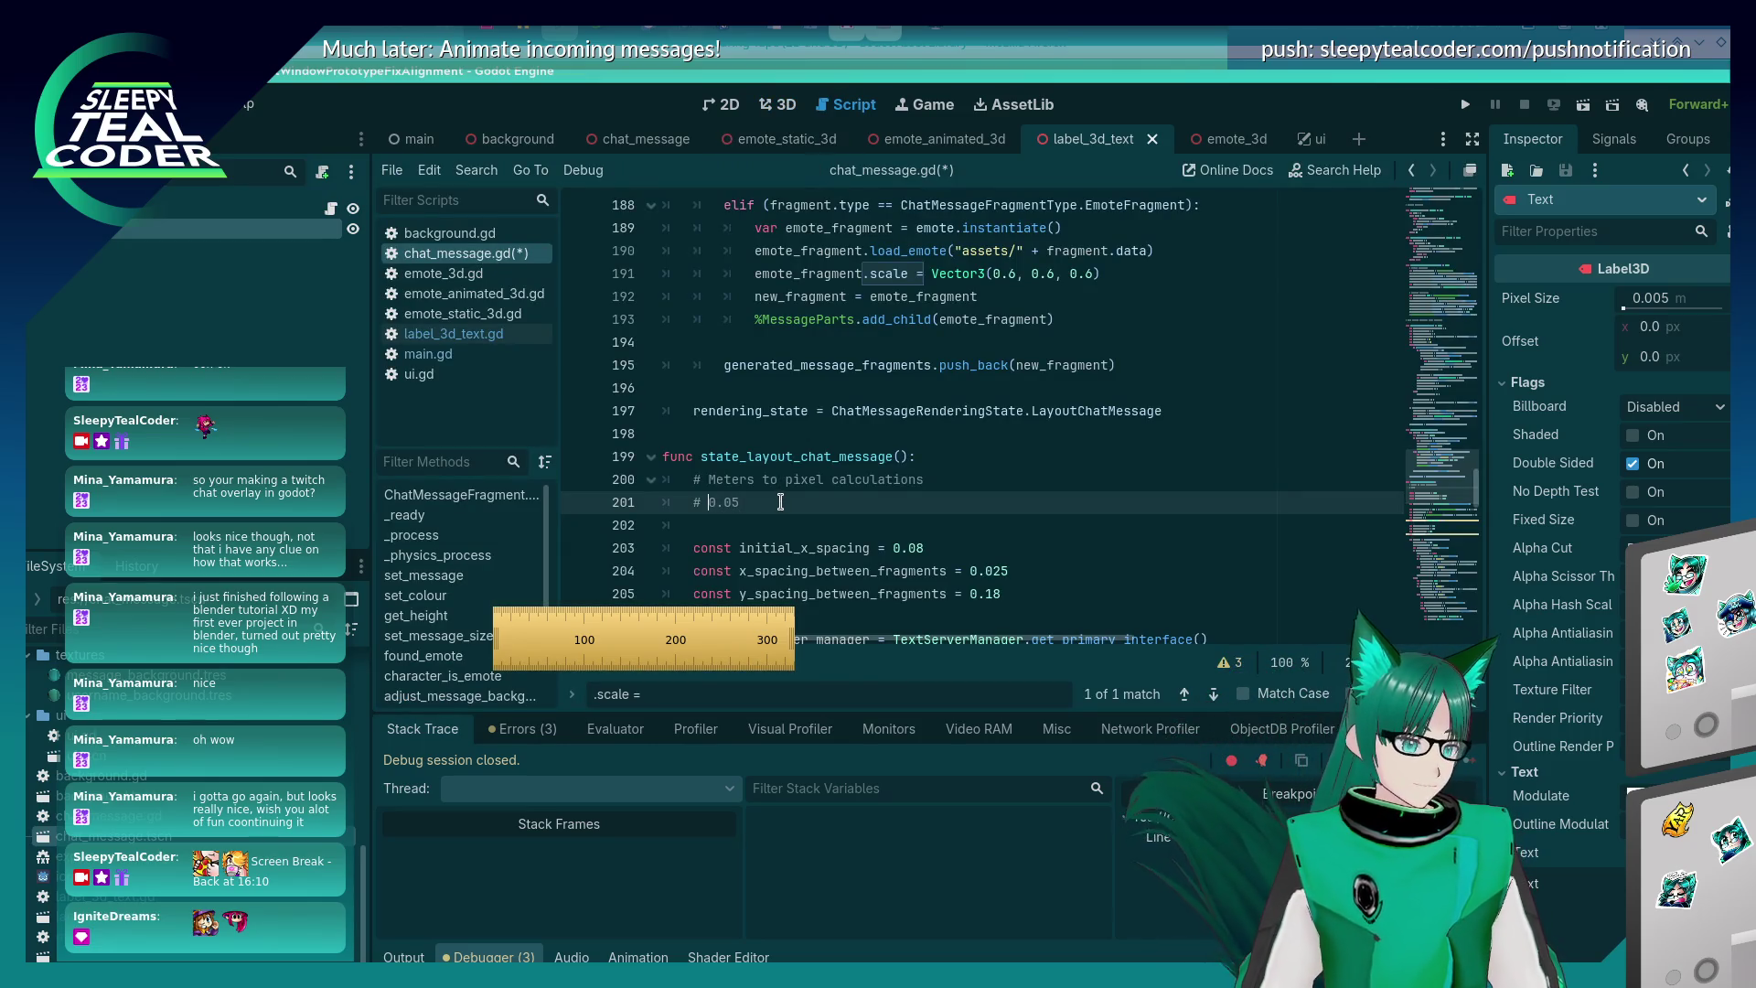
- Prefix the pixel size comment with 'Text pixel size:', checking earlier results in the calculator
{"action": "type", "text": "Text pixel size:"}
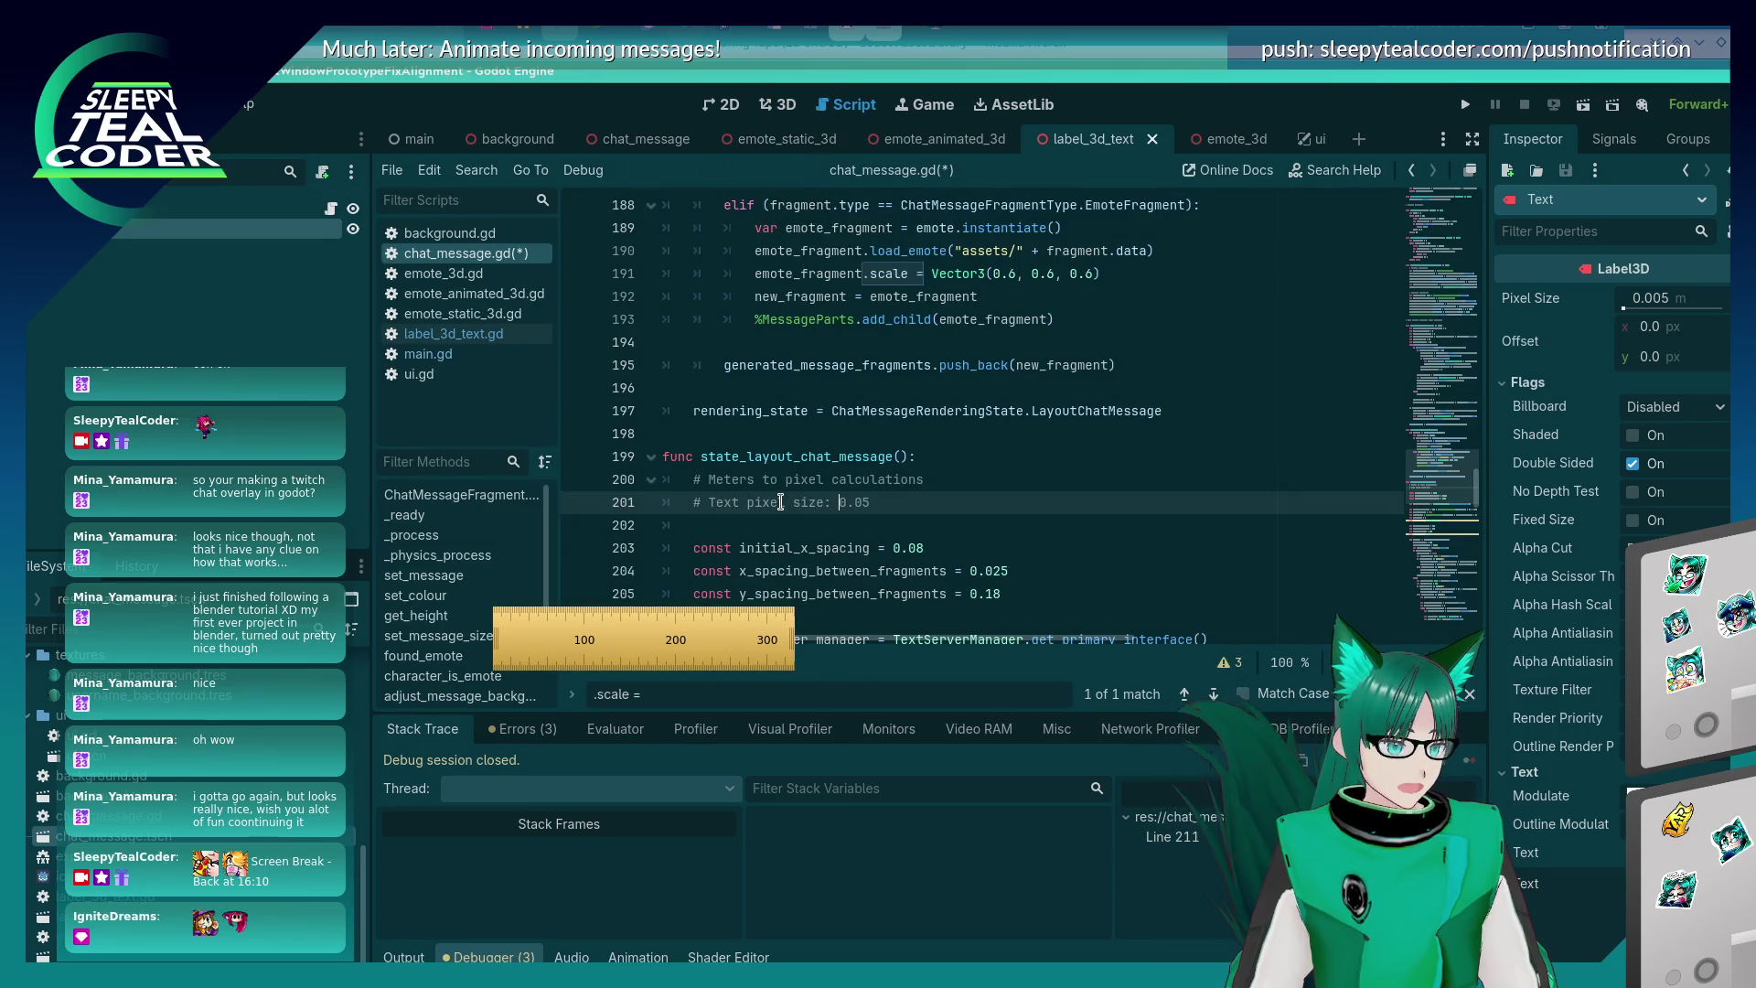
{"action": "key", "text": "End"}
{"action": "key", "text": "Return"}
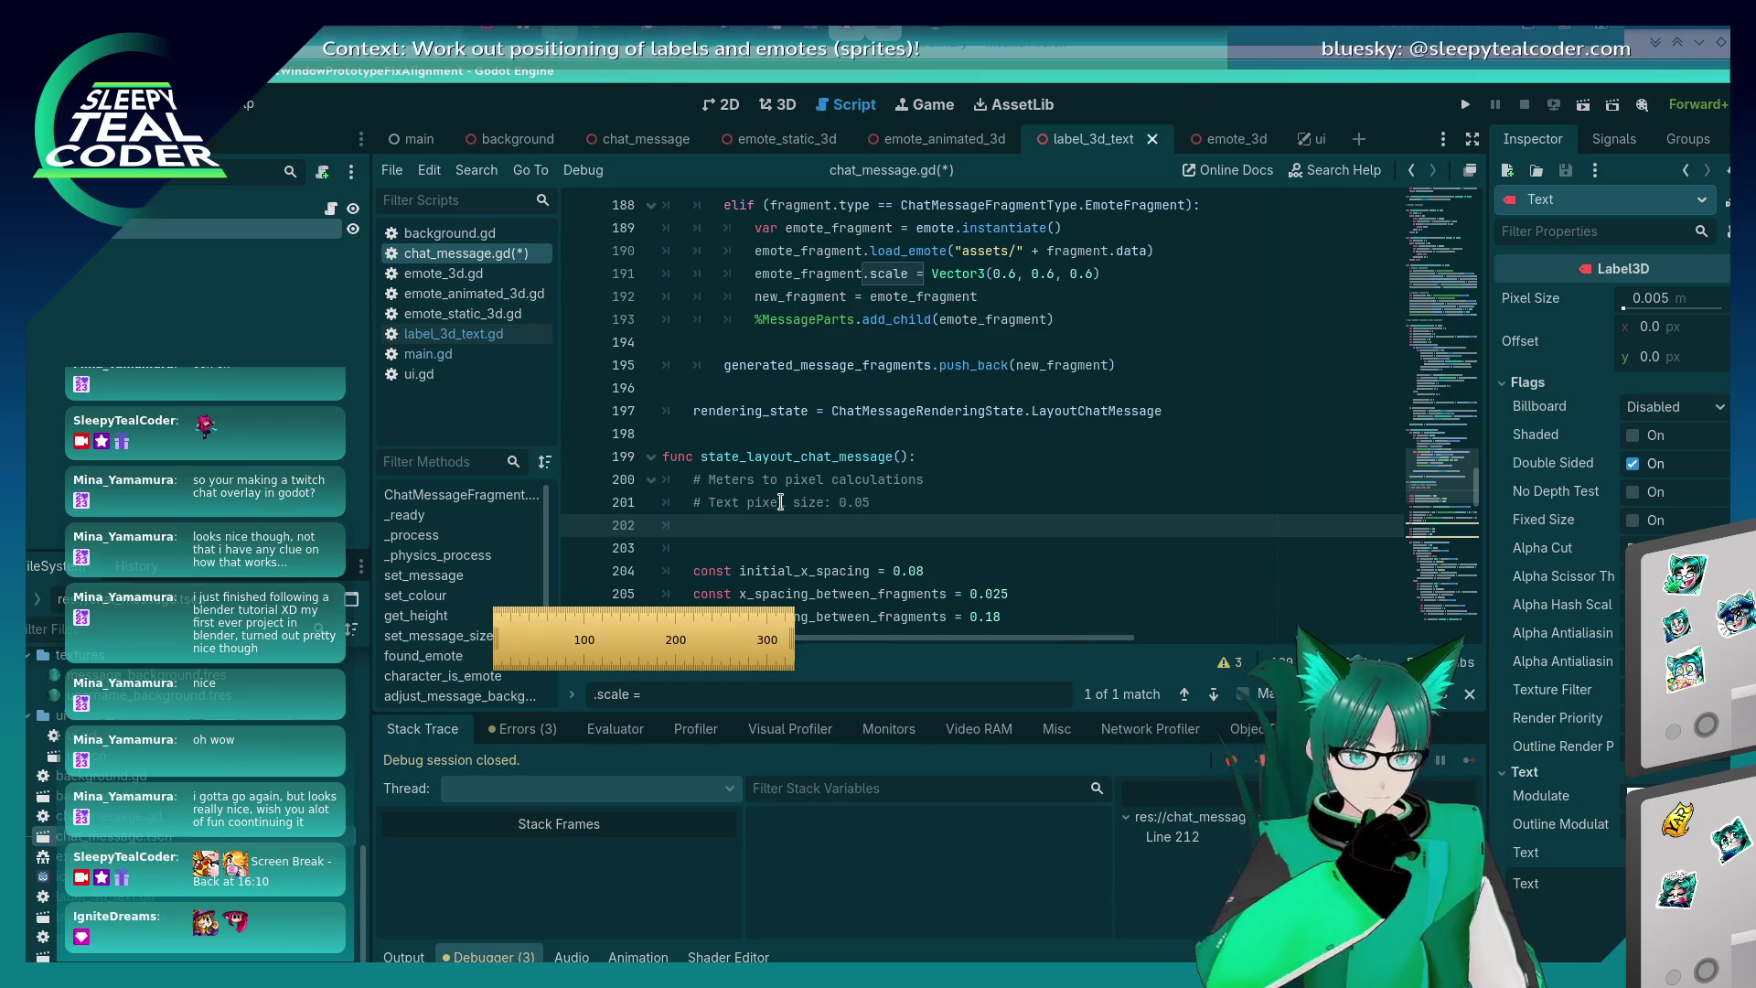
{"action": "key", "text": "Up"}
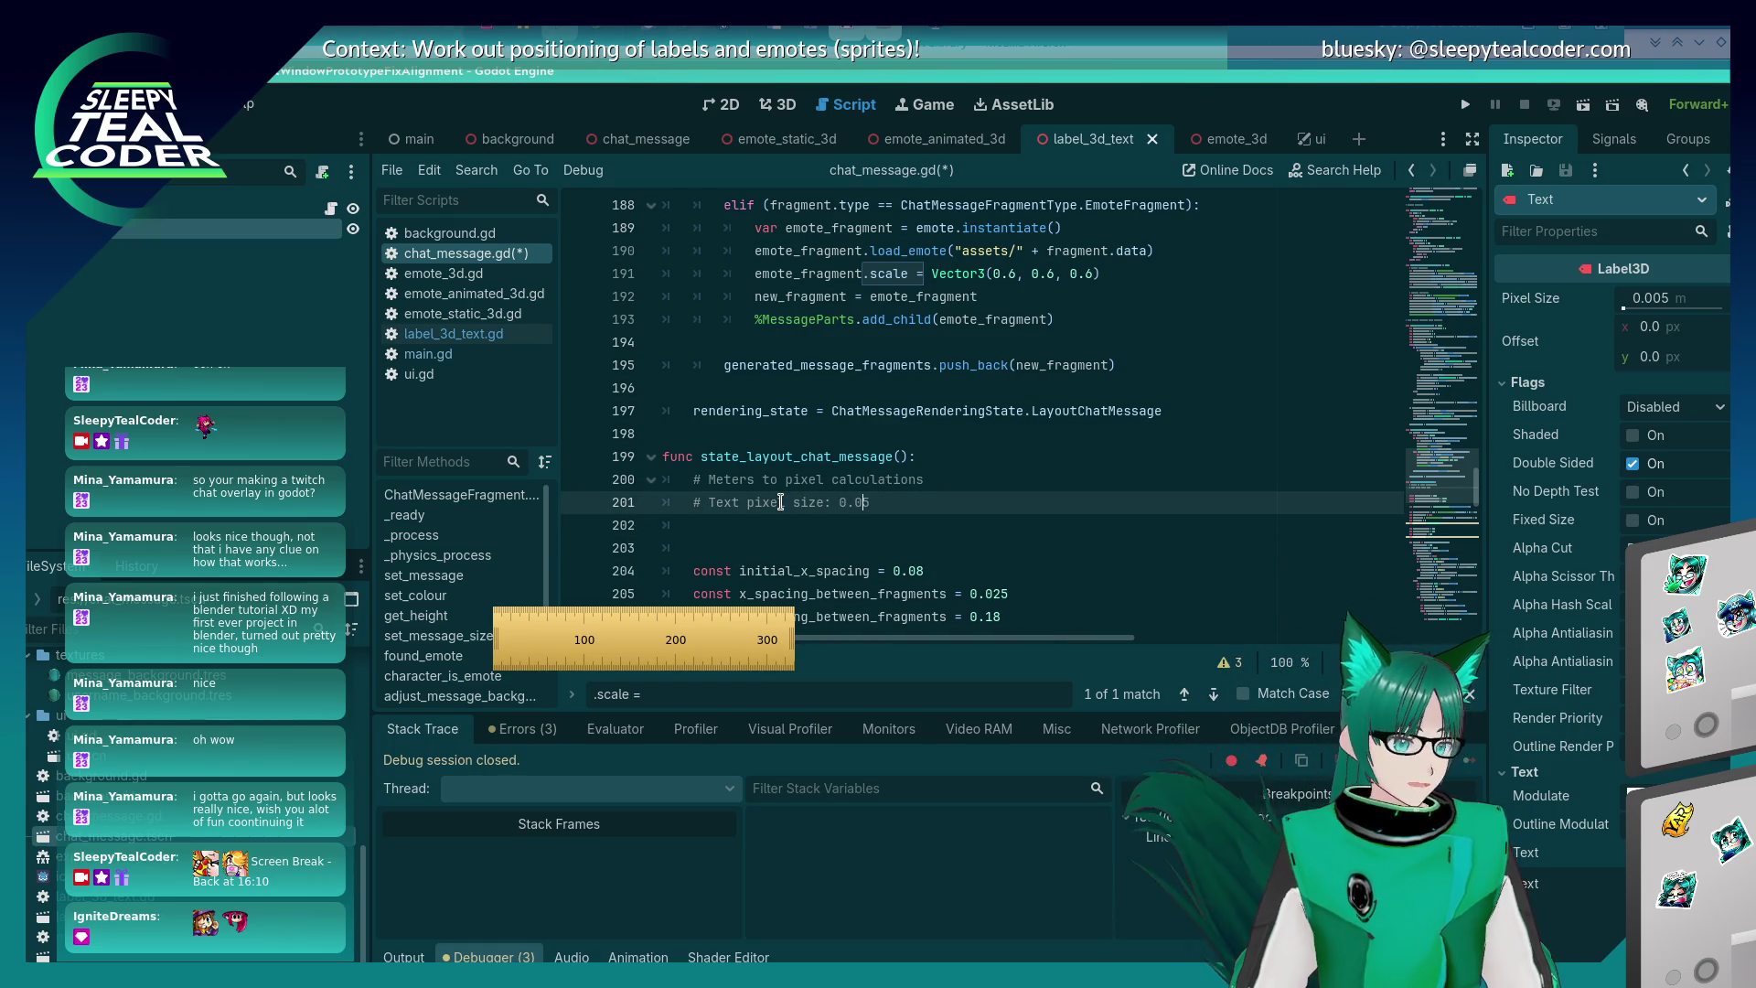
{"action": "key", "text": "alt+Tab"}
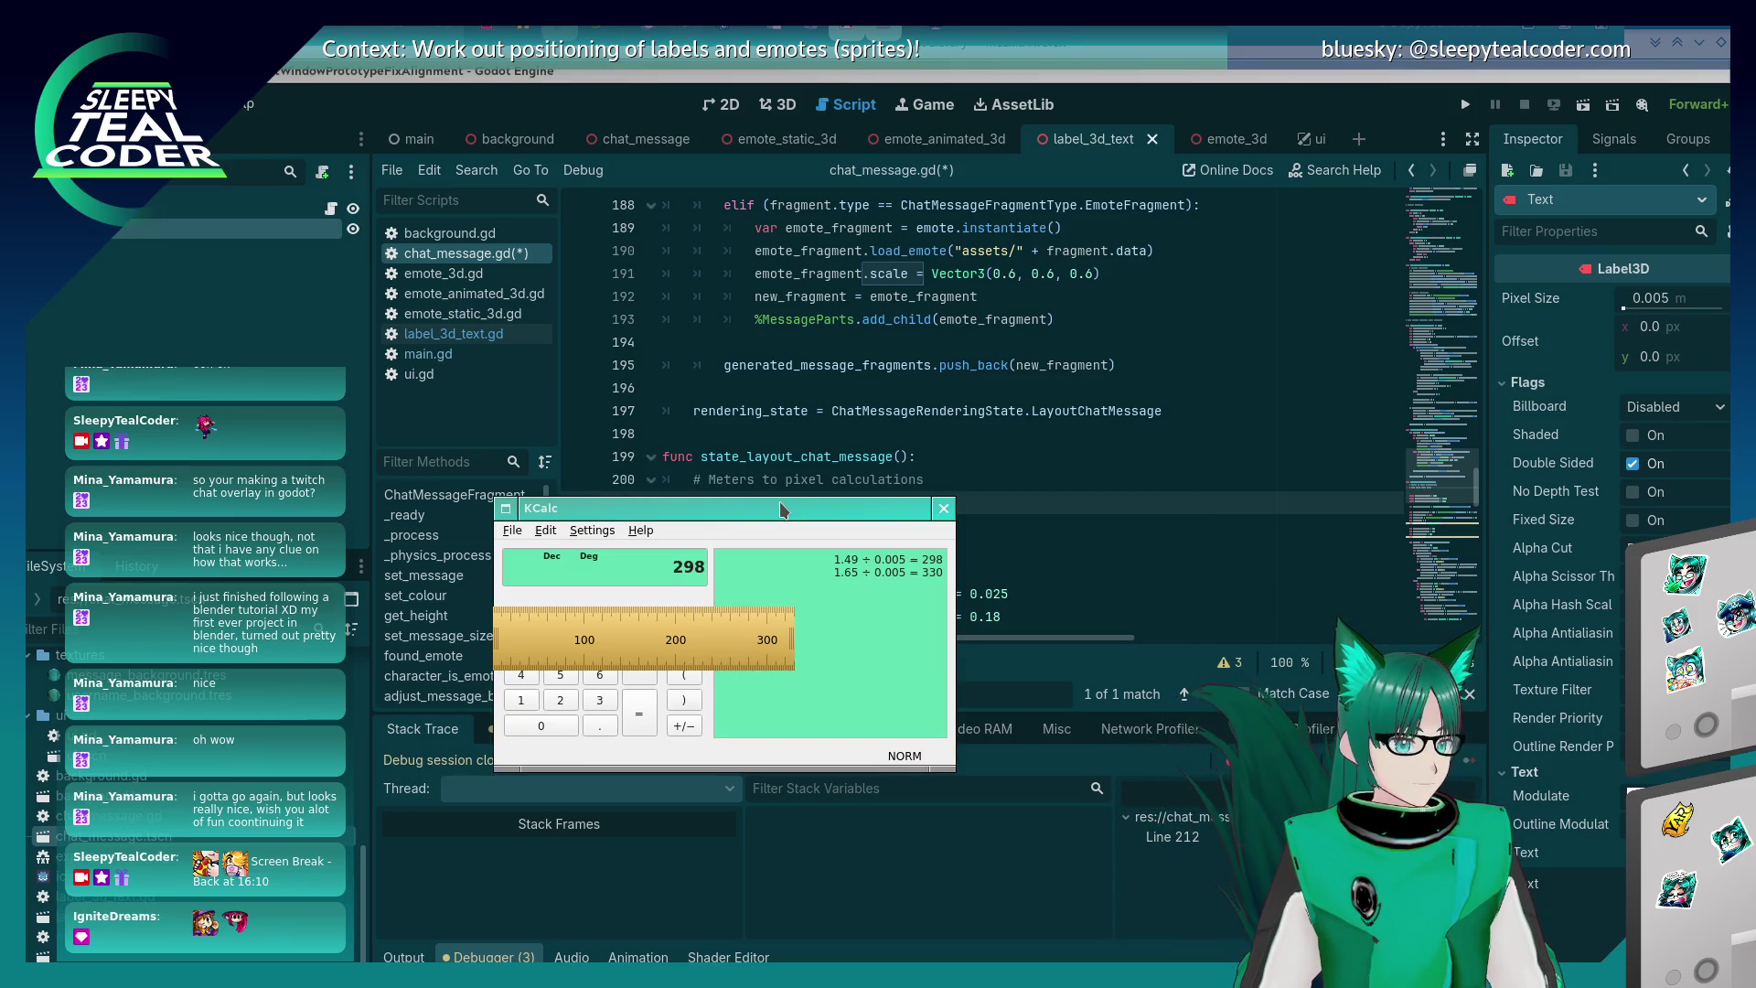
{"action": "key", "text": "alt+Tab"}
- Add the comment '# Width of message background: 1.65m,330px'
{"action": "key", "text": "Return"}
{"action": "type", "text": "# W"}
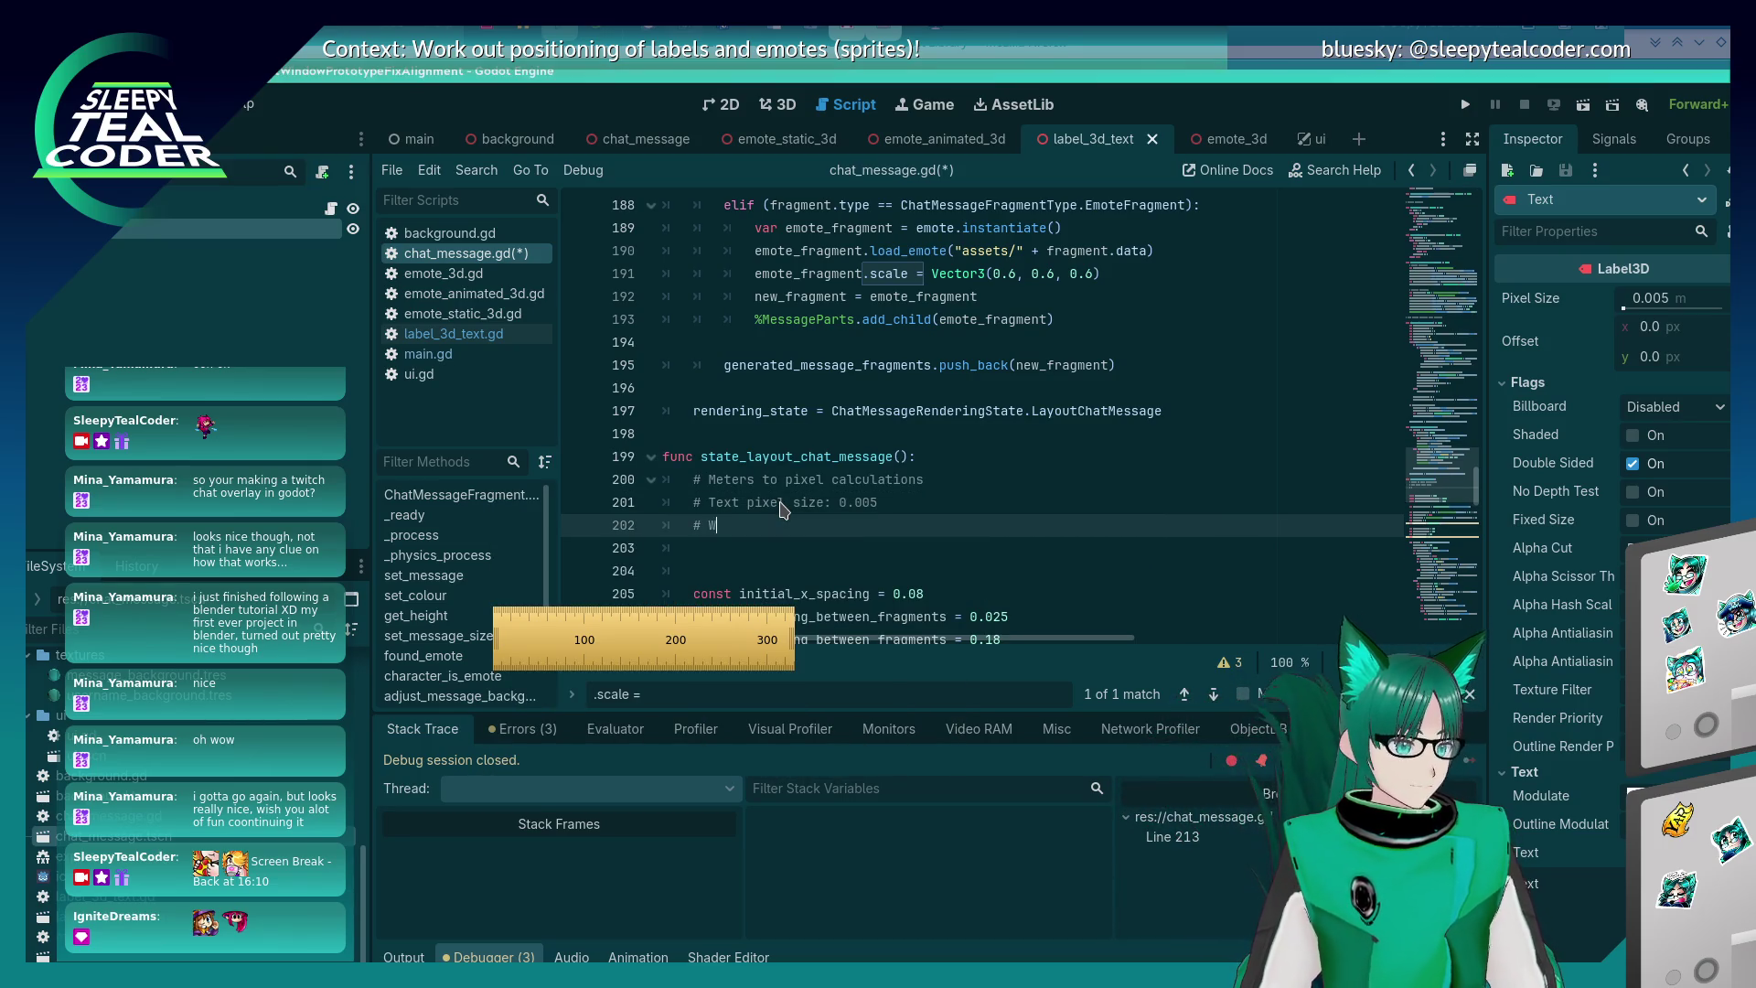
{"action": "type", "text": "idth of messa"}
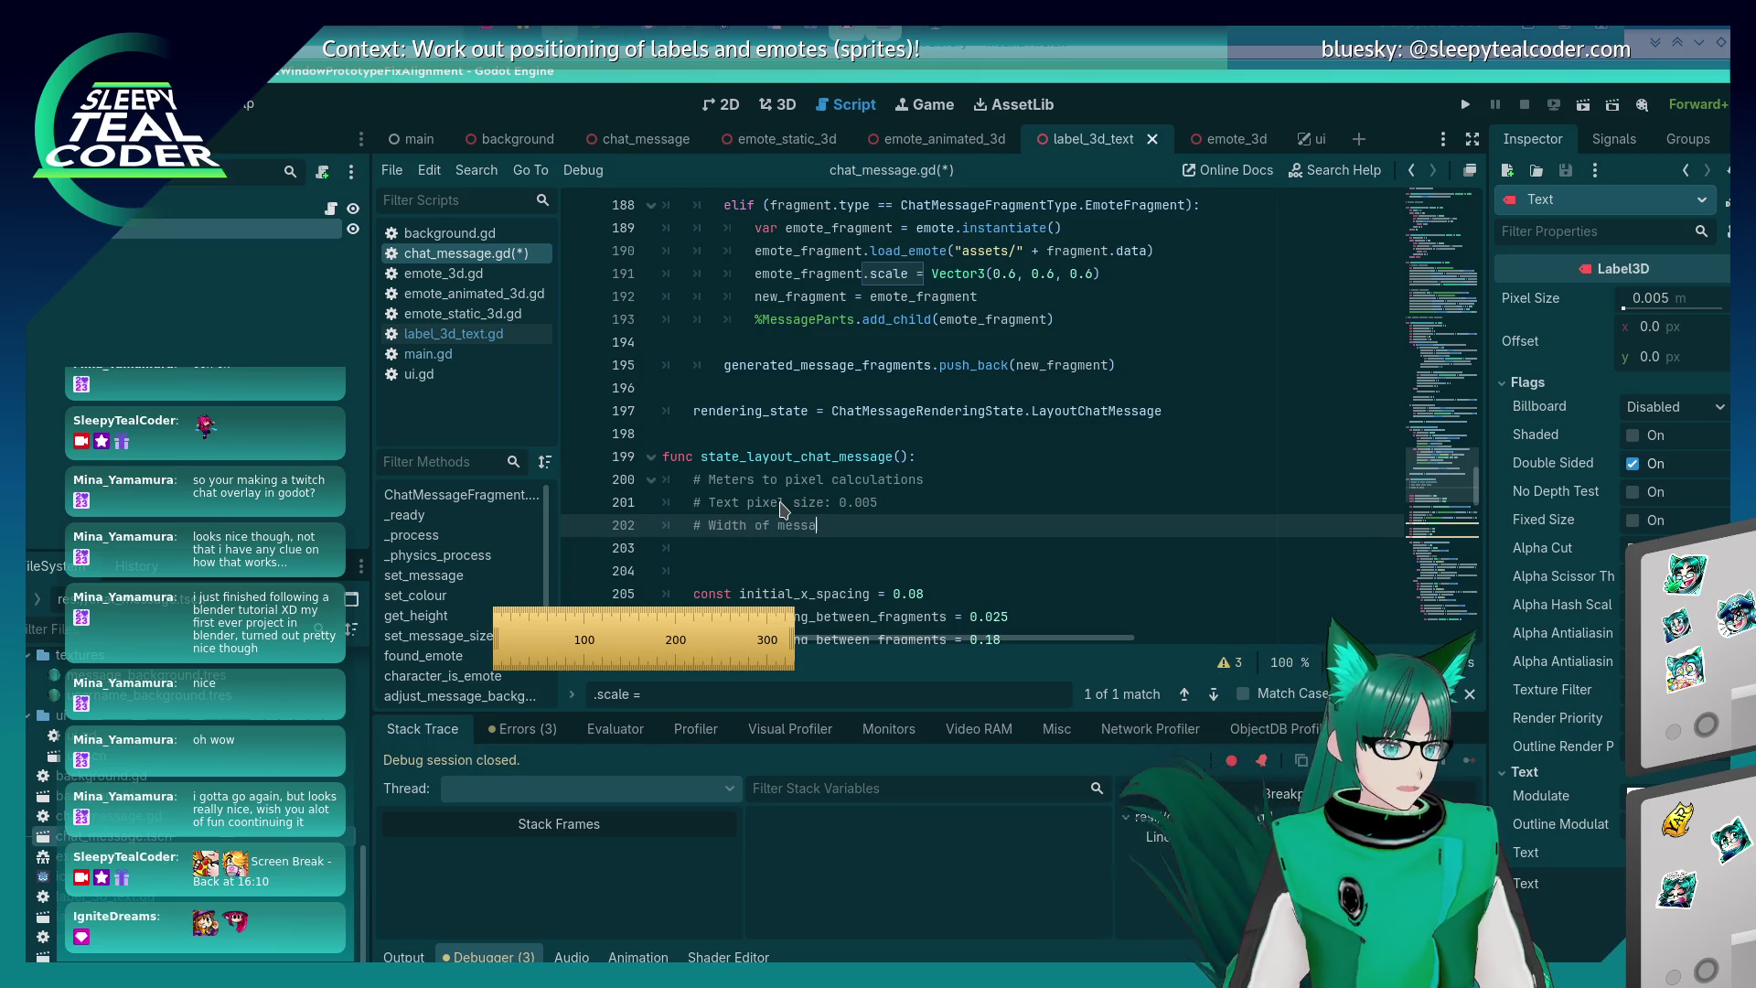
{"action": "type", "text": "ge background -"}
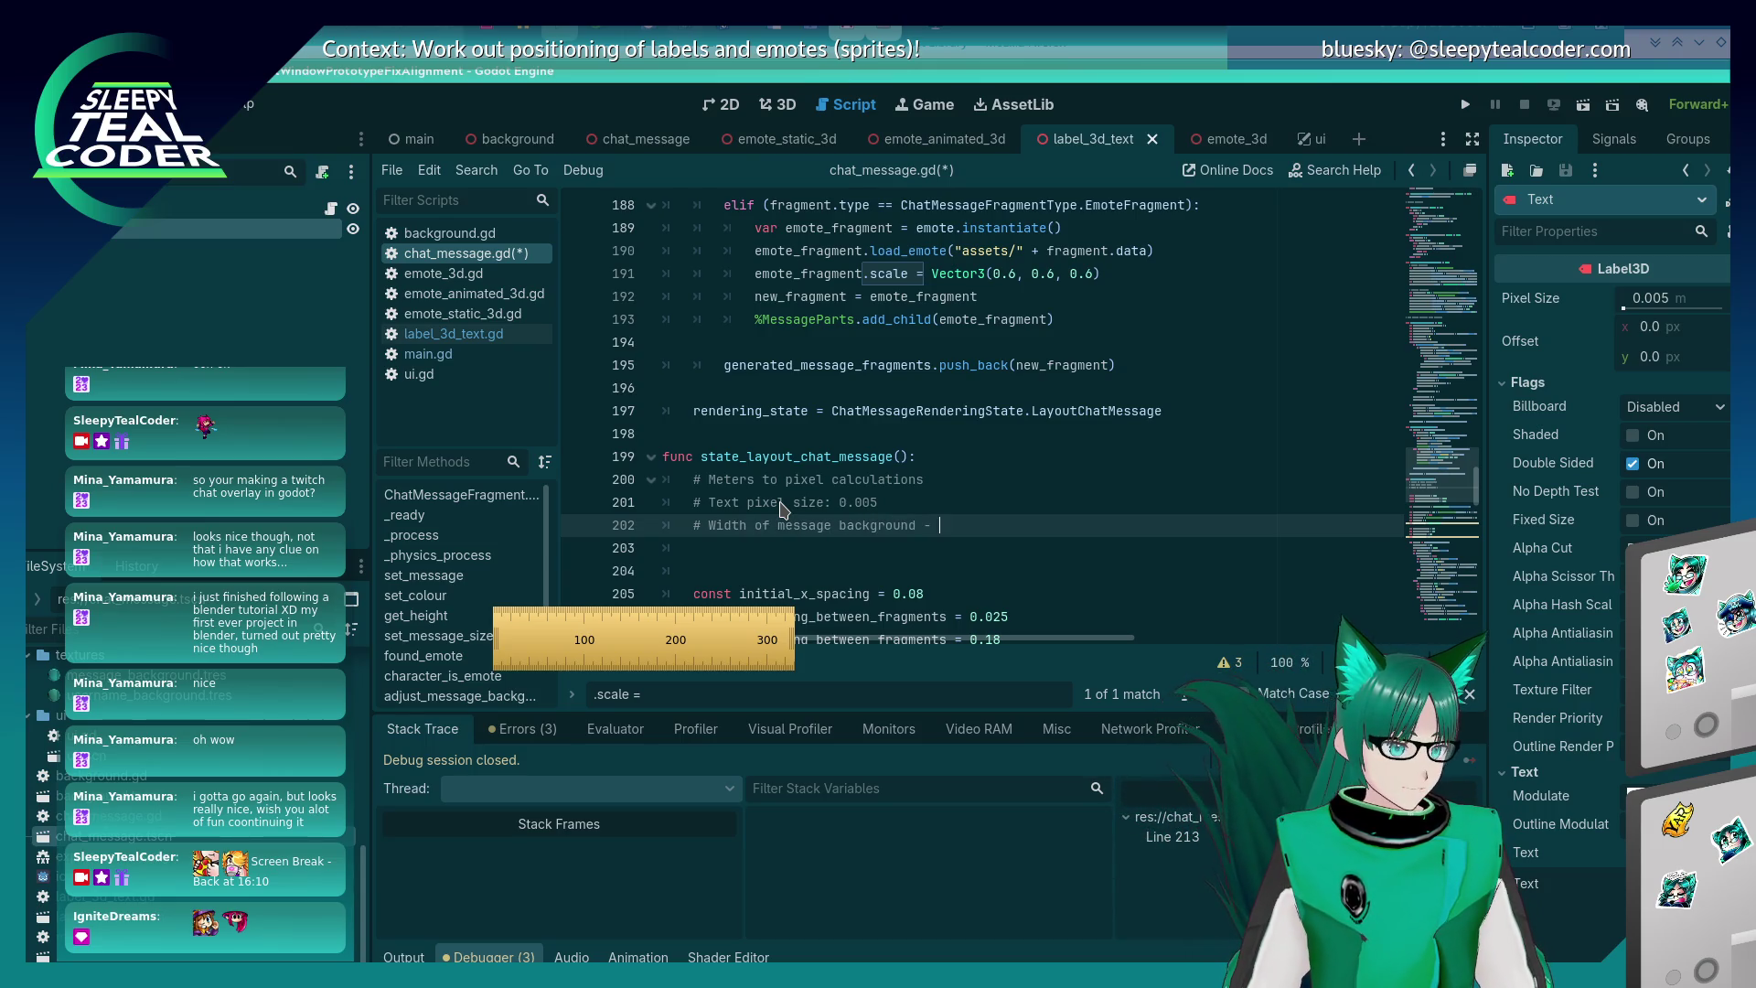
{"action": "key", "text": "BackSpace"}
{"action": "key", "text": "BackSpace"}
{"action": "type", "text": ": 1.6"}
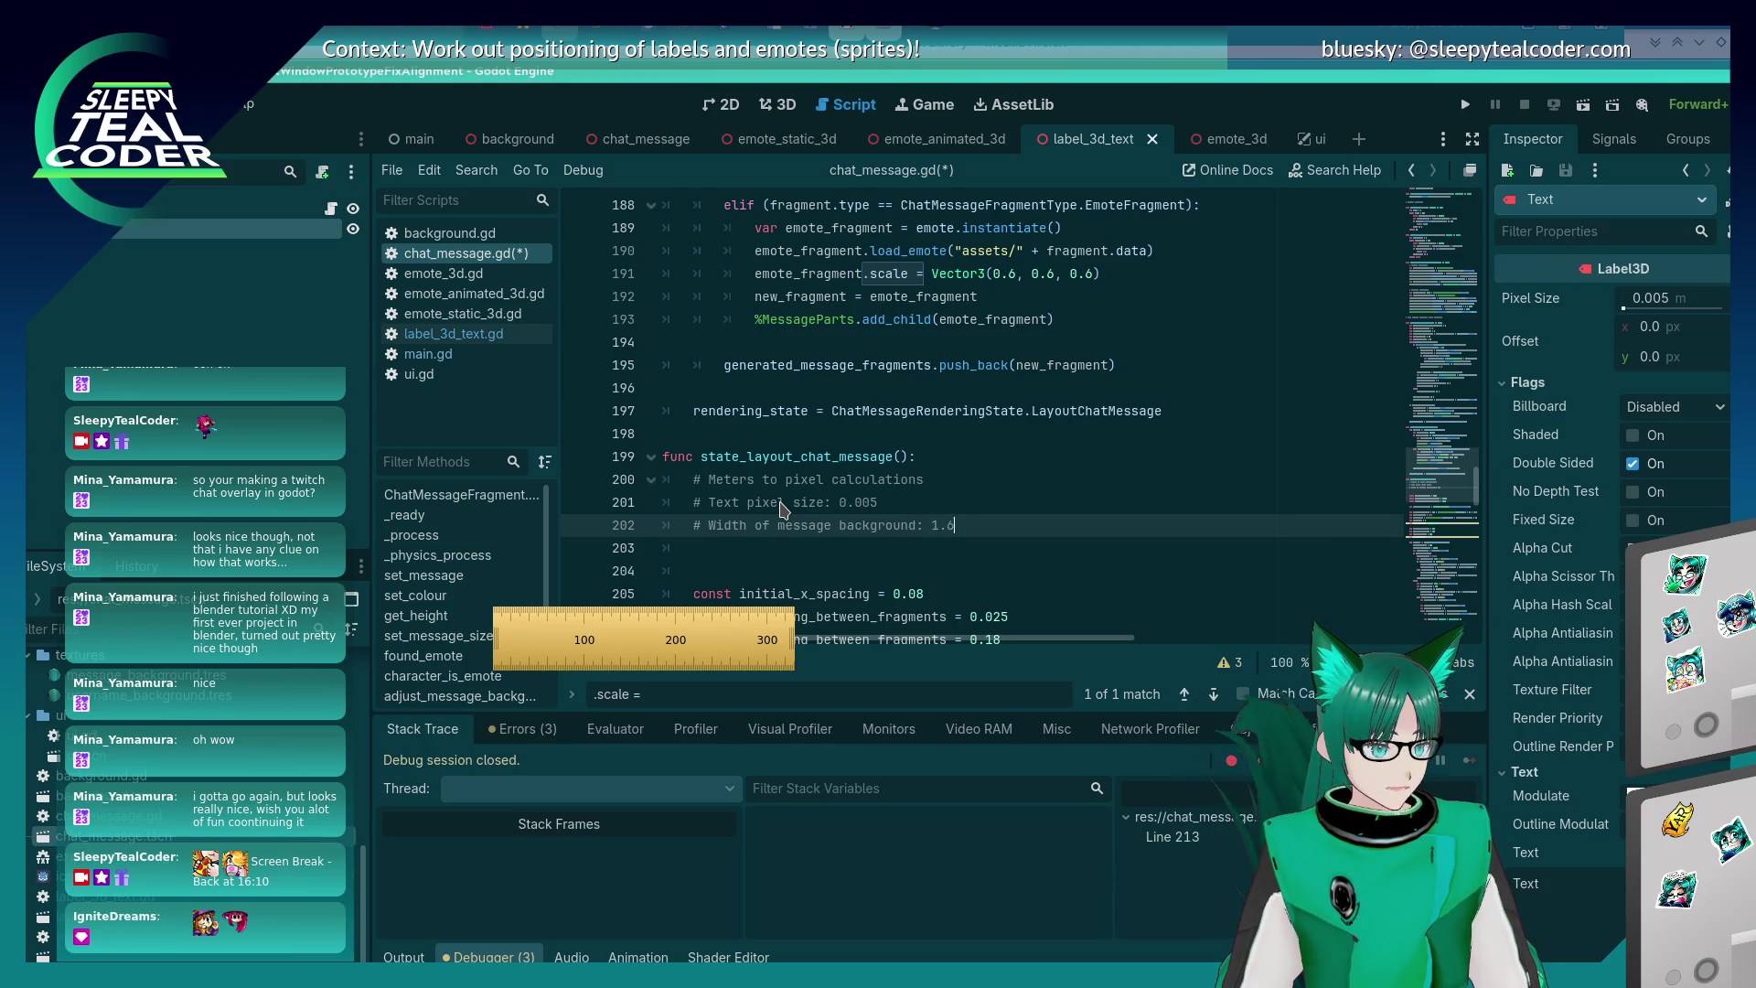
{"action": "type", "text": "5m,330px"}
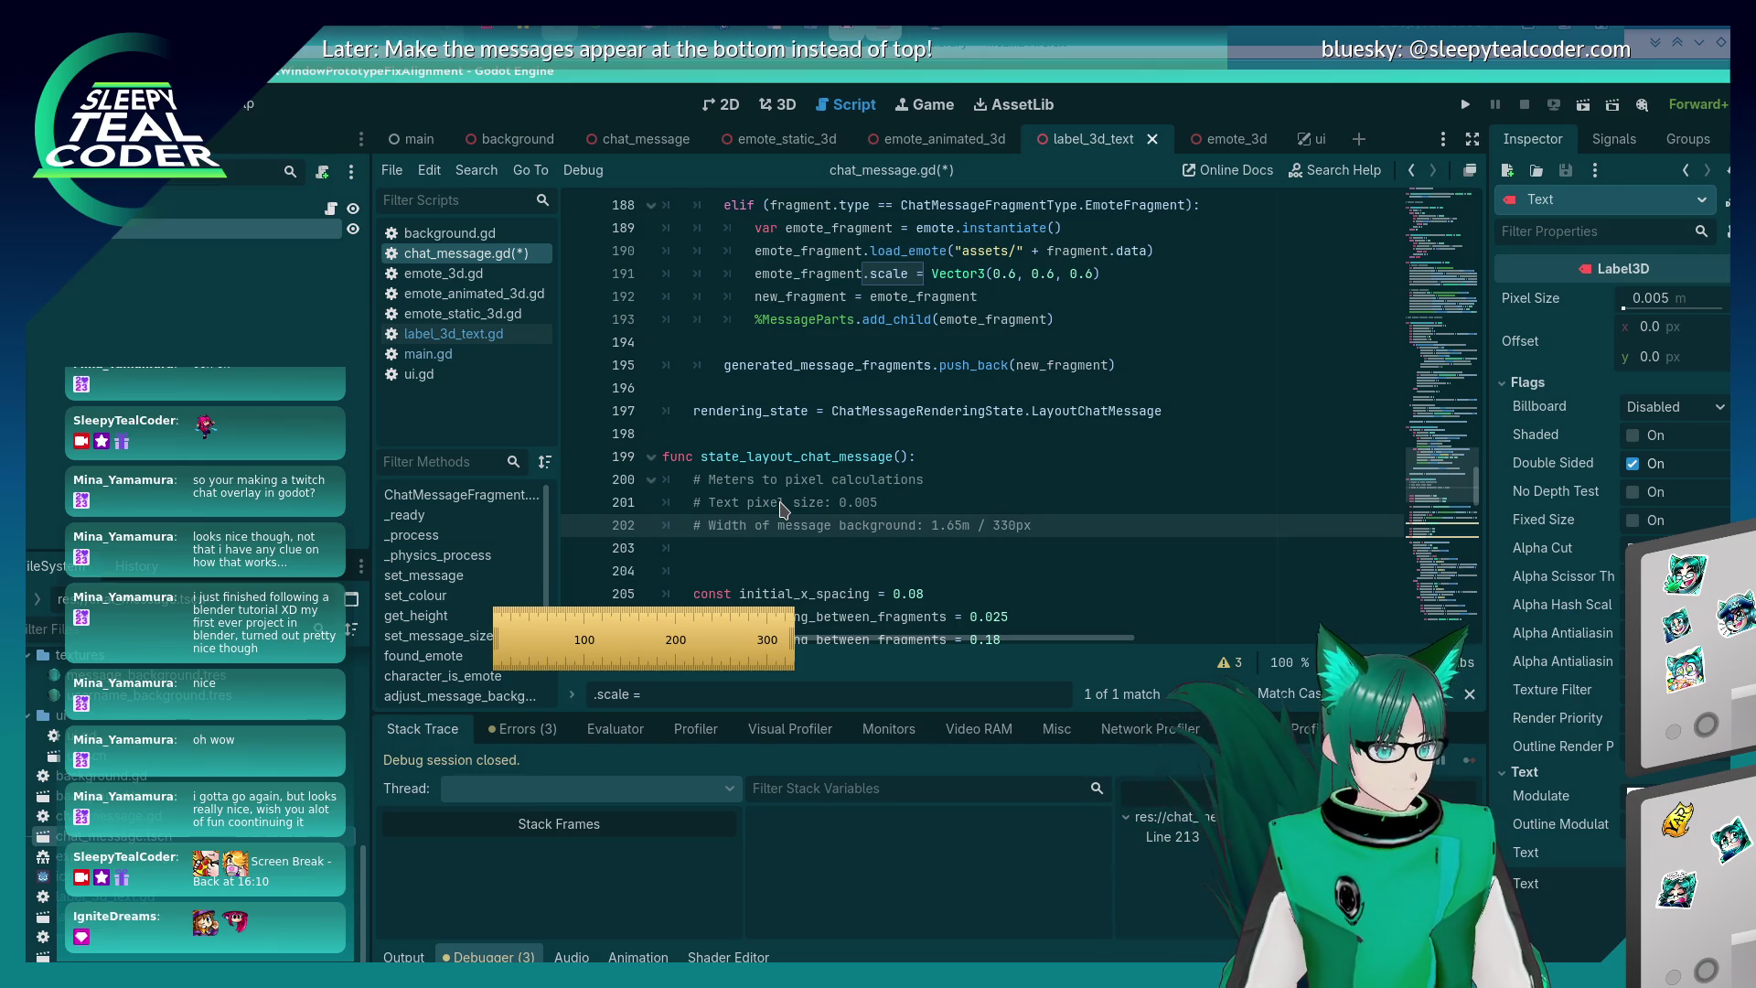
- Insert a '# Calculation: (Meters / text pixel size' comment above the width note
{"action": "key", "text": "ctrl+shift+Return"}
{"action": "type", "text": "# M"}
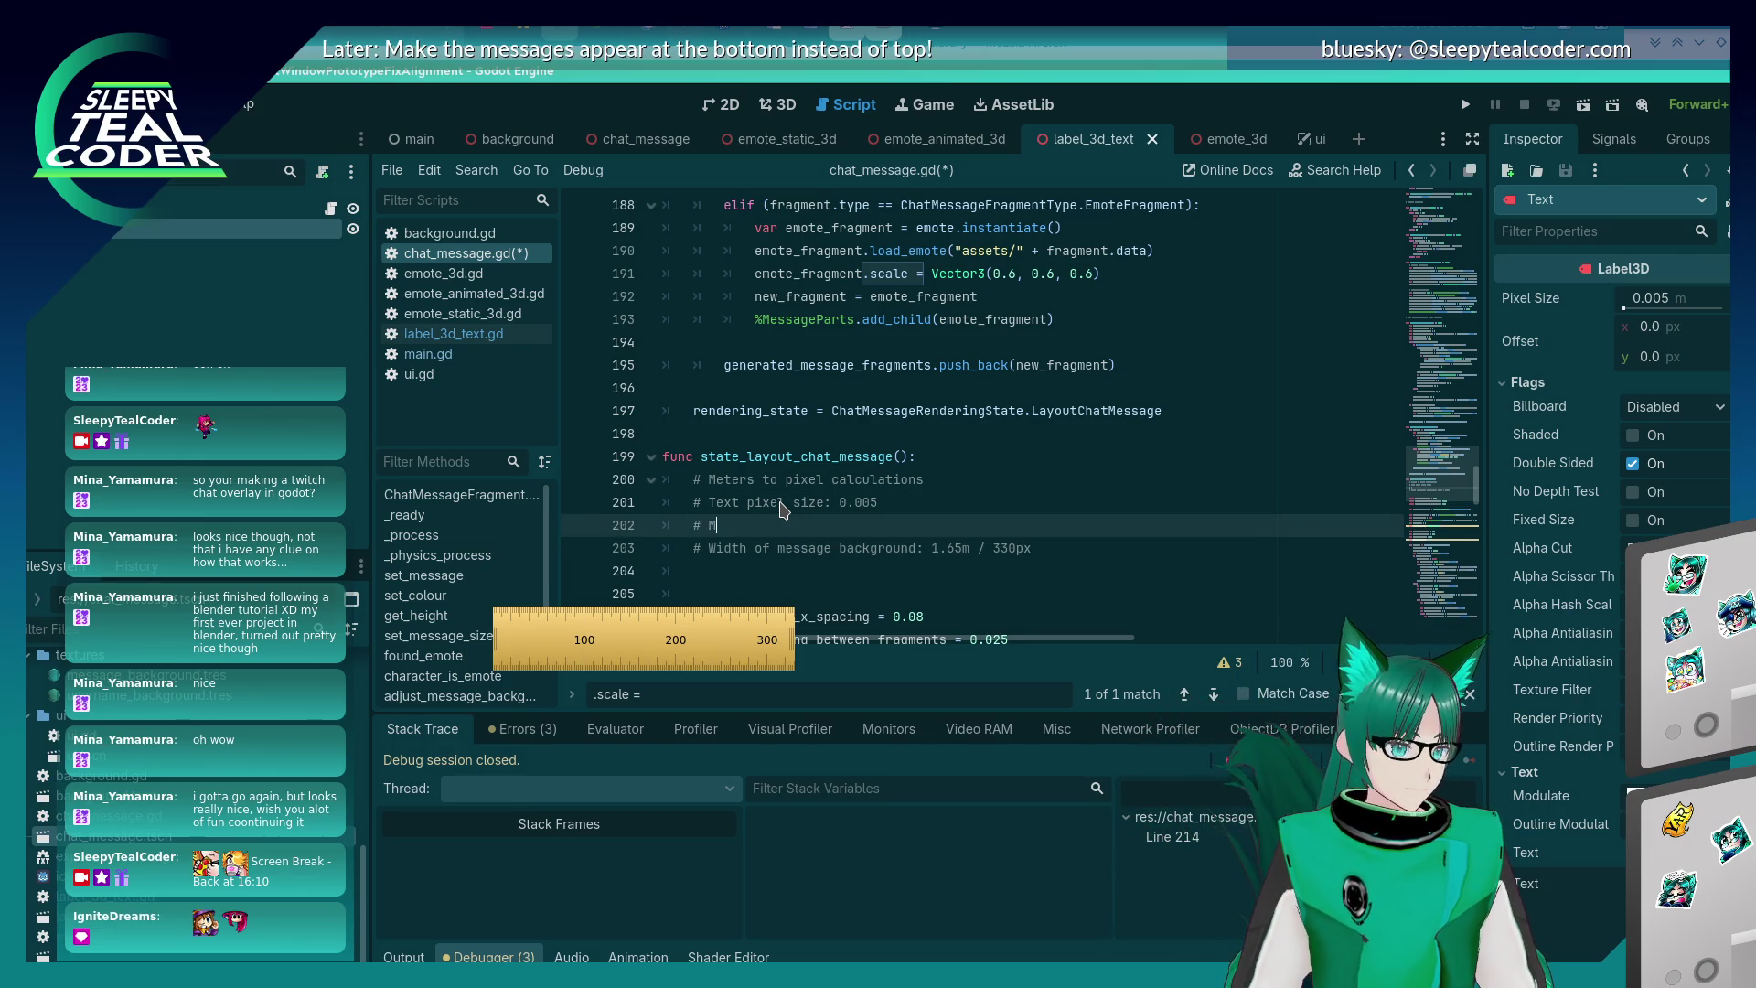
{"action": "key", "text": "BackSpace"}
{"action": "key", "text": "BackSpace"}
{"action": "key", "text": "BackSpace"}
{"action": "type", "text": "Calculation:"}
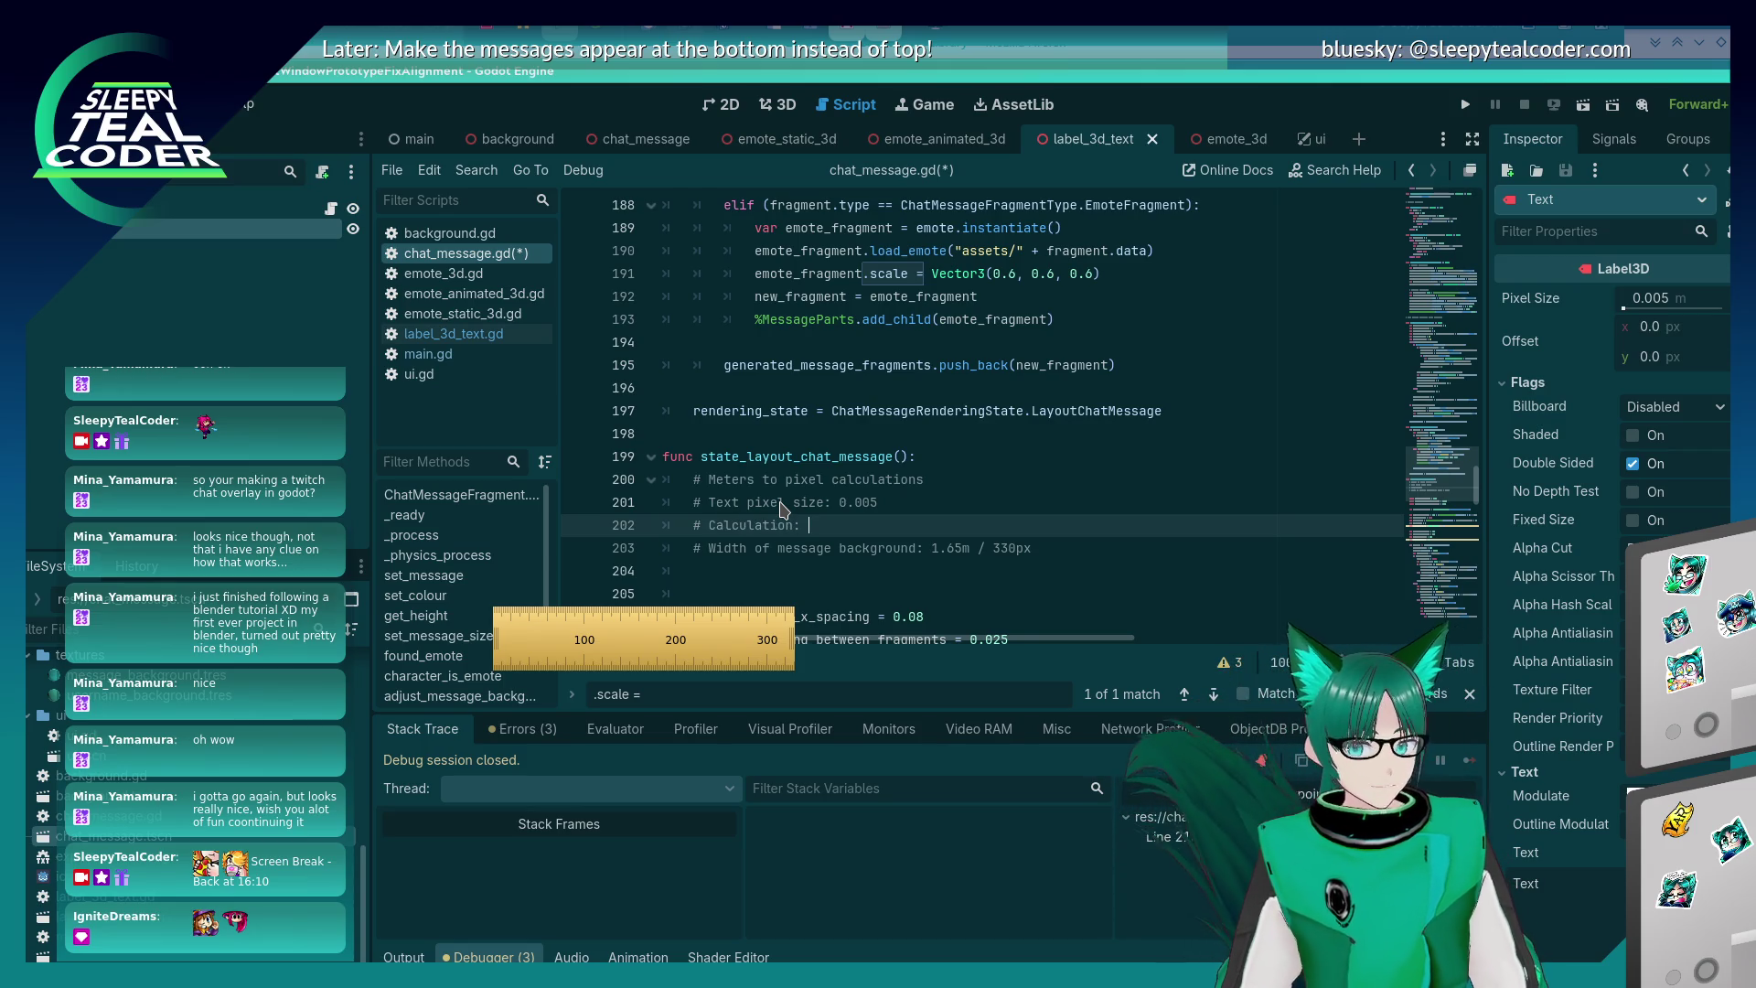
{"action": "key", "text": "alt+Tab"}
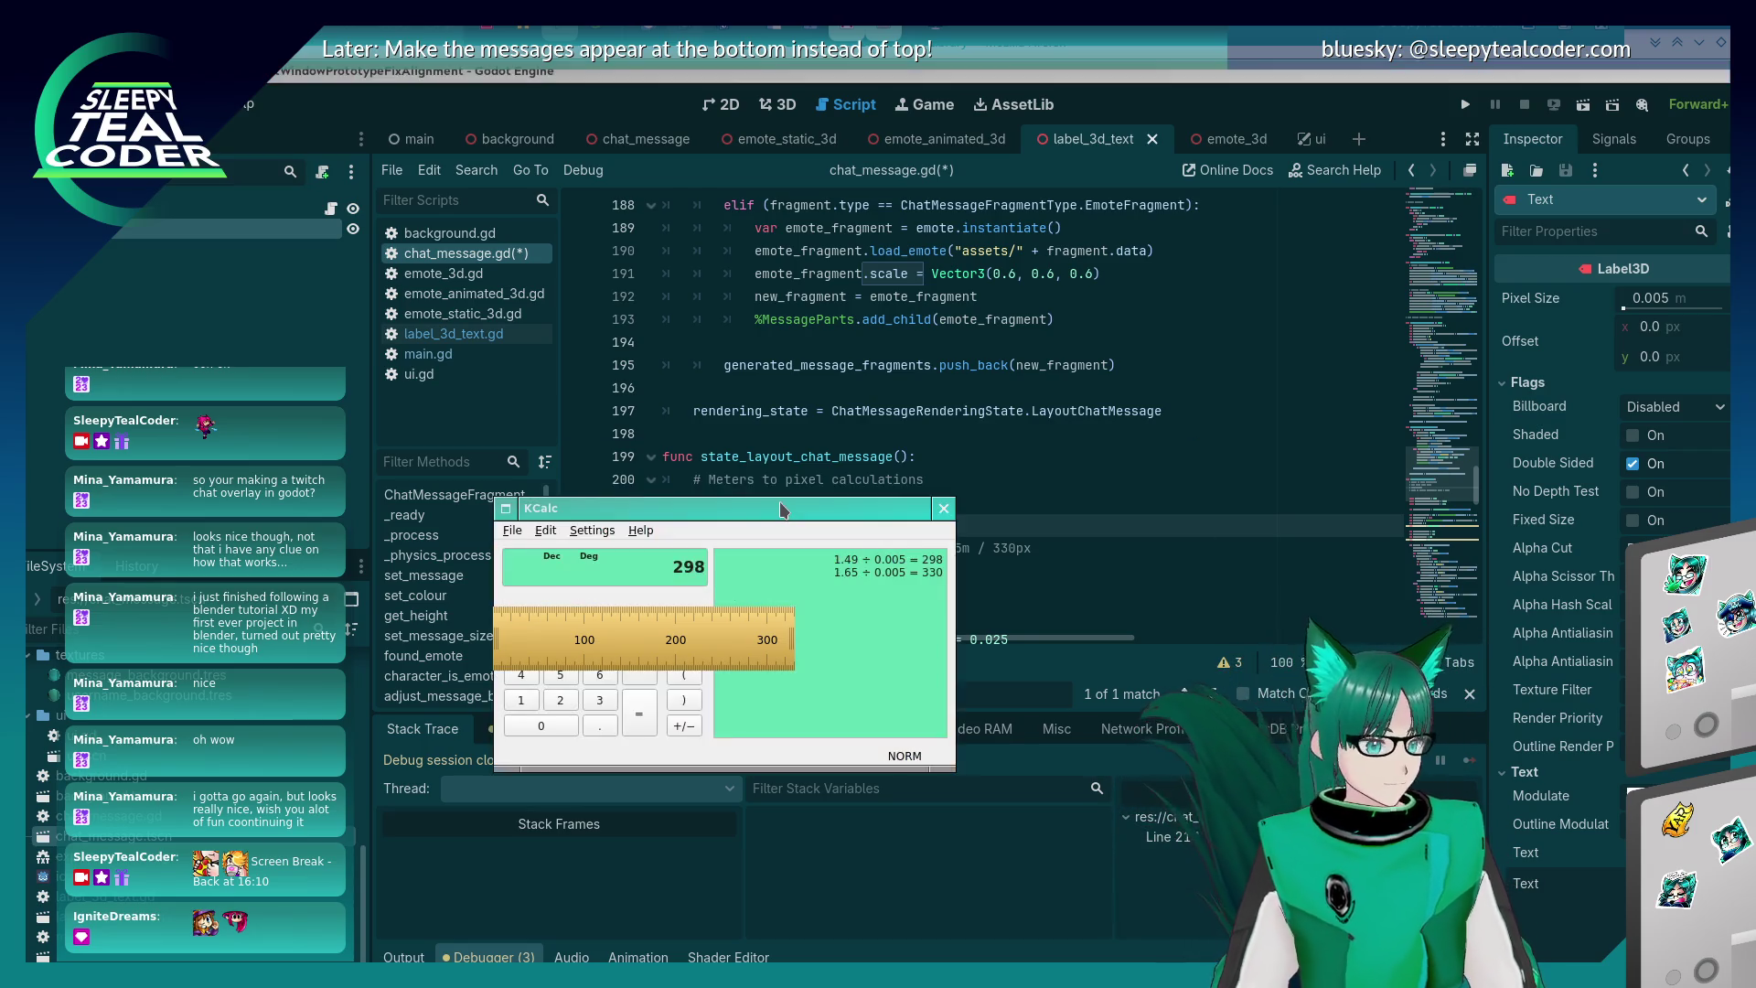
{"action": "middle_click", "coordinate": [782, 509]}
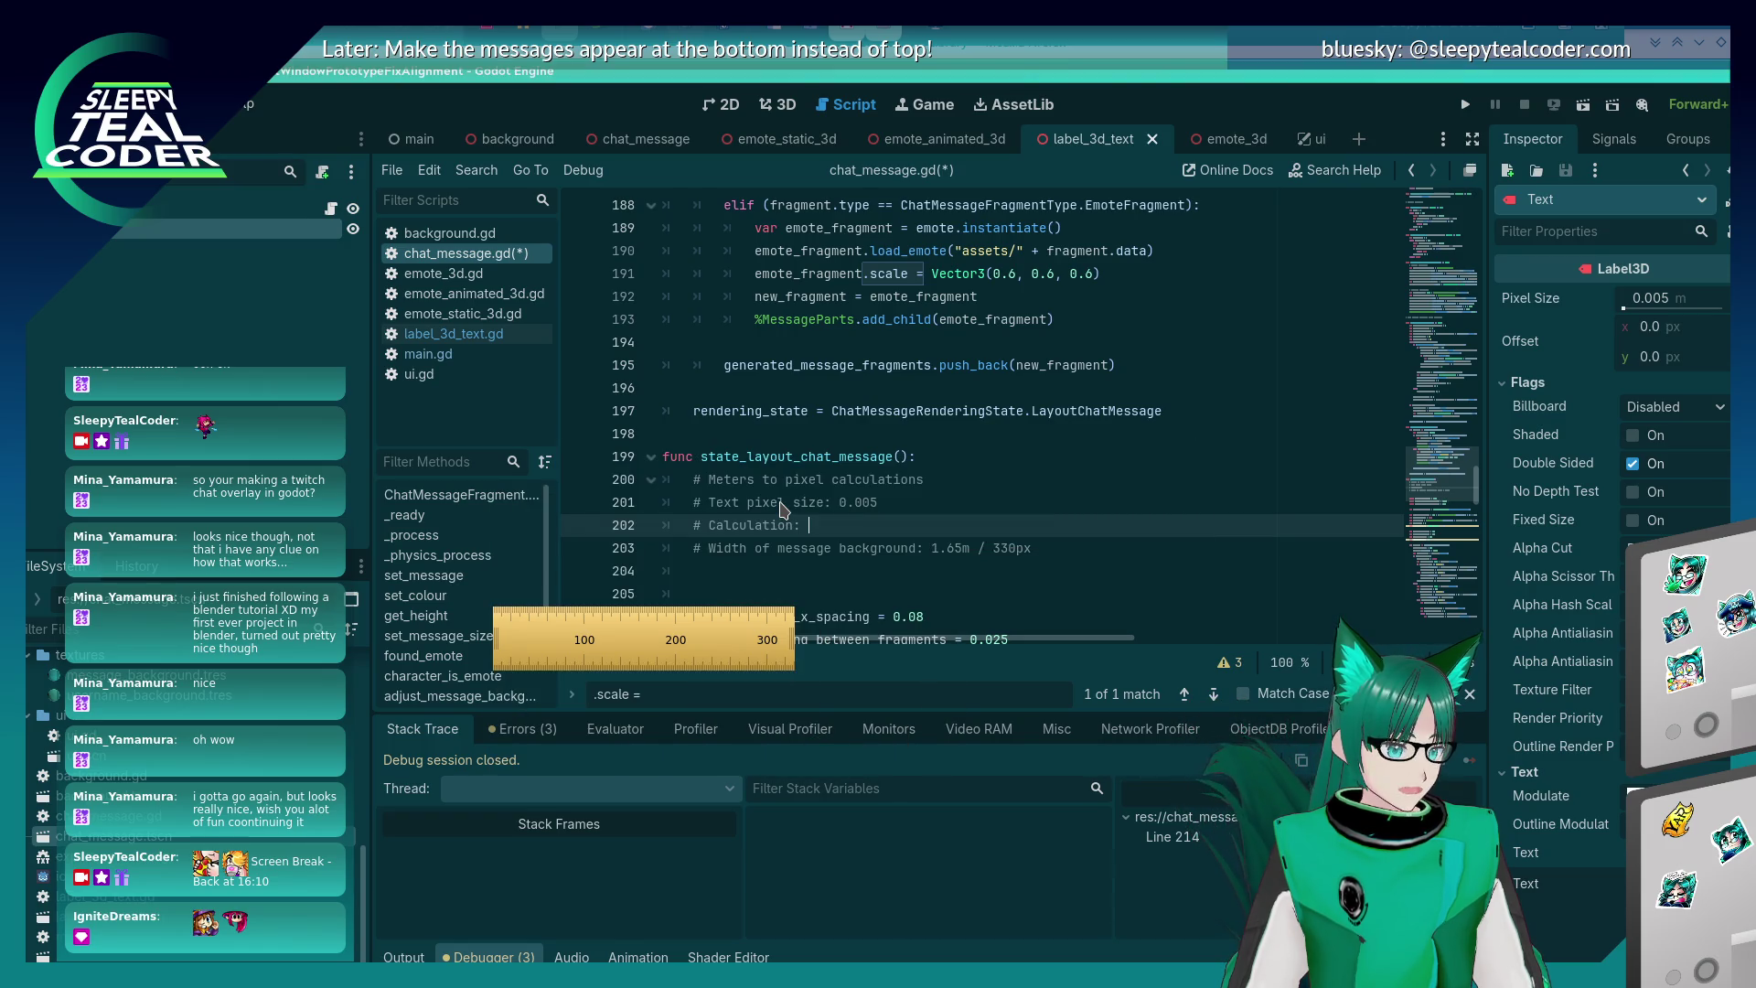
{"action": "type", "text": "(meter"}
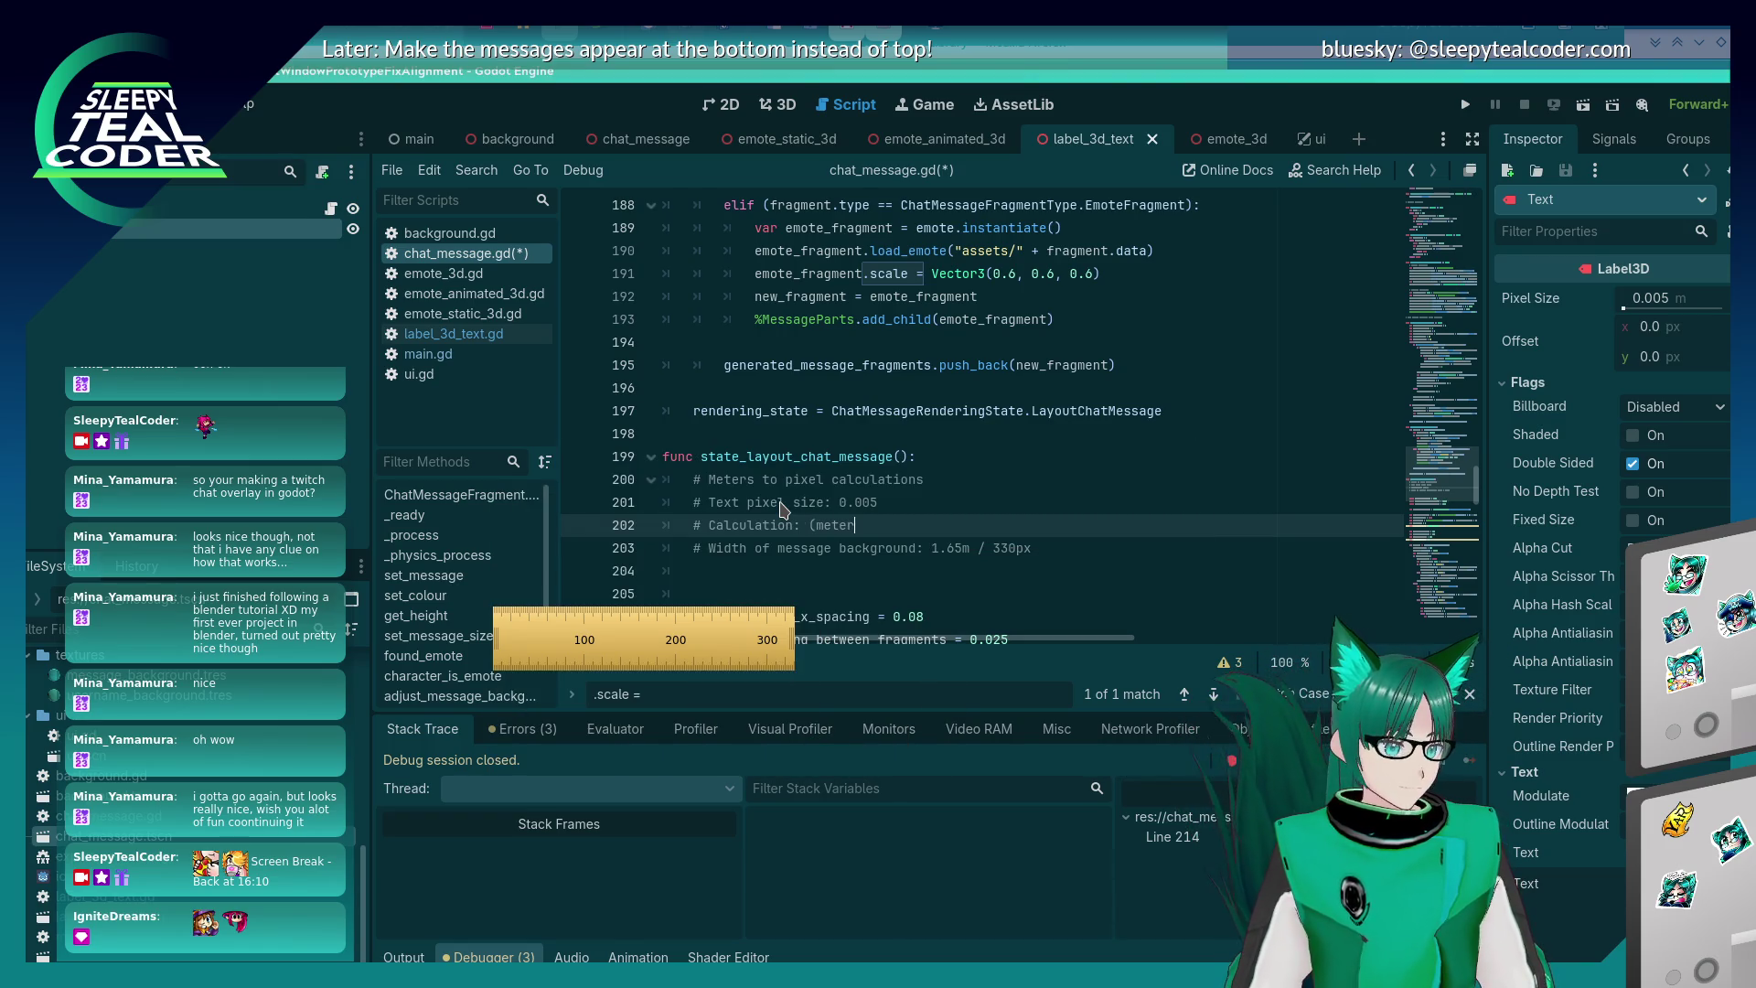
{"action": "type", "text": "s / "}
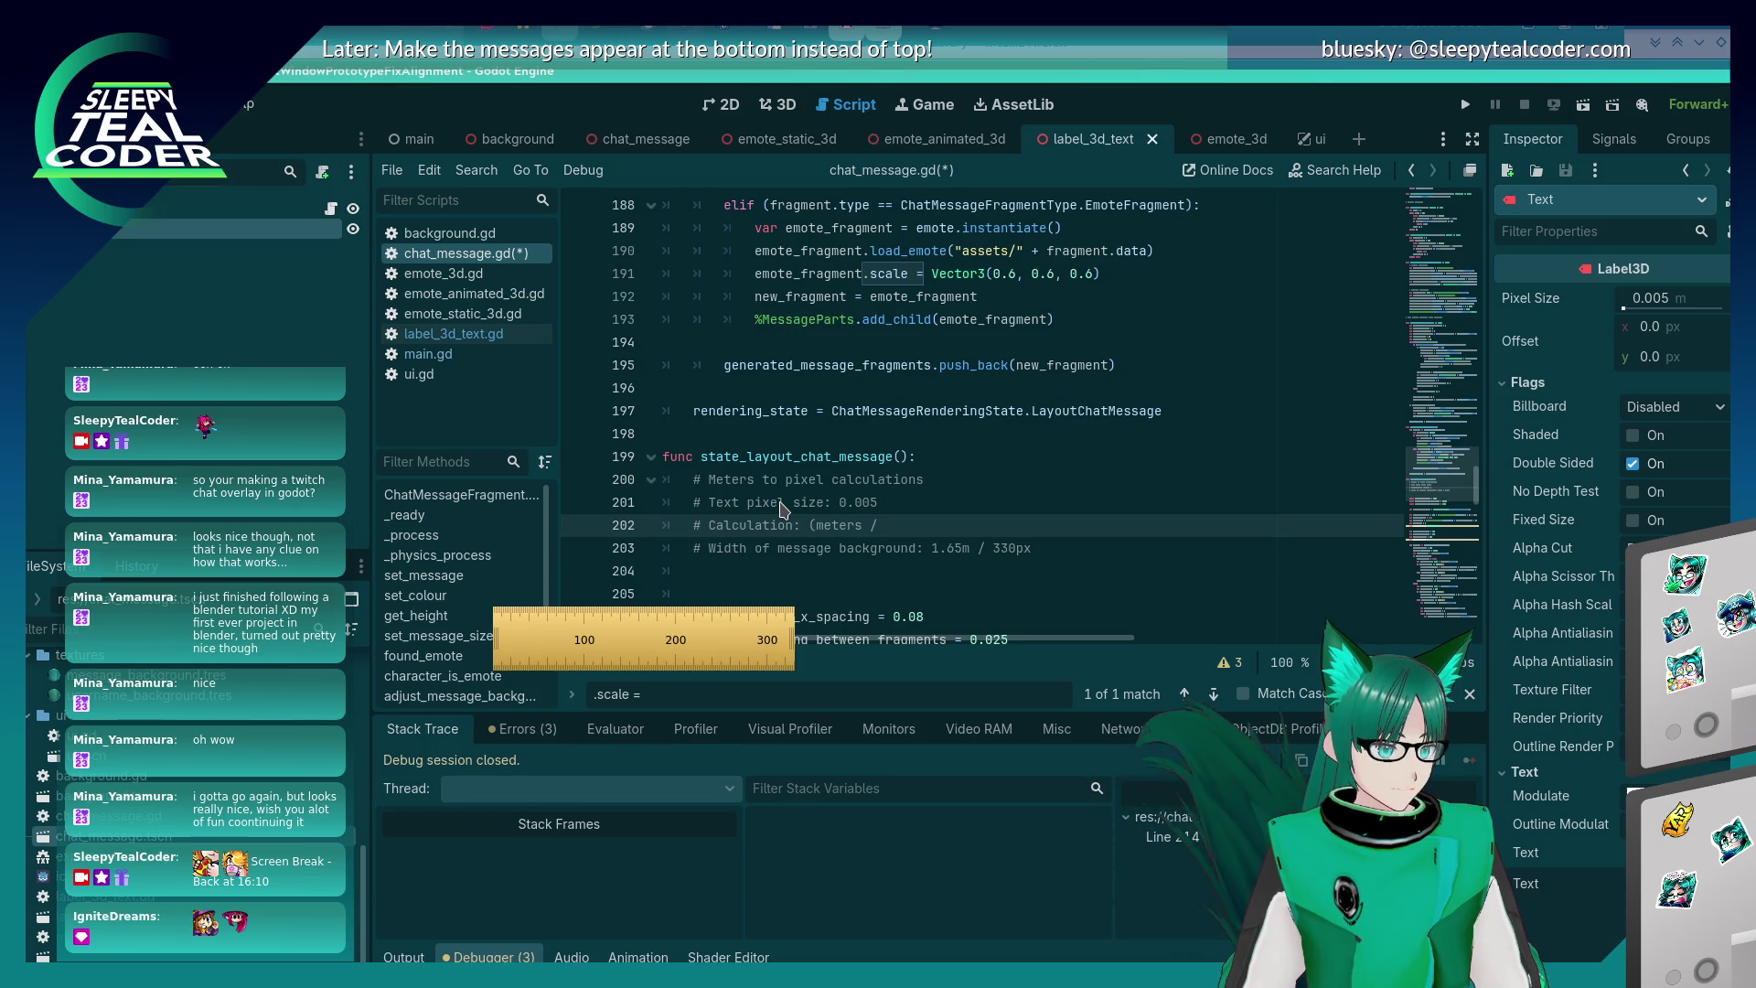
{"action": "type", "text": "tex"}
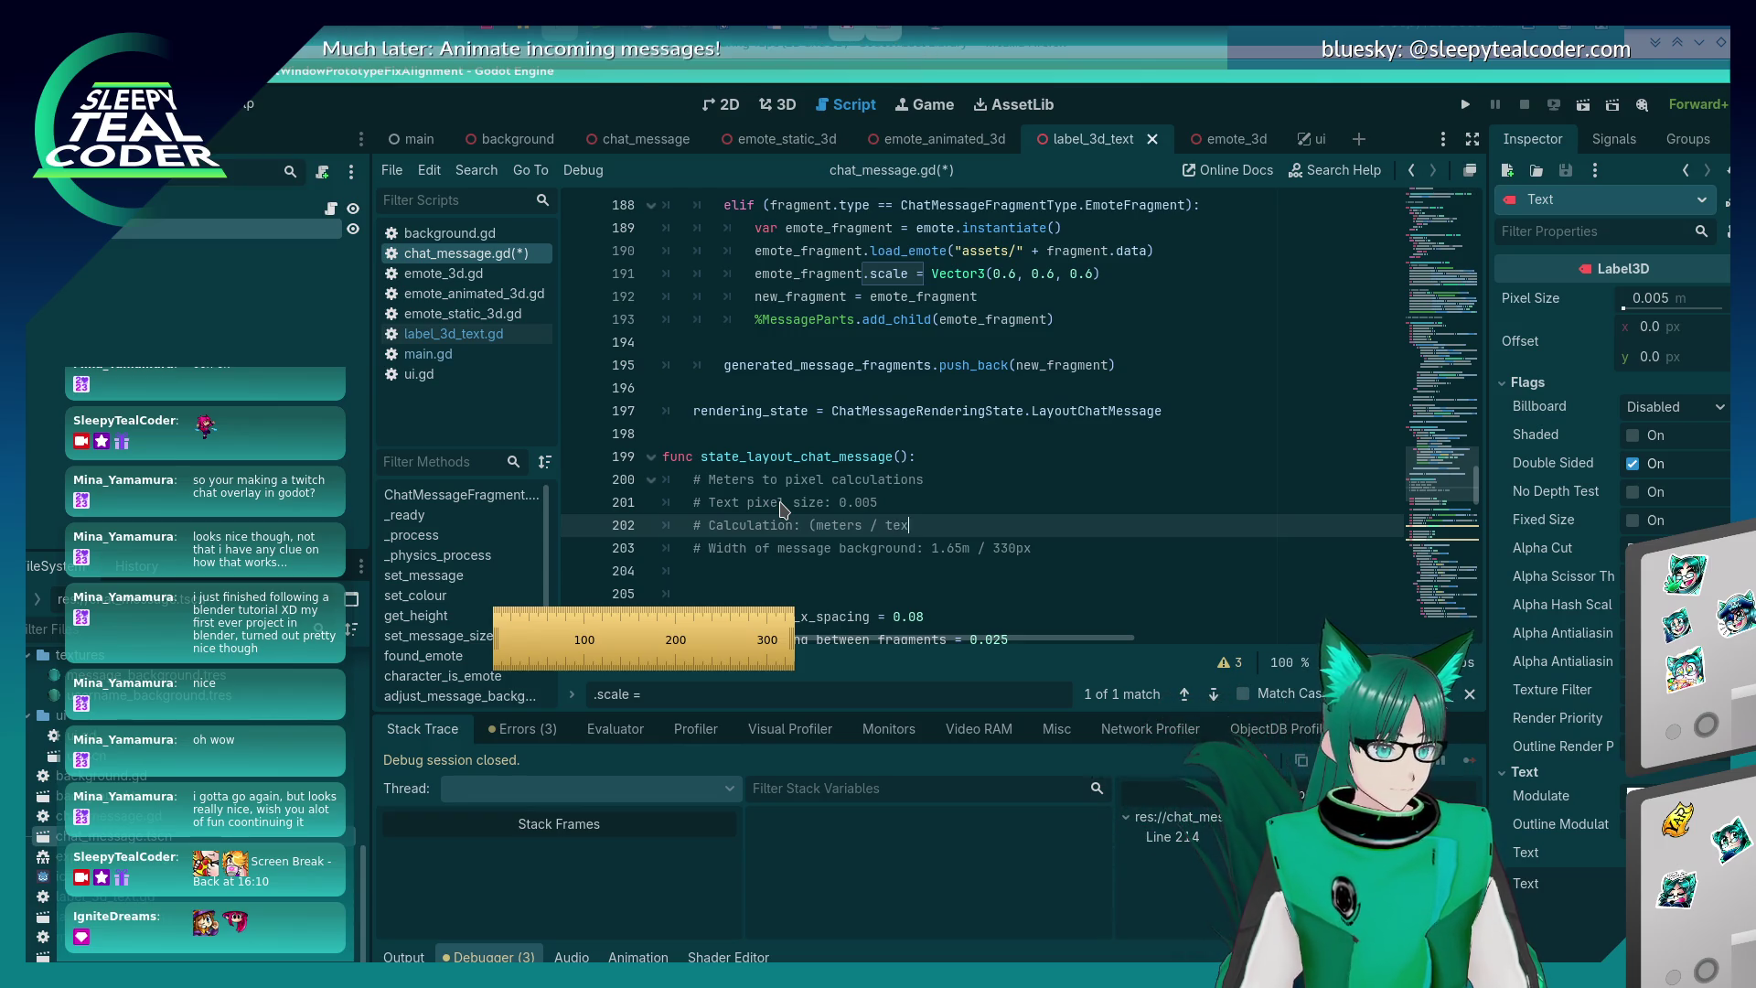
{"action": "type", "text": "t pixel size)"}
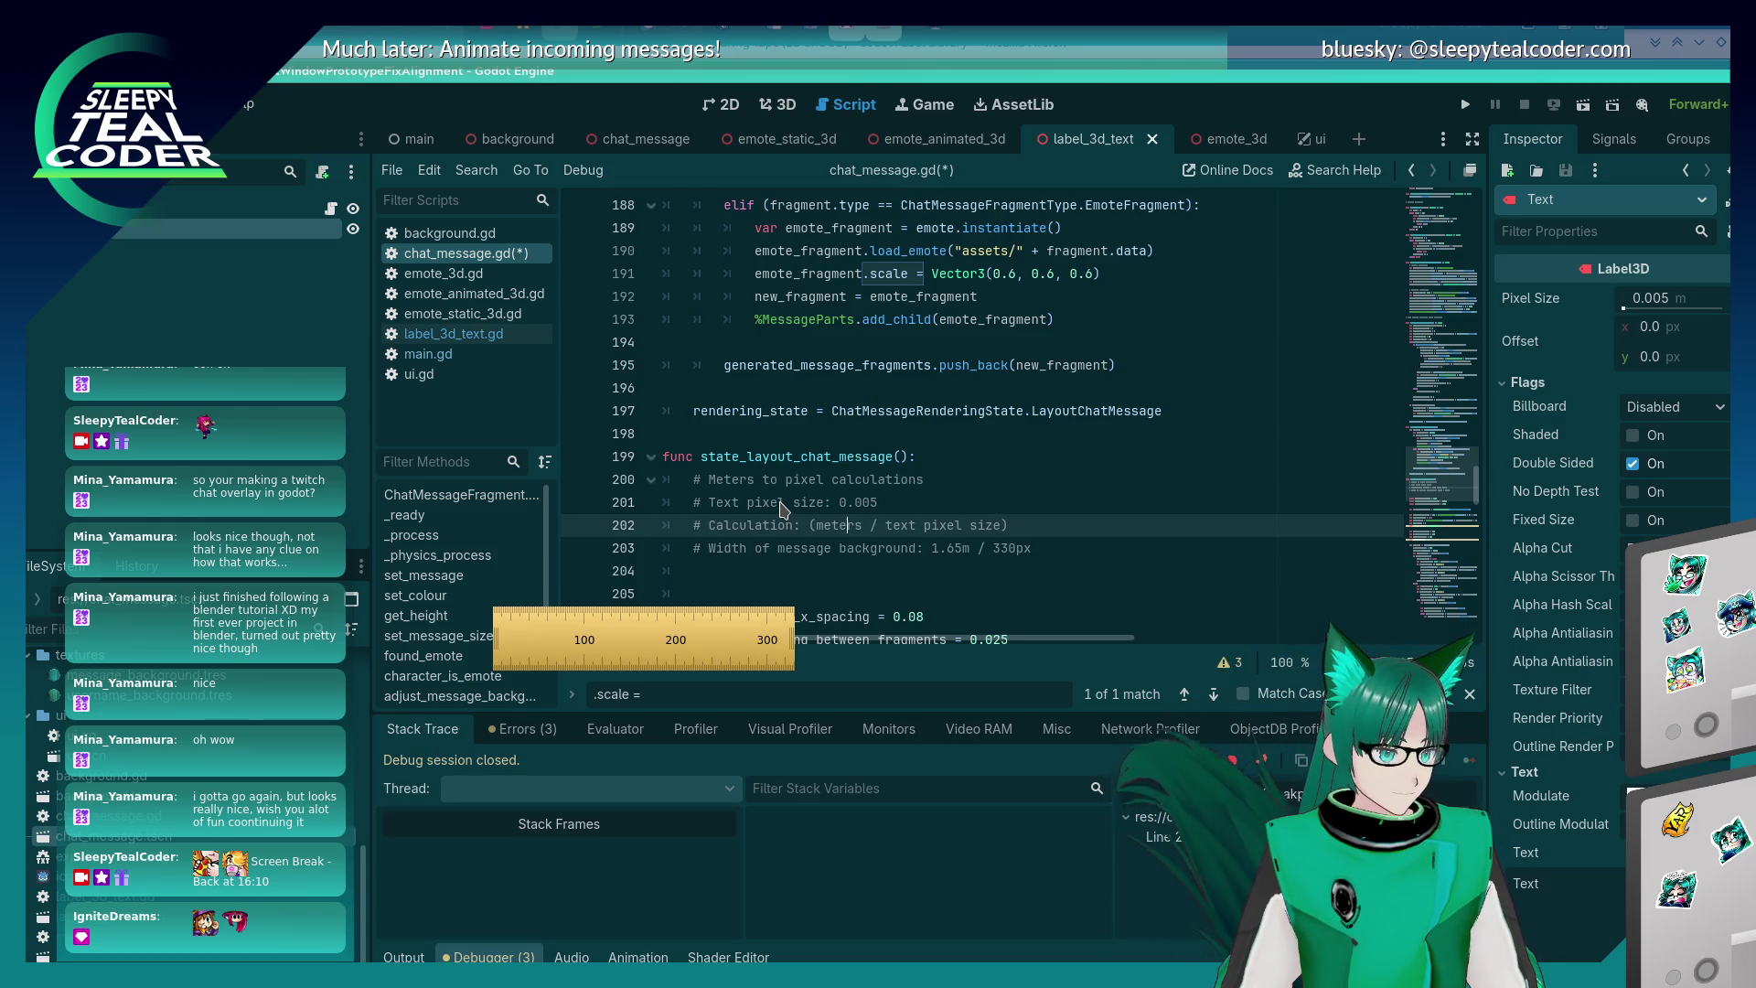
{"action": "key", "text": "BackSpace"}
{"action": "type", "text": "M"}
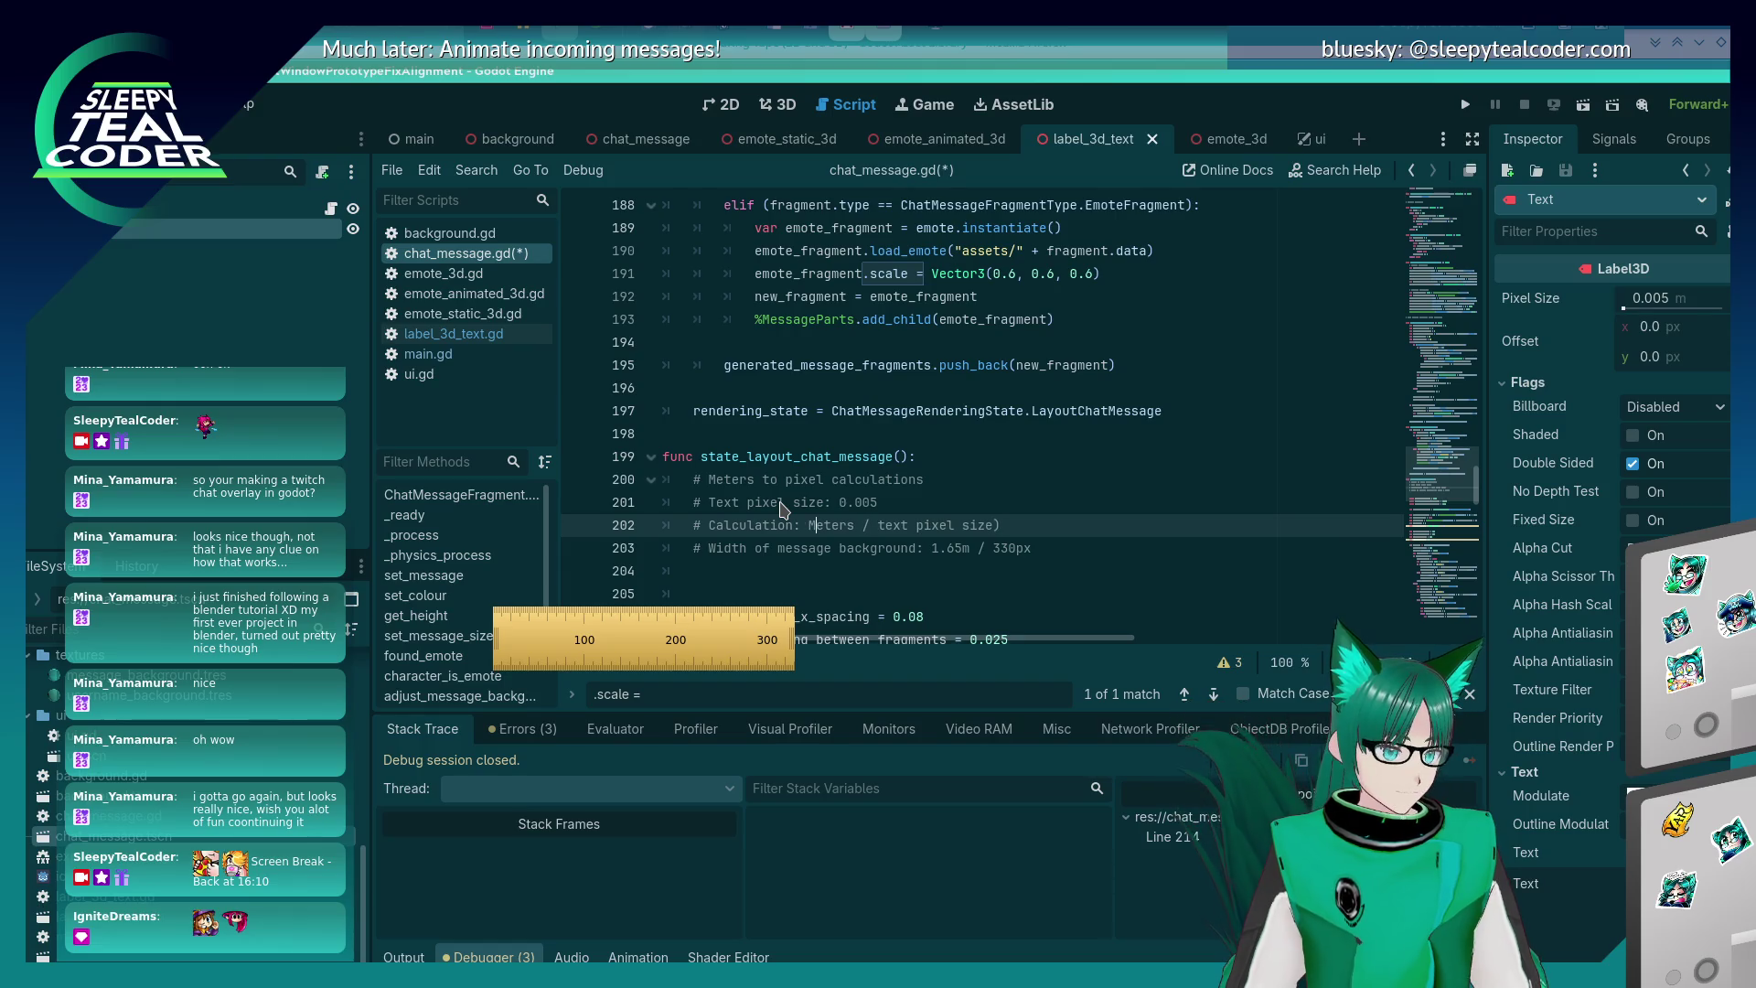
{"action": "key", "text": "BackSpace"}
- Add the comment '# Example: 1.65 / 0.005 = 330px' below the calculation line
{"action": "key", "text": "Return"}
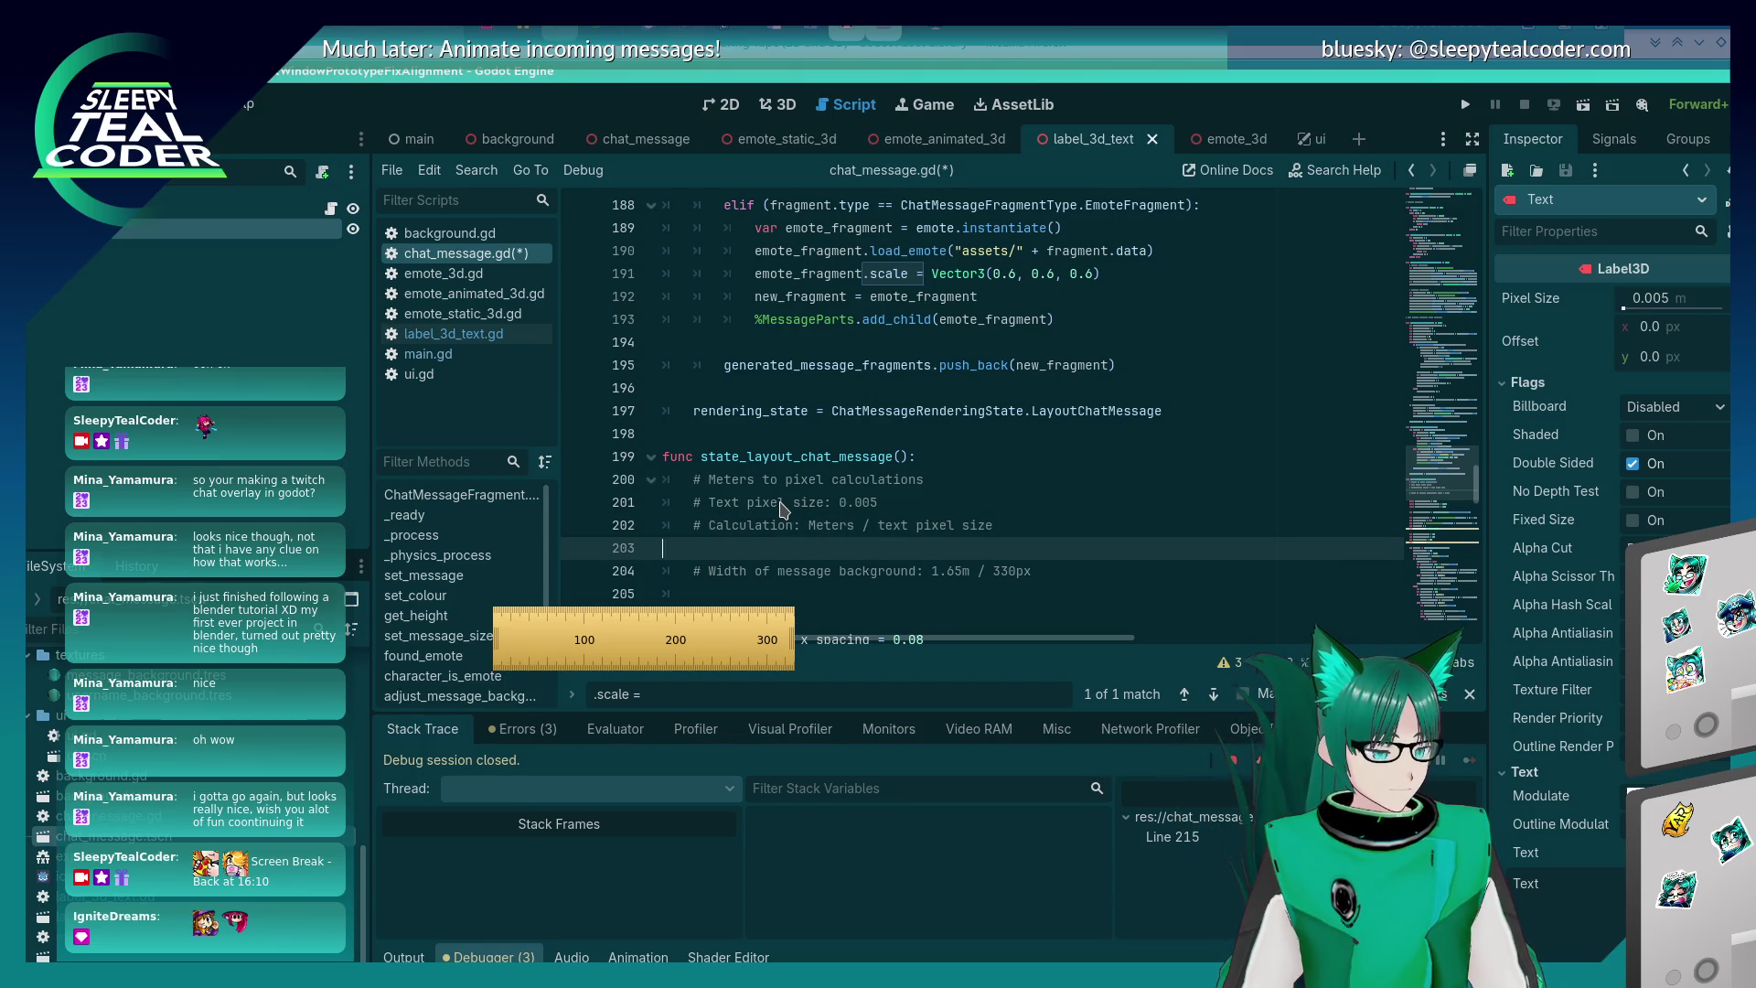
{"action": "key", "text": "BackSpace"}
{"action": "key", "text": "BackSpace"}
{"action": "key", "text": "Return"}
{"action": "type", "text": "# Exam"}
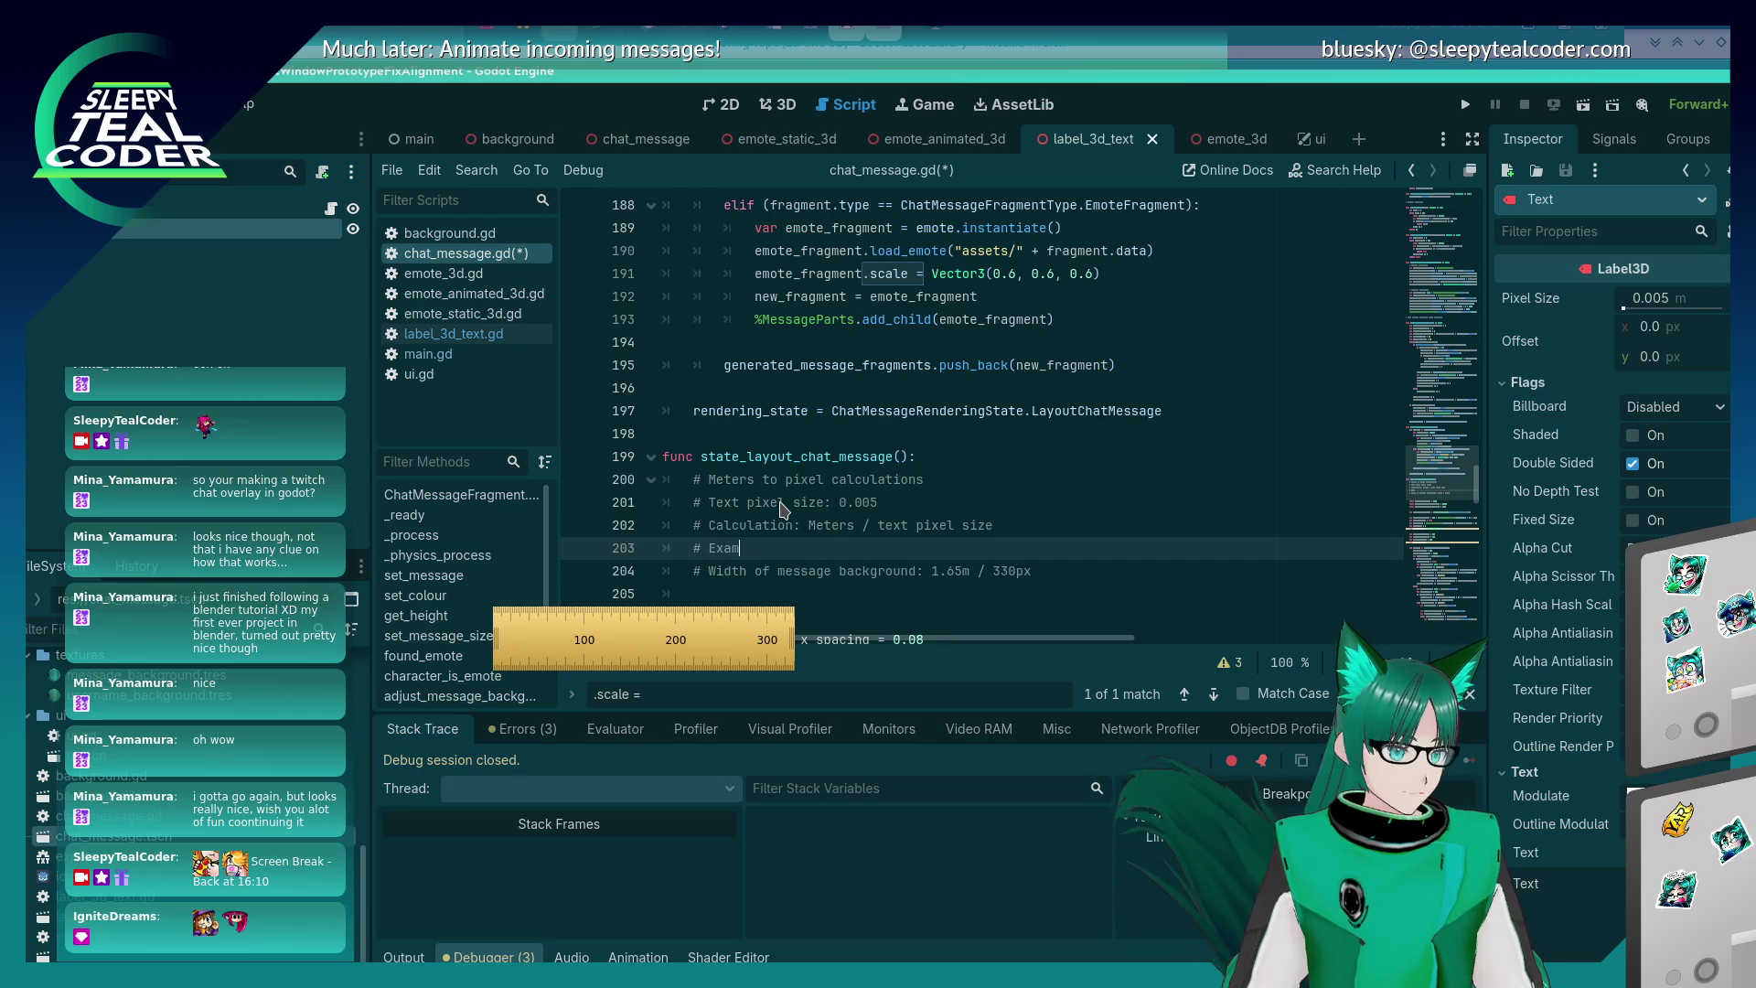
{"action": "type", "text": "ple: 1.6"}
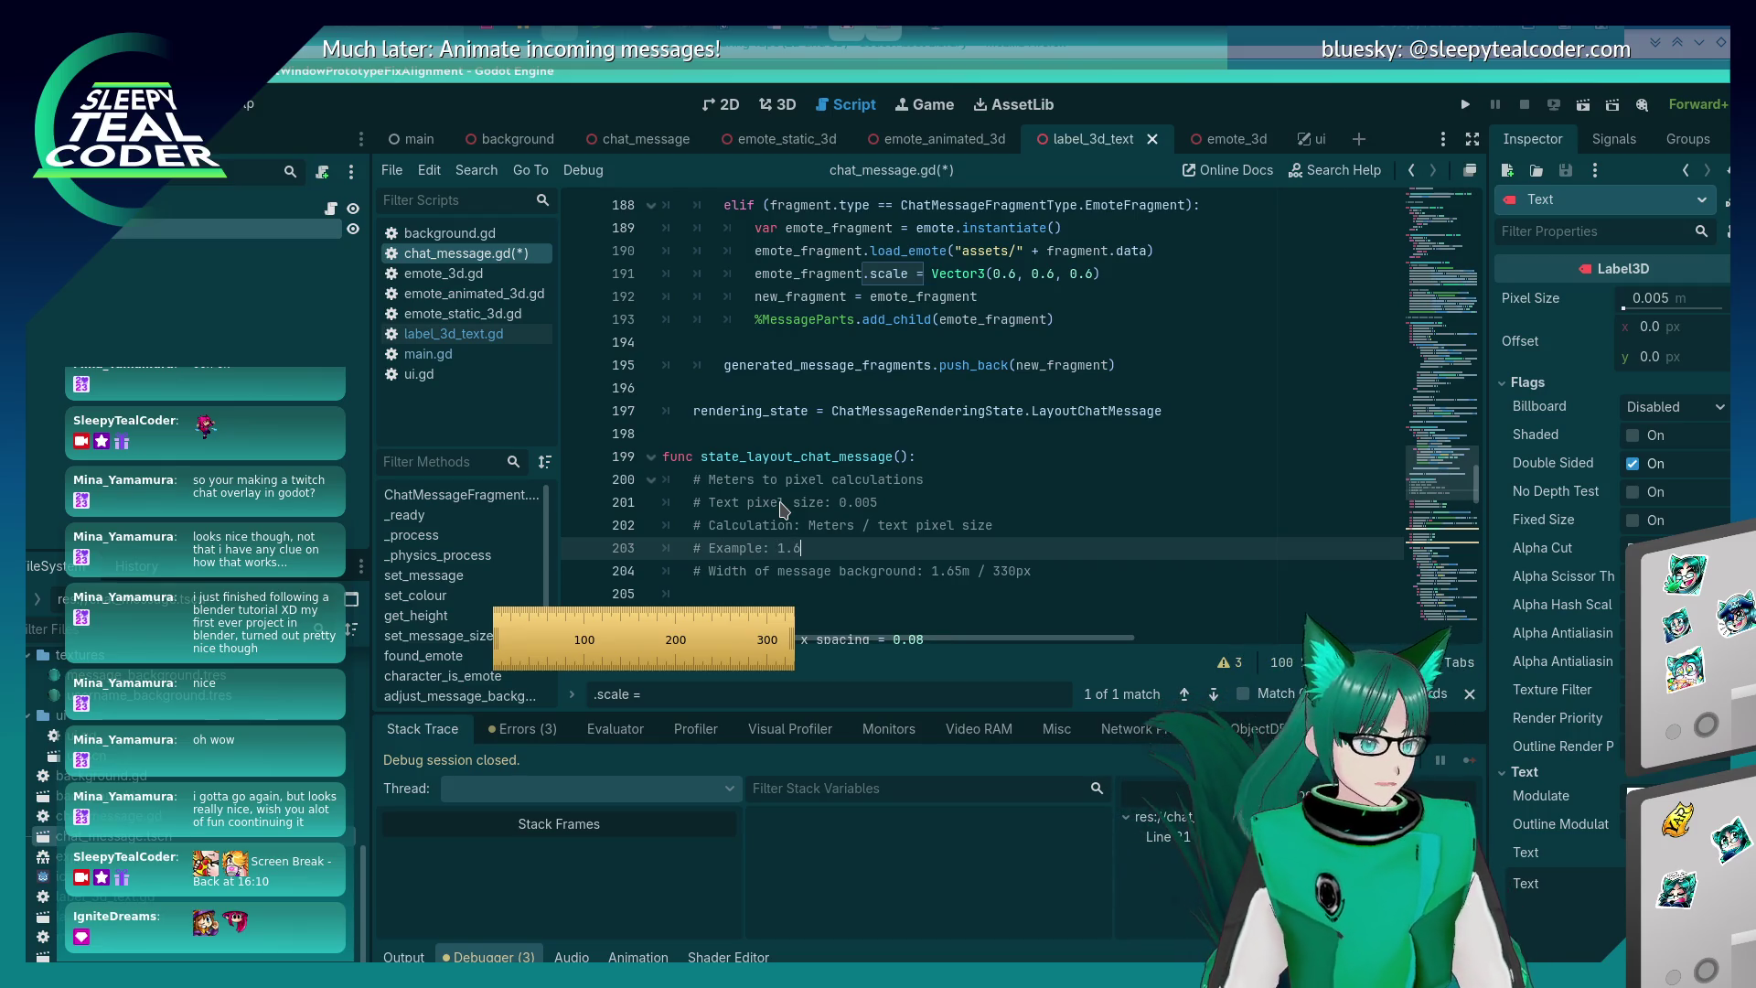
{"action": "type", "text": "5 / 0.005 ="}
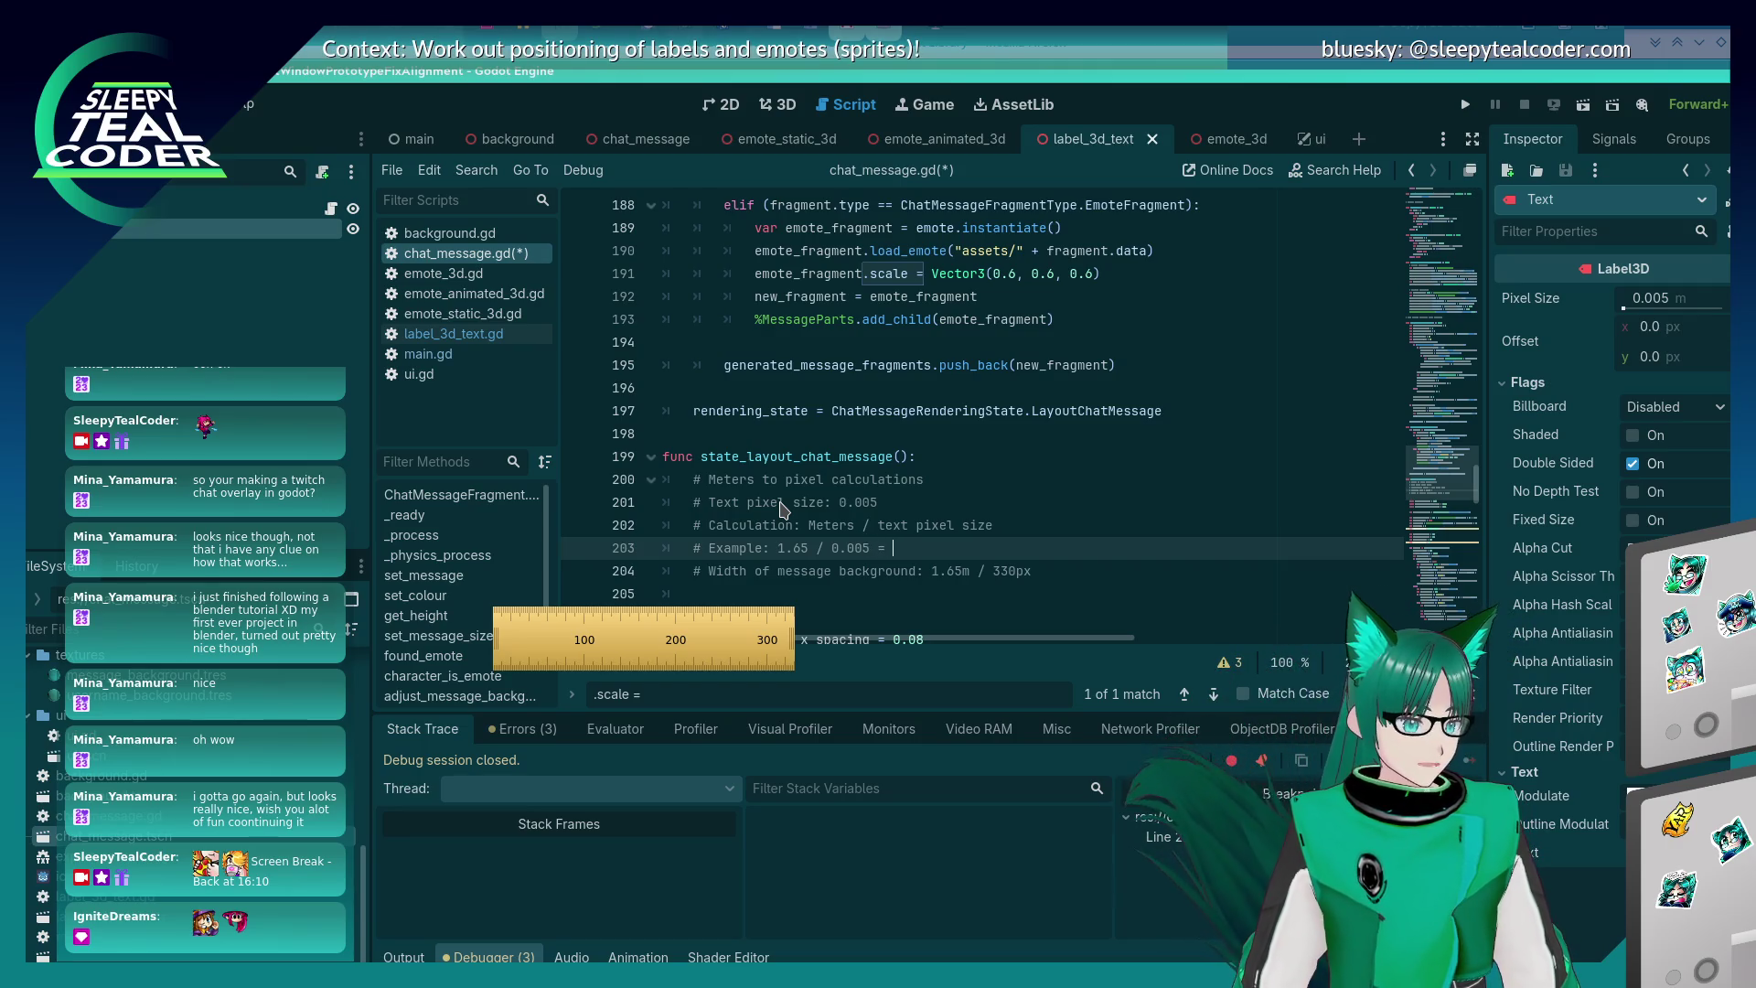
{"action": "type", "text": " 330px"}
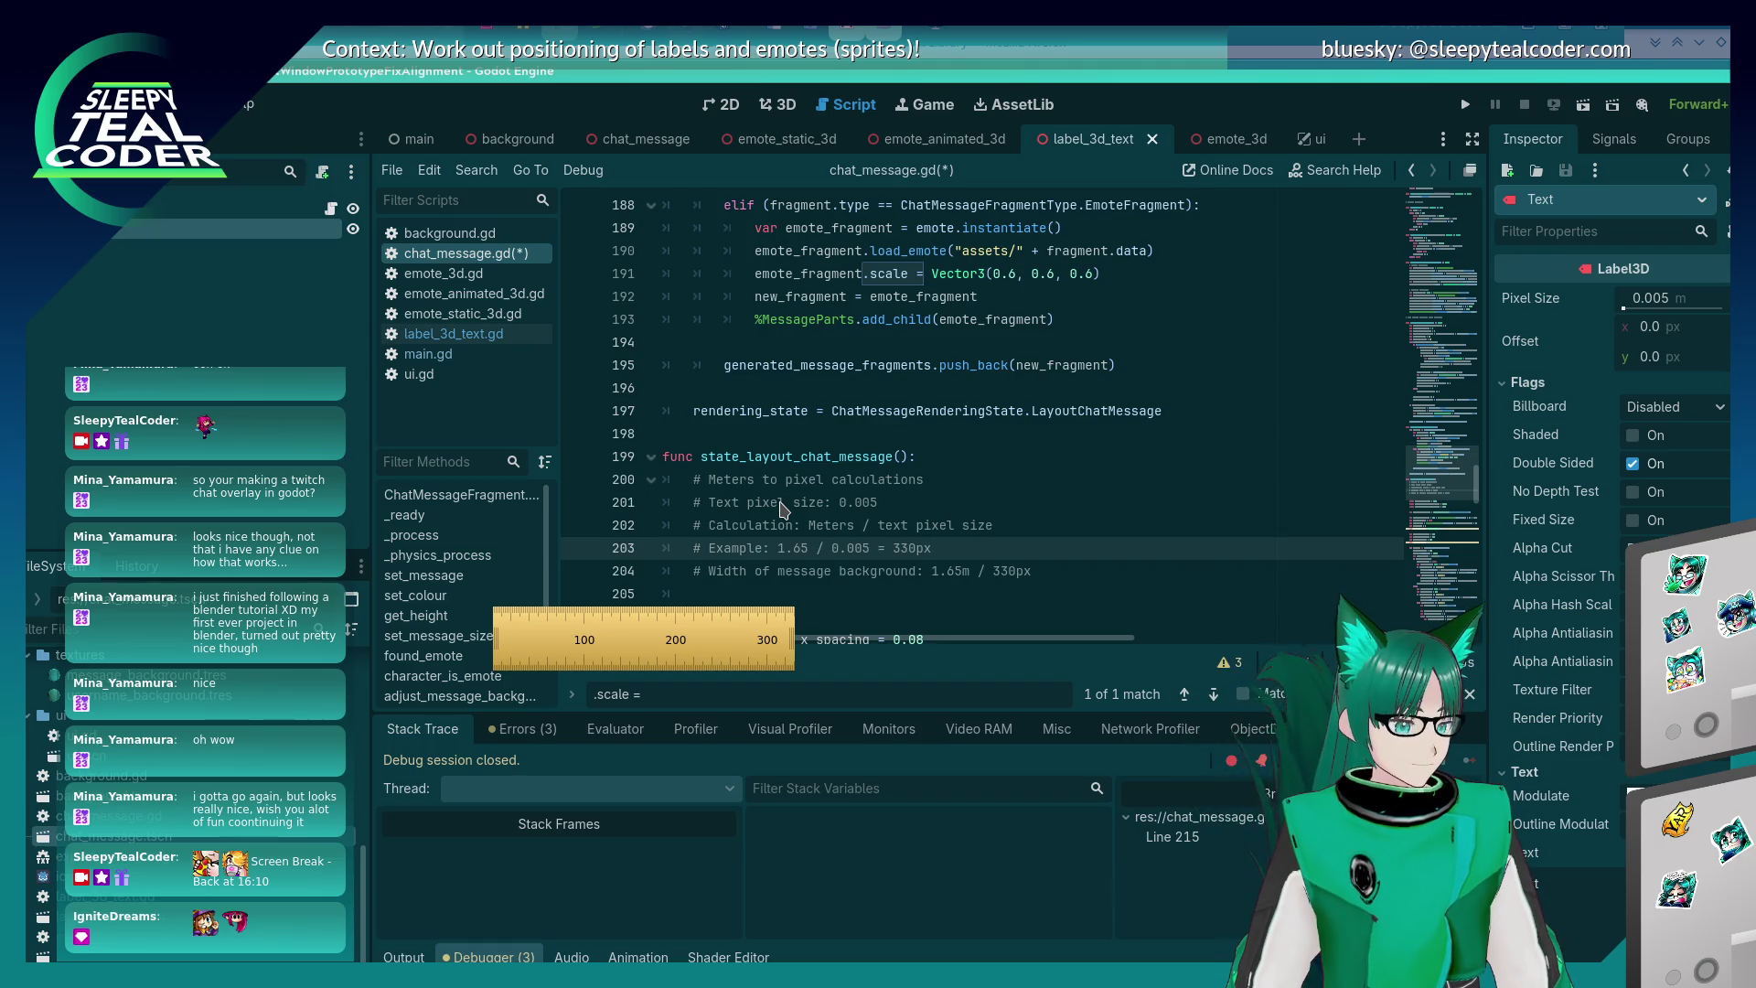
- Add '# Width of message minus border: 1.49m / 298px' and save chat_message.gd
{"action": "key", "text": "Down"}
{"action": "key", "text": "Down"}
{"action": "key", "text": "Down"}
{"action": "key", "text": "Up"}
{"action": "key", "text": "Up"}
{"action": "key", "text": "Up"}
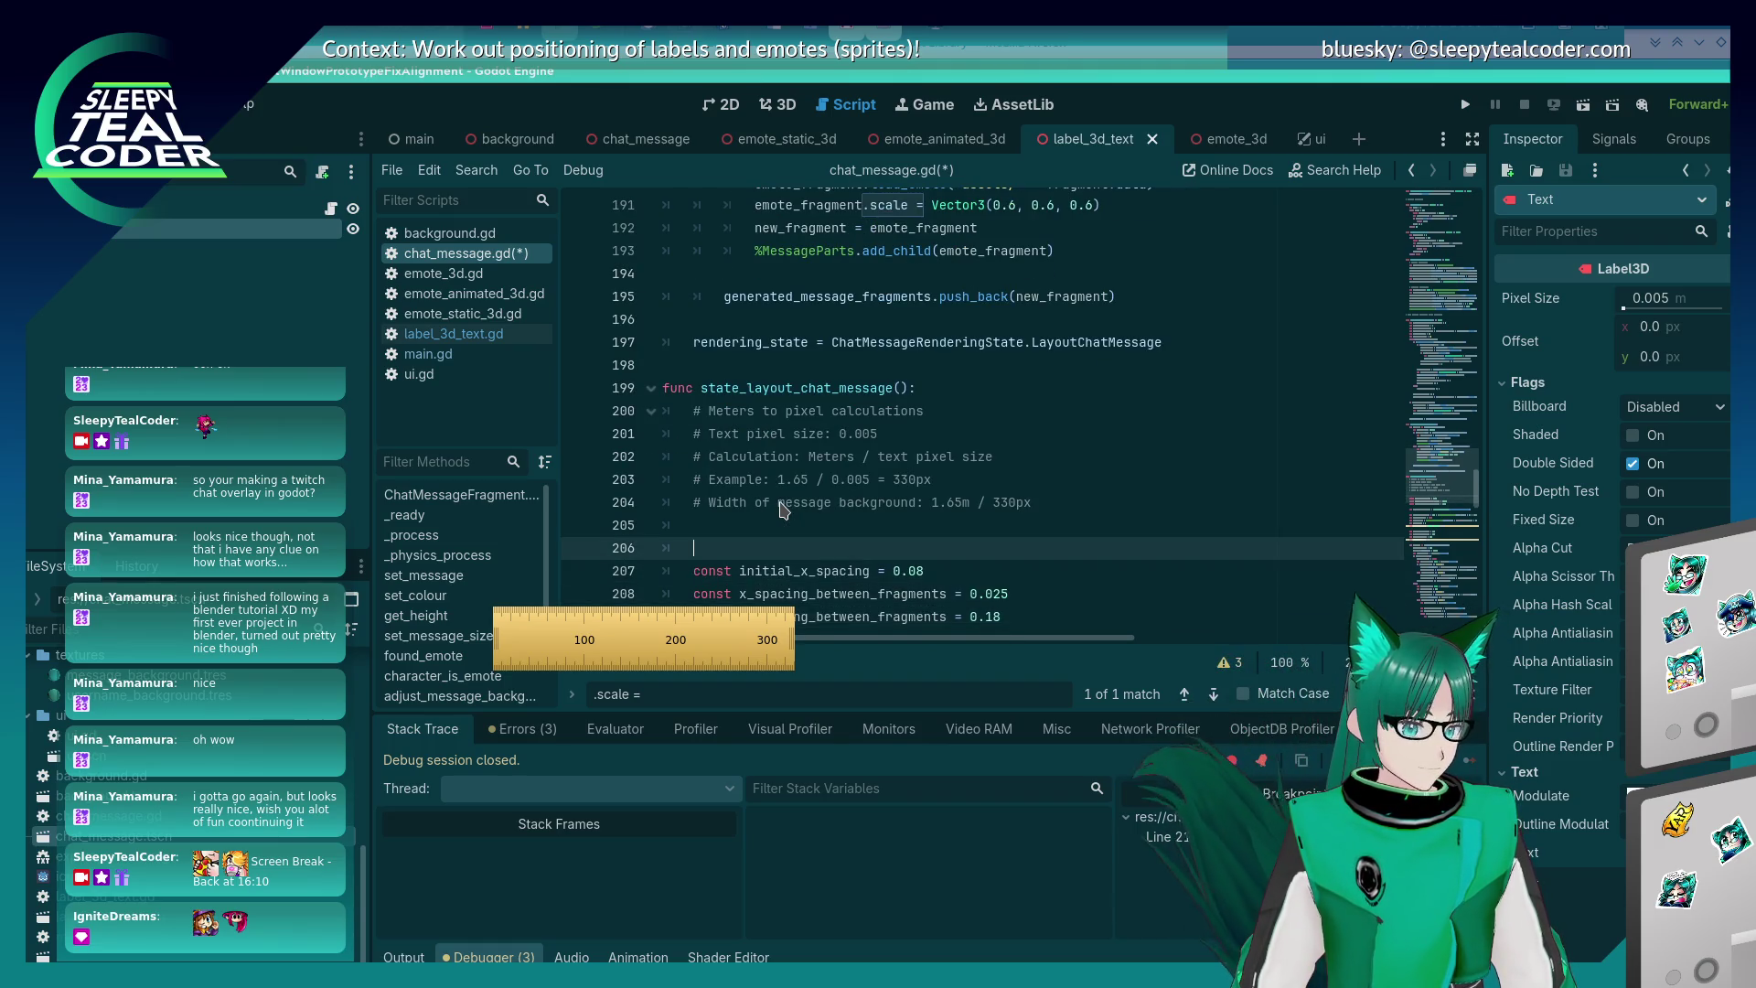
{"action": "key", "text": "Down"}
{"action": "type", "text": "# Width"}
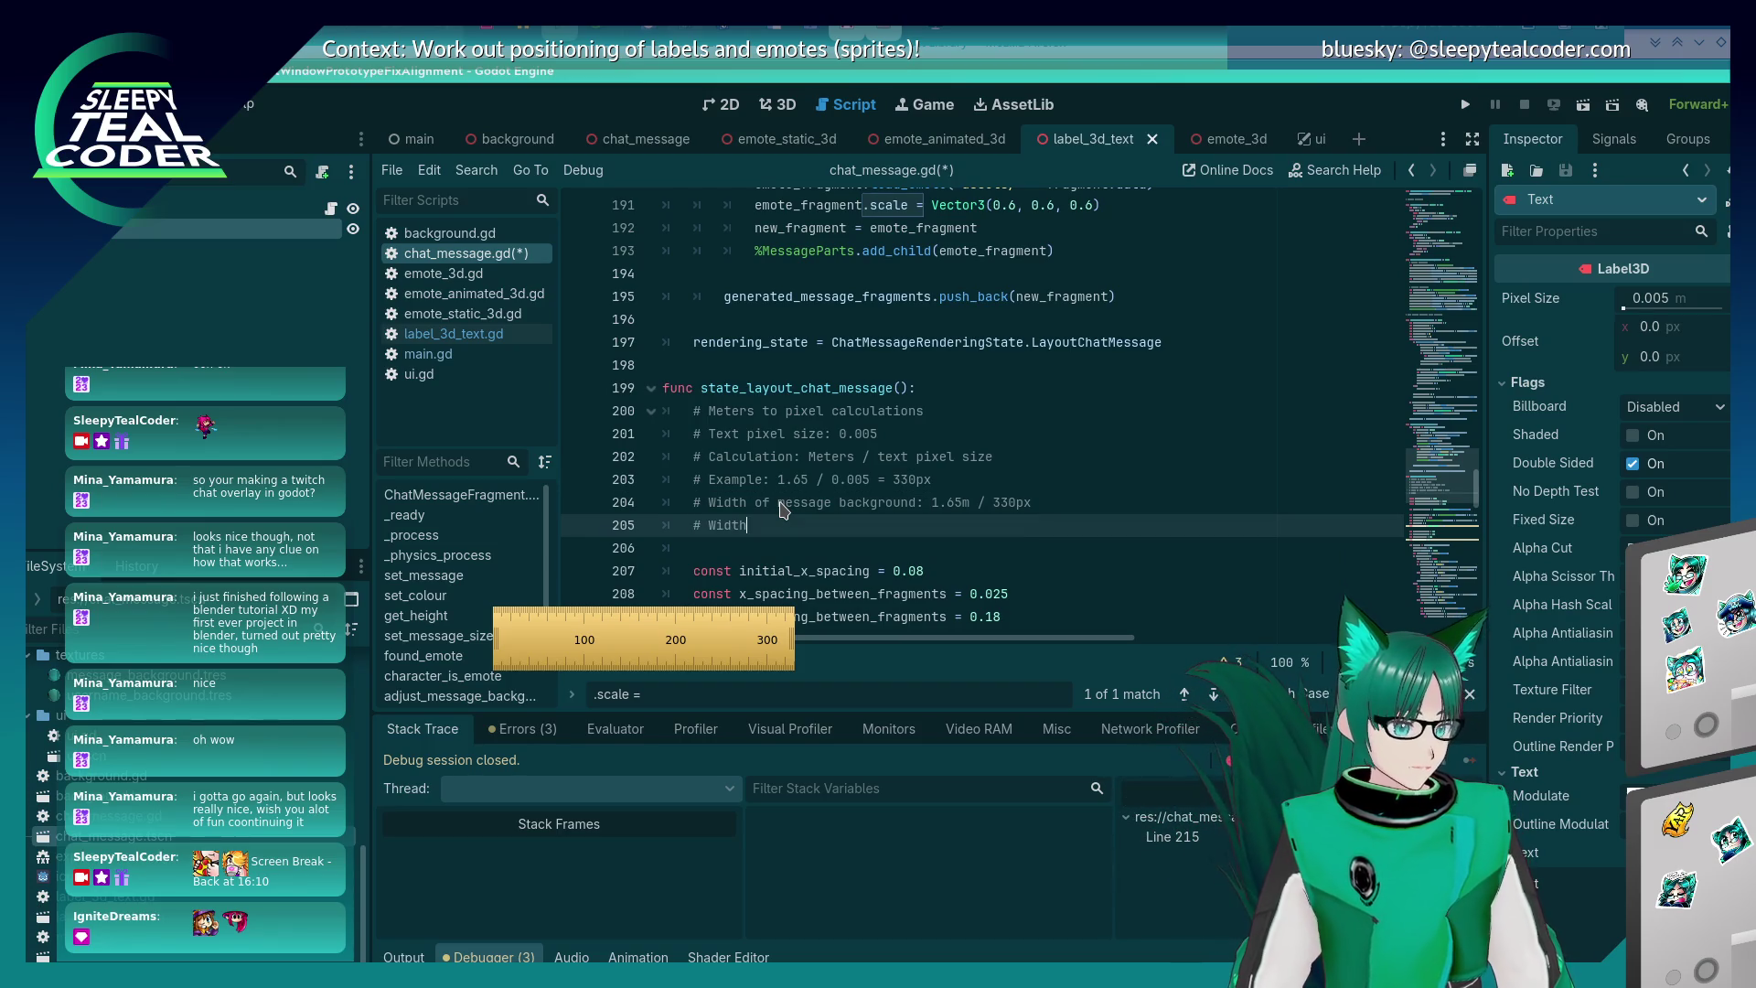
{"action": "type", "text": " of message minus border:"}
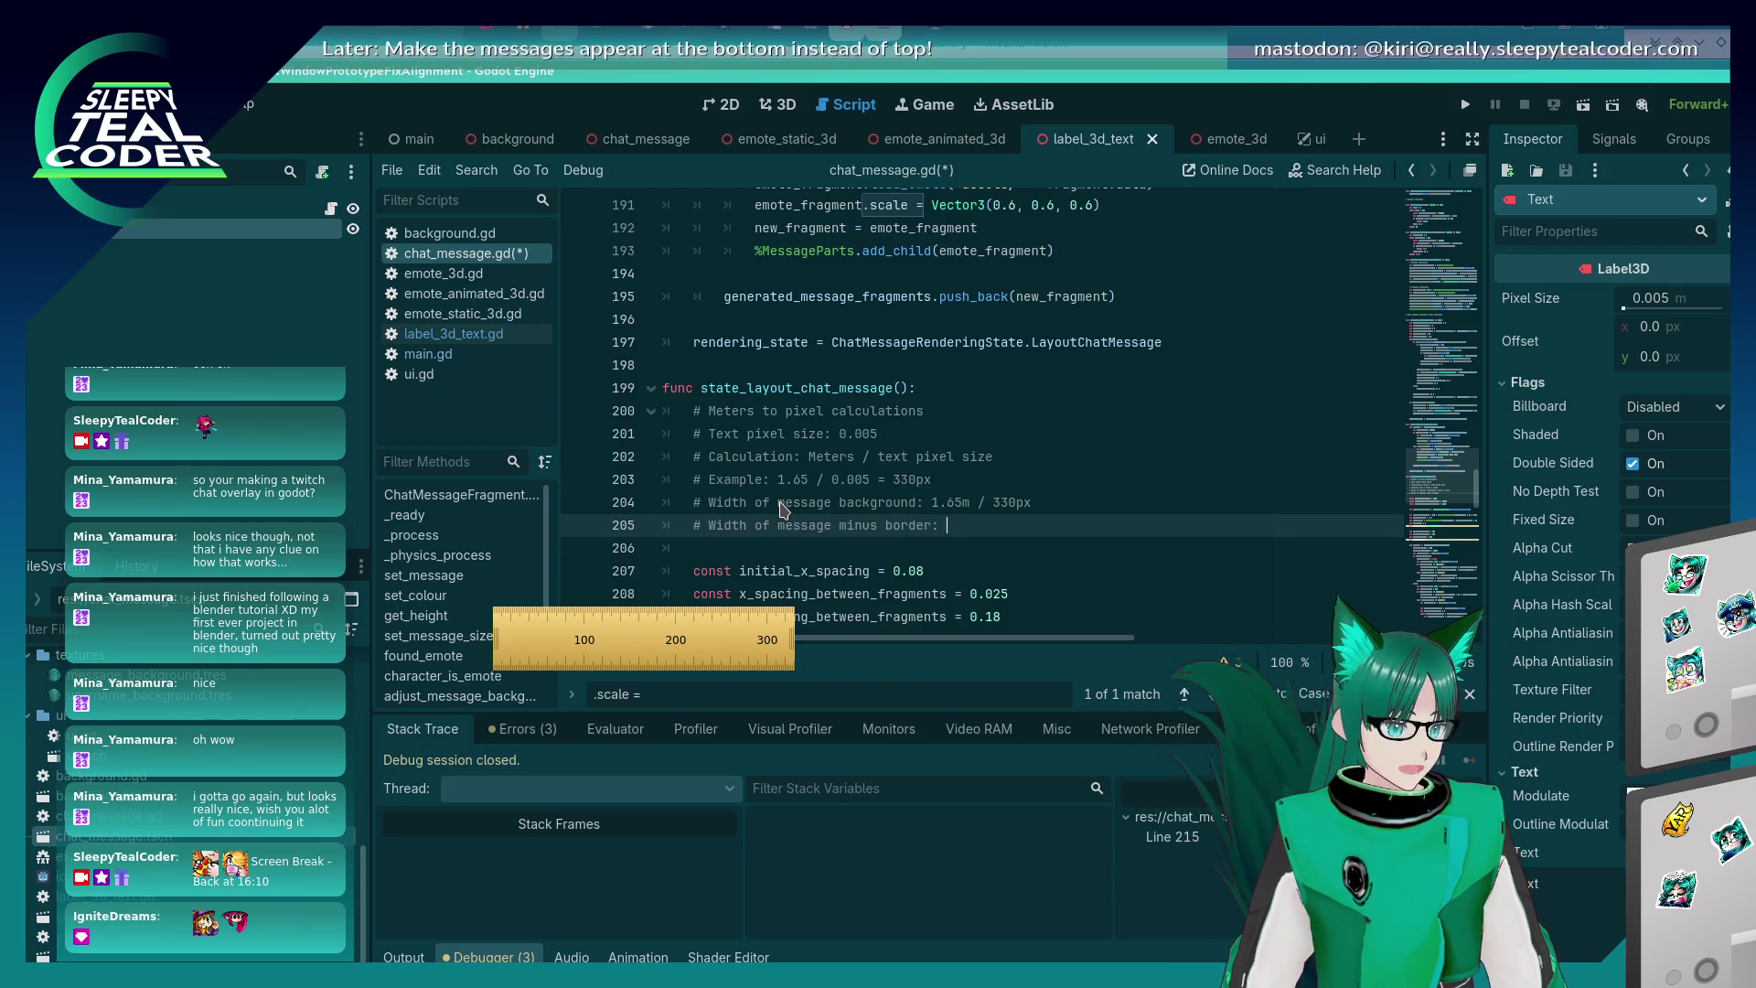
{"action": "key", "text": "alt+Tab"}
{"action": "key", "text": "alt+Tab"}
{"action": "type", "text": "1.49m /"}
{"action": "key", "text": "alt+Tab"}
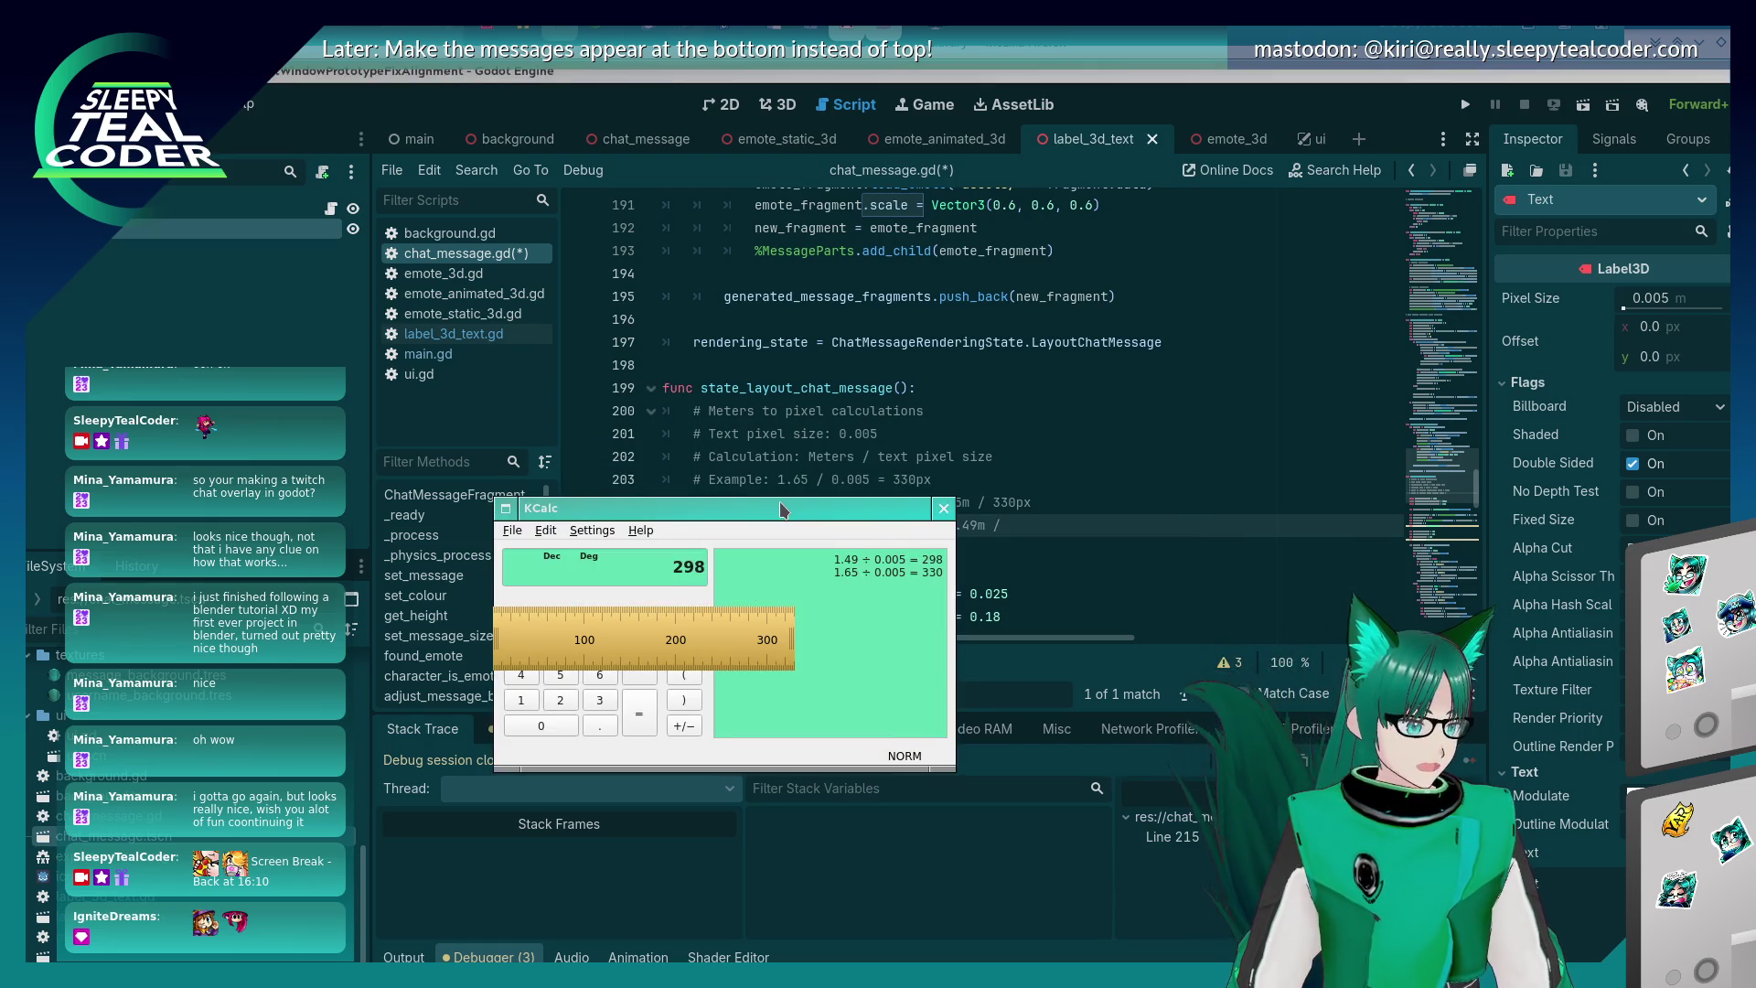
{"action": "key", "text": "alt+Tab"}
{"action": "type", "text": "298px"}
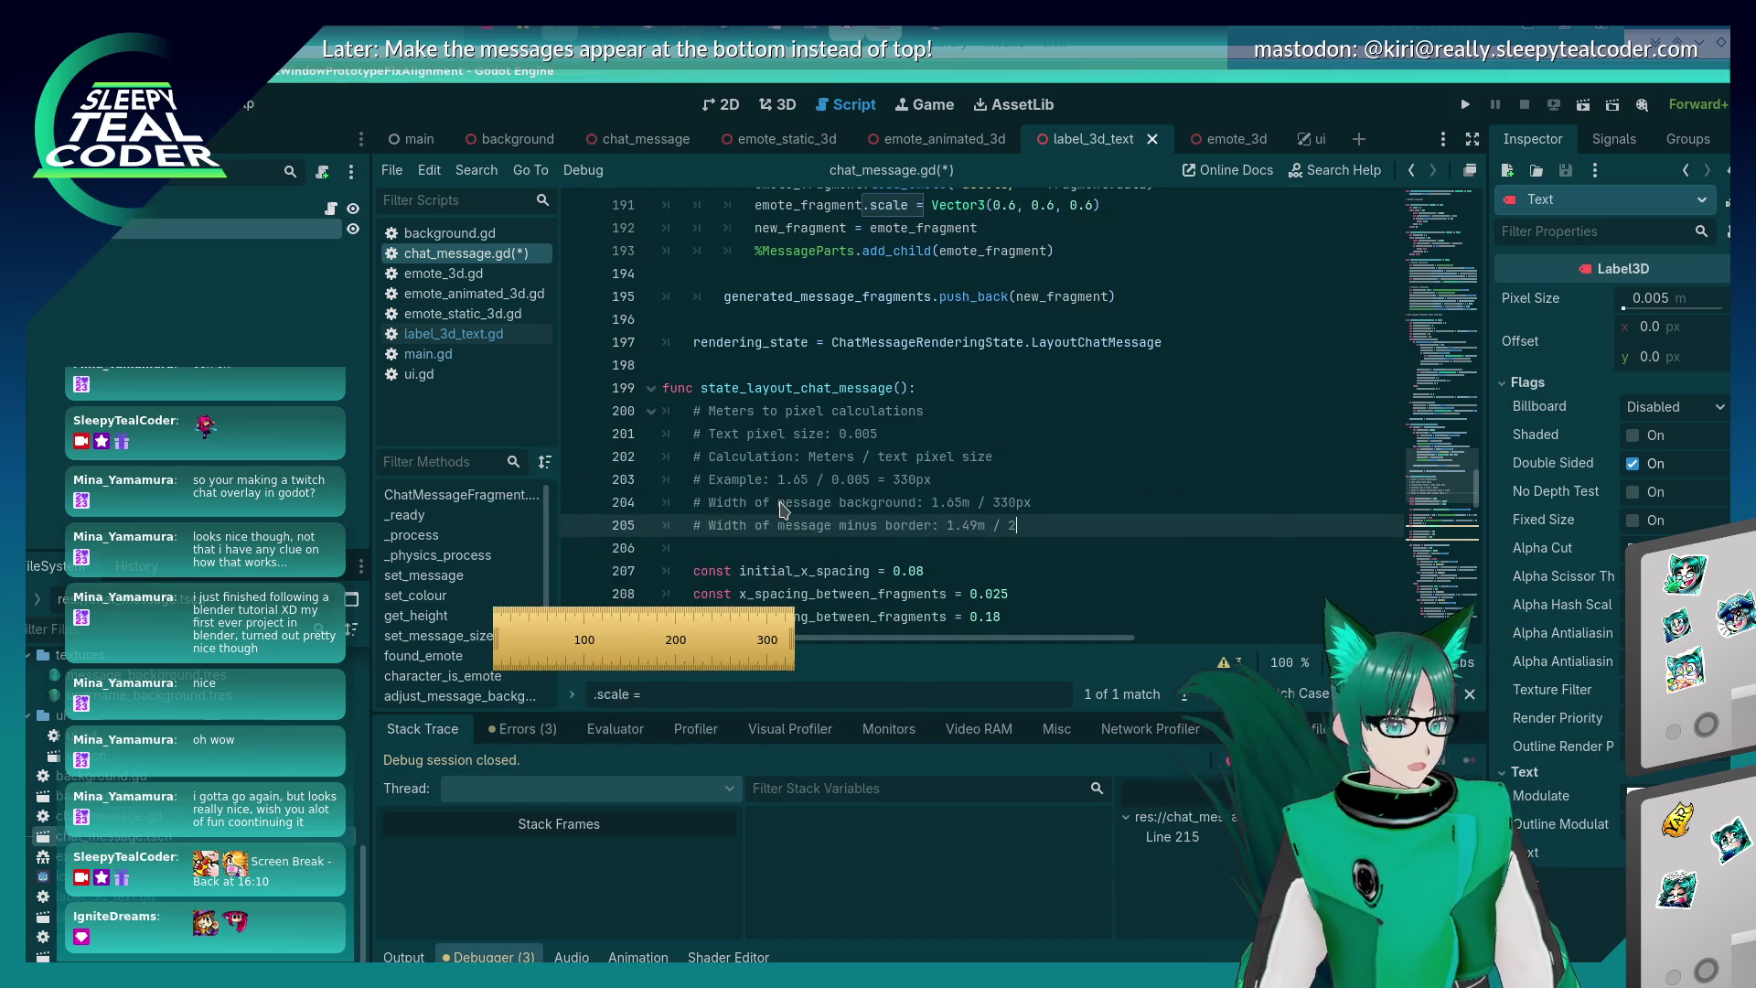
{"action": "key", "text": "ctrl+s"}
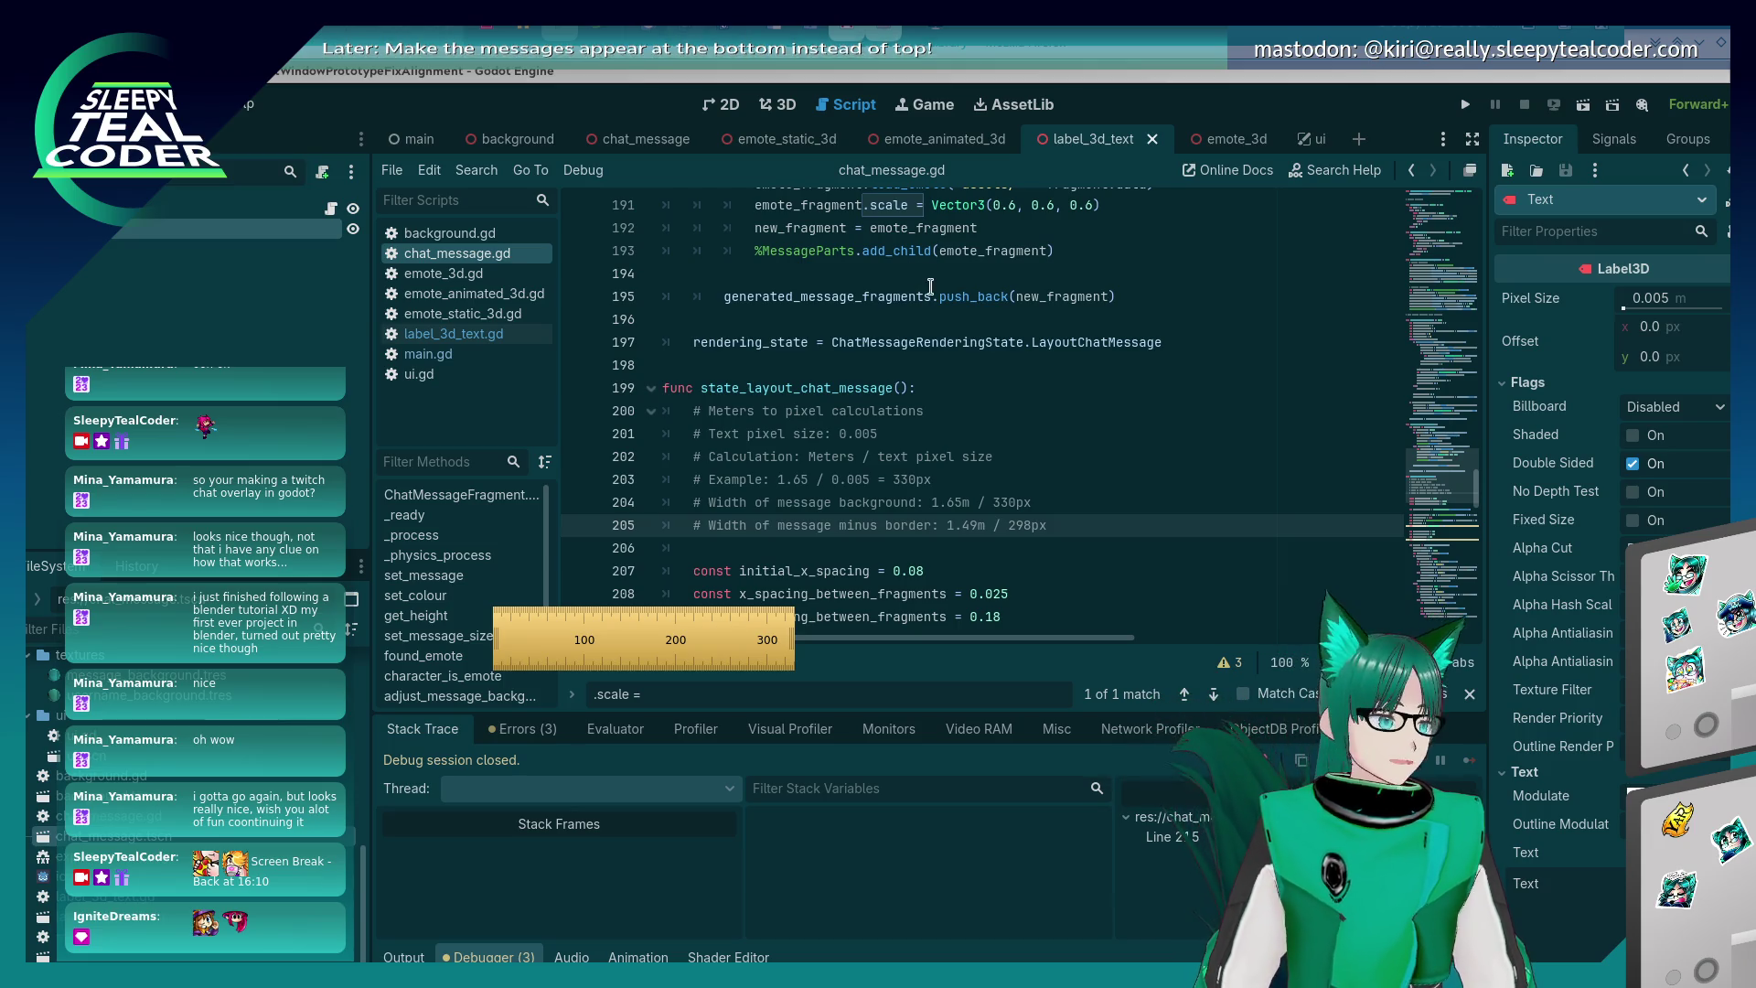
{"action": "scroll", "coordinate": [923, 343], "scroll_direction": "down", "scroll_amount": 2}
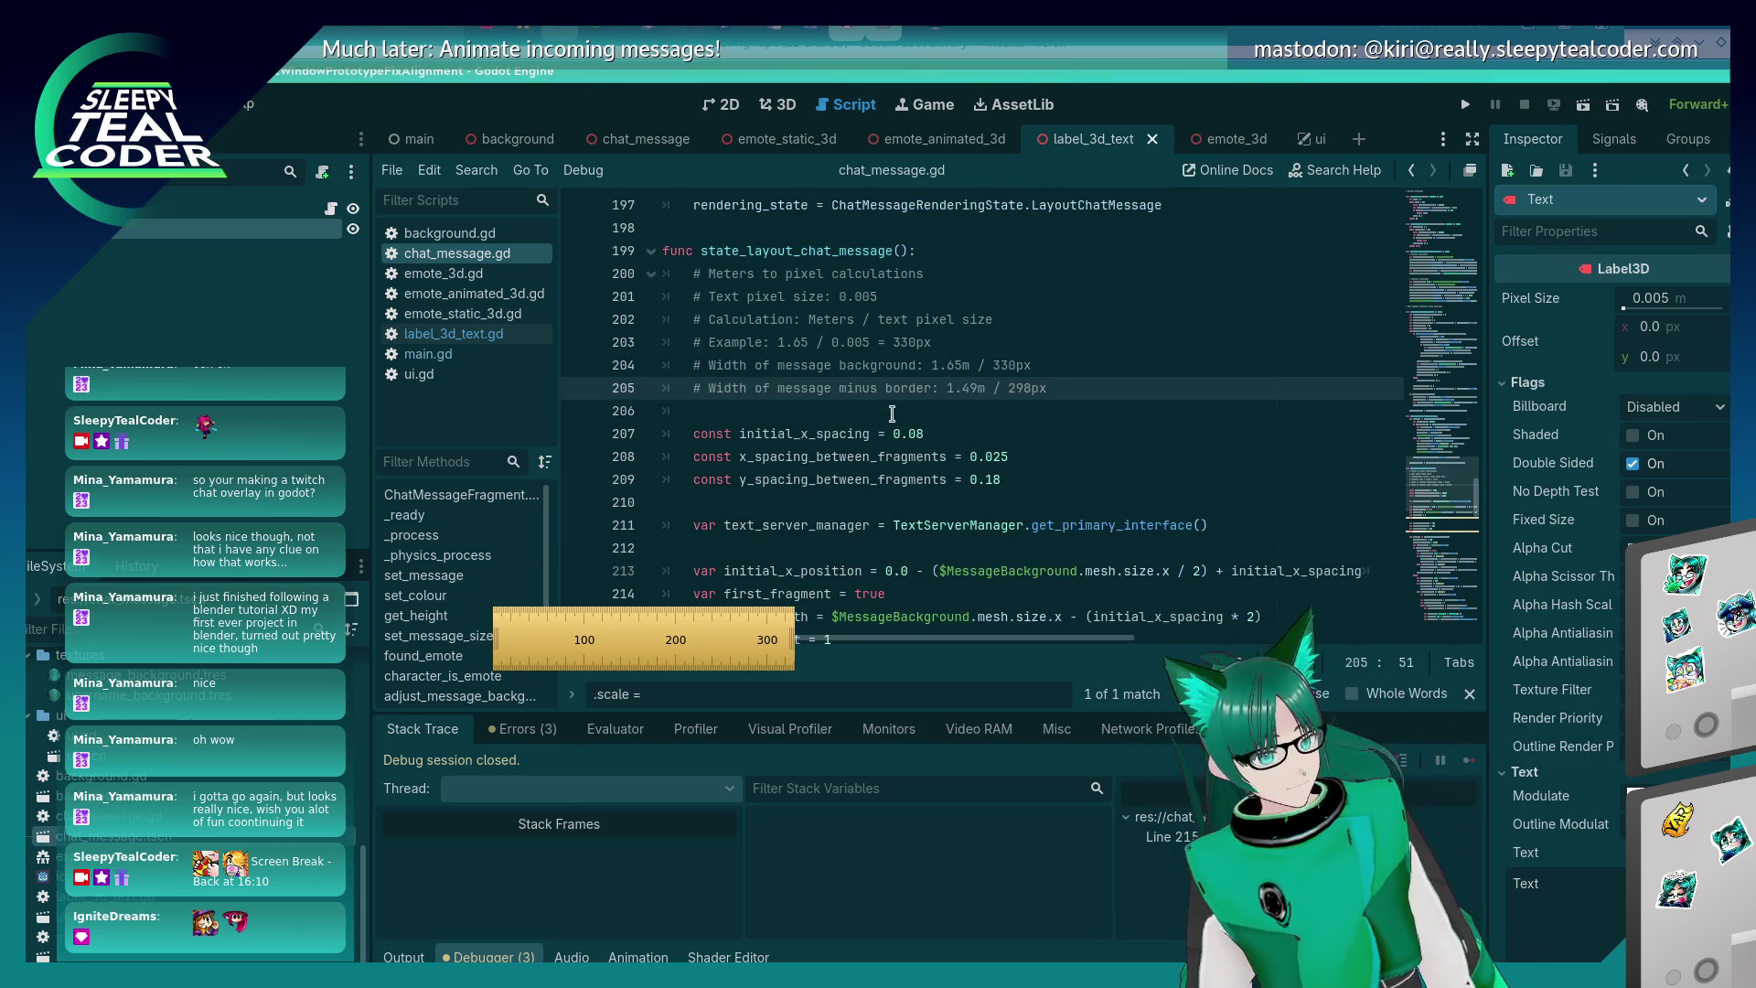
{"action": "scroll", "coordinate": [906, 370], "scroll_direction": "down", "scroll_amount": 1}
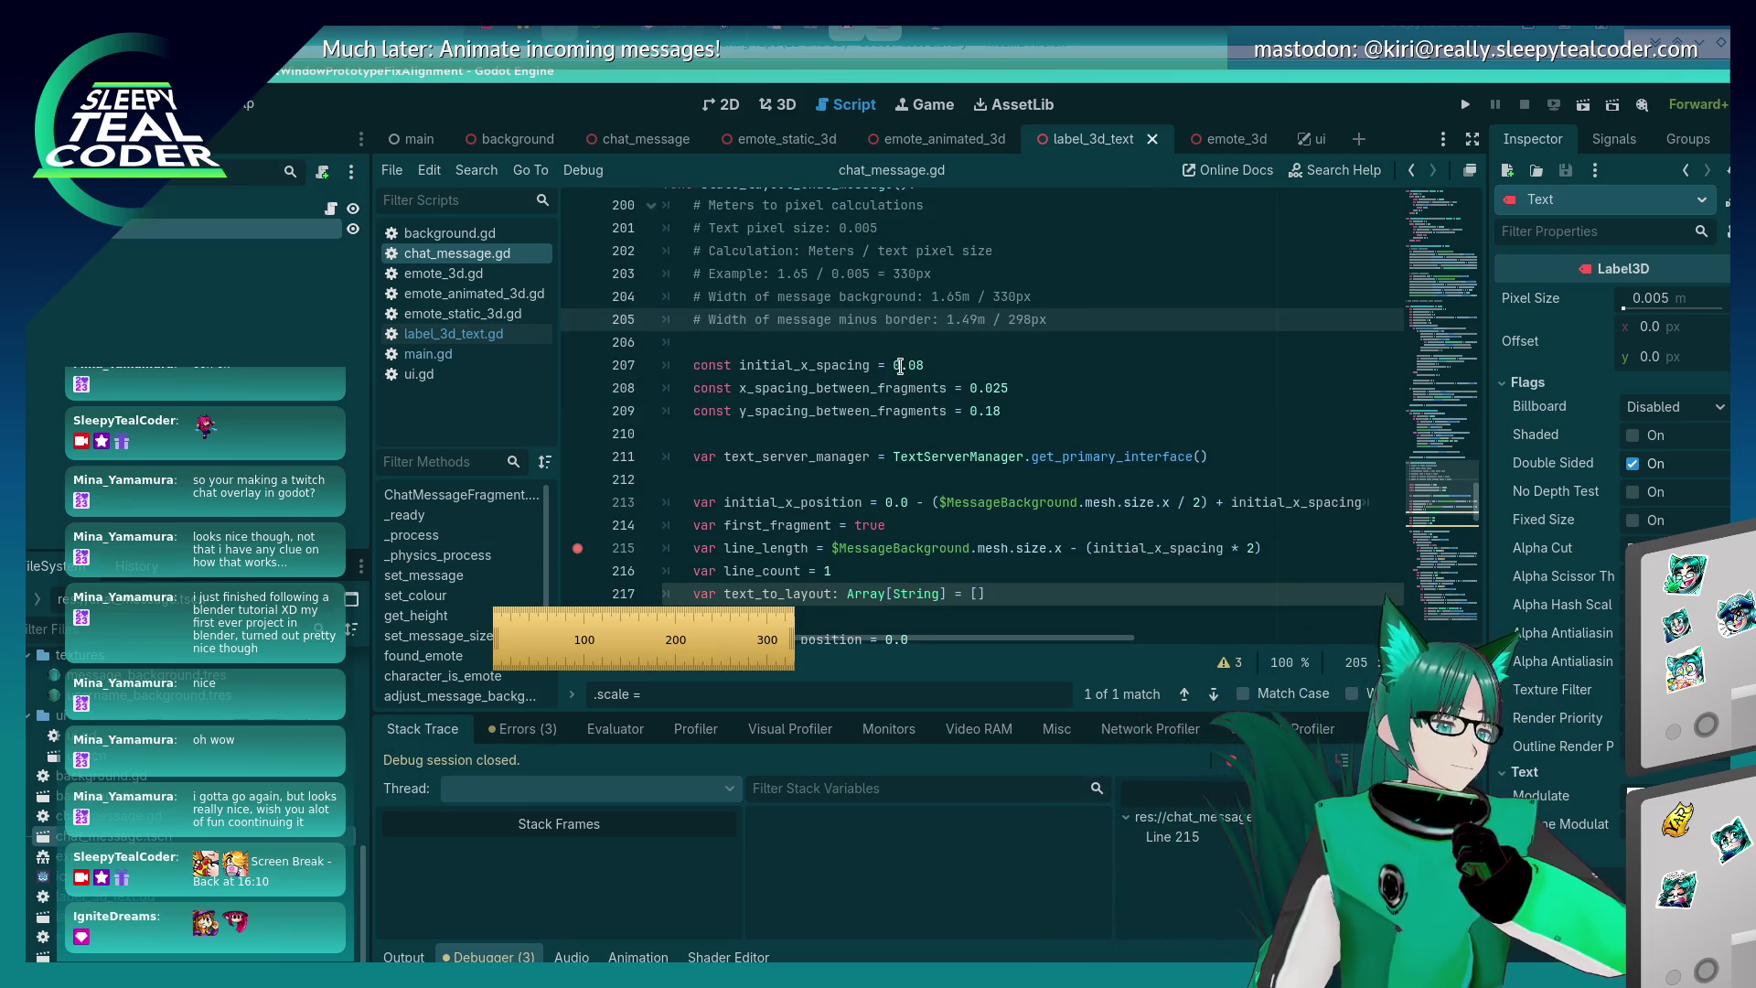
{"action": "scroll", "coordinate": [900, 366], "scroll_direction": "down", "scroll_amount": 6}
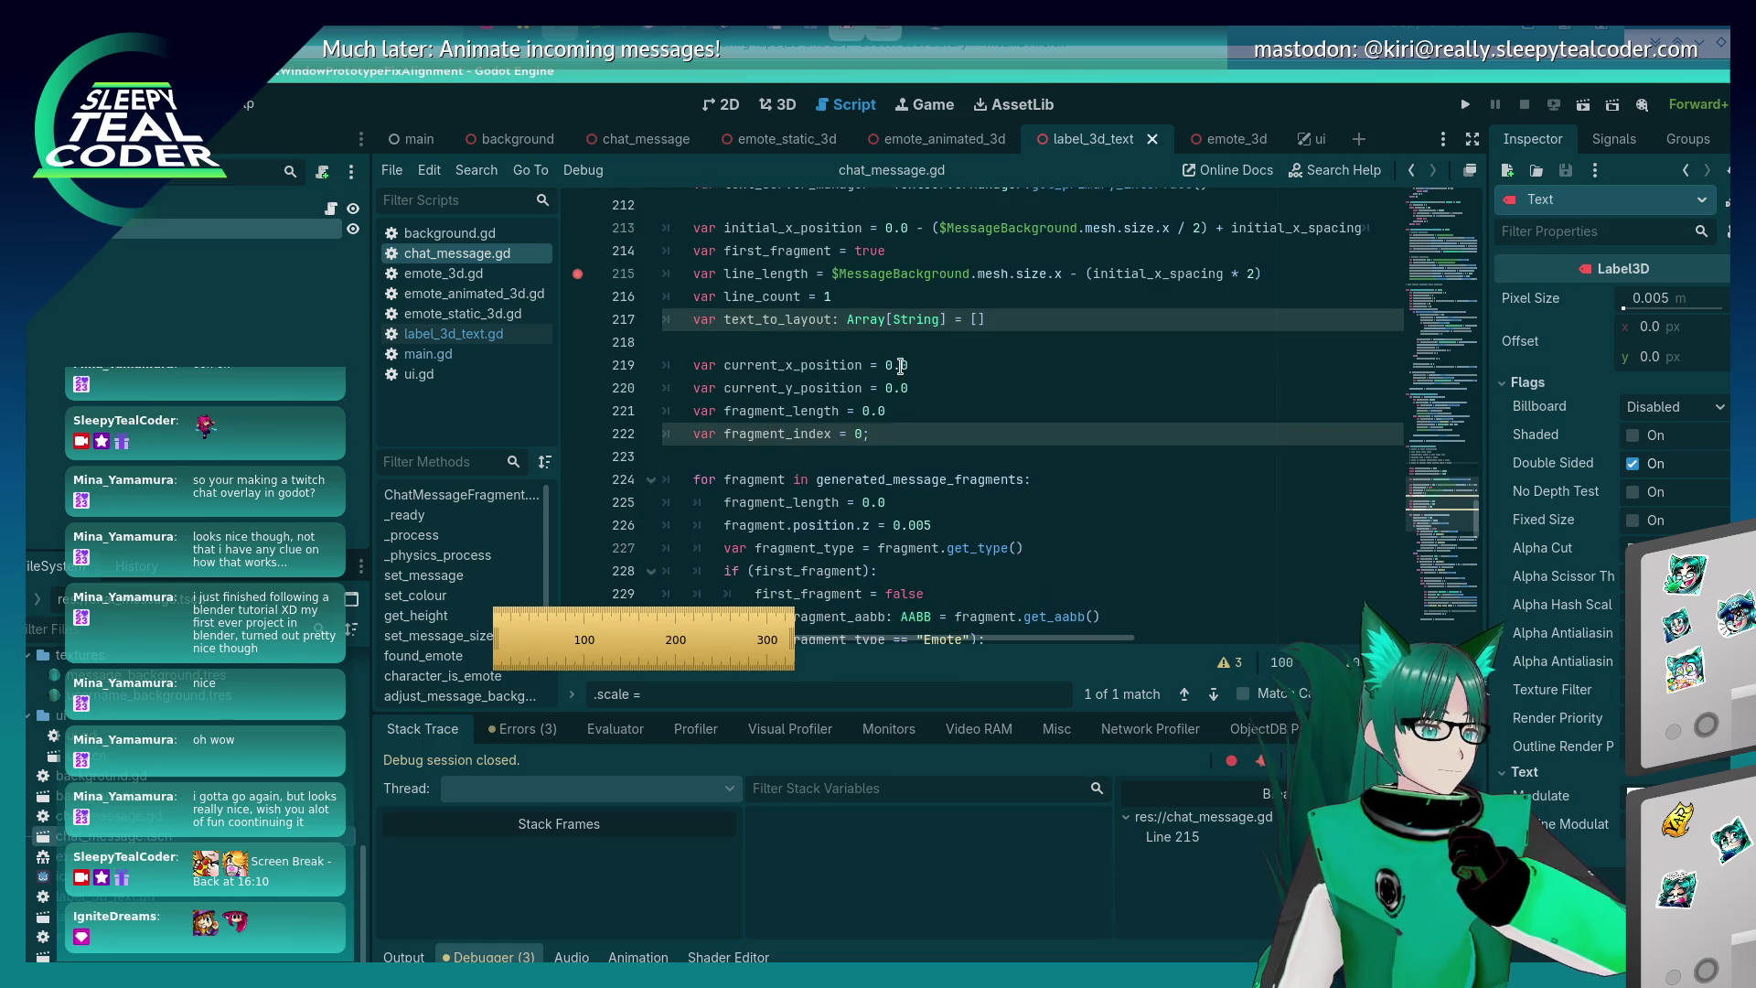
{"action": "scroll", "coordinate": [901, 366], "scroll_direction": "down", "scroll_amount": 8}
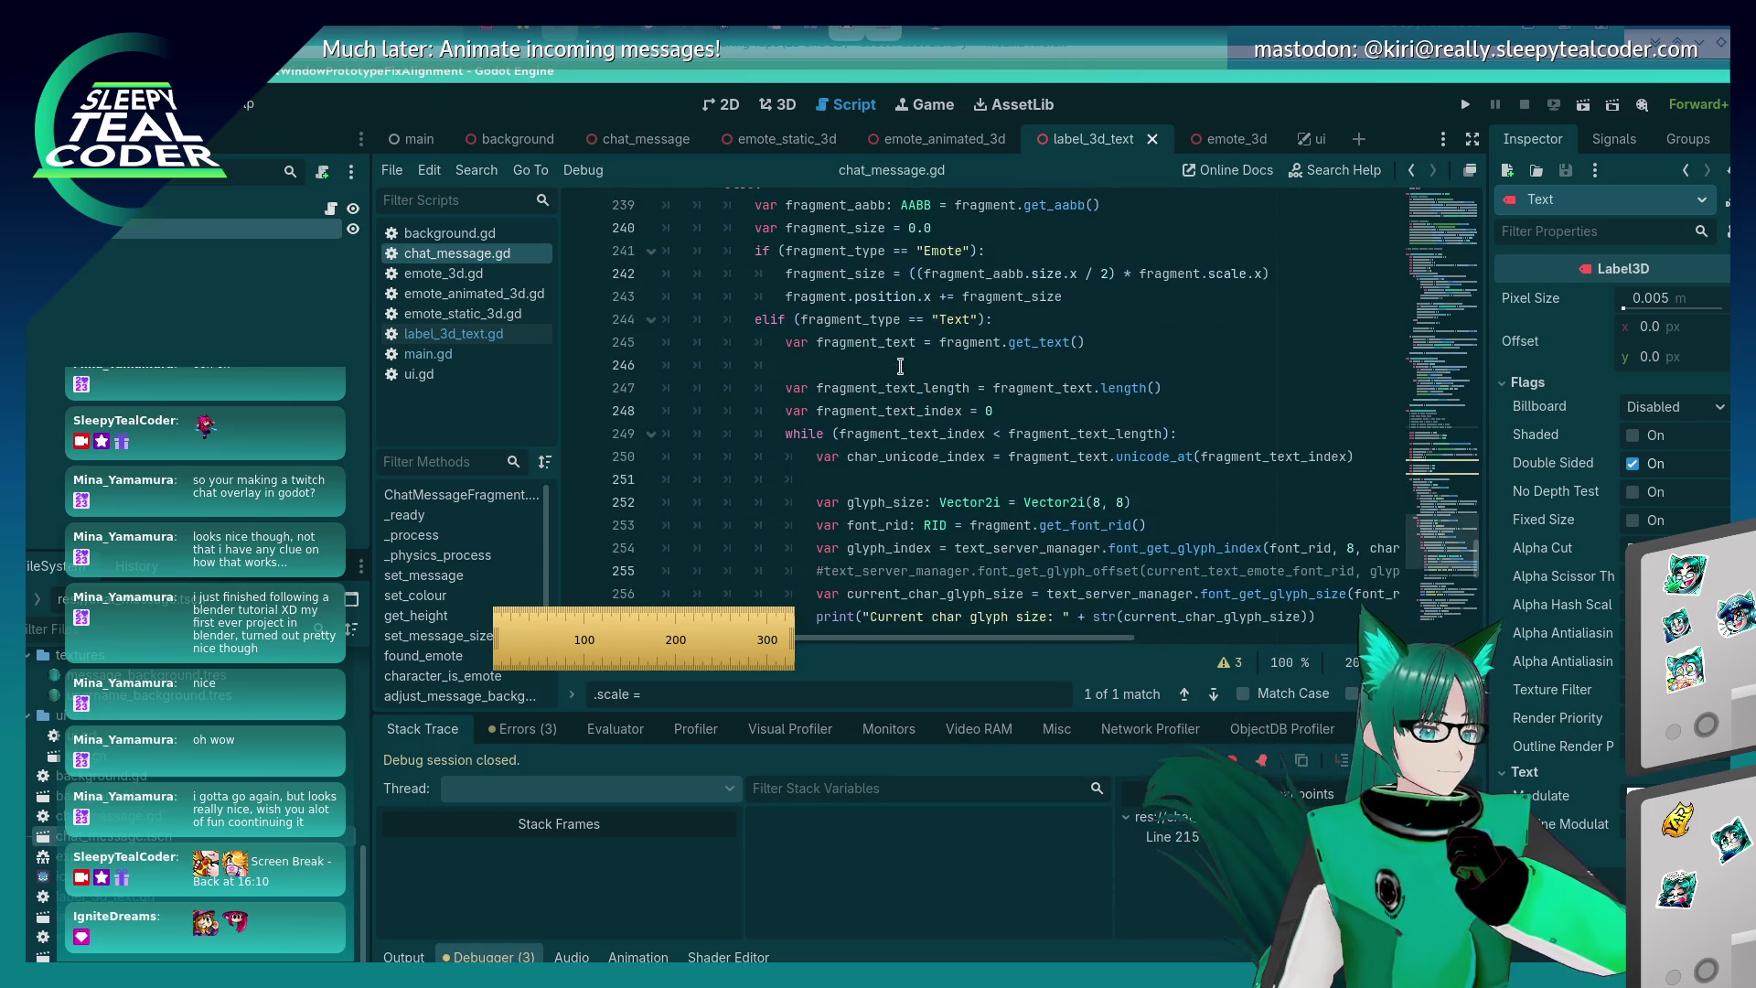
{"action": "scroll", "coordinate": [901, 366], "scroll_direction": "down", "scroll_amount": 2}
{"action": "scroll", "coordinate": [901, 366], "scroll_direction": "up", "scroll_amount": 9}
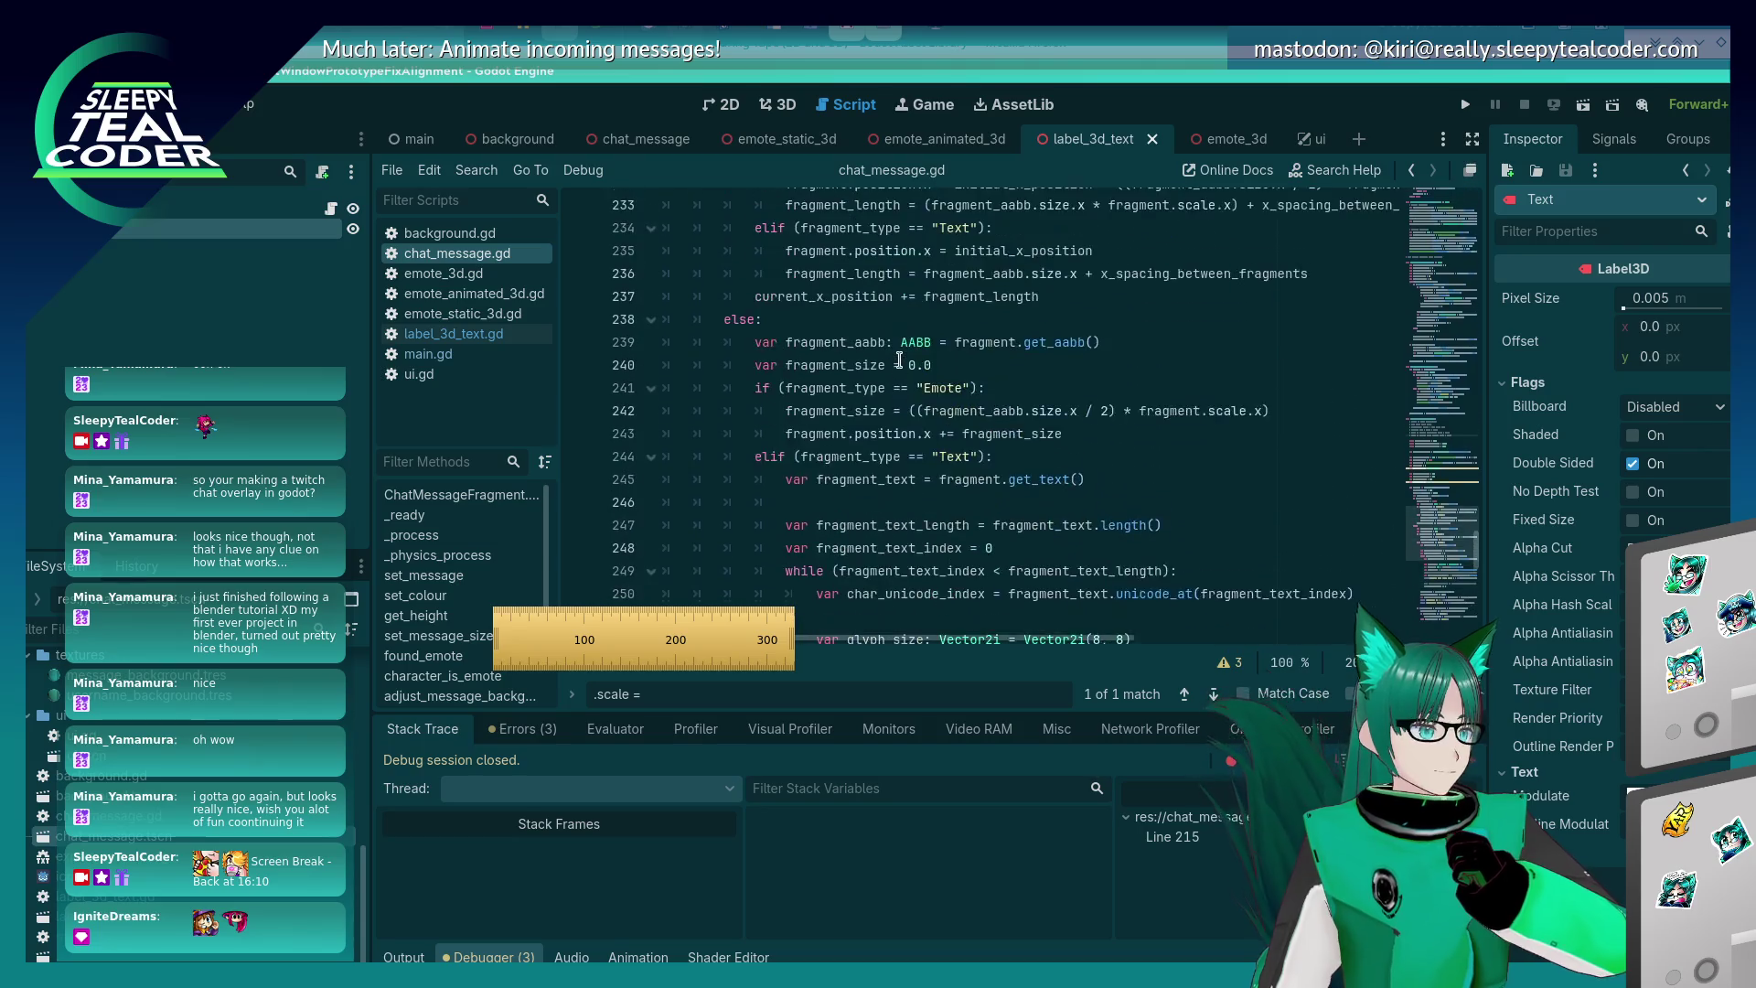
{"action": "scroll", "coordinate": [901, 357], "scroll_direction": "up", "scroll_amount": 6}
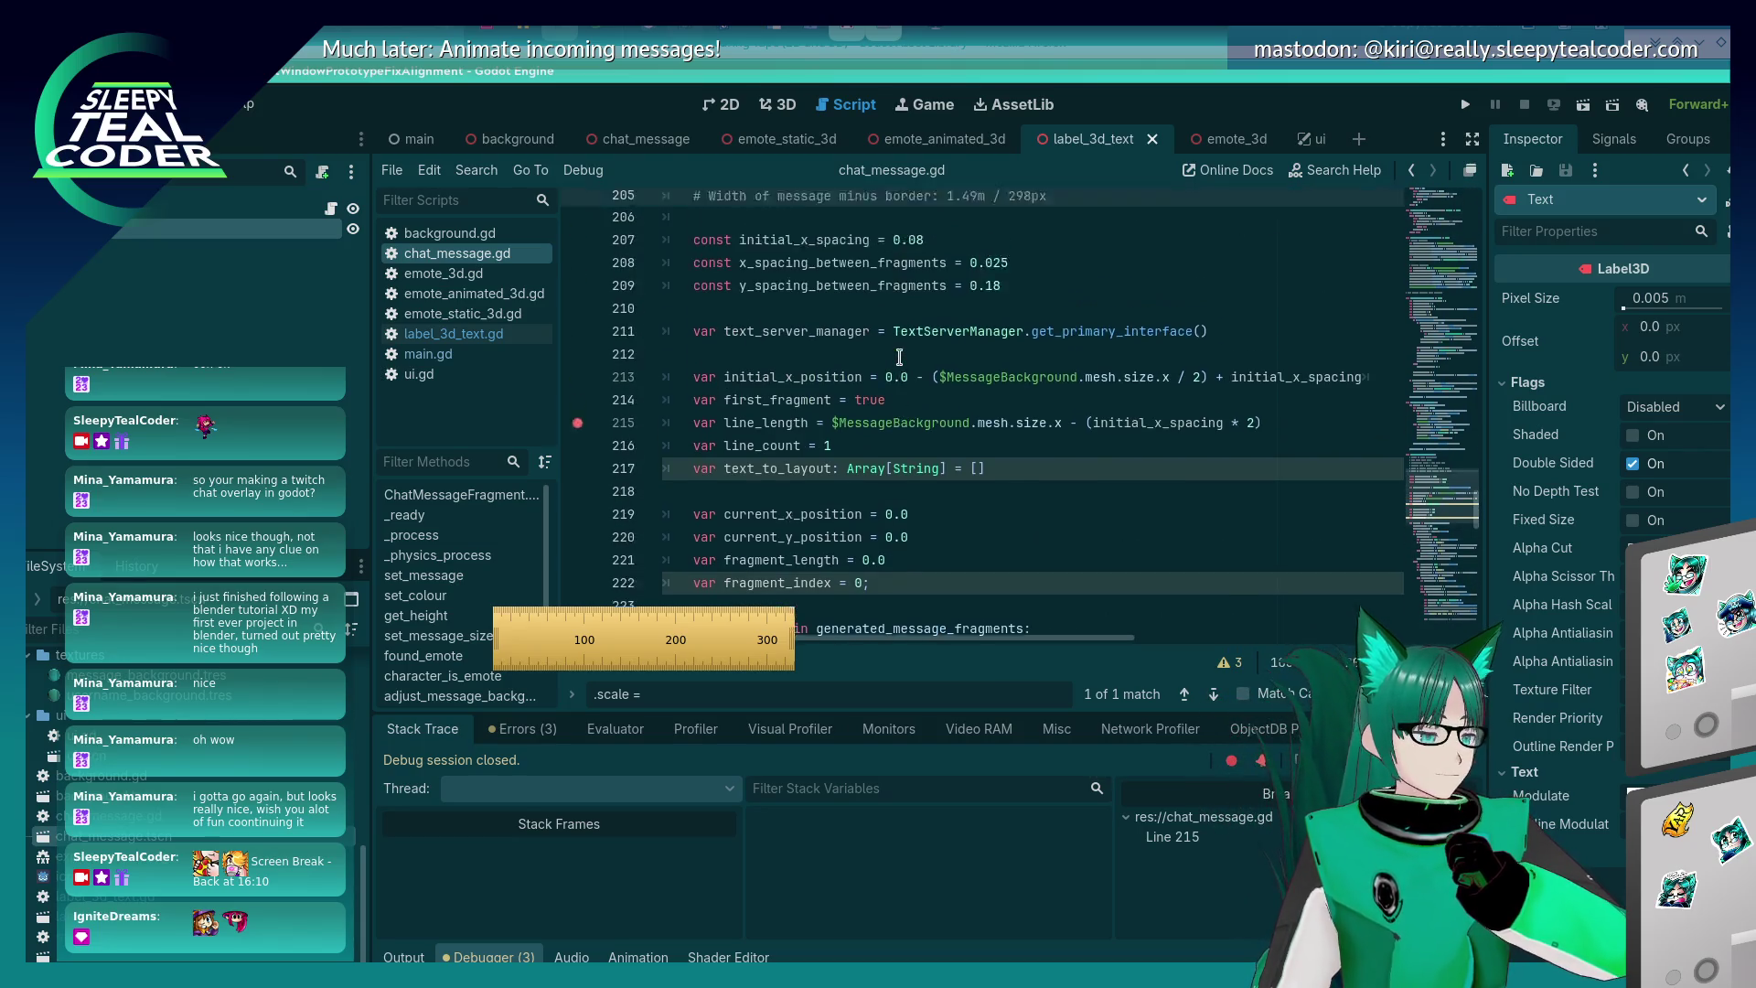
{"action": "scroll", "coordinate": [900, 357], "scroll_direction": "up", "scroll_amount": 3}
{"action": "scroll", "coordinate": [900, 357], "scroll_direction": "down", "scroll_amount": 2}
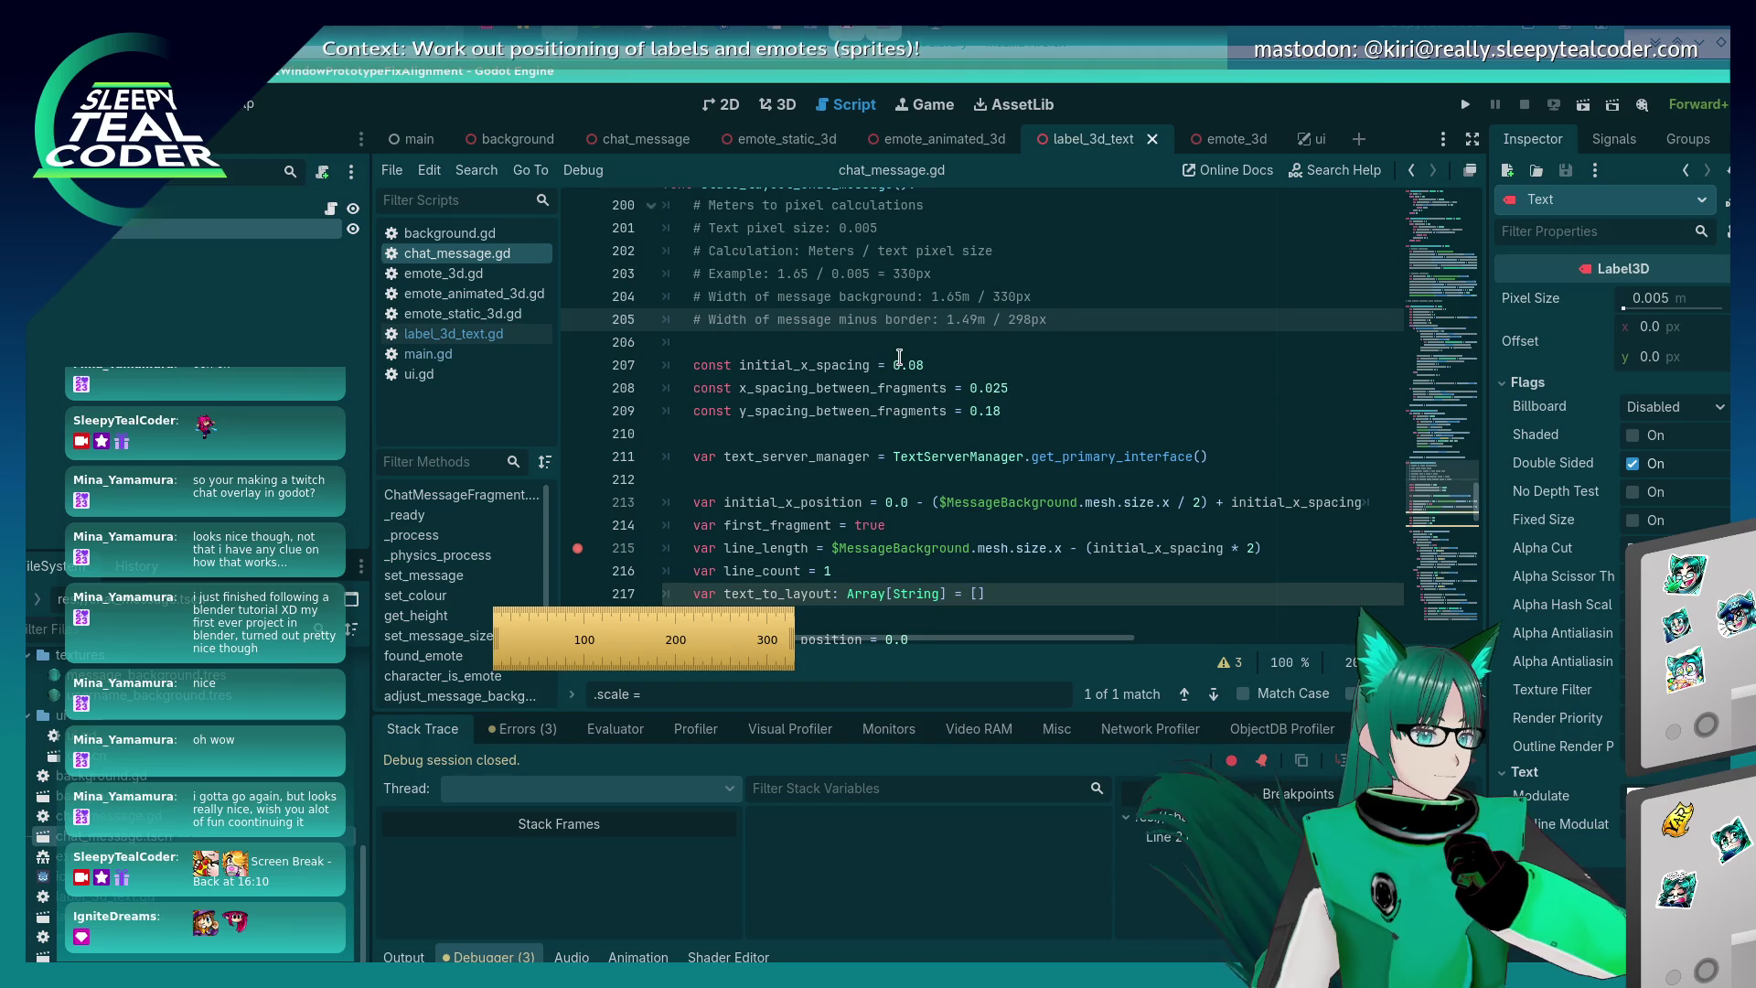
{"action": "scroll", "coordinate": [900, 357], "scroll_direction": "up", "scroll_amount": 1}
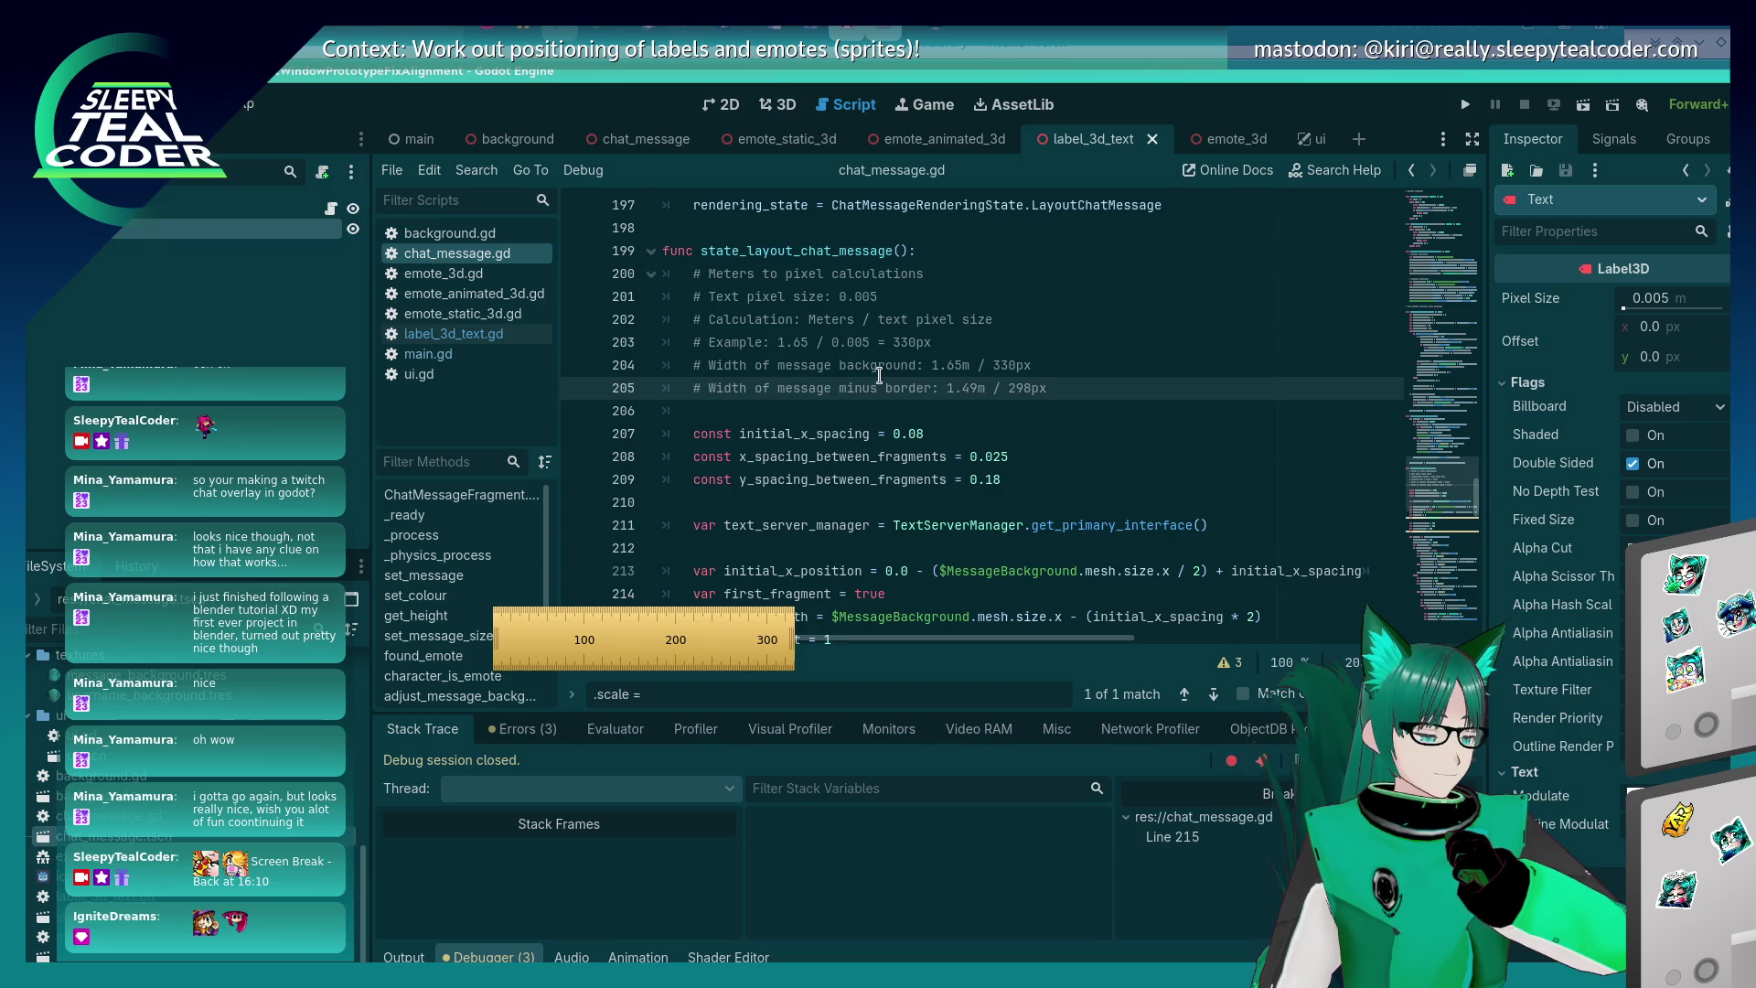
{"action": "scroll", "coordinate": [878, 375], "scroll_direction": "down", "scroll_amount": 6}
{"action": "scroll", "coordinate": [873, 378], "scroll_direction": "down", "scroll_amount": 8}
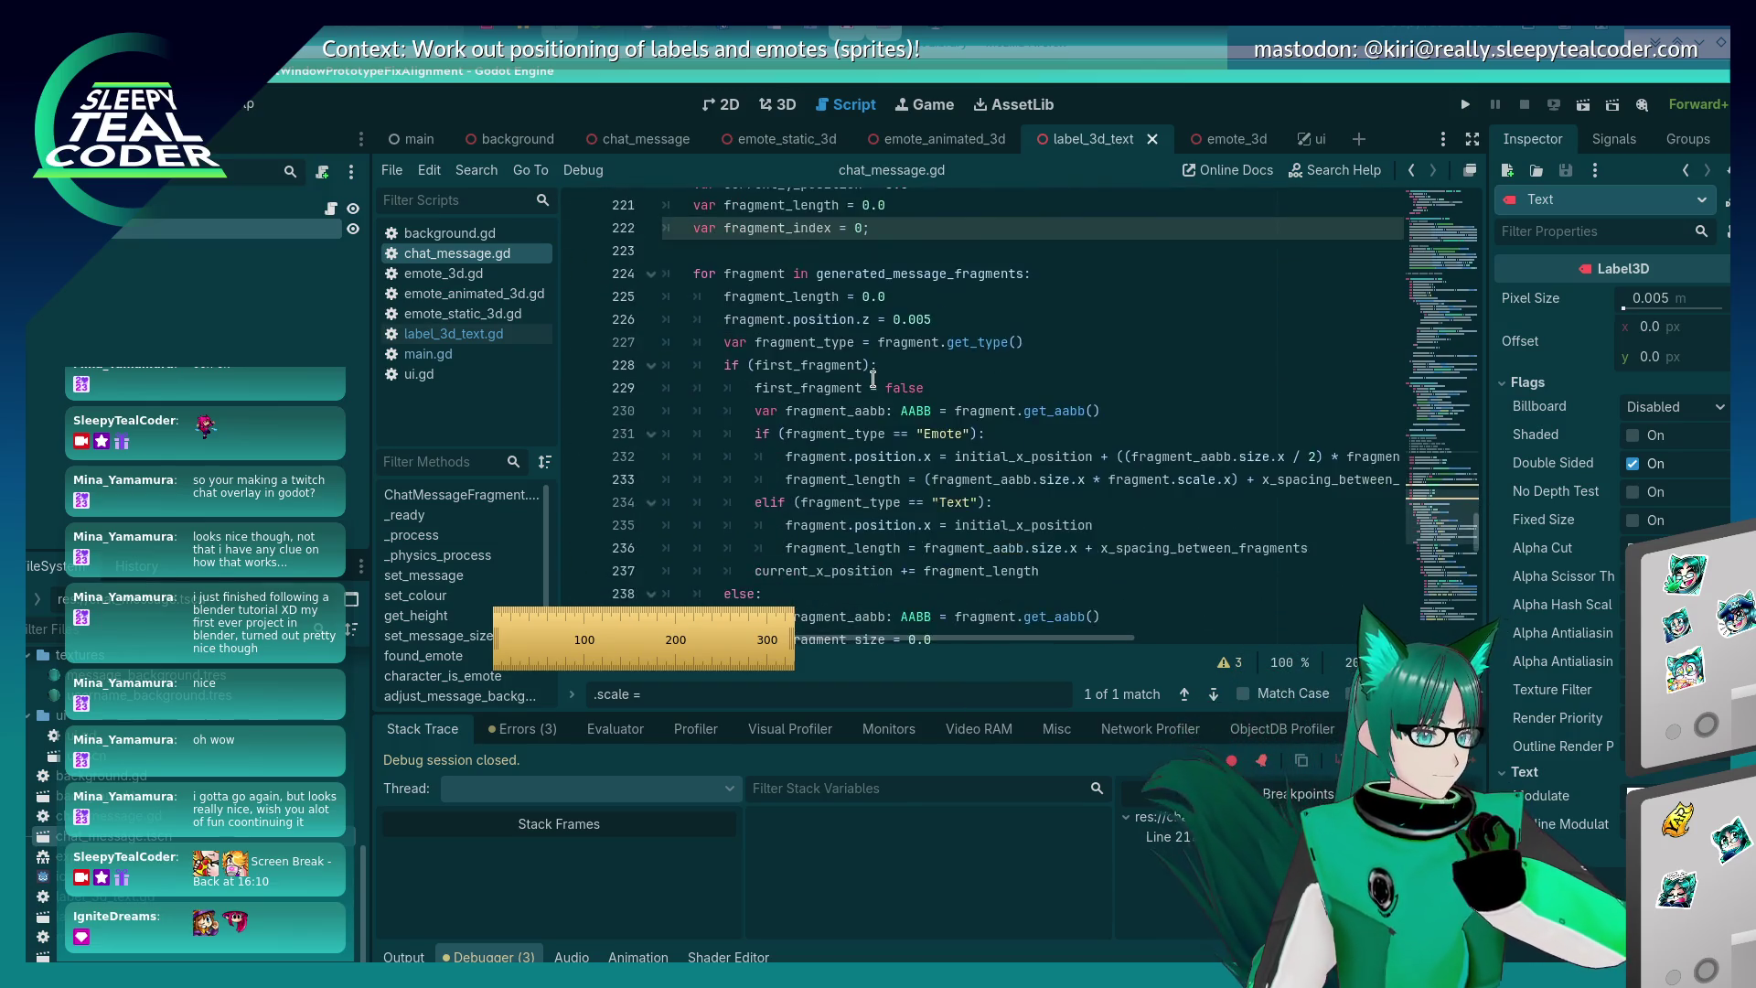
{"action": "scroll", "coordinate": [872, 379], "scroll_direction": "down", "scroll_amount": 4}
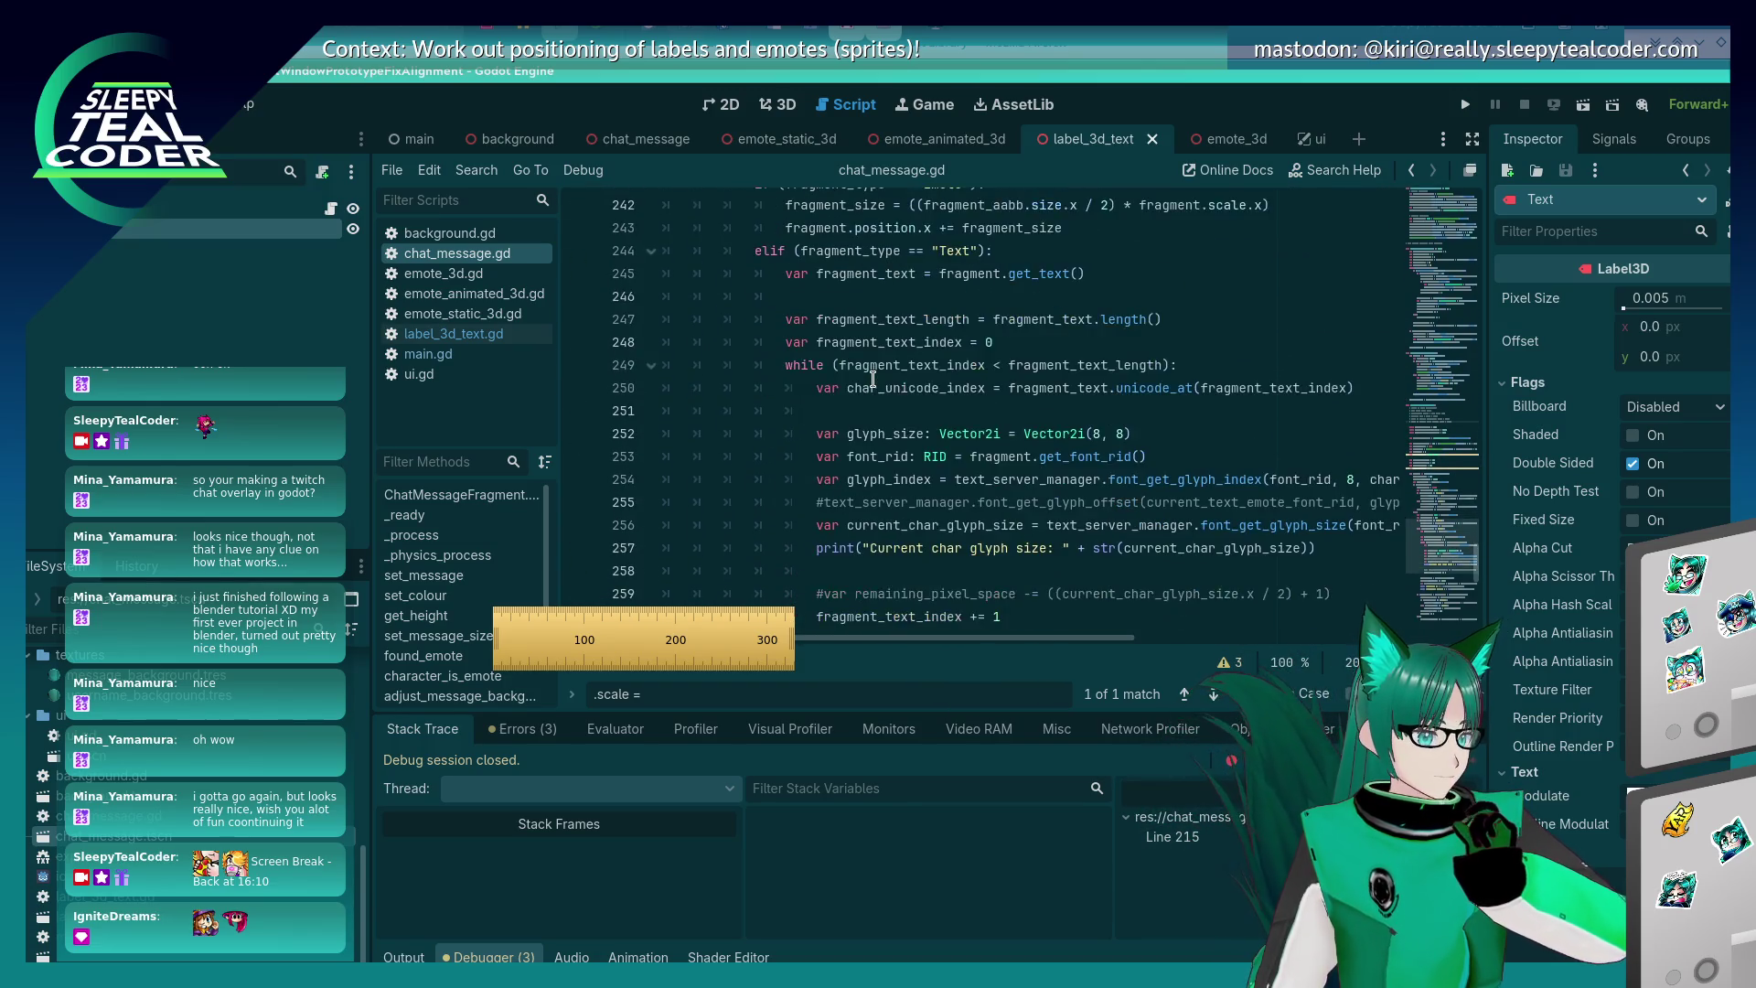
{"action": "scroll", "coordinate": [872, 378], "scroll_direction": "up", "scroll_amount": 2}
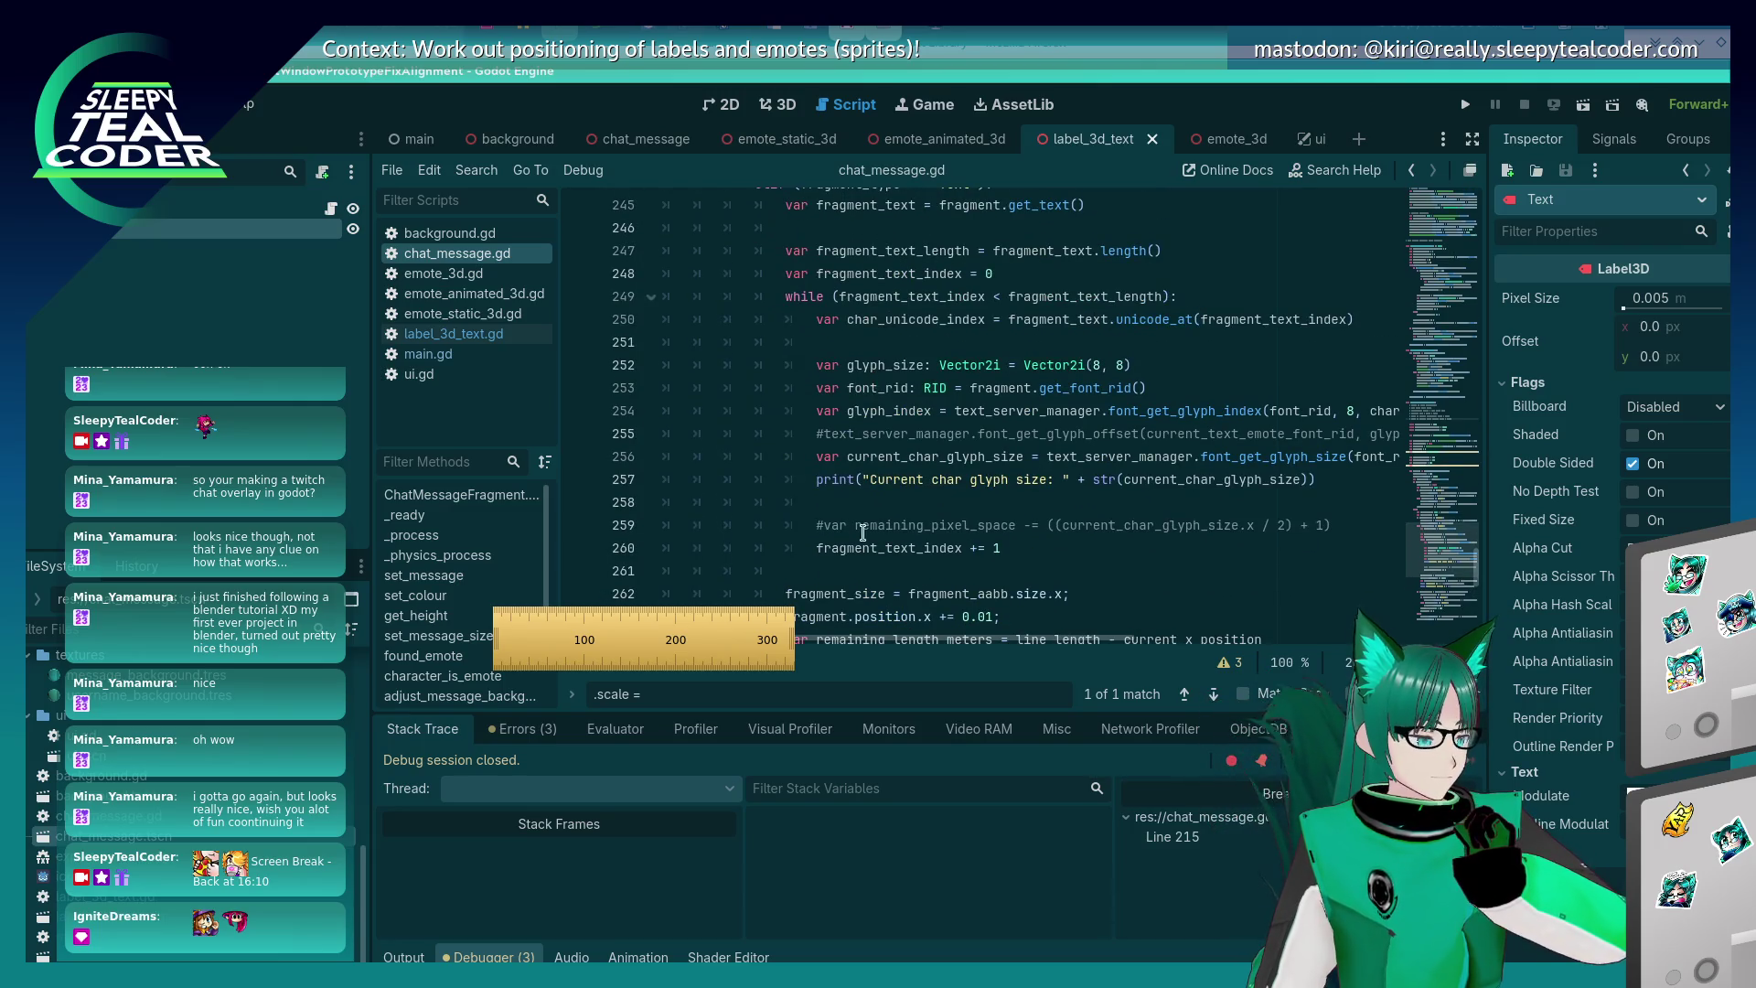
{"action": "left_click", "coordinate": [911, 505]}
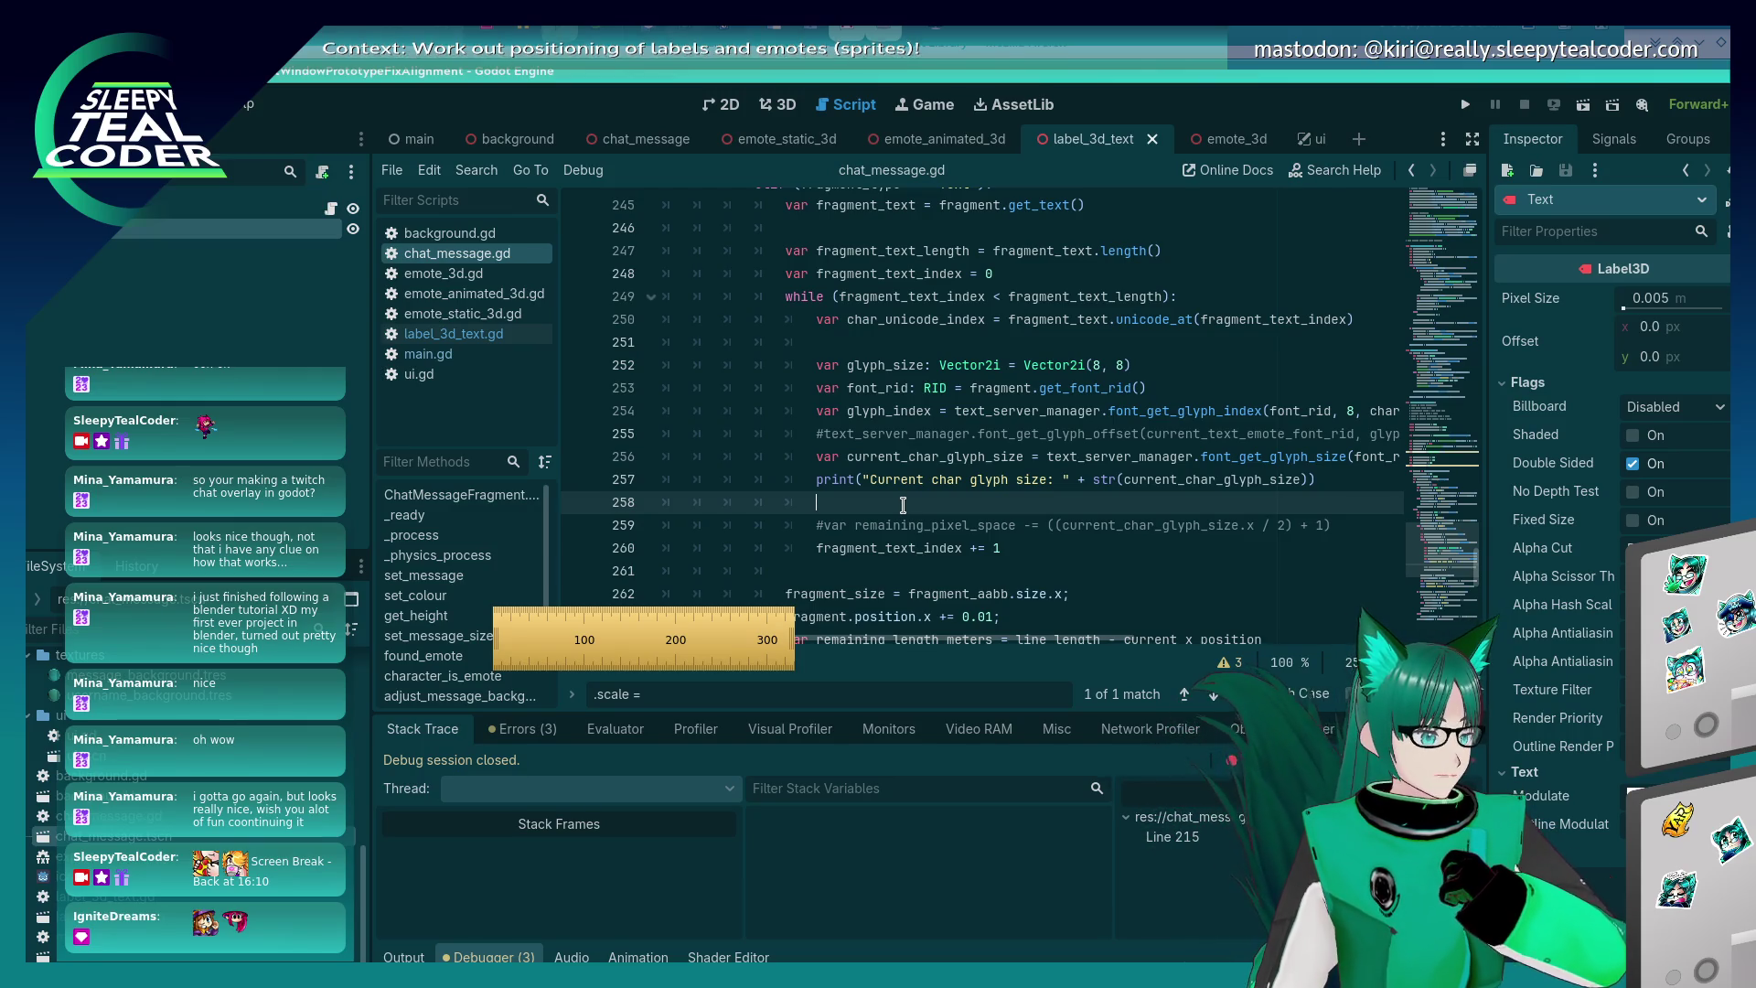
- Dismiss the screen ruler and discard a half-written remaining_len line in the character loop
{"action": "mouse_move", "coordinate": [676, 631]}
{"action": "key", "text": "Escape"}
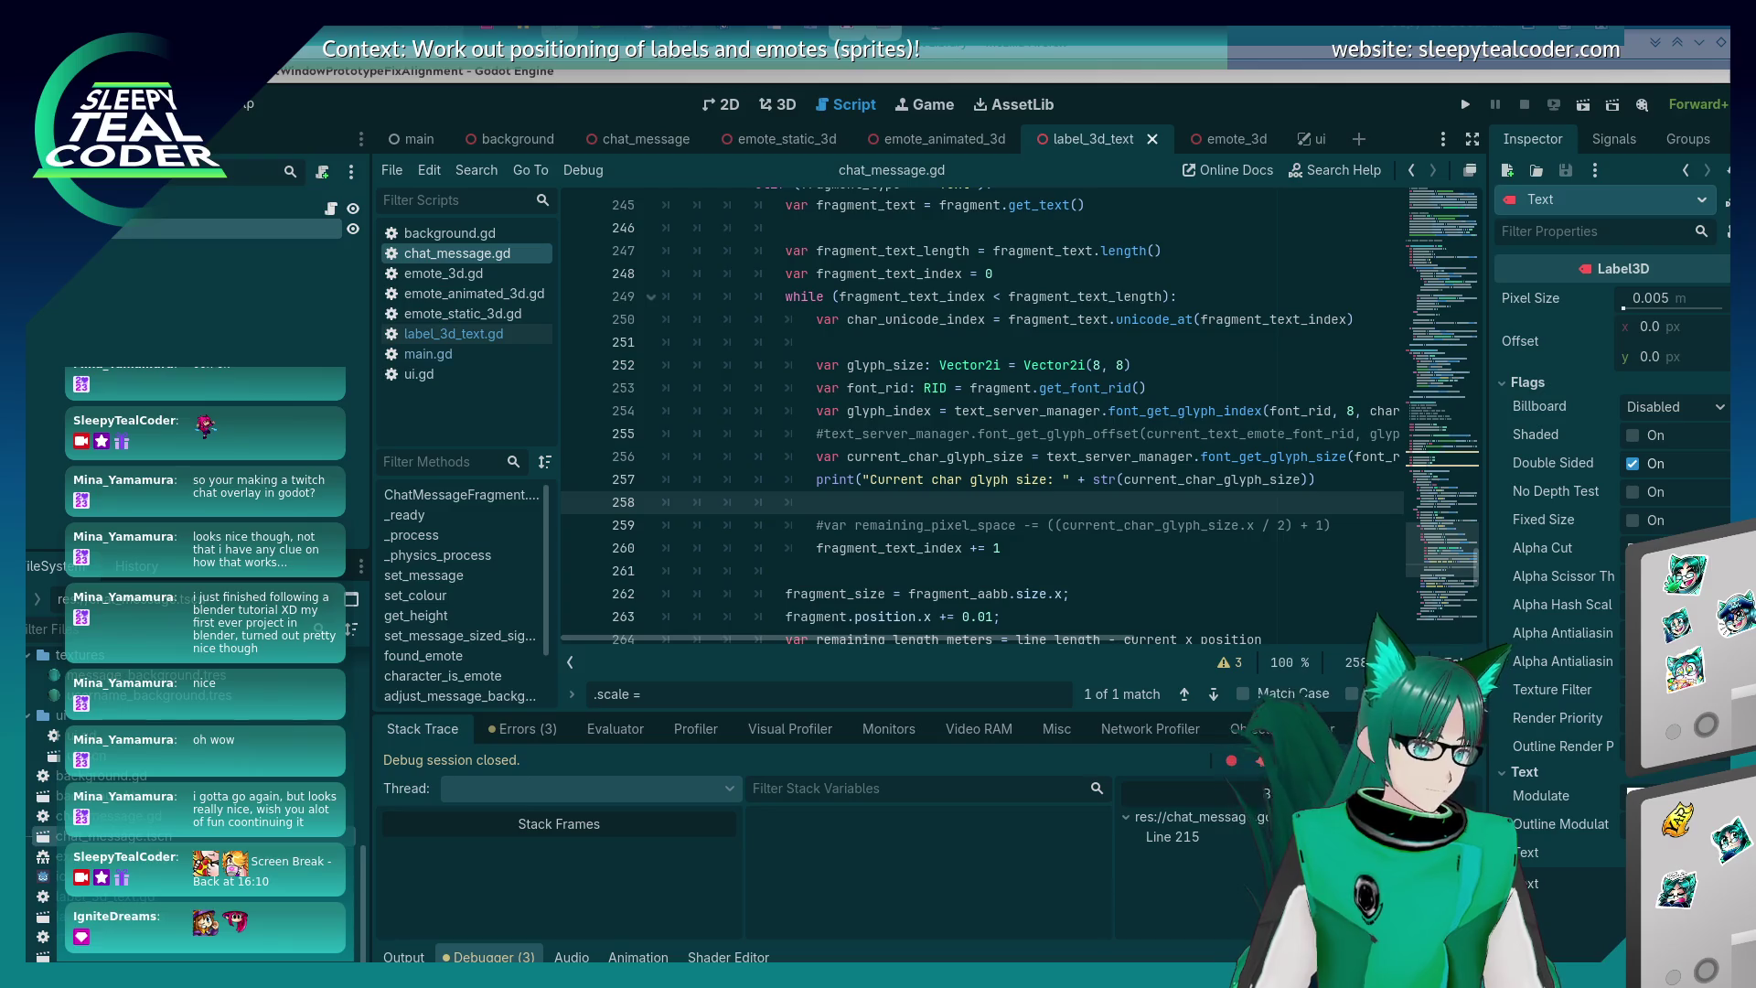
{"action": "key", "text": "Up"}
{"action": "key", "text": "Up"}
{"action": "key", "text": "Up"}
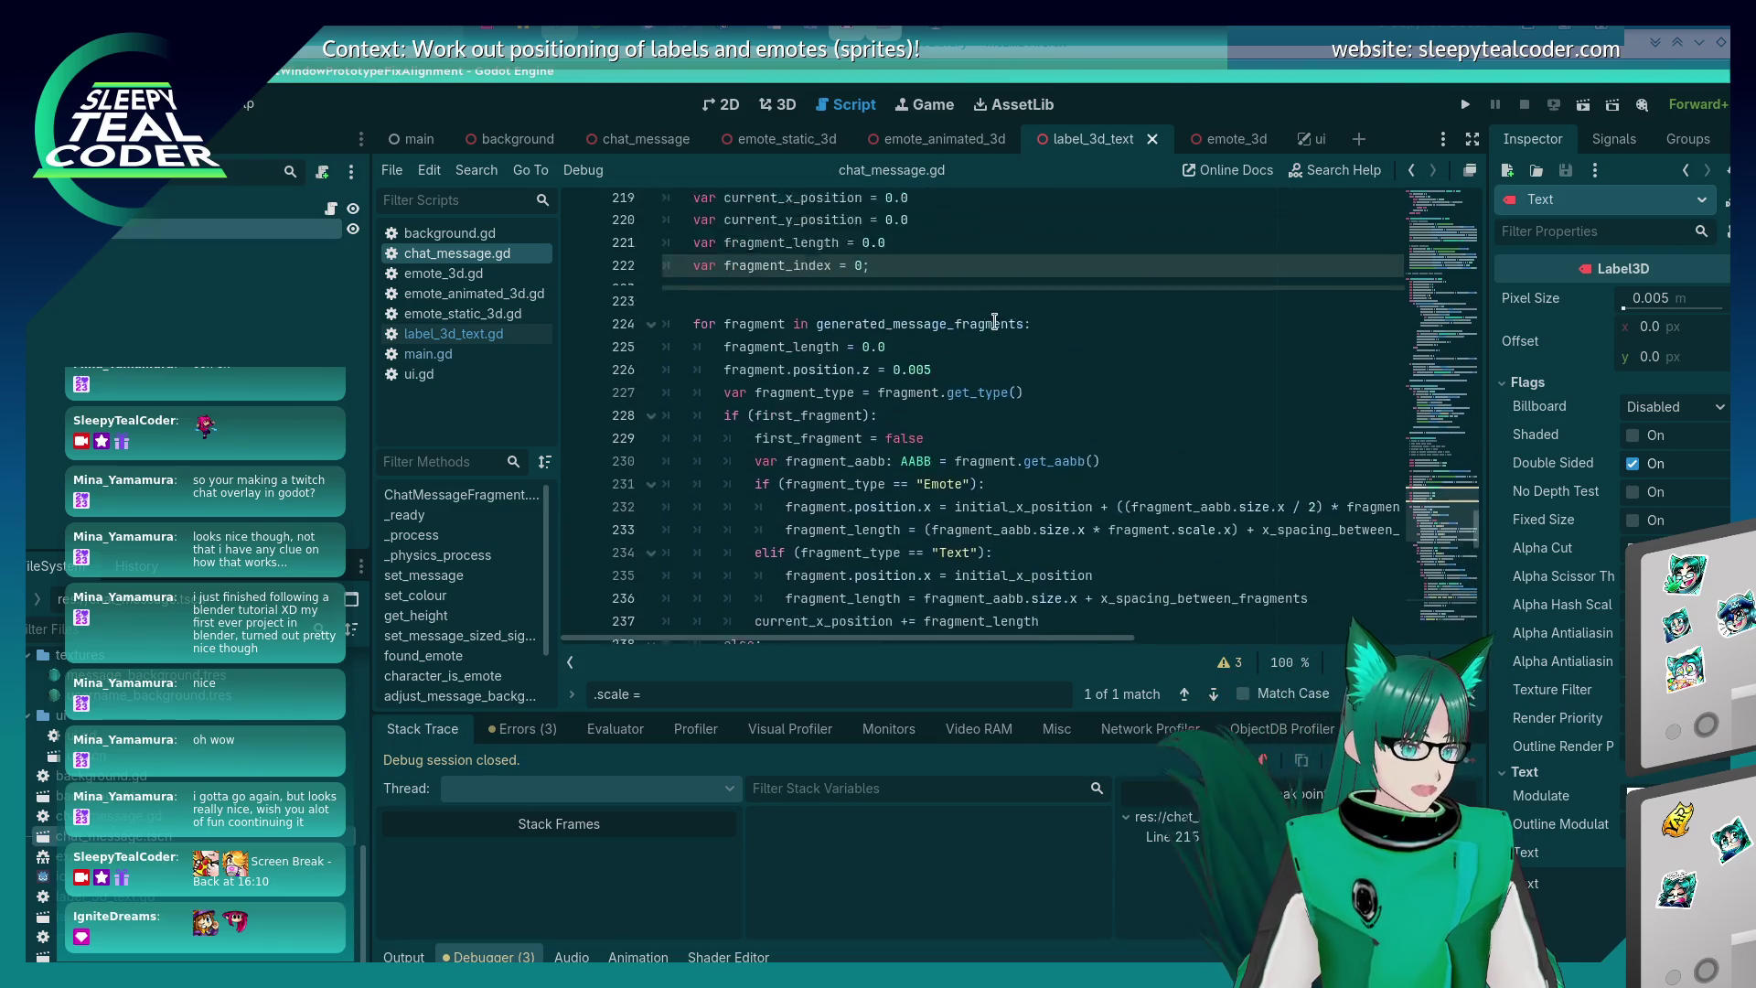
{"action": "scroll", "coordinate": [994, 321], "scroll_direction": "up", "scroll_amount": 5}
{"action": "key", "text": "Down"}
{"action": "key", "text": "Down"}
{"action": "key", "text": "Down"}
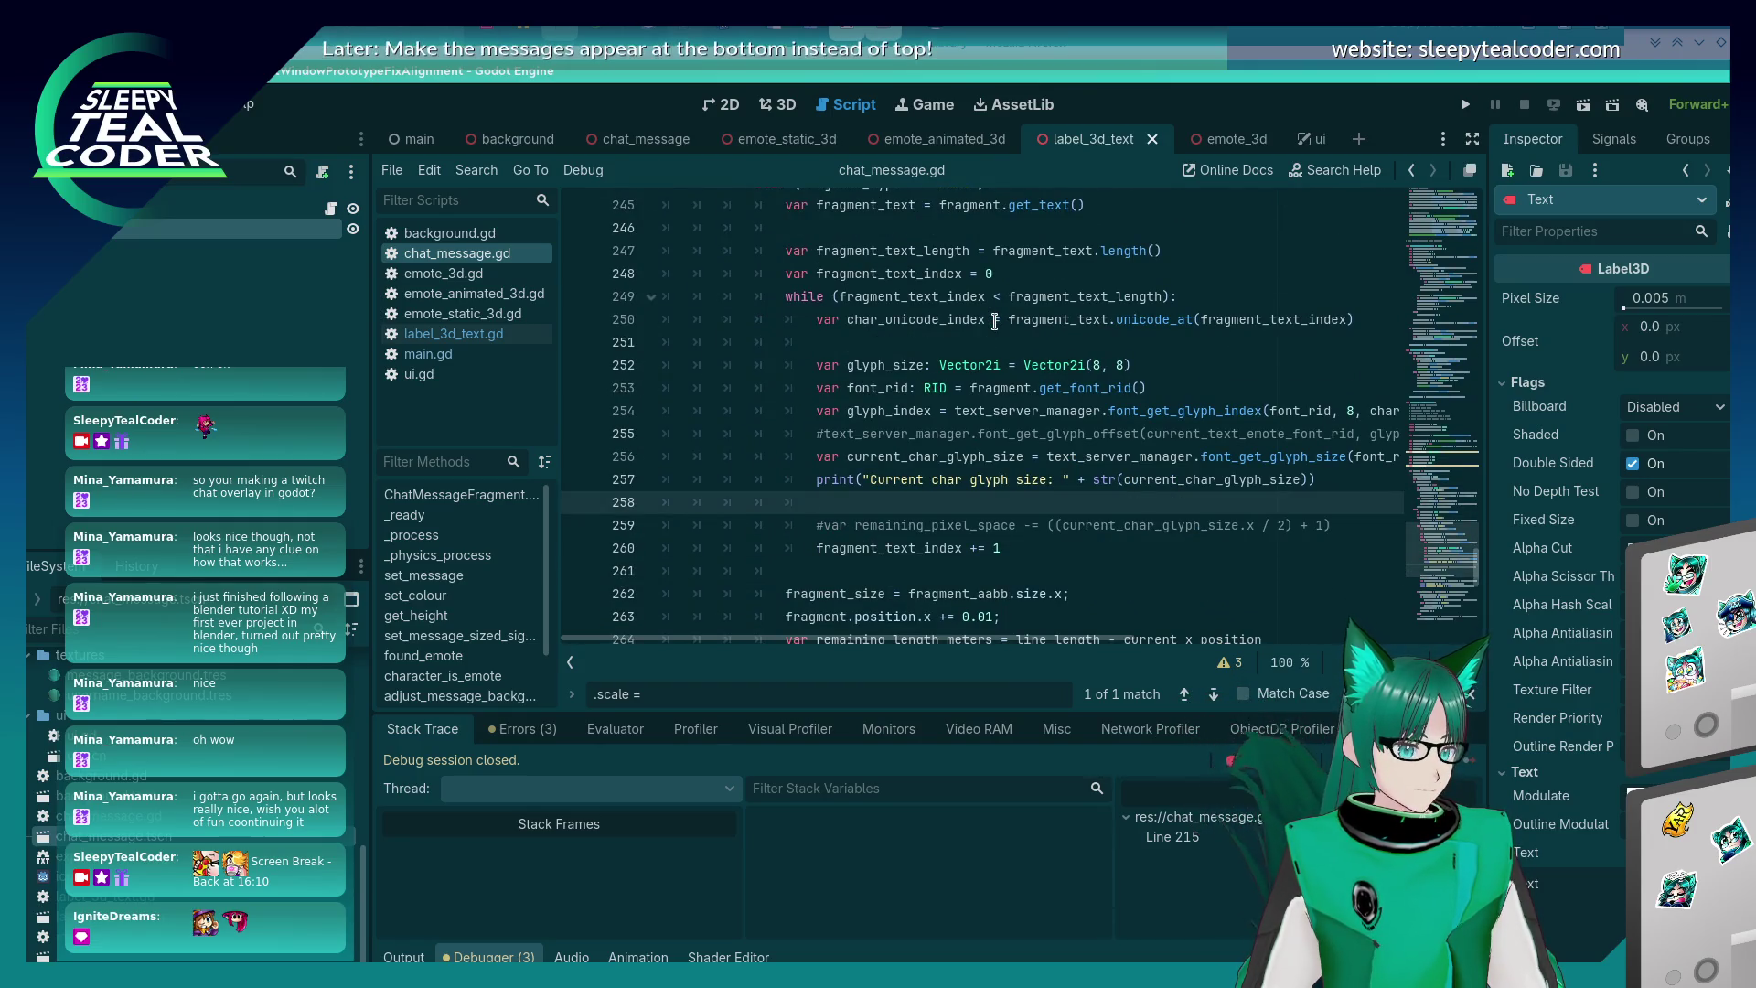
{"action": "scroll", "coordinate": [993, 321], "scroll_direction": "up", "scroll_amount": 2}
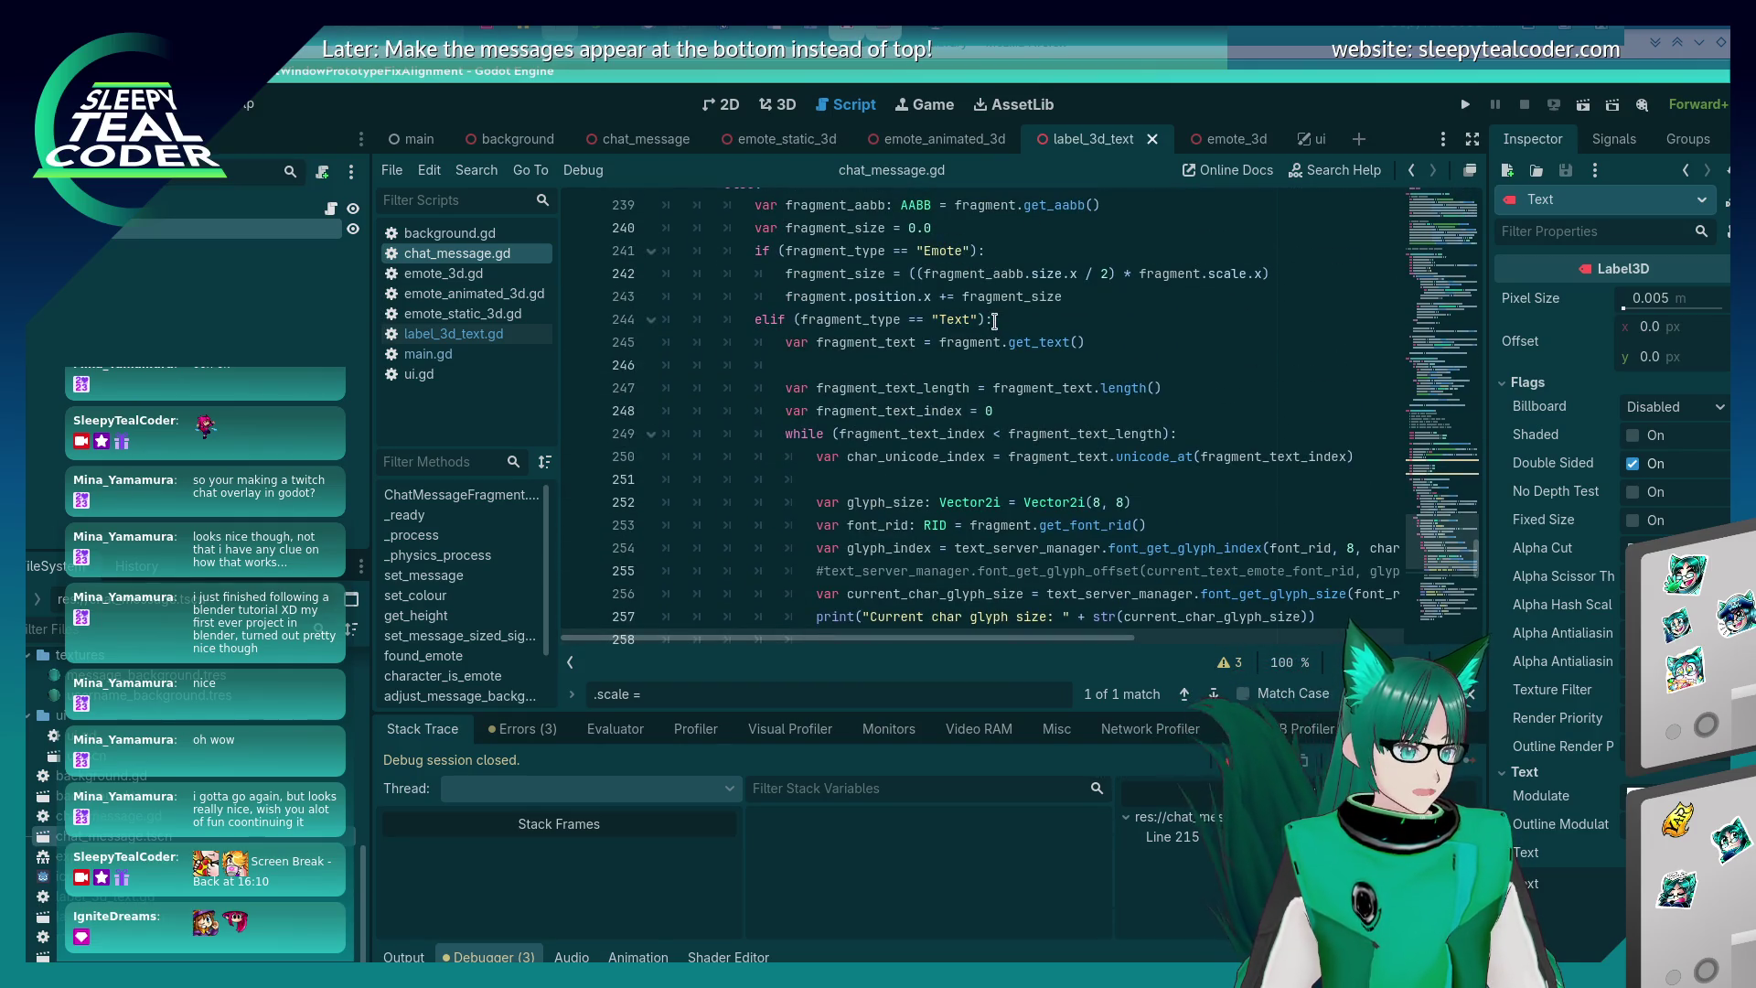
{"action": "left_click", "coordinate": [995, 366]}
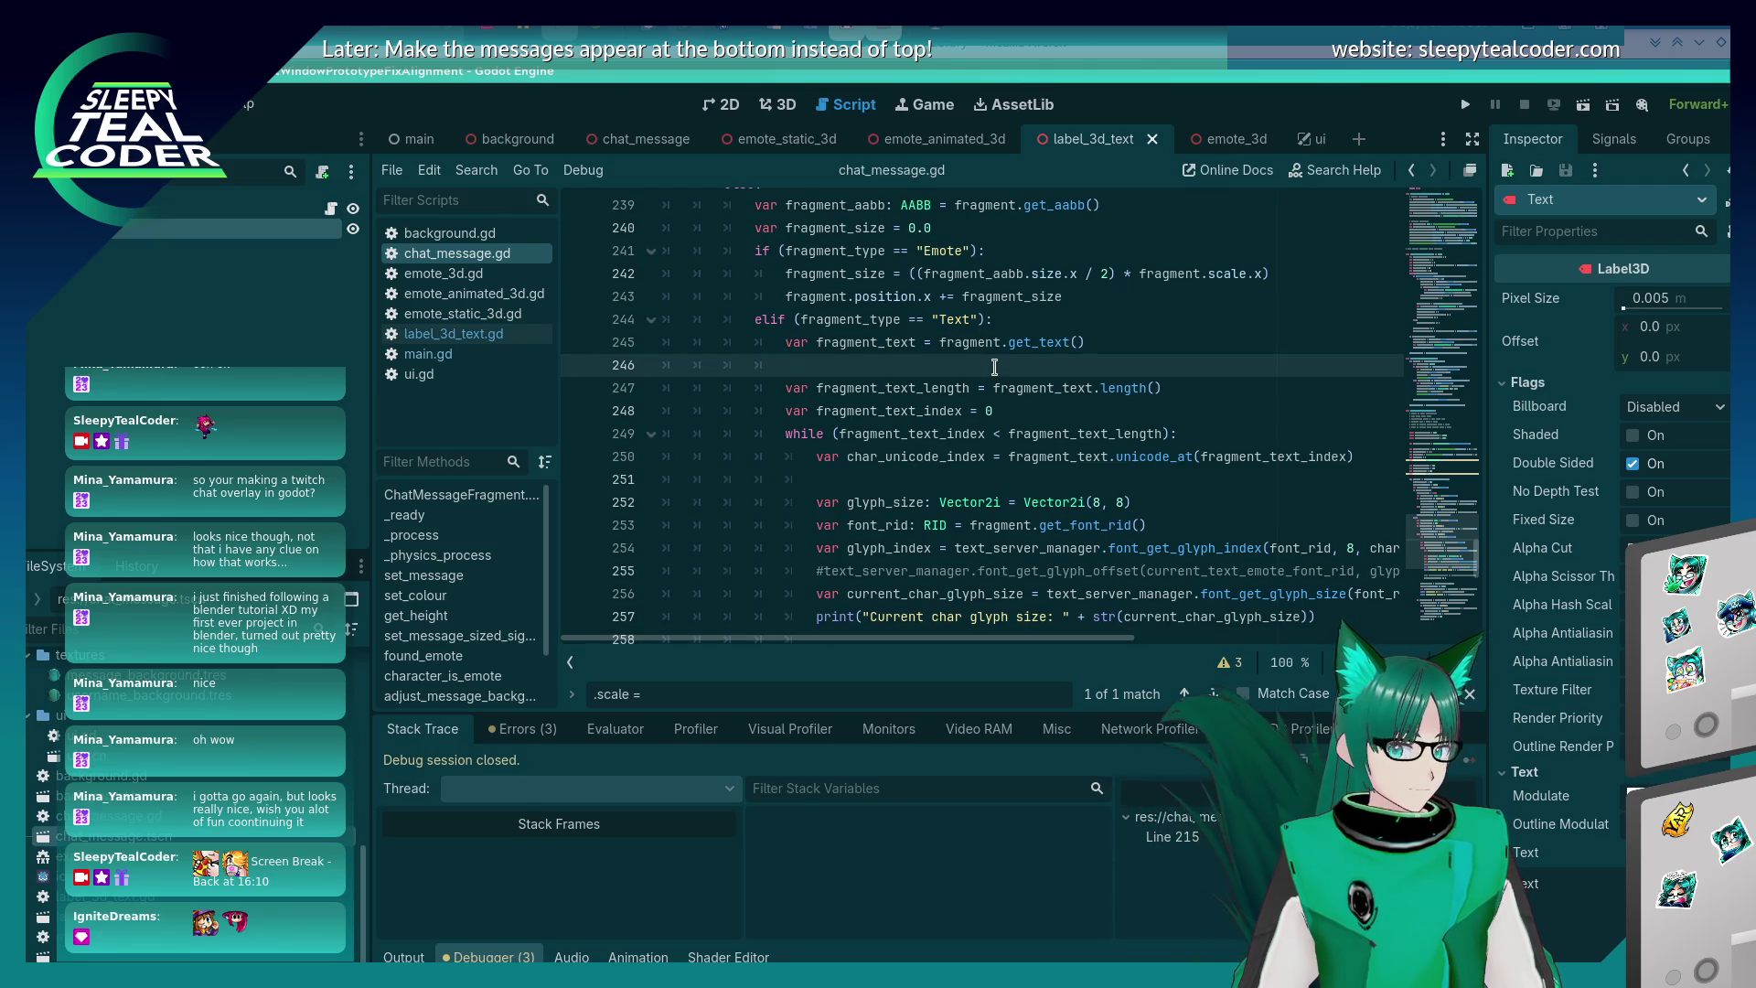
{"action": "type", "text": "var remaining_len"}
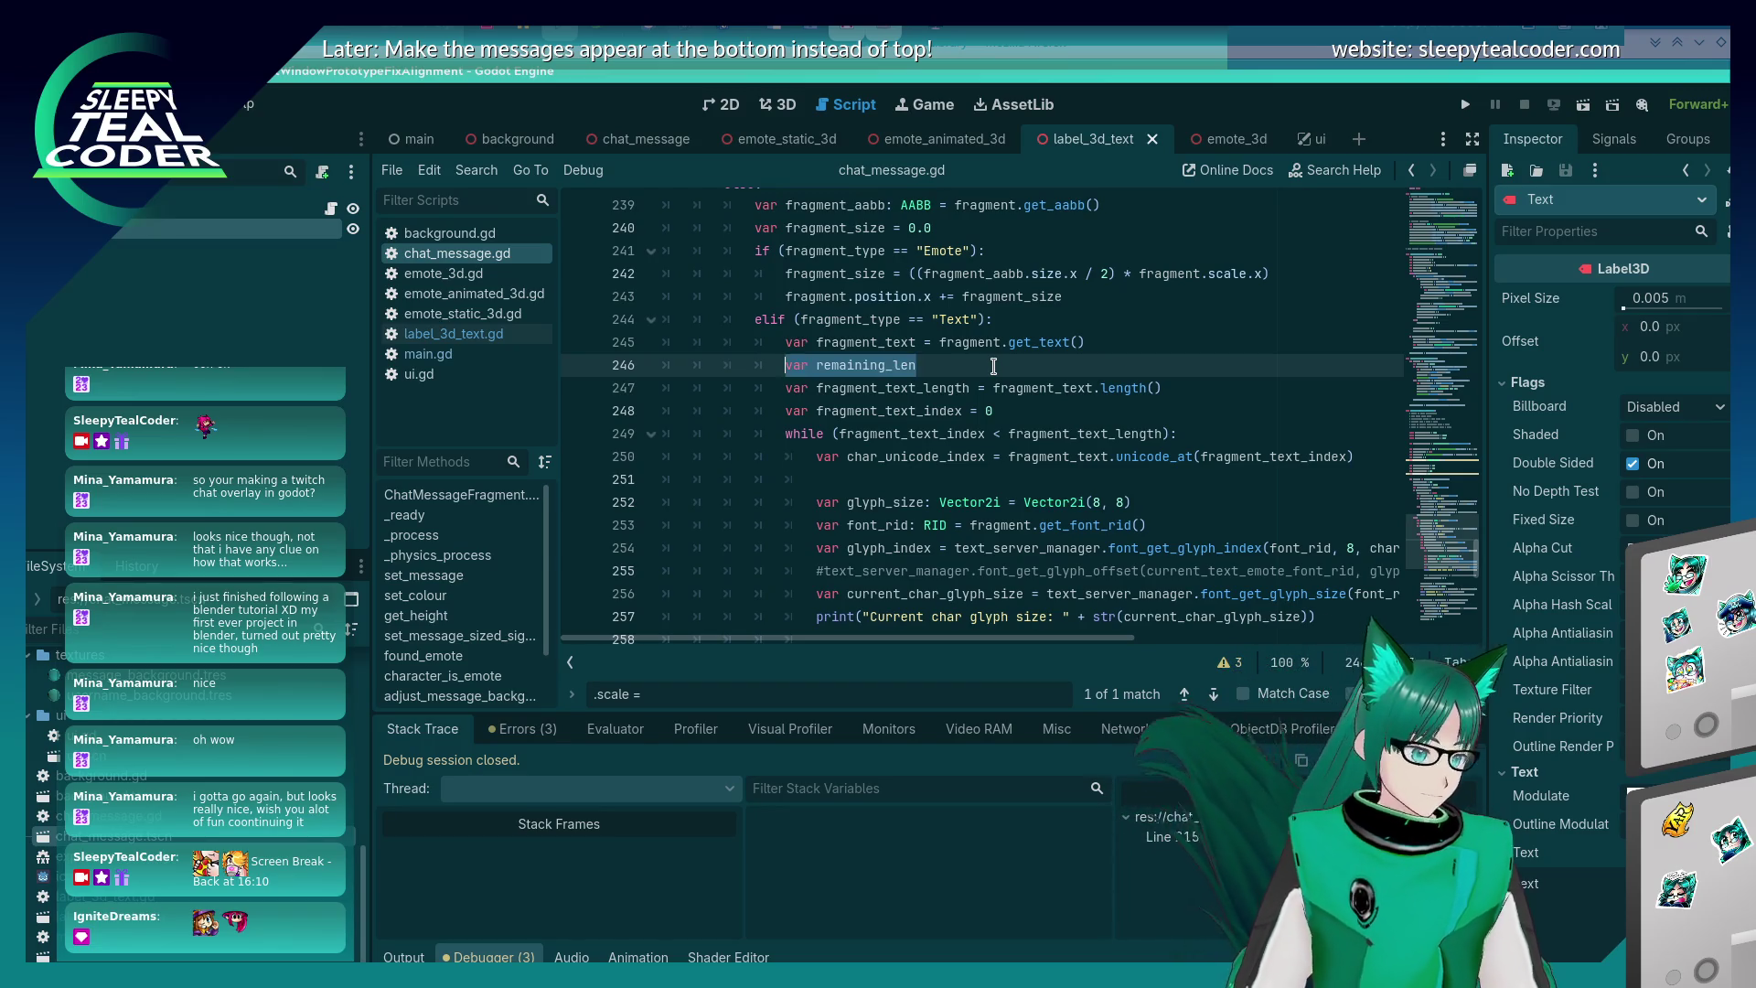
{"action": "key", "text": "shift+Home"}
{"action": "key", "text": "BackSpace"}
- Duplicate the remaining_length_meters line as remaining_length_pixels on line 264 and save
{"action": "key", "text": "ctrl+f"}
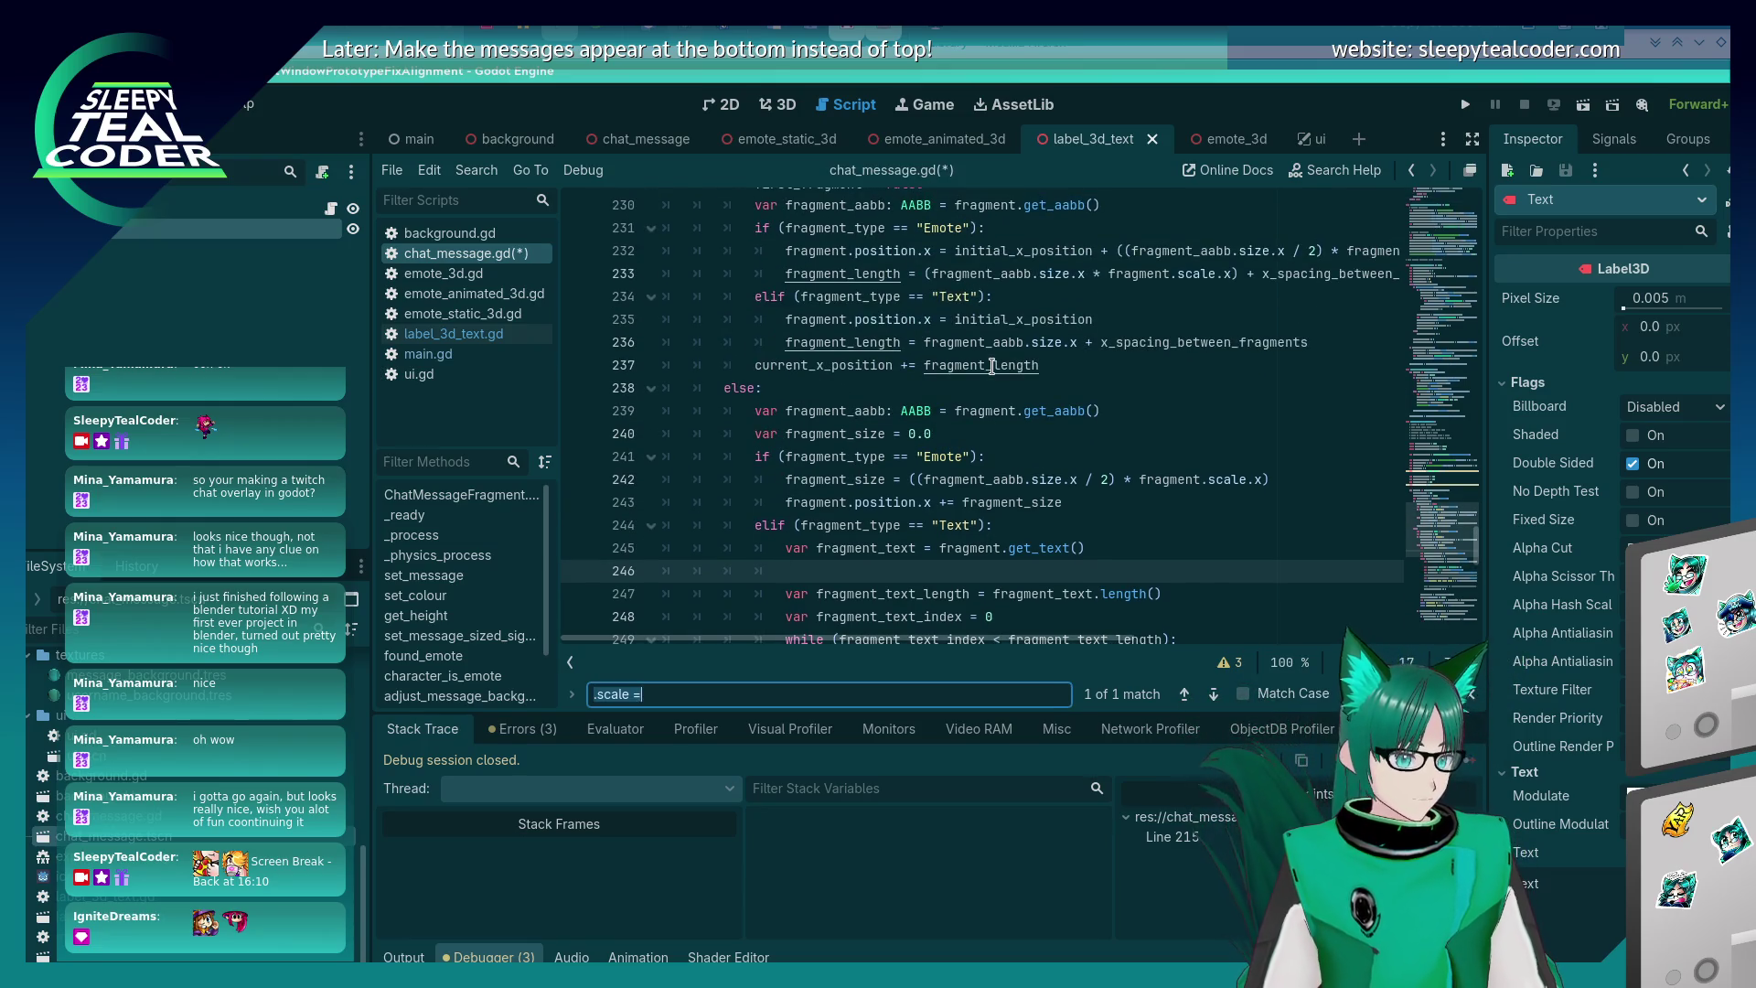
{"action": "type", "text": "remaining_length_"}
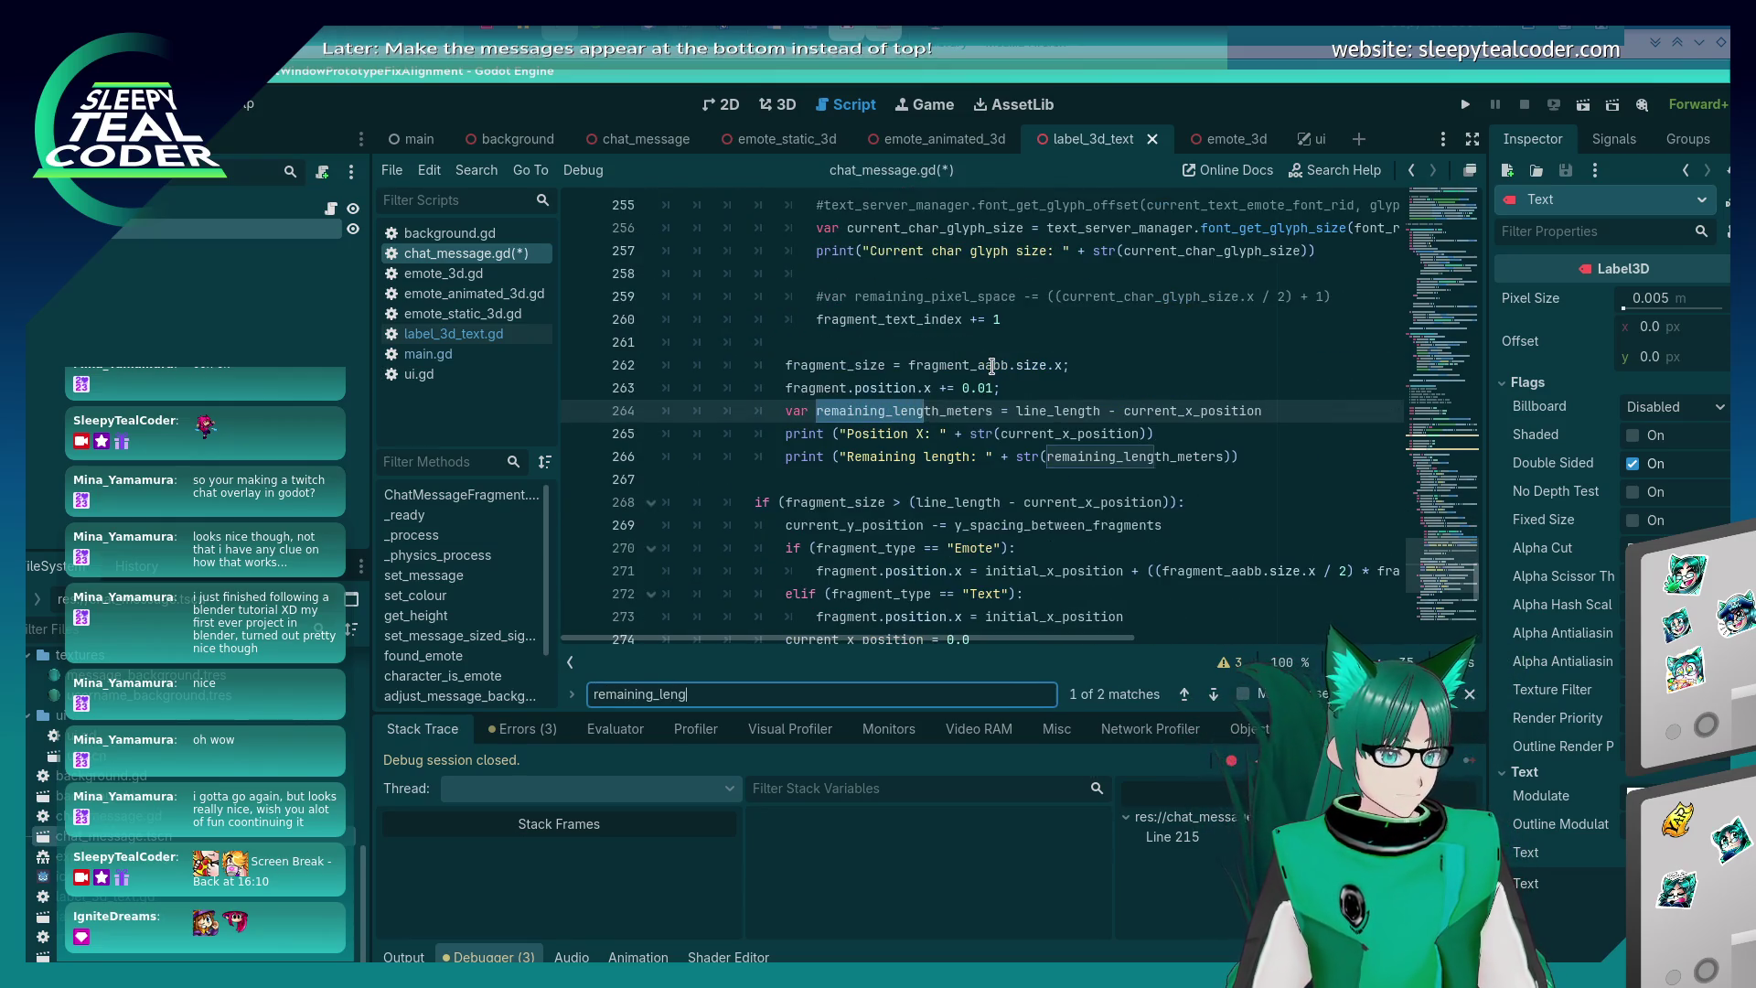
{"action": "key", "text": "Escape"}
{"action": "key", "text": "End"}
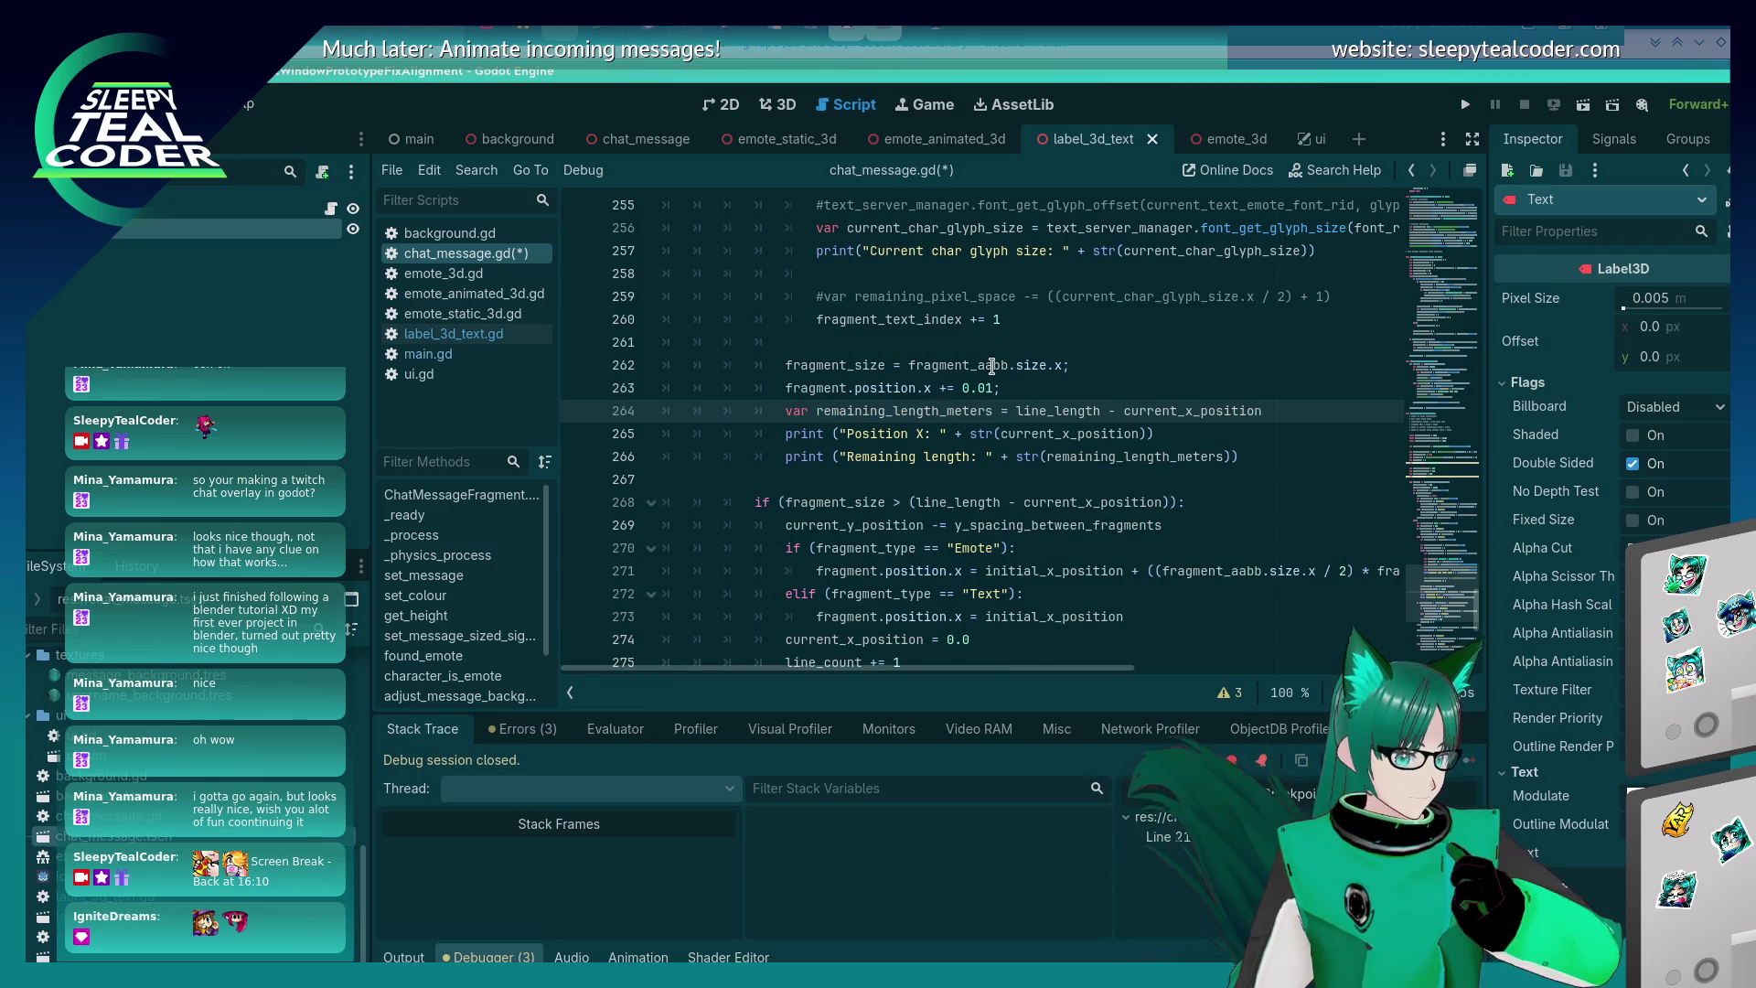
{"action": "key", "text": "ctrl+shift+d"}
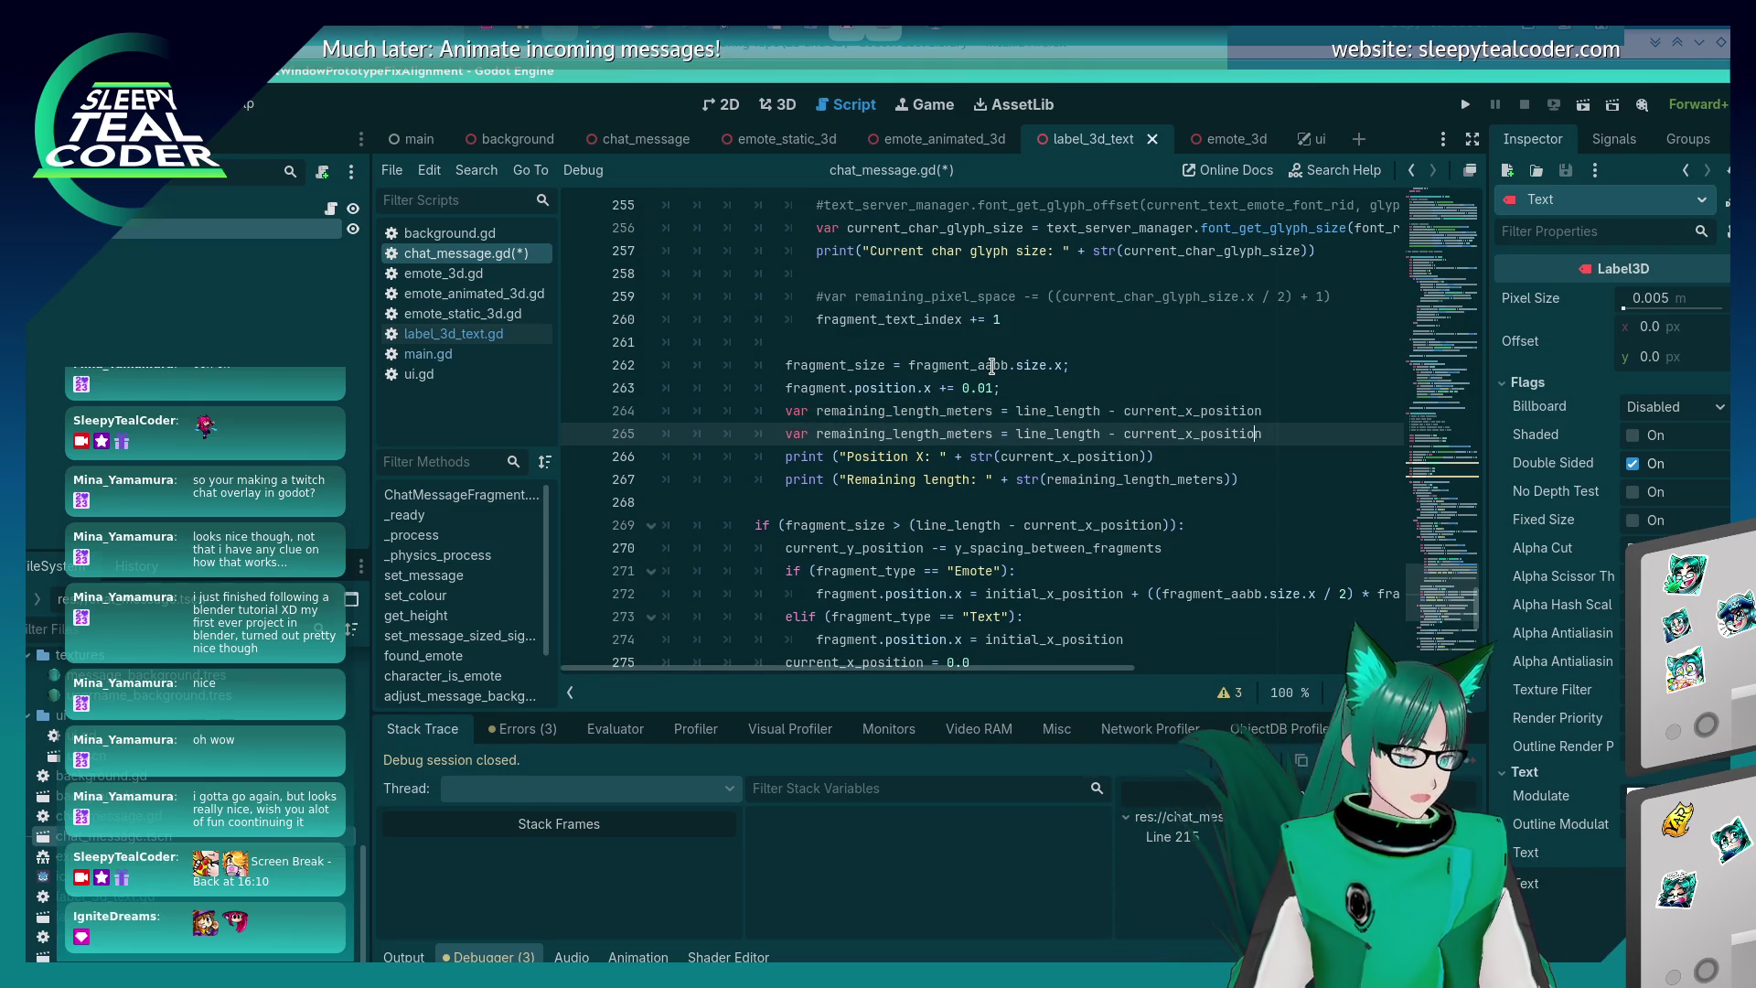
{"action": "key", "text": "ctrl+Left"}
{"action": "key", "text": "Left"}
{"action": "key", "text": "Left"}
{"action": "key", "text": "Left"}
{"action": "key", "text": "BackSpace"}
{"action": "key", "text": "BackSpace"}
{"action": "key", "text": "BackSpace"}
{"action": "type", "text": "pixels"}
{"action": "key", "text": "ctrl+s"}
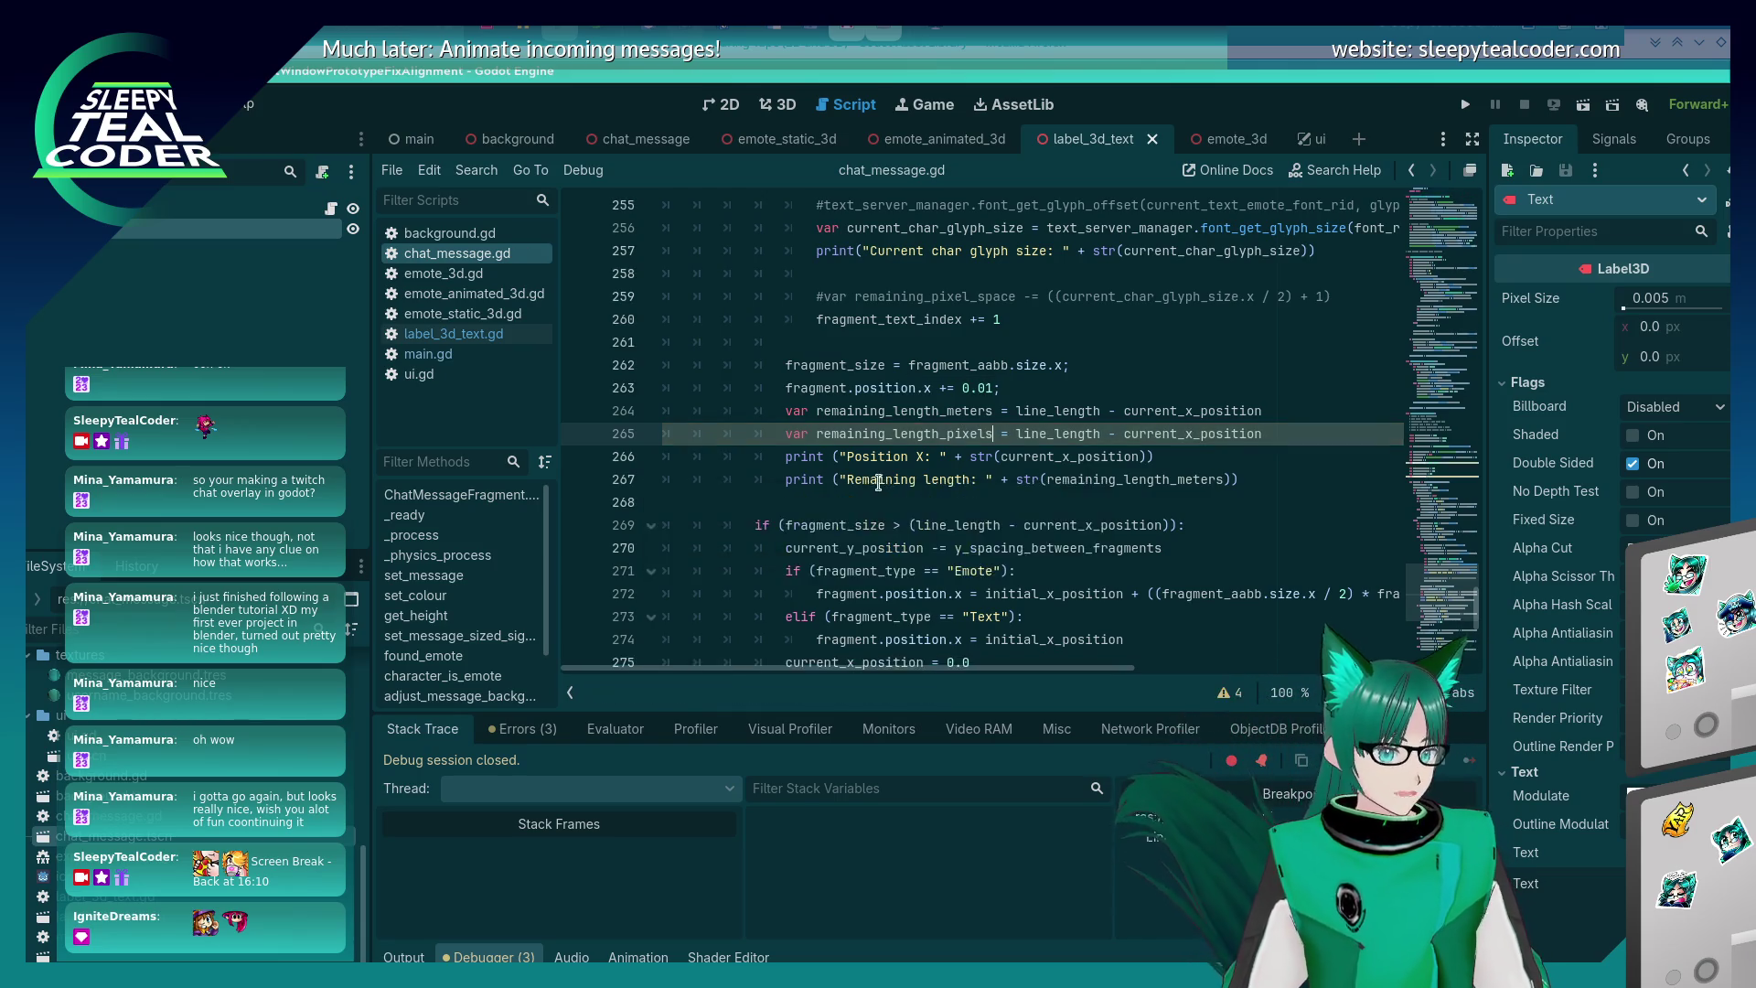
- Move the edit point to the end of line 209 after the spacing constants
{"action": "scroll", "coordinate": [867, 486], "scroll_direction": "up", "scroll_amount": 15}
{"action": "scroll", "coordinate": [867, 485], "scroll_direction": "up", "scroll_amount": 1}
{"action": "left_click", "coordinate": [1046, 439]}
{"action": "key", "text": "Down"}
- Insert 'const text_pixel_size = 0.005' on a new line below the spacing constants
{"action": "key", "text": "Return"}
{"action": "type", "text": "cons"}
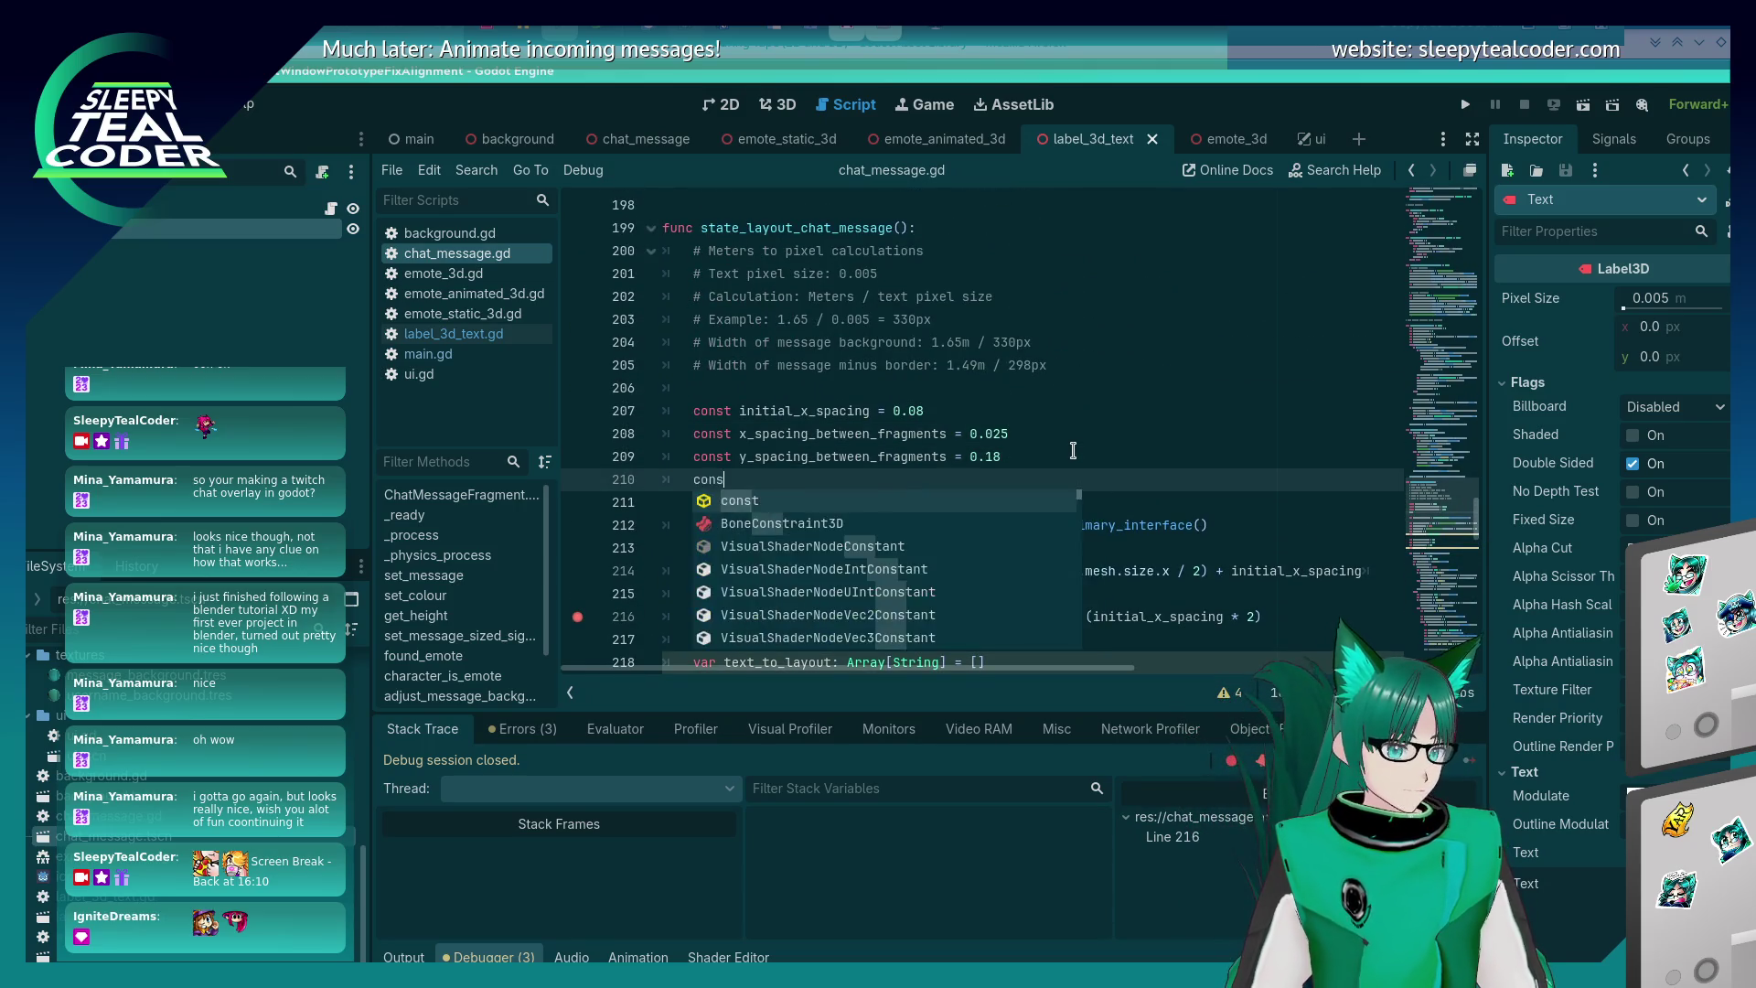
{"action": "type", "text": "t text_pixel_size = 0"}
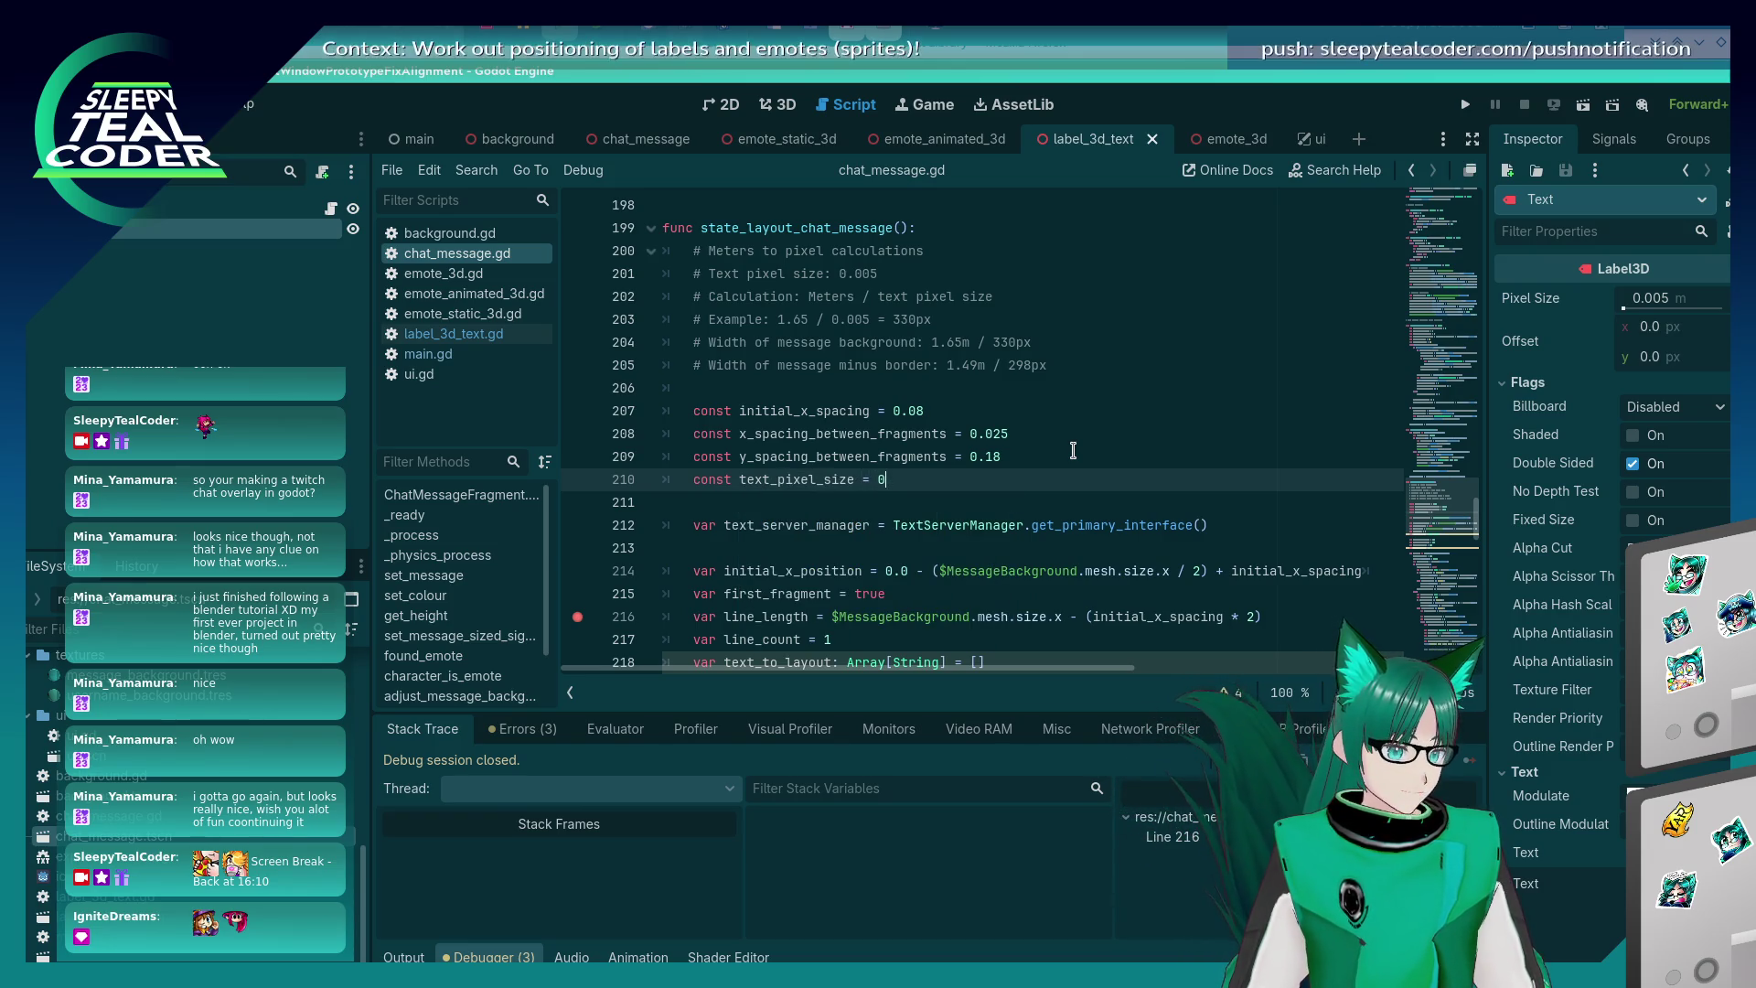
{"action": "type", "text": ".005"}
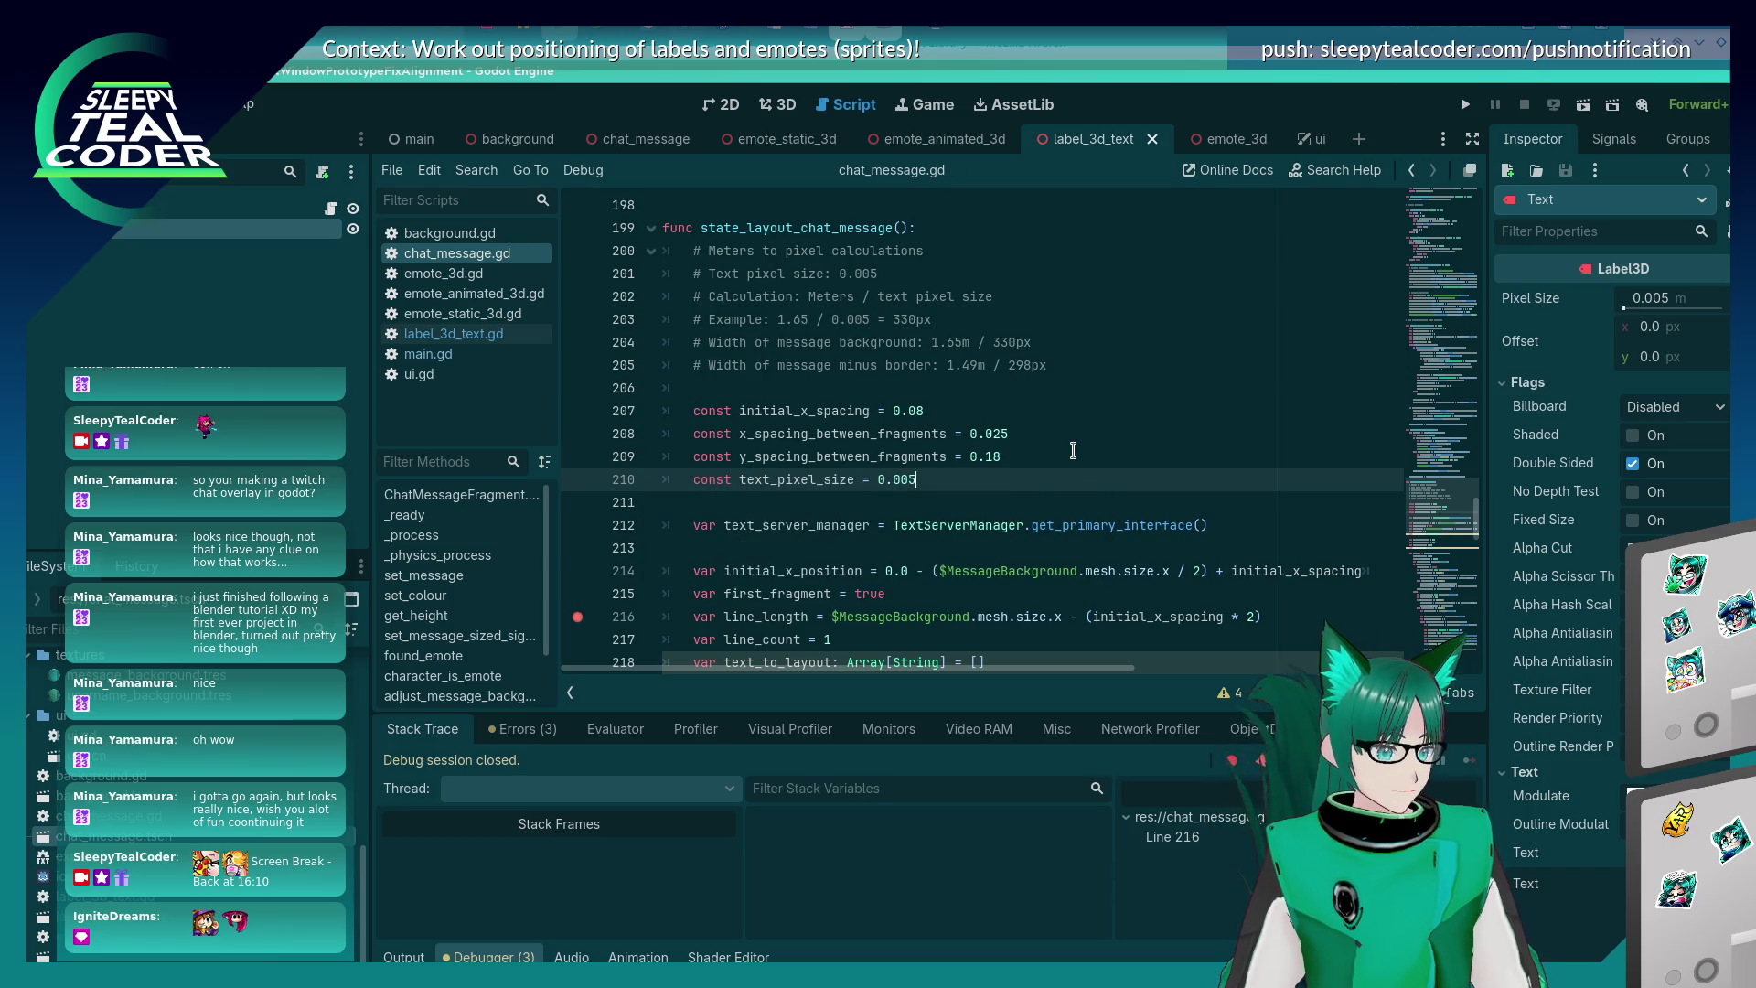
{"action": "scroll", "coordinate": [1073, 450], "scroll_direction": "down", "scroll_amount": 15}
- On line 266, replace the copied expression with remaining_length_meters / 0.005
{"action": "scroll", "coordinate": [1074, 459], "scroll_direction": "down", "scroll_amount": 5}
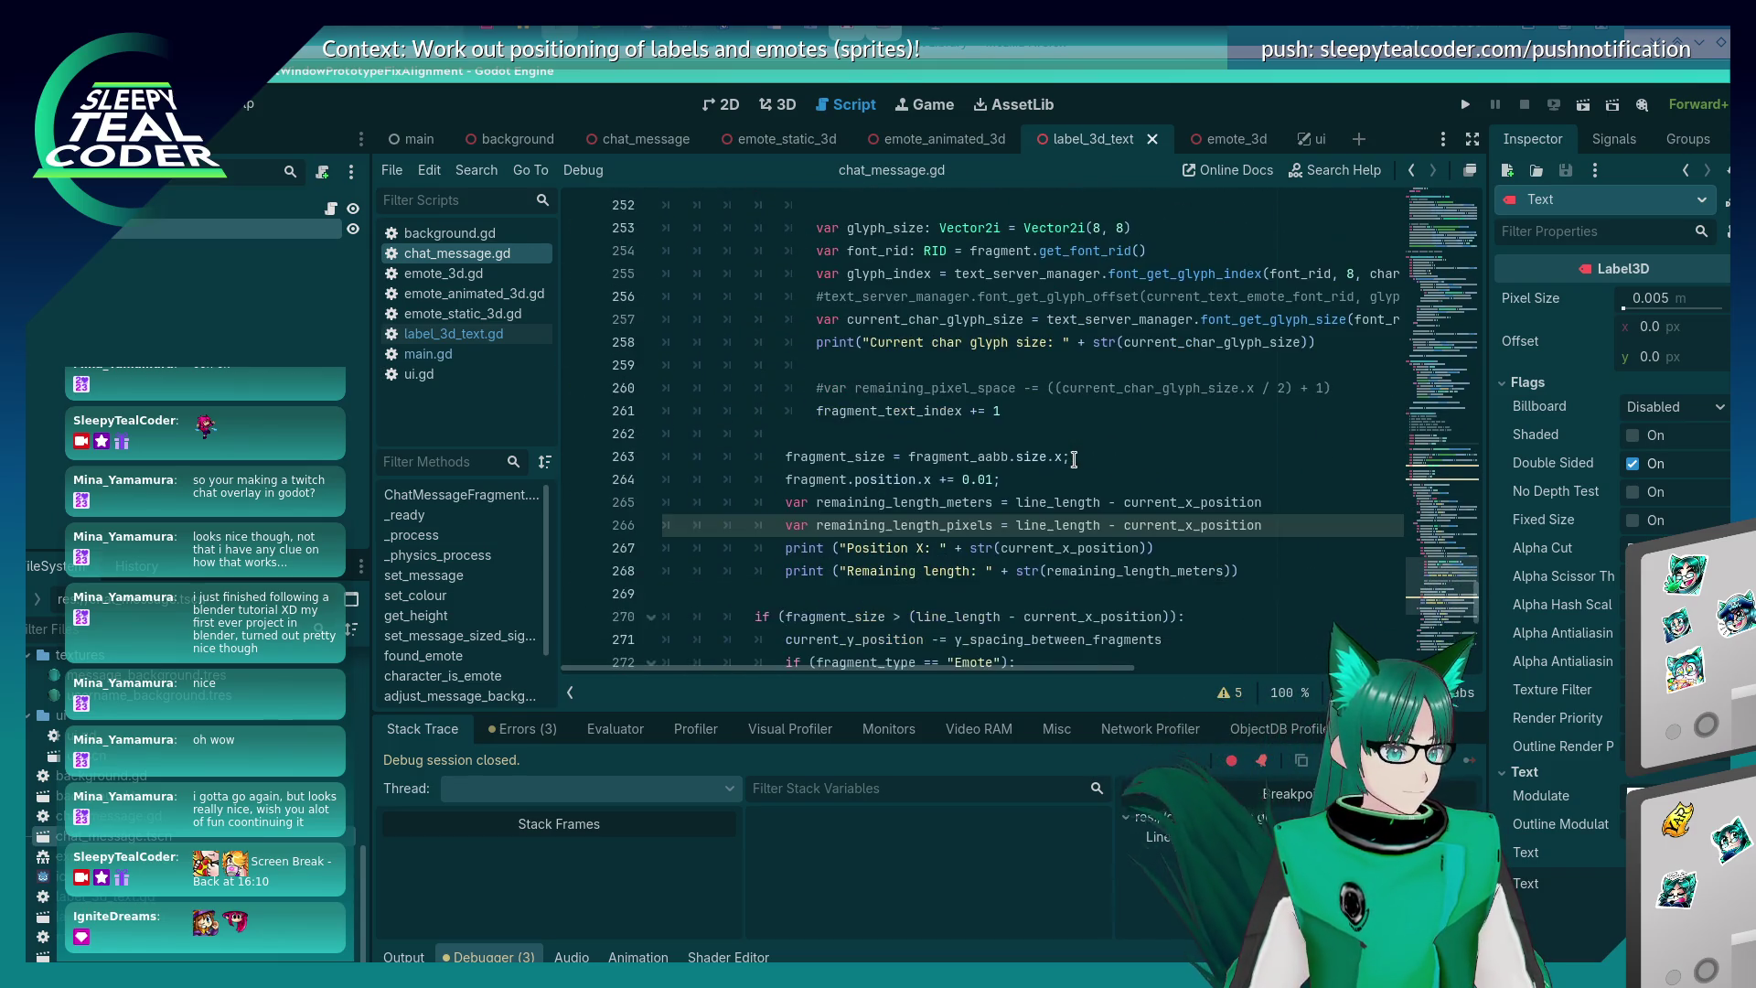
{"action": "scroll", "coordinate": [1062, 484], "scroll_direction": "up", "scroll_amount": 8}
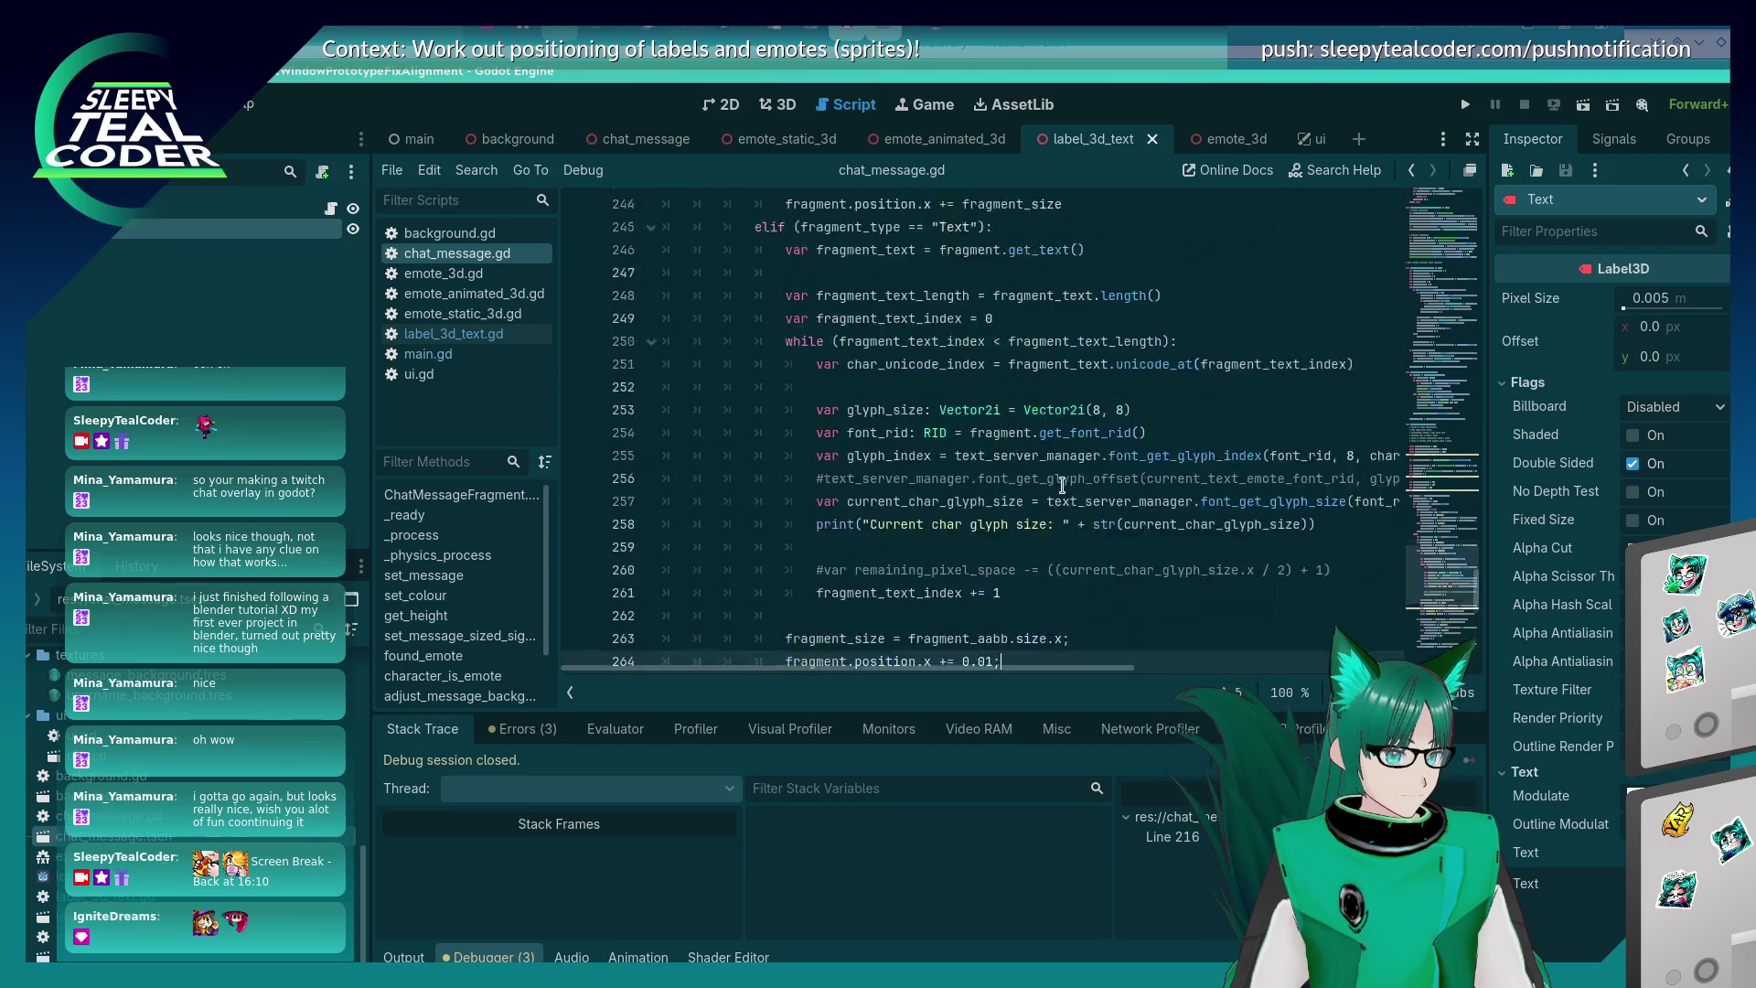
{"action": "scroll", "coordinate": [1061, 484], "scroll_direction": "down", "scroll_amount": 6}
{"action": "scroll", "coordinate": [1062, 485], "scroll_direction": "down", "scroll_amount": 1}
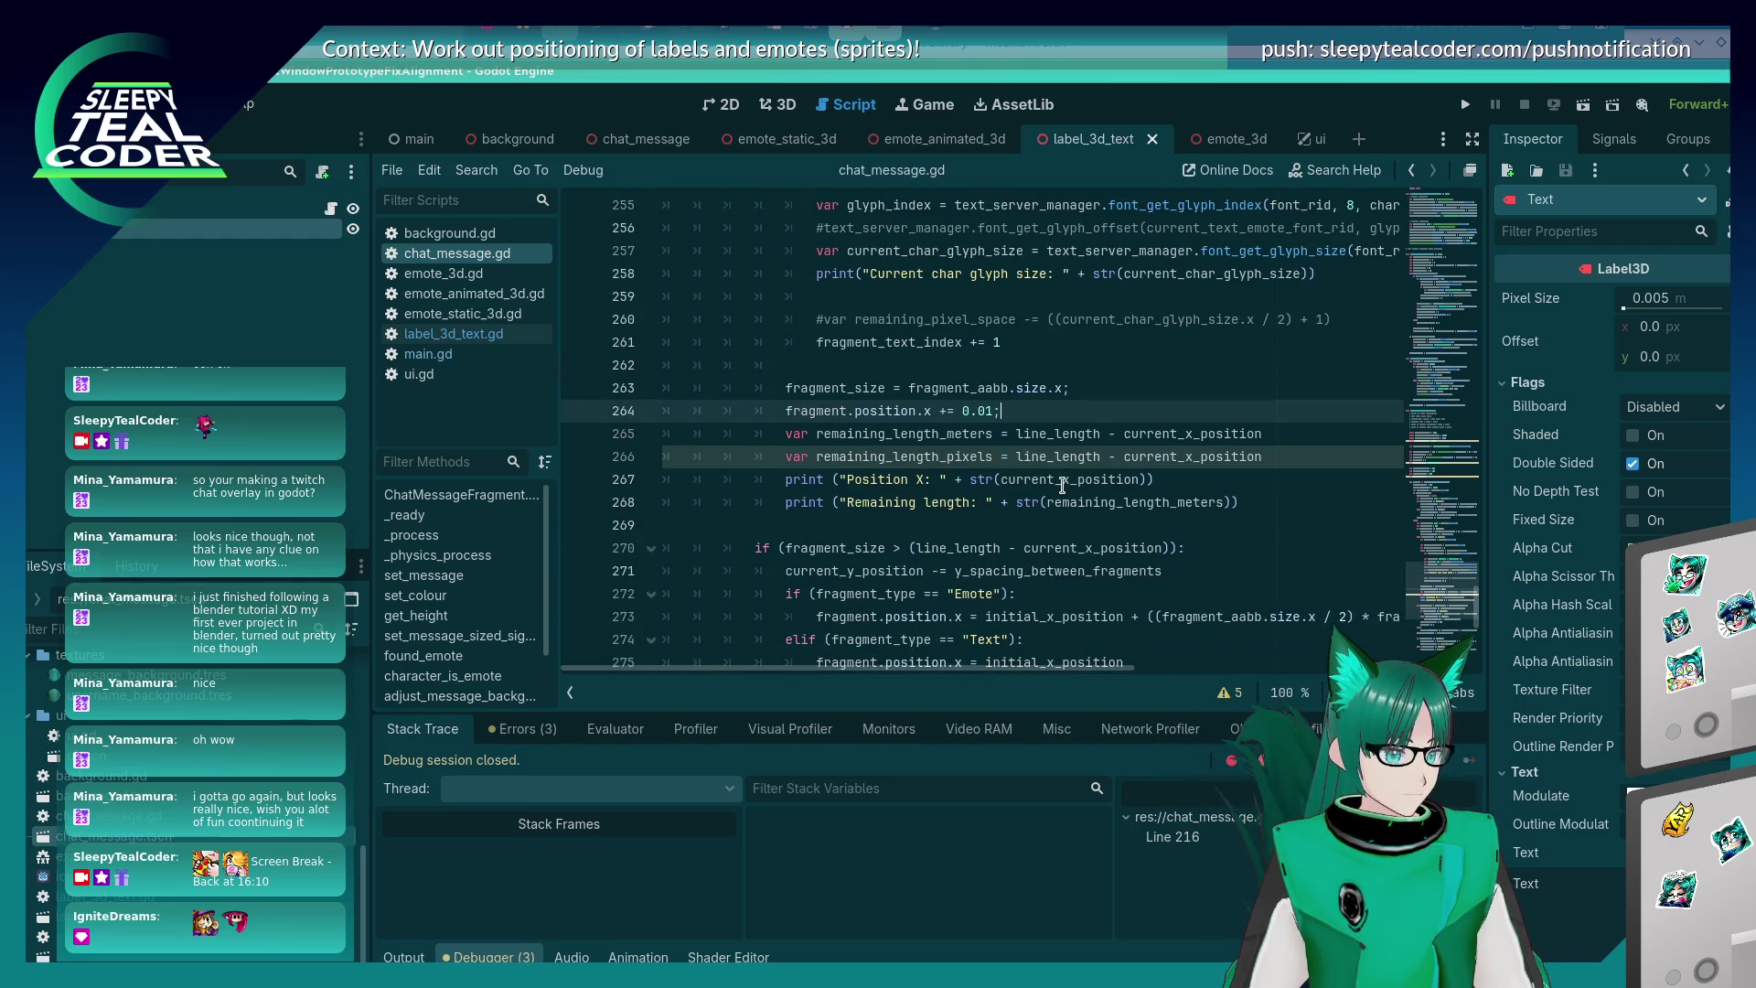
{"action": "left_click", "coordinate": [1016, 457]}
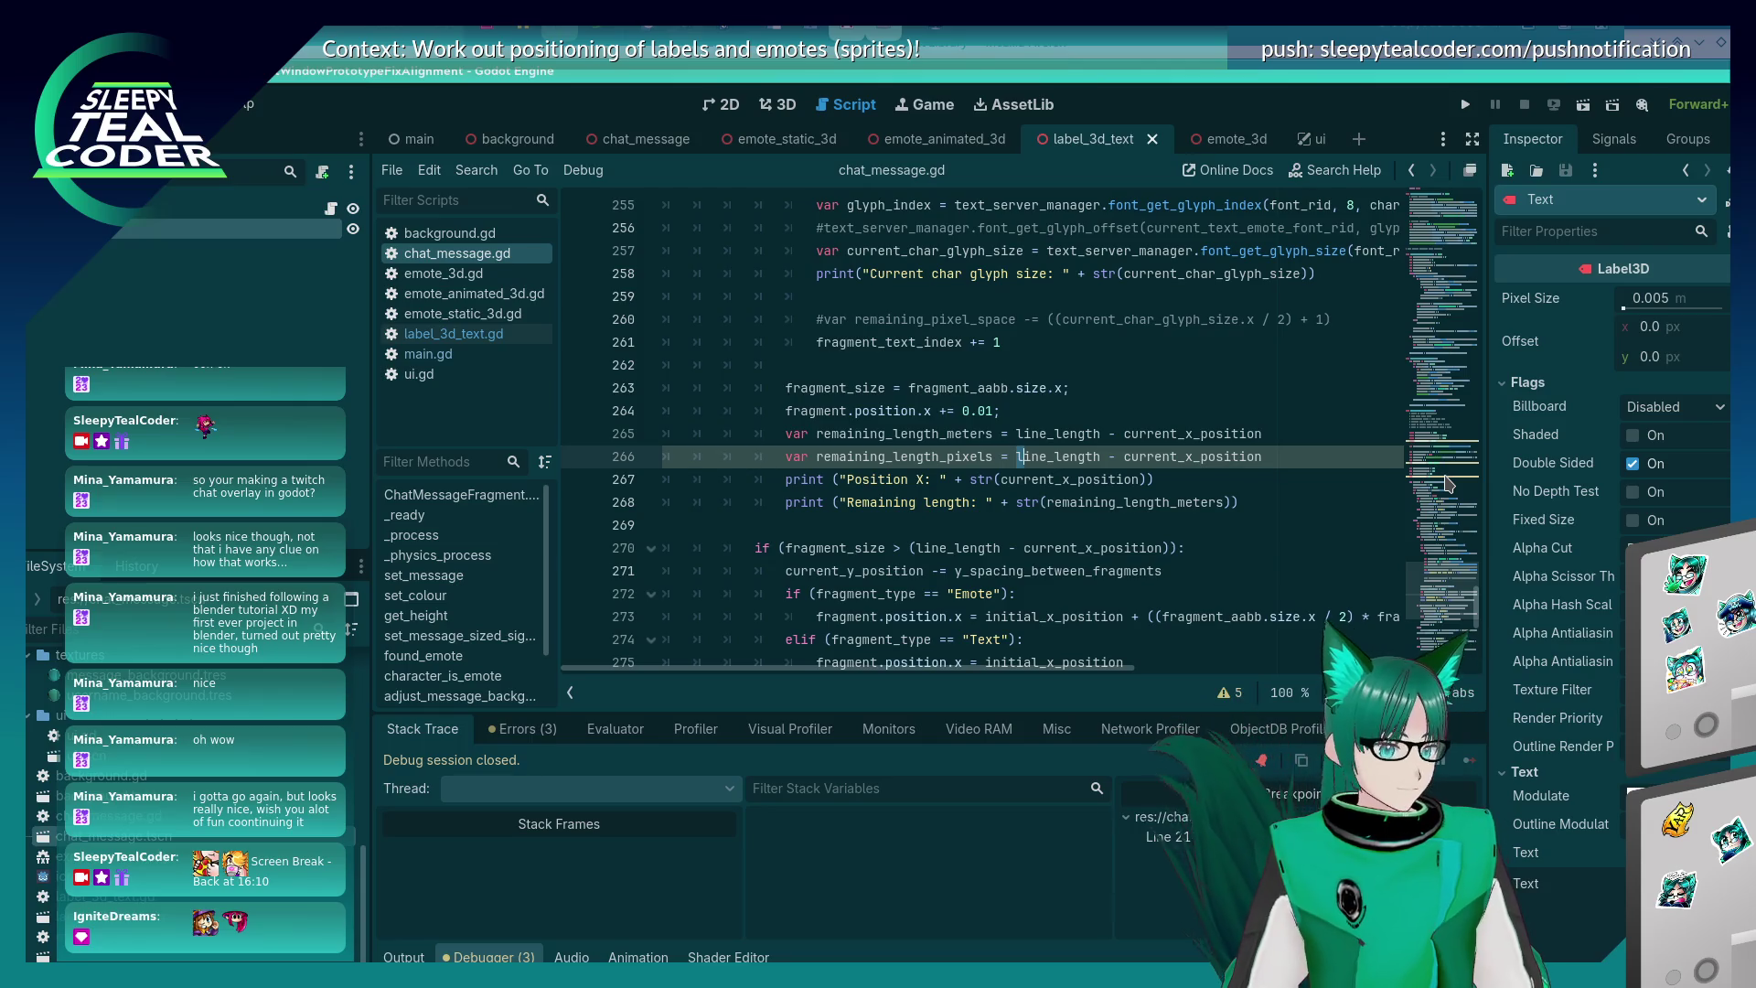
{"action": "key", "text": "shift+End"}
{"action": "key", "text": "Delete"}
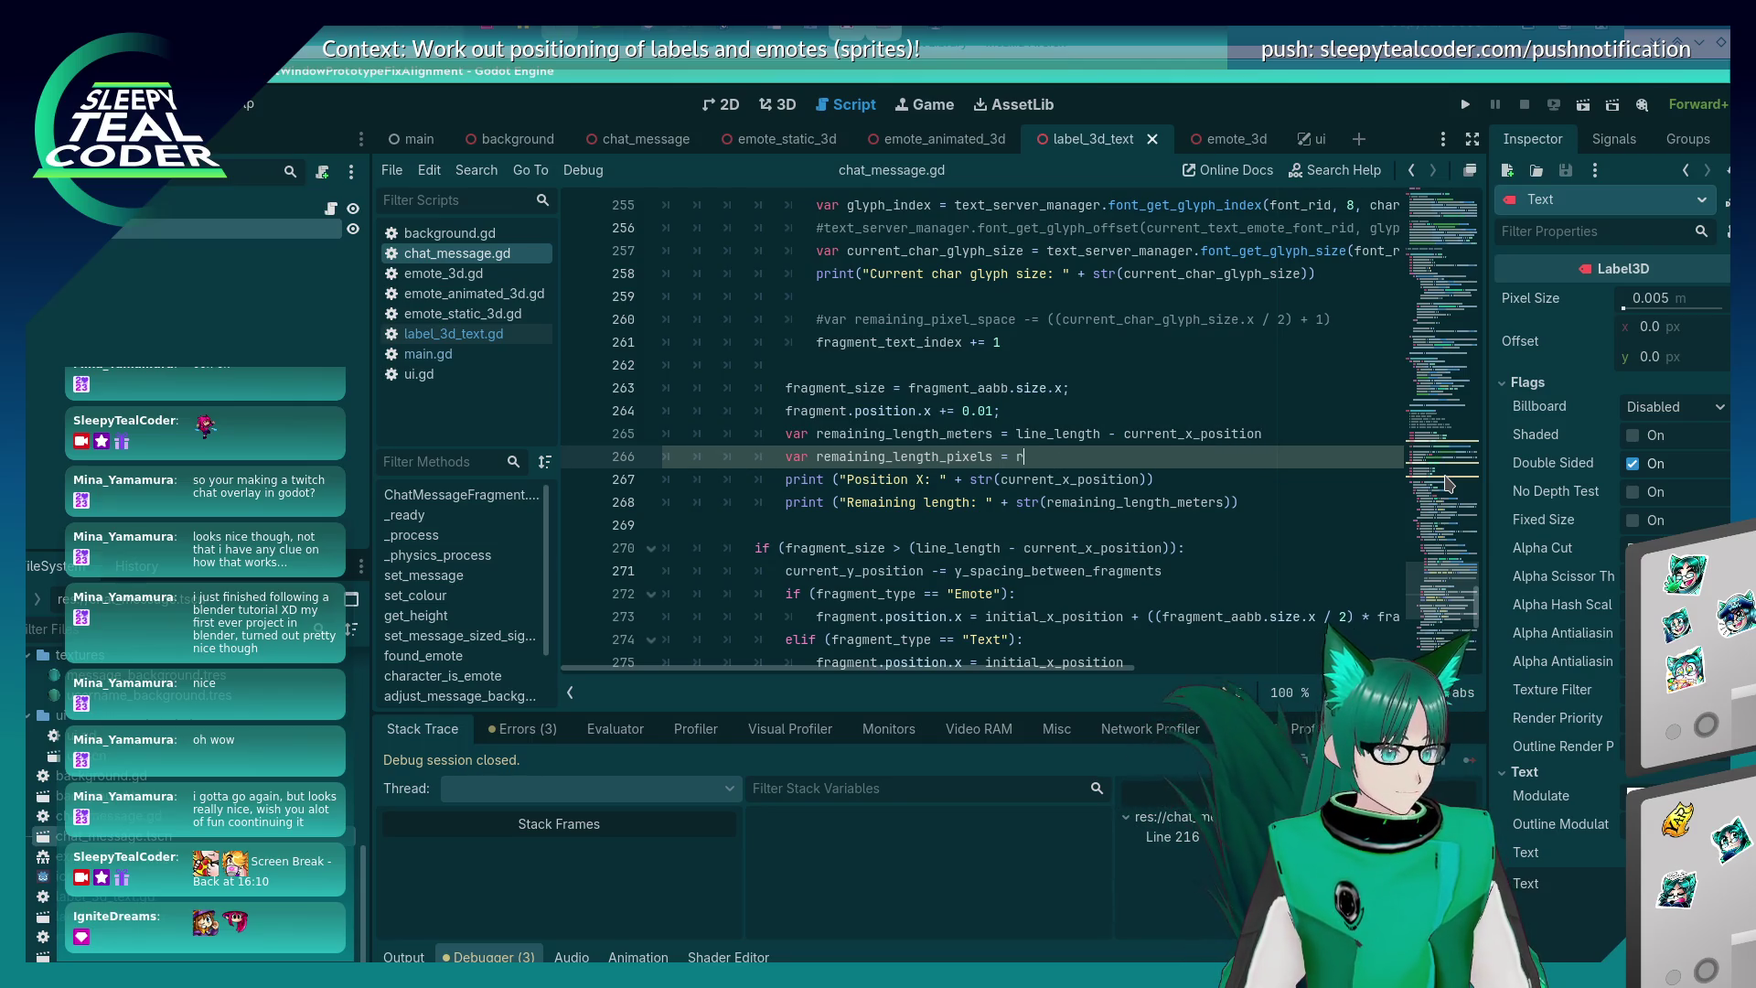
{"action": "type", "text": "emaining_l"}
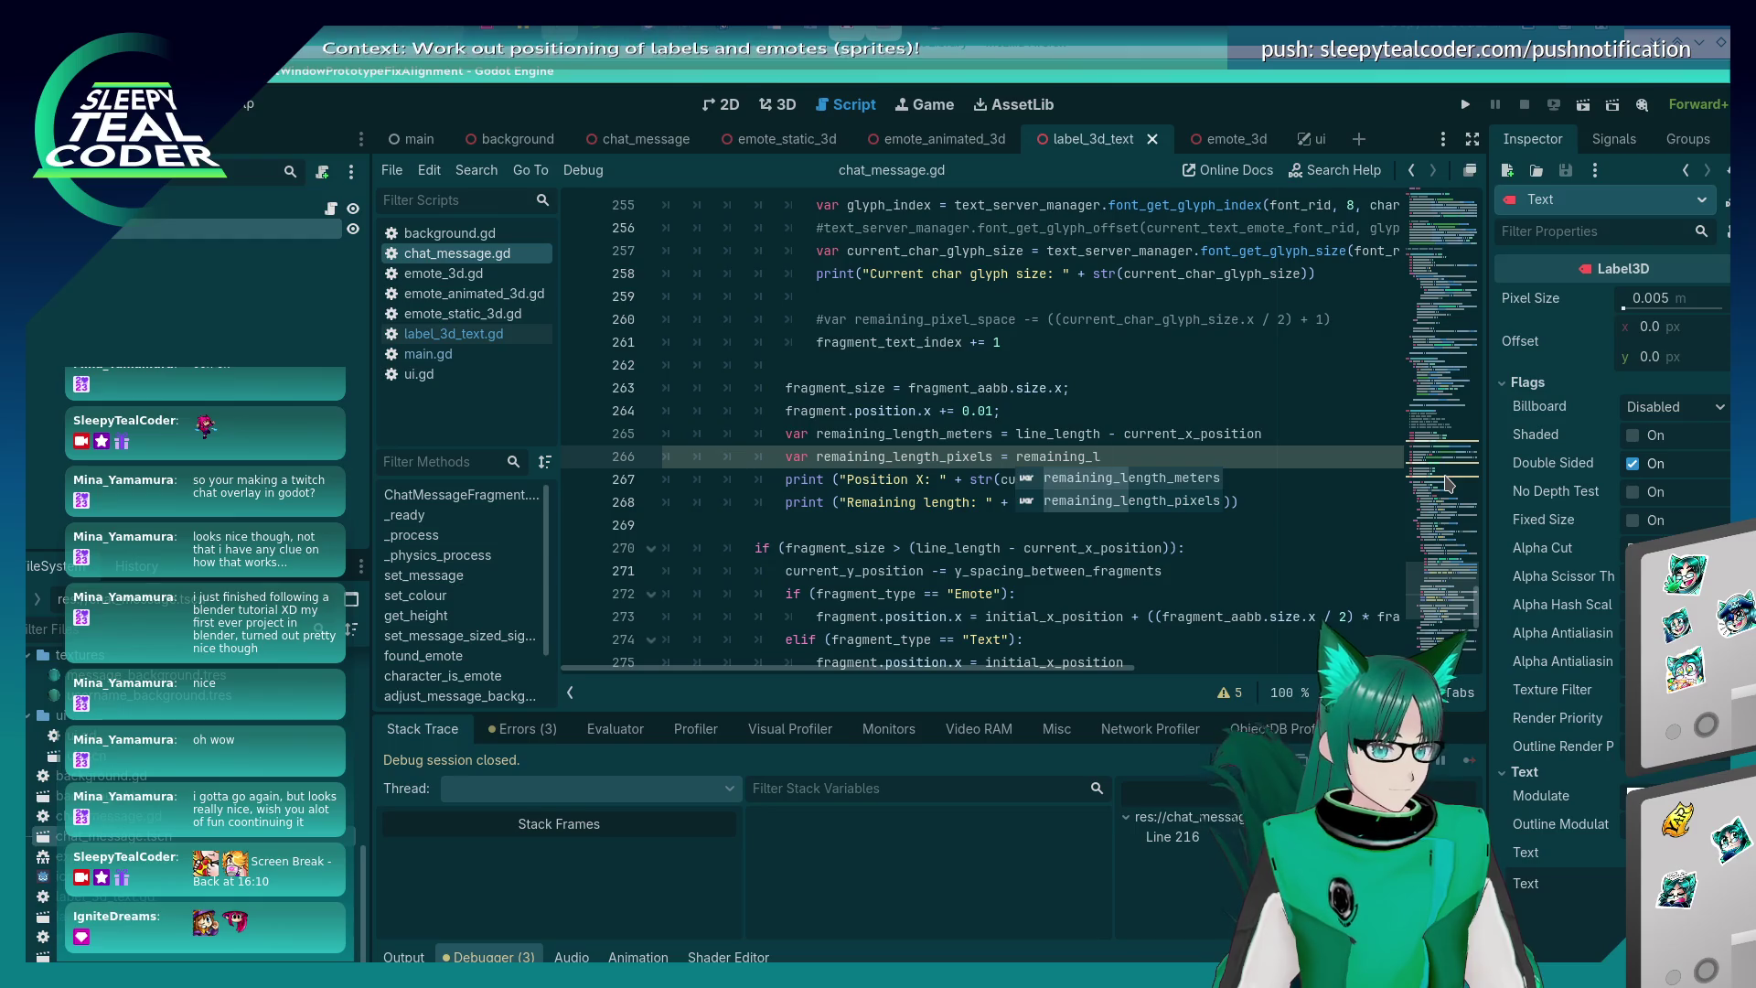
{"action": "key", "text": "Return"}
{"action": "type", "text": "/ 0.05"}
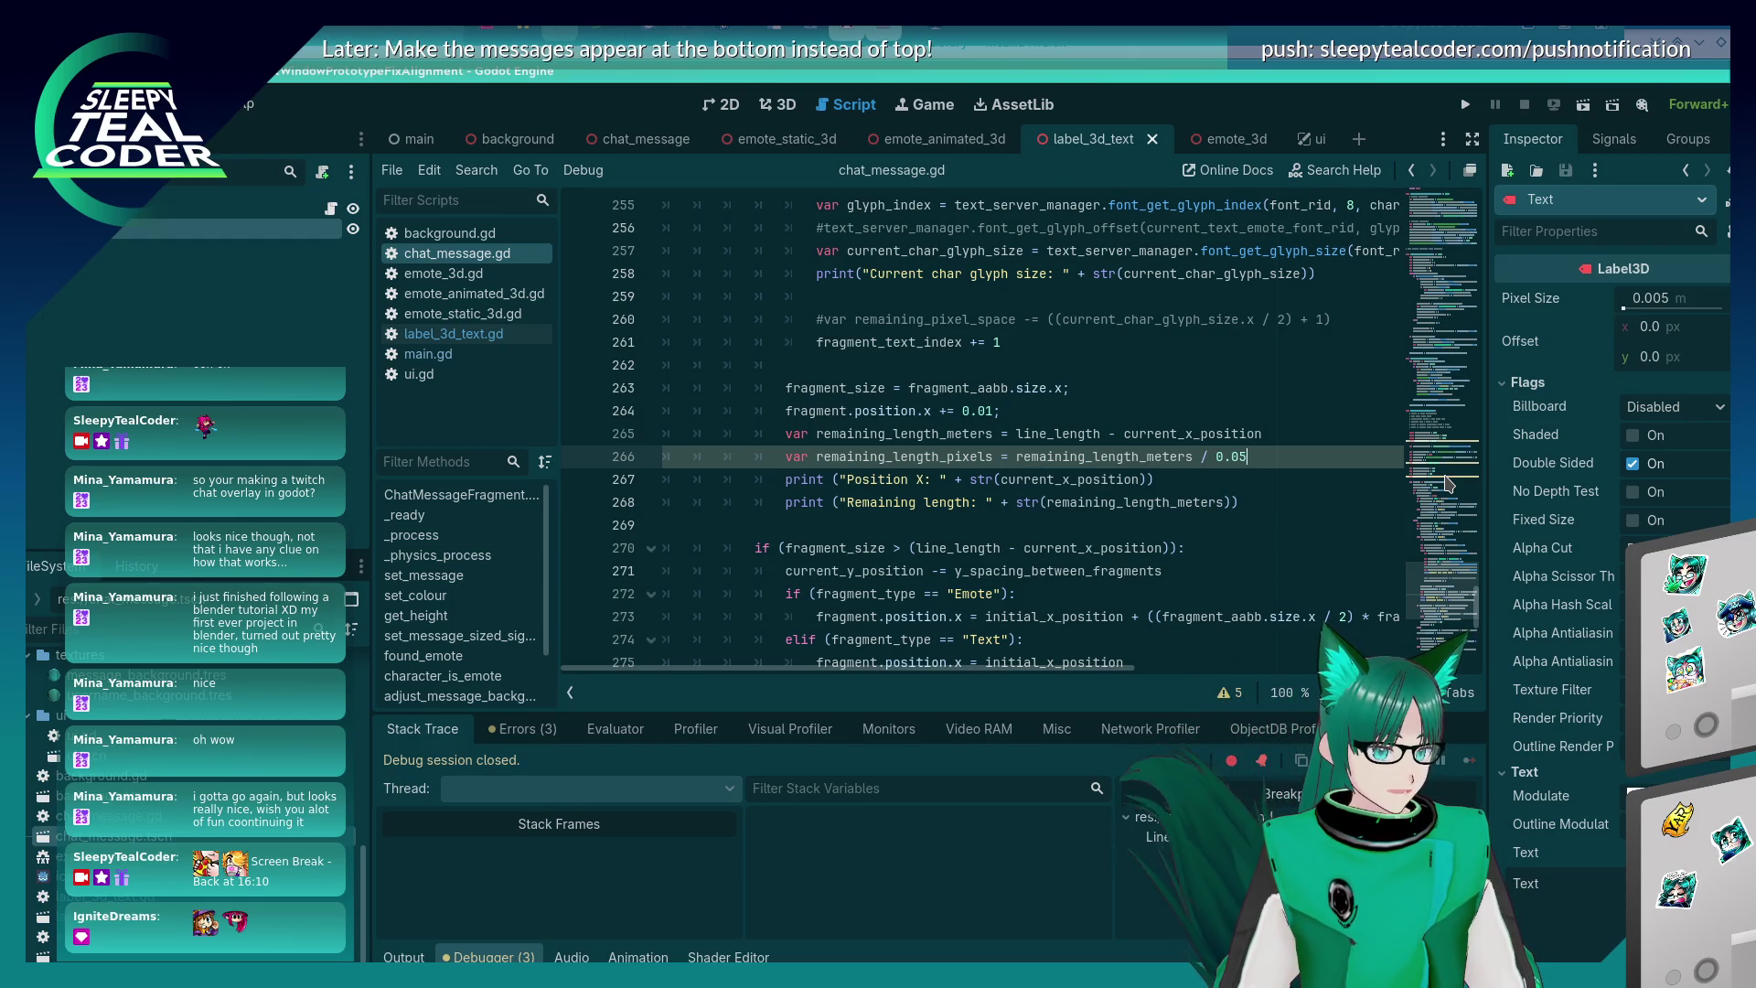
{"action": "key", "text": "BackSpace"}
{"action": "type", "text": "05"}
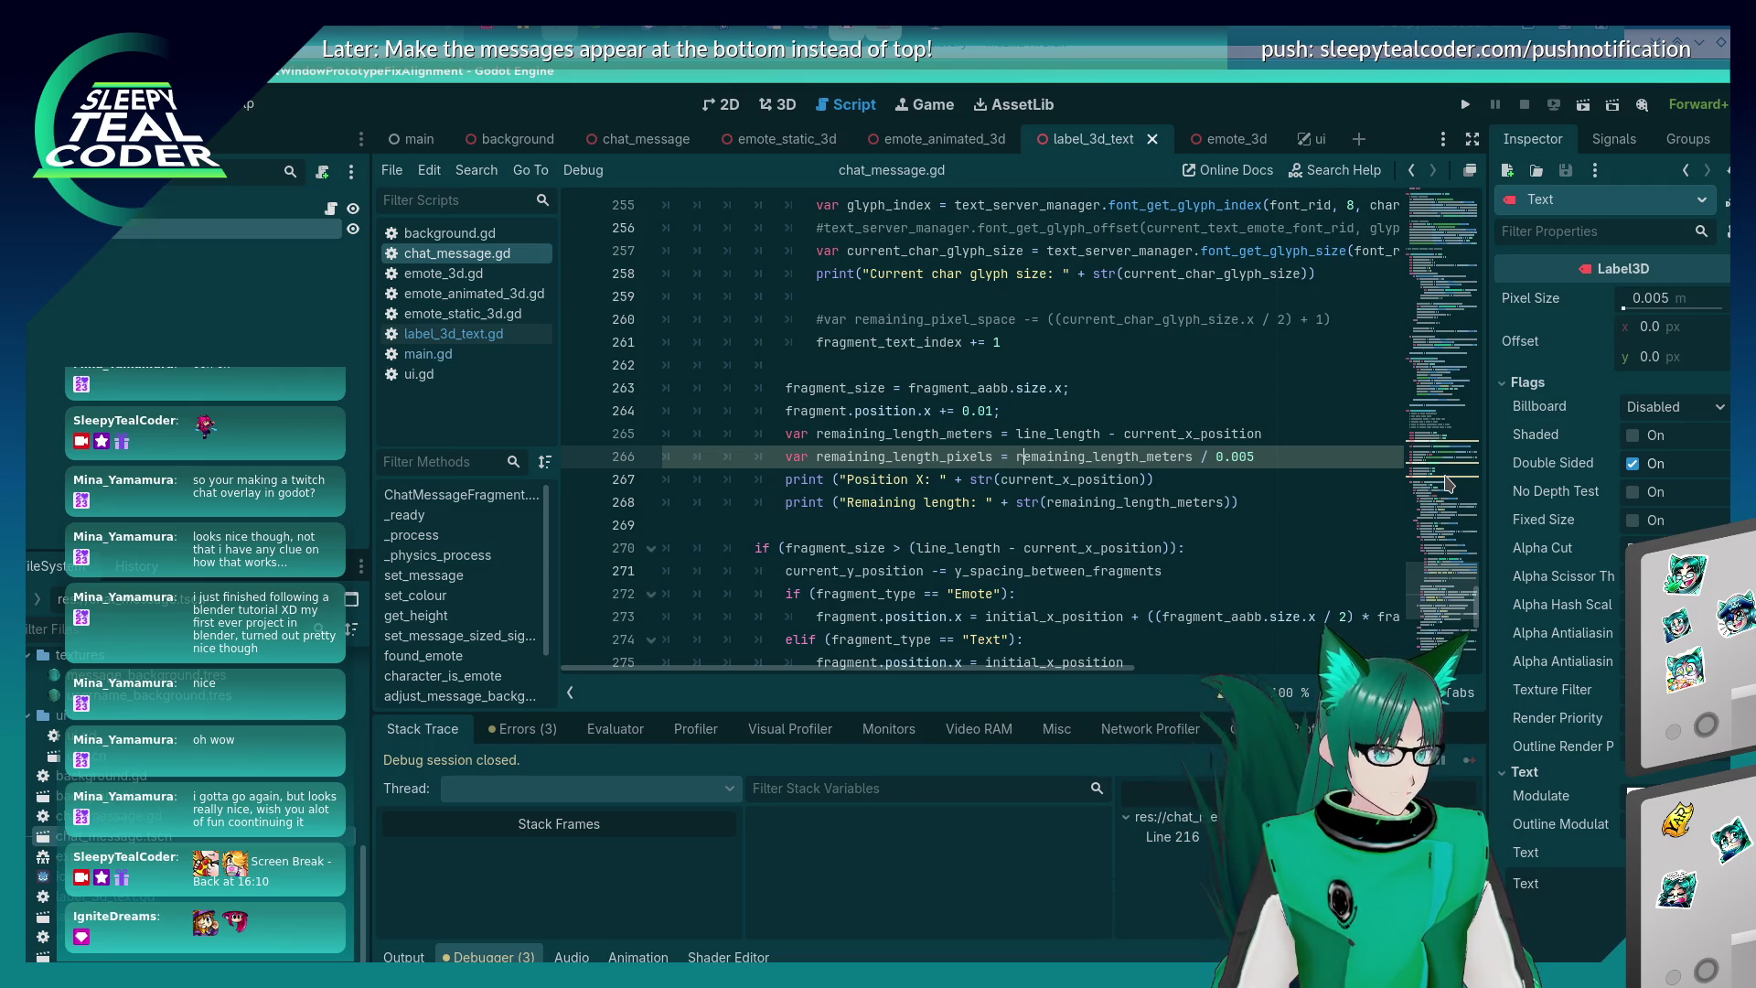
- Type the pixels variable as int and wrap the division in a floor call
{"action": "type", "text": ": int"}
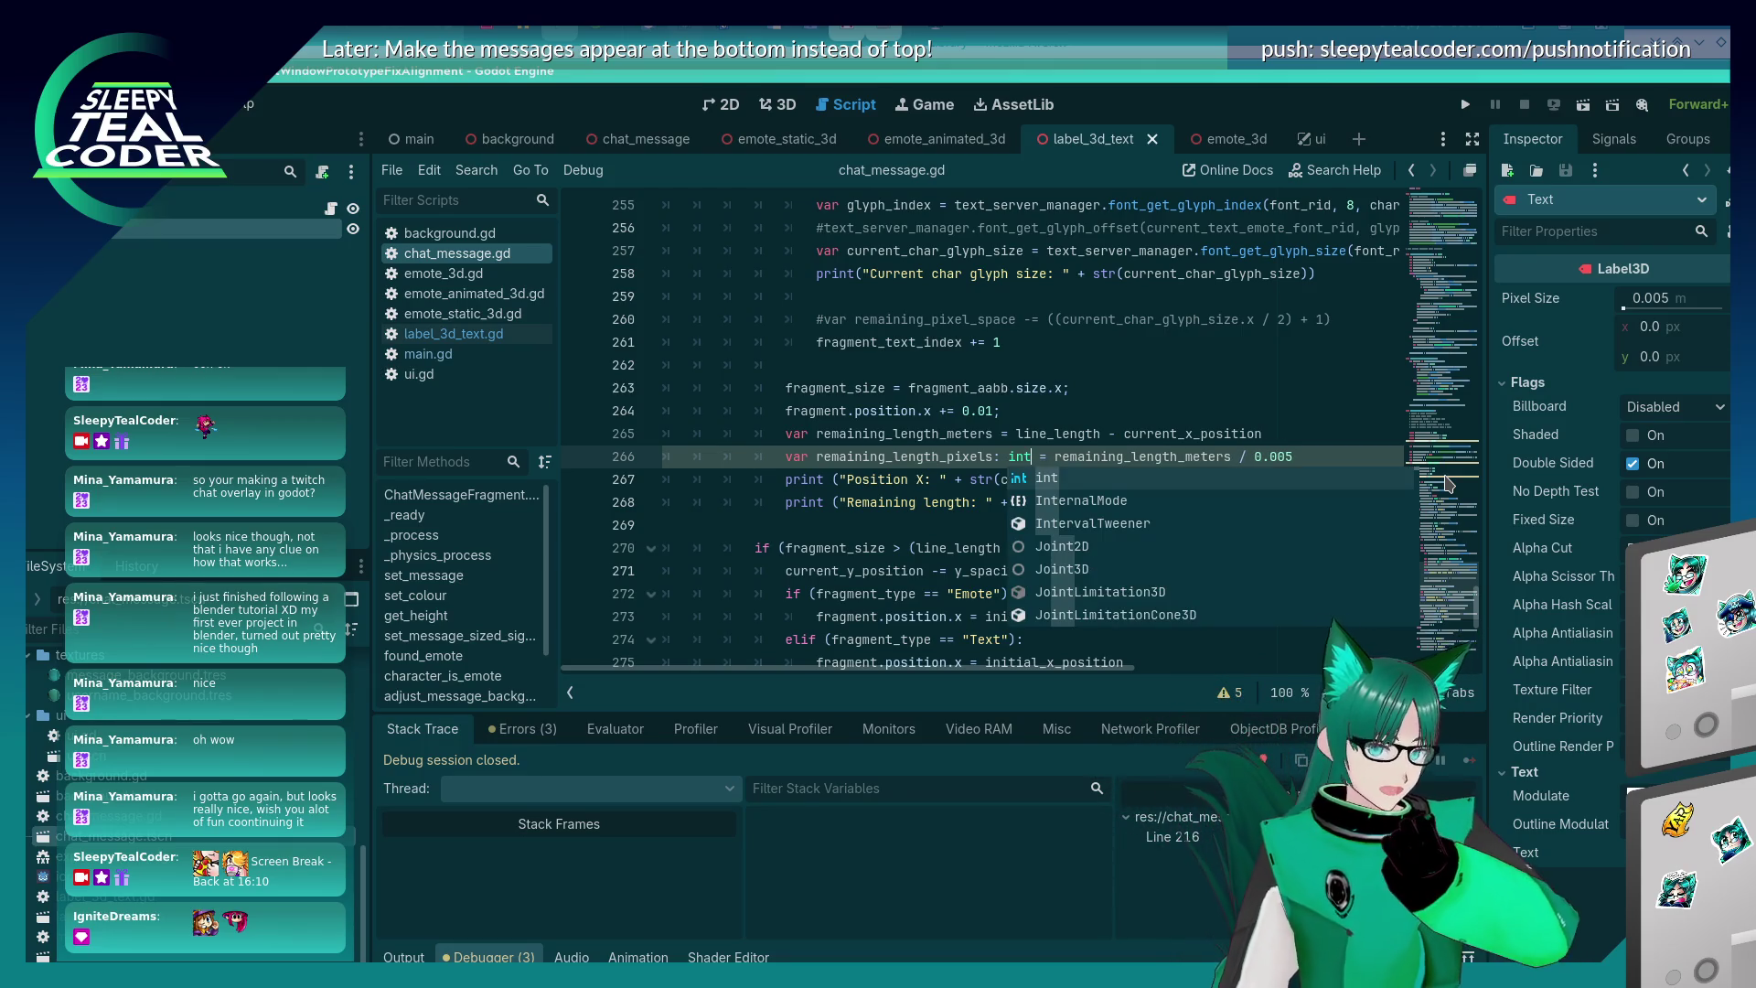
{"action": "key", "text": "BackSpace"}
{"action": "key", "text": "BackSpace"}
{"action": "key", "text": "BackSpace"}
{"action": "type", "text": "Int"}
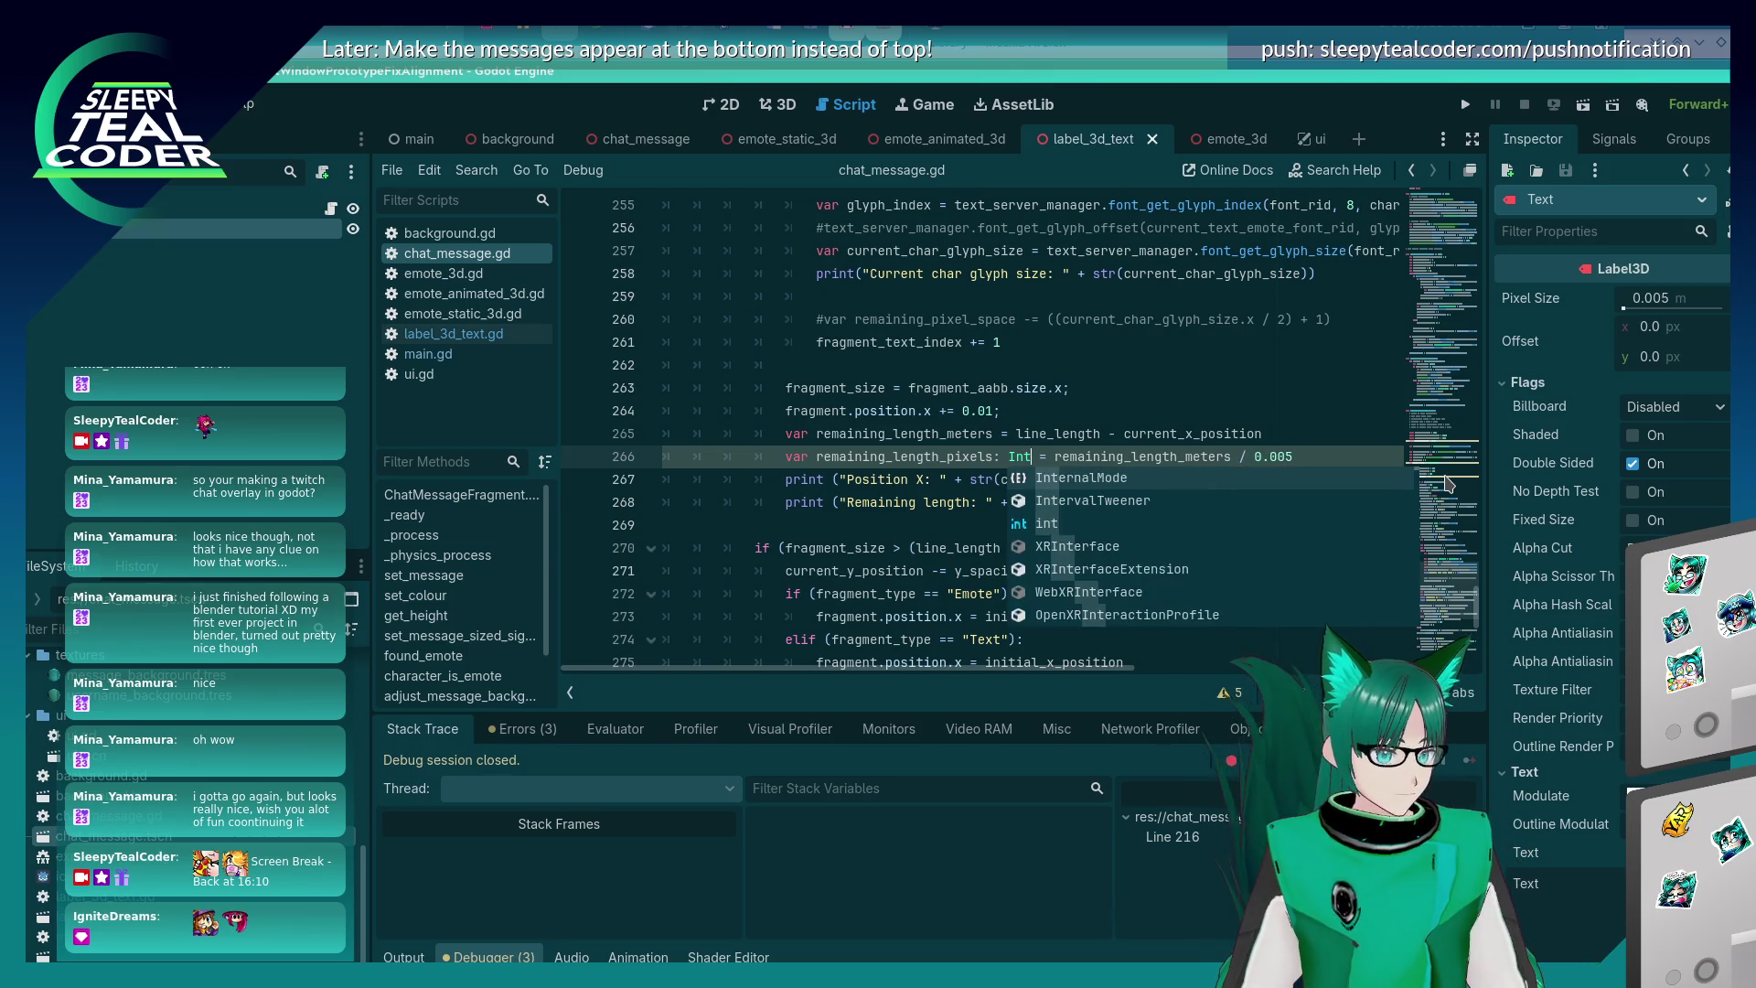
{"action": "key", "text": "BackSpace"}
{"action": "key", "text": "BackSpace"}
{"action": "key", "text": "BackSpace"}
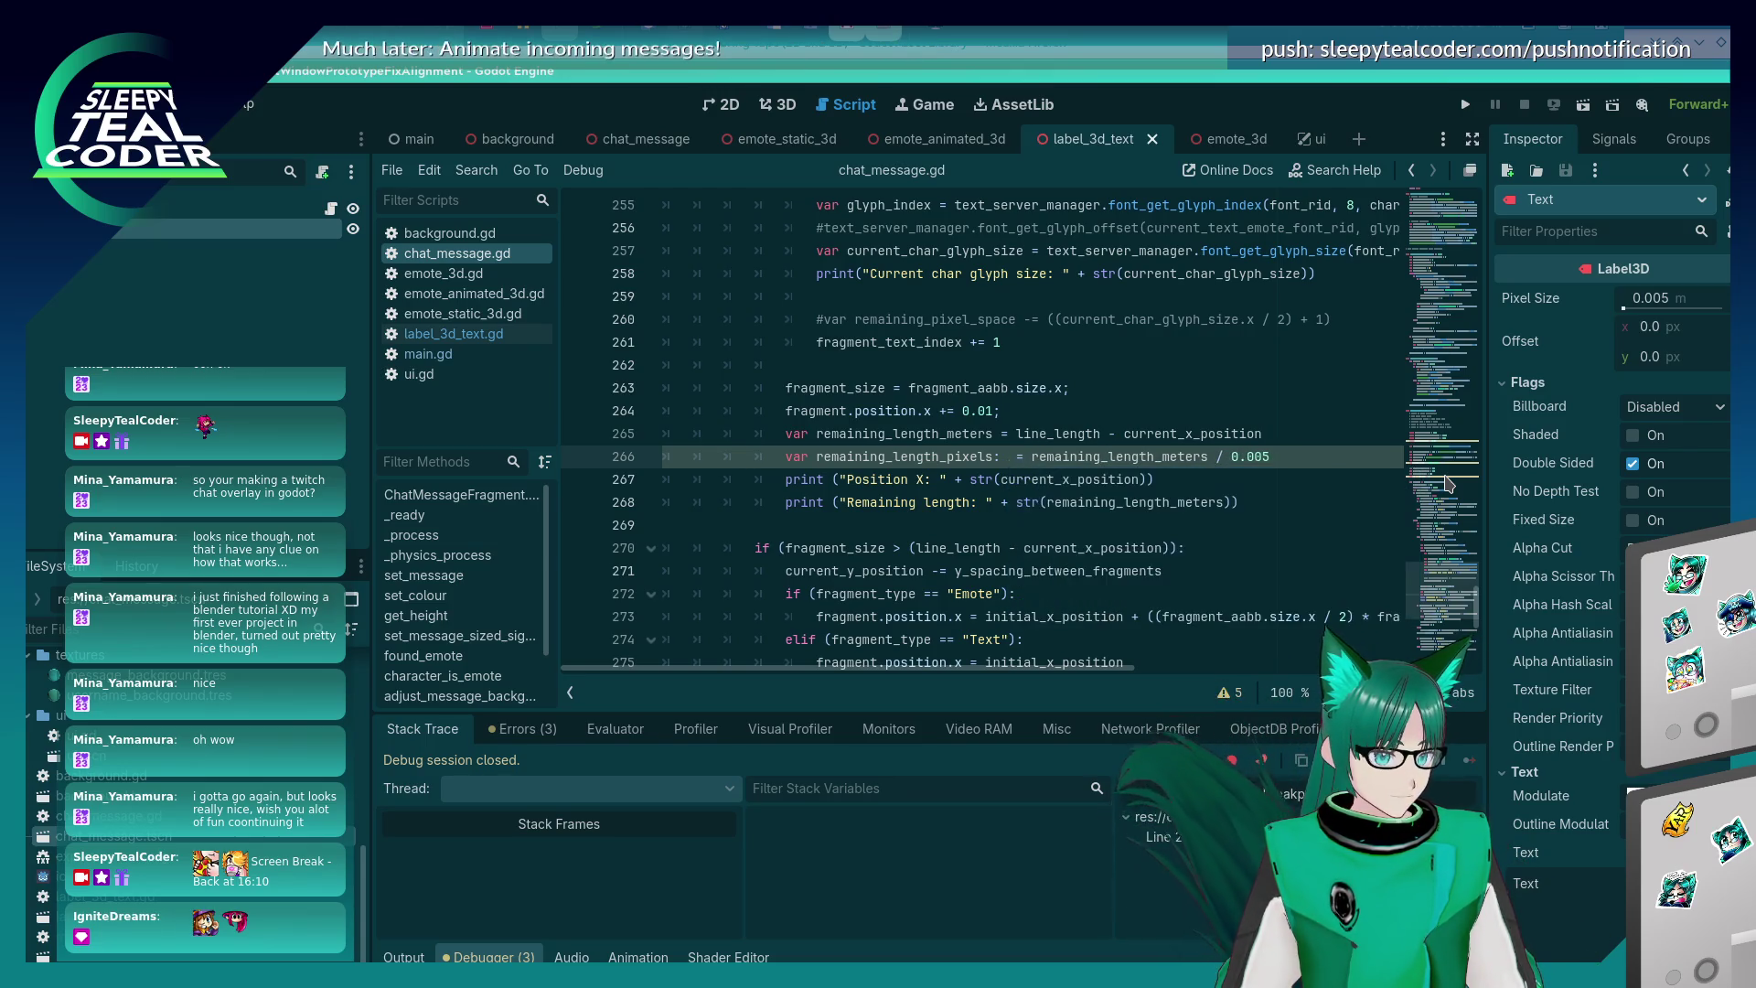
{"action": "type", "text": "int"}
{"action": "key", "text": "Down"}
{"action": "key", "text": "Up"}
{"action": "type", "text": "floor"}
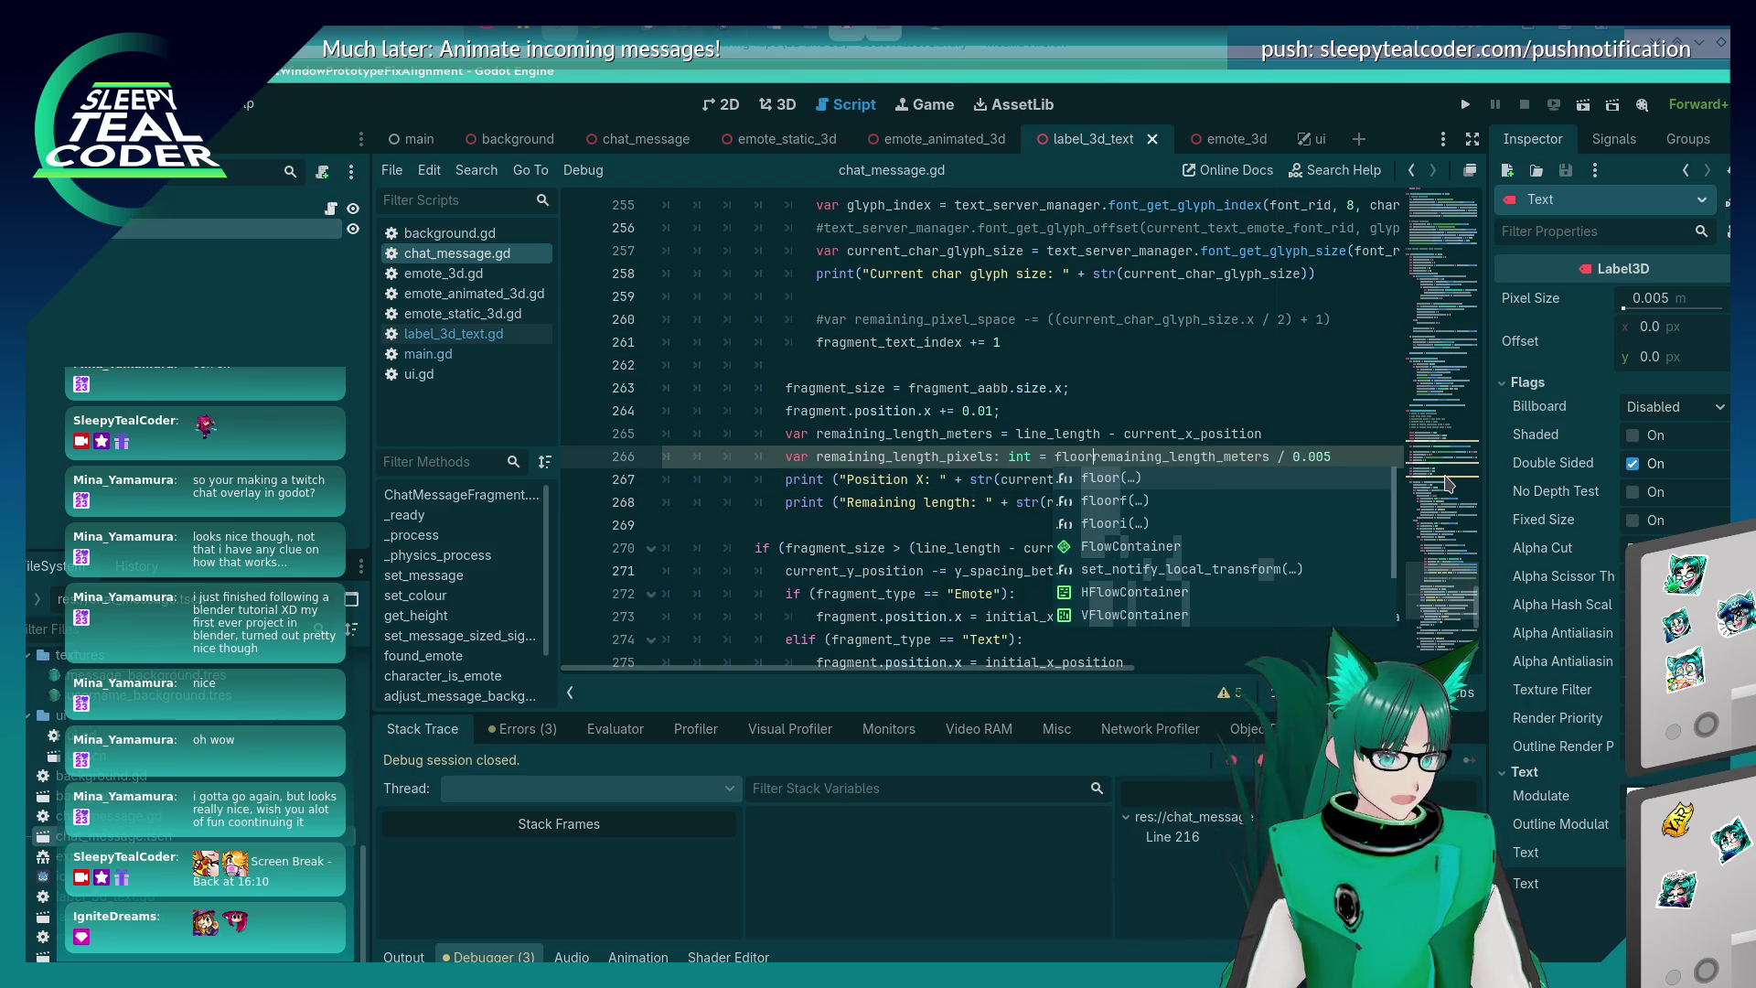
{"action": "type", "text": "f("}
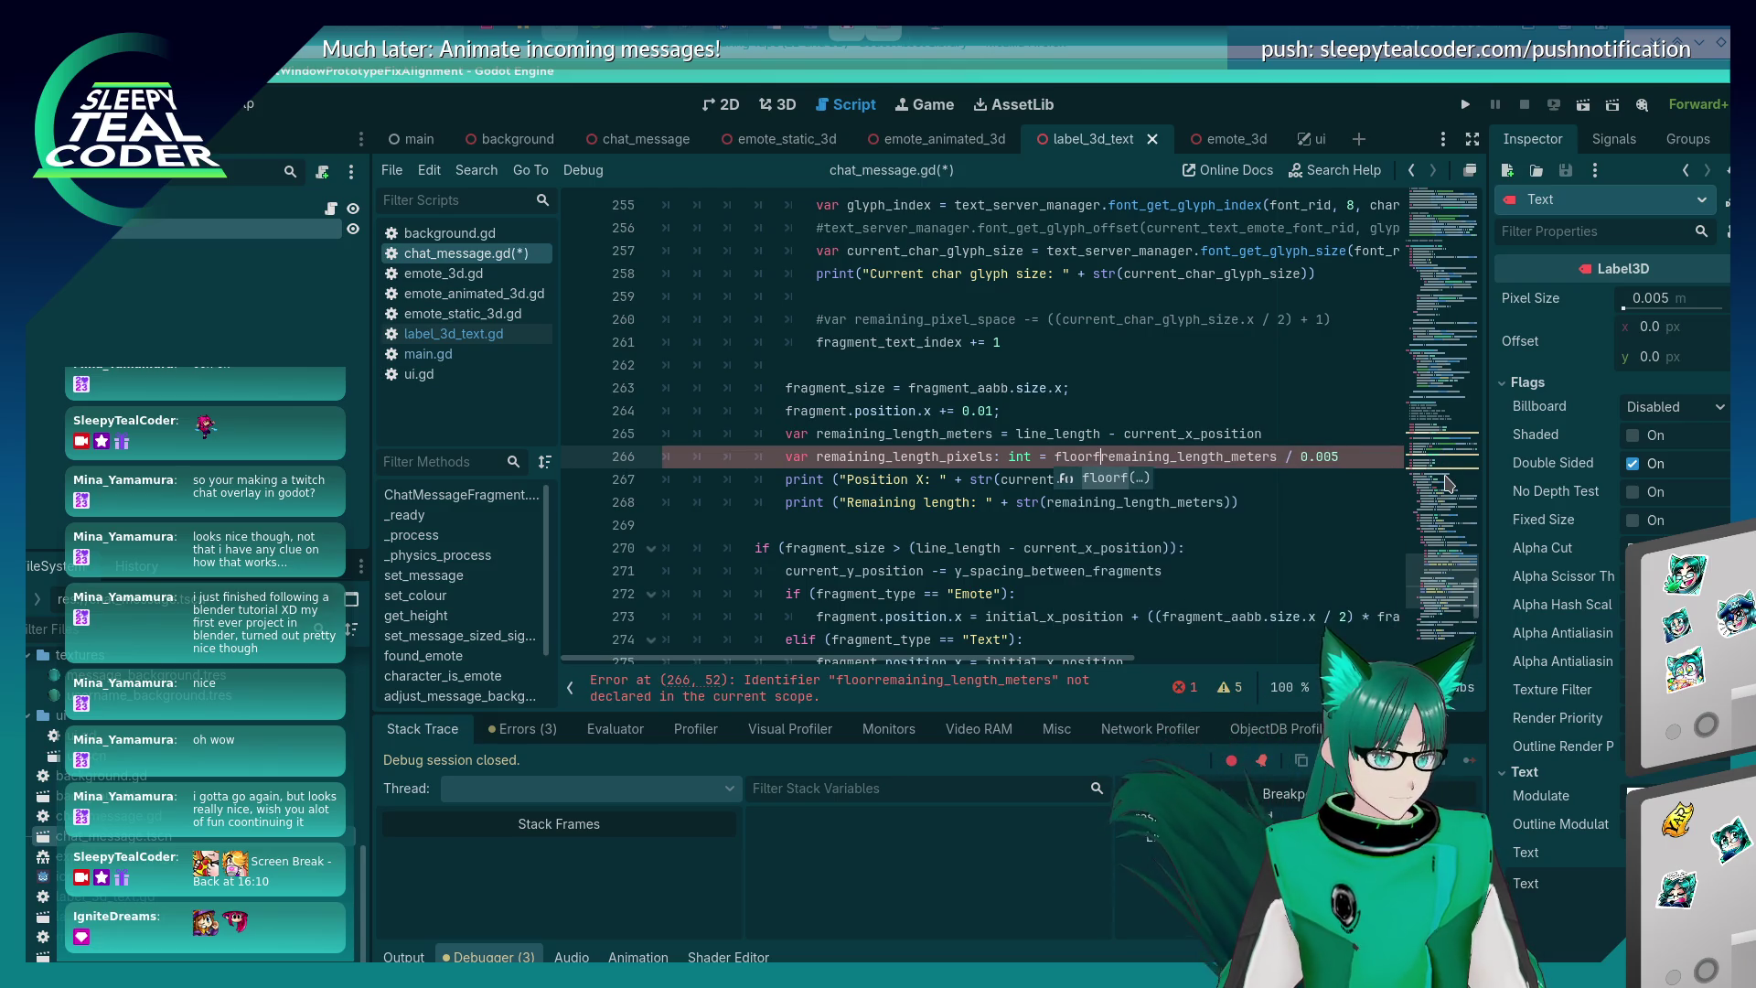
{"action": "key", "text": "End"}
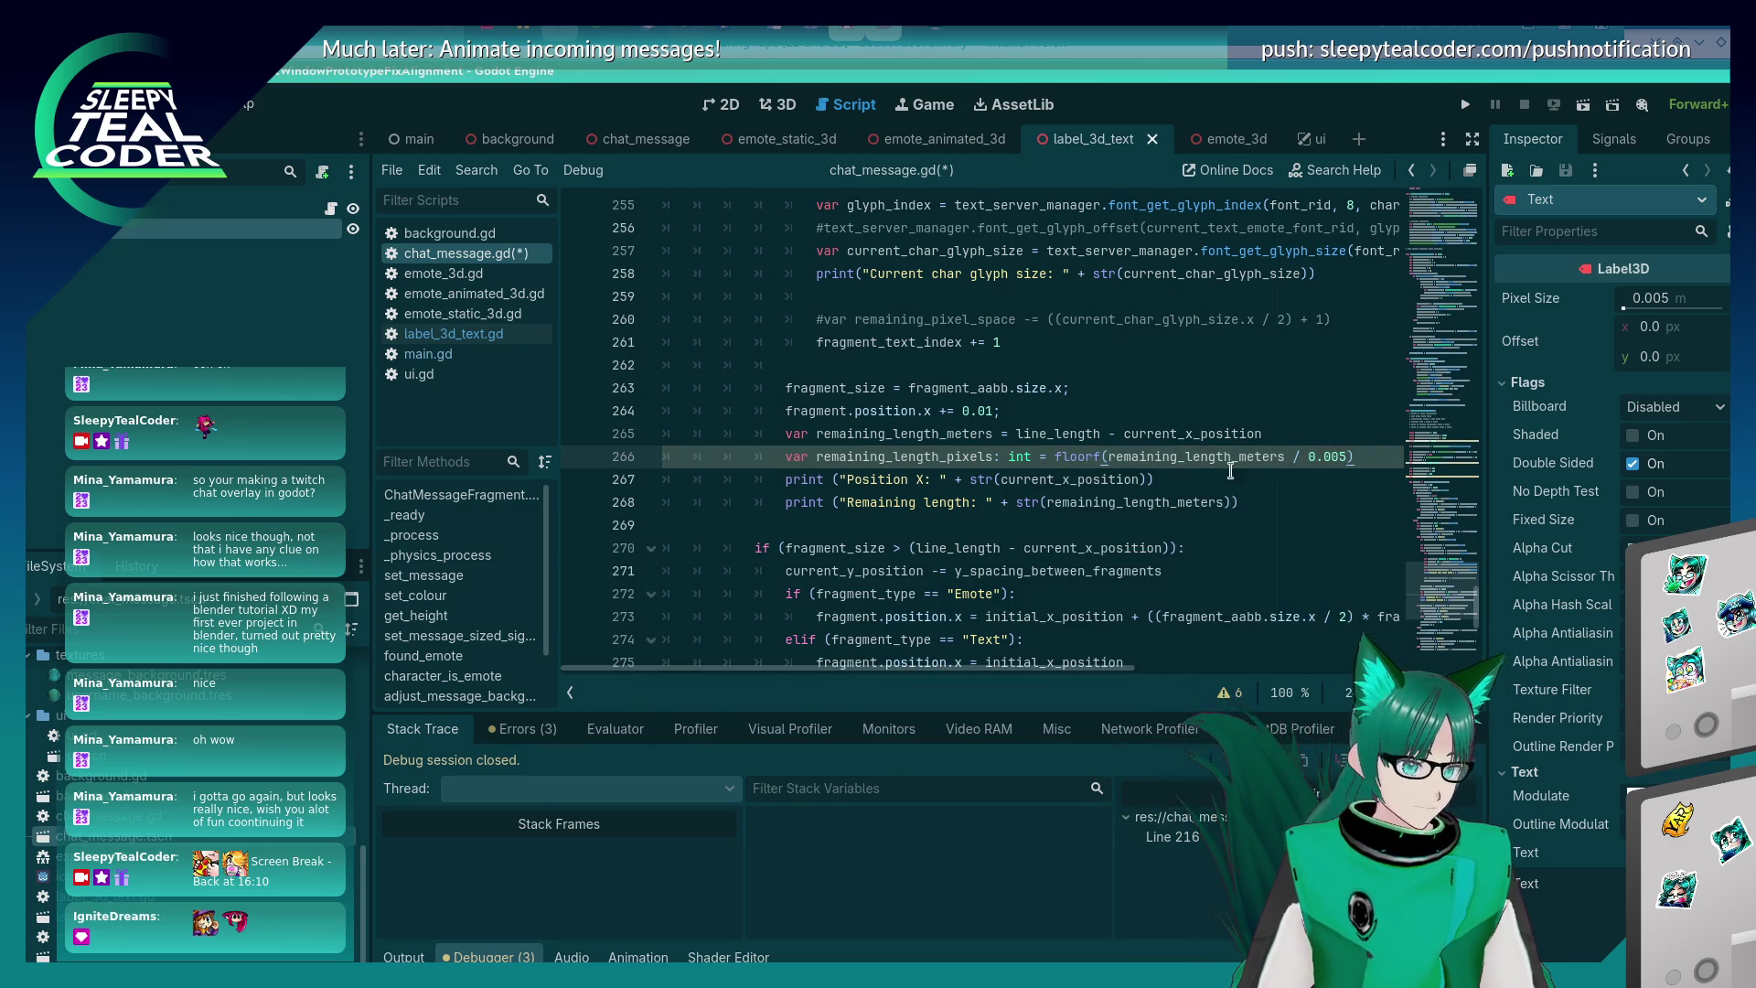
- Make the floor call floori and save chat_message.gd
{"action": "mouse_move", "coordinate": [1089, 450]}
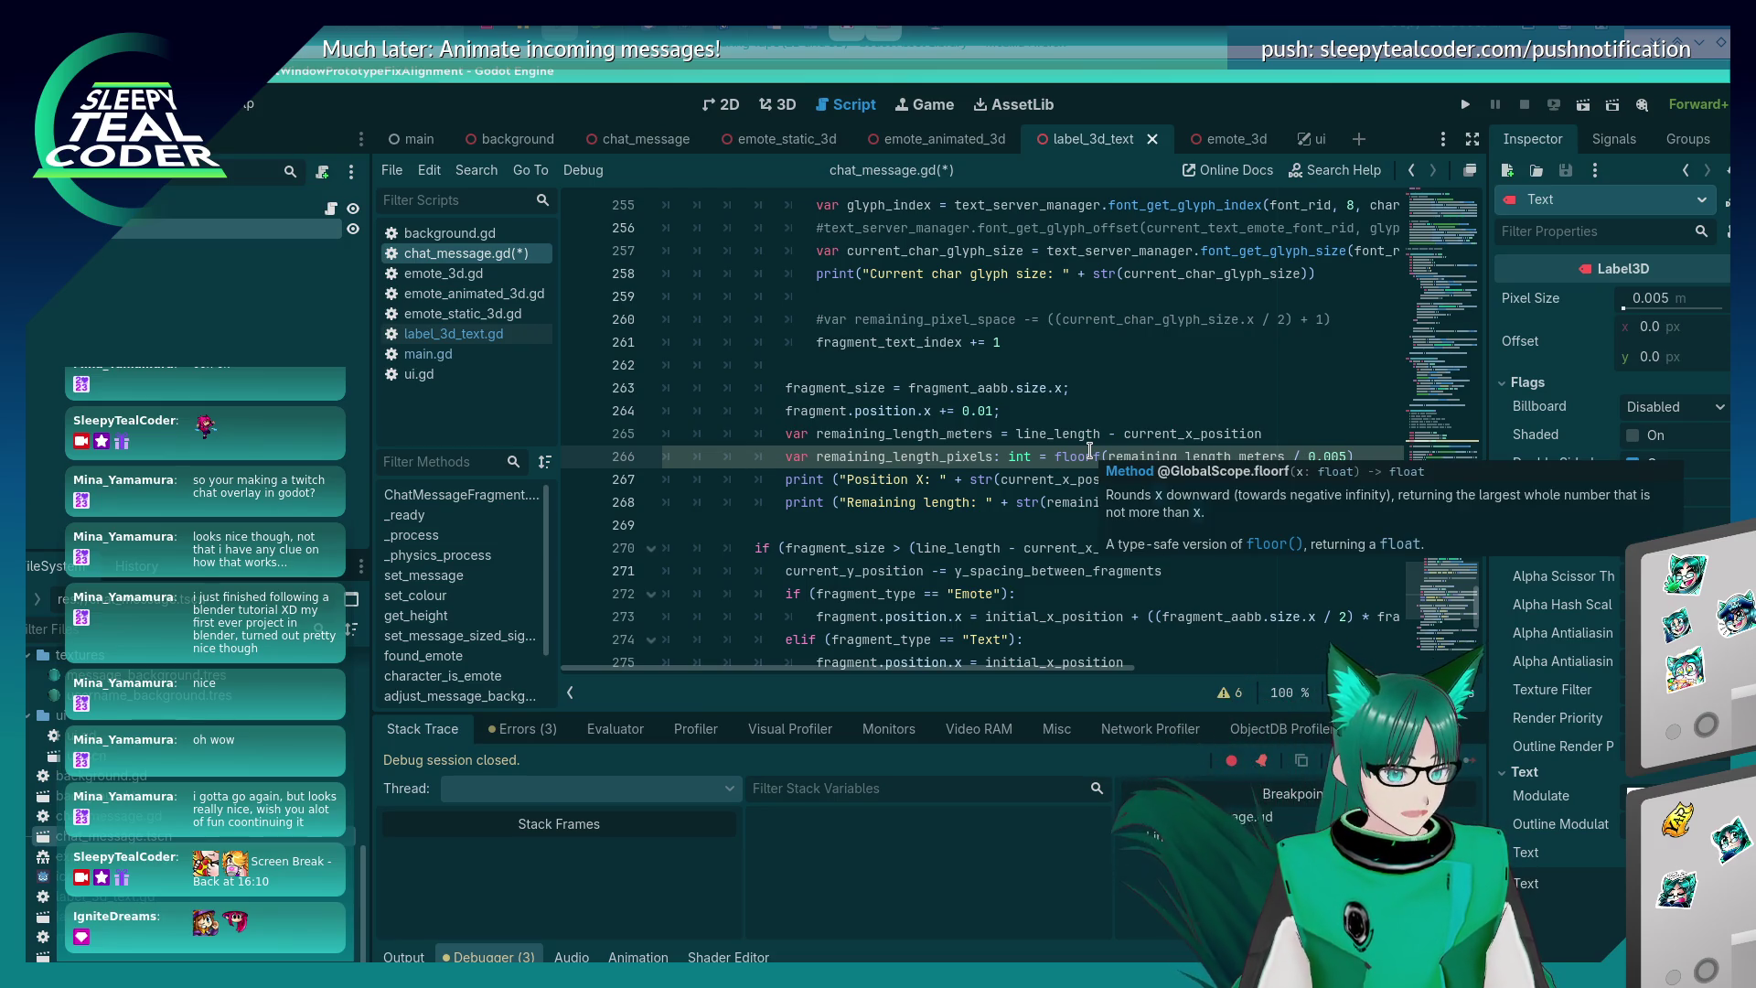
{"action": "left_click", "coordinate": [1097, 454]}
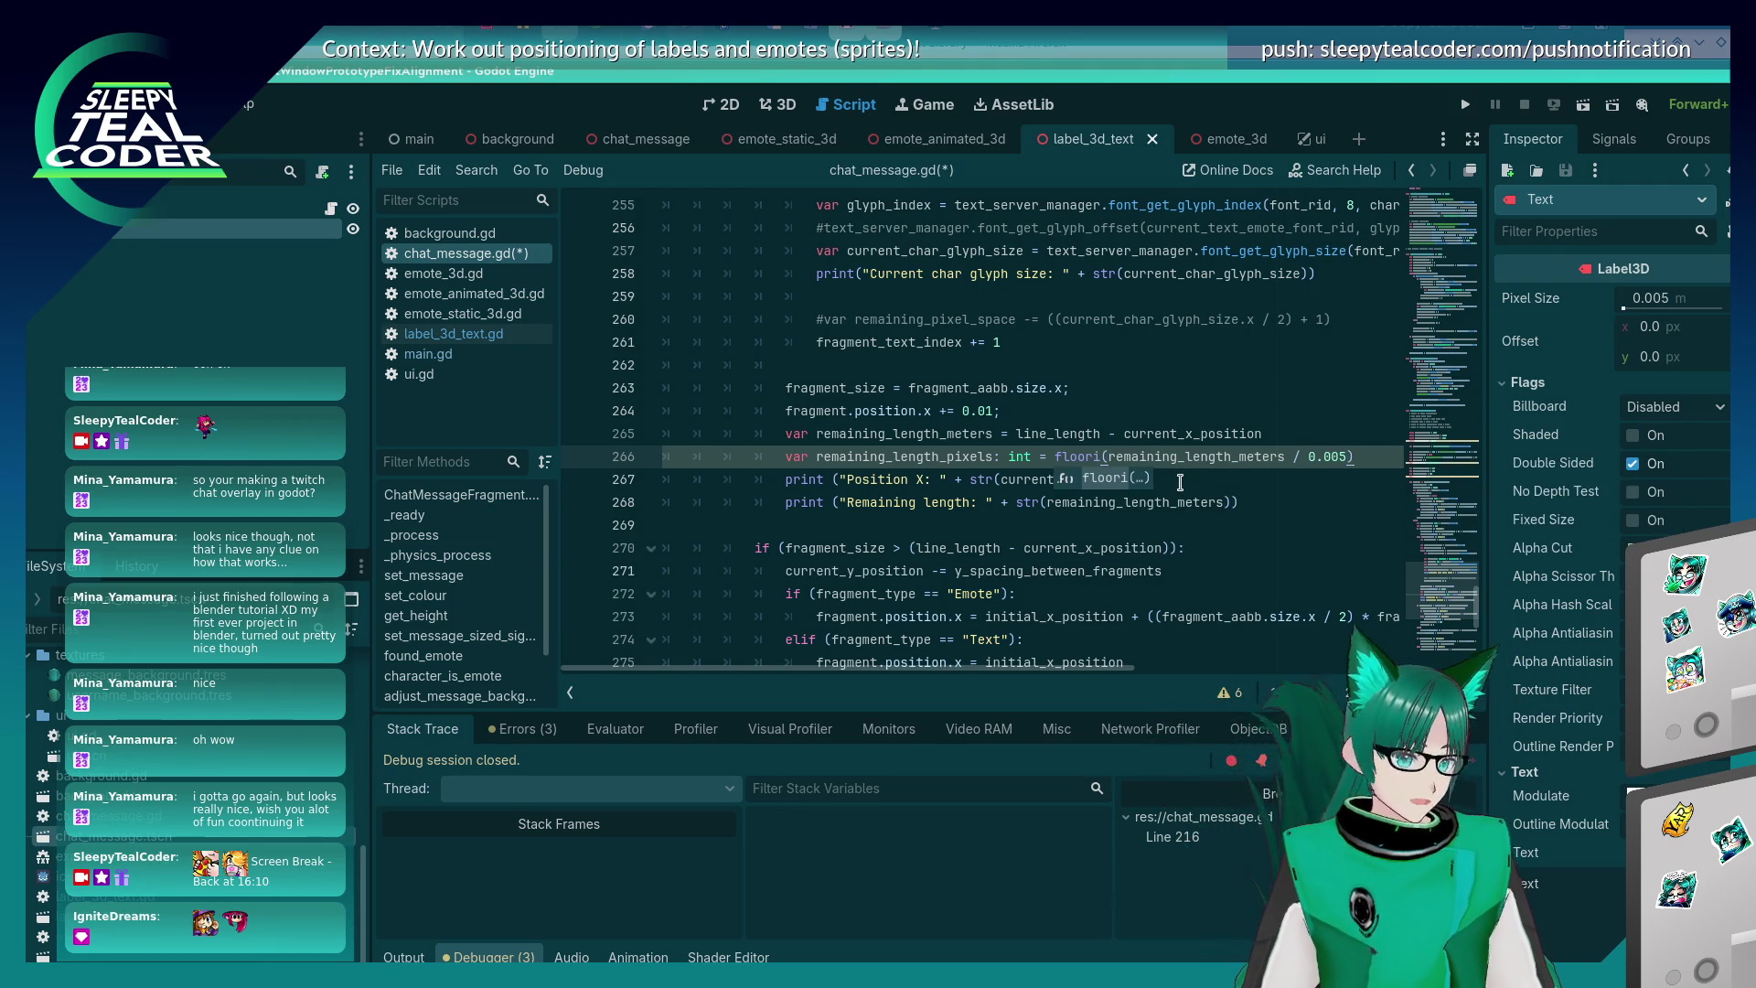
{"action": "left_click", "coordinate": [1173, 411]}
{"action": "mouse_move", "coordinate": [1078, 458]}
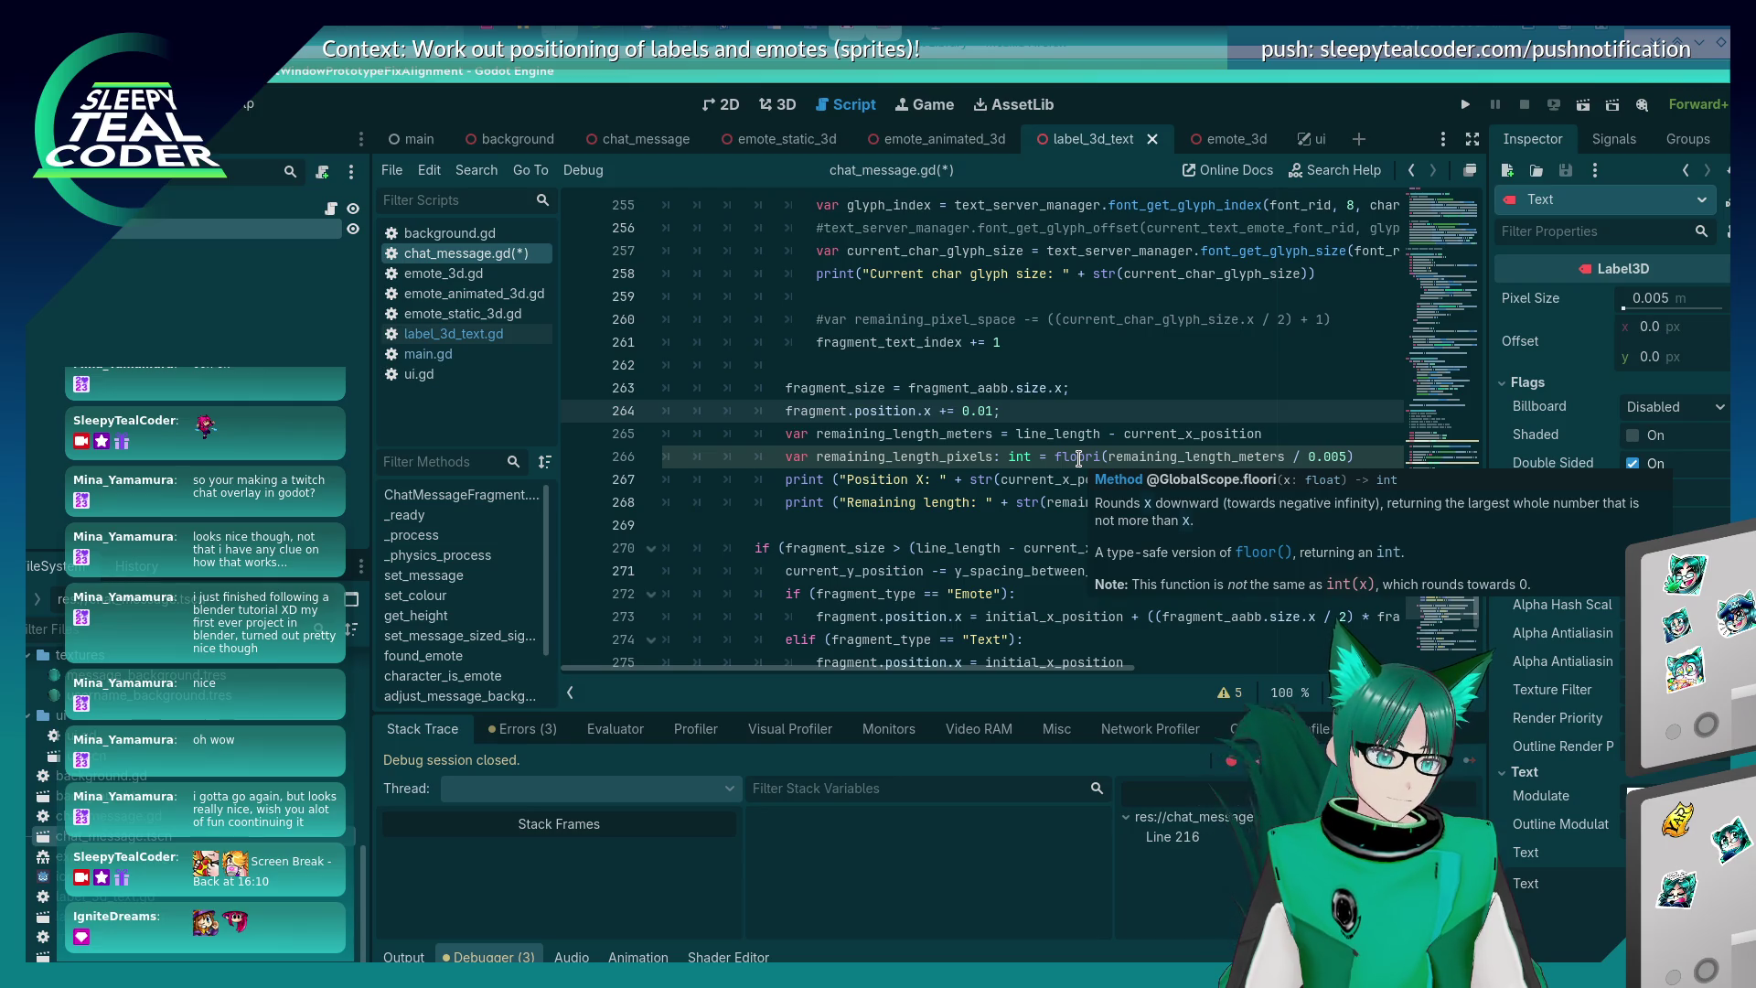
{"action": "left_click", "coordinate": [1078, 457]}
{"action": "key", "text": "ctrl+s"}
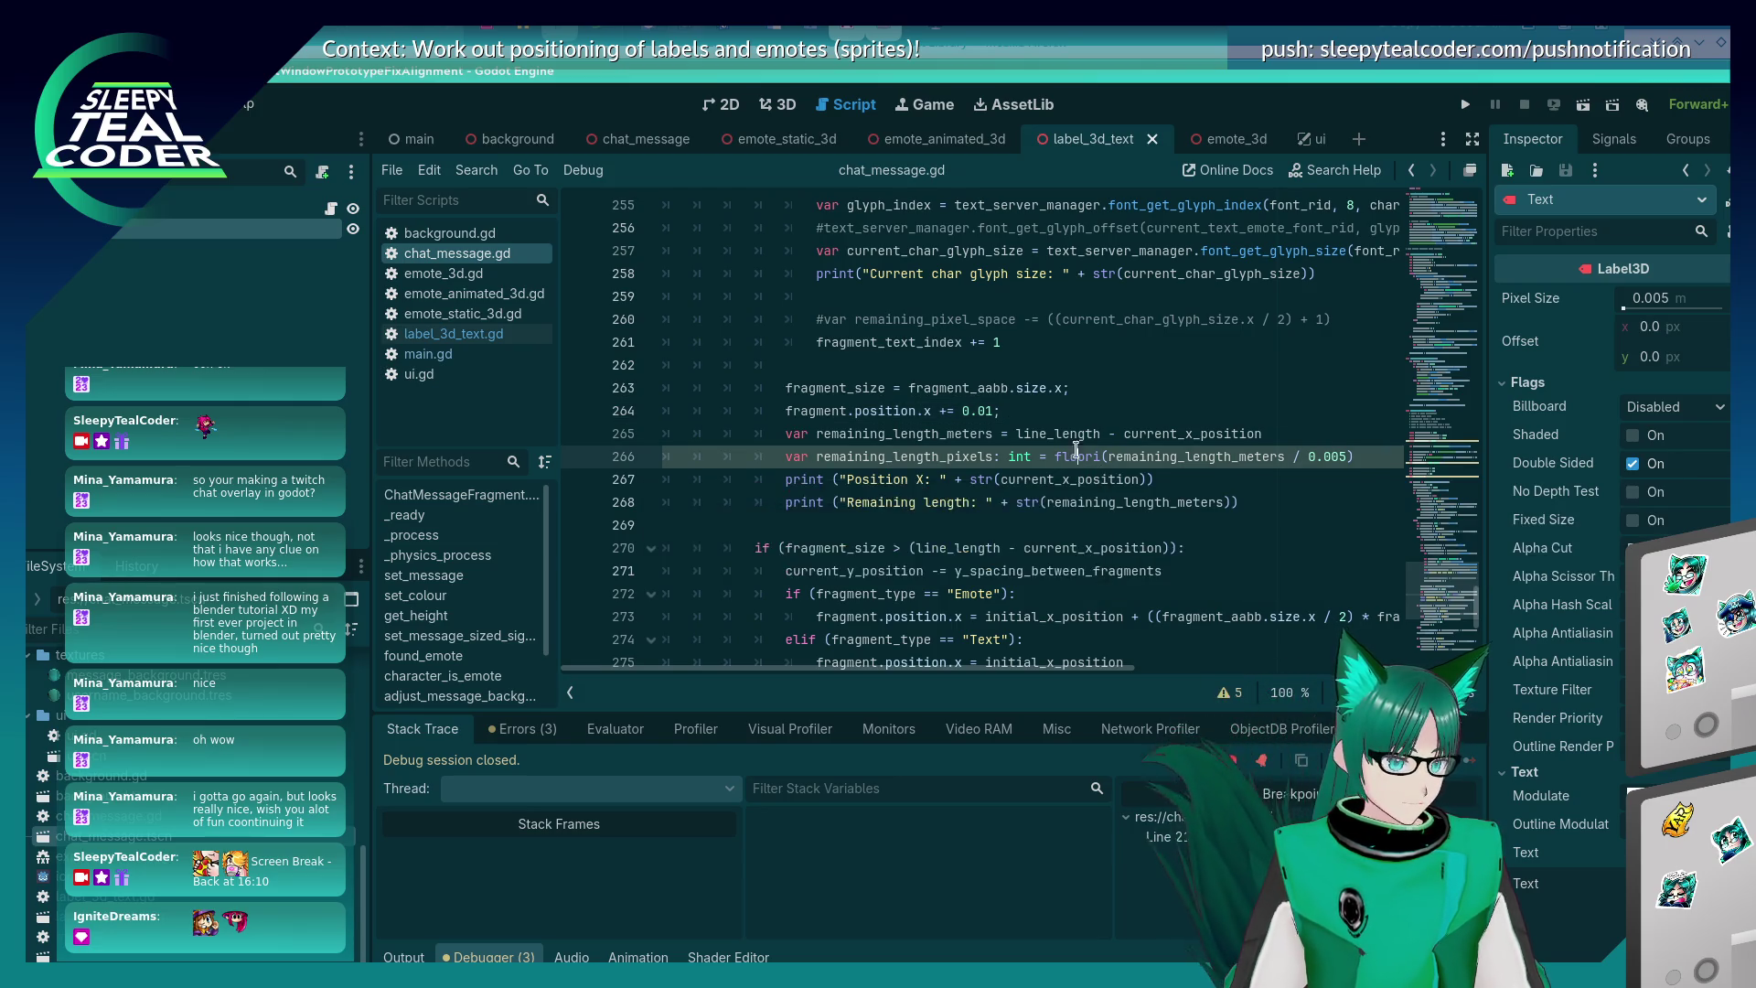
{"action": "scroll", "coordinate": [1052, 402], "scroll_direction": "down", "scroll_amount": 2}
{"action": "left_click", "coordinate": [1223, 346]}
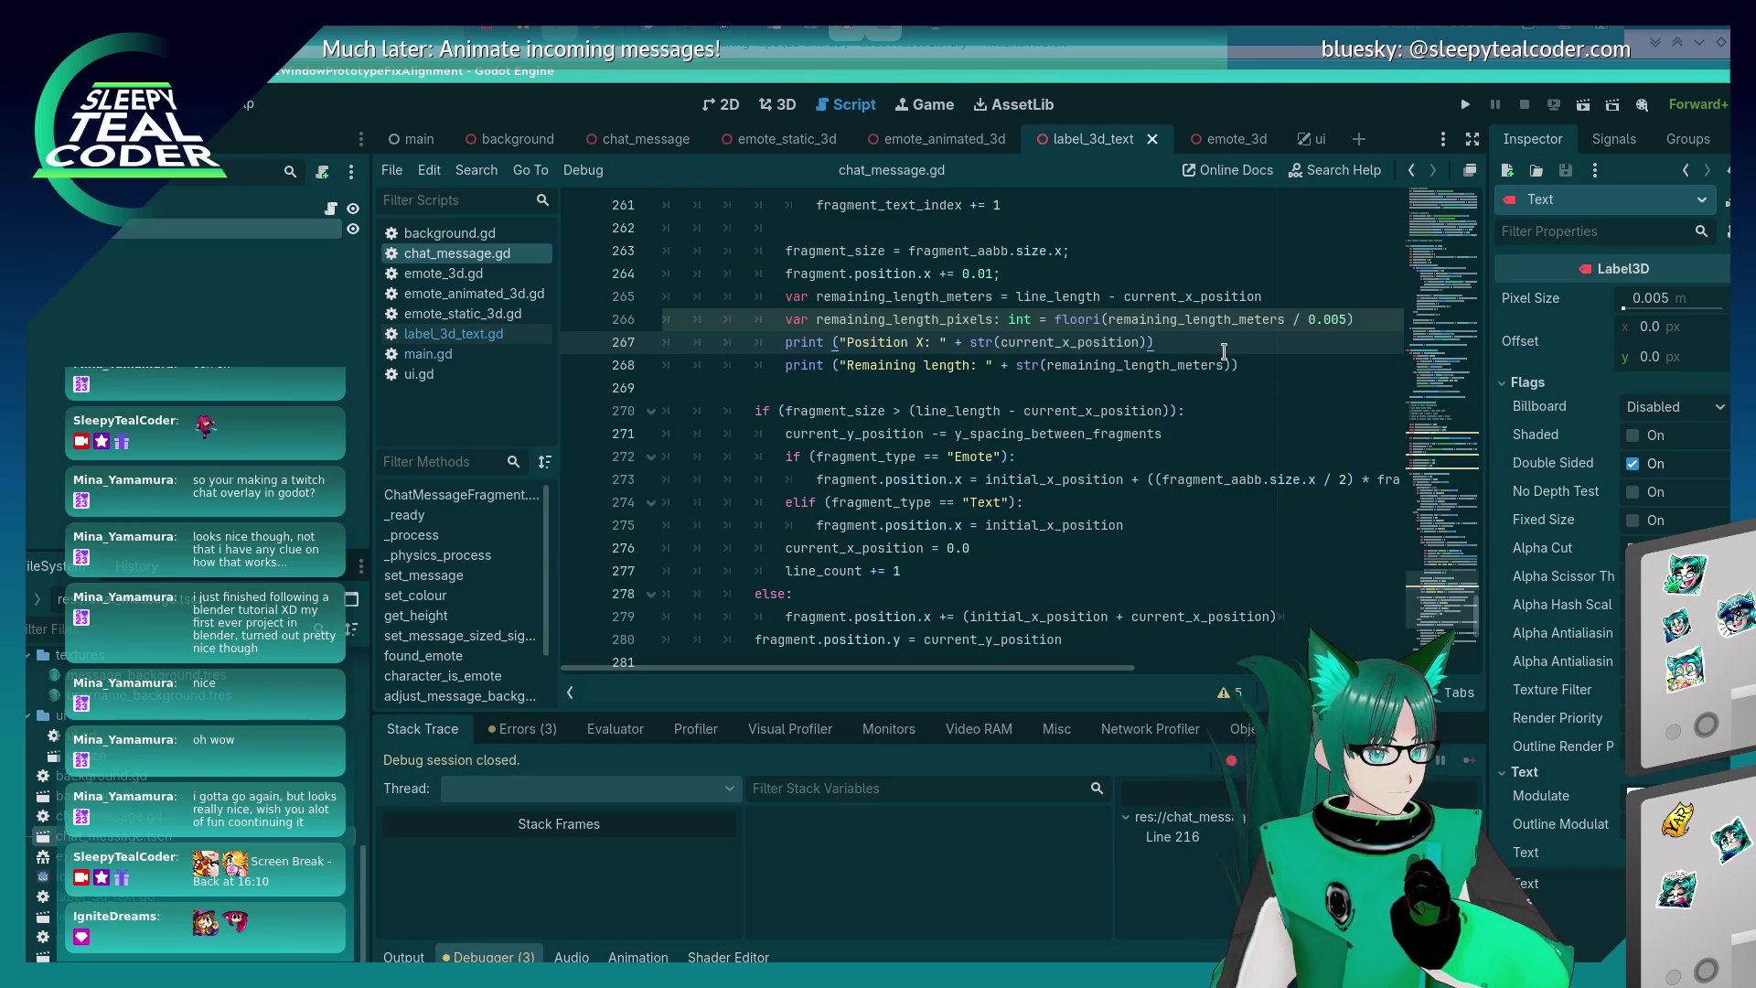
- Label the print 'Remaining length (m)' and duplicate it as a 'Remaining length (px)' line
{"action": "left_click", "coordinate": [974, 365]}
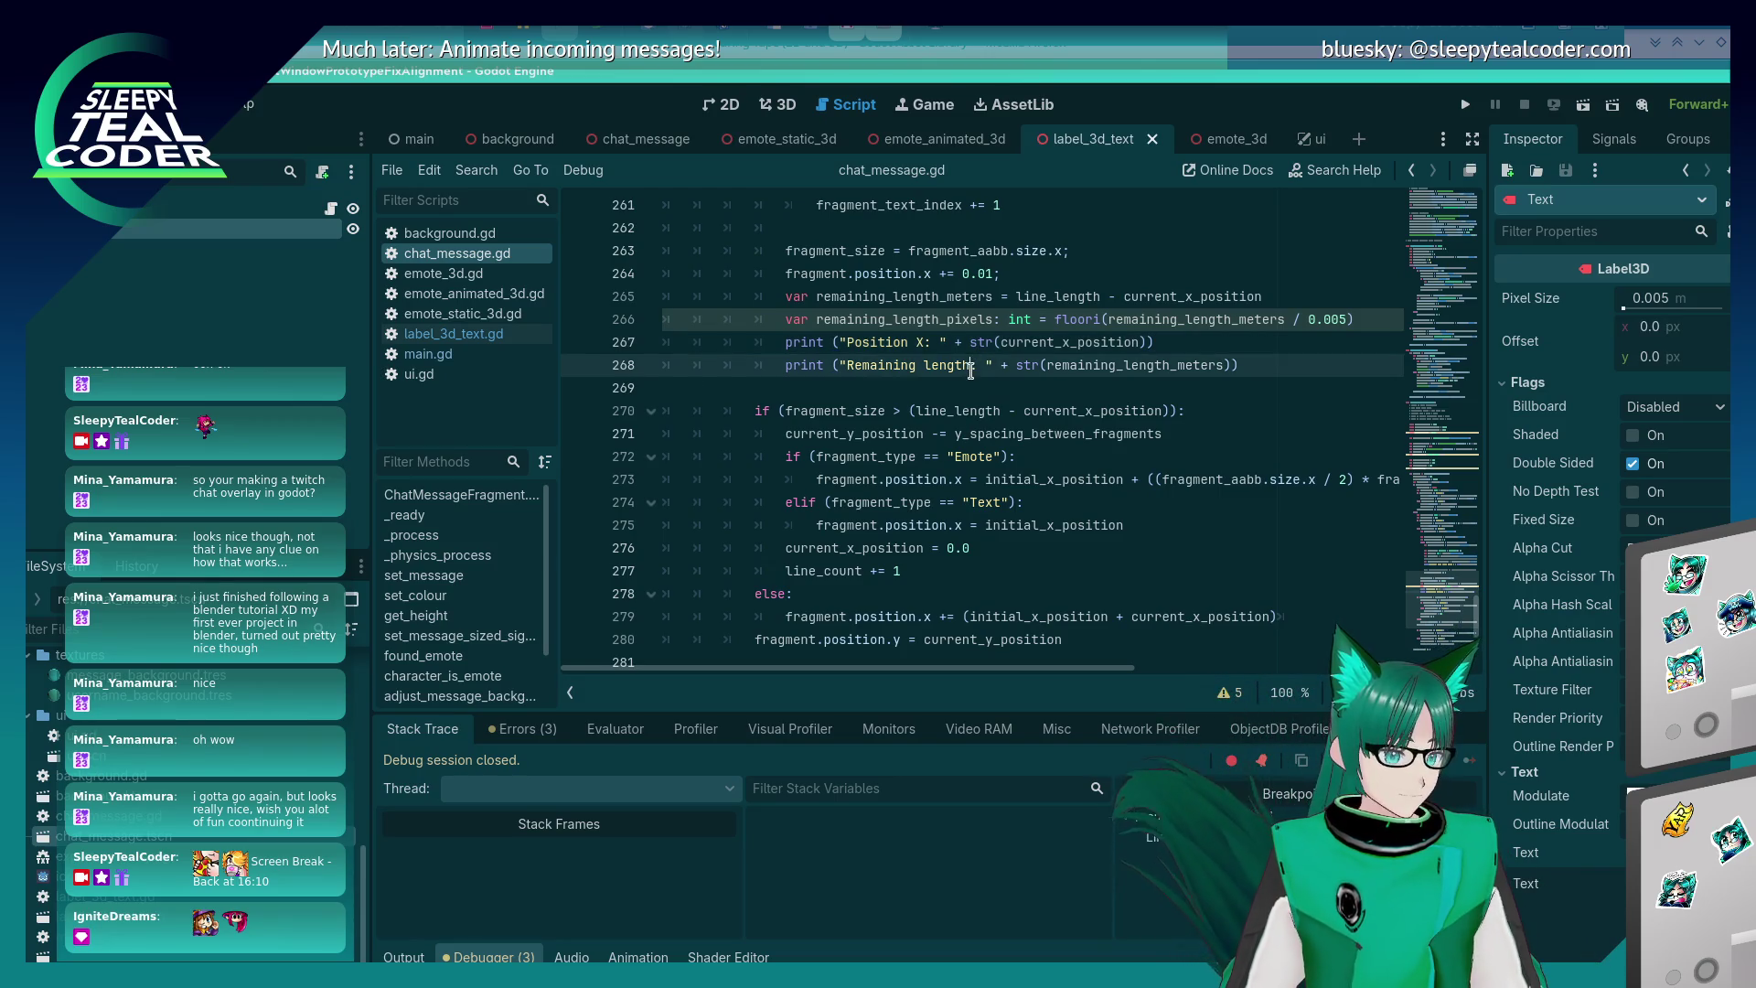
{"action": "type", "text": "(m"}
{"action": "key", "text": "Home"}
{"action": "key", "text": "ctrl+shift+d"}
{"action": "key", "text": "ctrl+Right"}
{"action": "key", "text": "ctrl+Right"}
{"action": "key", "text": "Right"}
{"action": "key", "text": "BackSpace"}
{"action": "type", "text": "px"}
- Save the script and run the project
{"action": "key", "text": "ctrl+s"}
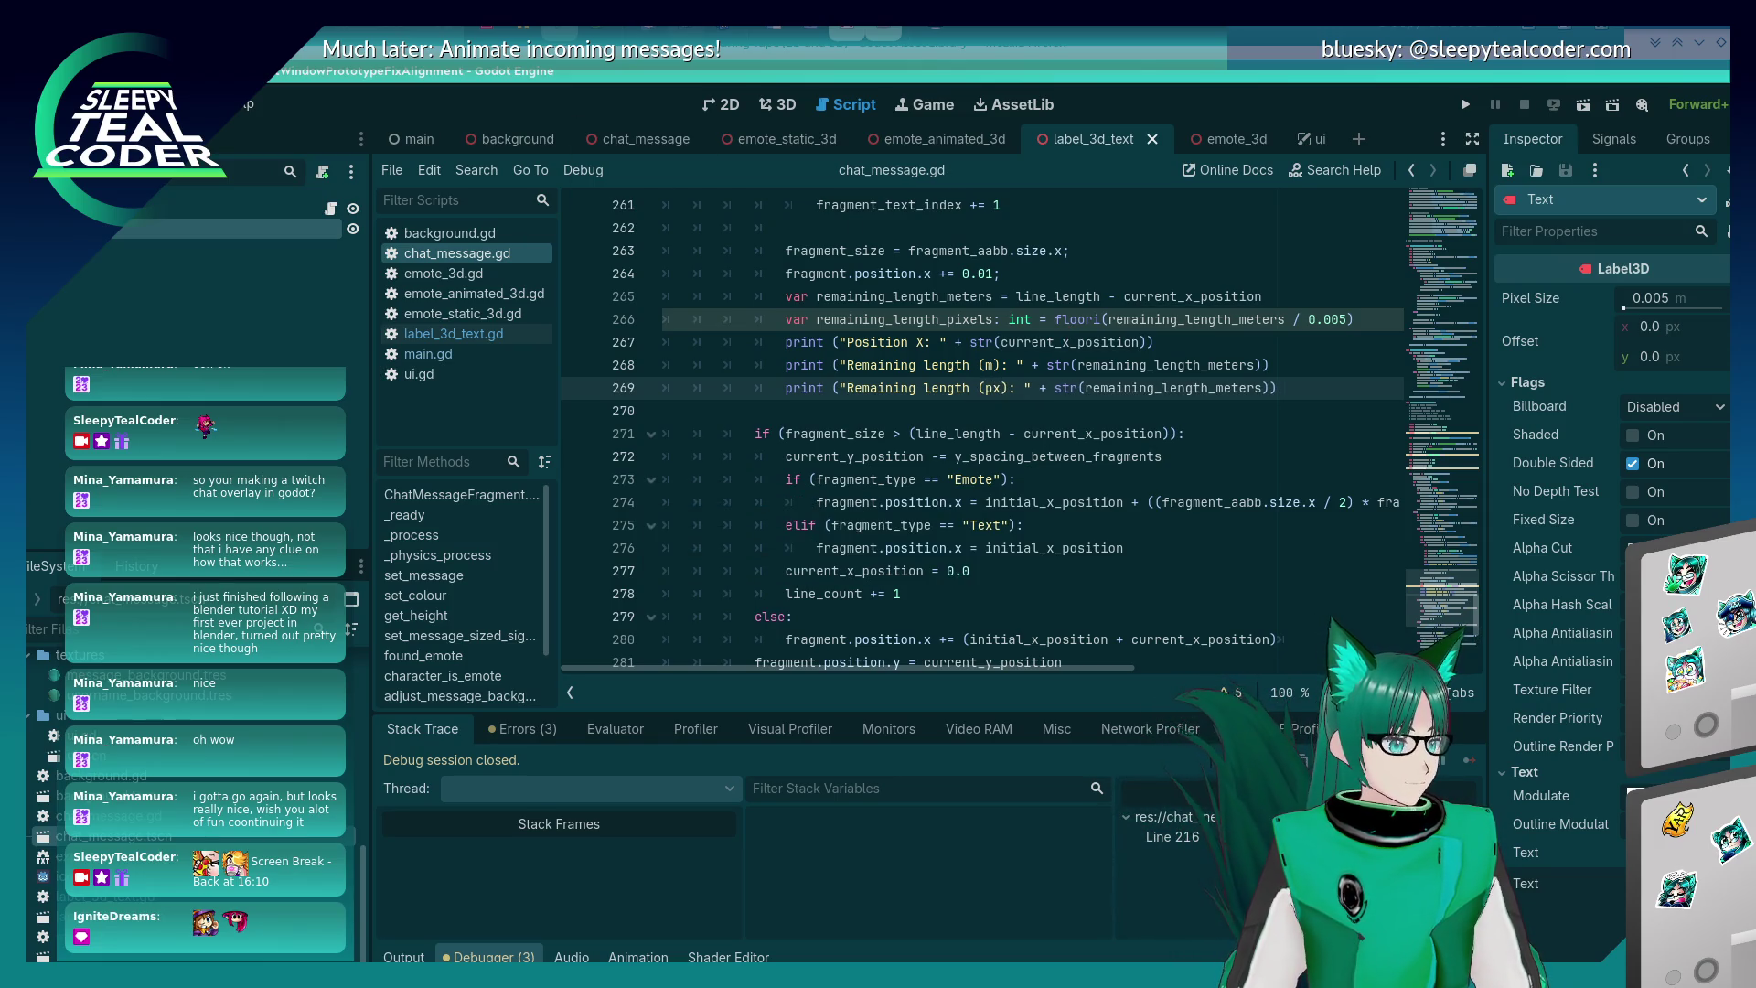
{"action": "left_click", "coordinate": [1060, 400]}
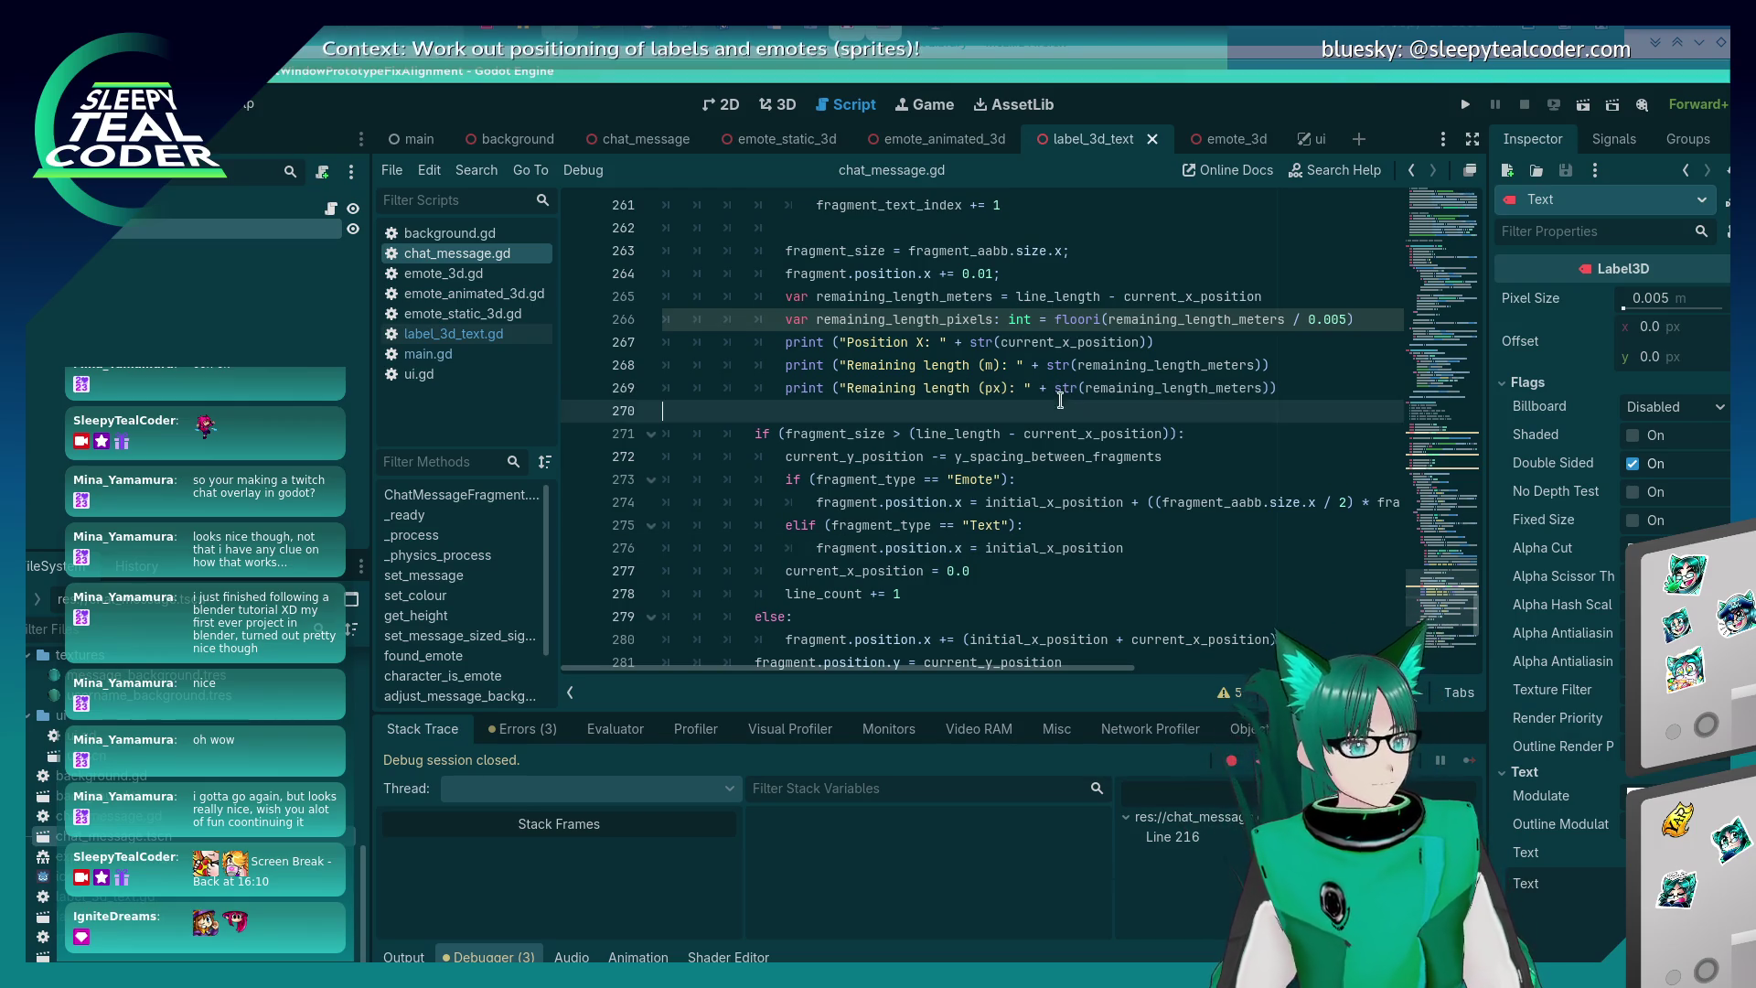
{"action": "left_click", "coordinate": [1465, 104]}
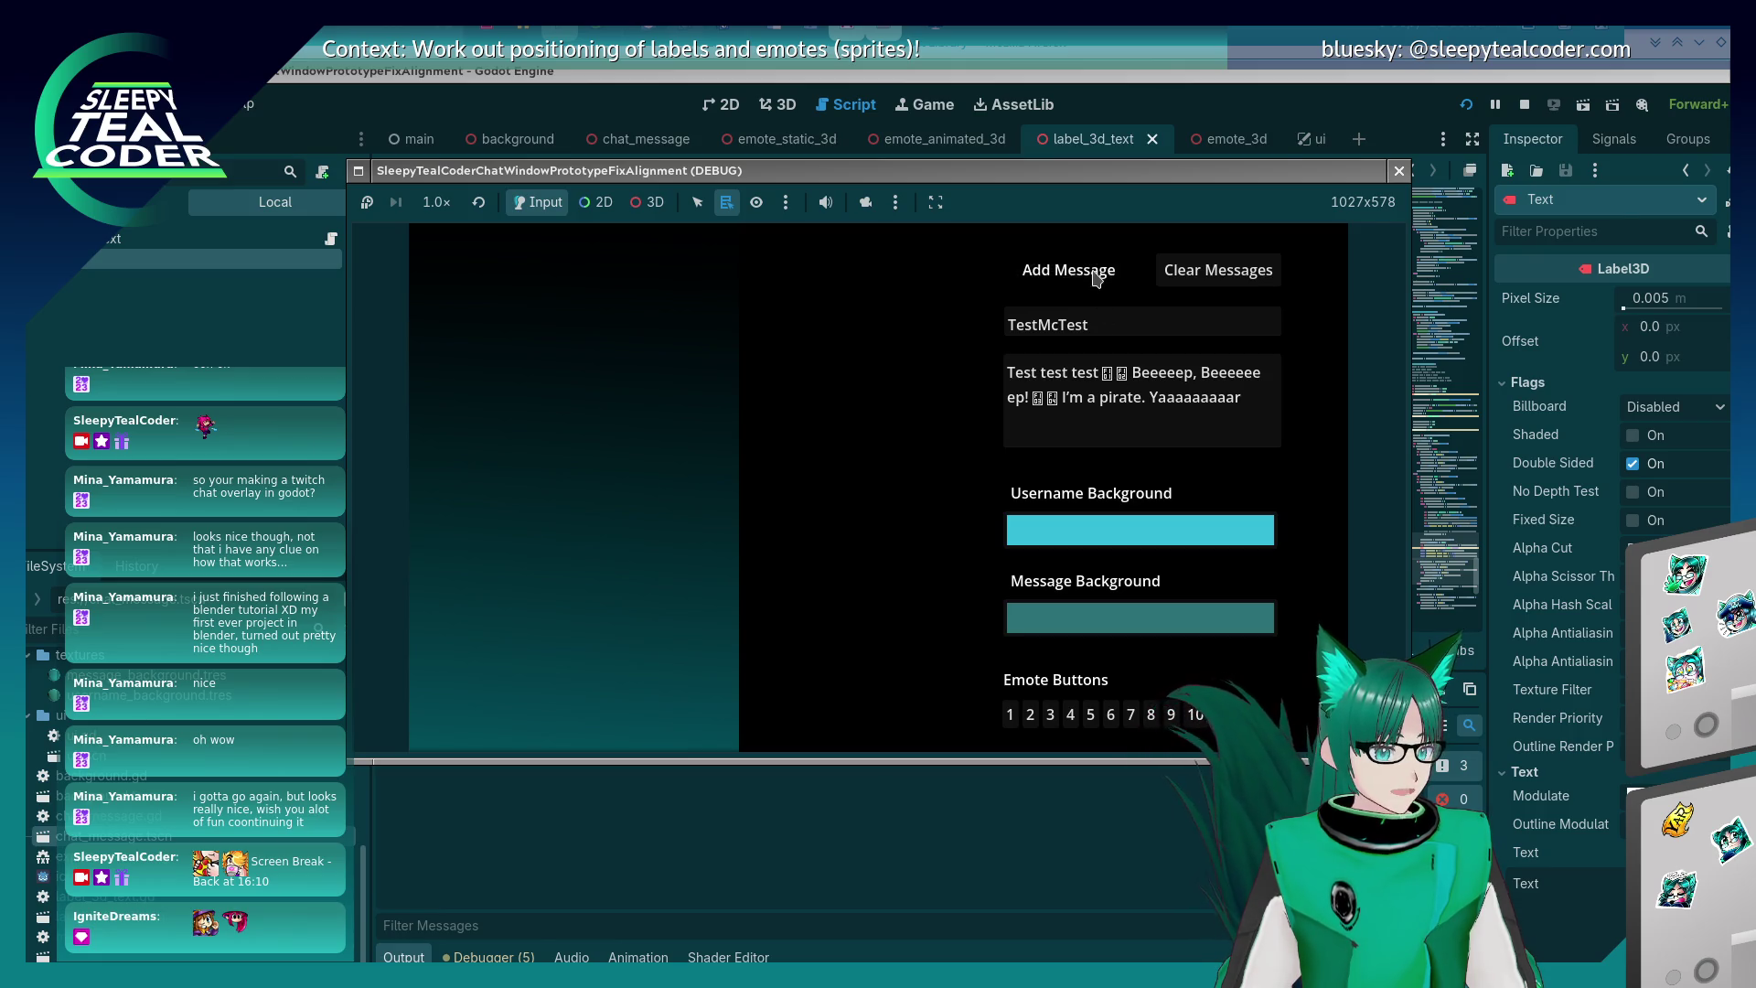
- Add a test message, remove the line-216 breakpoint, and resume the paused game
{"action": "left_click", "coordinate": [1096, 274]}
{"action": "left_click", "coordinate": [577, 433]}
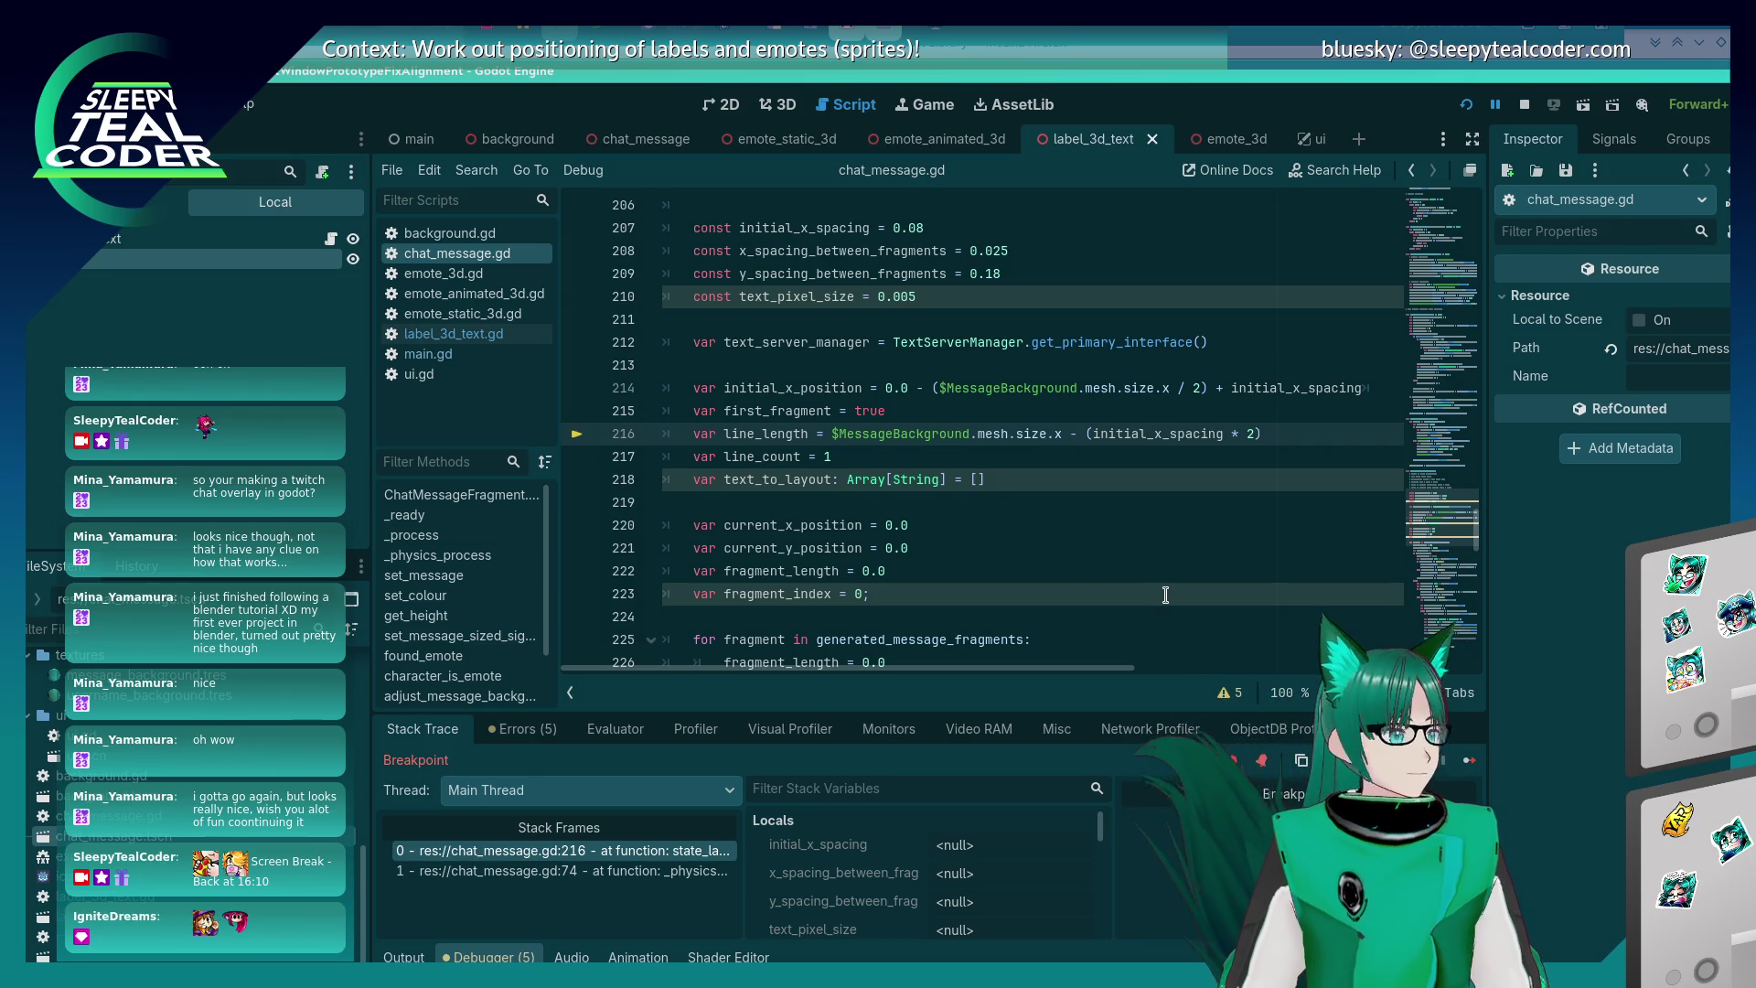
{"action": "left_click", "coordinate": [1459, 762]}
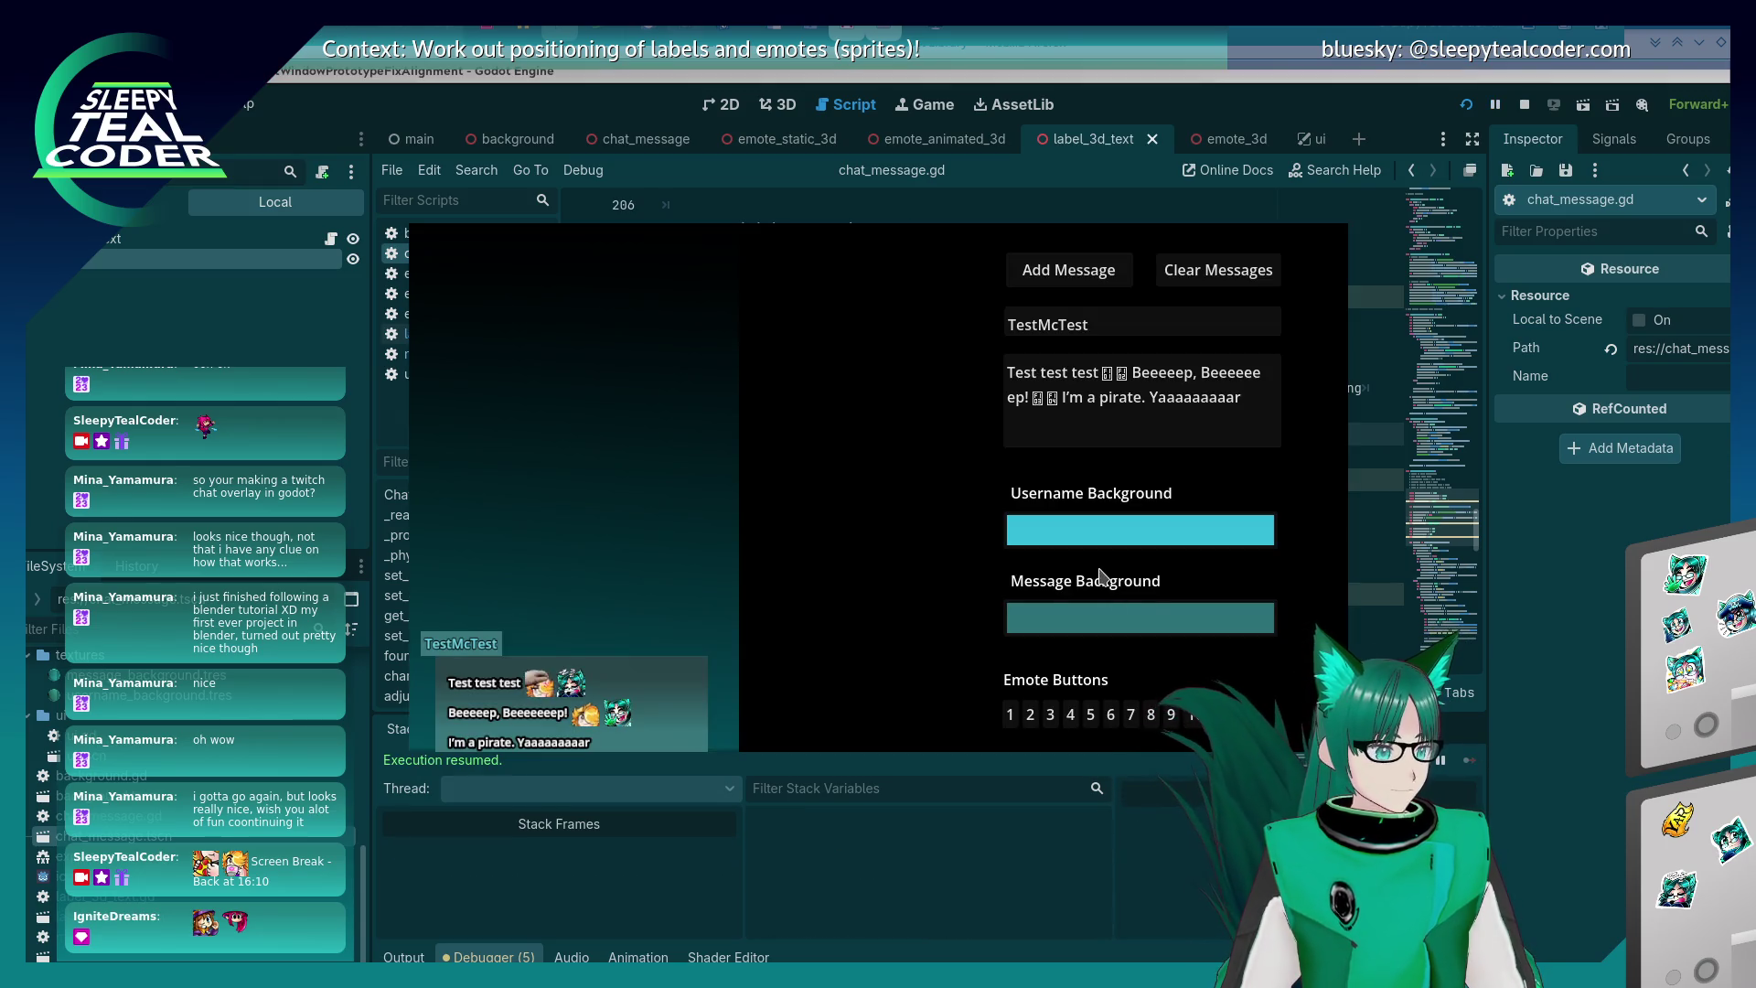
{"action": "left_click", "coordinate": [402, 955]}
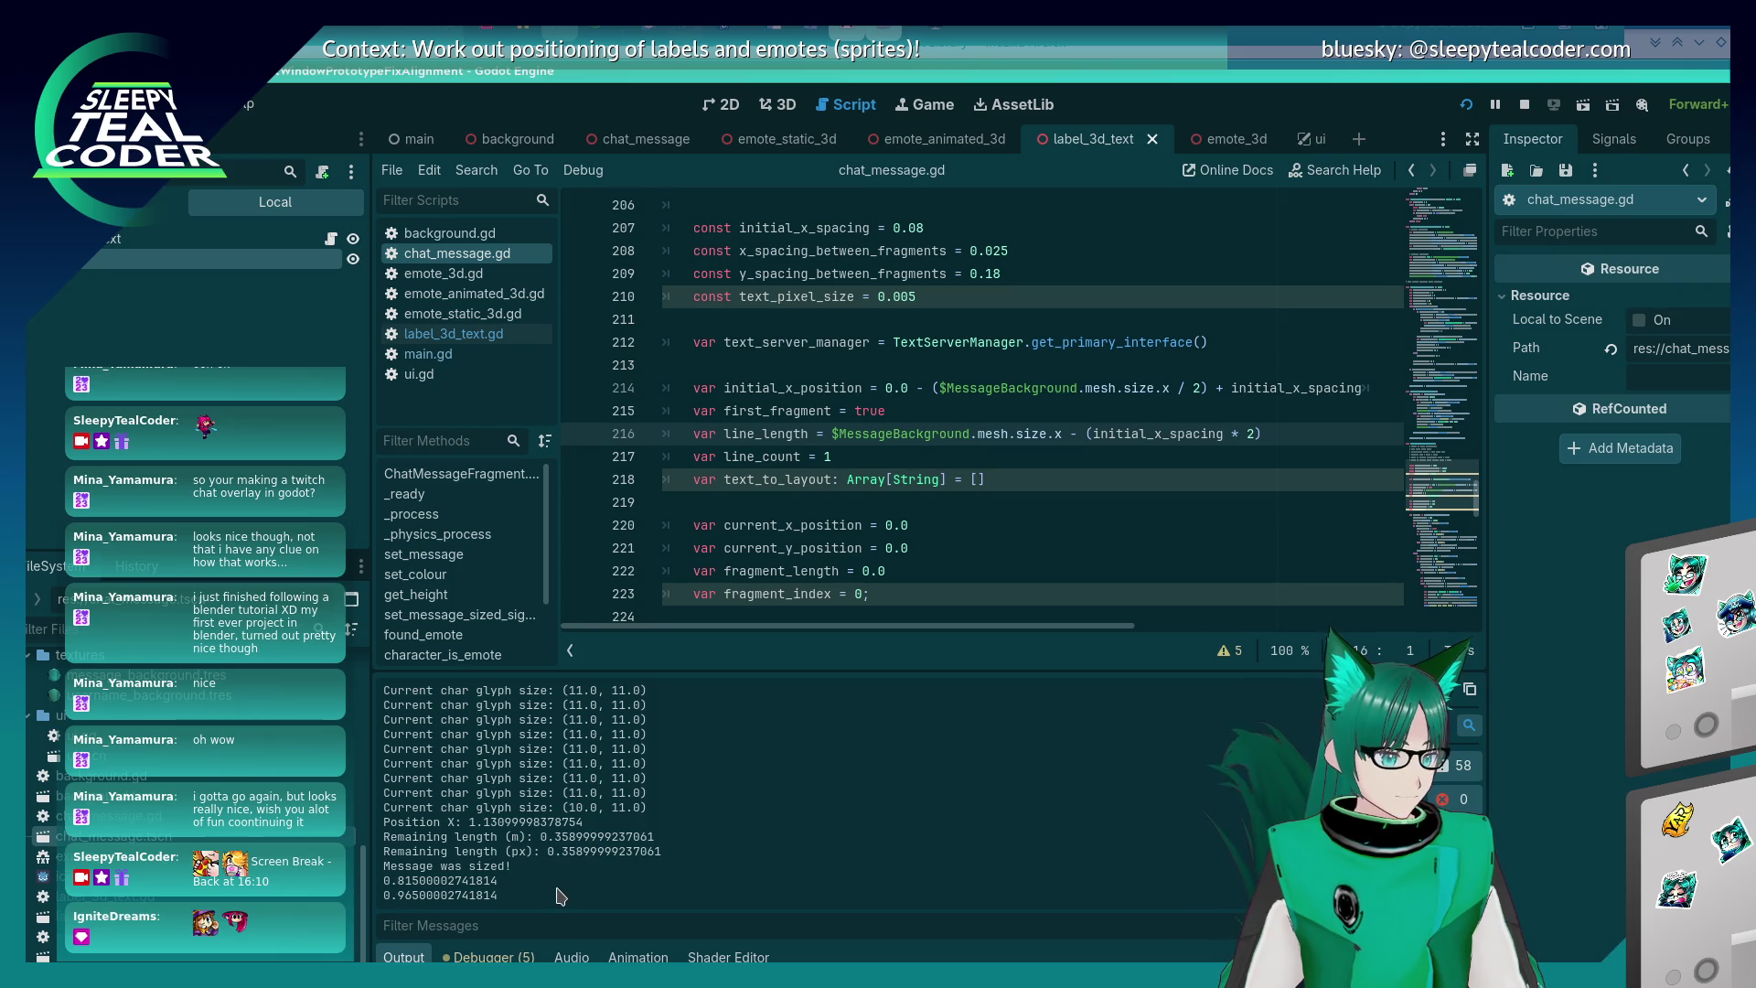
- Print remaining_length_pixels on the (px) line, rerun with F5, and add a test message
{"action": "scroll", "coordinate": [1043, 447], "scroll_direction": "down", "scroll_amount": 7}
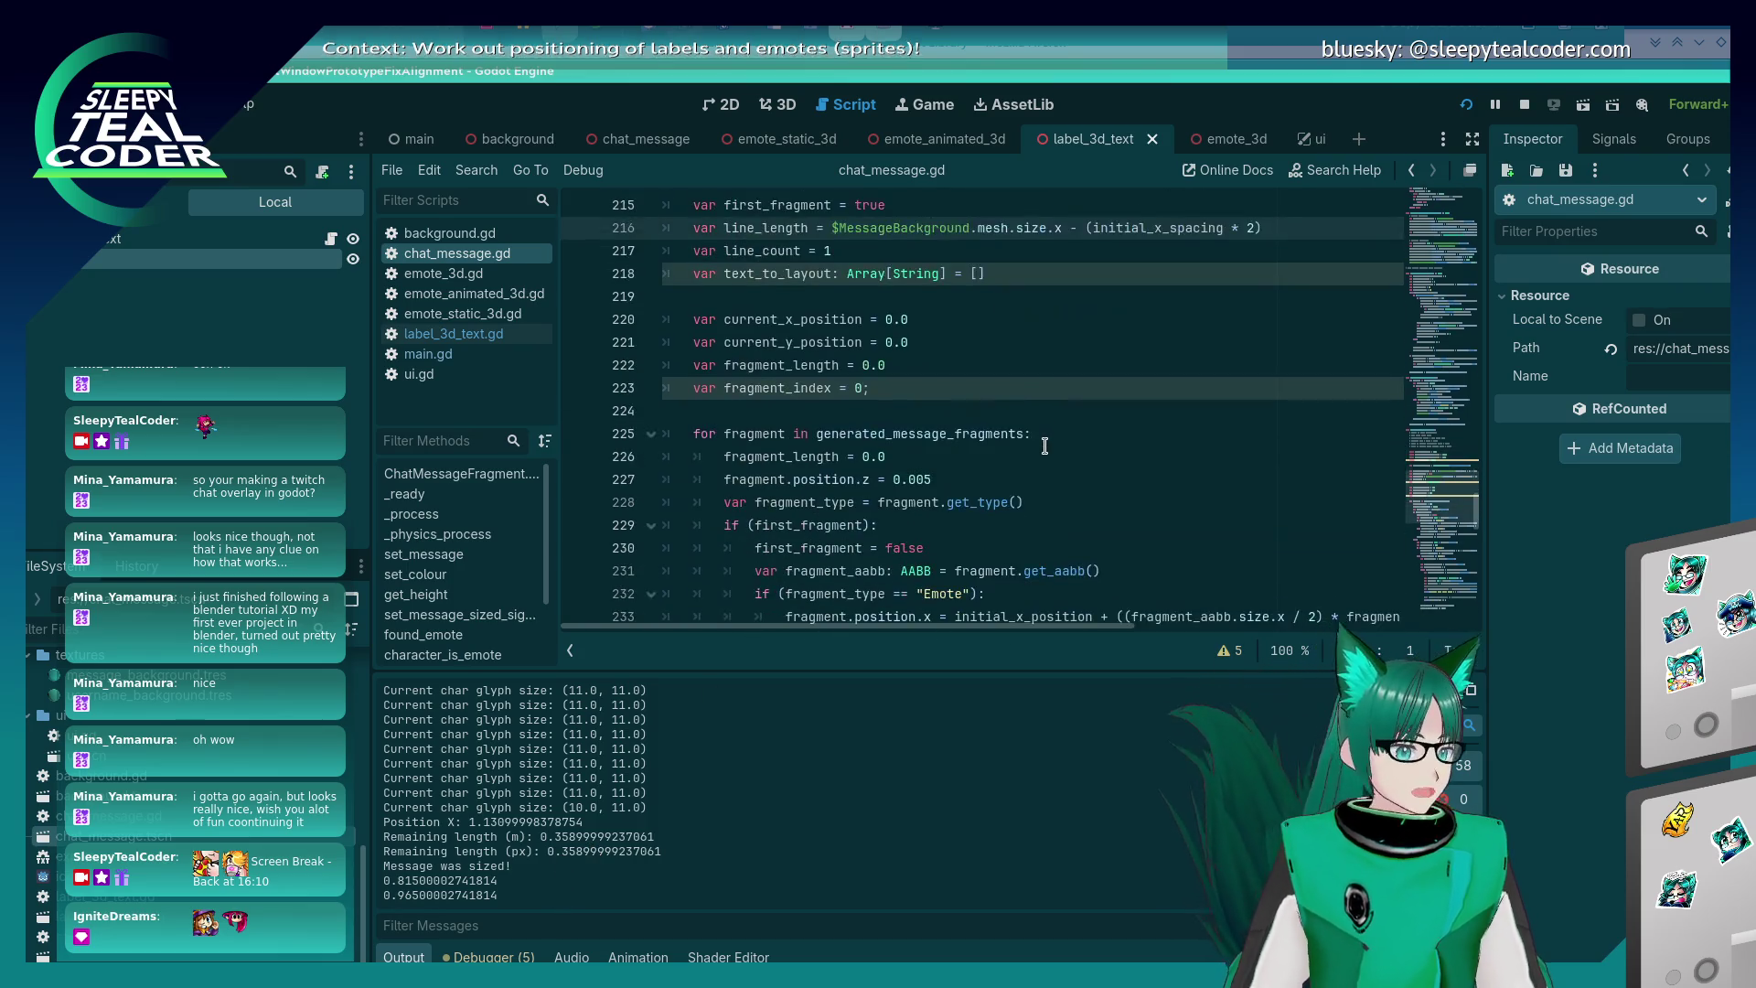
{"action": "scroll", "coordinate": [1044, 447], "scroll_direction": "down", "scroll_amount": 8}
{"action": "scroll", "coordinate": [1043, 447], "scroll_direction": "down", "scroll_amount": 4}
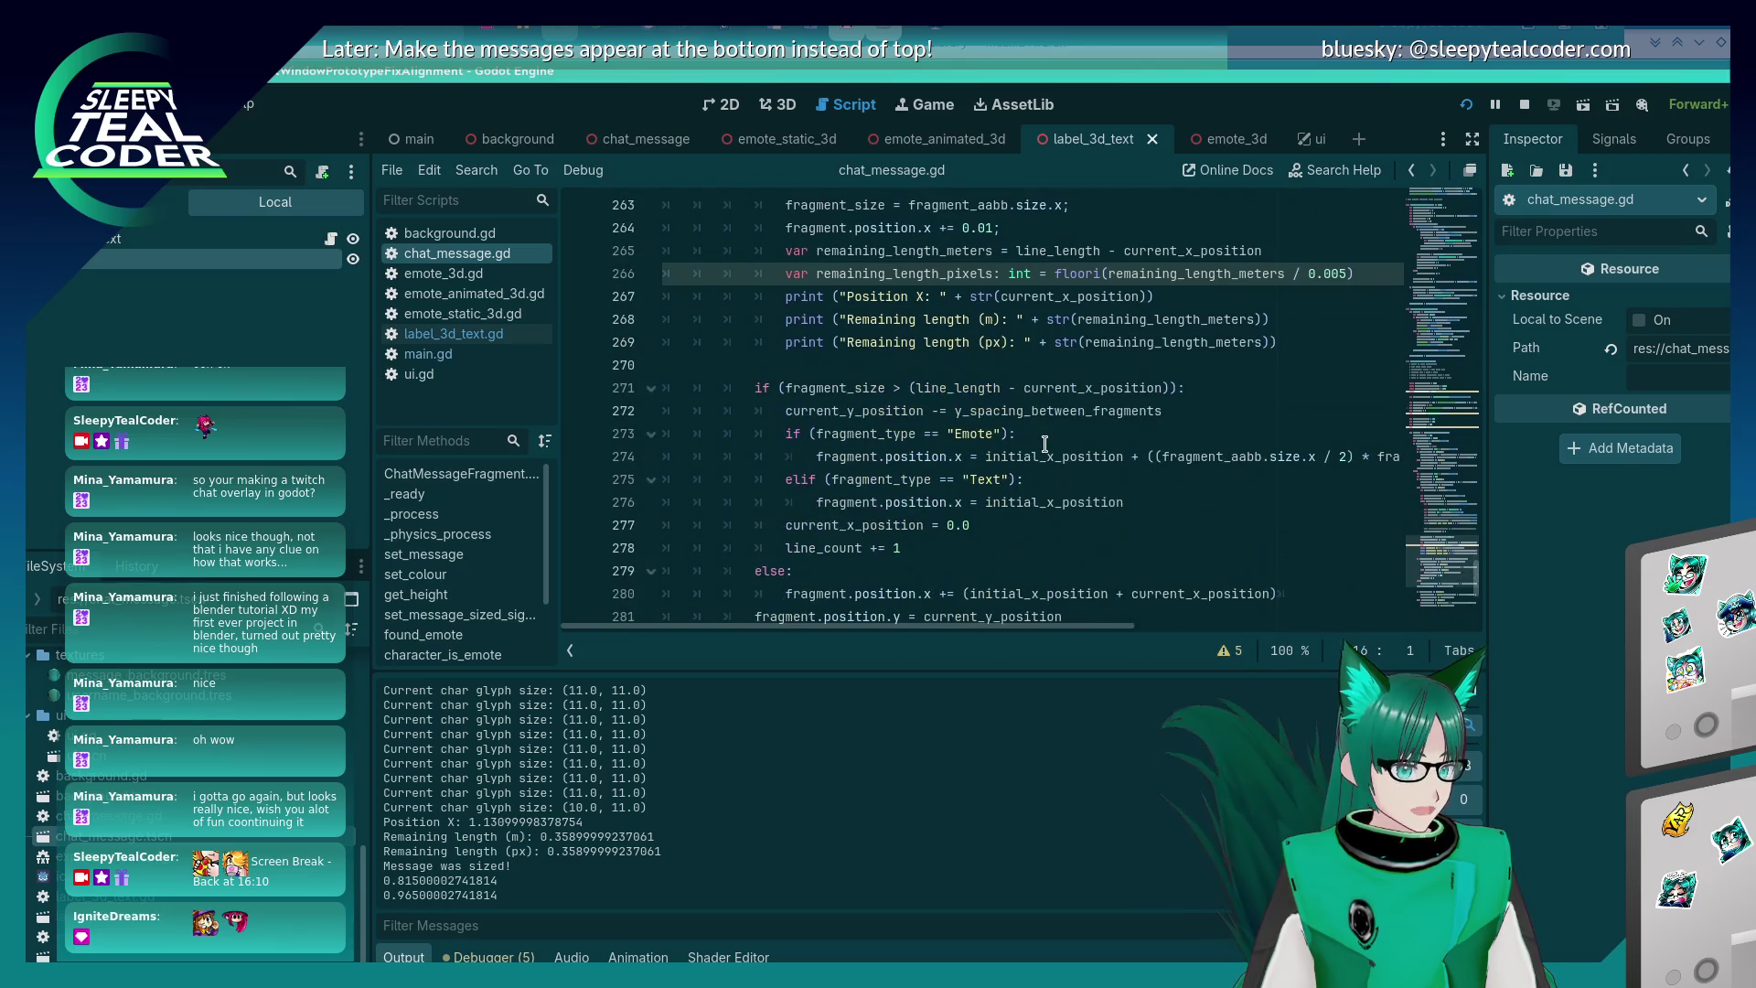
{"action": "double_click", "coordinate": [906, 273]}
{"action": "key", "text": "ctrl+c"}
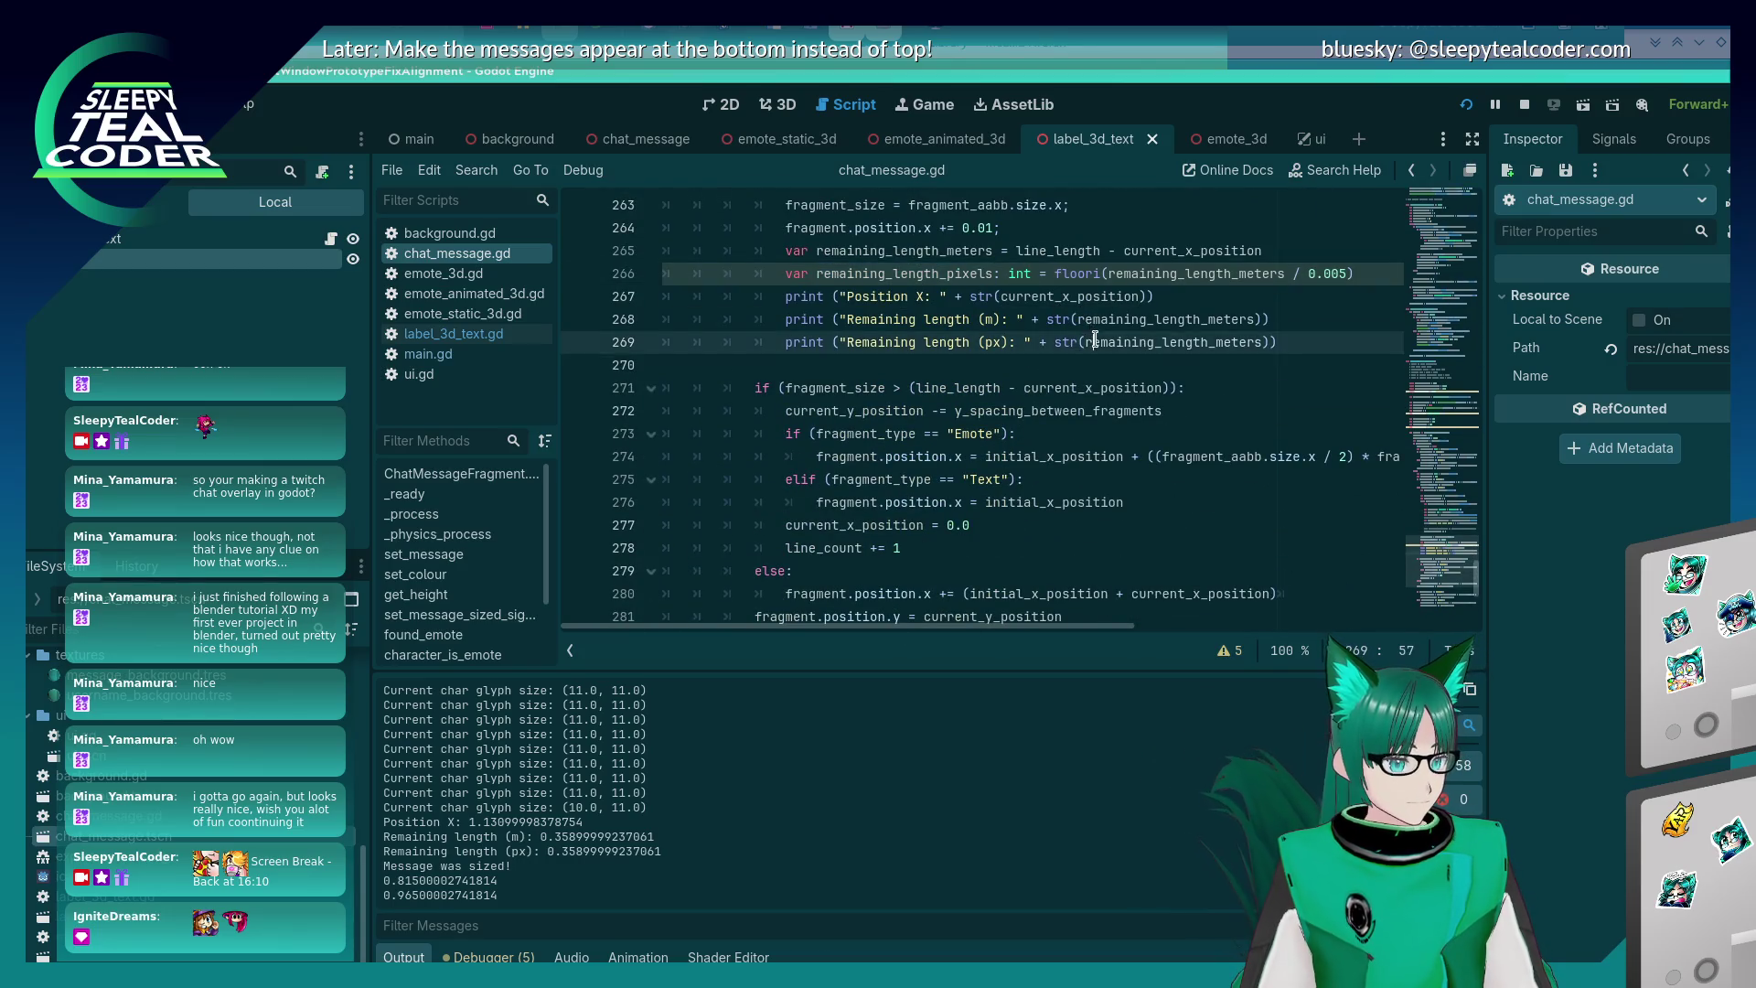
{"action": "double_click", "coordinate": [1117, 342]}
{"action": "key", "text": "ctrl+v"}
{"action": "key", "text": "F5"}
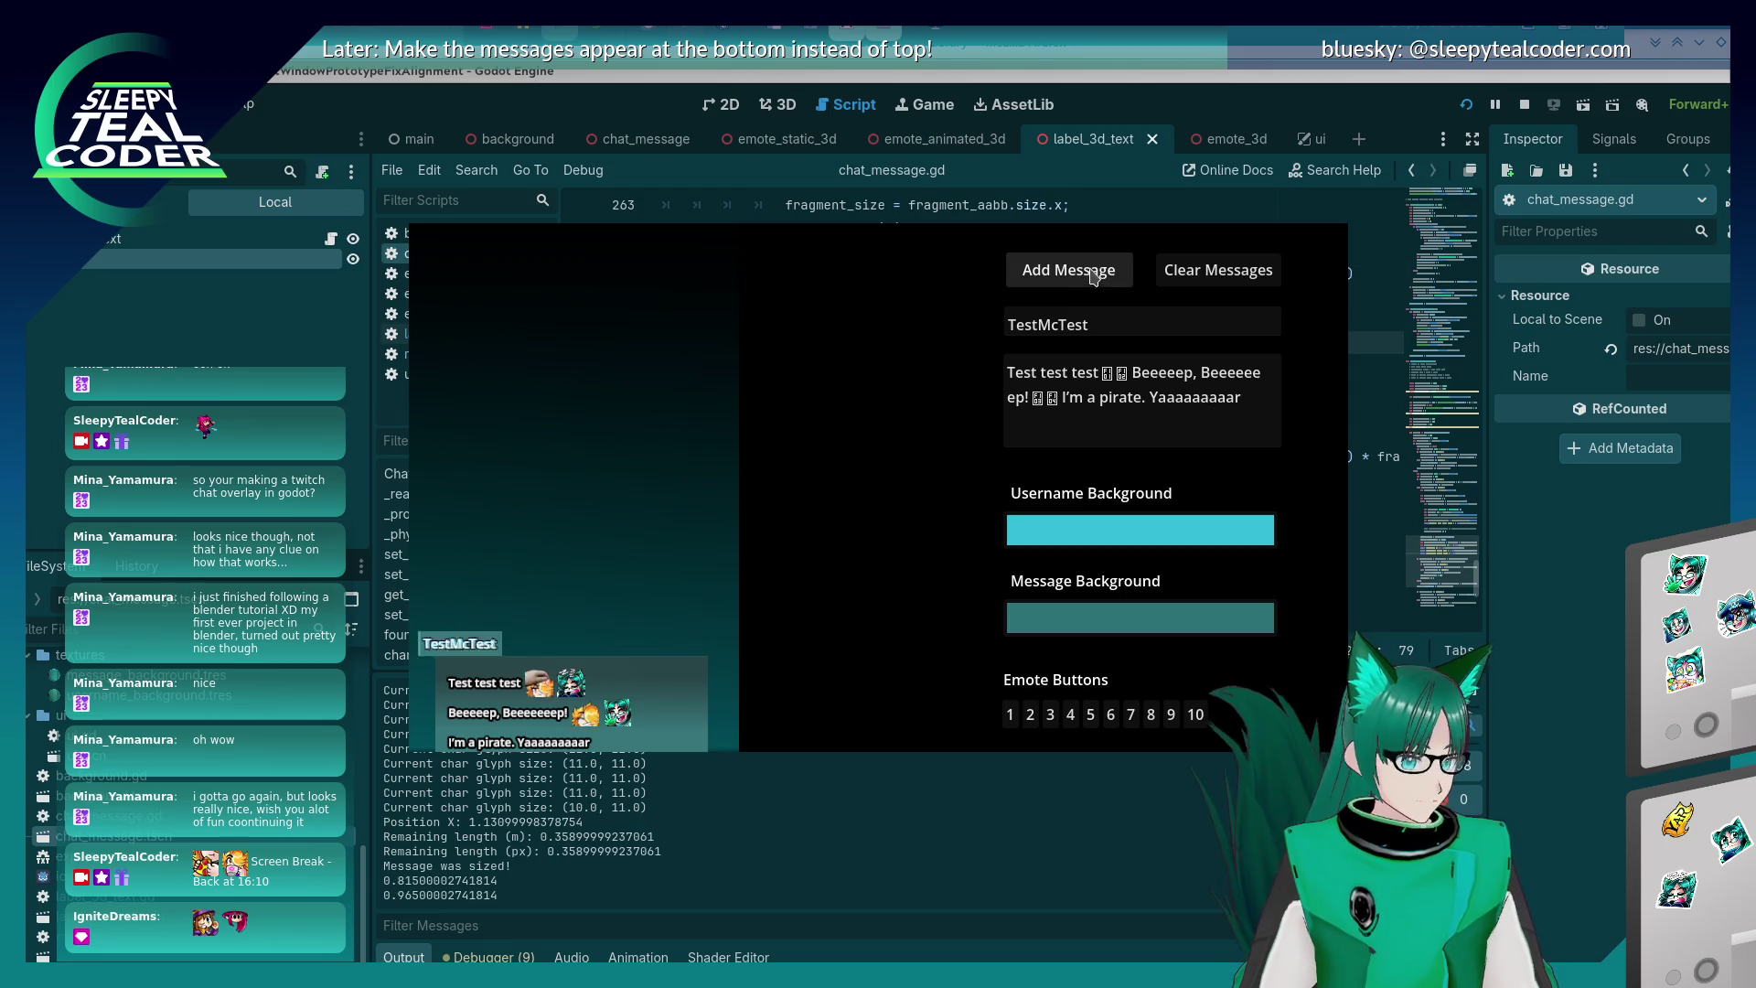
{"action": "left_click", "coordinate": [732, 890]}
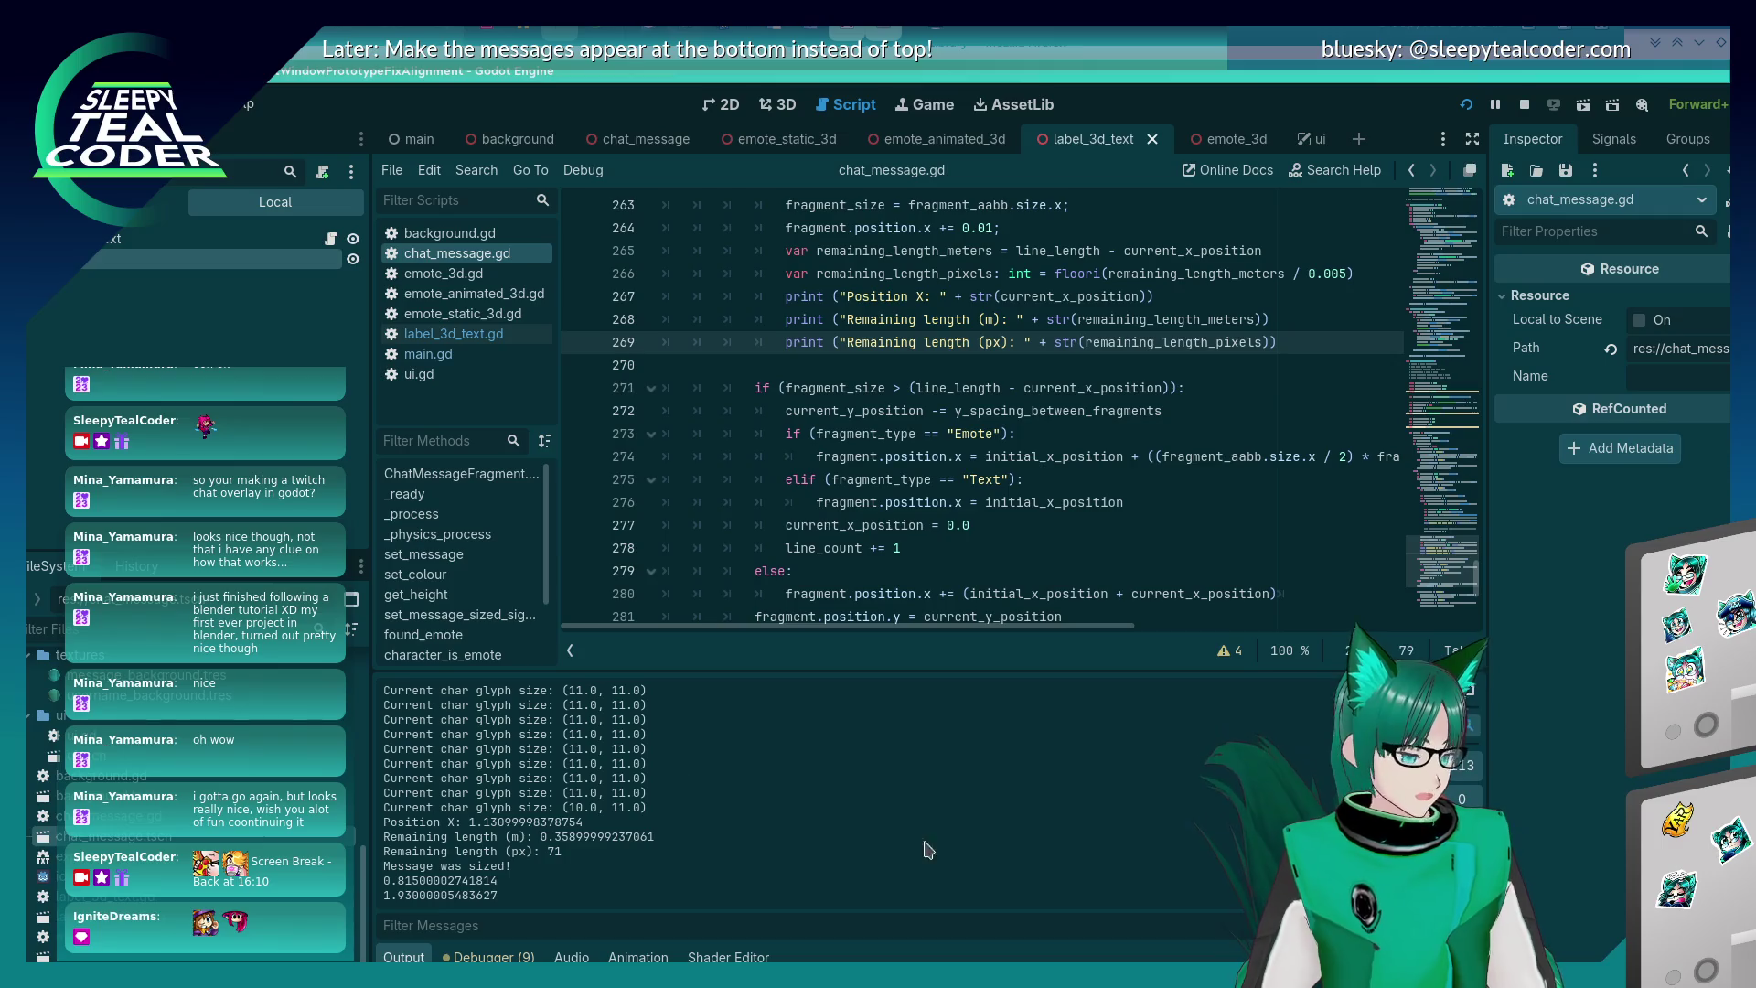
- Compute 0.359 / 0.005 in KCalc, giving 71.8
{"action": "key", "text": "alt+Tab"}
{"action": "key", "text": "alt+Tab"}
{"action": "key", "text": "alt+Tab"}
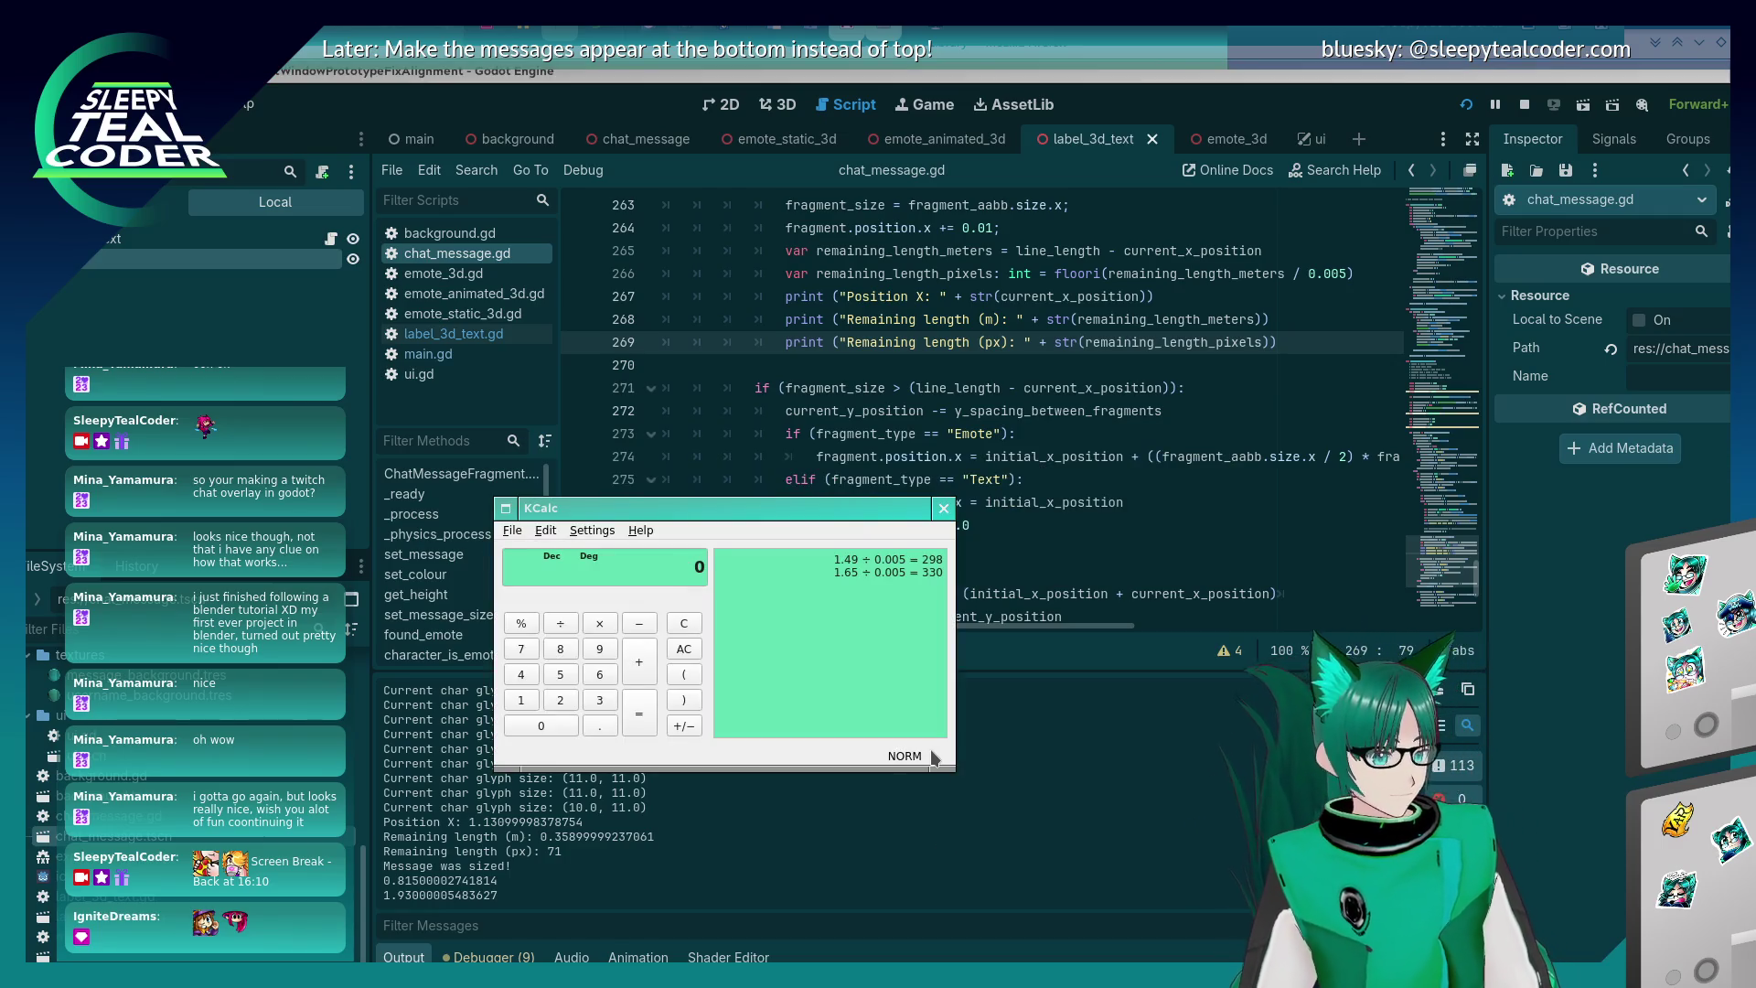
{"action": "type", "text": "0.35"}
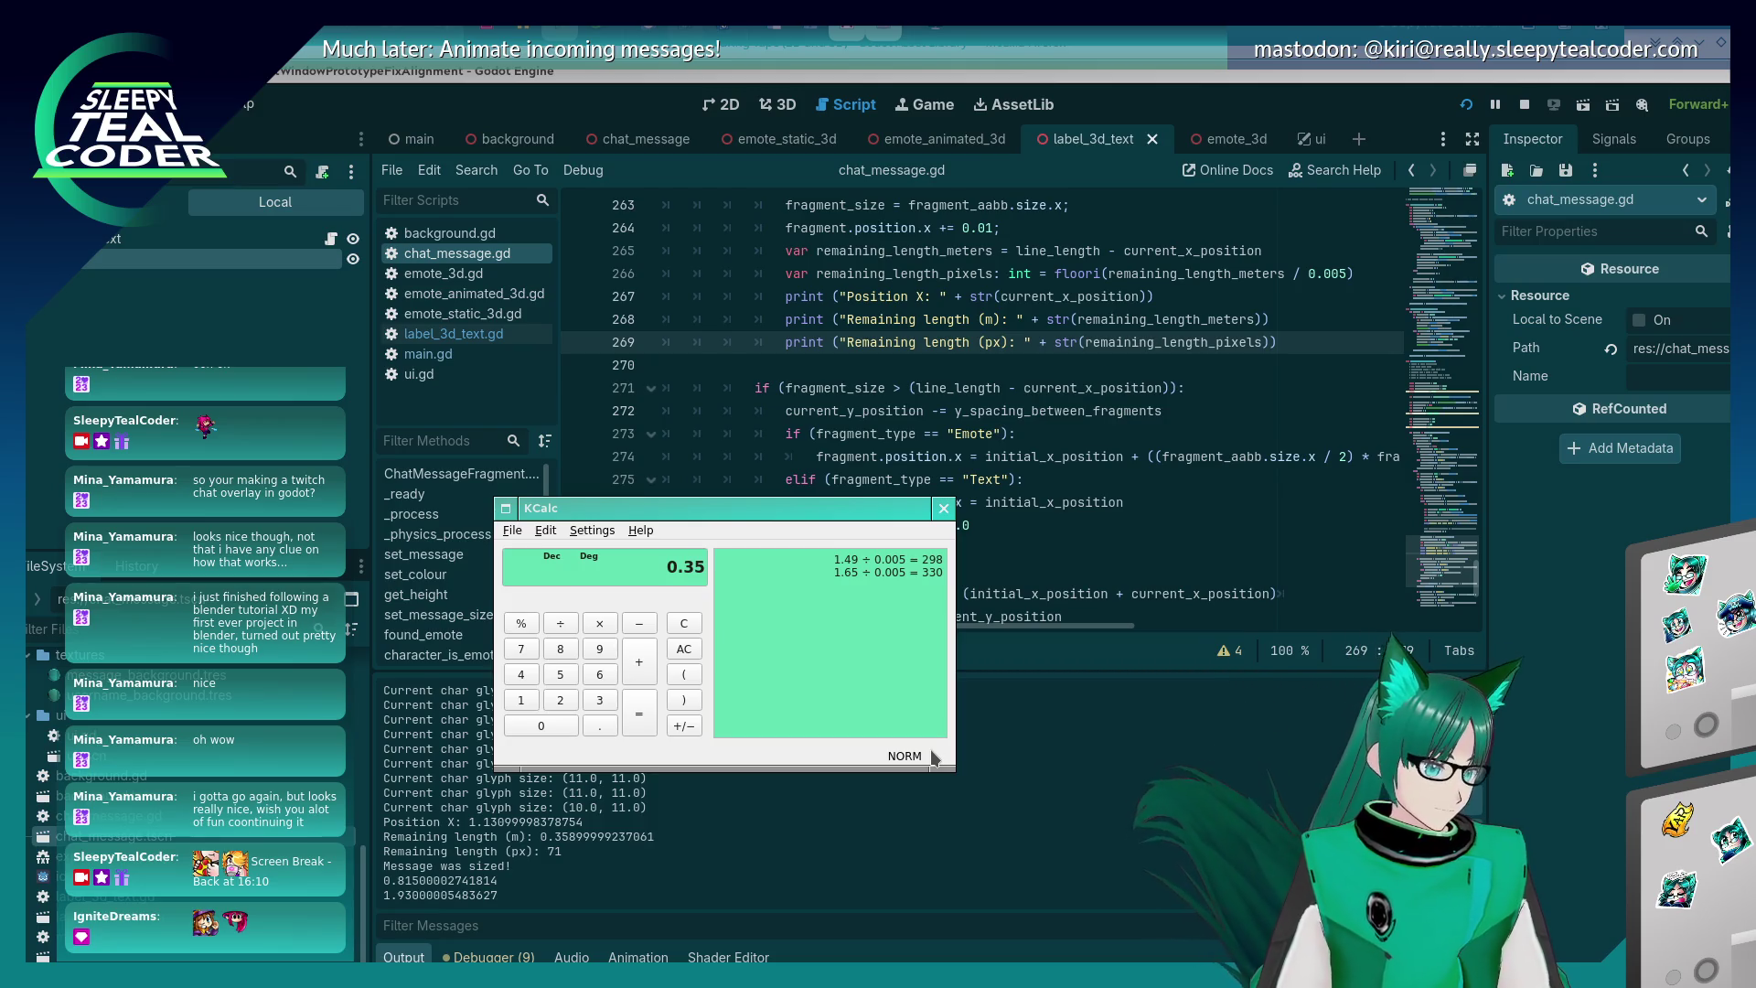
{"action": "type", "text": "9/.005"}
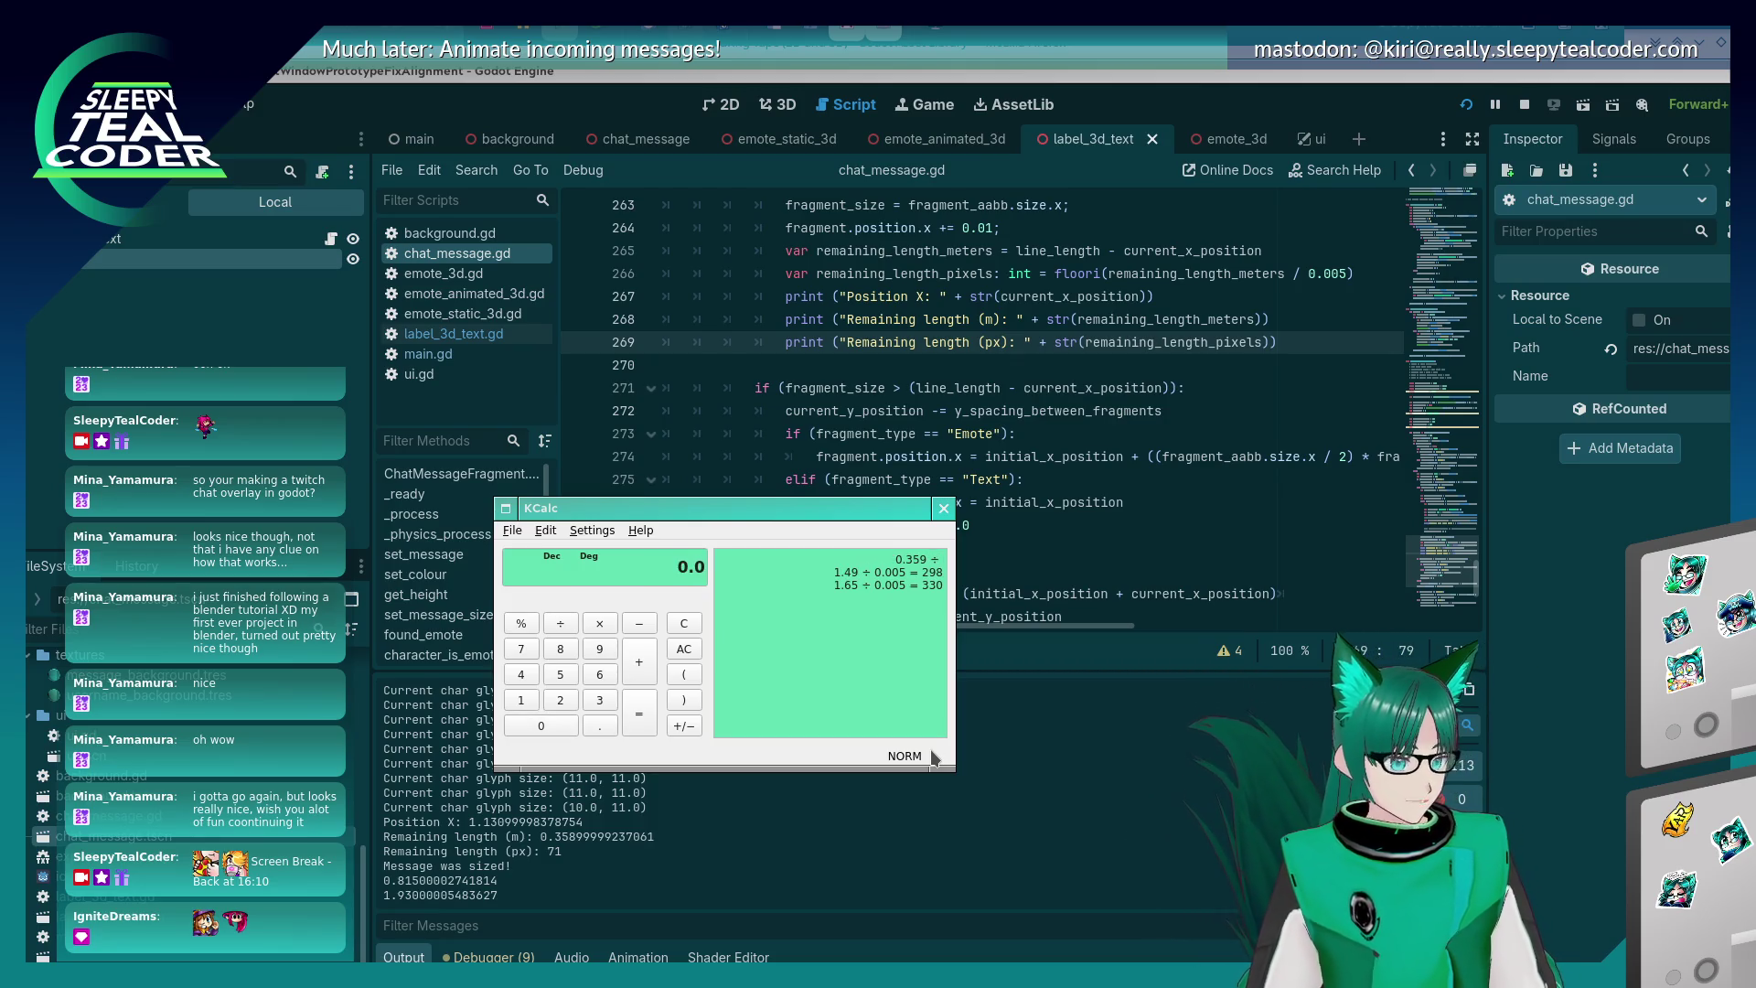
{"action": "key", "text": "Return"}
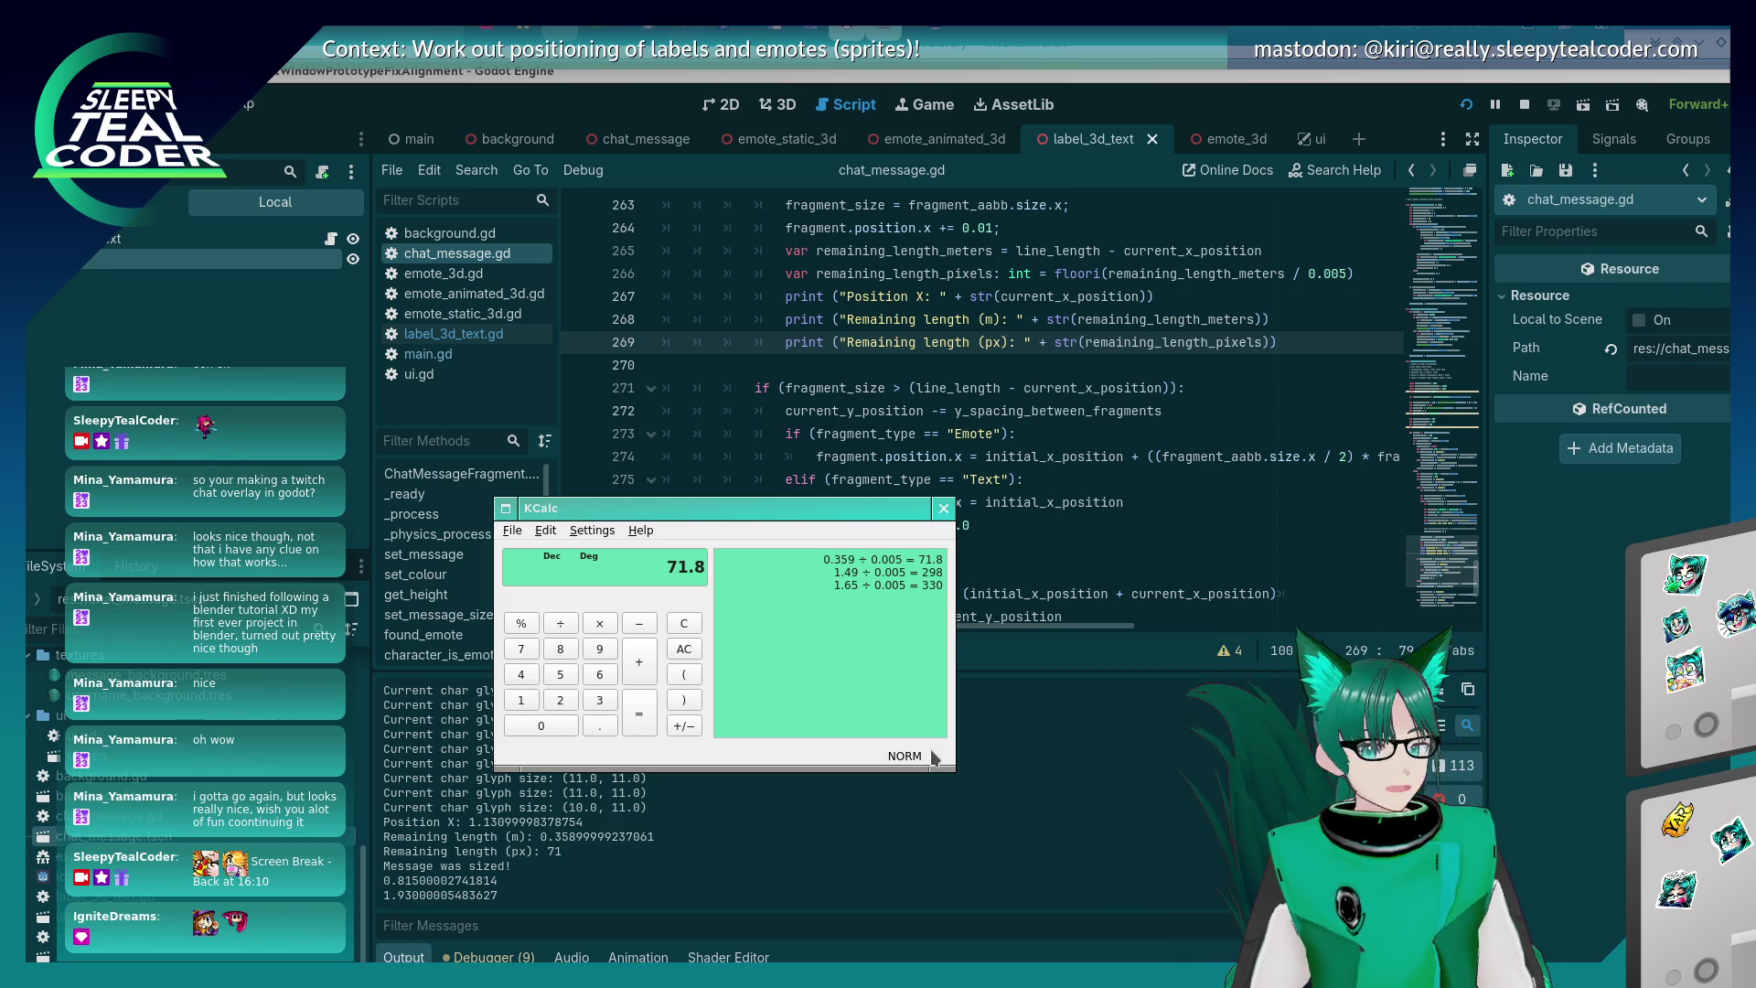
- Scroll through lines 248–278 and check y_spacing_between_fragments is 0.18
{"action": "left_click", "coordinate": [1054, 413]}
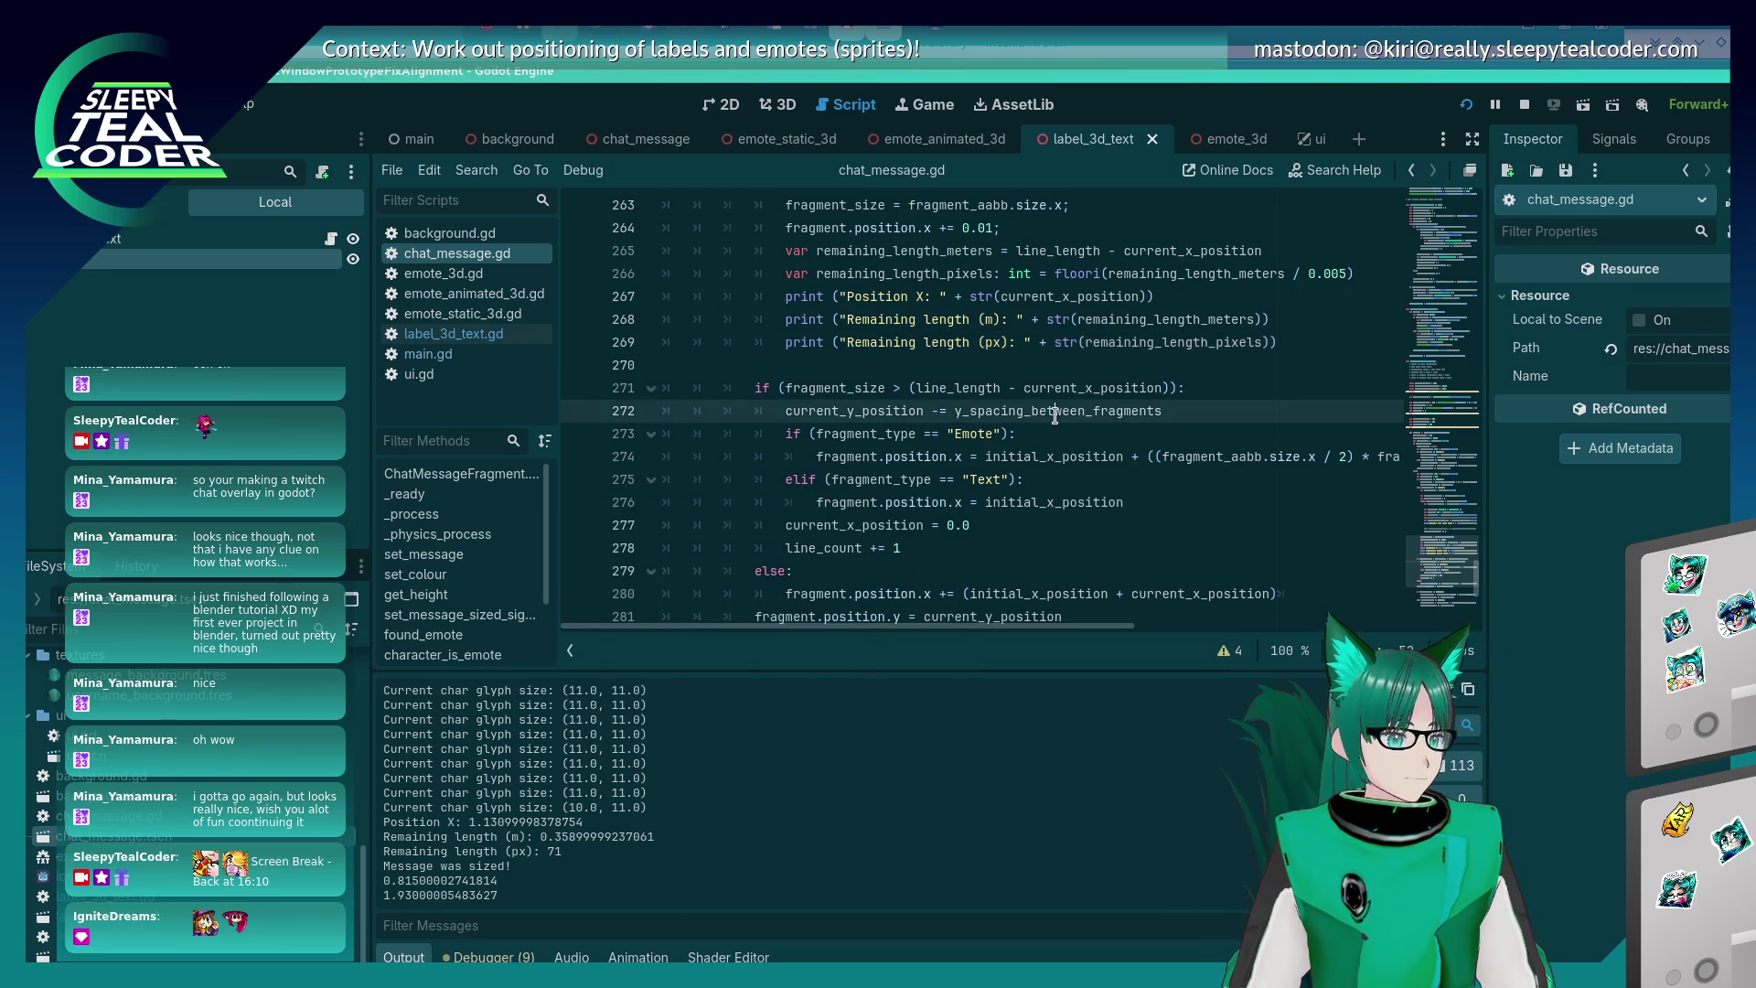
{"action": "scroll", "coordinate": [1052, 419], "scroll_direction": "down", "scroll_amount": 3}
{"action": "scroll", "coordinate": [1053, 419], "scroll_direction": "up", "scroll_amount": 8}
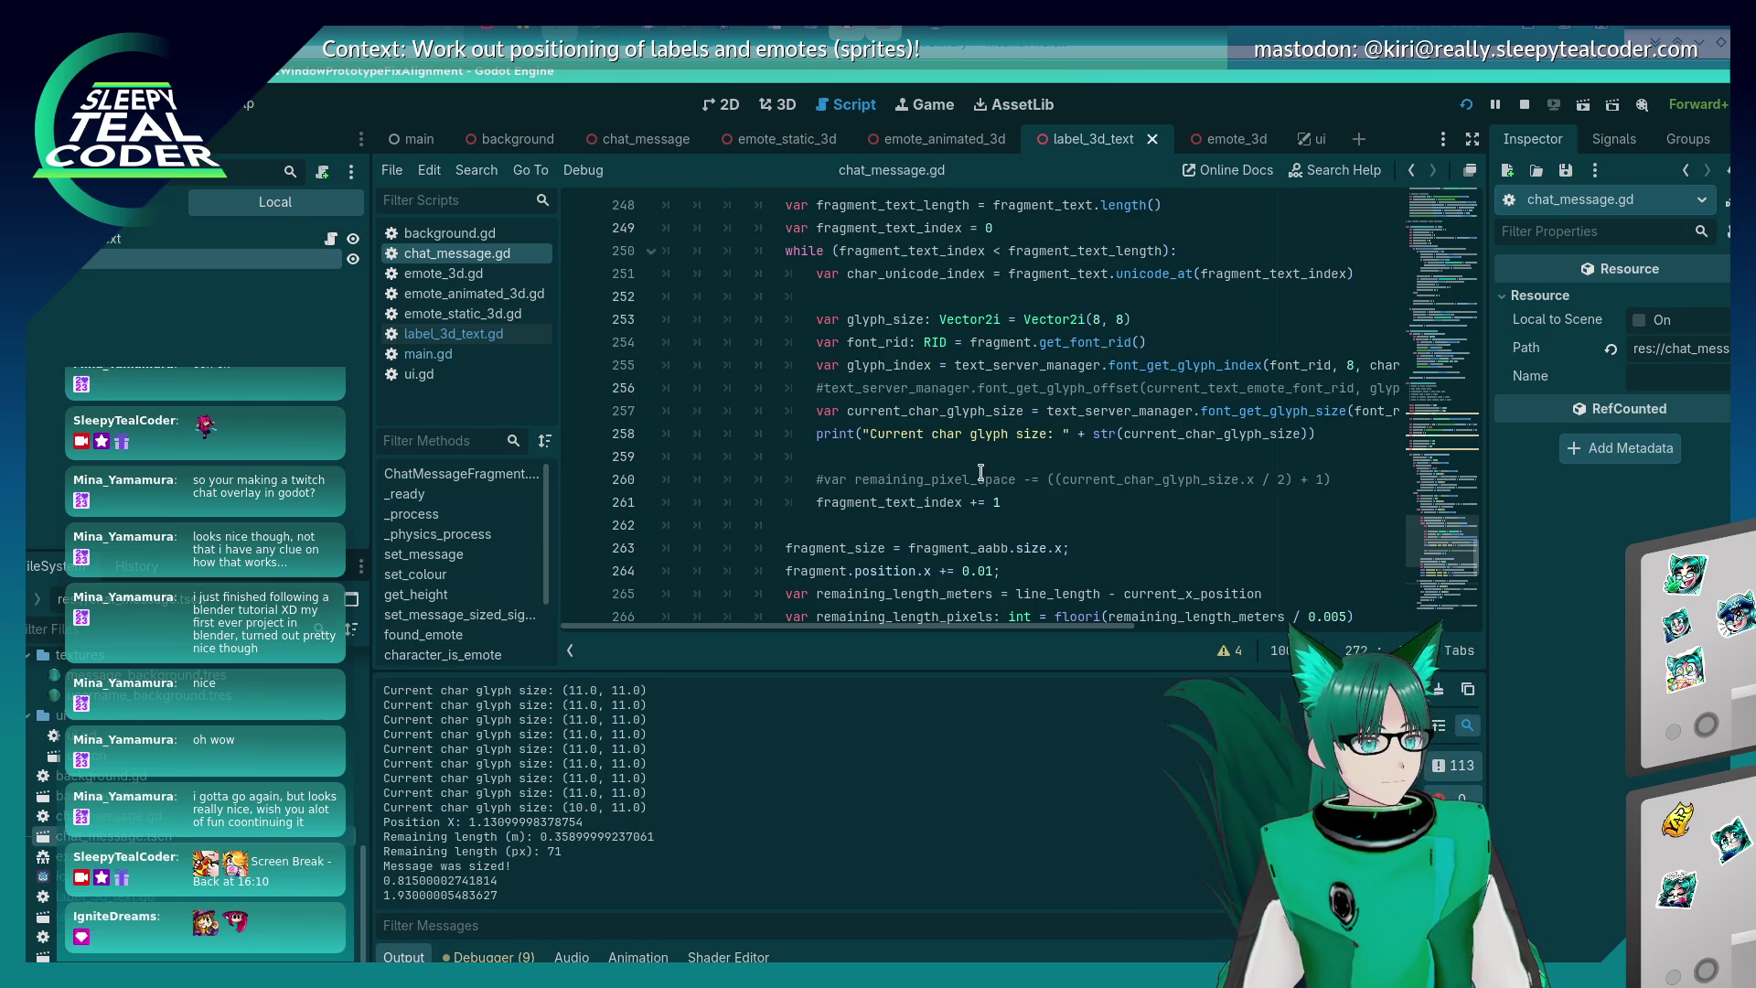
{"action": "scroll", "coordinate": [956, 477], "scroll_direction": "down", "scroll_amount": 4}
{"action": "scroll", "coordinate": [955, 476], "scroll_direction": "up", "scroll_amount": 2}
{"action": "scroll", "coordinate": [956, 476], "scroll_direction": "down", "scroll_amount": 2}
{"action": "mouse_move", "coordinate": [956, 470]}
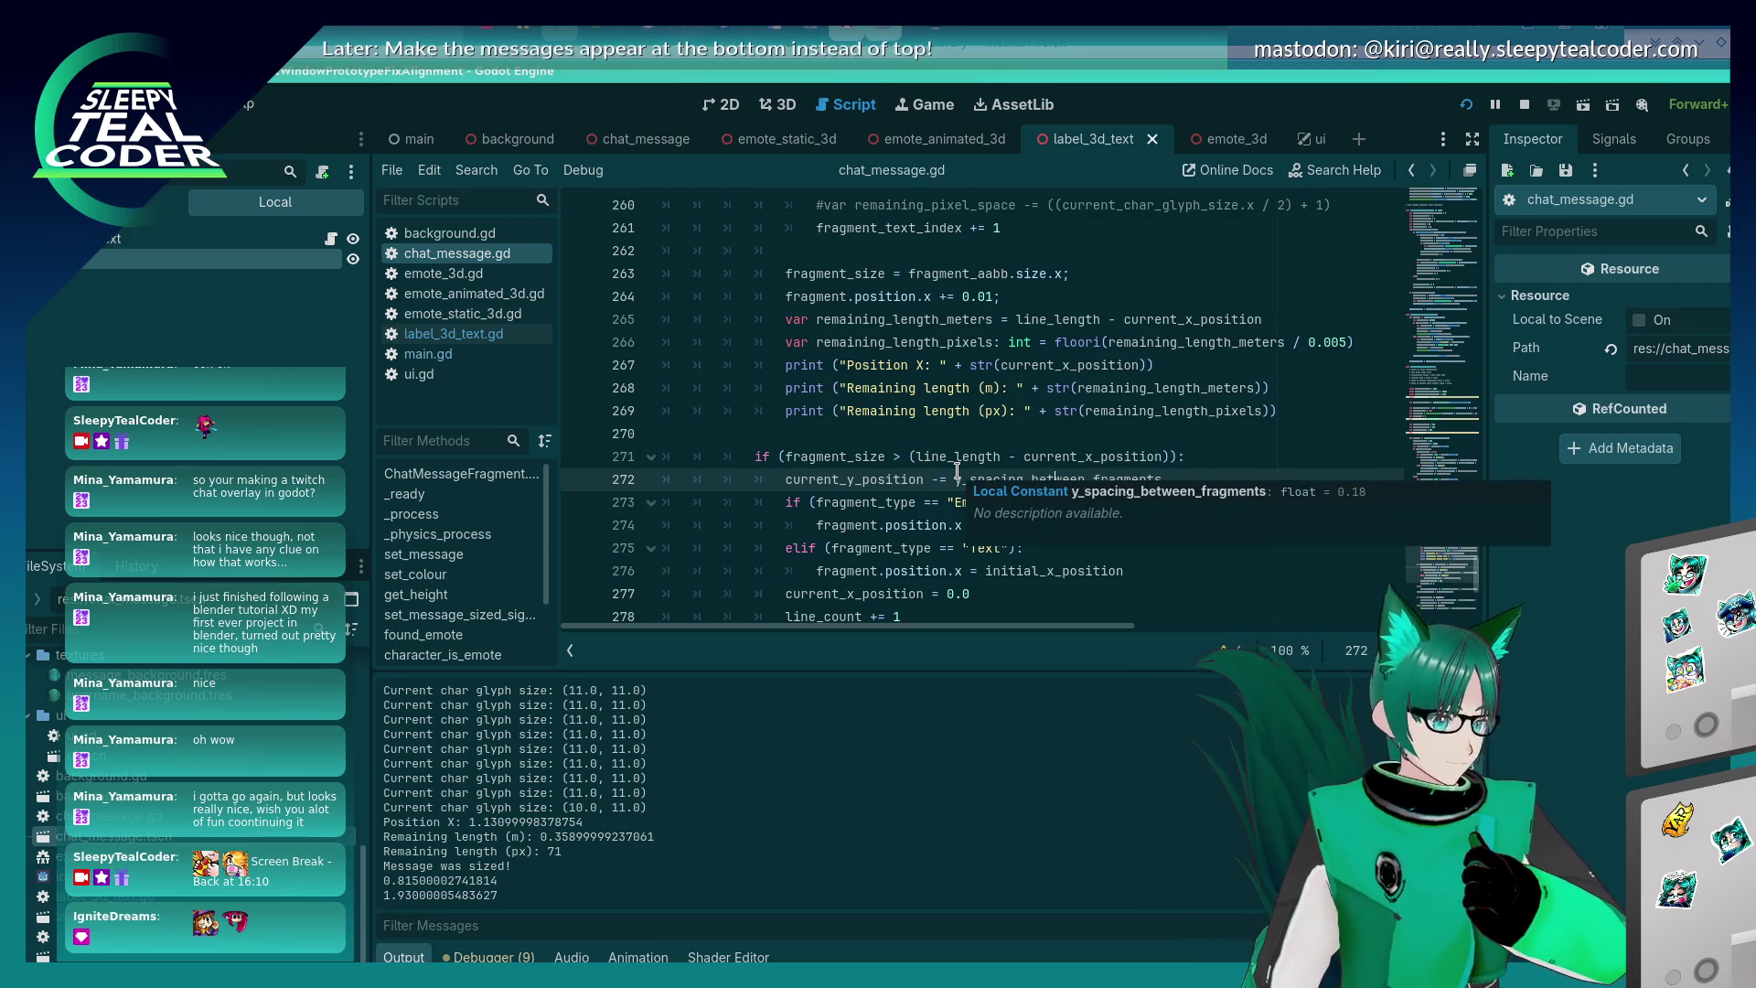
- Compare the running game with the script, then bring the game to the front
{"action": "key", "text": "alt+Tab"}
{"action": "key", "text": "alt+Tab"}
{"action": "key", "text": "alt+Tab"}
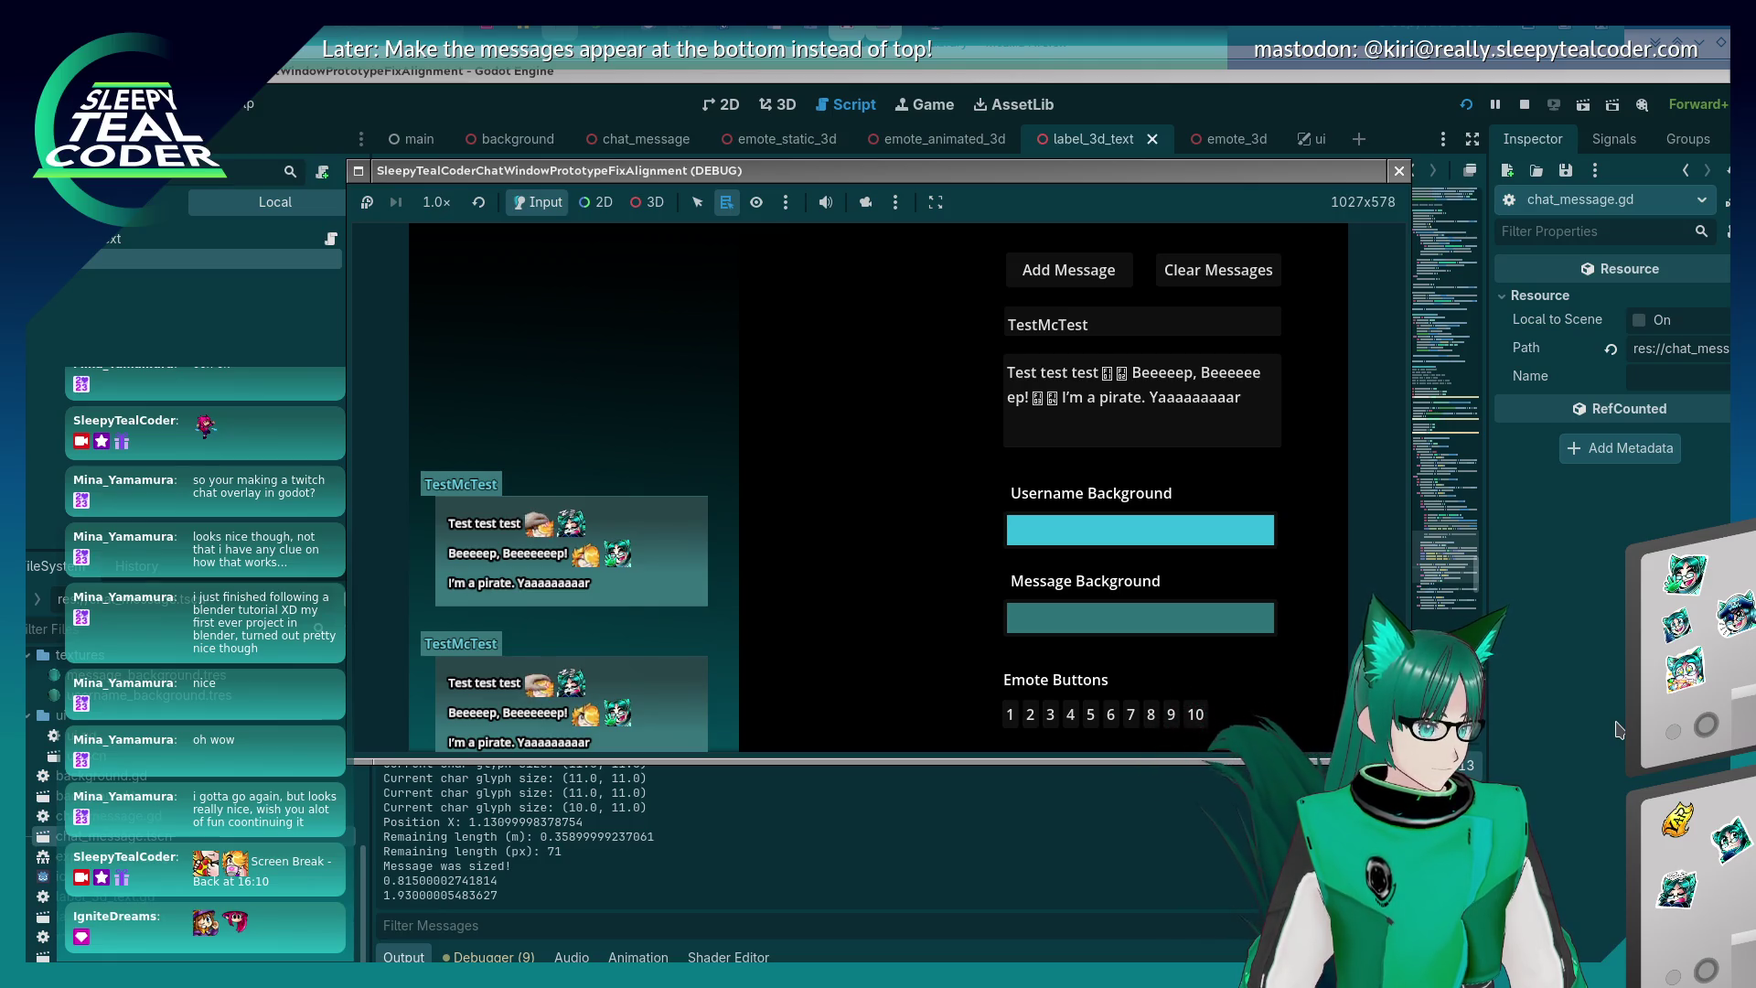
{"action": "key", "text": "alt+Tab"}
{"action": "scroll", "coordinate": [1043, 460], "scroll_direction": "down", "scroll_amount": 5}
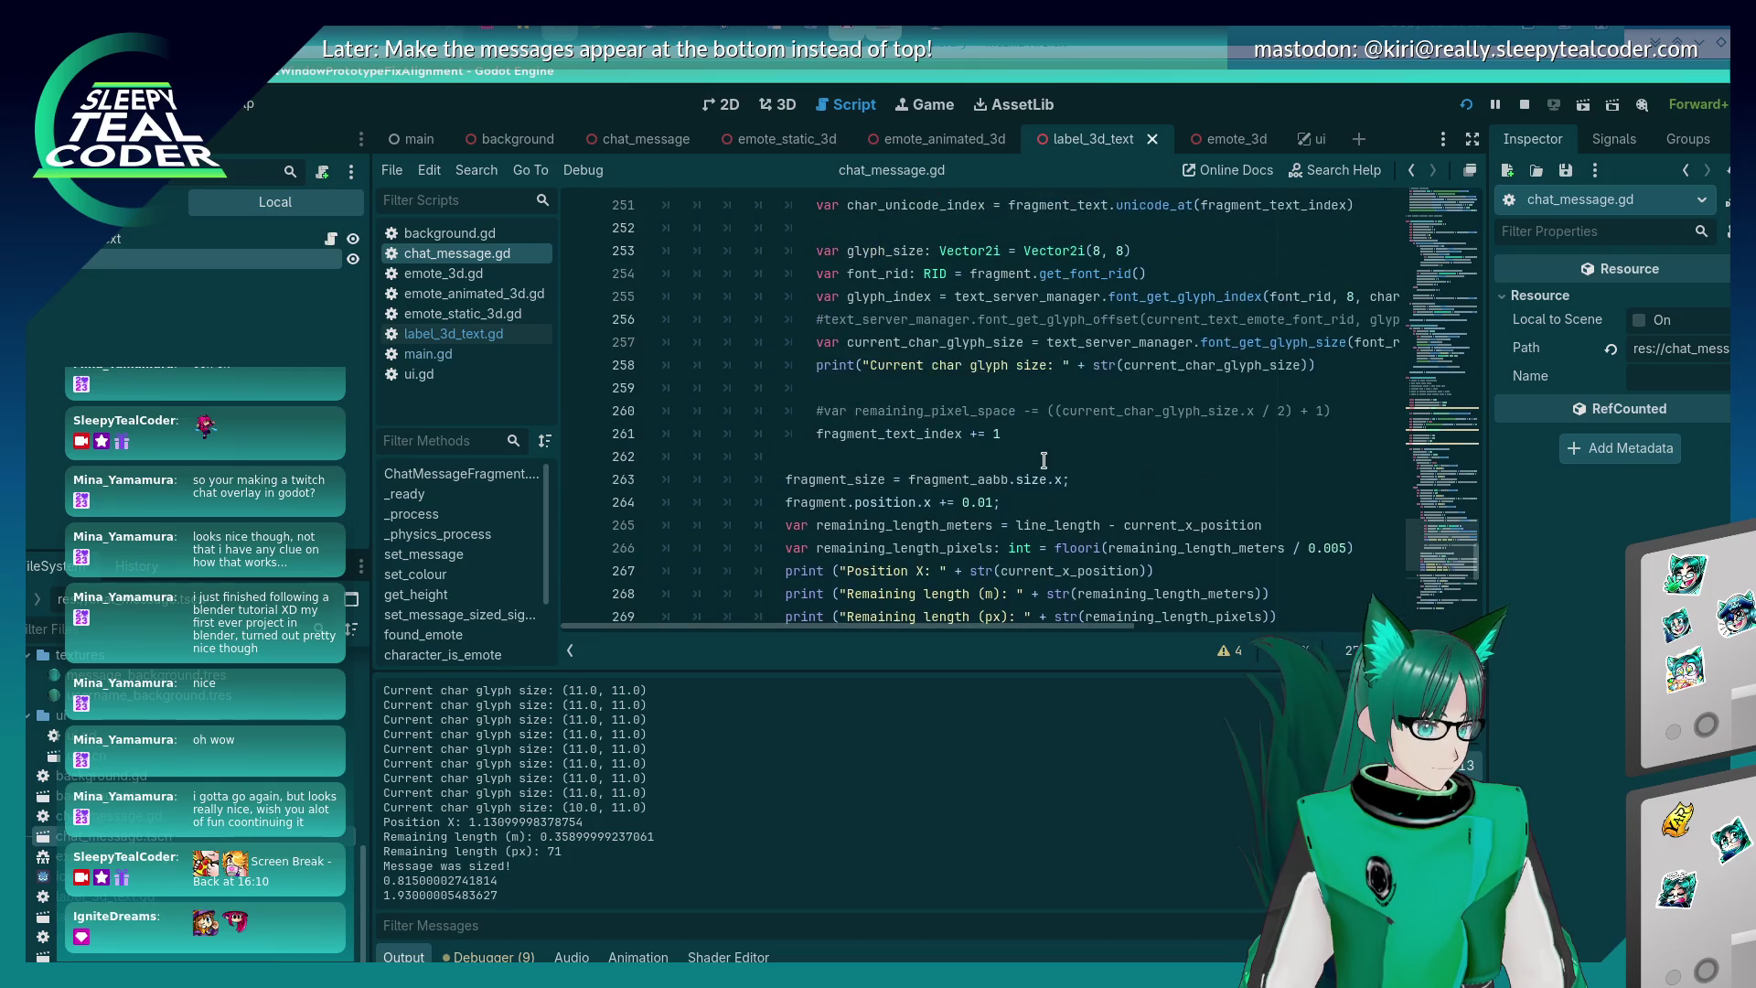
{"action": "scroll", "coordinate": [1044, 460], "scroll_direction": "up", "scroll_amount": 2}
{"action": "scroll", "coordinate": [1043, 460], "scroll_direction": "down", "scroll_amount": 5}
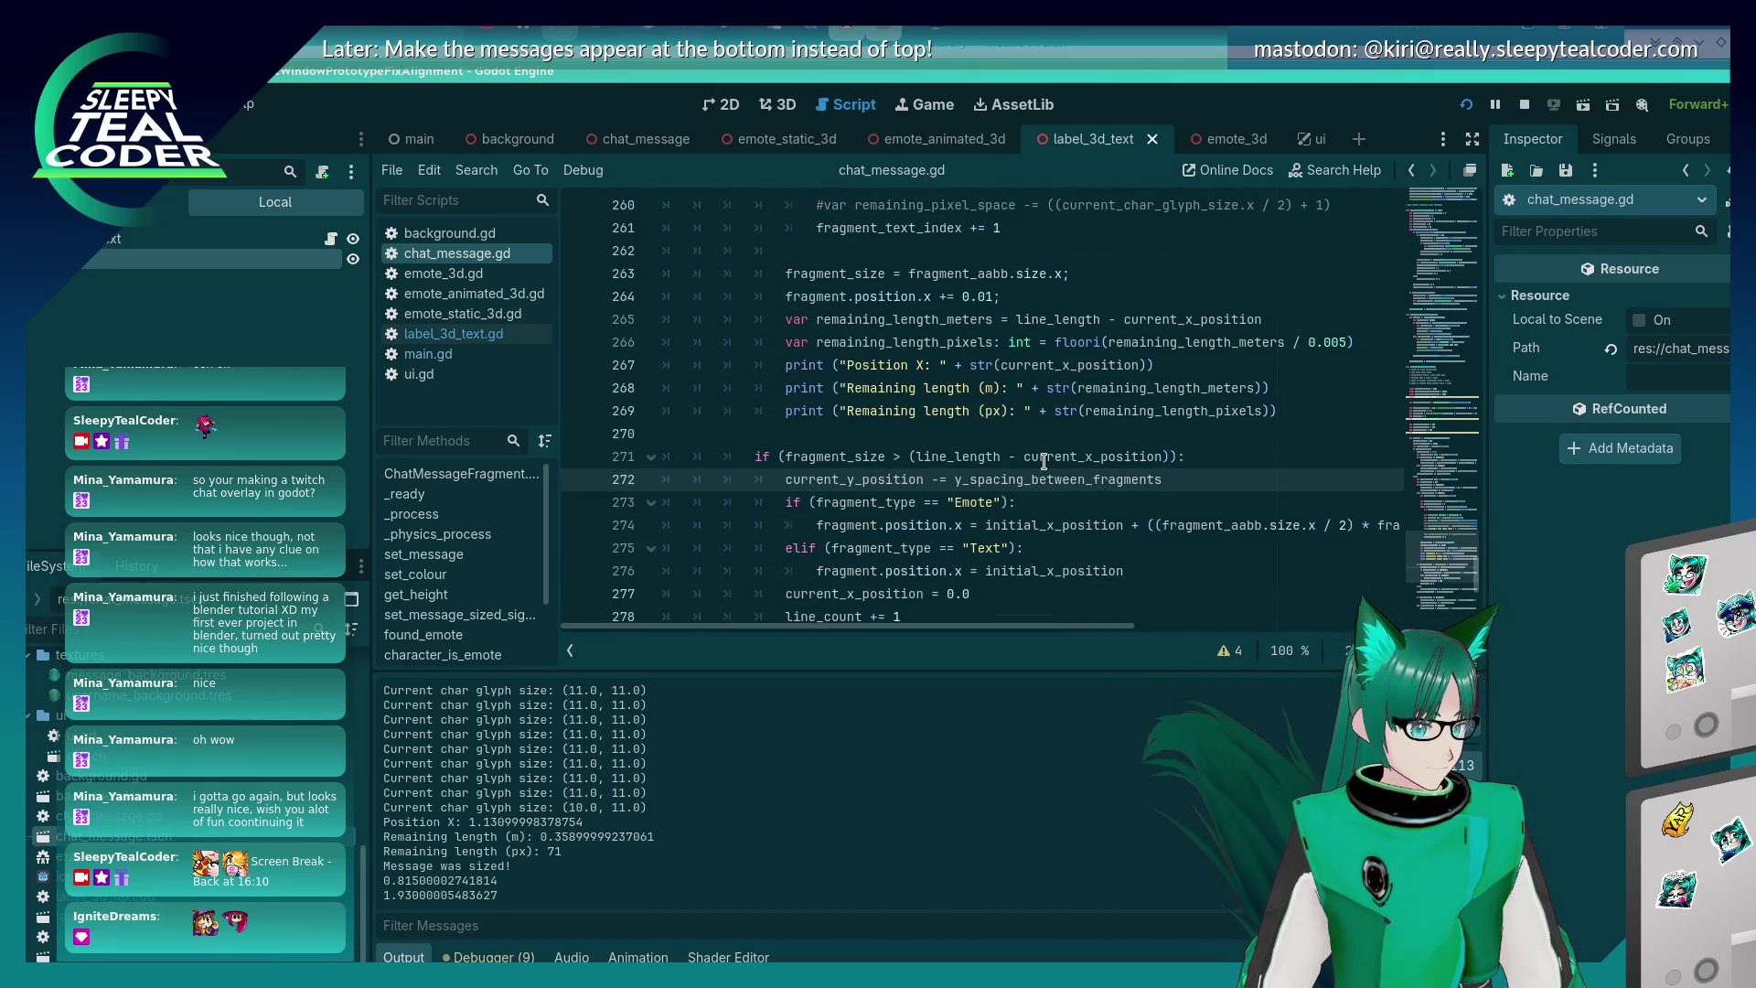
{"action": "scroll", "coordinate": [1044, 460], "scroll_direction": "up", "scroll_amount": 1}
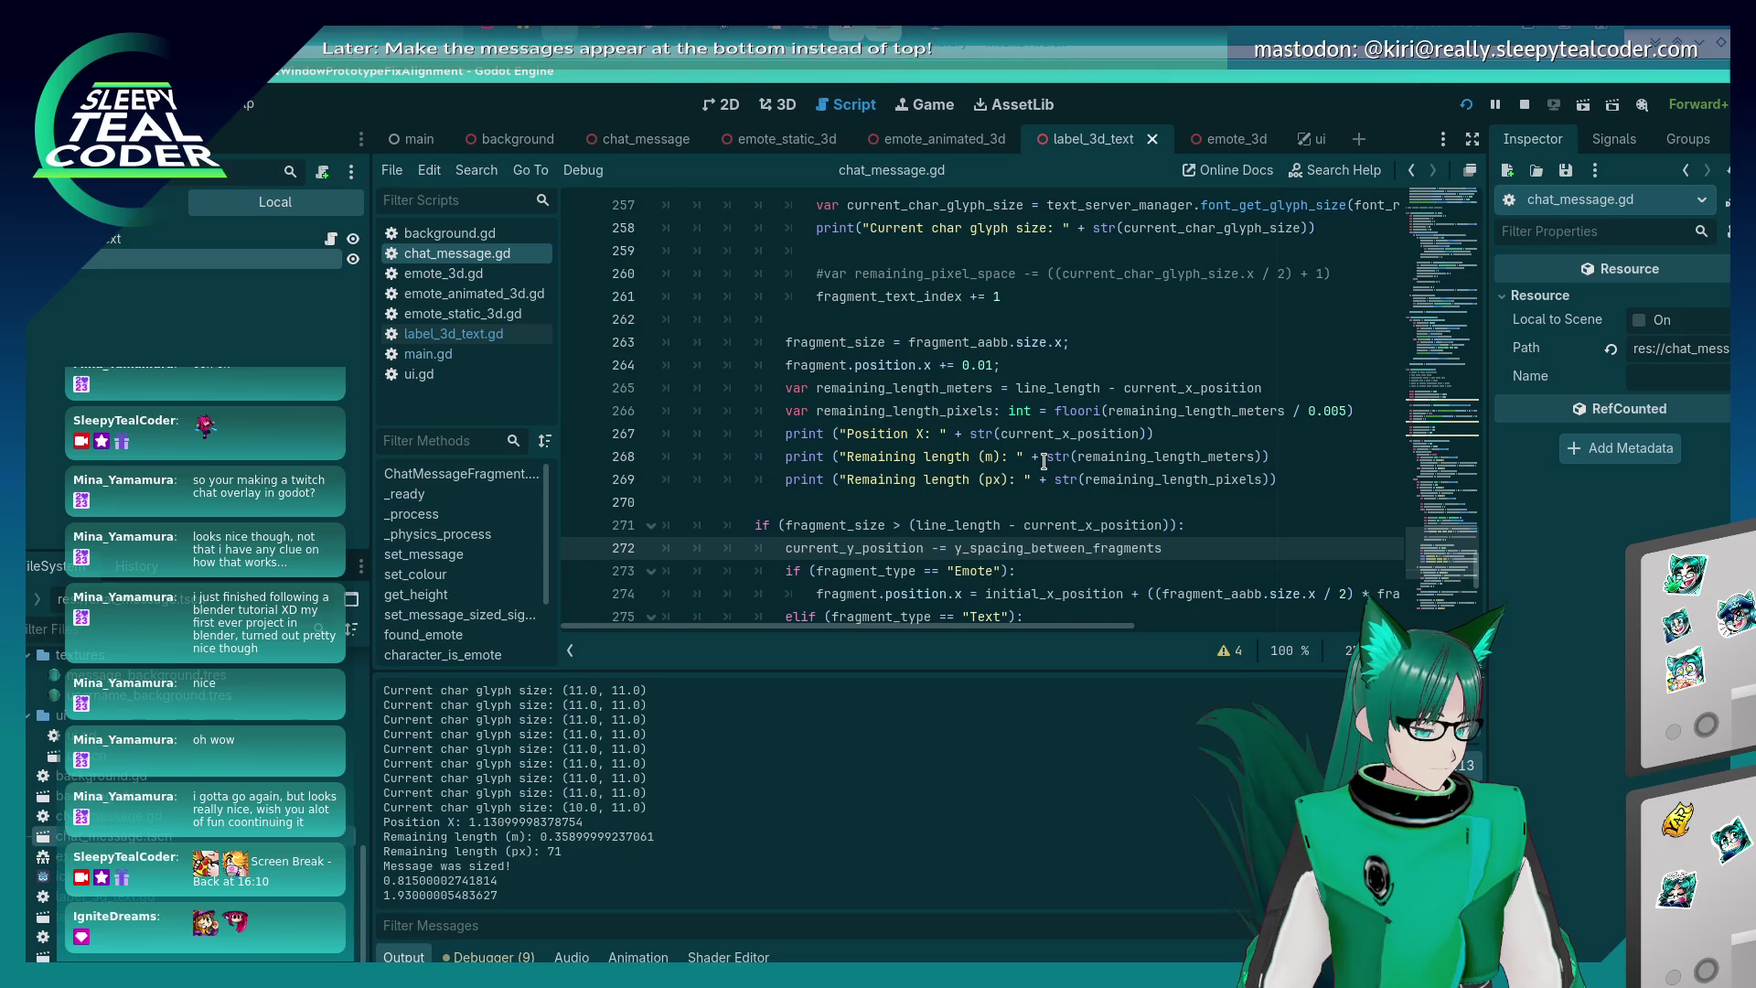
{"action": "scroll", "coordinate": [1043, 460], "scroll_direction": "up", "scroll_amount": 2}
{"action": "key", "text": "alt+Tab"}
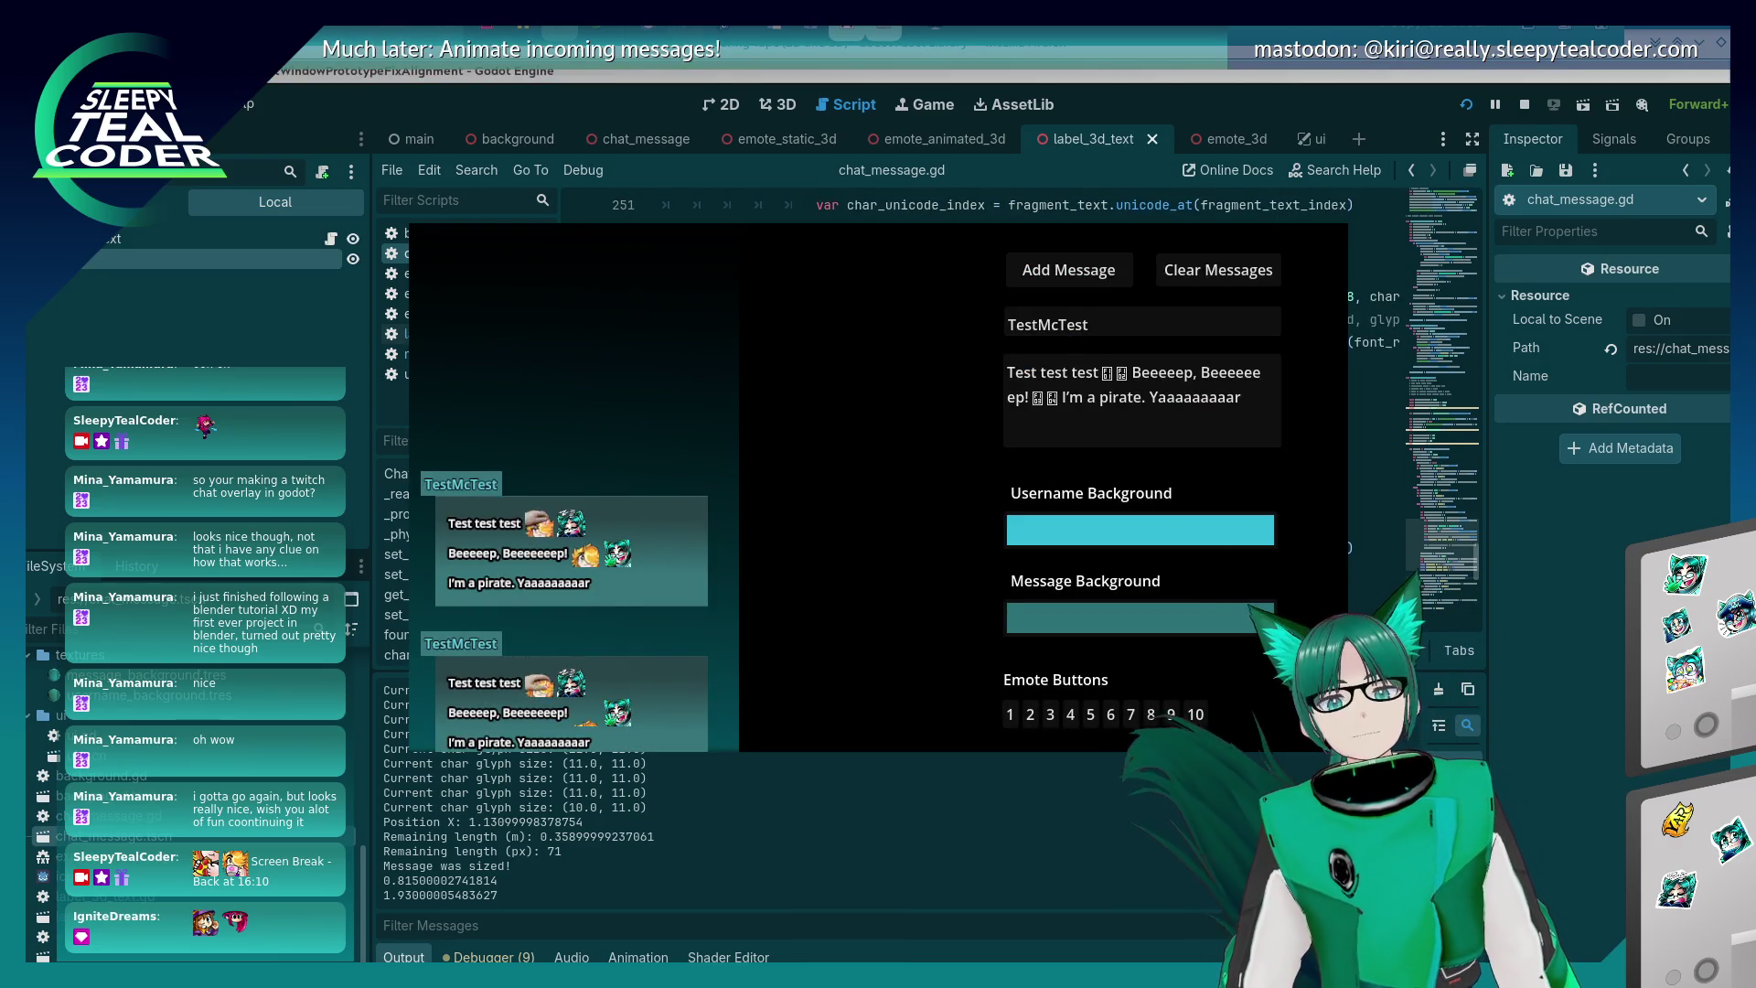
- Measure the chat message's second line with the screen ruler at about 80 px
{"action": "mouse_move", "coordinate": [1087, 519]}
{"action": "left_mouse_down"}
{"action": "mouse_move", "coordinate": [748, 538]}
{"action": "mouse_move", "coordinate": [588, 594]}
{"action": "left_mouse_up"}
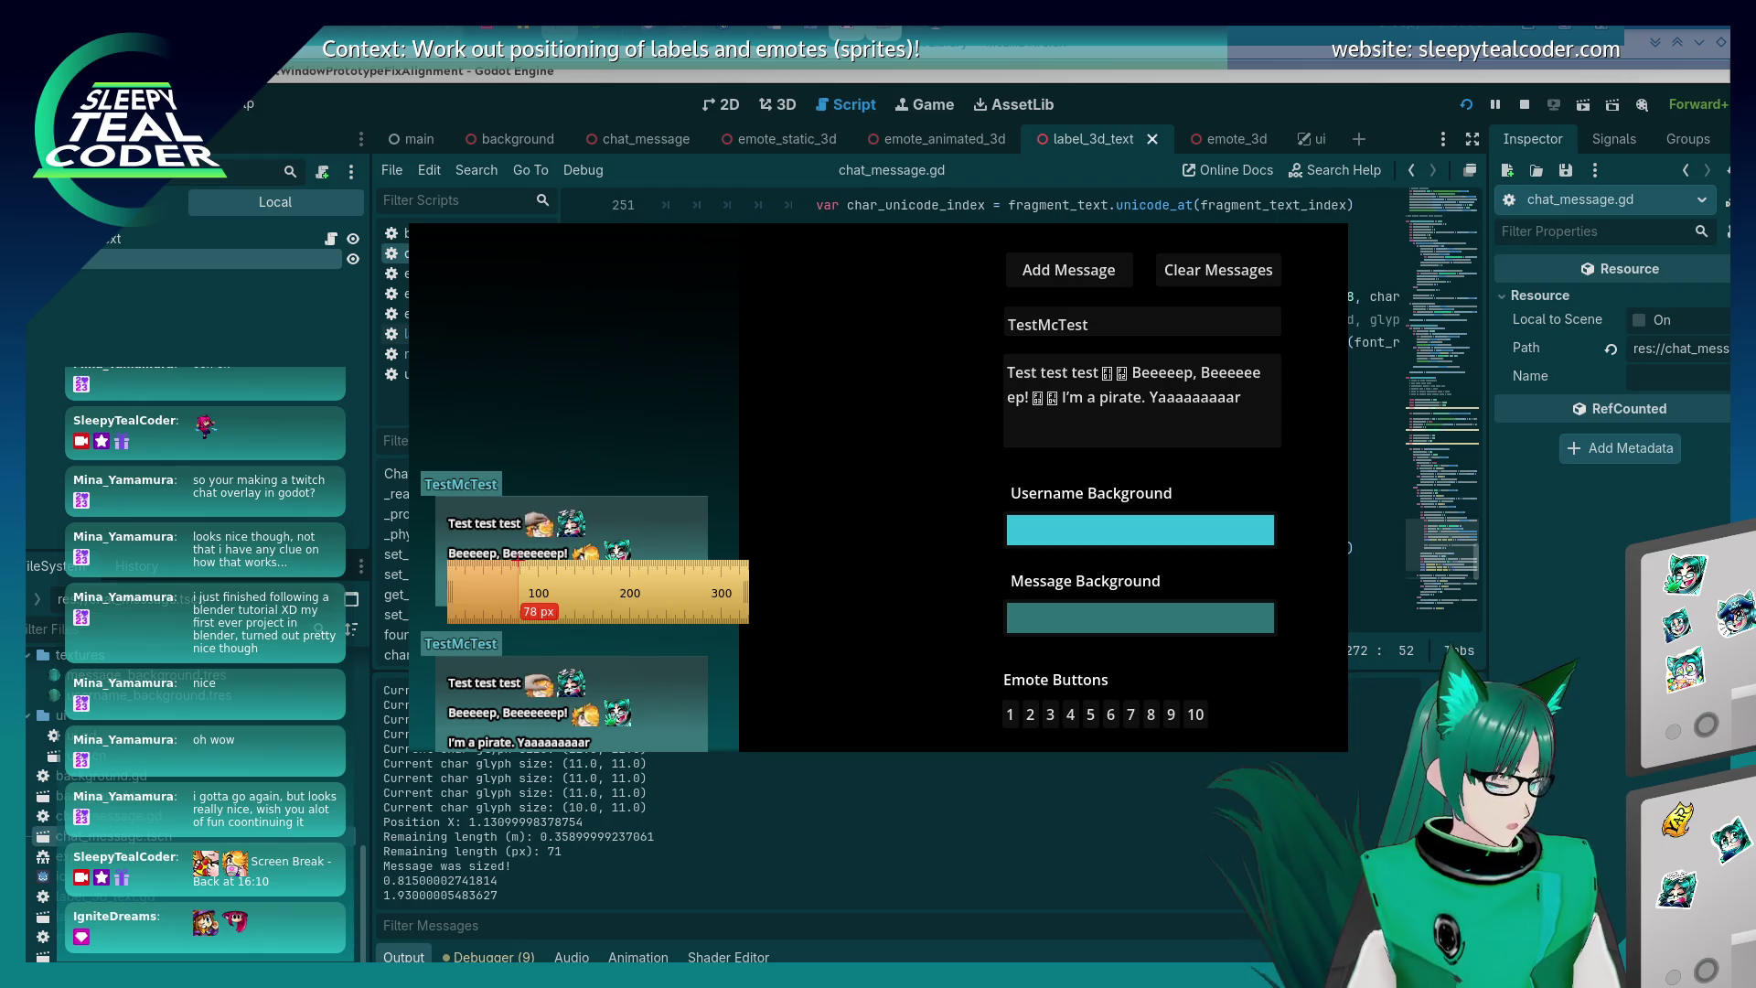
{"action": "left_click_drag", "start_coordinate": [518, 561], "coordinate": [519, 565]}
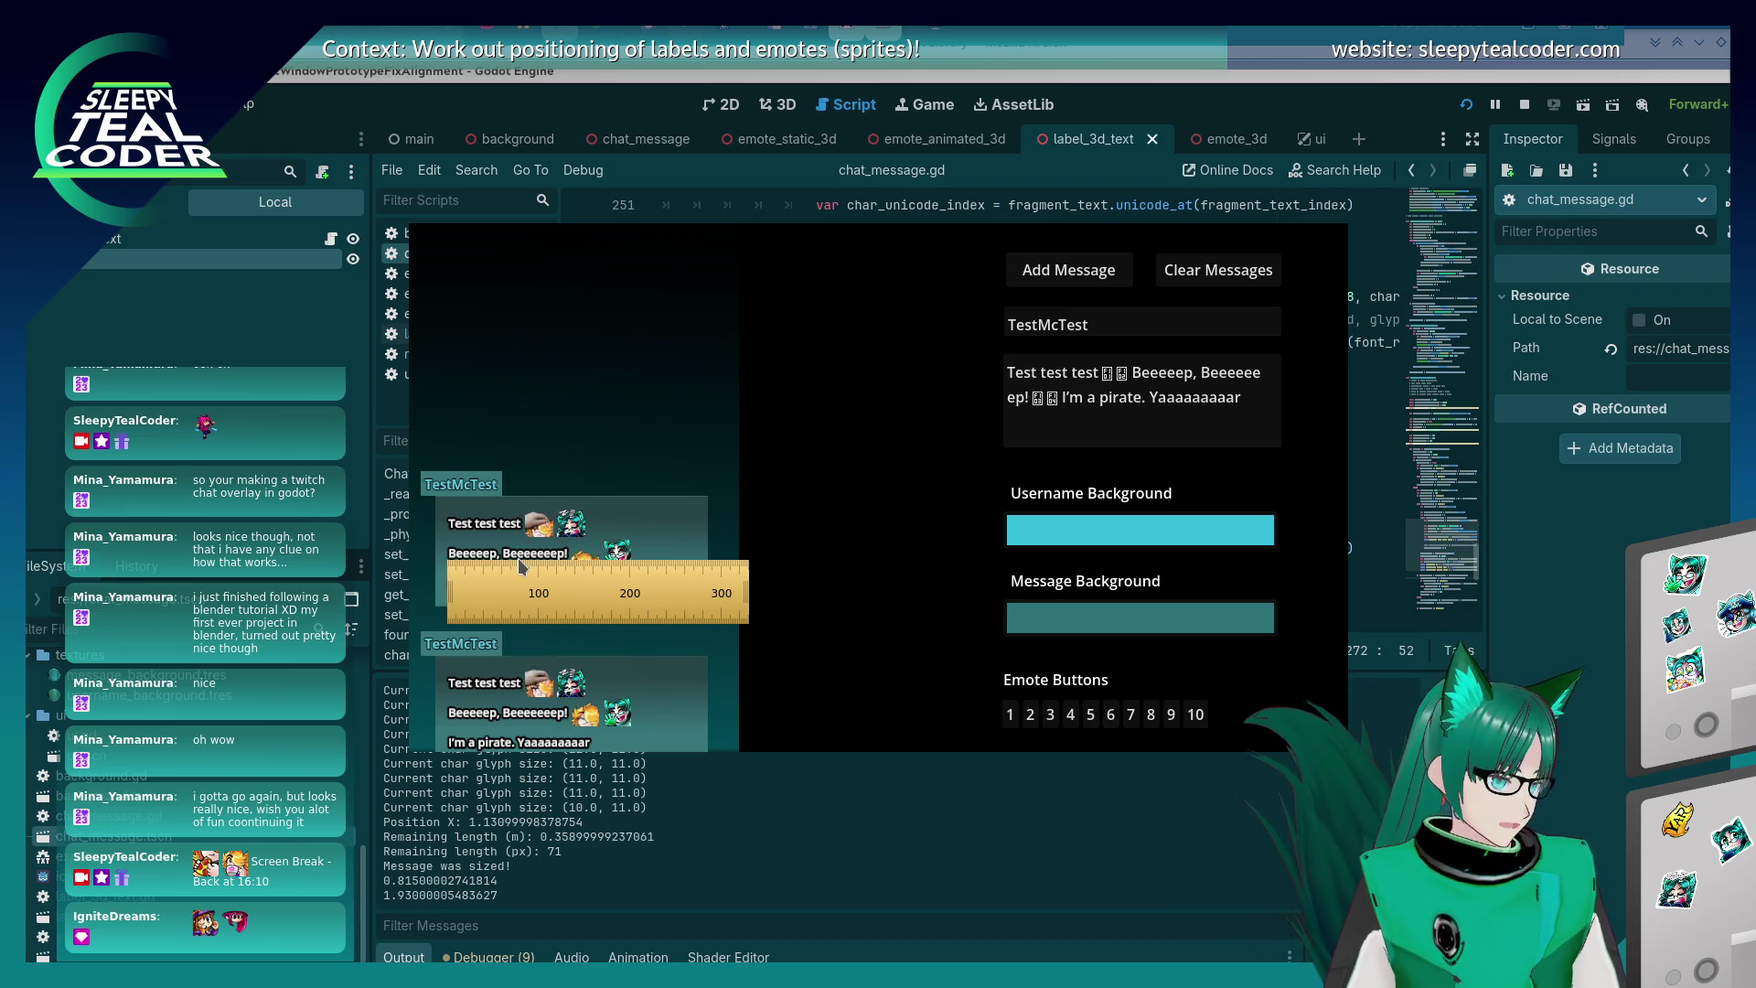
{"action": "left_click", "coordinate": [519, 565]}
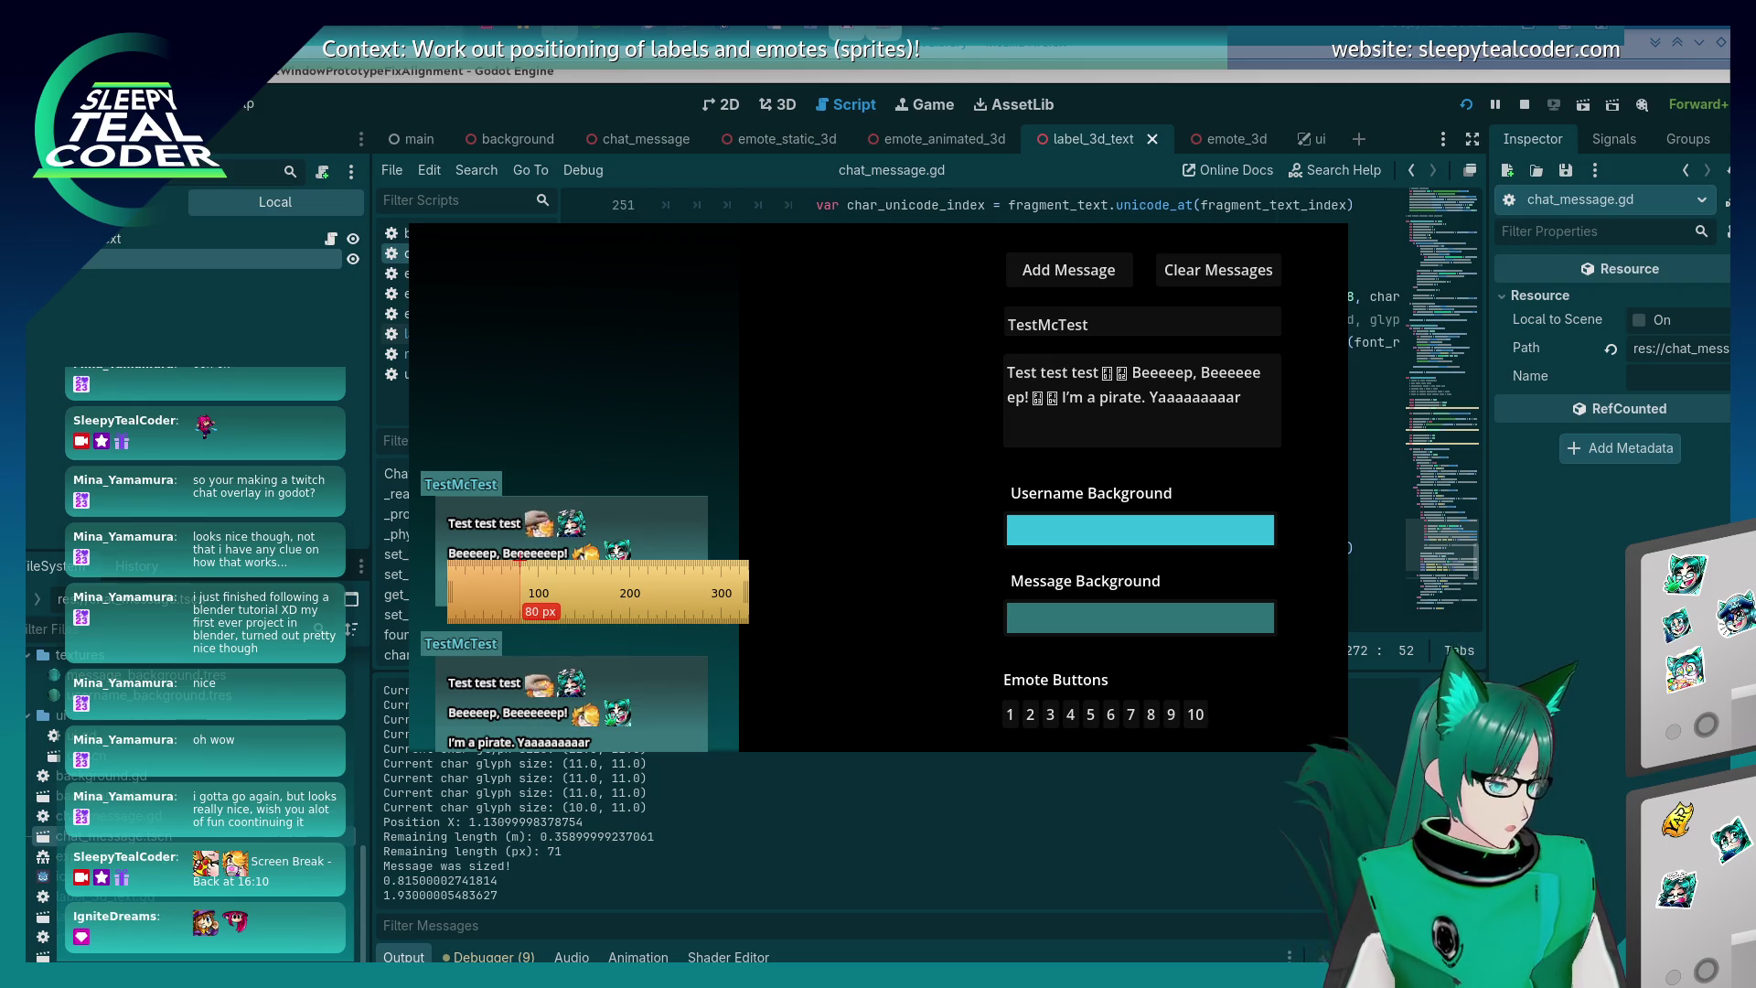
{"action": "key", "text": "F8"}
{"action": "scroll", "coordinate": [603, 805], "scroll_direction": "up", "scroll_amount": 5}
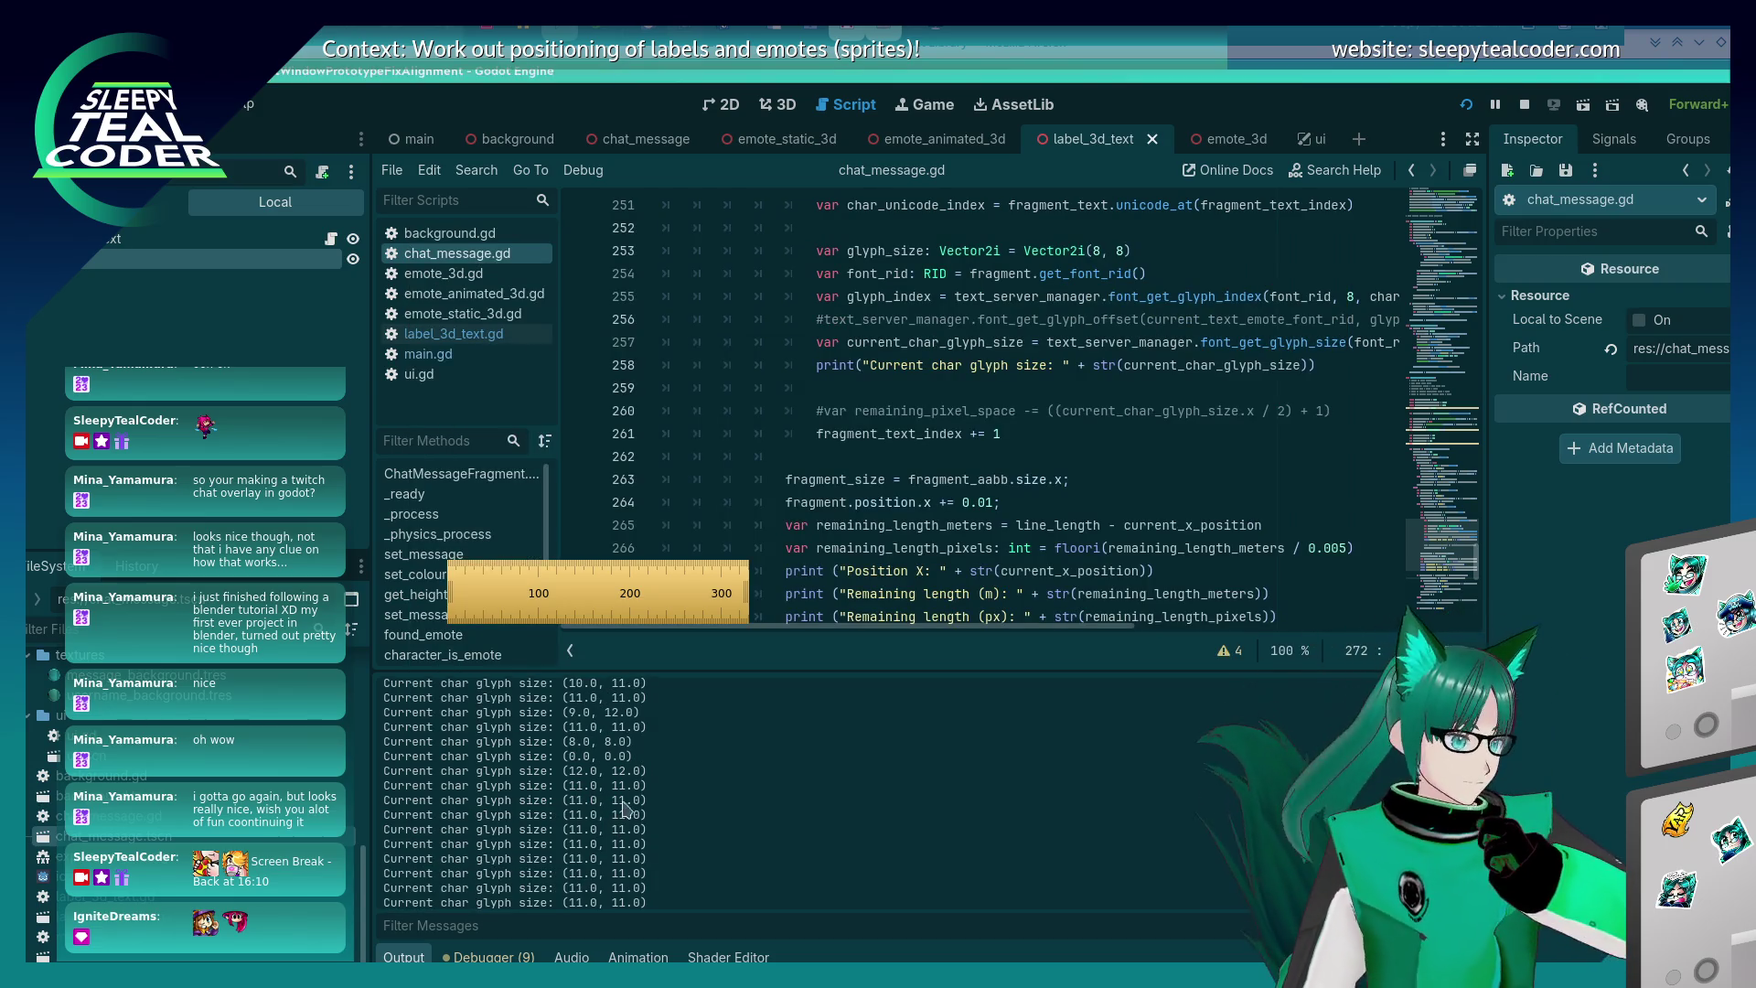
- Select the (0.0, 0.0) glyph size line in the Output panel to inspect it
{"action": "left_click_drag", "start_coordinate": [477, 757], "coordinate": [637, 758]}
{"action": "left_click", "coordinate": [638, 758]}
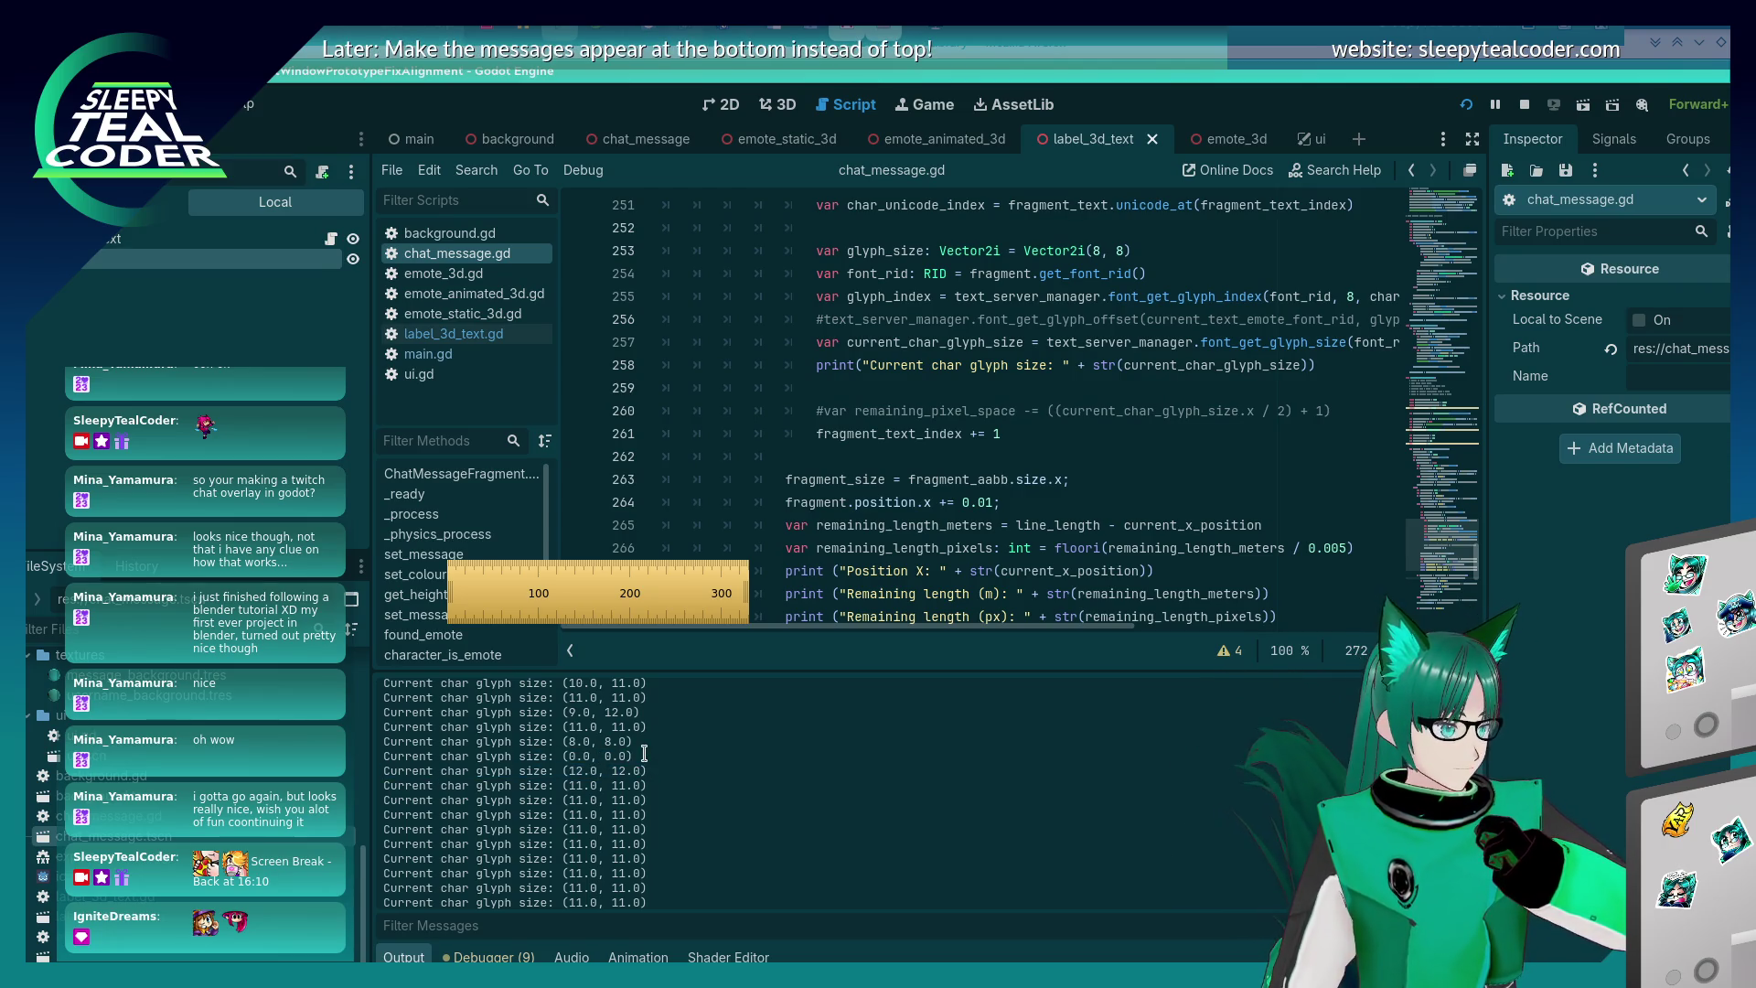
{"action": "left_click_drag", "start_coordinate": [644, 756], "coordinate": [384, 759]}
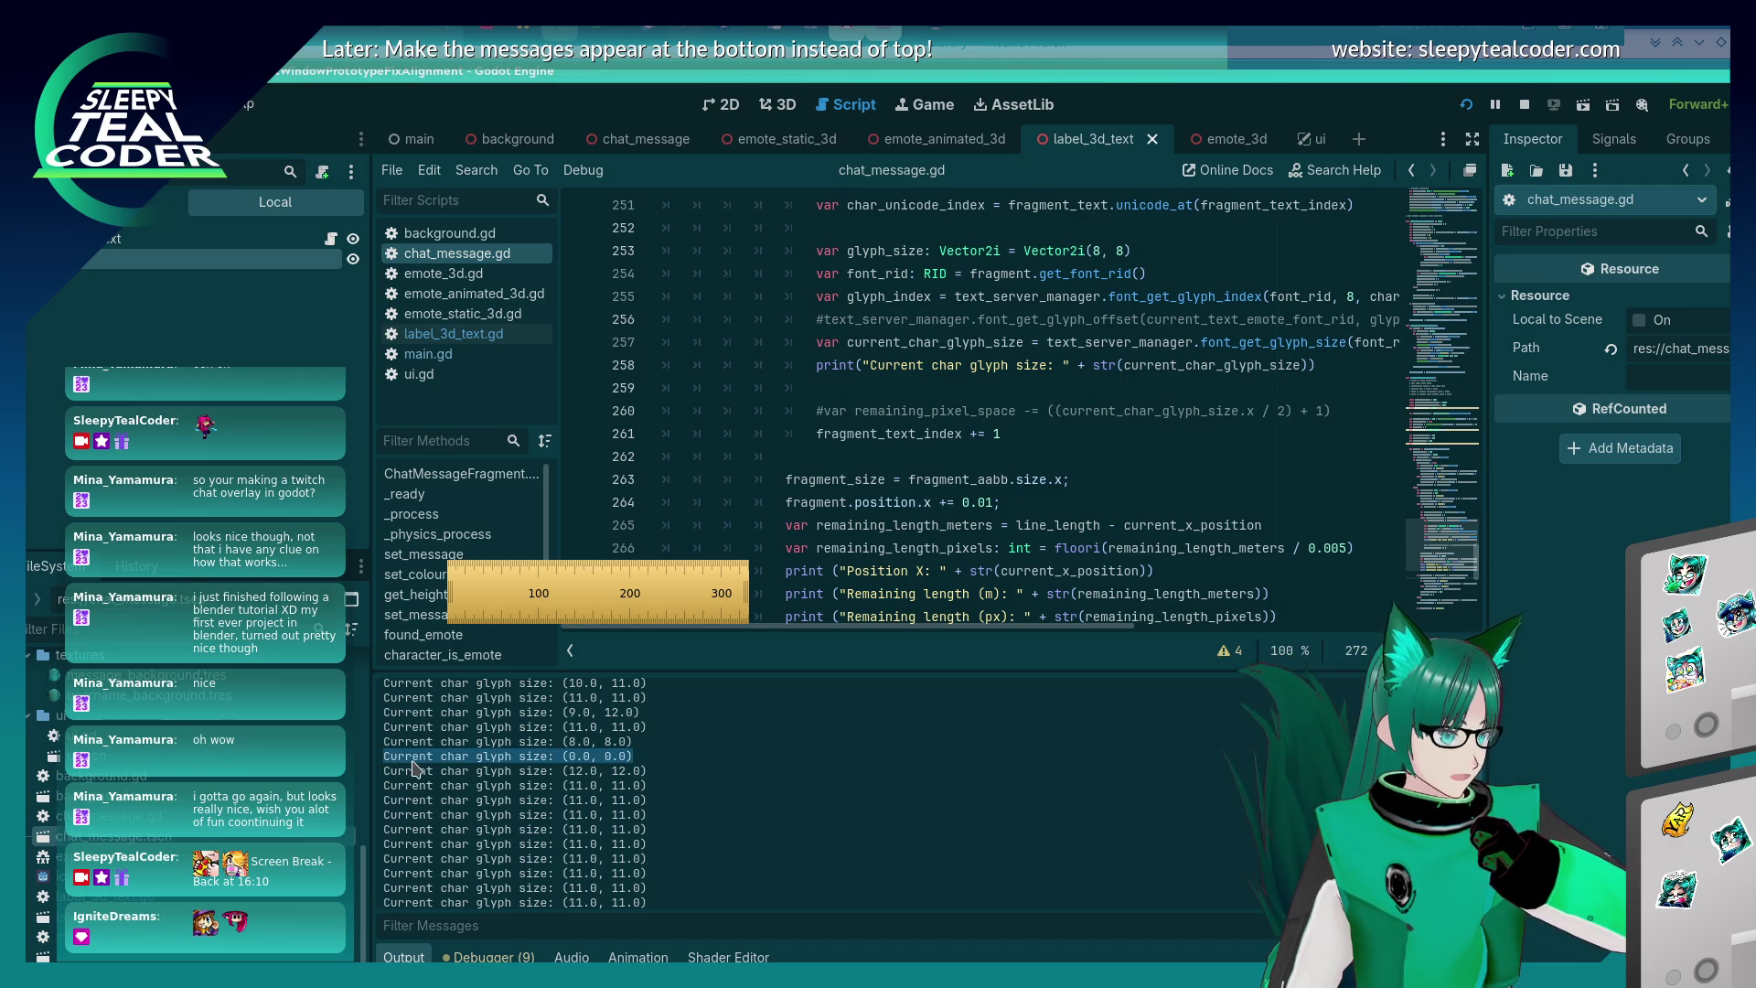
{"action": "left_click", "coordinate": [411, 768]}
- Review the text-fragment loop code, then close the on-screen ruler
{"action": "scroll", "coordinate": [1077, 384], "scroll_direction": "down", "scroll_amount": 3}
{"action": "scroll", "coordinate": [1077, 384], "scroll_direction": "up", "scroll_amount": 6}
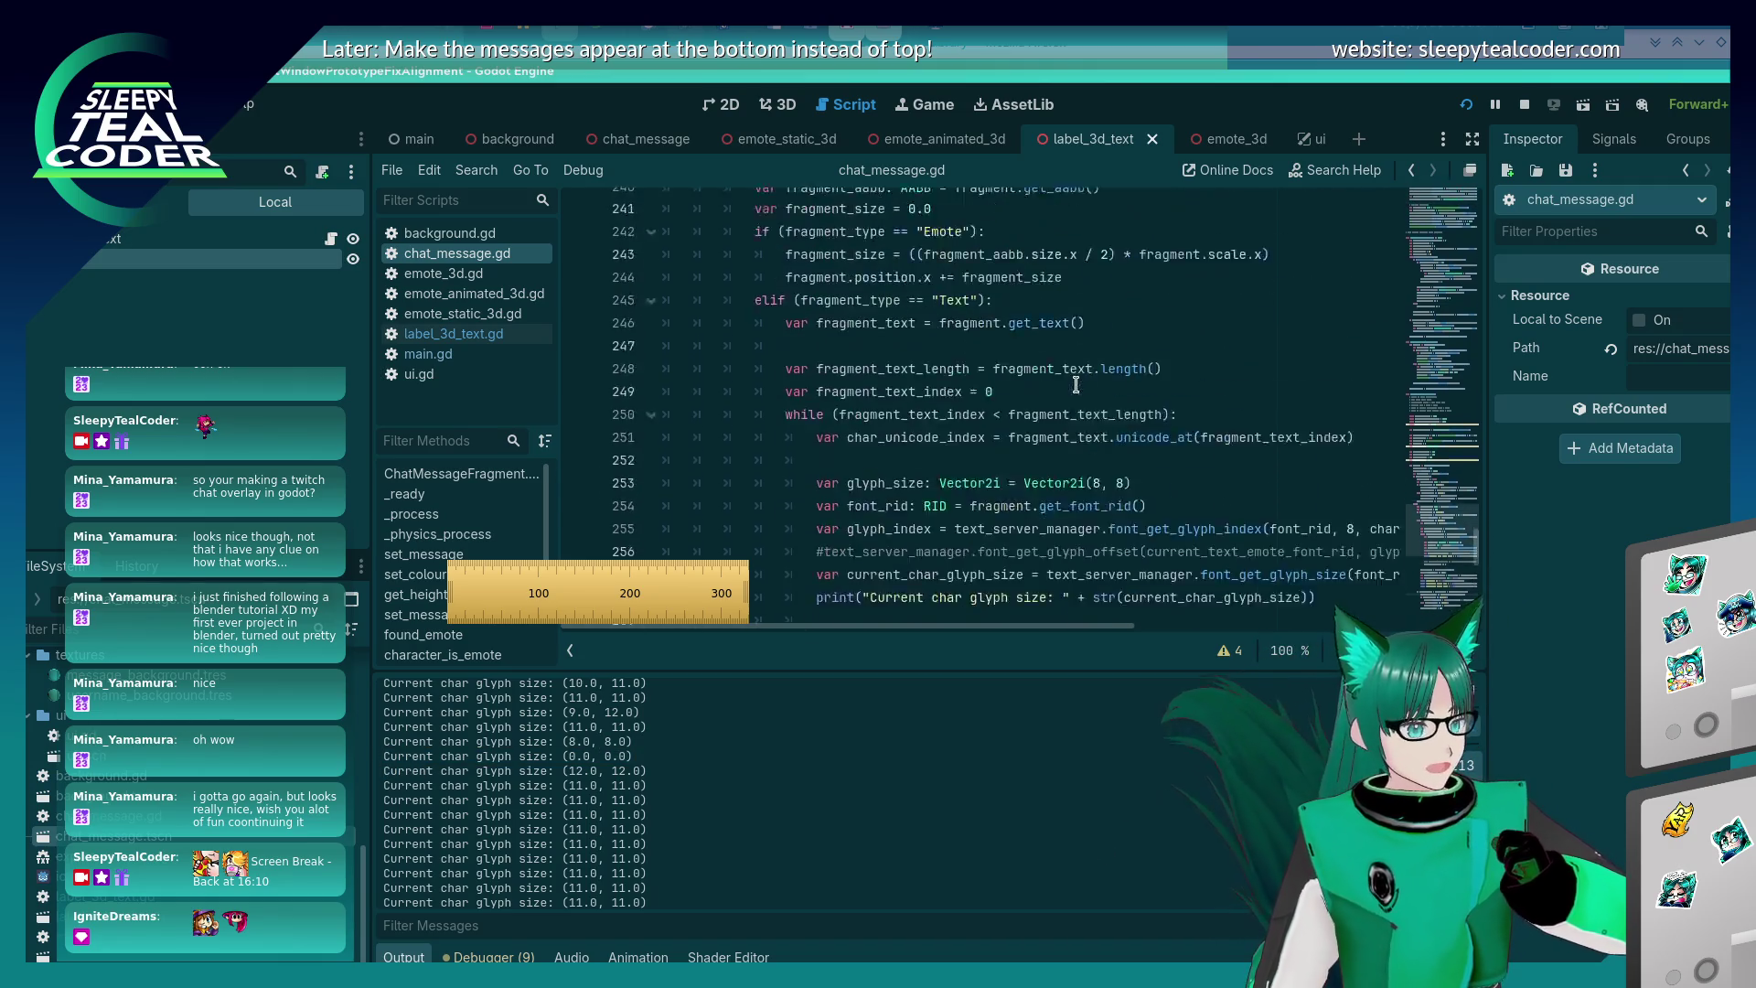
{"action": "scroll", "coordinate": [1076, 385], "scroll_direction": "up", "scroll_amount": 3}
{"action": "scroll", "coordinate": [1076, 384], "scroll_direction": "down", "scroll_amount": 8}
{"action": "scroll", "coordinate": [1079, 383], "scroll_direction": "up", "scroll_amount": 6}
{"action": "scroll", "coordinate": [1079, 383], "scroll_direction": "up", "scroll_amount": 4}
{"action": "scroll", "coordinate": [1080, 382], "scroll_direction": "down", "scroll_amount": 3}
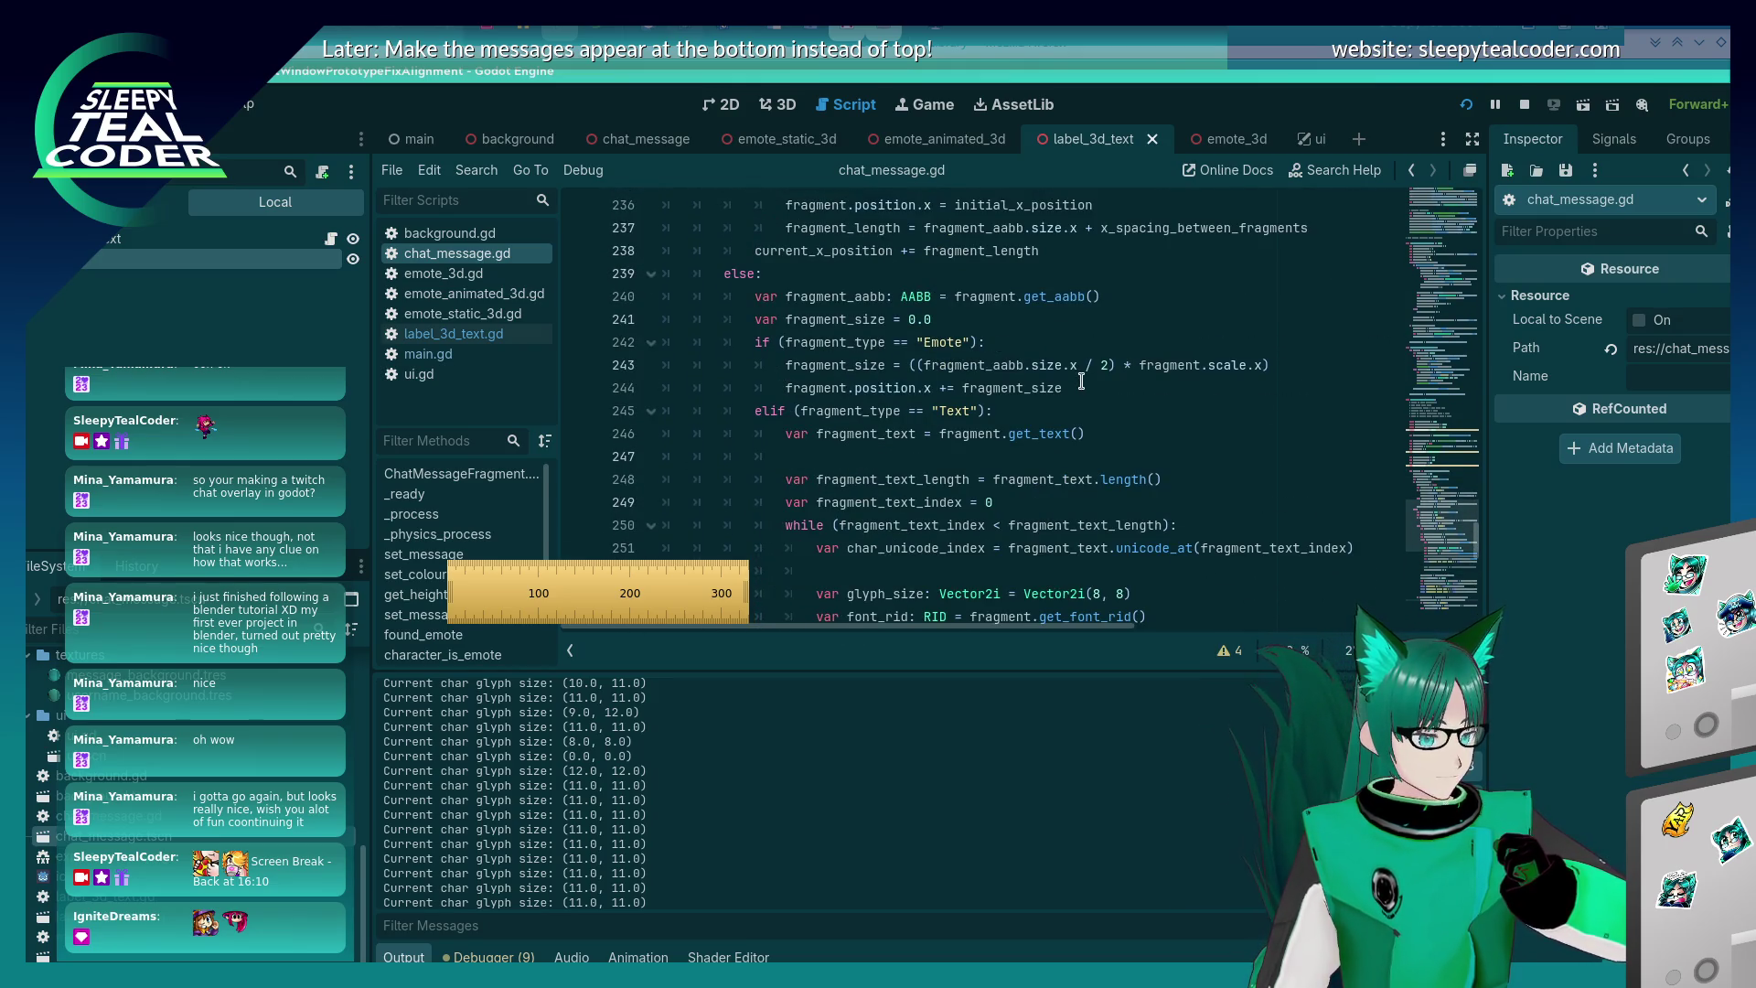
{"action": "scroll", "coordinate": [1081, 381], "scroll_direction": "down", "scroll_amount": 6}
{"action": "scroll", "coordinate": [1081, 381], "scroll_direction": "up", "scroll_amount": 6}
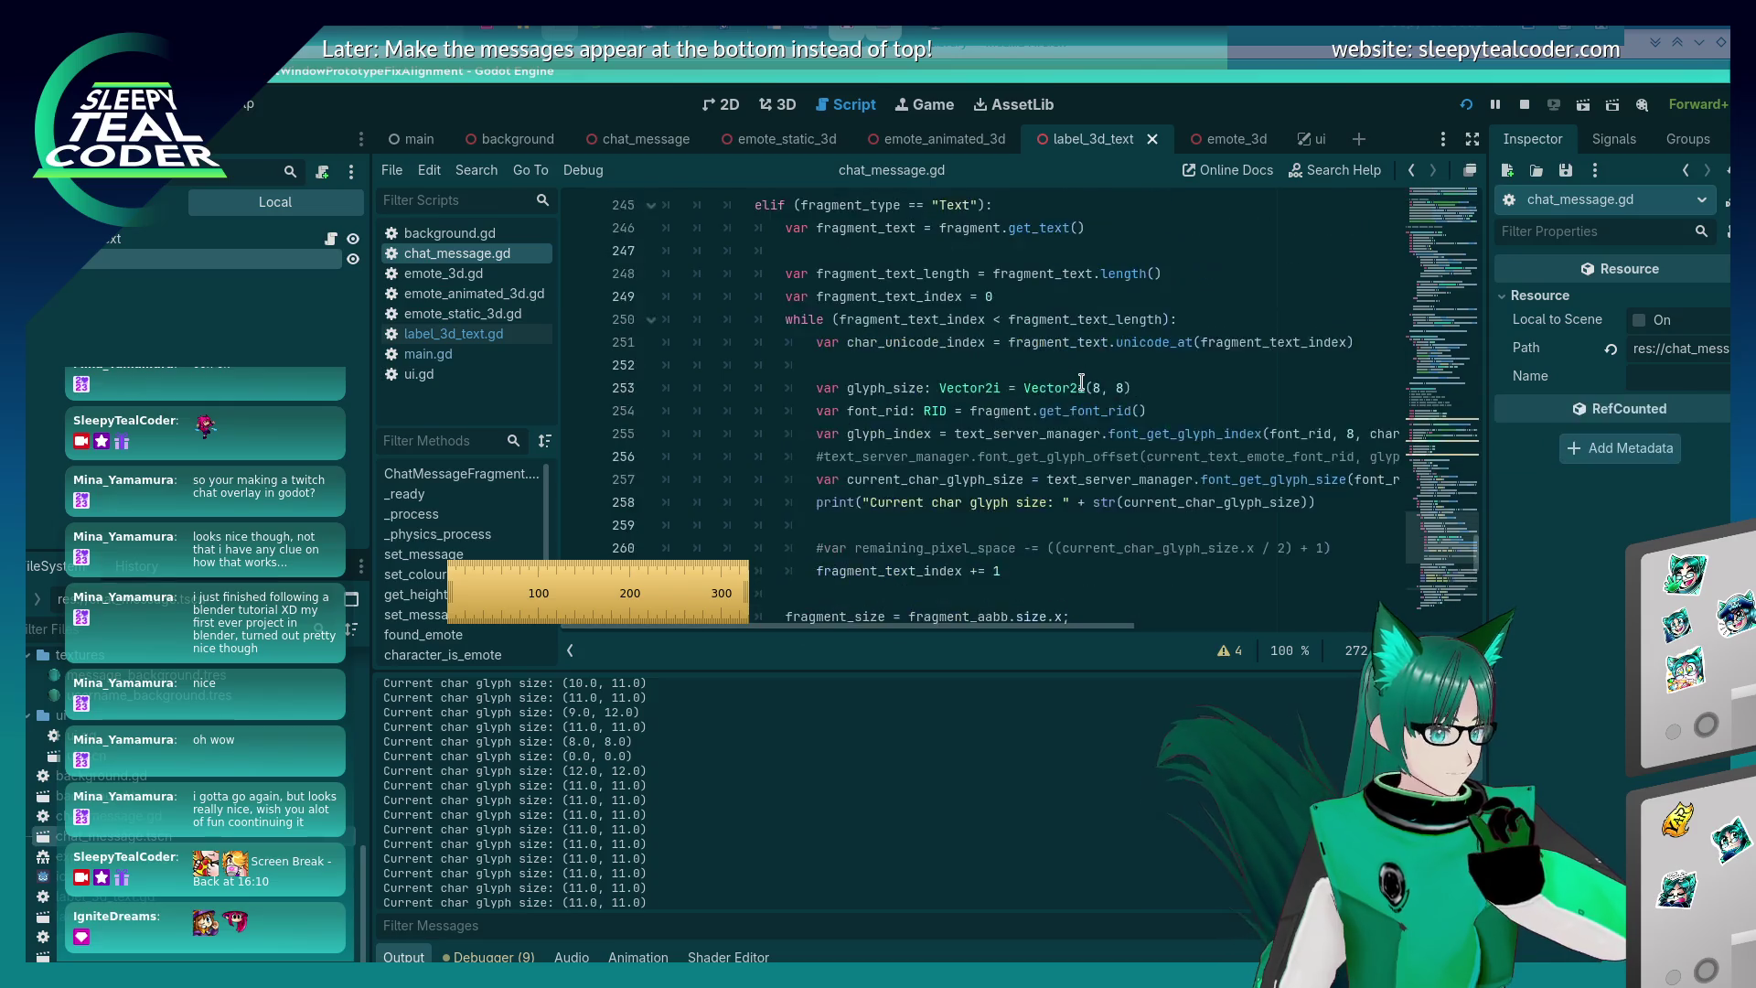
{"action": "scroll", "coordinate": [1080, 382], "scroll_direction": "up", "scroll_amount": 3}
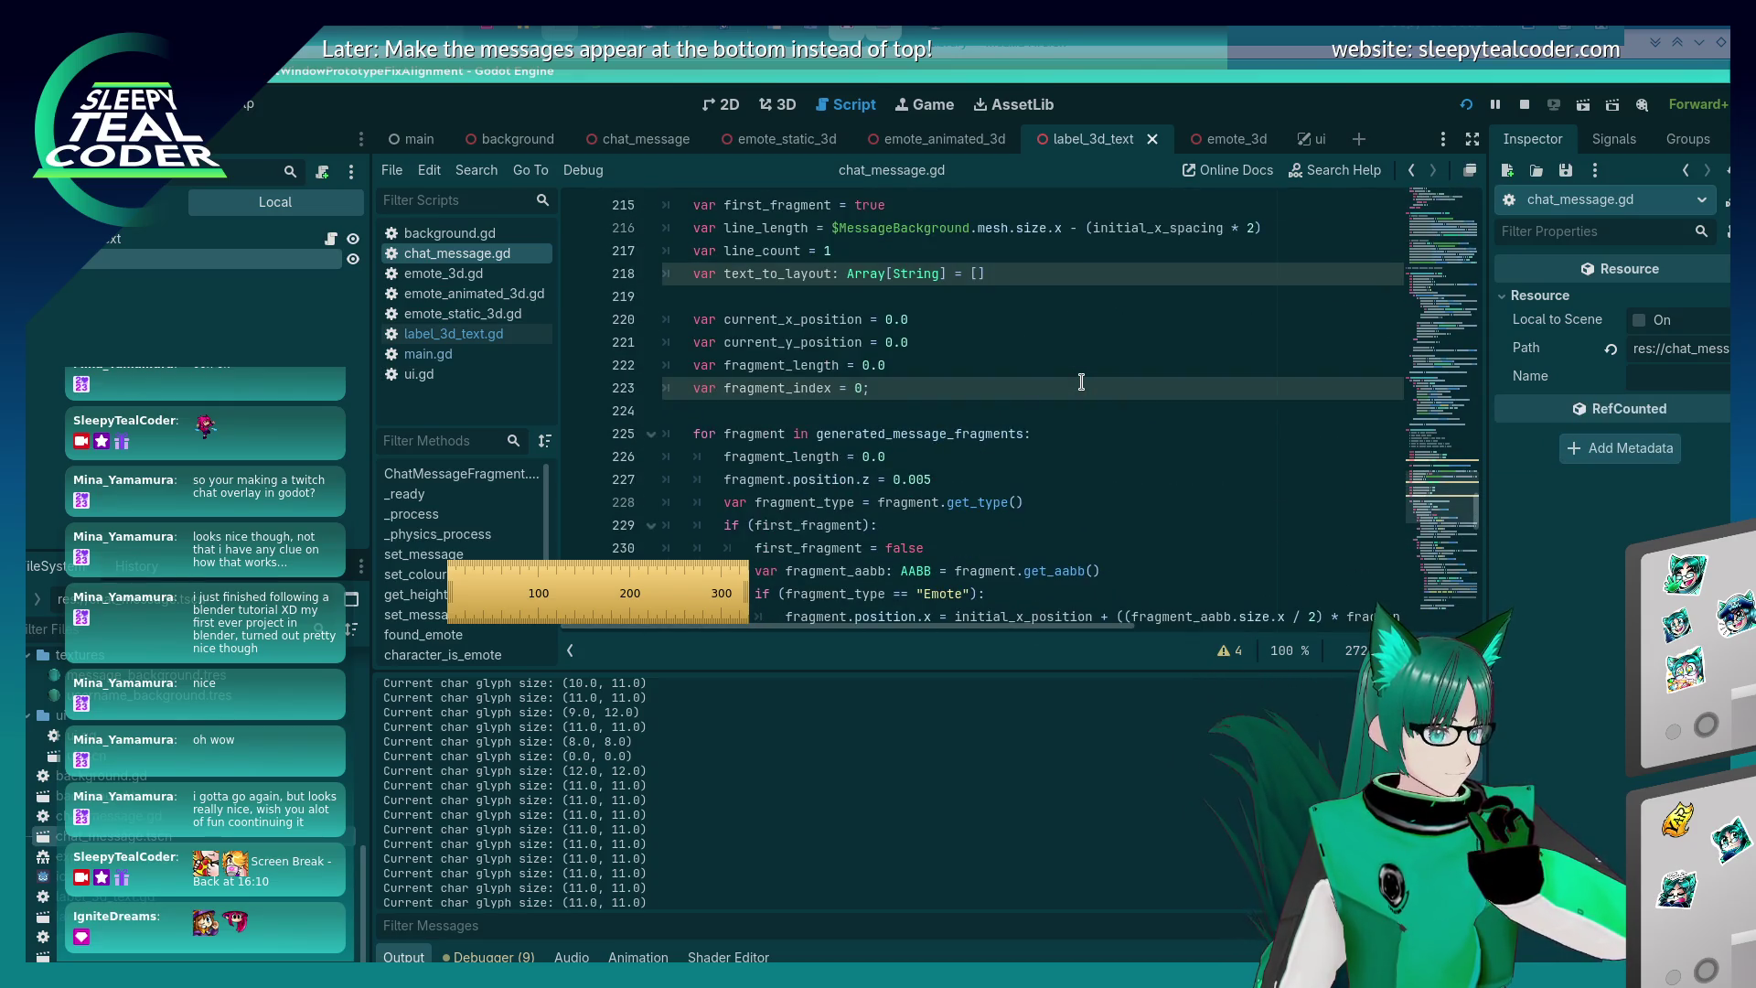
{"action": "scroll", "coordinate": [1081, 381], "scroll_direction": "down", "scroll_amount": 8}
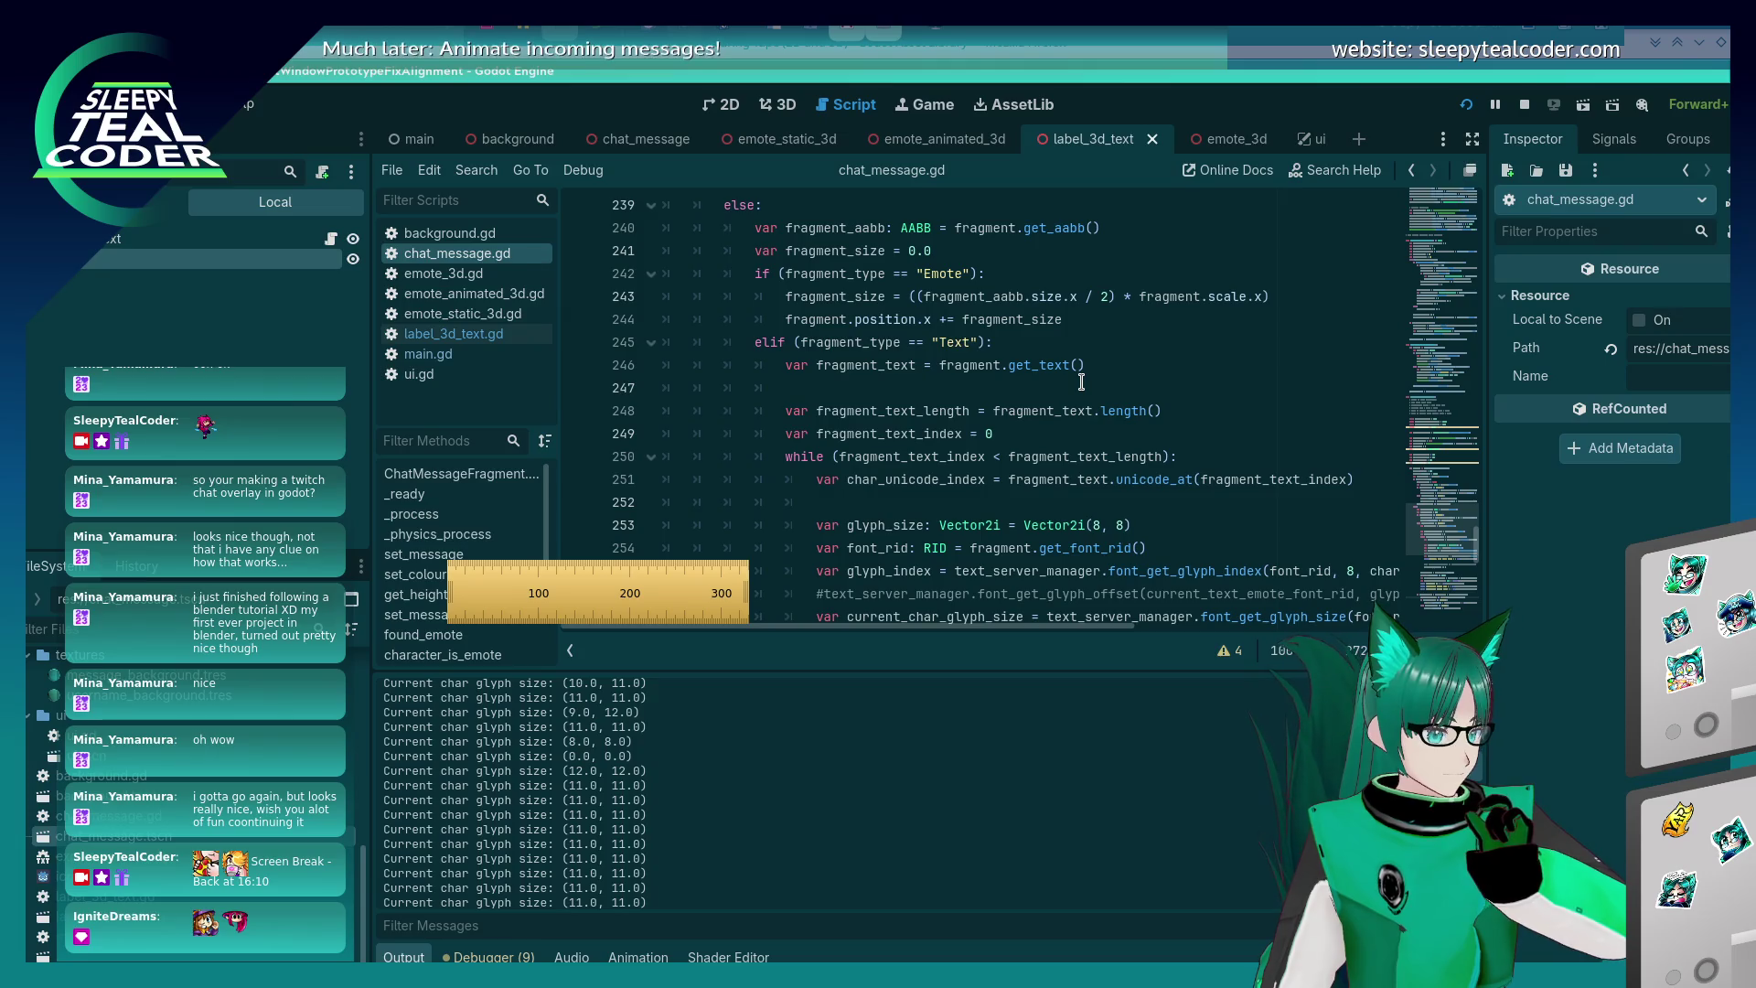
{"action": "scroll", "coordinate": [1081, 381], "scroll_direction": "up", "scroll_amount": 7}
{"action": "scroll", "coordinate": [1075, 357], "scroll_direction": "down", "scroll_amount": 3}
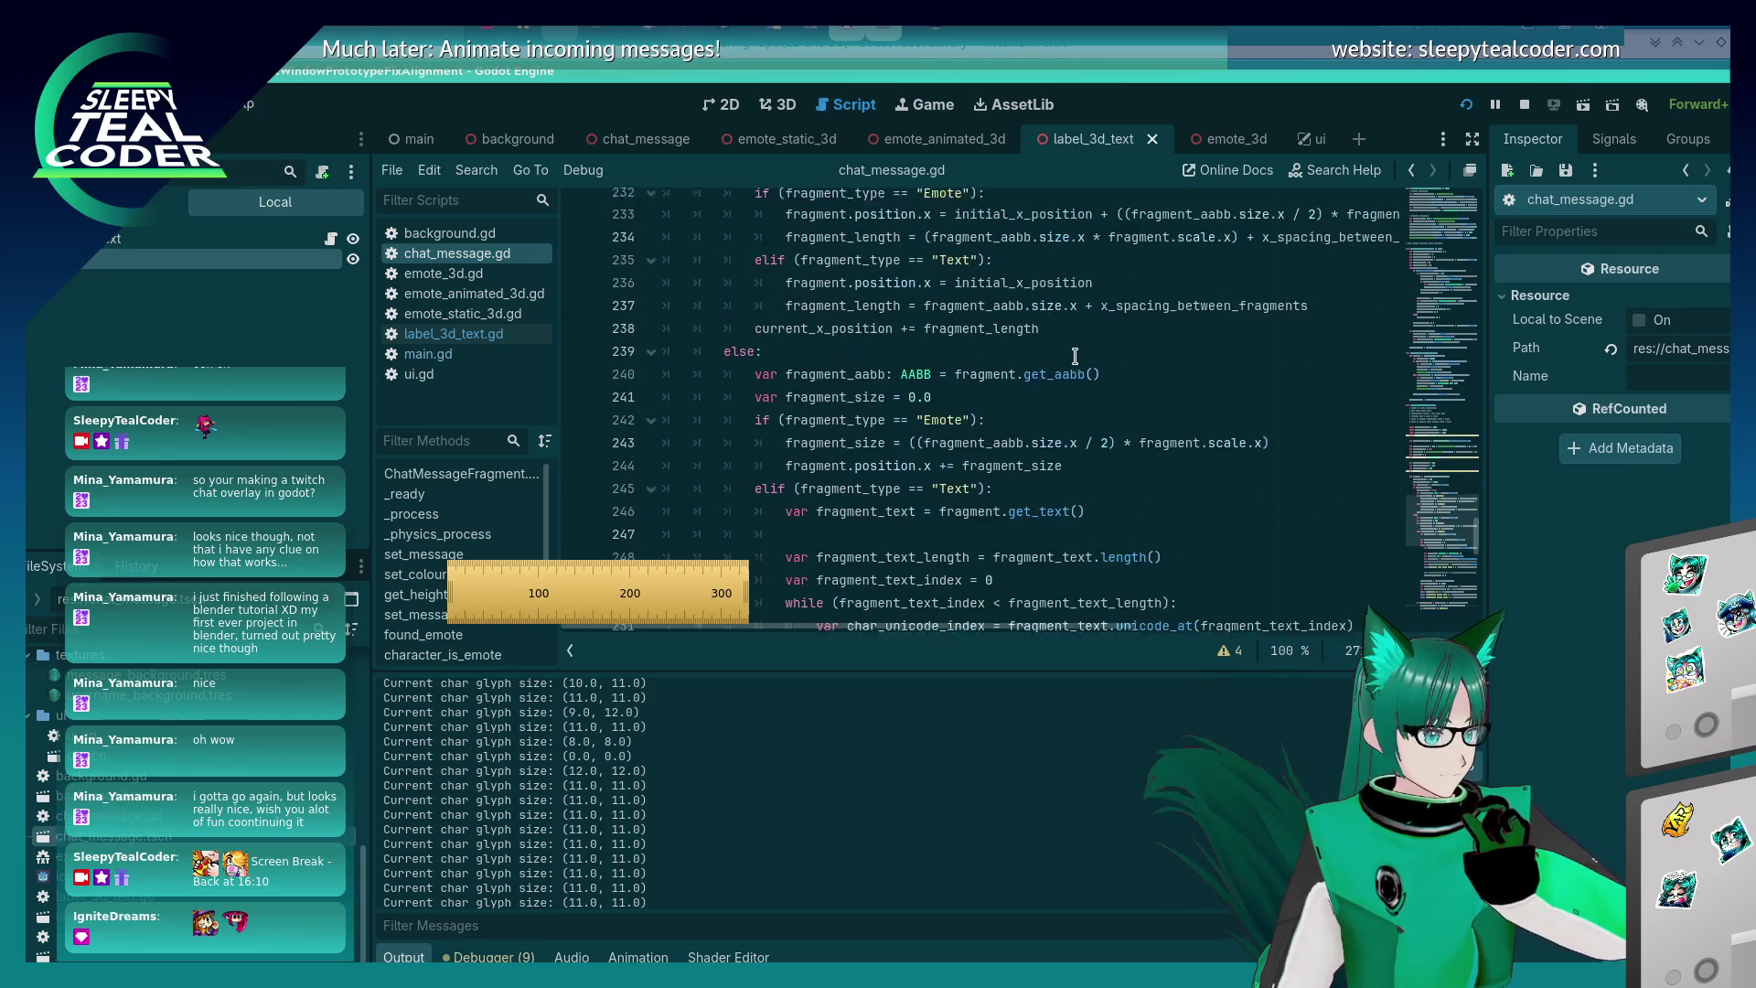
{"action": "scroll", "coordinate": [1075, 357], "scroll_direction": "down", "scroll_amount": 6}
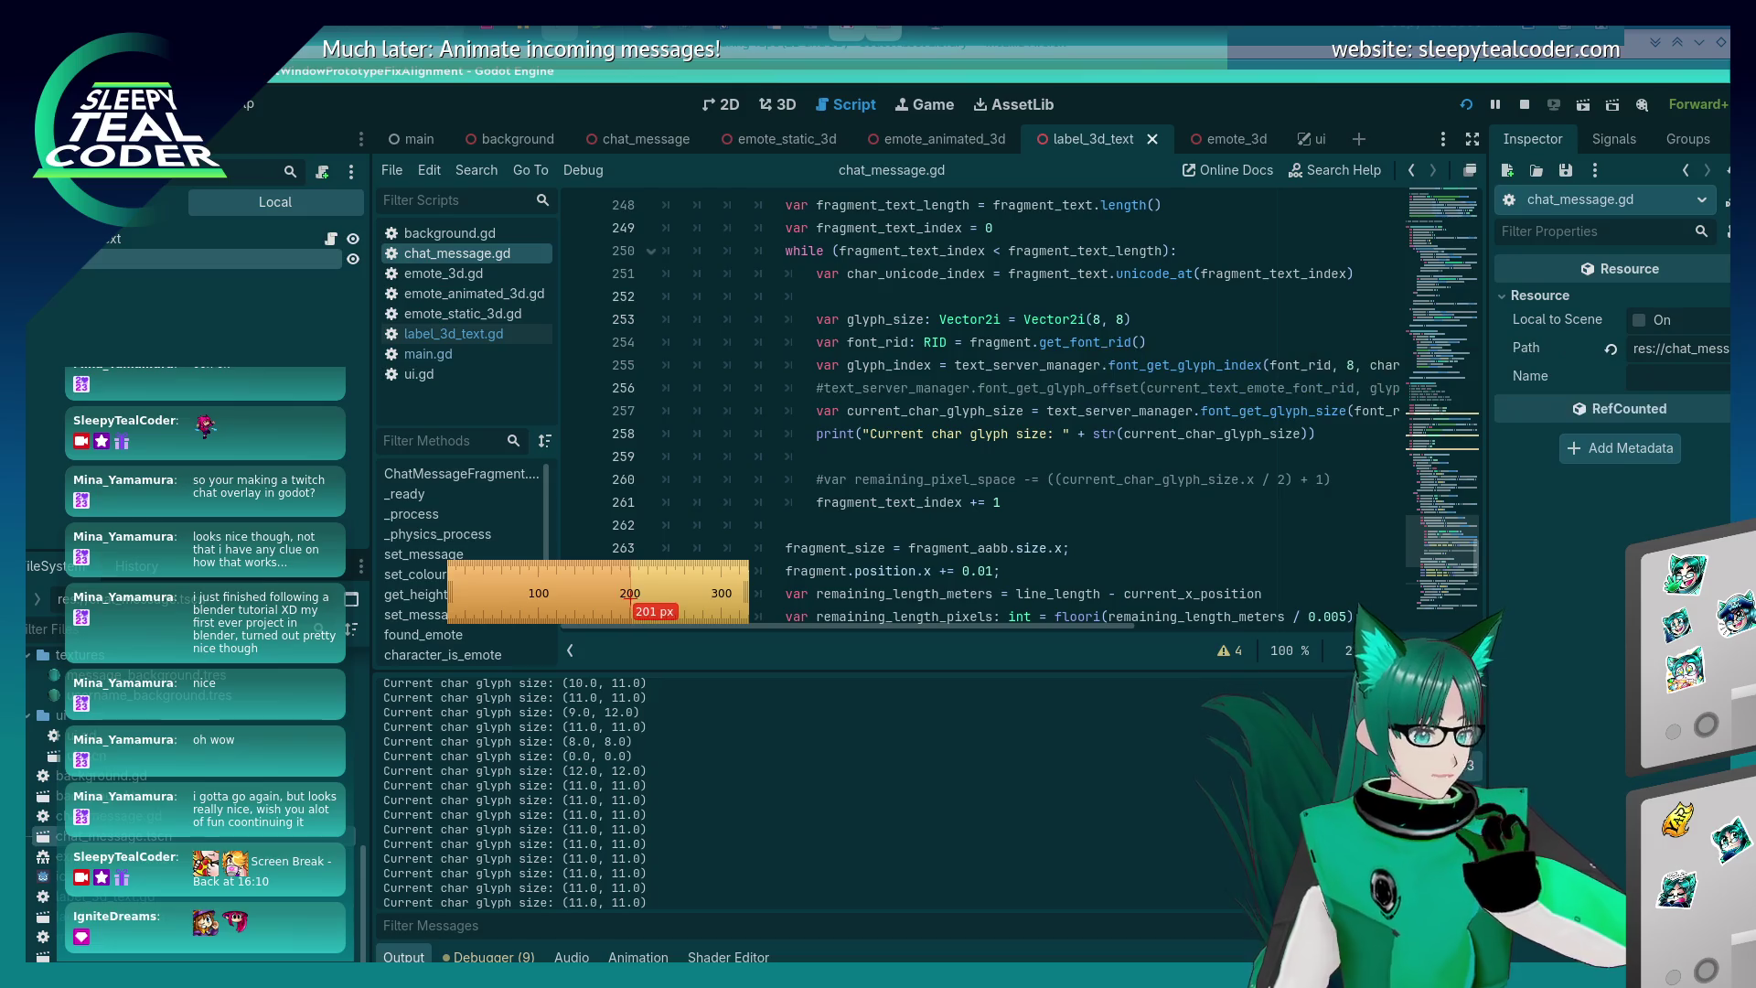
{"action": "key", "text": "Escape"}
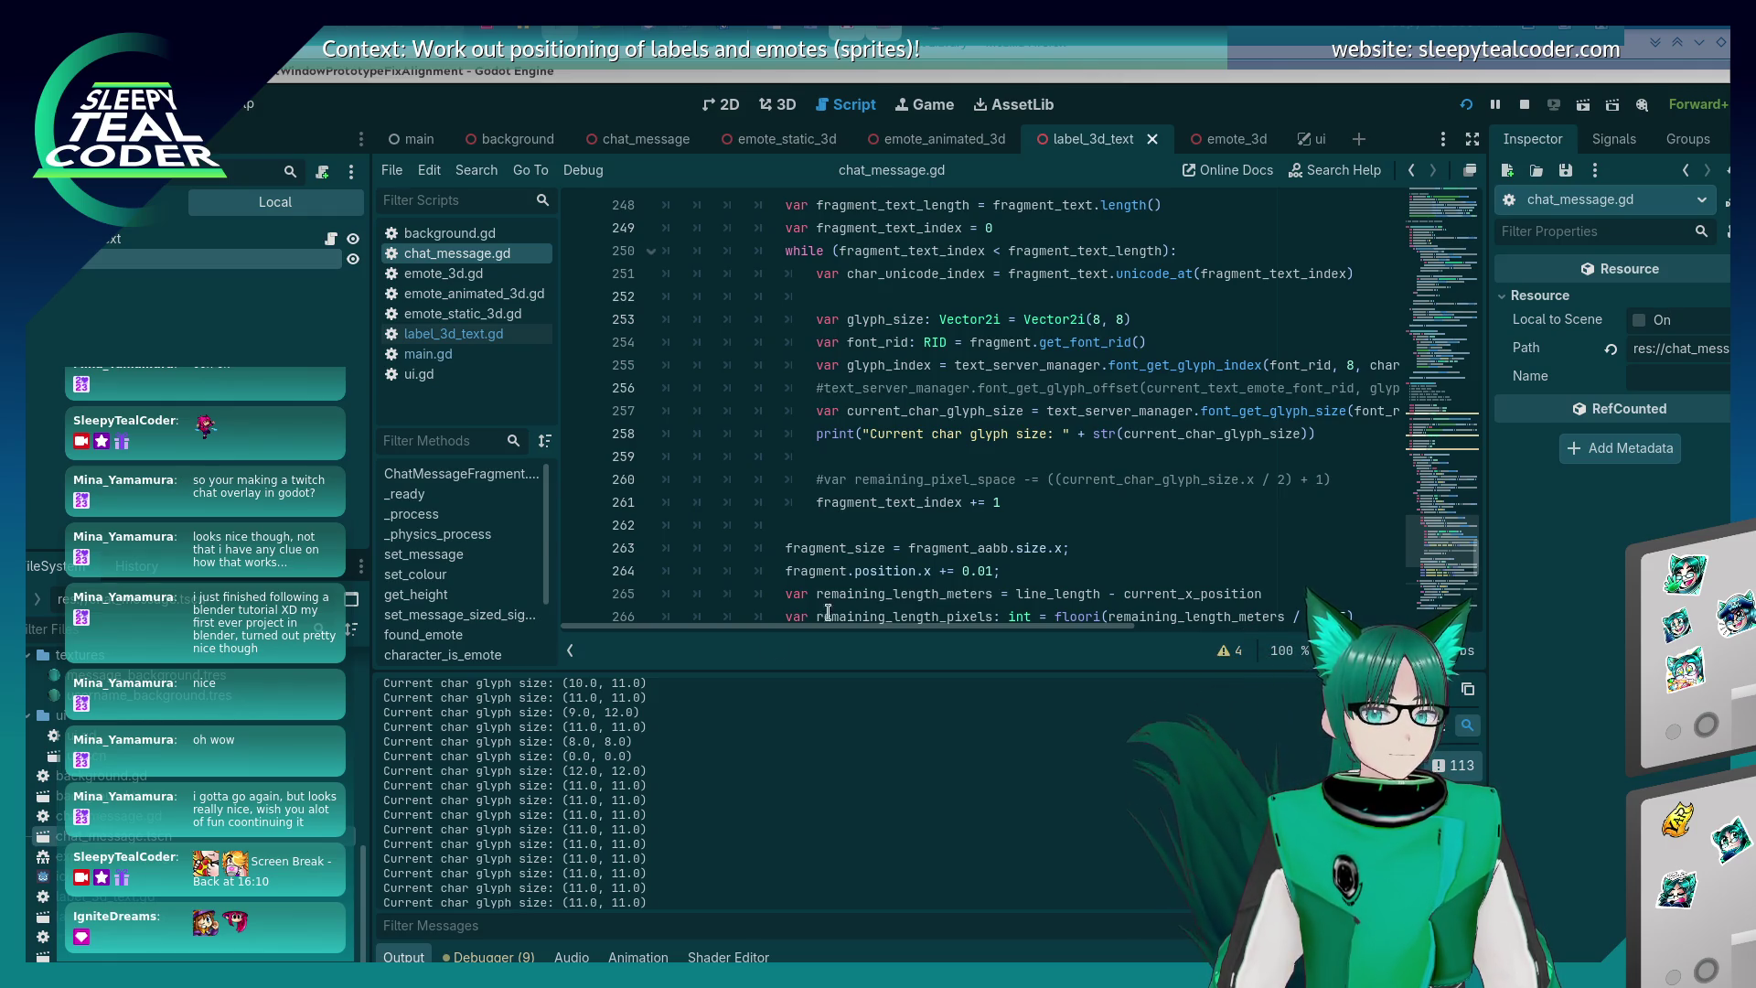
{"action": "left_click", "coordinate": [1022, 501]}
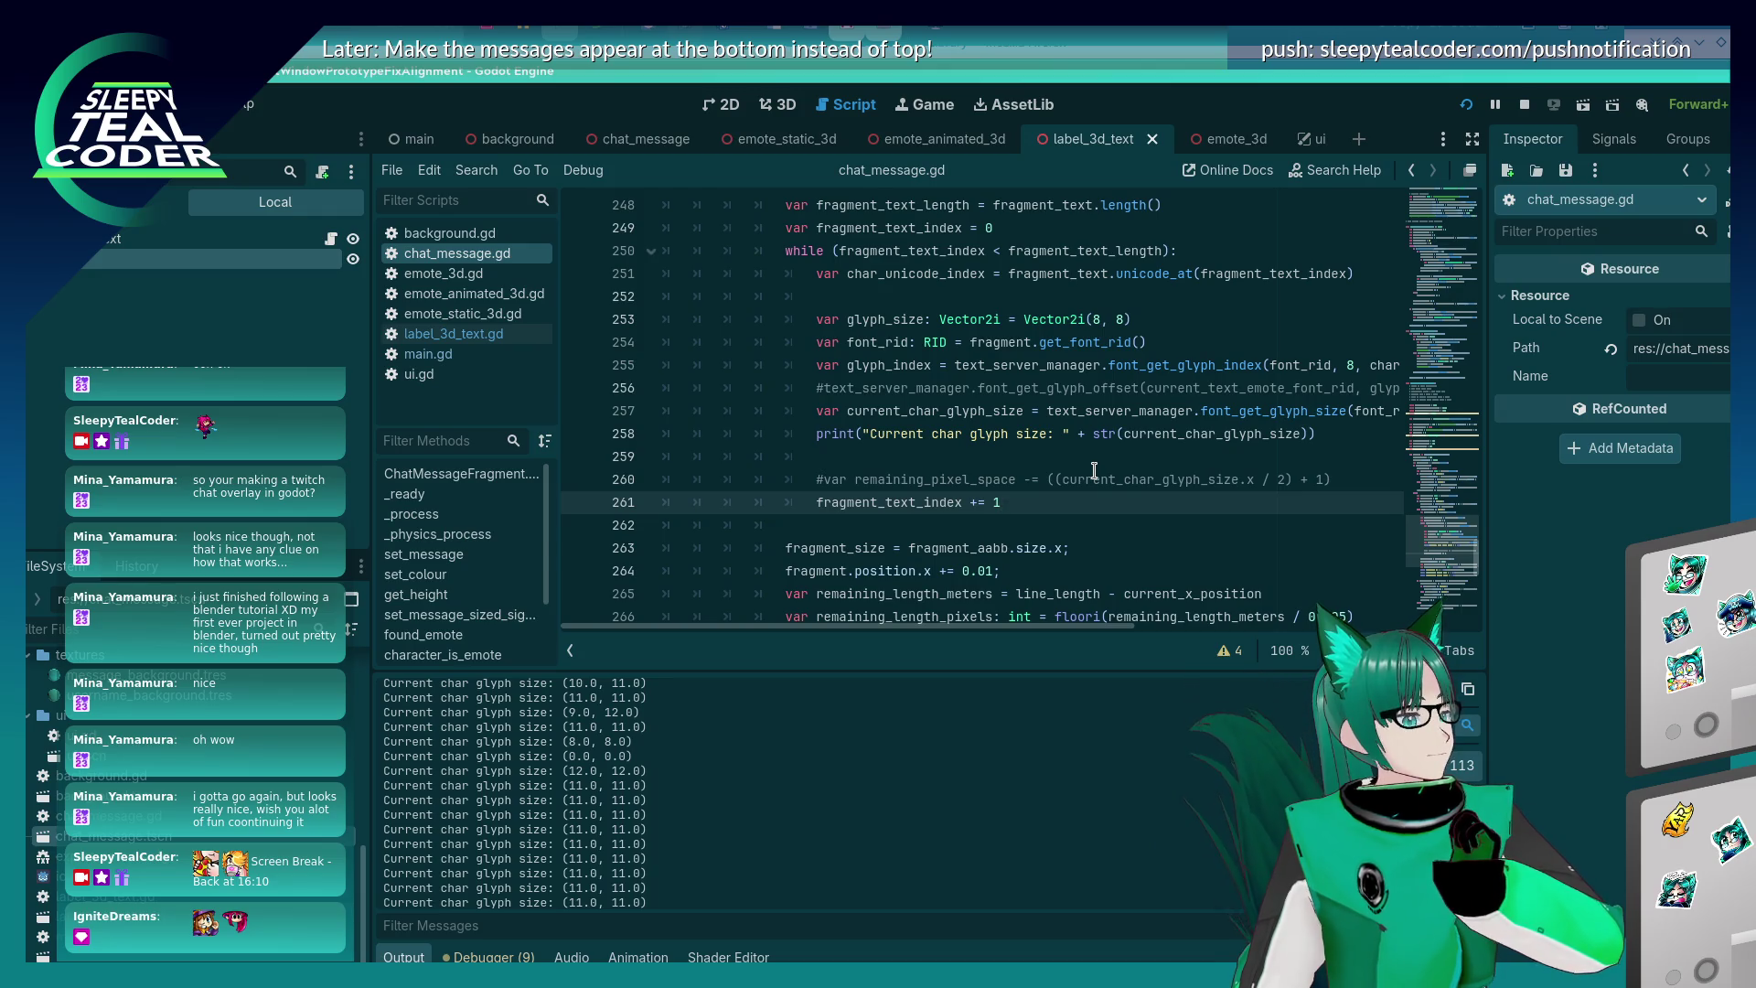
{"action": "scroll", "coordinate": [1094, 470], "scroll_direction": "up", "scroll_amount": 2}
- Declare var current_length = 0 and var new_fragment_text = "" below fragment_text_index = 0
{"action": "left_click", "coordinate": [1032, 368]}
{"action": "key", "text": "Return"}
{"action": "type", "text": "var current_length = 0"}
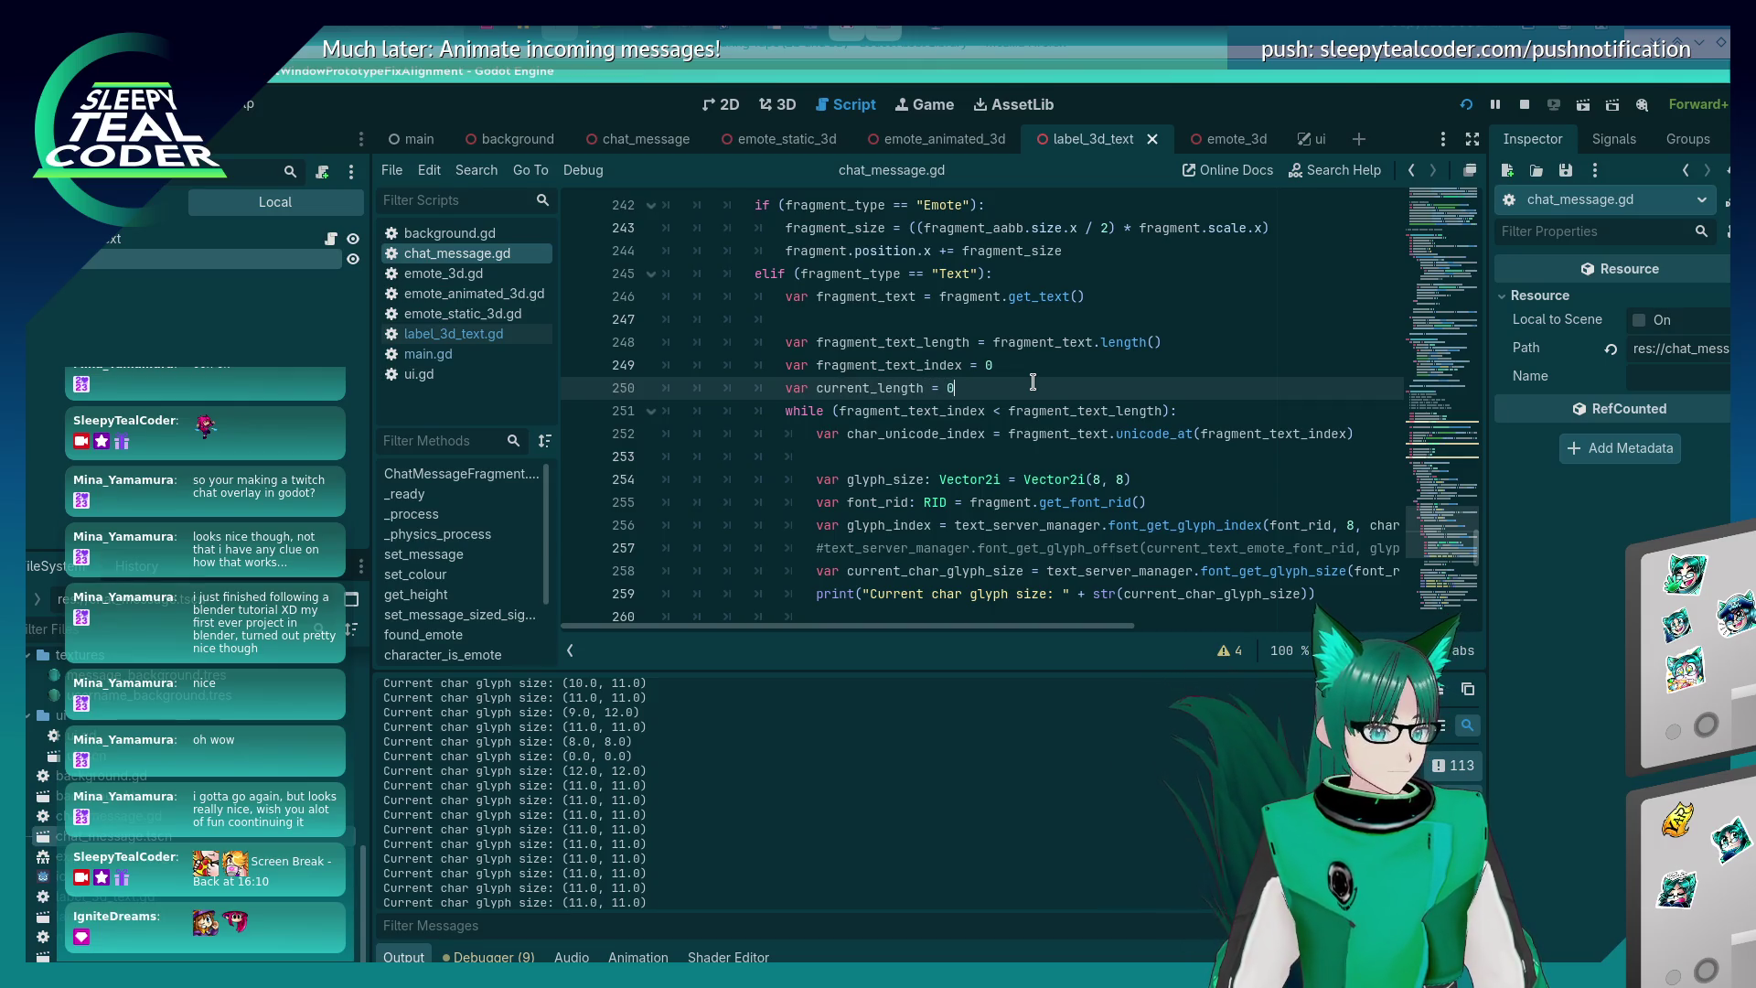
{"action": "key", "text": "BackSpace"}
{"action": "key", "text": "BackSpace"}
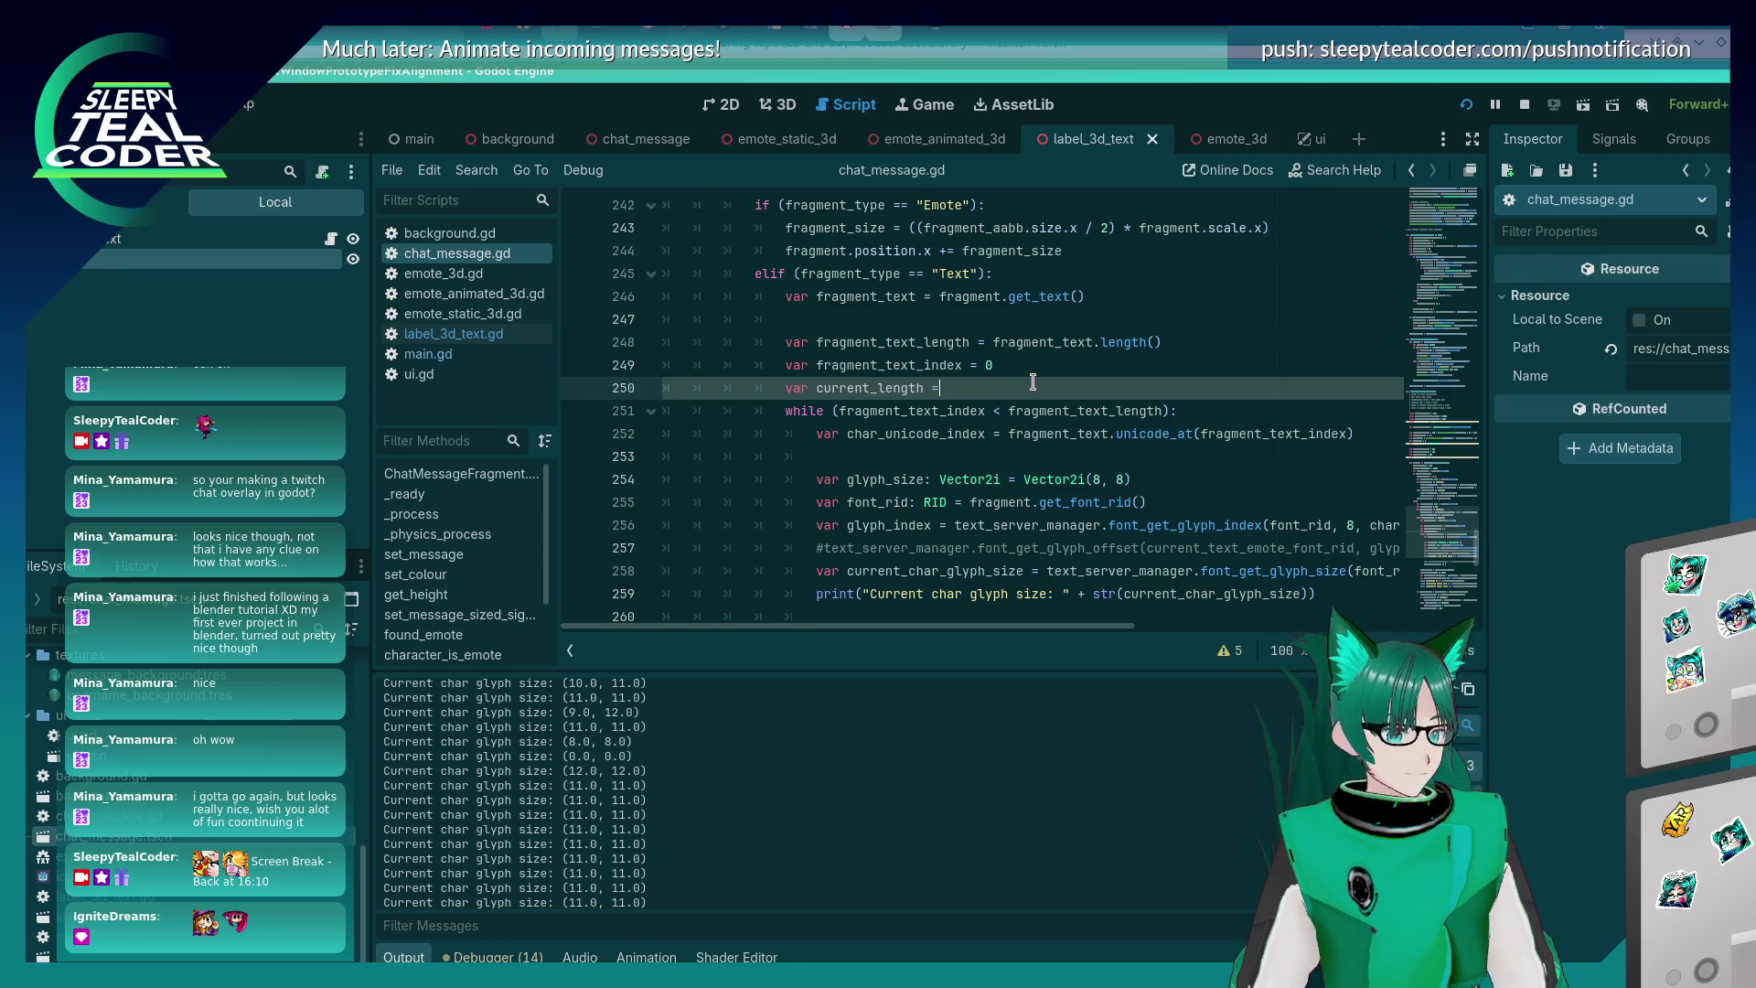
{"action": "type", "text": " 0"}
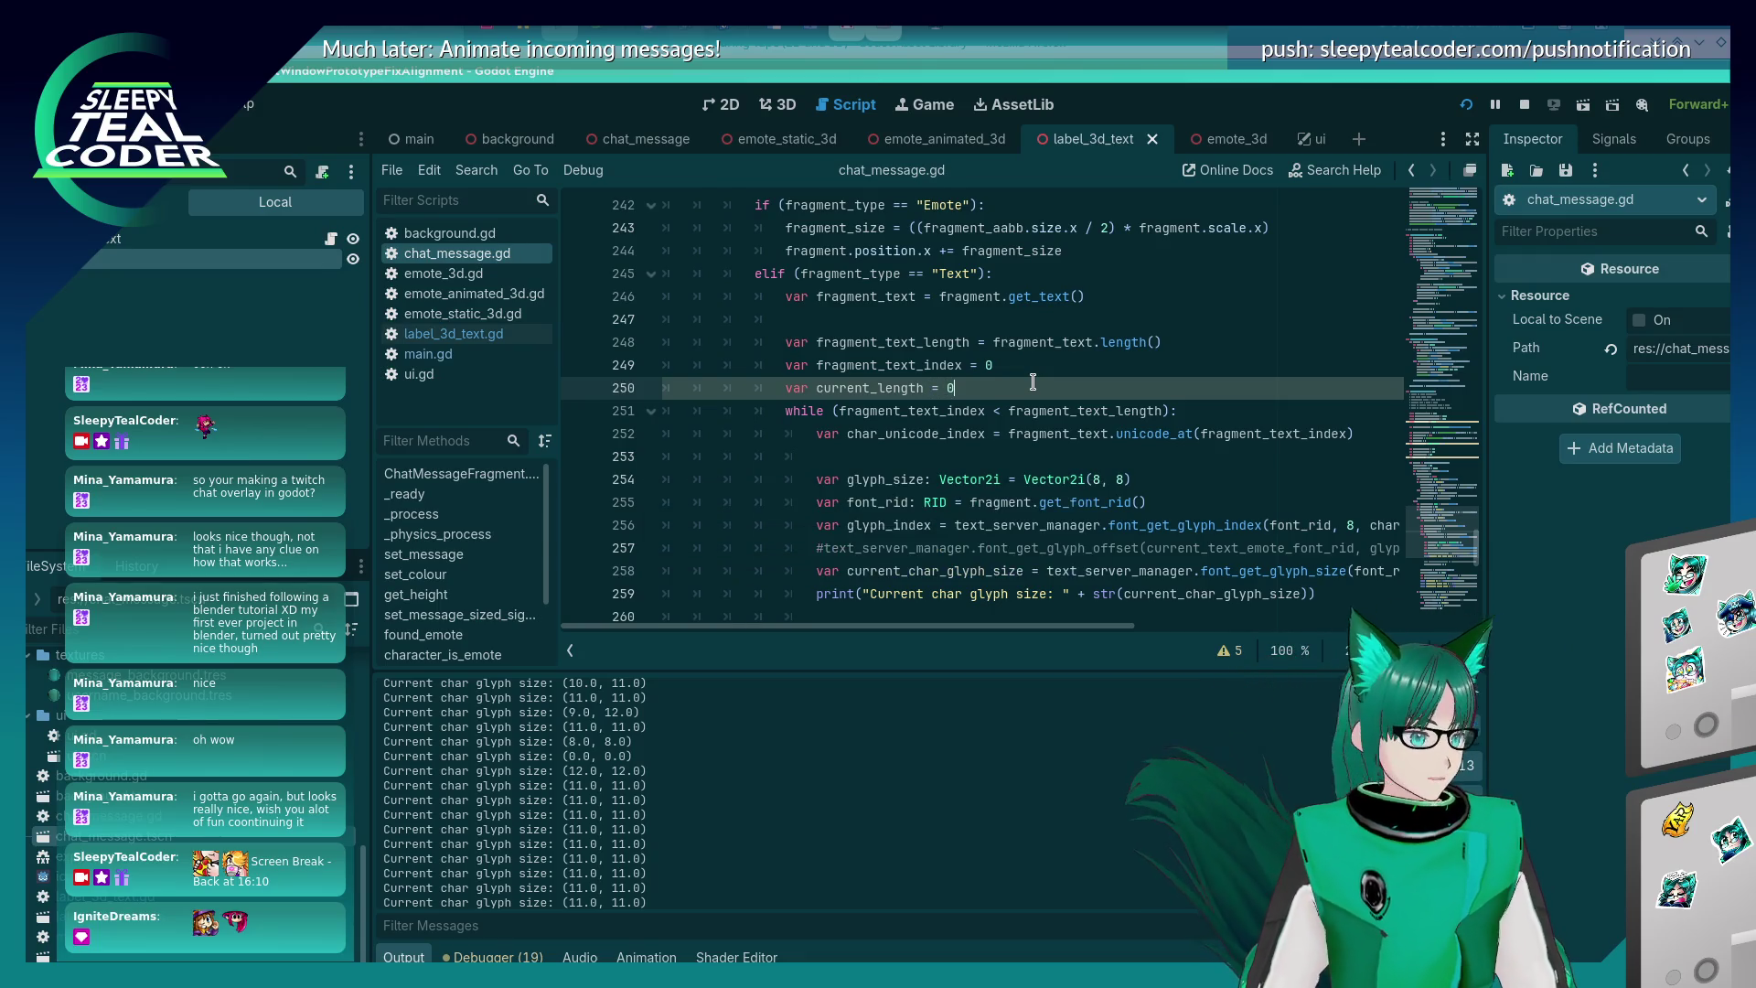
{"action": "scroll", "coordinate": [1038, 381], "scroll_direction": "down", "scroll_amount": 2}
{"action": "left_click", "coordinate": [1318, 481]}
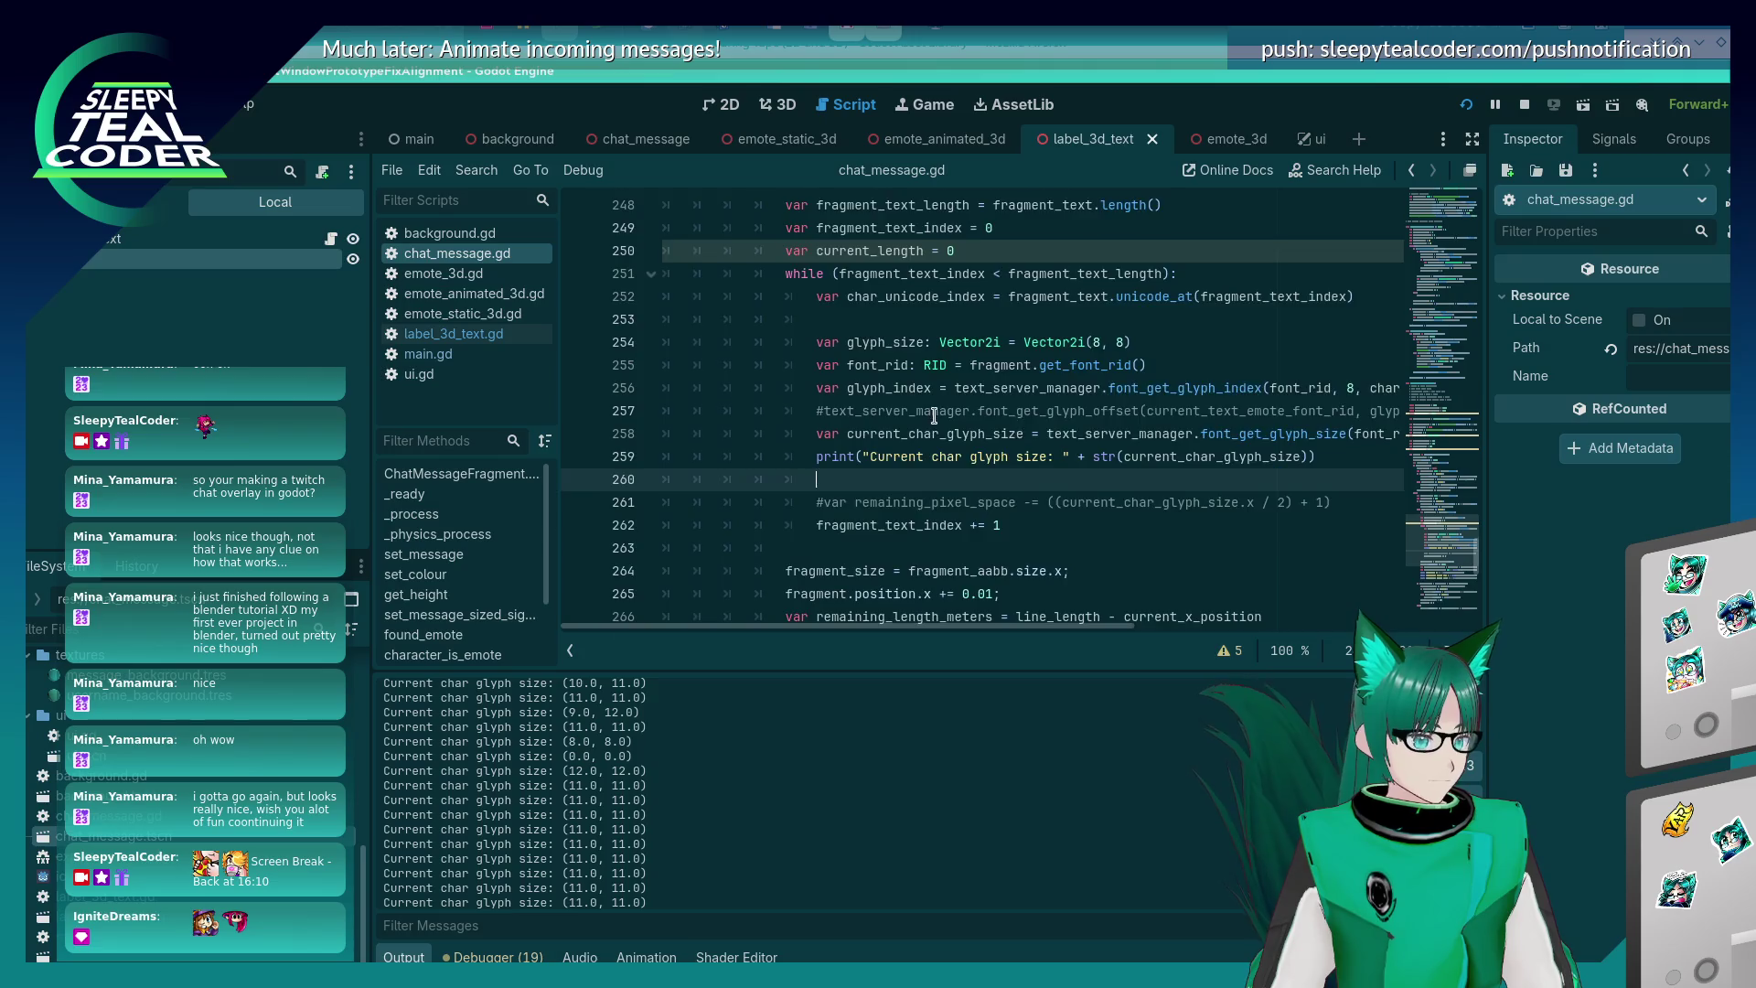
{"action": "scroll", "coordinate": [934, 416], "scroll_direction": "up", "scroll_amount": 2}
{"action": "left_click", "coordinate": [1035, 384]}
{"action": "key", "text": "Return"}
{"action": "type", "text": "var new_fragment_text "}
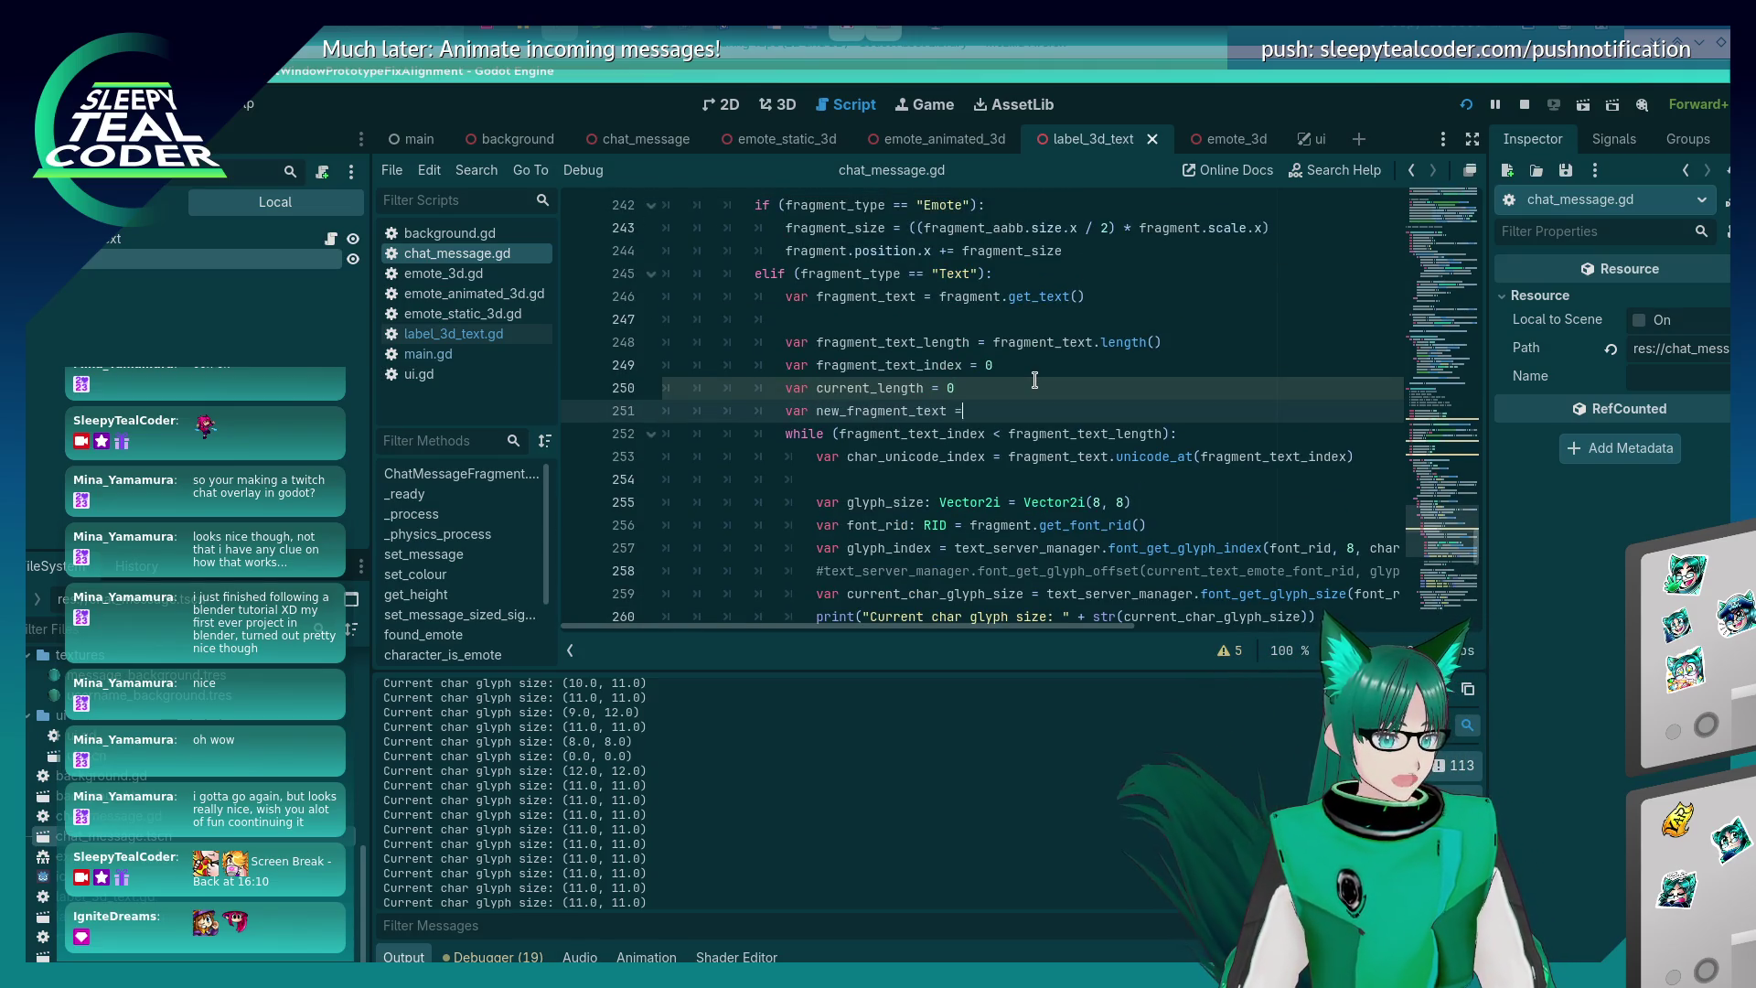
{"action": "type", "text": "= \"\""}
- After the glyph size print, start the line new_fragment_text += fragment[fragment_text_index
{"action": "scroll", "coordinate": [1323, 472], "scroll_direction": "down", "scroll_amount": 2}
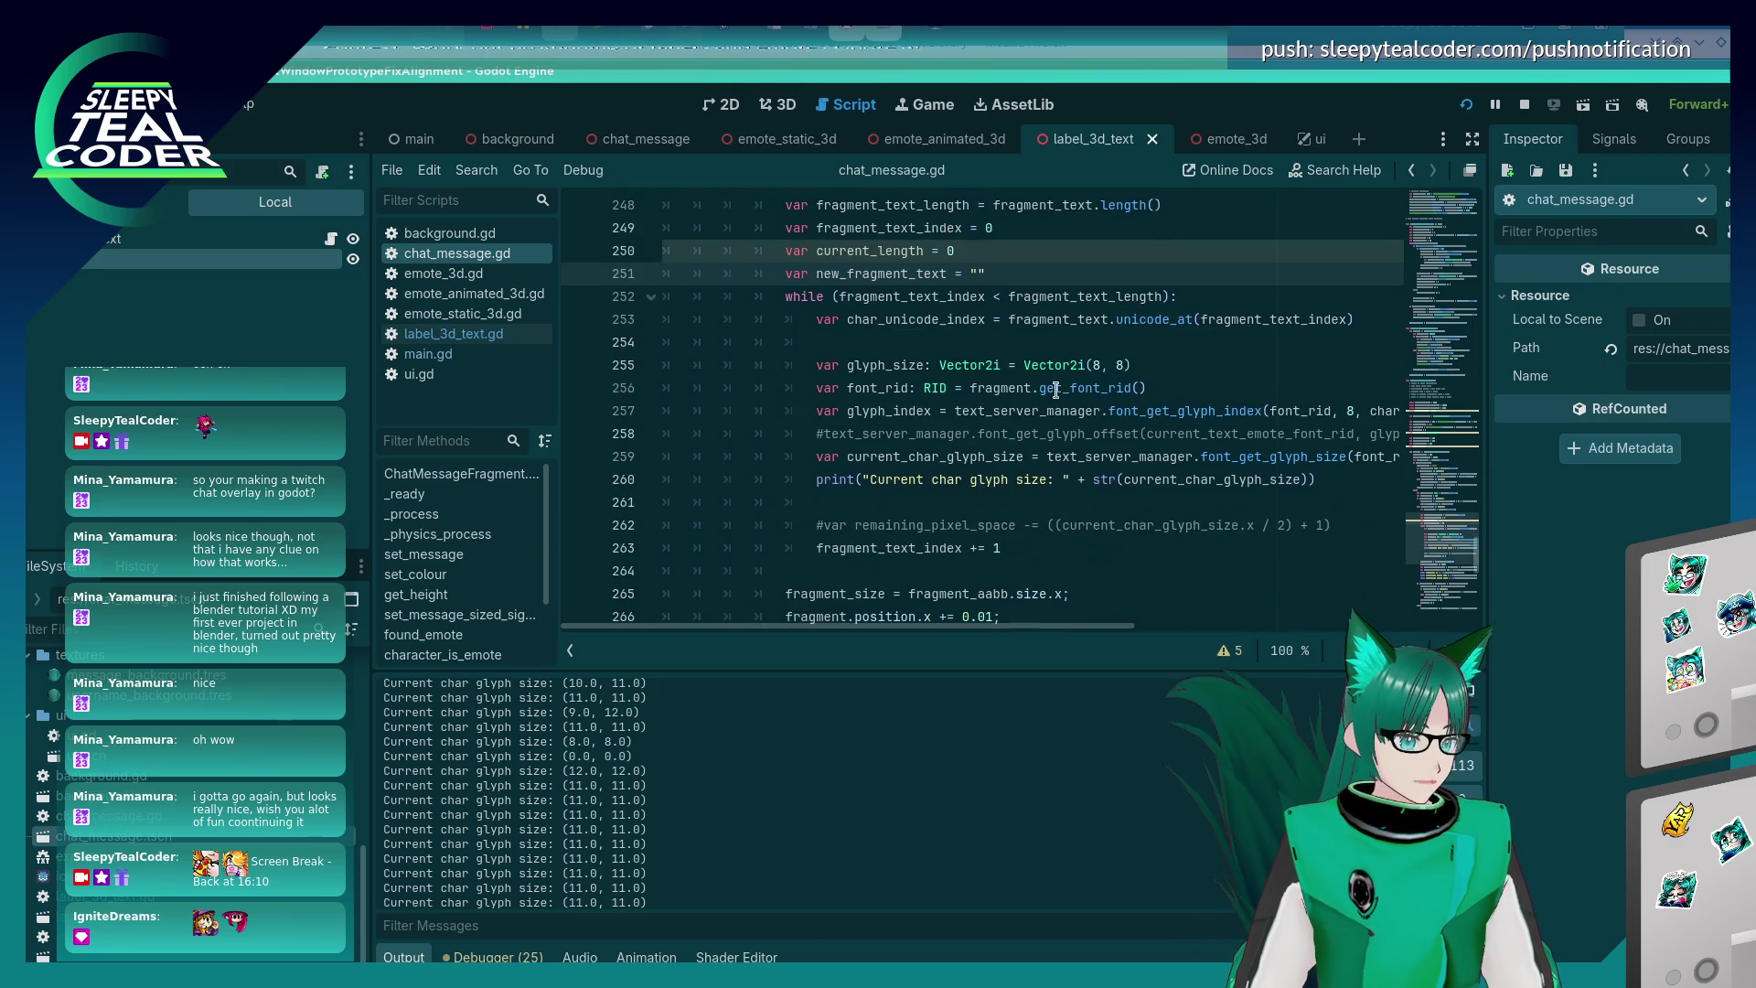
{"action": "left_click", "coordinate": [1323, 477]}
{"action": "key", "text": "Return"}
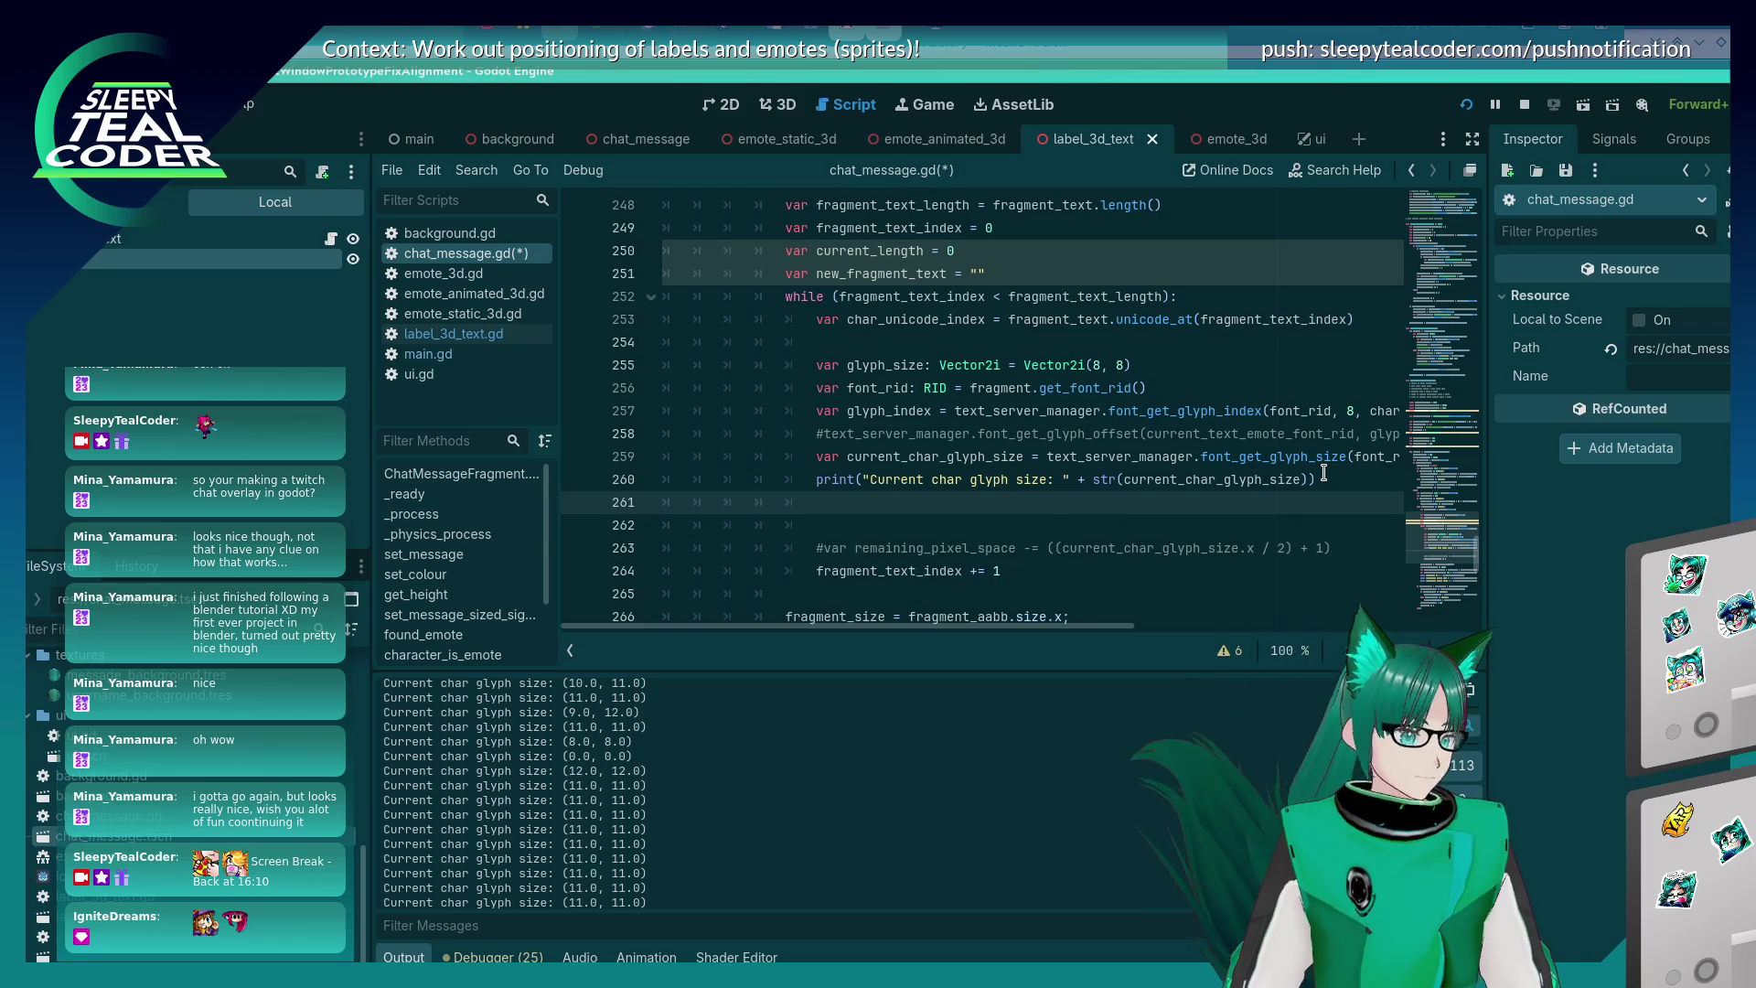
{"action": "type", "text": "new_fragment_text ="}
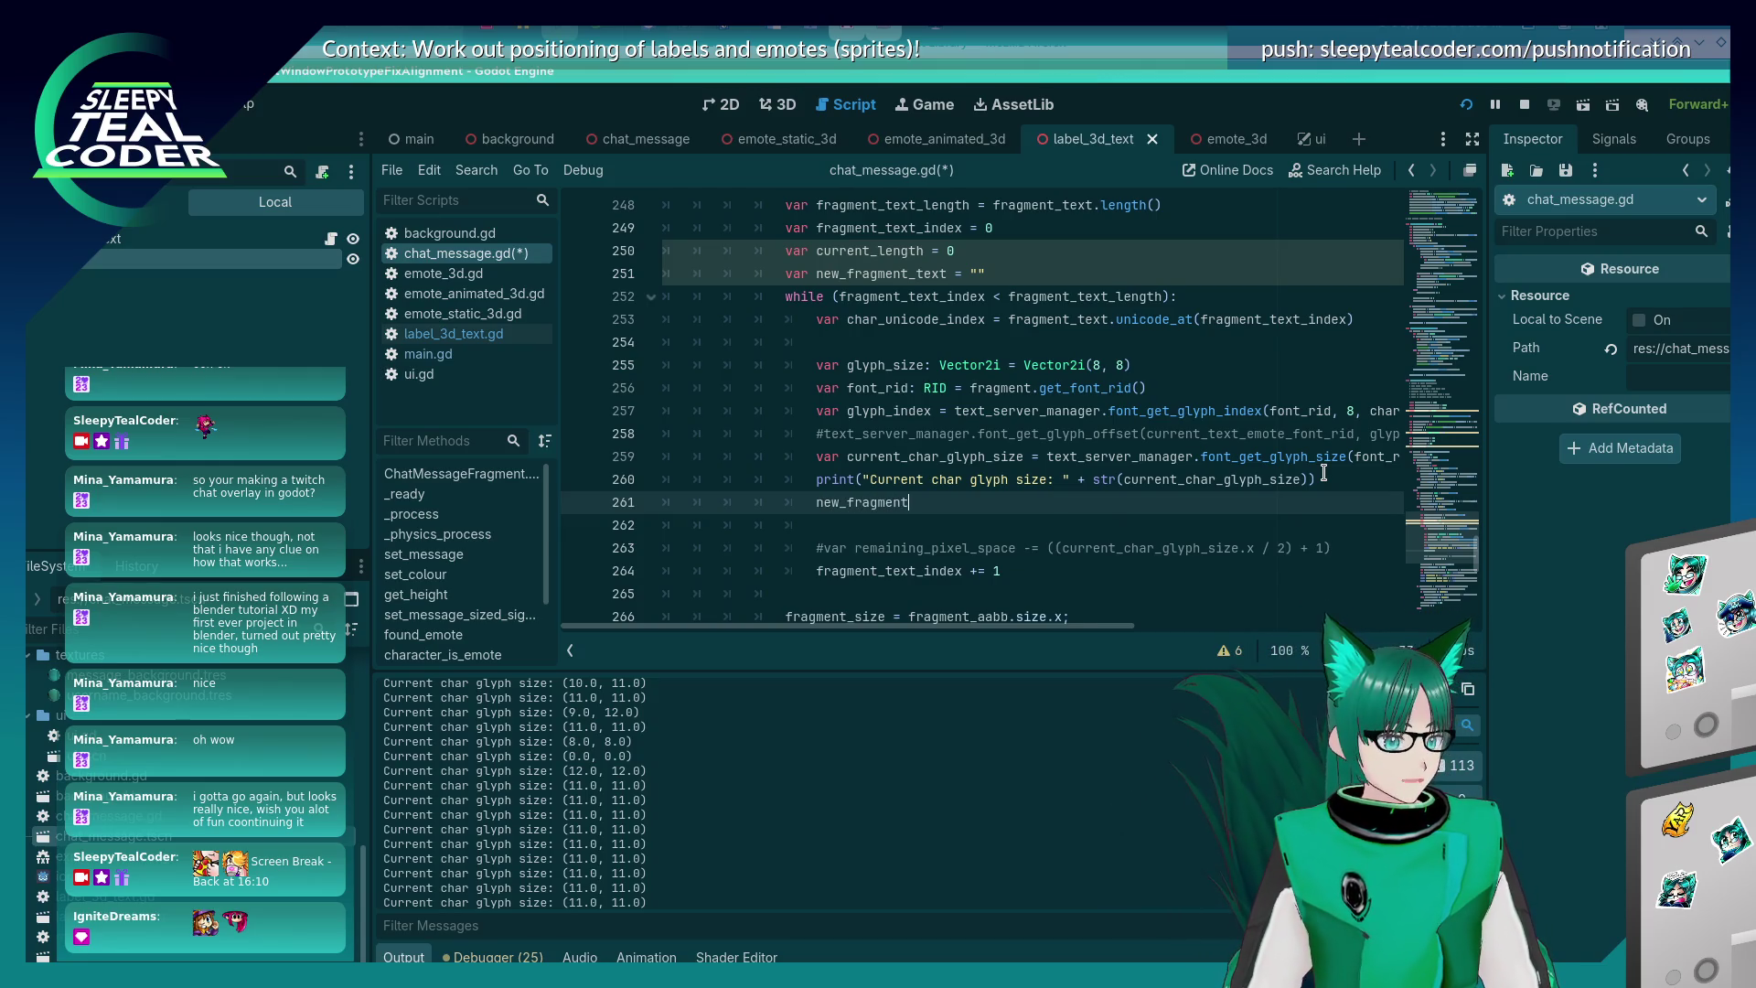
{"action": "key", "text": "ctrl+space"}
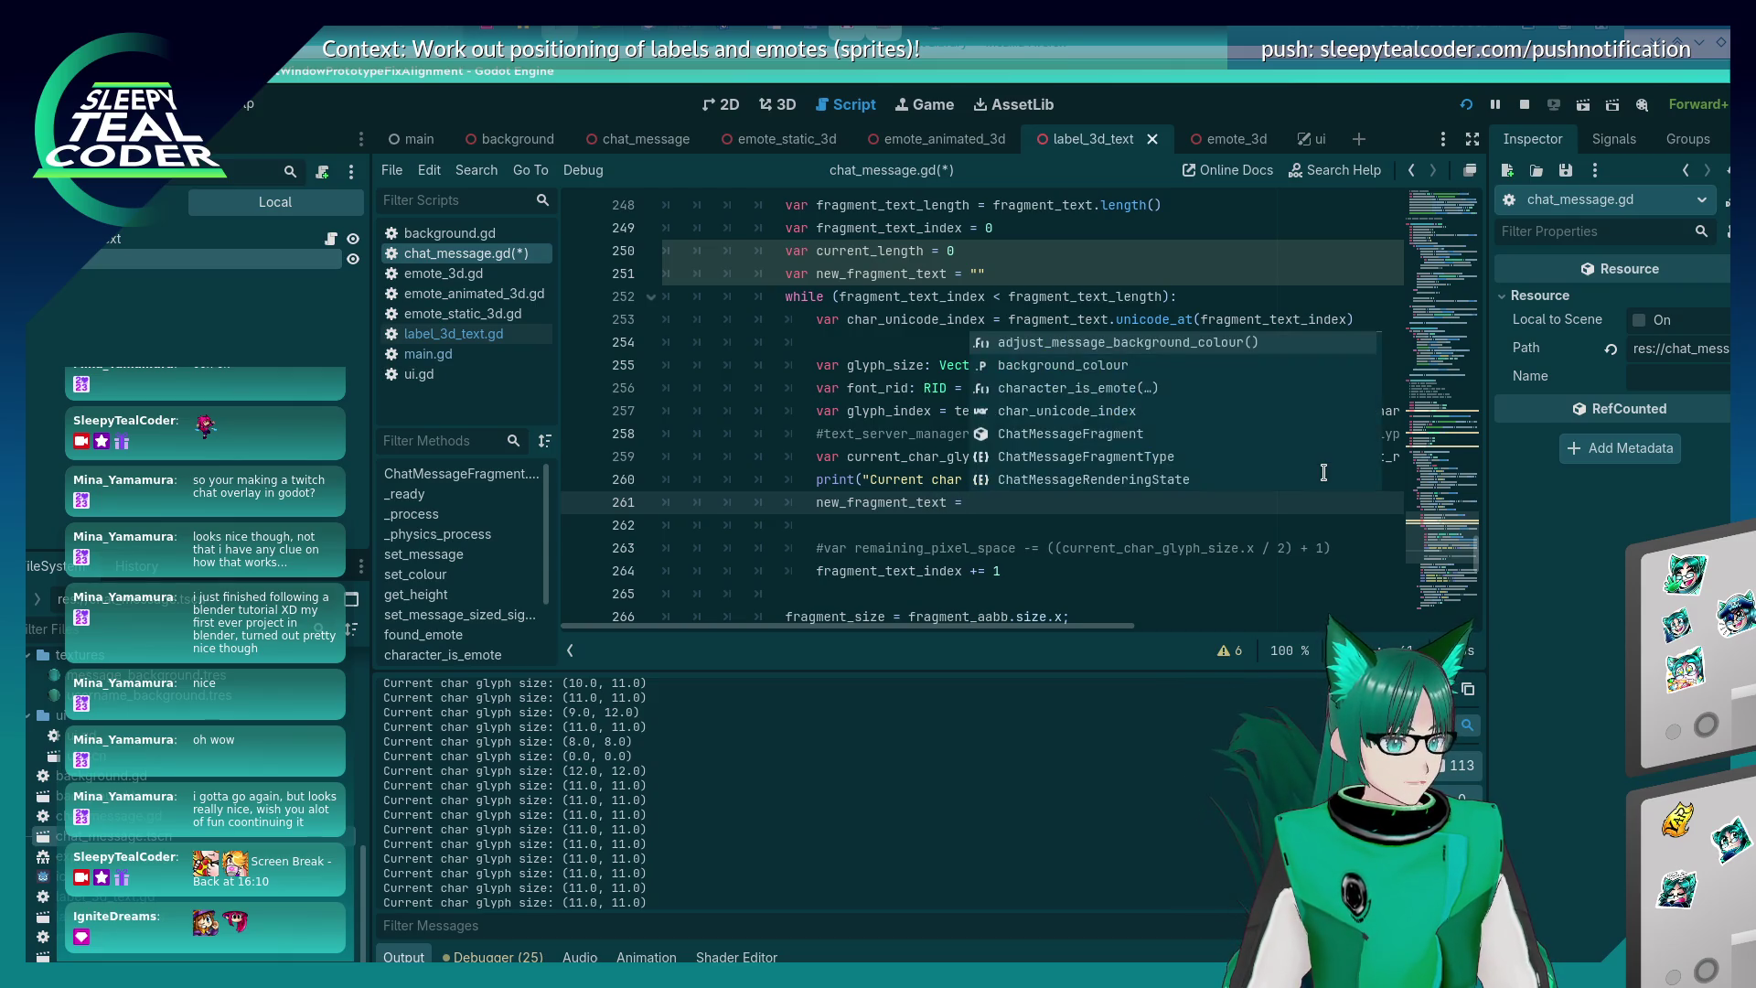
{"action": "key", "text": "Escape"}
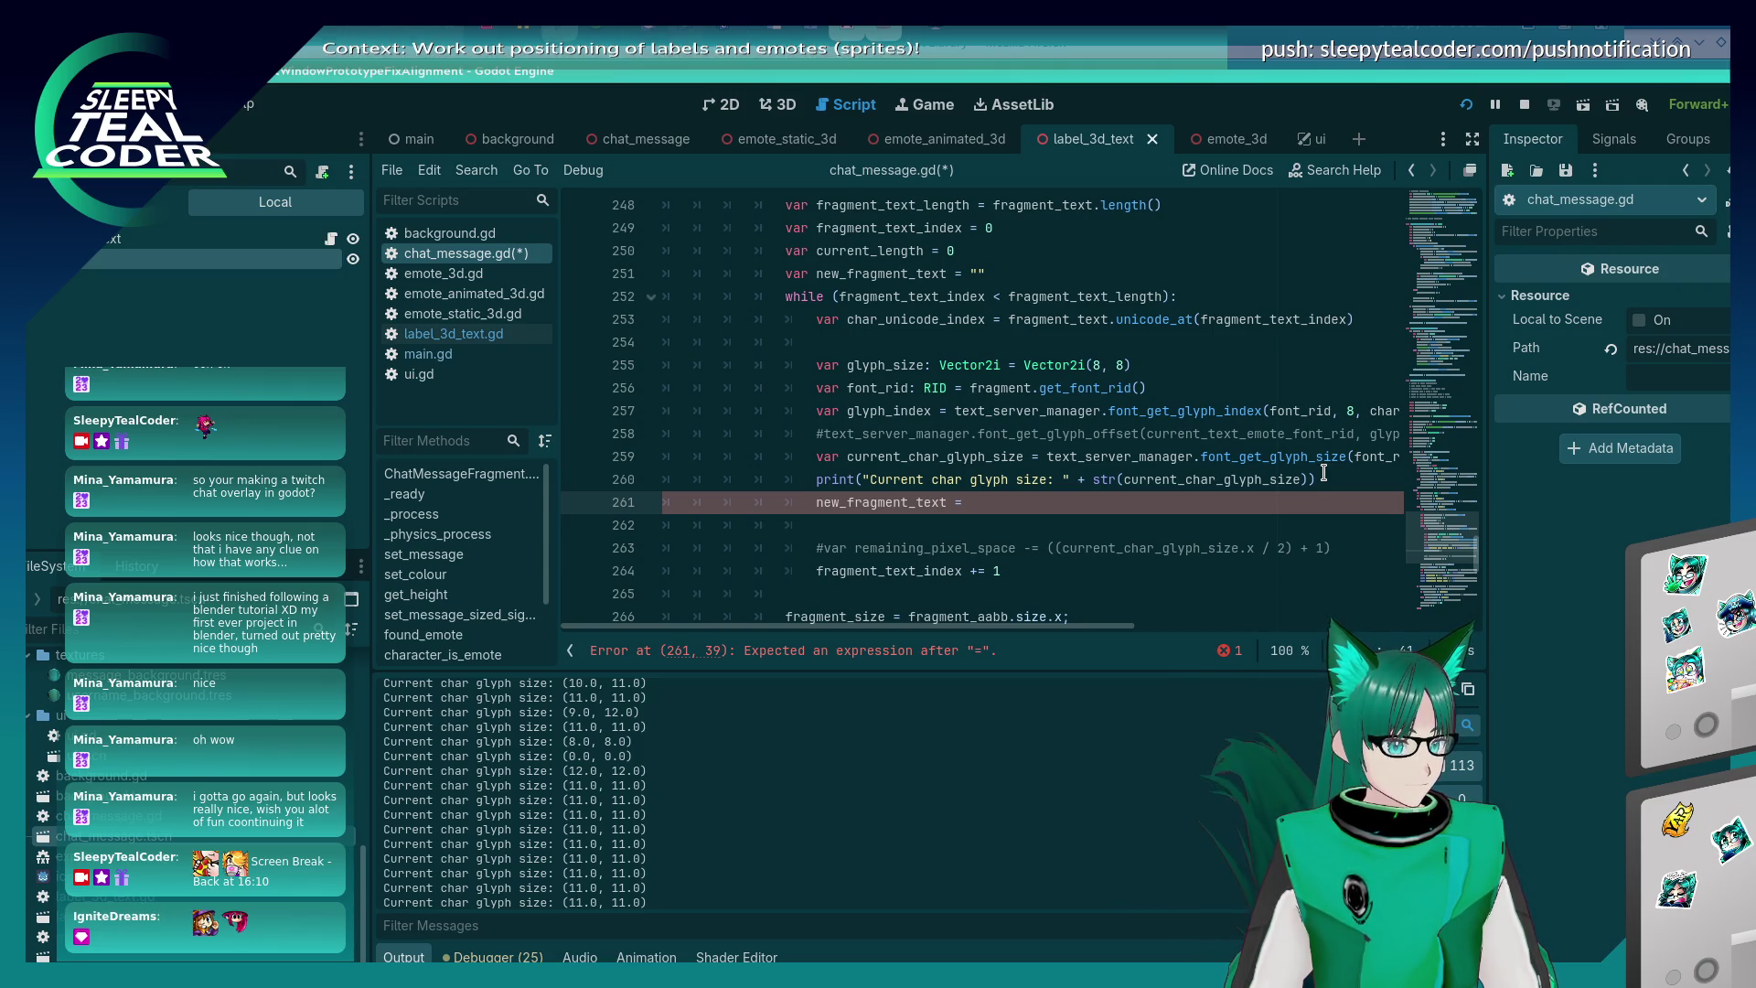
{"action": "type", "text": "fragment"}
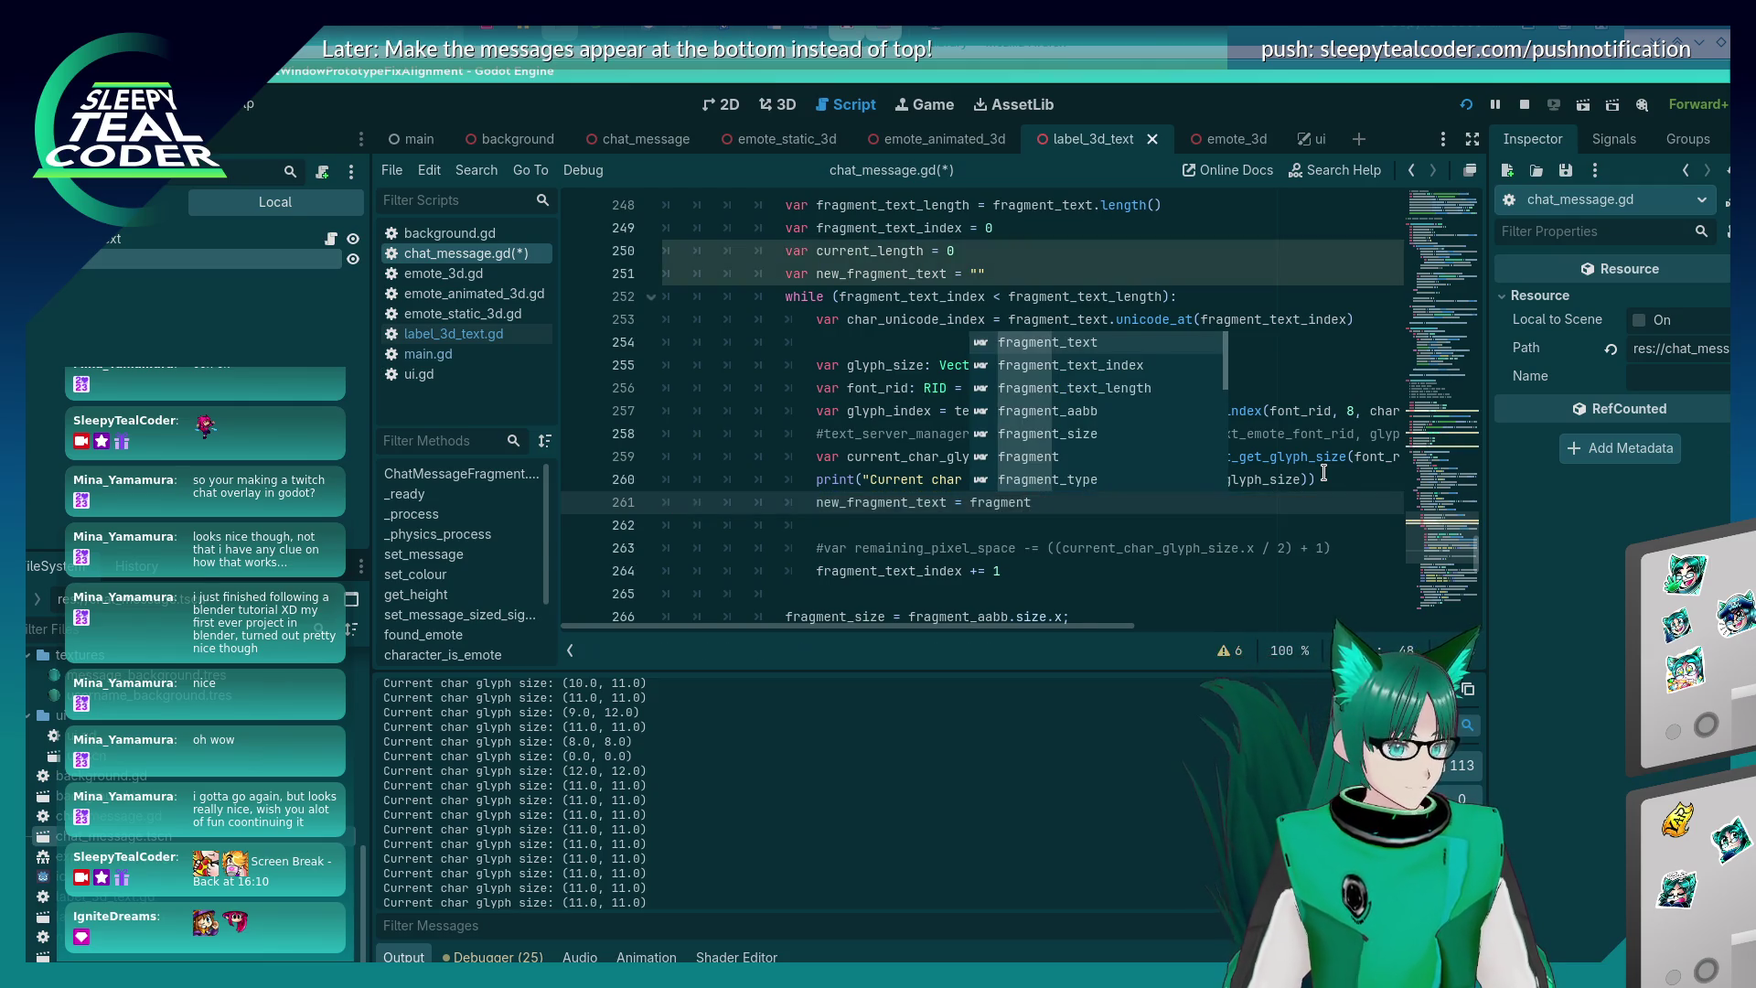
{"action": "key", "text": "Left"}
{"action": "key", "text": "Left"}
{"action": "key", "text": "Left"}
{"action": "type", "text": "+= fragment"}
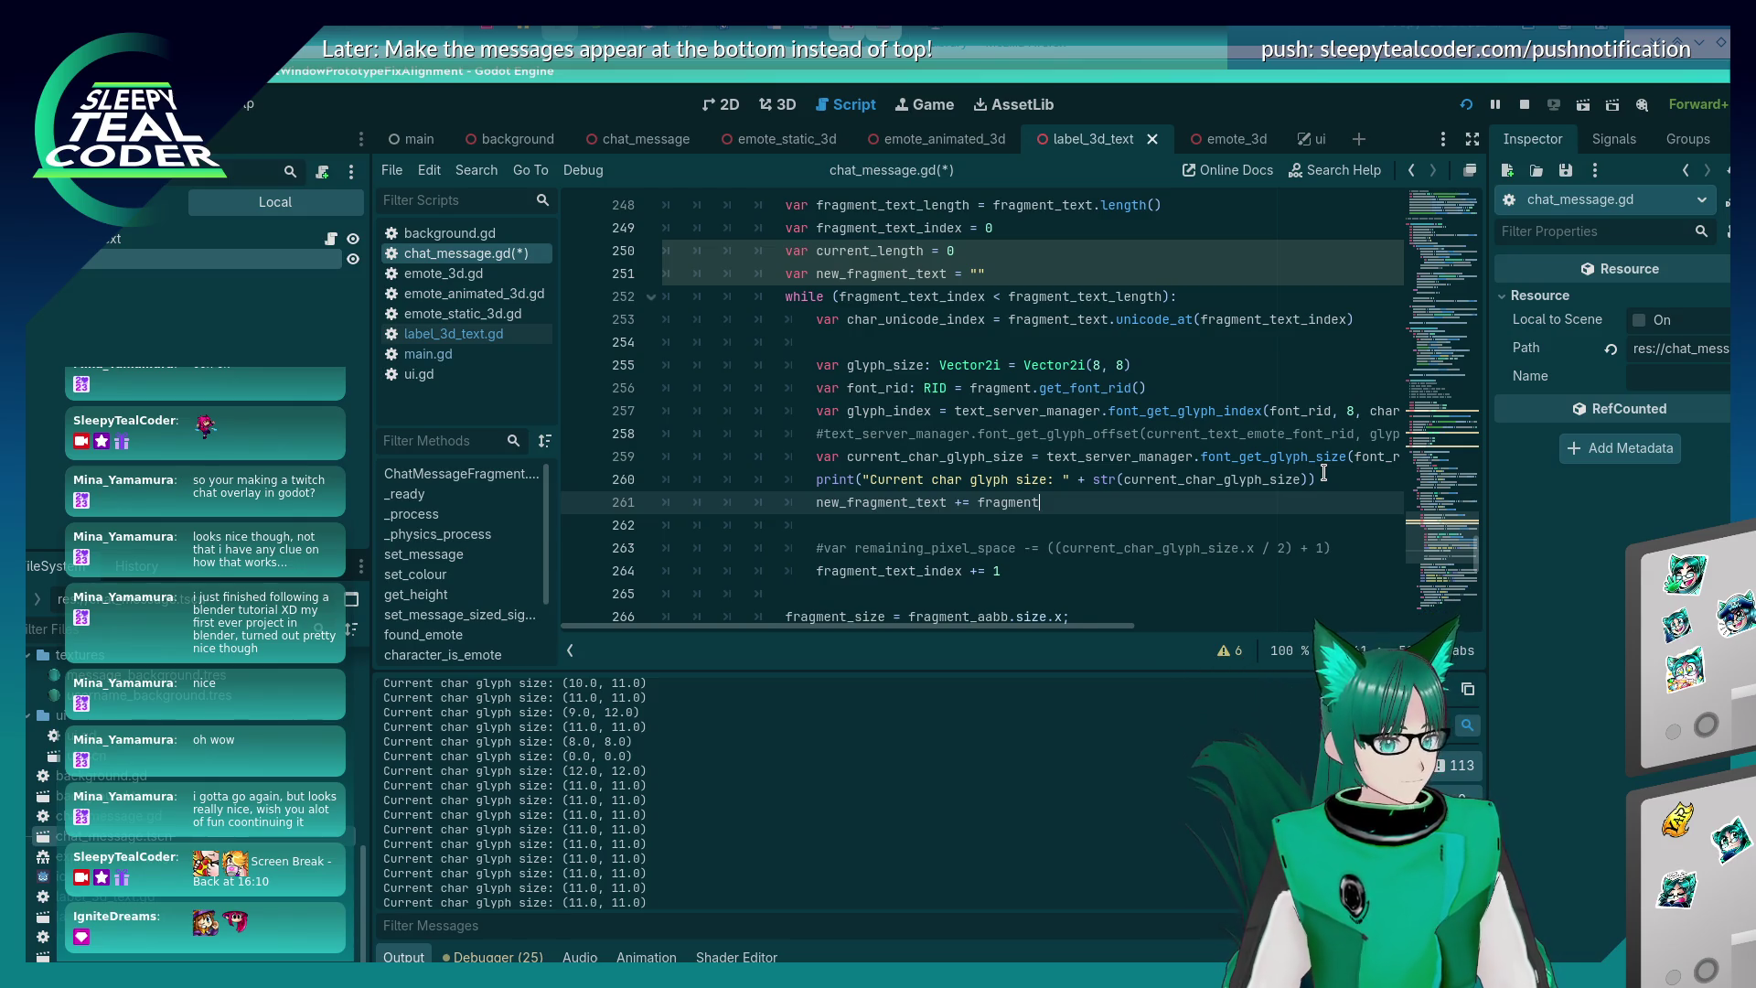
{"action": "type", "text": "[fragment_tex"}
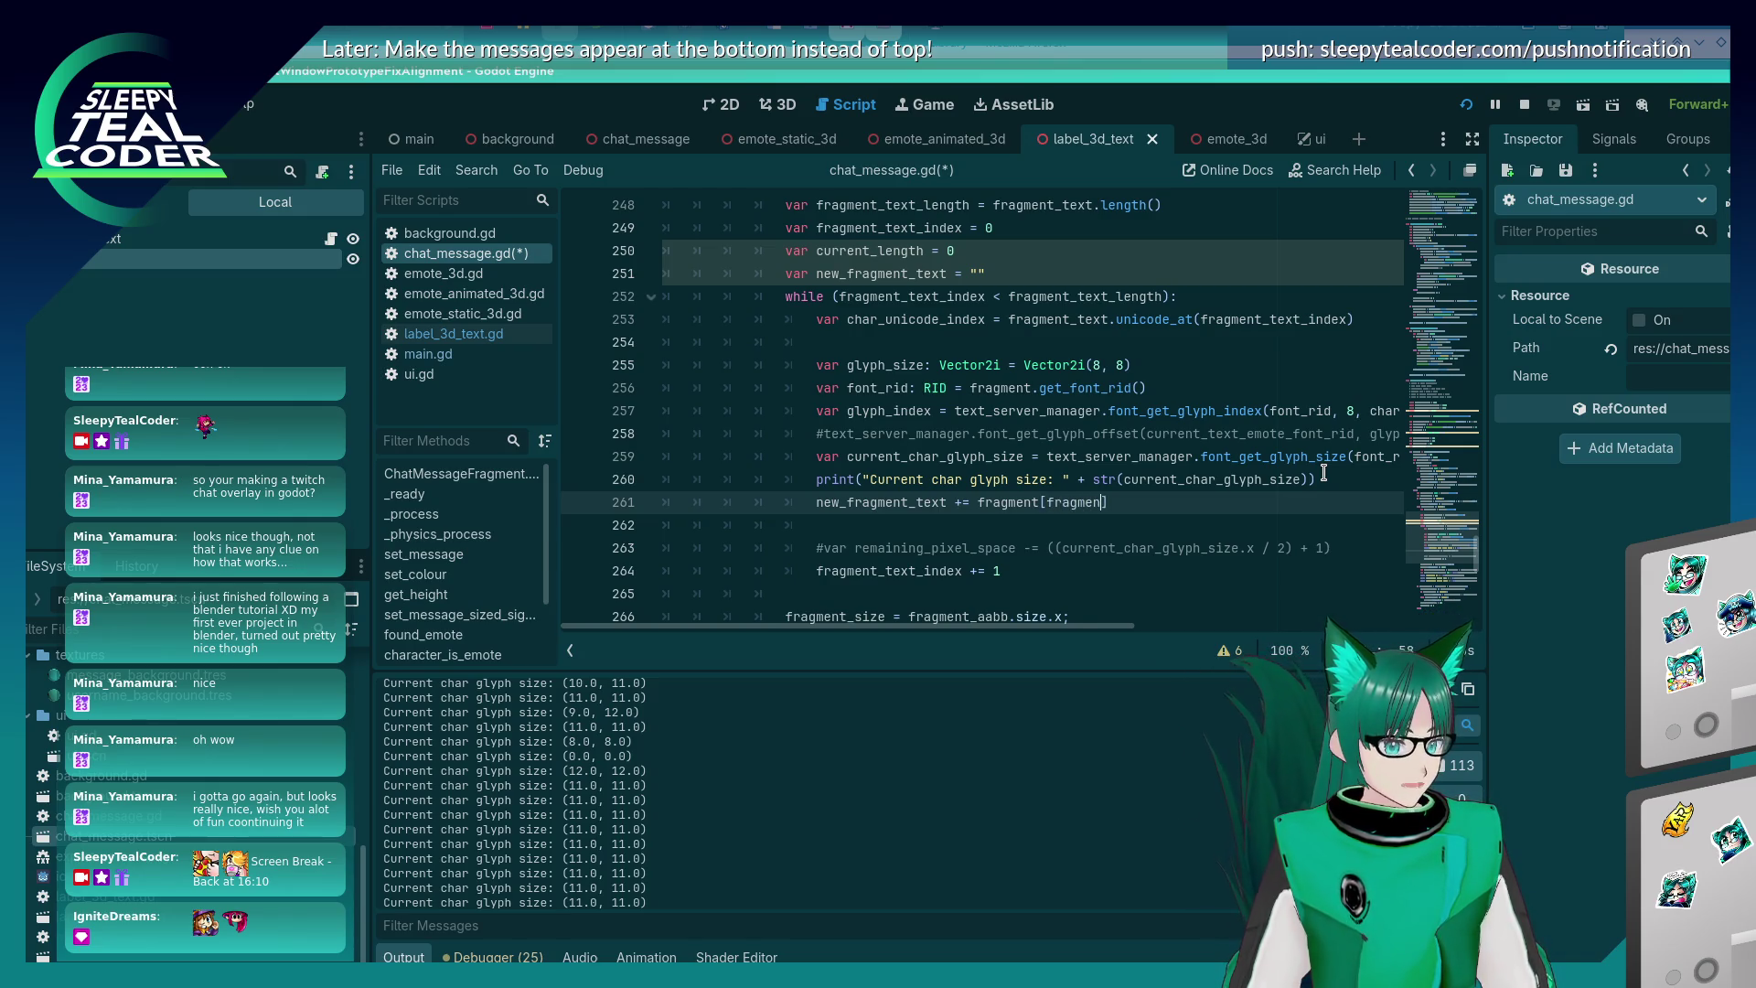
{"action": "type", "text": "t_index"}
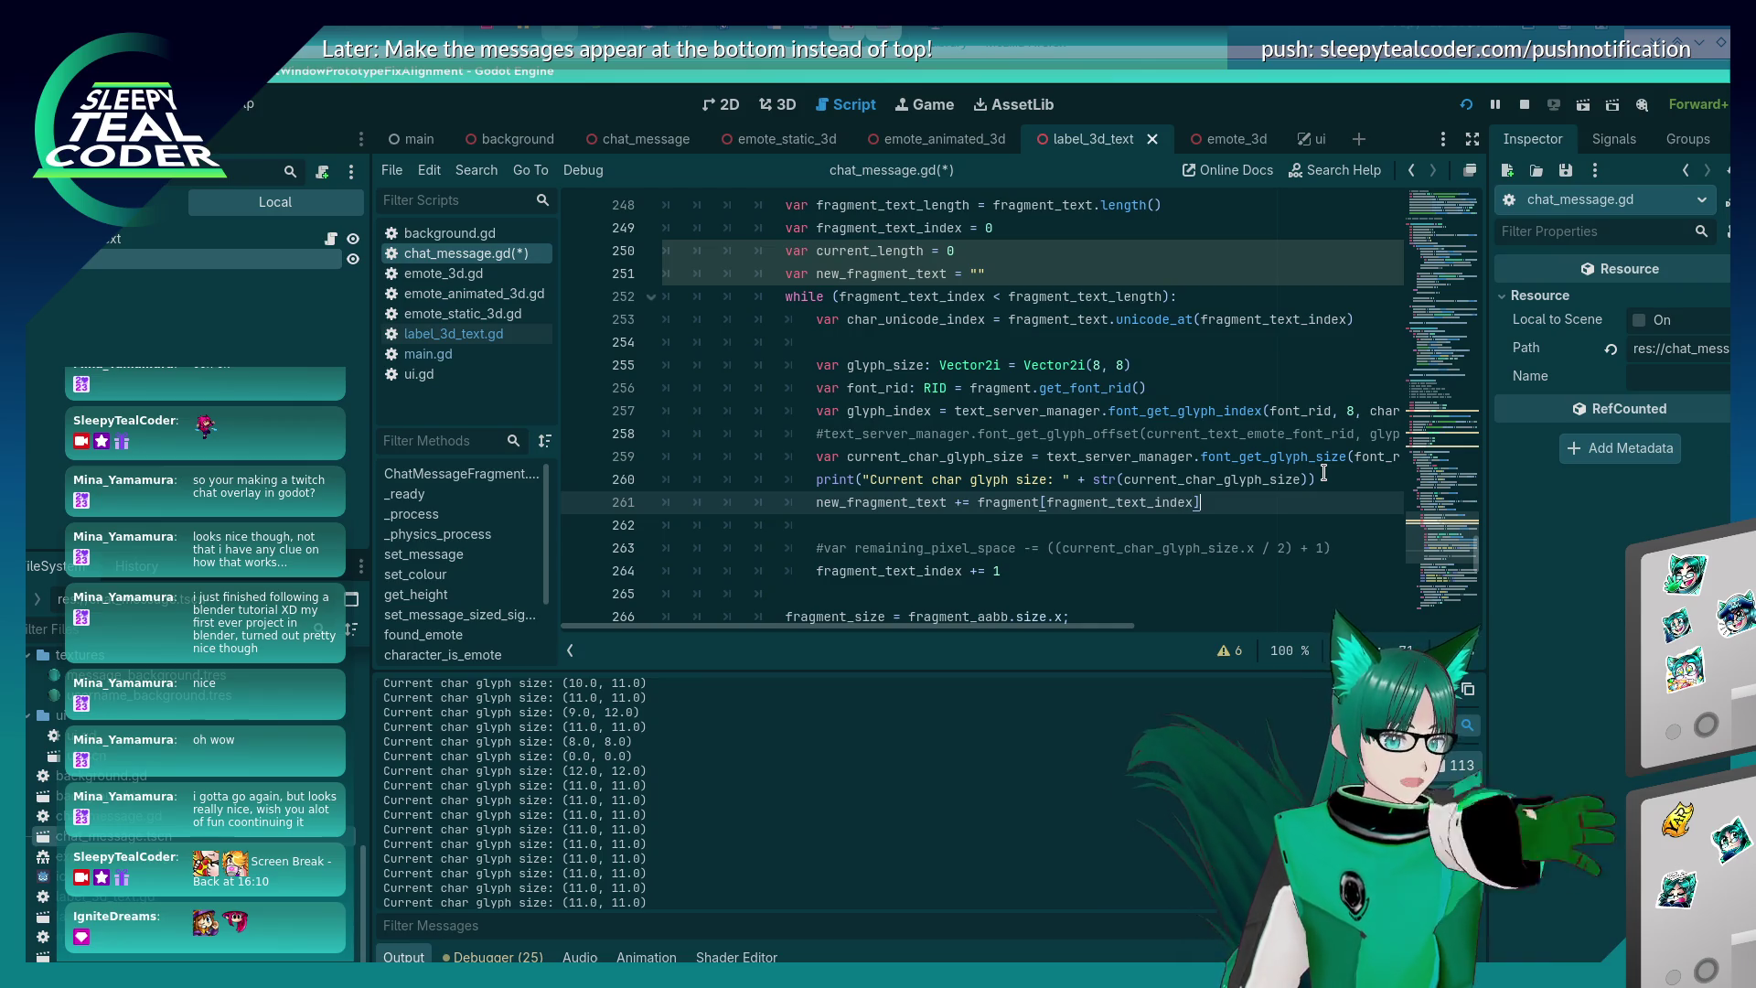